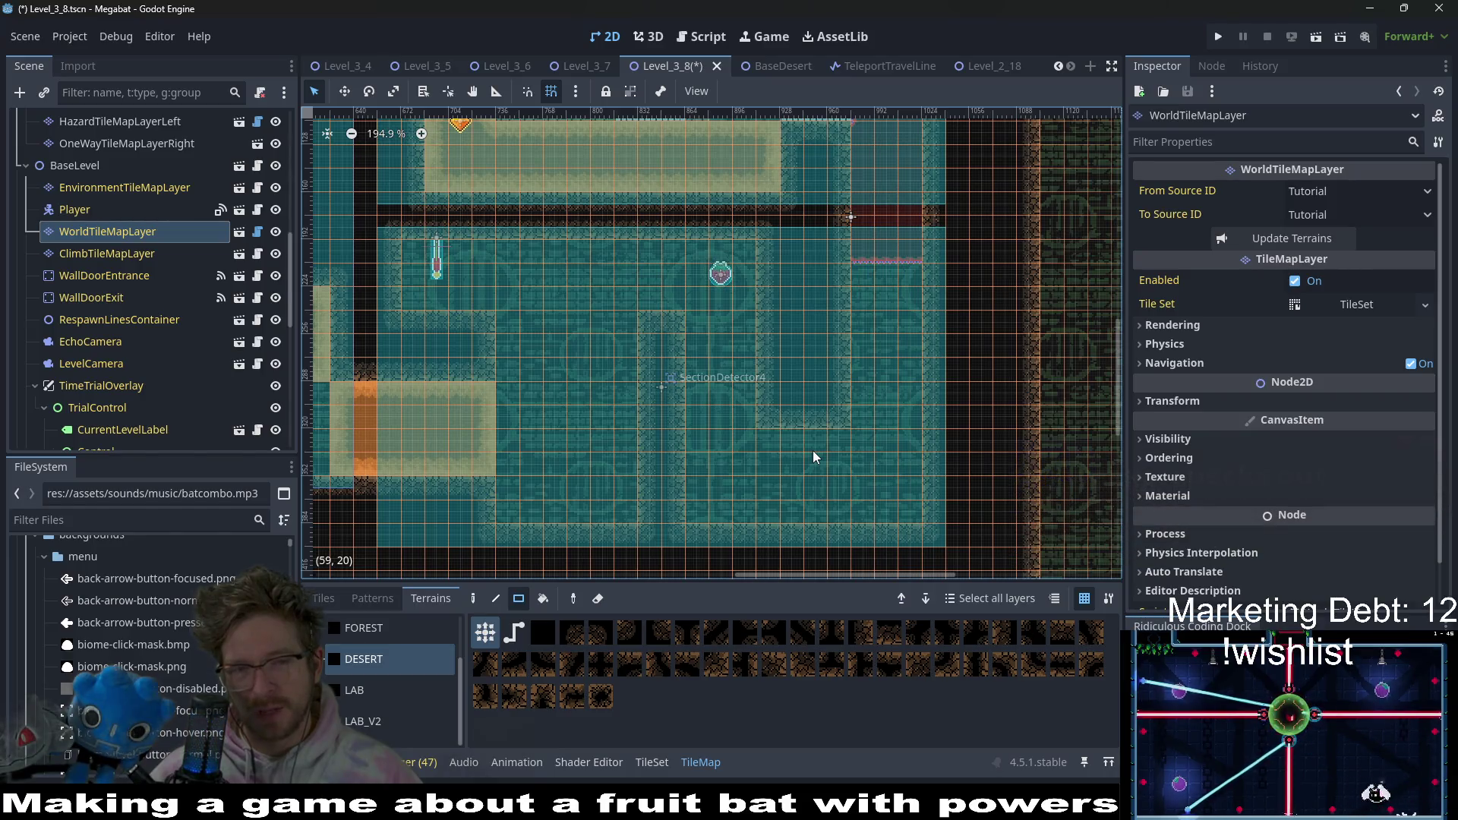
# - Drag desert terrain rectangles over the wall column near SectionDetector4
pyautogui.scroll(6, 658, 374)
pyautogui.scroll(-5, 657, 374)
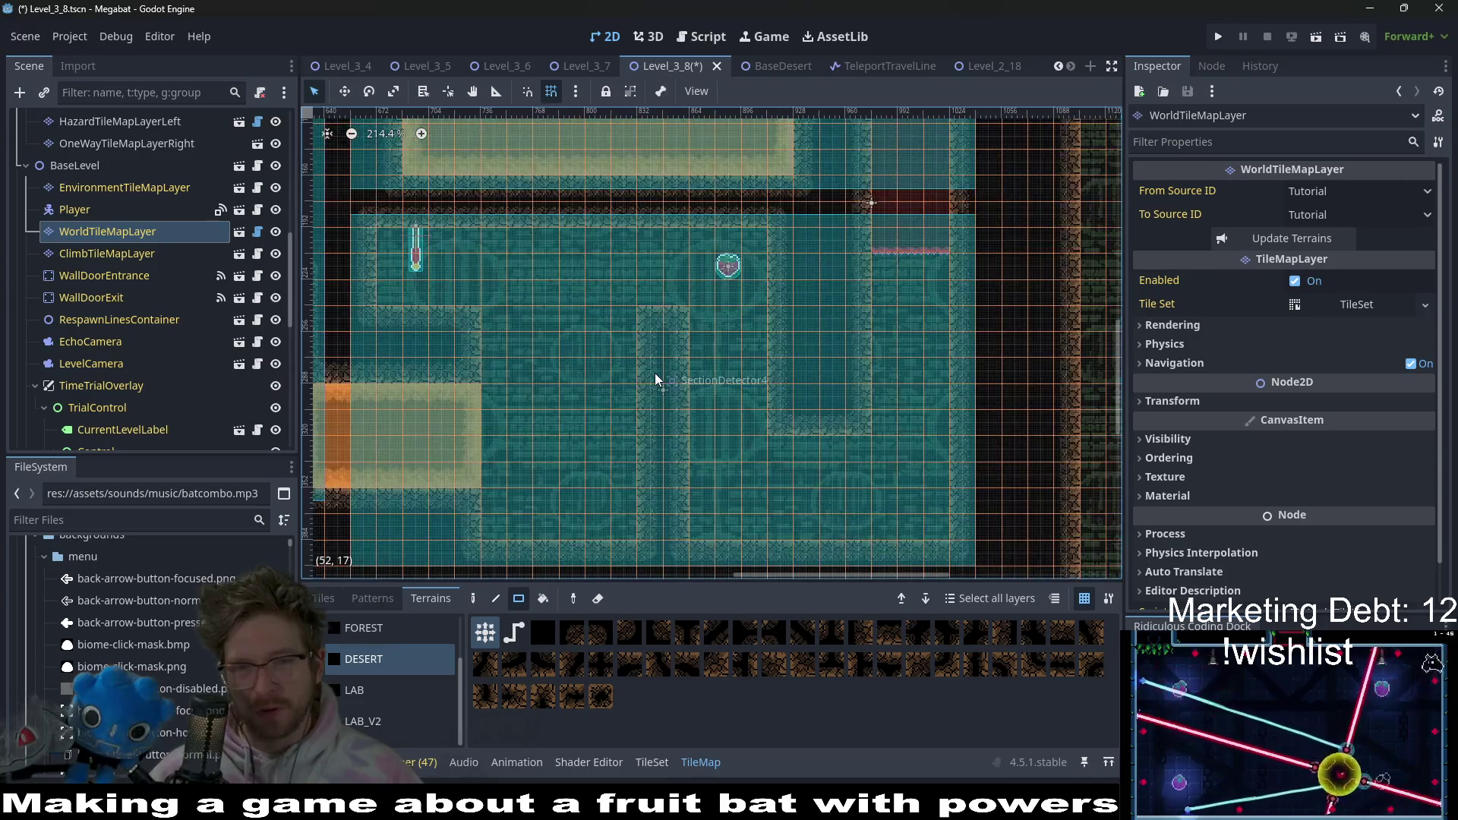
pyautogui.scroll(-1, 709, 421)
pyautogui.hscroll(-1, 709, 421)
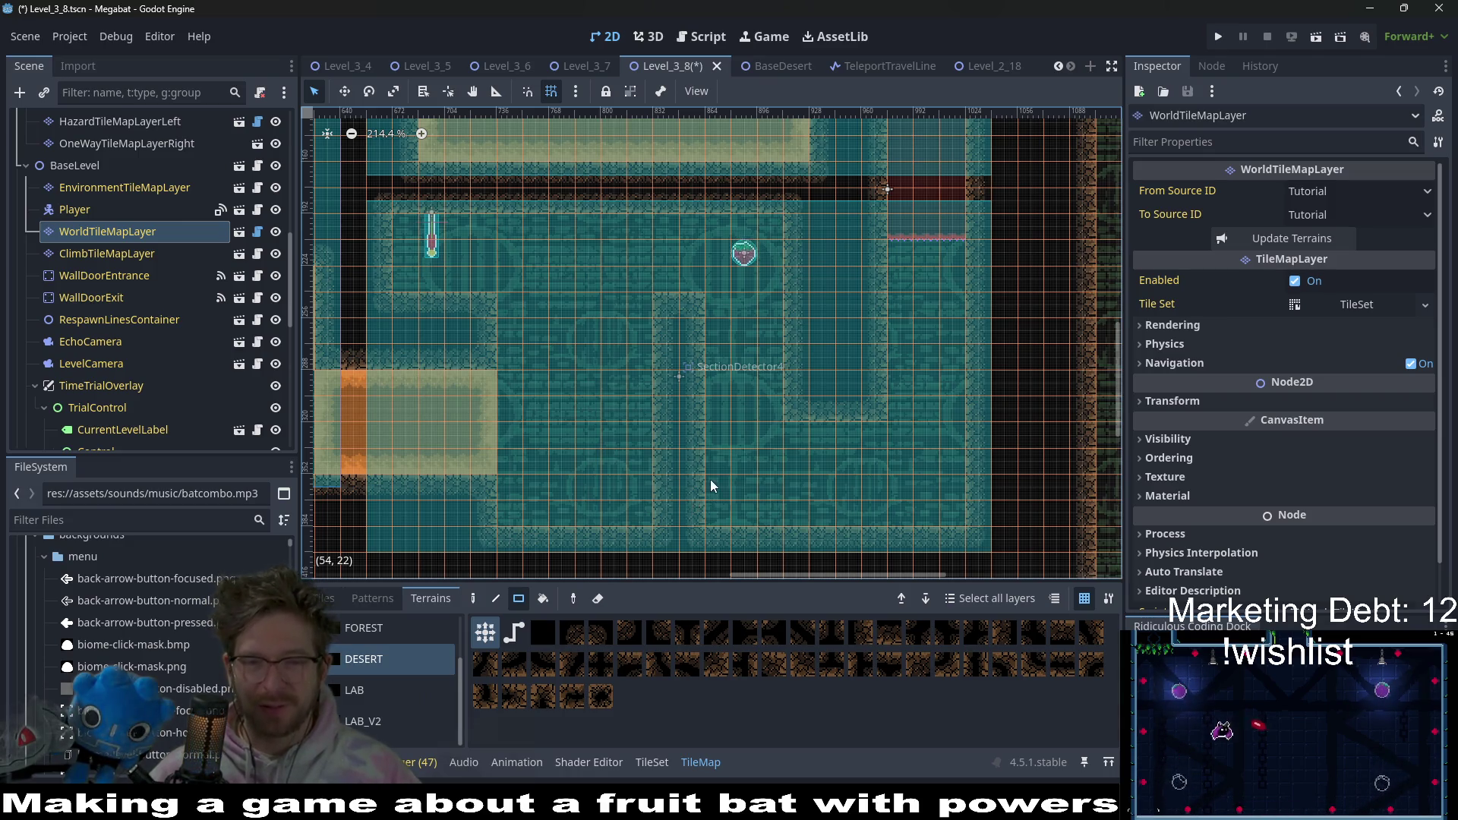
pyautogui.moveTo(693, 513)
pyautogui.mouseDown()
pyautogui.moveTo(717, 363)
pyautogui.moveTo(698, 304)
pyautogui.moveTo(703, 328)
pyautogui.mouseUp()
pyautogui.moveTo(699, 517); pyautogui.dragTo(711, 387)
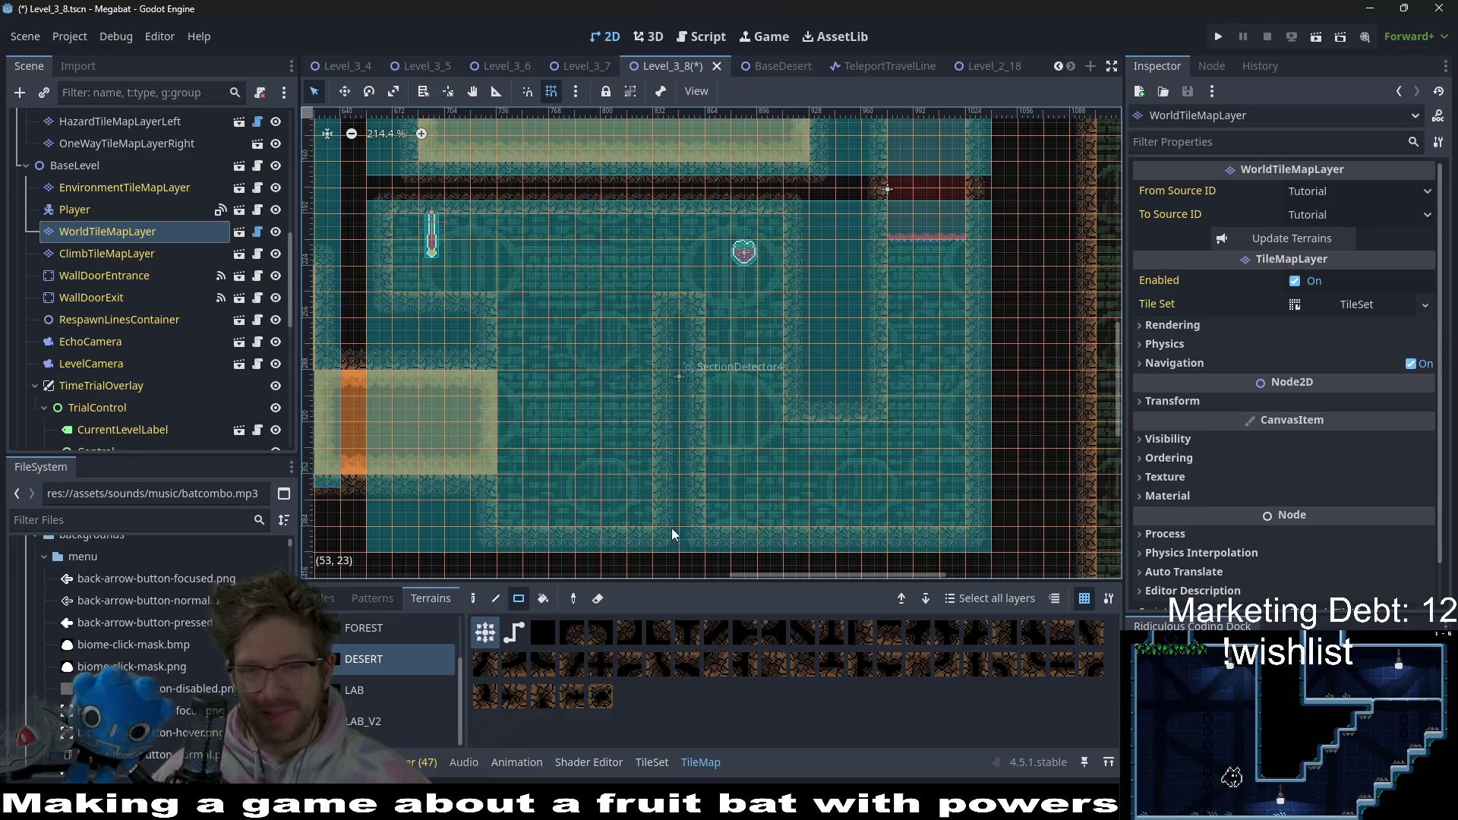
# - Reshape the wall column again, finishing with a 1x9 desert strip, and review the result
pyautogui.moveTo(652, 515); pyautogui.dragTo(648, 307)
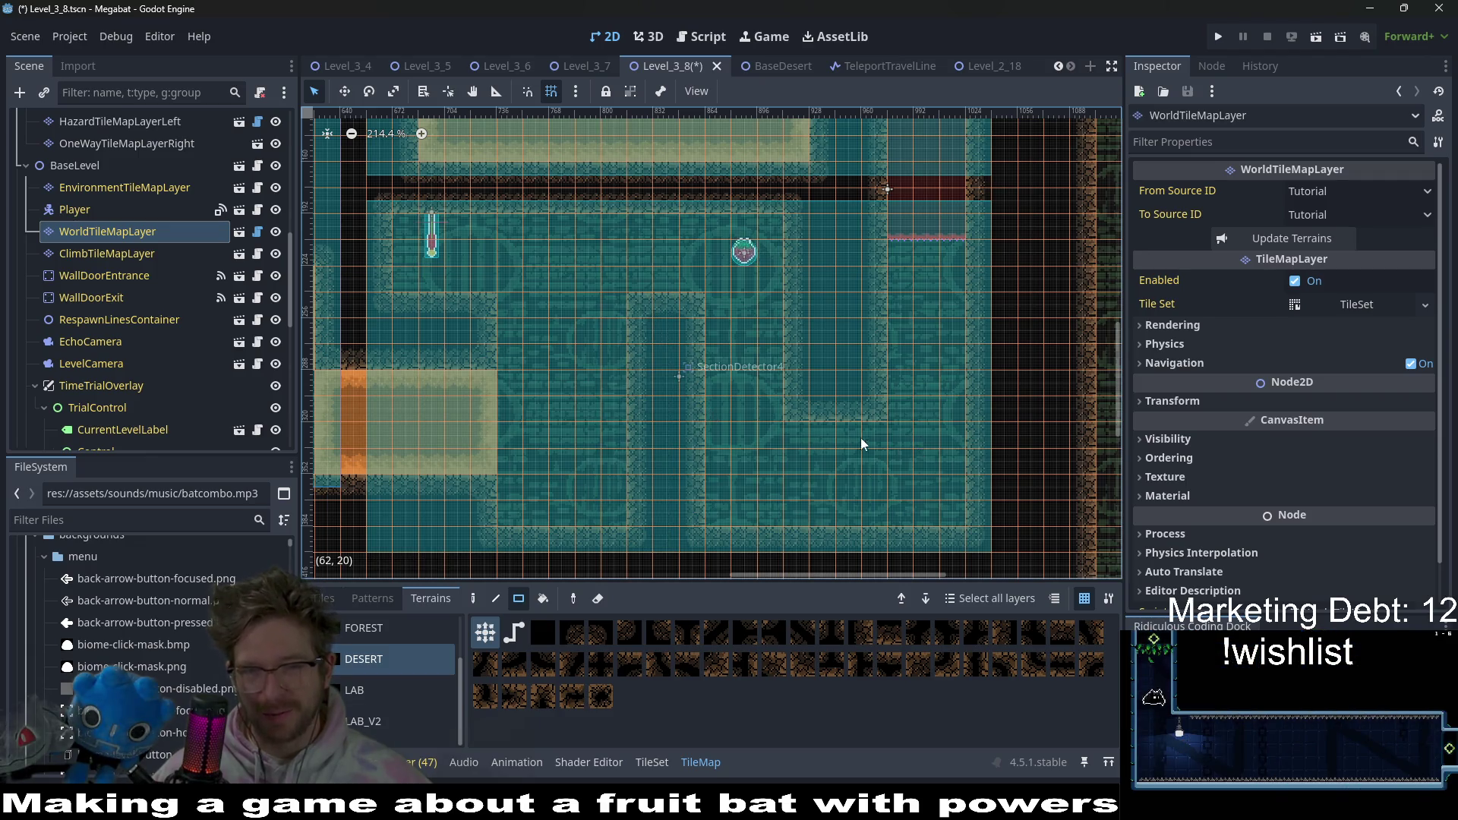
pyautogui.moveTo(694, 513); pyautogui.dragTo(705, 302)
pyautogui.scroll(4, 780, 346)
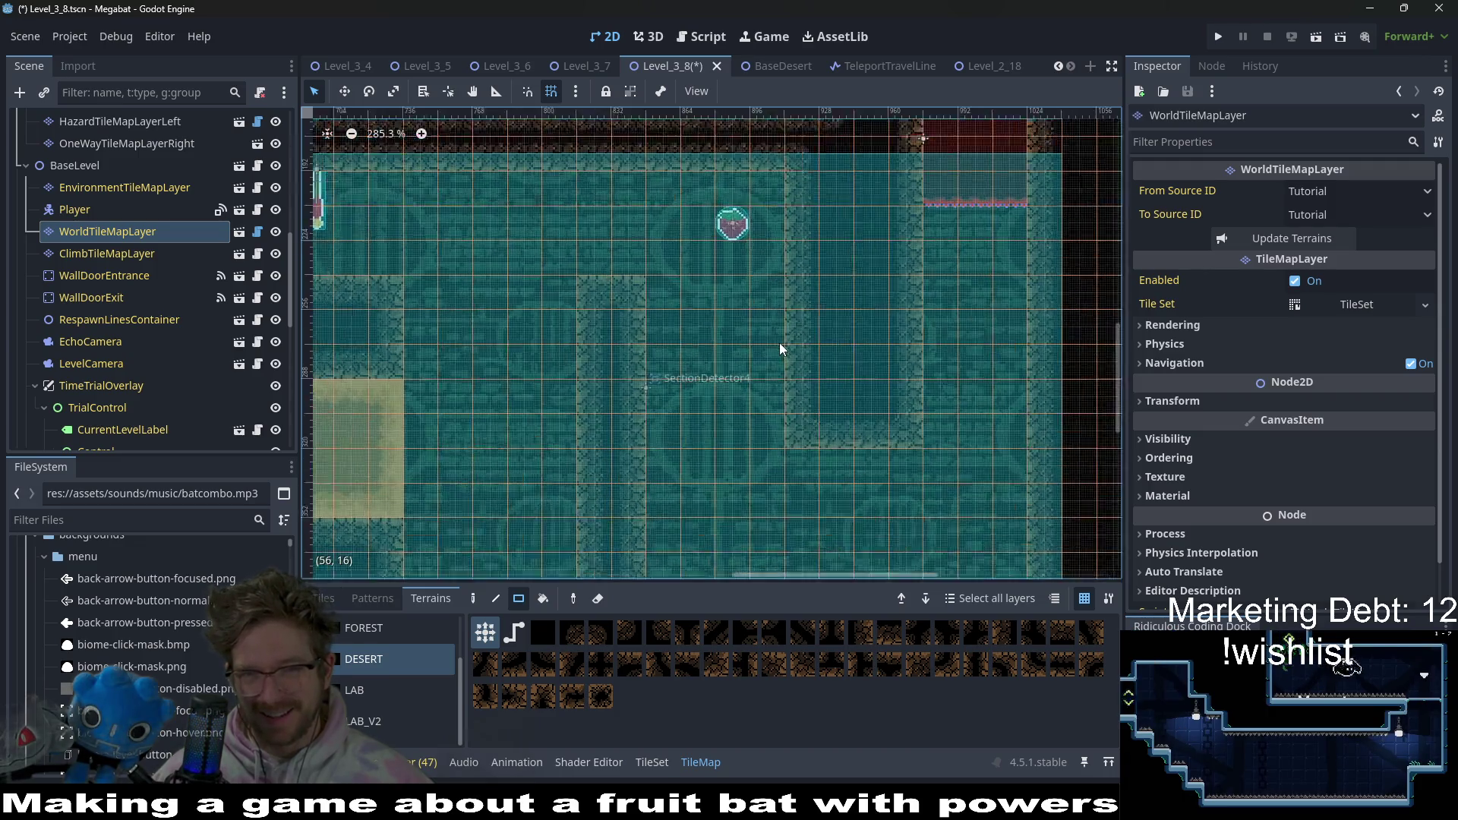
pyautogui.scroll(-5, 779, 343)
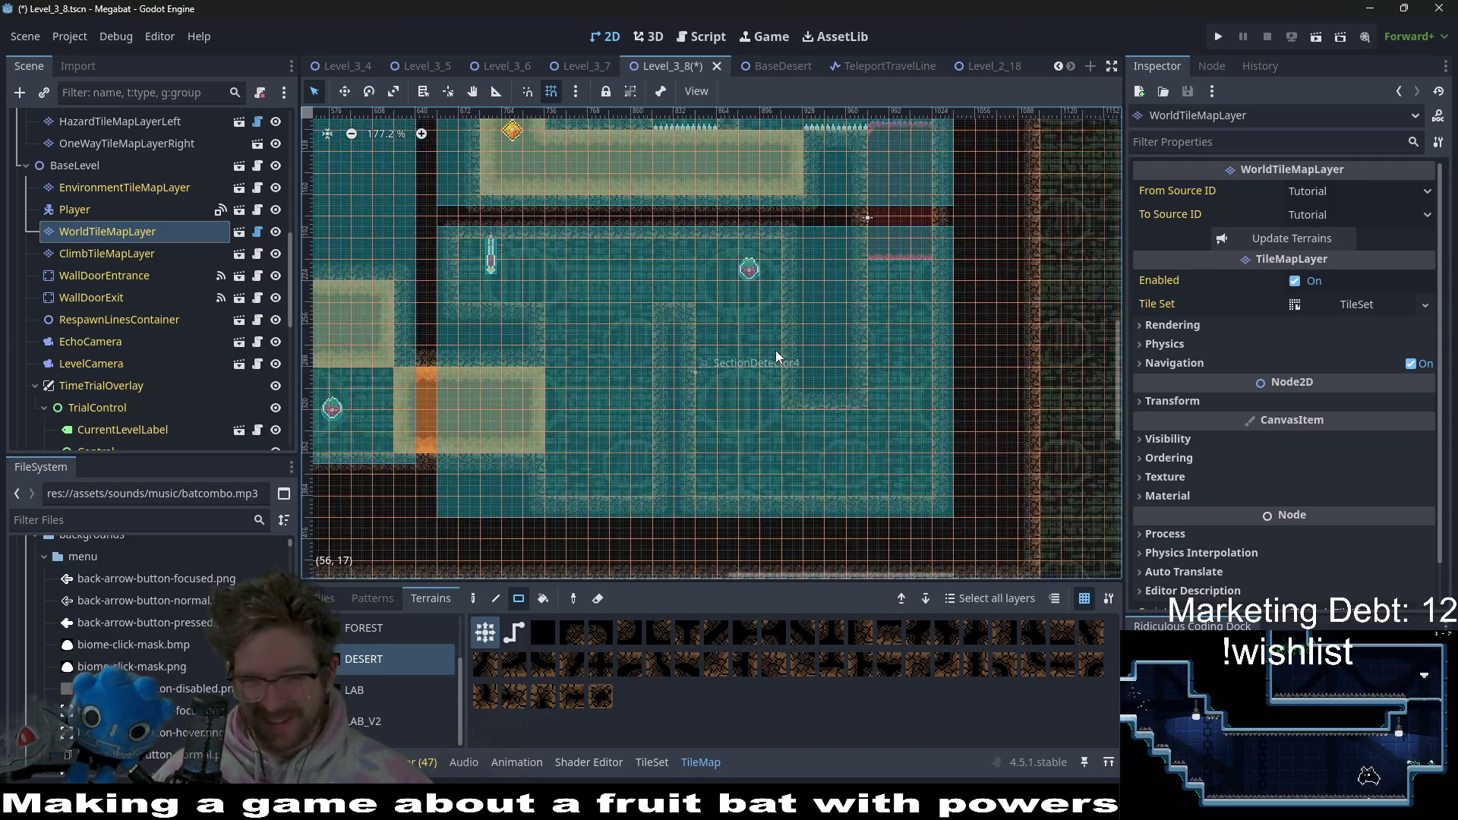
pyautogui.scroll(4, 858, 353)
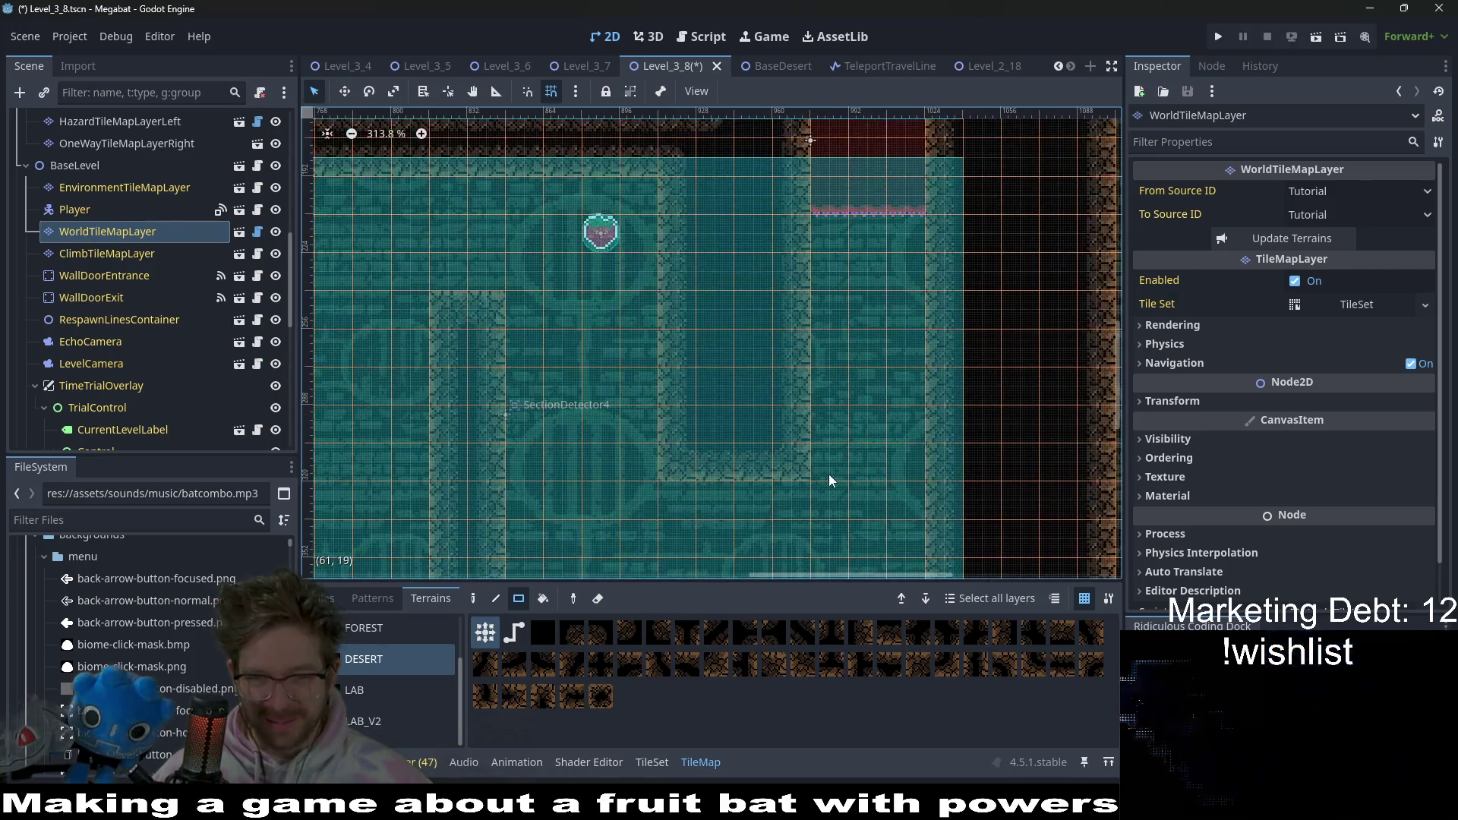
pyautogui.scroll(2, 818, 331)
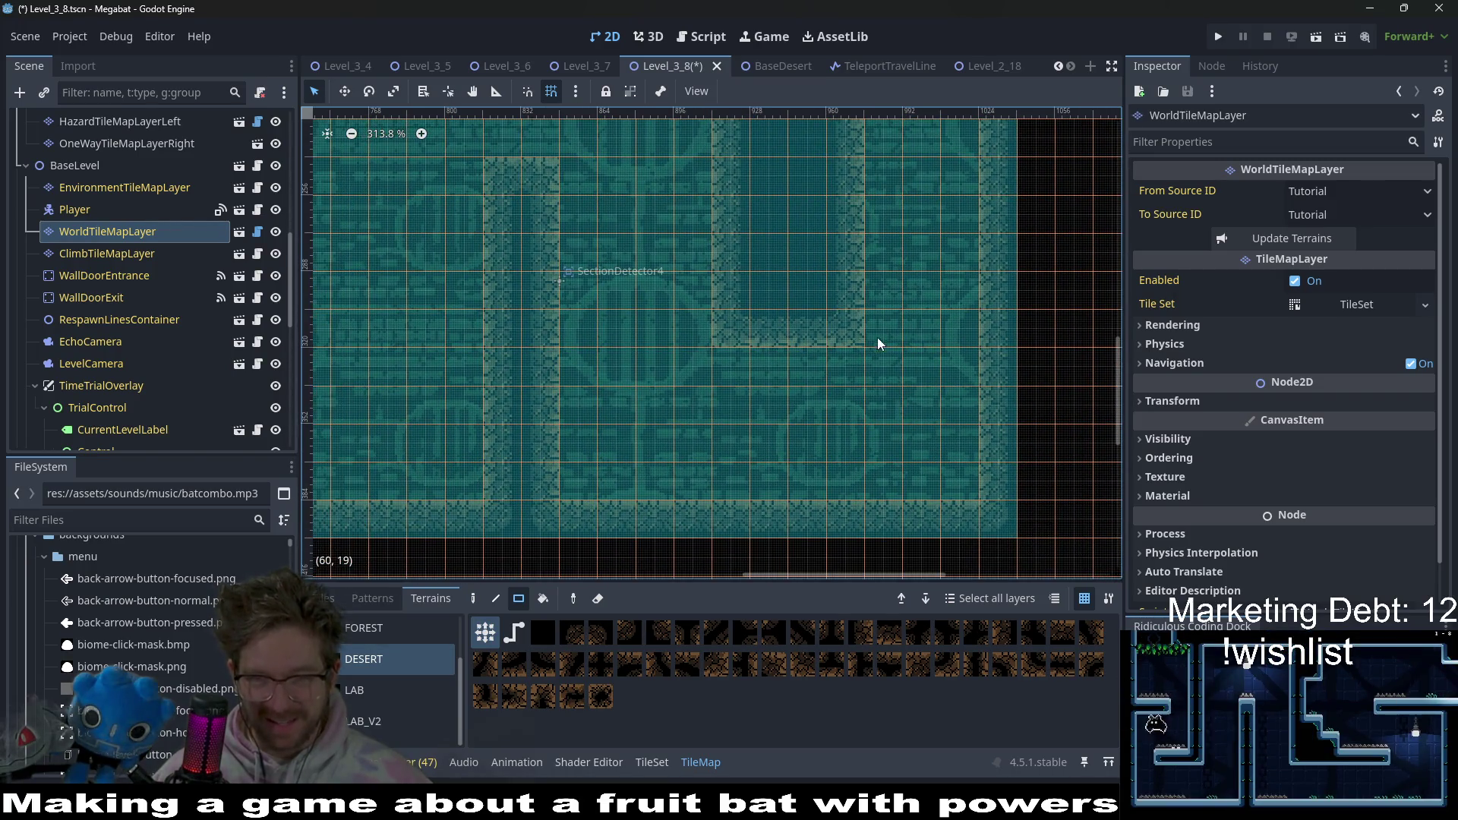
pyautogui.scroll(-2, 877, 339)
pyautogui.scroll(2, 908, 355)
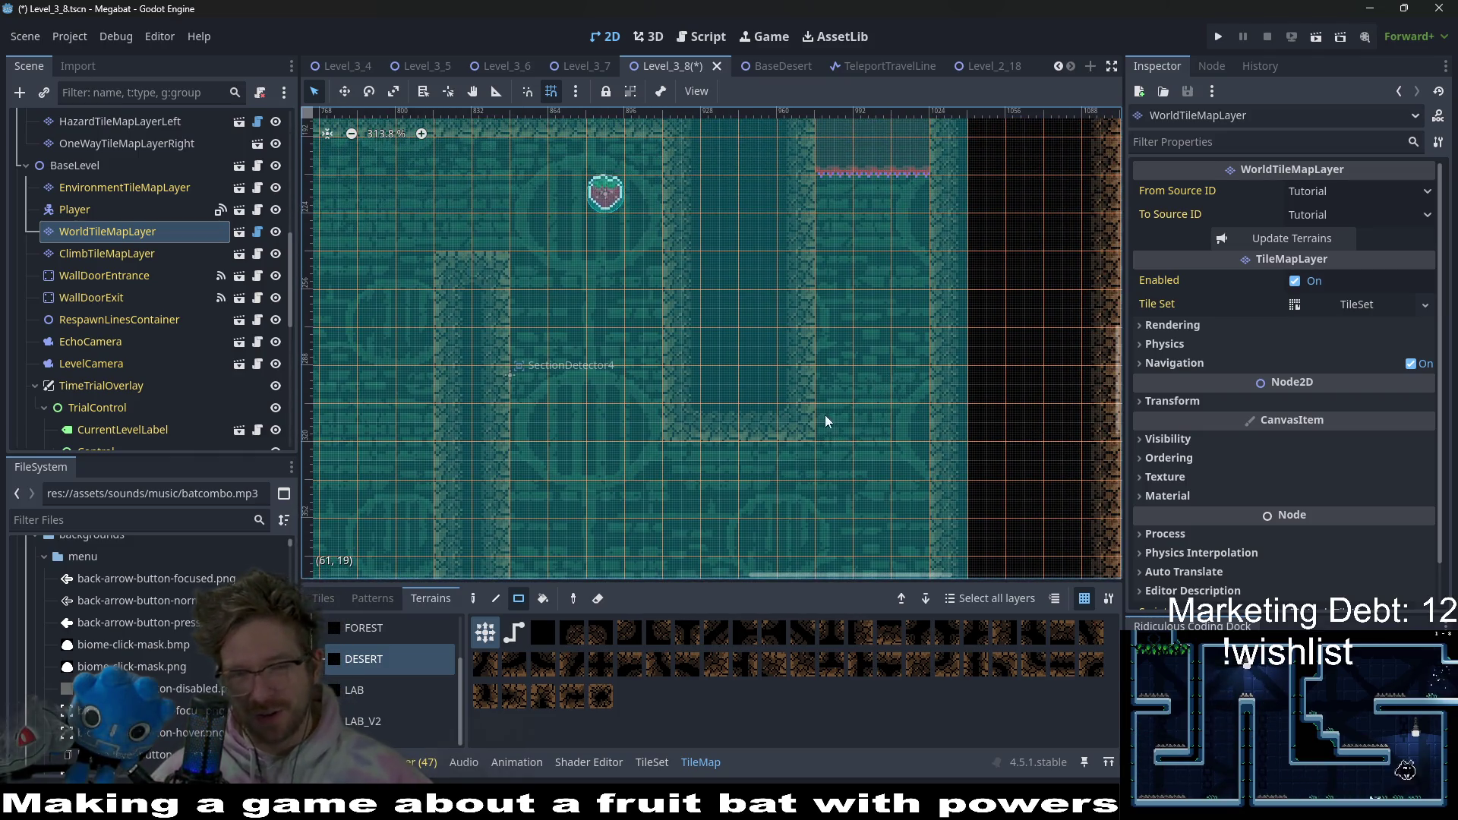
pyautogui.scroll(2, 796, 363)
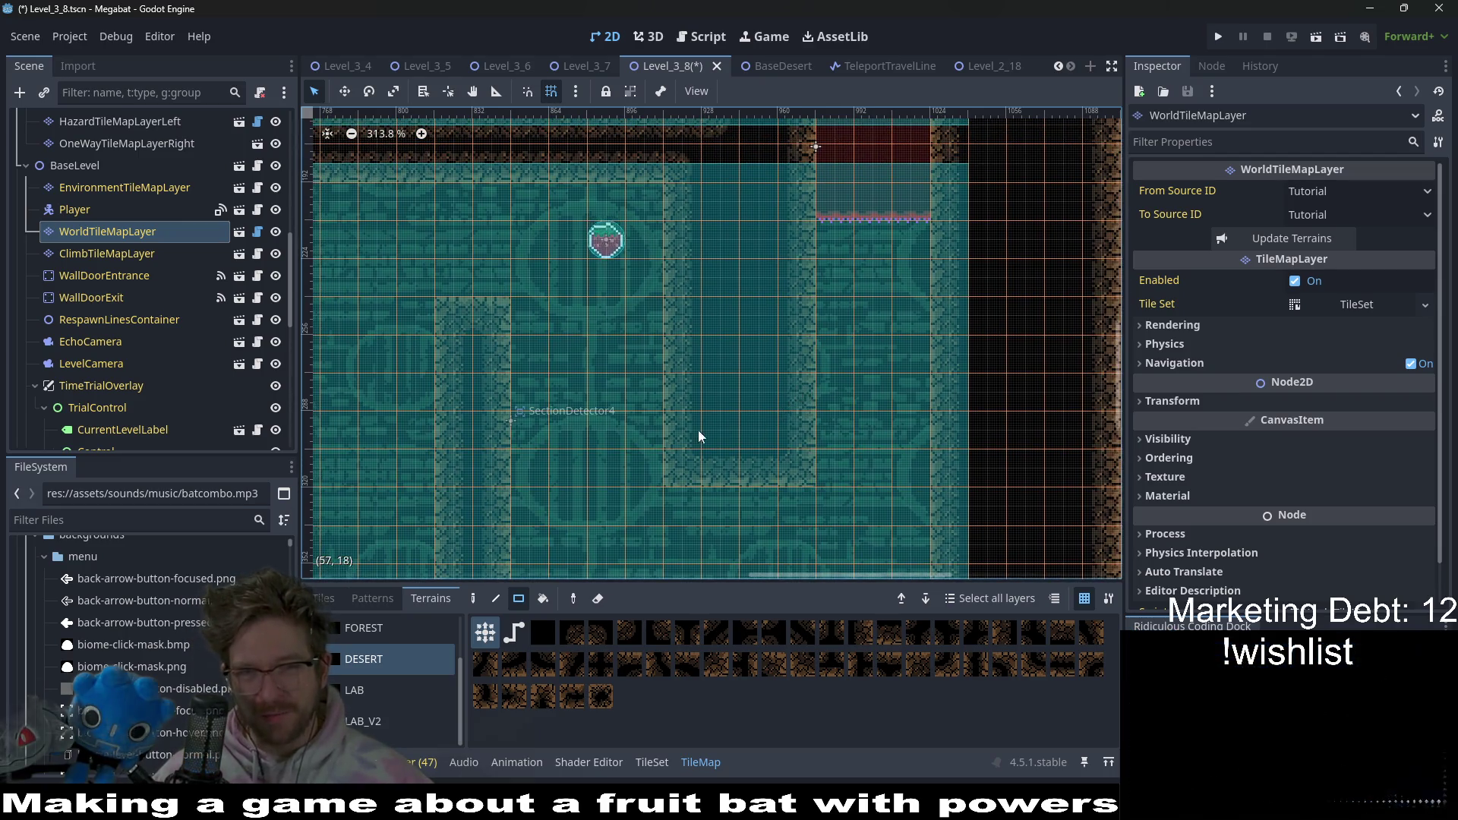
pyautogui.scroll(-2, 805, 331)
pyautogui.scroll(-1, 813, 396)
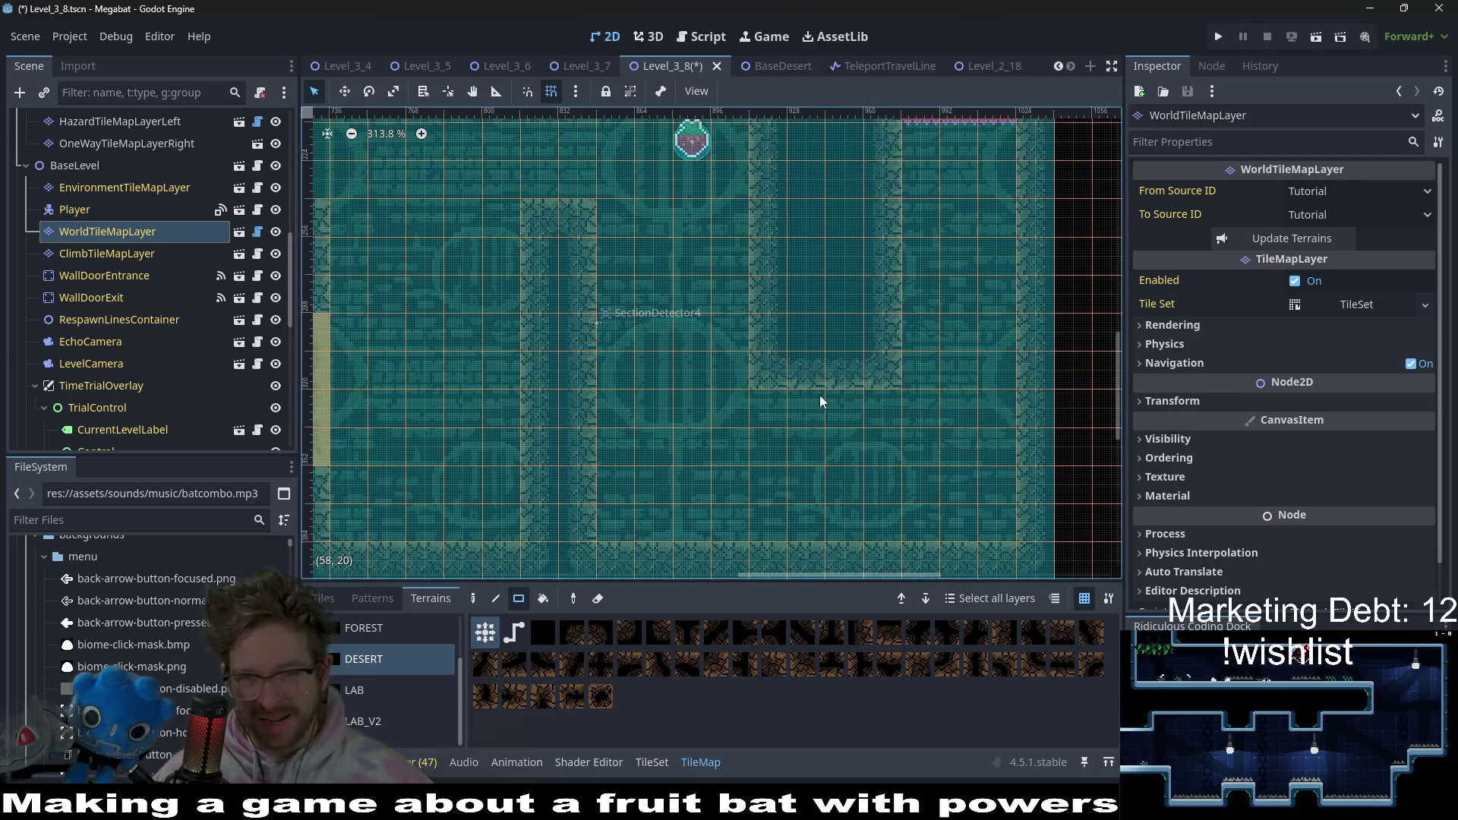
pyautogui.scroll(-2, 819, 395)
pyautogui.keyDown('ctrl'); pyautogui.scroll(-4, 862, 322); pyautogui.keyUp('ctrl')
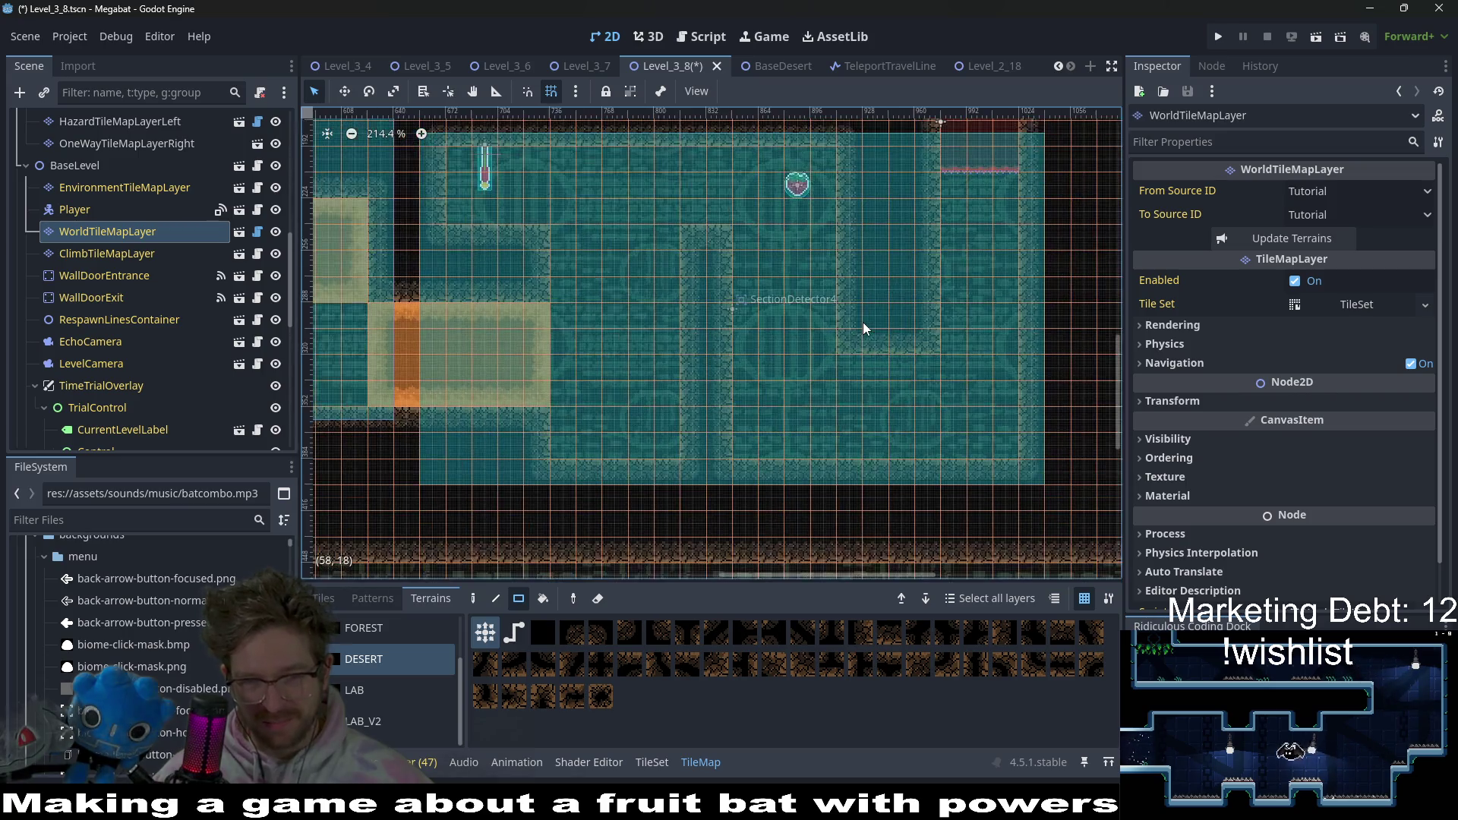
pyautogui.scroll(3, 863, 322)
pyautogui.hscroll(2, 862, 322)
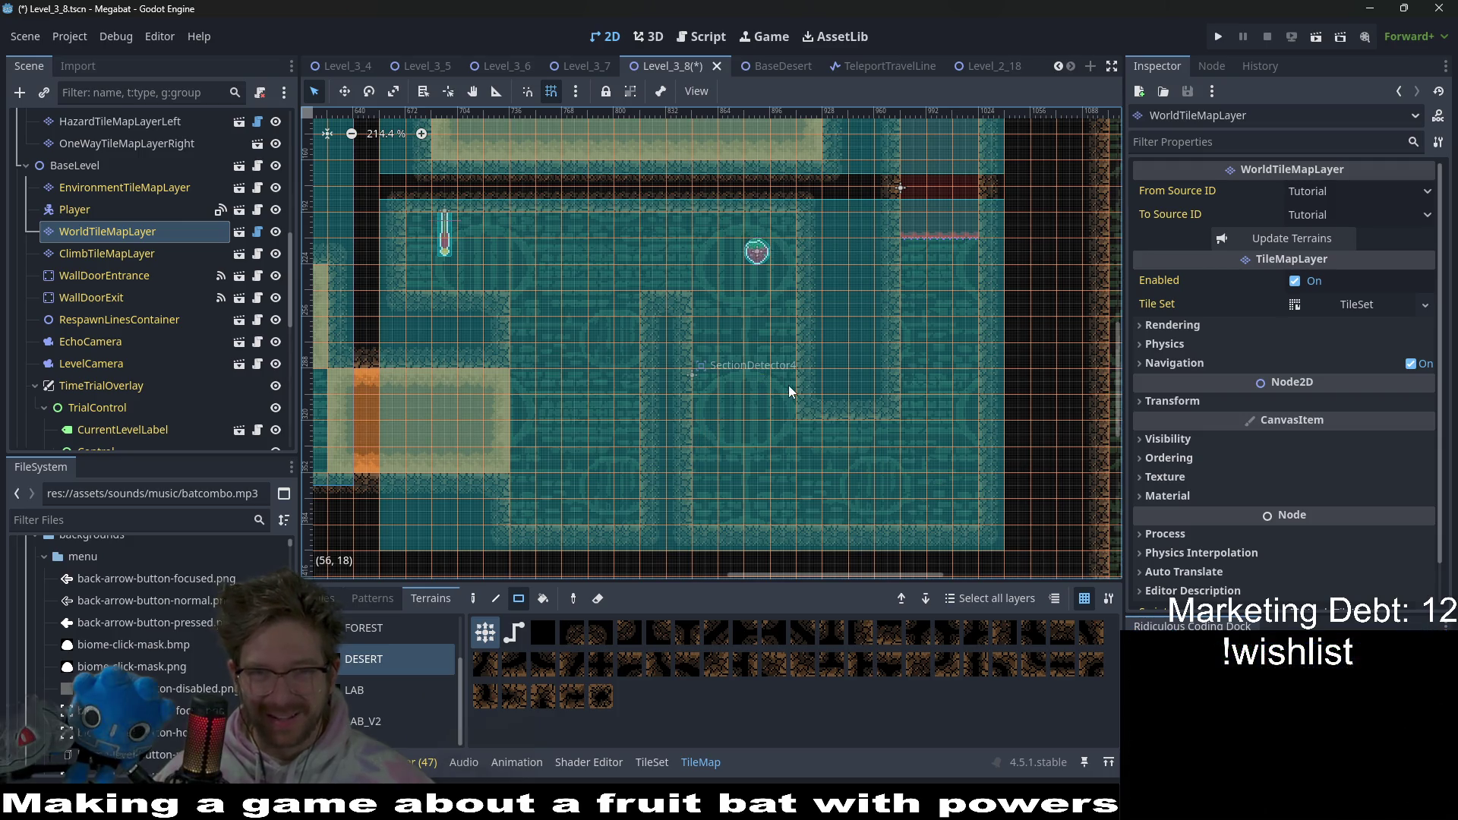
pyautogui.scroll(4, 904, 357)
pyautogui.scroll(-3, 784, 389)
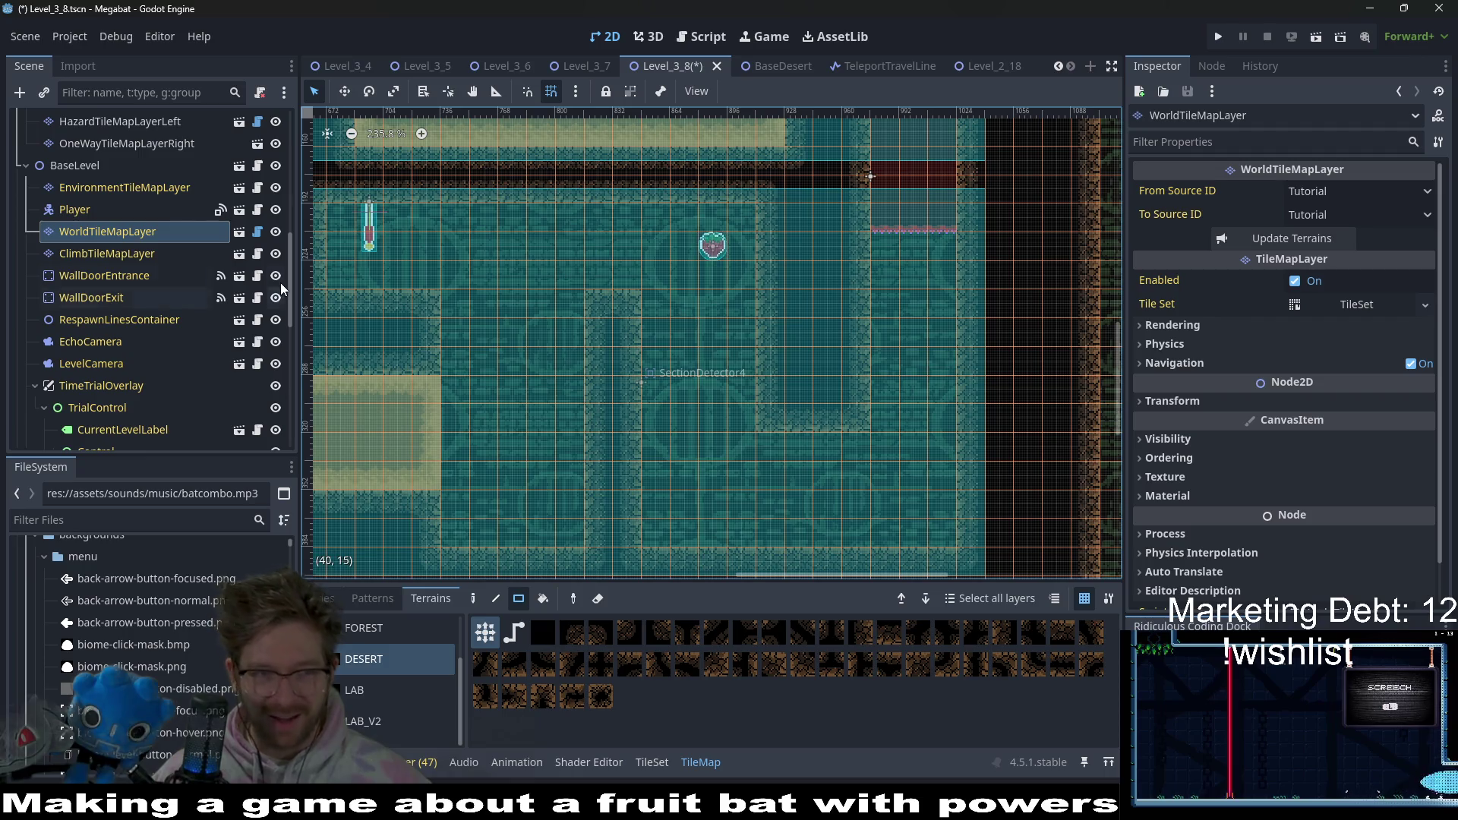
pyautogui.scroll(3, 62, 249)
pyautogui.scroll(8, 76, 248)
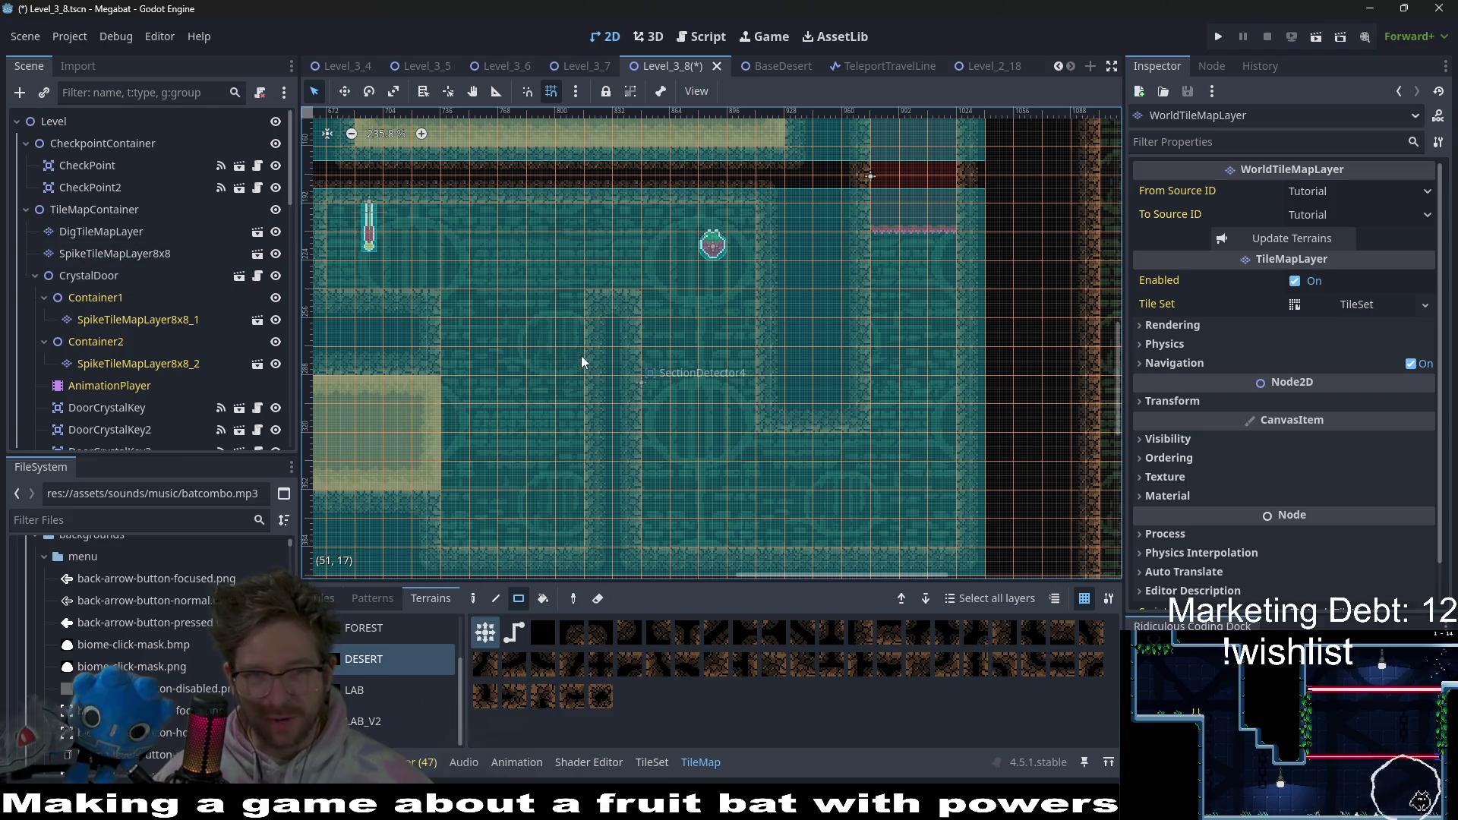
pyautogui.scroll(-10, 99, 340)
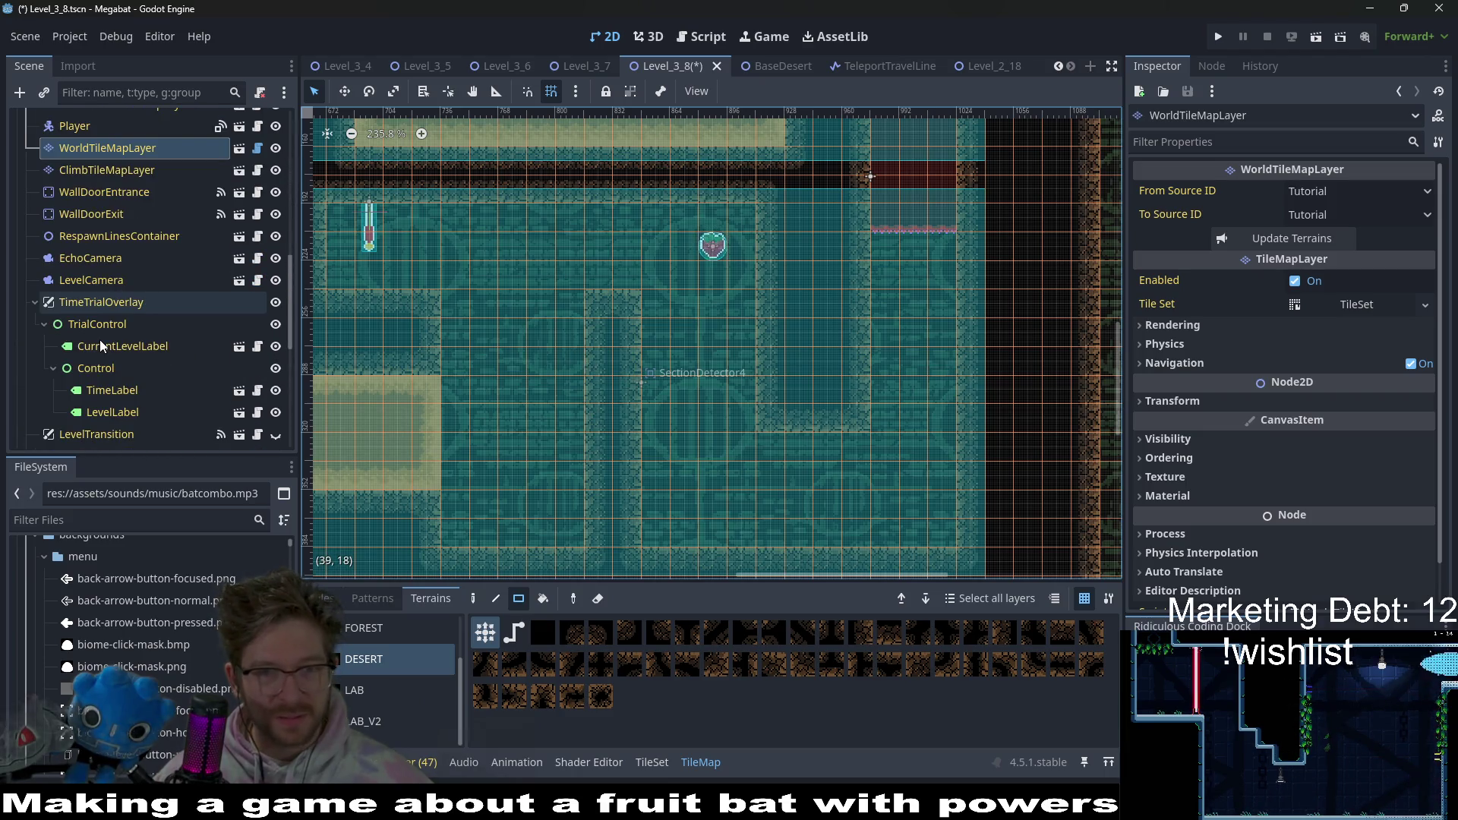
pyautogui.scroll(4, 98, 339)
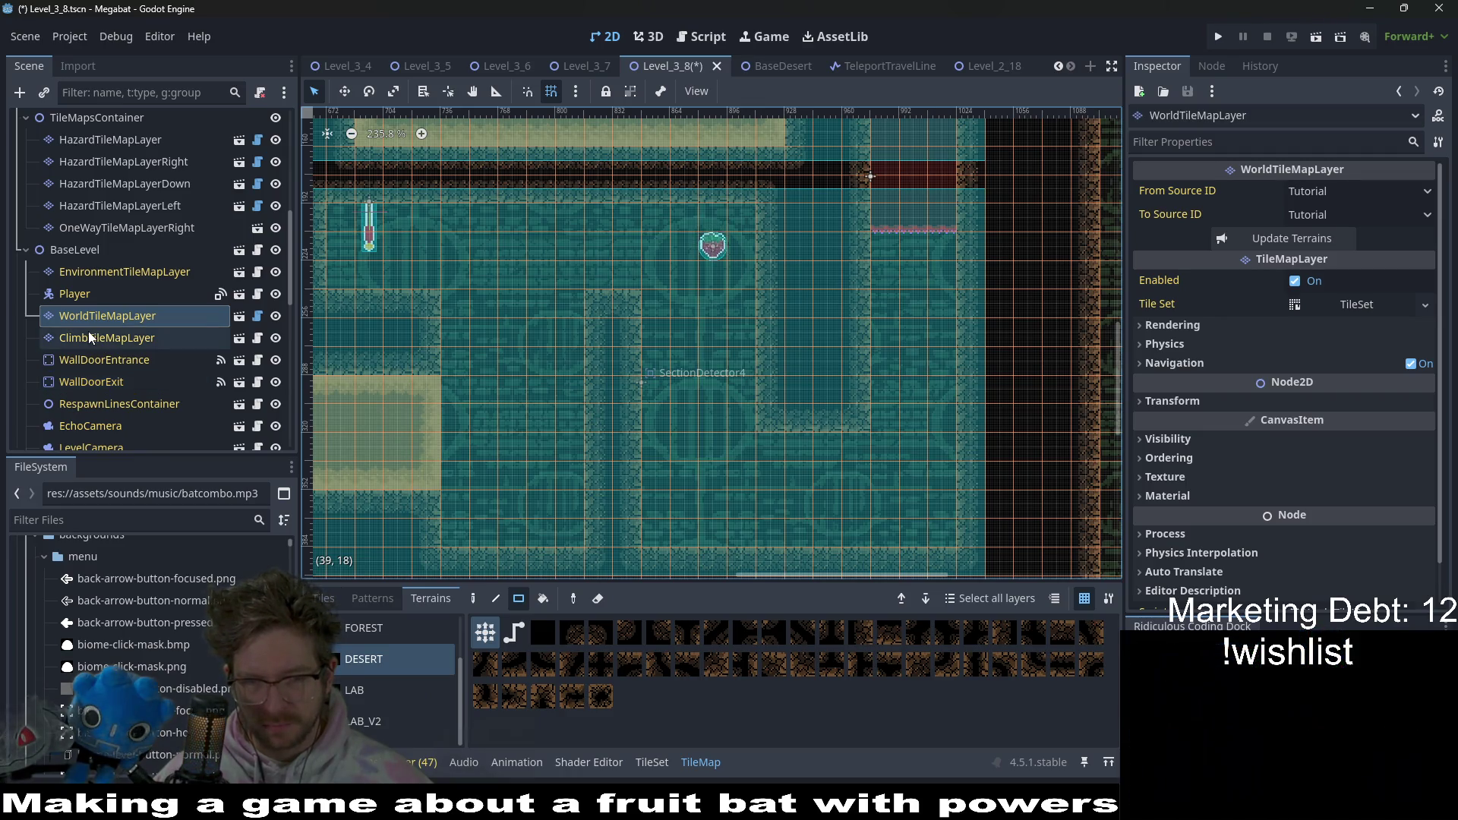
pyautogui.moveTo(630, 367)
pyautogui.mouseDown()
pyautogui.moveTo(607, 427)
pyautogui.moveTo(759, 346)
pyautogui.mouseUp()
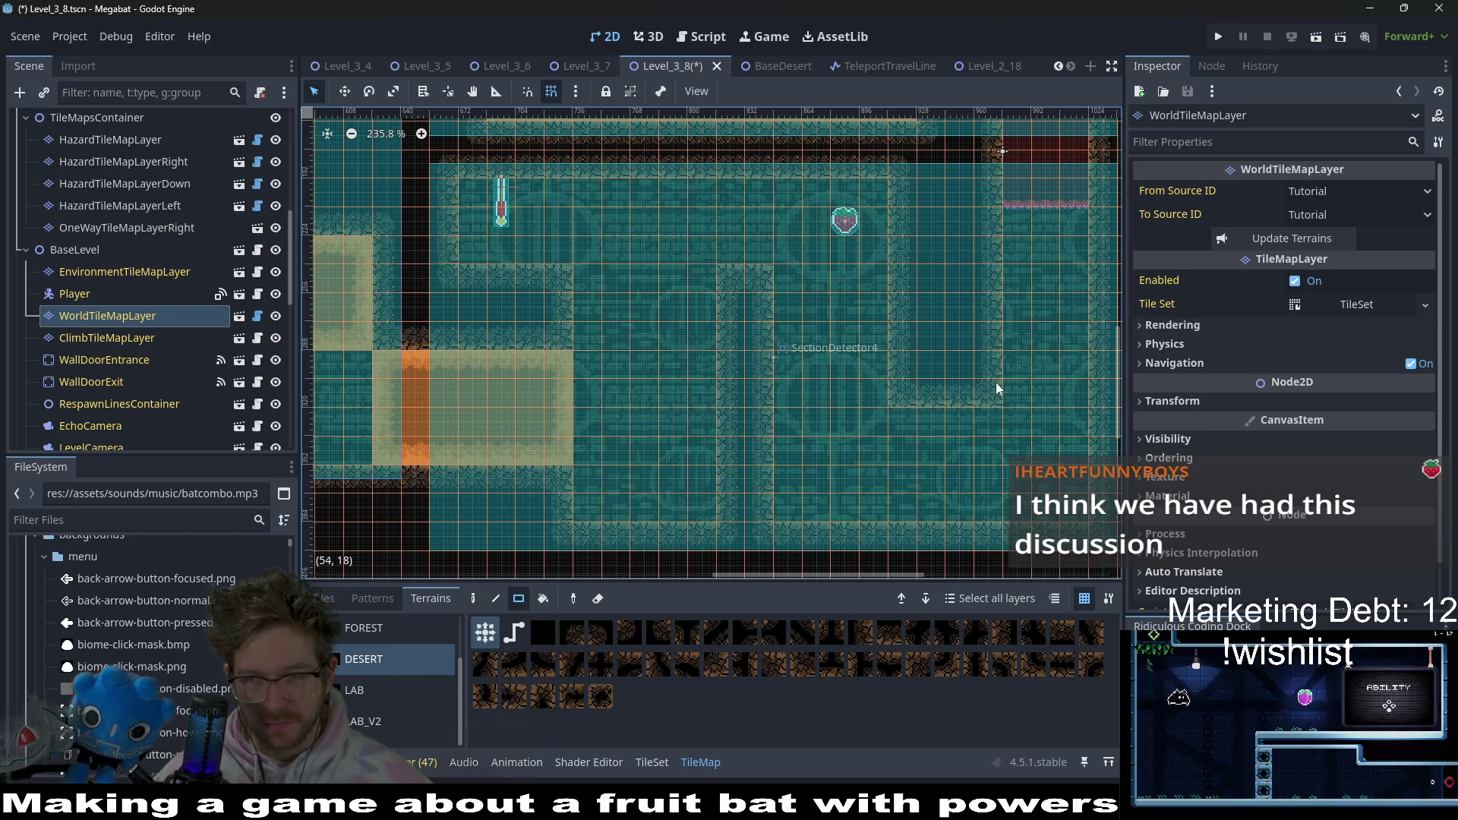
pyautogui.moveTo(995, 381)
pyautogui.mouseDown()
pyautogui.moveTo(758, 392)
pyautogui.moveTo(787, 355)
pyautogui.mouseUp()
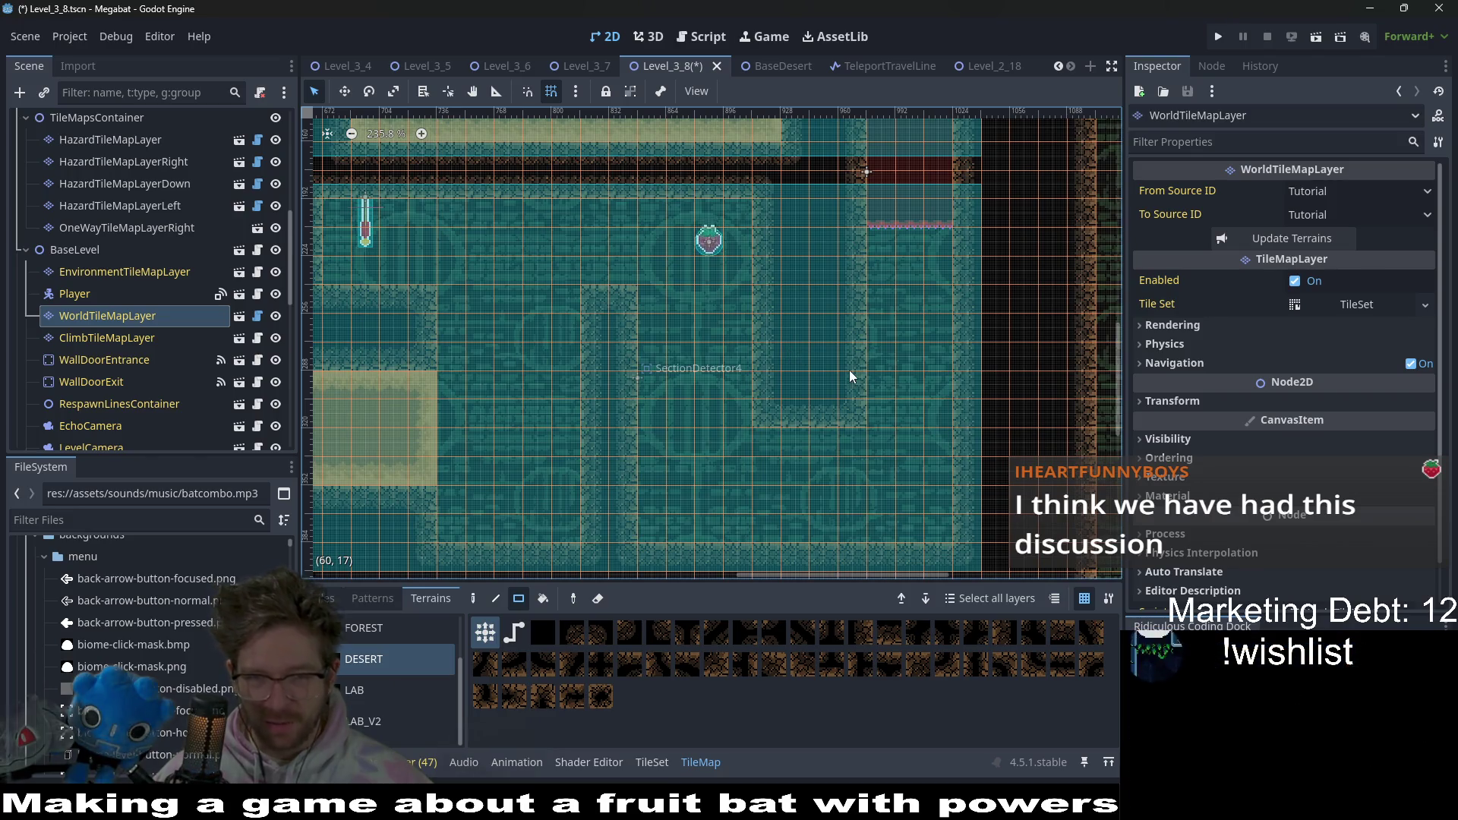
pyautogui.scroll(-2, 858, 341)
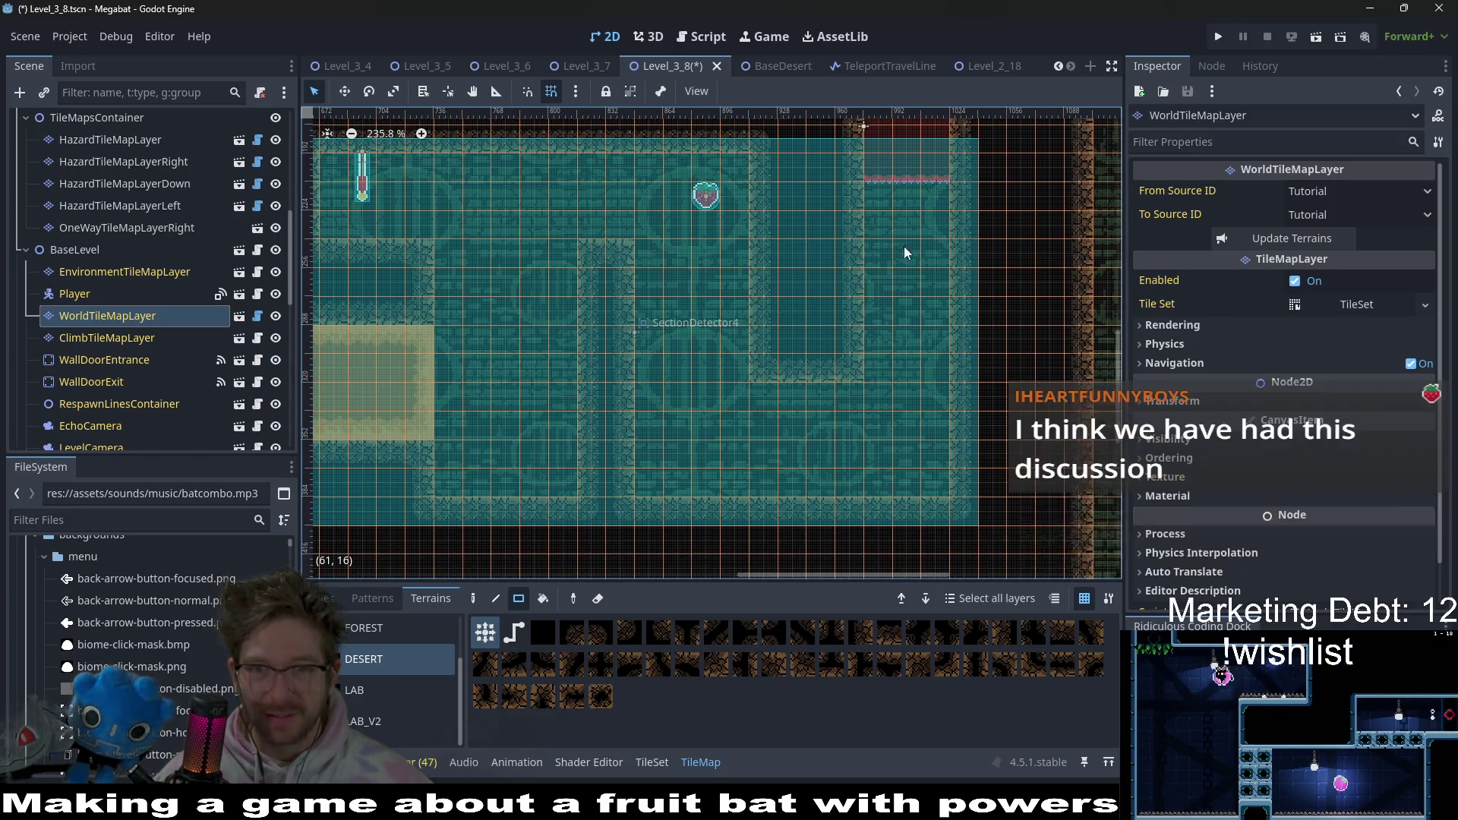
pyautogui.scroll(10, 873, 299)
pyautogui.moveTo(795, 294); pyautogui.dragTo(854, 392)
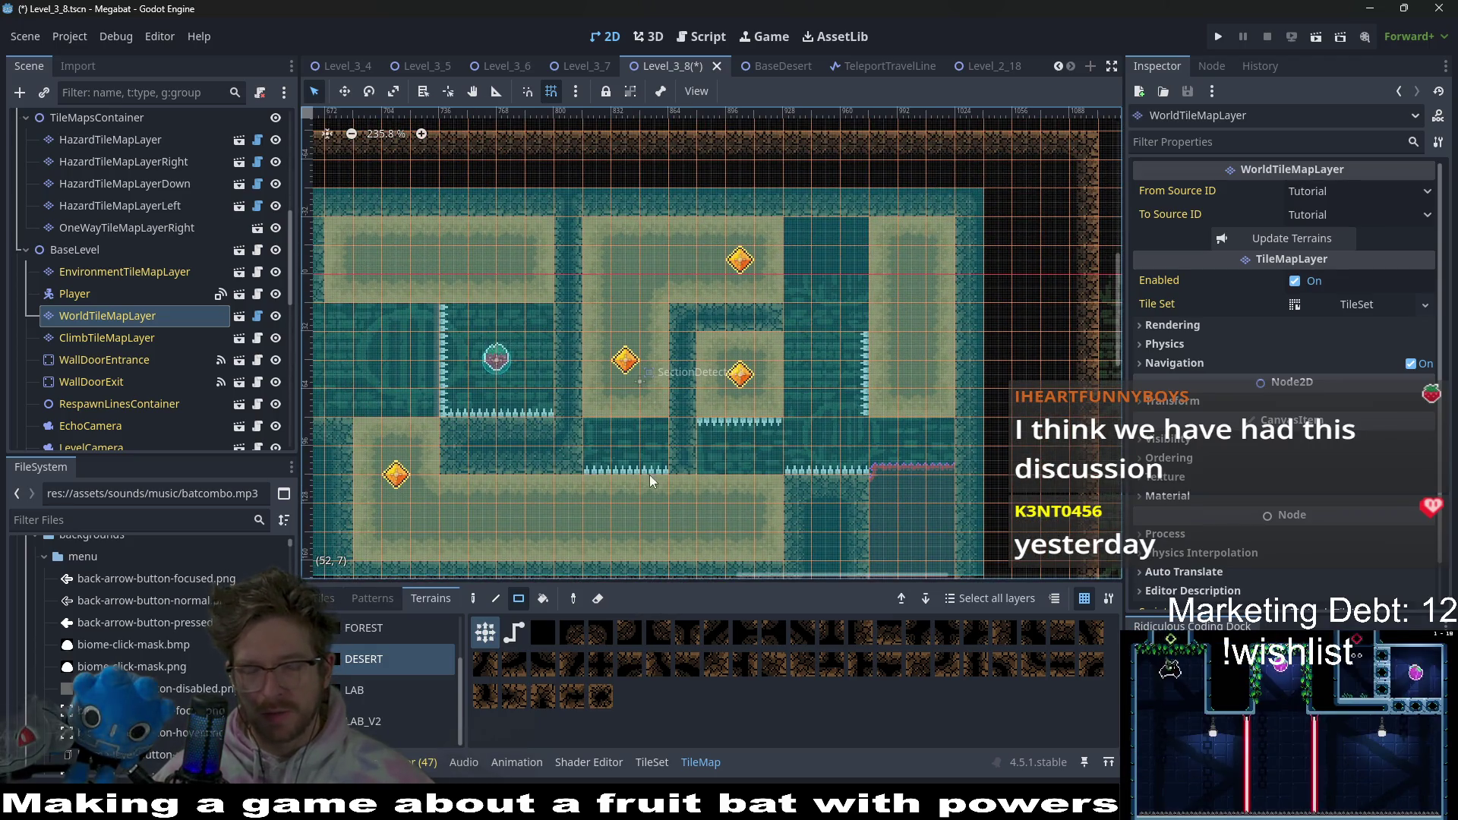
# - Survey the level's upper and lower-left areas, then make HazardTileMapLayerDown the active tile layer
pyautogui.scroll(-8, 853, 372)
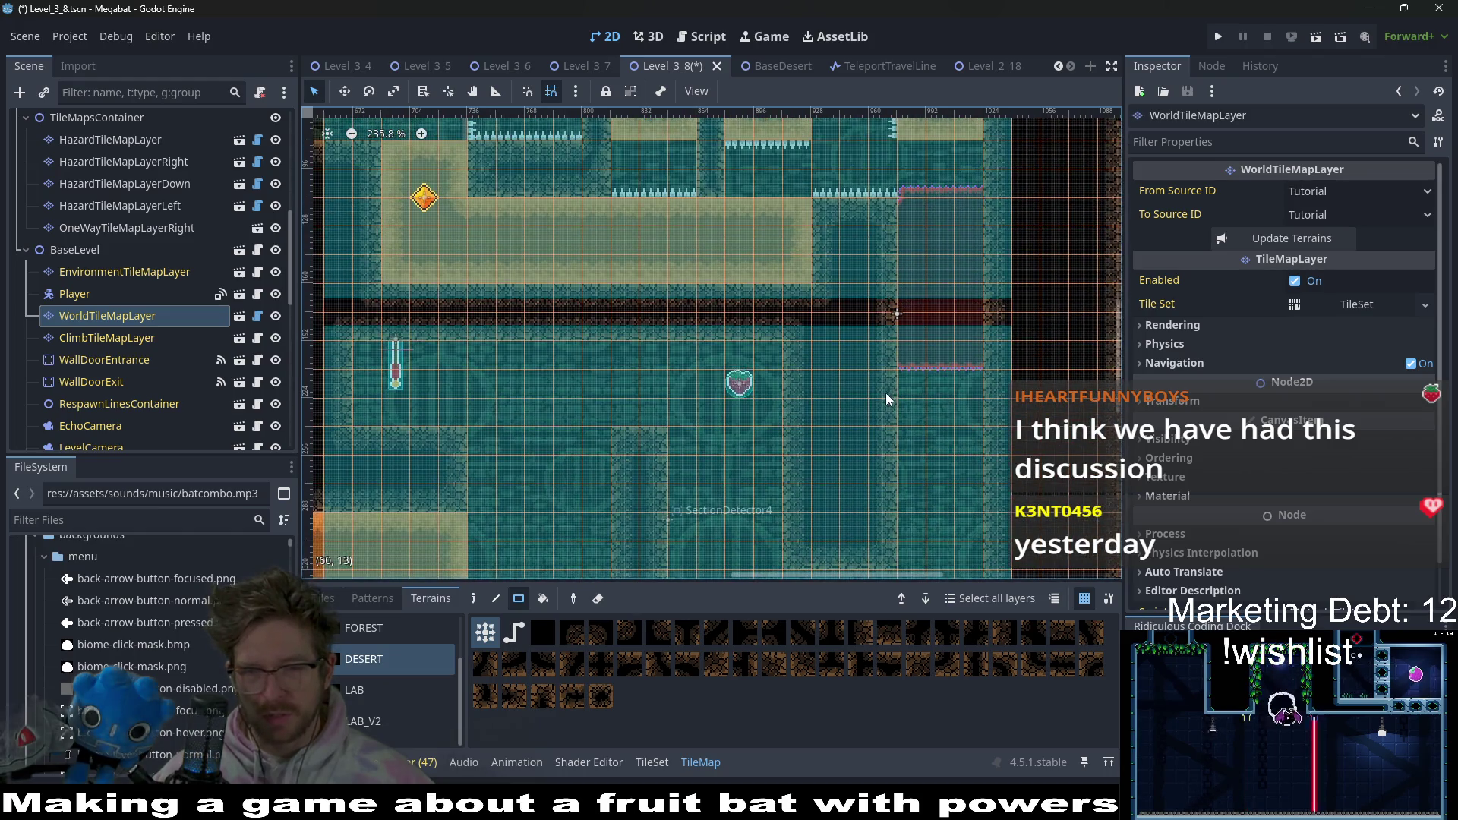
pyautogui.scroll(5, 884, 399)
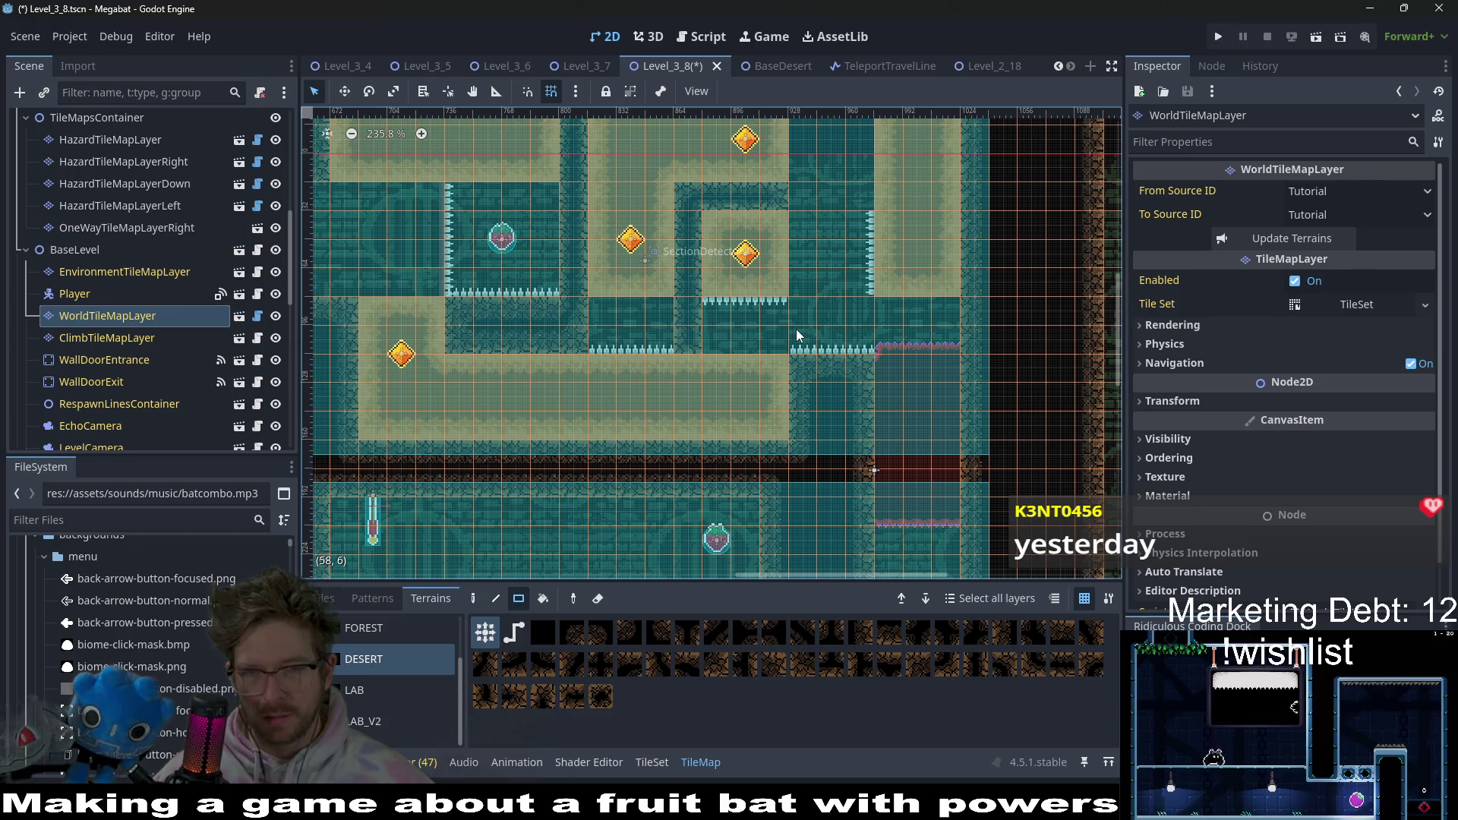
pyautogui.moveTo(798, 303); pyautogui.dragTo(766, 370)
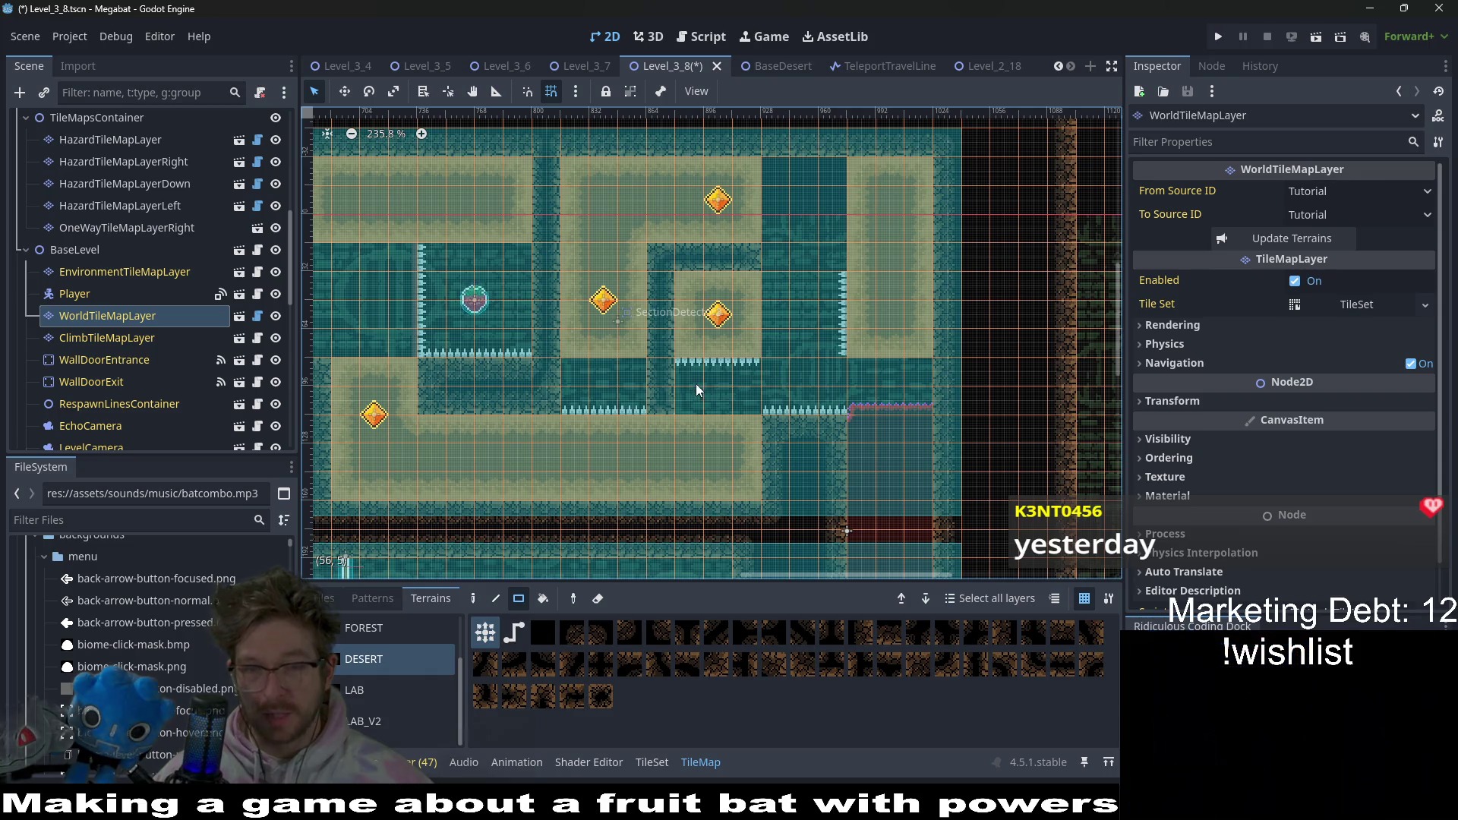
pyautogui.scroll(4, 710, 402)
pyautogui.scroll(4, 711, 401)
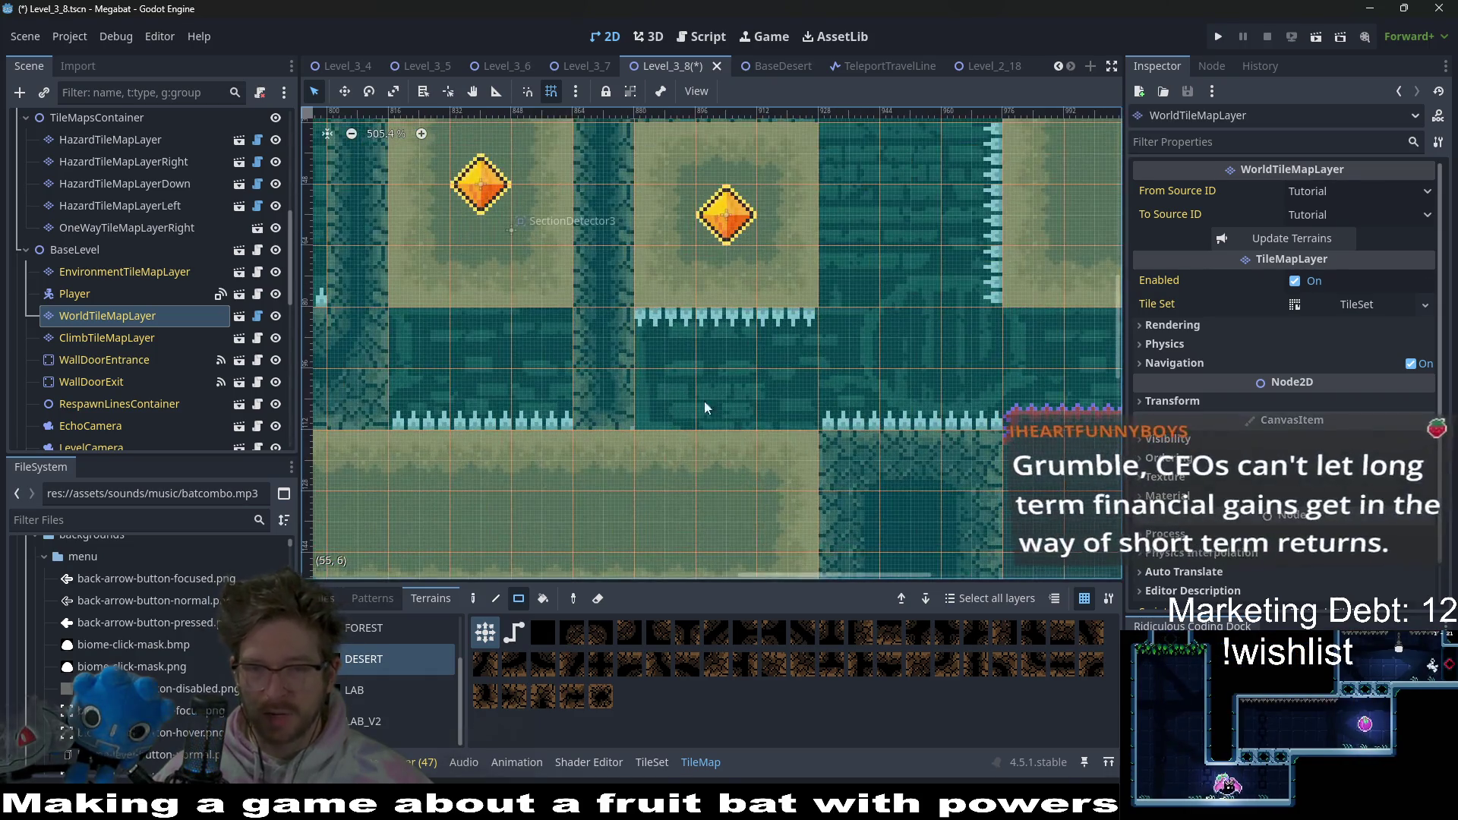
pyautogui.hscroll(3, 770, 439)
pyautogui.scroll(-6, 715, 409)
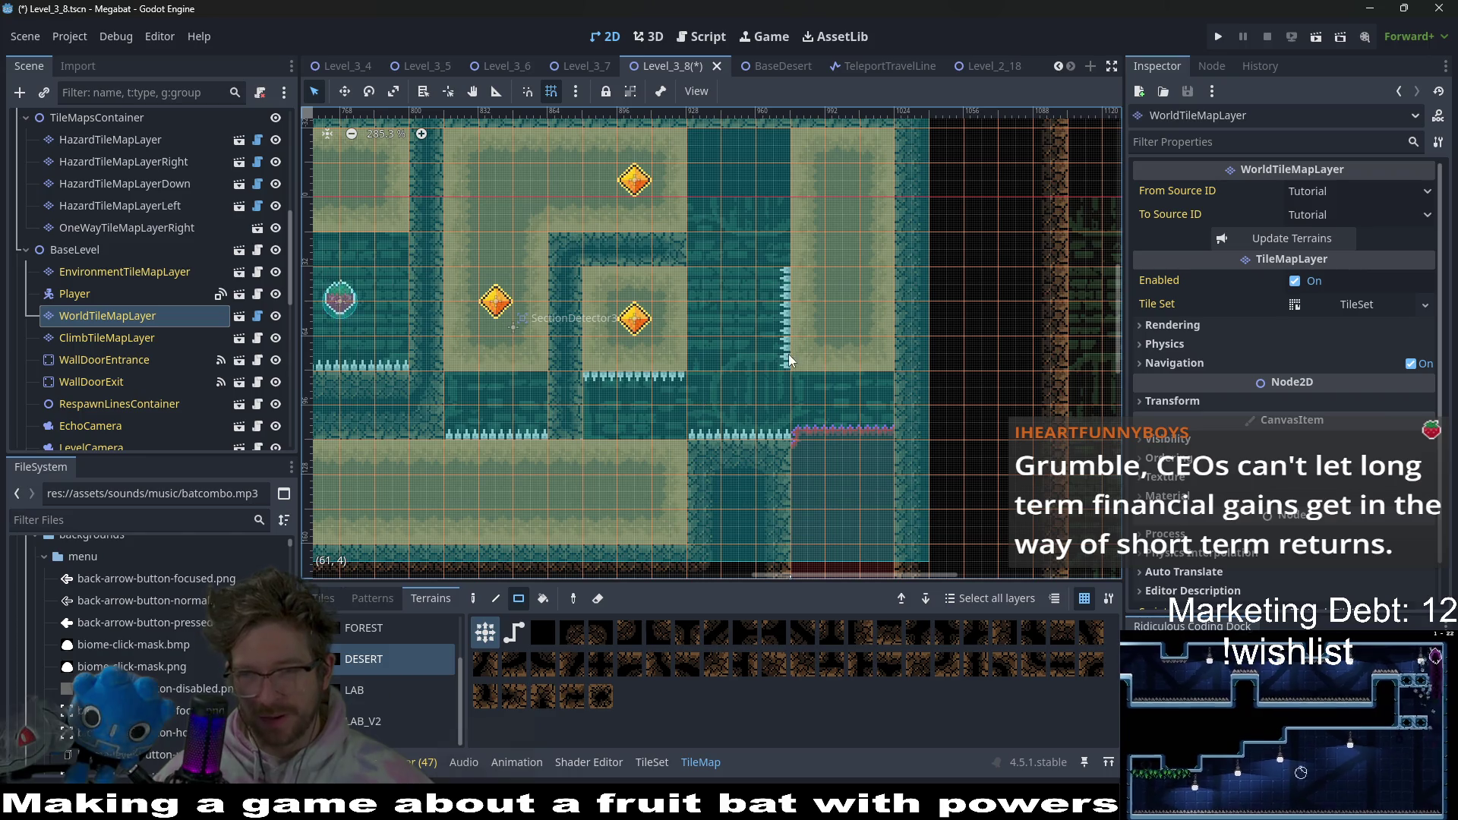
pyautogui.moveTo(794, 321); pyautogui.dragTo(757, 379)
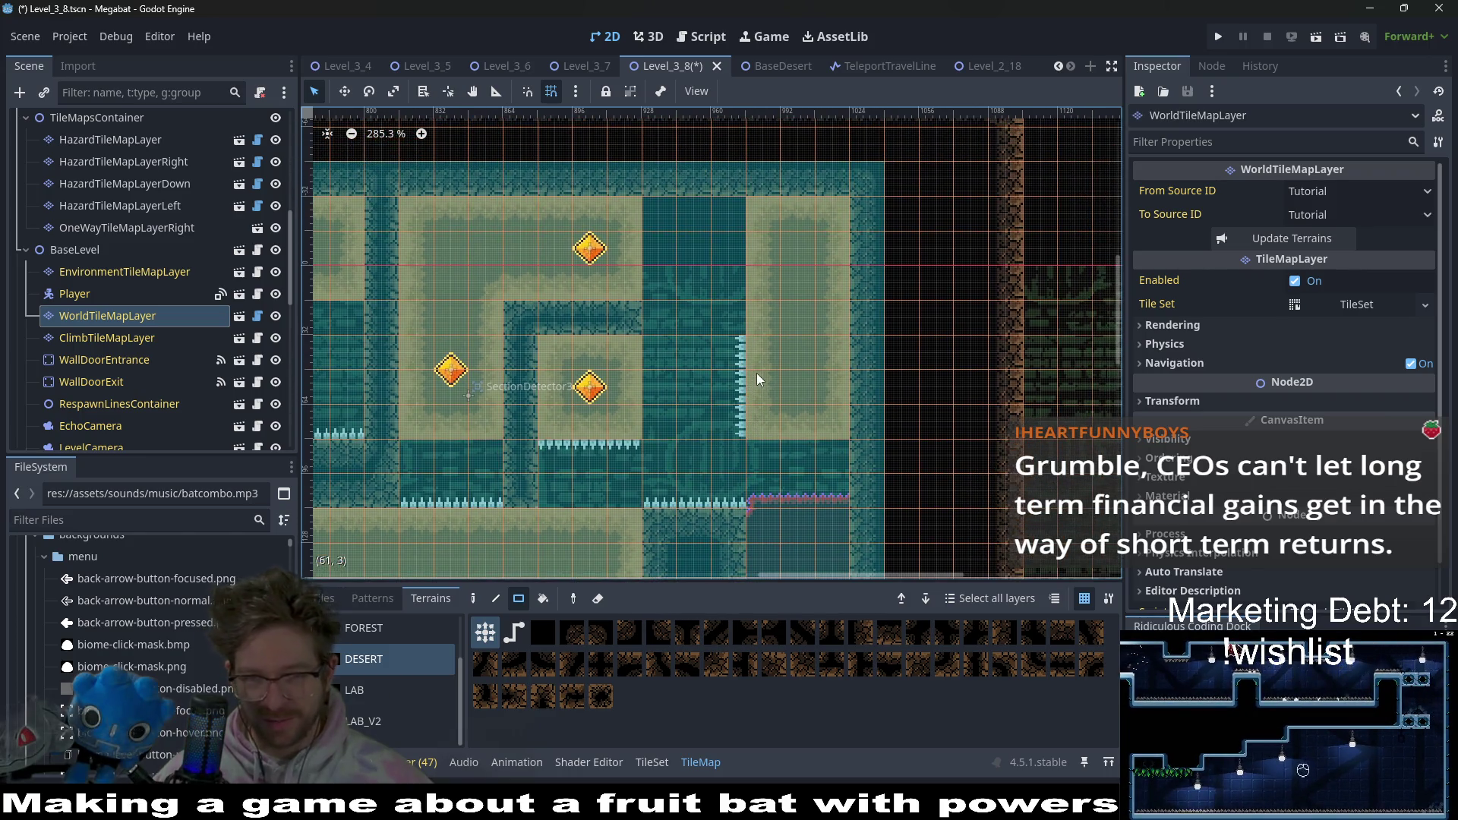
pyautogui.hscroll(-5, 683, 372)
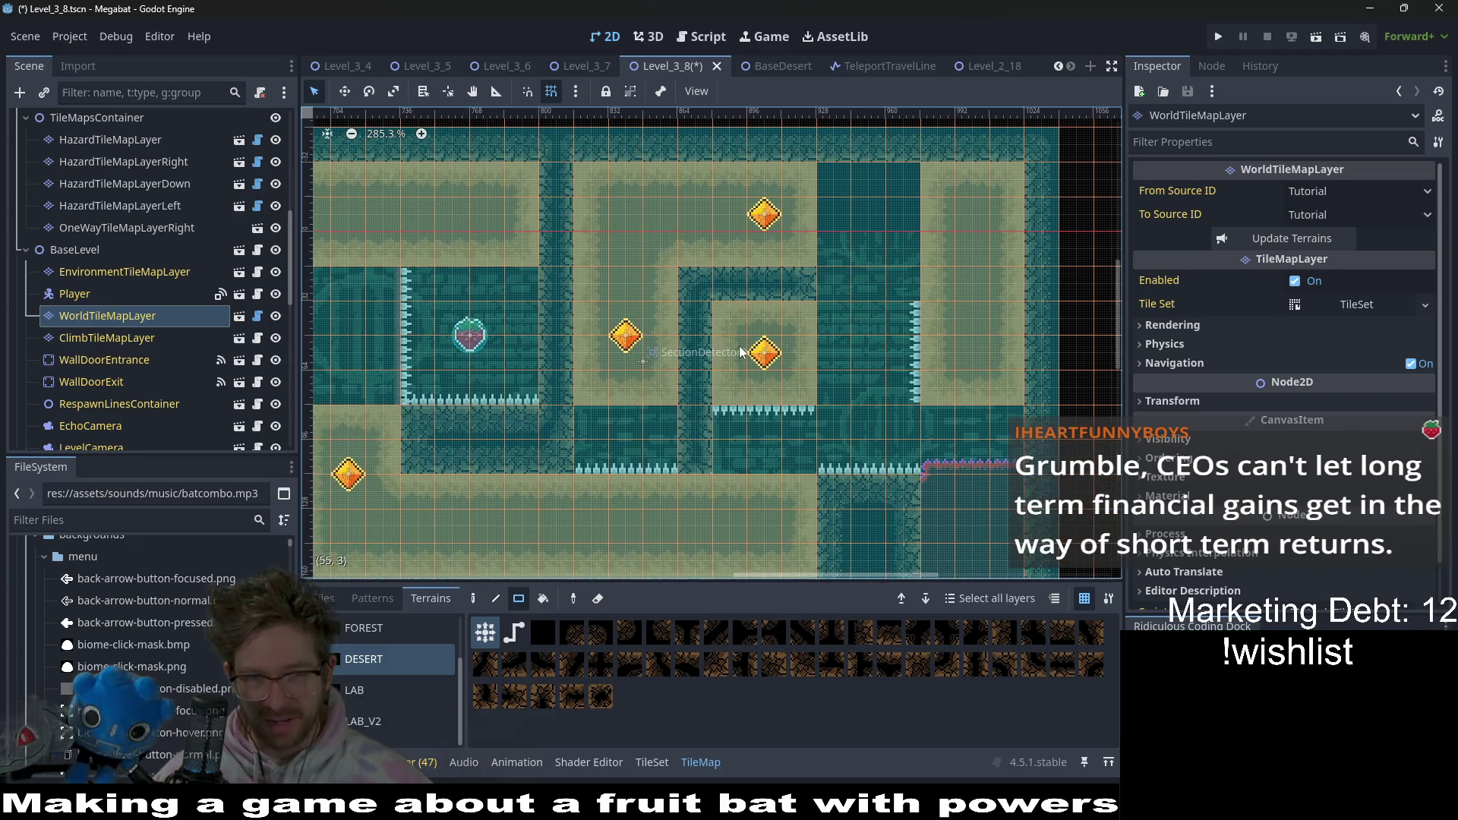
pyautogui.scroll(2, 799, 432)
pyautogui.hscroll(2, 798, 432)
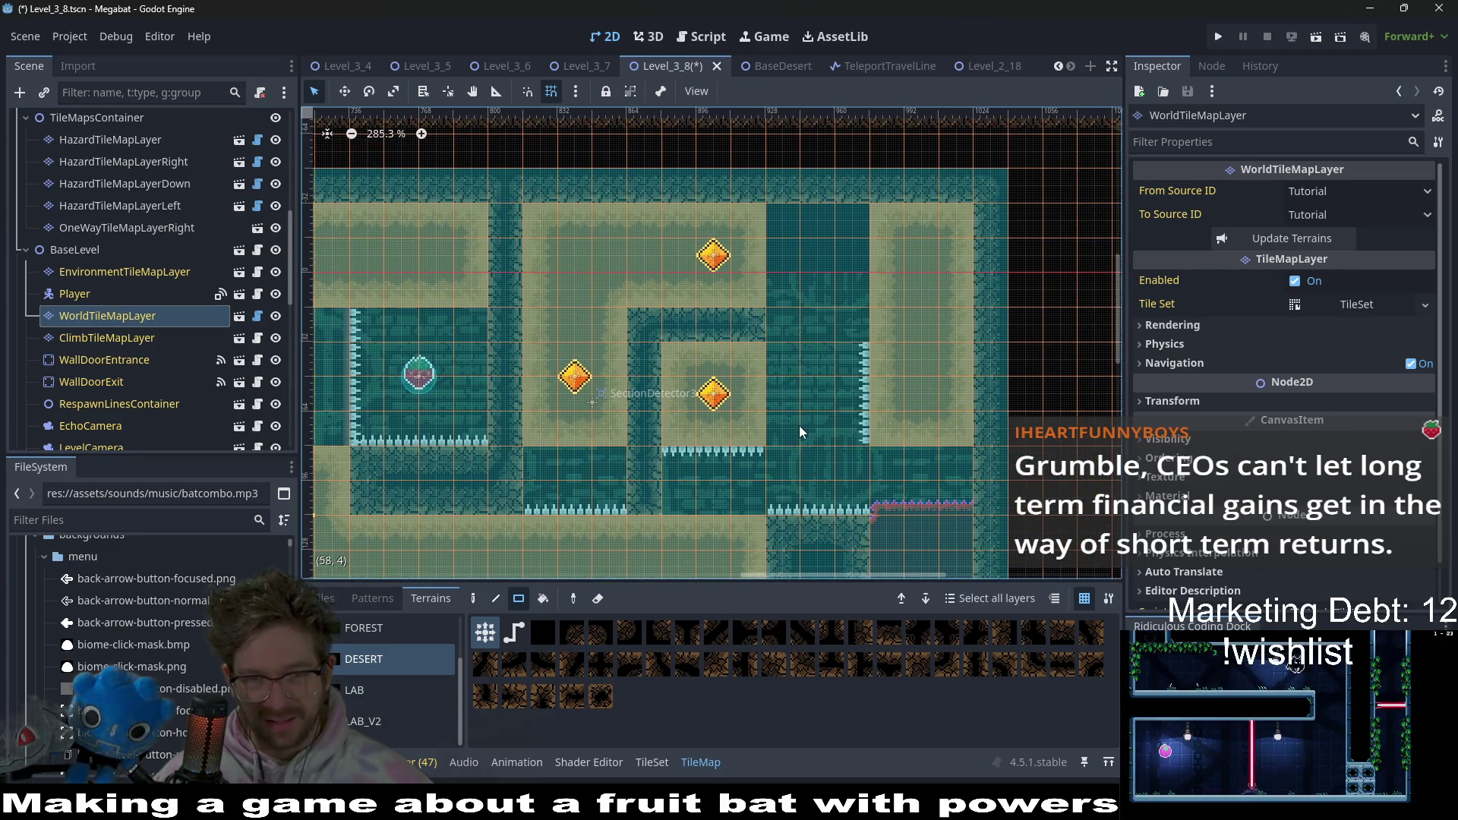
pyautogui.moveTo(799, 425); pyautogui.dragTo(877, 363)
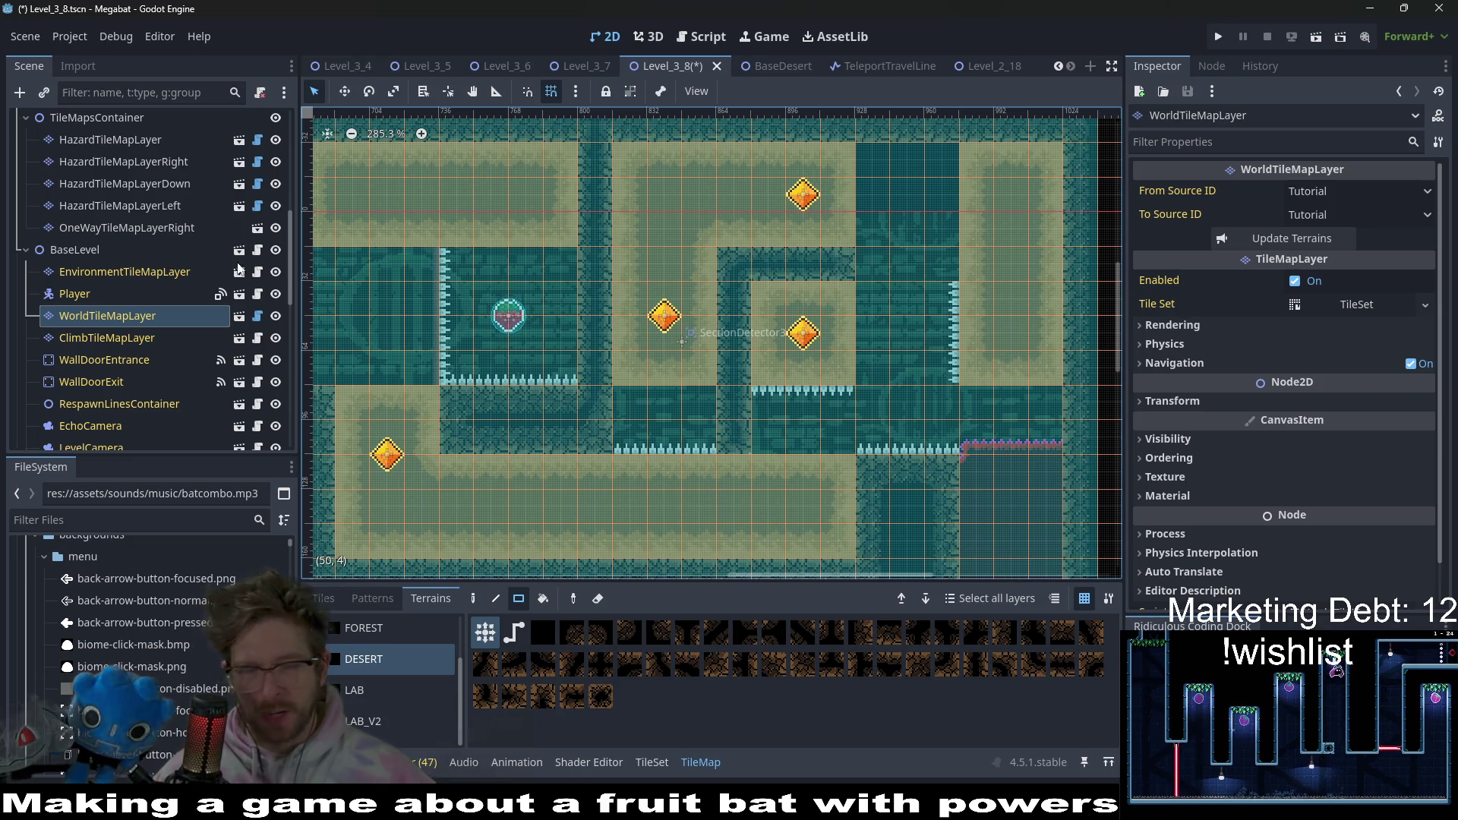
pyautogui.scroll(5, 144, 286)
pyautogui.click(159, 395)
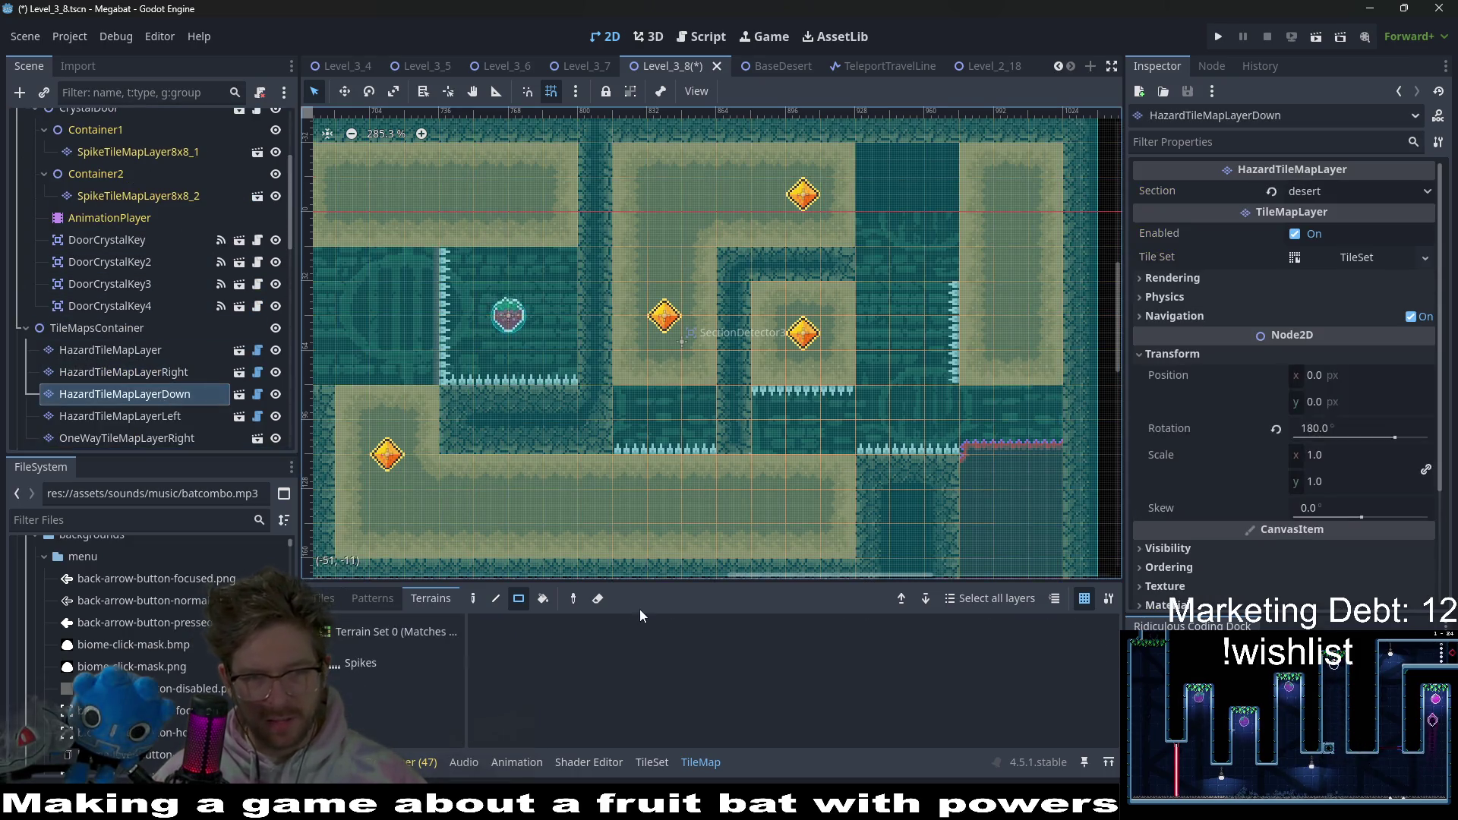
# - Pick the Spikes terrain, then switch to editing DigTileMapLayer
pyautogui.click(393, 670)
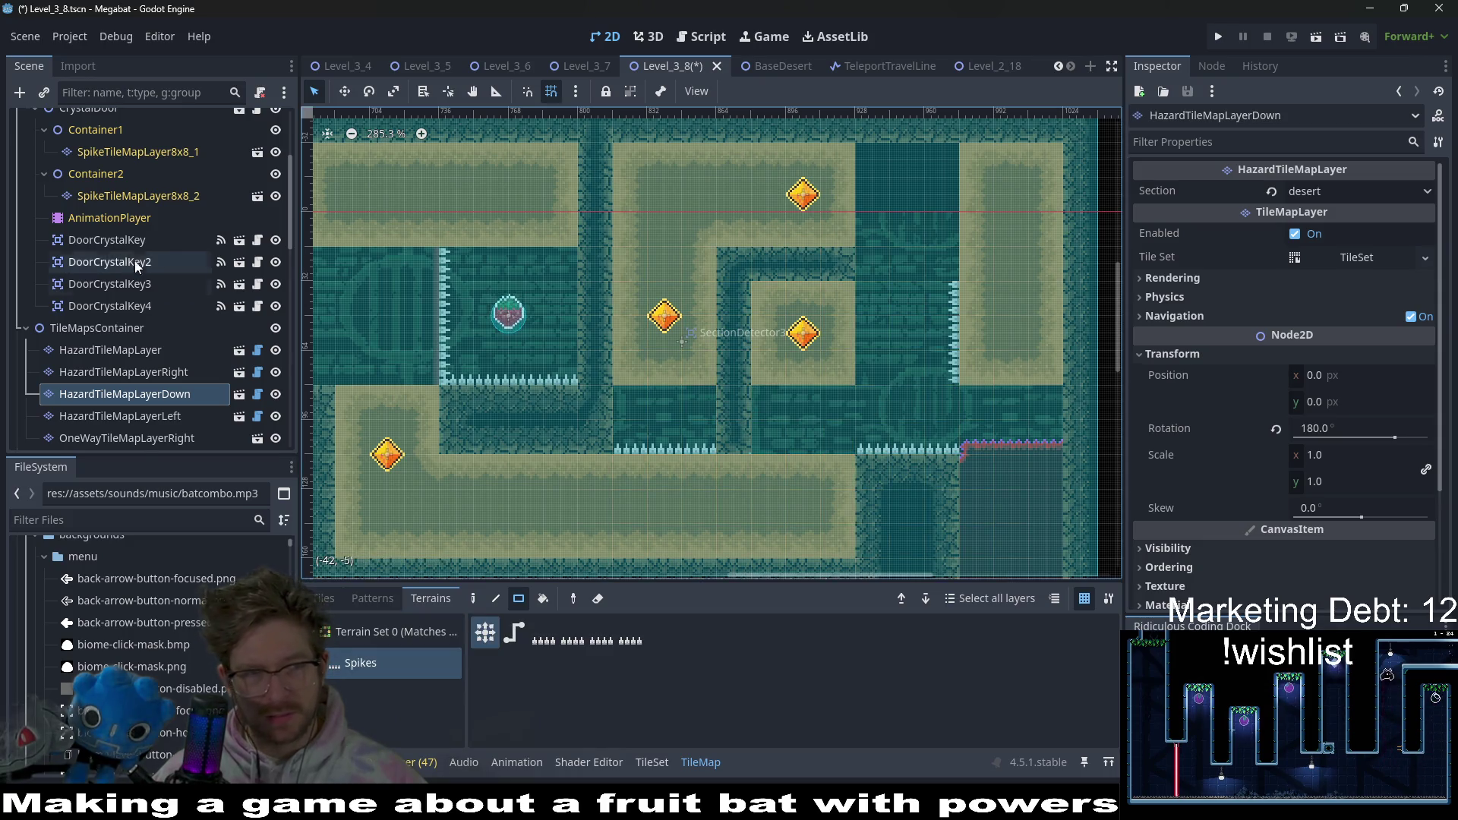
pyautogui.scroll(4, 134, 253)
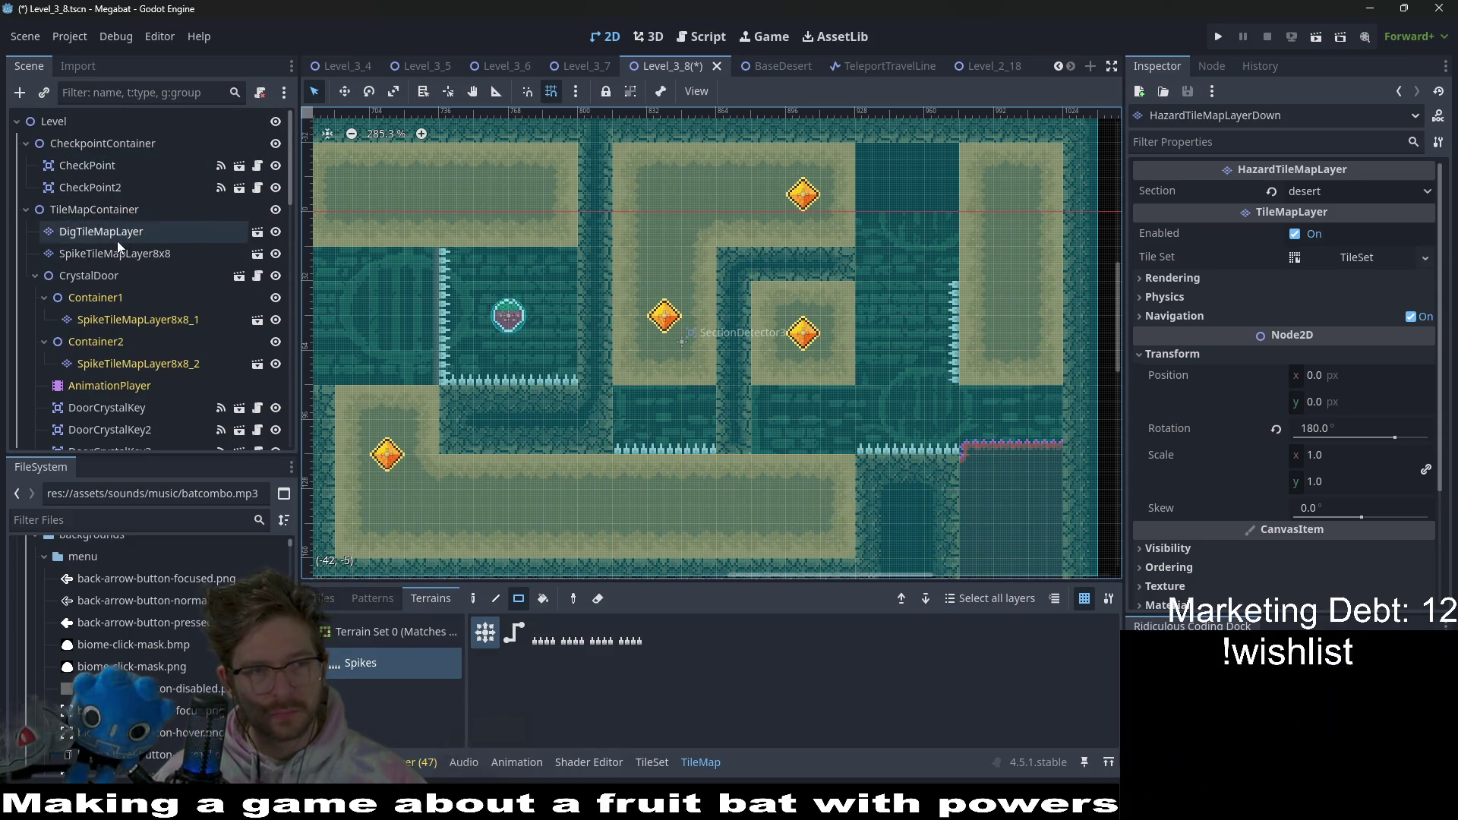
pyautogui.click(117, 232)
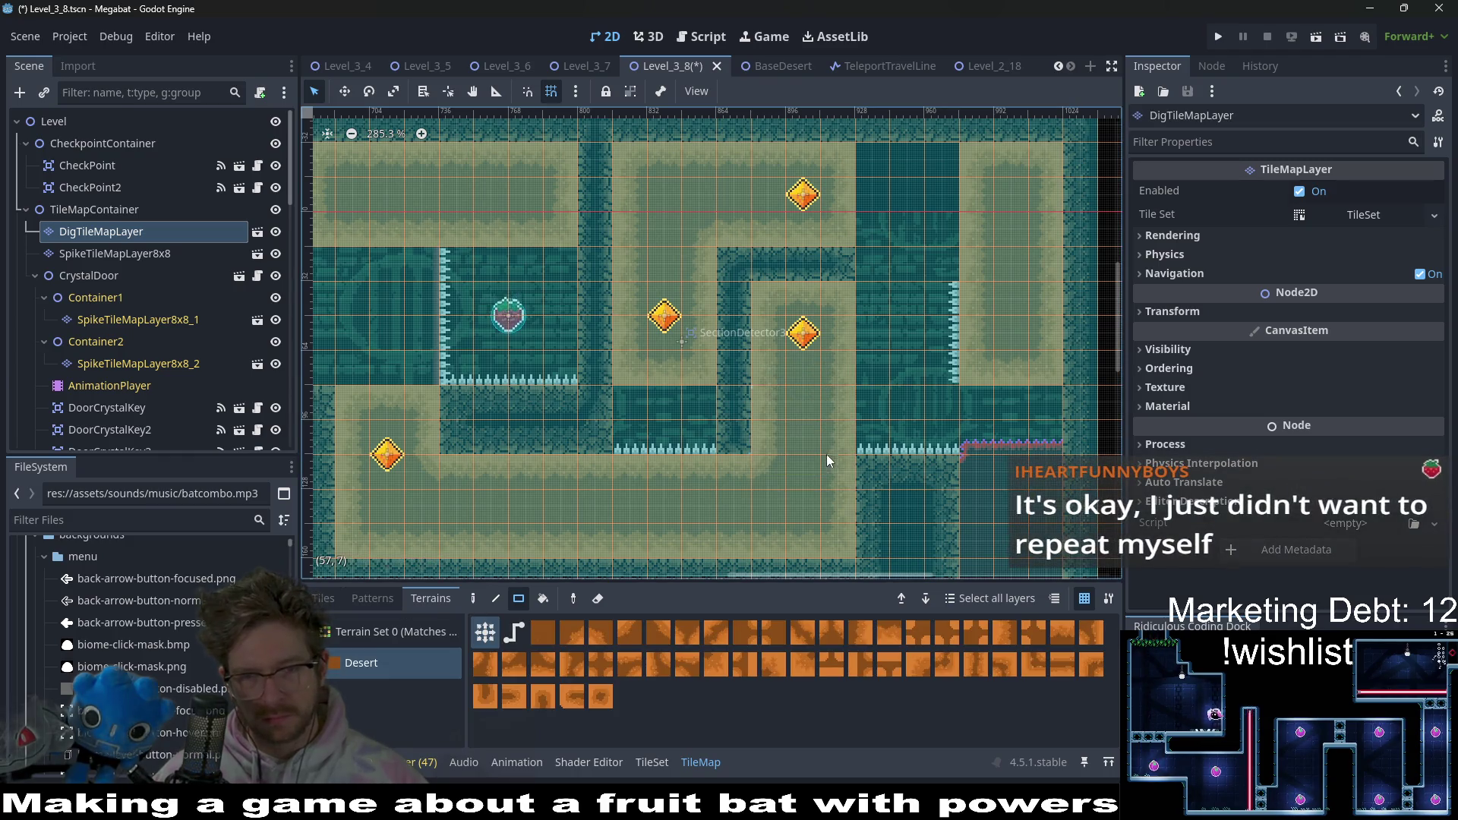
# - Pan and zoom across the level, including the lower room, to review the dig tiles
pyautogui.moveTo(849, 473); pyautogui.dragTo(735, 435)
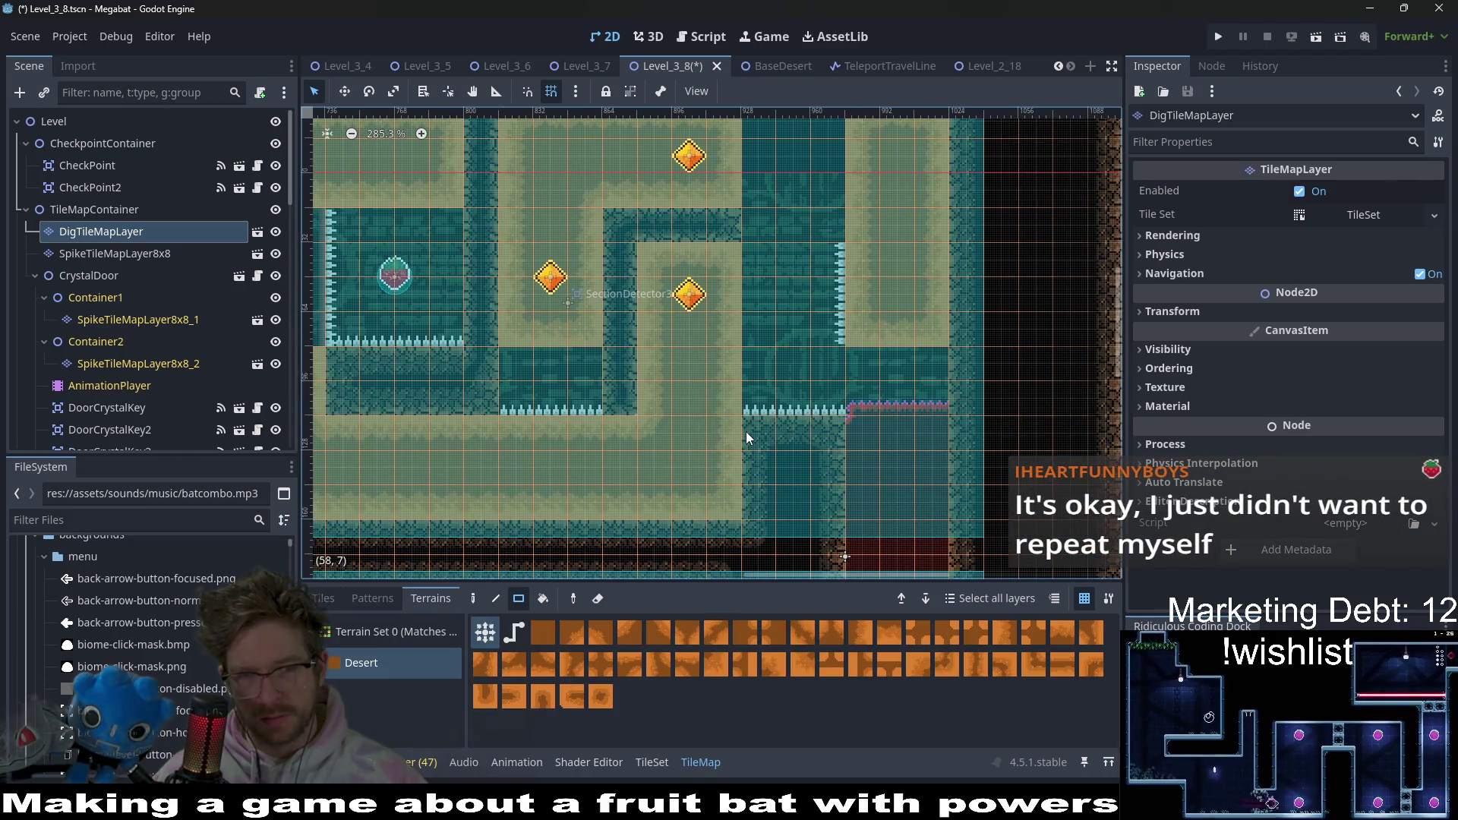
pyautogui.scroll(3, 744, 433)
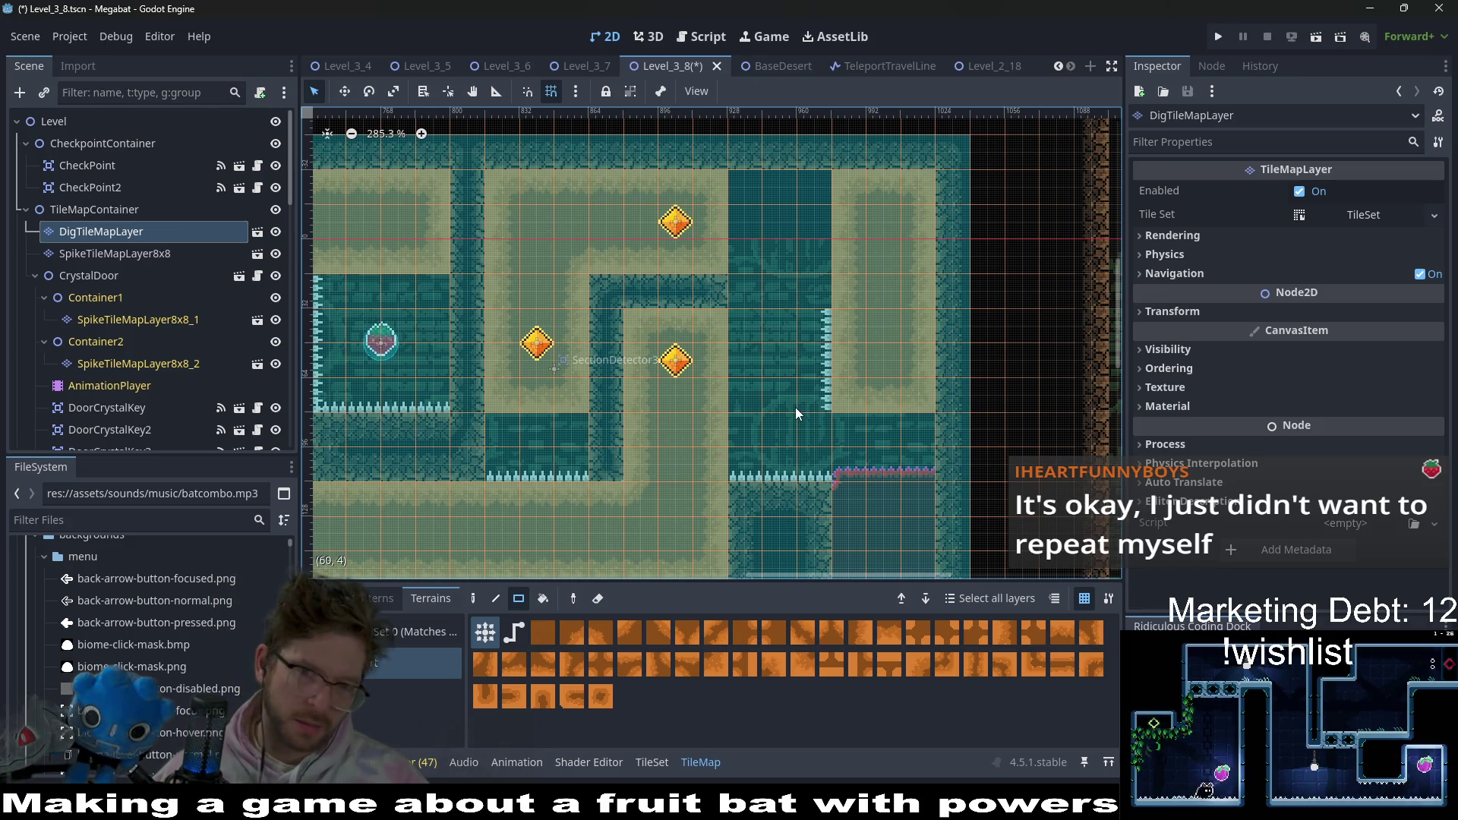
pyautogui.scroll(-2, 795, 407)
pyautogui.scroll(-1, 799, 413)
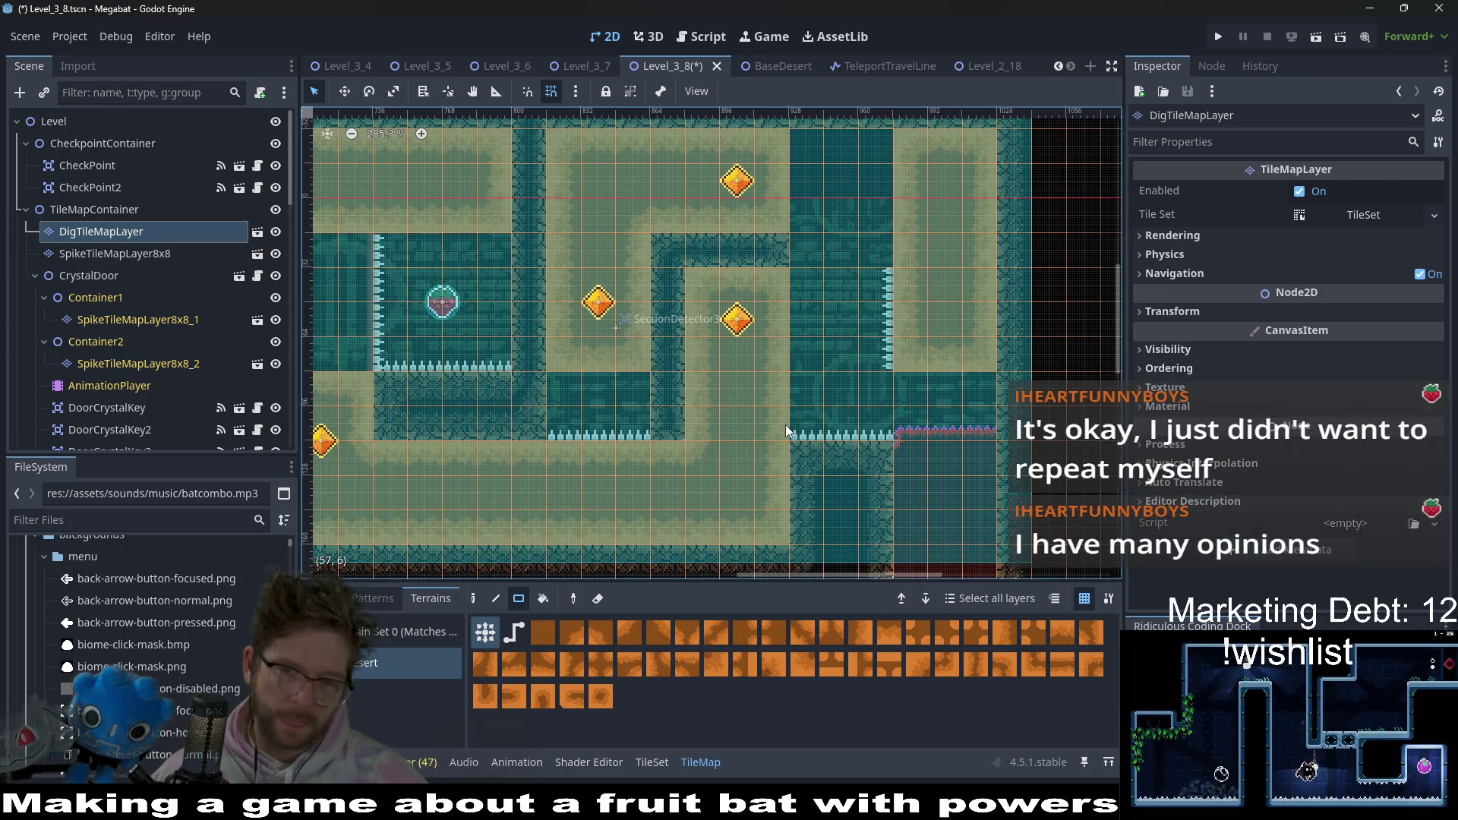
pyautogui.scroll(-4, 789, 456)
pyautogui.scroll(-4, 794, 480)
pyautogui.scroll(5, 790, 358)
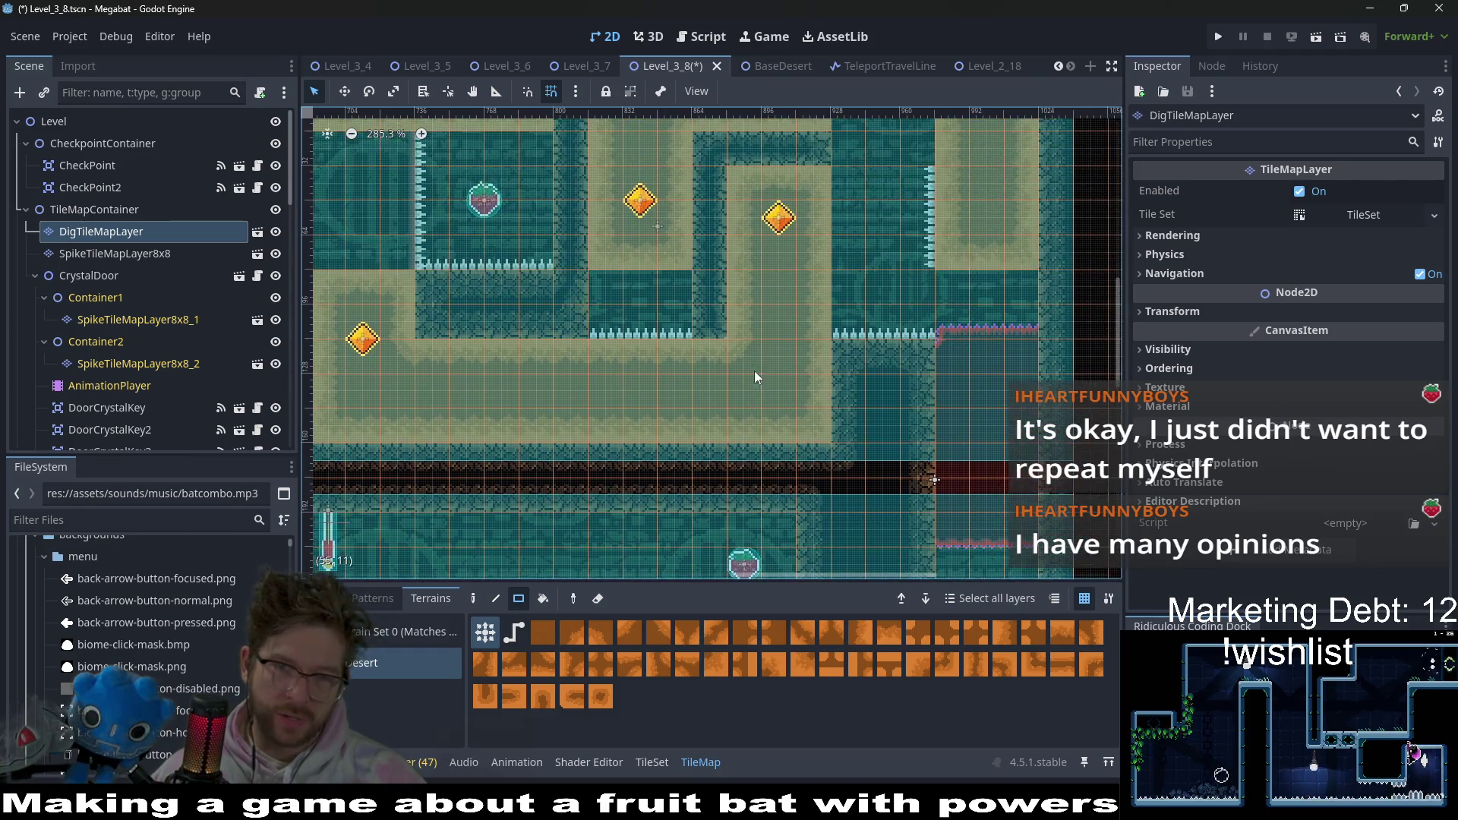
pyautogui.scroll(3, 754, 370)
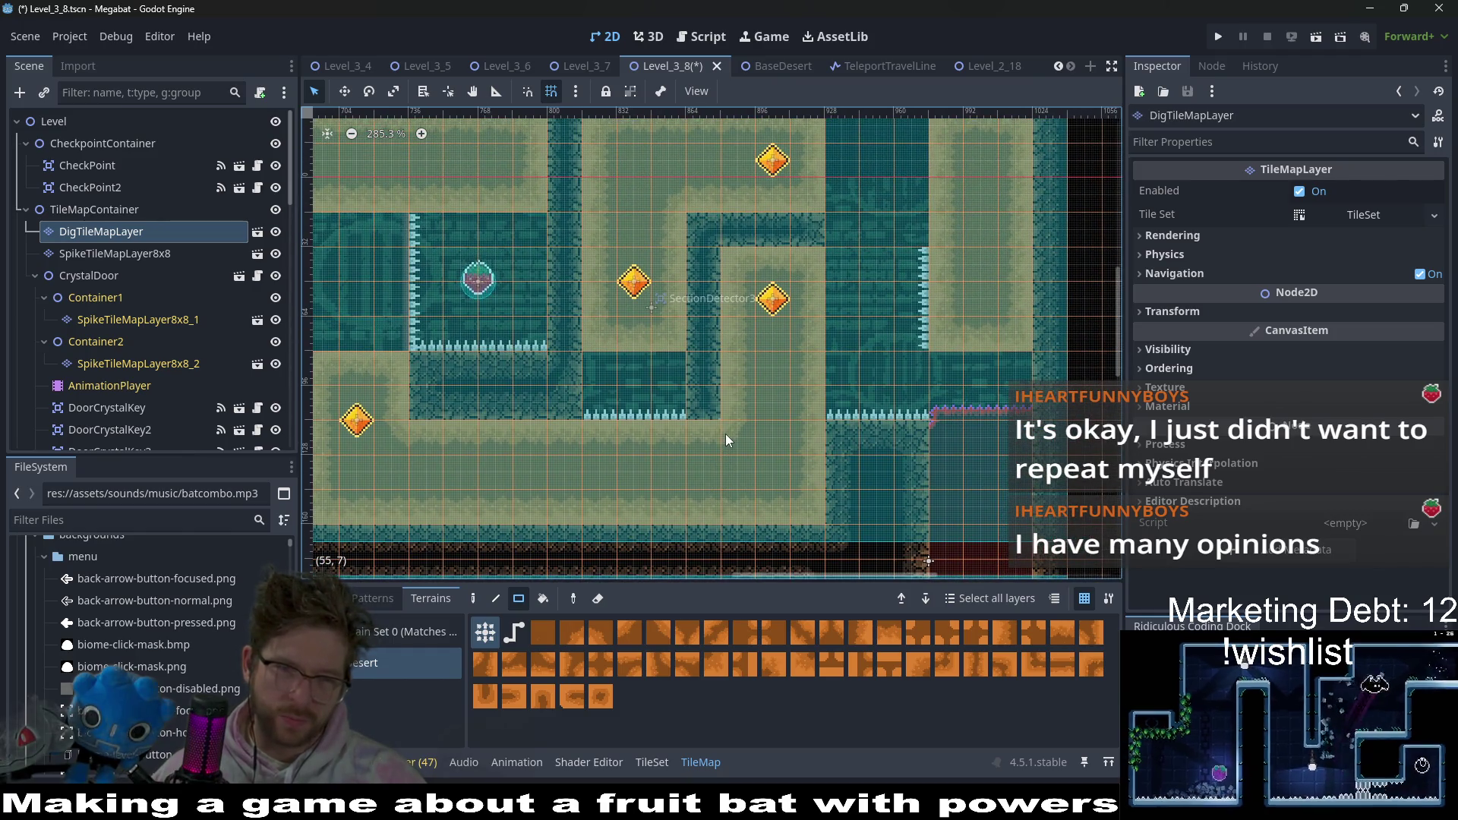
pyautogui.scroll(-4, 885, 516)
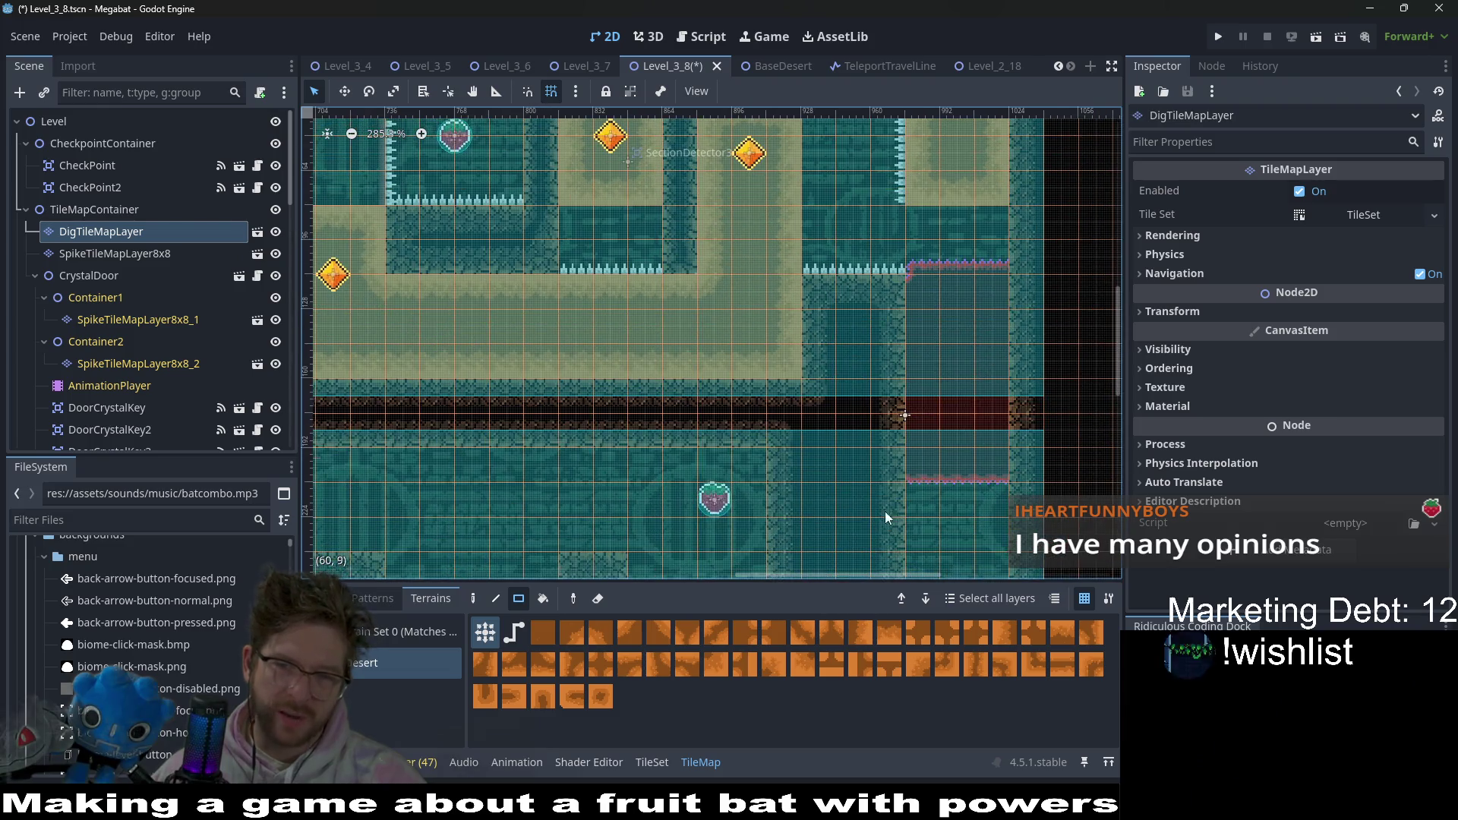
pyautogui.scroll(4, 751, 198)
pyautogui.hscroll(-3, 774, 243)
pyautogui.scroll(-3, 800, 296)
pyautogui.scroll(-4, 843, 342)
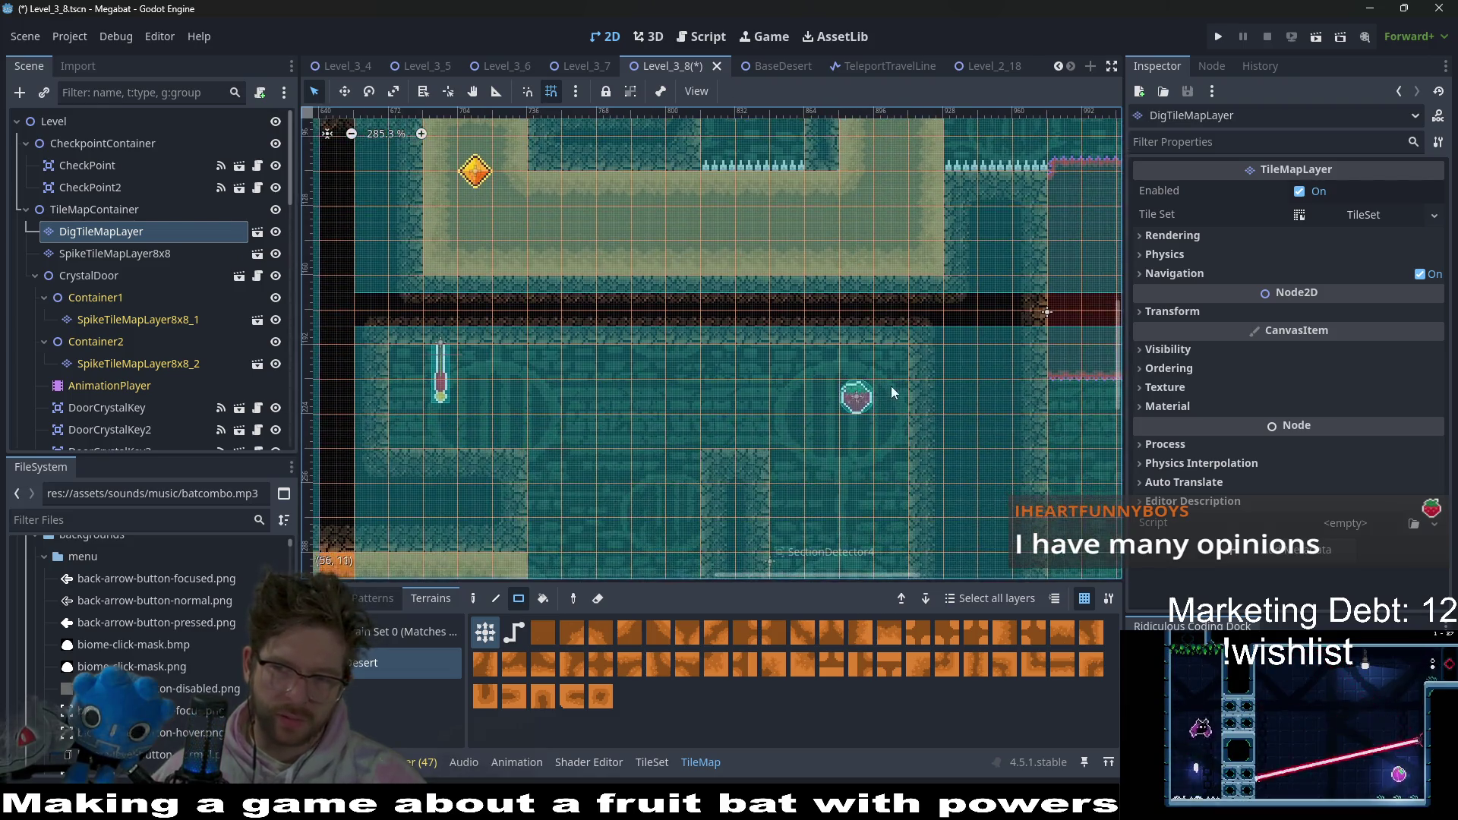
pyautogui.scroll(-4, 891, 387)
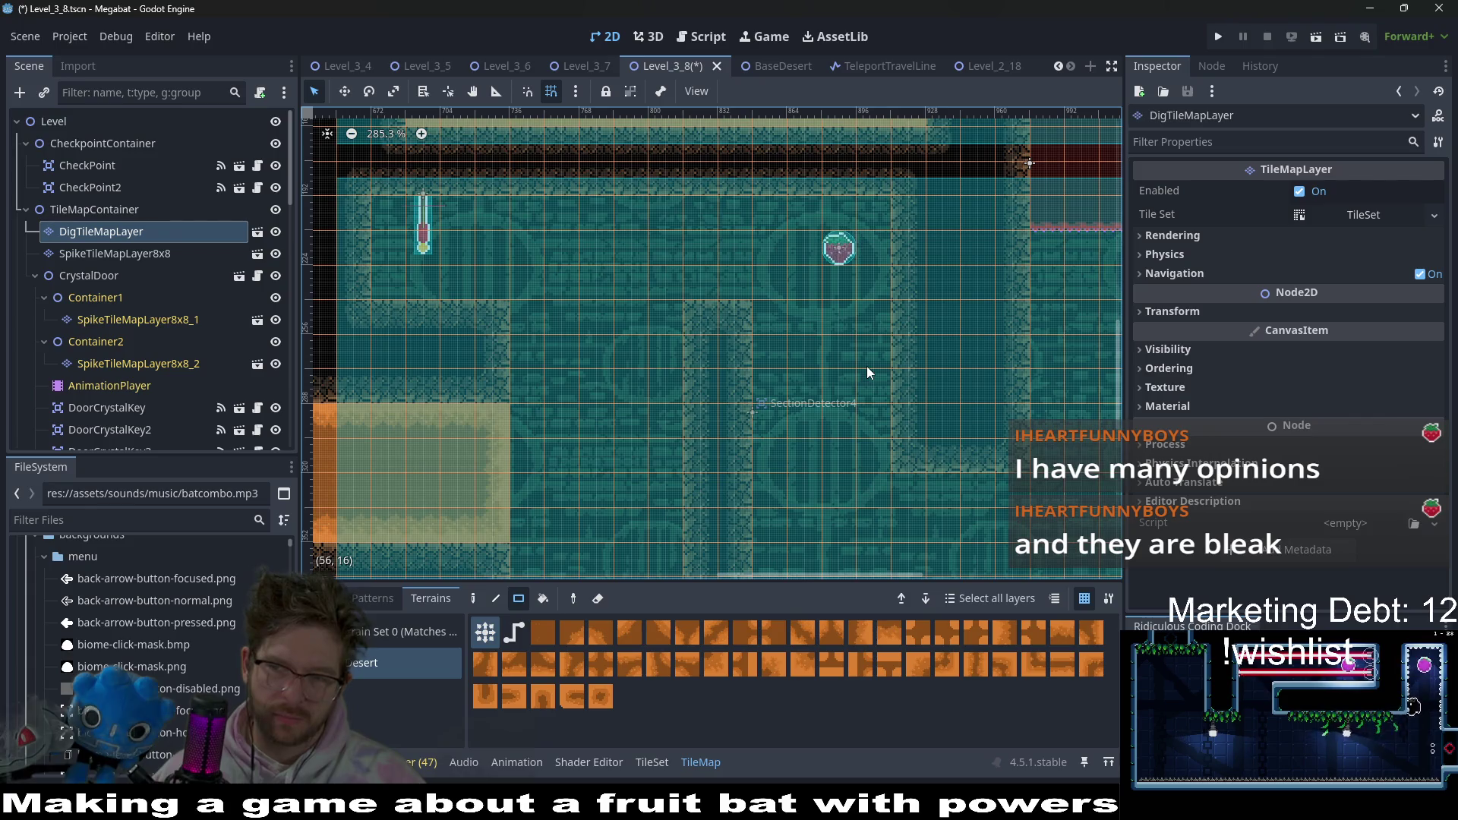
pyautogui.moveTo(954, 504); pyautogui.dragTo(895, 412)
pyautogui.scroll(3, 895, 412)
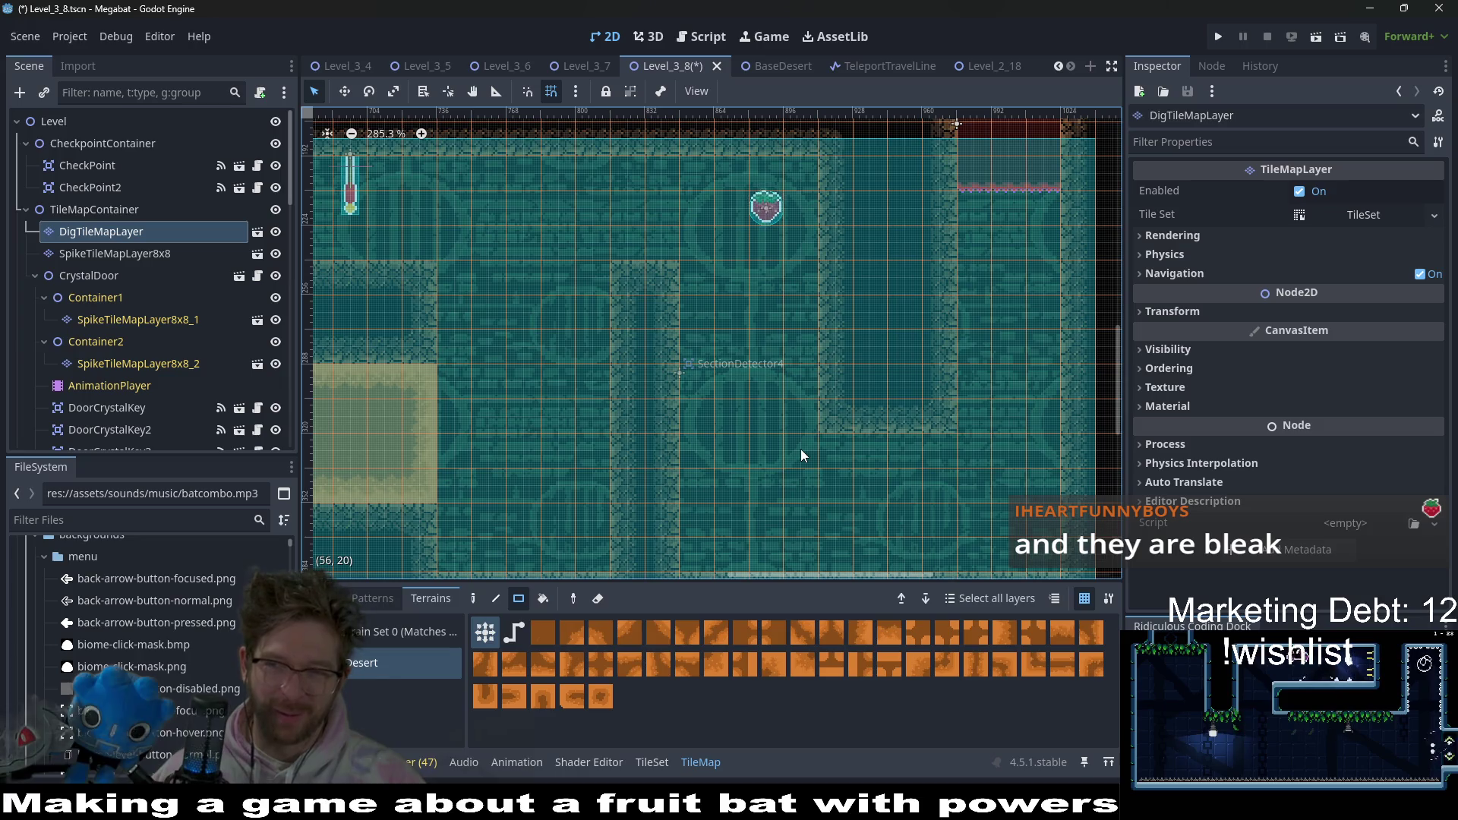
pyautogui.scroll(-3, 800, 447)
pyautogui.scroll(-5, 800, 448)
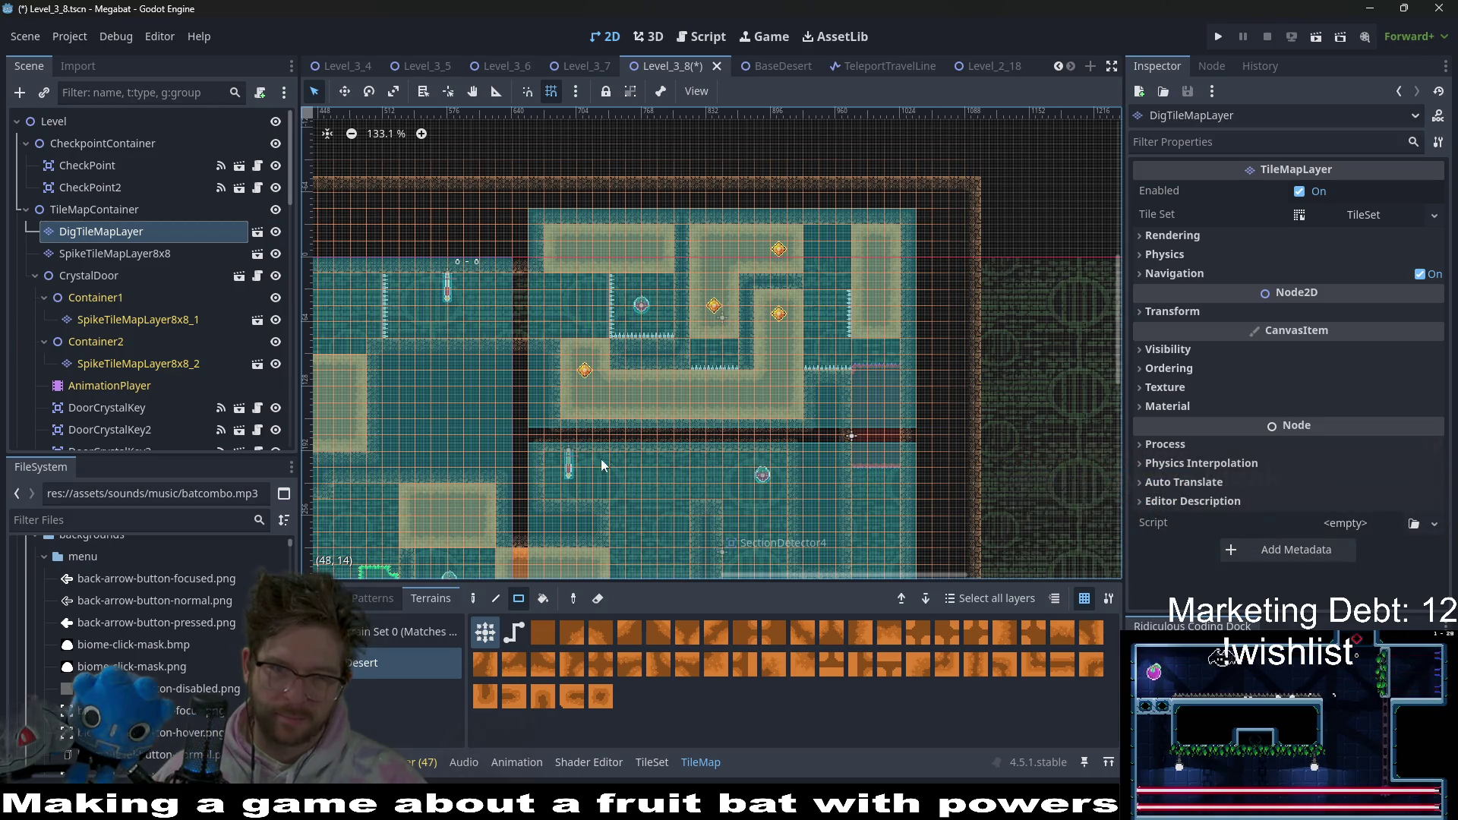
pyautogui.scroll(7, 538, 404)
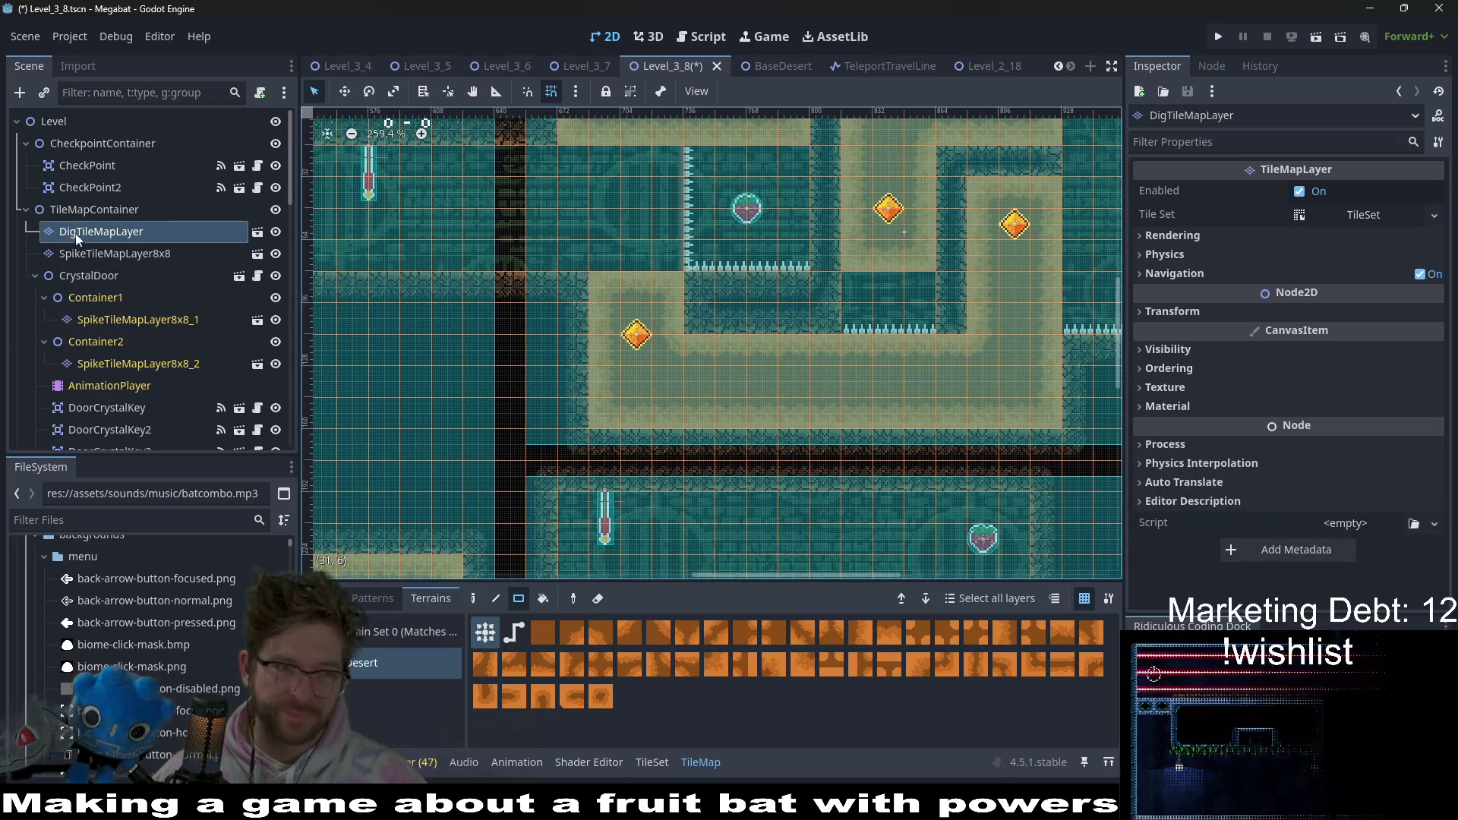
# - Switch to editing SpikeTileMapLayer8x8 with its Emerald and Ruby terrains
pyautogui.click(102, 253)
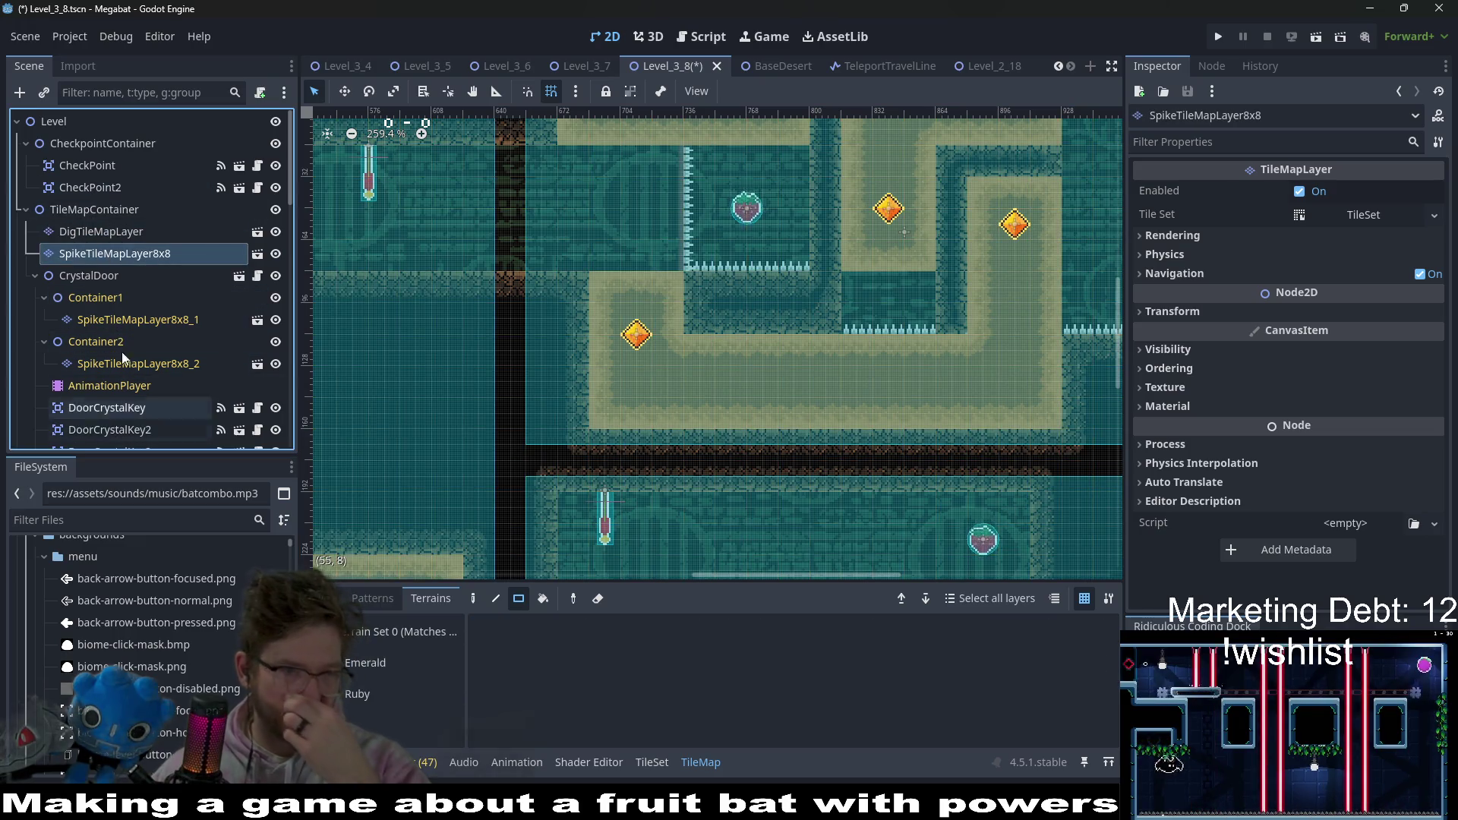
pyautogui.scroll(-4, 139, 355)
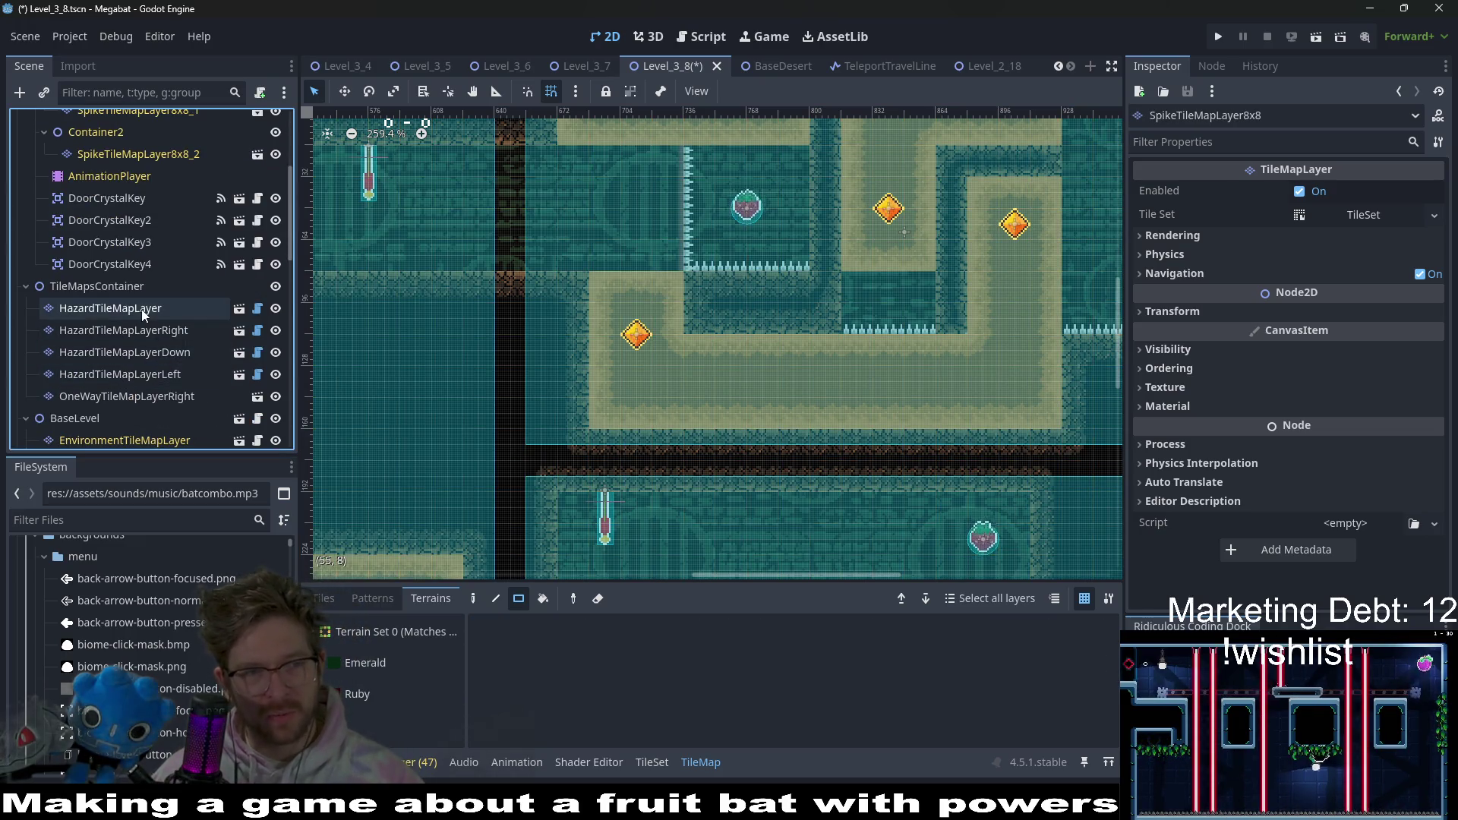
pyautogui.scroll(4, 138, 311)
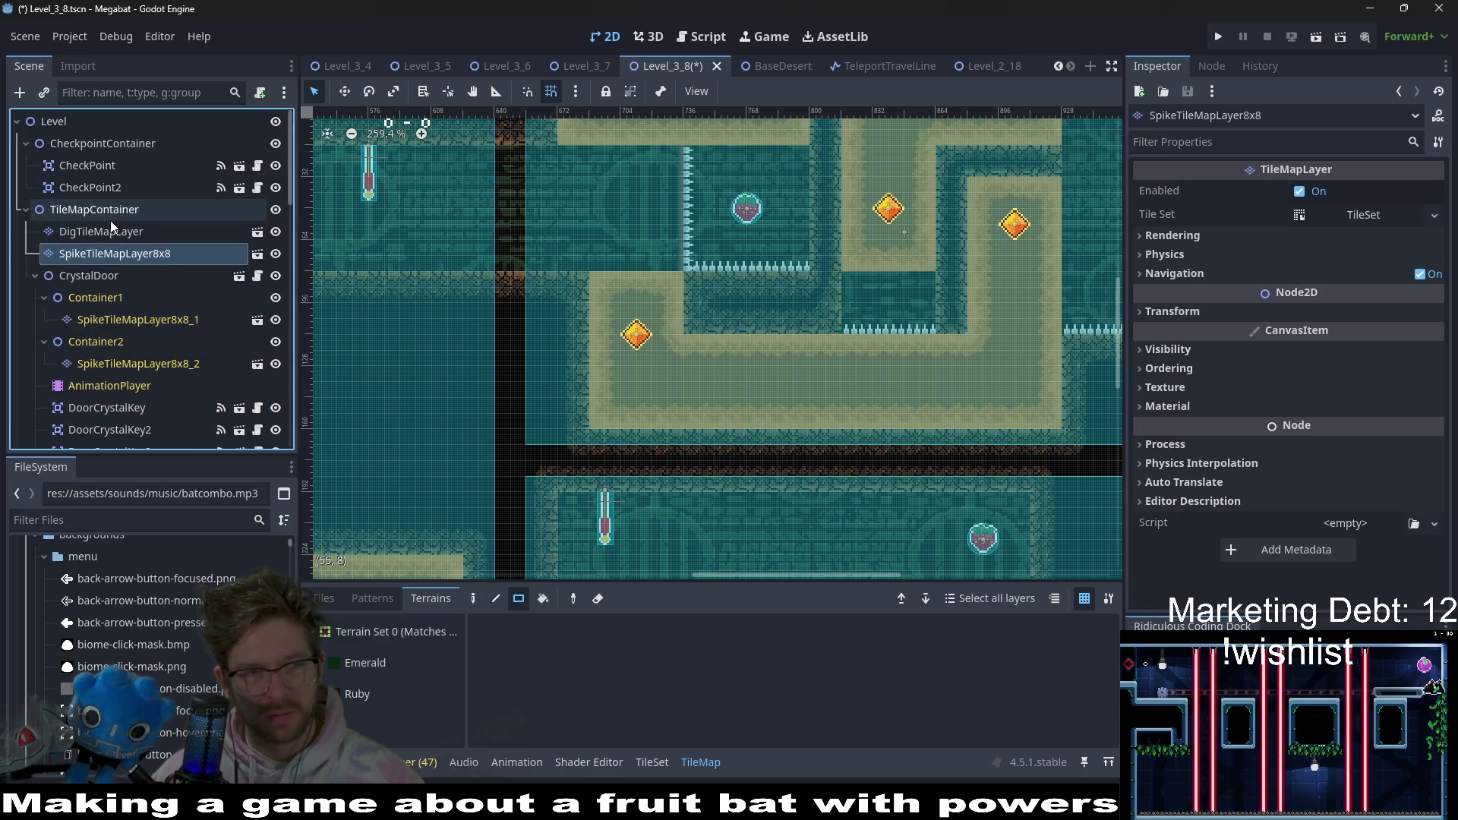
pyautogui.scroll(-8, 149, 346)
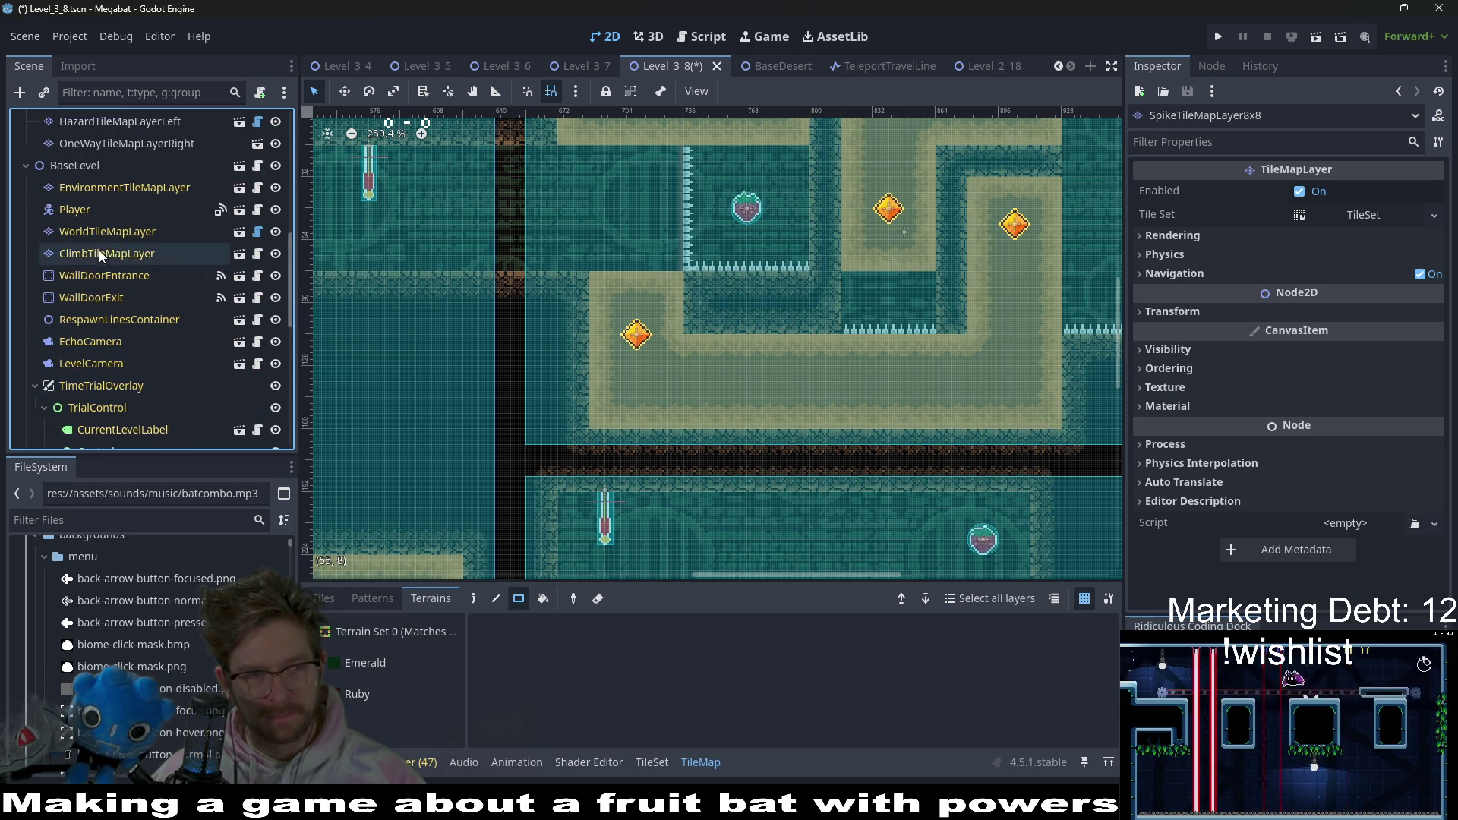
# - Switch to WorldTileMapLayer and zoom out to 90.9% to survey the whole level
pyautogui.click(107, 232)
pyautogui.scroll(-10, 636, 420)
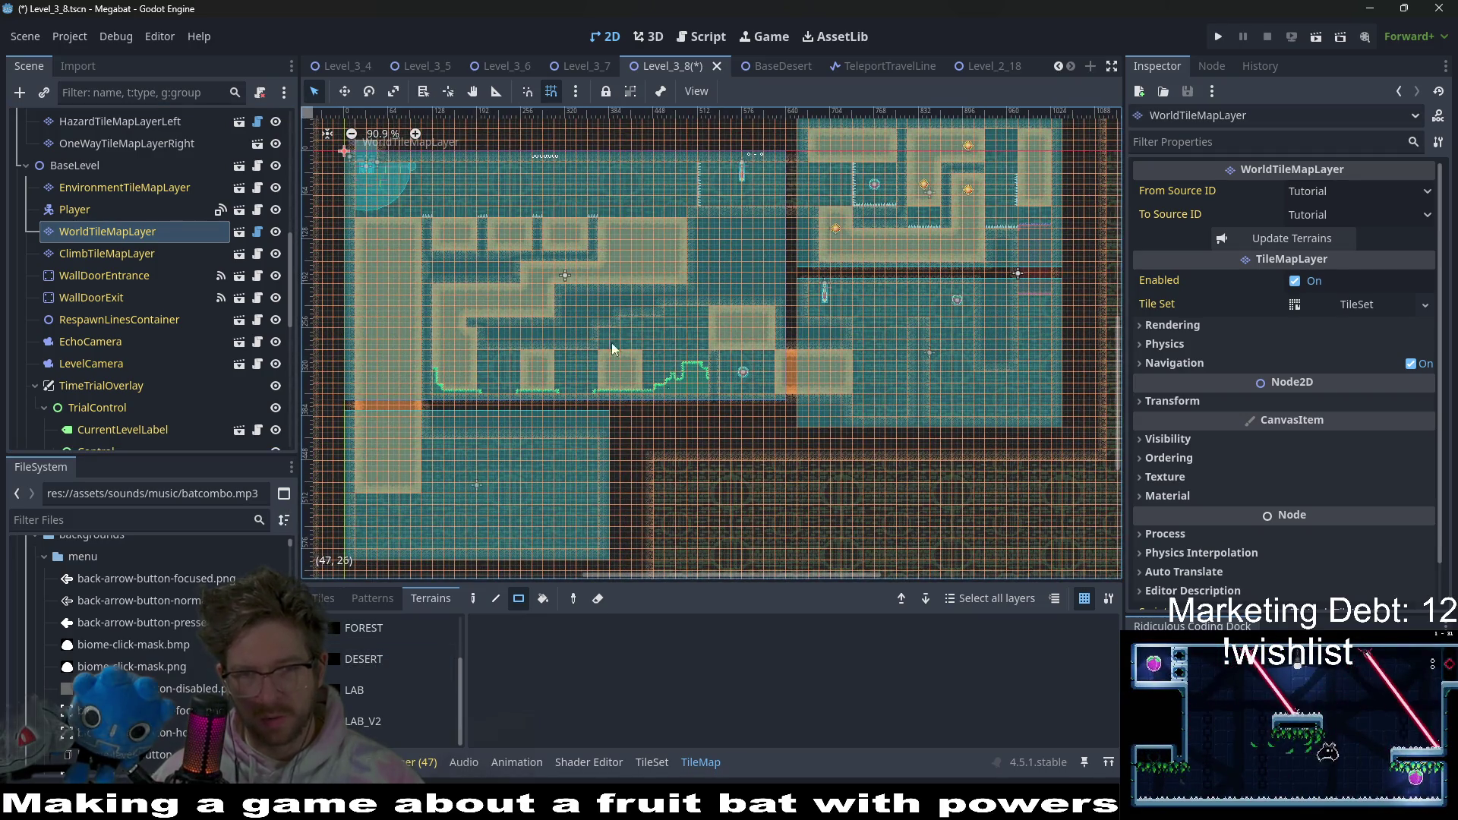
pyautogui.scroll(3, 714, 250)
pyautogui.hscroll(3, 714, 250)
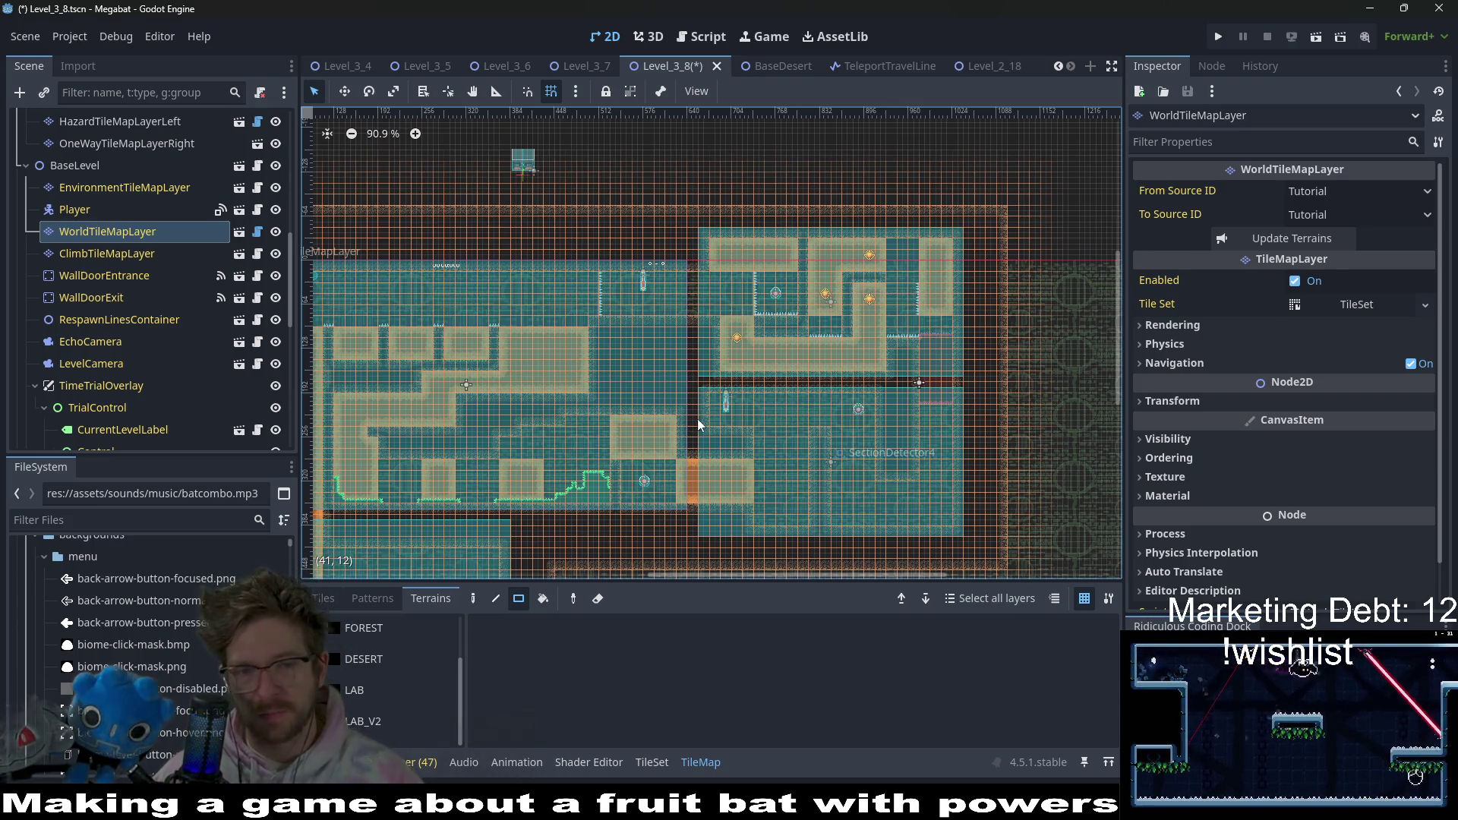
pyautogui.scroll(-2, 747, 339)
pyautogui.hscroll(-1, 748, 339)
pyautogui.scroll(2, 812, 328)
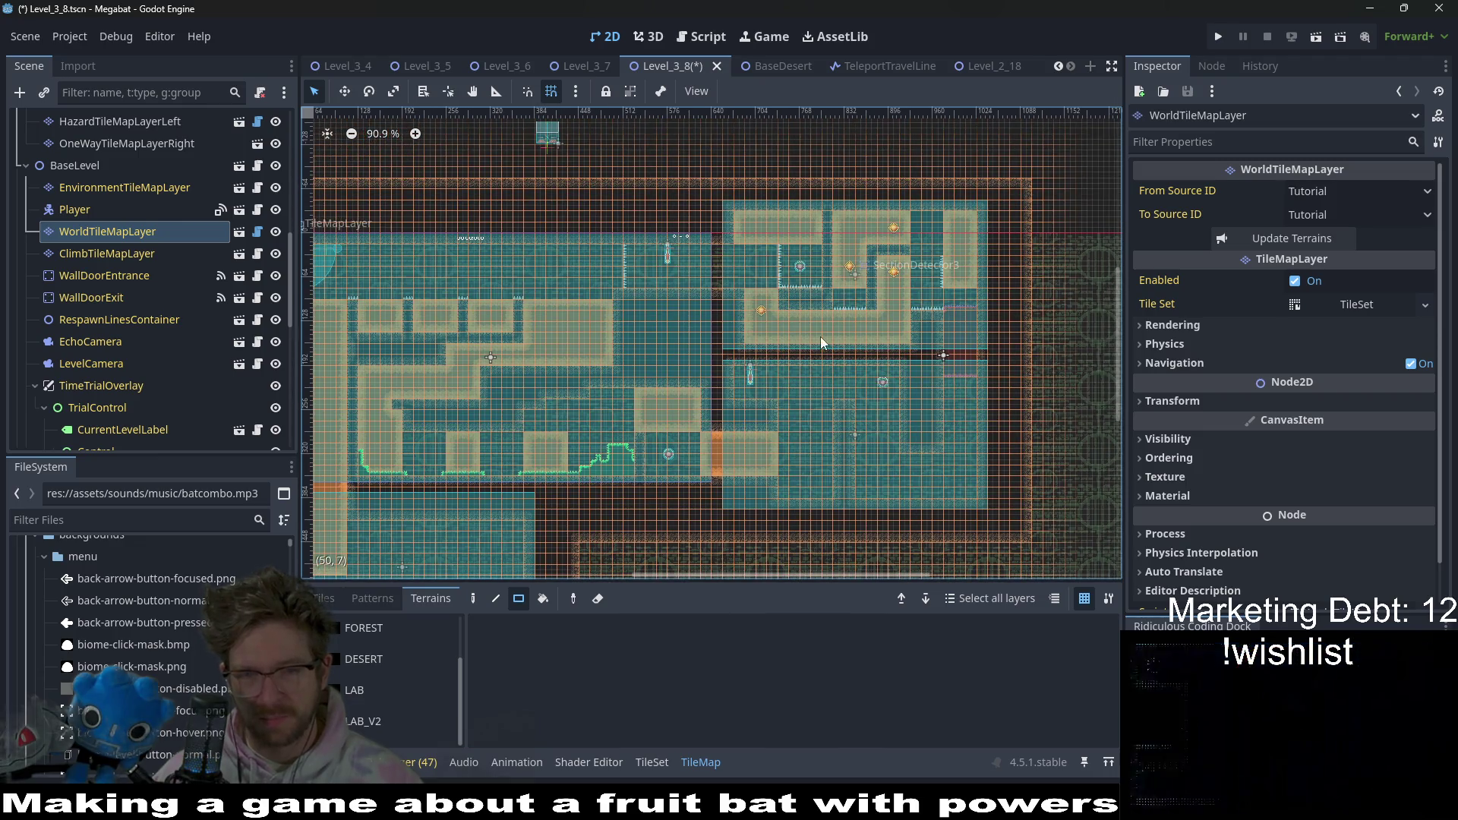
pyautogui.scroll(1, 803, 399)
pyautogui.scroll(4, 803, 400)
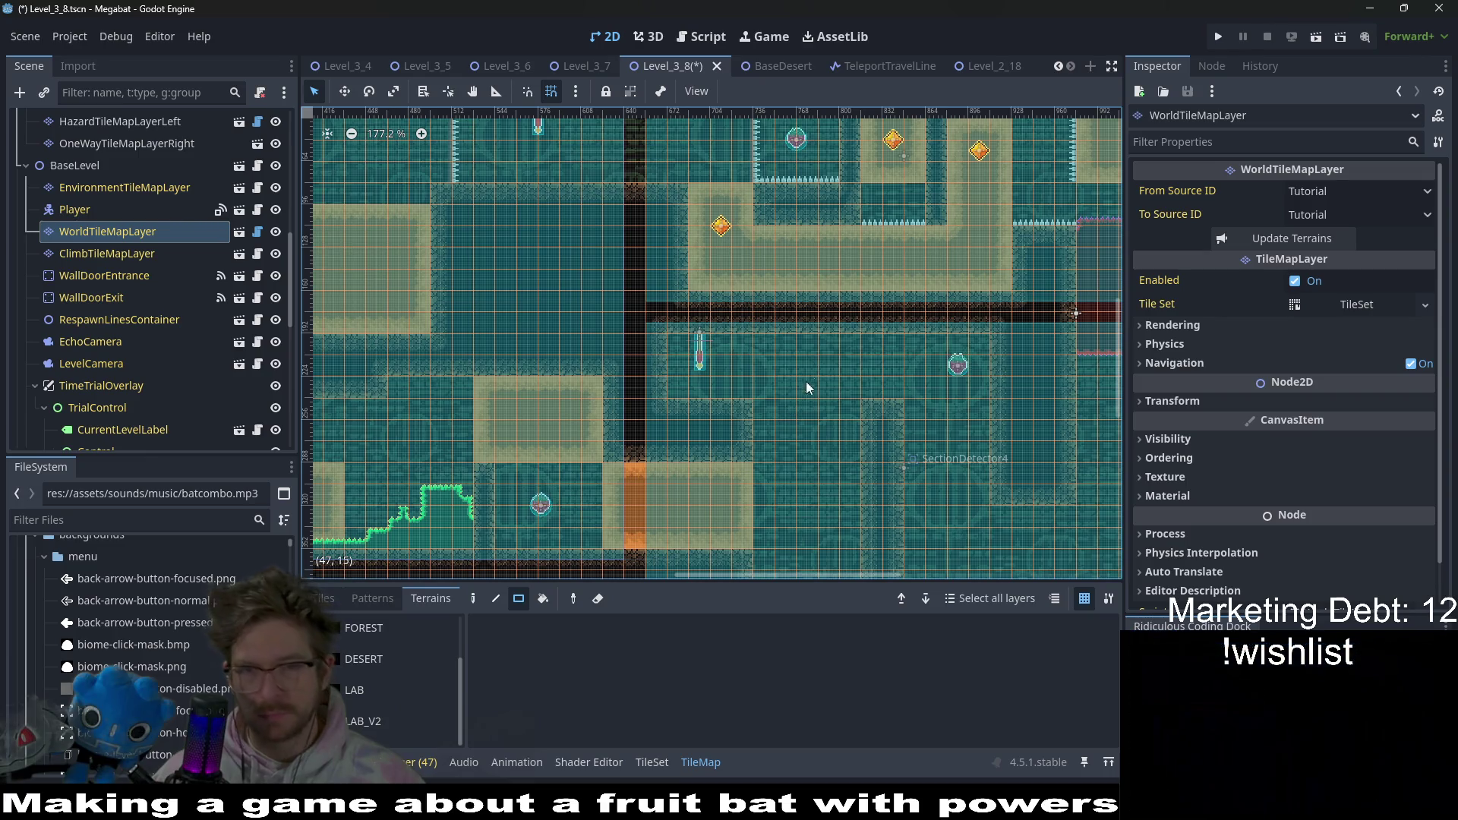
# - Zoom to 177.2% and pan across the level's rooms
pyautogui.scroll(3, 805, 381)
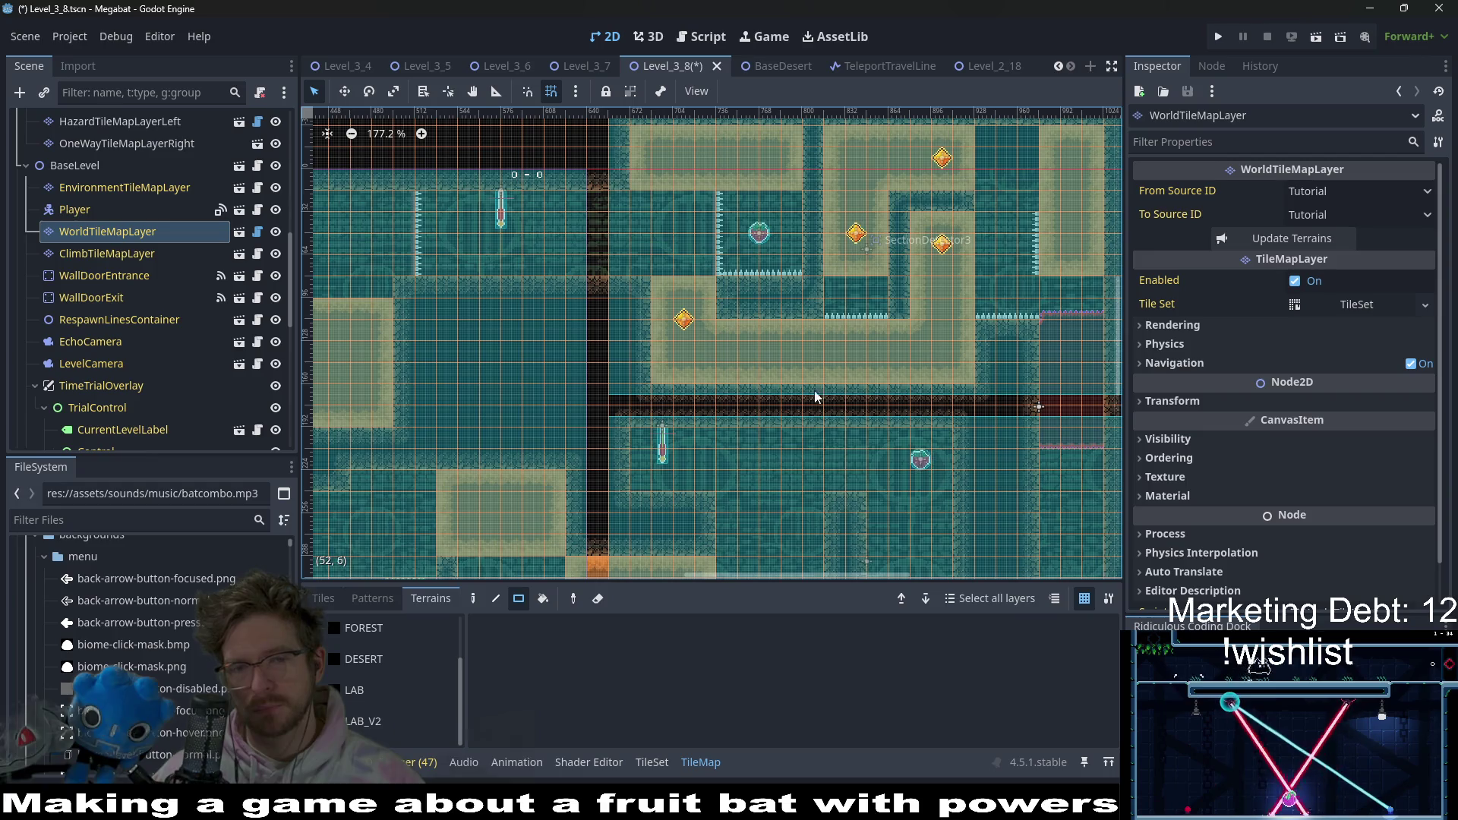
pyautogui.hscroll(-5, 805, 398)
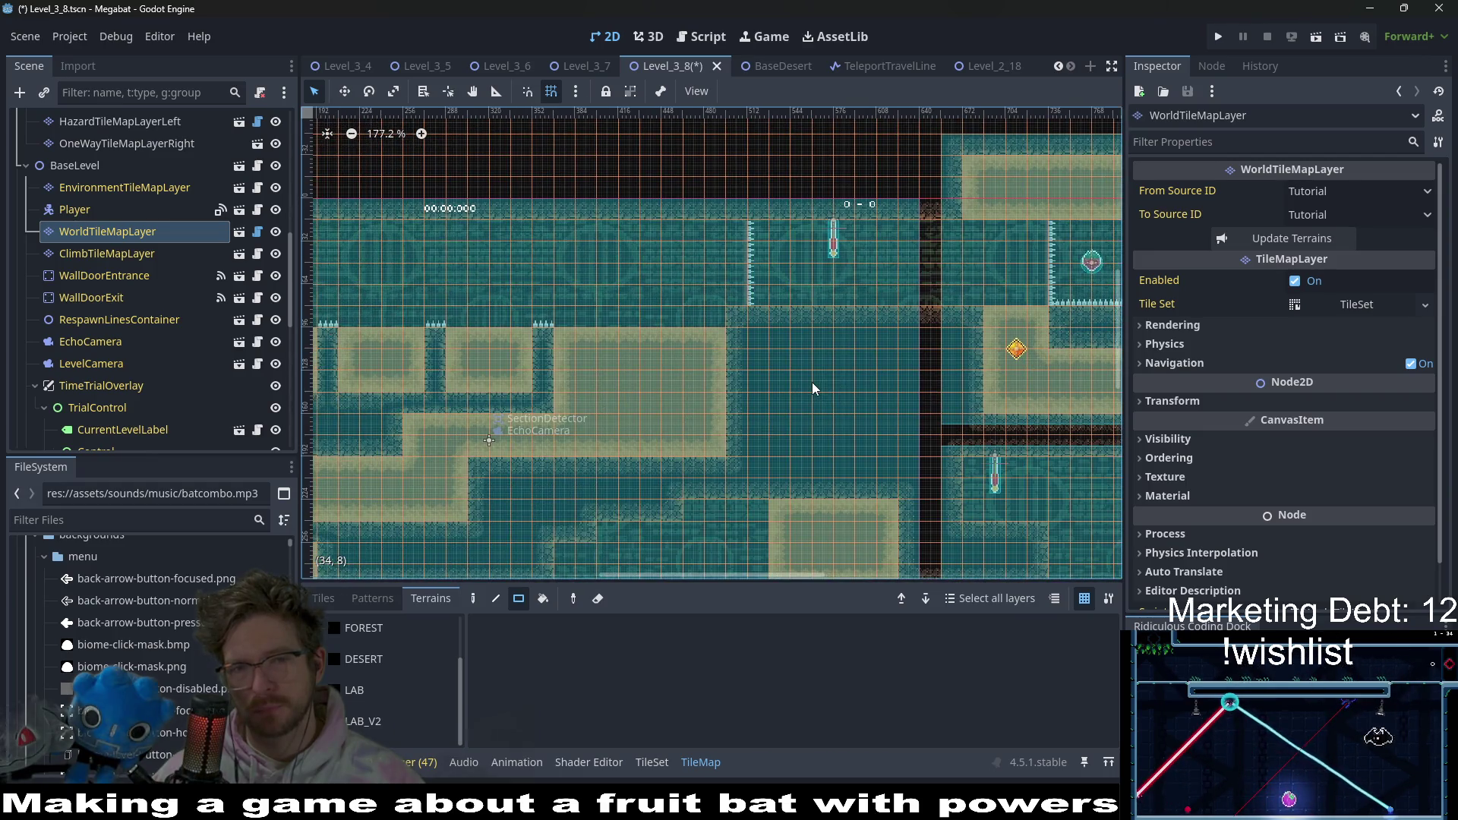
pyautogui.hscroll(-5, 813, 388)
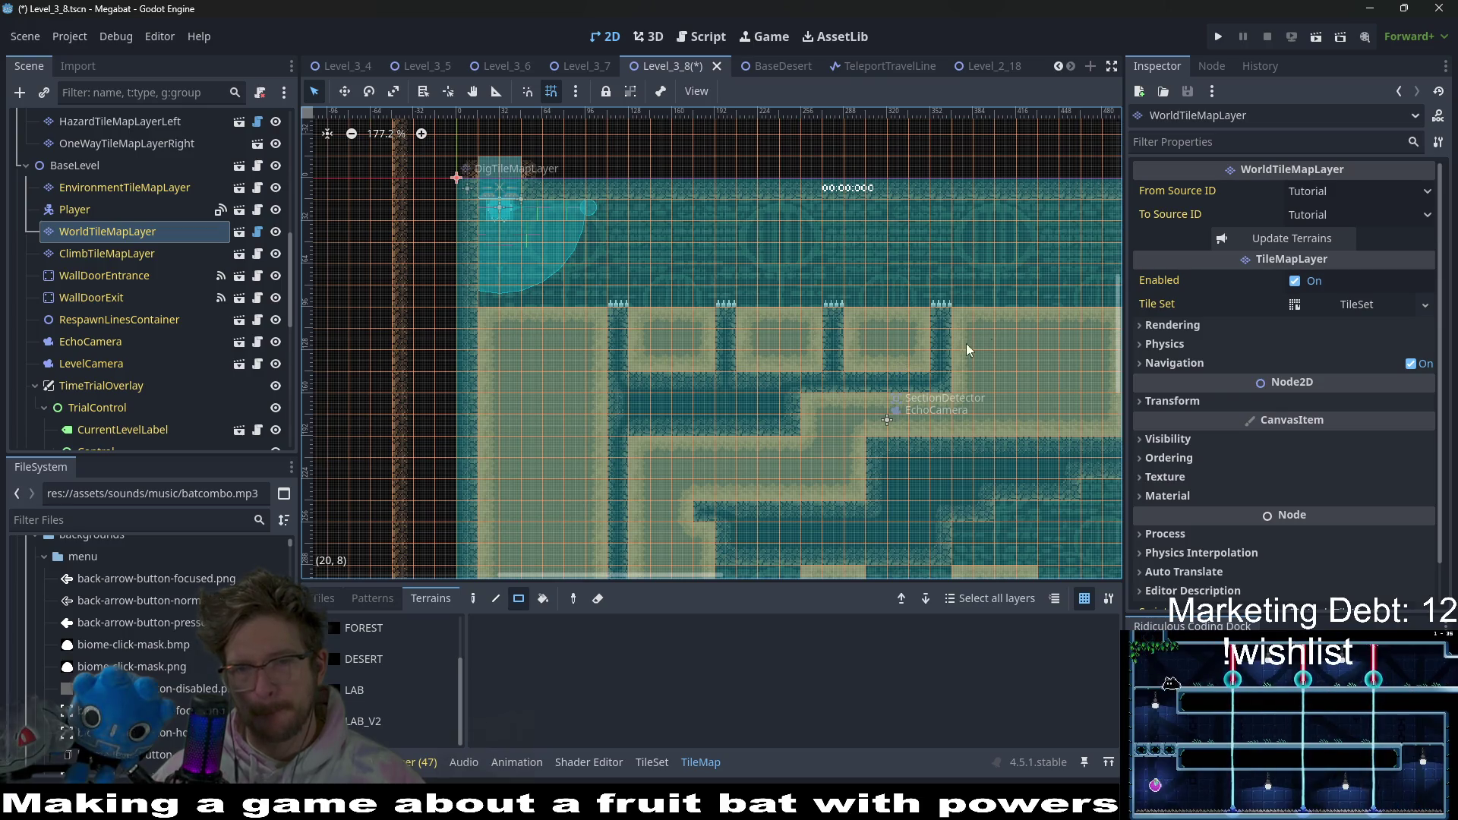
pyautogui.hscroll(1, 966, 343)
pyautogui.scroll(-4, 844, 358)
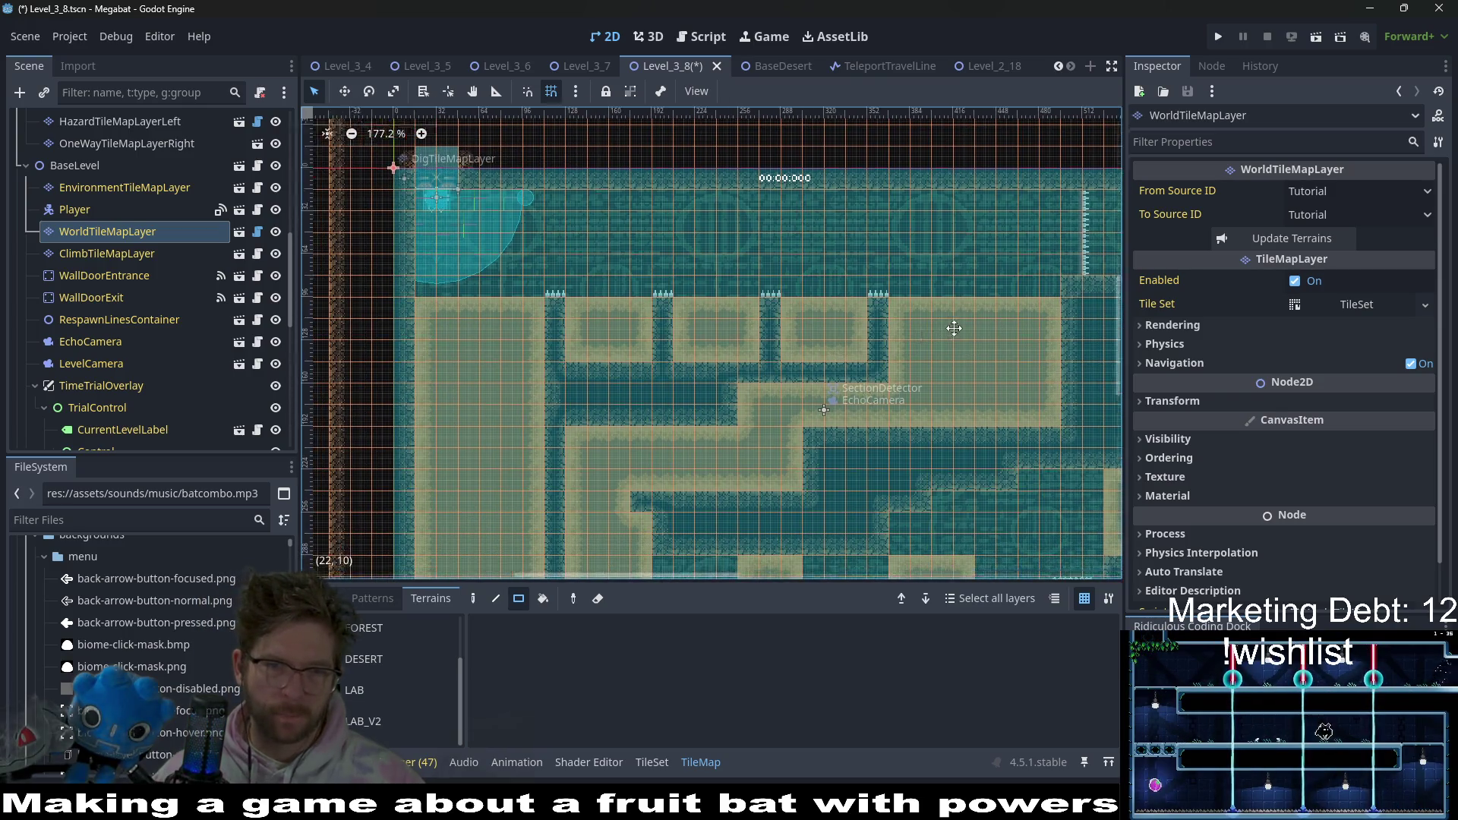
pyautogui.hscroll(1, 860, 323)
pyautogui.hscroll(6, 860, 323)
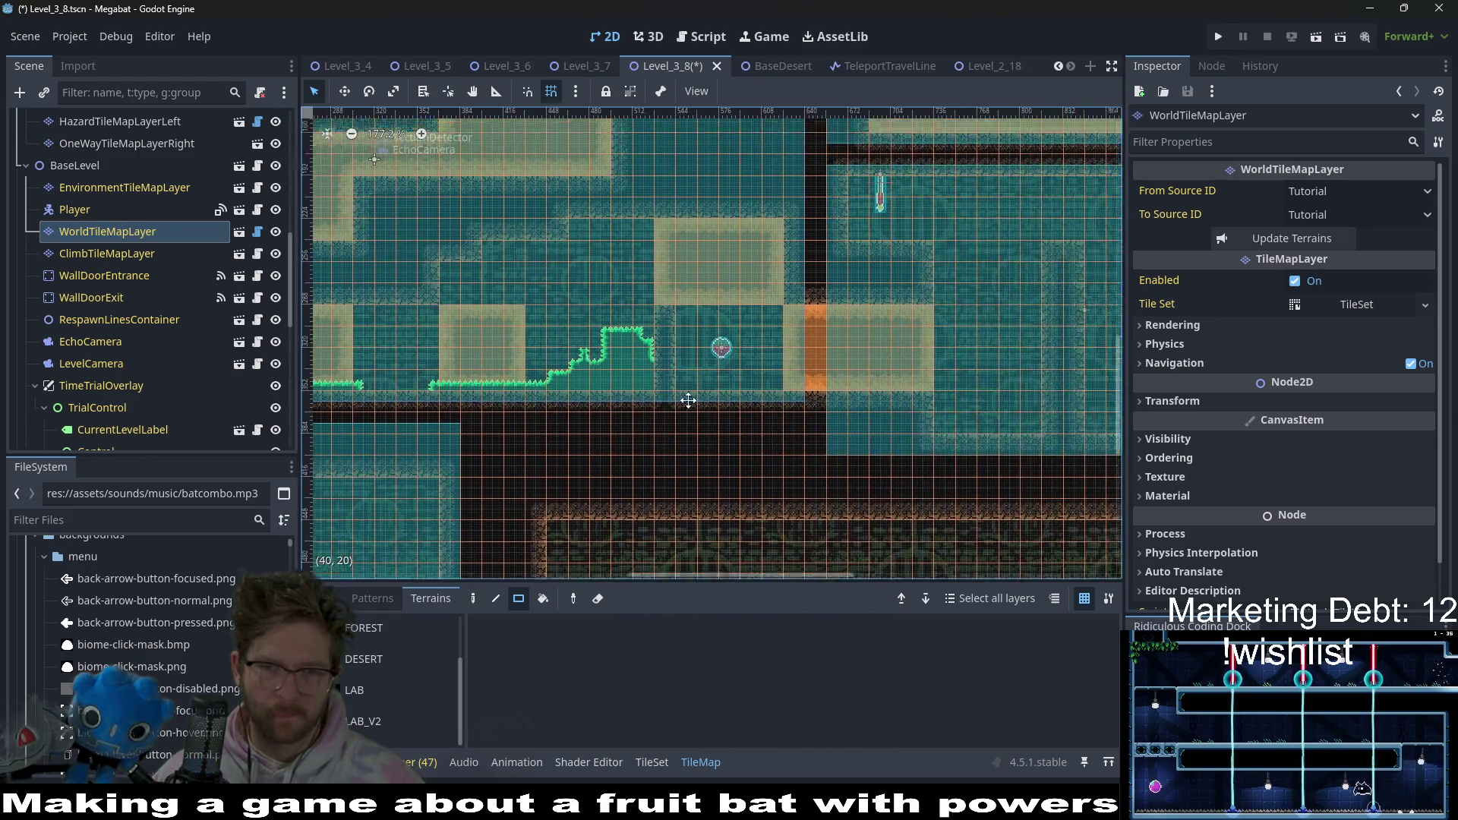
pyautogui.scroll(3, 877, 309)
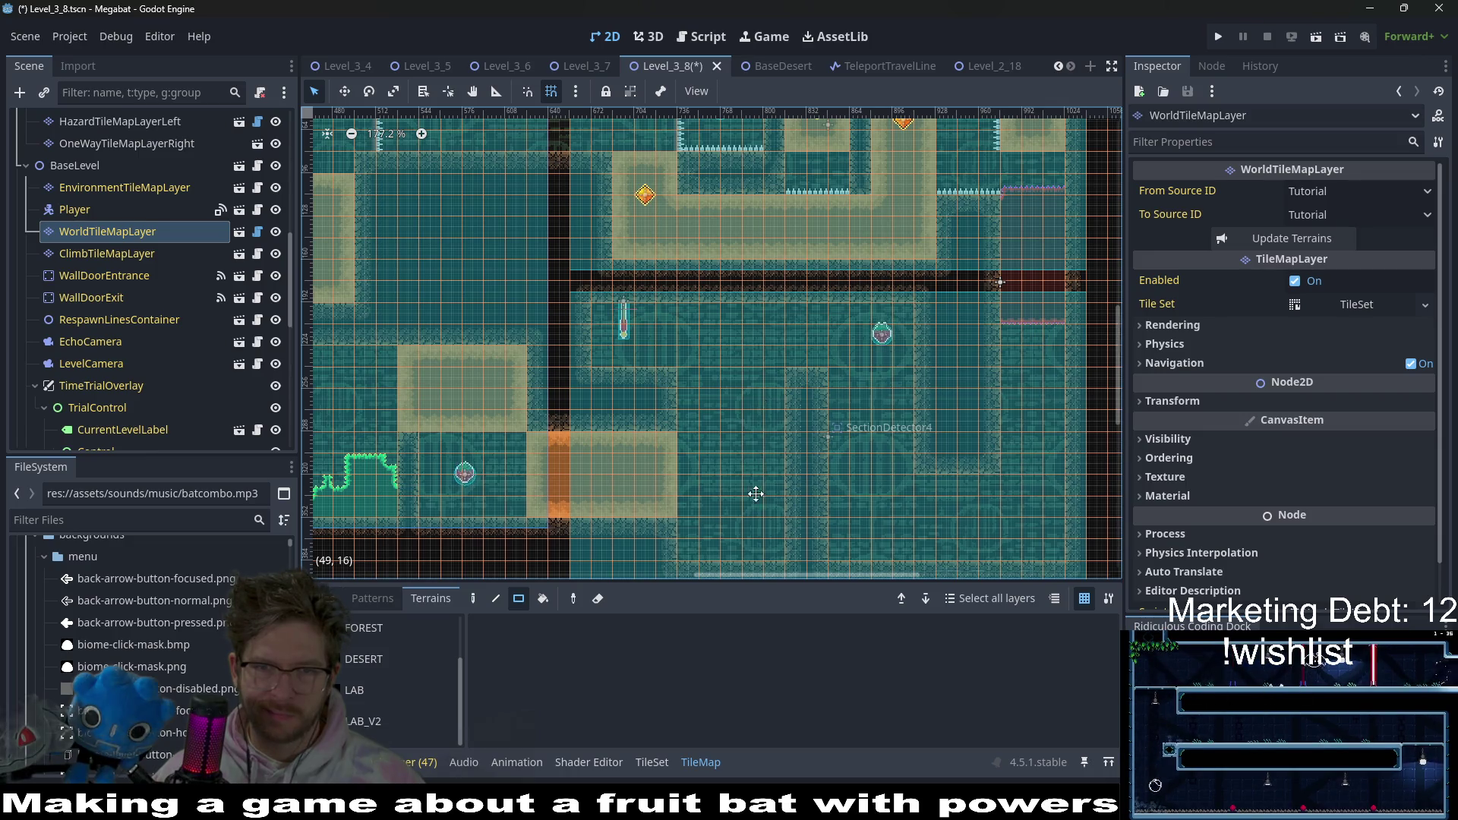
pyautogui.scroll(4, 750, 490)
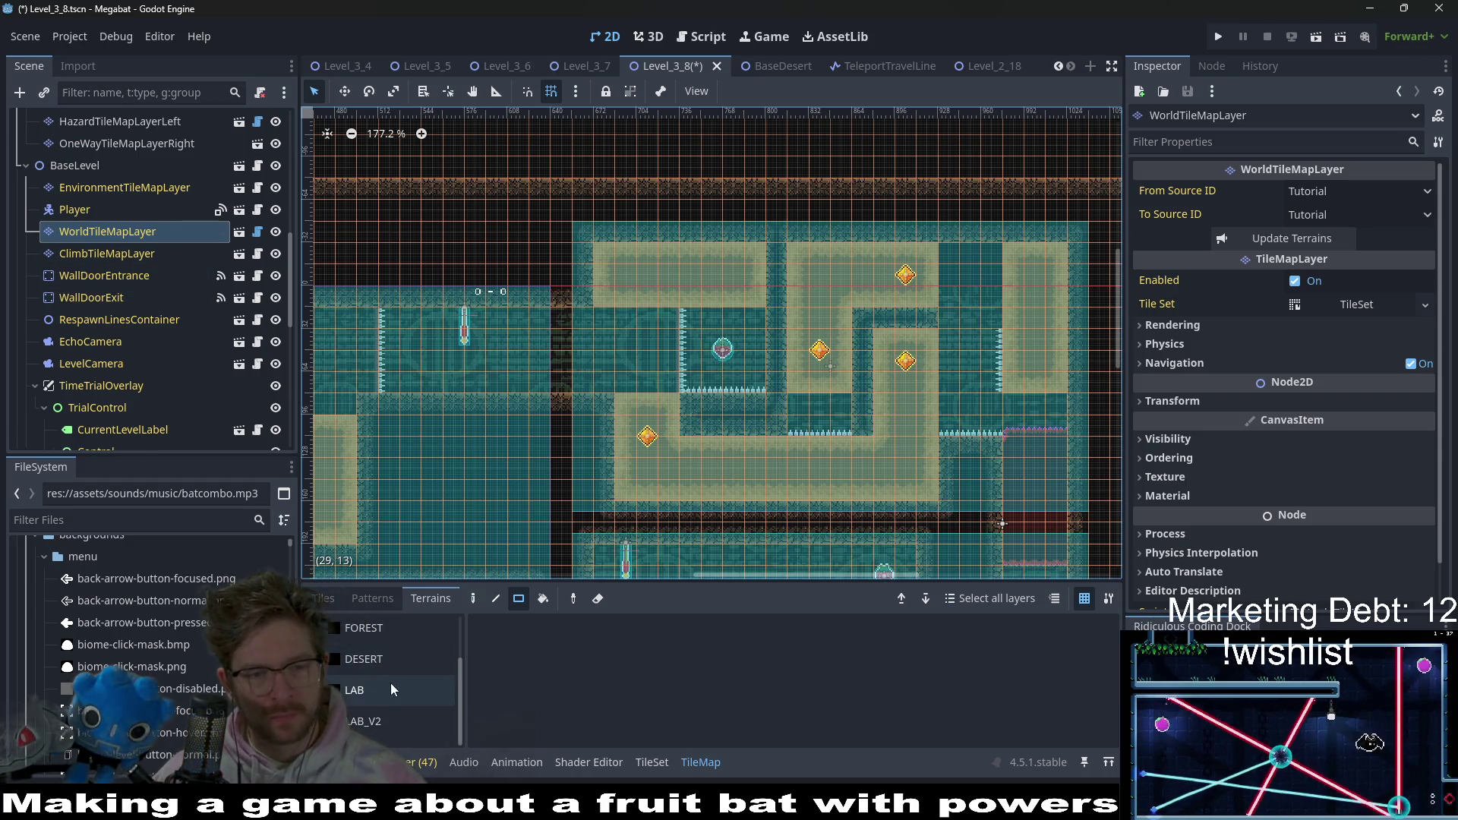
# - On DigTileMapLayer, paint a 1x6 Desert column left of the lower dirt path
pyautogui.click(365, 659)
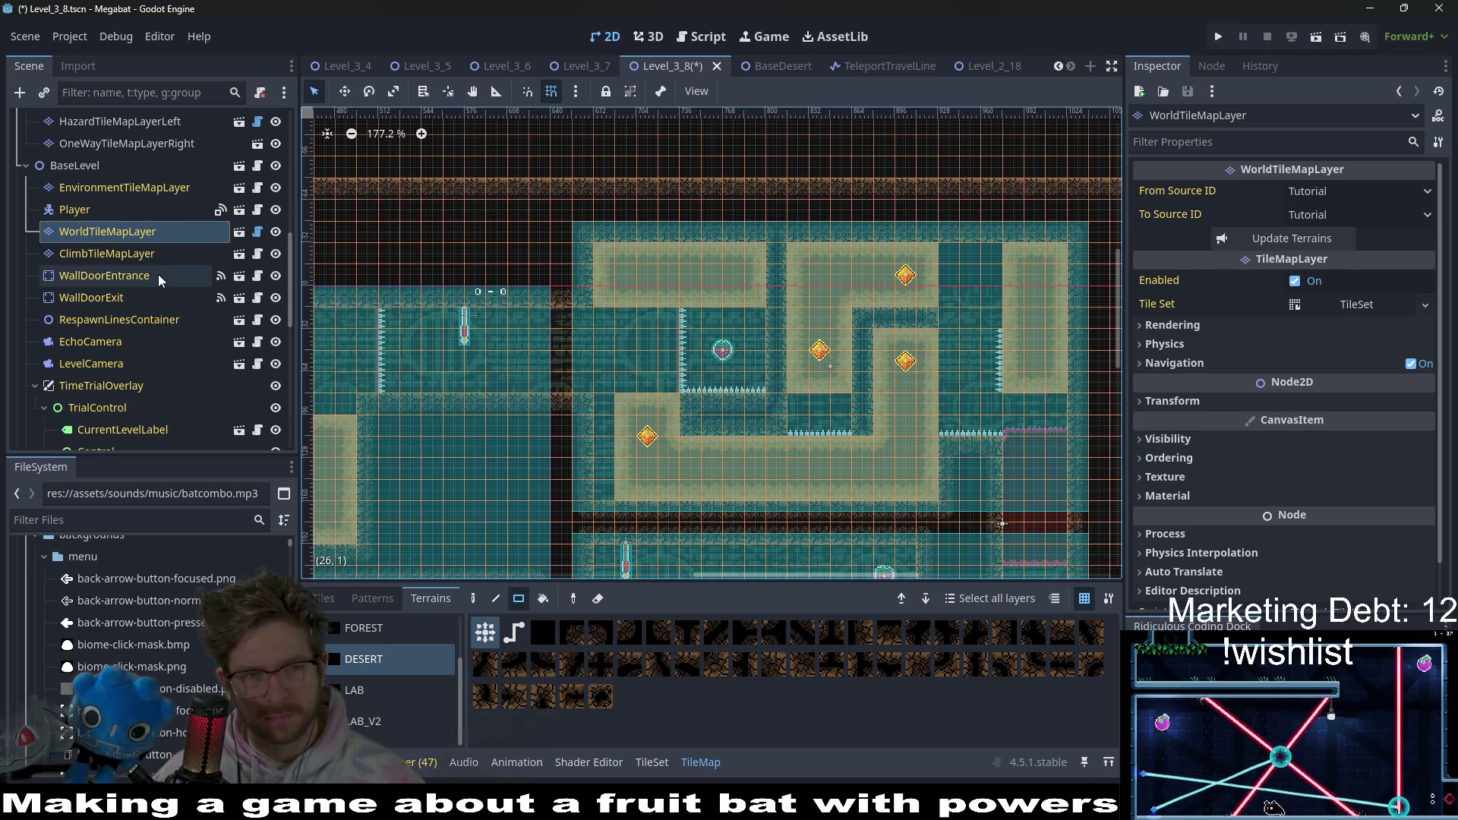
pyautogui.scroll(10, 130, 226)
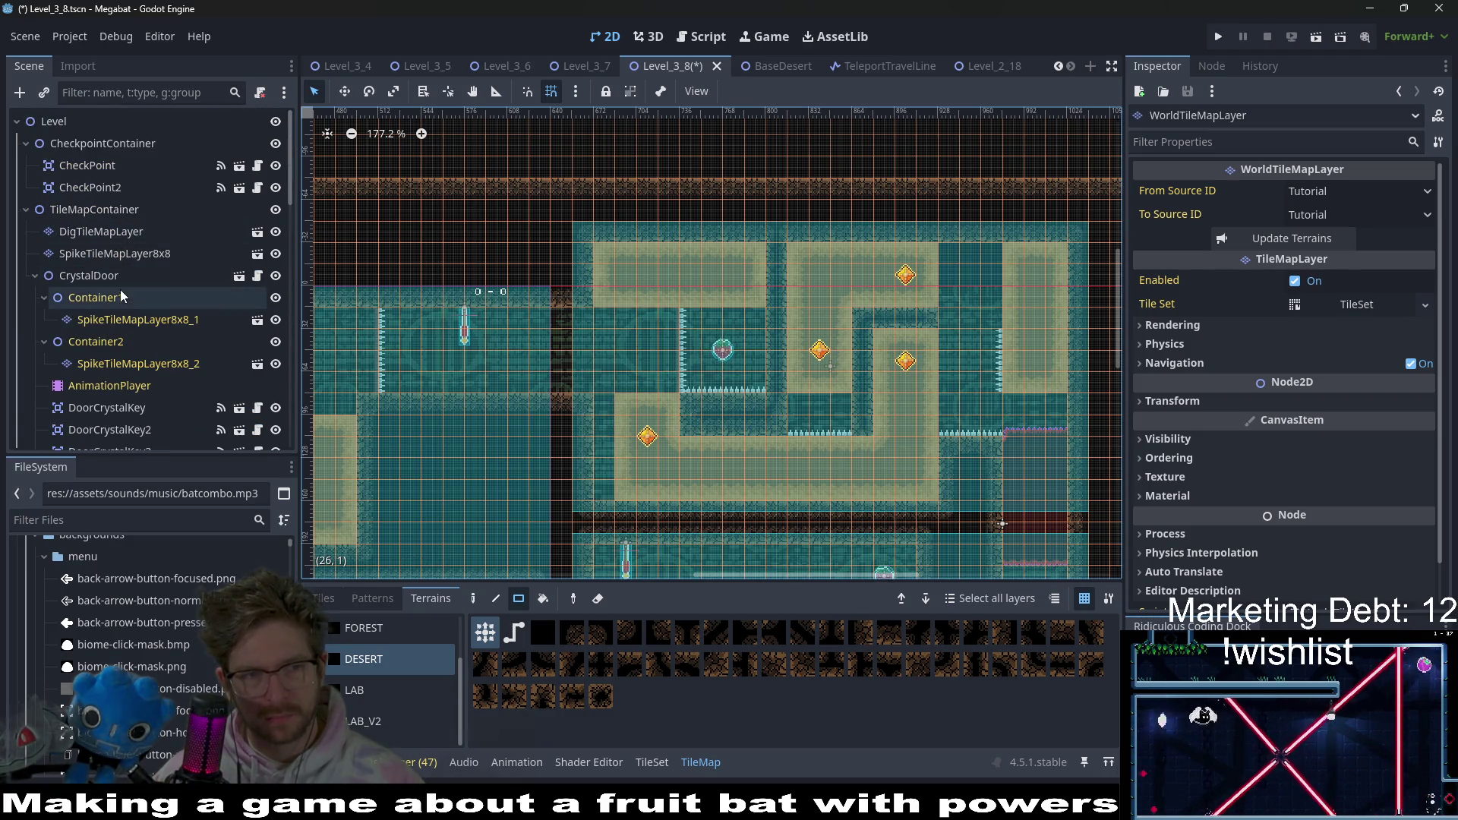
pyautogui.click(116, 233)
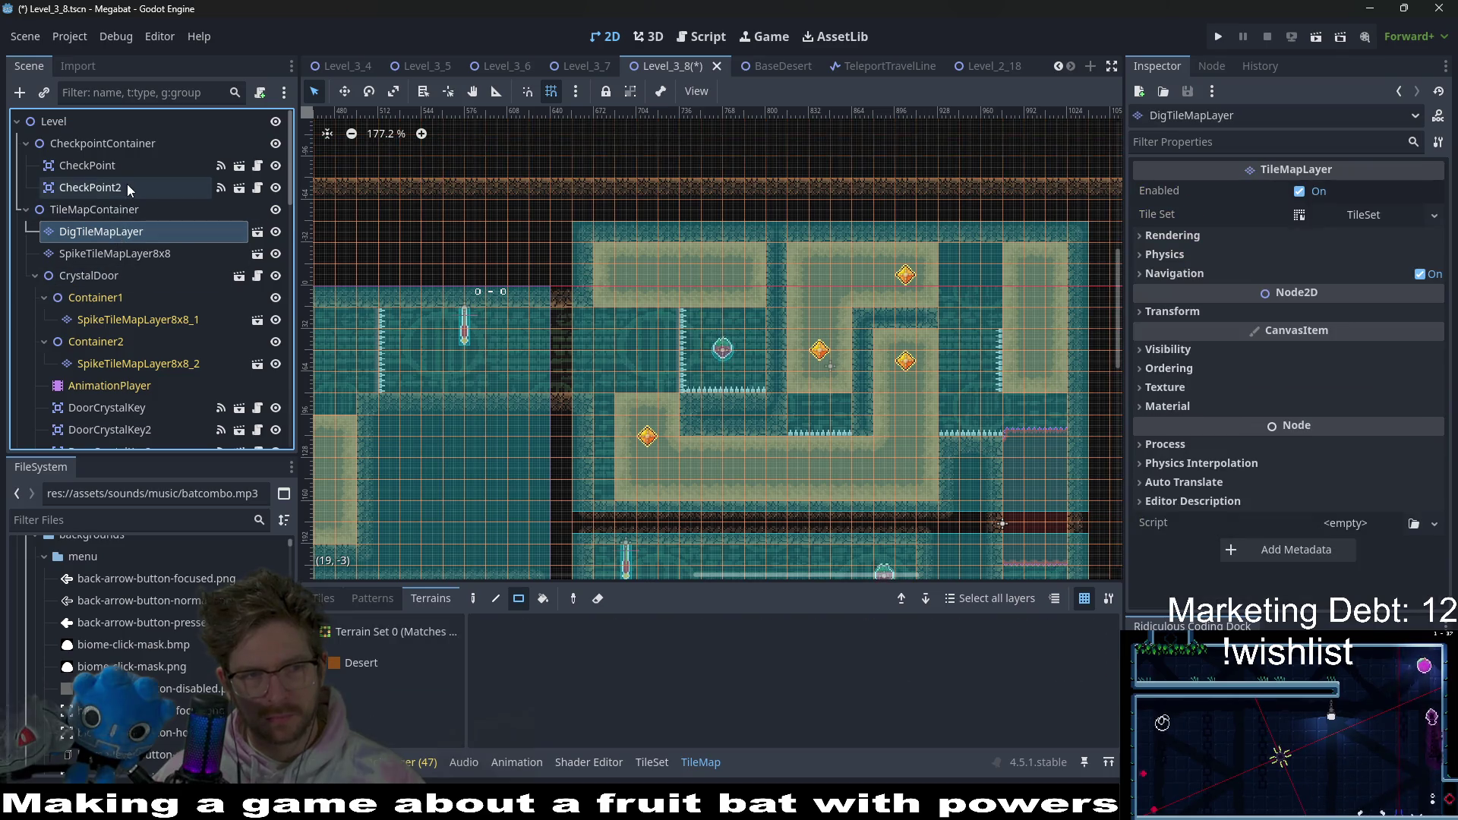
pyautogui.click(115, 253)
pyautogui.keyDown('ctrl'); pyautogui.click(106, 231); pyautogui.keyUp('ctrl')
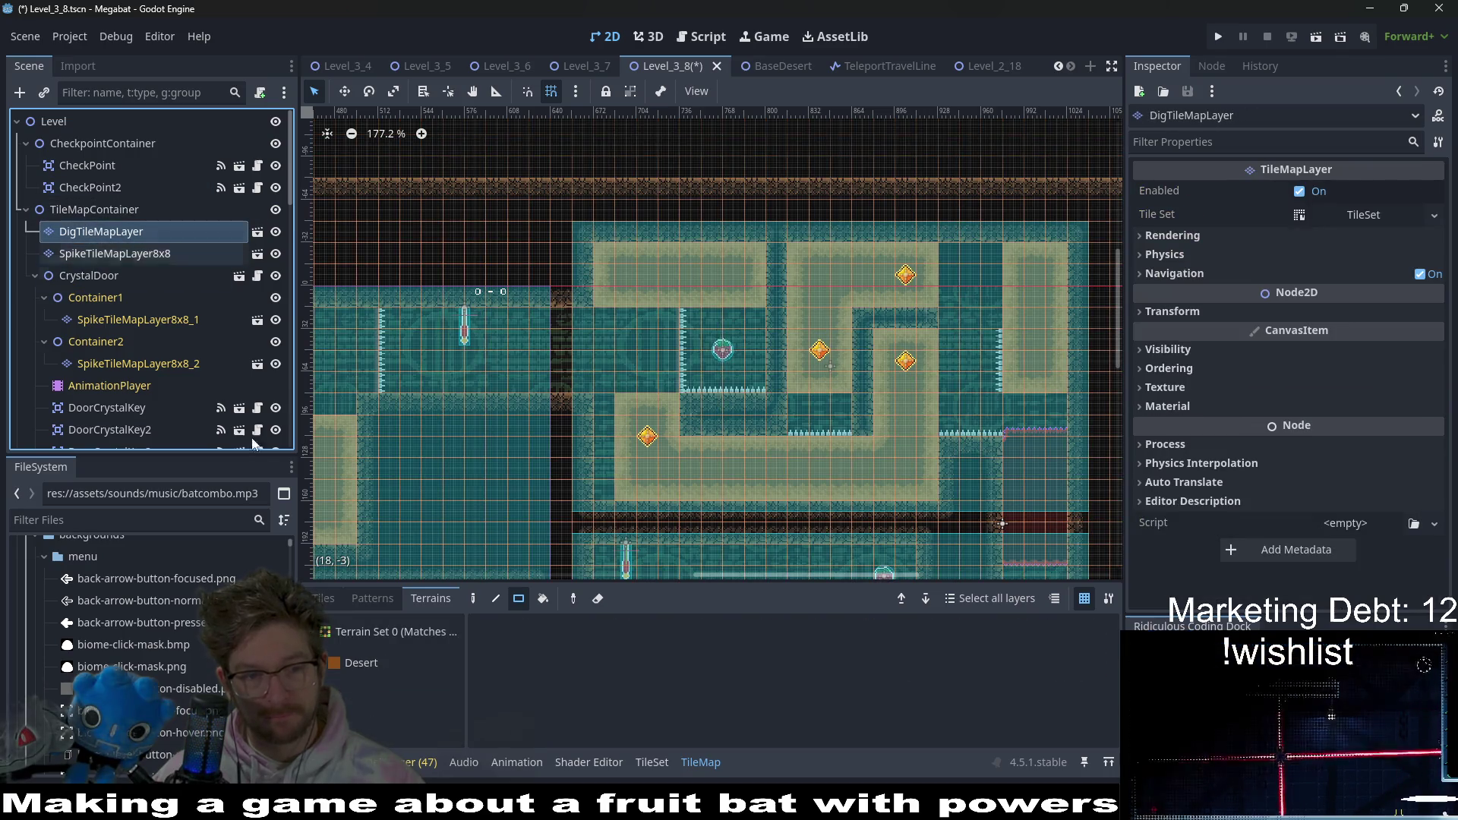
pyautogui.click(358, 665)
pyautogui.moveTo(598, 390); pyautogui.dragTo(598, 390)
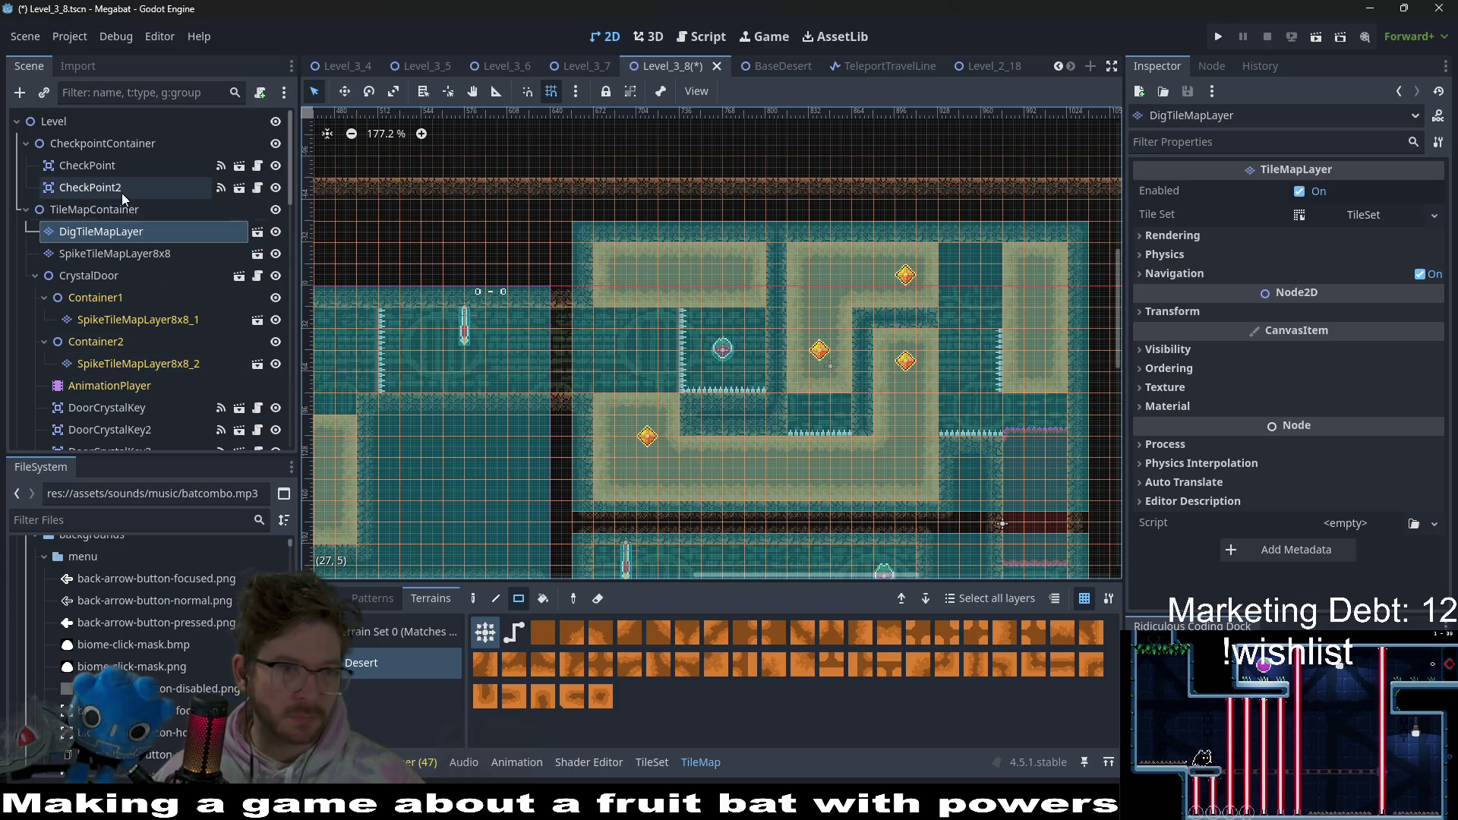
# - Select the Fruit2 pickup node to inspect its Dig fruit type
pyautogui.scroll(-5, 171, 349)
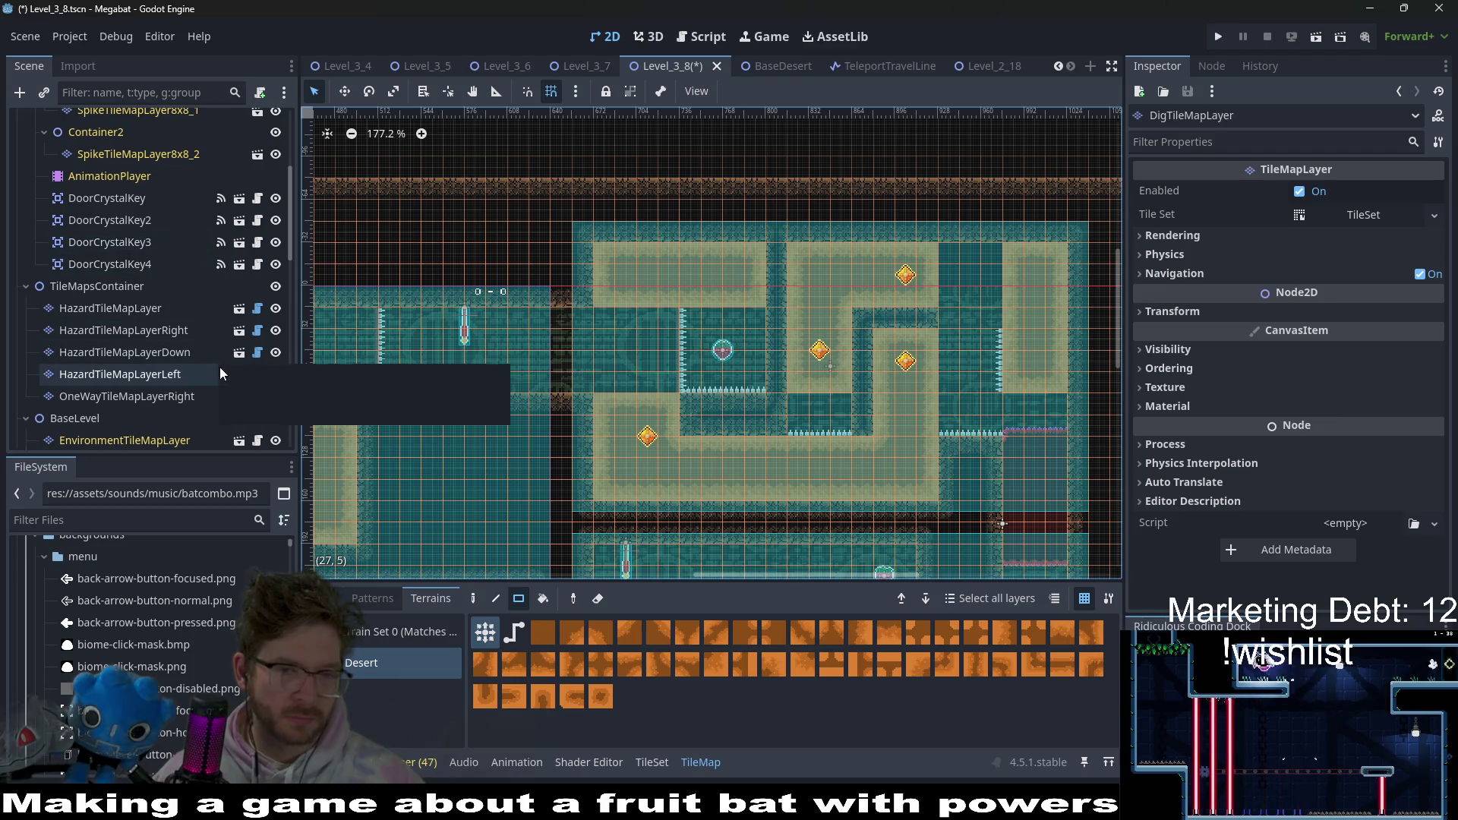
pyautogui.scroll(-10, 220, 374)
pyautogui.scroll(-3, 220, 372)
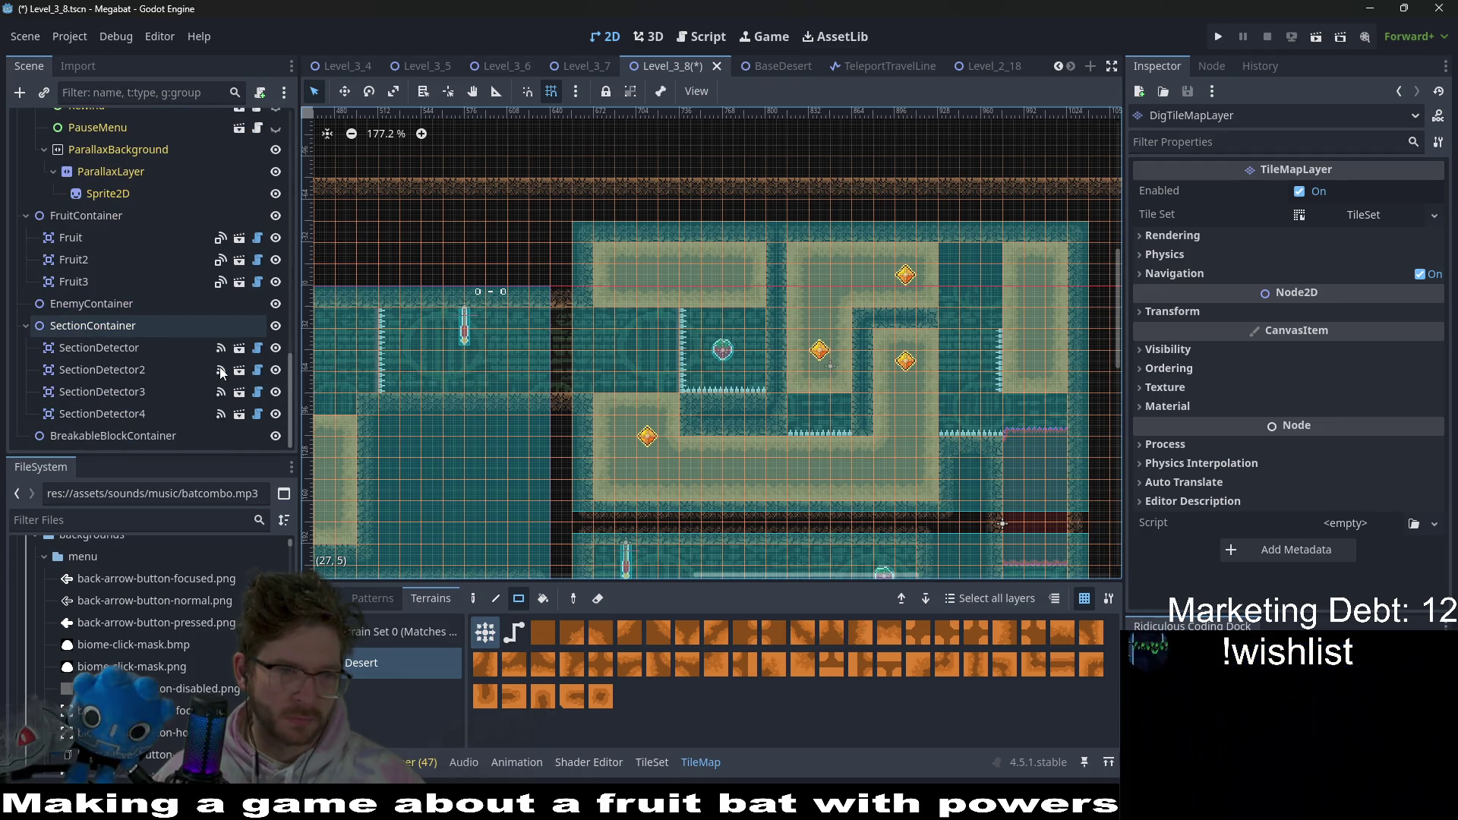
pyautogui.click(116, 262)
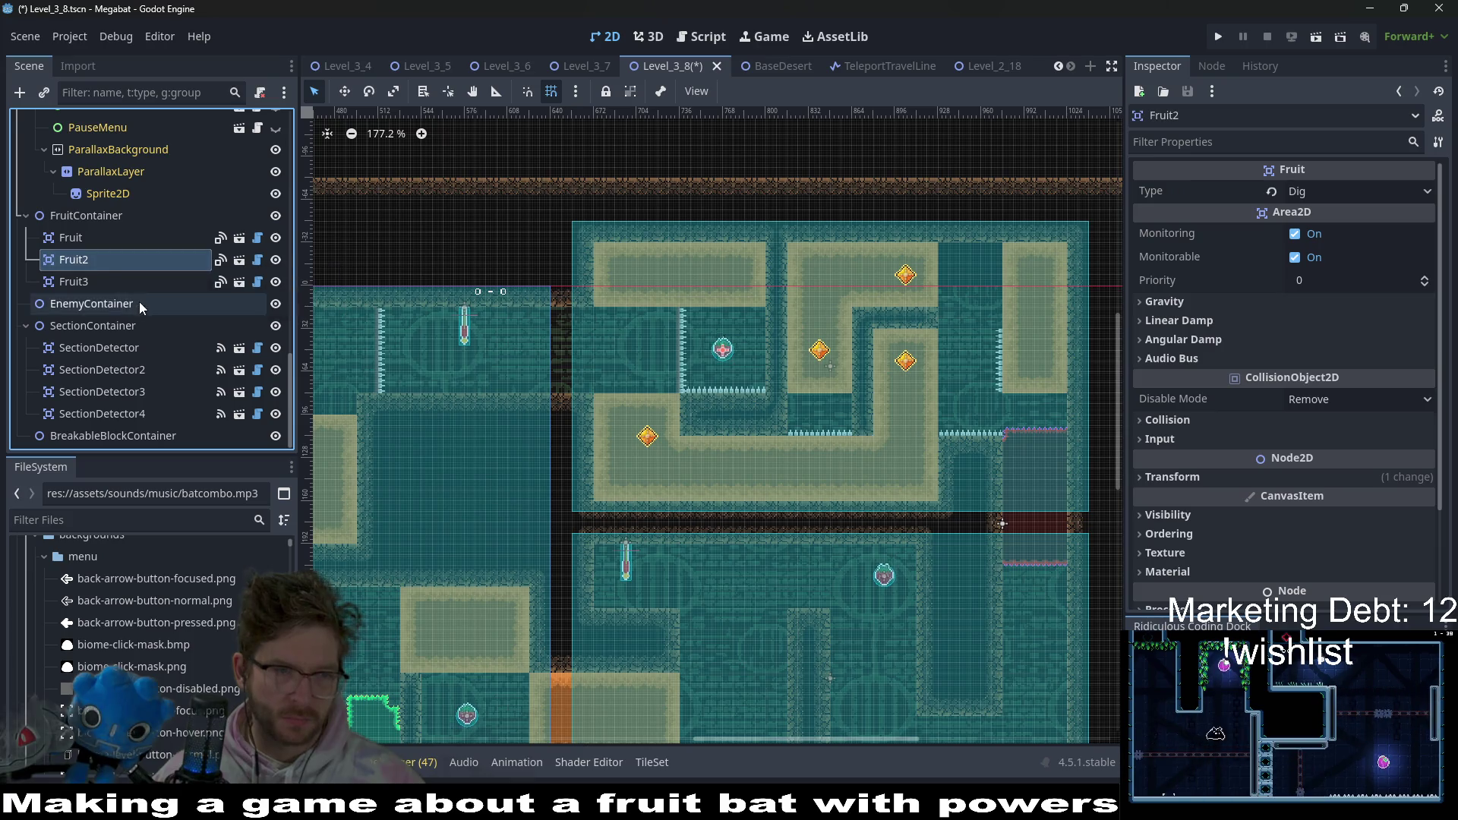
# - Inspect each of the four DoorCrystalKey nodes in the Scene tree
pyautogui.scroll(4, 142, 302)
pyautogui.scroll(10, 145, 300)
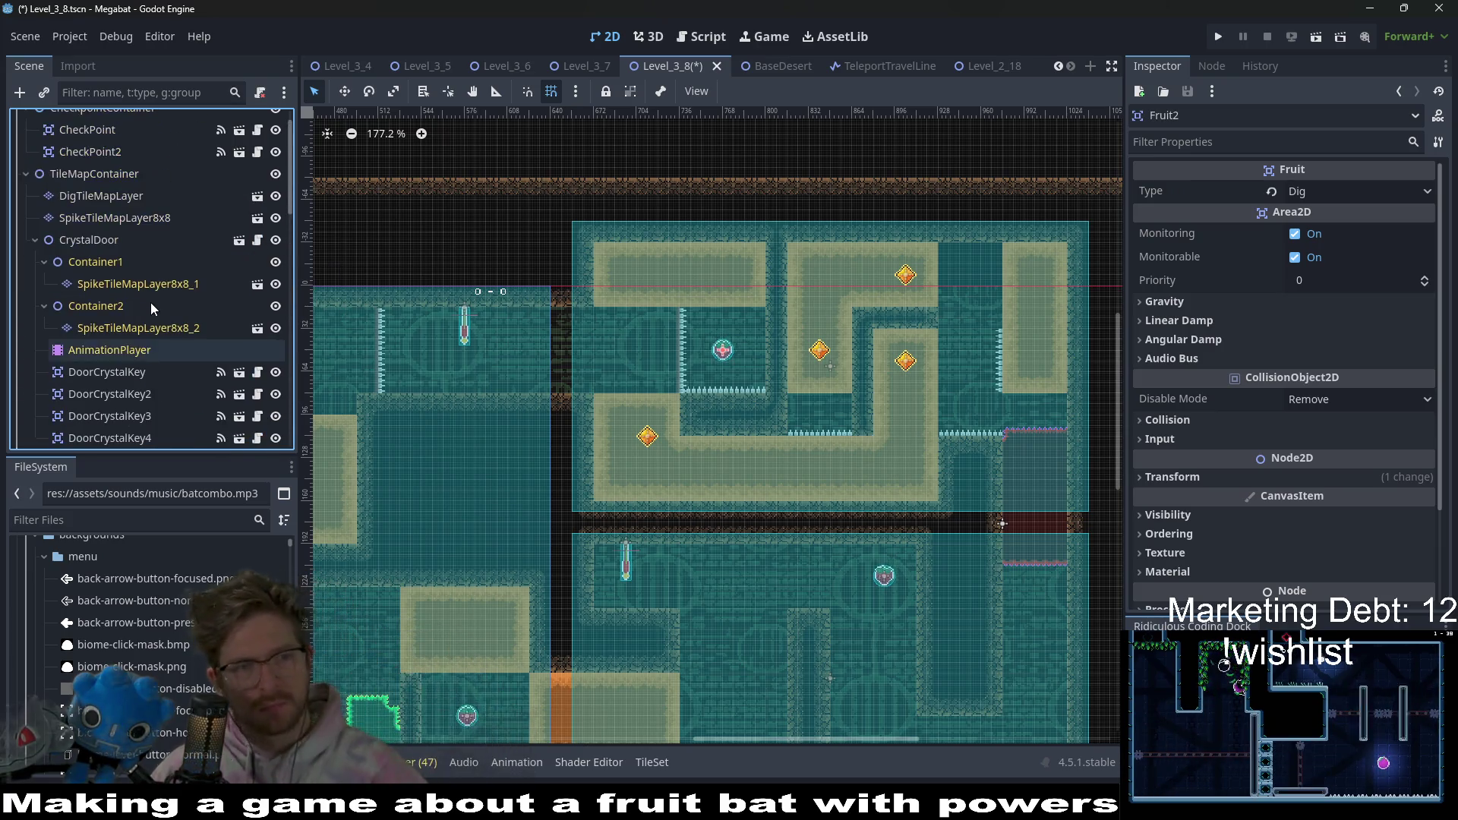
pyautogui.click(129, 270)
pyautogui.click(114, 244)
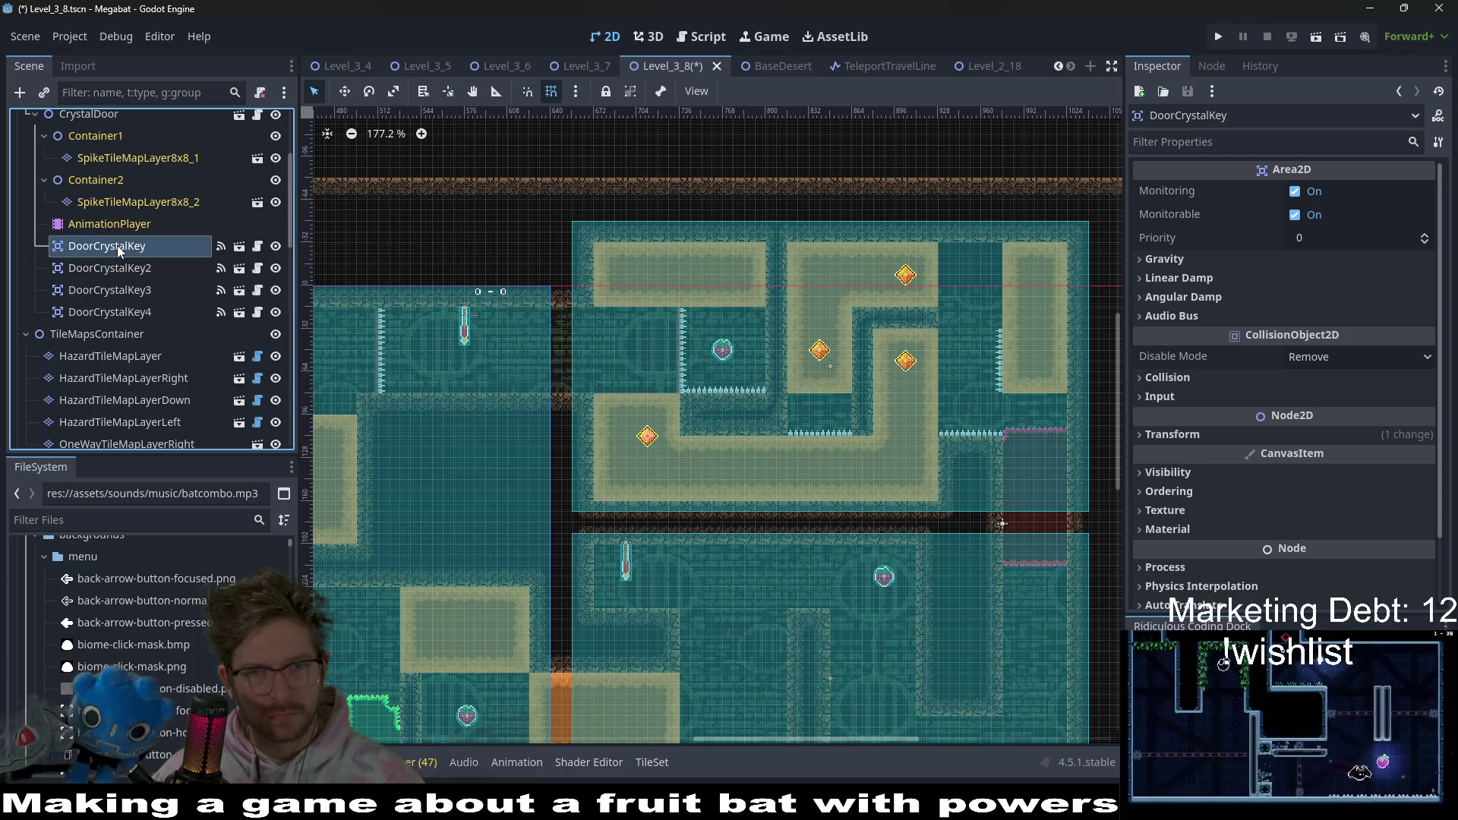
pyautogui.click(135, 290)
pyautogui.click(134, 312)
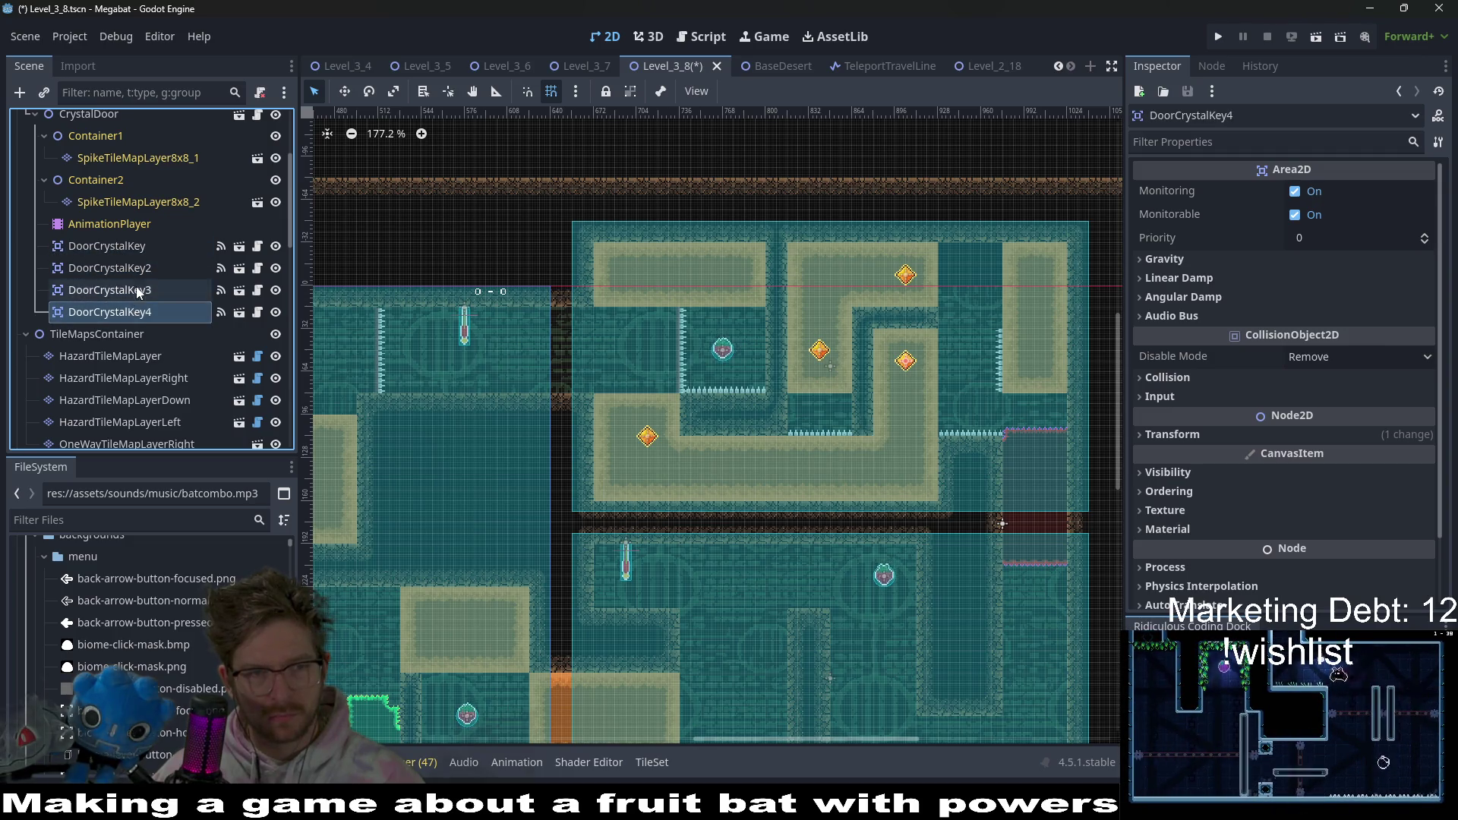
pyautogui.click(137, 289)
pyautogui.click(139, 268)
pyautogui.click(147, 241)
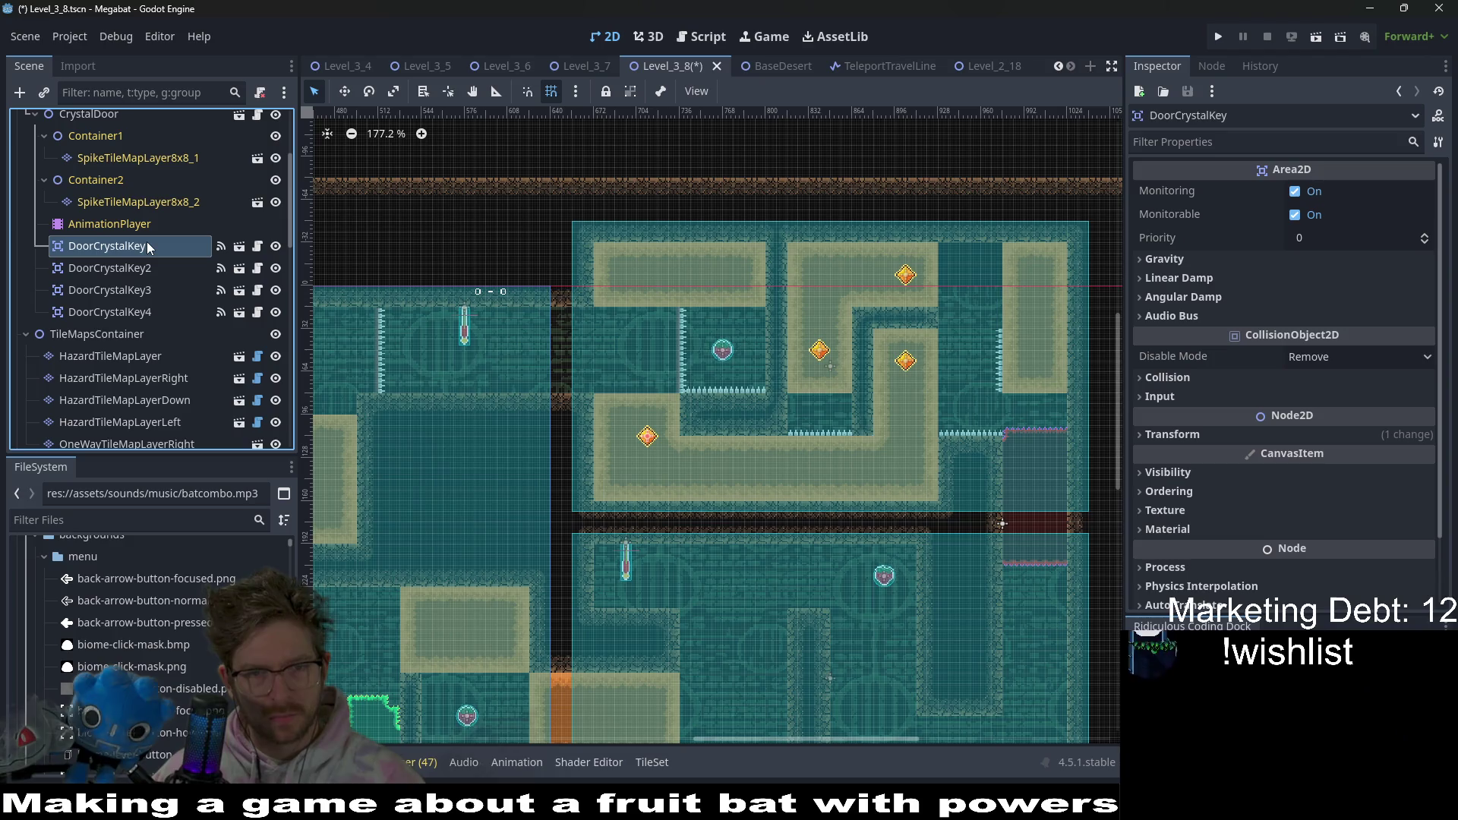
# - Save the Level_3_8 scene with Ctrl+S
pyautogui.scroll(7, 727, 460)
pyautogui.press('w')
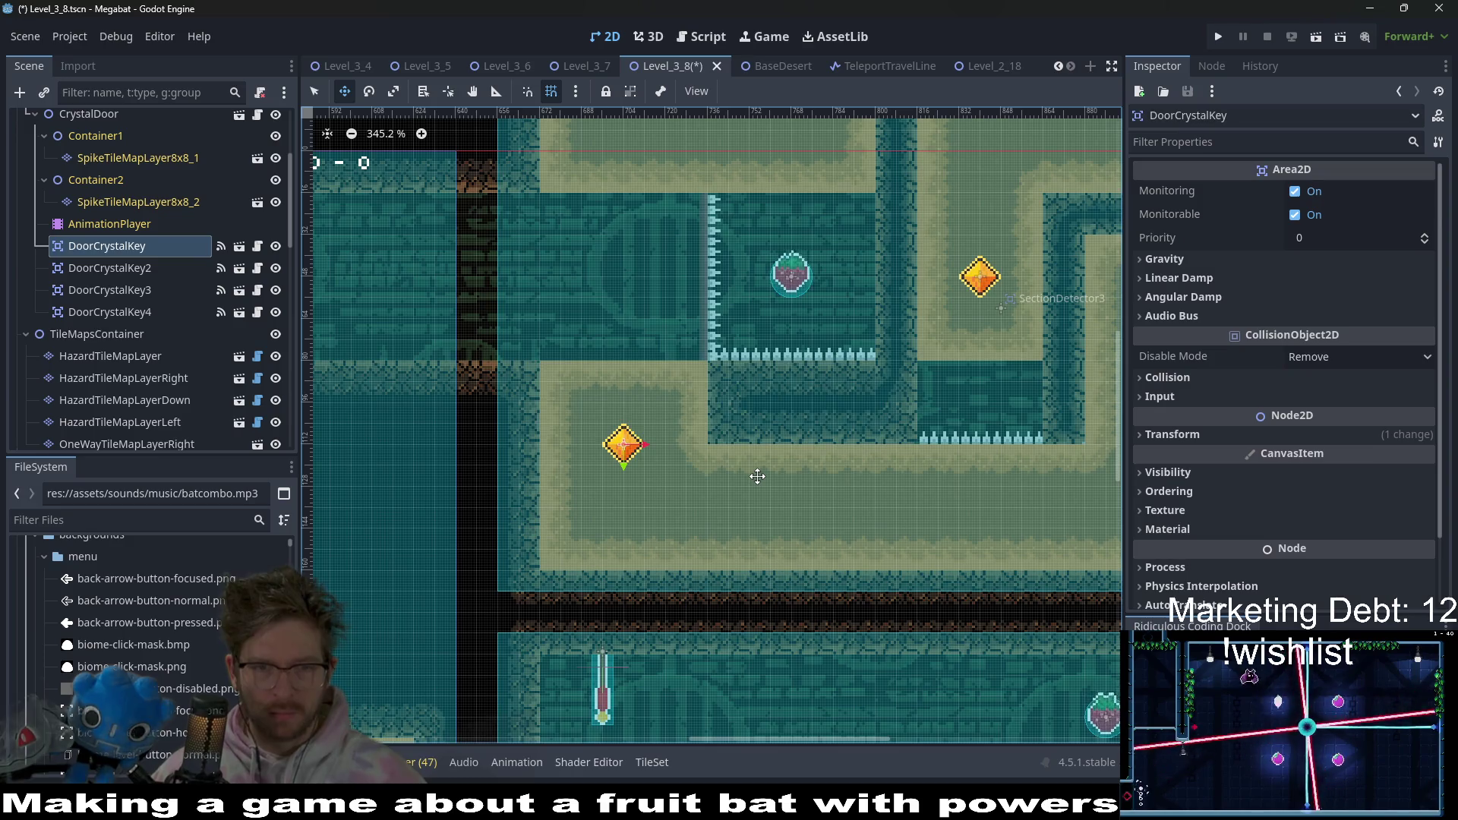
pyautogui.hotkey('ctrl', 's')
pyautogui.scroll(-7, 865, 485)
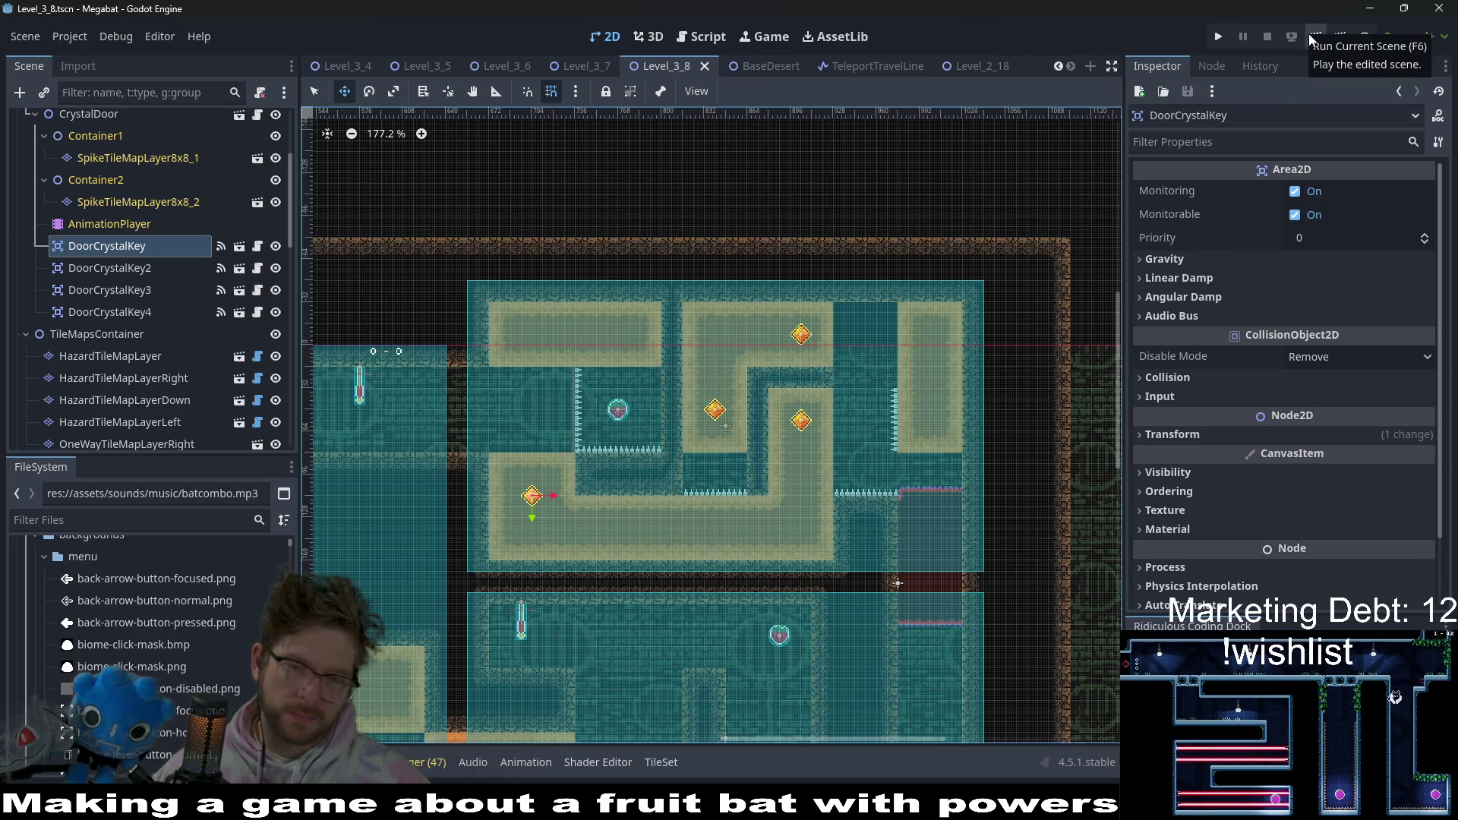
pyautogui.scroll(-3, 193, 340)
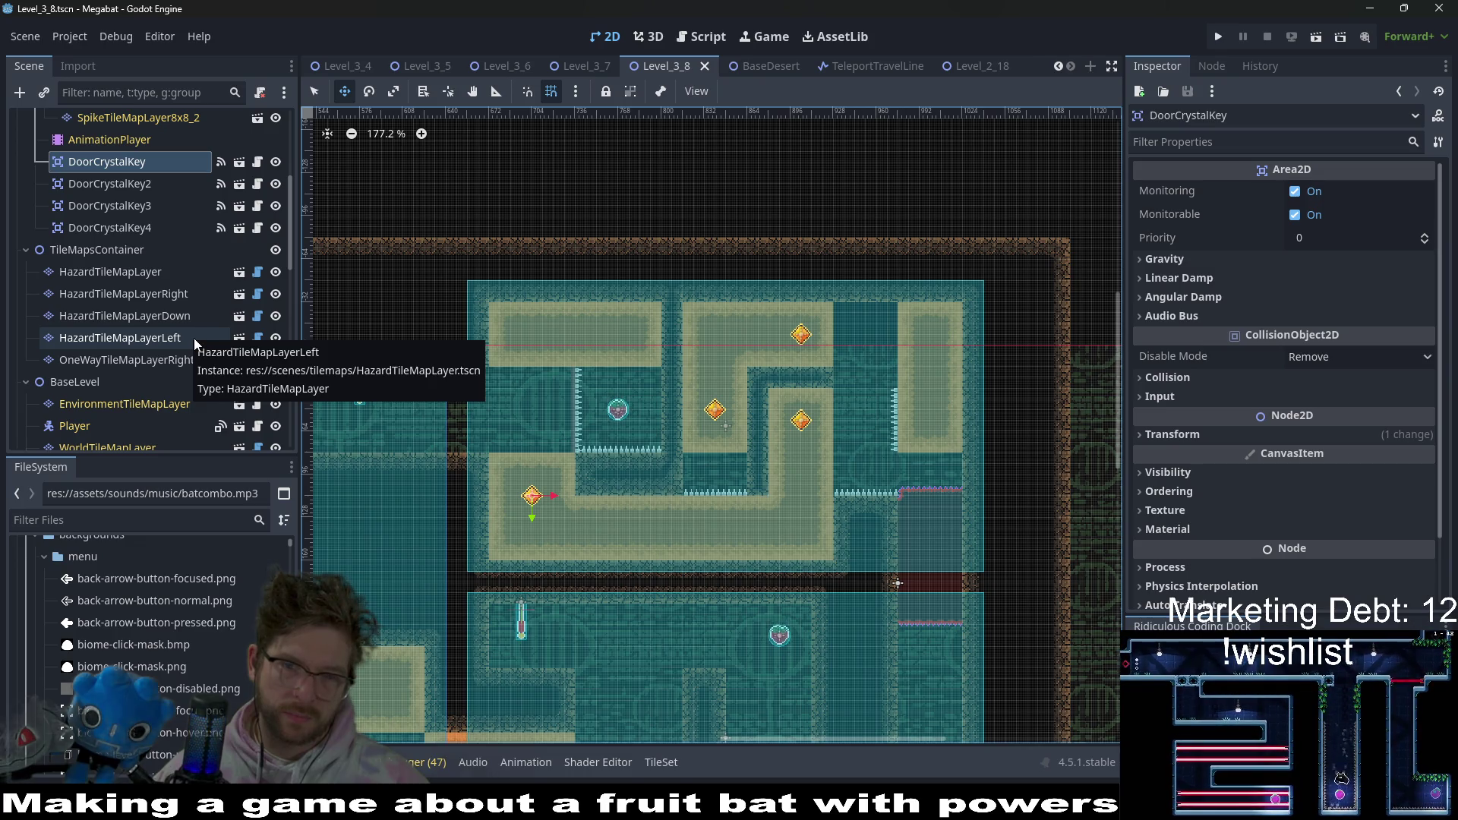
# - On HazardTileMapLayerDown, paint a row of Spikes under the middle corridor's ceiling
pyautogui.click(170, 333)
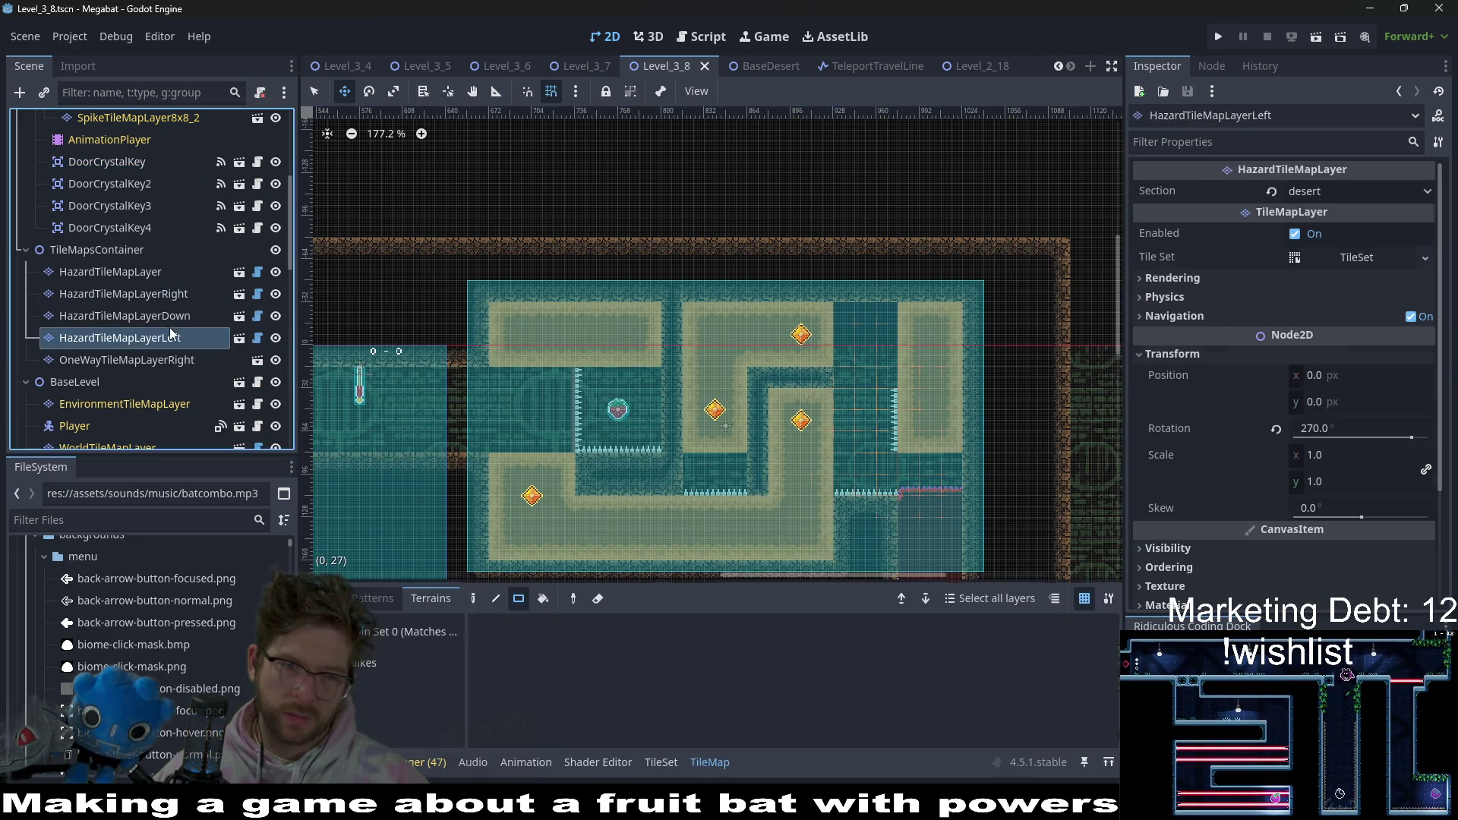
pyautogui.click(179, 319)
pyautogui.click(381, 664)
pyautogui.scroll(4, 849, 394)
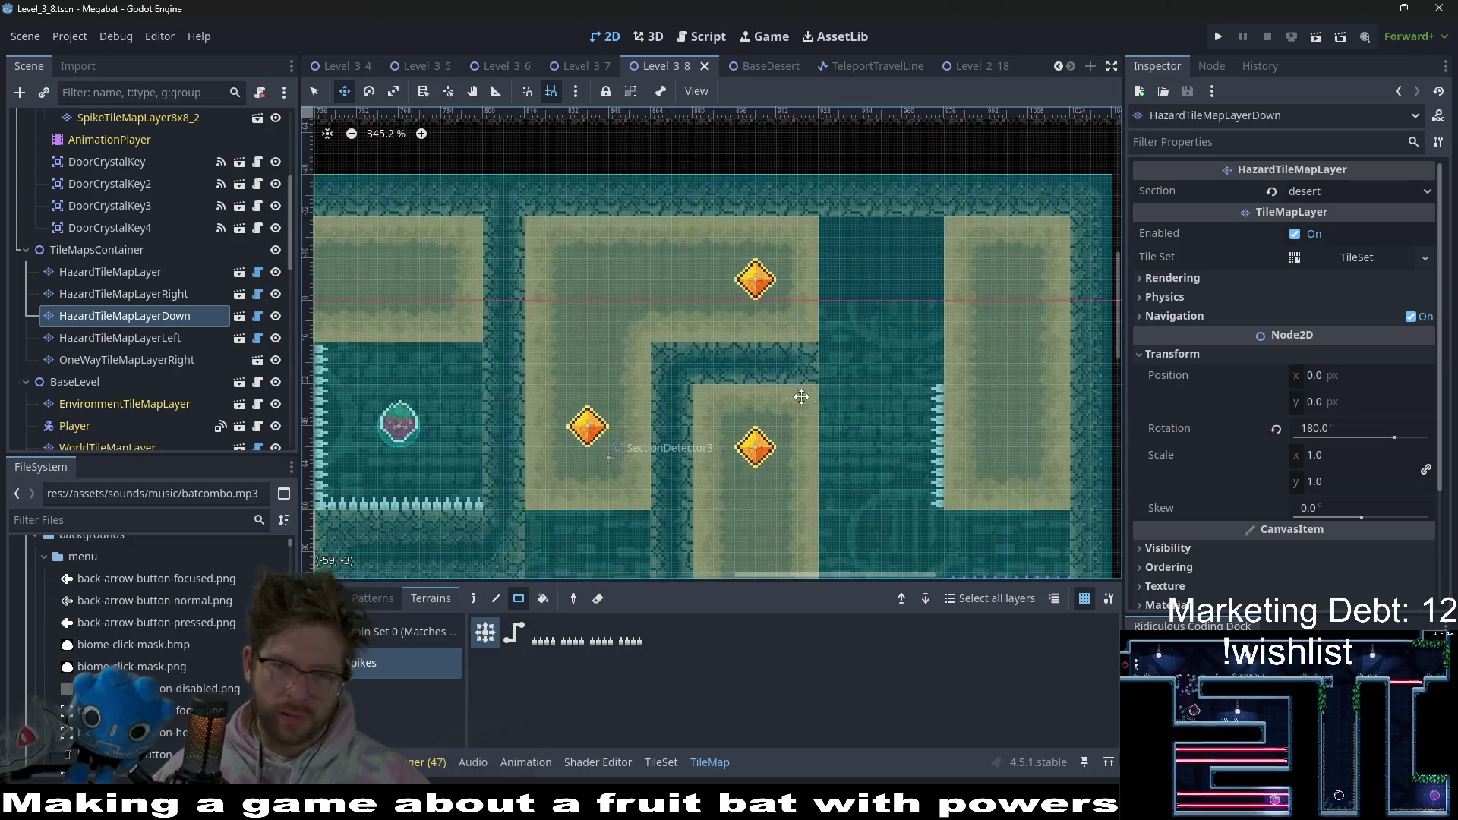
pyautogui.moveTo(707, 404)
pyautogui.mouseDown()
pyautogui.moveTo(780, 394)
pyautogui.moveTo(812, 408)
pyautogui.mouseUp()
# - Erase the newly painted row of spikes
pyautogui.scroll(-3, 819, 476)
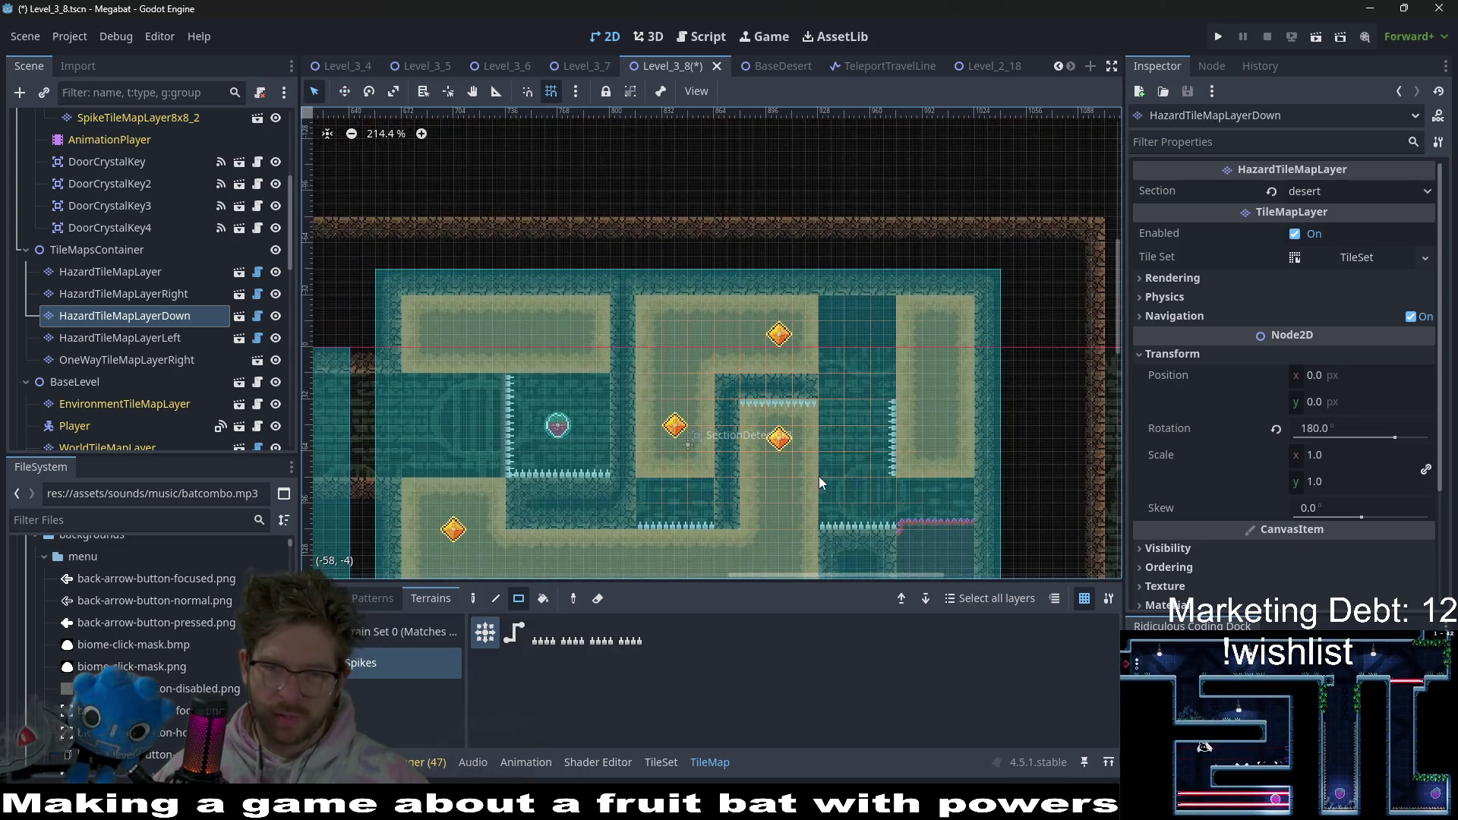
pyautogui.scroll(5, 812, 372)
pyautogui.scroll(2, 786, 334)
pyautogui.scroll(-3, 787, 334)
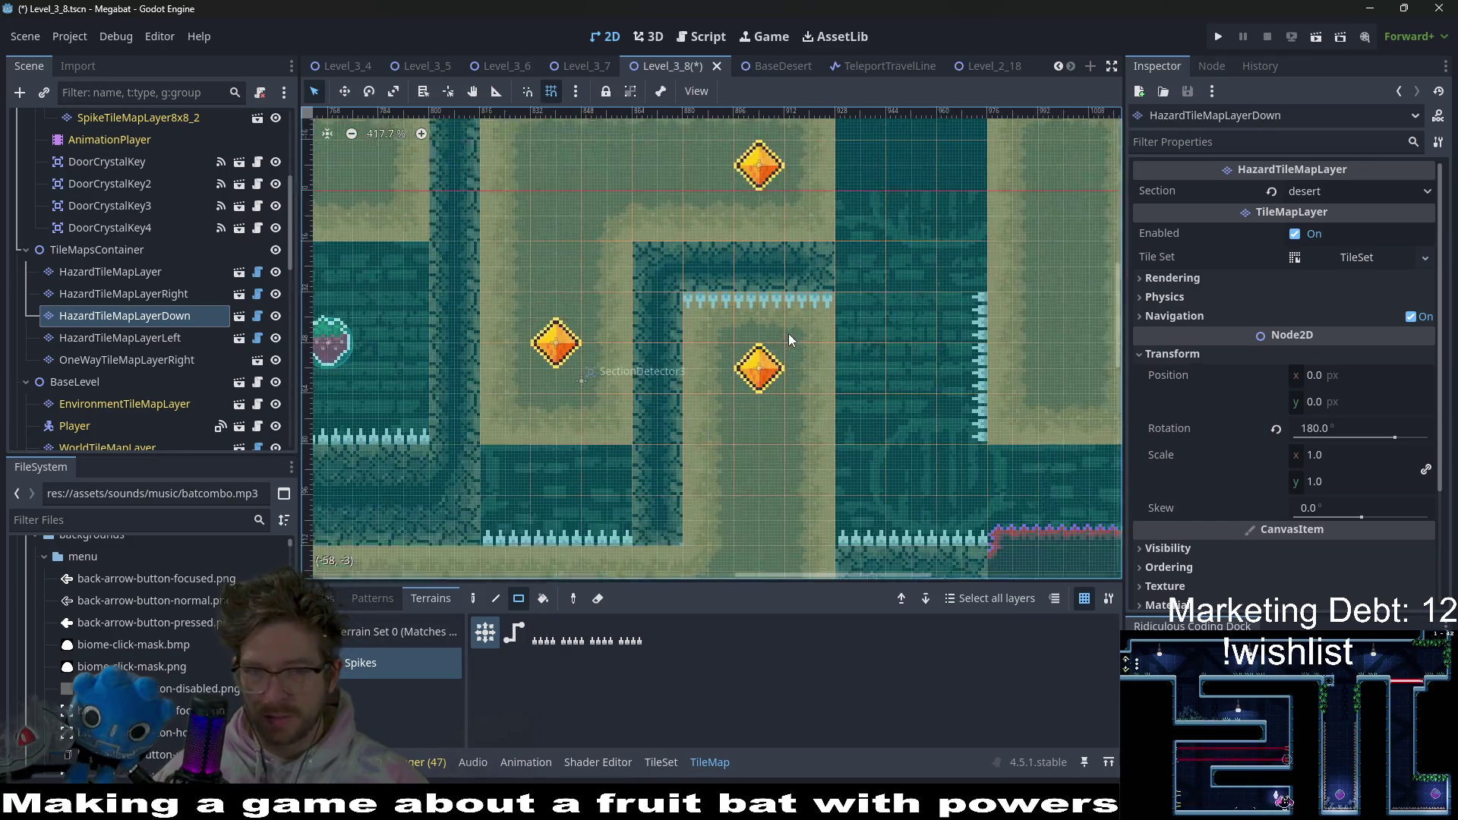
pyautogui.moveTo(794, 308); pyautogui.dragTo(719, 293)
pyautogui.scroll(5, 152, 289)
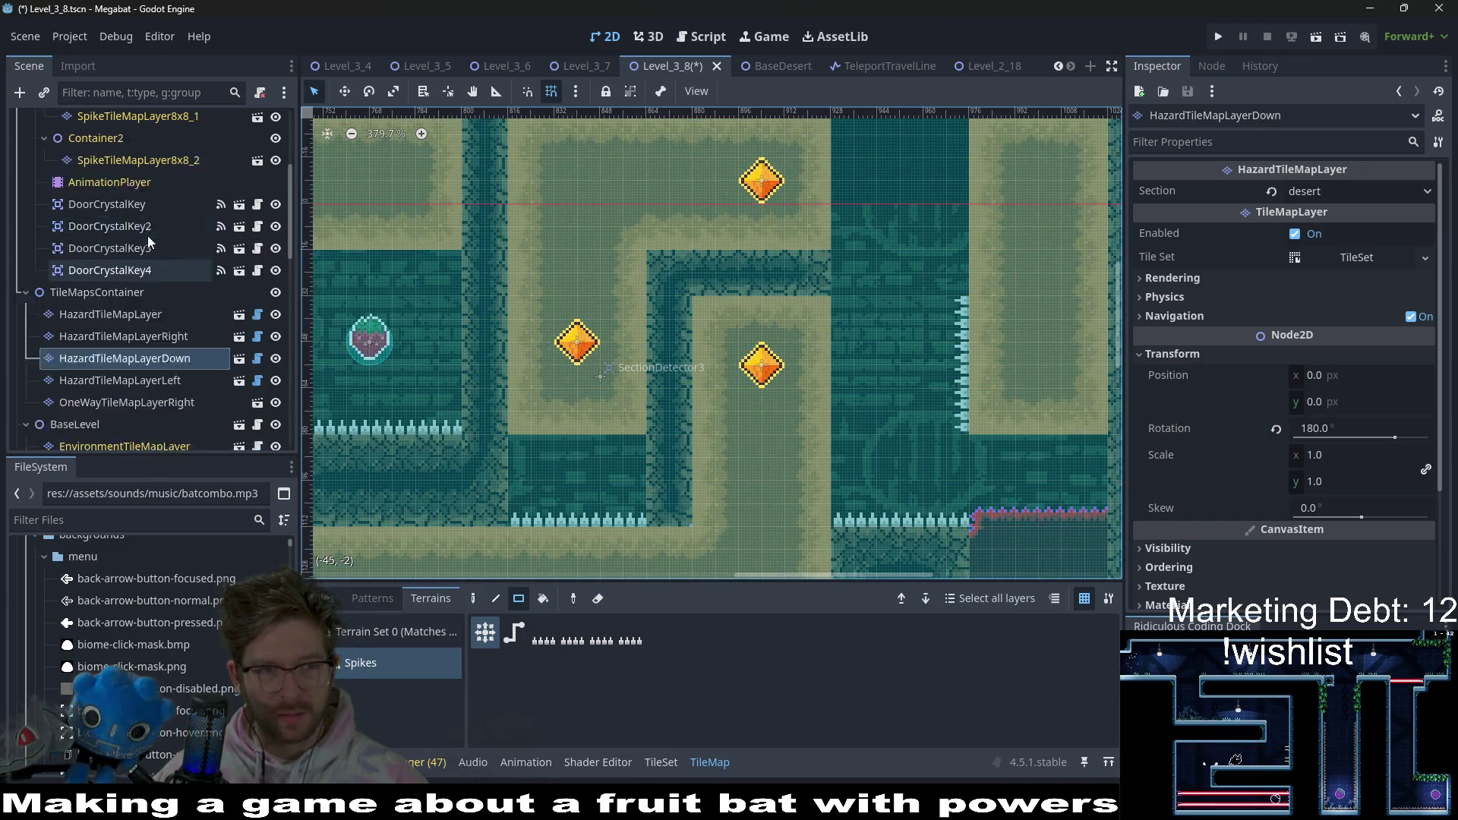
# - On SpikeTileMapLayer8x8, paint an Emerald strip across the corridor, then undo it
pyautogui.click(121, 228)
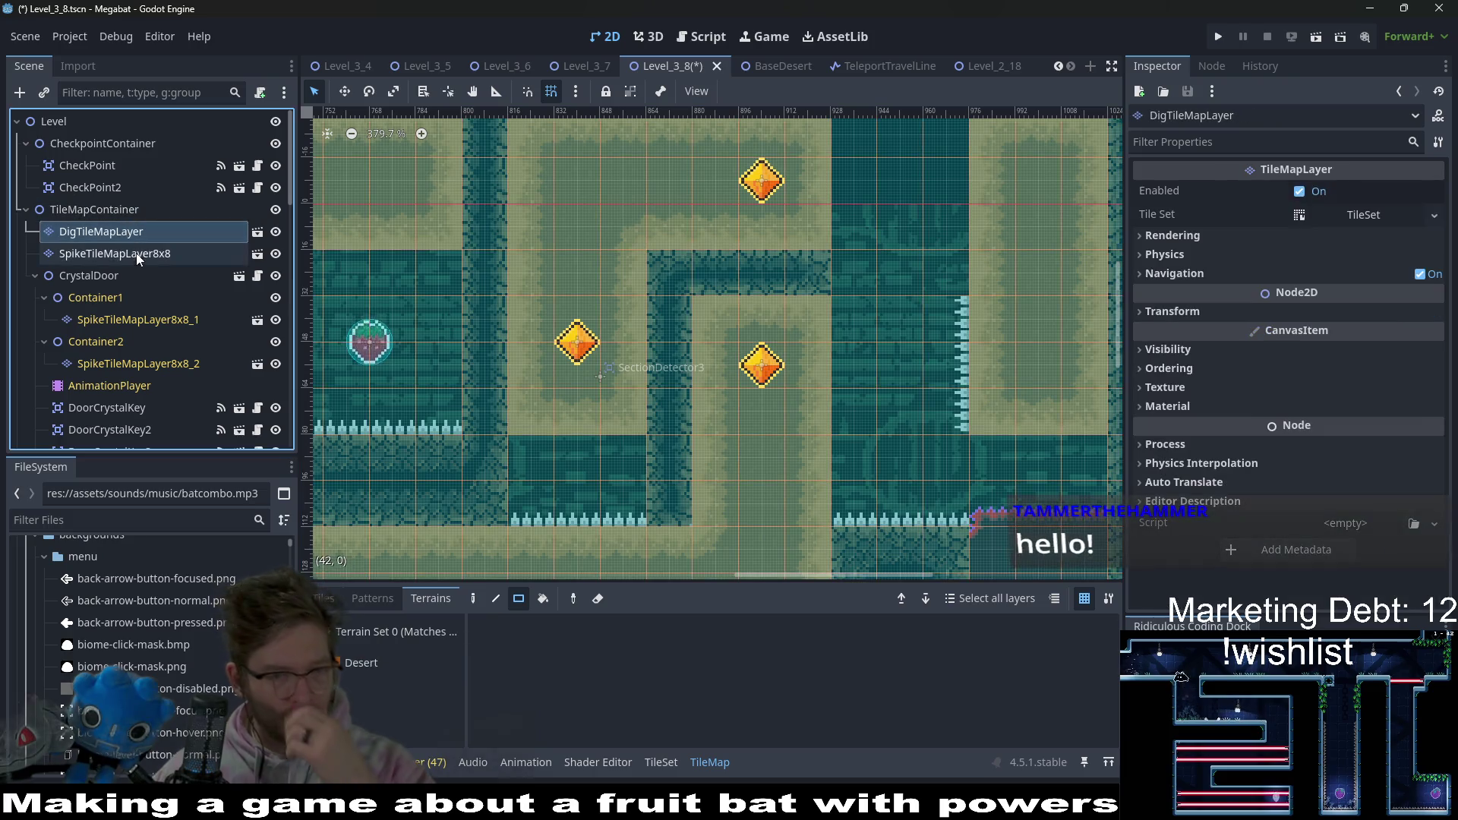
pyautogui.click(129, 252)
pyautogui.click(351, 664)
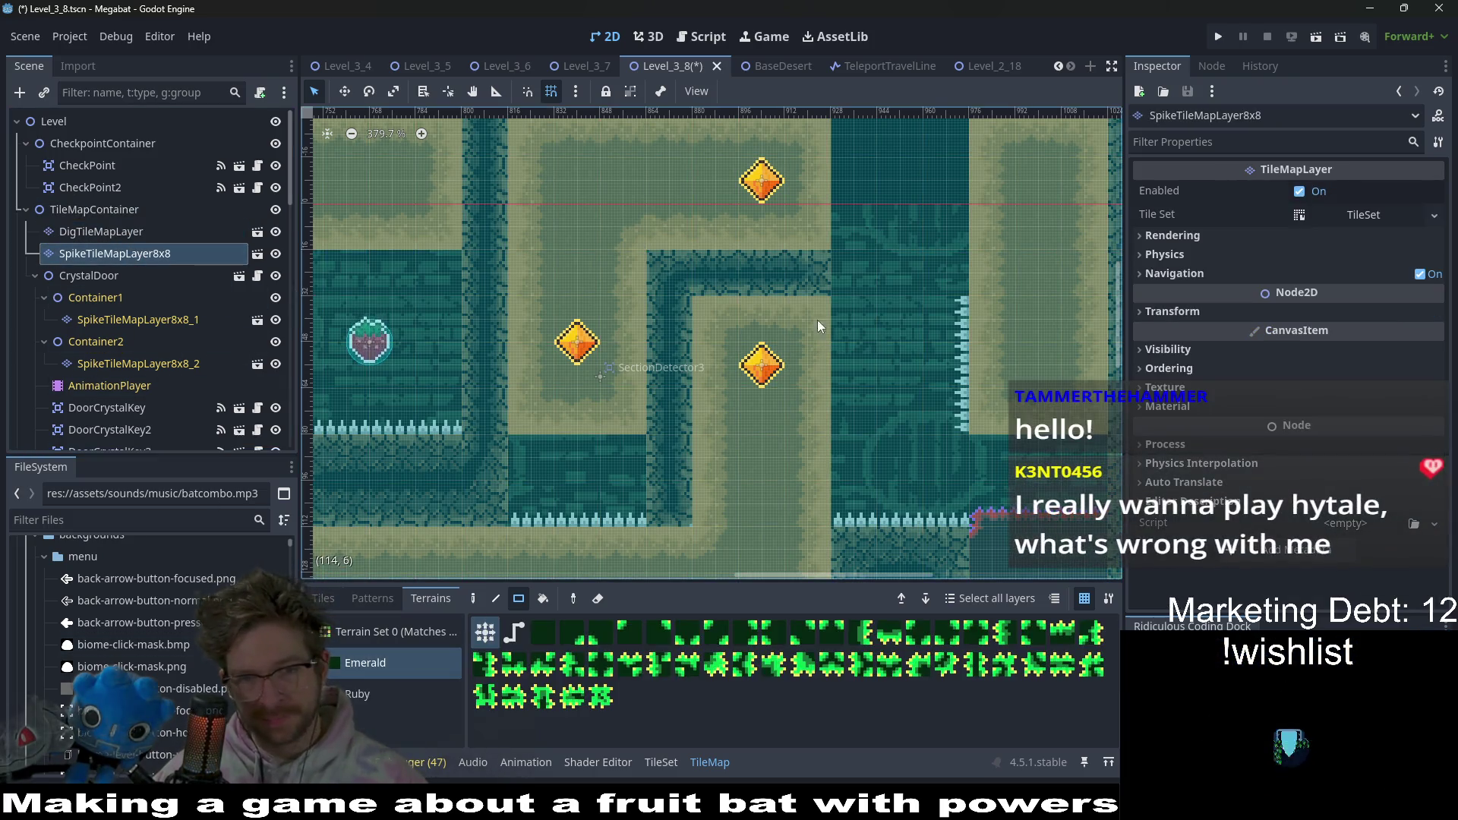
pyautogui.moveTo(818, 308); pyautogui.dragTo(699, 298)
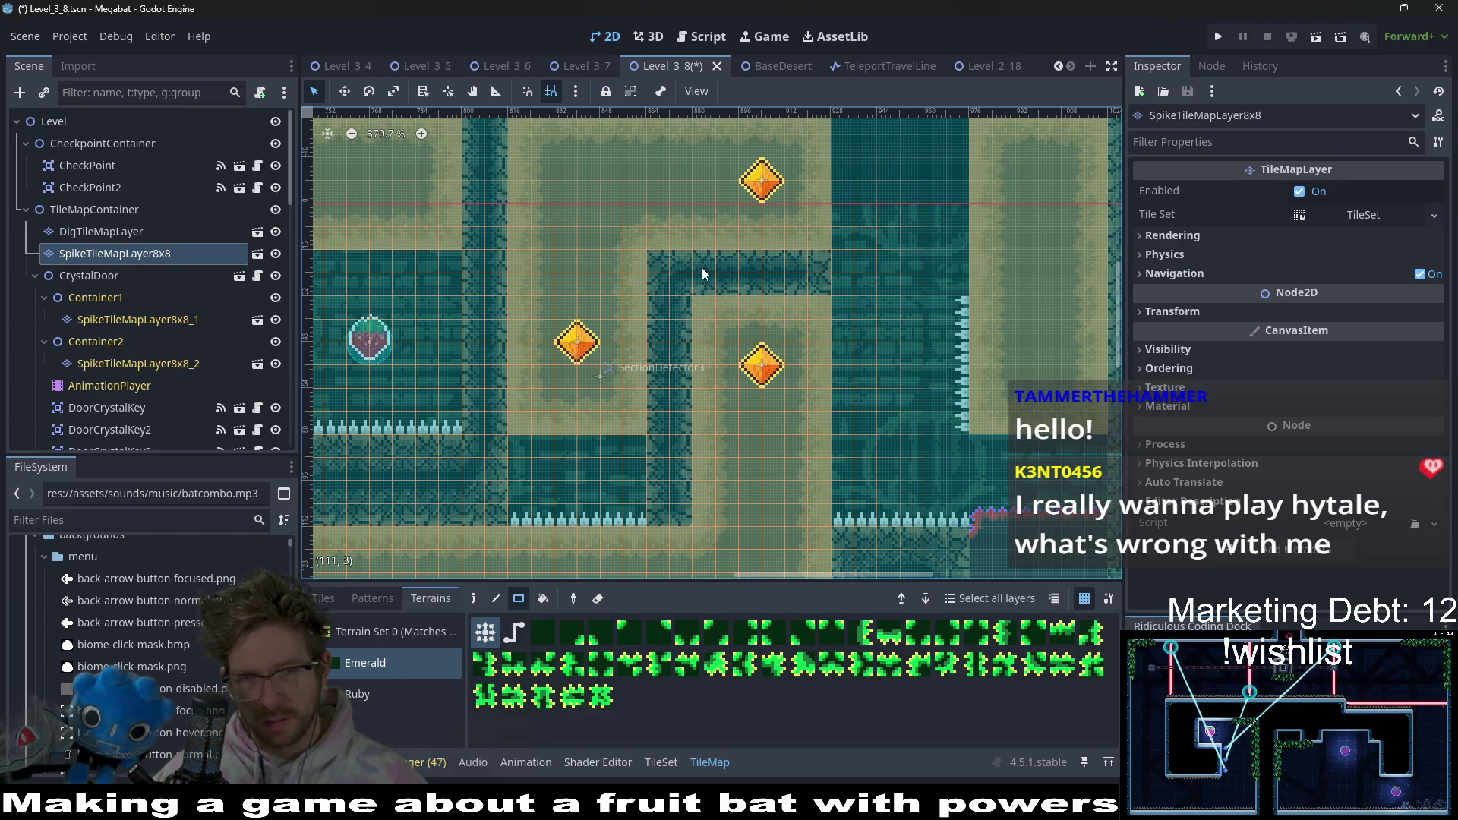
pyautogui.hotkey('ctrl', 'z')
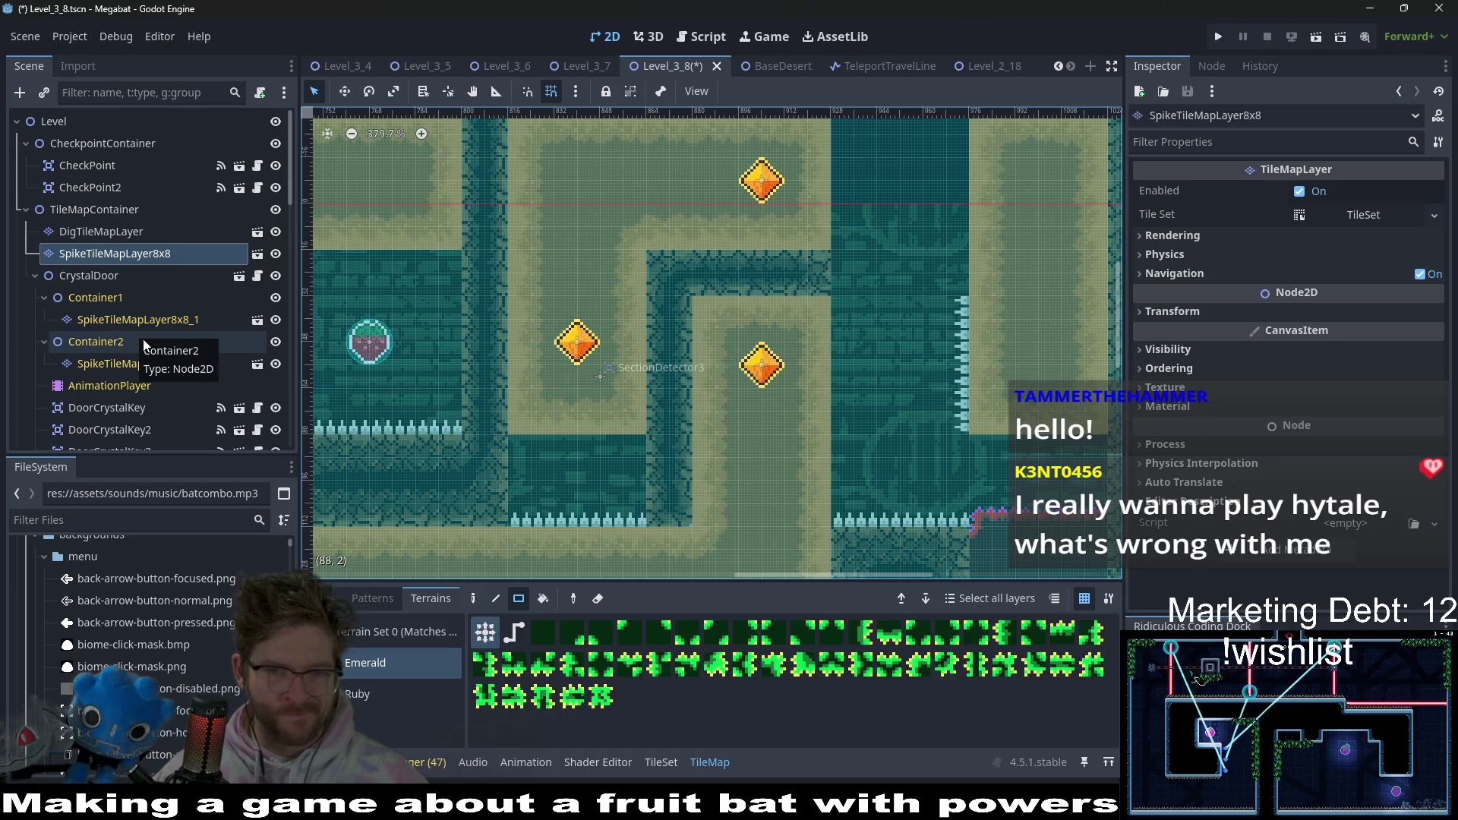
# - Run Level_3_8 and dig the bat through the top and lower tunnels toward the lower-left gem
pyautogui.click(1316, 36)
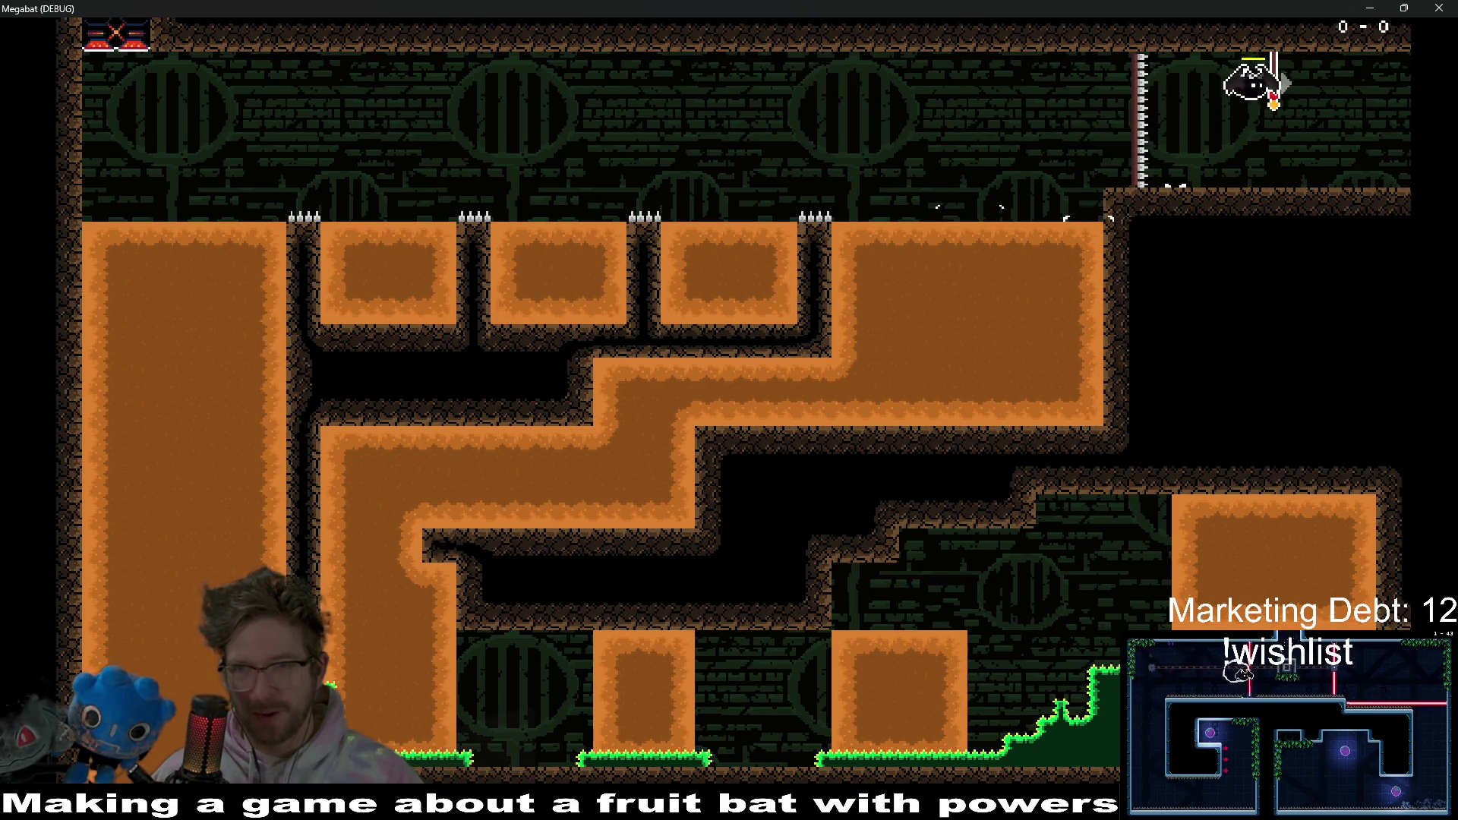
pyautogui.press('Right')
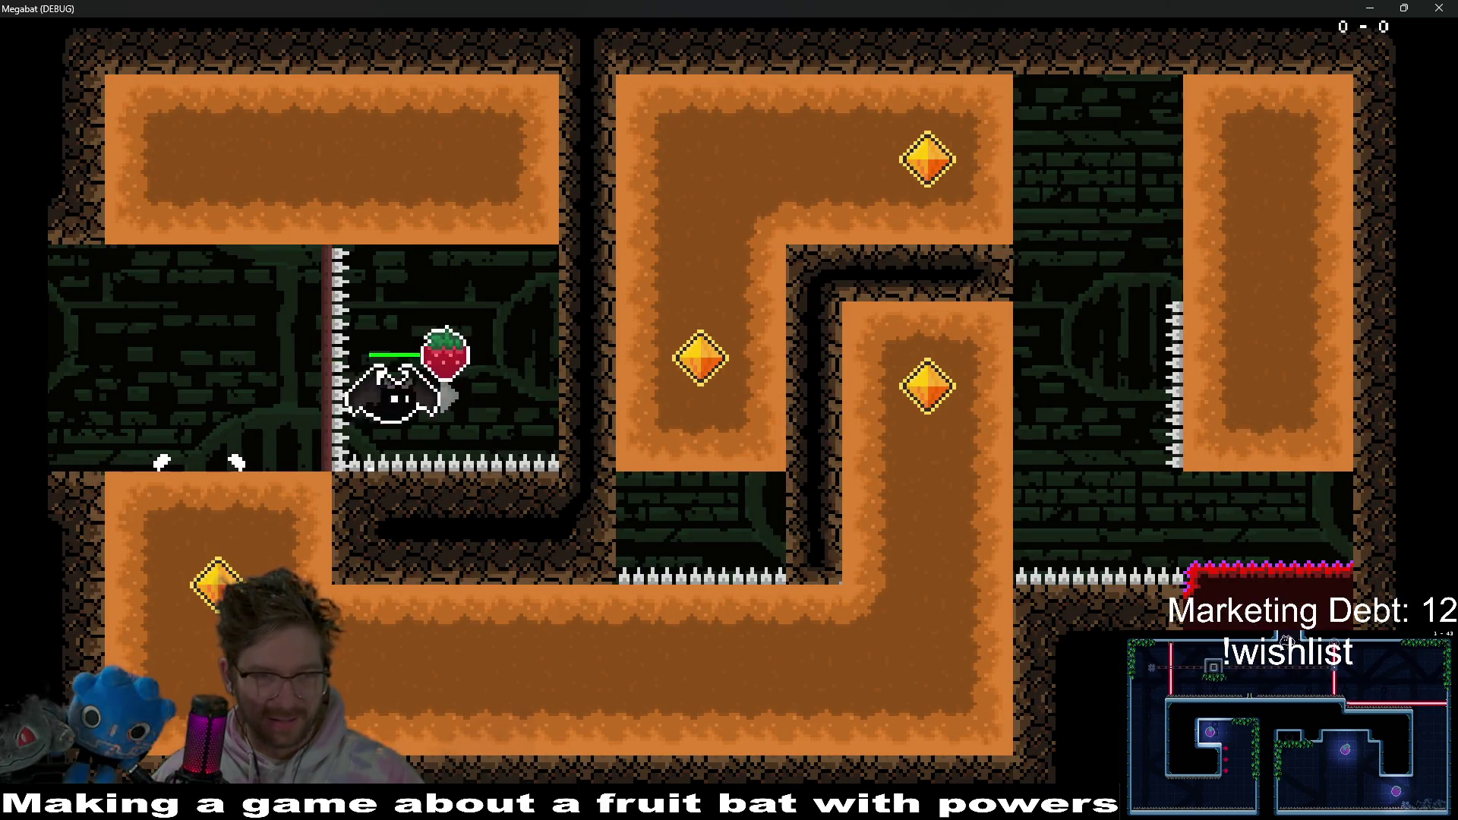
pyautogui.press('Up')
pyautogui.press('Left')
pyautogui.press('Down')
pyautogui.press('Right')
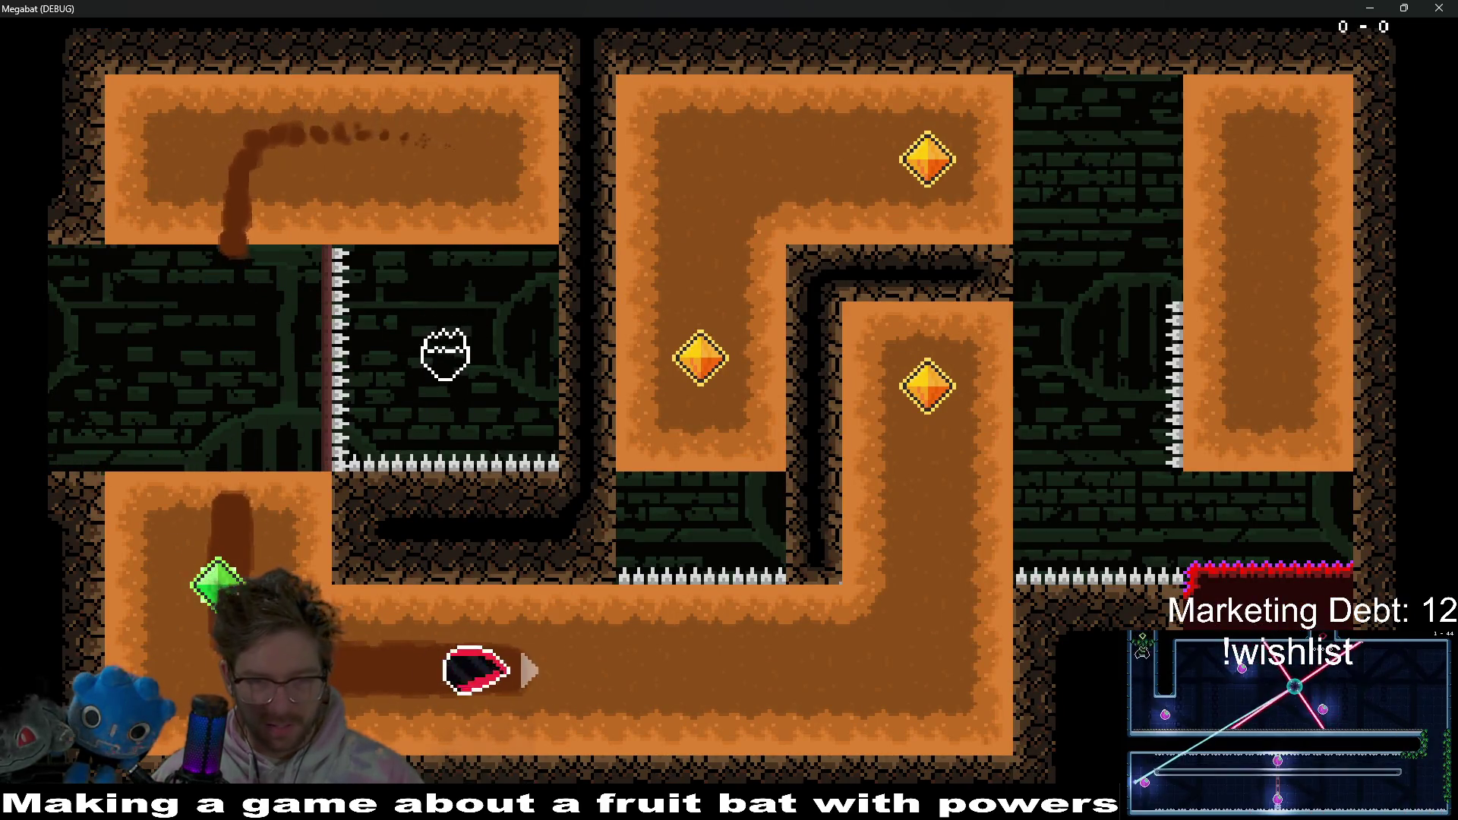
pyautogui.press('Up')
pyautogui.press('Left')
pyautogui.press('Down')
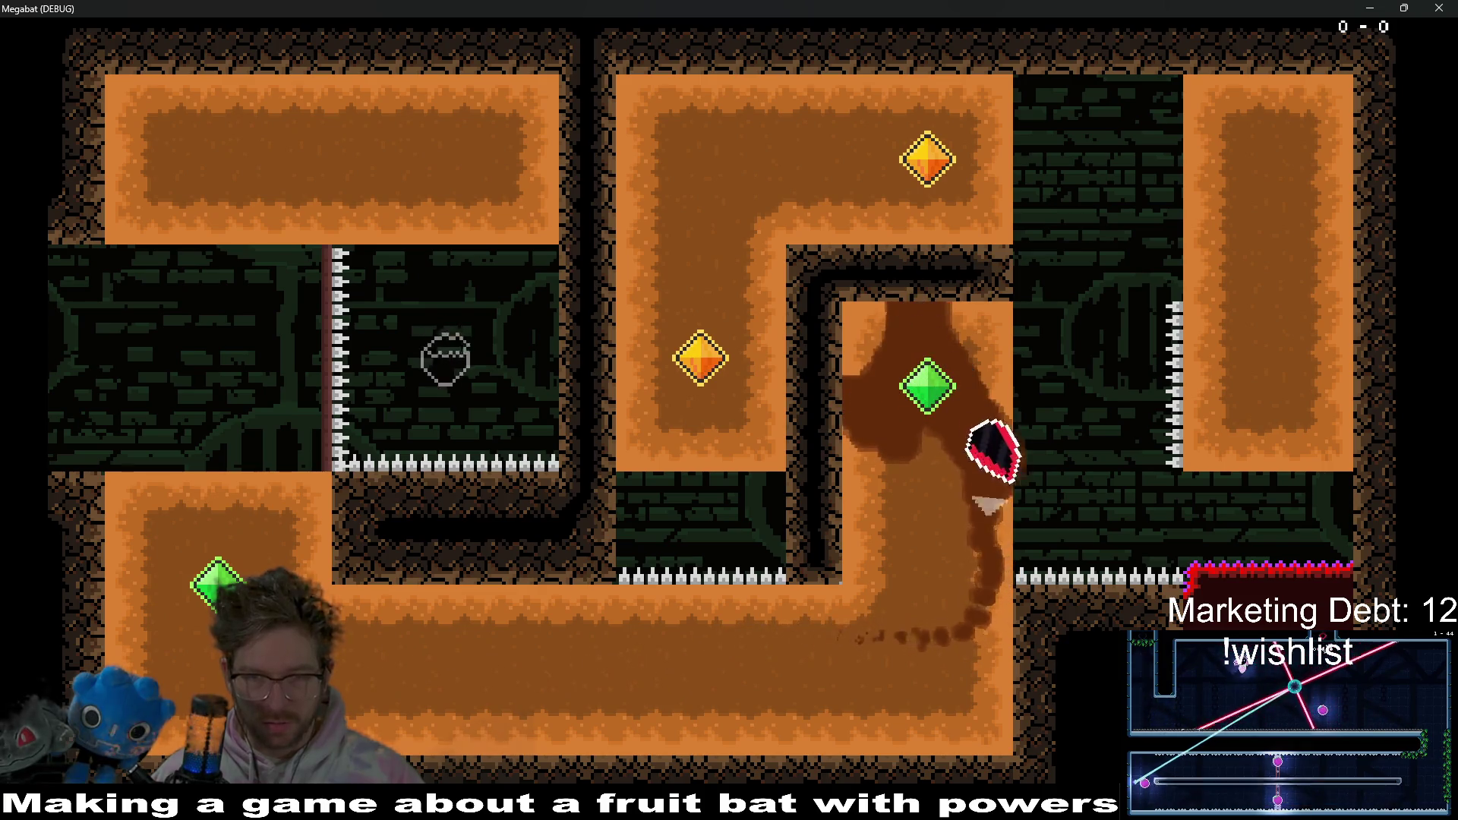
pyautogui.press('Left')
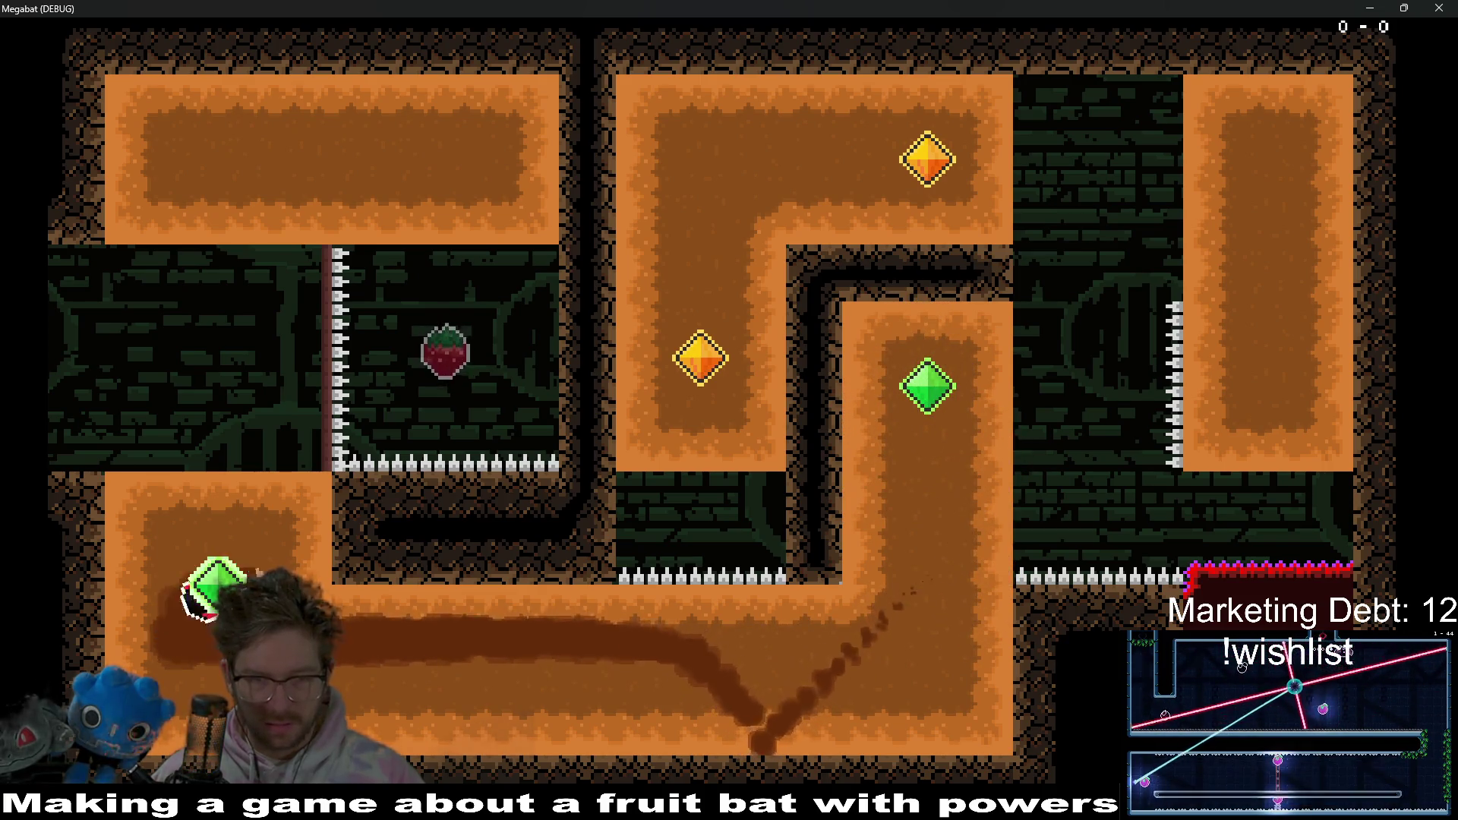
# - Keep steering the bat through the middle and right columns, collecting the remaining green gems
pyautogui.press('Right')
pyautogui.press('Up')
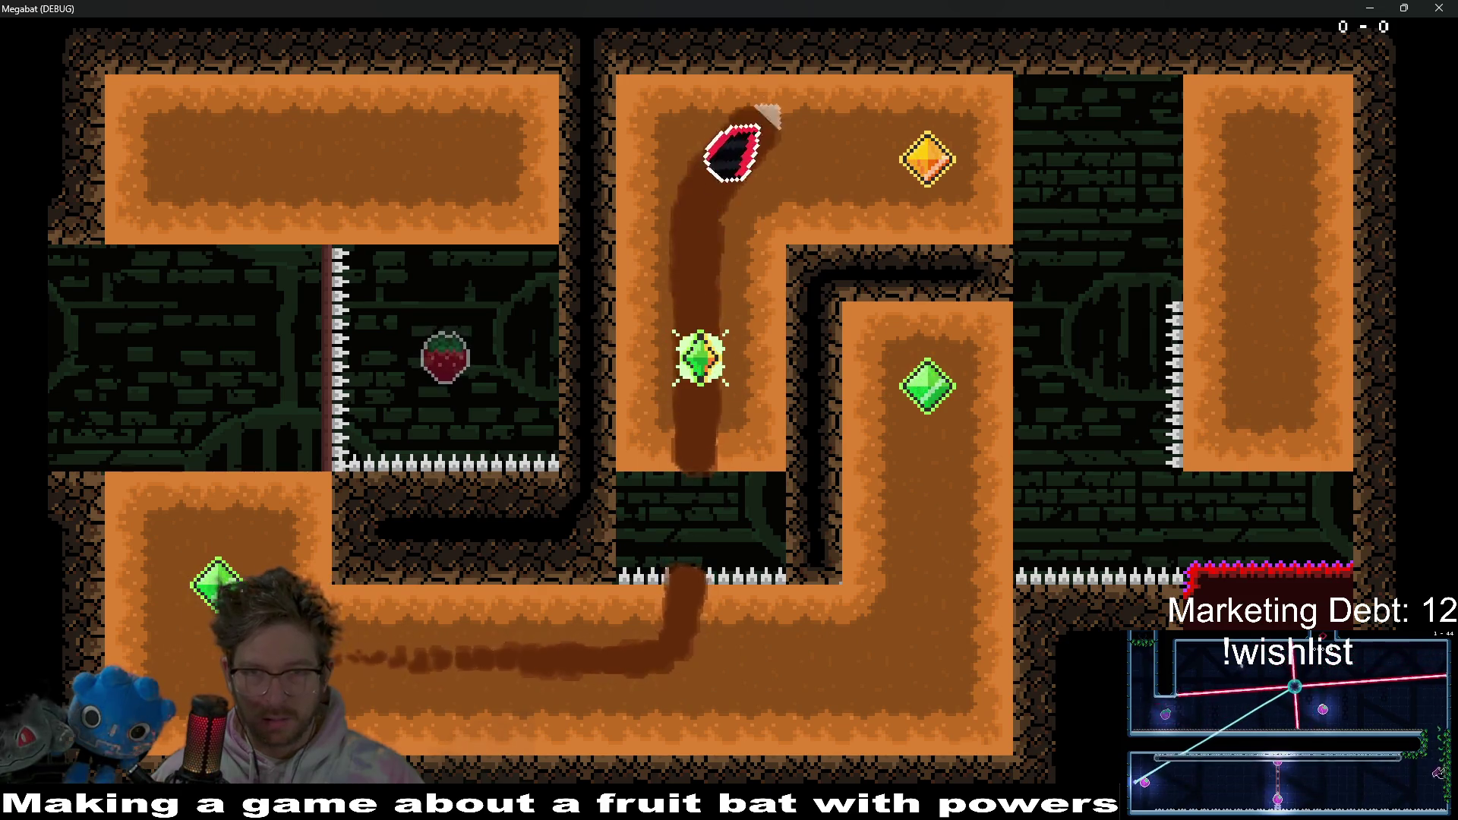
pyautogui.press('Right')
pyautogui.press('Left')
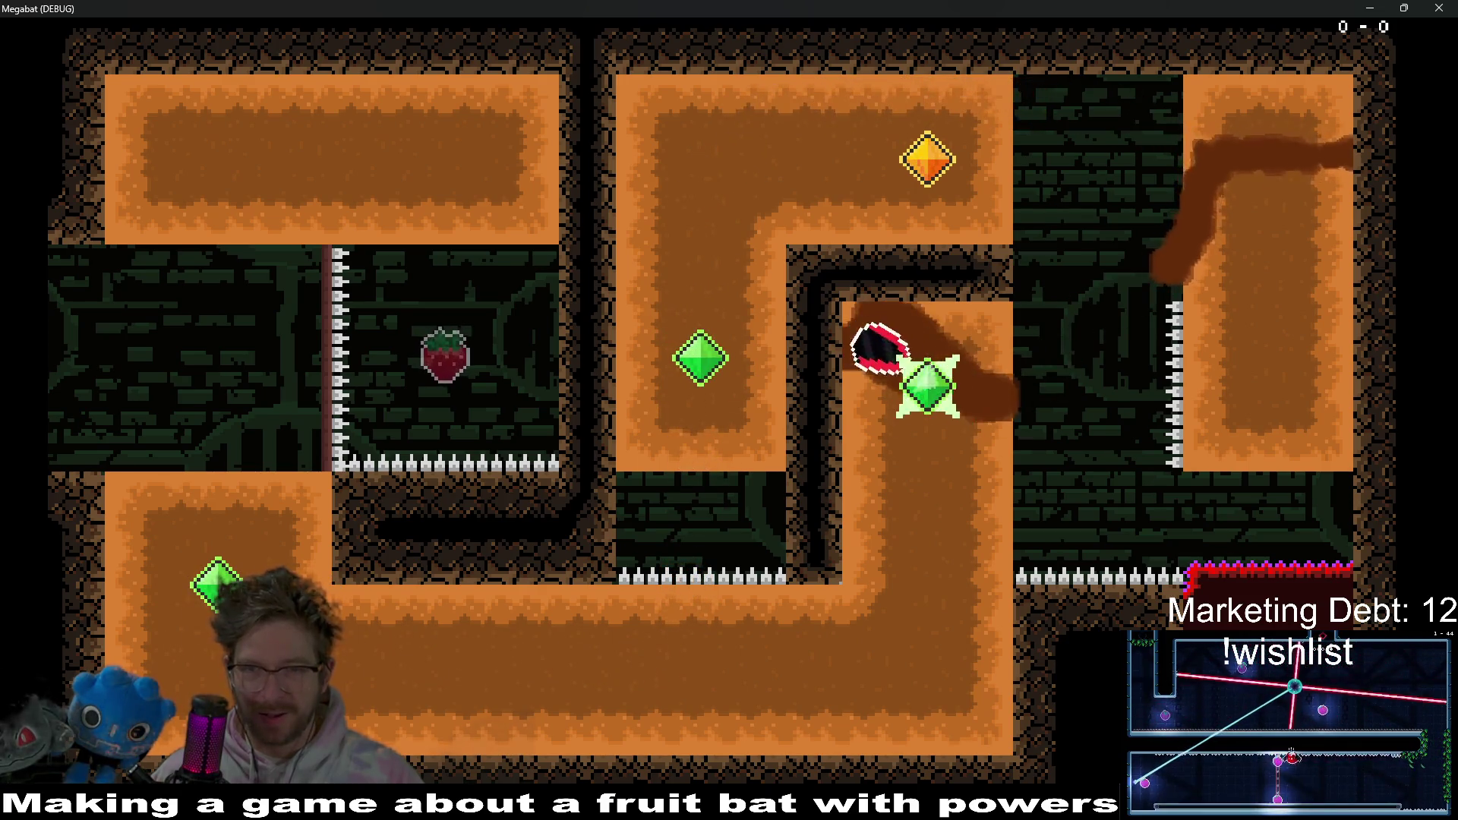
pyautogui.press('Down')
pyautogui.press('Left')
pyautogui.press('Up')
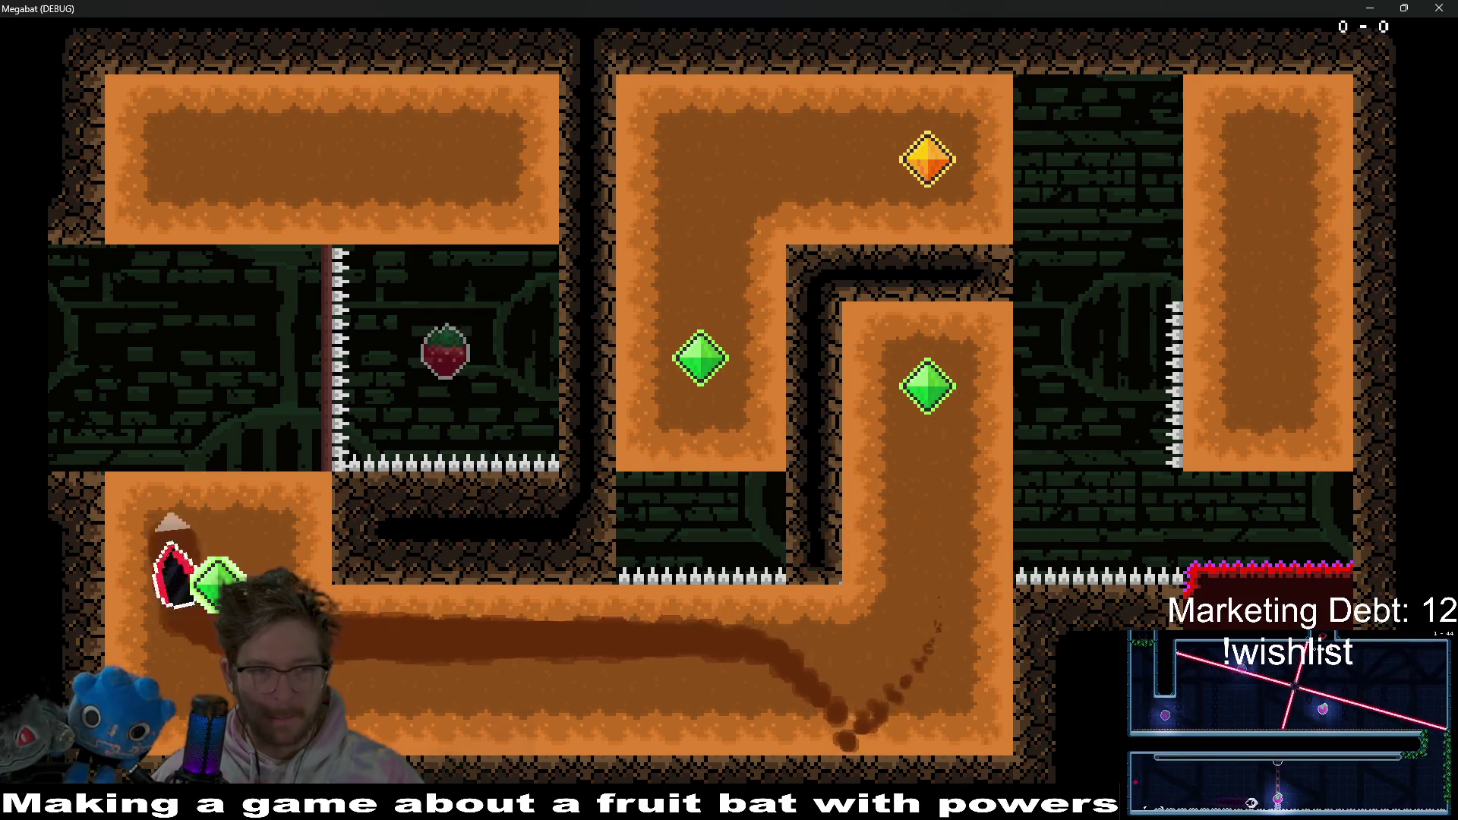
pyautogui.press('Down')
pyautogui.press('Right')
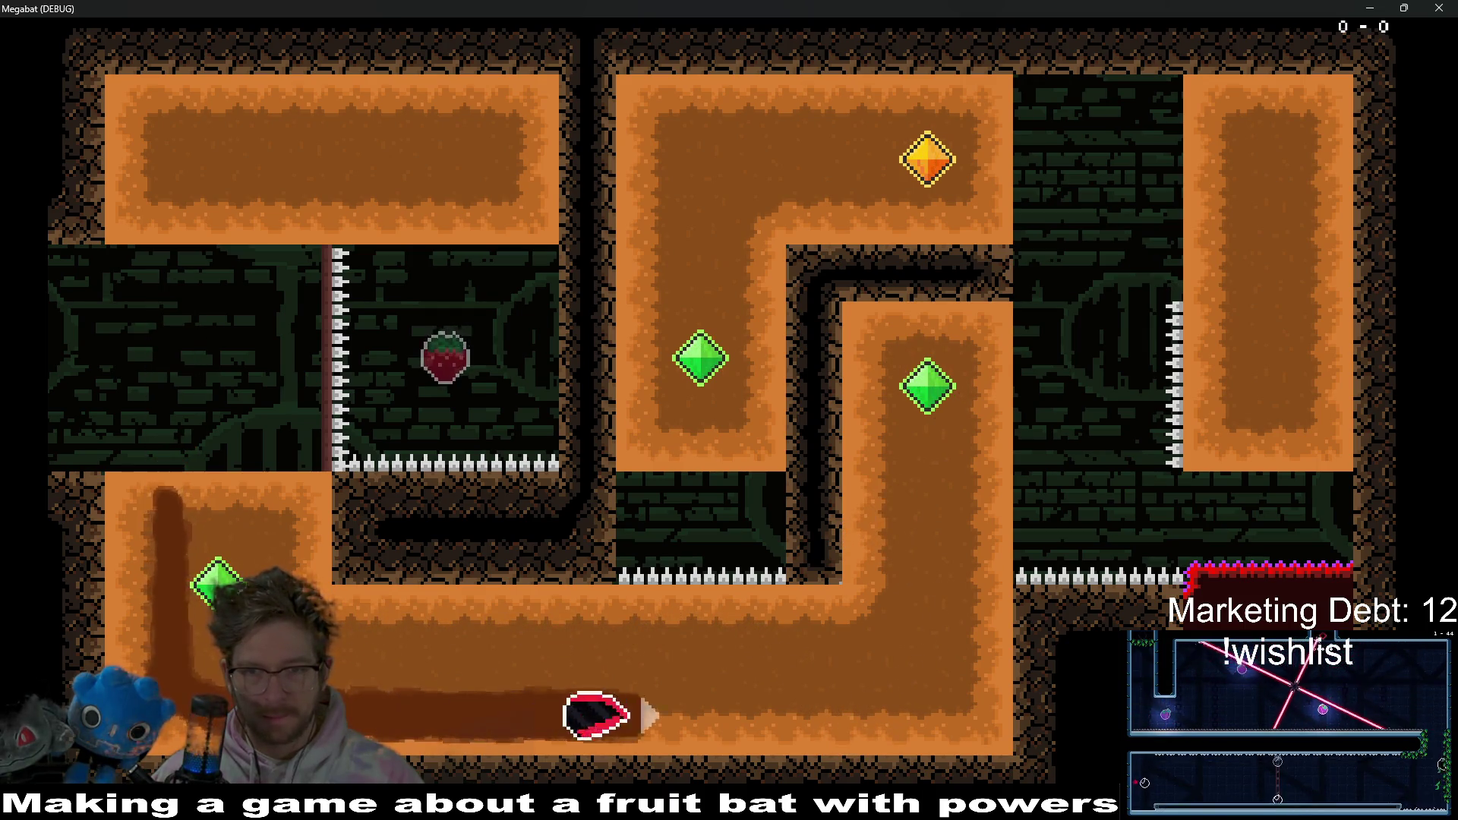
pyautogui.press('Up')
pyautogui.press('Down')
pyautogui.press('Left')
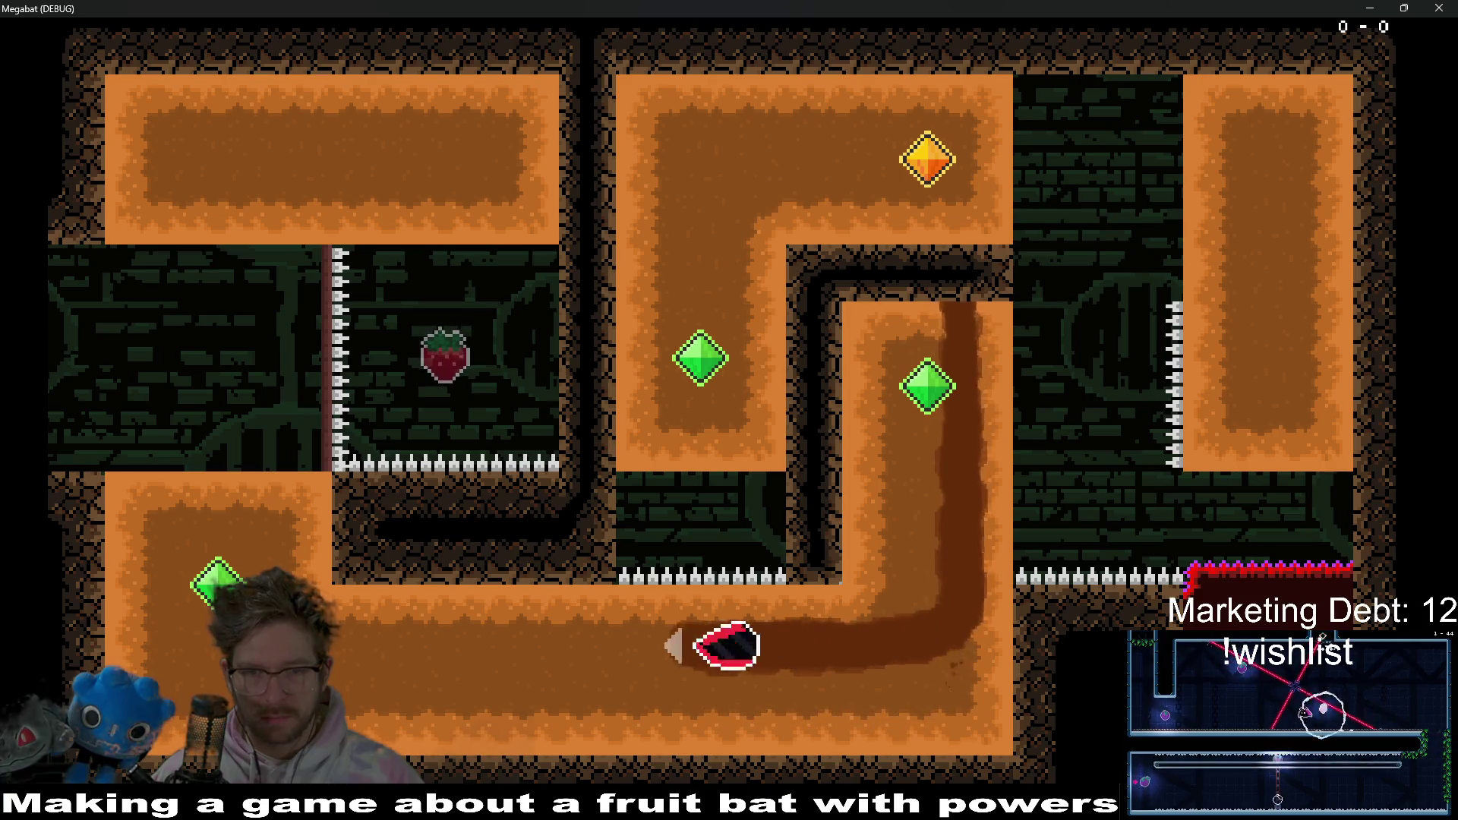
pyautogui.press('Up')
pyautogui.press('Right')
pyautogui.press('Left')
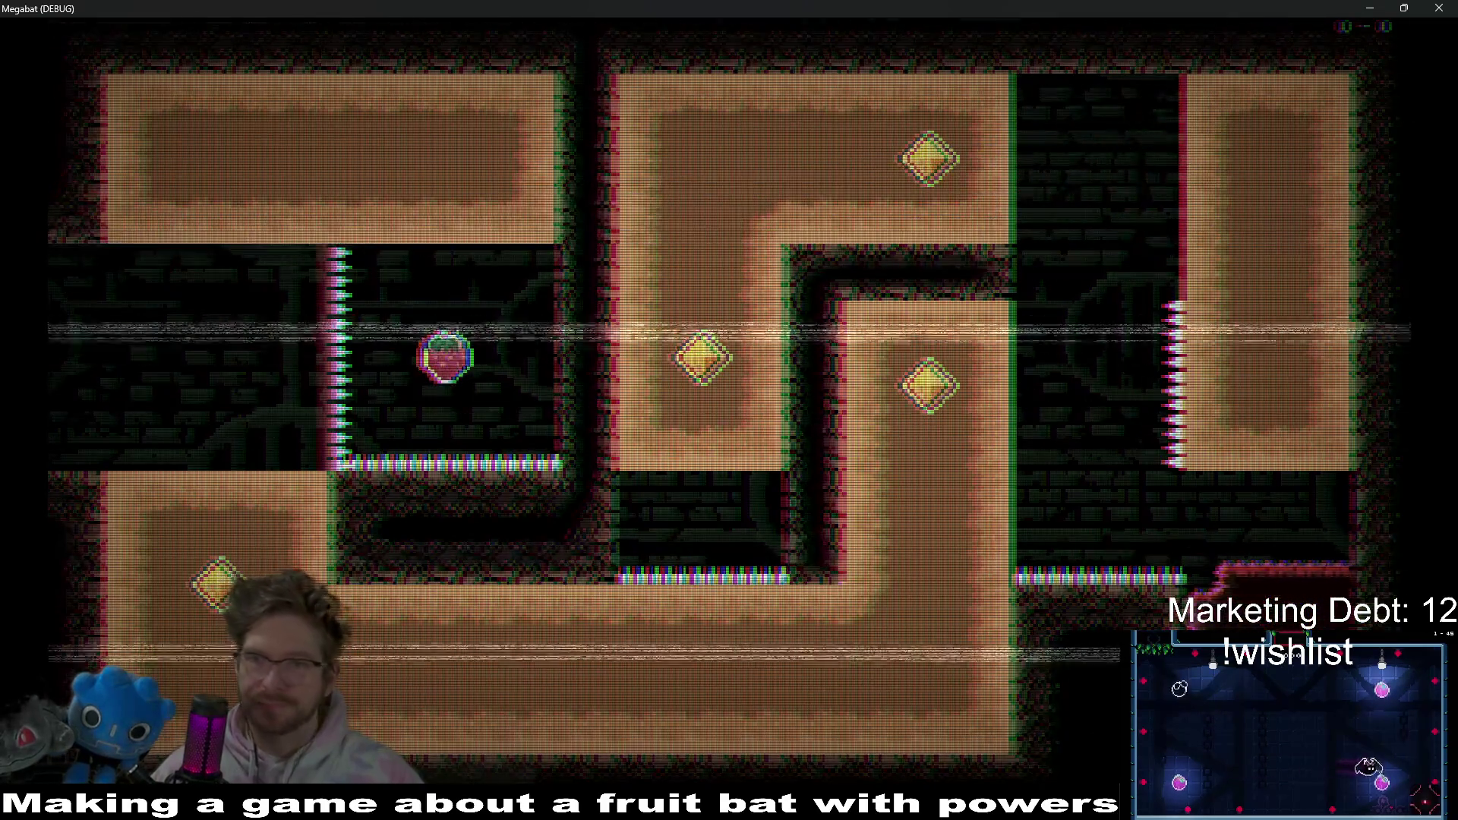
# - Close the game and paint a row of three Spikes tiles on HazardTileMapLayerRight
pyautogui.press('F8')
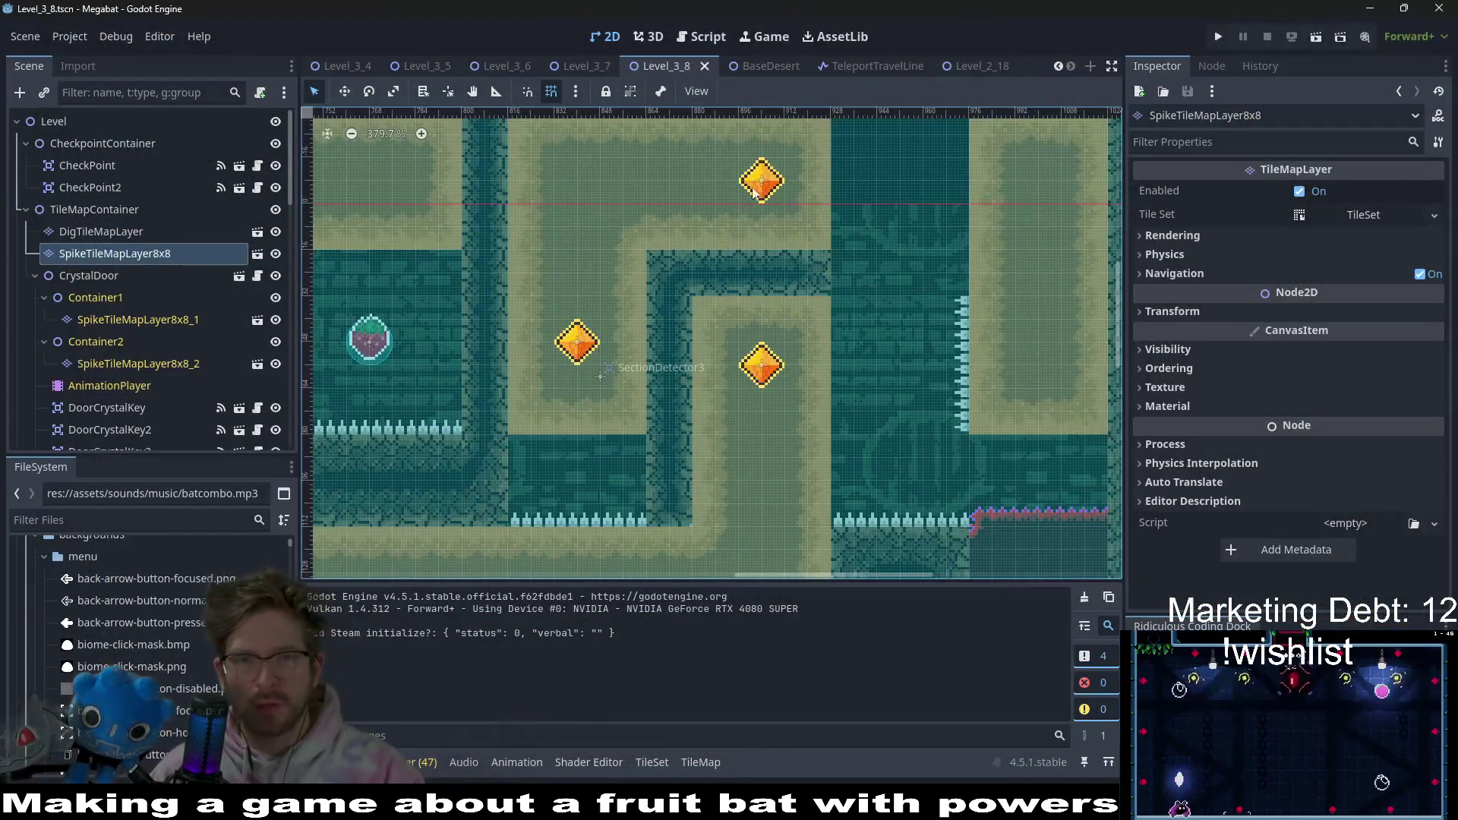
pyautogui.scroll(-4, 175, 321)
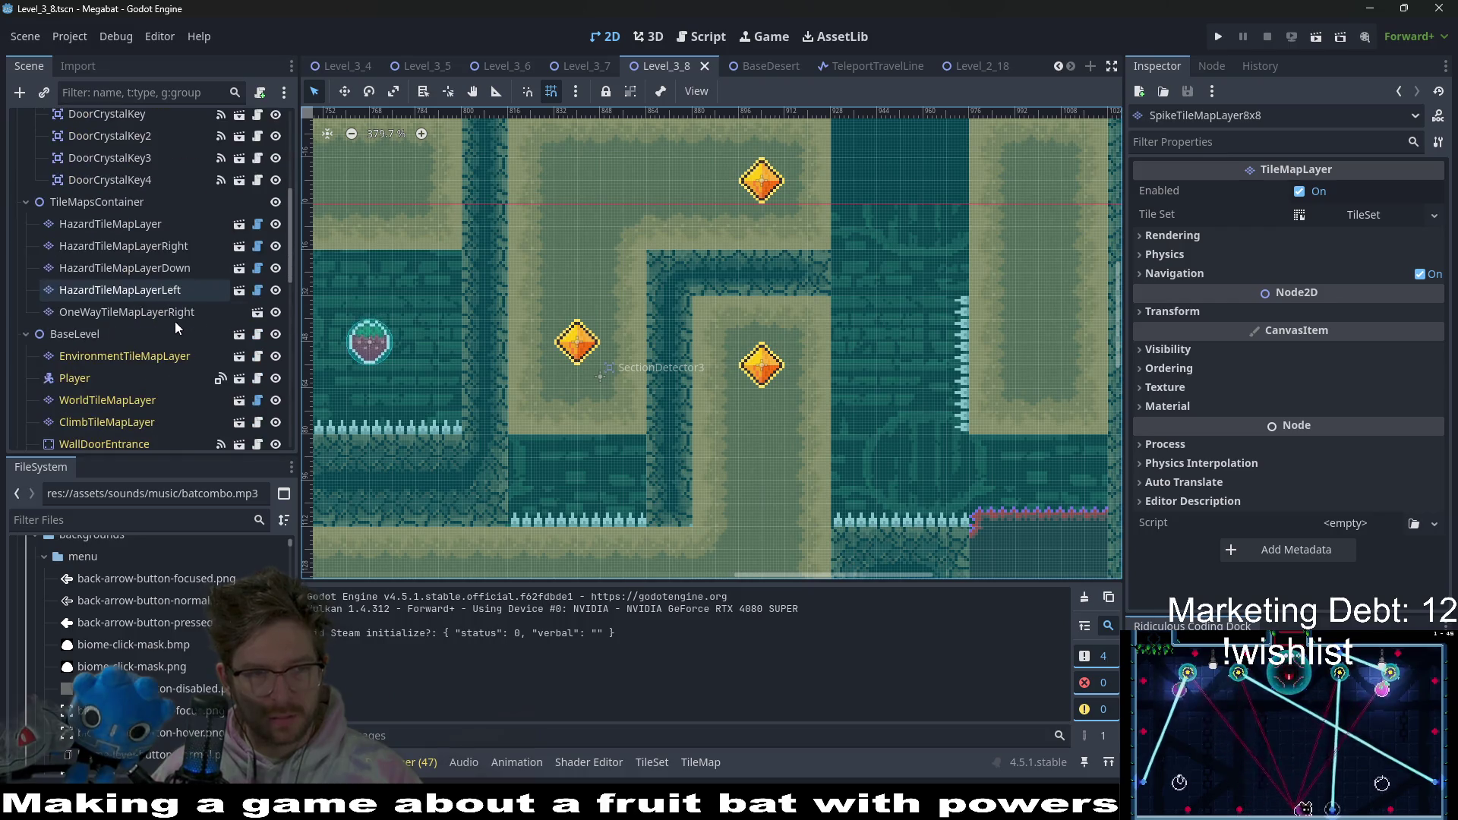
pyautogui.click(181, 270)
pyautogui.click(182, 246)
pyautogui.click(358, 662)
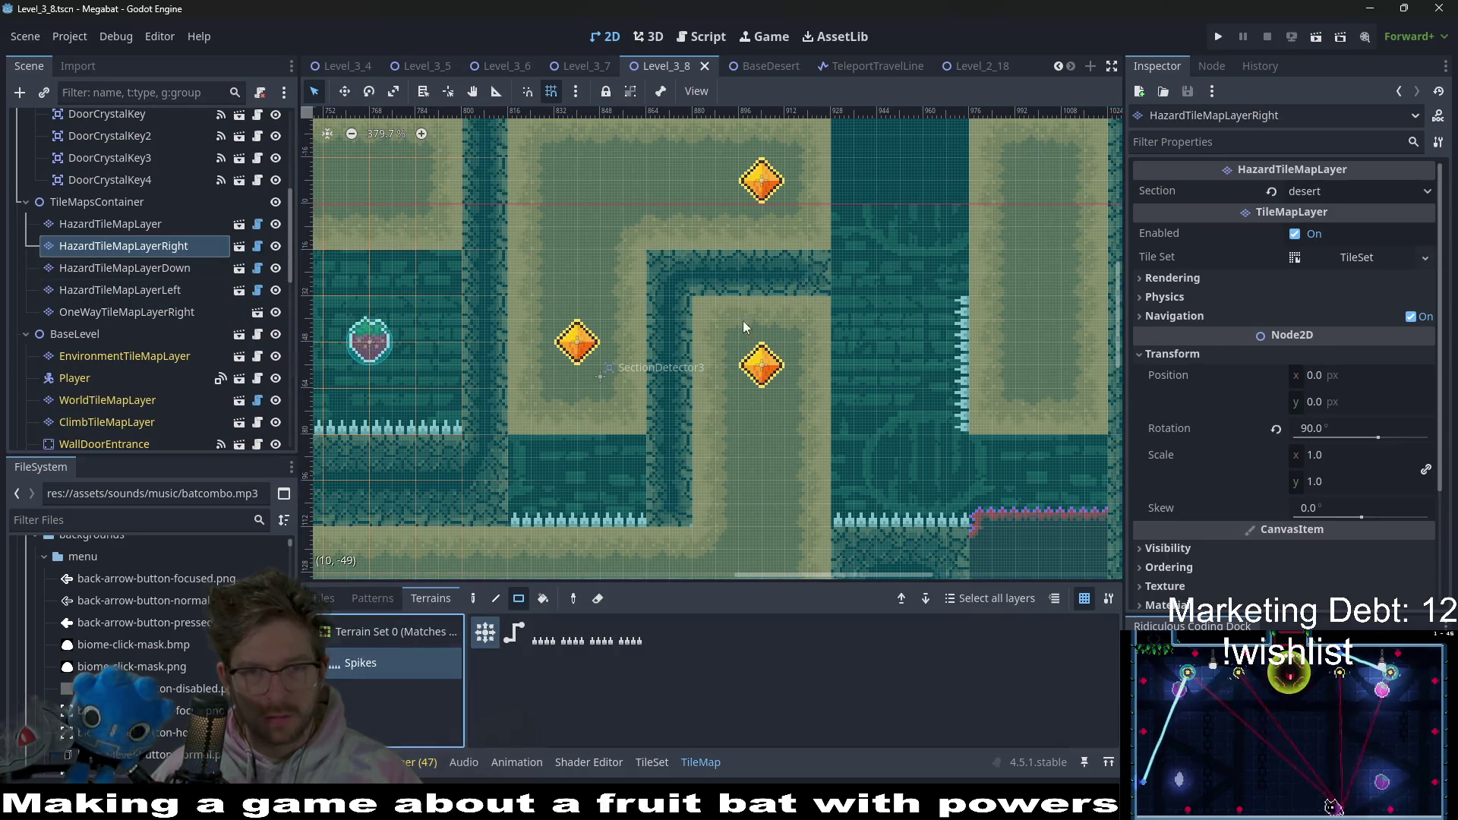
pyautogui.scroll(2, 798, 304)
pyautogui.moveTo(856, 287); pyautogui.dragTo(843, 207)
# - Pan around the level and select HazardTileMapLayerLeft, then OneWayTileMapLayerRight
pyautogui.scroll(-3, 858, 378)
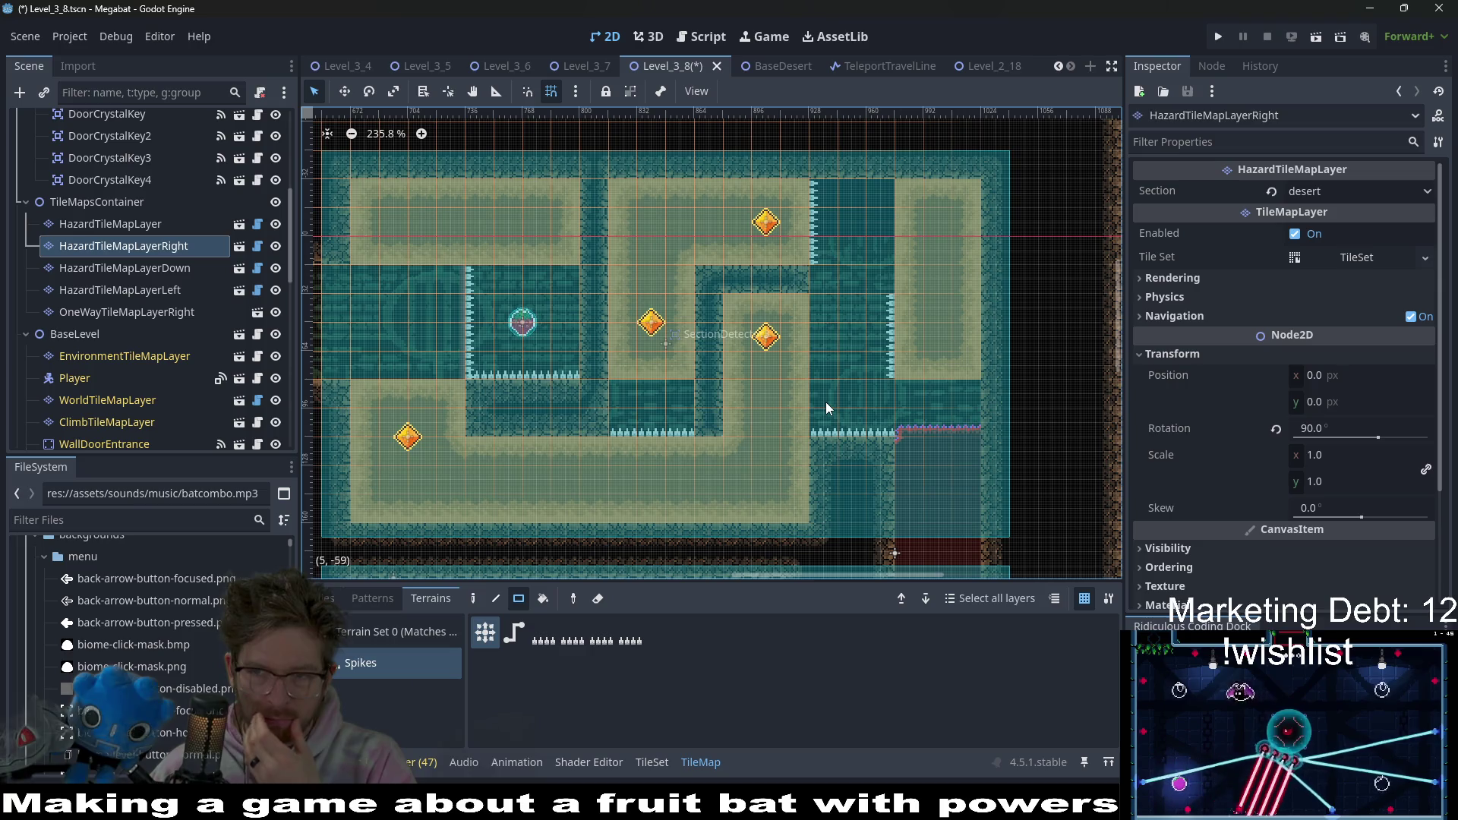
pyautogui.scroll(-5, 750, 418)
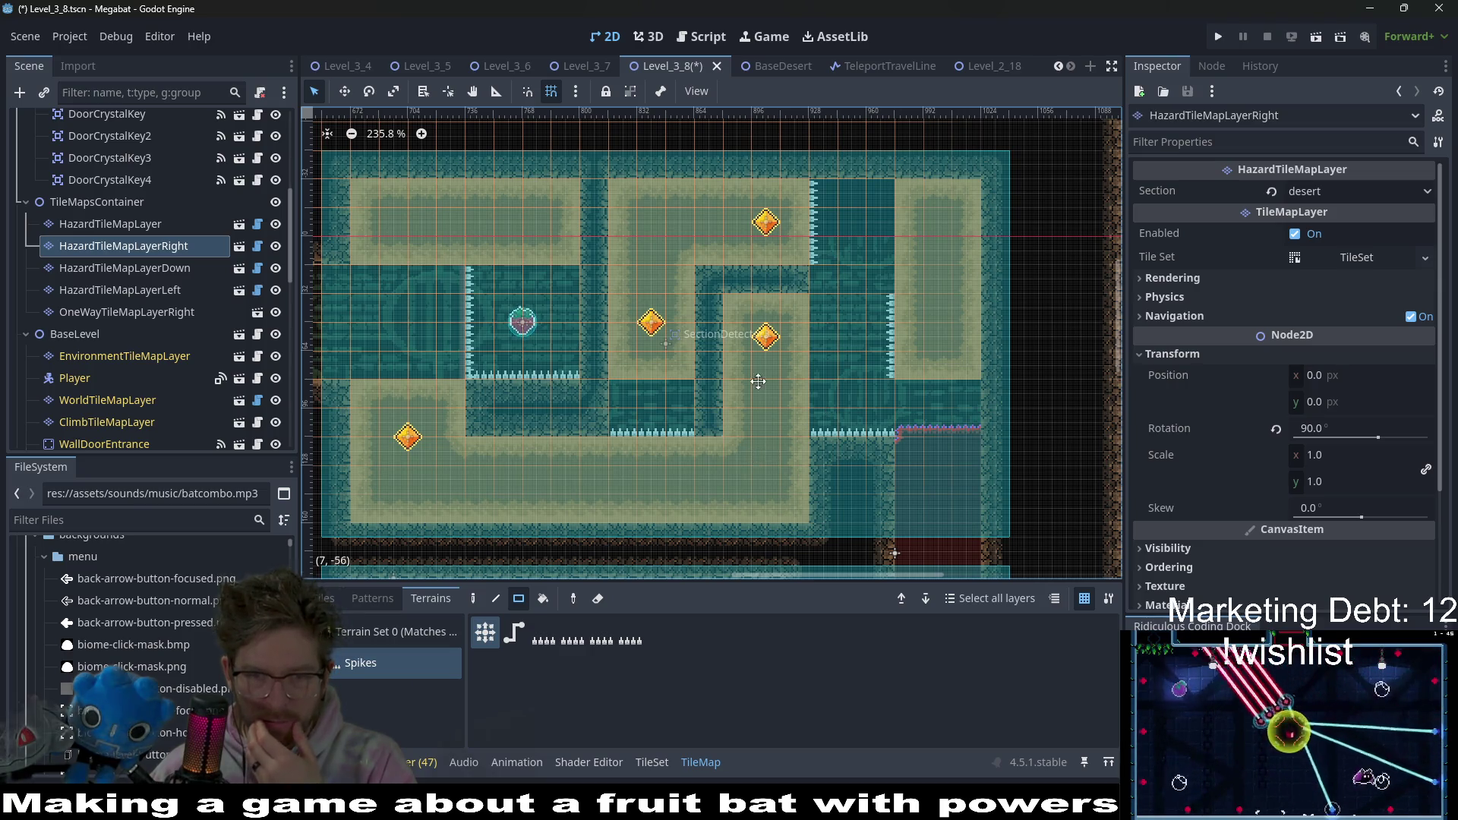
pyautogui.scroll(-4, 760, 392)
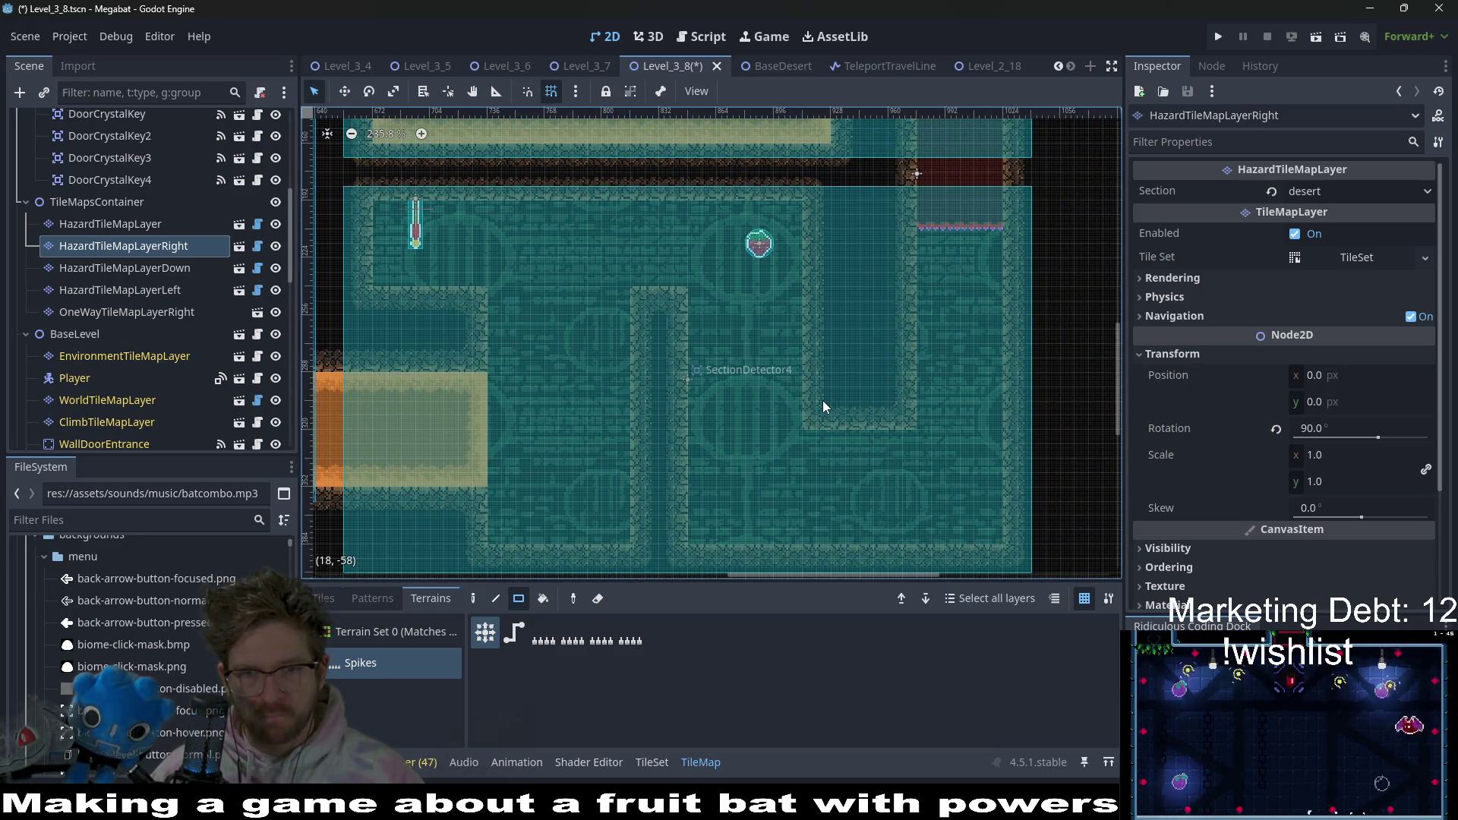
pyautogui.scroll(-2, 858, 281)
pyautogui.scroll(-4, 859, 281)
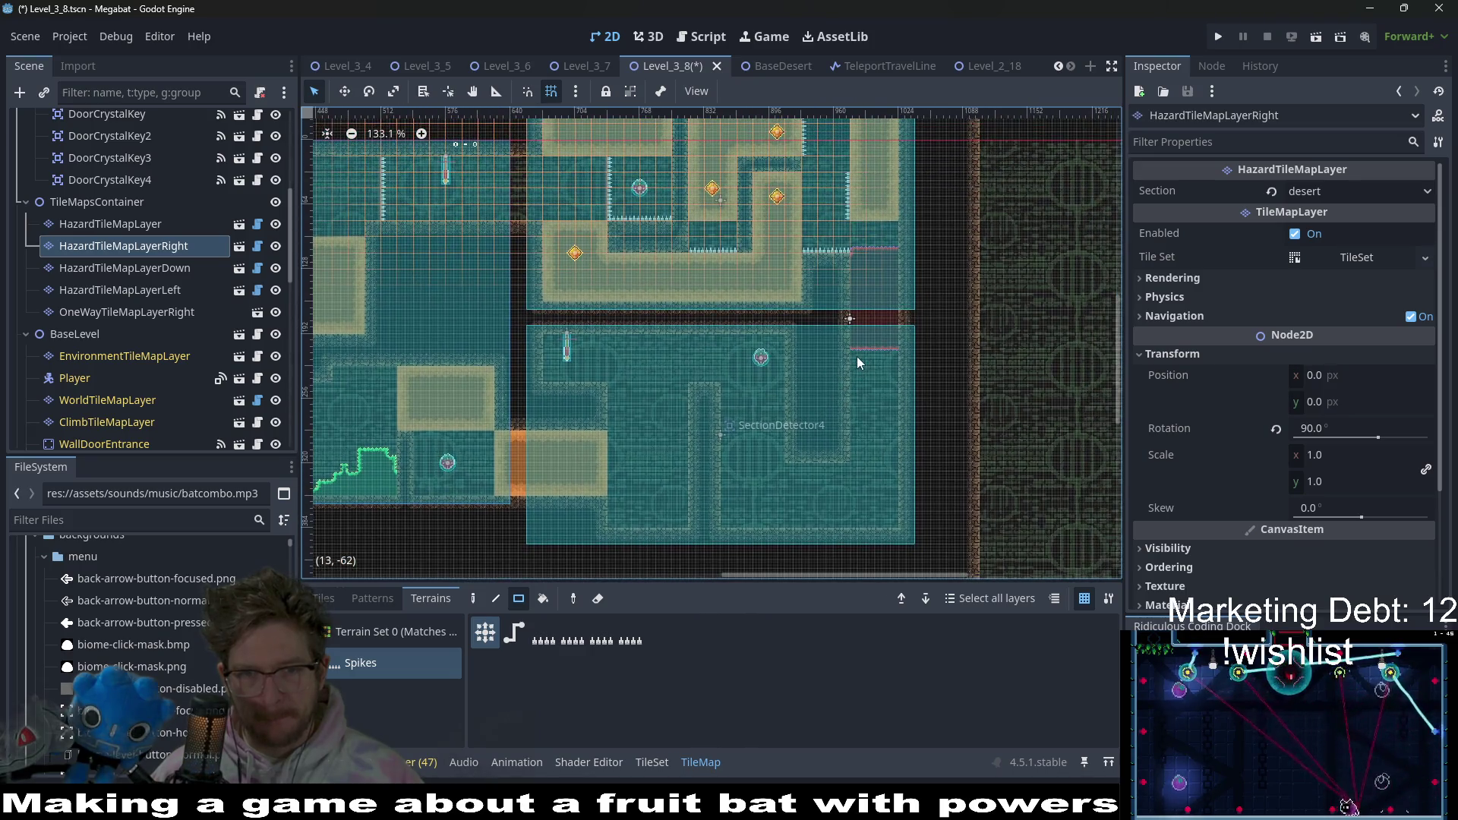
pyautogui.scroll(-2, 844, 361)
pyautogui.hscroll(-1, 844, 362)
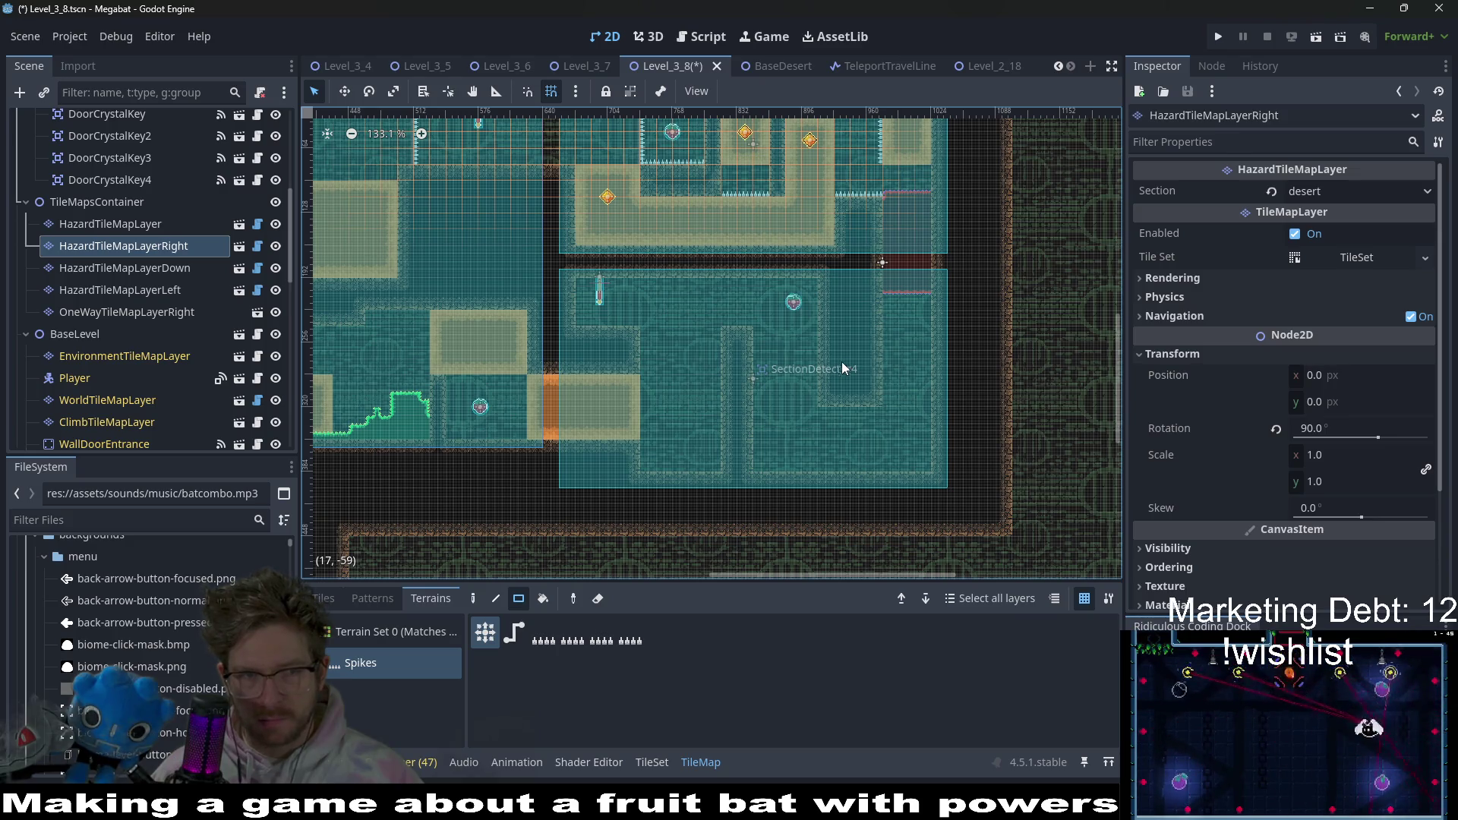
pyautogui.click(144, 289)
pyautogui.click(148, 310)
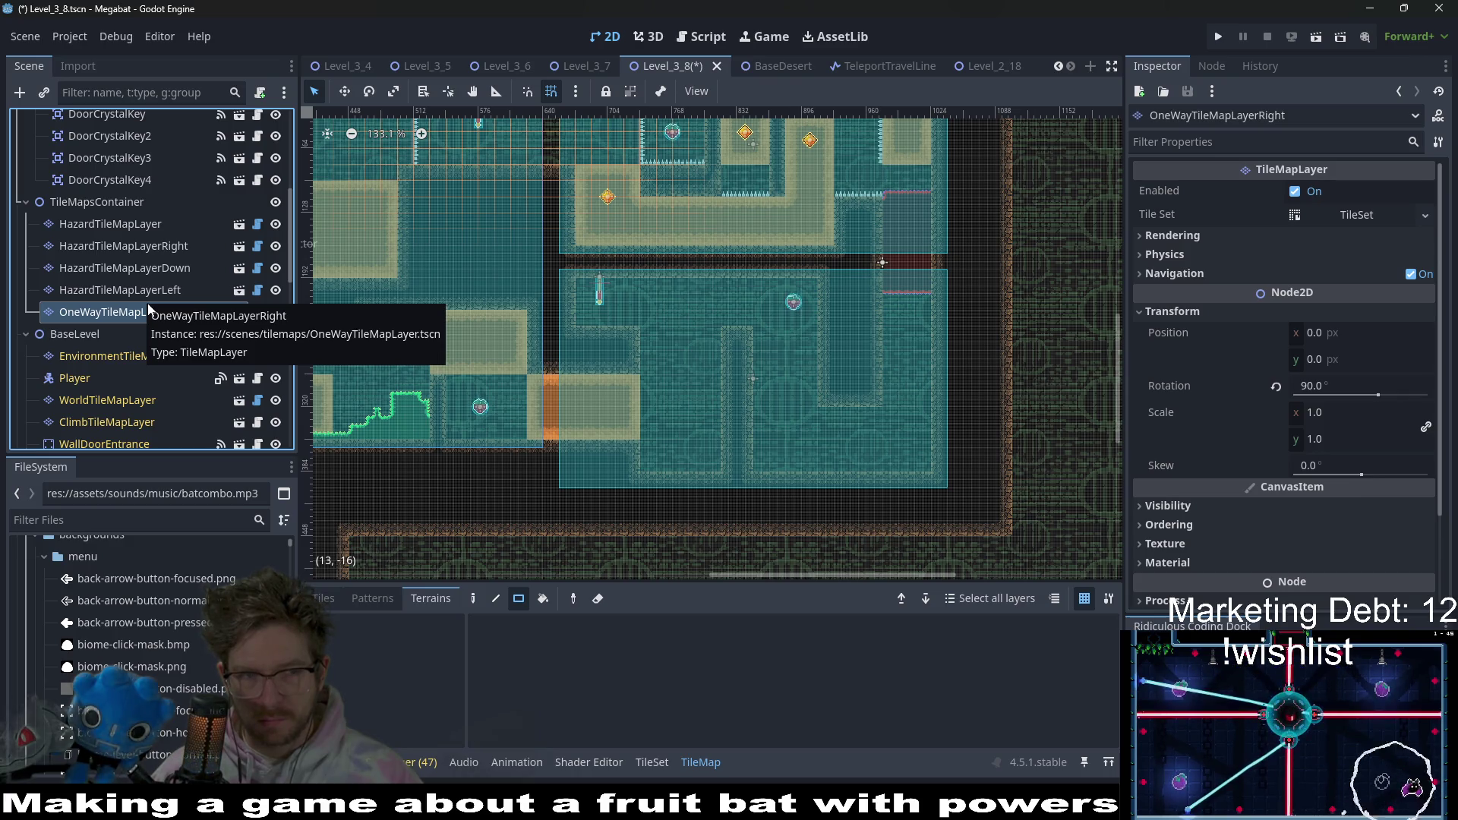
pyautogui.scroll(-5, 148, 307)
pyautogui.scroll(5, 663, 359)
pyautogui.hscroll(-5, 571, 326)
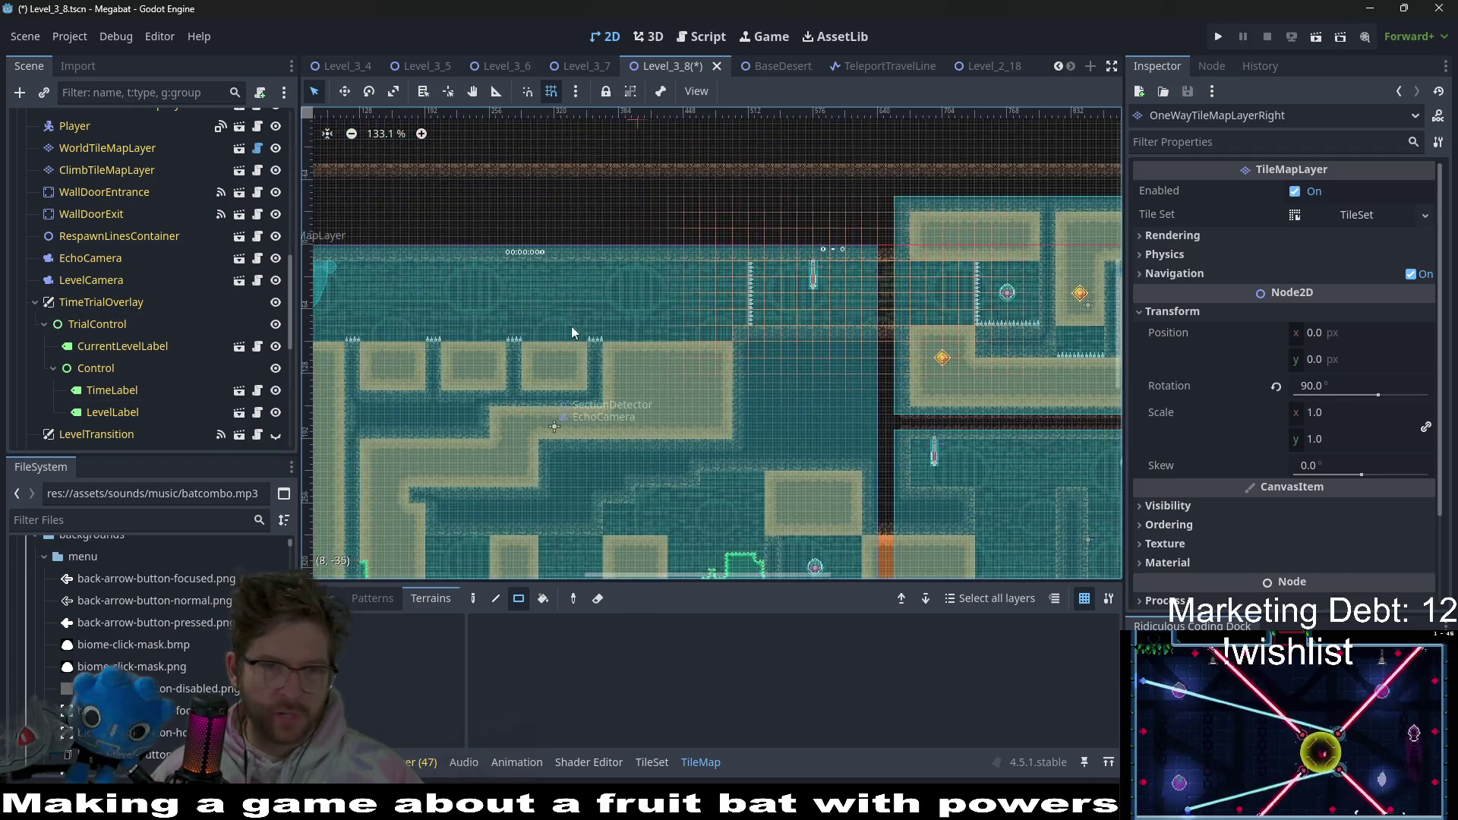
pyautogui.hscroll(-4, 581, 318)
pyautogui.scroll(1, 592, 308)
pyautogui.scroll(-4, 936, 419)
pyautogui.hscroll(7, 864, 341)
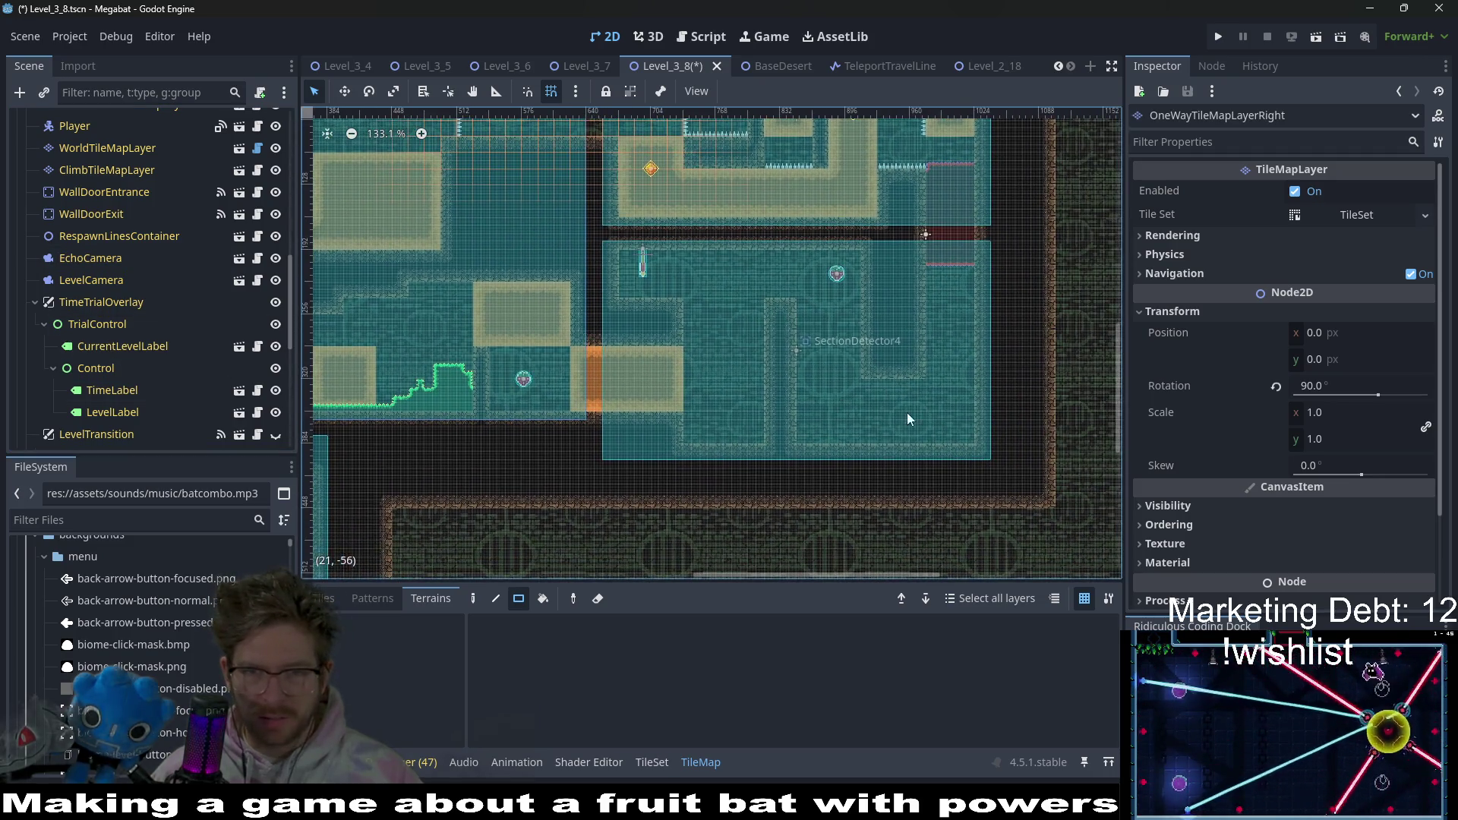
pyautogui.hscroll(-6, 971, 349)
pyautogui.scroll(2, 971, 349)
pyautogui.hscroll(-2, 872, 317)
pyautogui.scroll(-1, 721, 274)
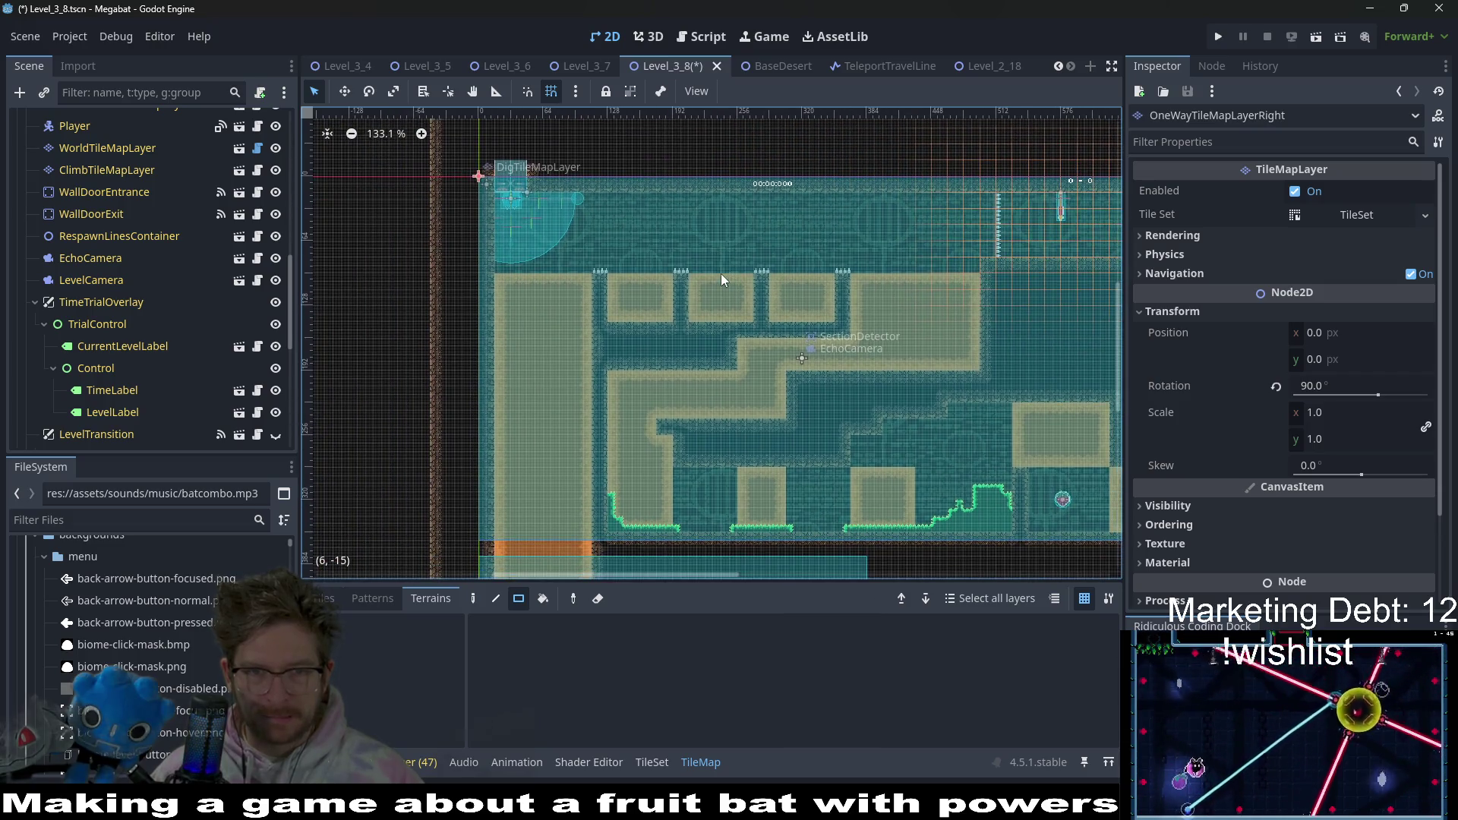
pyautogui.scroll(4, 814, 240)
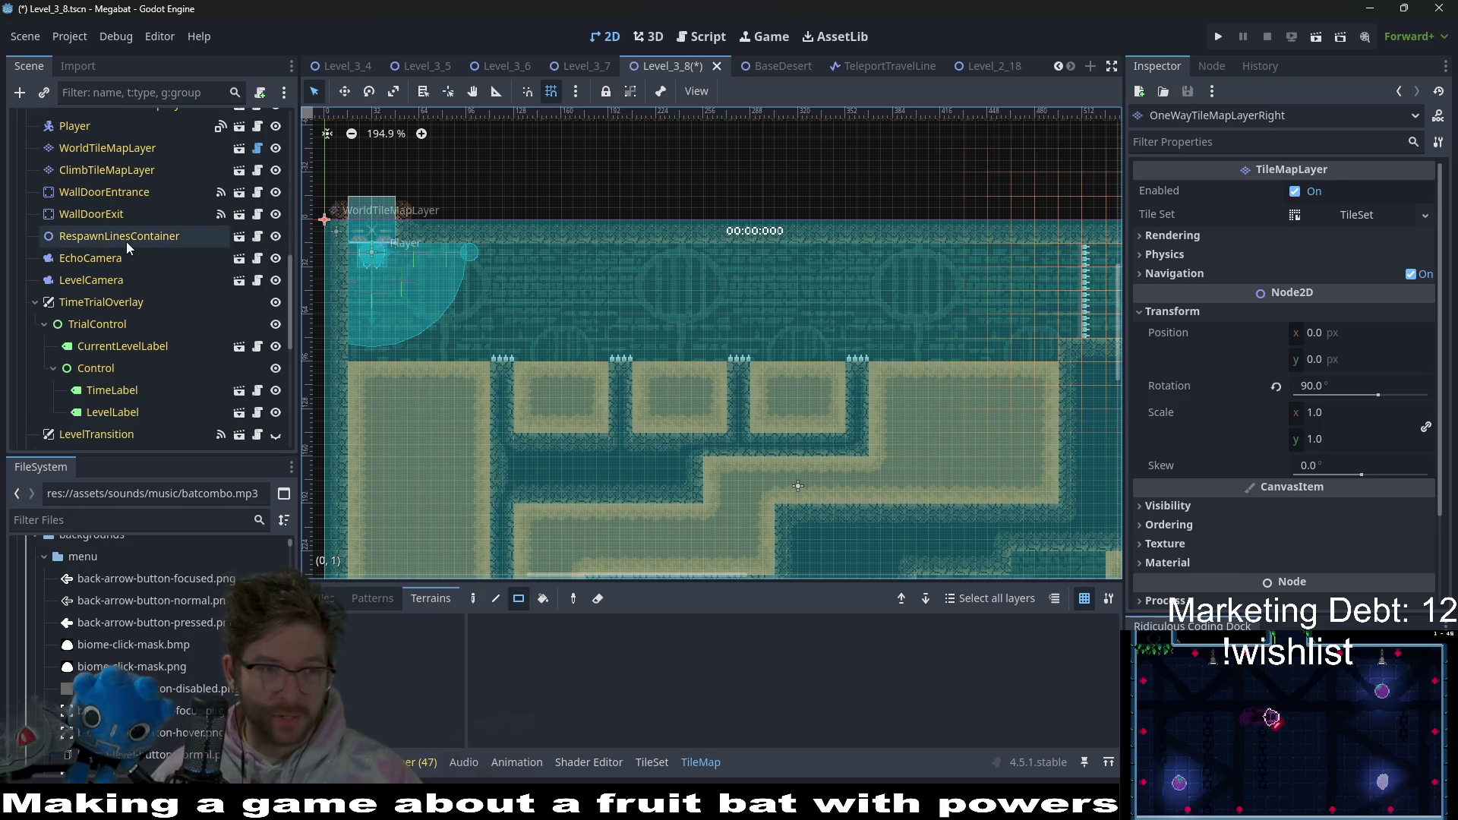
pyautogui.scroll(-5, 126, 242)
pyautogui.scroll(4, 118, 272)
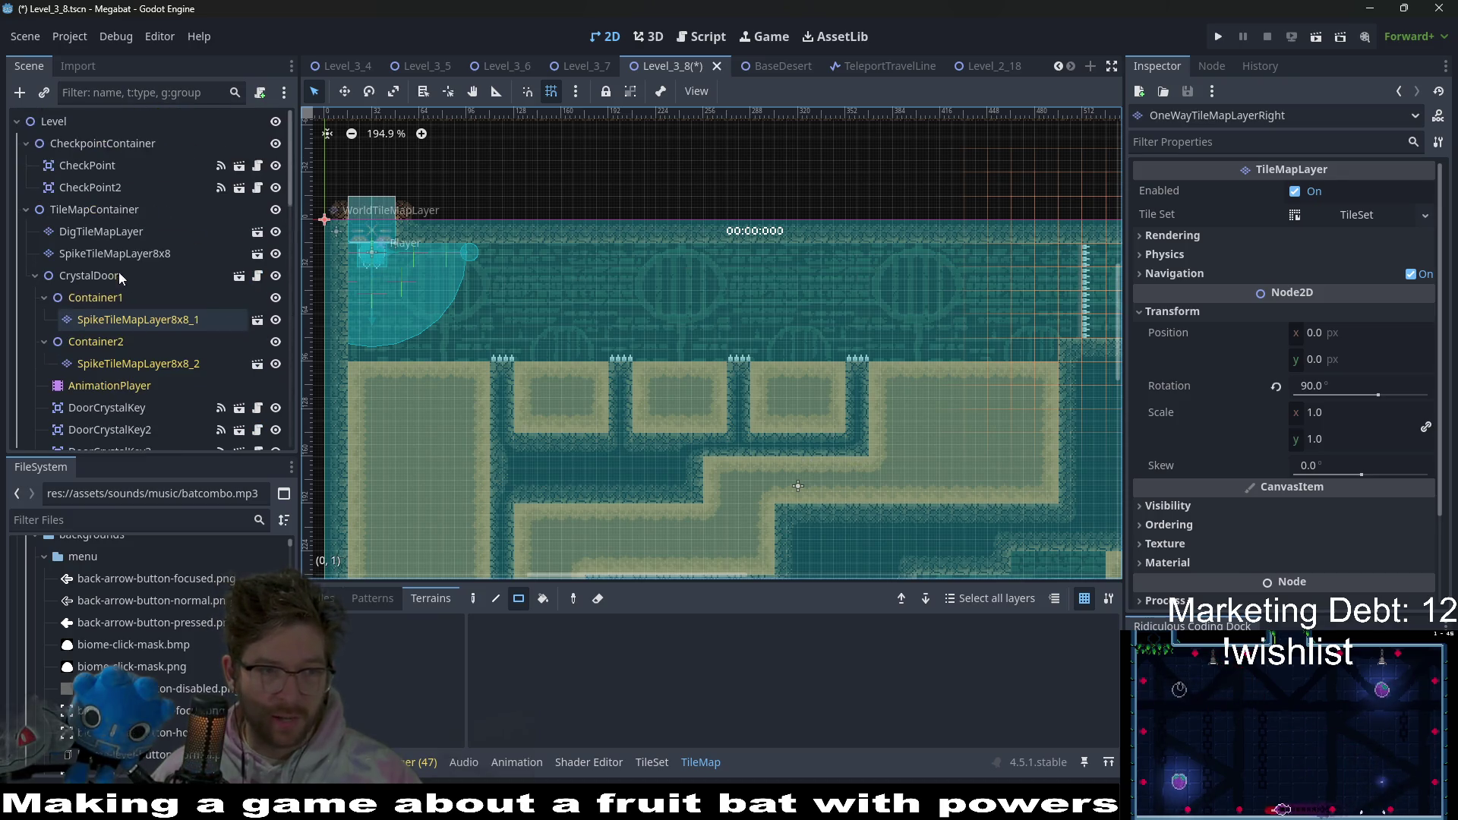
pyautogui.click(129, 231)
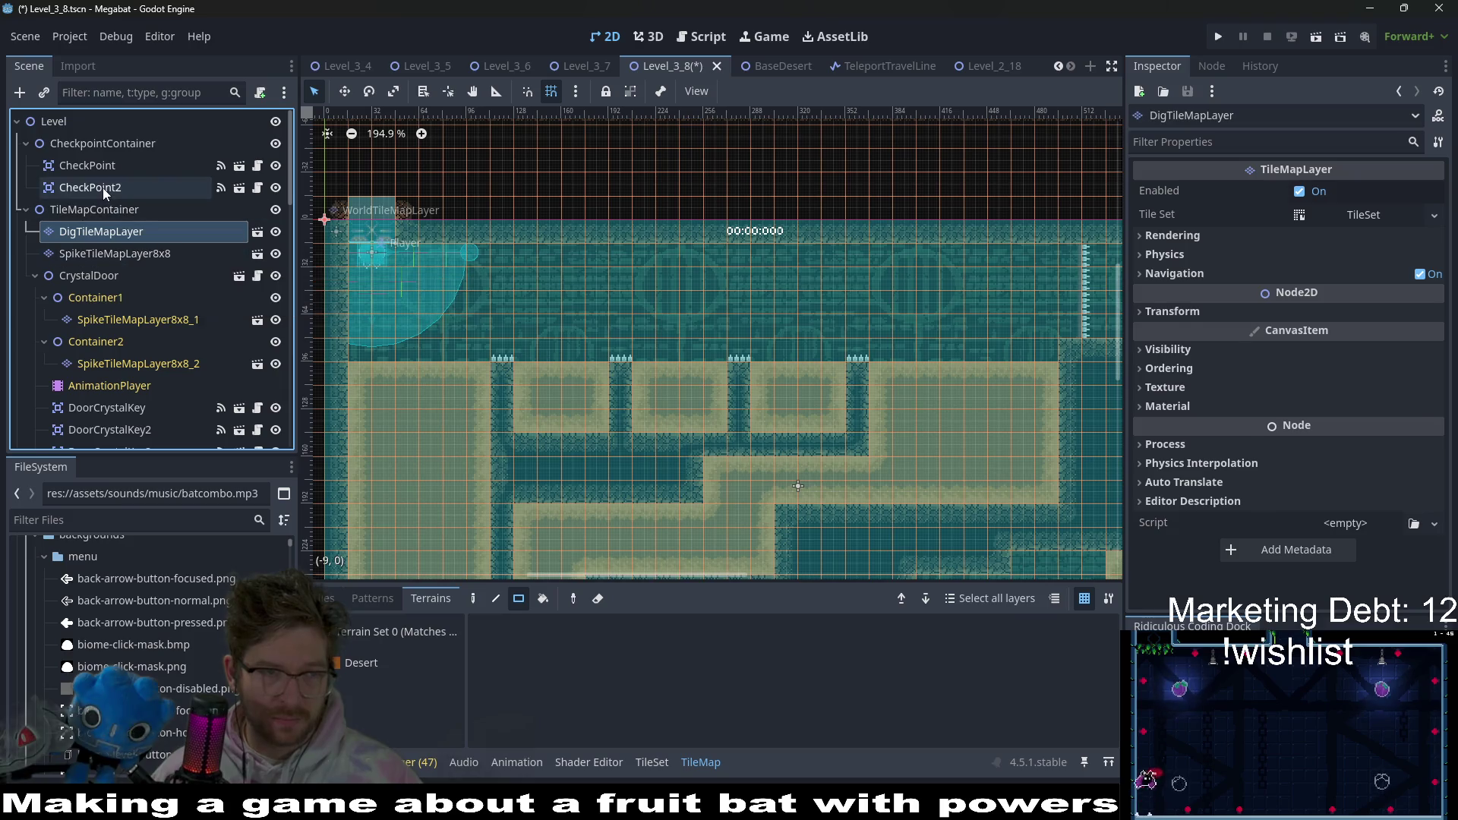
pyautogui.click(102, 188)
pyautogui.scroll(-3, 129, 369)
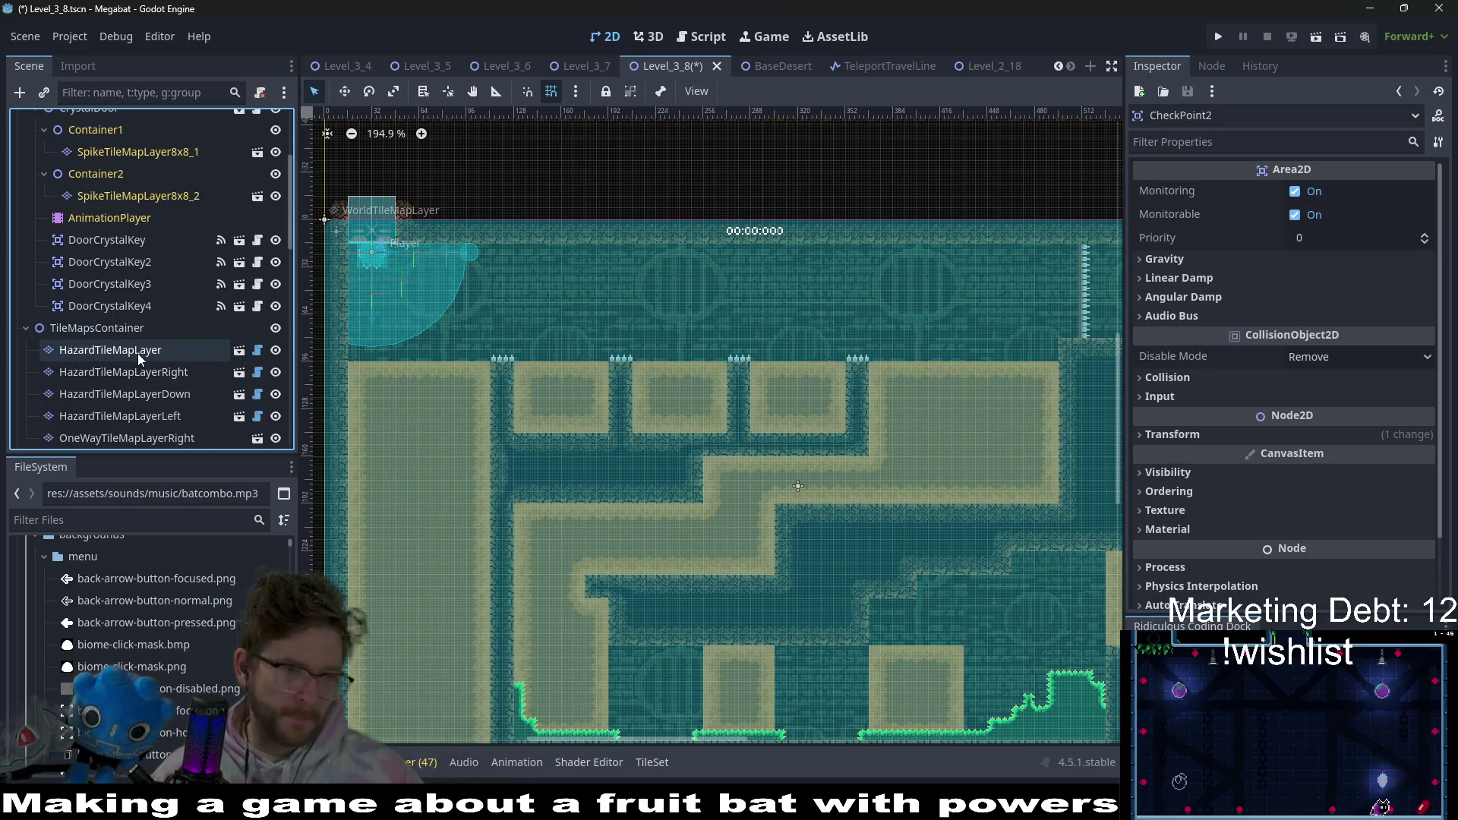
pyautogui.click(138, 353)
pyautogui.scroll(4, 138, 330)
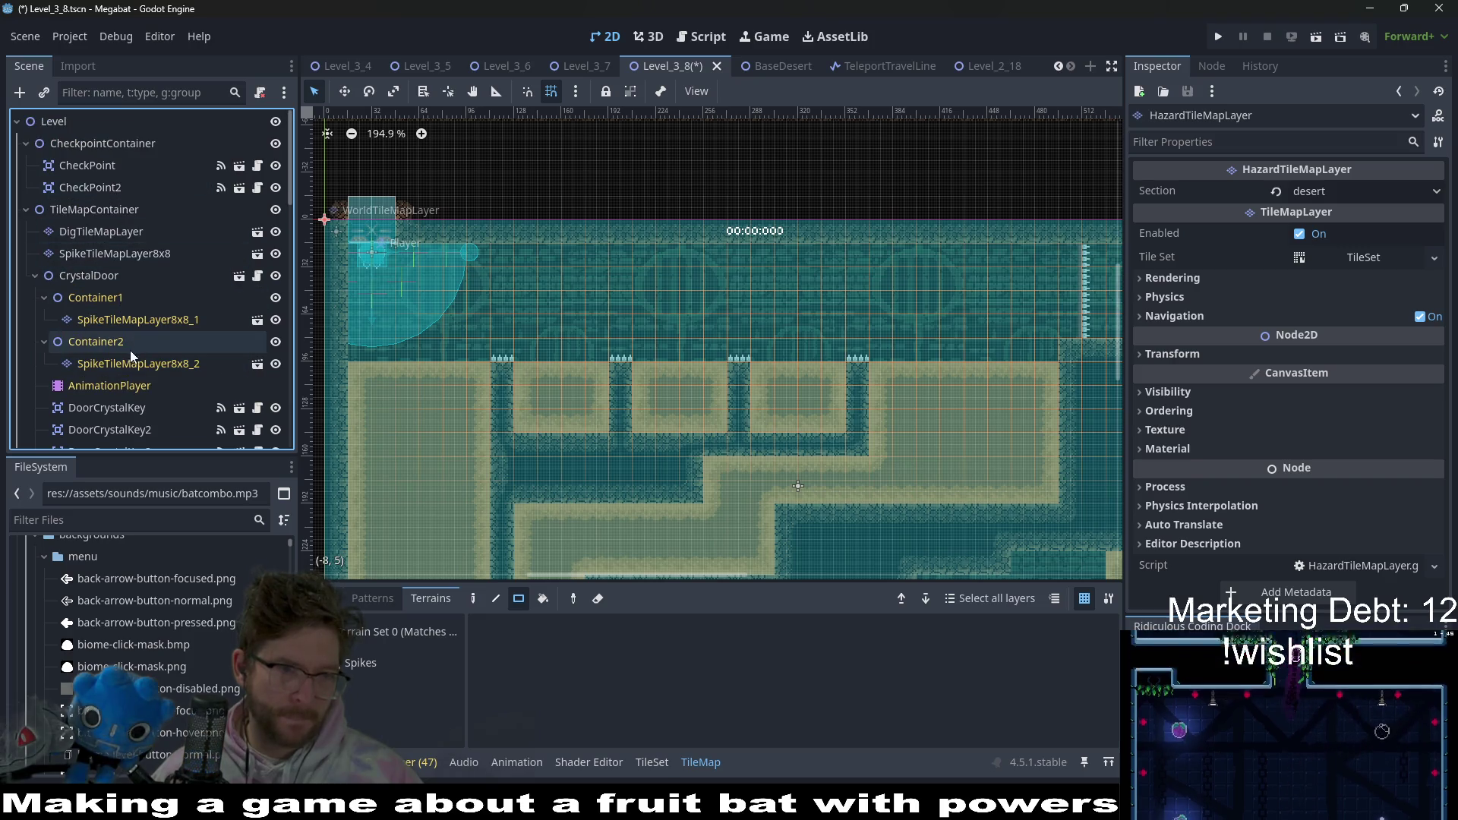
pyautogui.scroll(-5, 129, 349)
pyautogui.scroll(4, 129, 342)
pyautogui.scroll(-3, 130, 334)
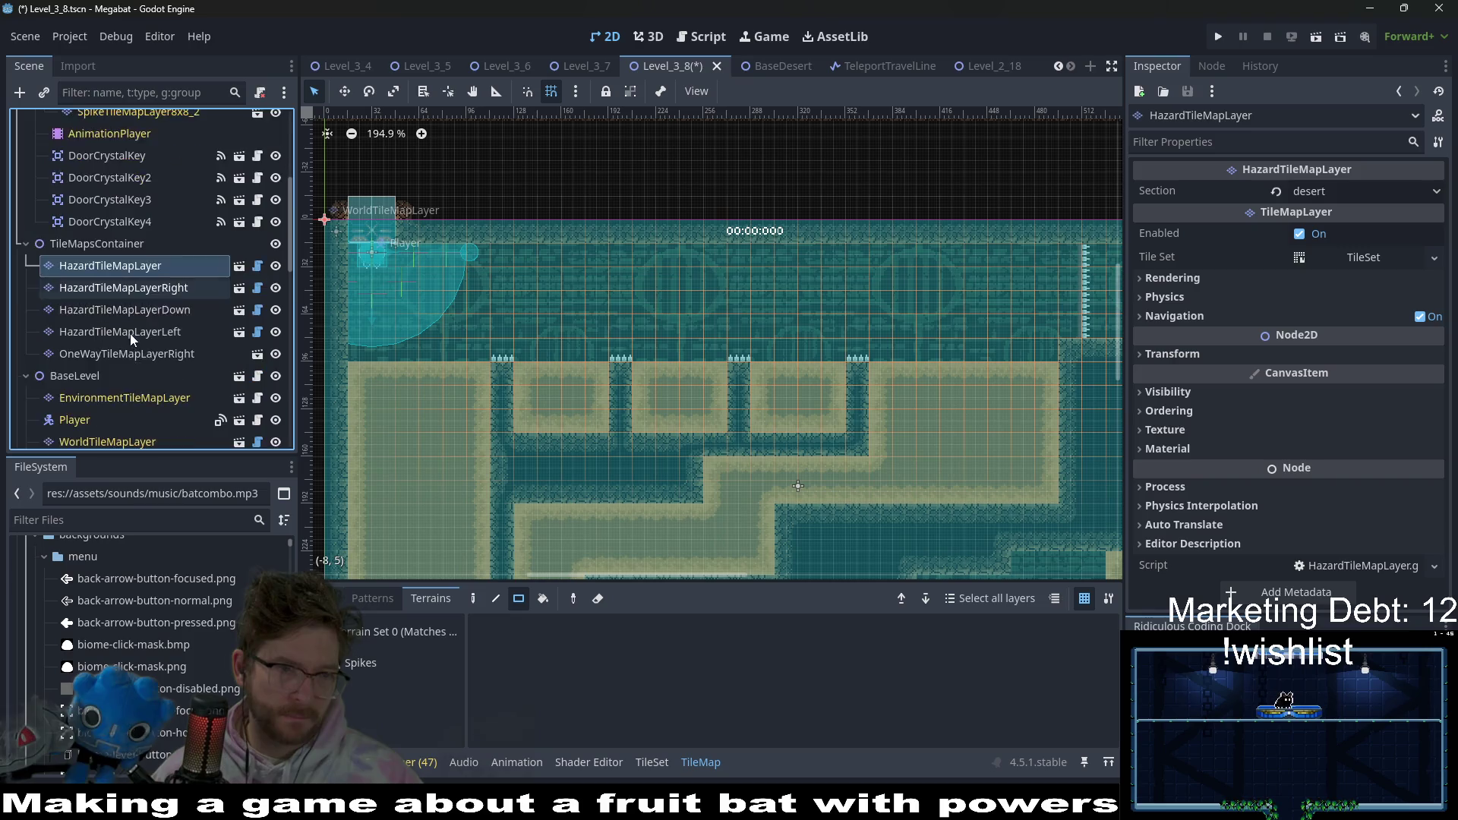
# - Select Player and WallDoorEntrance together and nudge them right four steps
pyautogui.click(88, 292)
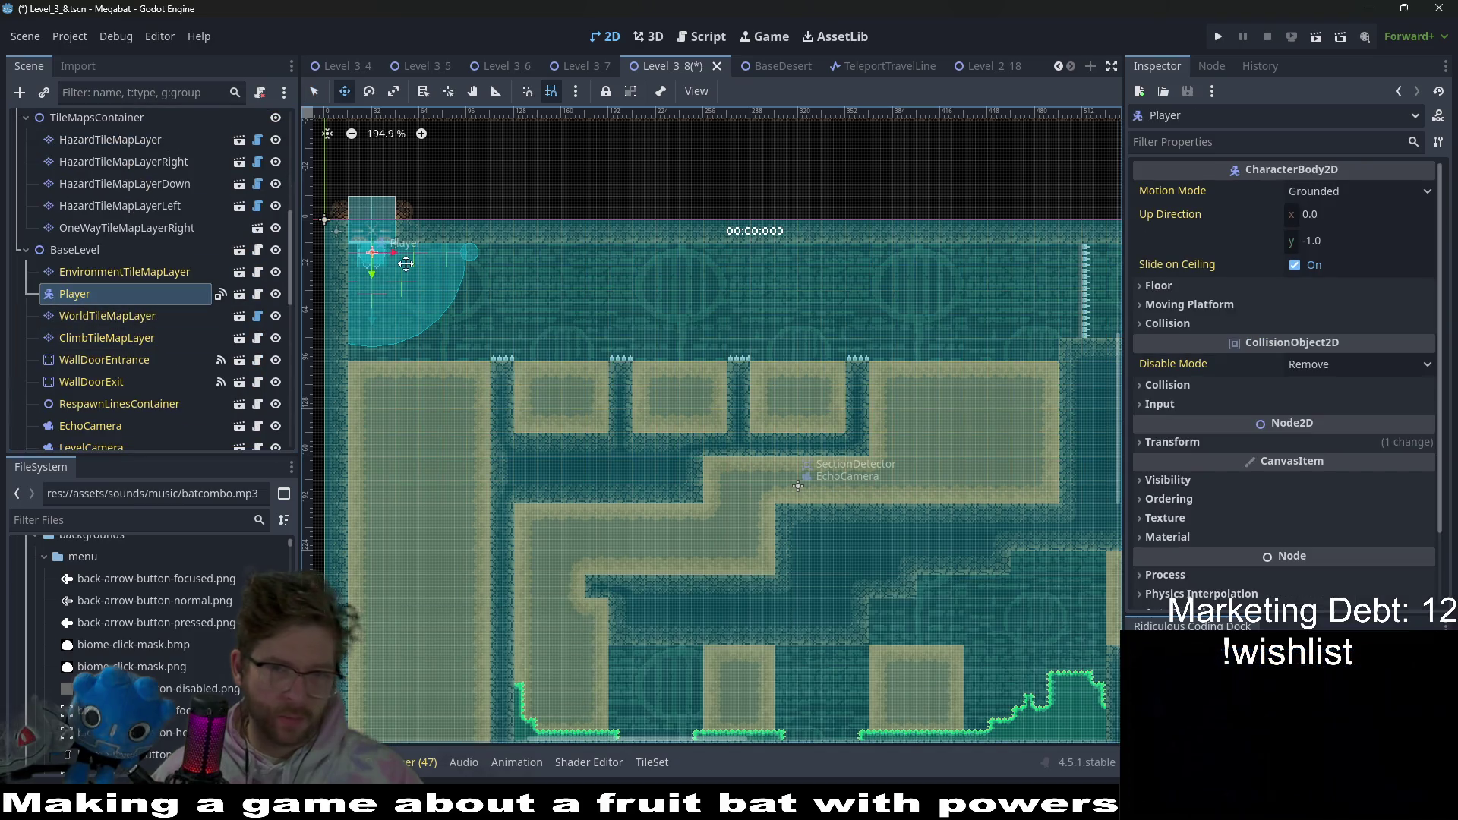
pyautogui.press('w')
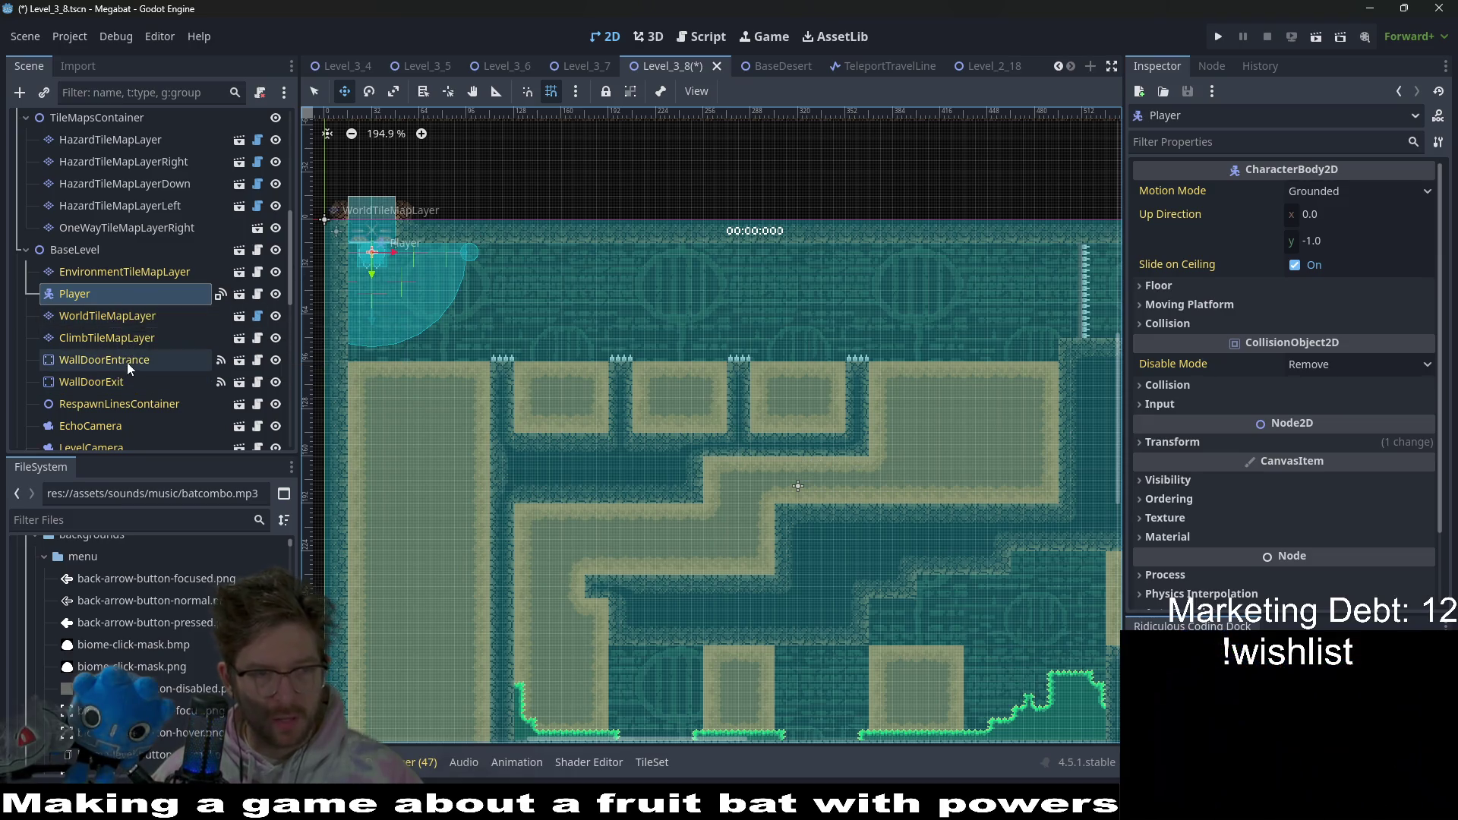
pyautogui.keyDown('ctrl'); pyautogui.click(126, 362); pyautogui.keyUp('ctrl')
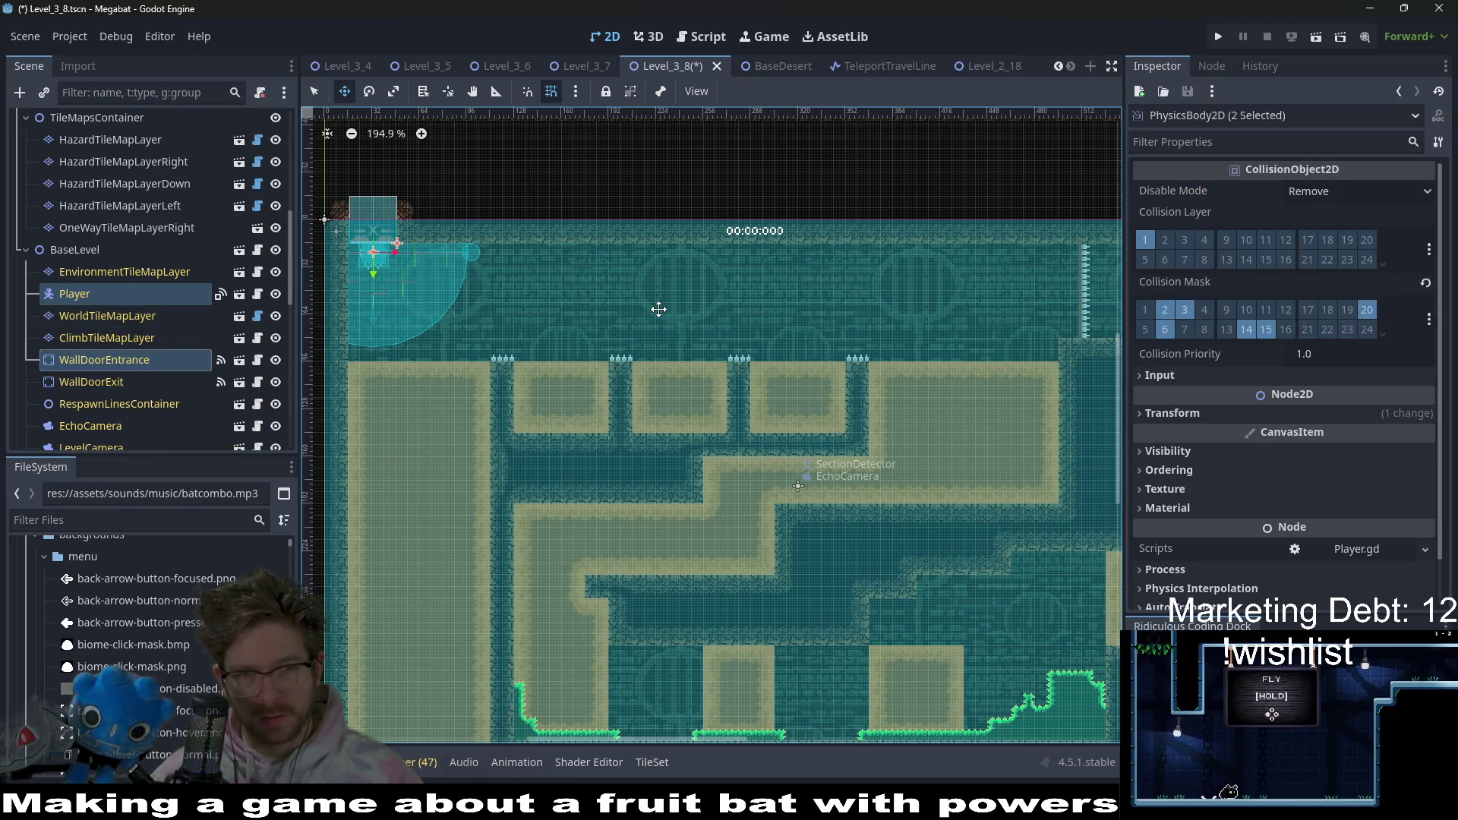
pyautogui.press('Right')
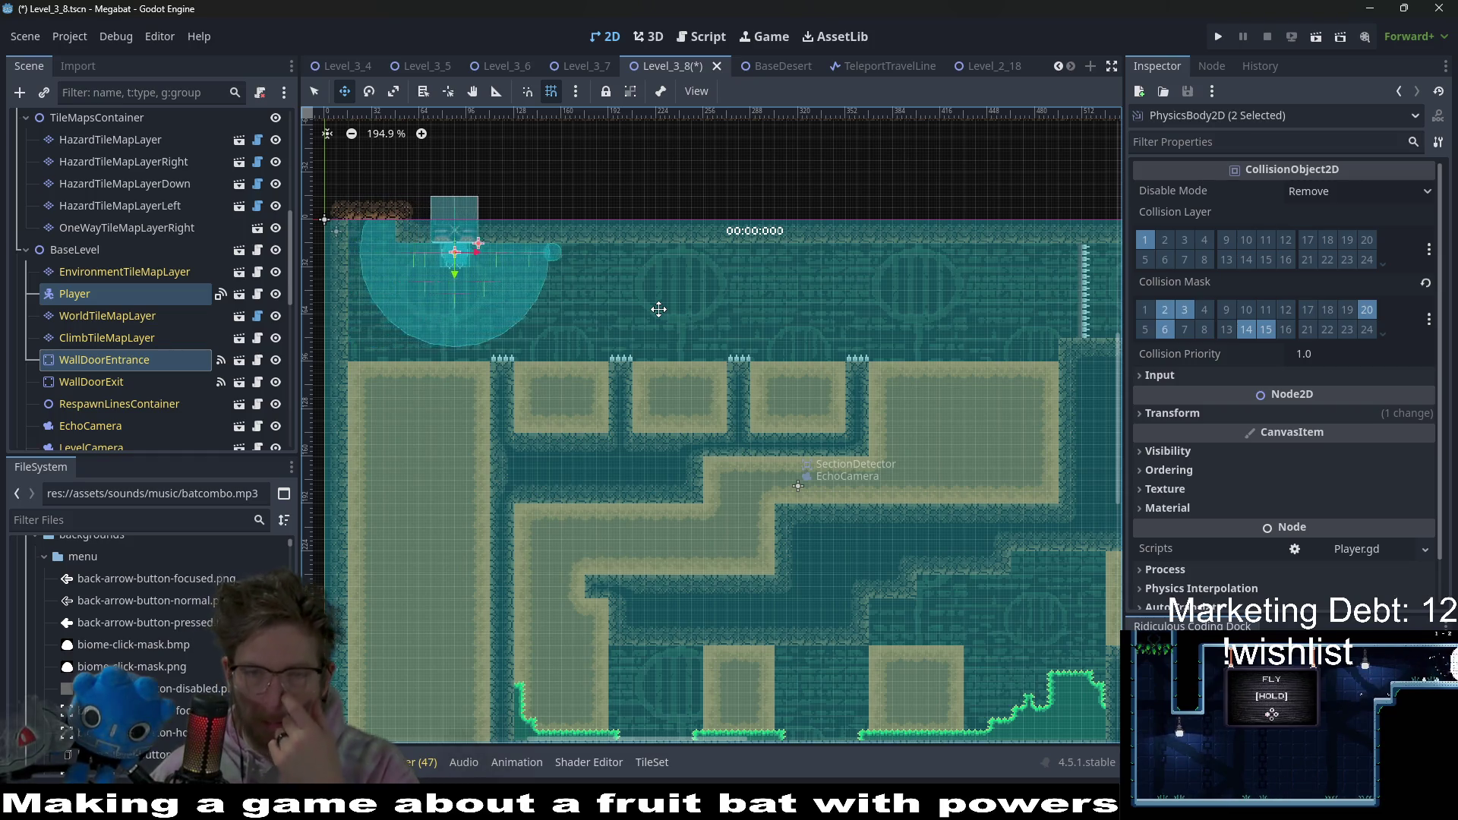
pyautogui.press('Right')
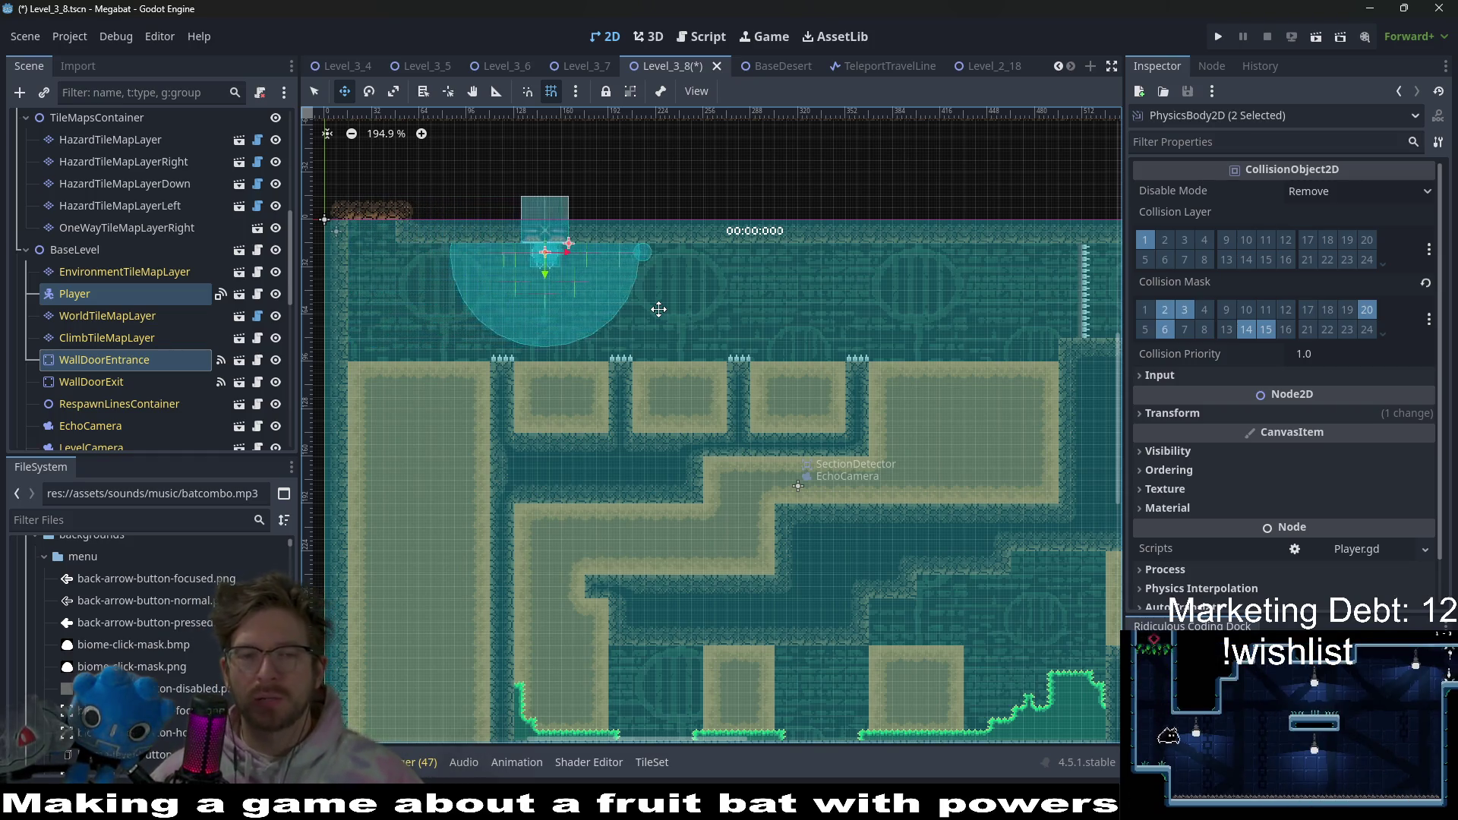
pyautogui.press('Right')
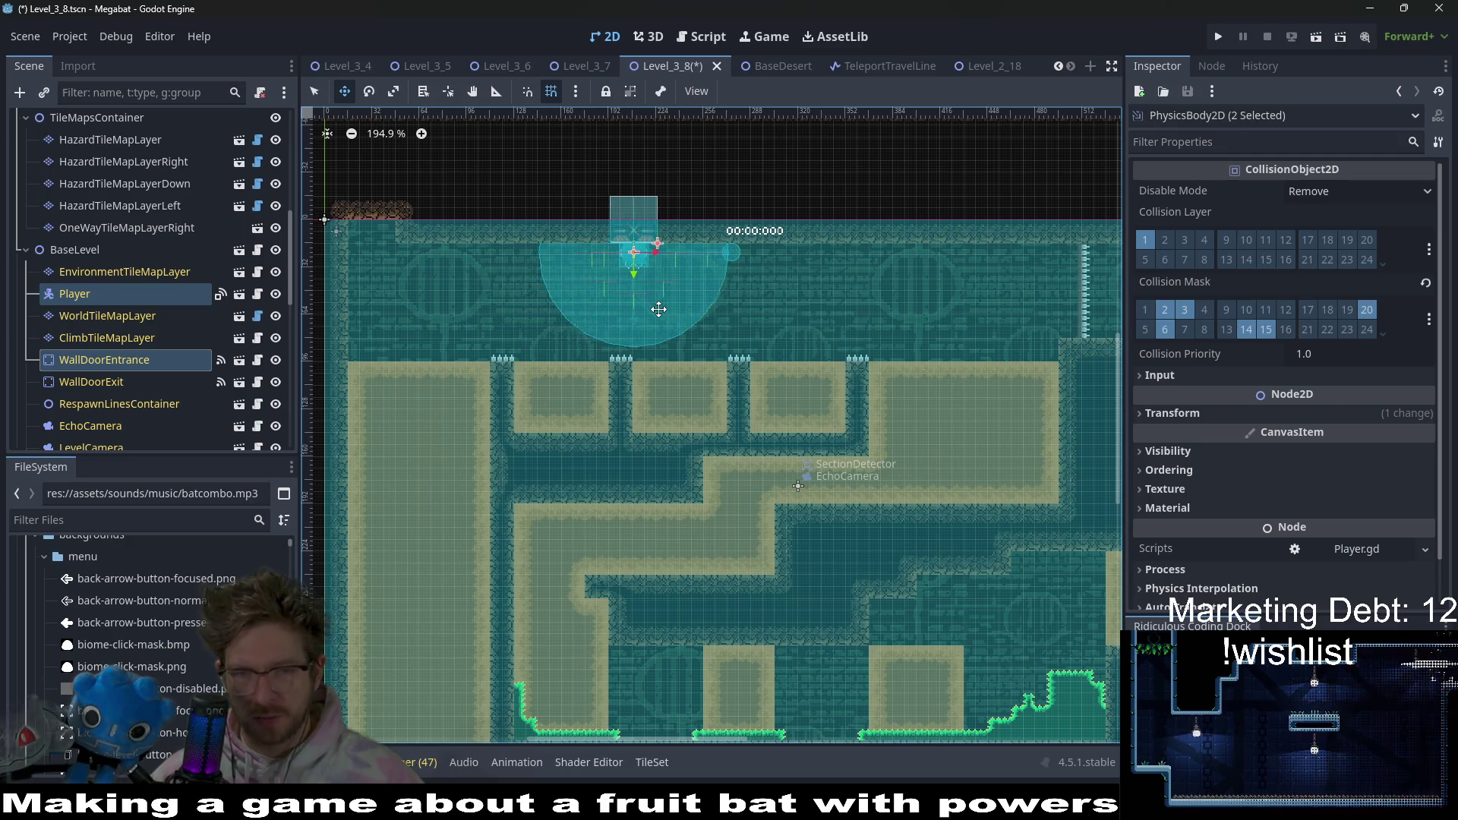
pyautogui.press('Right')
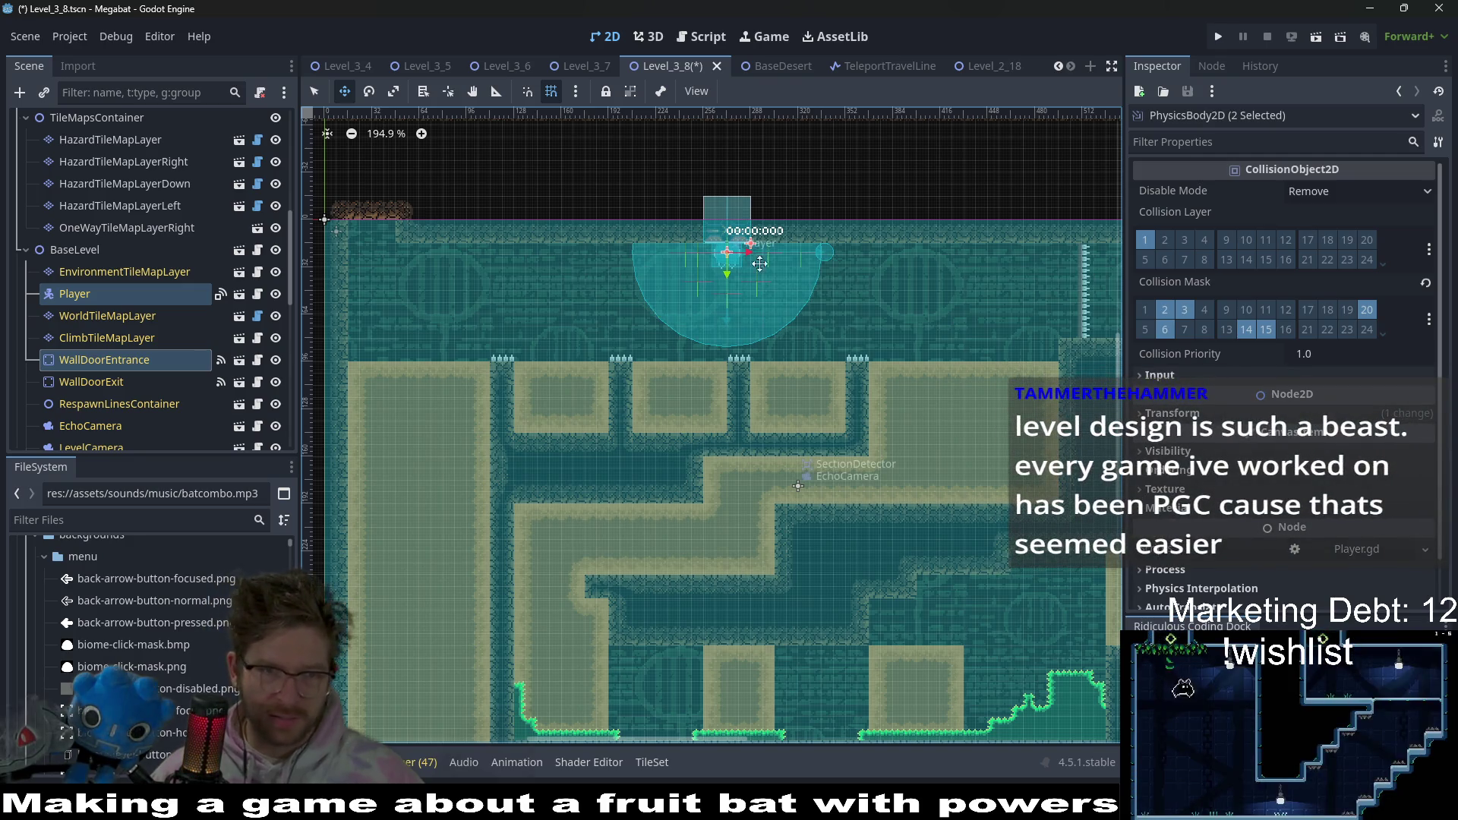
# - Nudge Player and the entrance one more step right, then select DigTileMapLayer for tile editing
pyautogui.scroll(9, 778, 258)
pyautogui.scroll(2, 774, 281)
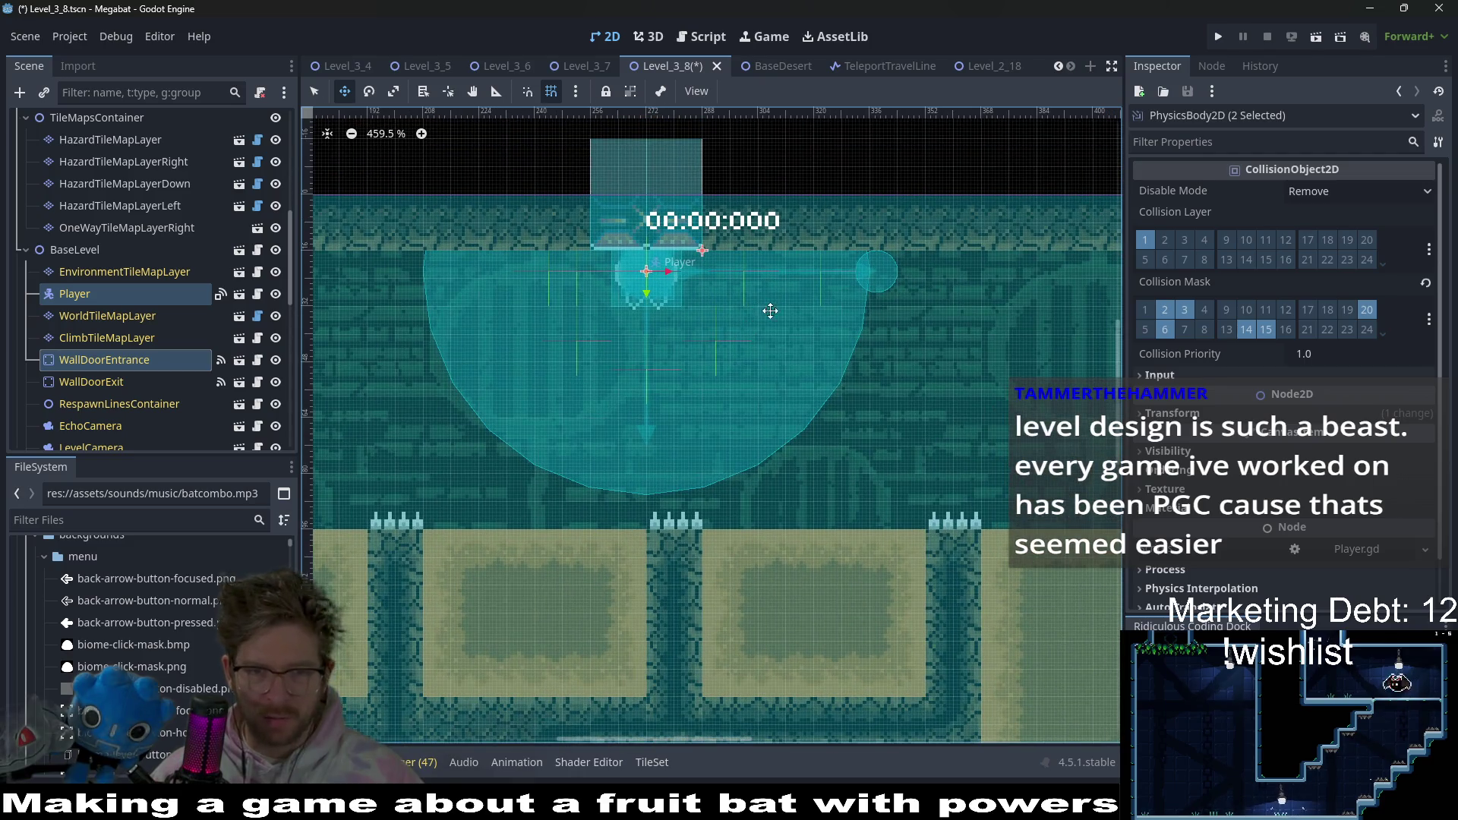
pyautogui.scroll(-10, 770, 311)
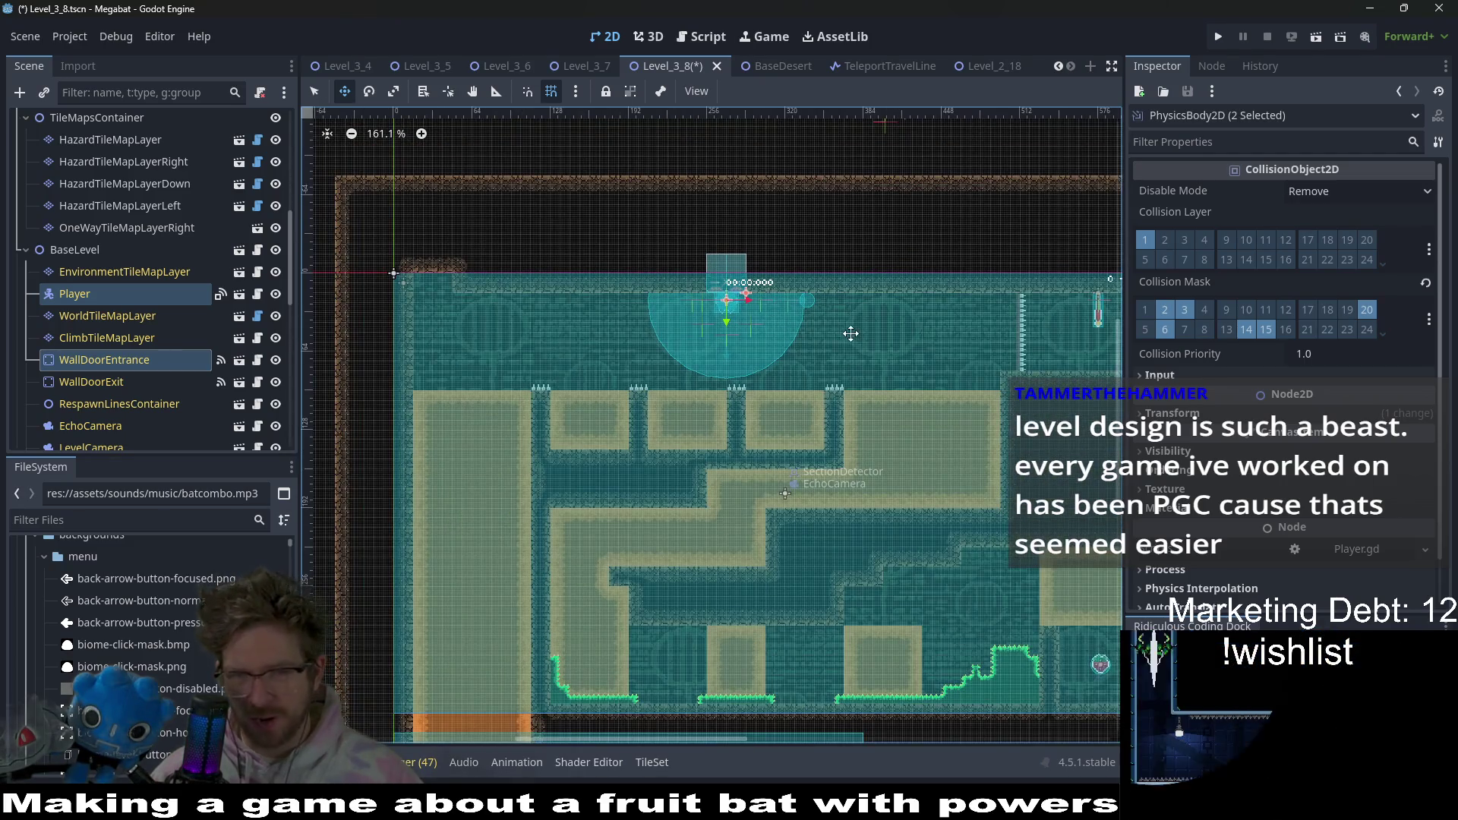
pyautogui.hscroll(2, 843, 333)
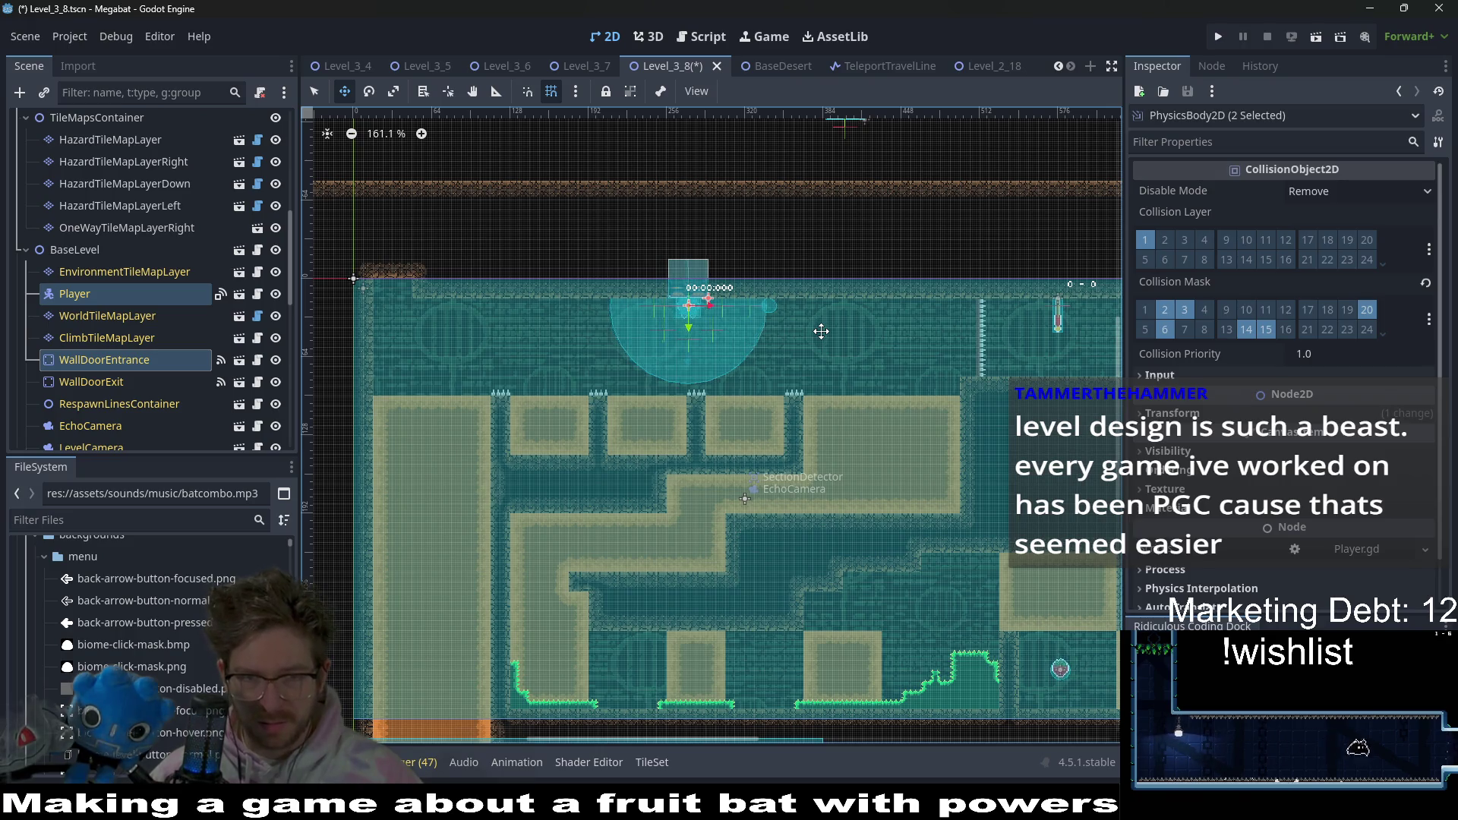
pyautogui.press('Right')
pyautogui.press('Right')
pyautogui.press('Right')
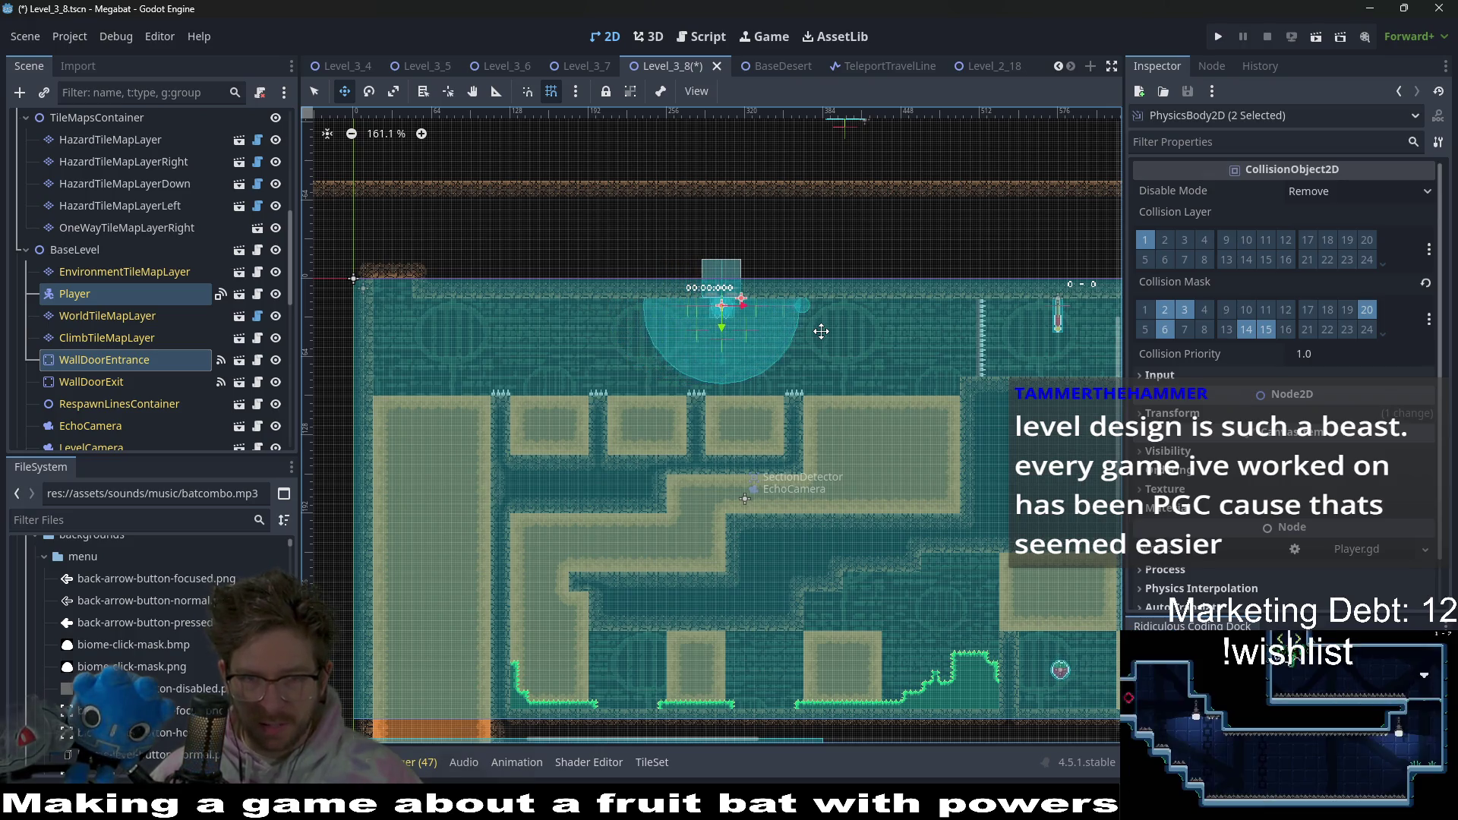
pyautogui.scroll(3, 721, 296)
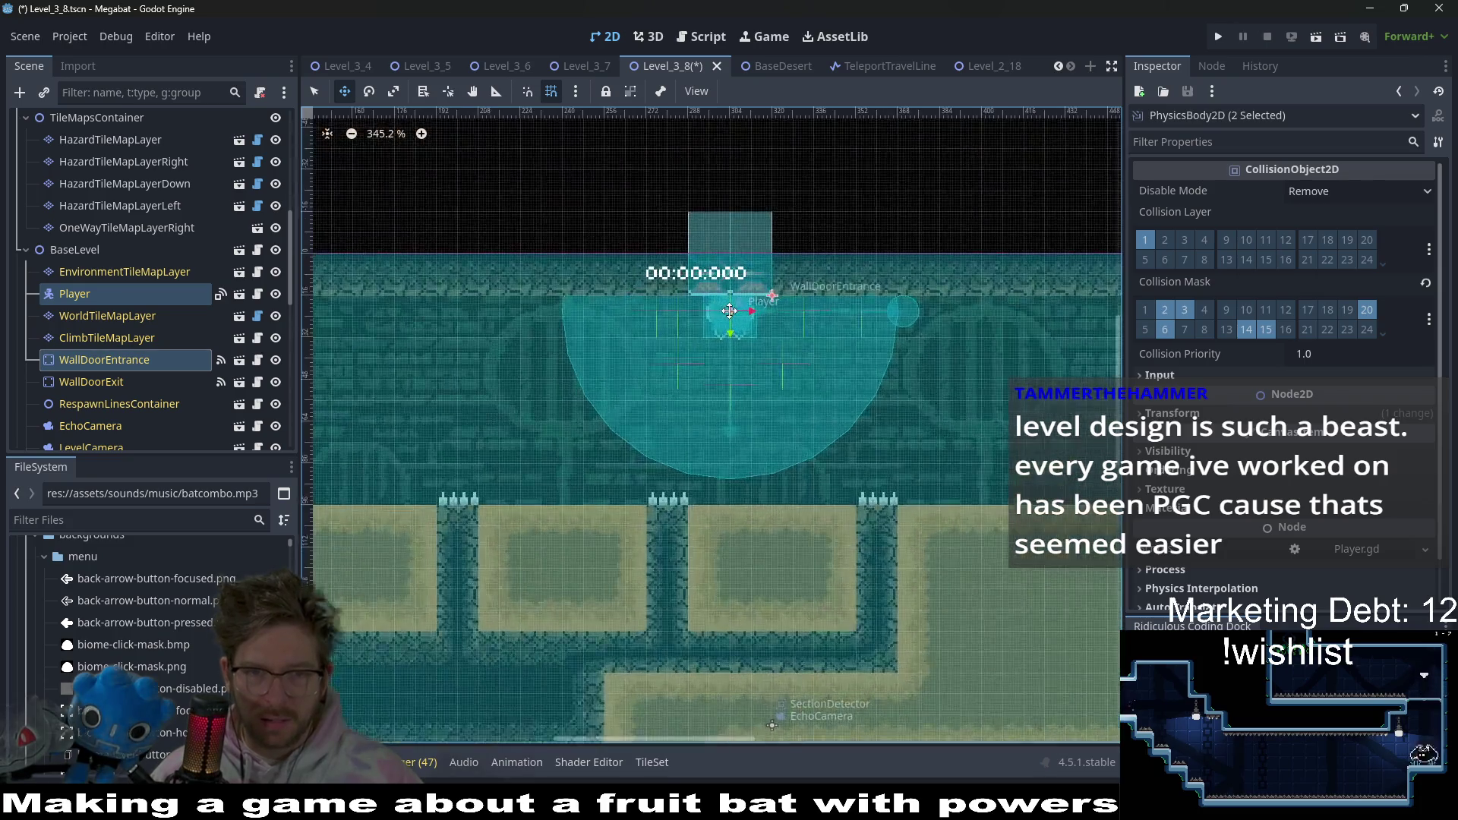
pyautogui.scroll(1, 754, 286)
pyautogui.scroll(-4, 754, 286)
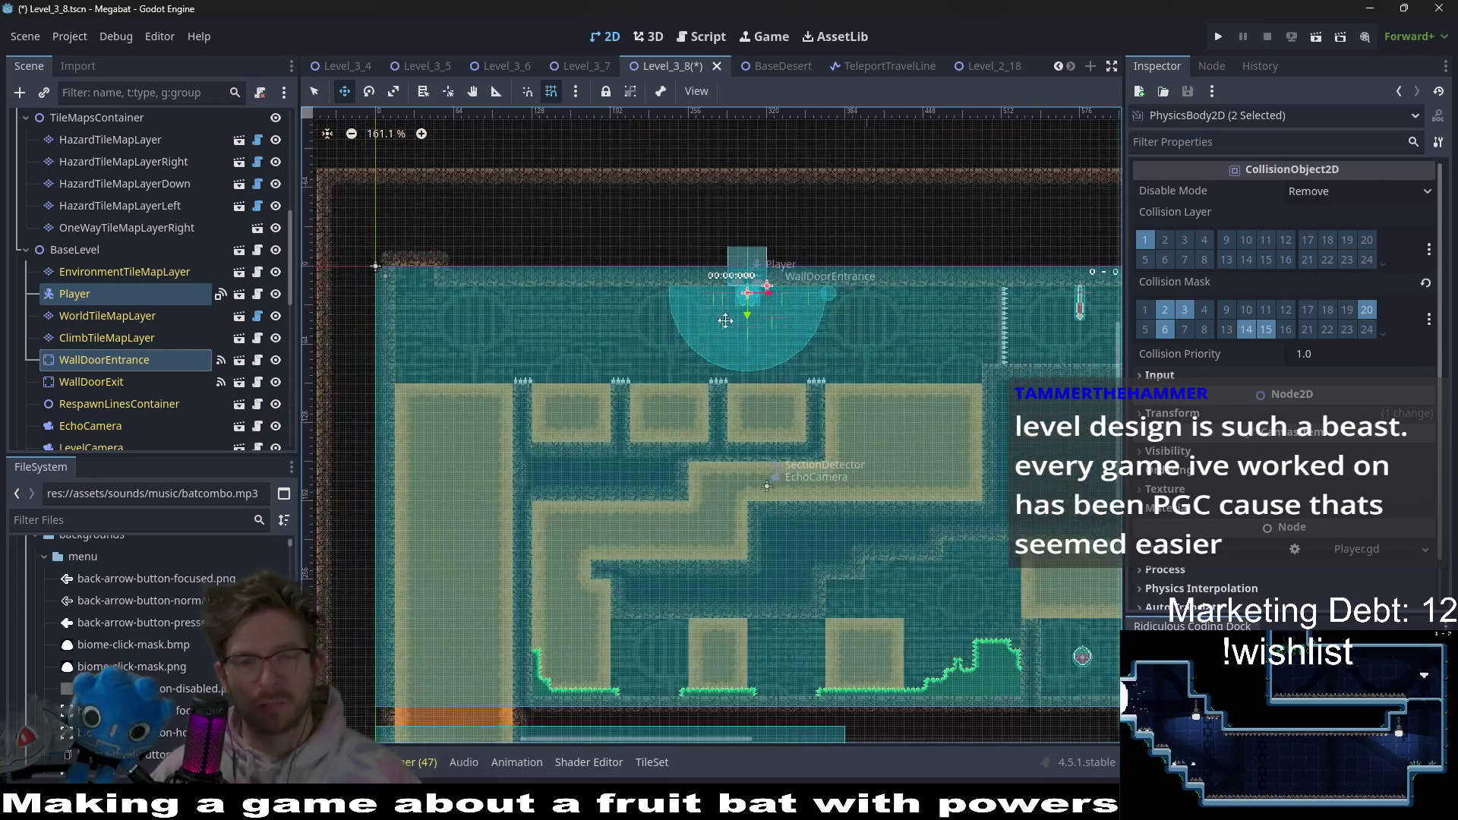
pyautogui.scroll(5, 132, 297)
pyautogui.scroll(3, 132, 297)
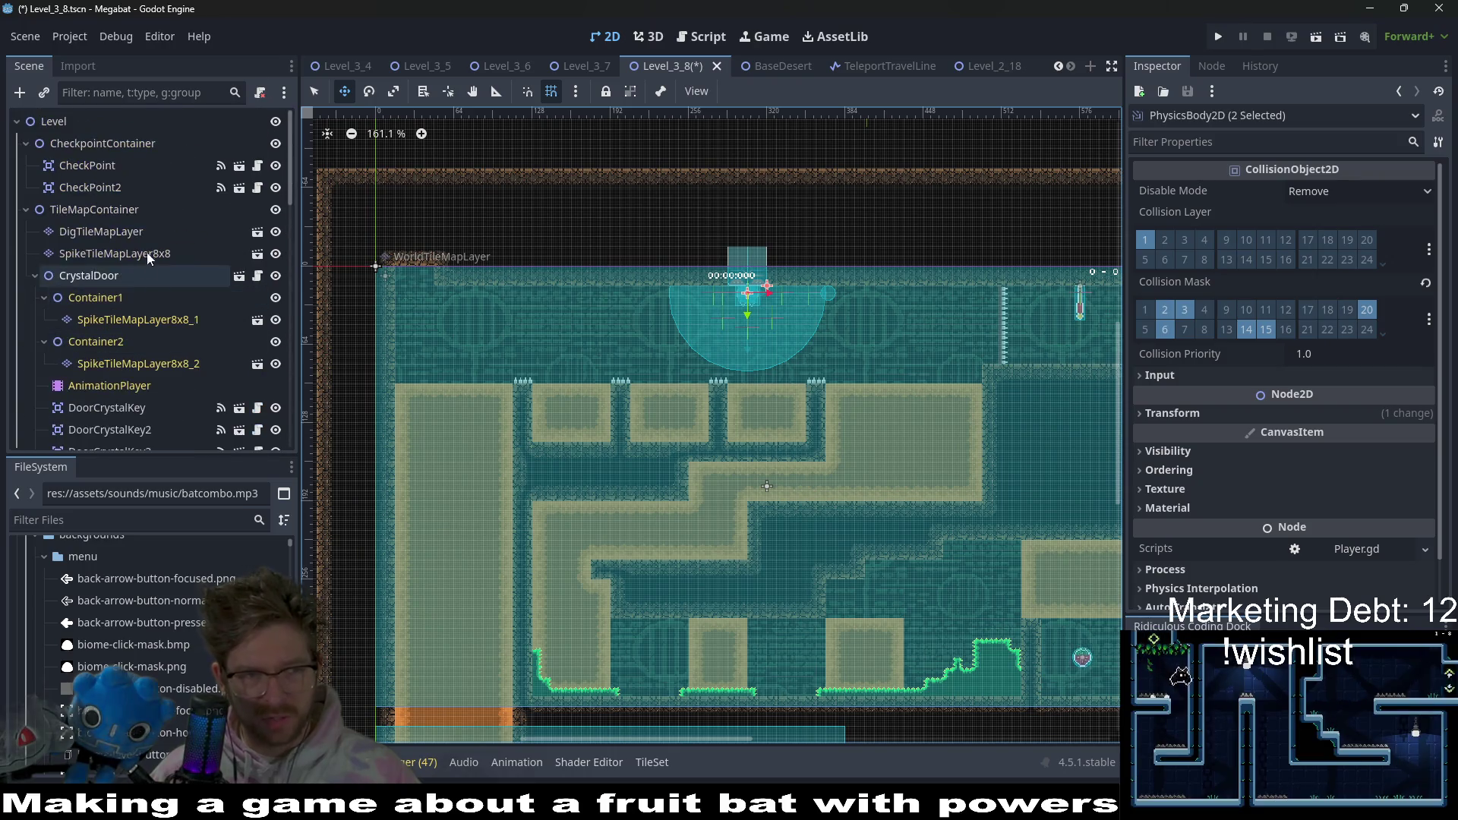
pyautogui.click(117, 234)
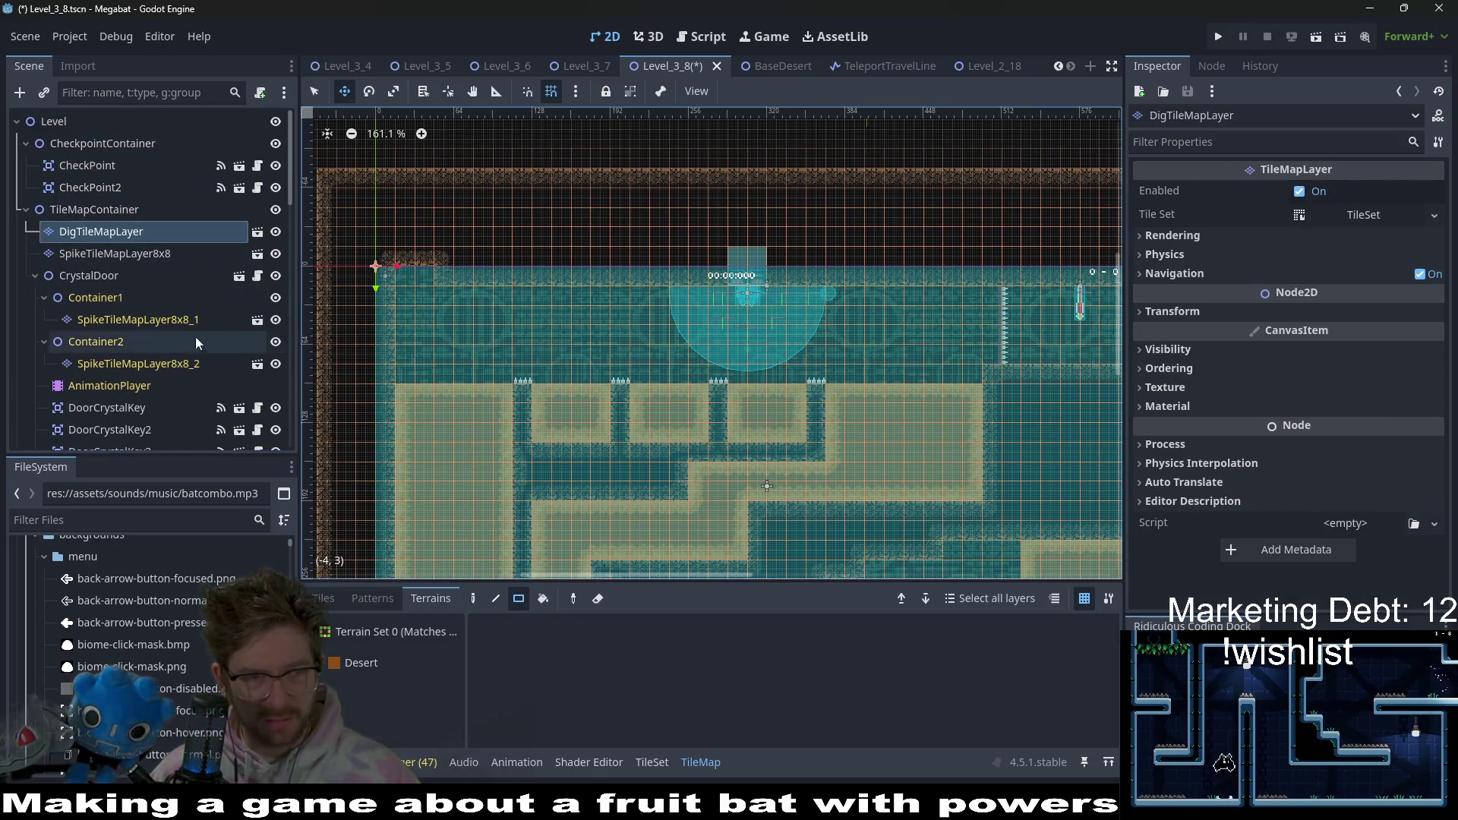
pyautogui.scroll(-5, 157, 356)
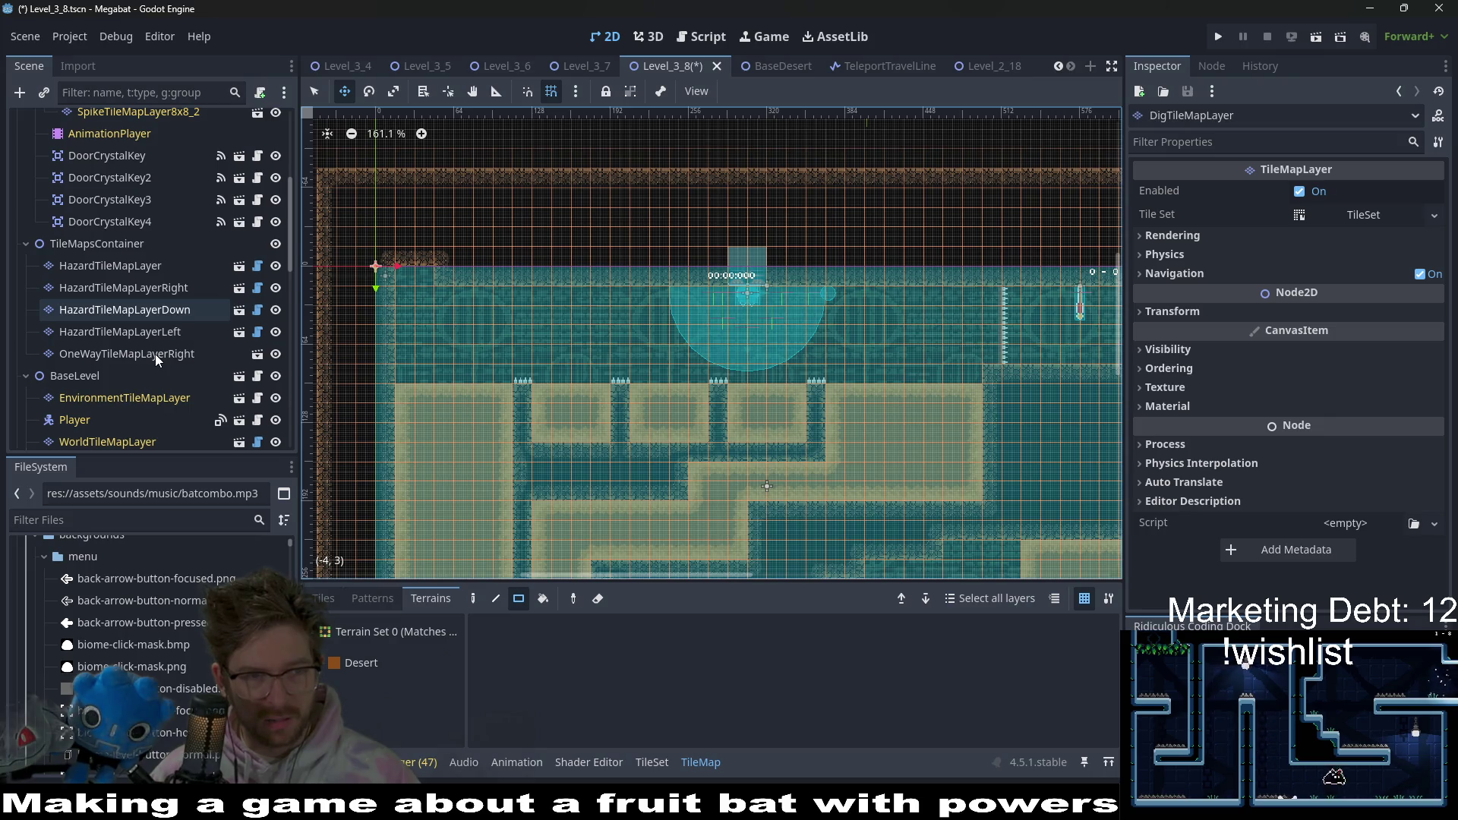
# - Paint desert terrain on WorldTileMapLayer near the level's top-left edge
pyautogui.scroll(-4, 155, 354)
pyautogui.click(113, 362)
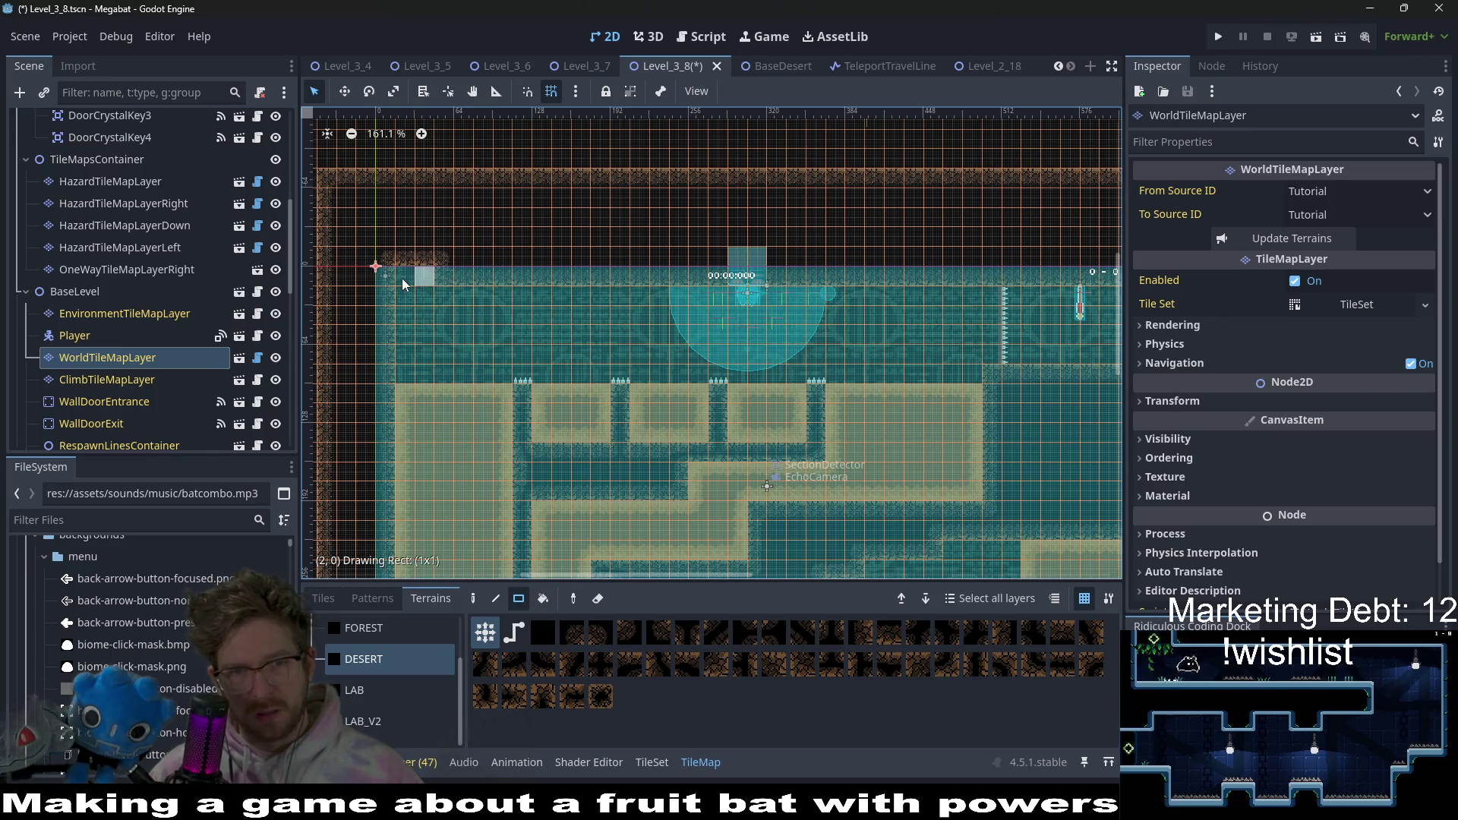
pyautogui.scroll(4, 789, 281)
pyautogui.moveTo(700, 256); pyautogui.dragTo(700, 257)
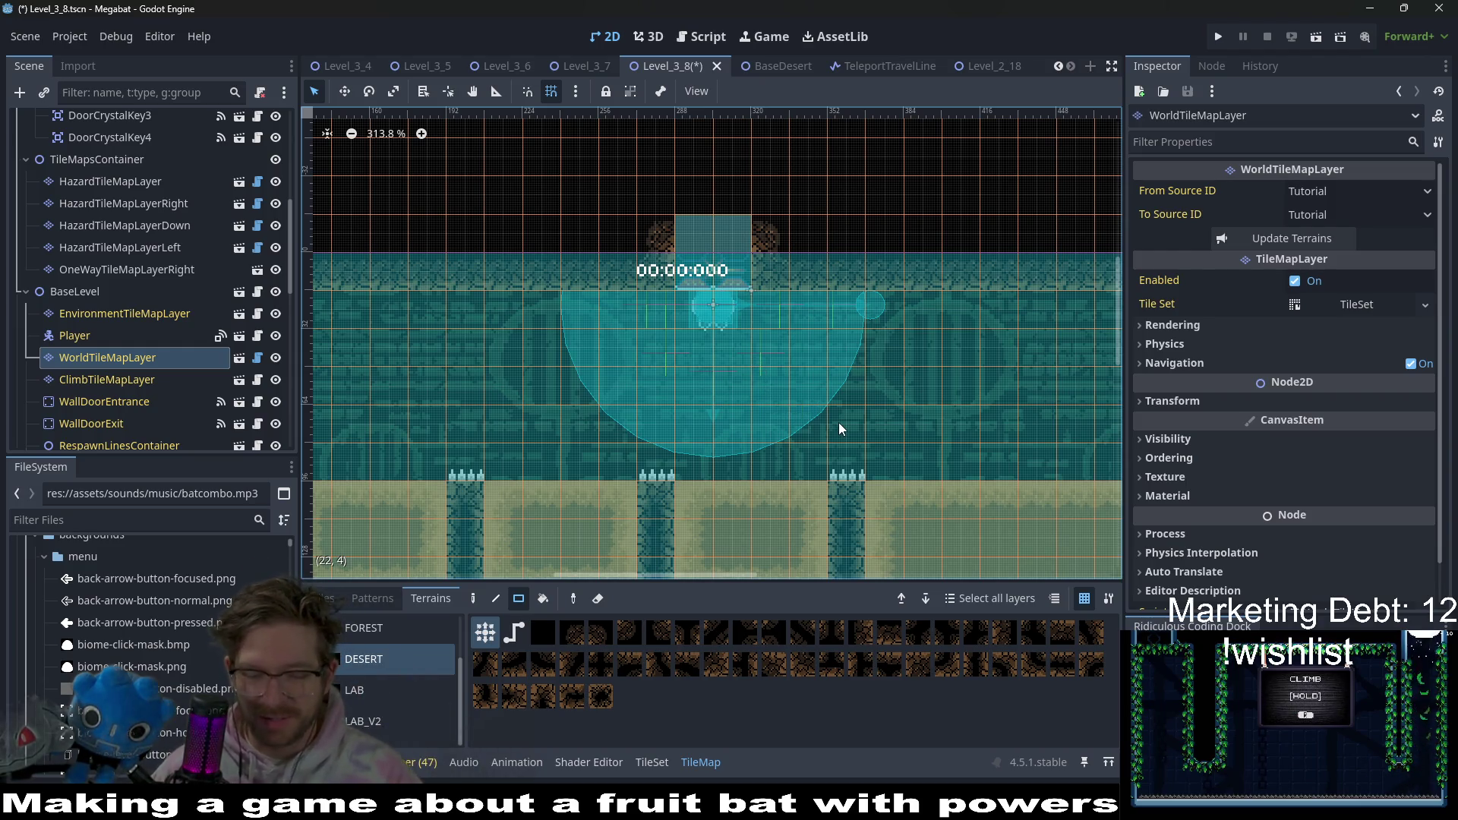
# - Pan across the level's right-hand and upper rooms, then save Level_3_8
pyautogui.scroll(-5, 879, 458)
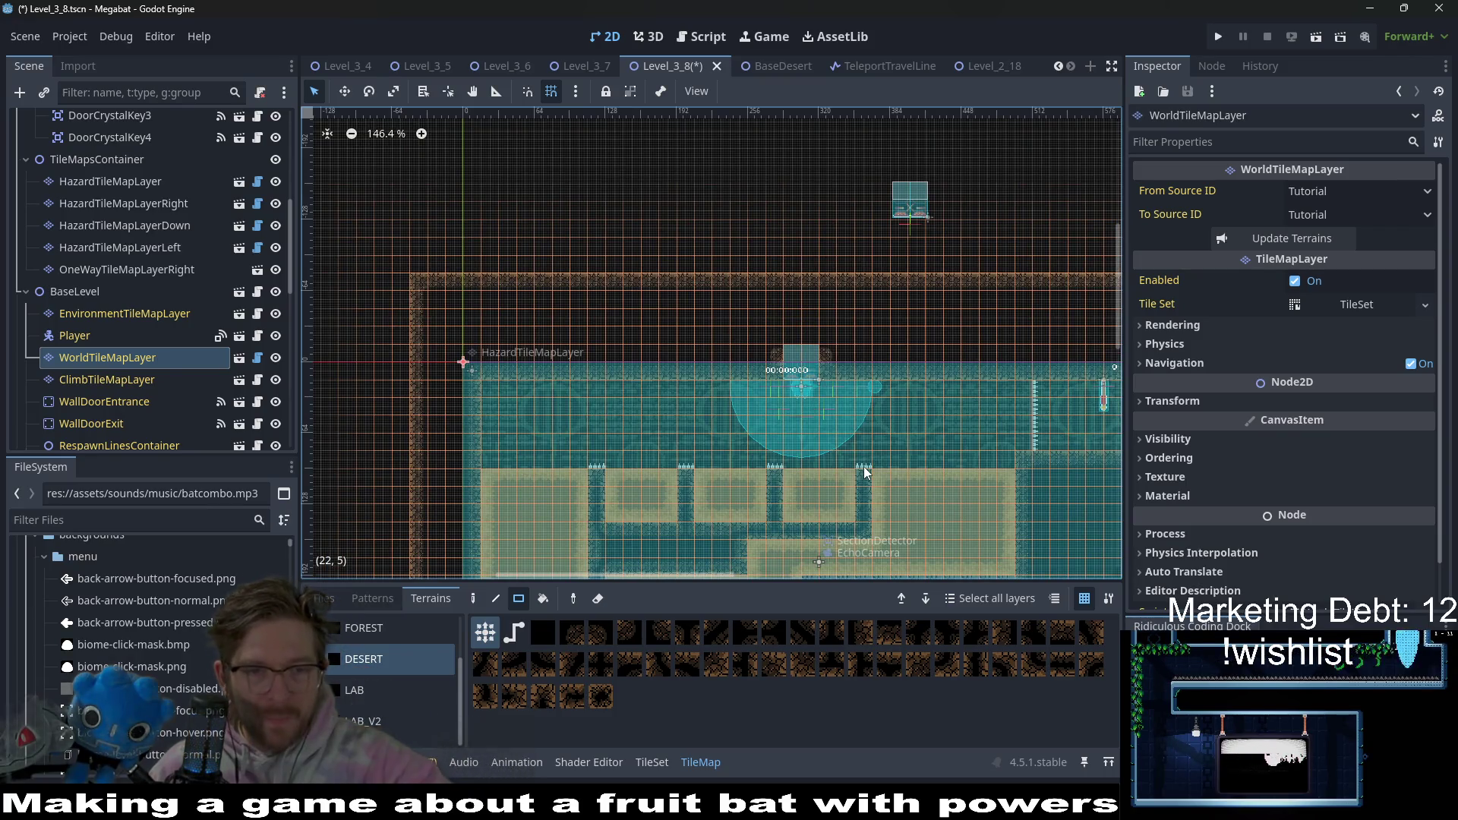
pyautogui.moveTo(907, 444); pyautogui.dragTo(753, 363)
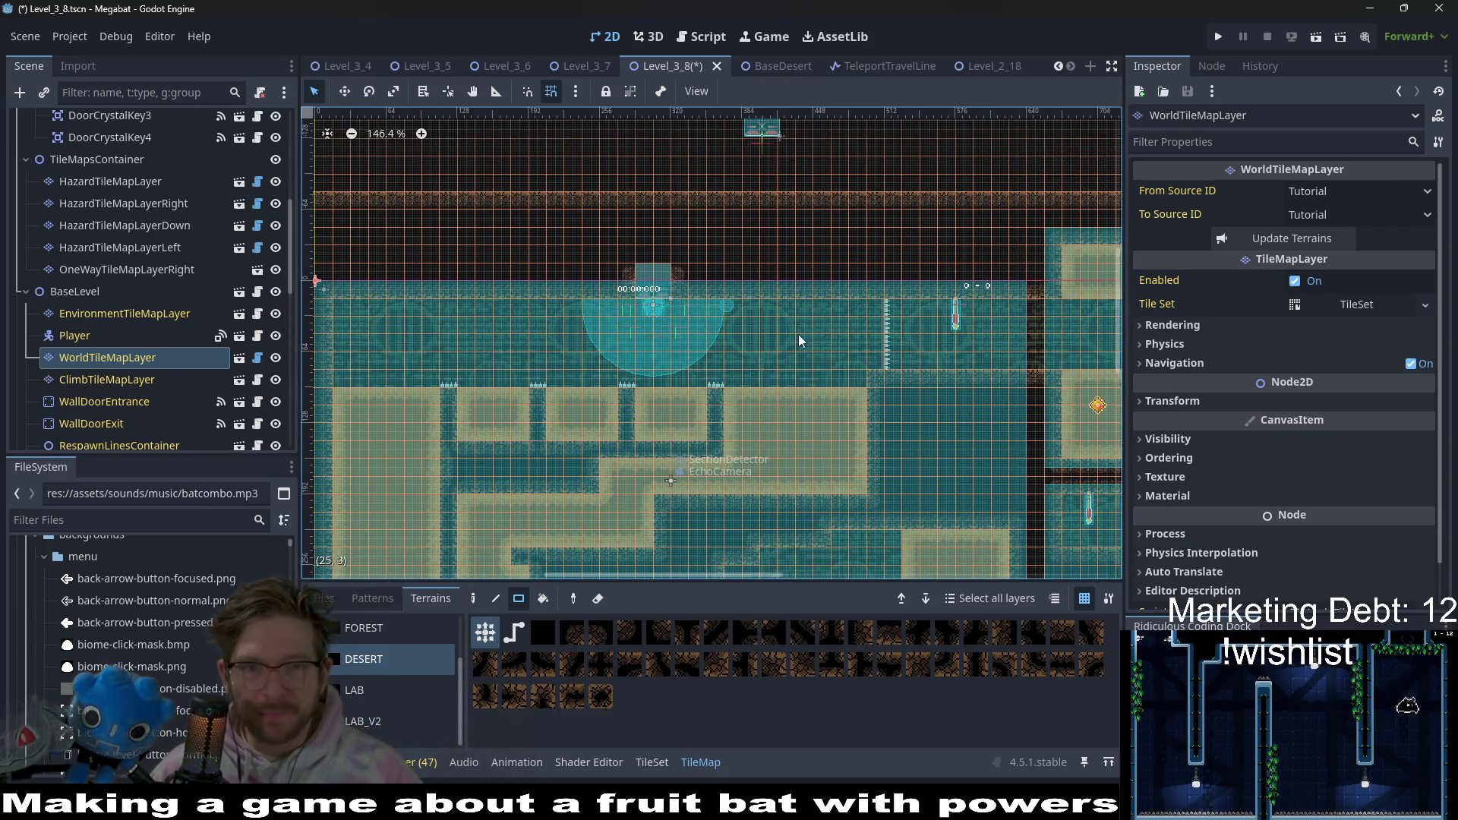
pyautogui.scroll(-2, 872, 438)
pyautogui.moveTo(872, 438)
pyautogui.mouseDown()
pyautogui.moveTo(727, 431)
pyautogui.moveTo(776, 326)
pyautogui.moveTo(783, 399)
pyautogui.moveTo(798, 385)
pyautogui.mouseUp()
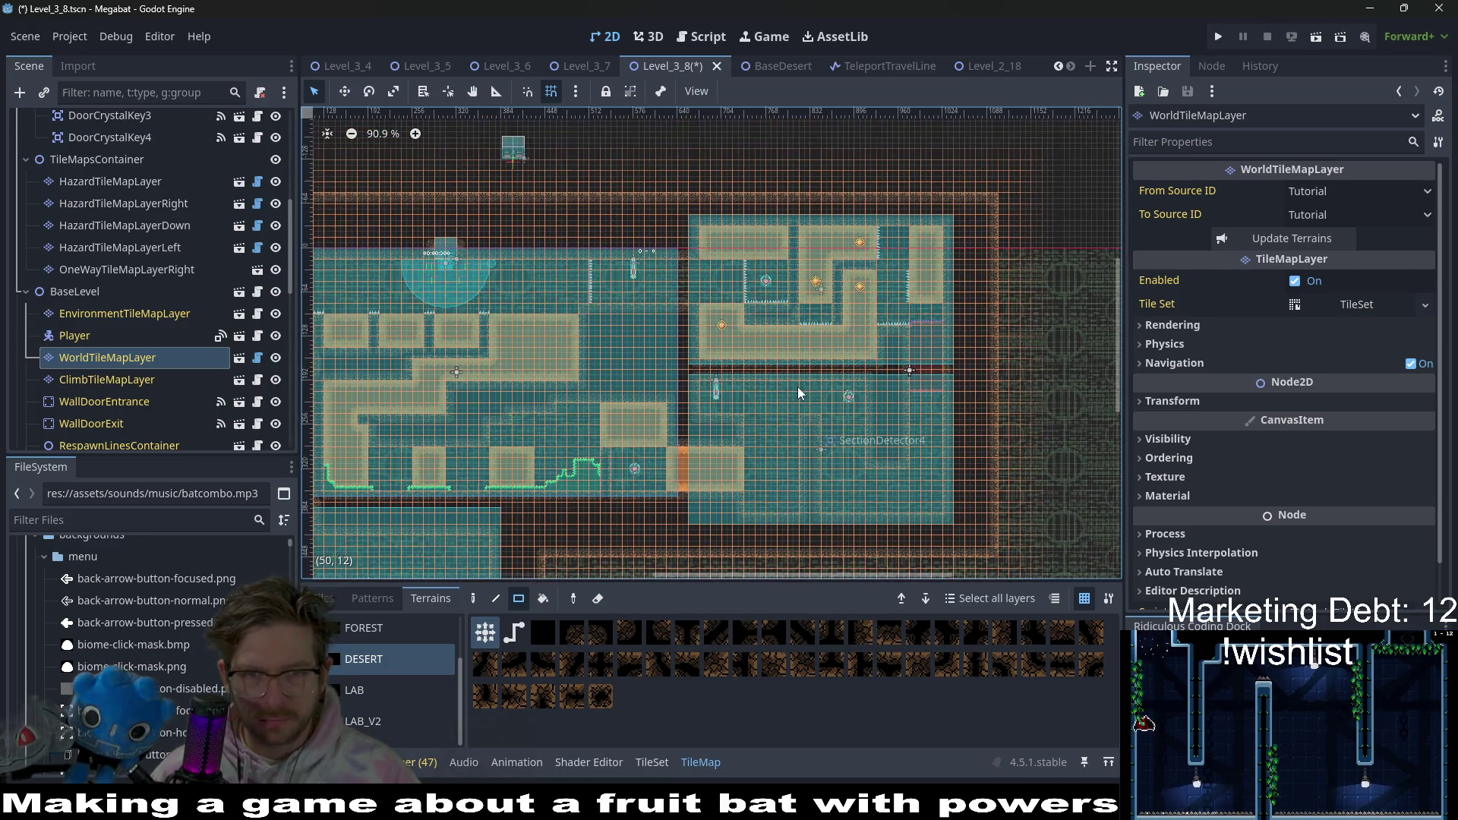
pyautogui.scroll(3, 798, 386)
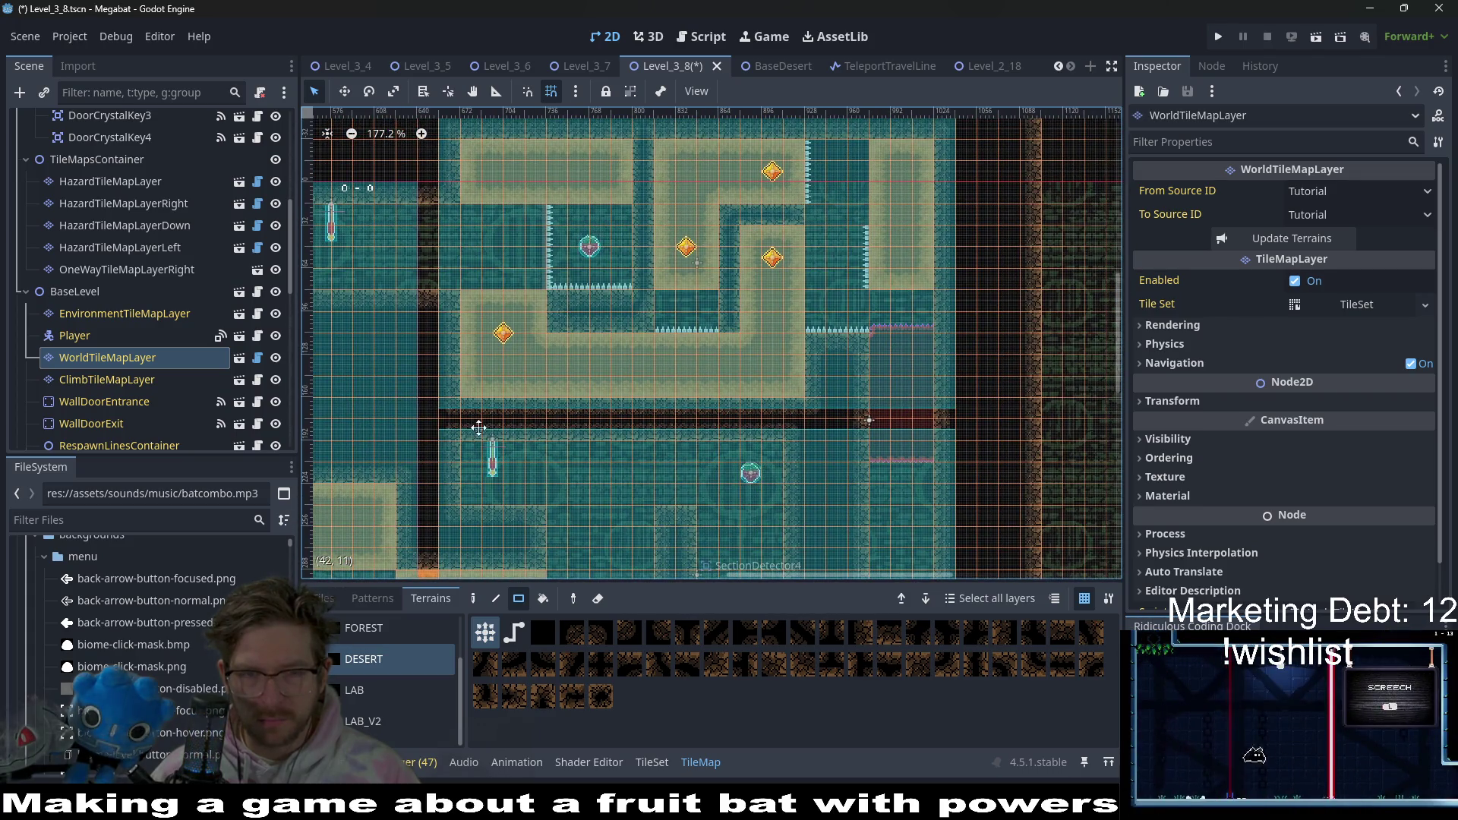
pyautogui.moveTo(378, 358); pyautogui.dragTo(770, 379)
pyautogui.hotkey('ctrl', 's')
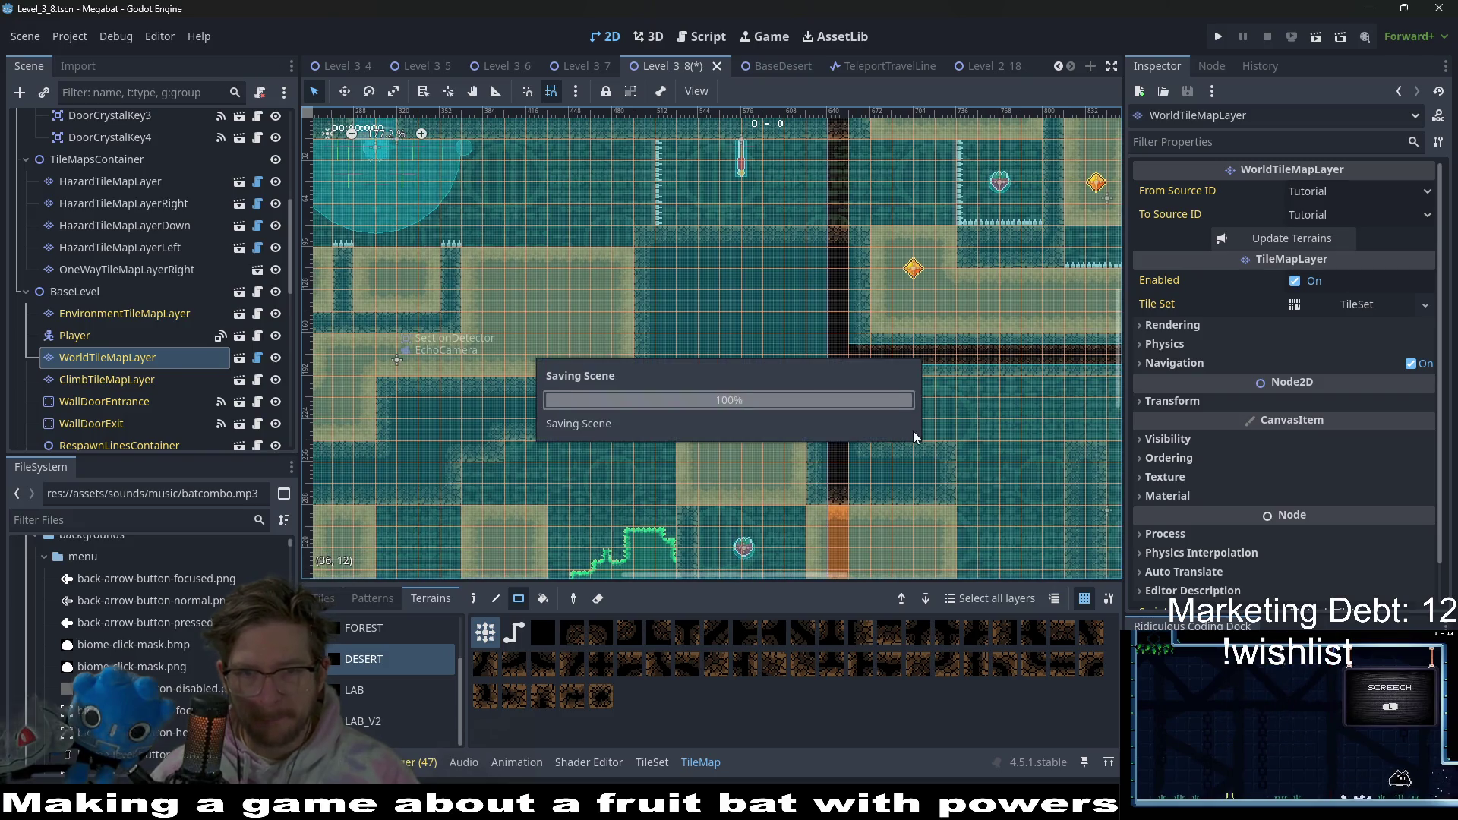
pyautogui.scroll(-3, 913, 430)
pyautogui.hscroll(5, 912, 430)
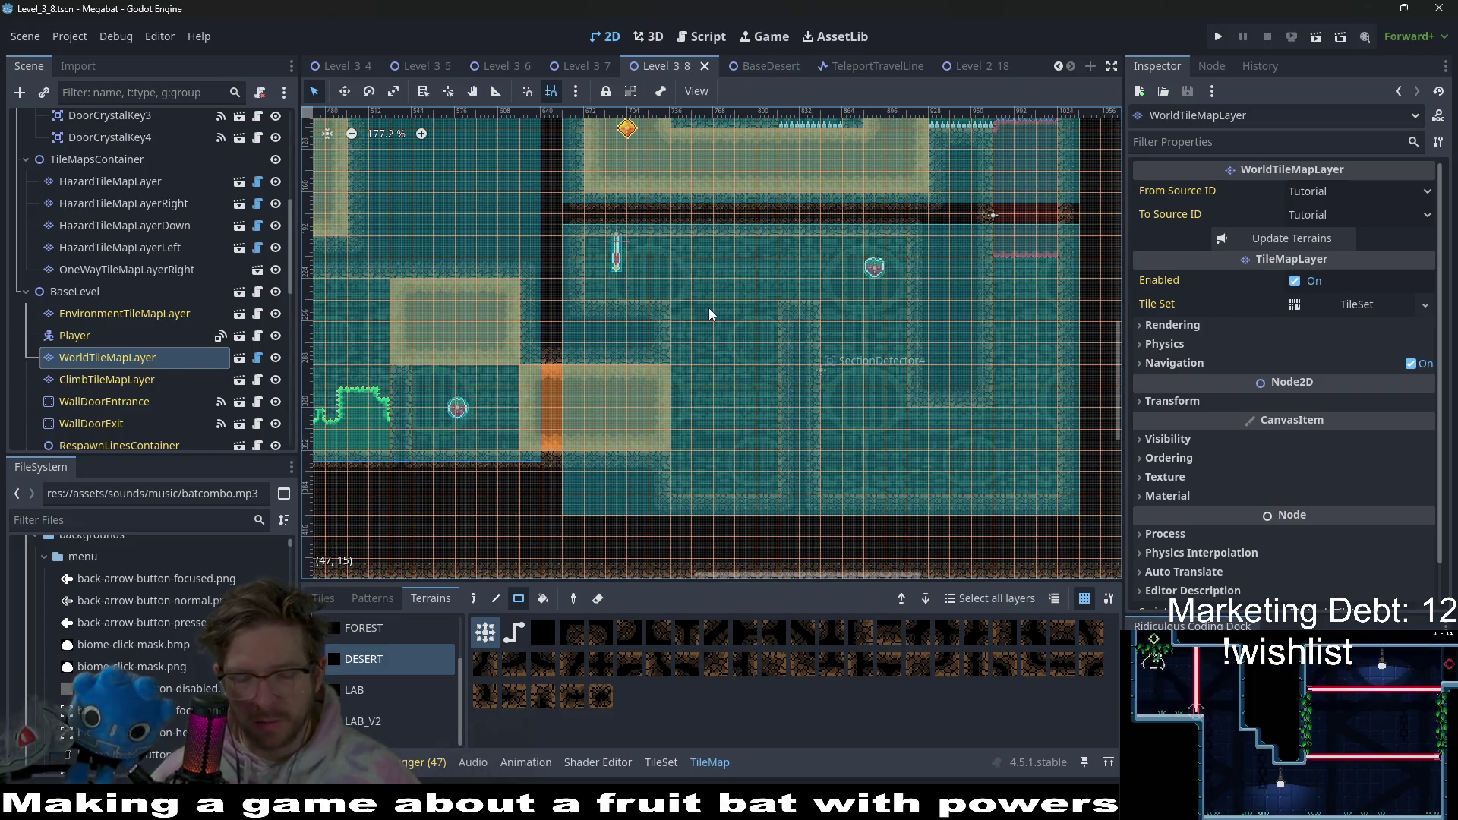
pyautogui.scroll(-1, 778, 336)
pyautogui.hscroll(1, 777, 337)
pyautogui.hscroll(5, 777, 336)
pyautogui.scroll(-1, 777, 336)
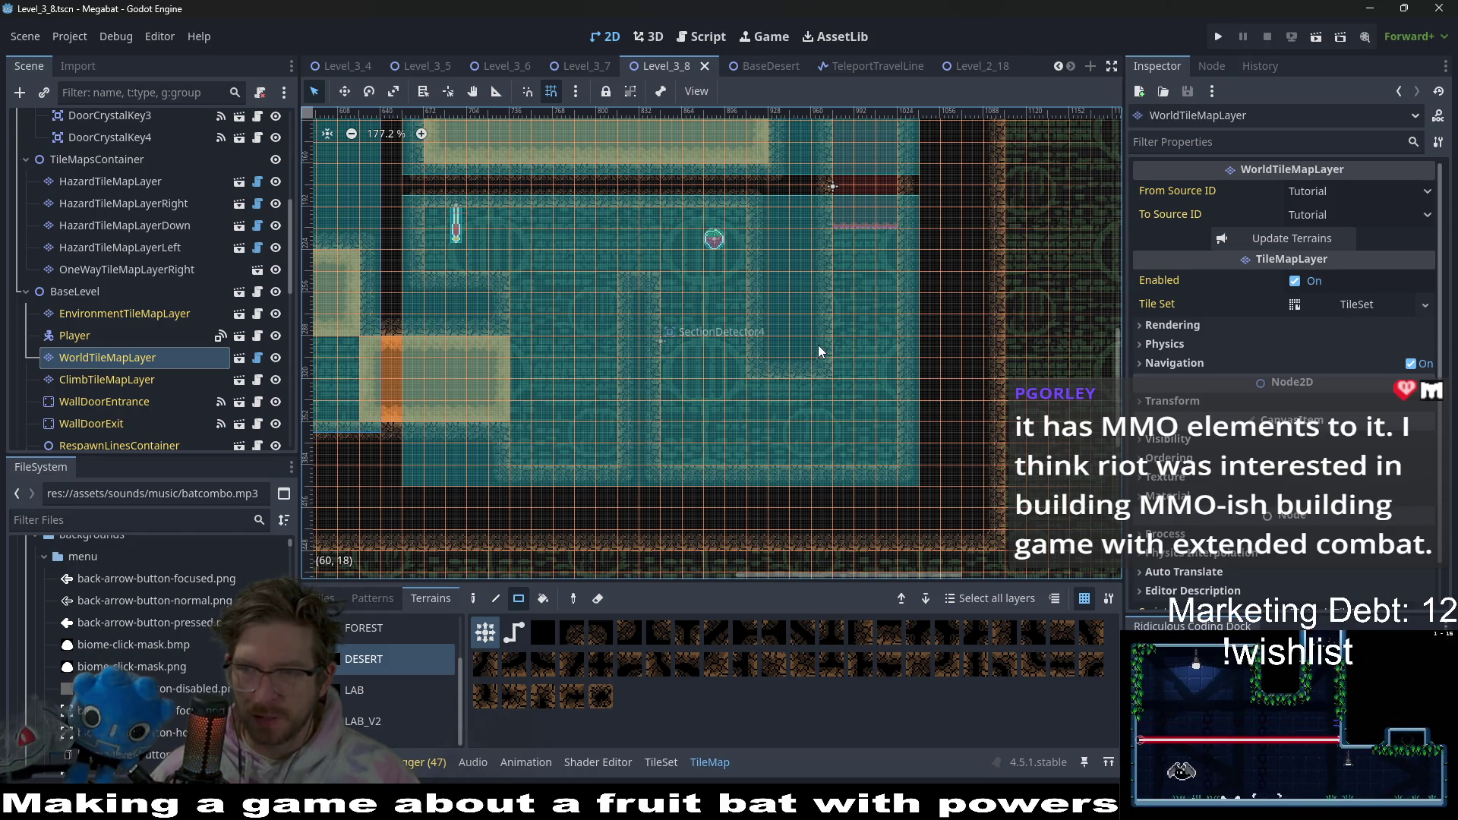
pyautogui.scroll(-4, 672, 305)
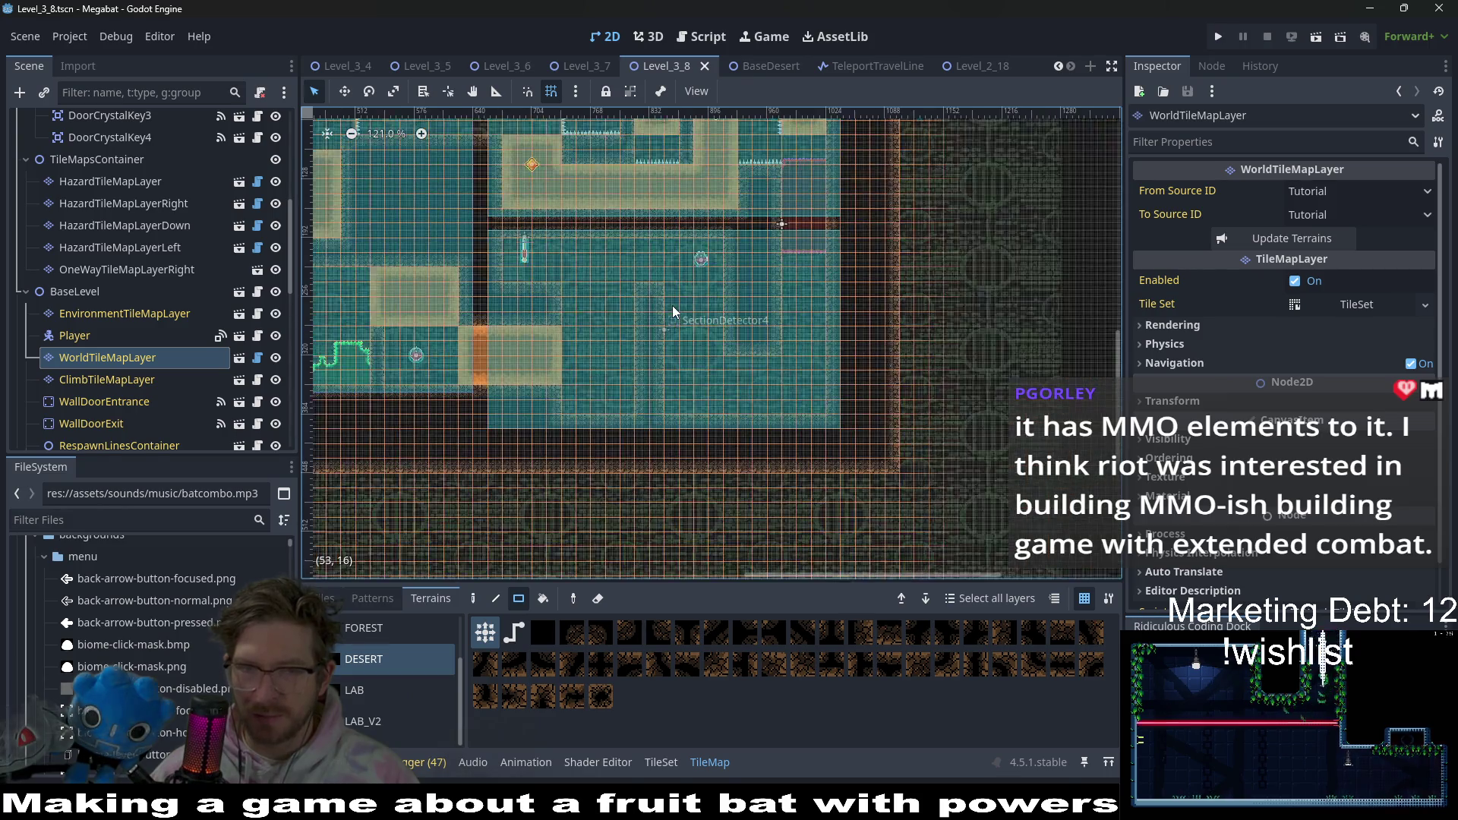
pyautogui.moveTo(638, 284); pyautogui.dragTo(800, 364)
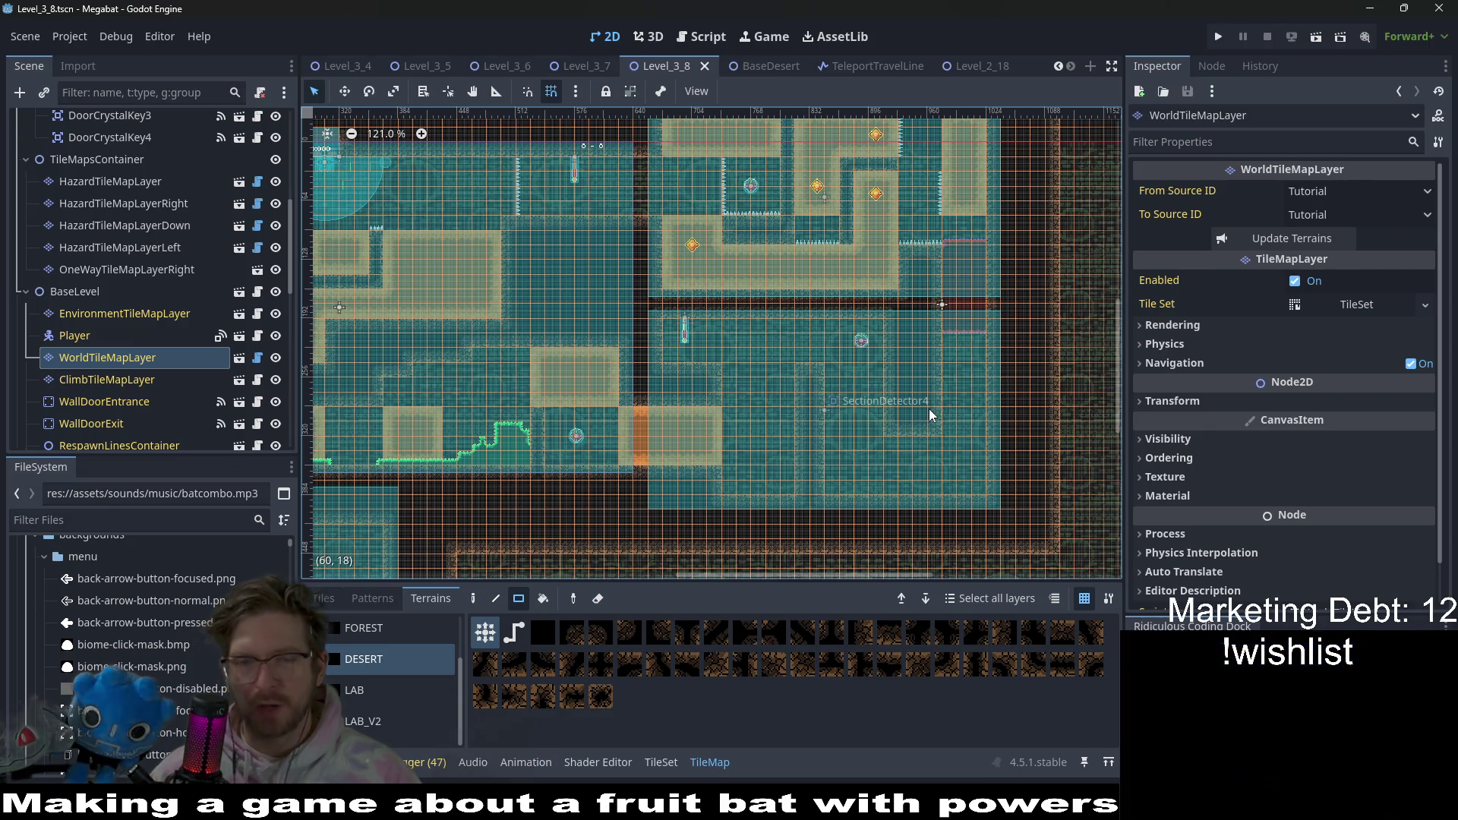
pyautogui.scroll(3, 918, 410)
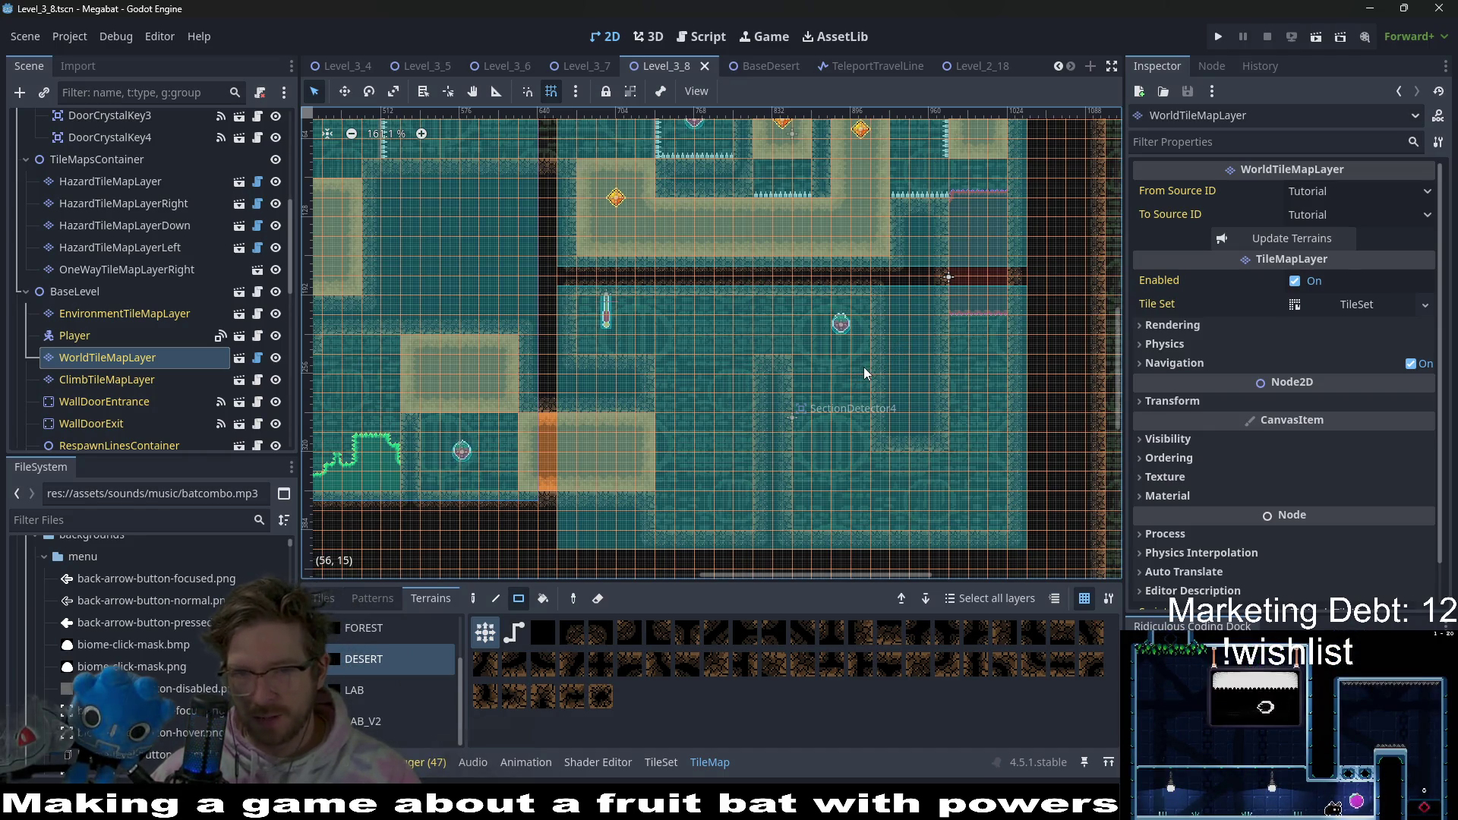
pyautogui.moveTo(952, 255); pyautogui.dragTo(941, 319)
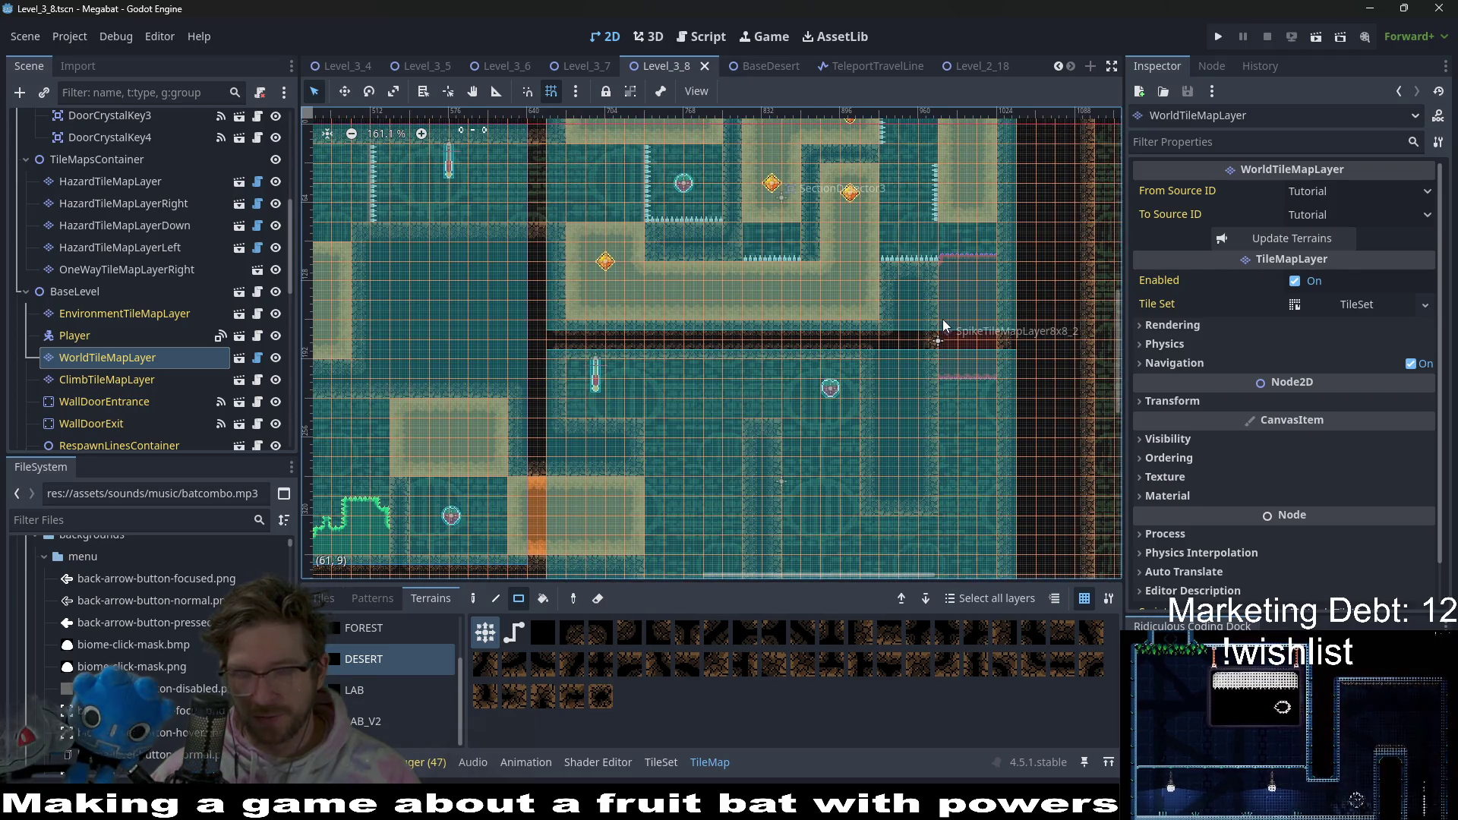
pyautogui.moveTo(563, 292)
pyautogui.mouseDown()
pyautogui.moveTo(742, 394)
pyautogui.moveTo(762, 327)
pyautogui.mouseUp()
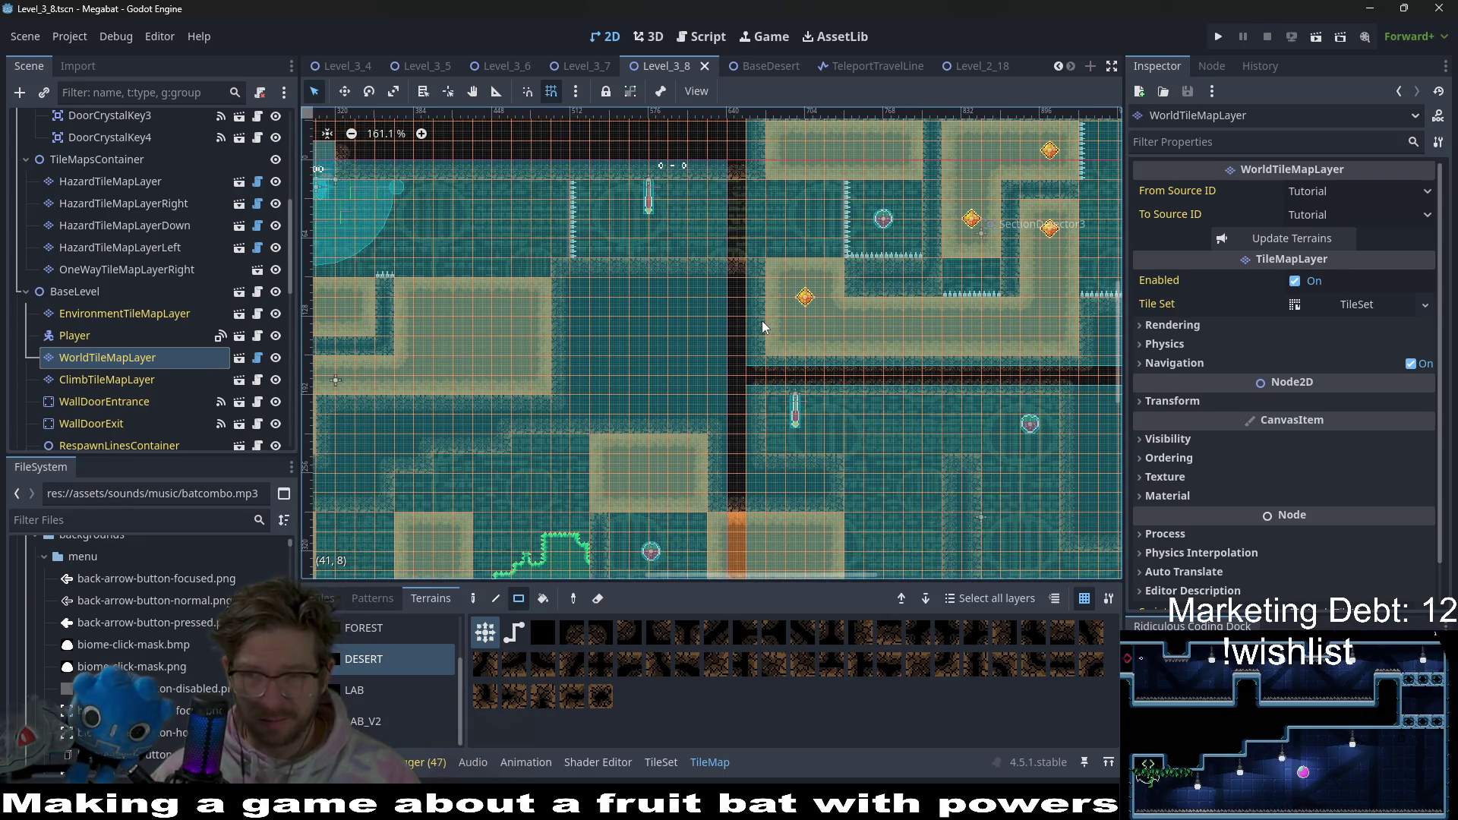
pyautogui.moveTo(560, 299); pyautogui.dragTo(840, 326)
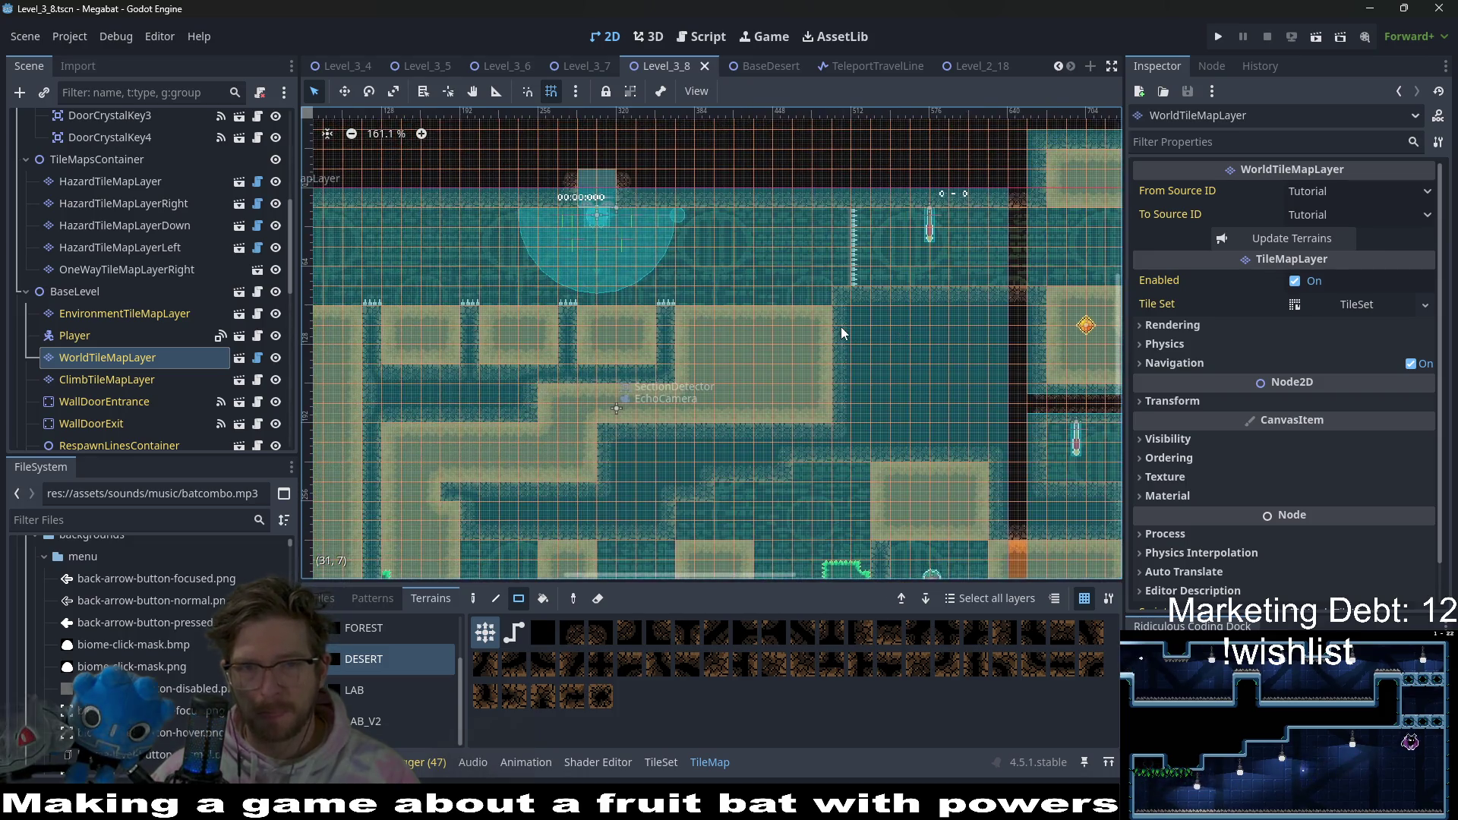
pyautogui.scroll(-2, 855, 349)
pyautogui.hscroll(2, 855, 348)
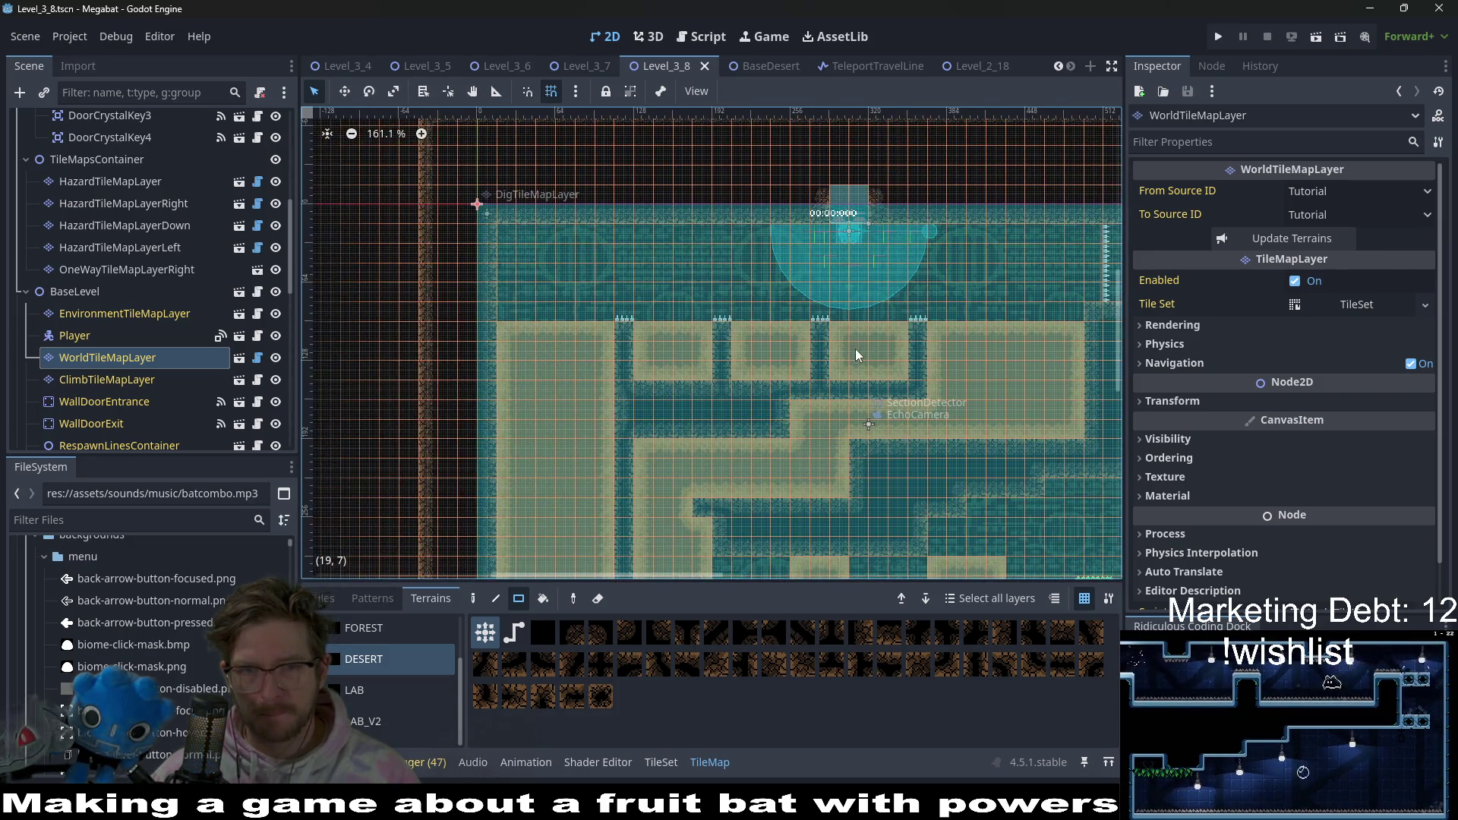
pyautogui.hscroll(10, 932, 347)
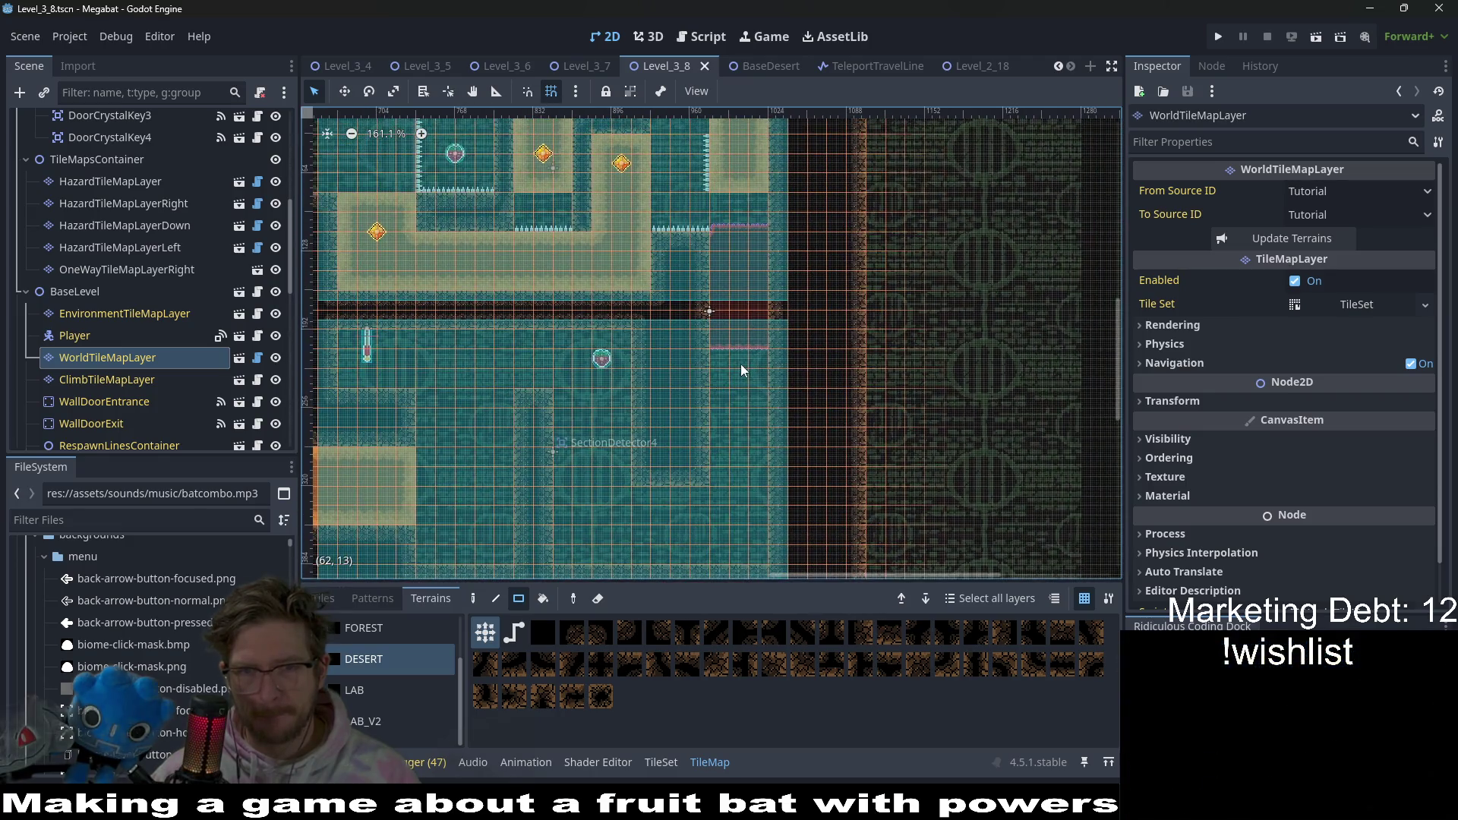
pyautogui.hscroll(-9, 758, 372)
pyautogui.scroll(2, 758, 372)
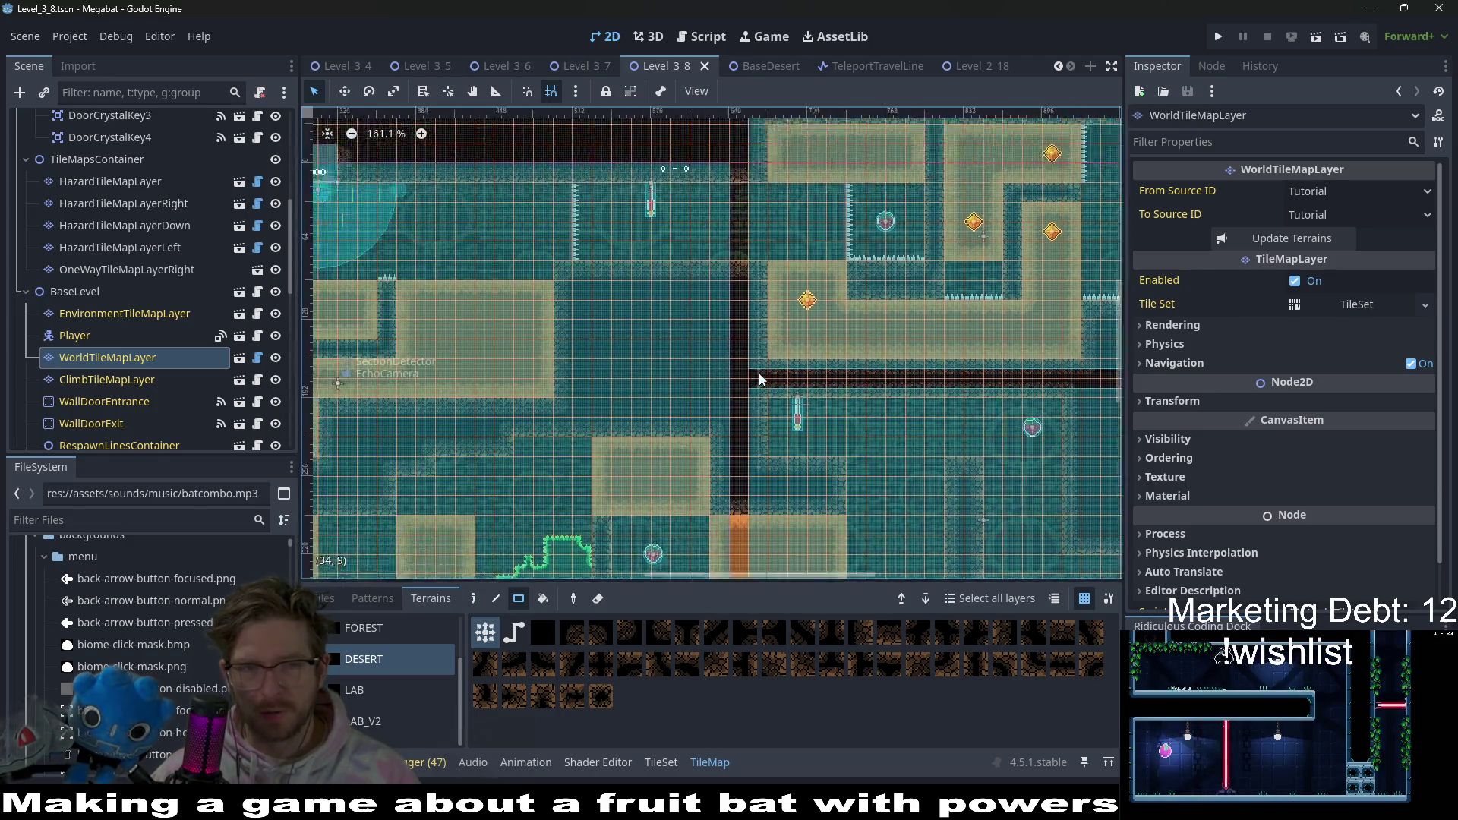
pyautogui.hscroll(-5, 903, 329)
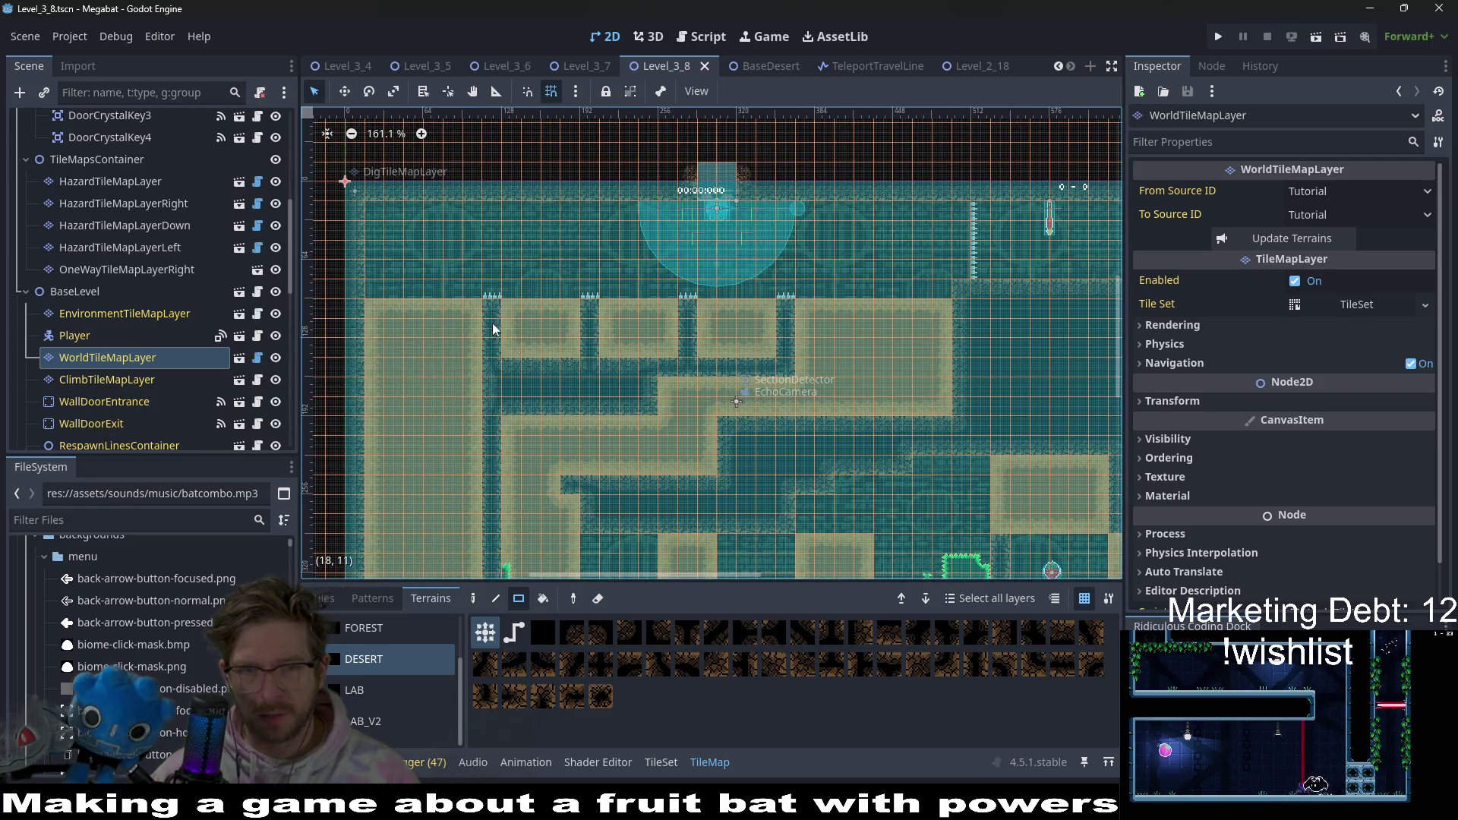
pyautogui.scroll(-3, 412, 387)
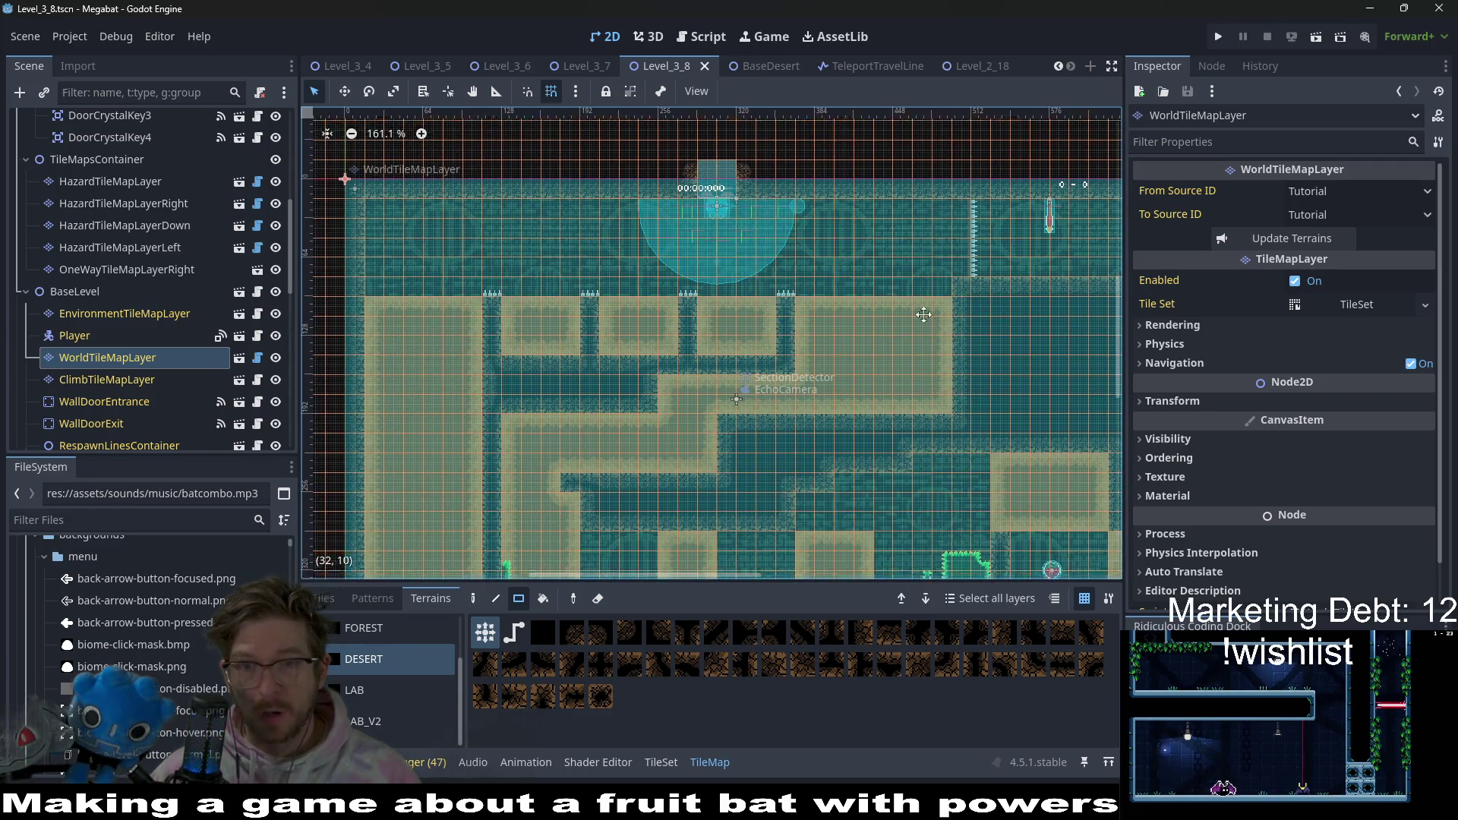
pyautogui.scroll(-3, 841, 298)
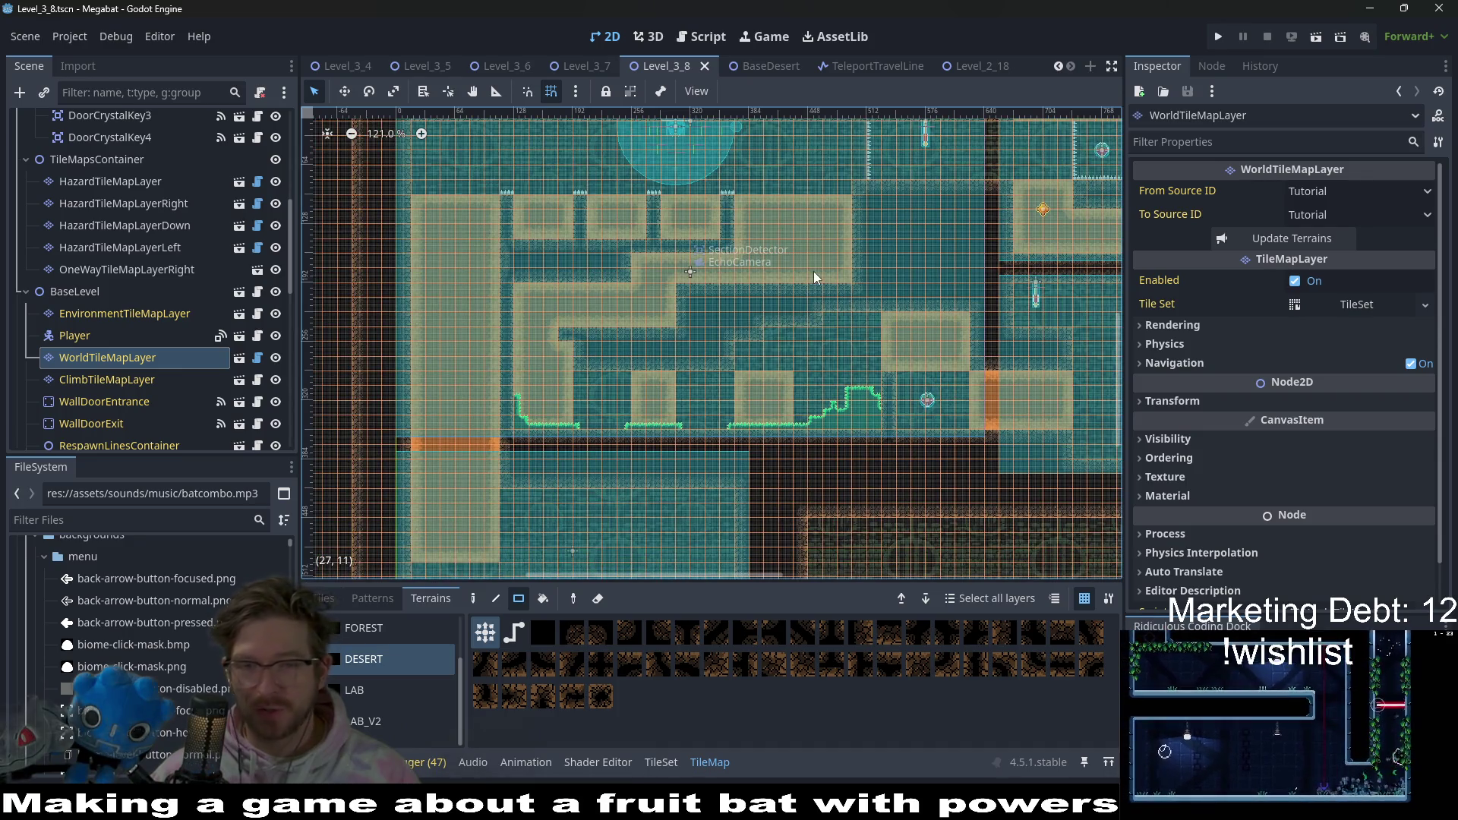
pyautogui.scroll(-2, 851, 261)
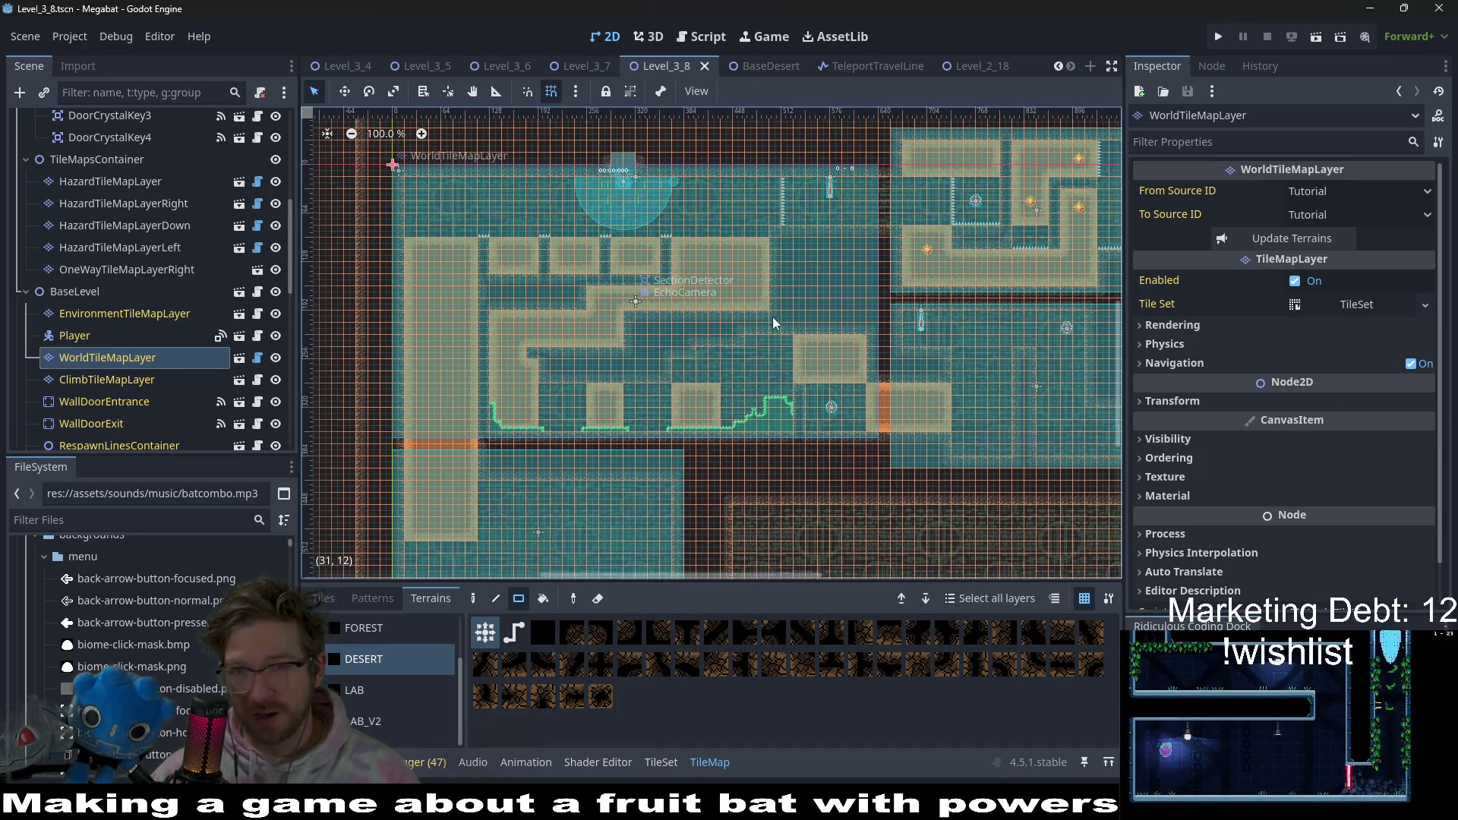
pyautogui.scroll(7, 677, 271)
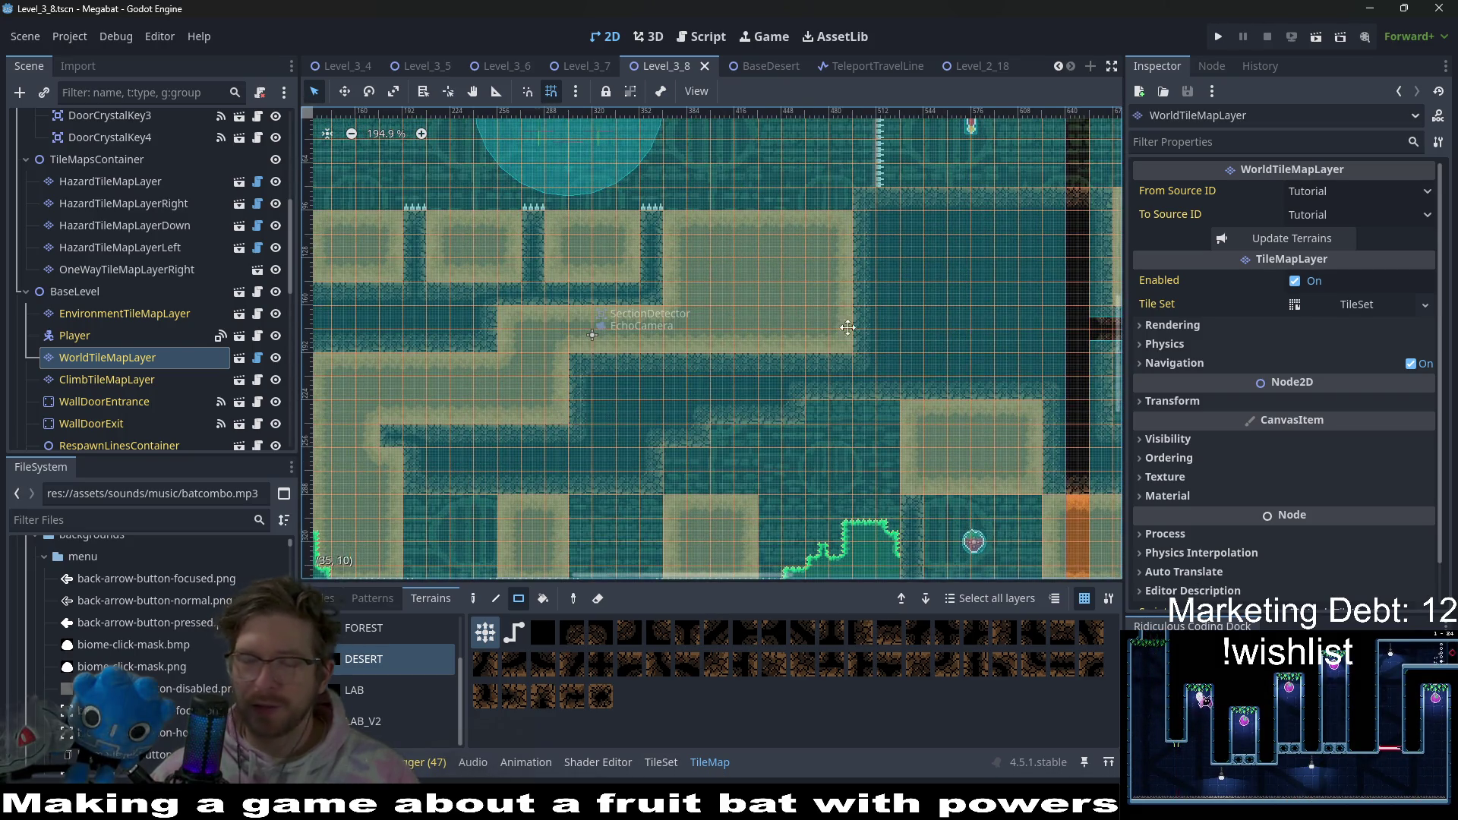
pyautogui.moveTo(848, 327); pyautogui.dragTo(636, 322)
pyautogui.moveTo(589, 258)
pyautogui.mouseDown()
pyautogui.moveTo(740, 312)
pyautogui.moveTo(580, 316)
pyautogui.moveTo(727, 362)
pyautogui.moveTo(773, 353)
pyautogui.mouseUp()
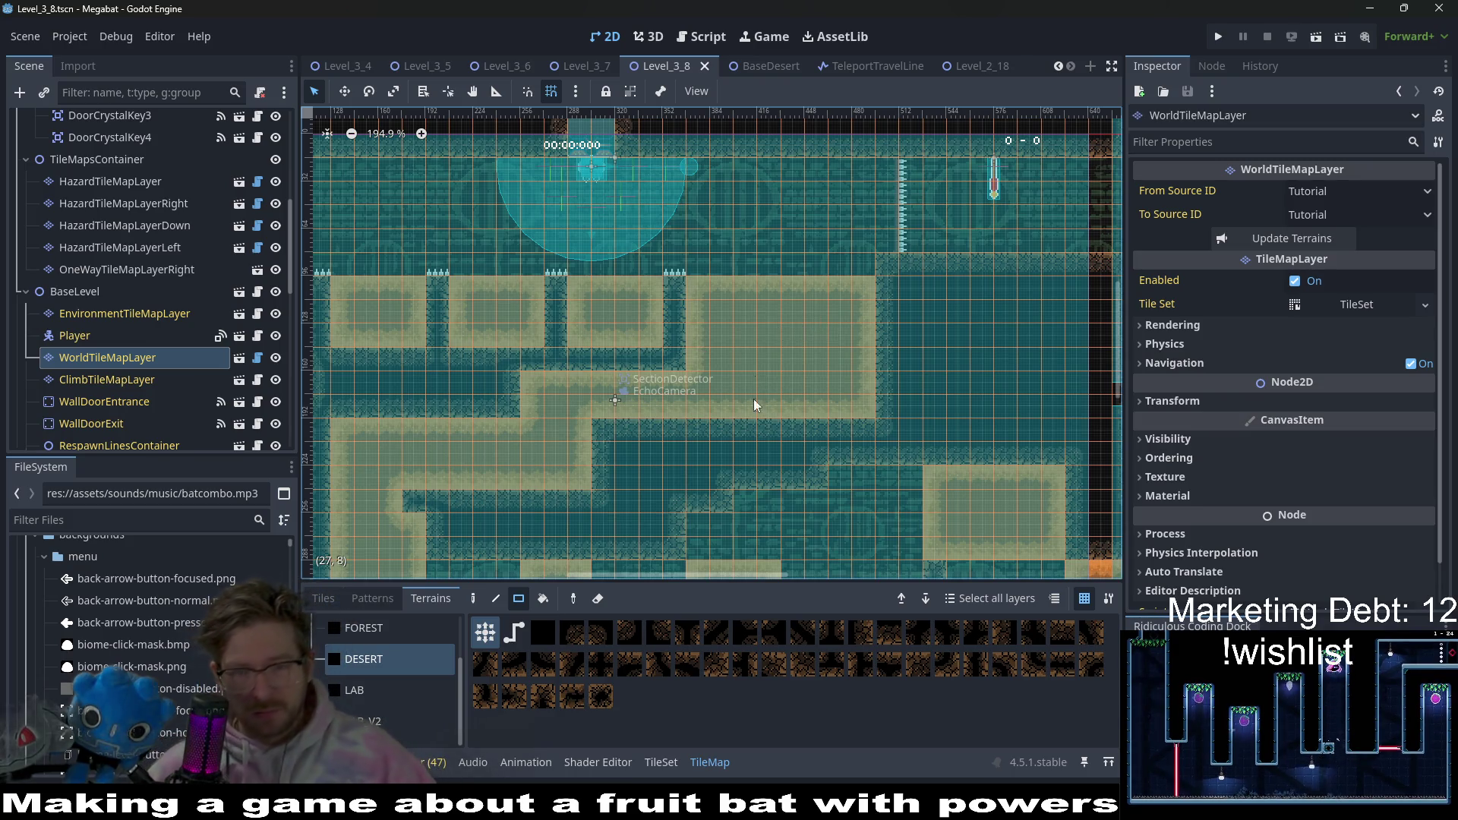
pyautogui.moveTo(801, 260)
pyautogui.mouseDown()
pyautogui.moveTo(823, 312)
pyautogui.moveTo(945, 305)
pyautogui.mouseUp()
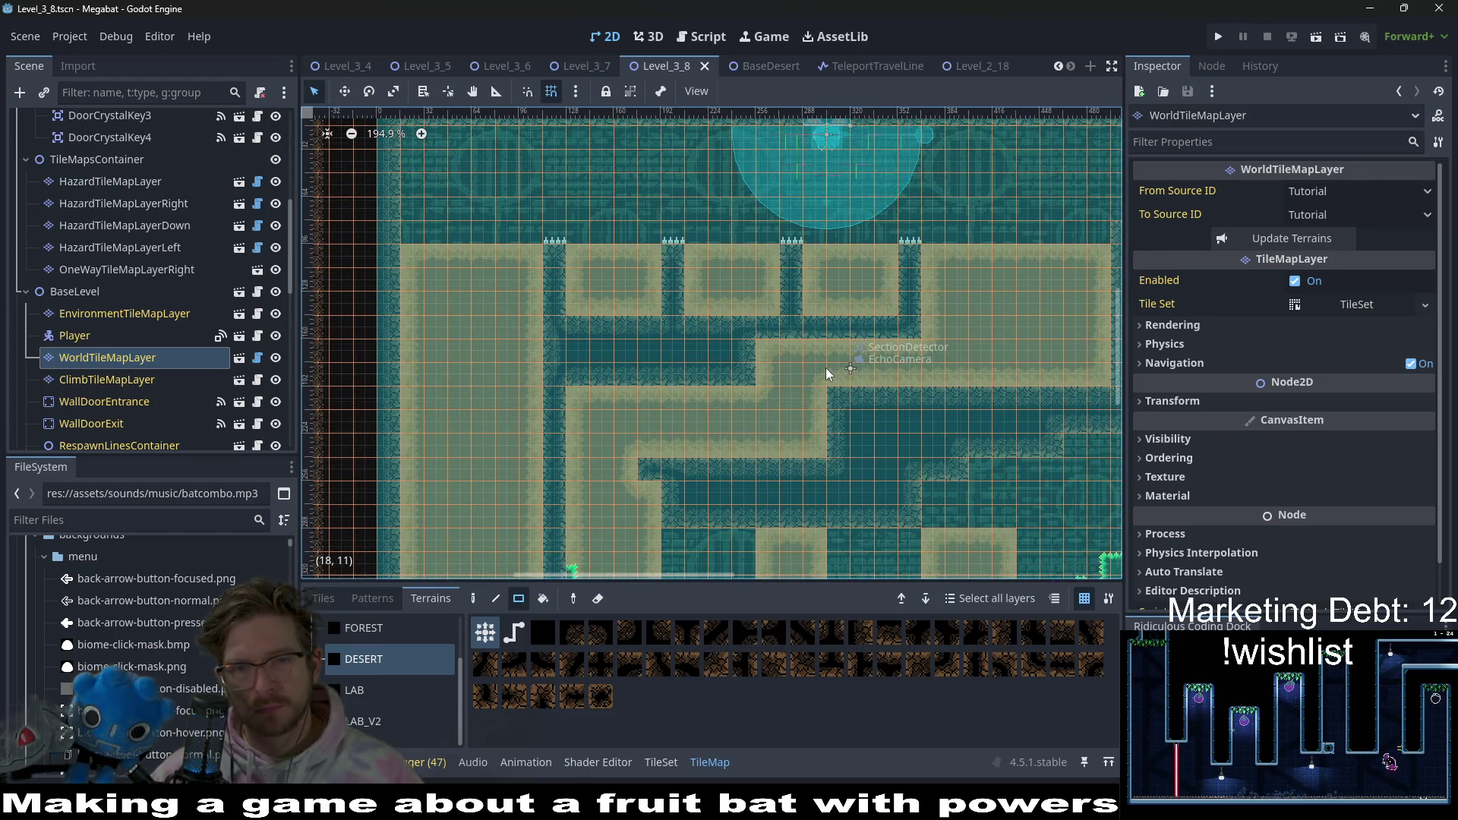
pyautogui.scroll(-5, 862, 271)
pyautogui.hscroll(-2, 863, 271)
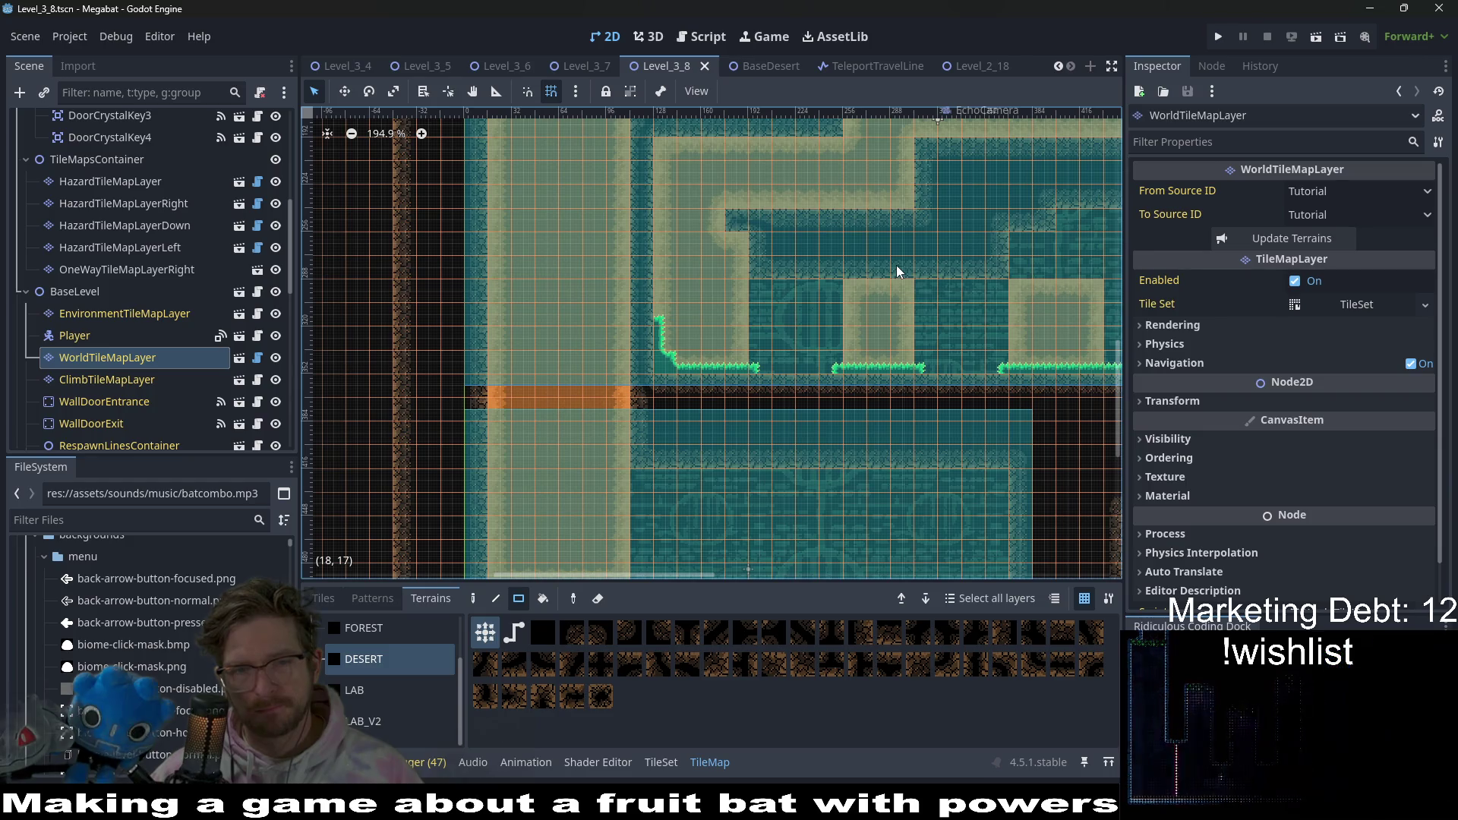
pyautogui.hscroll(8, 897, 271)
pyautogui.scroll(4, 678, 393)
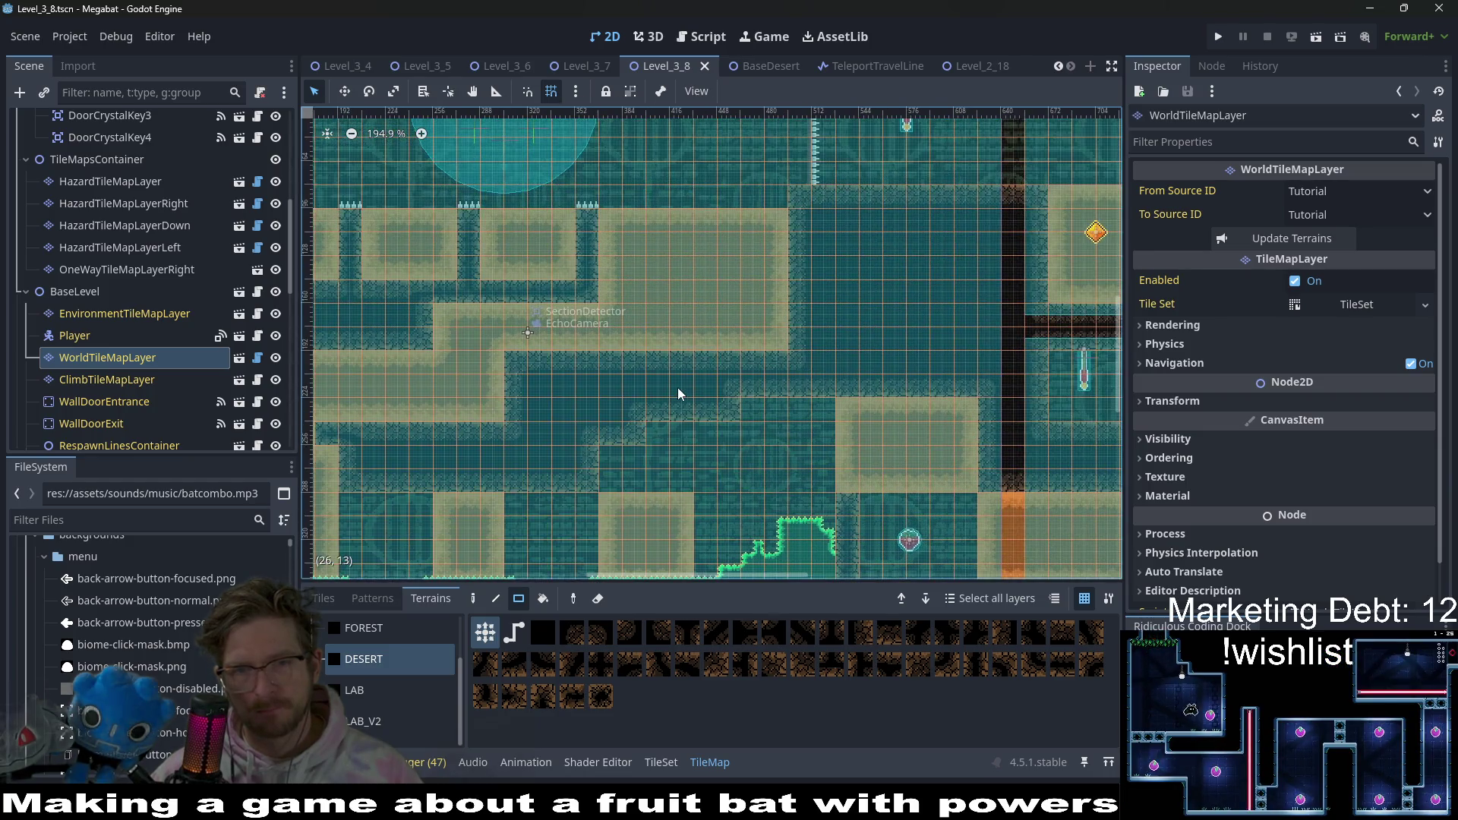
pyautogui.hscroll(-7, 567, 369)
pyautogui.scroll(1, 740, 385)
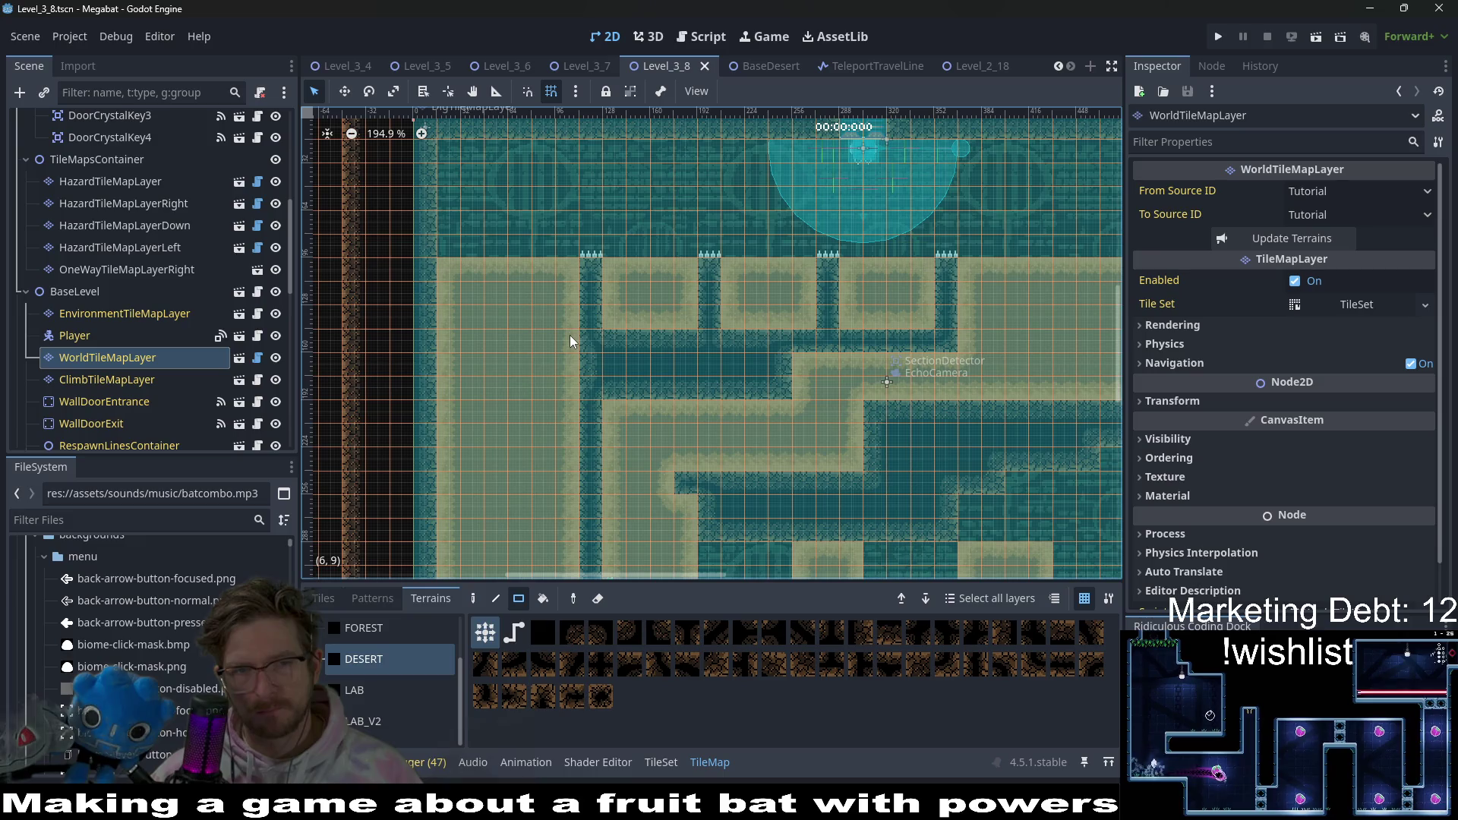
pyautogui.scroll(1, 571, 341)
pyautogui.hscroll(6, 571, 340)
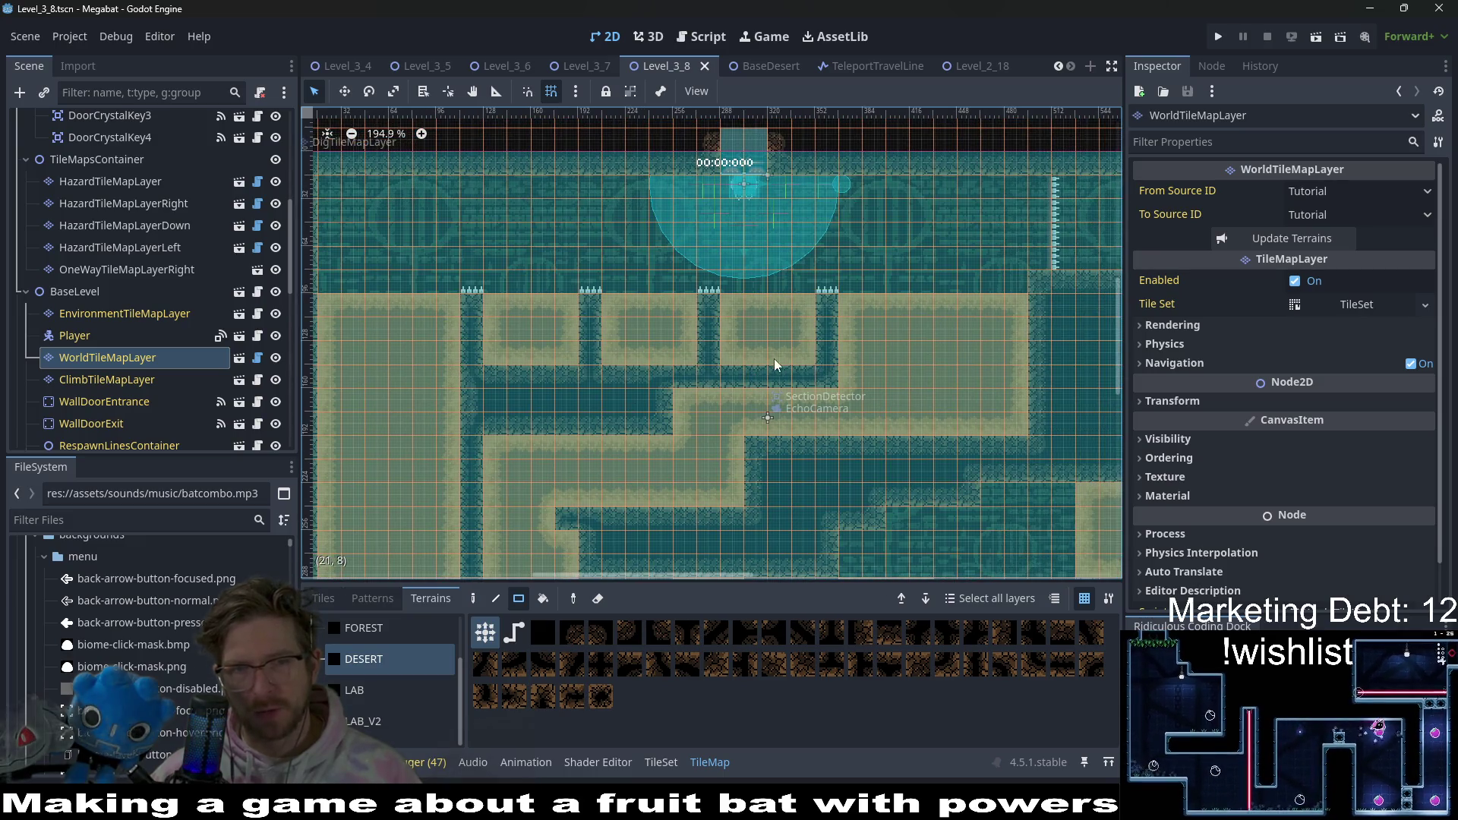
pyautogui.hscroll(-7, 742, 356)
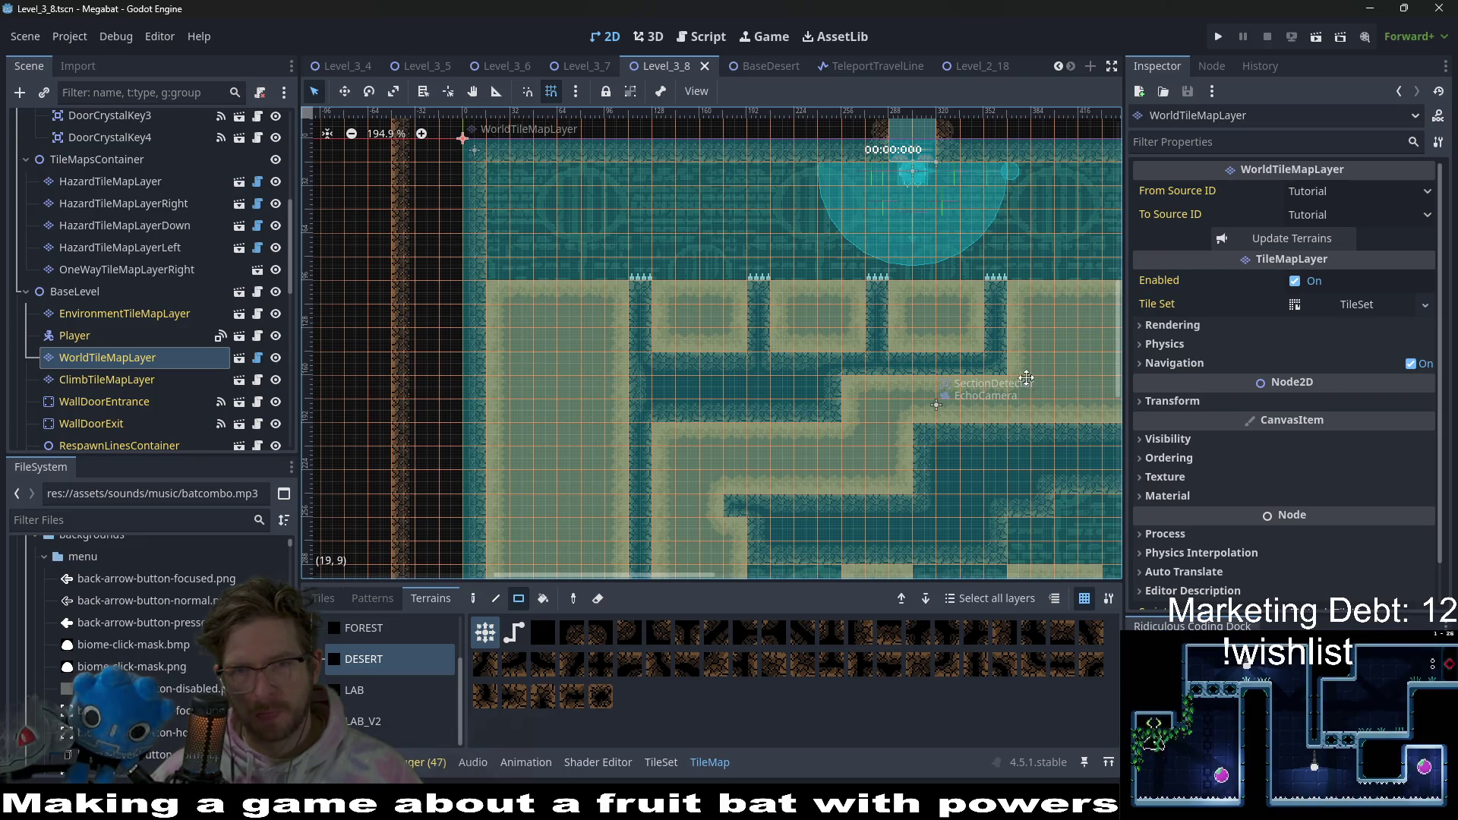
pyautogui.hscroll(5, 904, 362)
pyautogui.scroll(-3, 665, 284)
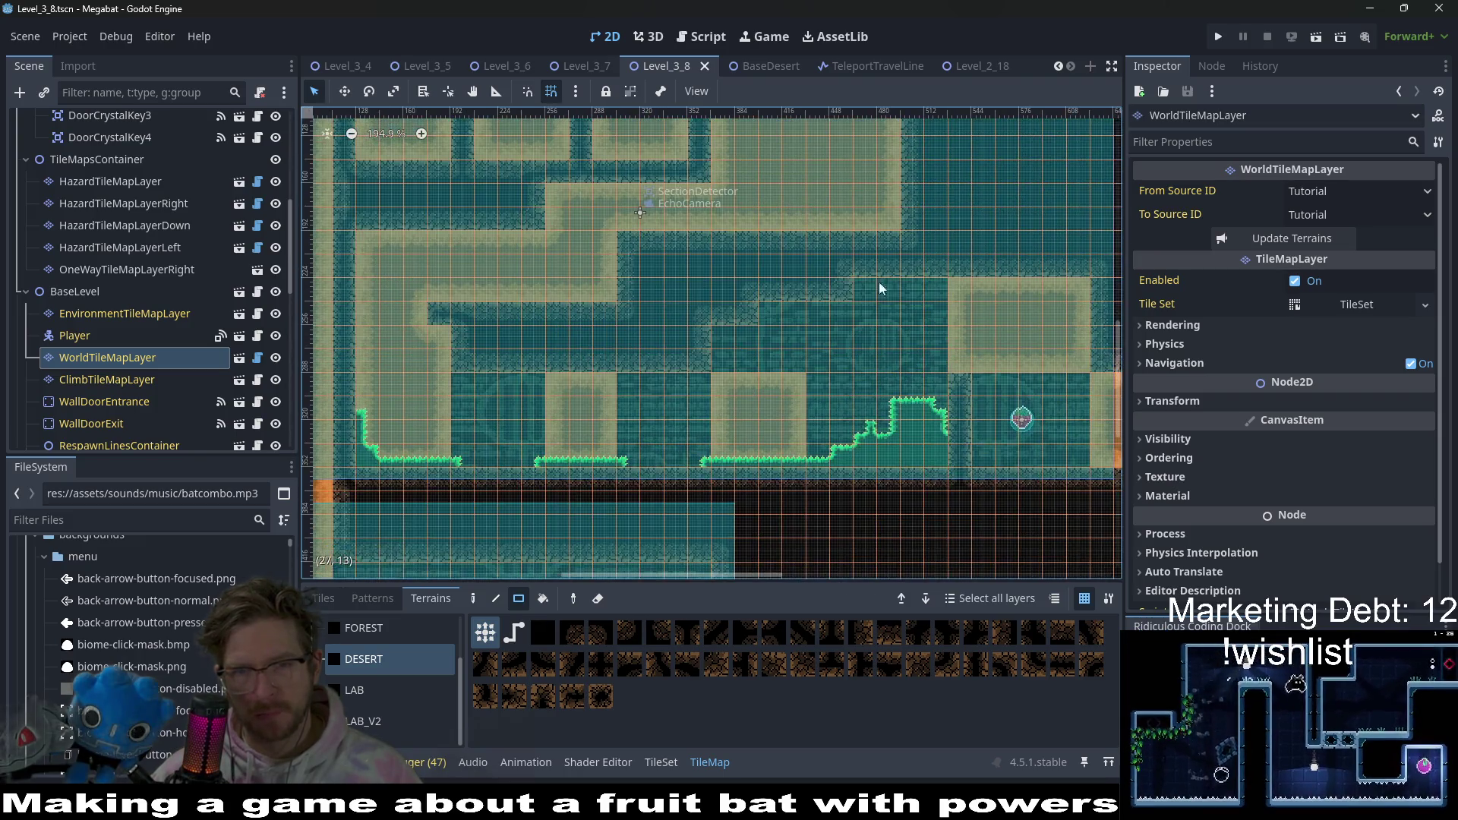
pyautogui.hscroll(8, 665, 284)
pyautogui.hscroll(9, 771, 398)
pyautogui.scroll(2, 772, 399)
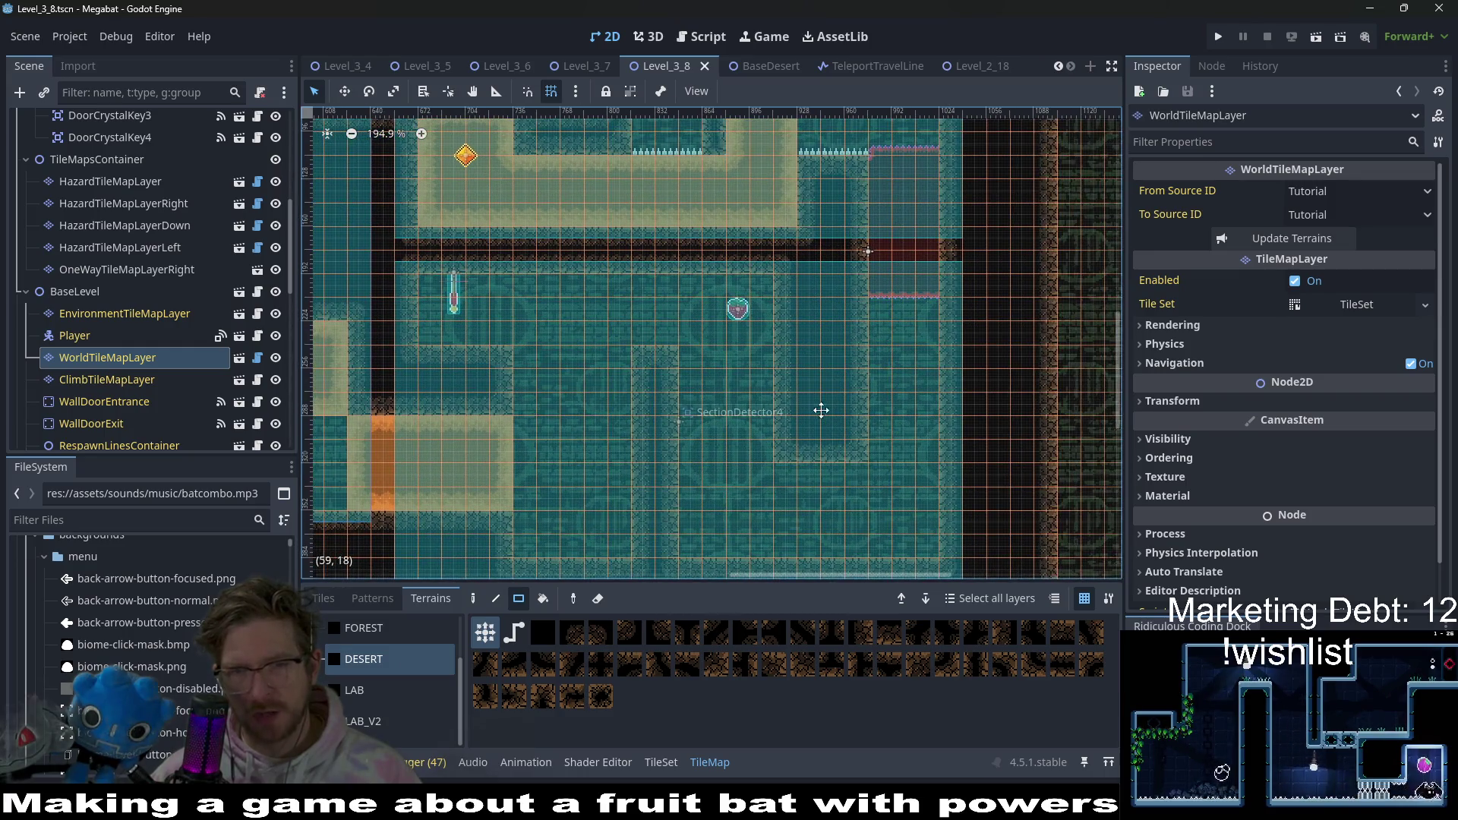
pyautogui.scroll(-3, 738, 332)
pyautogui.hscroll(-2, 739, 332)
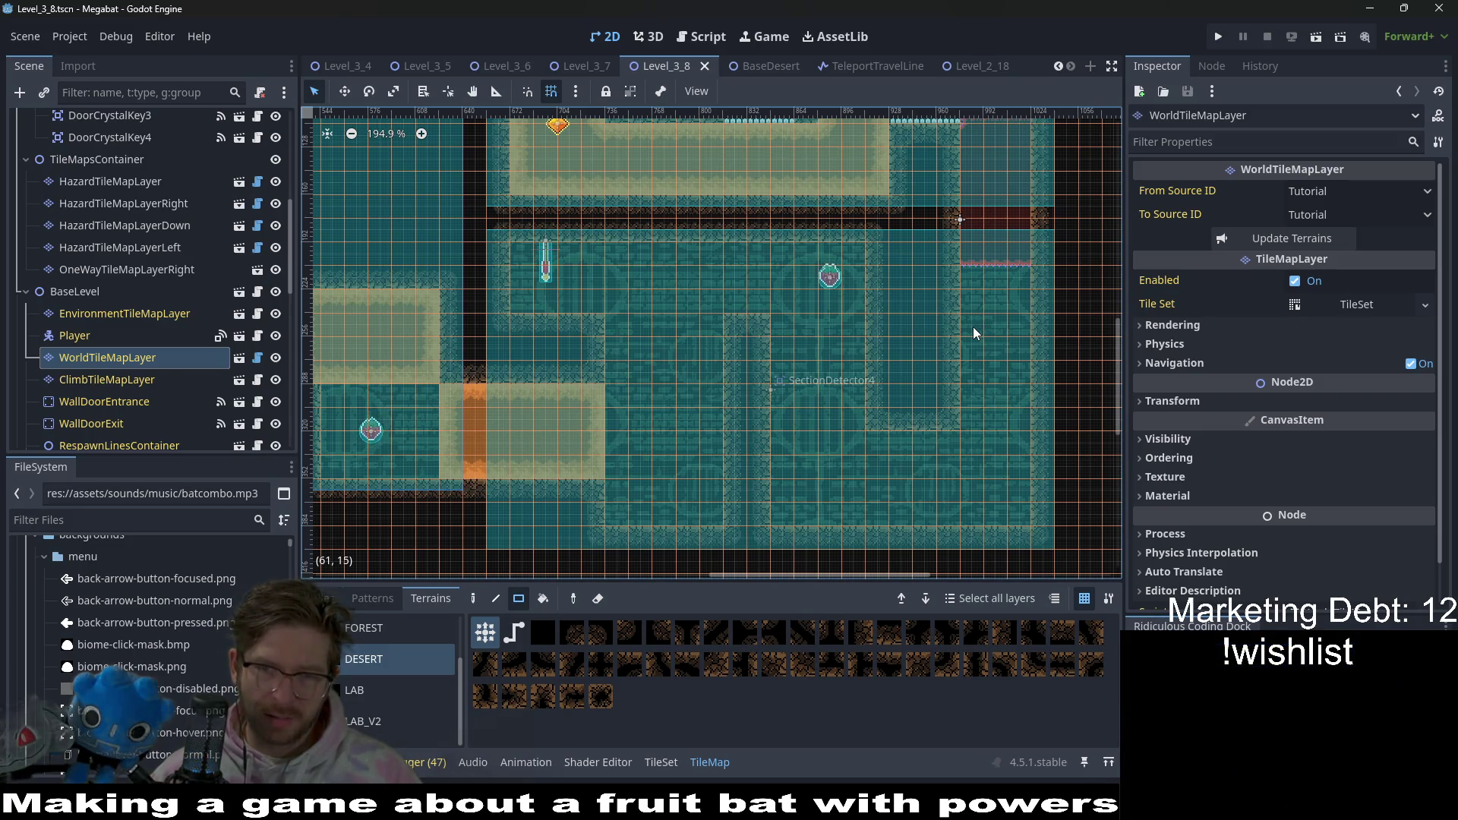
pyautogui.scroll(4, 969, 330)
pyautogui.scroll(3, 927, 439)
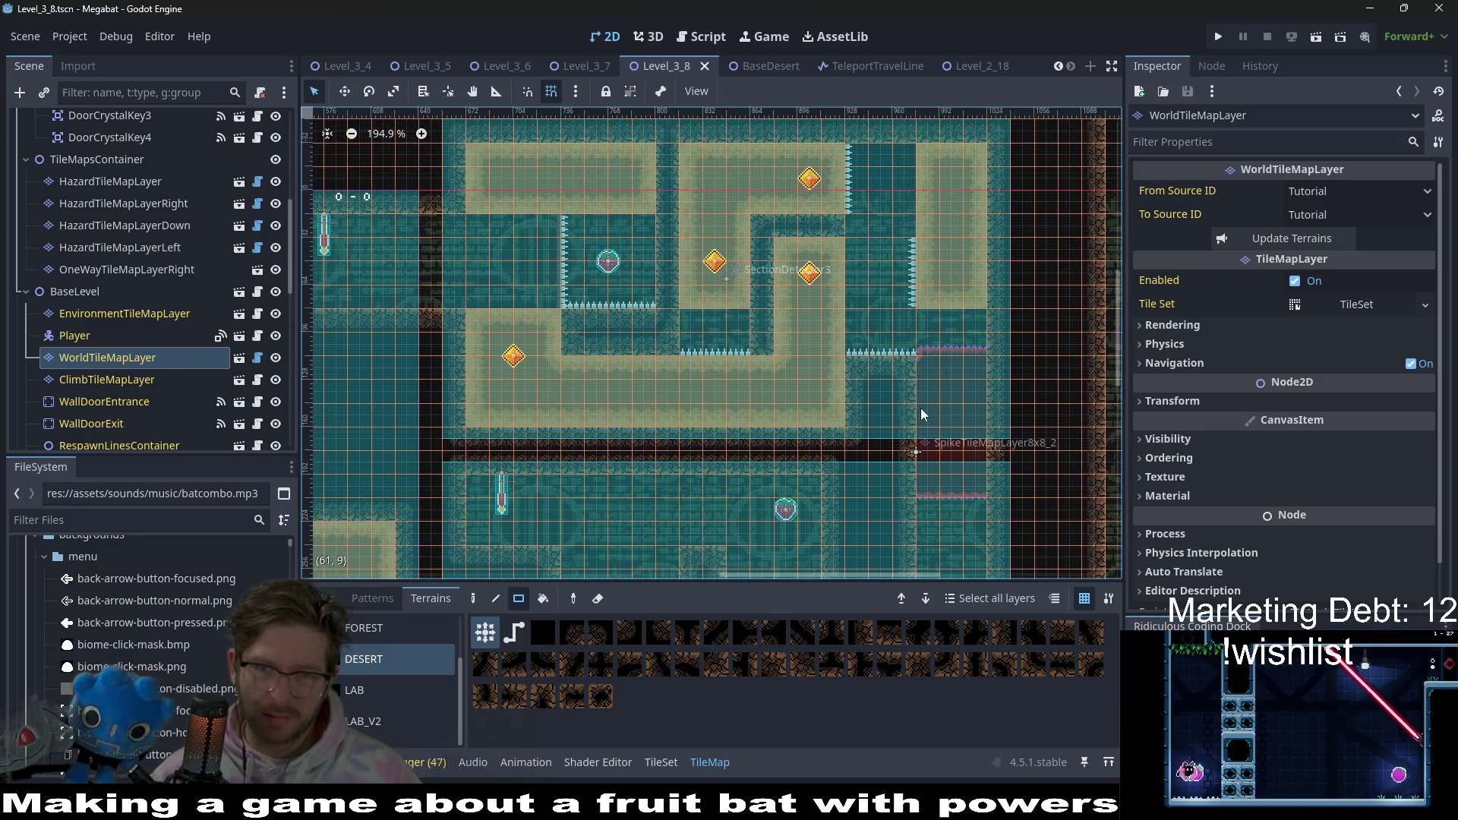
pyautogui.scroll(-5, 921, 407)
pyautogui.moveTo(935, 395)
pyautogui.mouseDown()
pyautogui.moveTo(937, 289)
pyautogui.moveTo(941, 444)
pyautogui.mouseUp()
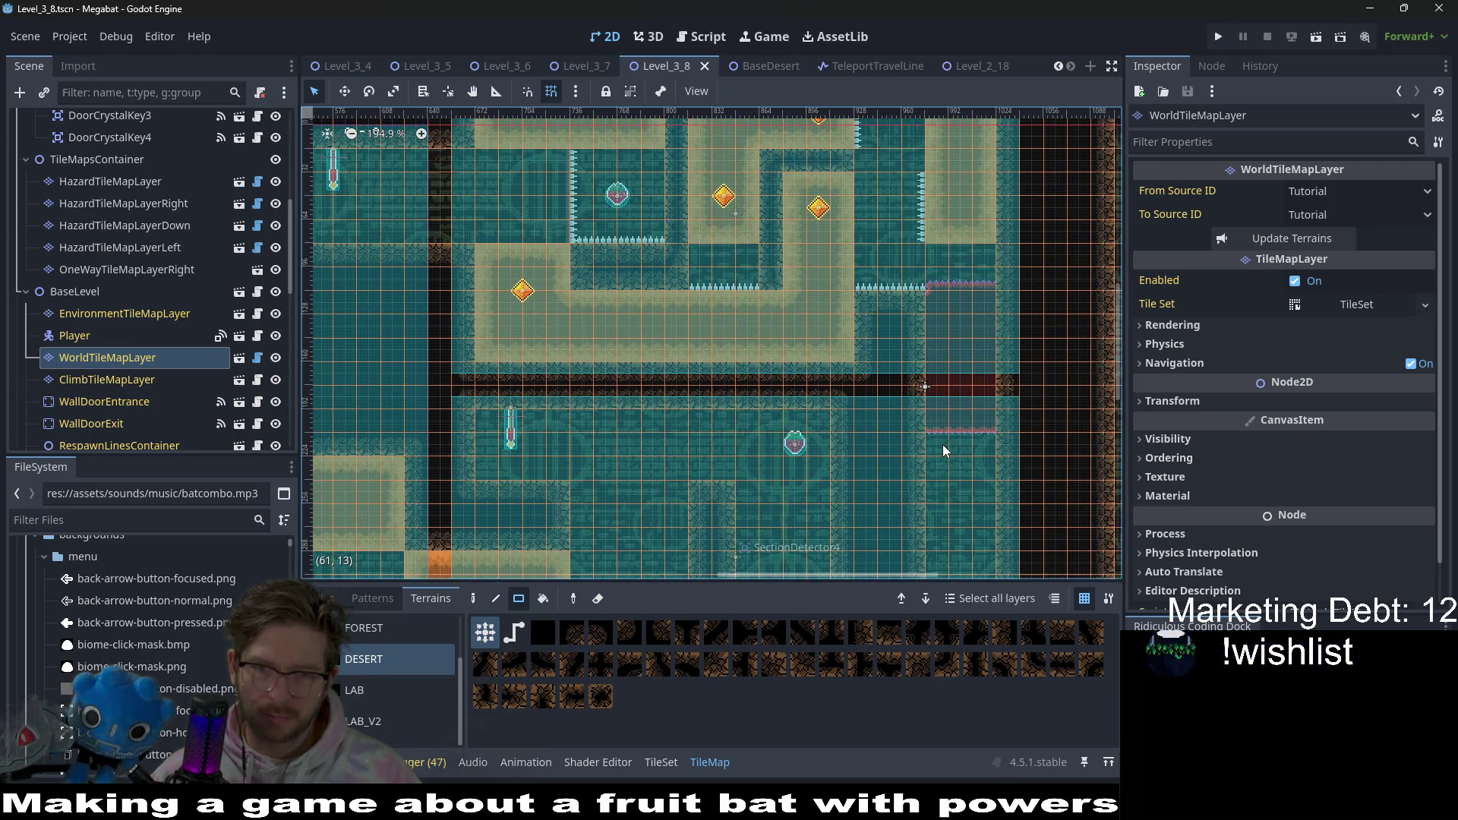
pyautogui.scroll(-5, 942, 444)
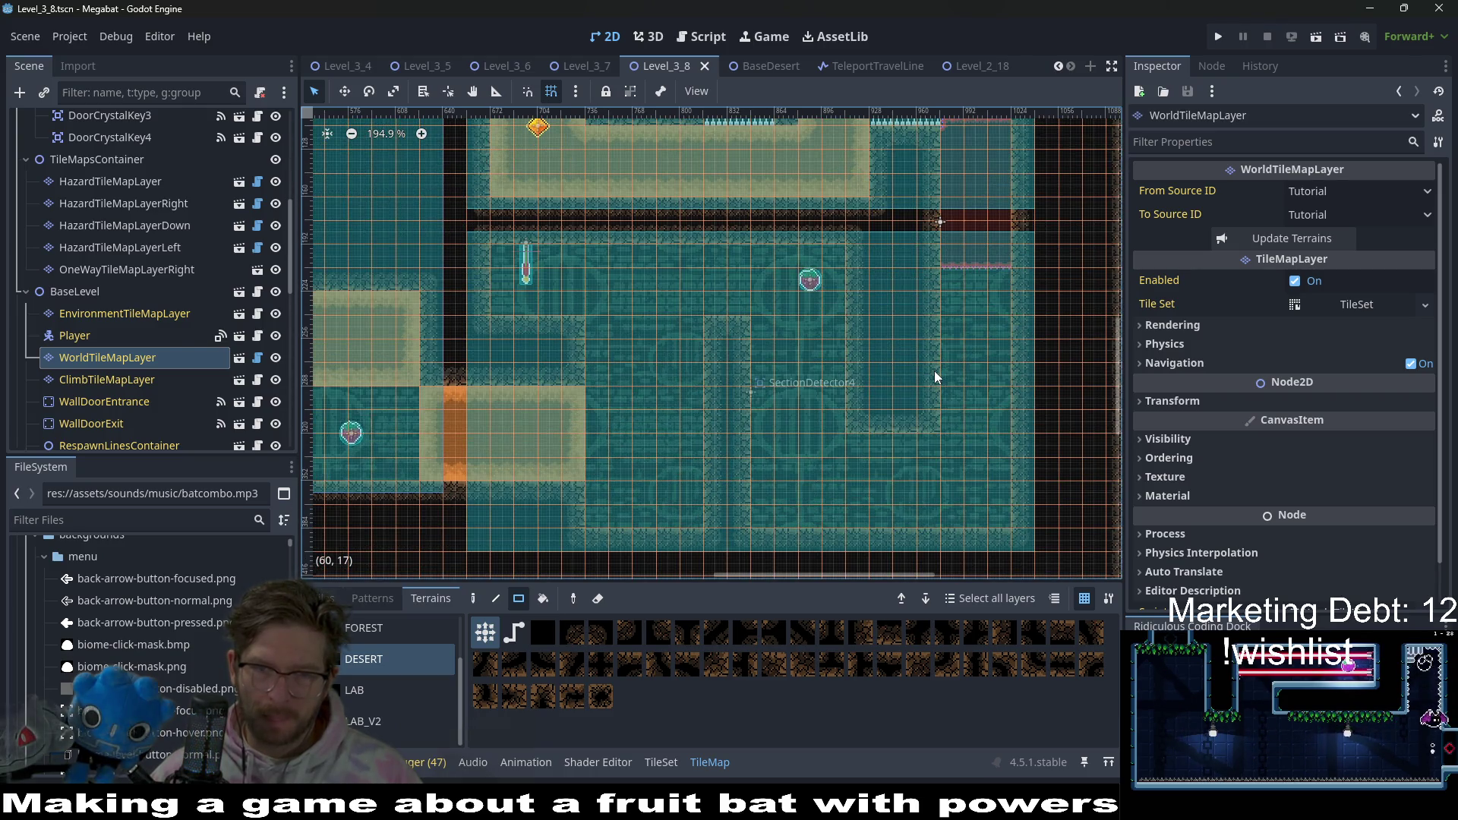
pyautogui.scroll(5, 961, 431)
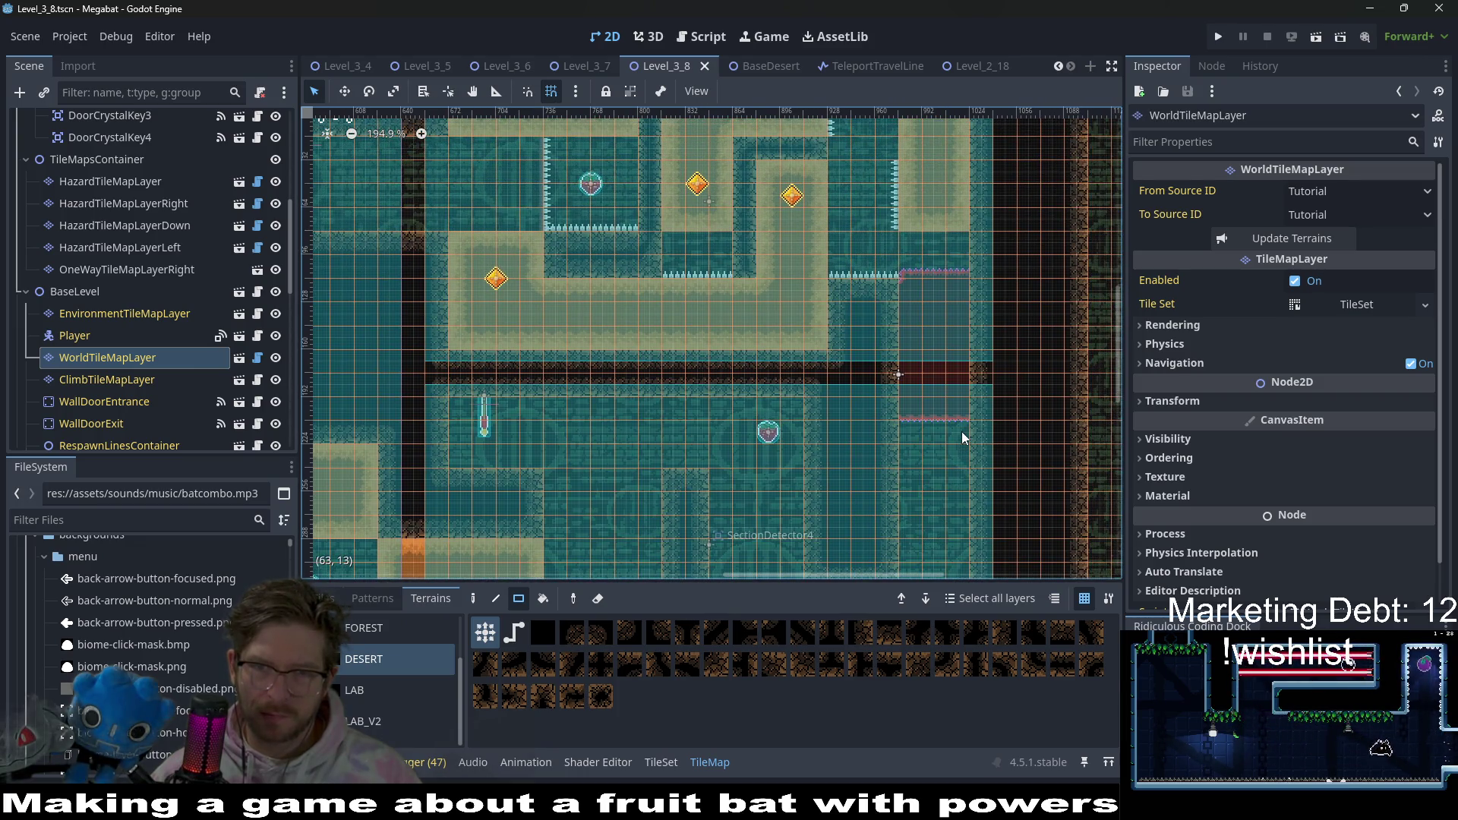
pyautogui.scroll(3, 896, 420)
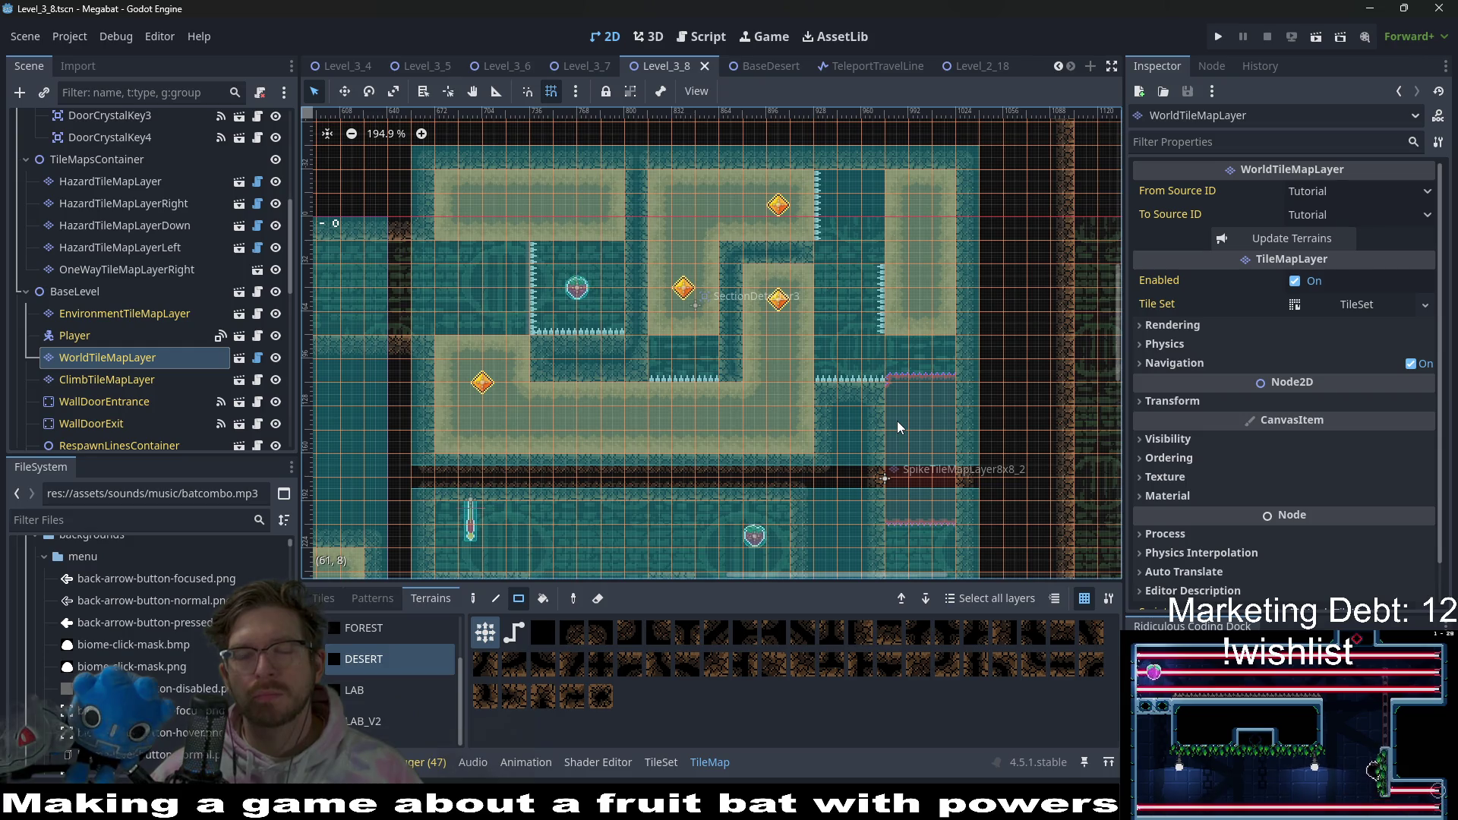
# - On DigTileMapLayer, paint a tall 2x7 block of Desert sand in the lower room's right side
pyautogui.scroll(-5, 897, 333)
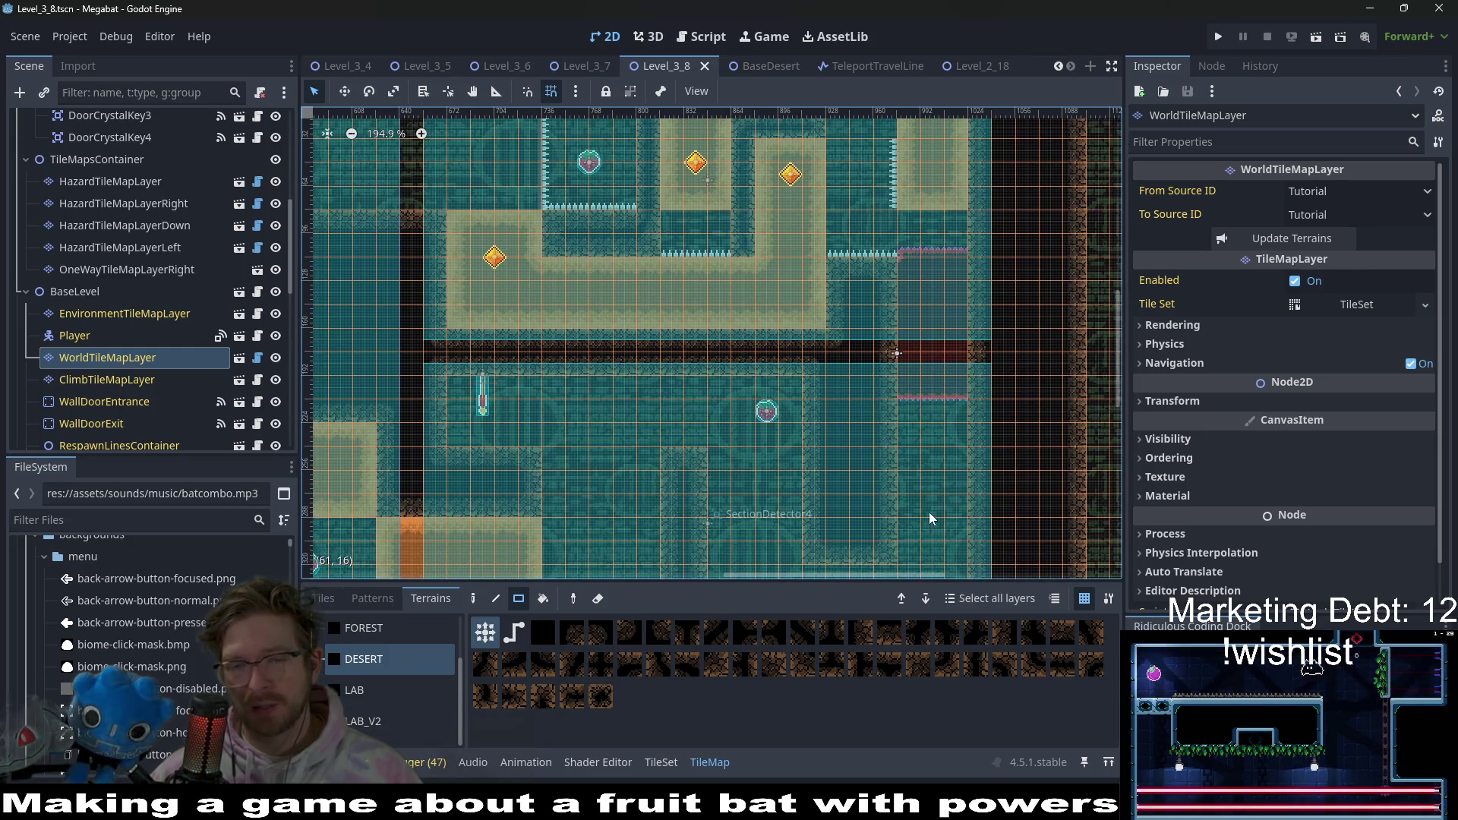
pyautogui.scroll(-5, 982, 299)
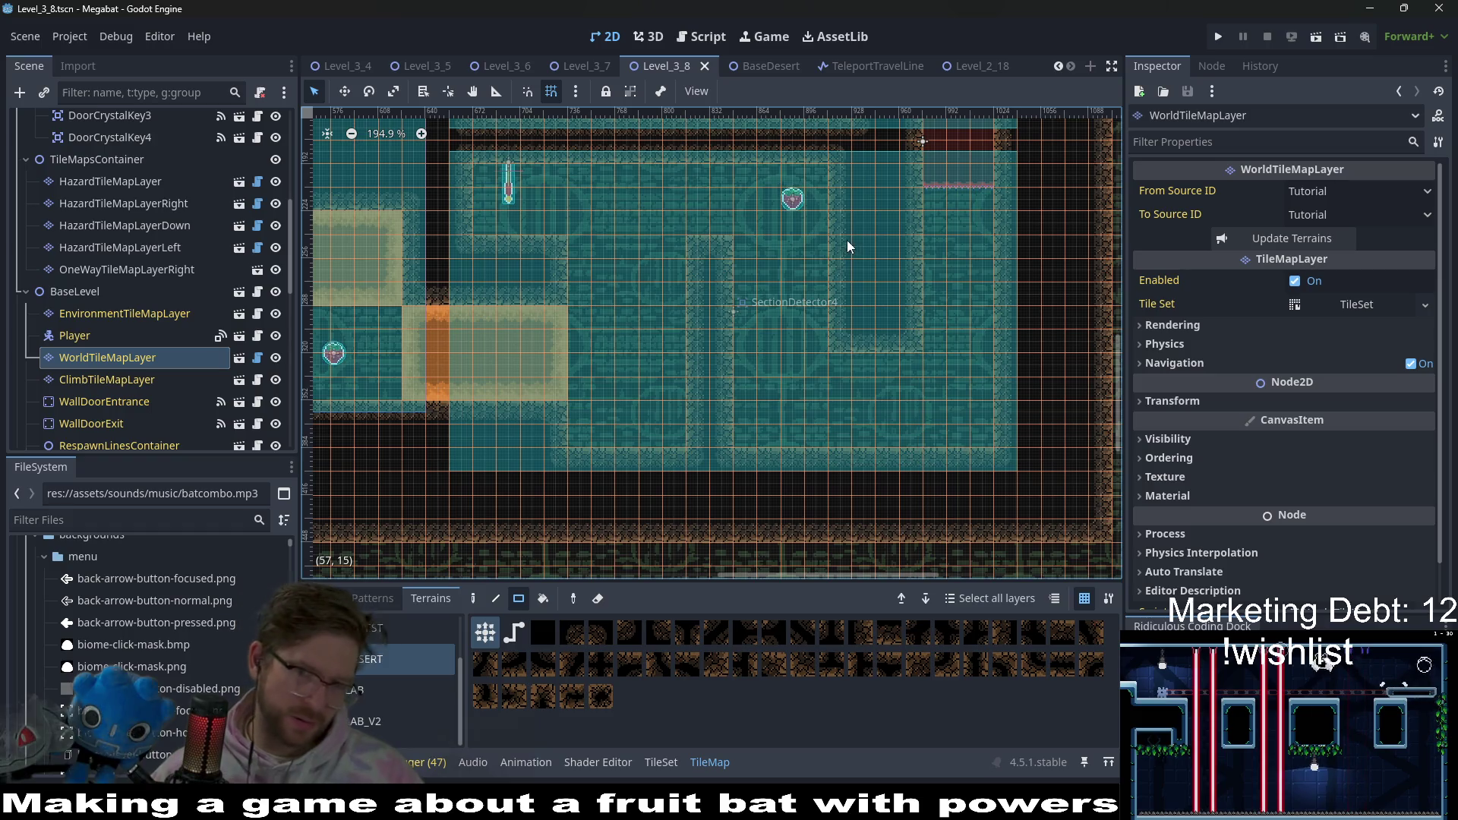
pyautogui.scroll(3, 890, 291)
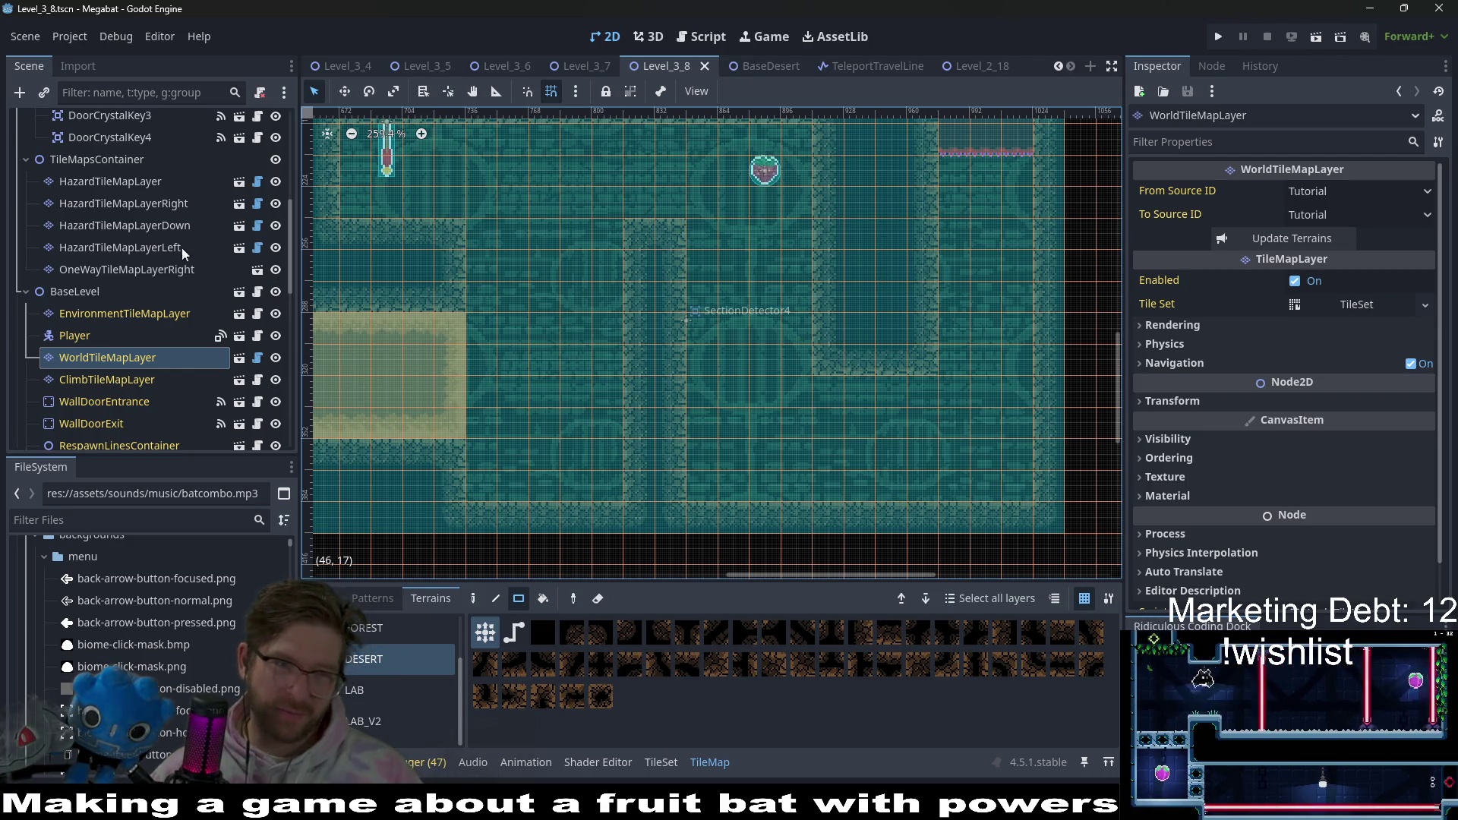
pyautogui.scroll(5, 122, 235)
pyautogui.click(124, 226)
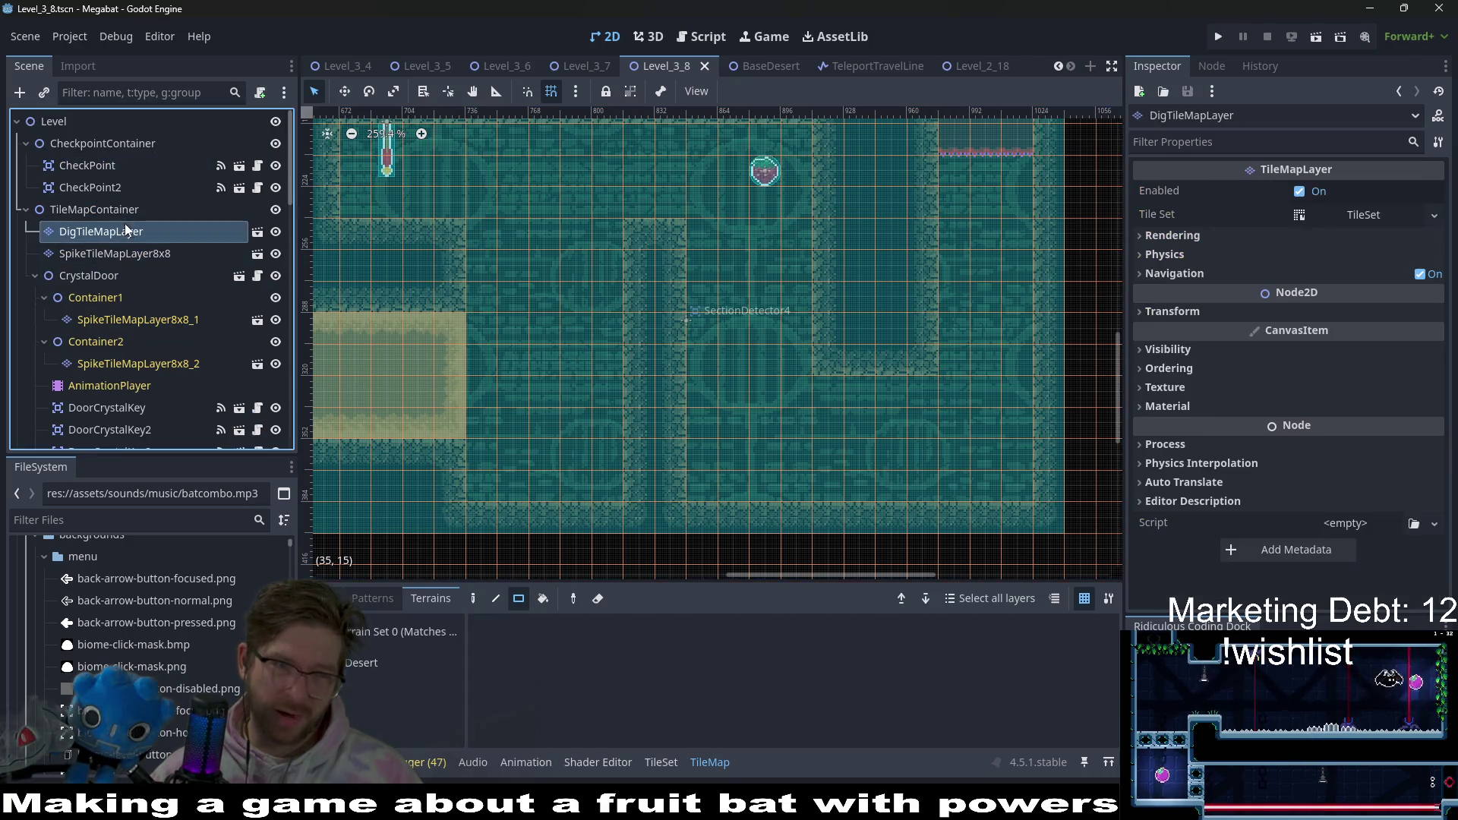
pyautogui.scroll(-4, 857, 294)
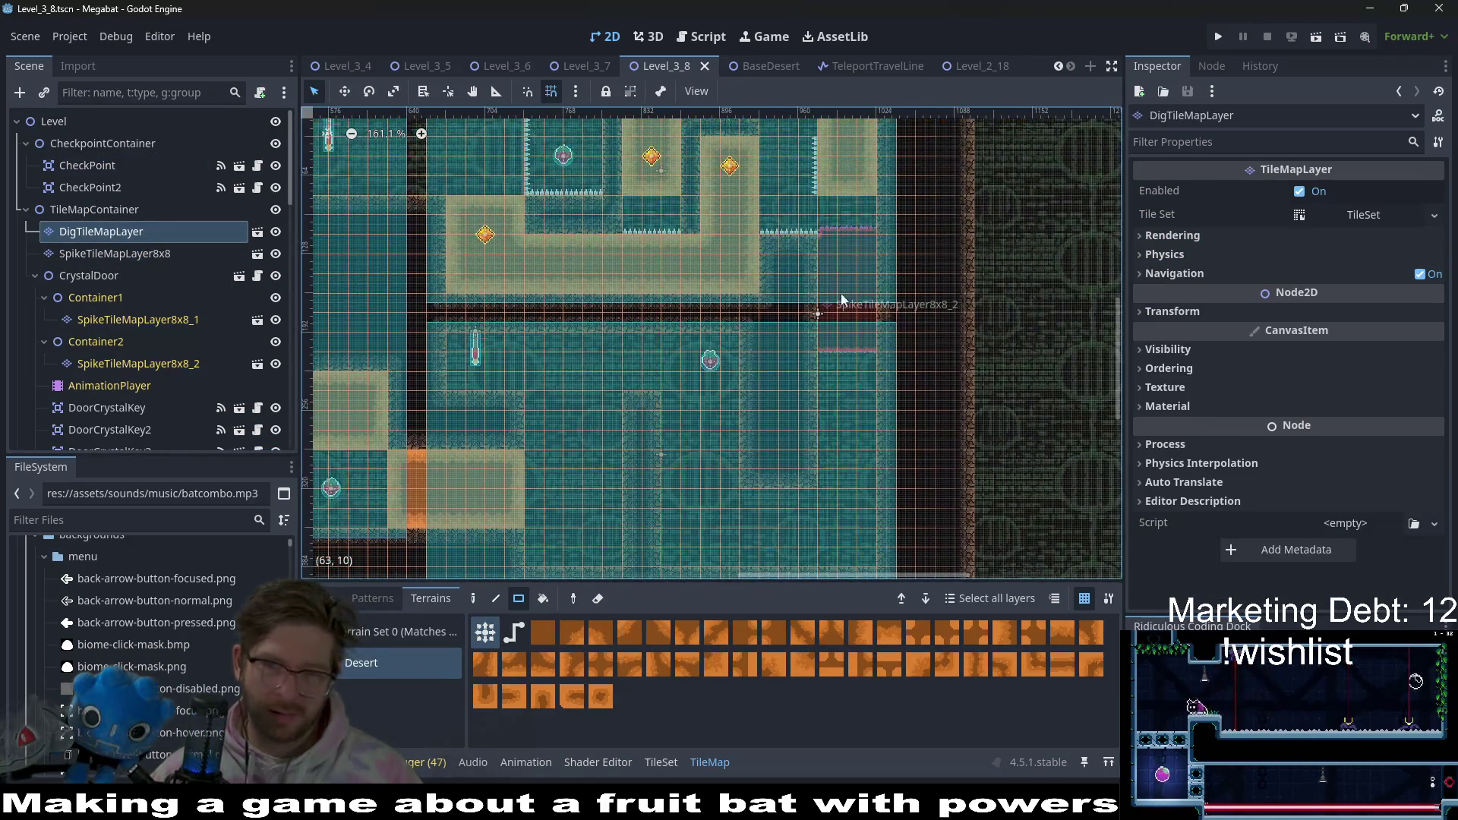
pyautogui.moveTo(824, 200); pyautogui.dragTo(862, 480)
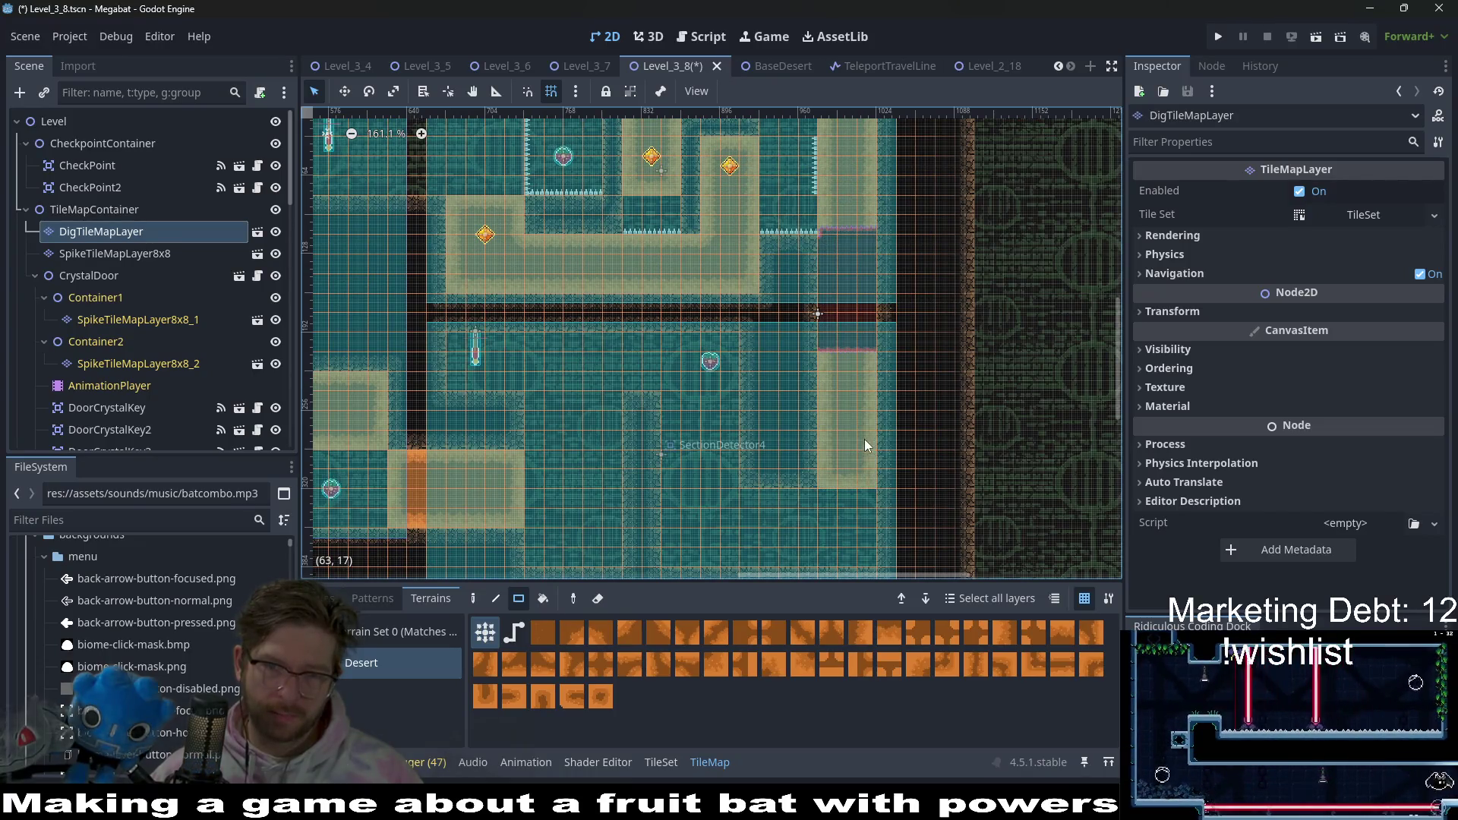
pyautogui.scroll(-2, 800, 404)
pyautogui.moveTo(772, 409); pyautogui.dragTo(886, 464)
pyautogui.scroll(1, 896, 436)
pyautogui.scroll(3, 900, 452)
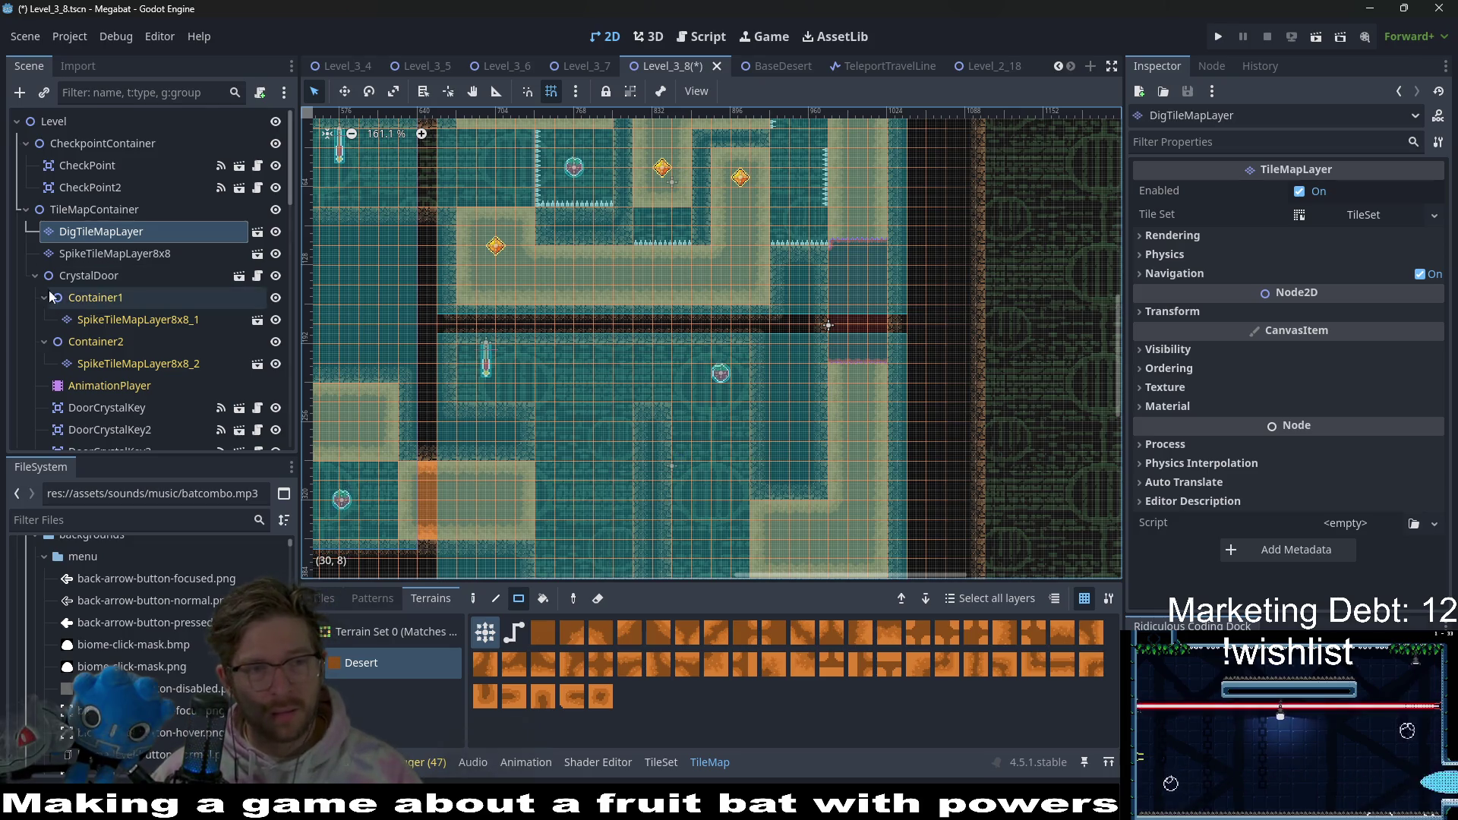
pyautogui.scroll(-5, 131, 354)
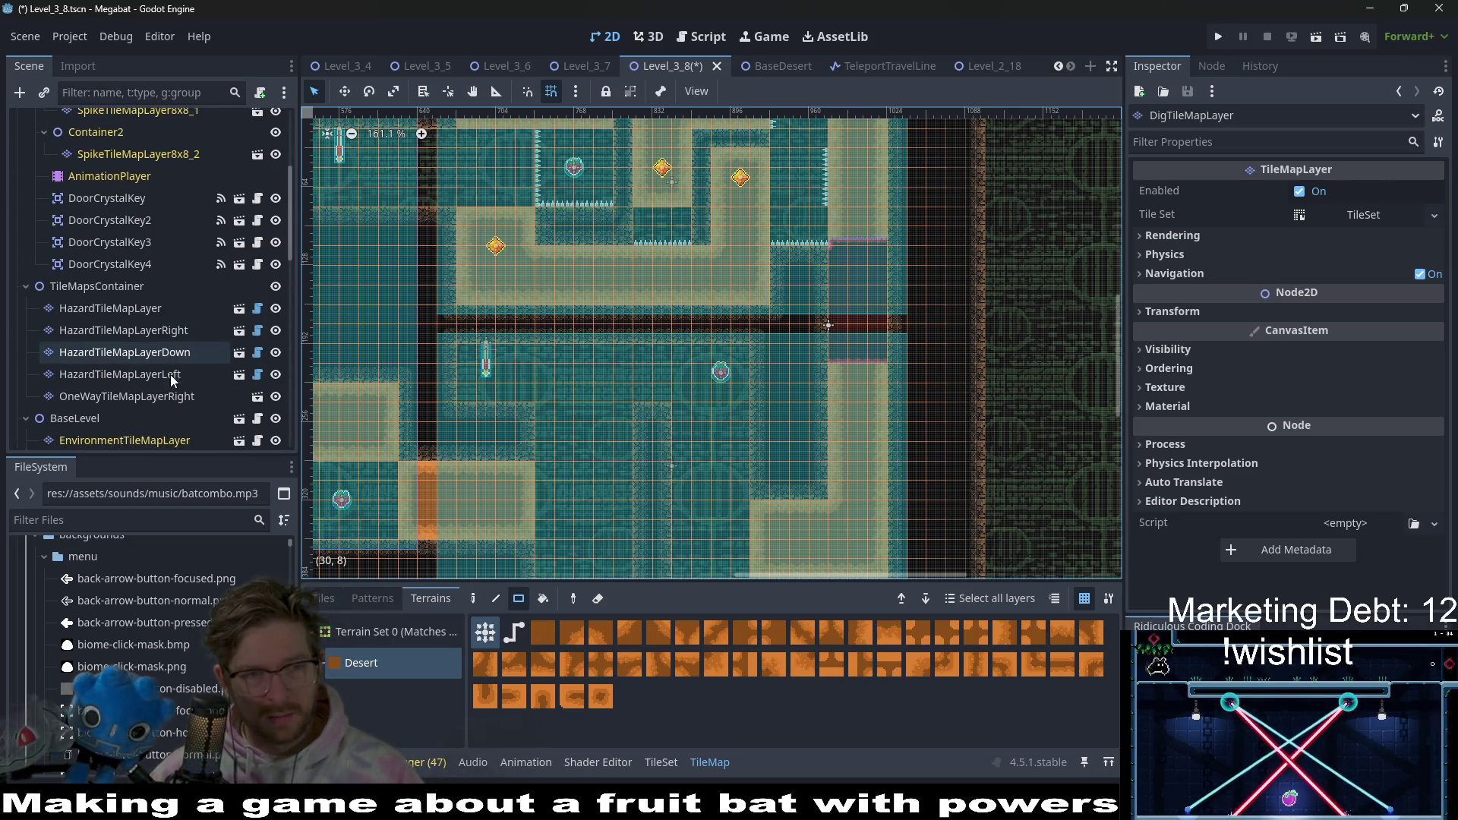
# - Select HazardTileMapLayerLeft, save the level, pan to the L-shaped ledge, then switch to Steam
pyautogui.click(170, 375)
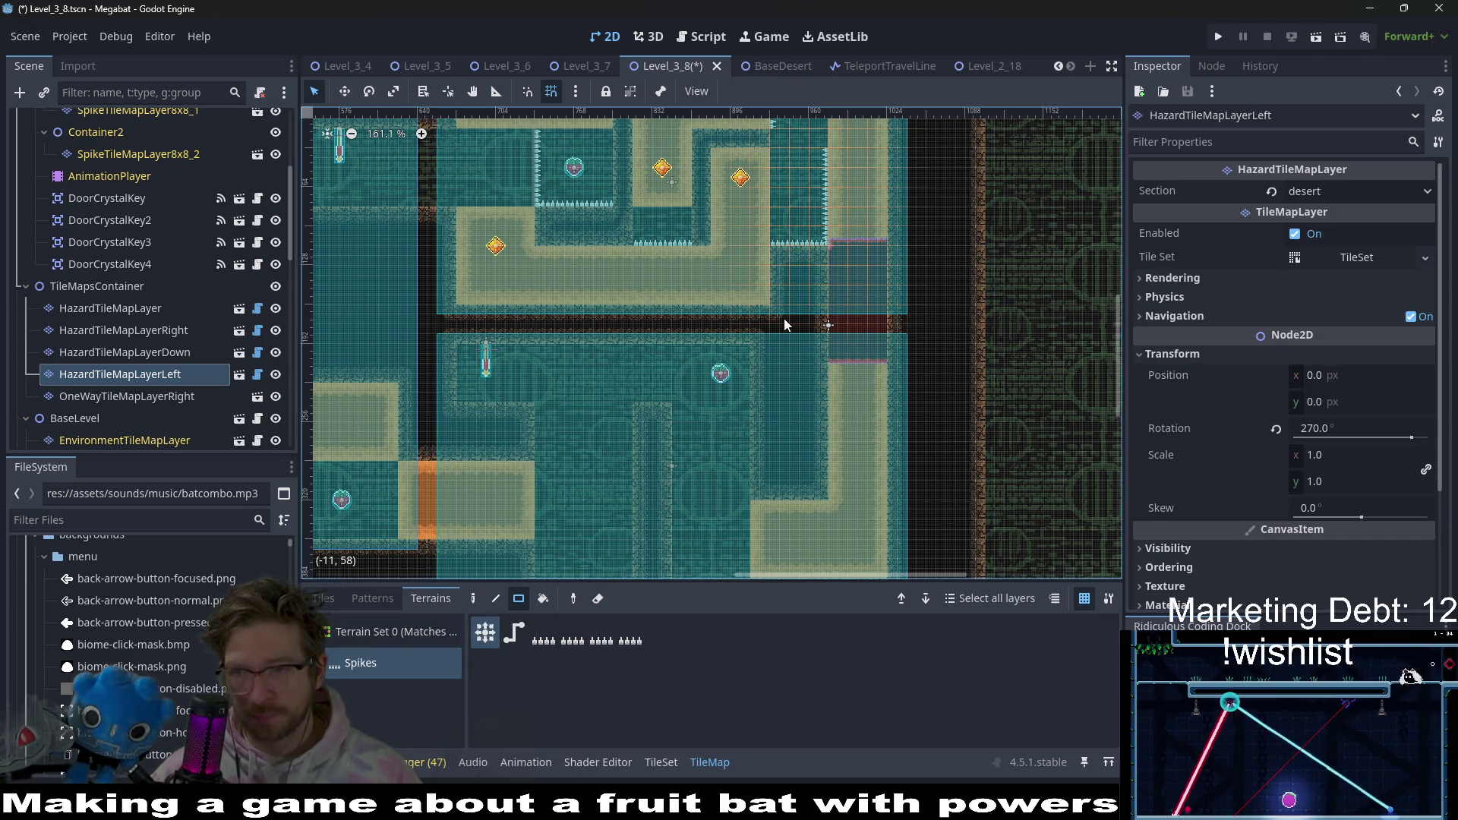
pyautogui.hotkey('ctrl', 's')
pyautogui.scroll(6, 796, 440)
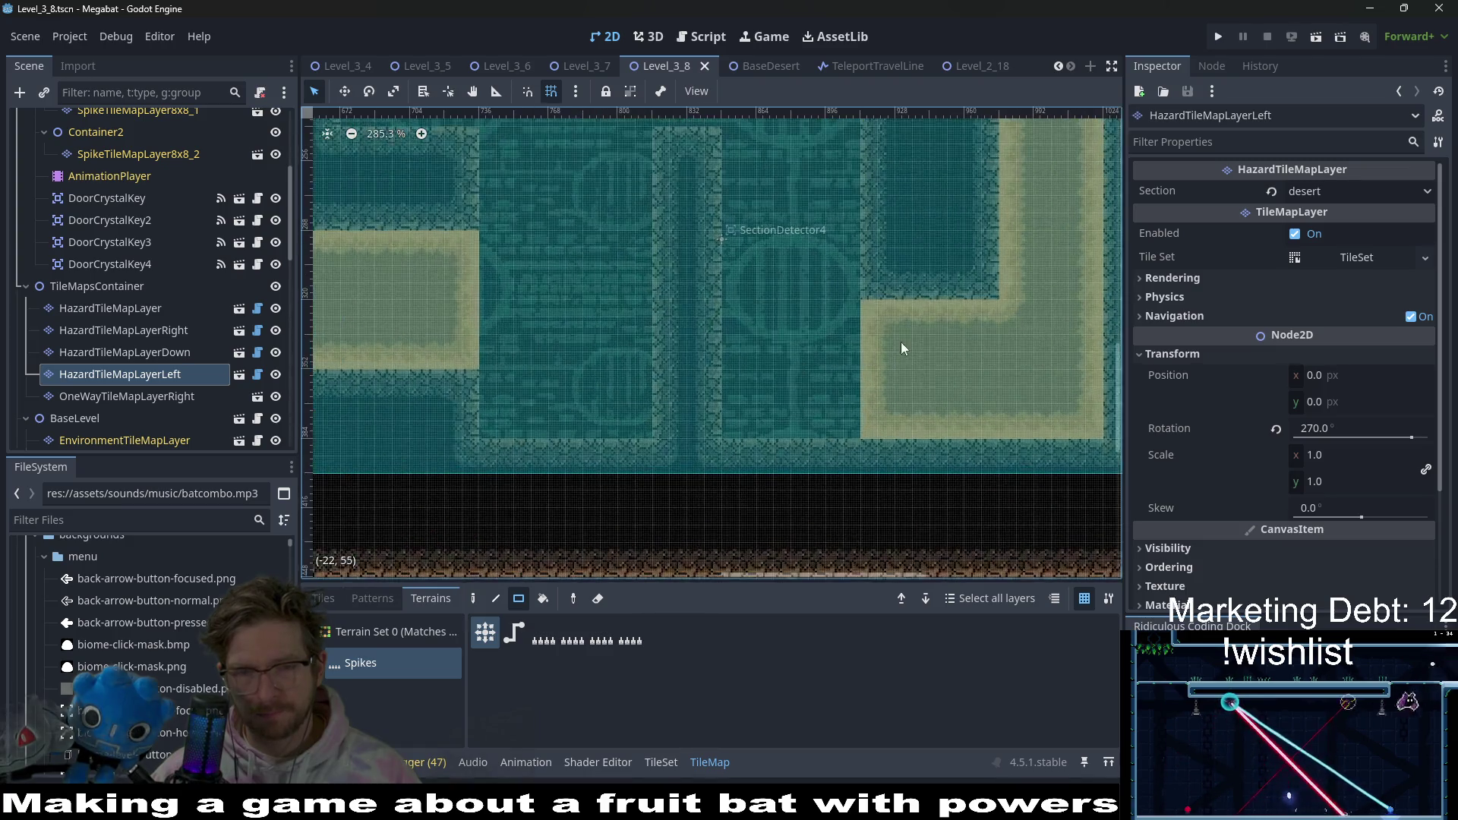
pyautogui.scroll(-6, 858, 323)
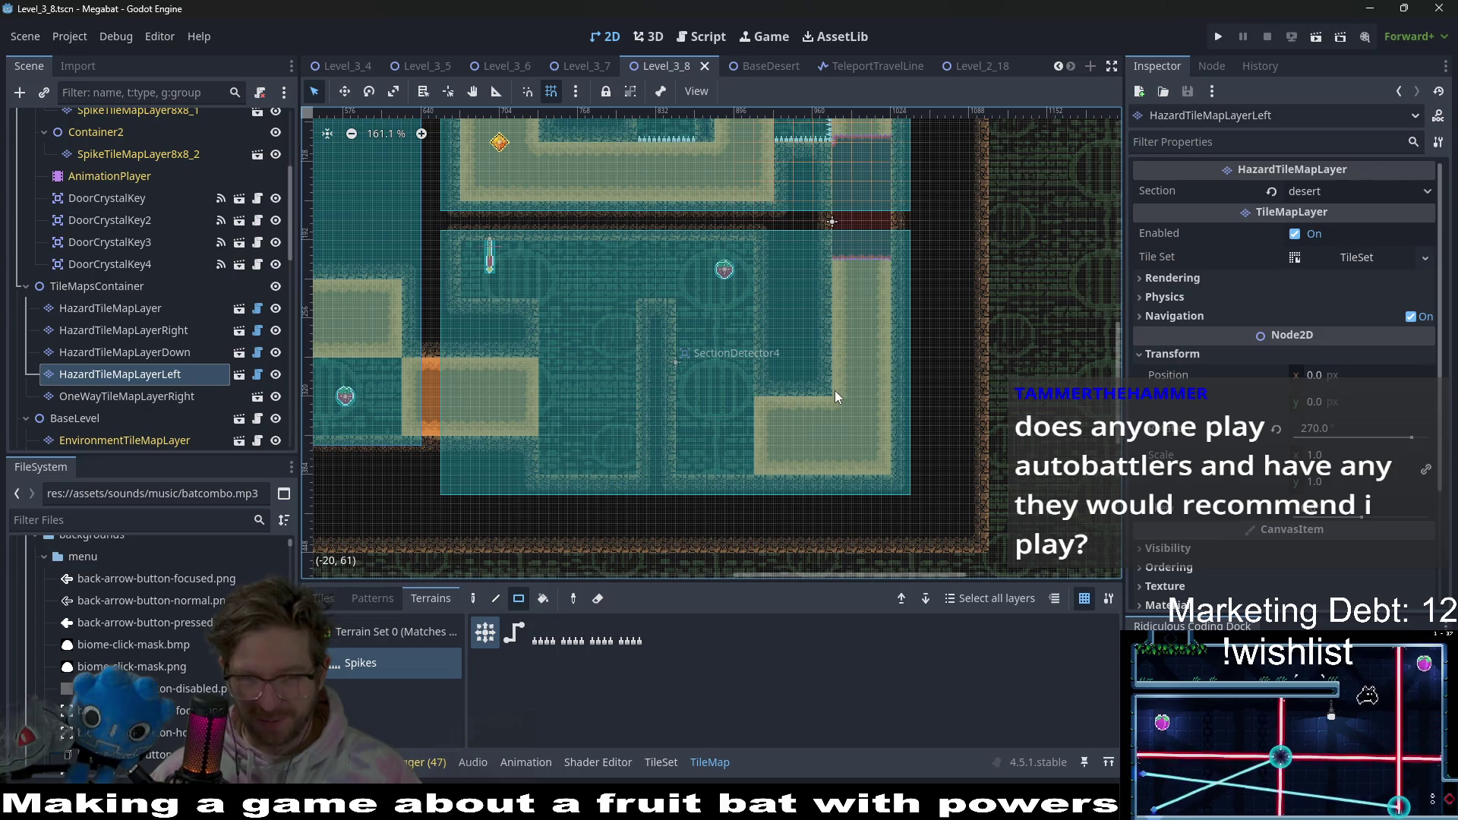
pyautogui.scroll(2, 813, 389)
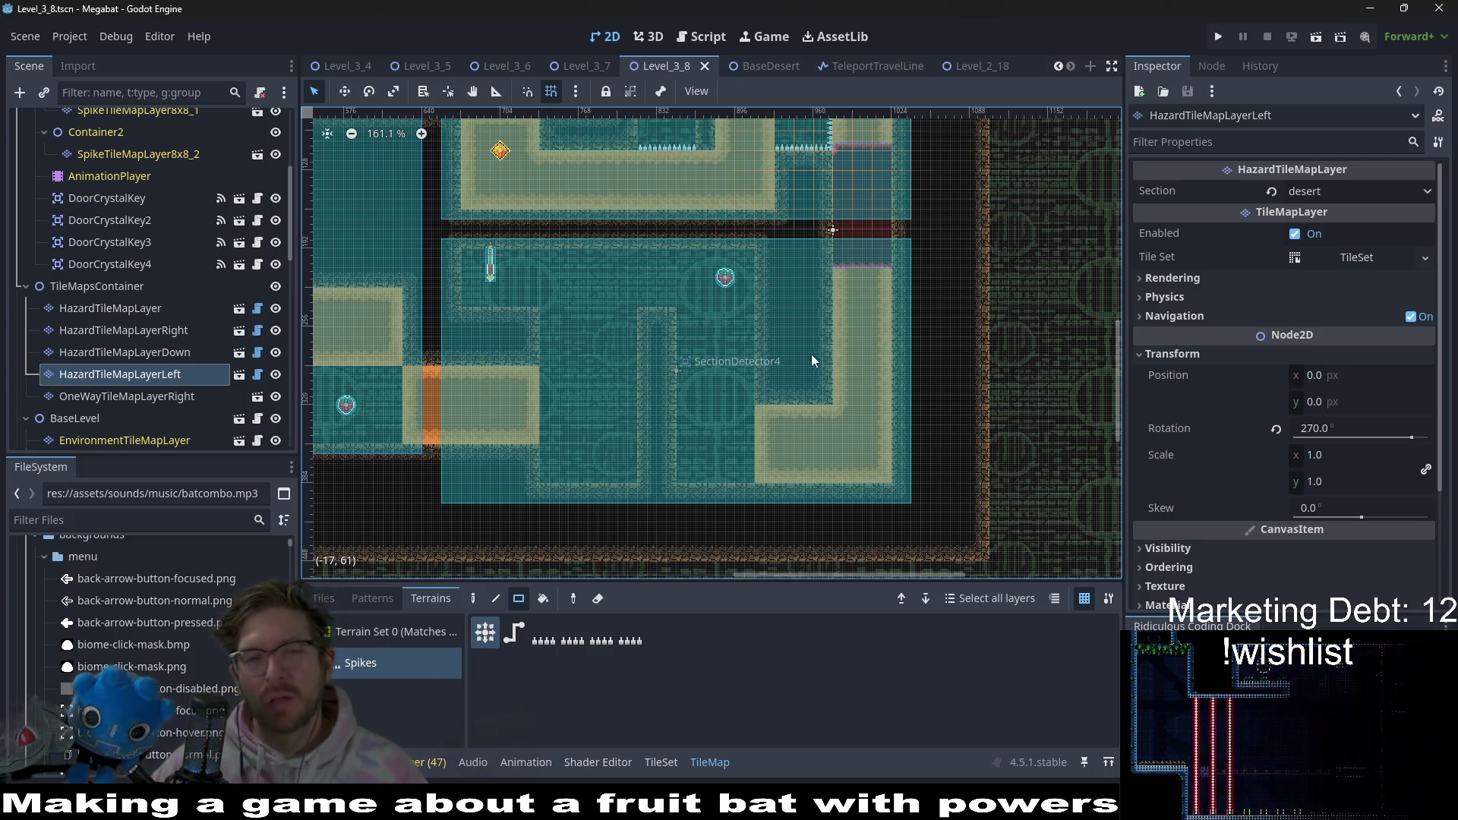
pyautogui.scroll(4, 873, 367)
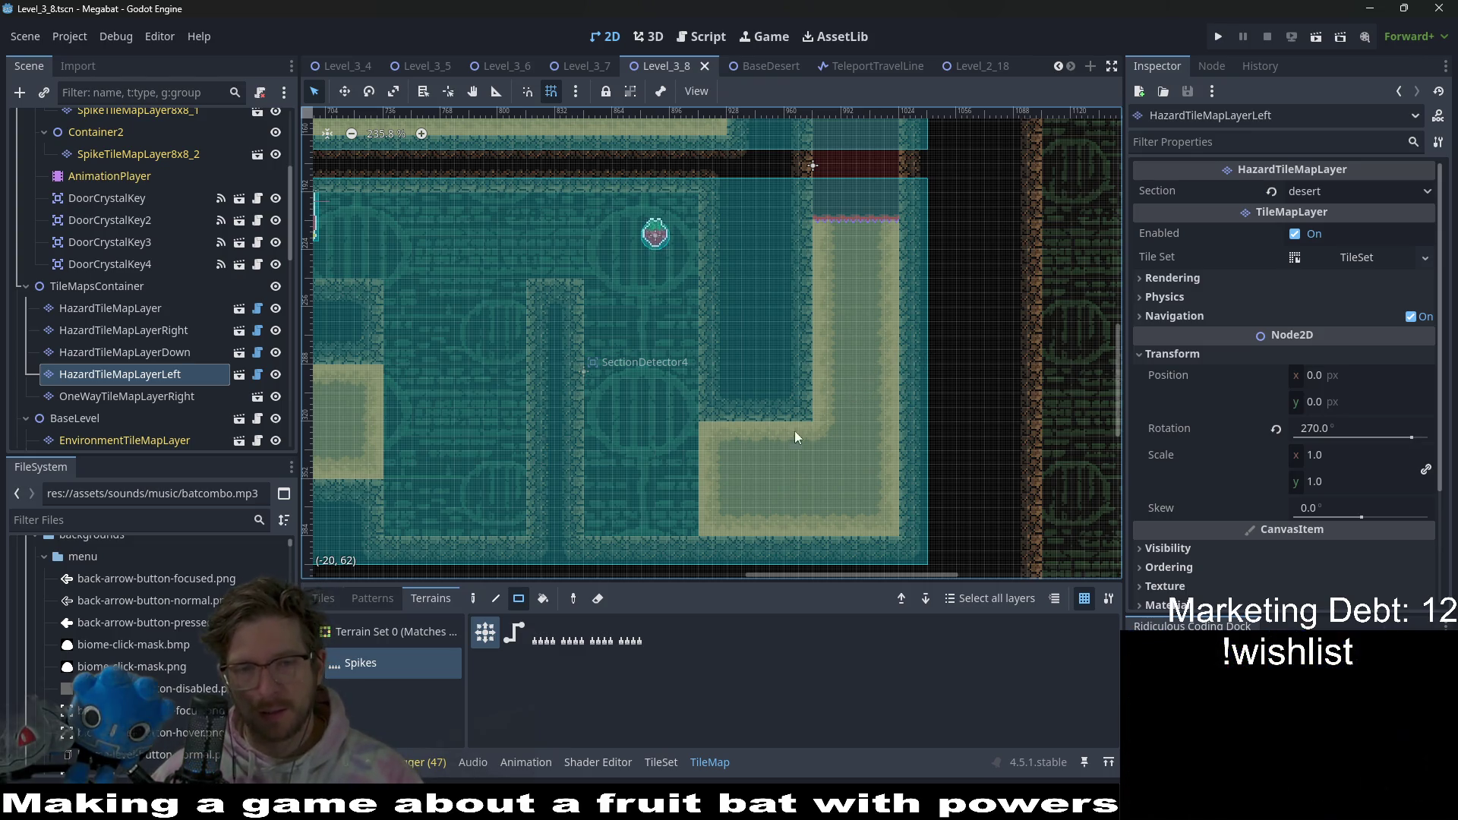
pyautogui.hscroll(-2, 774, 403)
pyautogui.scroll(-1, 775, 403)
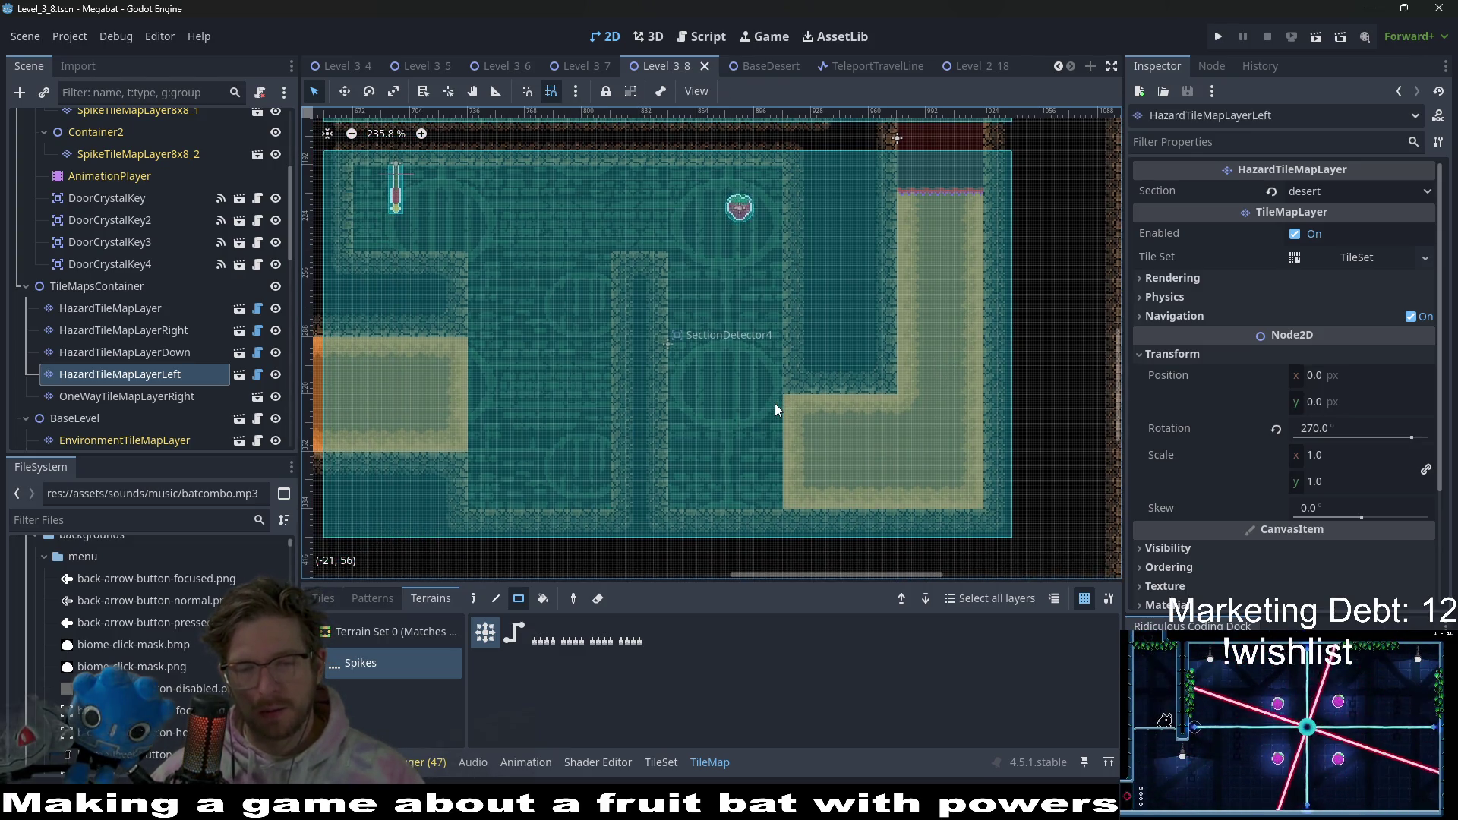
pyautogui.hotkey('alt', 'Tab')
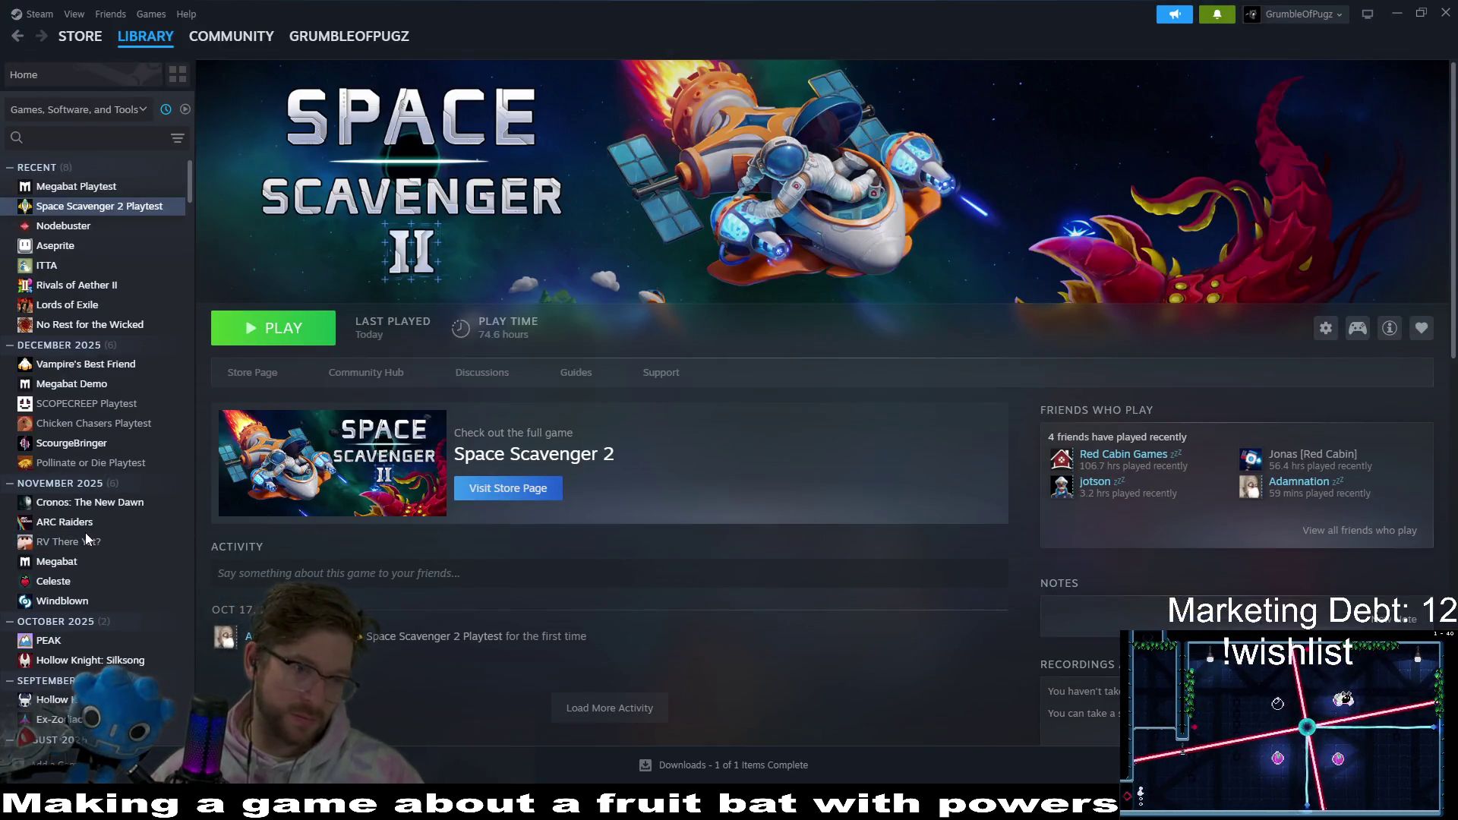
# - Scroll Steam's Library sidebar to open the Minion Masters page, then minimise Steam
pyautogui.scroll(-15, 162, 530)
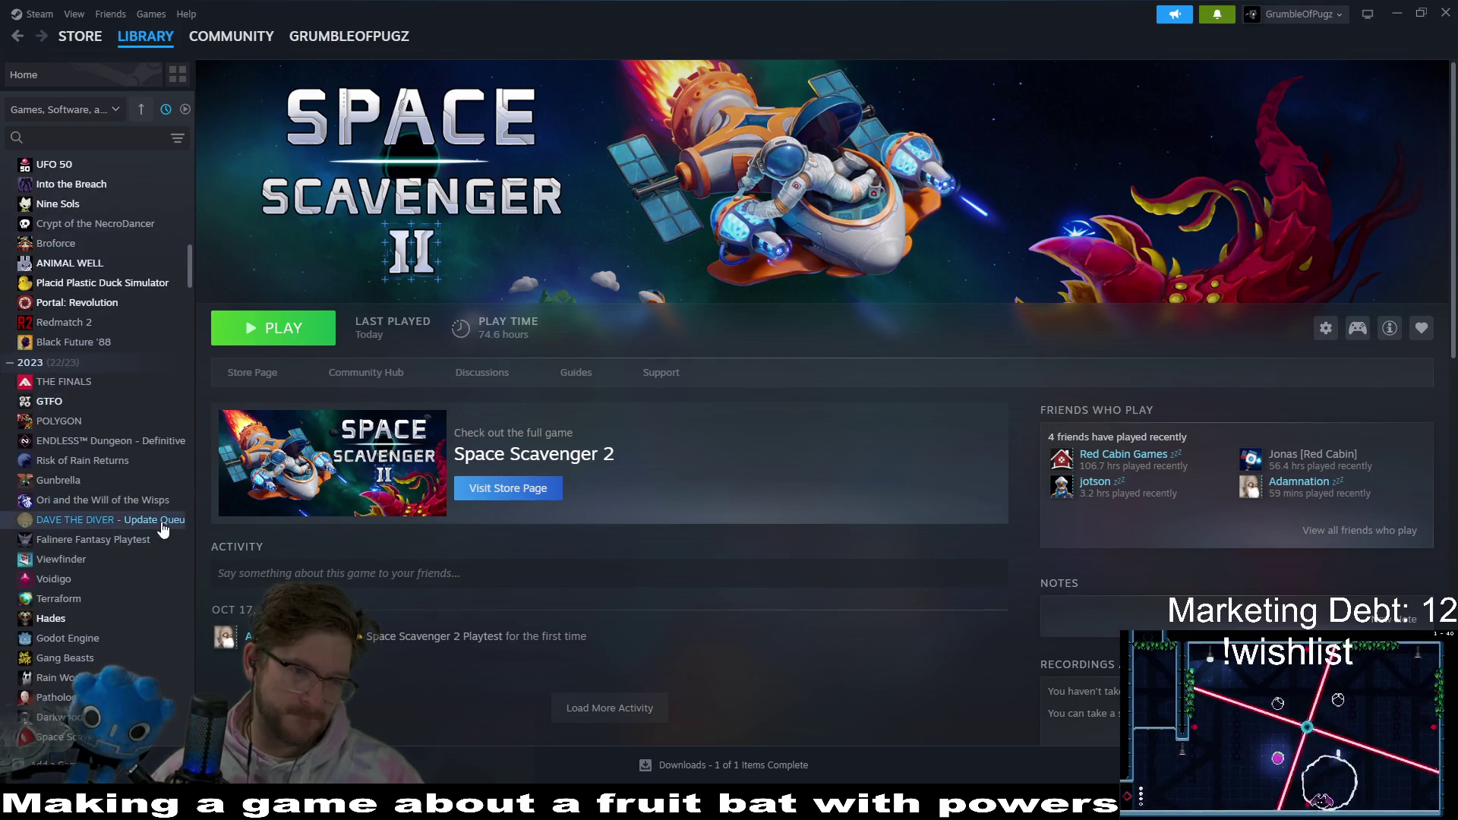
pyautogui.scroll(6, 162, 529)
pyautogui.moveTo(189, 236); pyautogui.dragTo(189, 268)
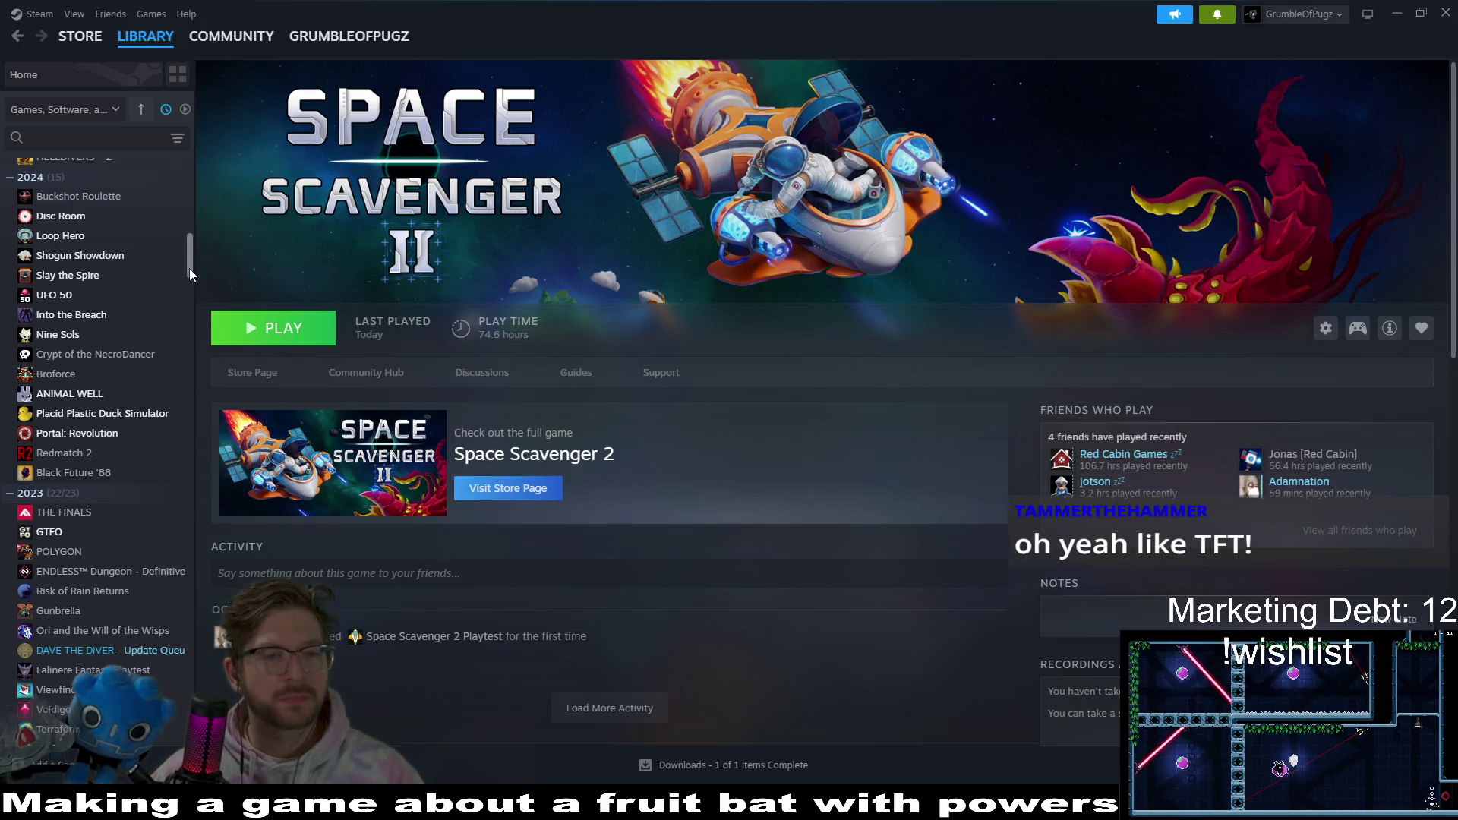
pyautogui.moveTo(189, 267); pyautogui.dragTo(188, 298)
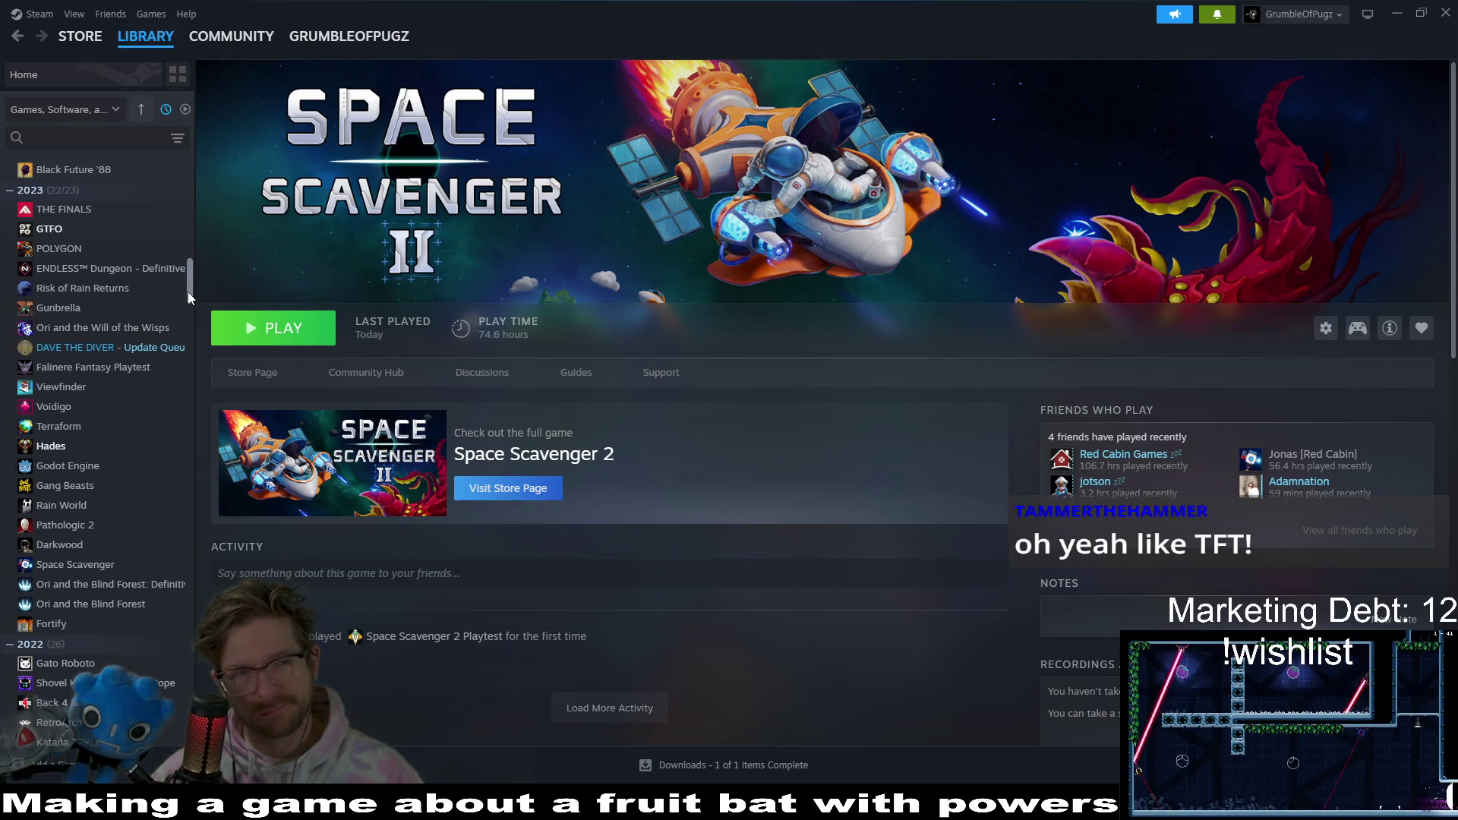
pyautogui.moveTo(188, 292); pyautogui.dragTo(189, 258)
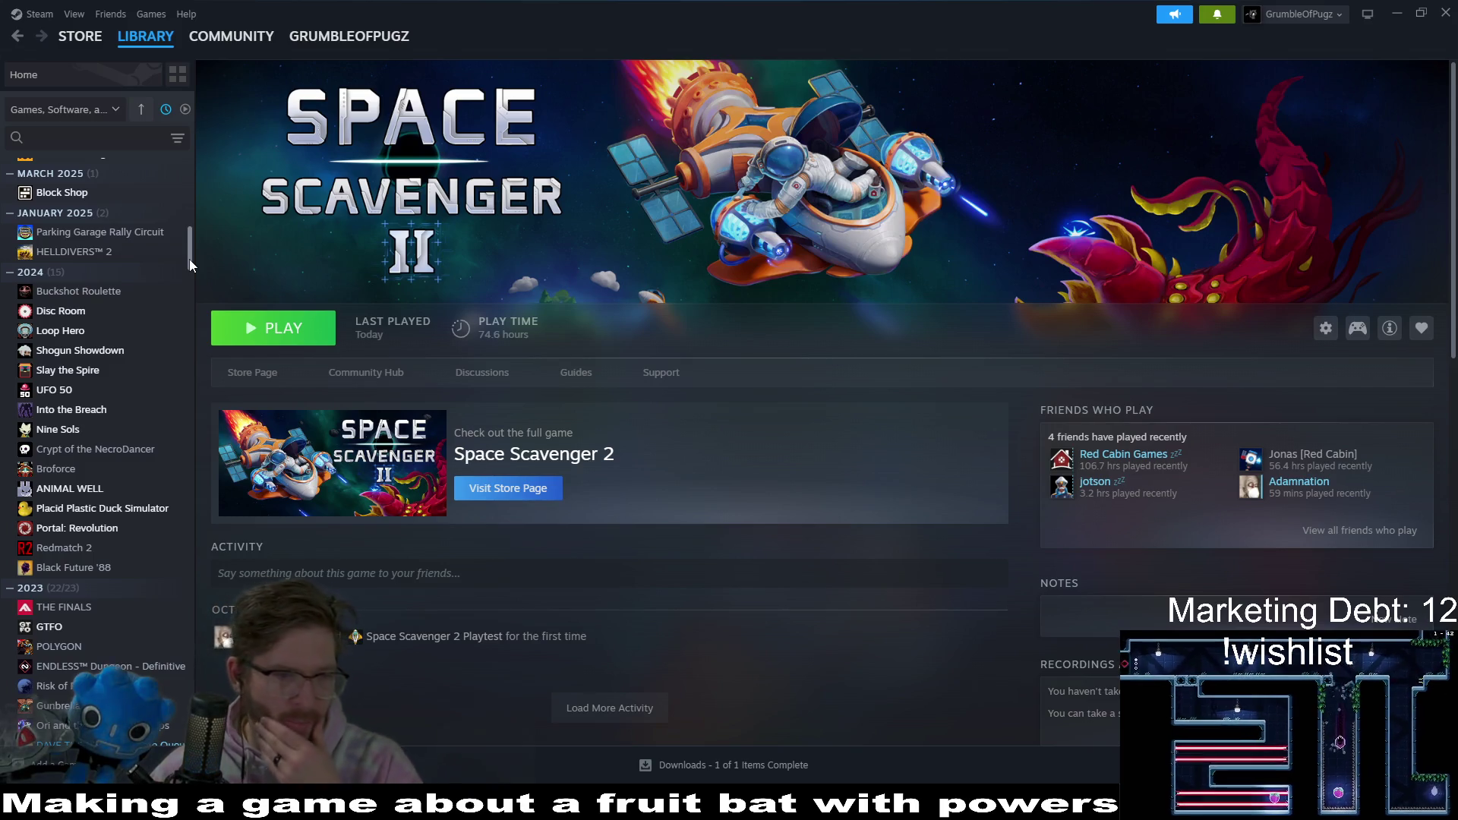
pyautogui.moveTo(193, 253); pyautogui.dragTo(191, 390)
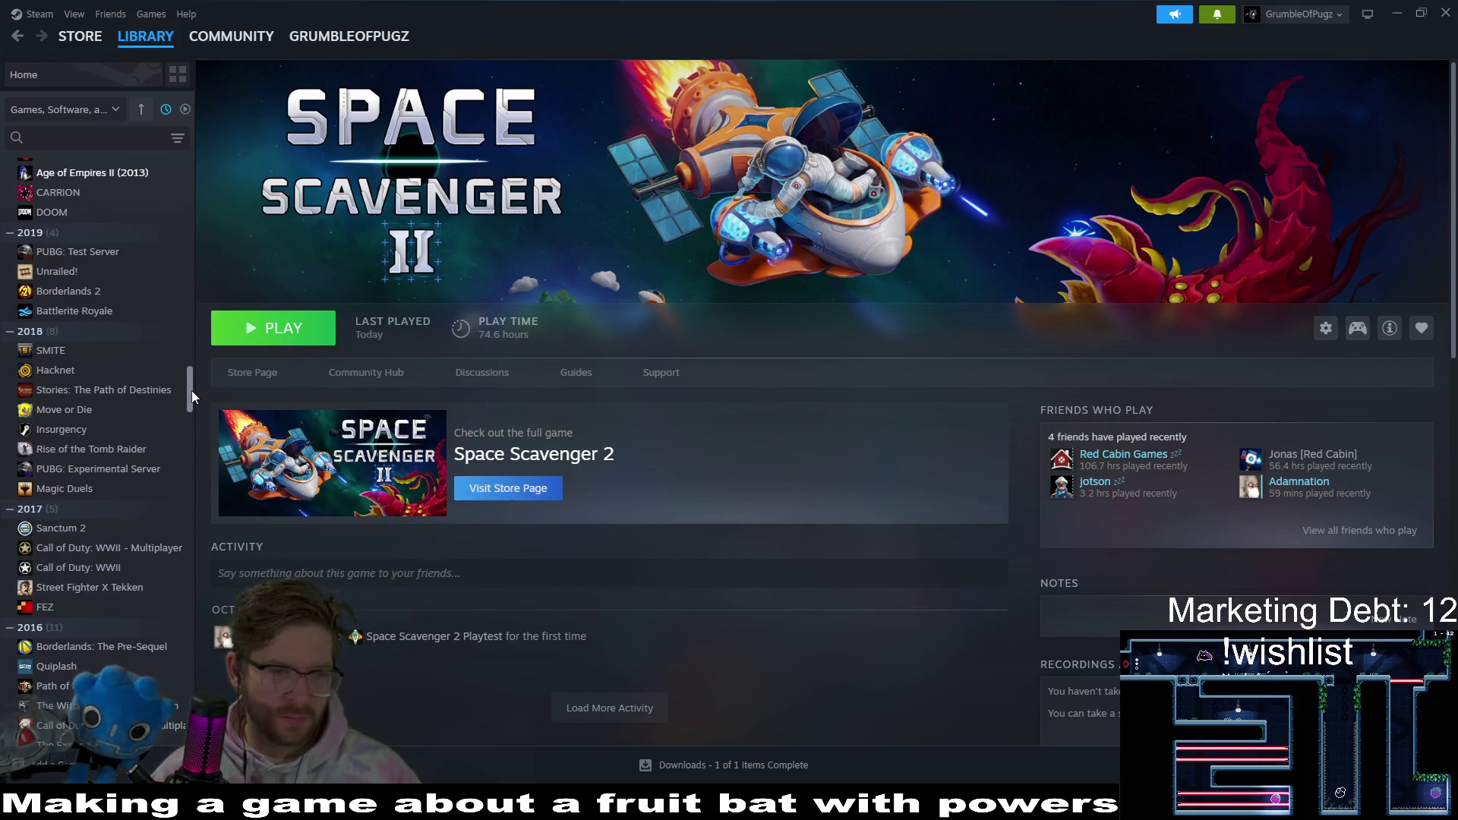
pyautogui.scroll(-15, 140, 488)
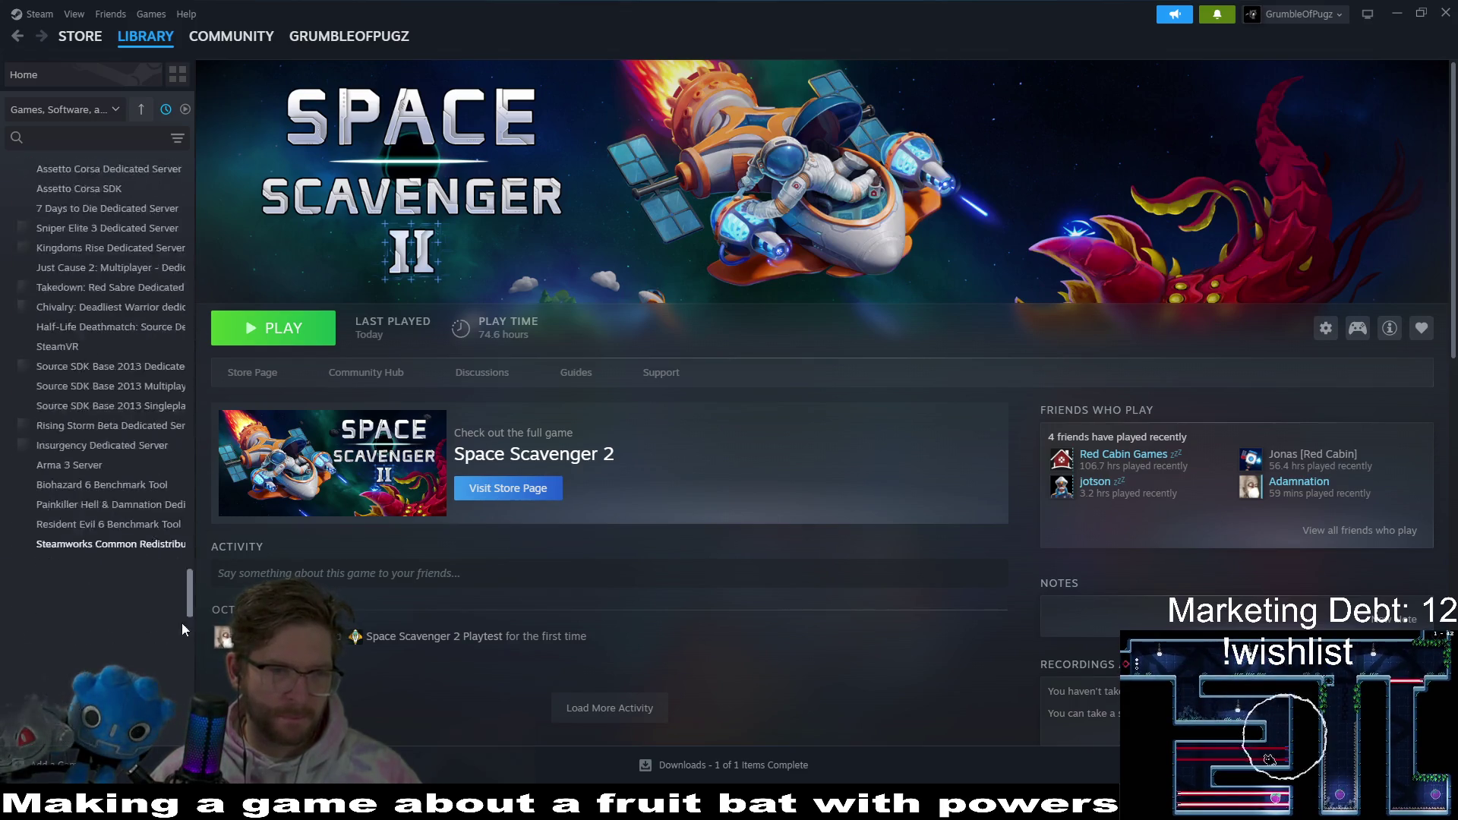
pyautogui.scroll(10, 139, 489)
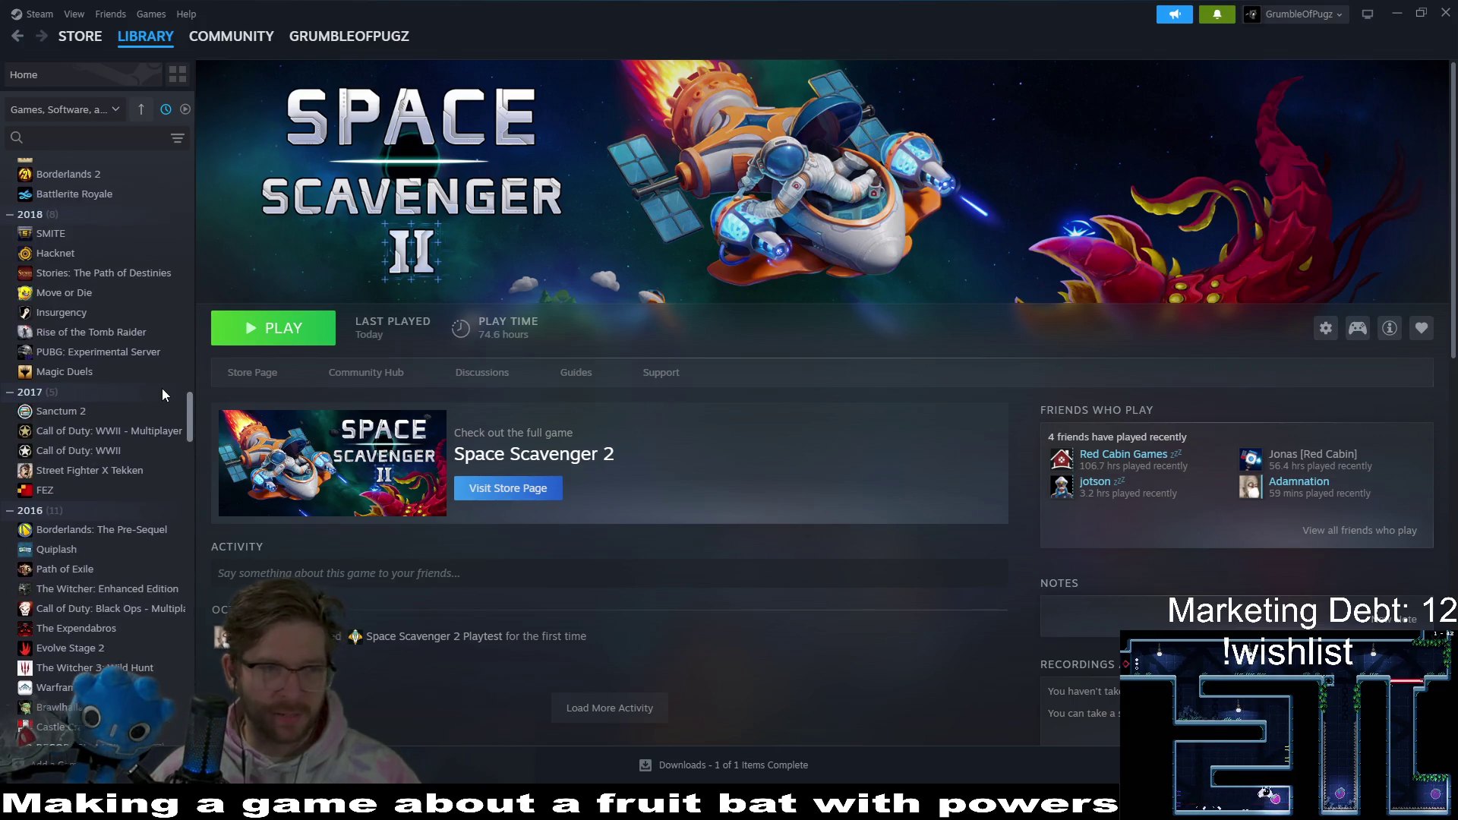
pyautogui.scroll(5, 167, 413)
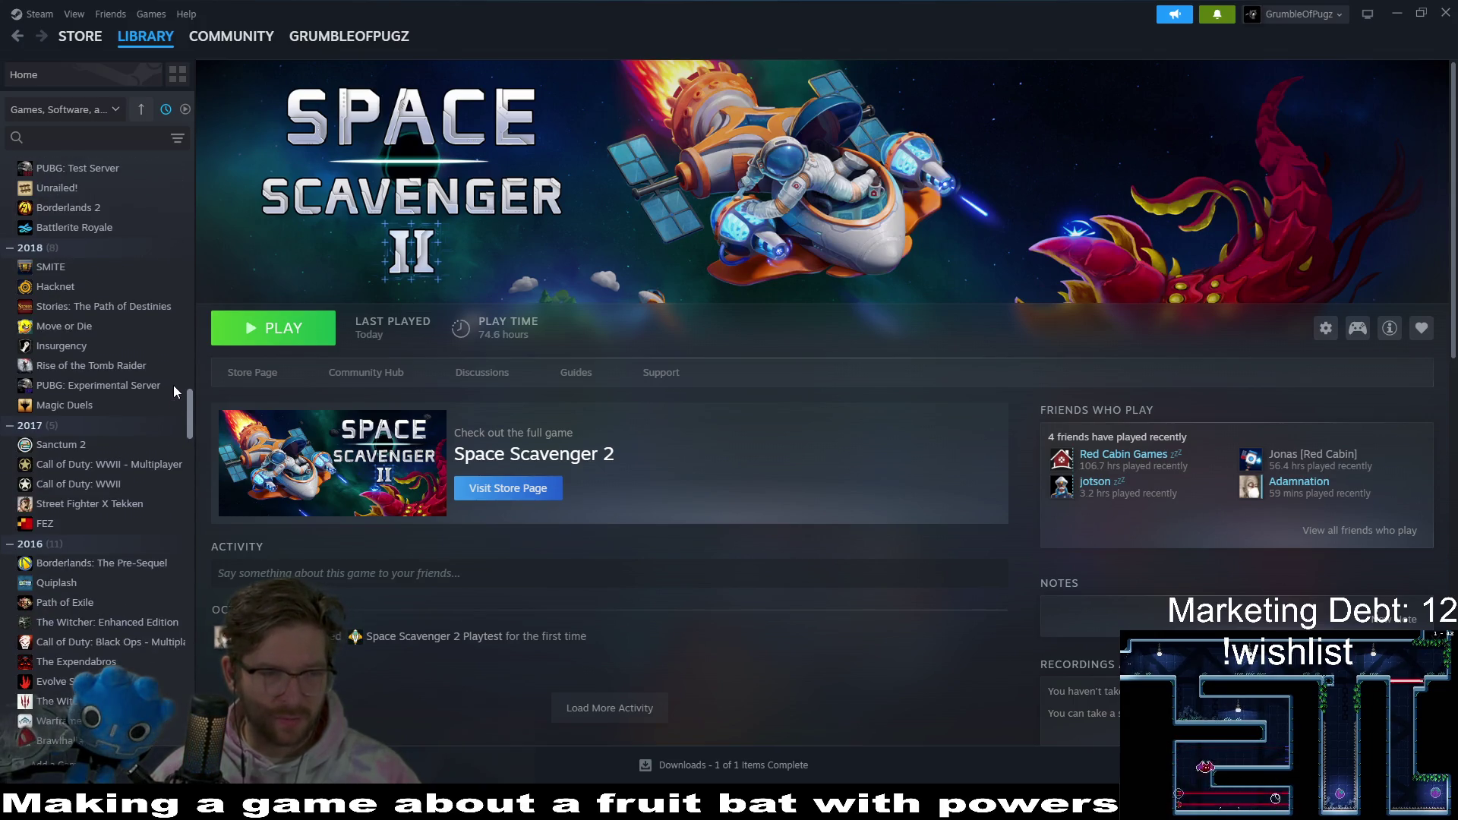
pyautogui.scroll(5, 189, 343)
pyautogui.scroll(5, 188, 343)
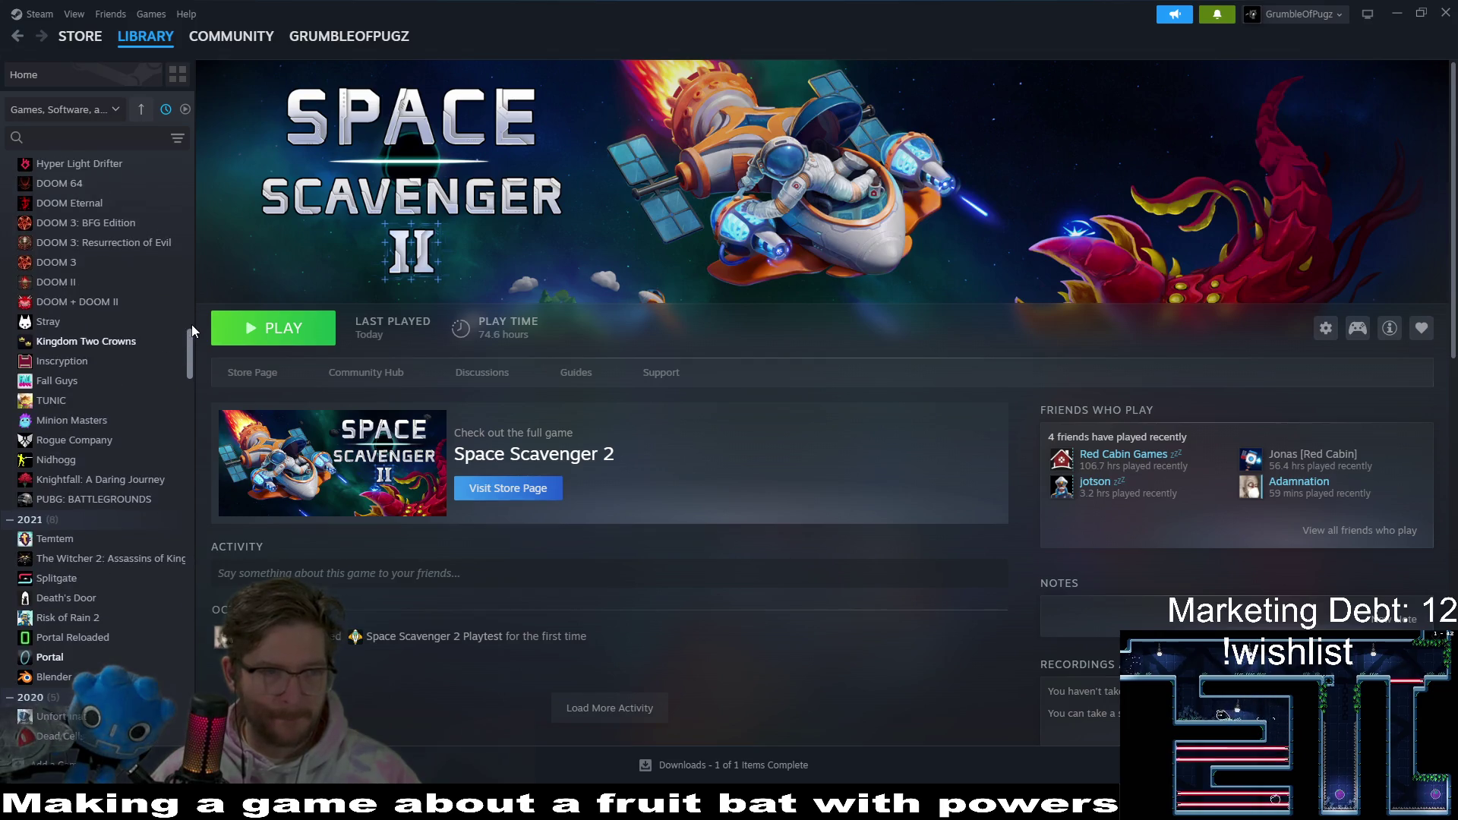
pyautogui.scroll(5, 191, 325)
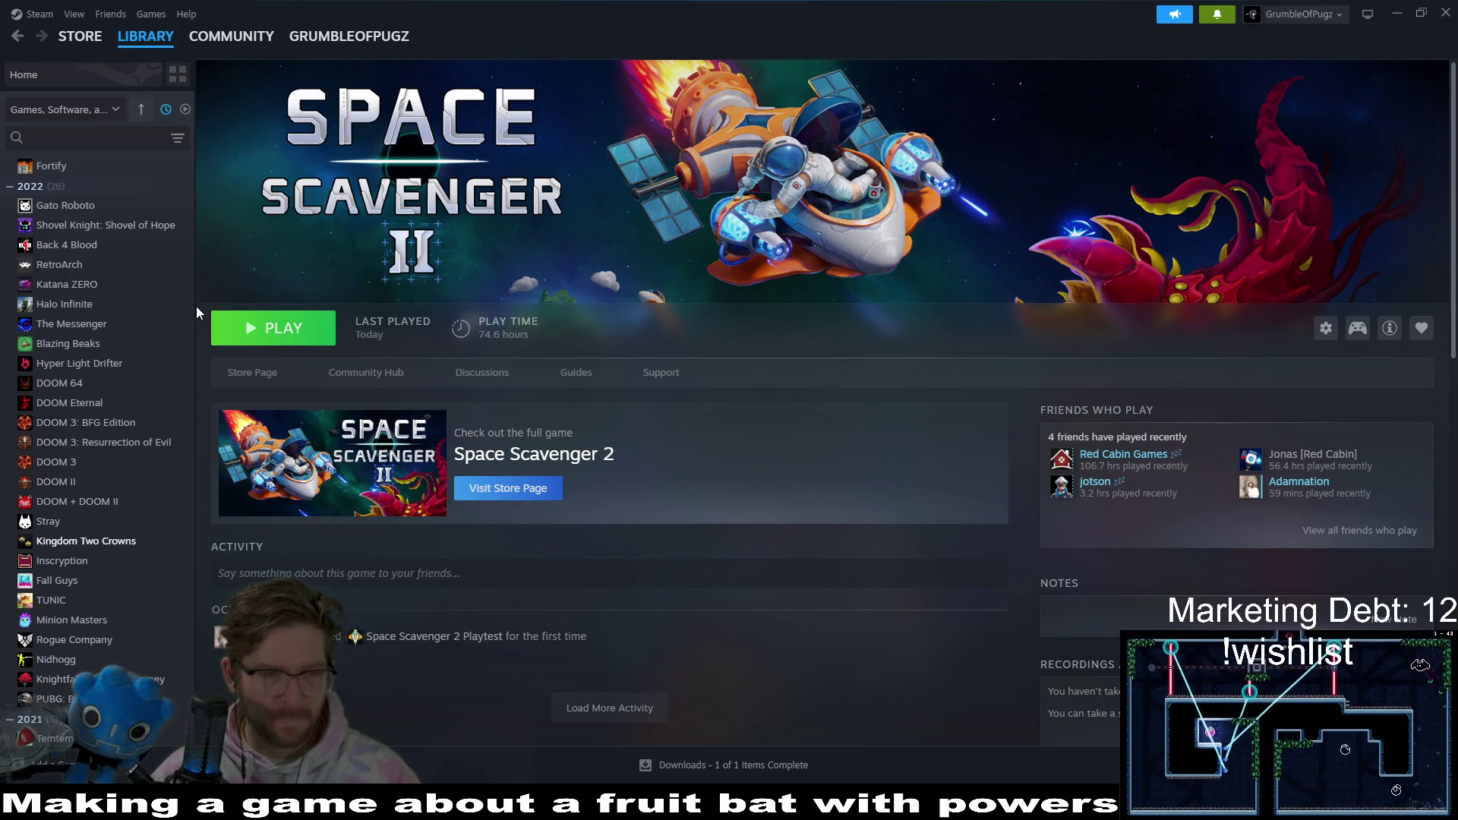
pyautogui.click(90, 621)
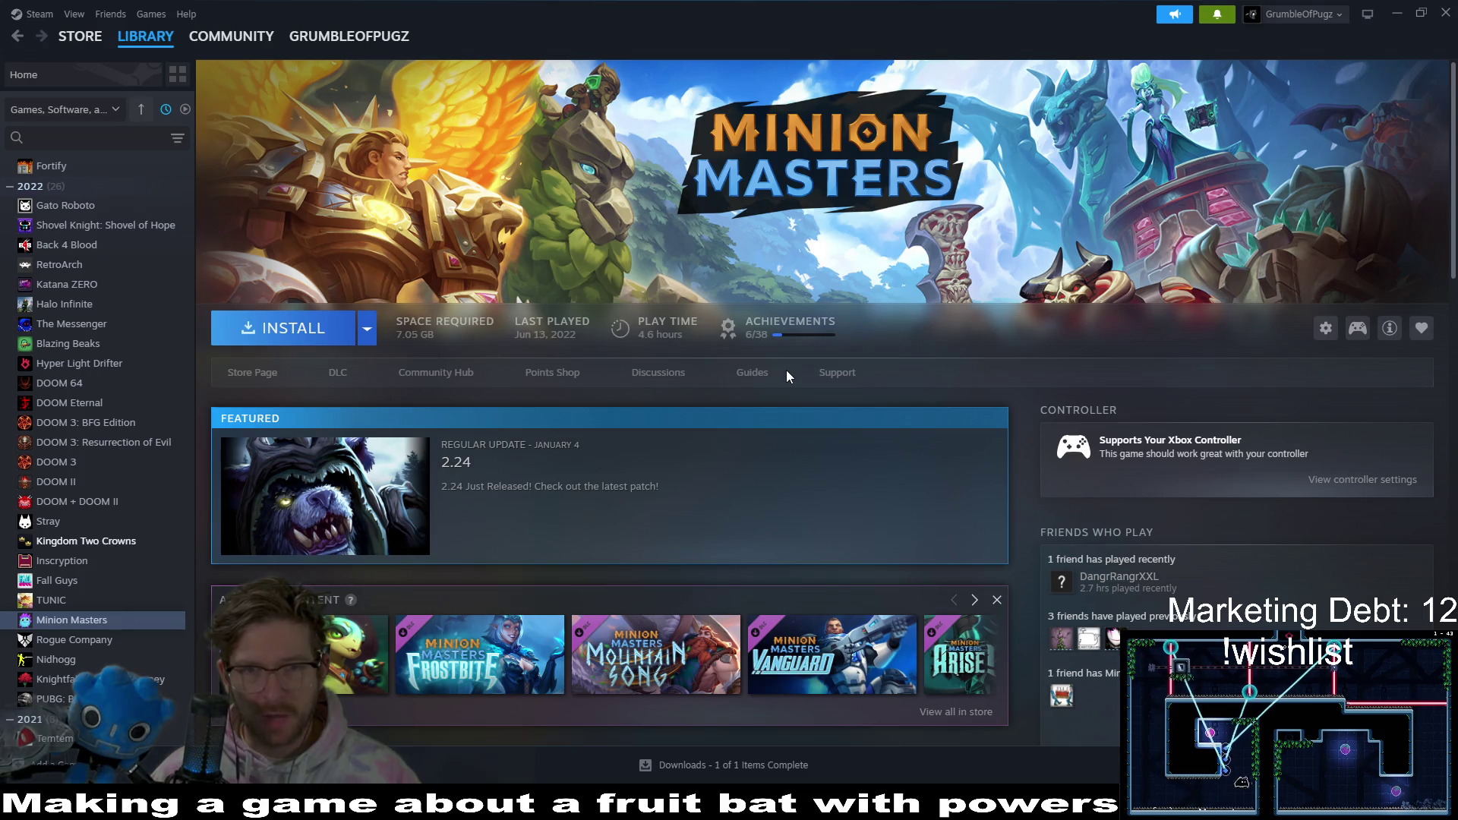
pyautogui.click(1396, 11)
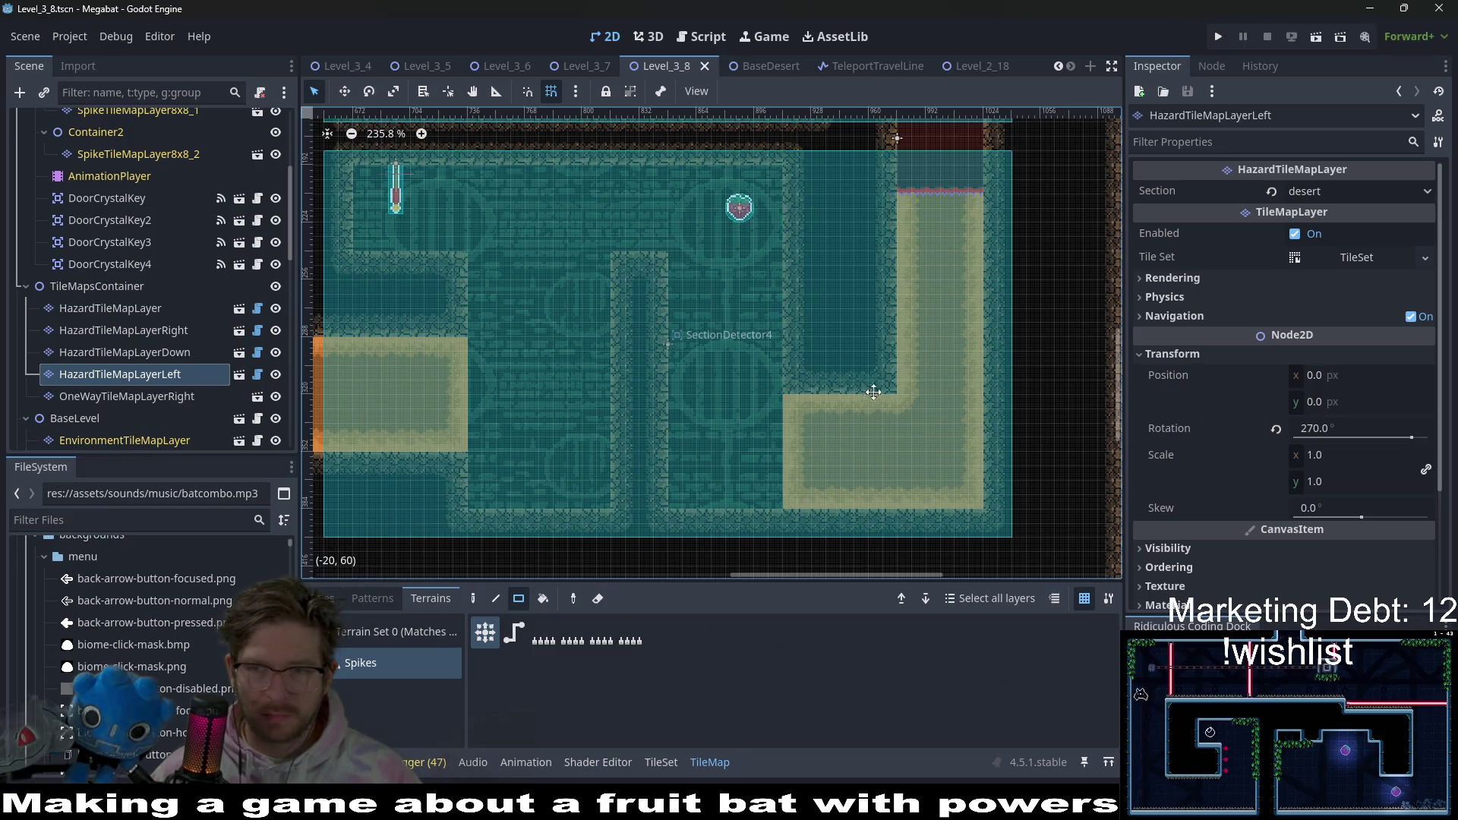
# - Pan the canvas and select WorldTileMapLayer to show its FOREST, DESERT and LAB terrains
pyautogui.scroll(2, 873, 391)
pyautogui.scroll(-2, 831, 432)
pyautogui.hscroll(-3, 816, 376)
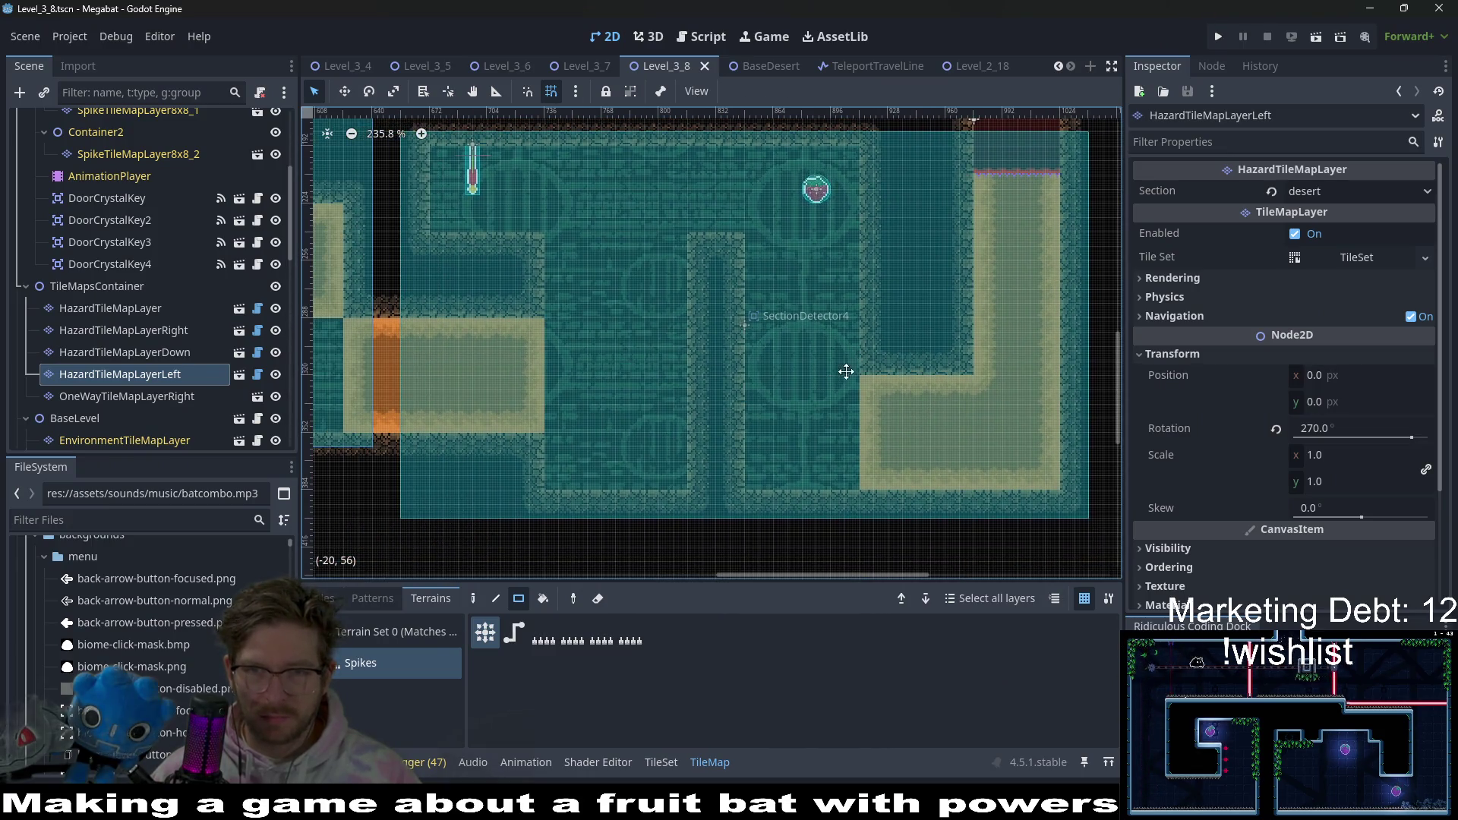
pyautogui.scroll(2, 845, 371)
pyautogui.hscroll(1, 846, 371)
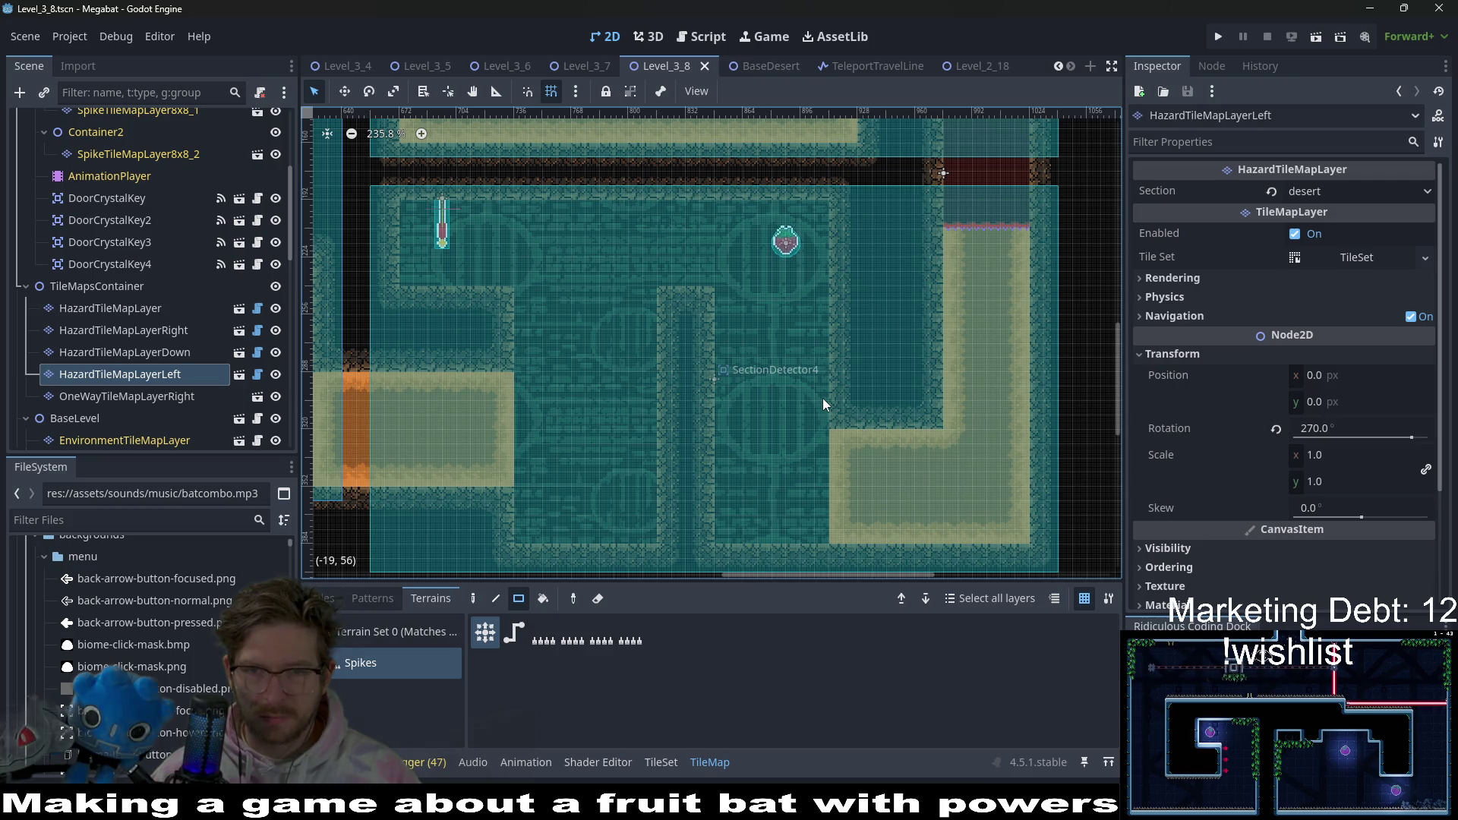
pyautogui.scroll(5, 208, 301)
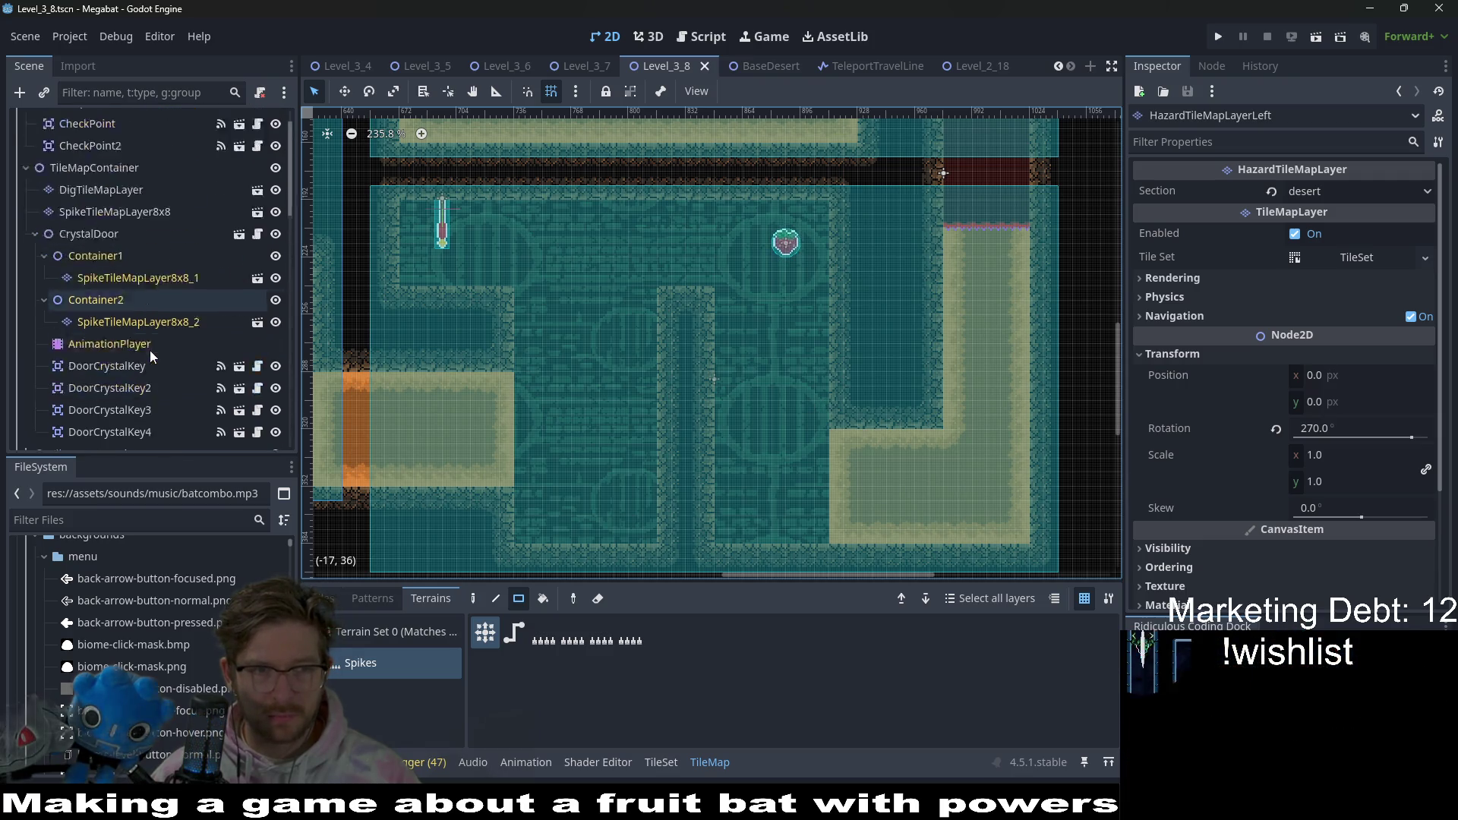
pyautogui.scroll(-9, 159, 349)
pyautogui.click(120, 357)
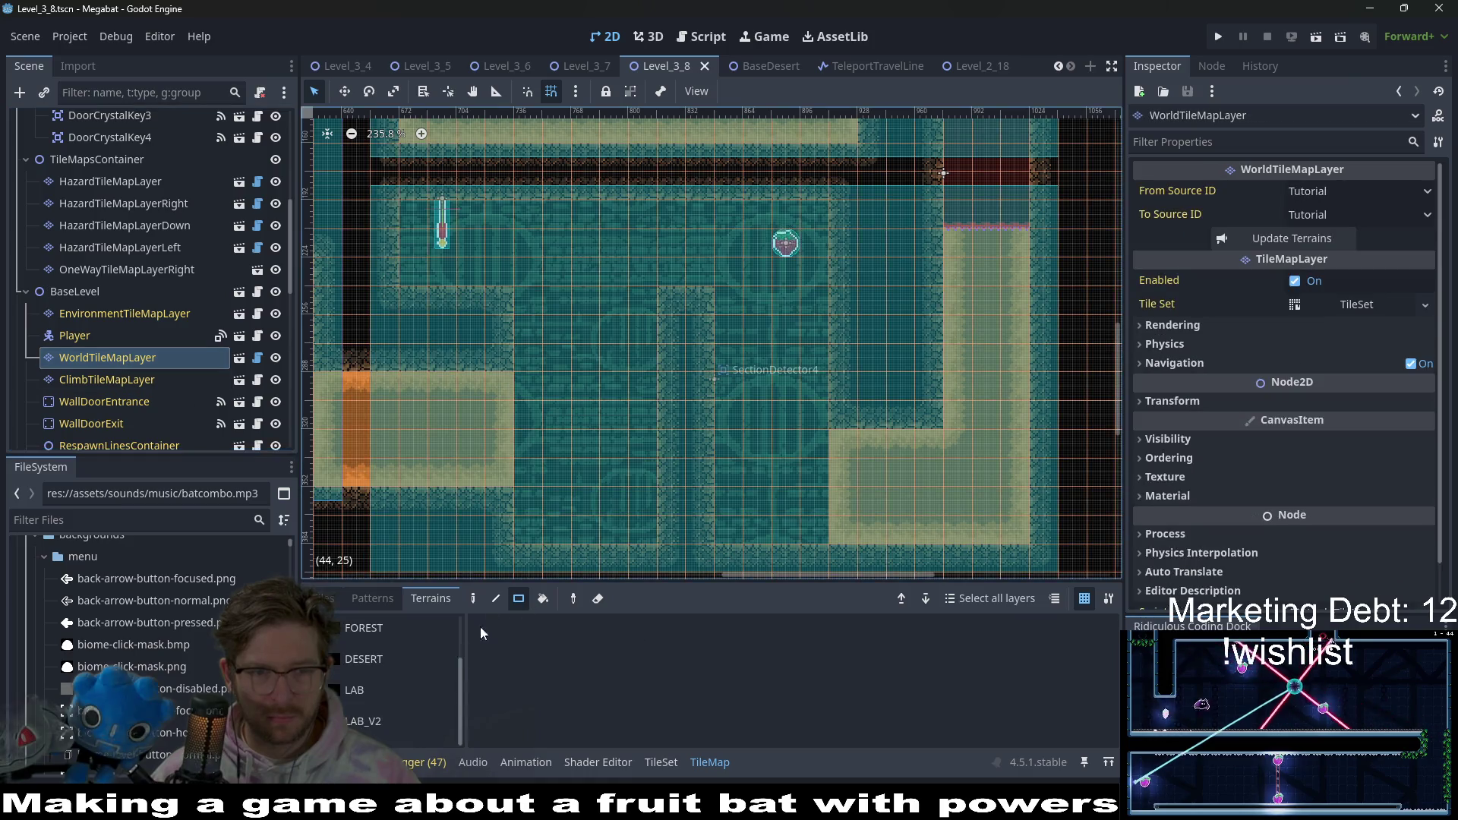
# - Paint a block of LAB terrain and a single tile at the ledge's inner corner
pyautogui.click(373, 702)
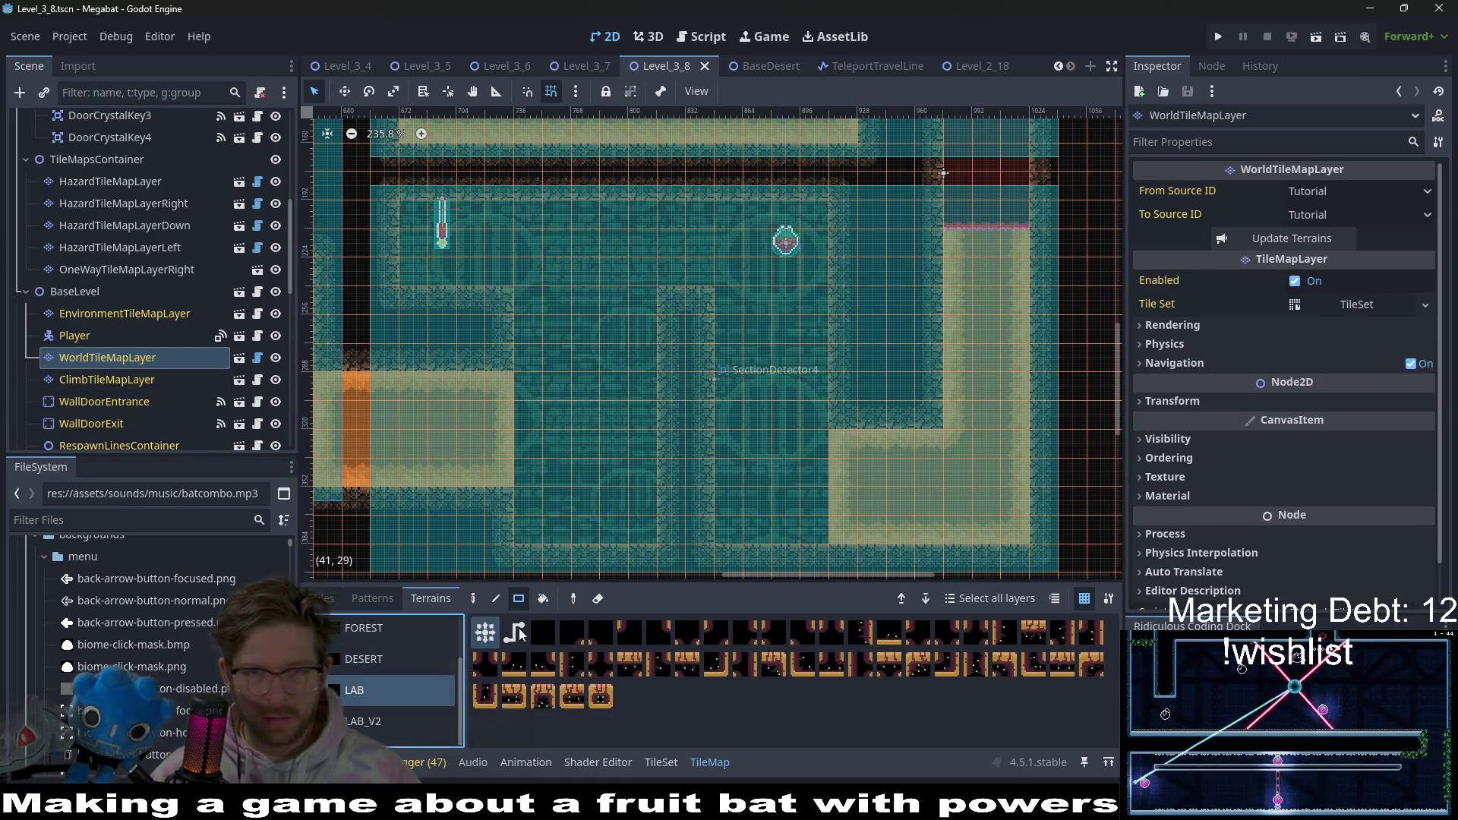
pyautogui.moveTo(900, 387)
pyautogui.mouseDown()
pyautogui.moveTo(858, 252)
pyautogui.moveTo(845, 357)
pyautogui.mouseUp()
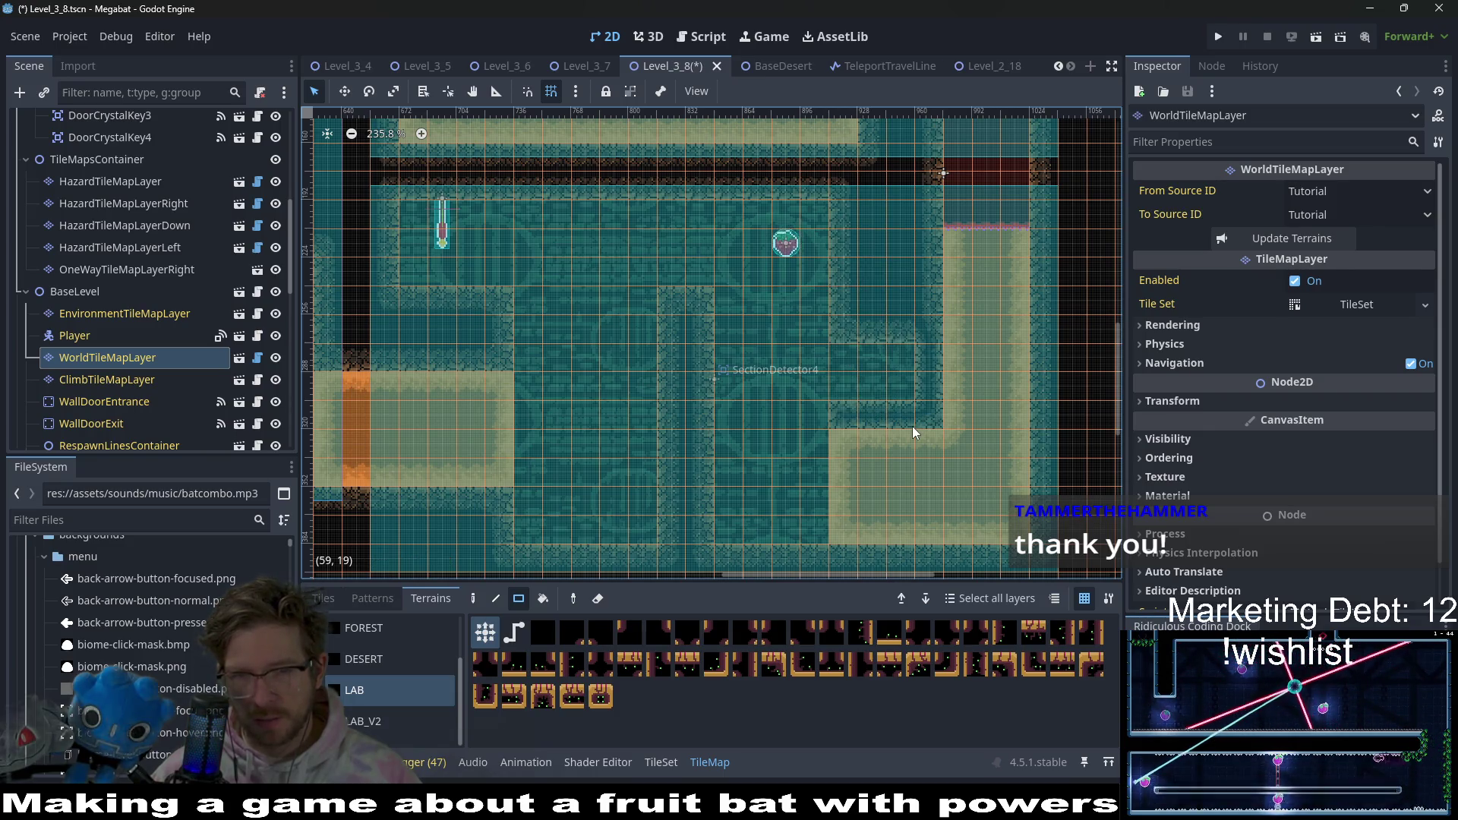
pyautogui.moveTo(896, 427)
pyautogui.mouseDown()
pyautogui.moveTo(881, 422)
pyautogui.moveTo(899, 419)
pyautogui.mouseUp()
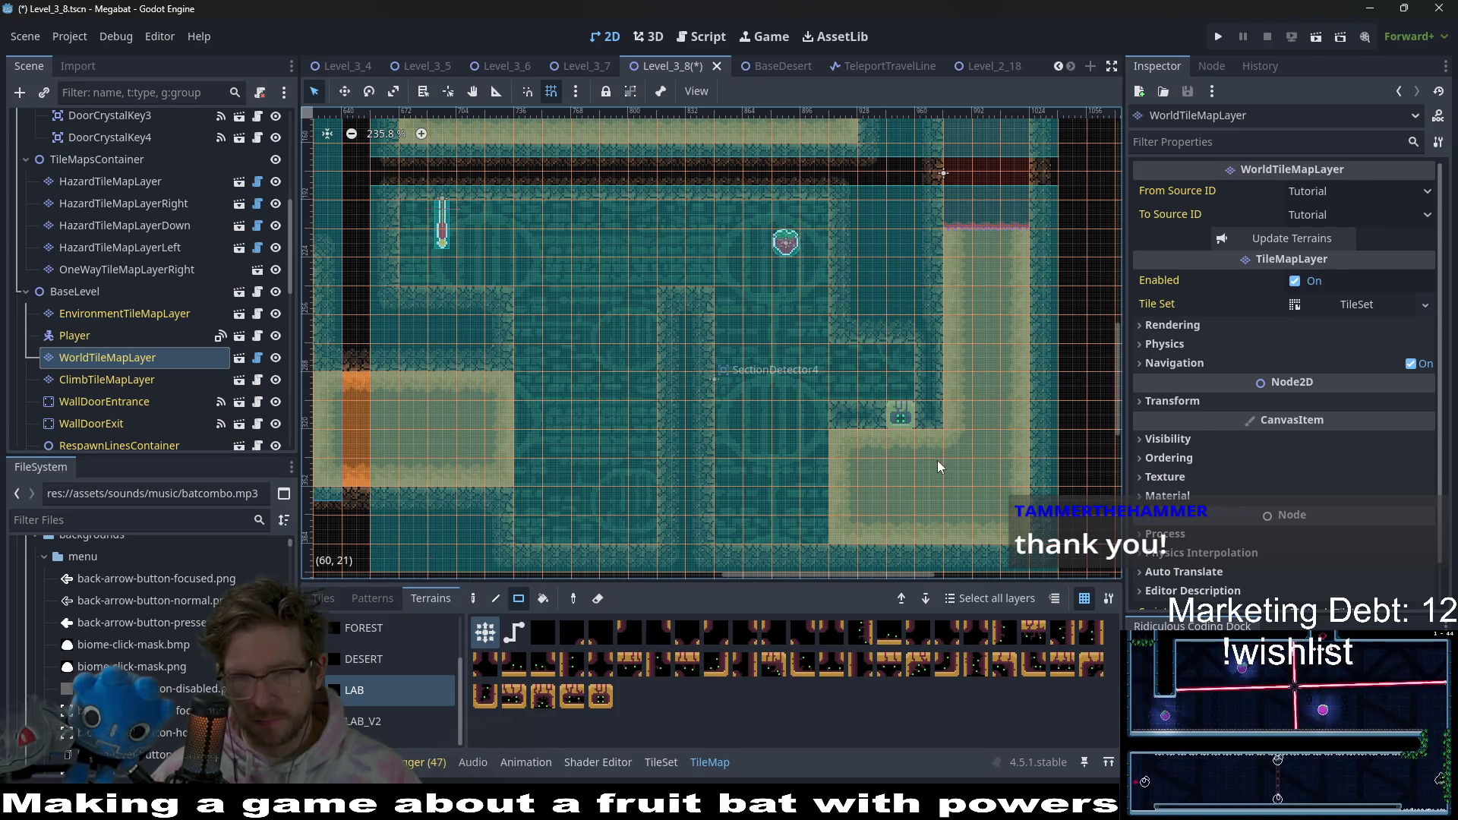
# - Fill the ledge's inner-corner gap with DESERT wall tiles, then select DigTileMapLayer
pyautogui.click(425, 659)
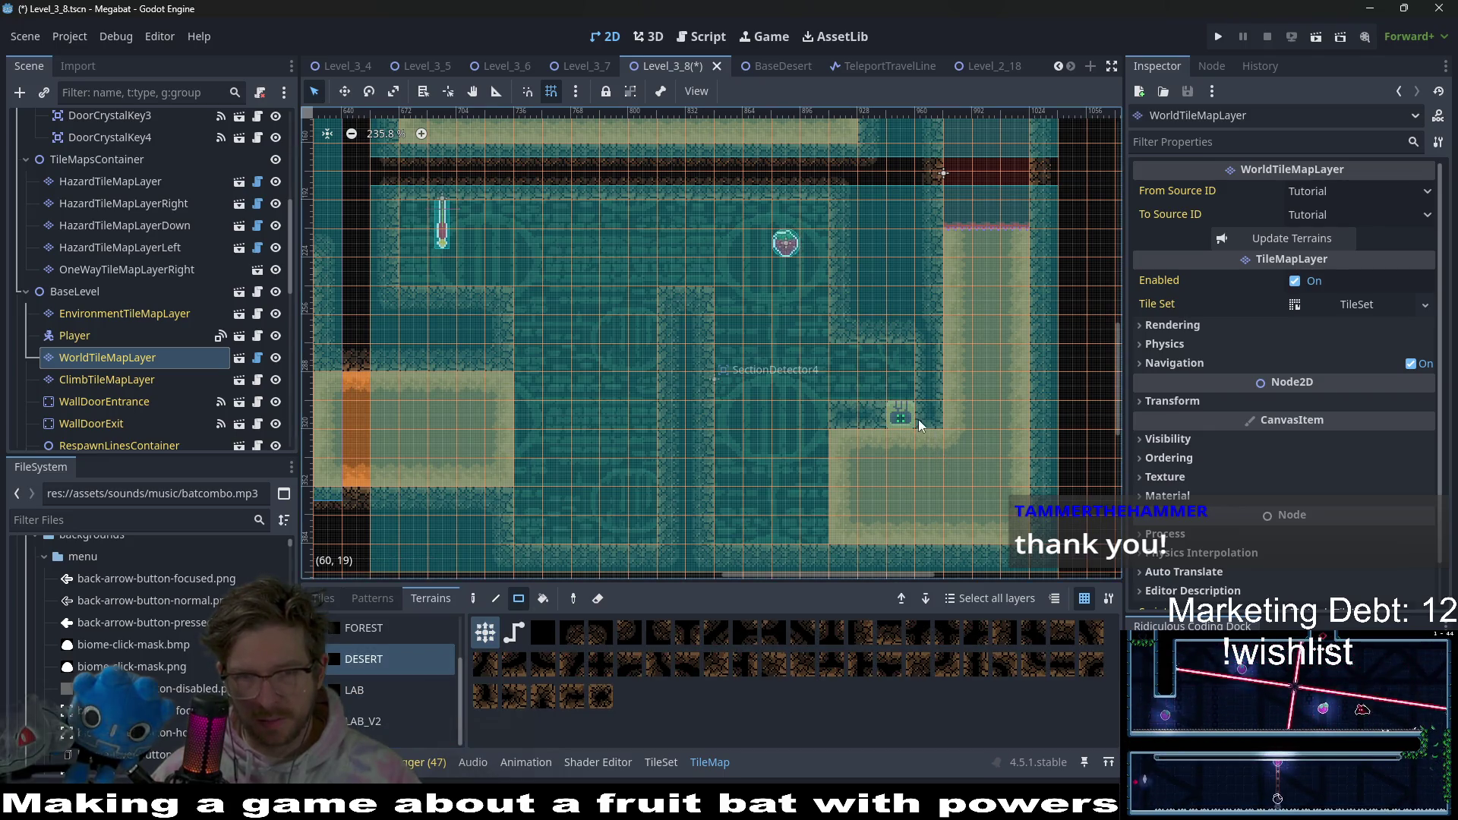
pyautogui.hscroll(5, 941, 476)
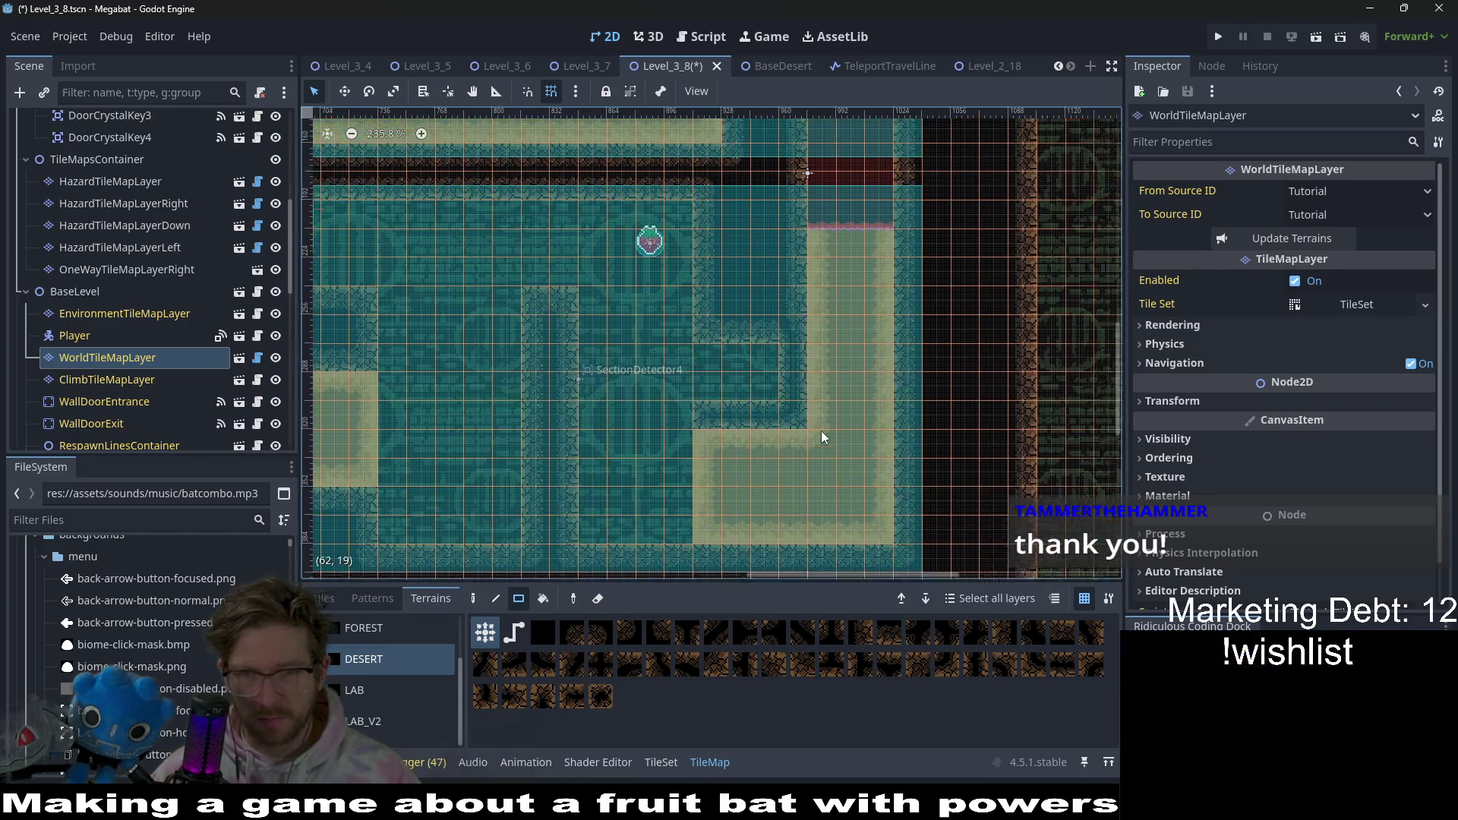
pyautogui.moveTo(703, 471); pyautogui.dragTo(701, 470)
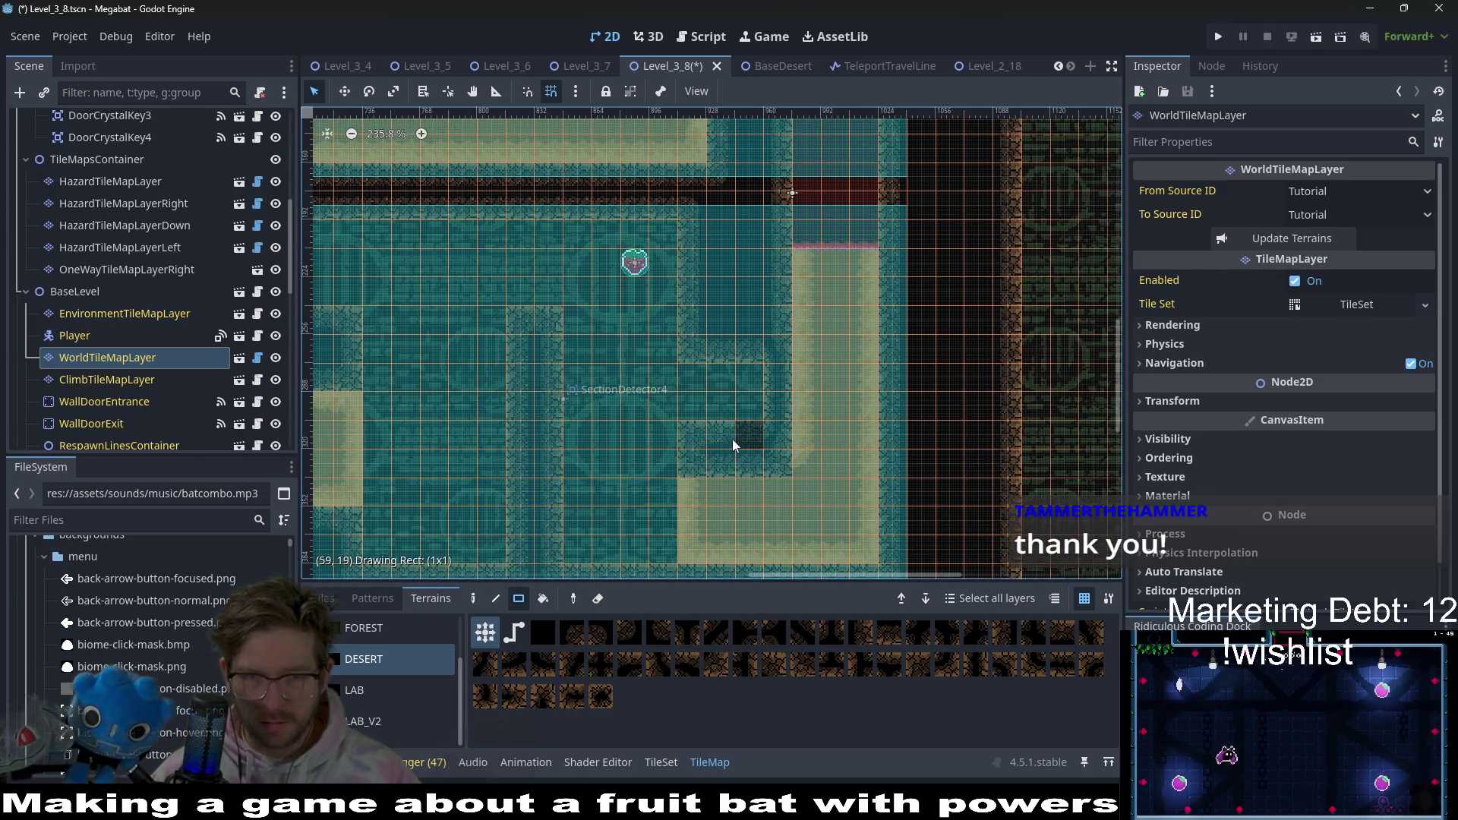
pyautogui.moveTo(696, 385)
pyautogui.mouseDown()
pyautogui.moveTo(758, 372)
pyautogui.moveTo(777, 440)
pyautogui.mouseUp()
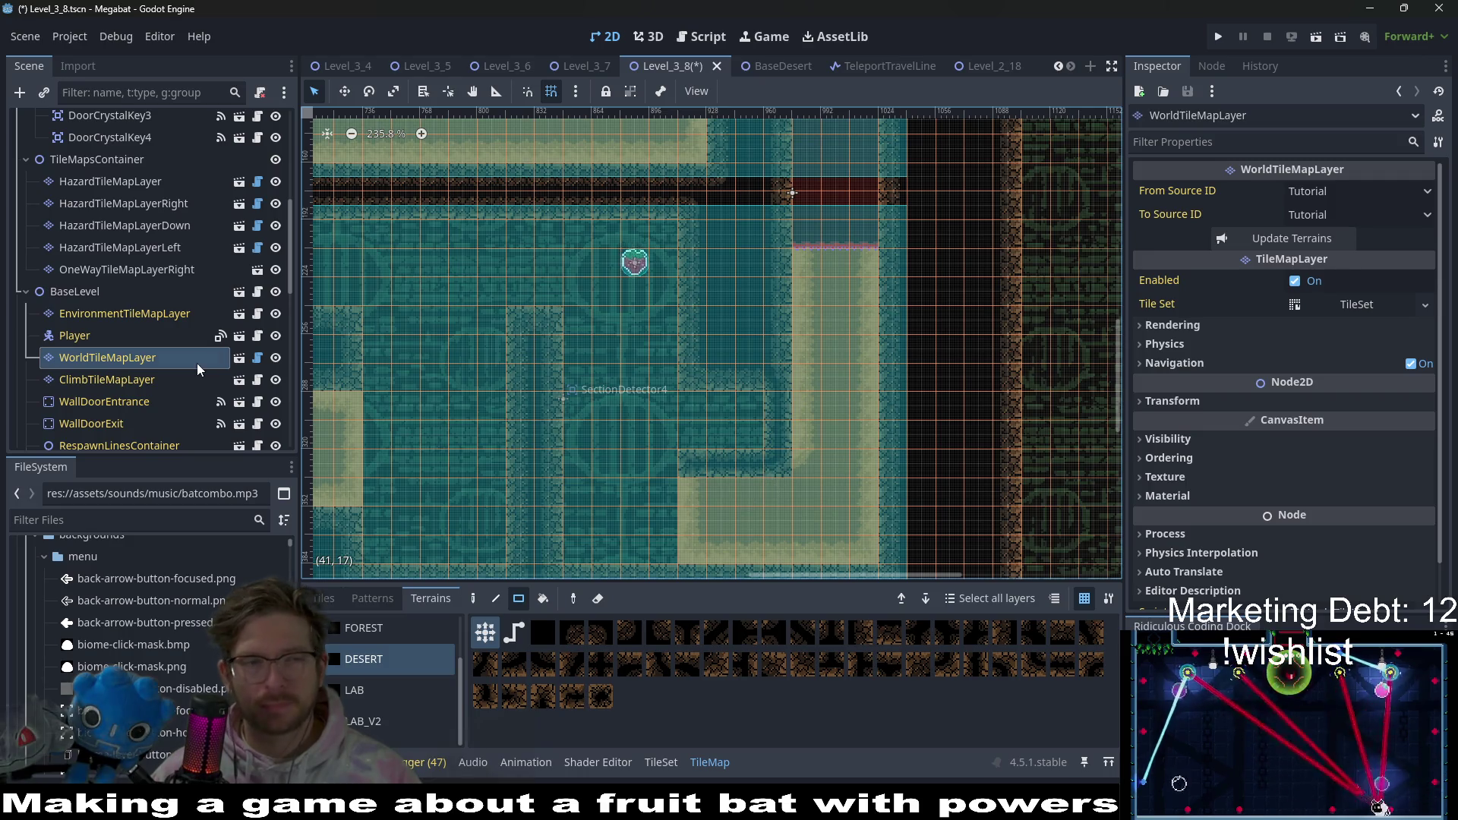
pyautogui.scroll(5, 134, 341)
pyautogui.scroll(2, 126, 152)
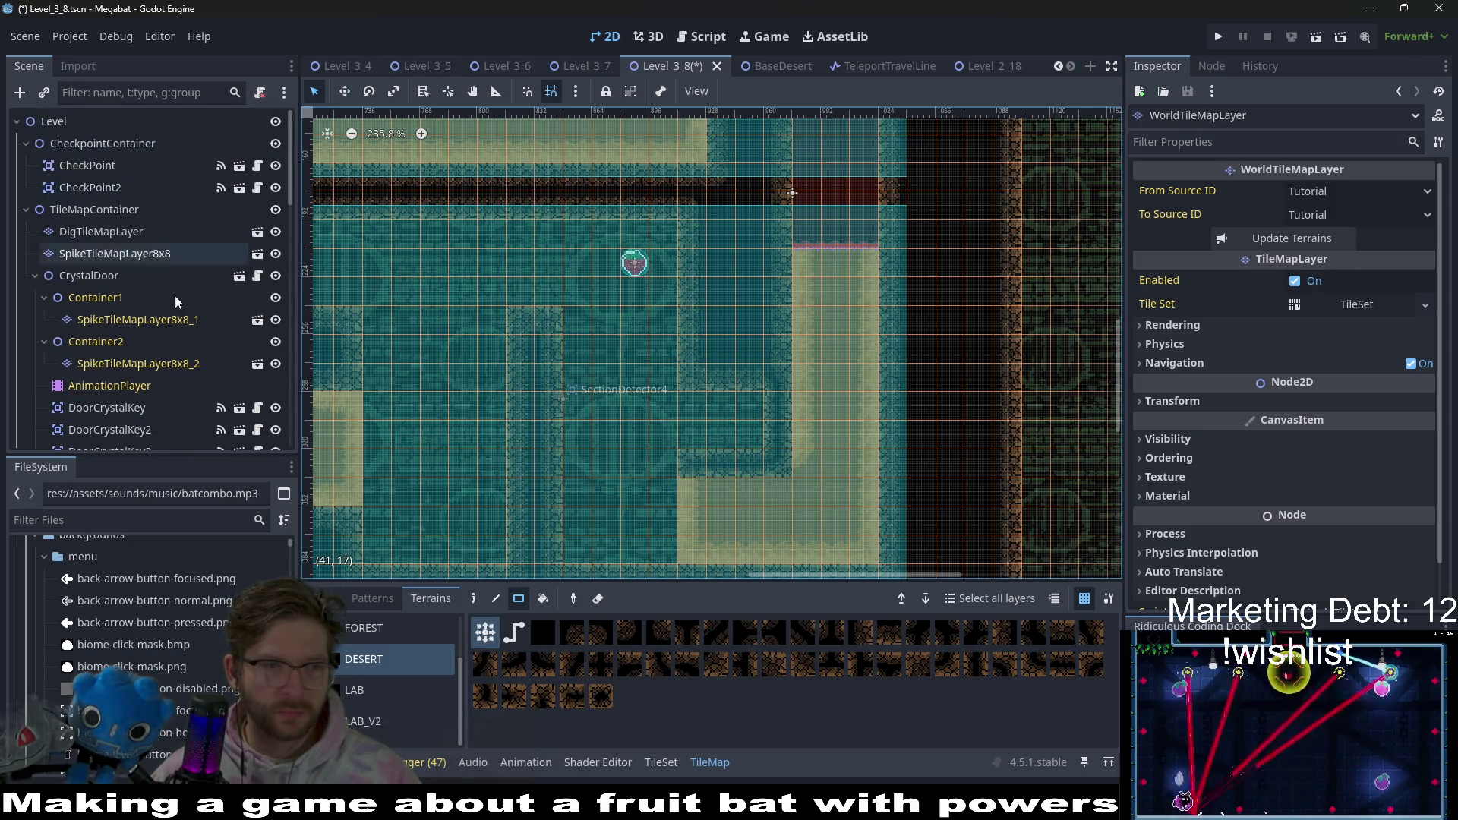
pyautogui.click(120, 231)
# - Pick the Desert terrain on the dig layer, view the lower room, then select SpikeTileMapLayer8x8
pyautogui.click(382, 662)
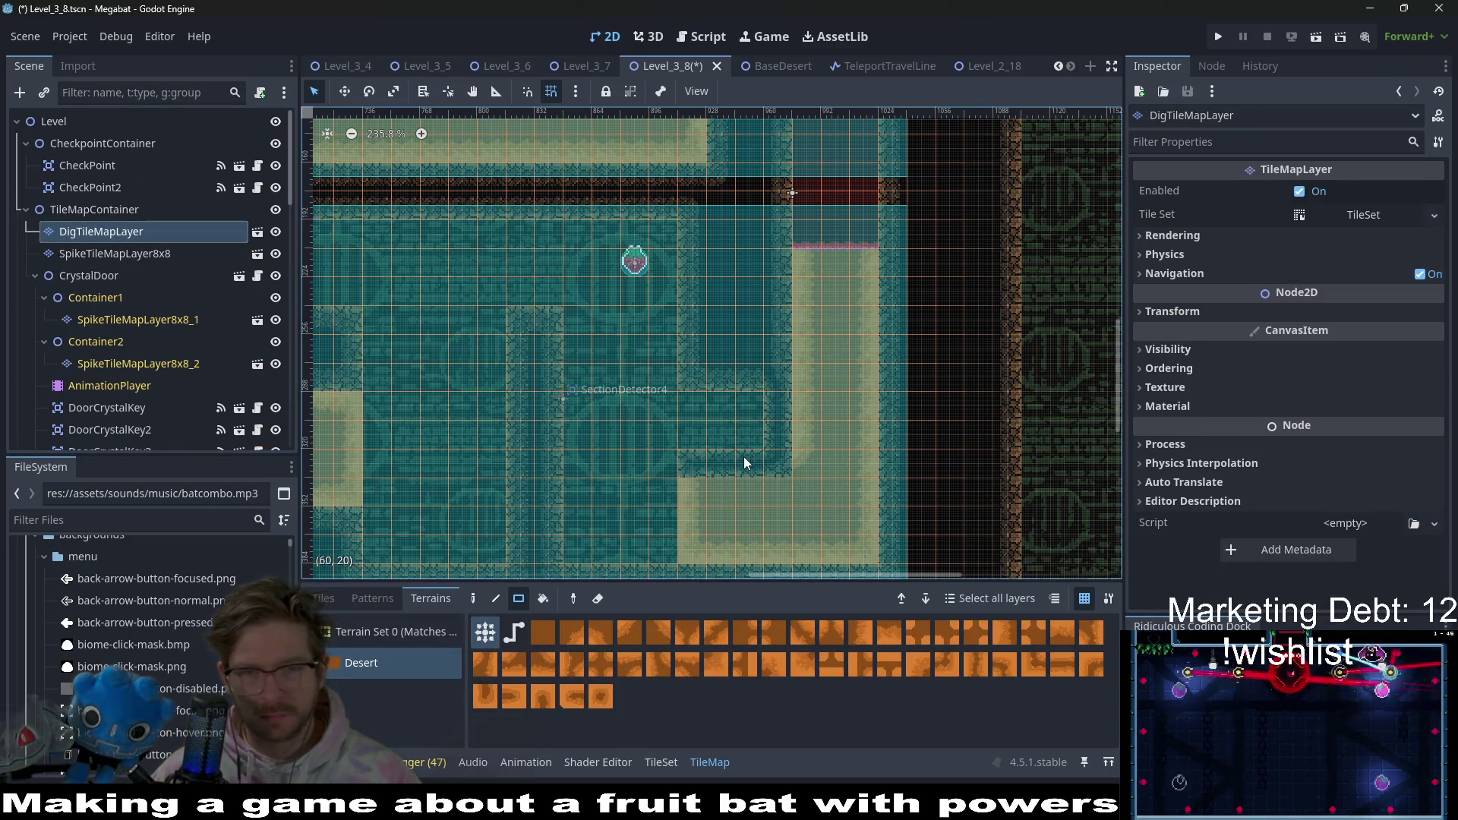
pyautogui.moveTo(742, 507); pyautogui.dragTo(723, 405)
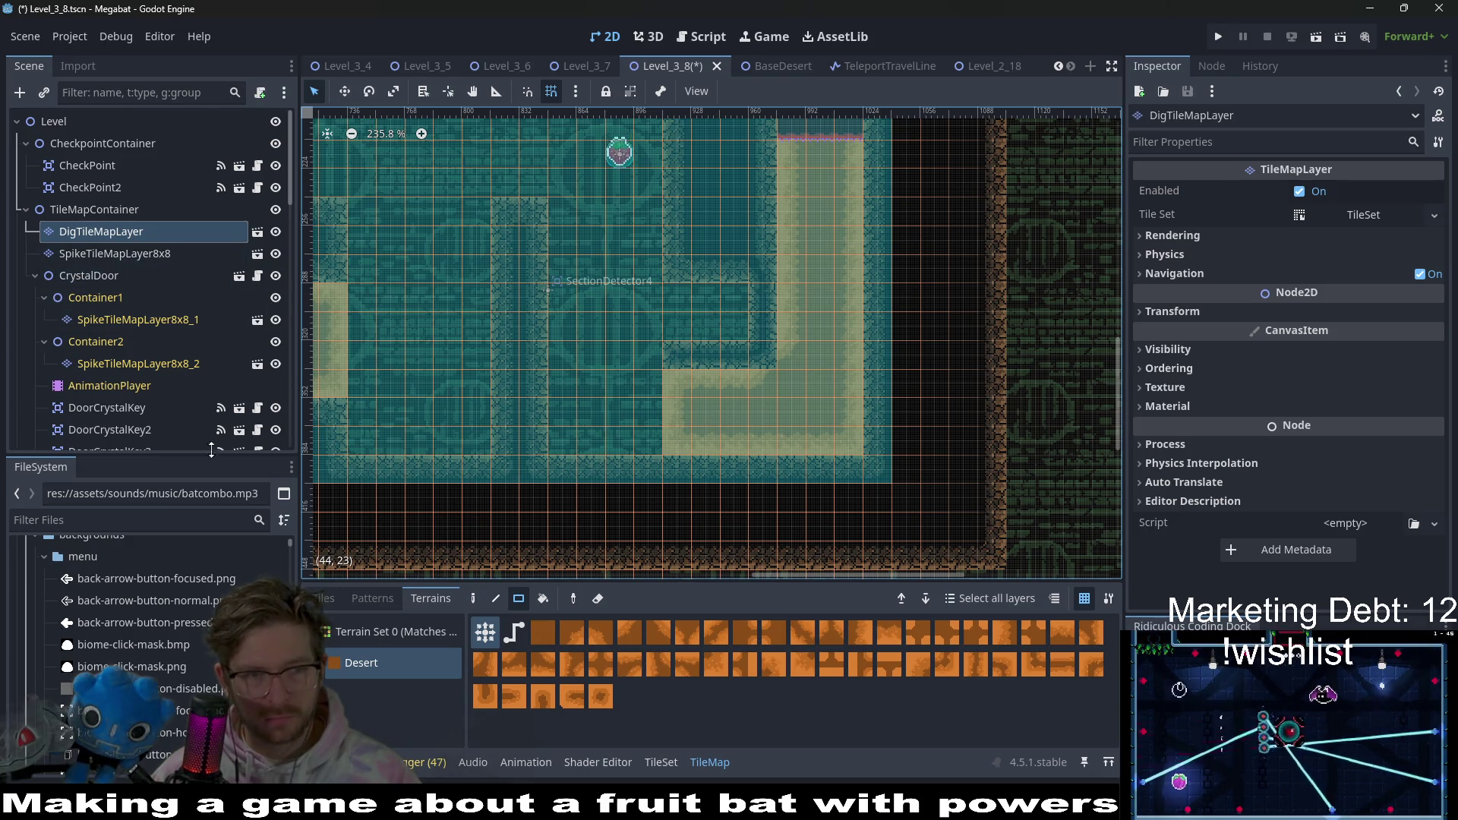
pyautogui.scroll(-10, 174, 390)
pyautogui.scroll(-3, 173, 390)
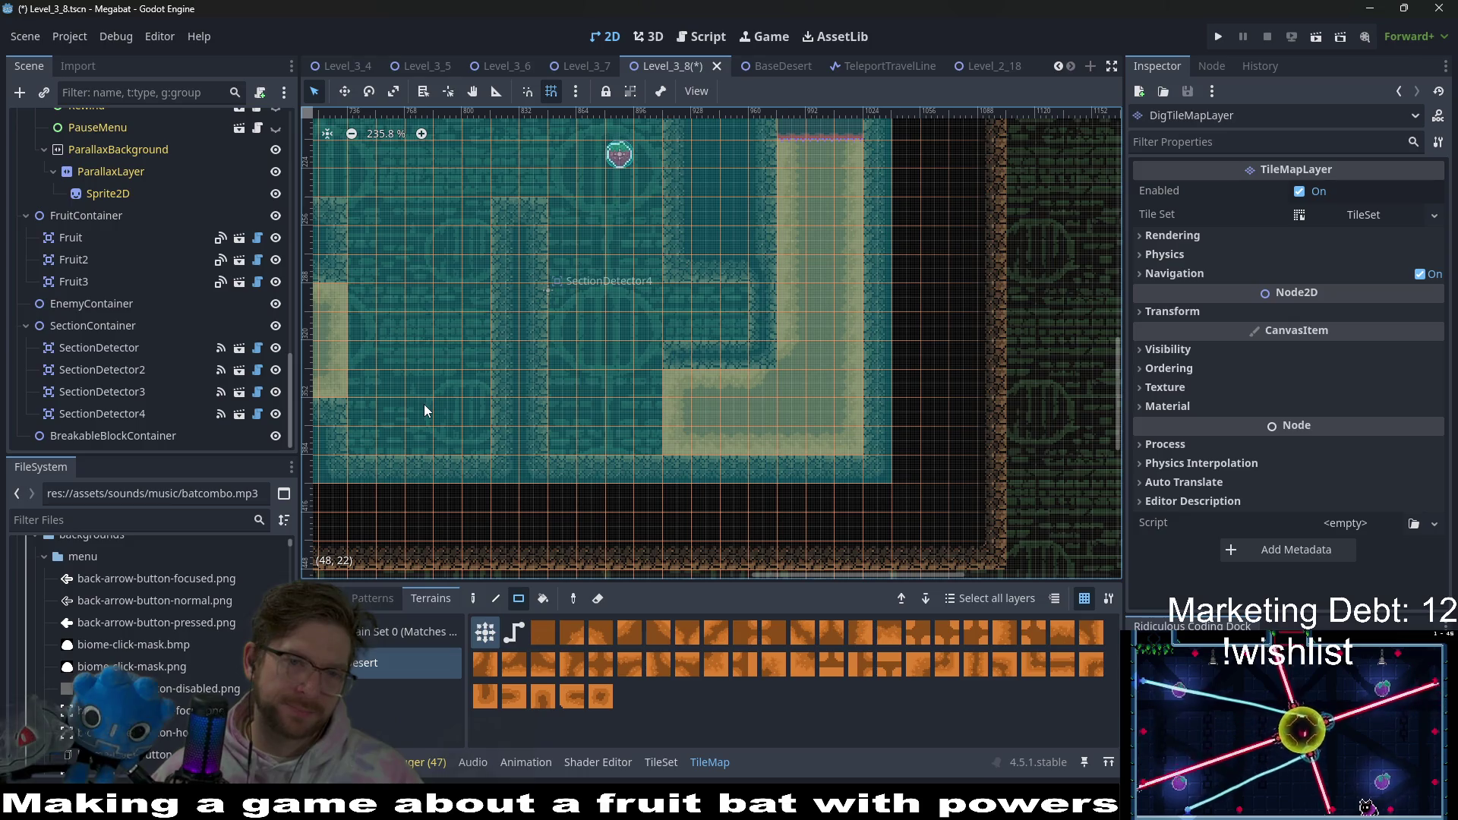
pyautogui.scroll(10, 179, 355)
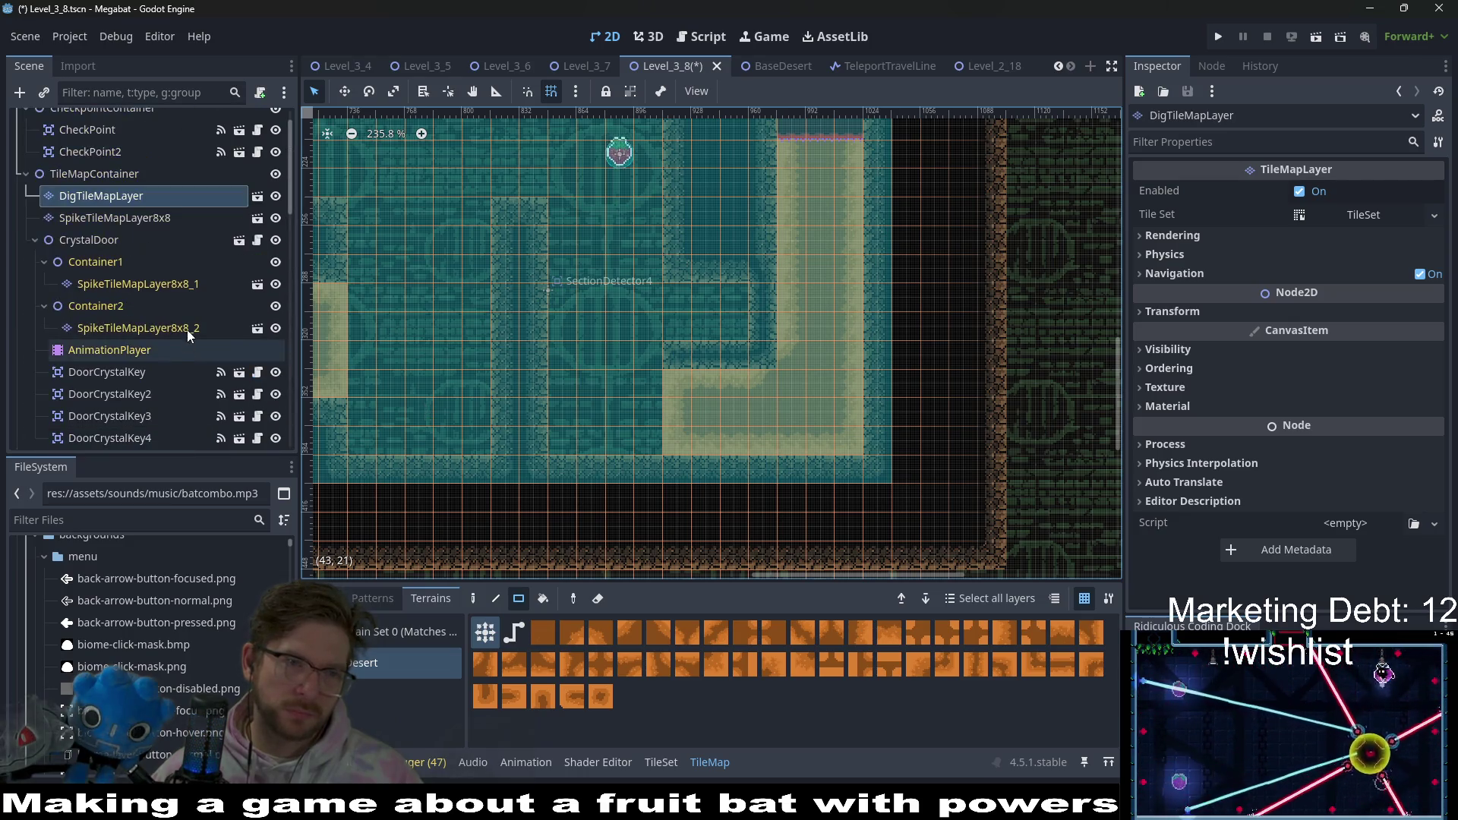
pyautogui.scroll(2, 187, 333)
pyautogui.press('Down')
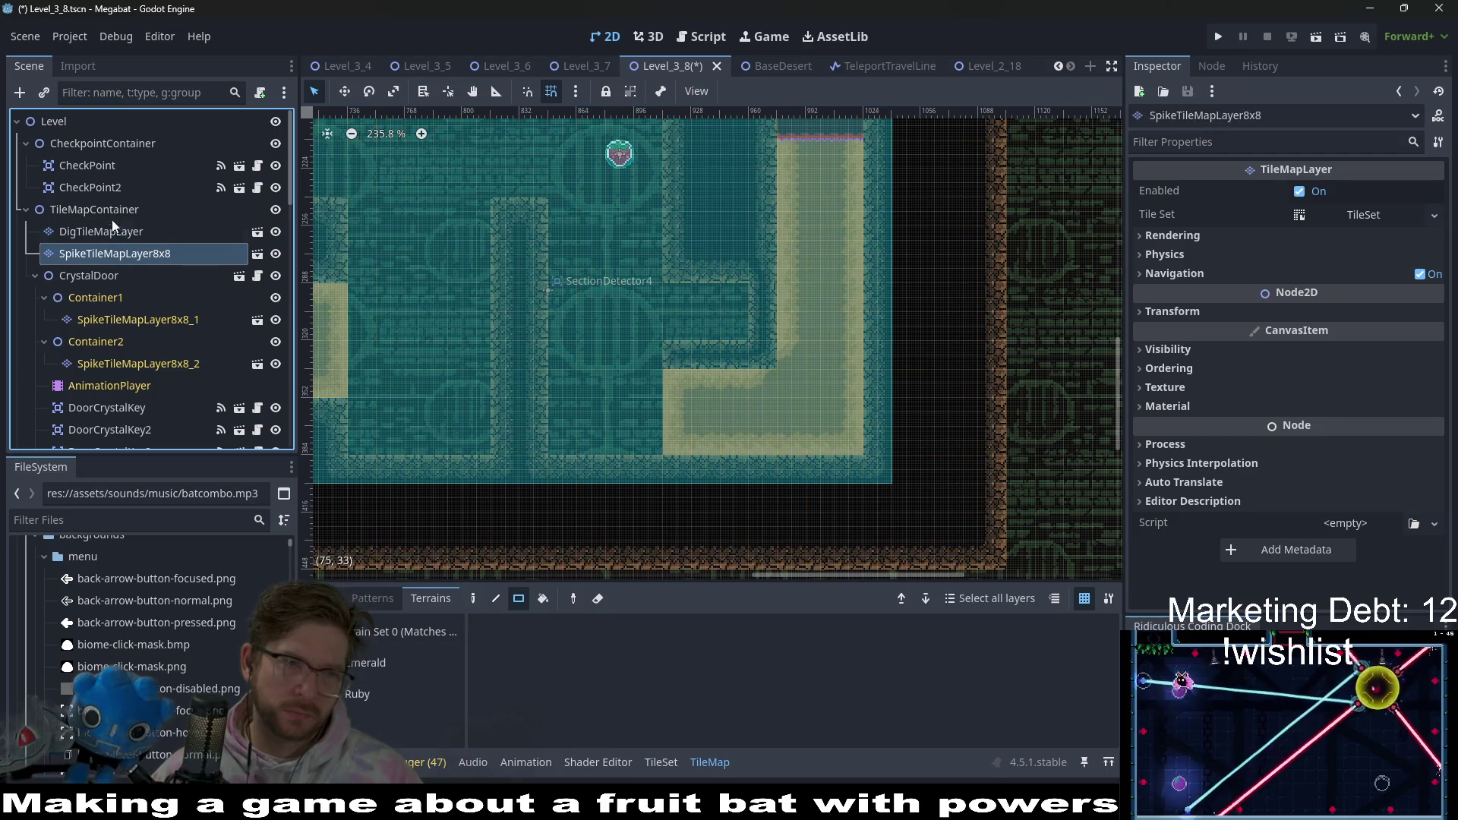
# - On WorldTileMapLayer with DESERT terrain, paint a short wall strip and a vertical wall column
pyautogui.scroll(-10, 122, 274)
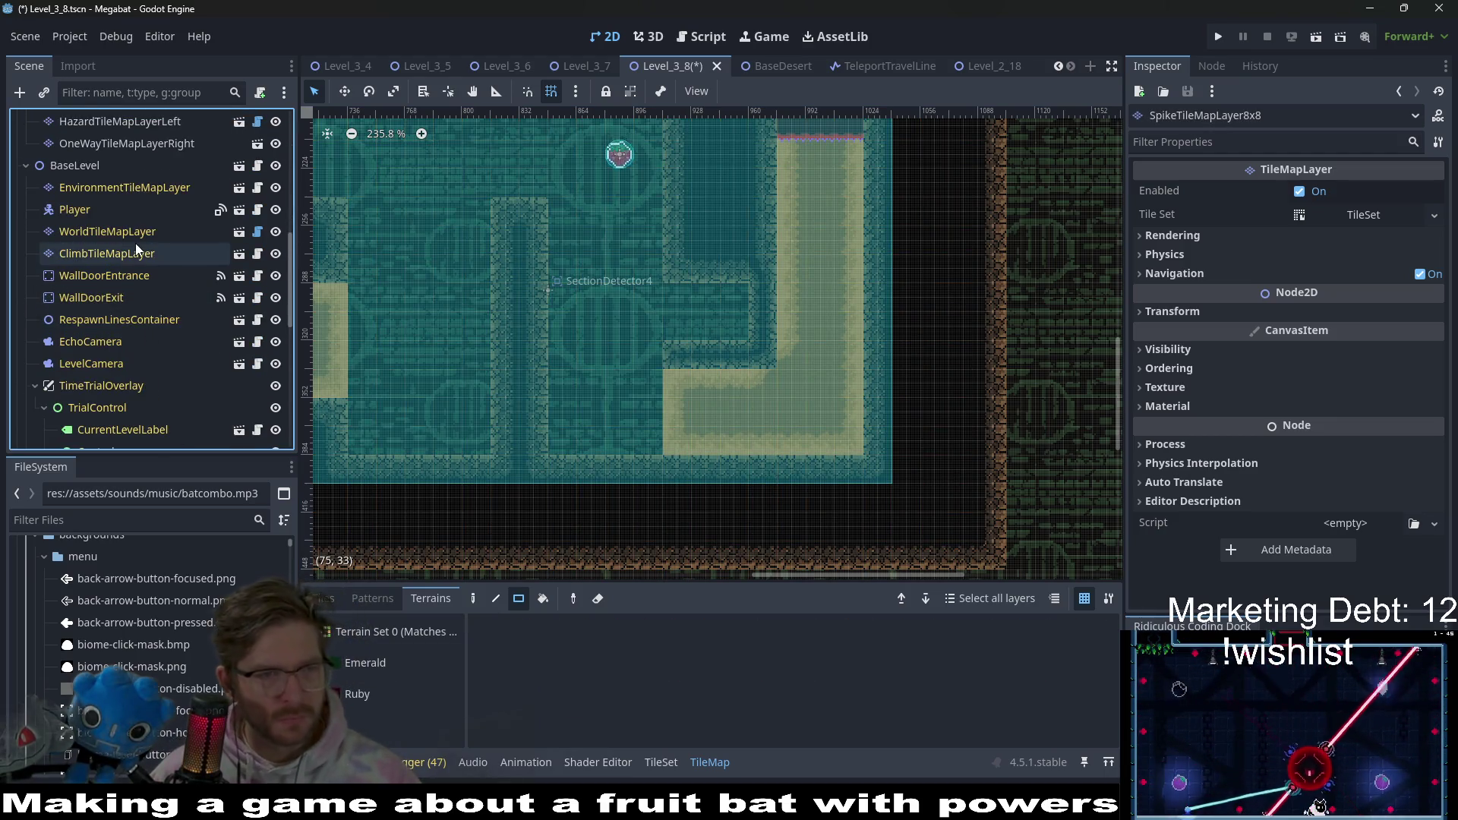
pyautogui.click(126, 231)
pyautogui.click(367, 692)
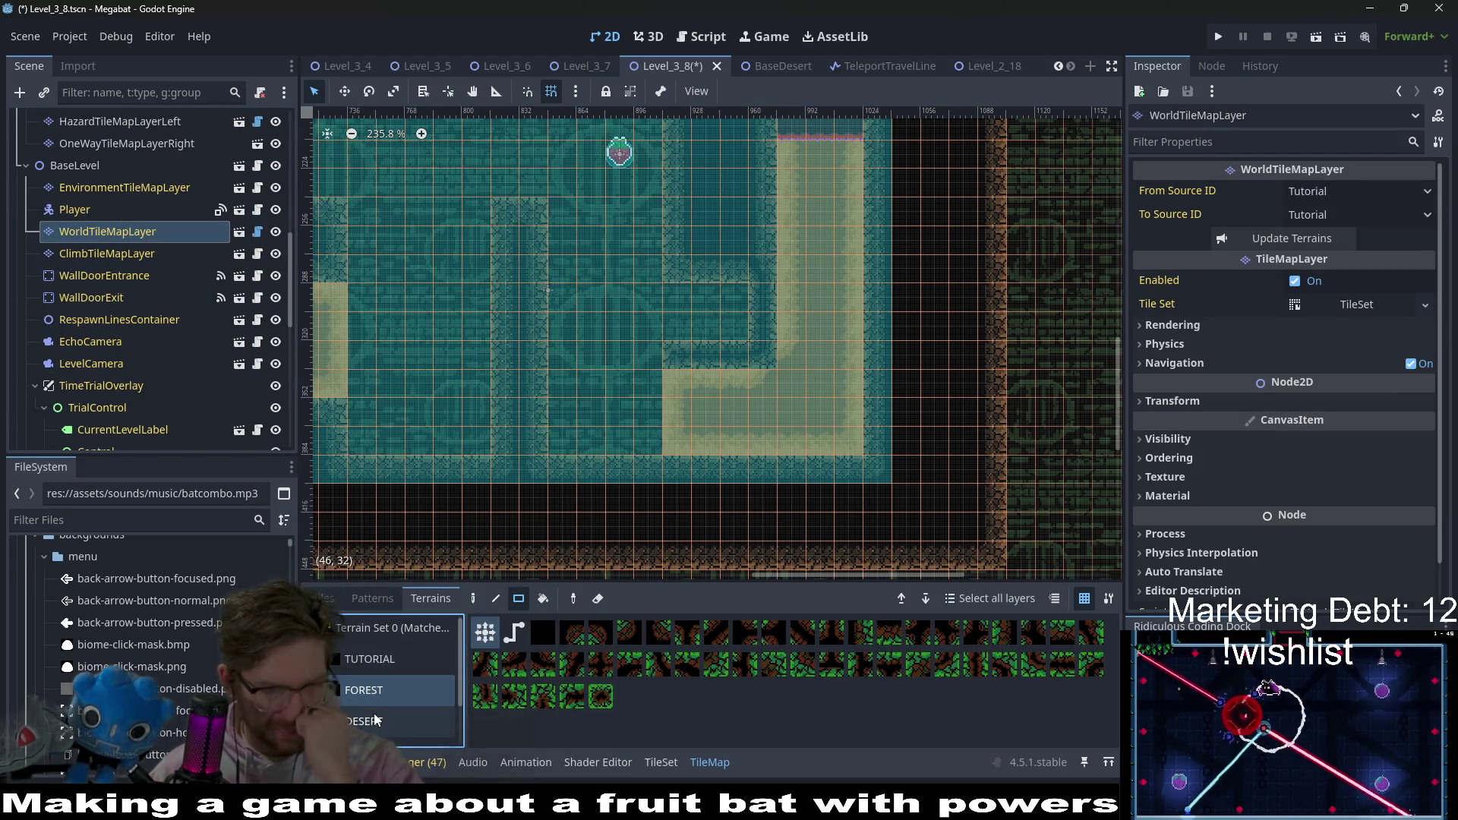
pyautogui.click(374, 718)
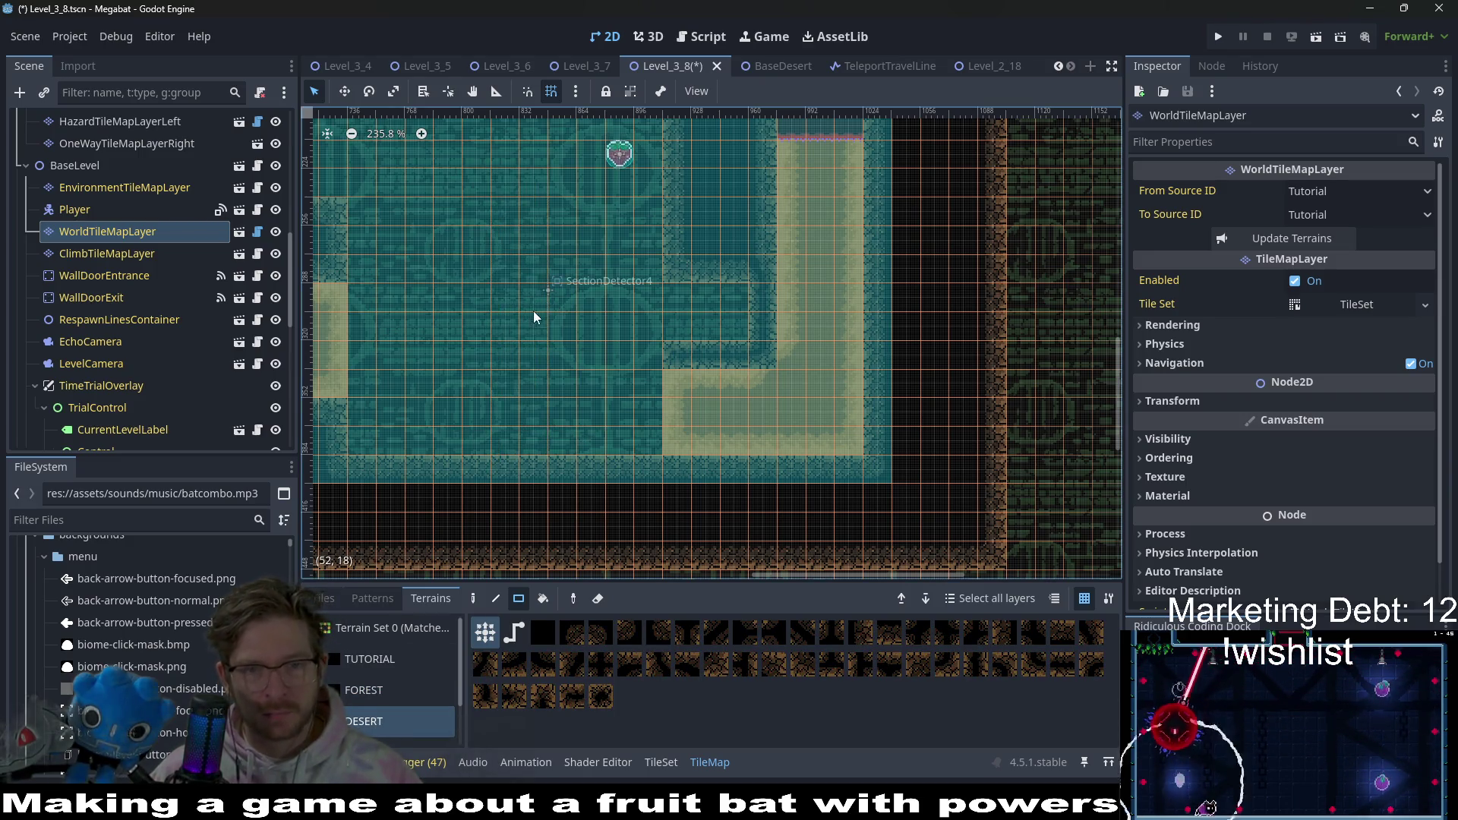
pyautogui.moveTo(647, 354); pyautogui.dragTo(544, 359)
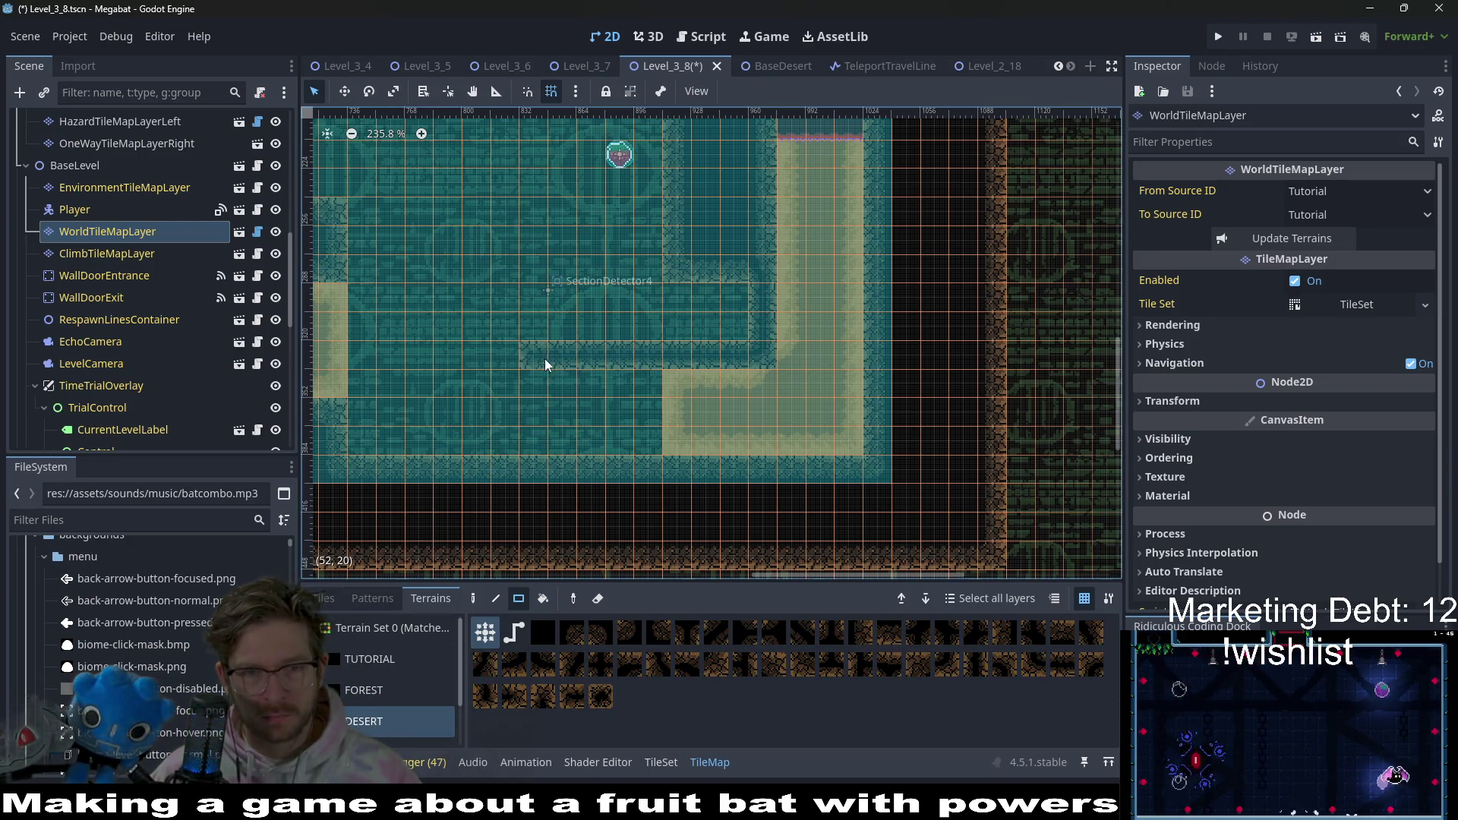
pyautogui.hscroll(-2, 559, 444)
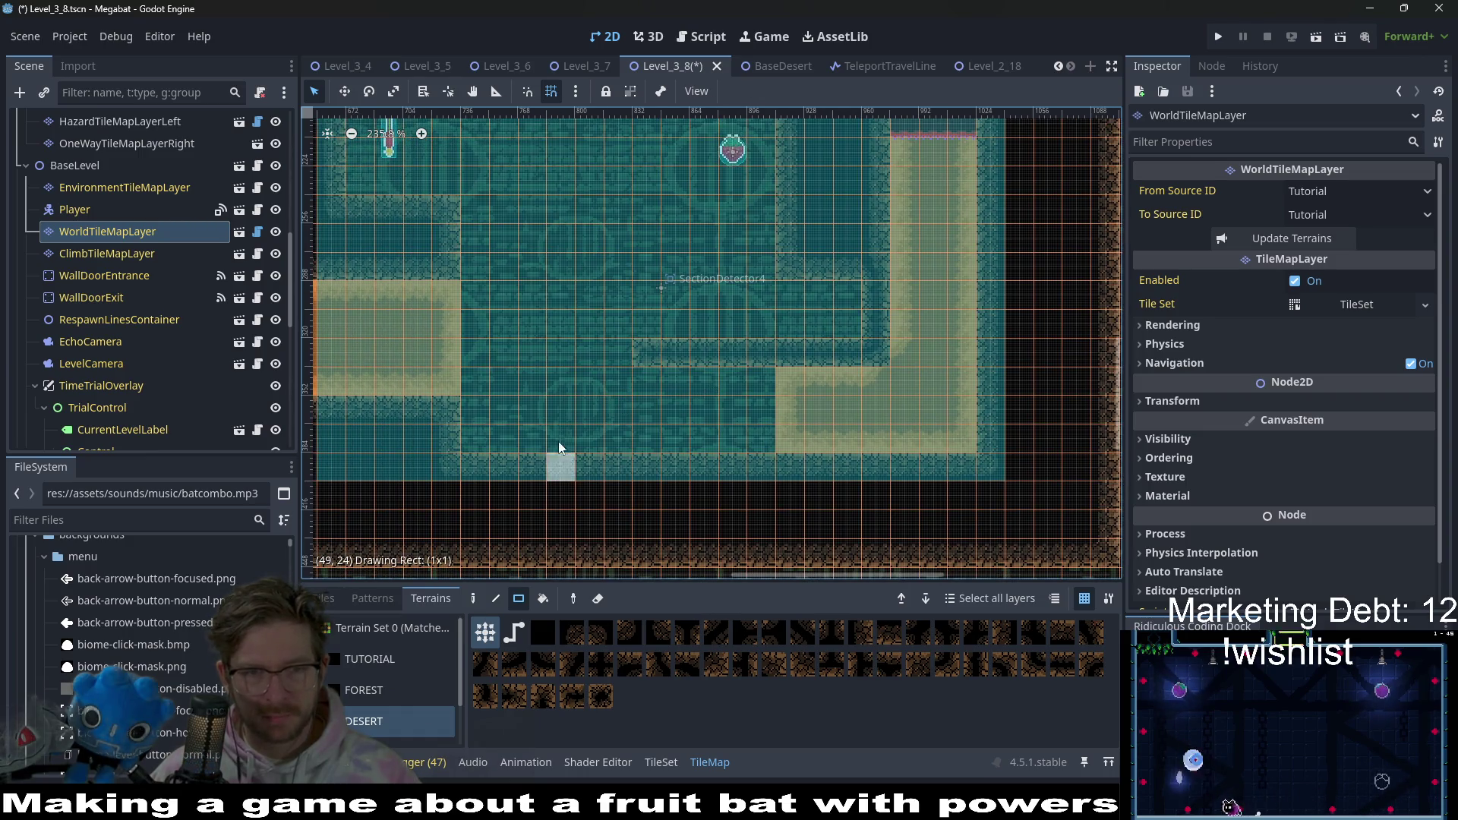
pyautogui.moveTo(552, 304); pyautogui.dragTo(553, 303)
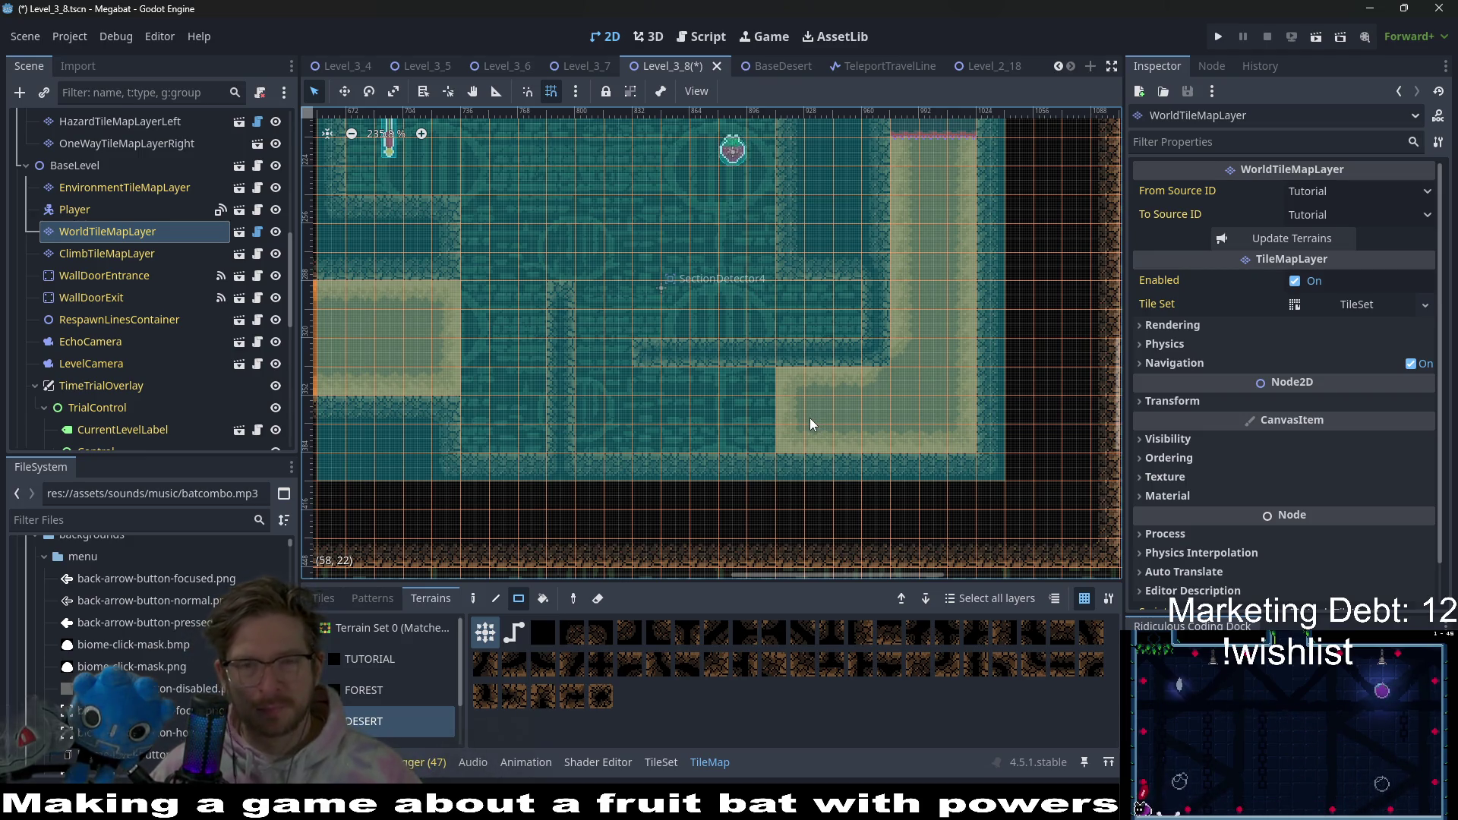
# - Extend the right-side wall section further right and paint a horizontal wall ledge across the room
pyautogui.scroll(2, 811, 424)
pyautogui.hscroll(1, 811, 424)
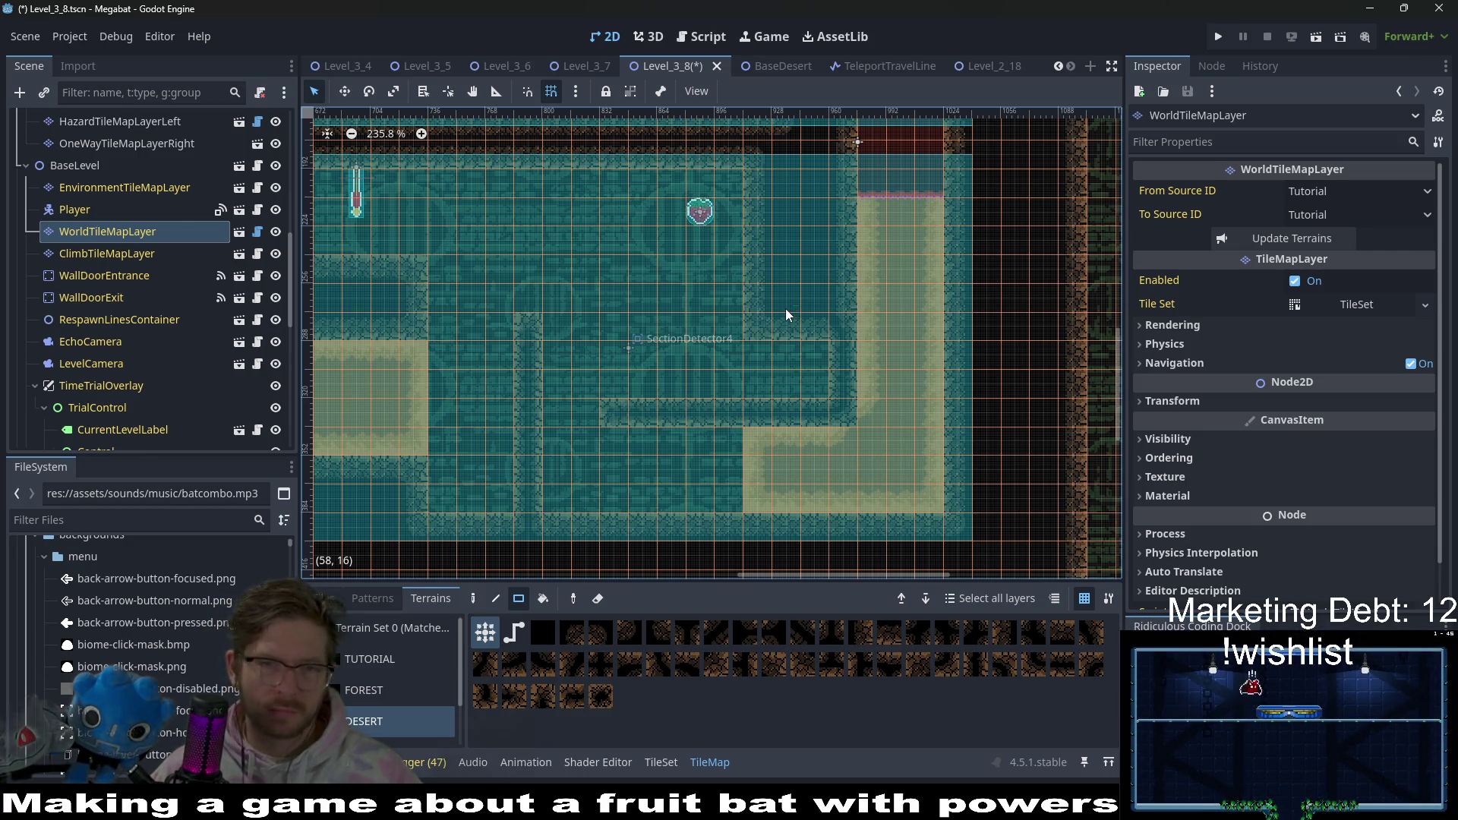
pyautogui.moveTo(761, 334); pyautogui.dragTo(759, 228)
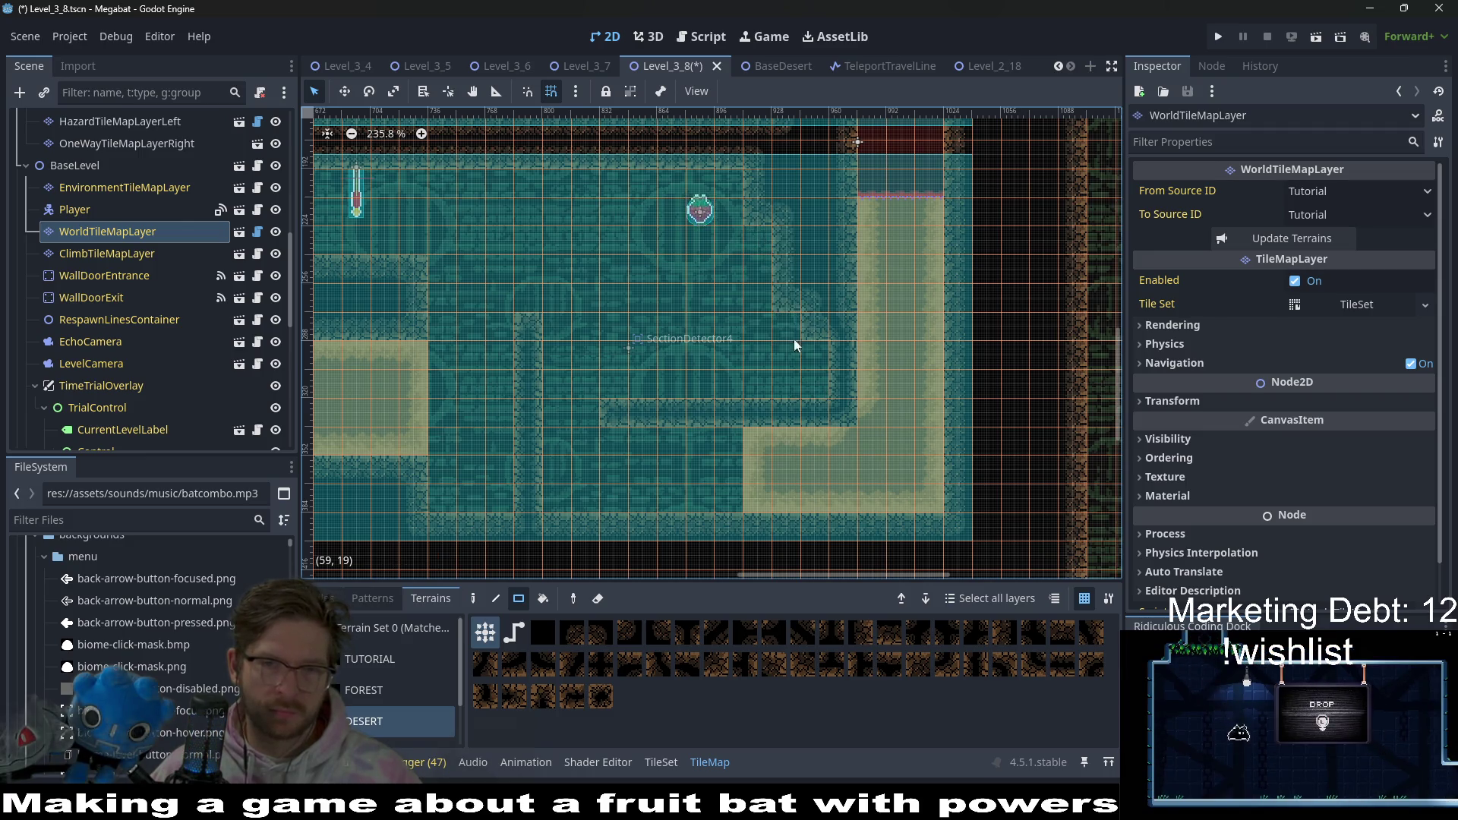
pyautogui.moveTo(782, 304); pyautogui.dragTo(786, 361)
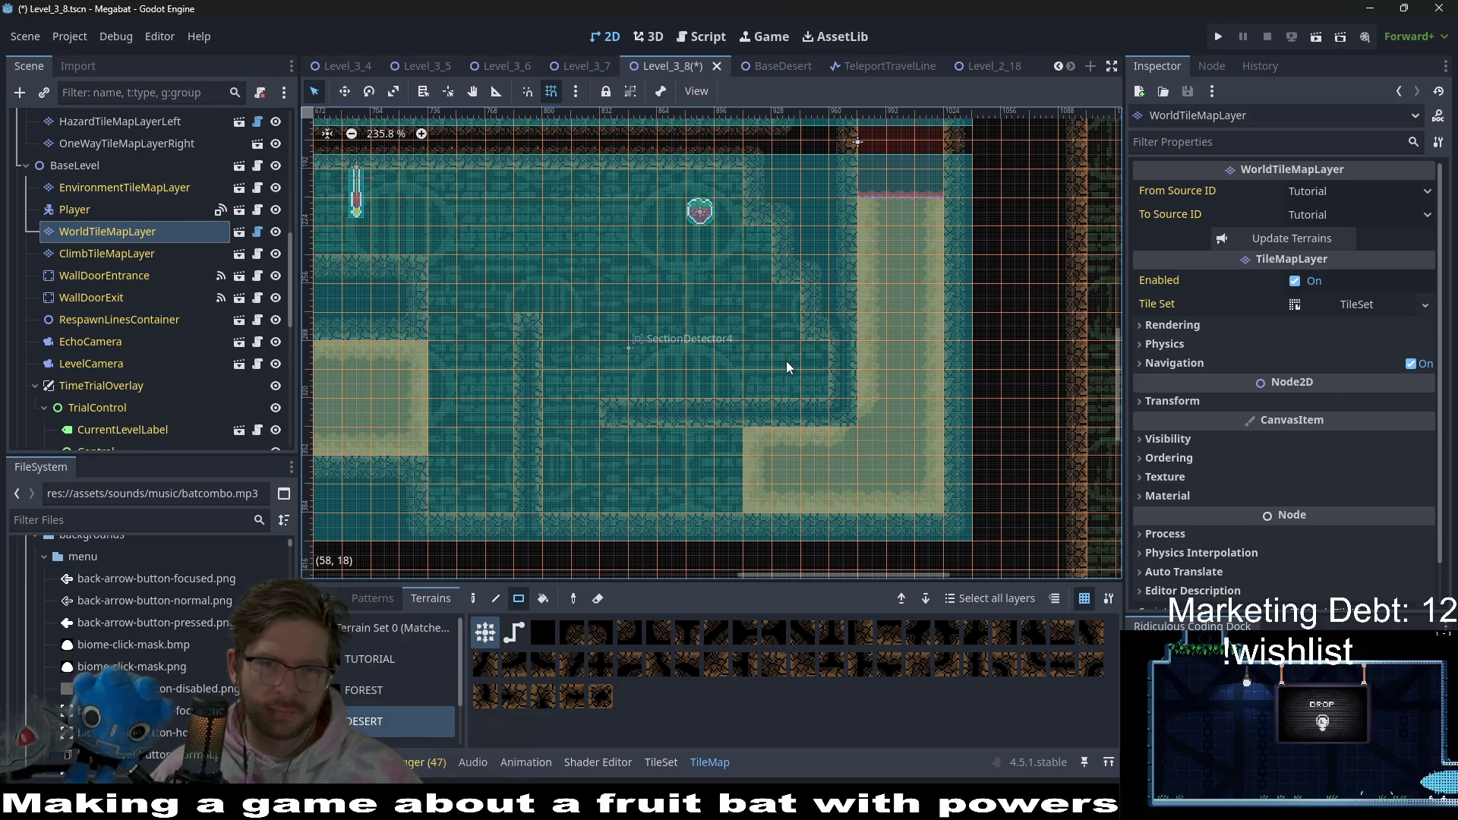
pyautogui.moveTo(759, 167); pyautogui.dragTo(756, 230)
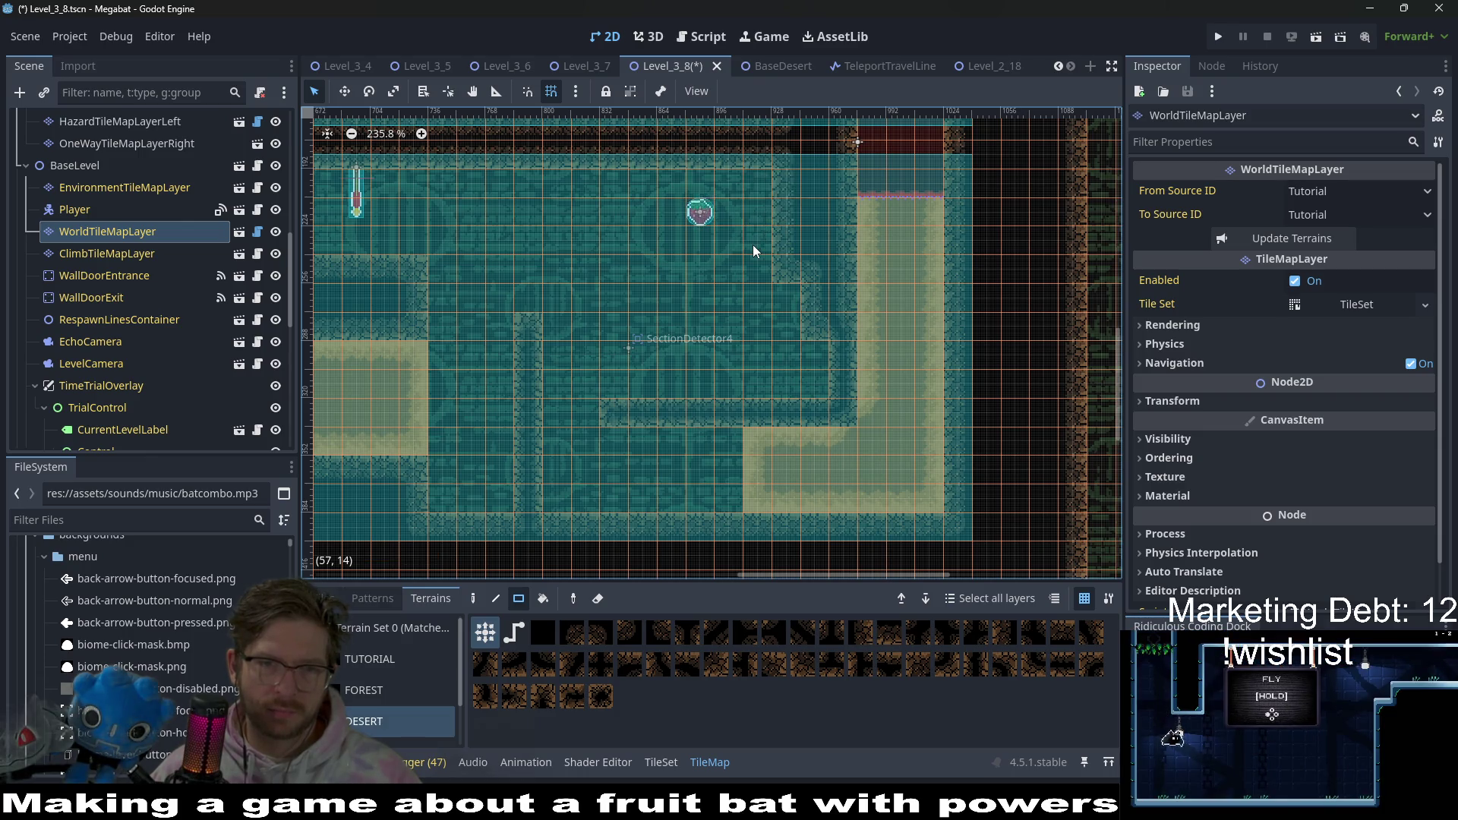
pyautogui.click(525, 271)
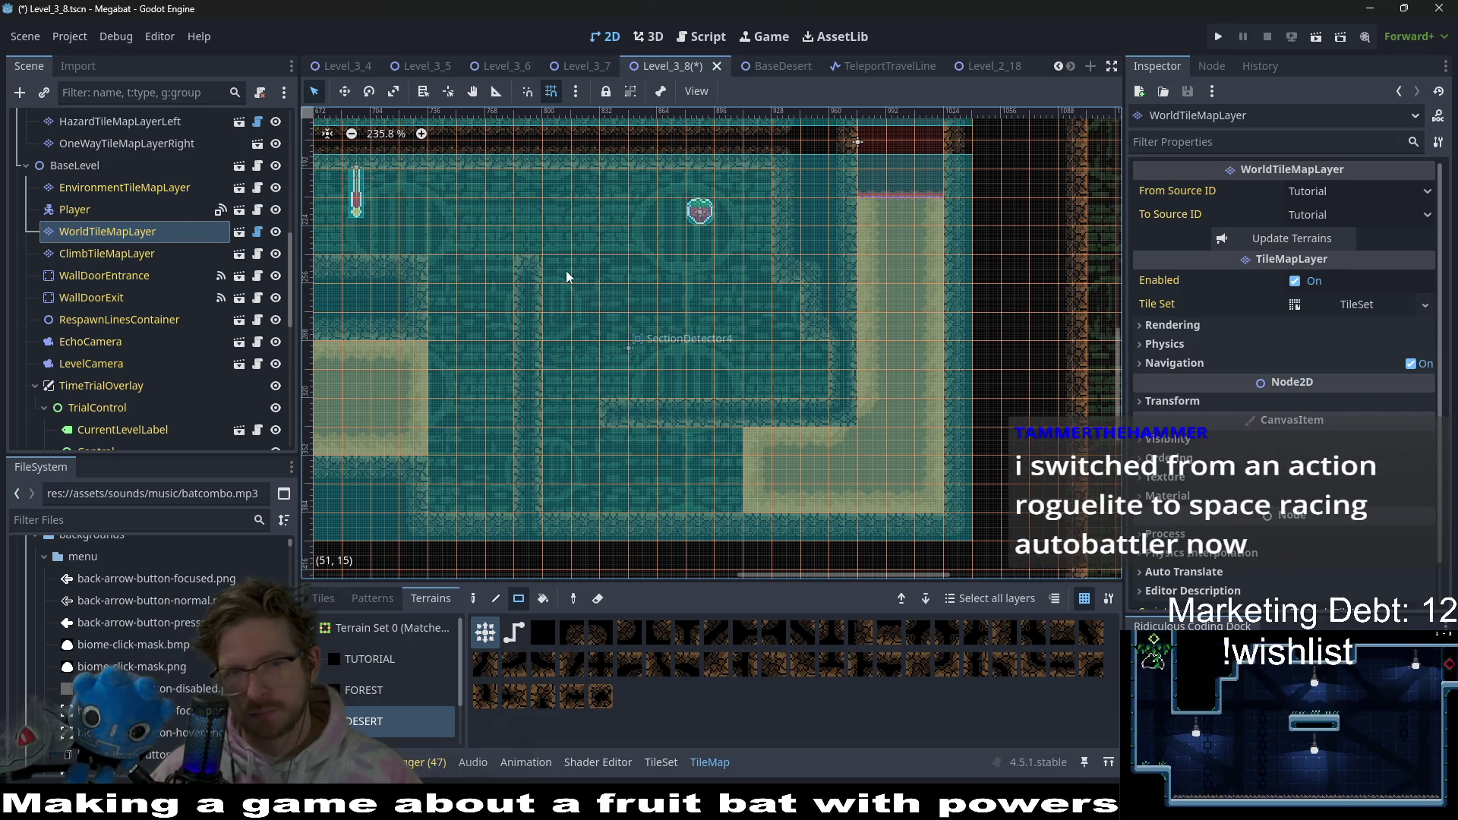
pyautogui.moveTo(557, 270); pyautogui.dragTo(644, 282)
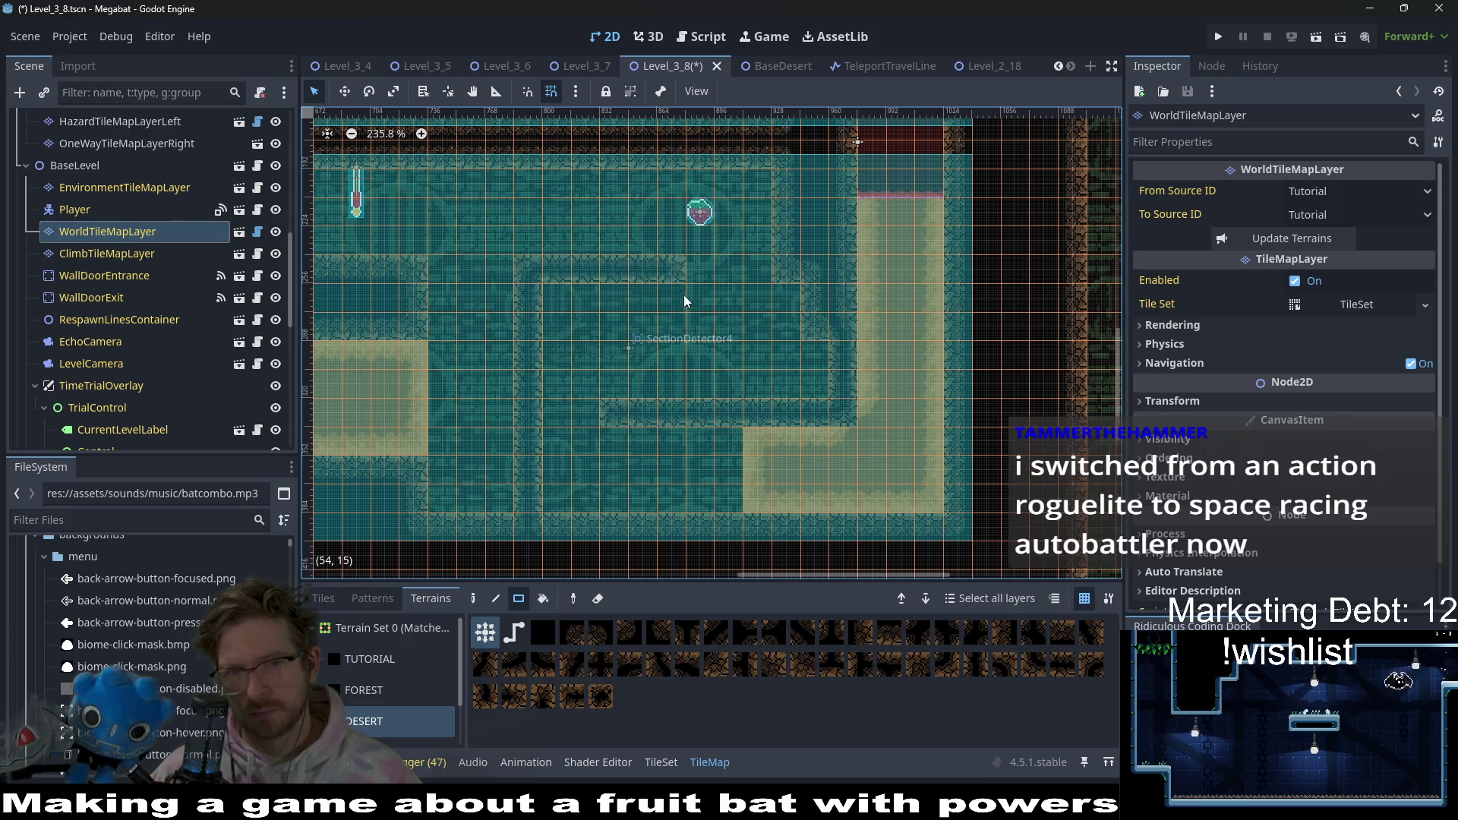
pyautogui.hscroll(-2, 698, 319)
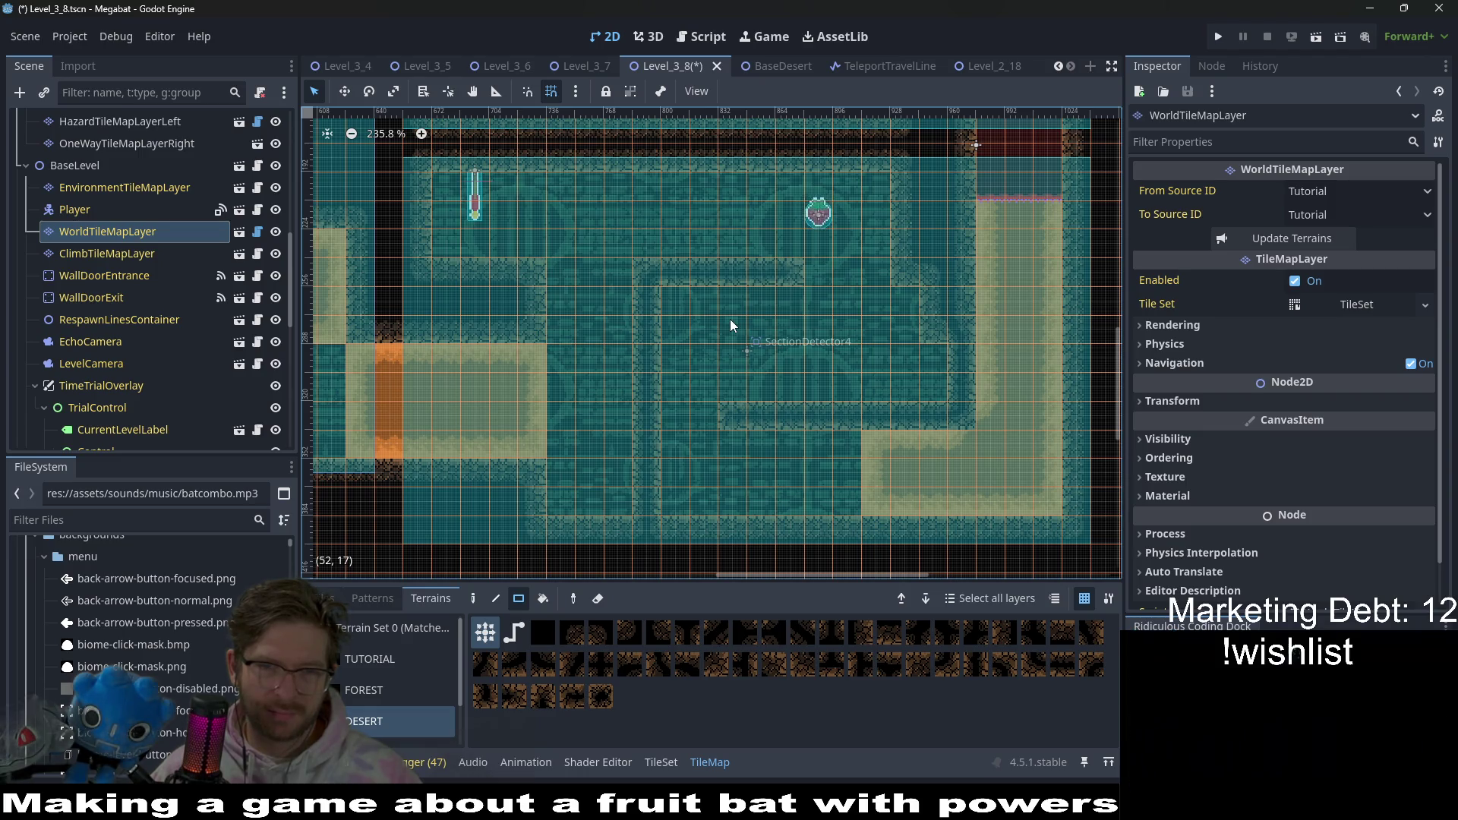
pyautogui.scroll(10, 144, 341)
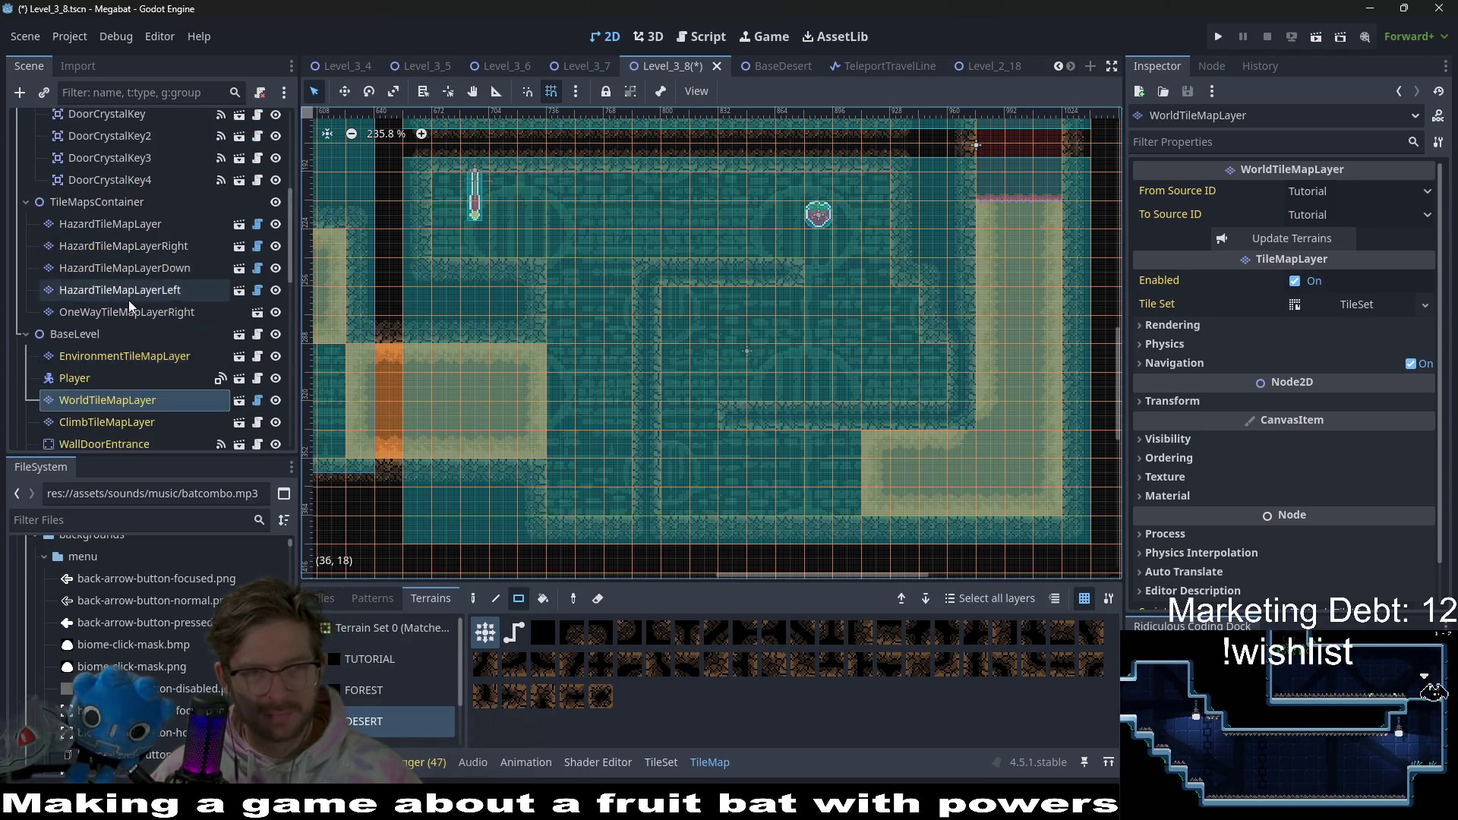
# - On DigTileMapLayer, extend the bottom sand strip leftward with a 7x3 Desert sand block
pyautogui.click(125, 188)
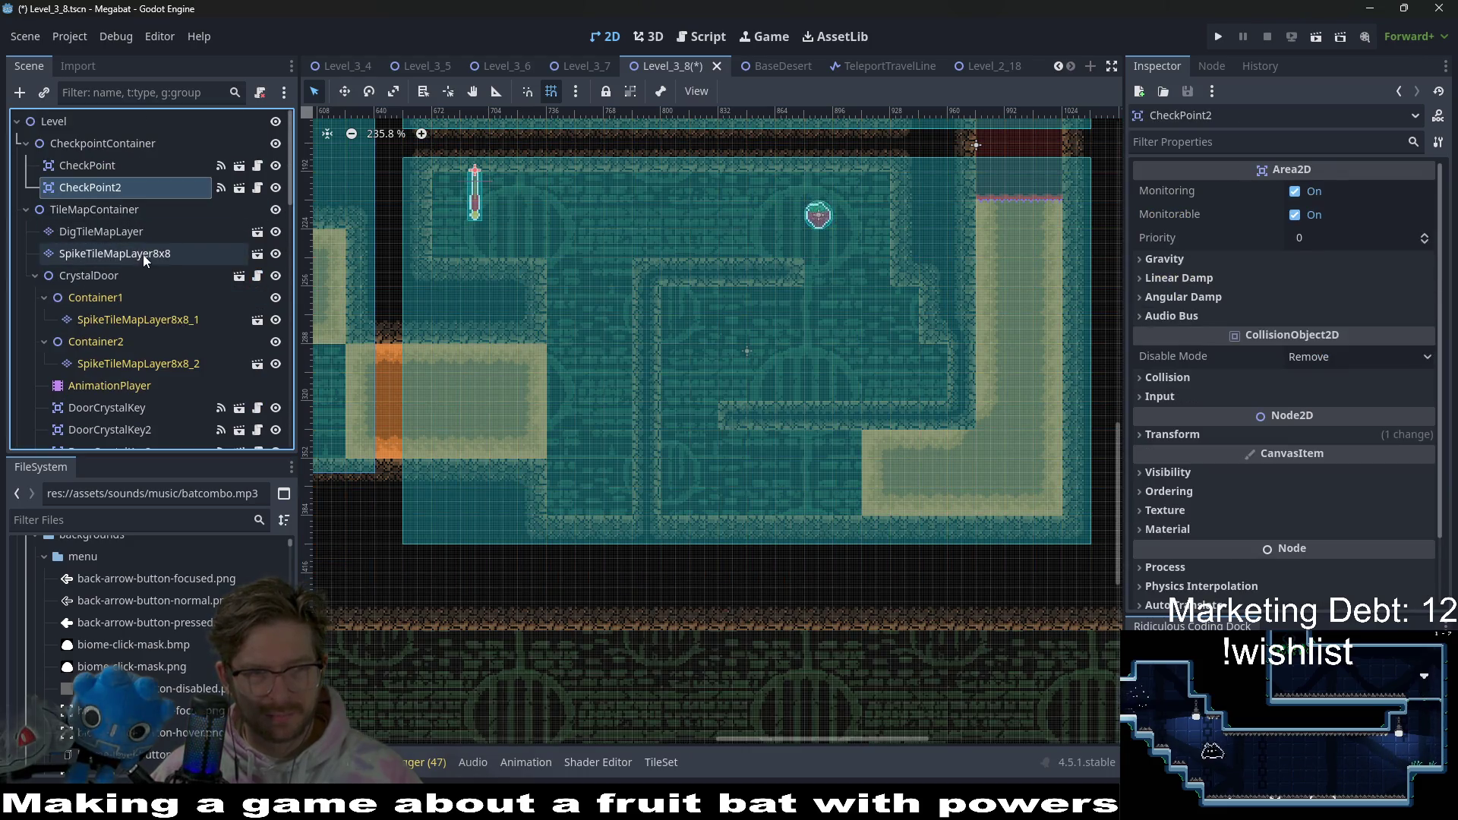
pyautogui.click(133, 232)
pyautogui.scroll(-3, 200, 395)
pyautogui.scroll(-3, 200, 395)
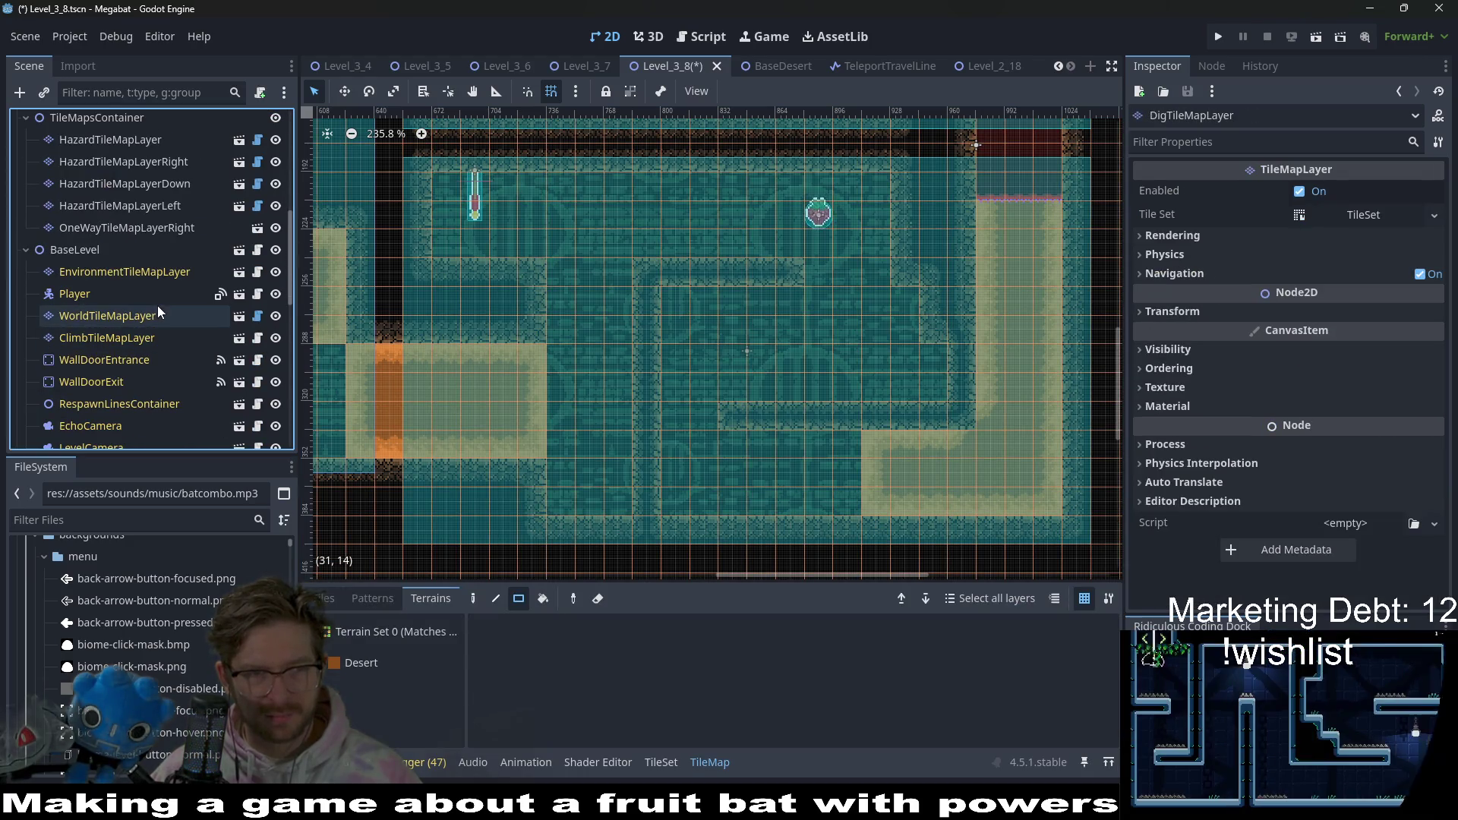
pyautogui.scroll(10, 129, 289)
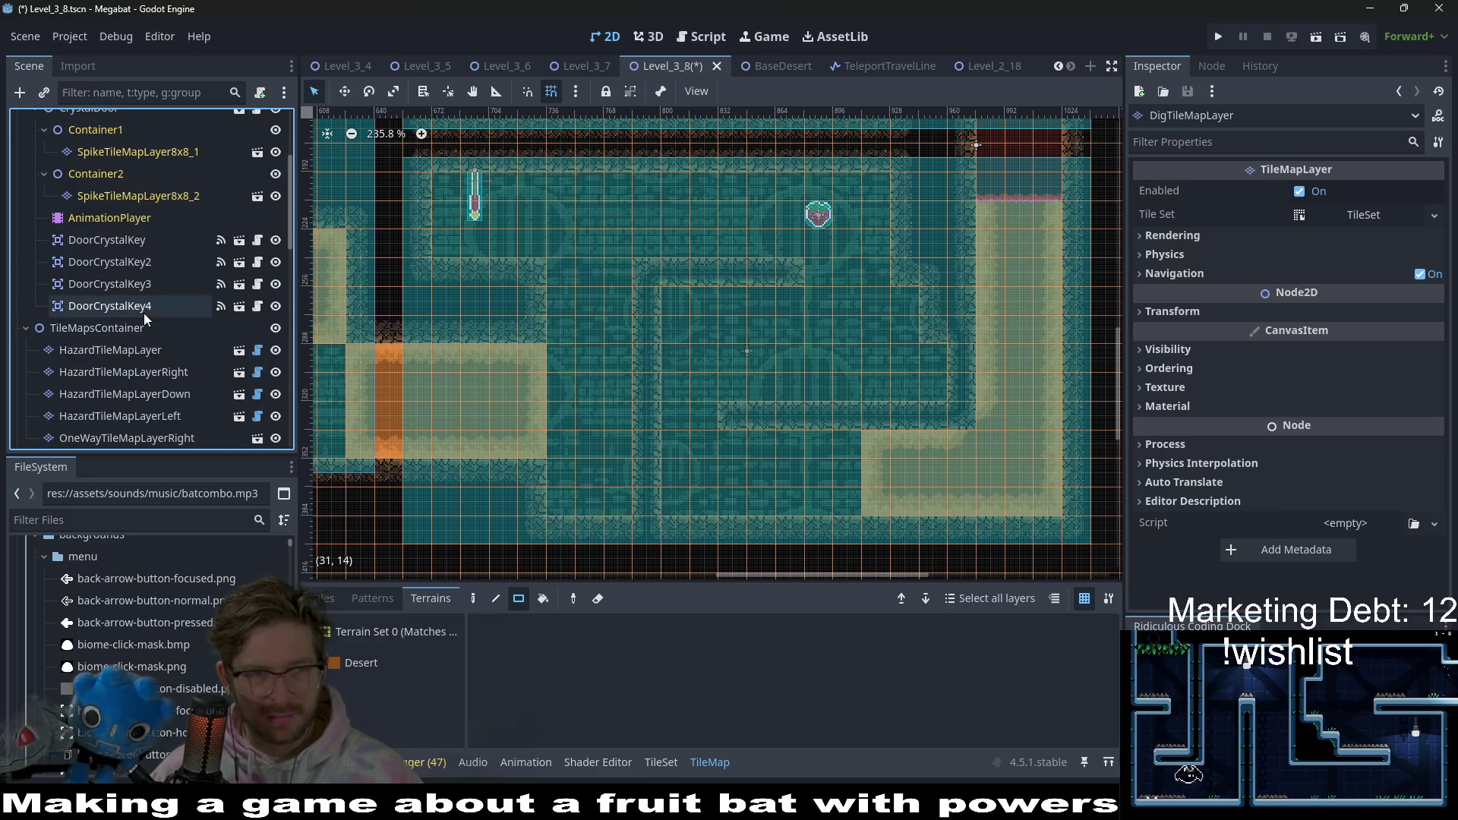
pyautogui.click(145, 267)
pyautogui.click(145, 256)
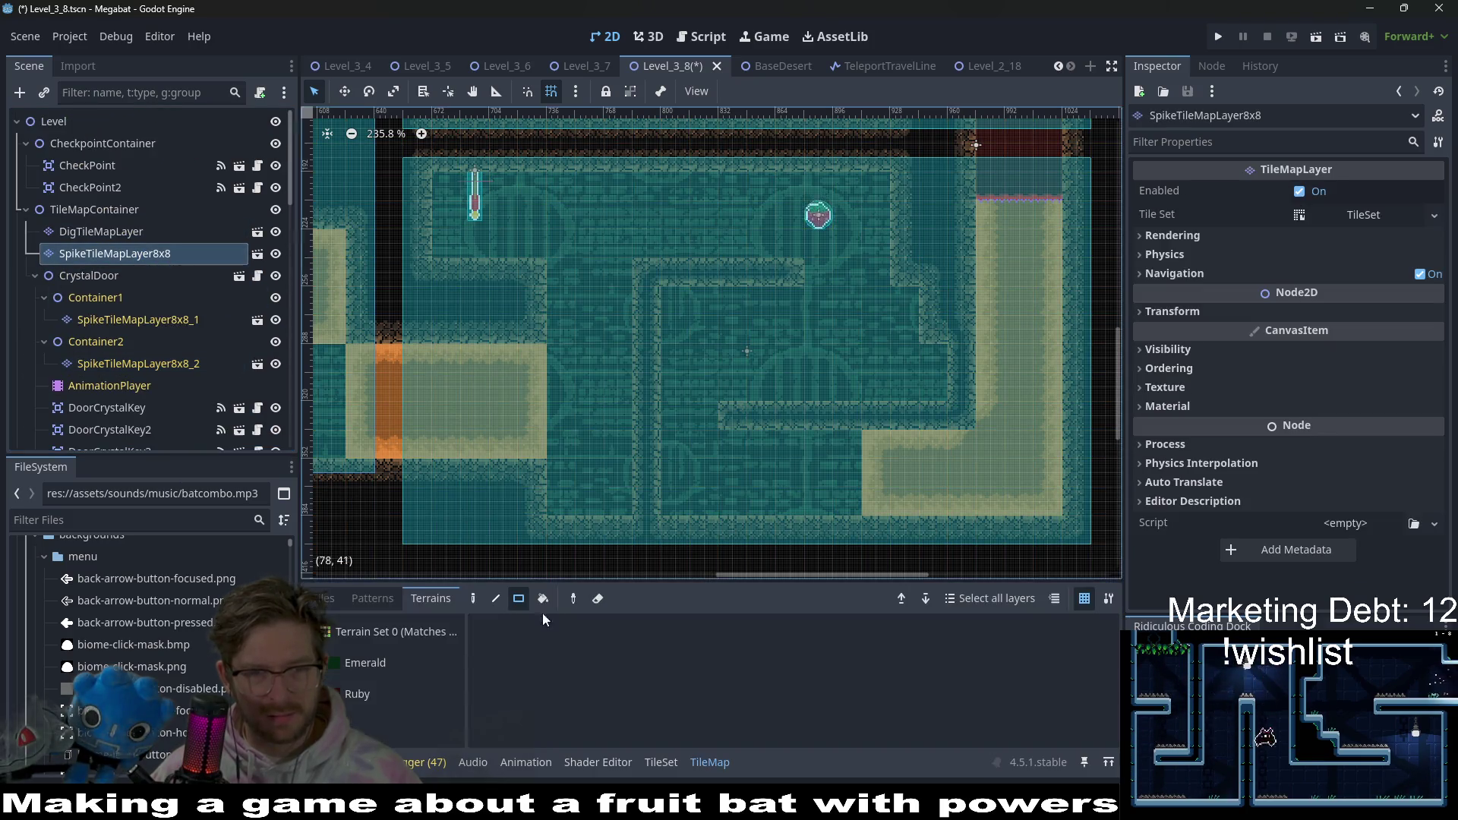
pyautogui.click(103, 230)
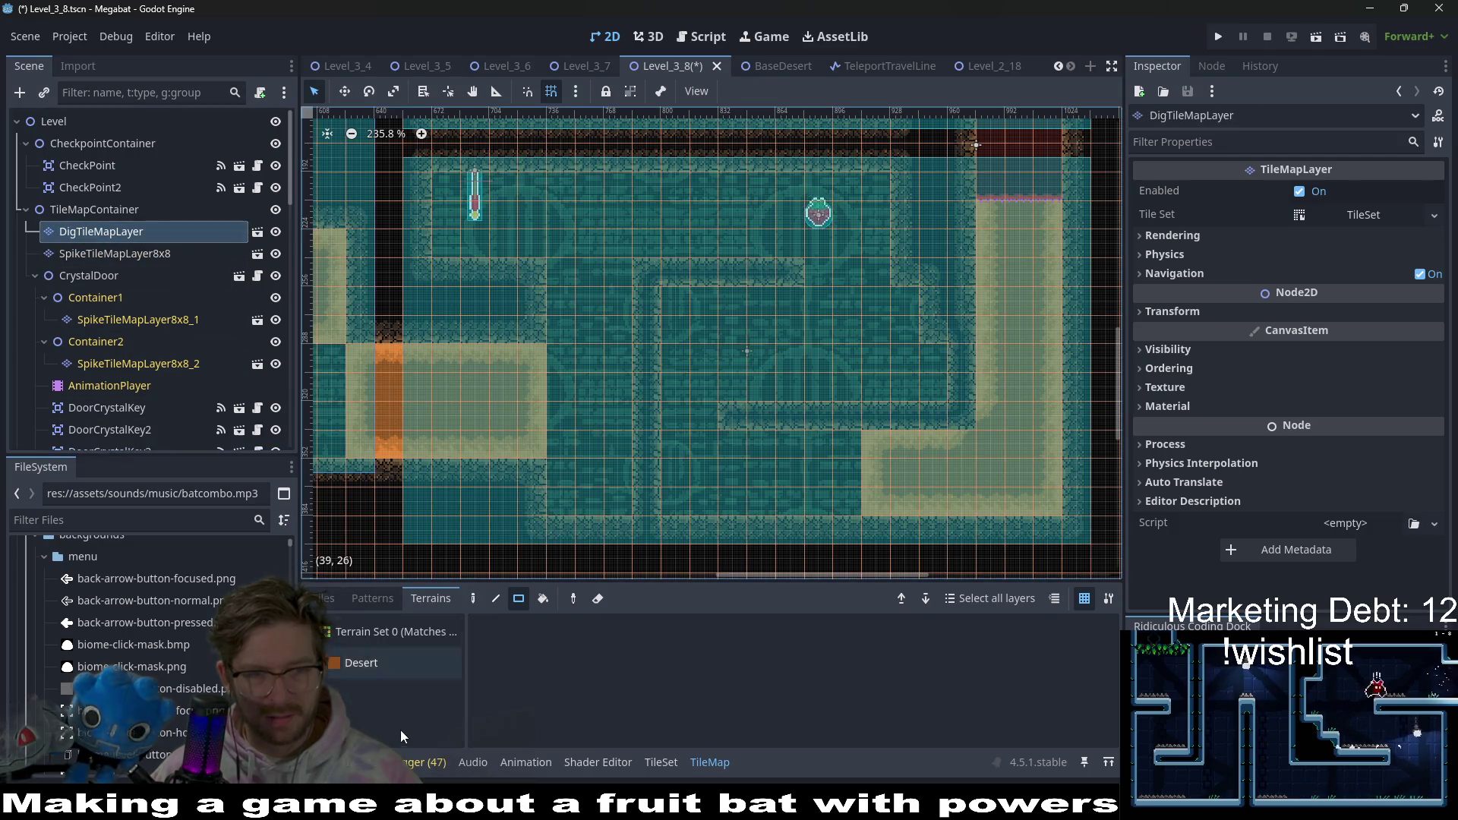
pyautogui.moveTo(846, 494)
pyautogui.mouseDown()
pyautogui.moveTo(668, 459)
pyautogui.moveTo(668, 444)
pyautogui.mouseUp()
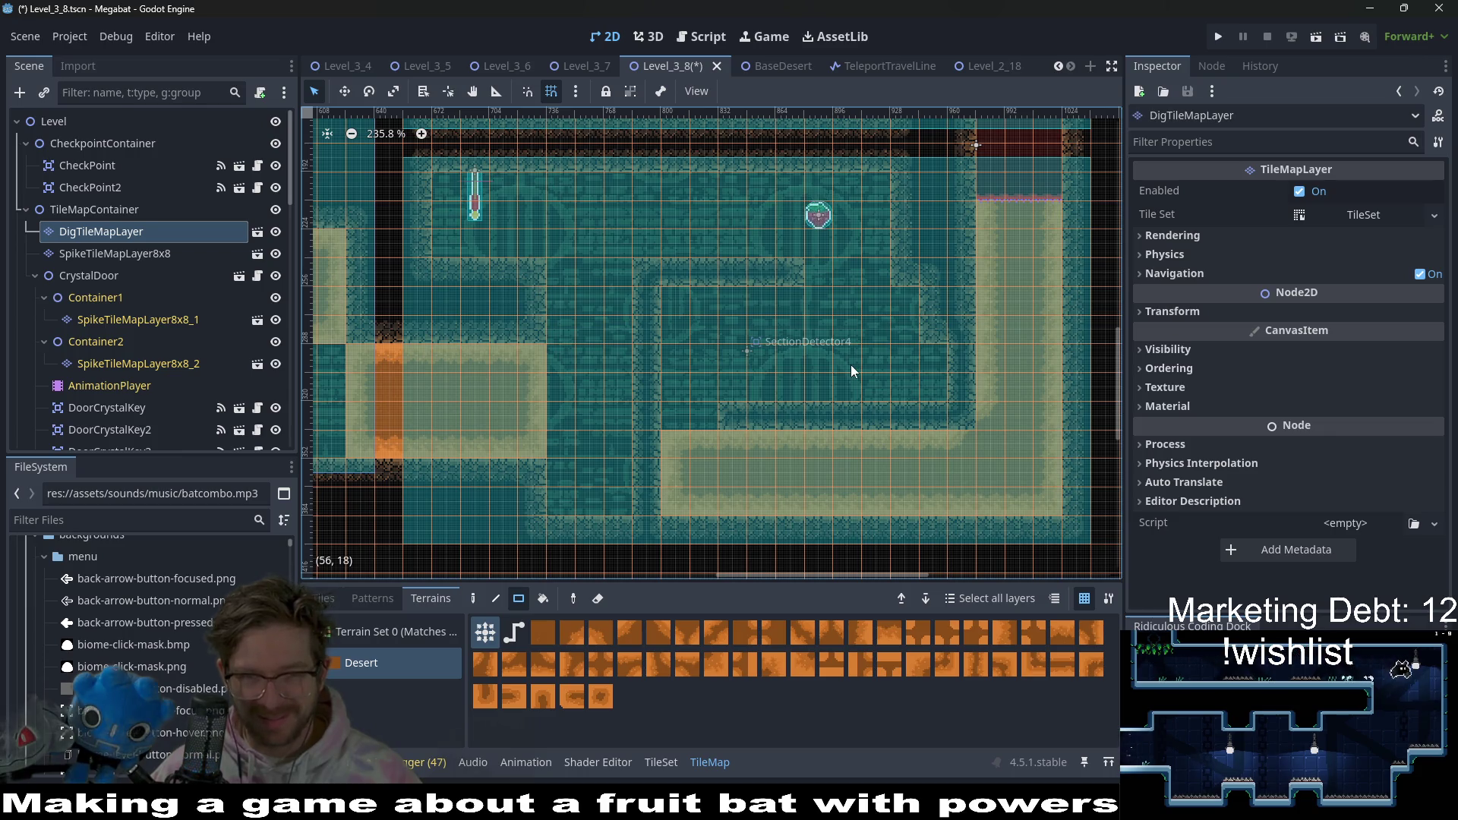
pyautogui.scroll(-10, 238, 325)
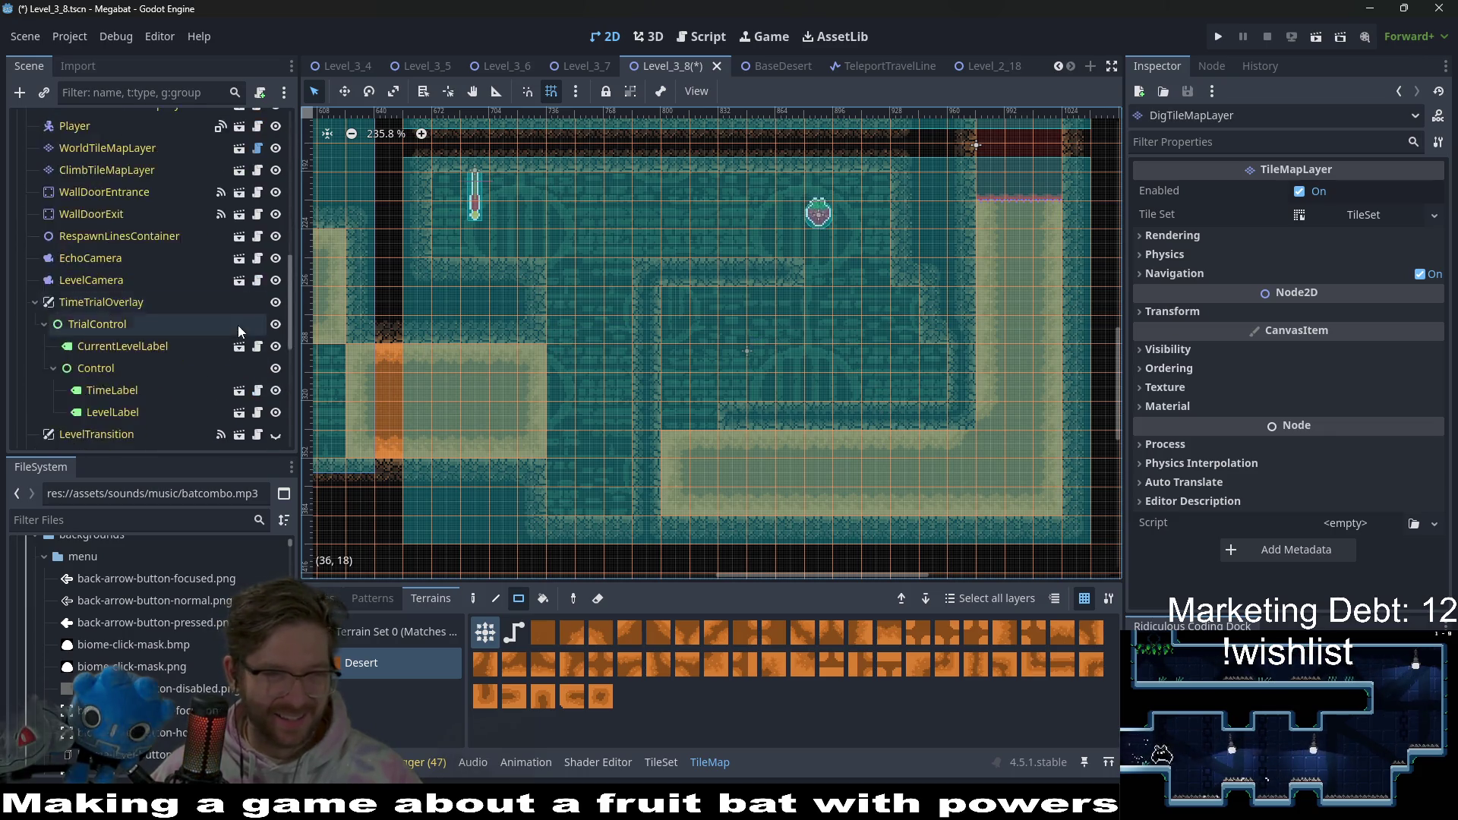
pyautogui.rightClick(125, 309)
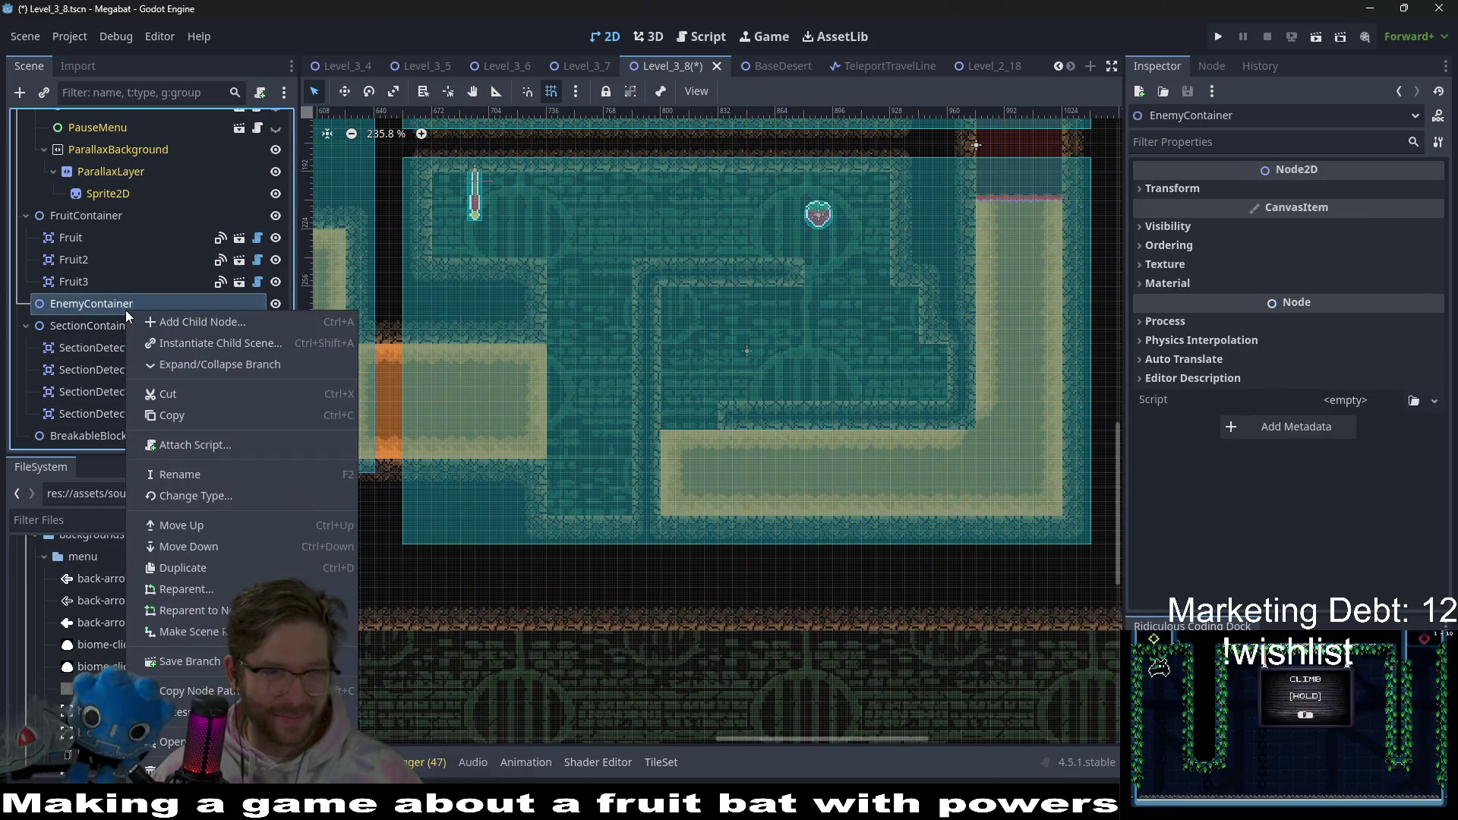
# - Instantiate LaserWall.tscn under EnemyContainer and move it into the SectionDetector4 room
pyautogui.click(175, 339)
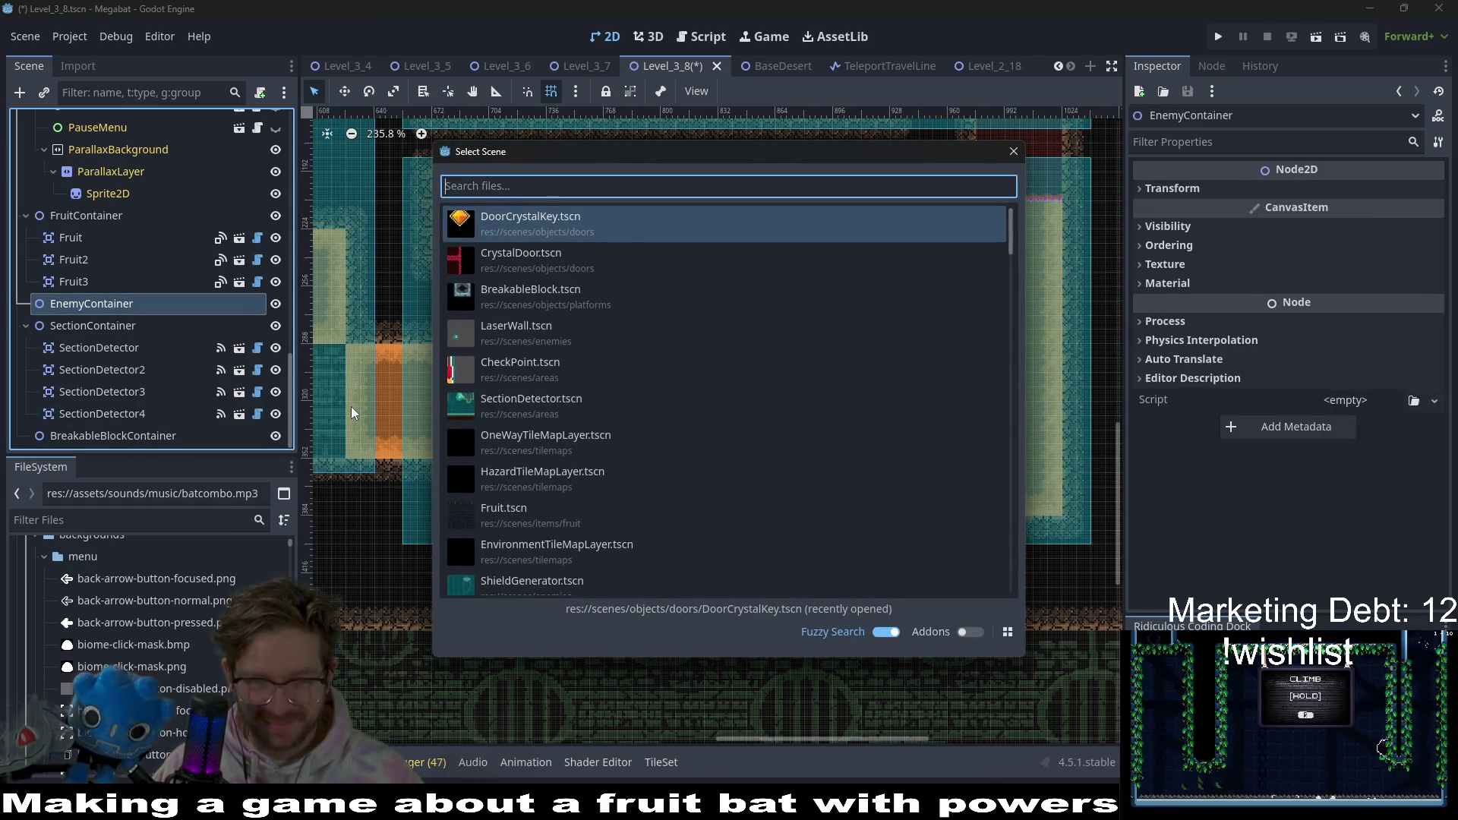
pyautogui.write('laserwall')
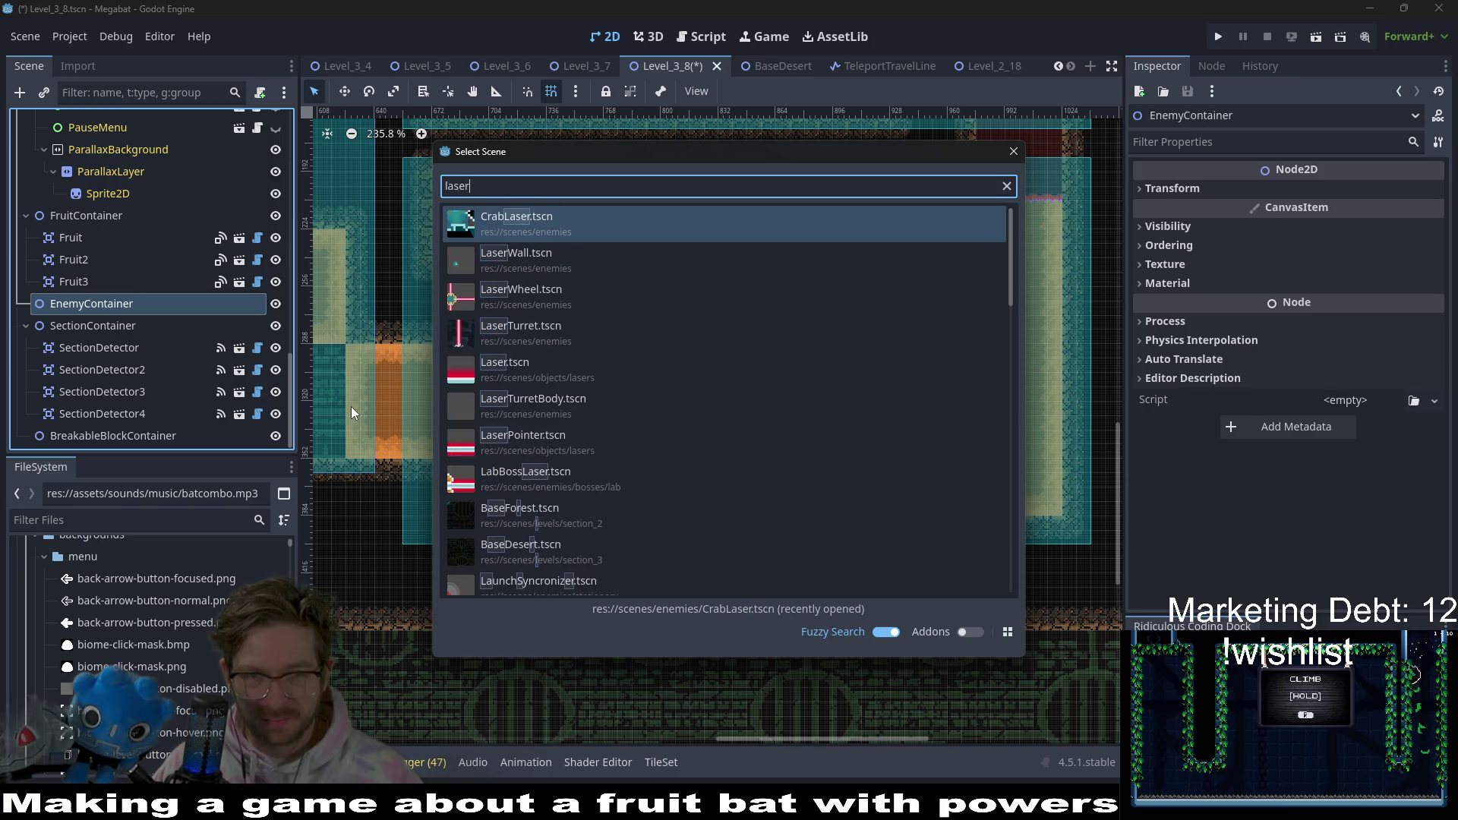
pyautogui.press('Return')
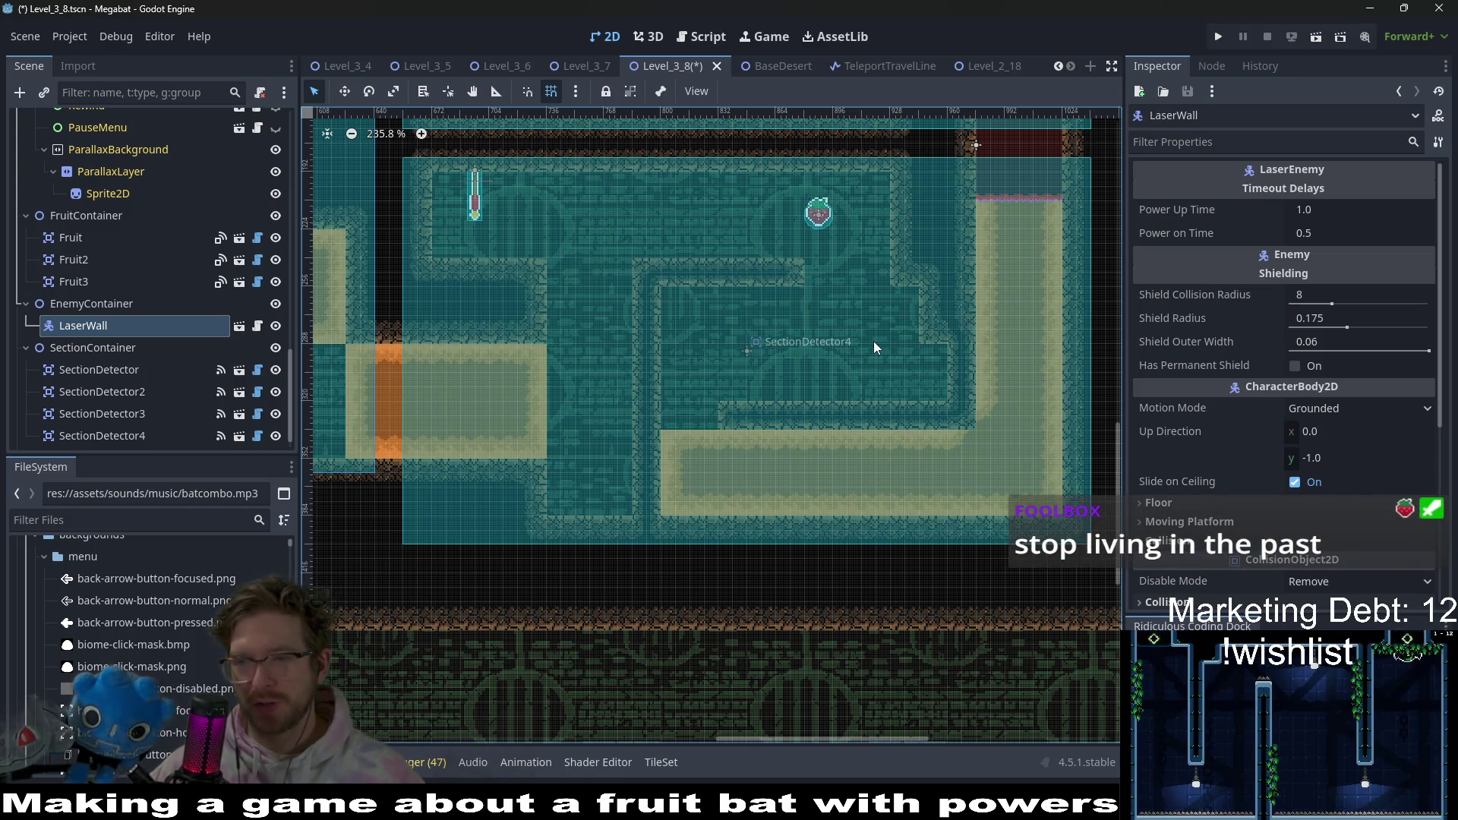
pyautogui.scroll(-2, 873, 340)
pyautogui.press('w')
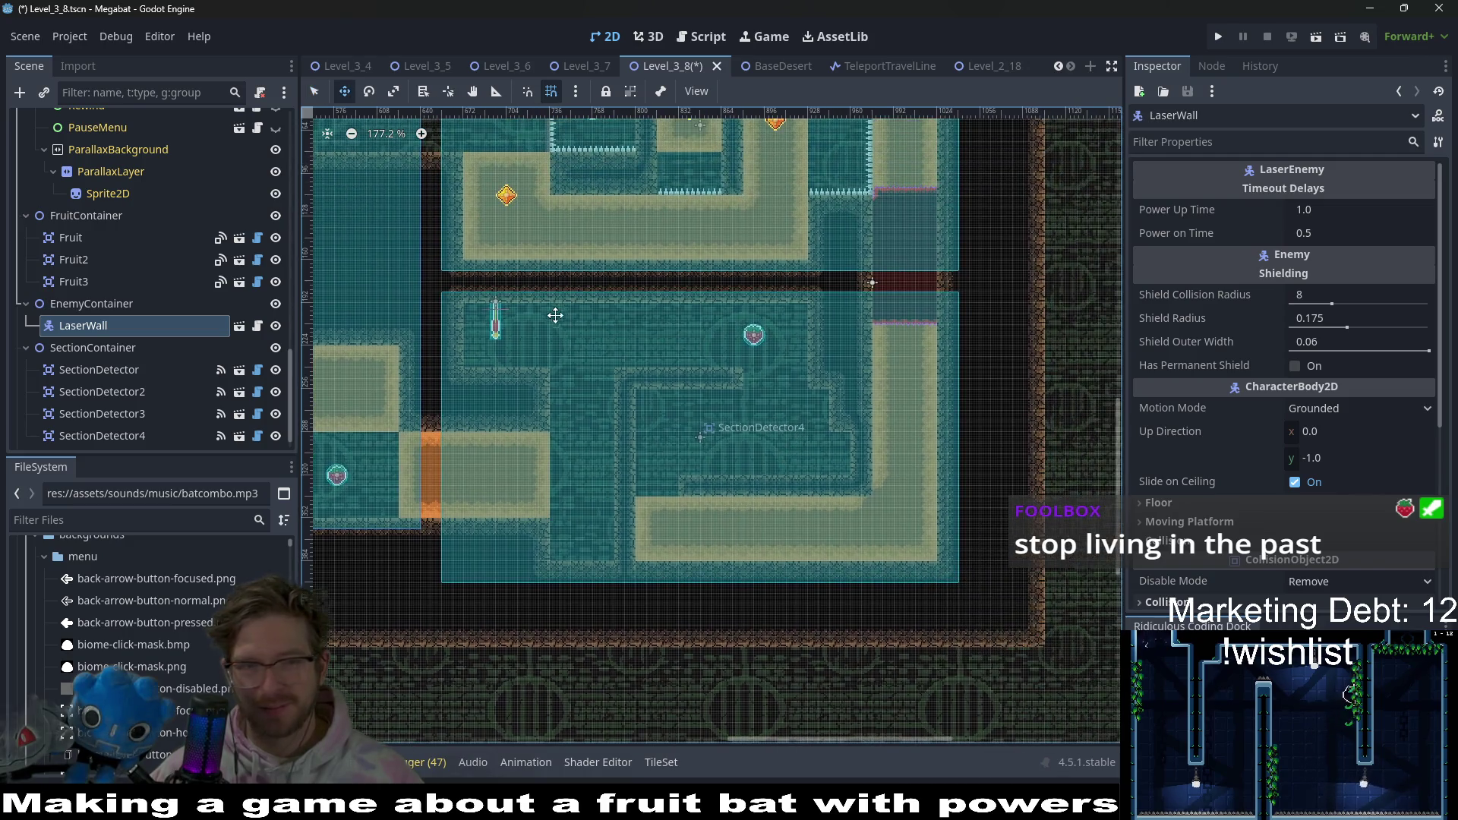
pyautogui.scroll(-2, 656, 374)
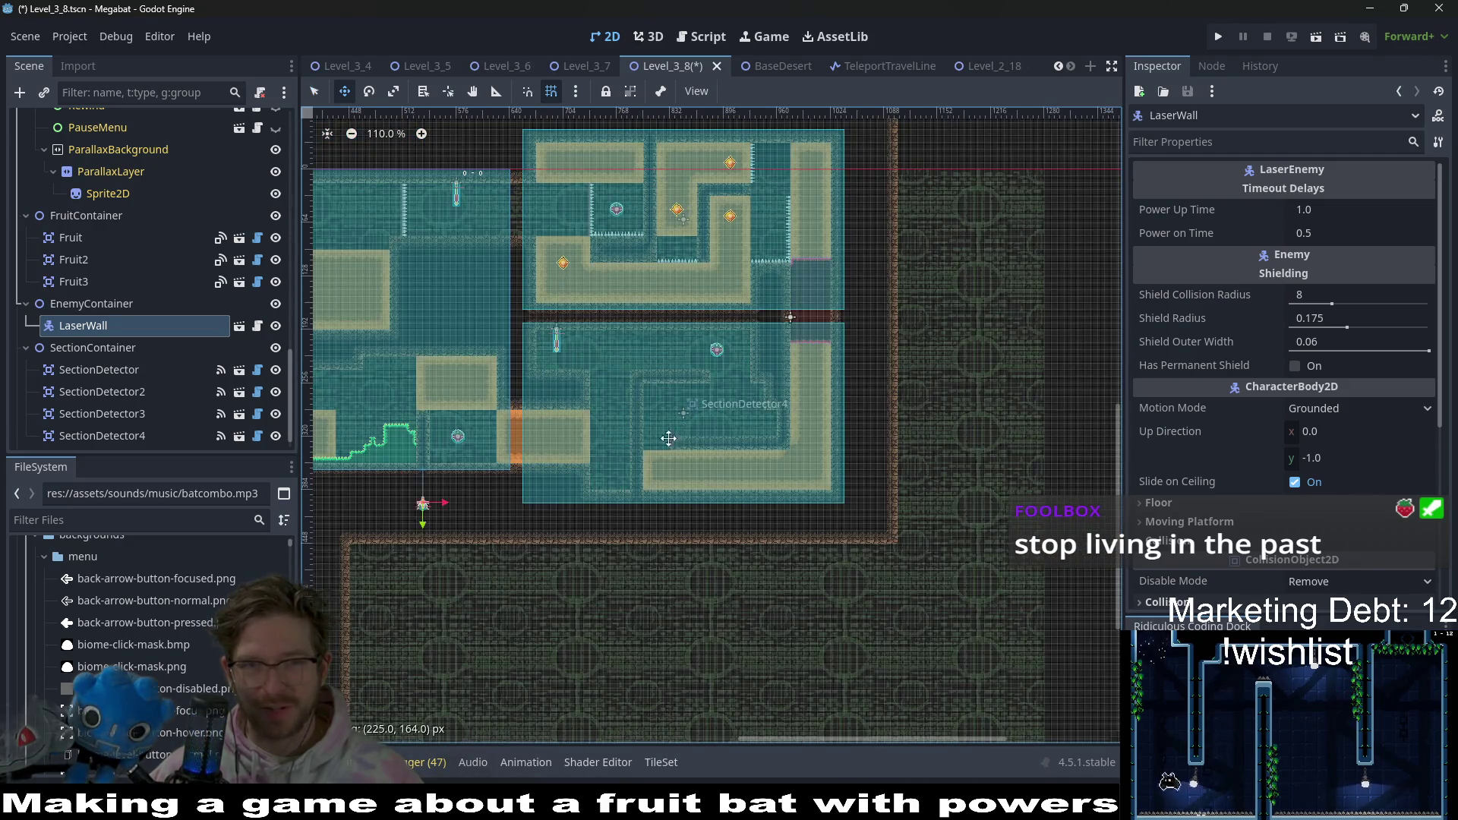
pyautogui.moveTo(668, 438); pyautogui.dragTo(919, 388)
pyautogui.scroll(7, 809, 374)
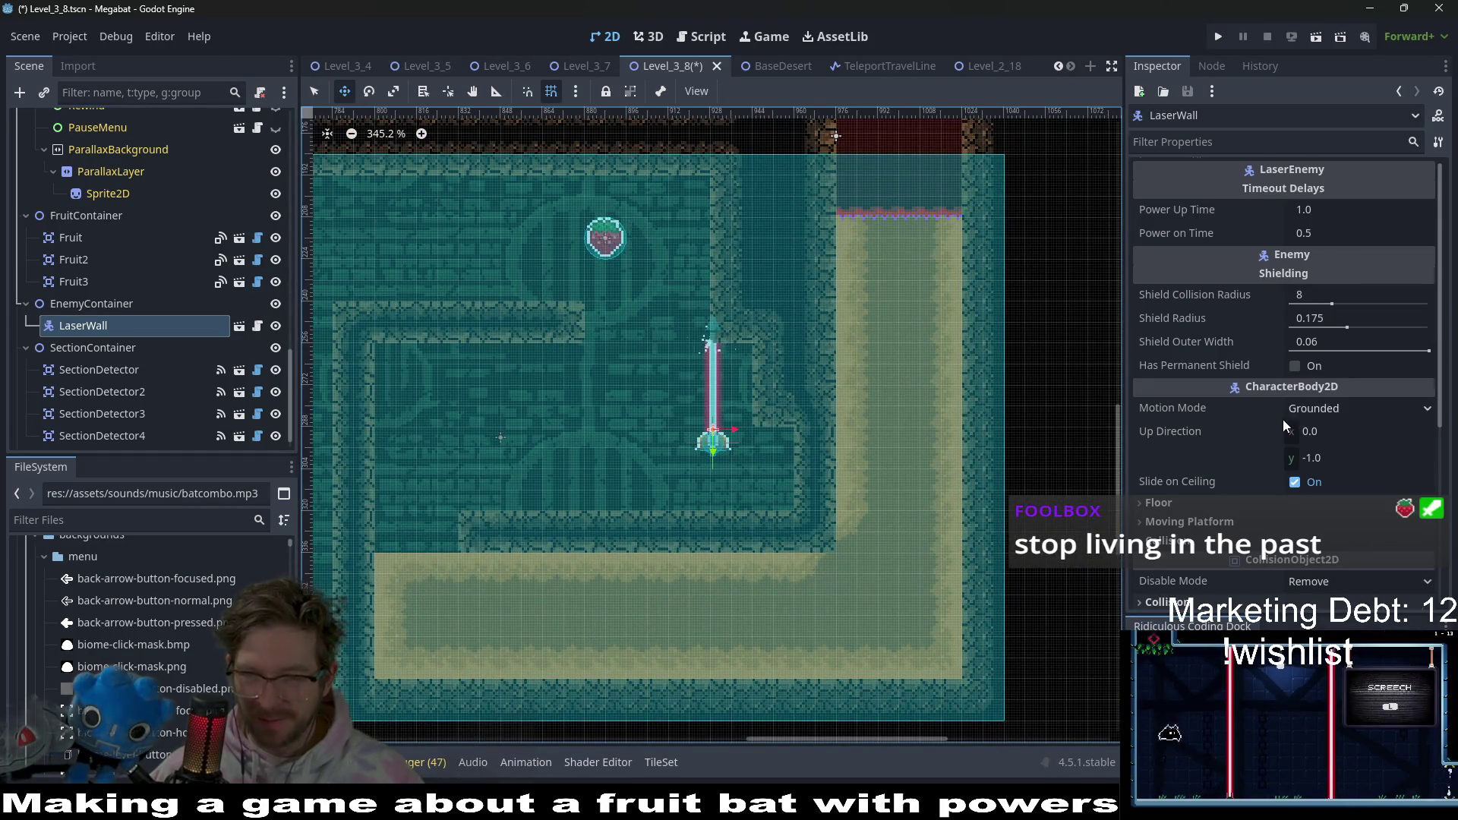
# - Rotate the LaserWall to 270° and position it against the room's right wall
pyautogui.scroll(-4, 1281, 420)
pyautogui.click(1272, 361)
pyautogui.click(1325, 430)
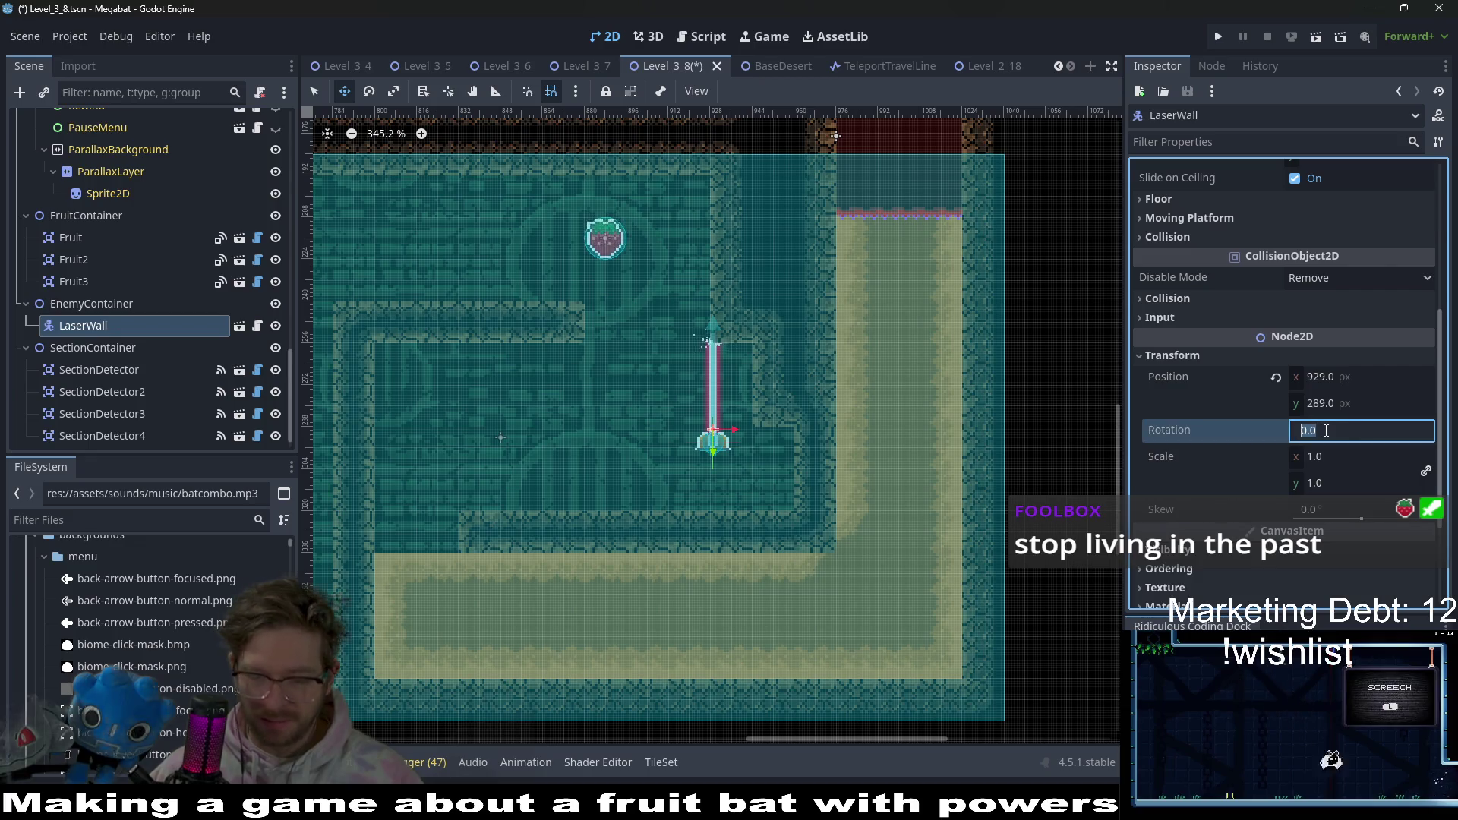
pyautogui.write('70')
pyautogui.press('Return')
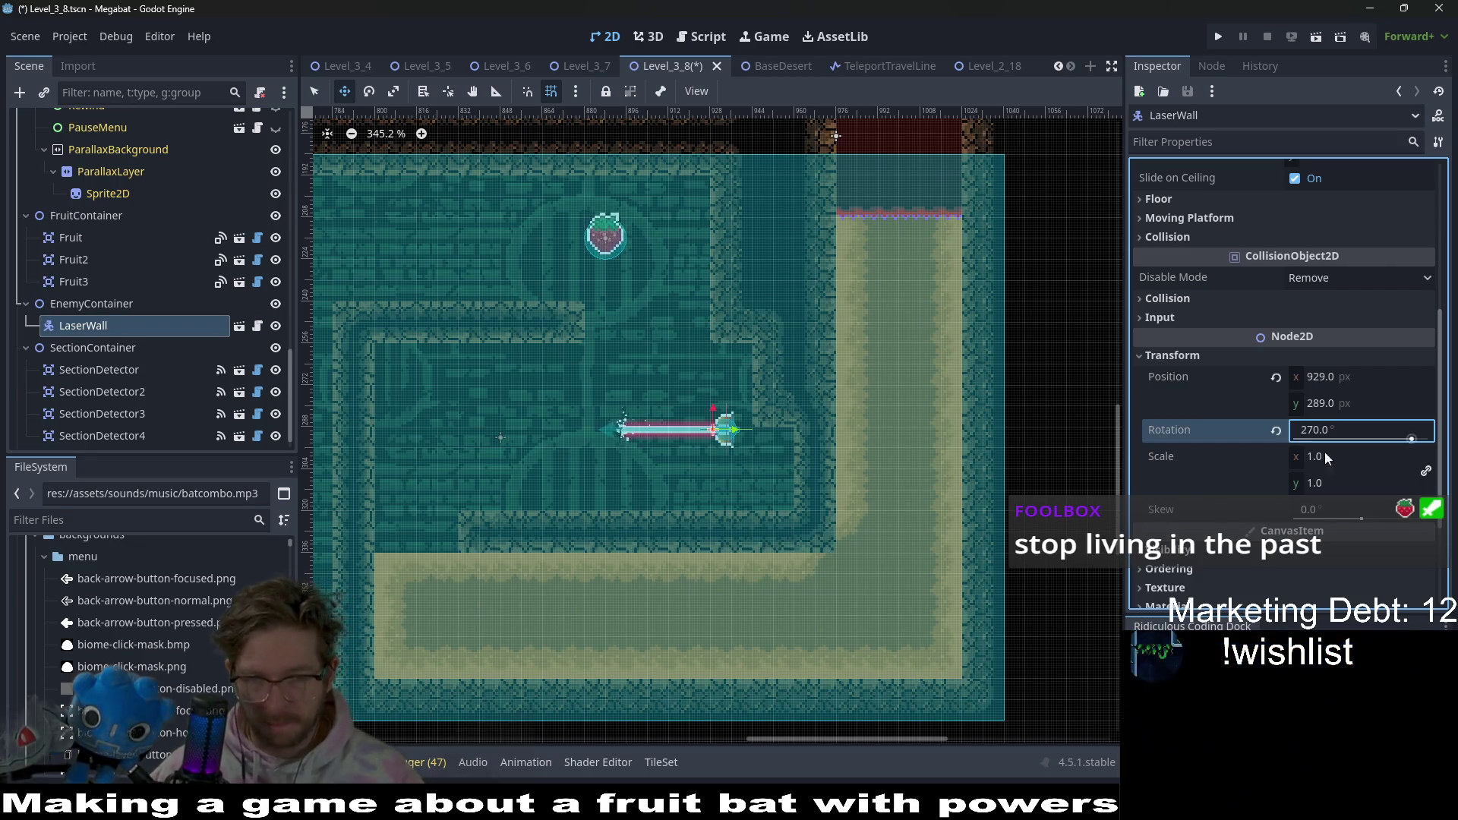
pyautogui.scroll(3, 698, 450)
pyautogui.moveTo(697, 449); pyautogui.dragTo(801, 548)
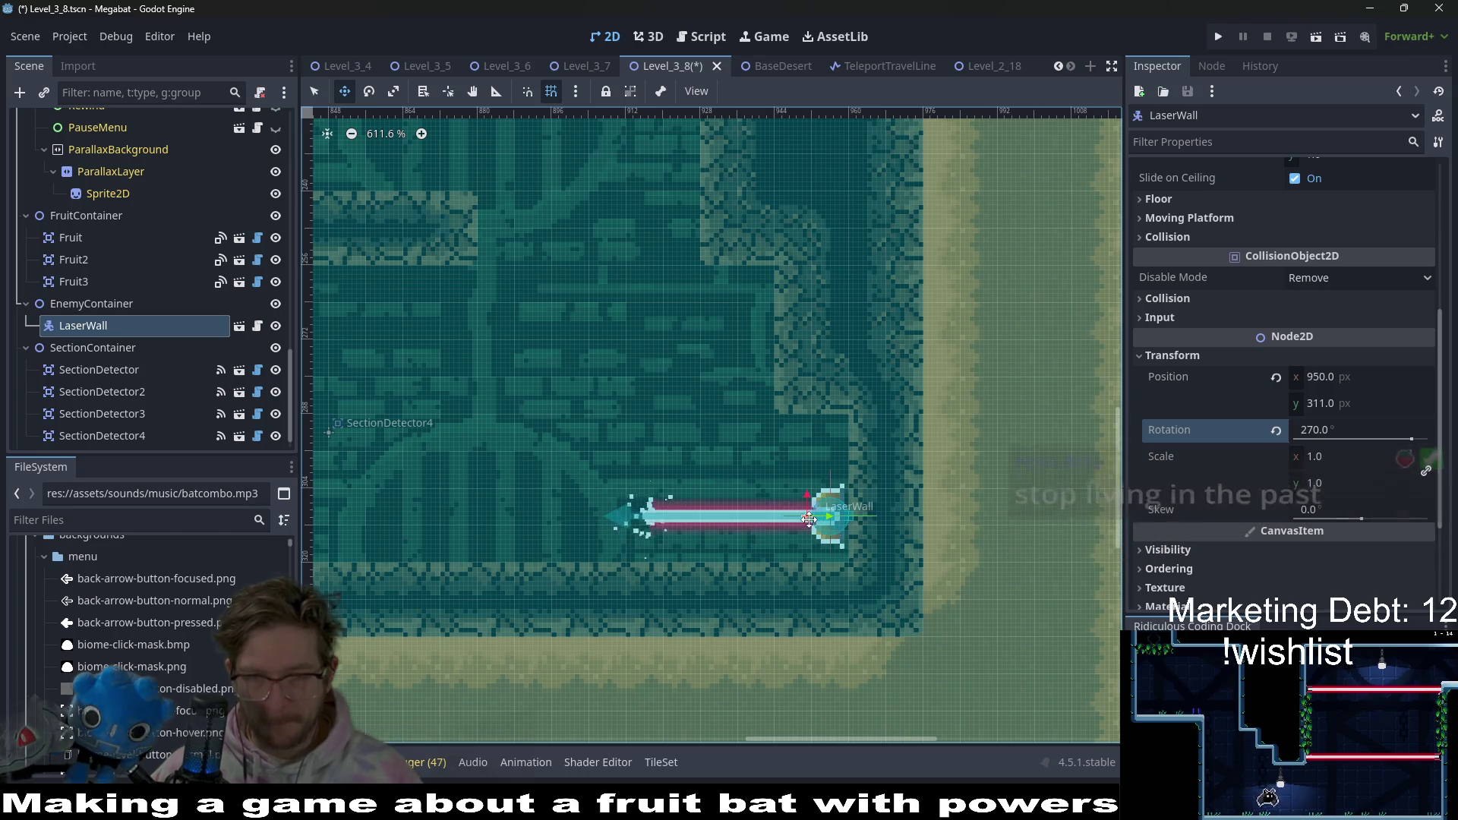
pyautogui.scroll(2, 896, 531)
pyautogui.press('Down')
pyautogui.press('Right')
pyautogui.press('Down')
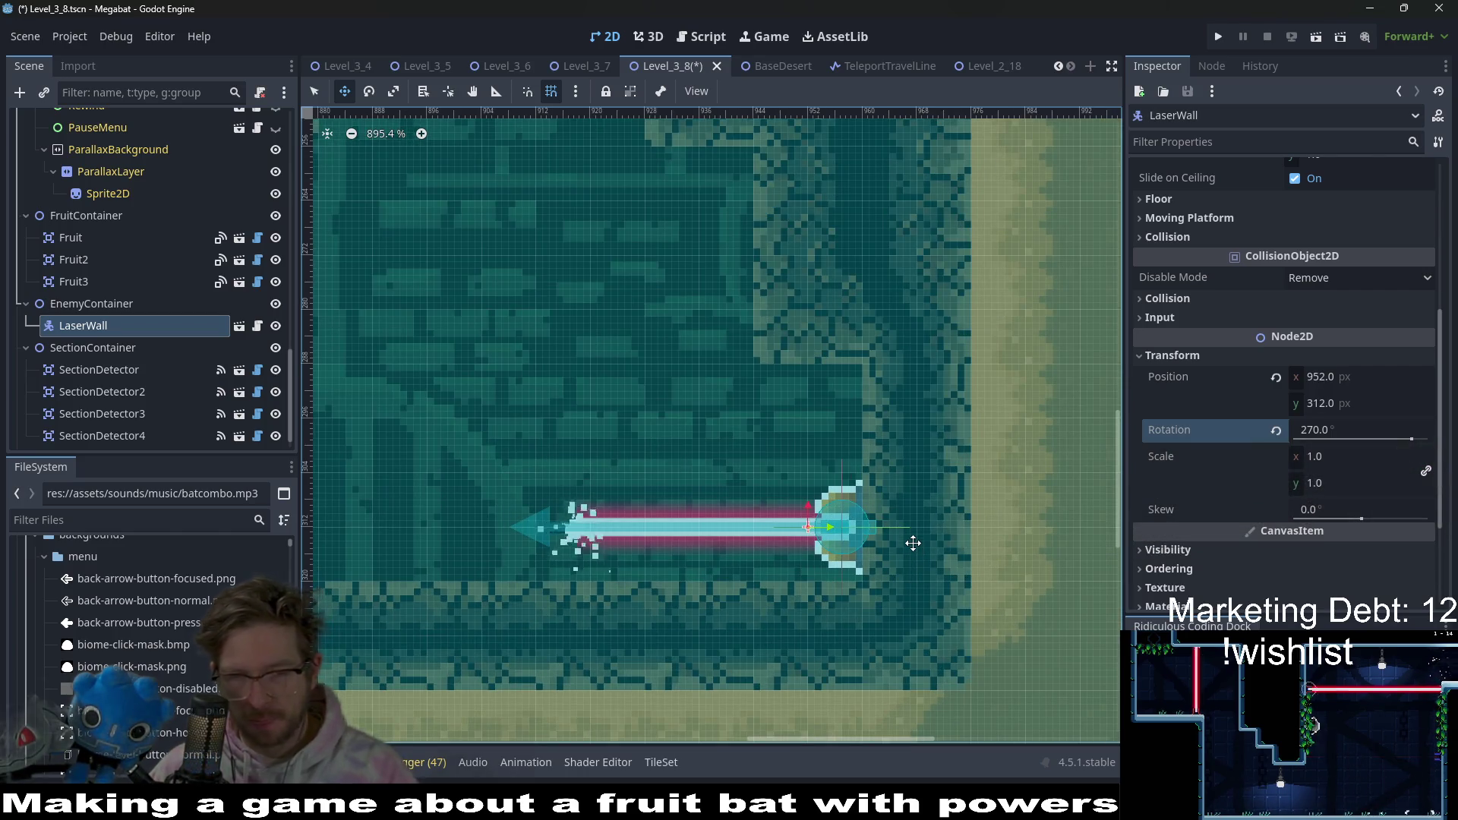
# - Duplicate the laser wall as LaserWall2 and shift the copy just above the original
pyautogui.hotkey('ctrl', 'd')
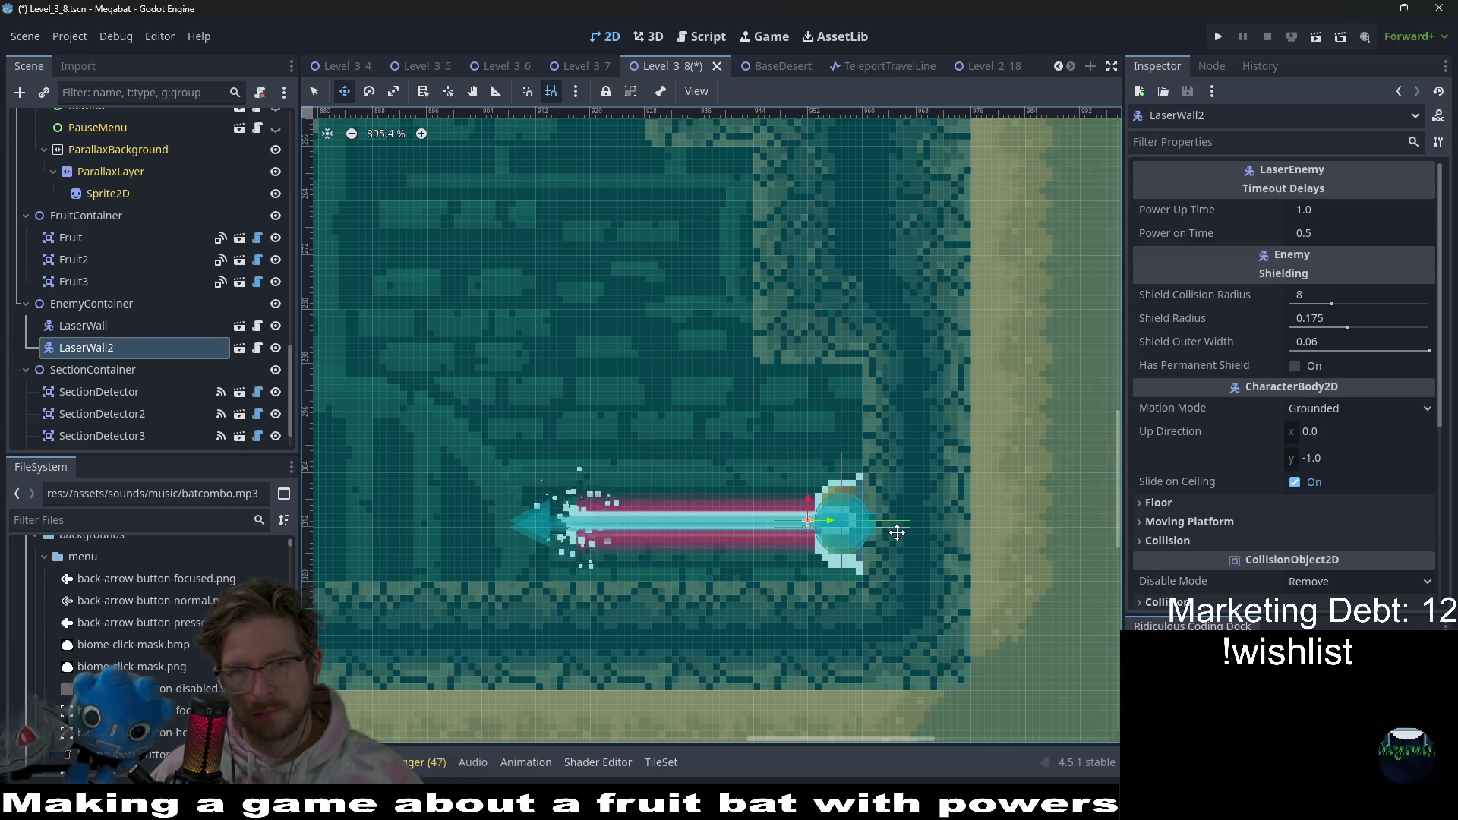
pyautogui.press('Up')
pyautogui.press('Up')
pyautogui.press('Up')
pyautogui.press('Up')
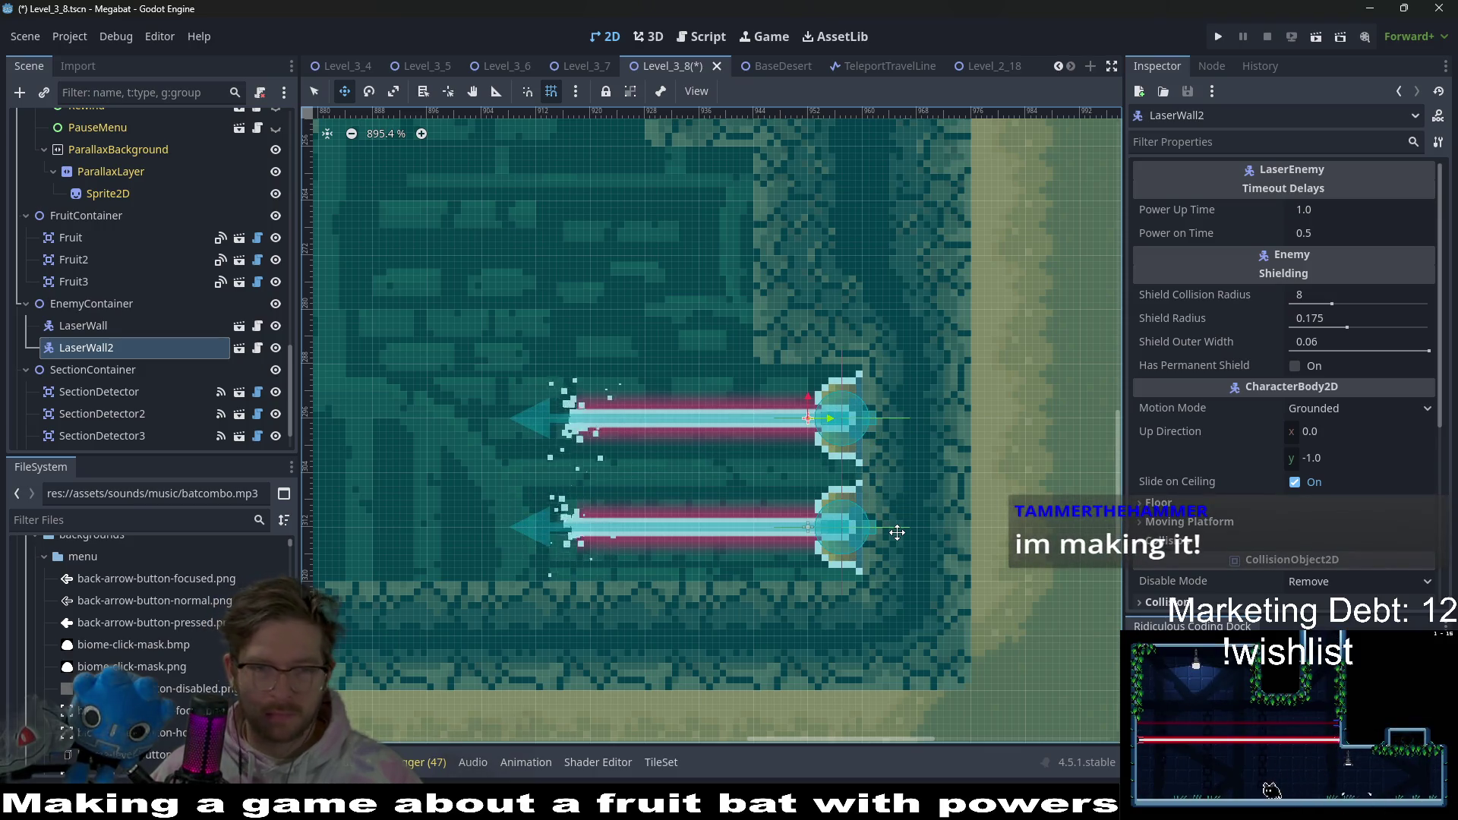
pyautogui.scroll(-5, 703, 524)
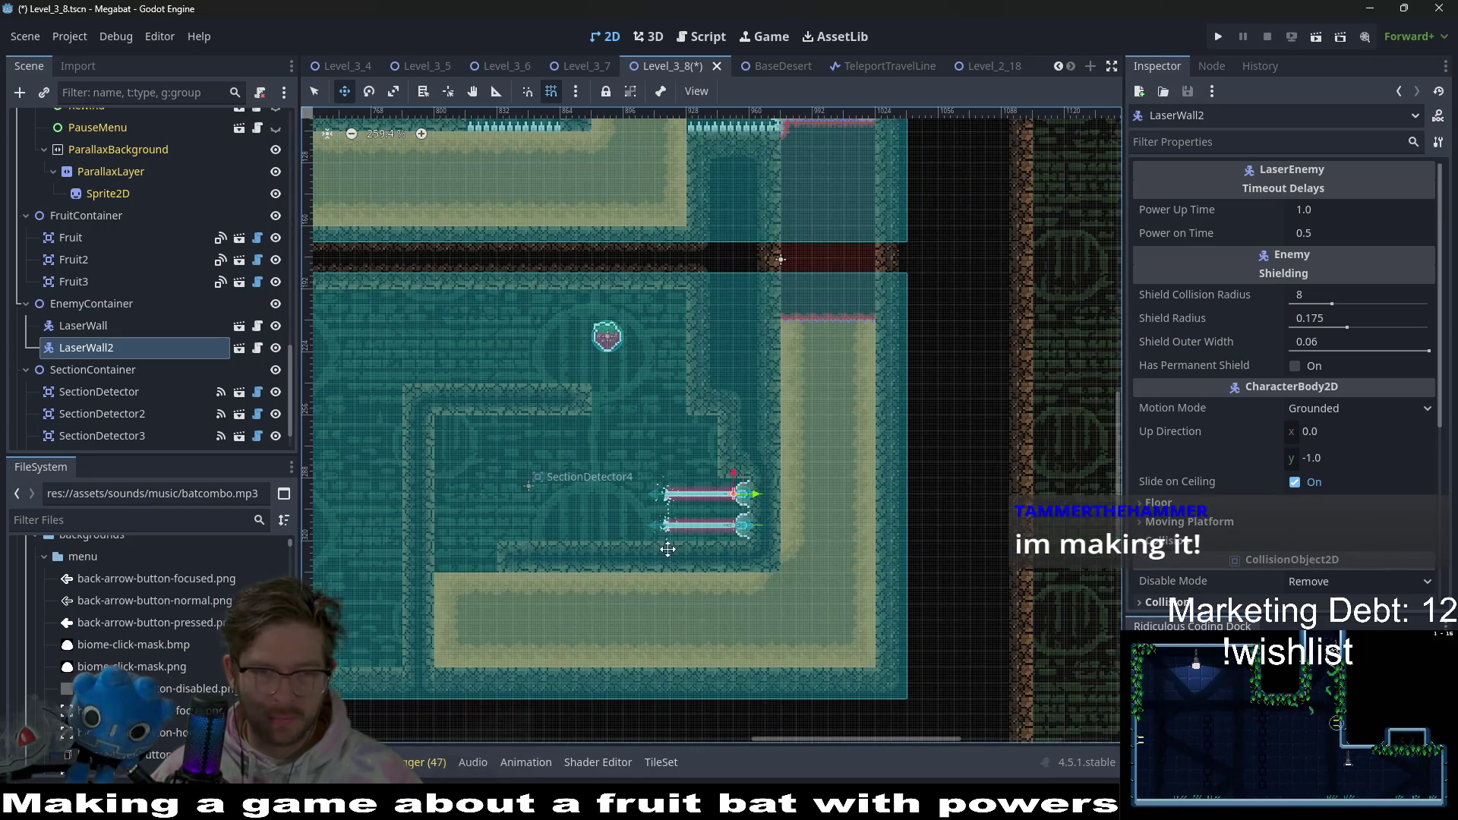
pyautogui.scroll(10, 129, 371)
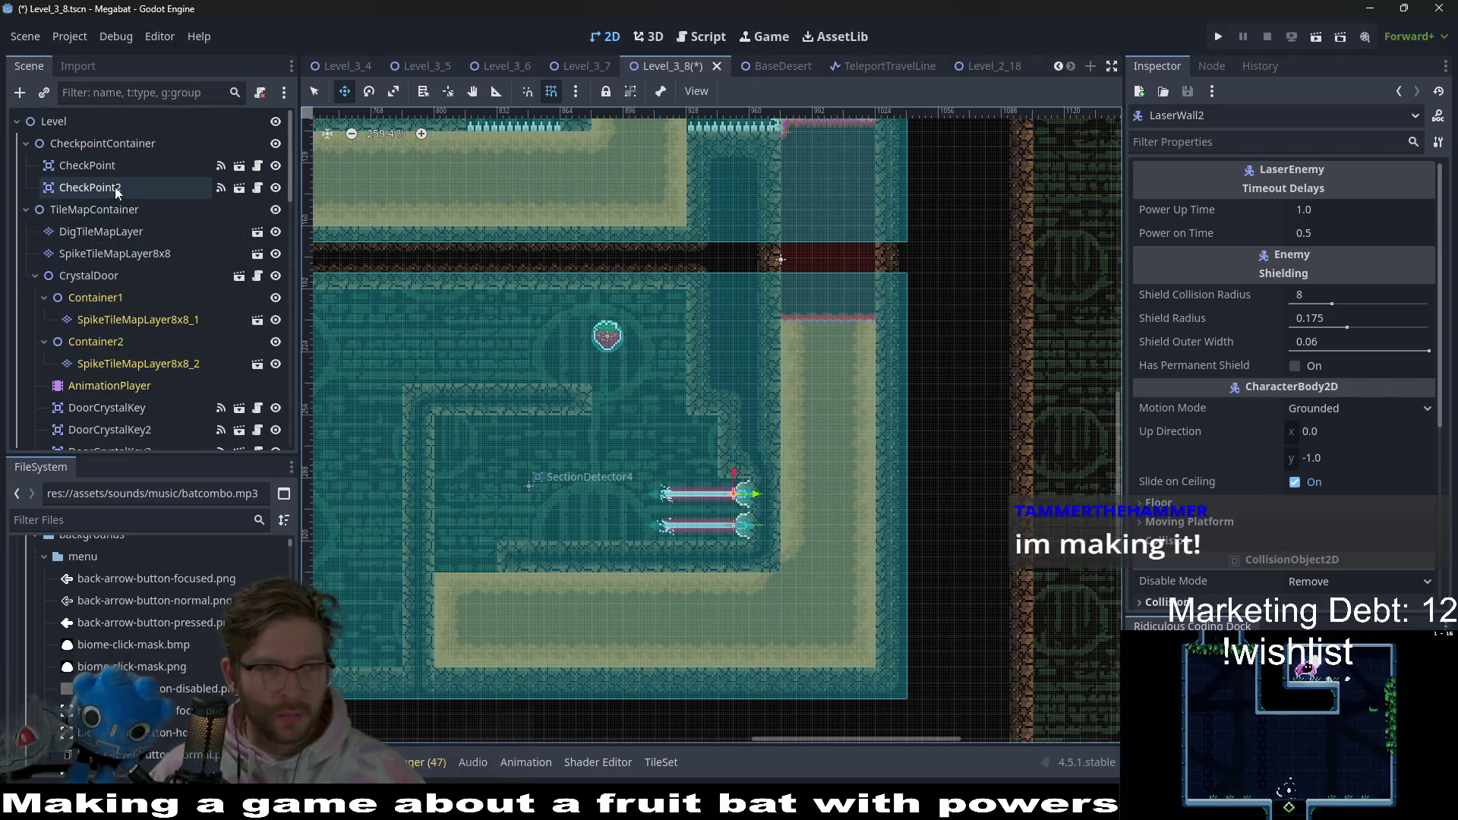
# - Reselect DigTileMapLayer with Desert terrain, then save Level_3_8 and launch the Megabat debug playtest
pyautogui.click(120, 229)
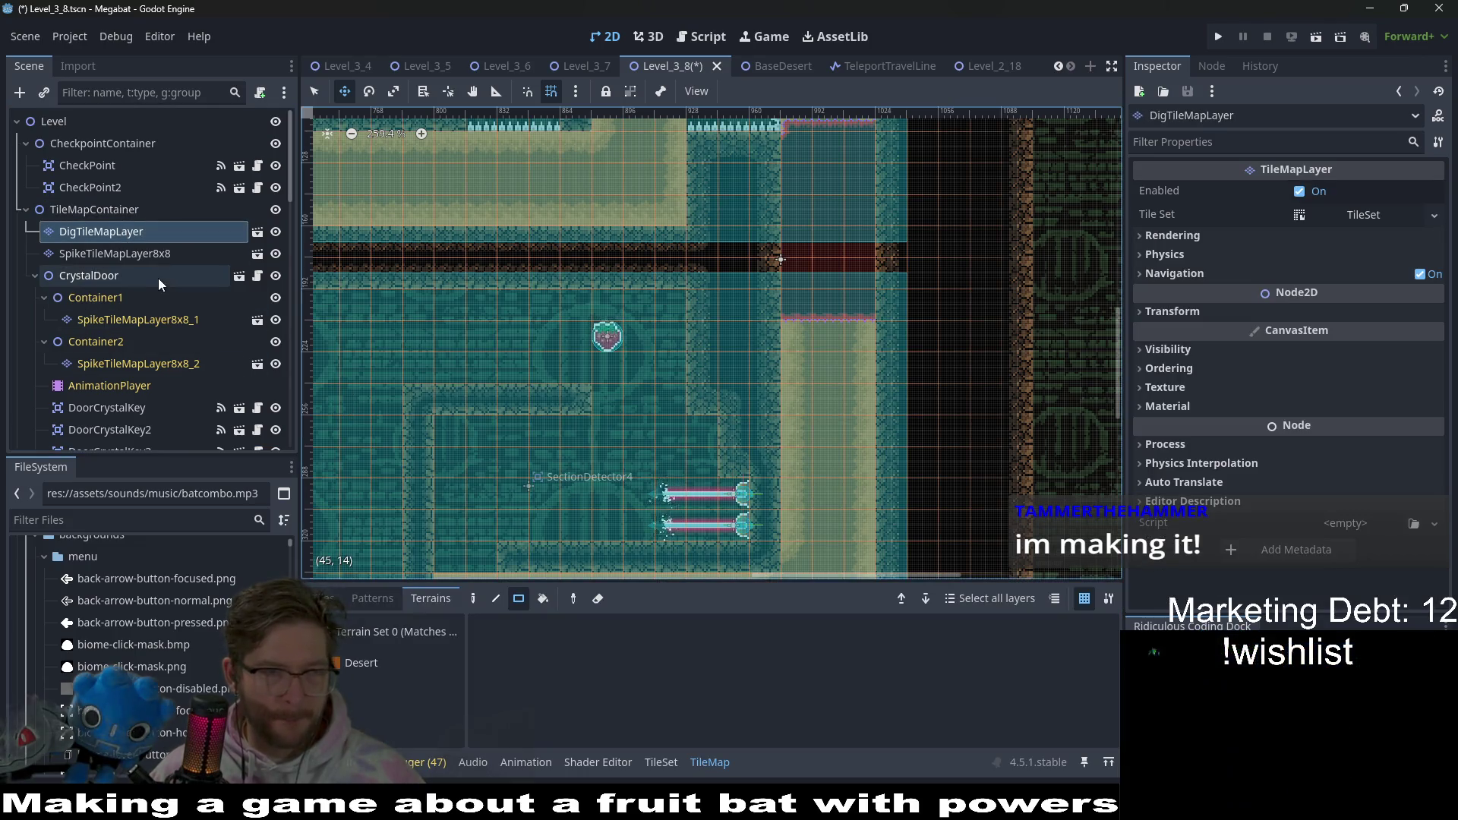
pyautogui.click(380, 665)
pyautogui.moveTo(494, 430); pyautogui.dragTo(512, 359)
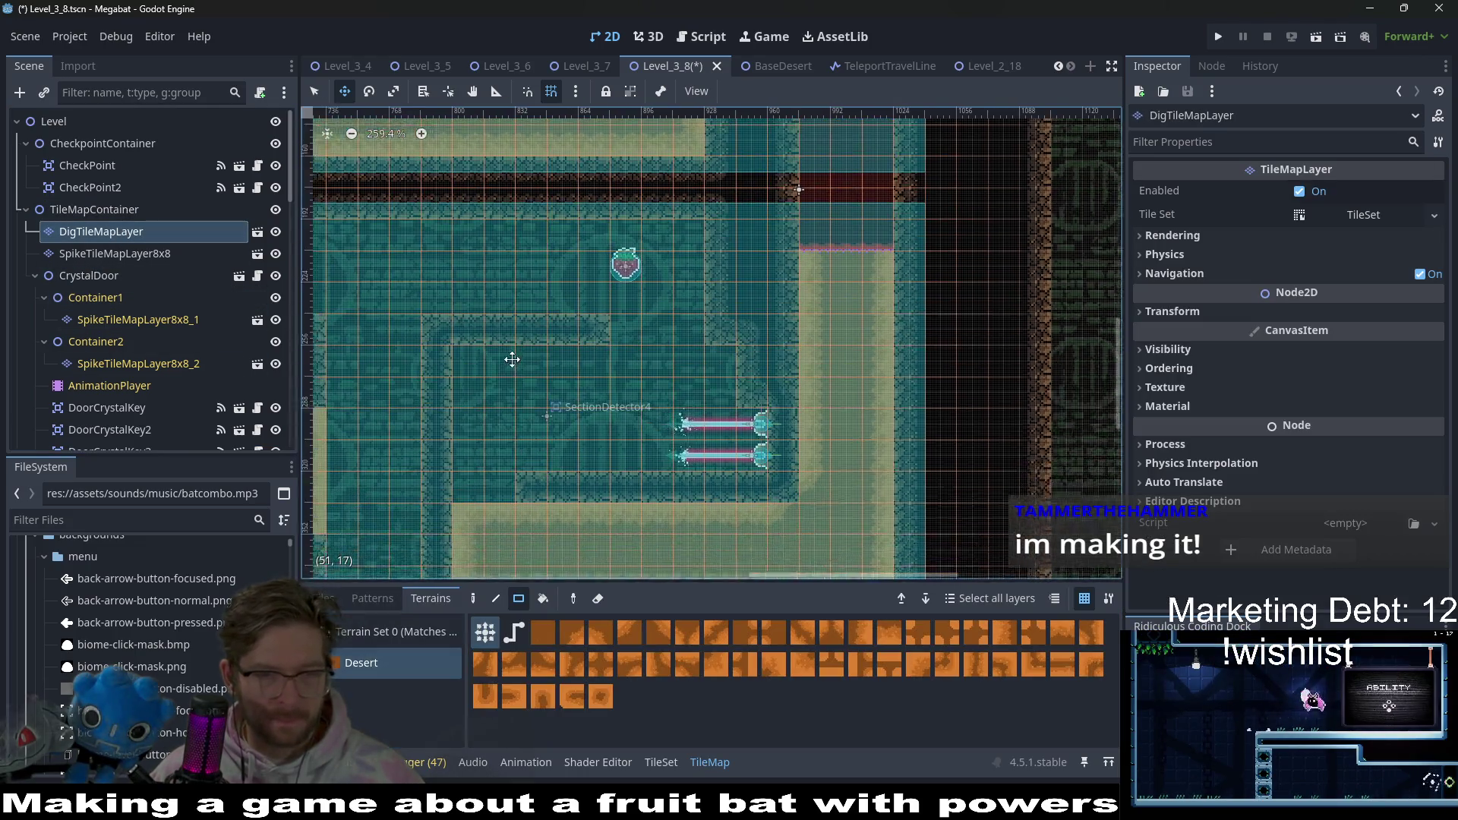
pyautogui.press('q')
pyautogui.scroll(-3, 664, 451)
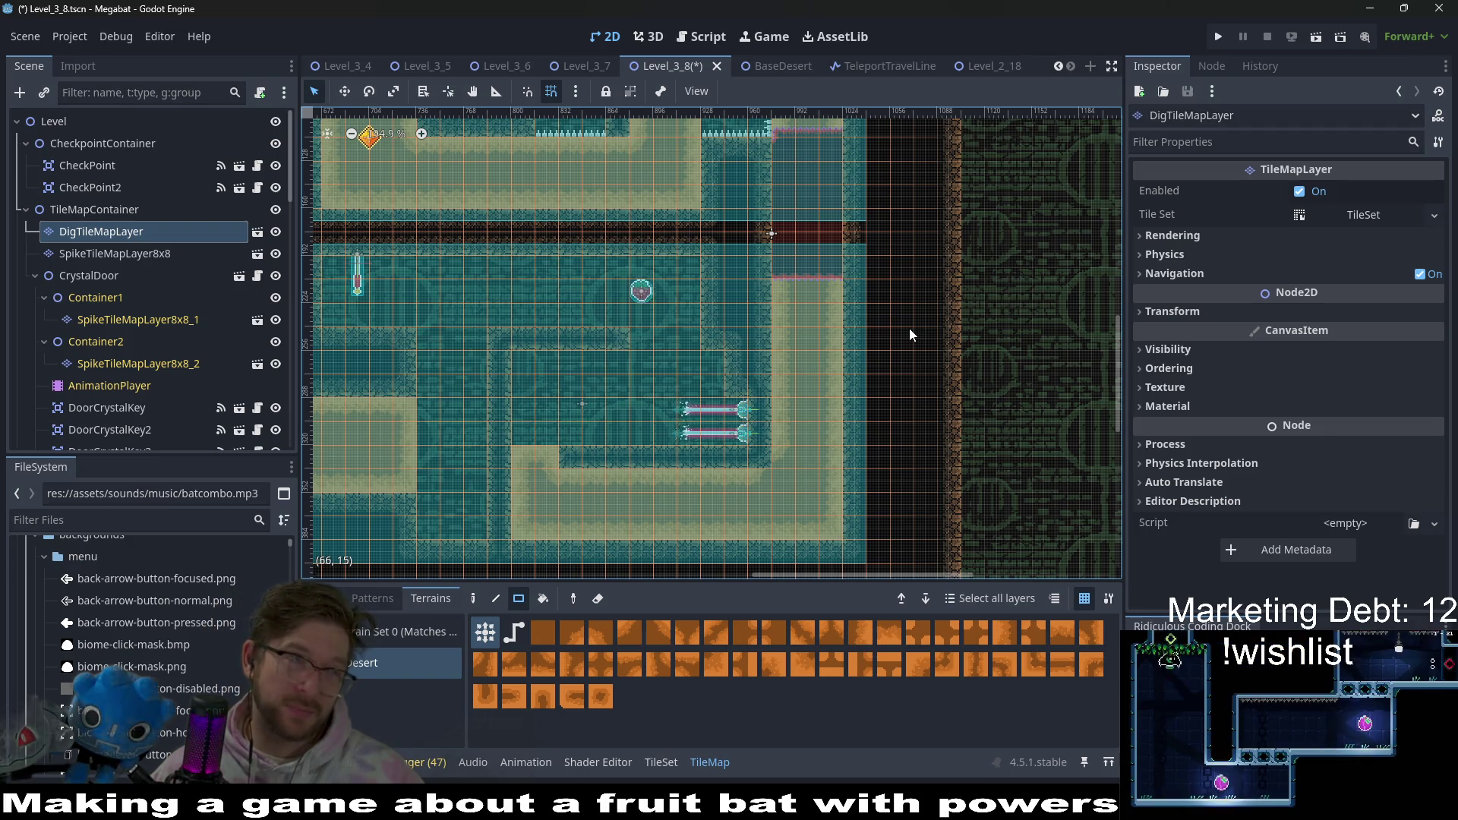
pyautogui.click(1320, 38)
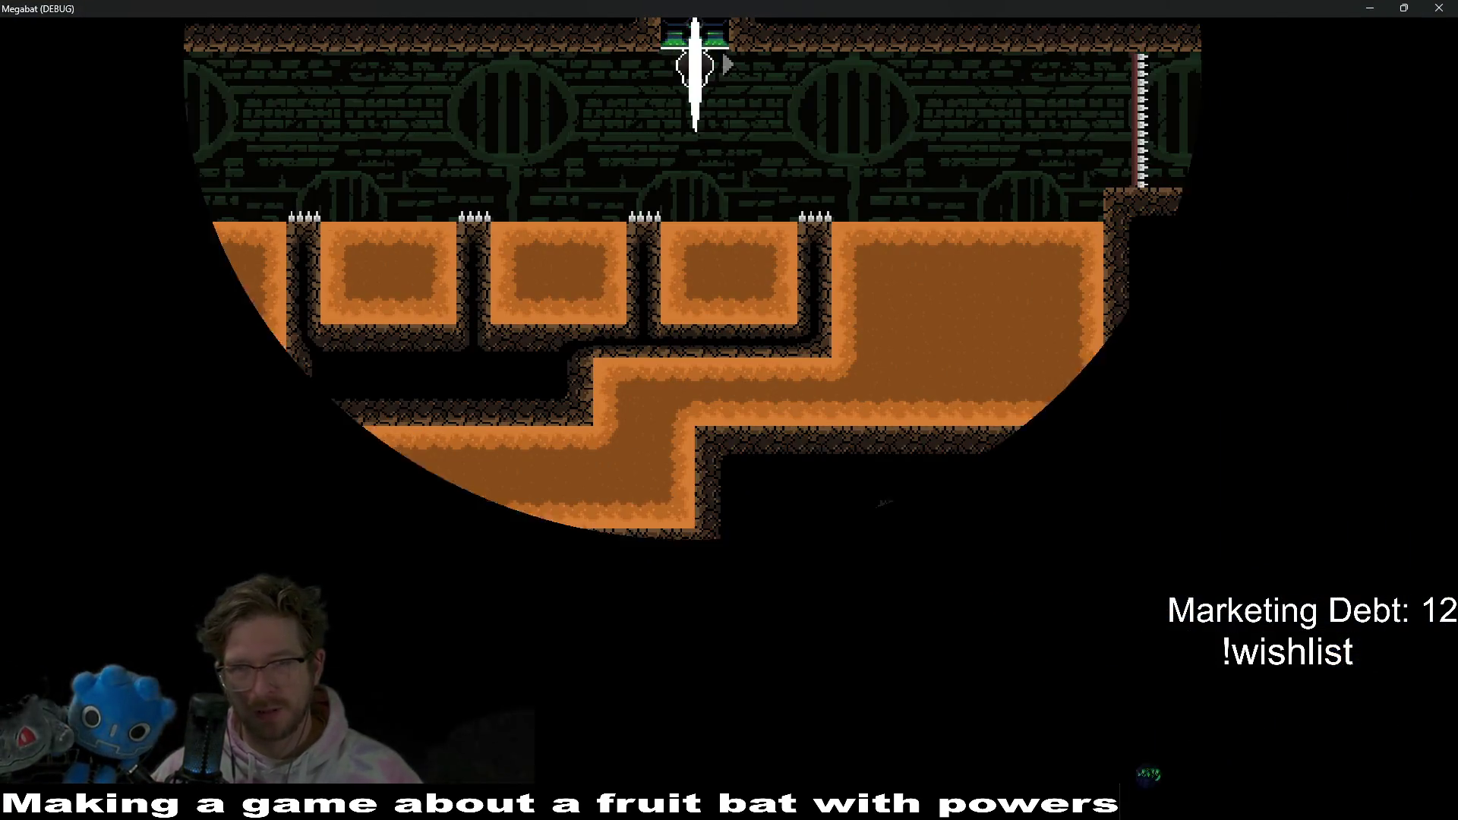
# - Fly the bat right into the strawberry room and tunnel through its dirt blocks collecting gems
pyautogui.press('Right')
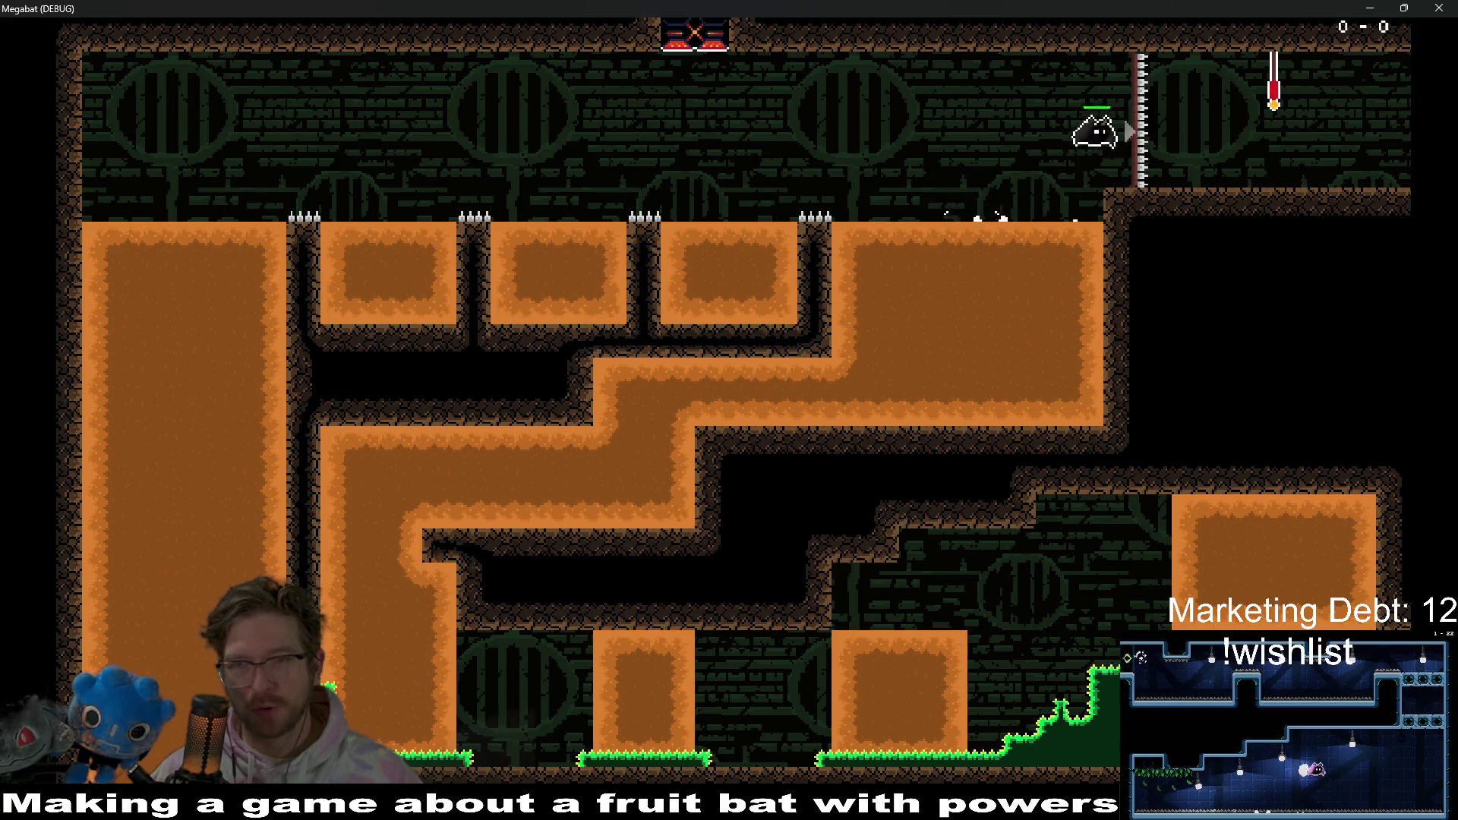
pyautogui.press('Right')
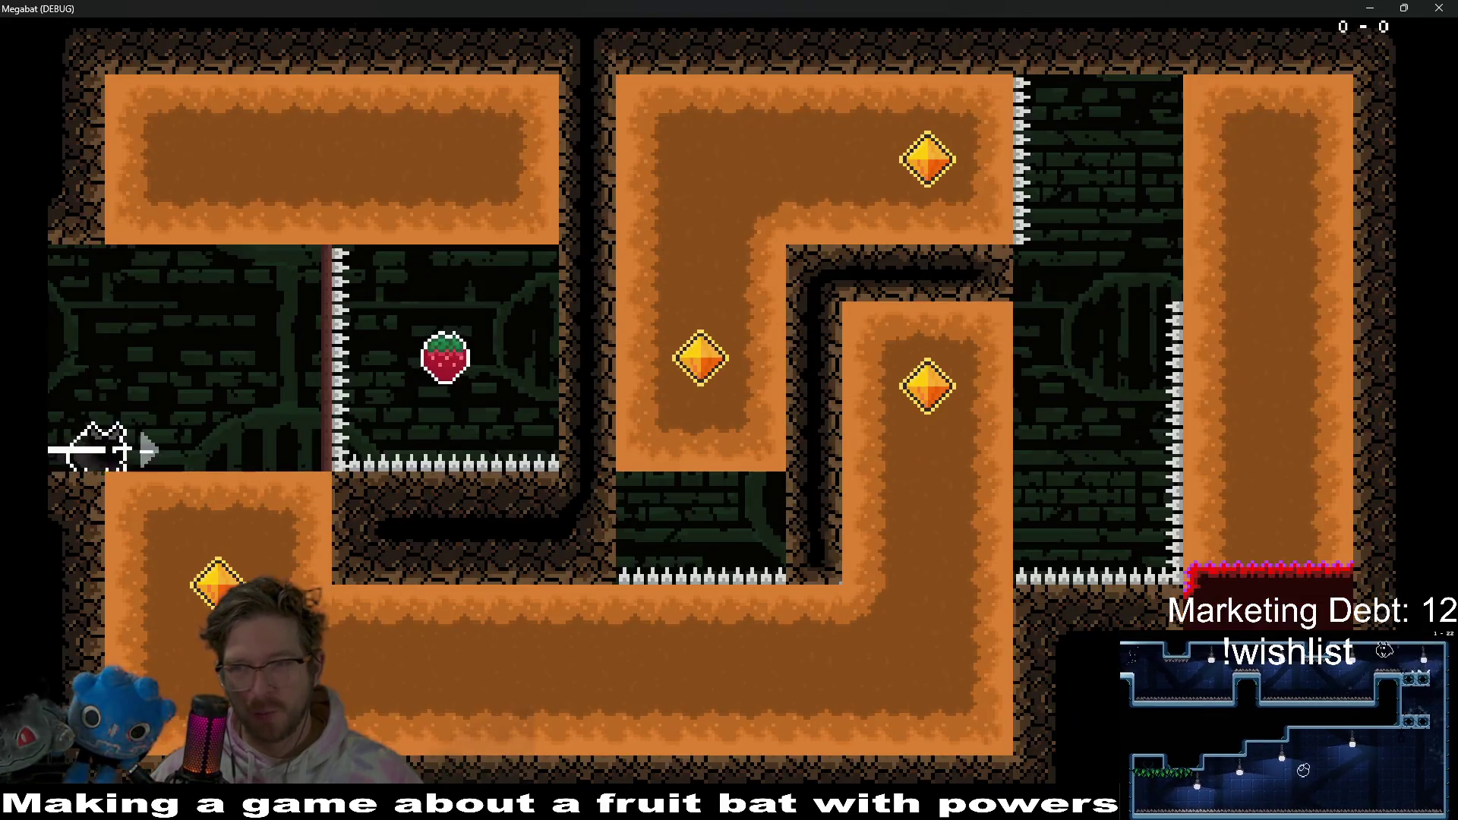
pyautogui.press('Right')
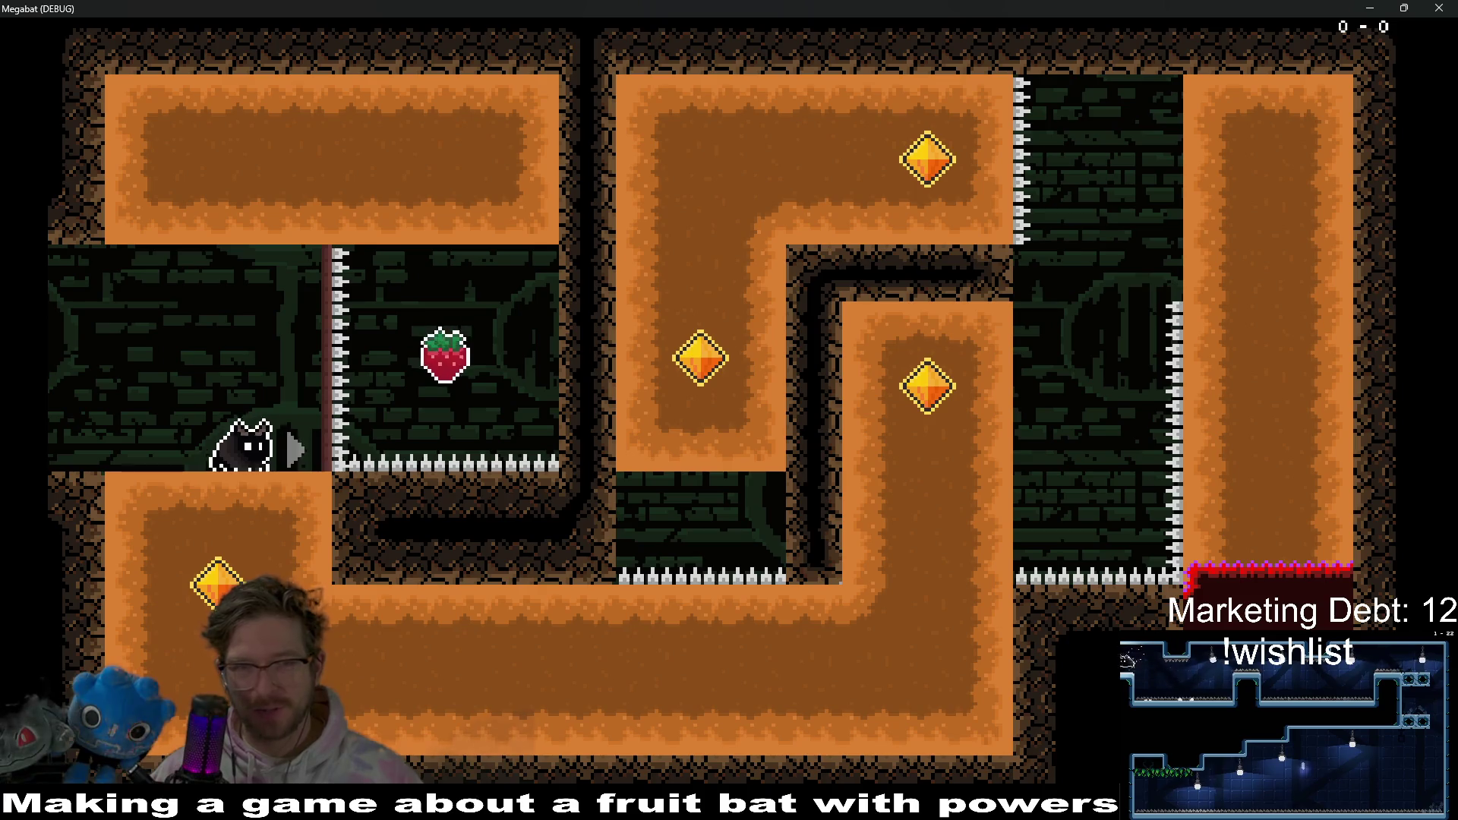
pyautogui.press('Left')
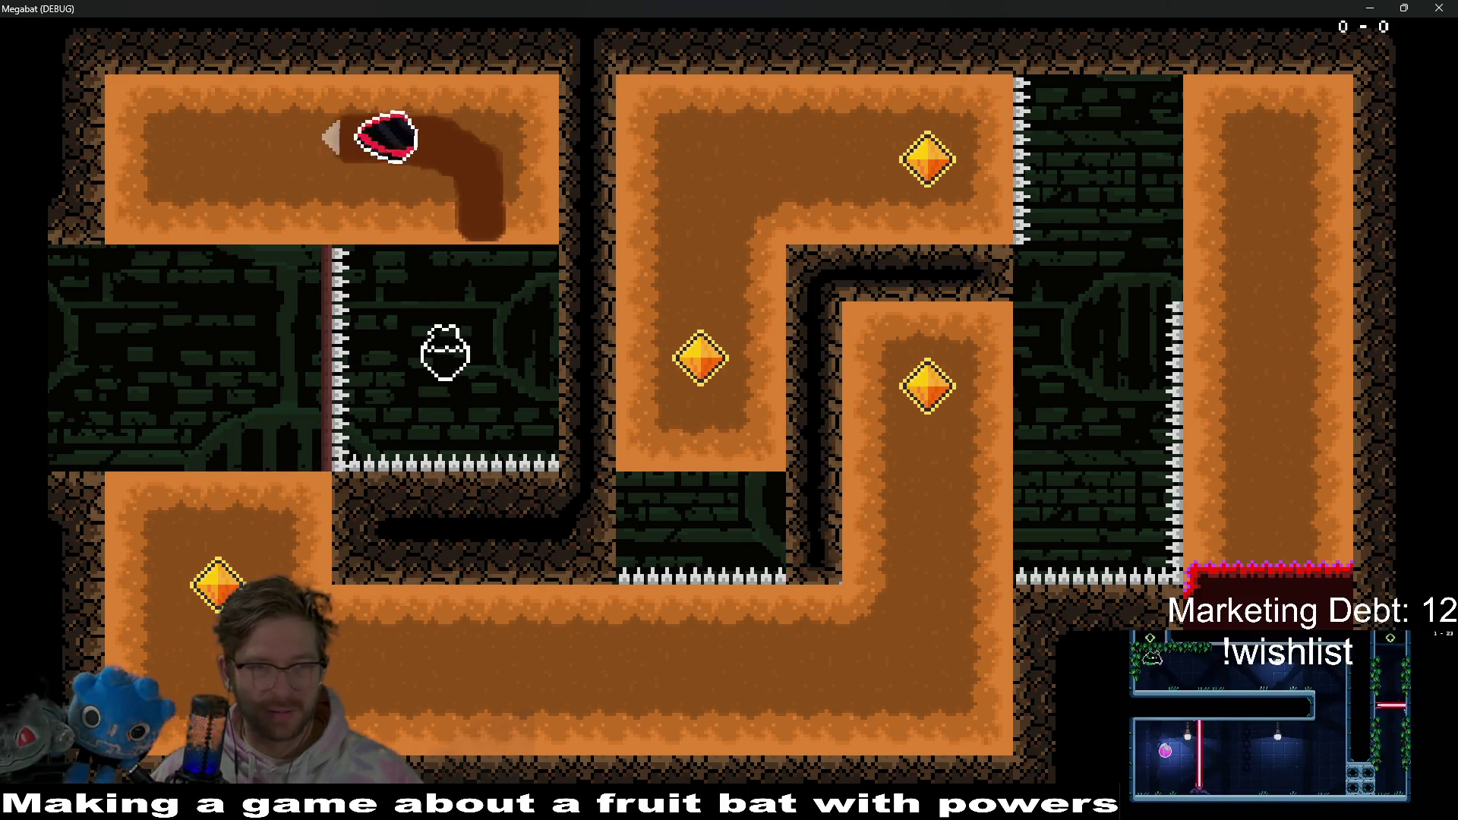
pyautogui.press('Down')
pyautogui.press('Right')
pyautogui.press('Up')
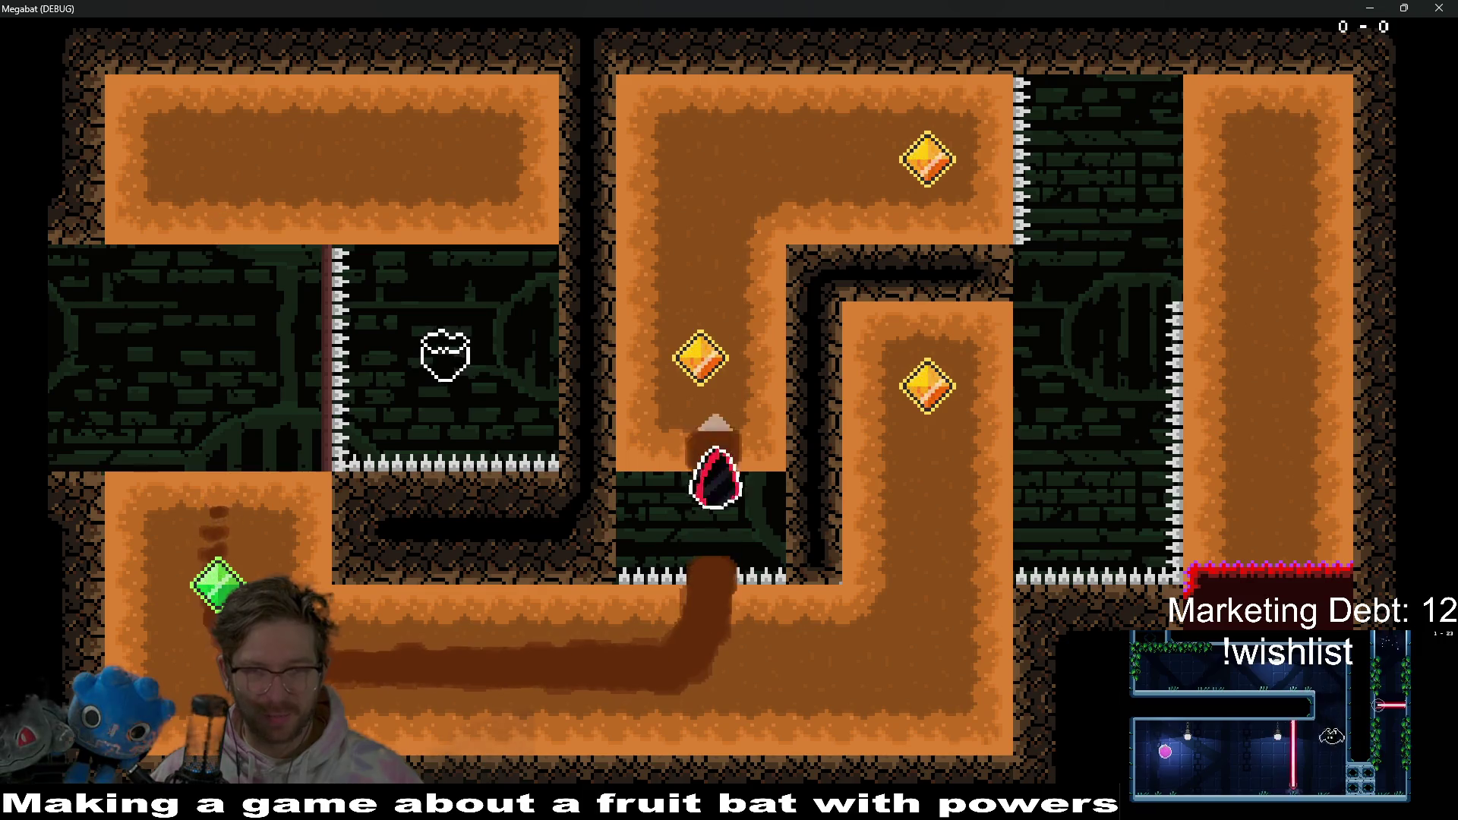
pyautogui.press('Right')
pyautogui.press('Down')
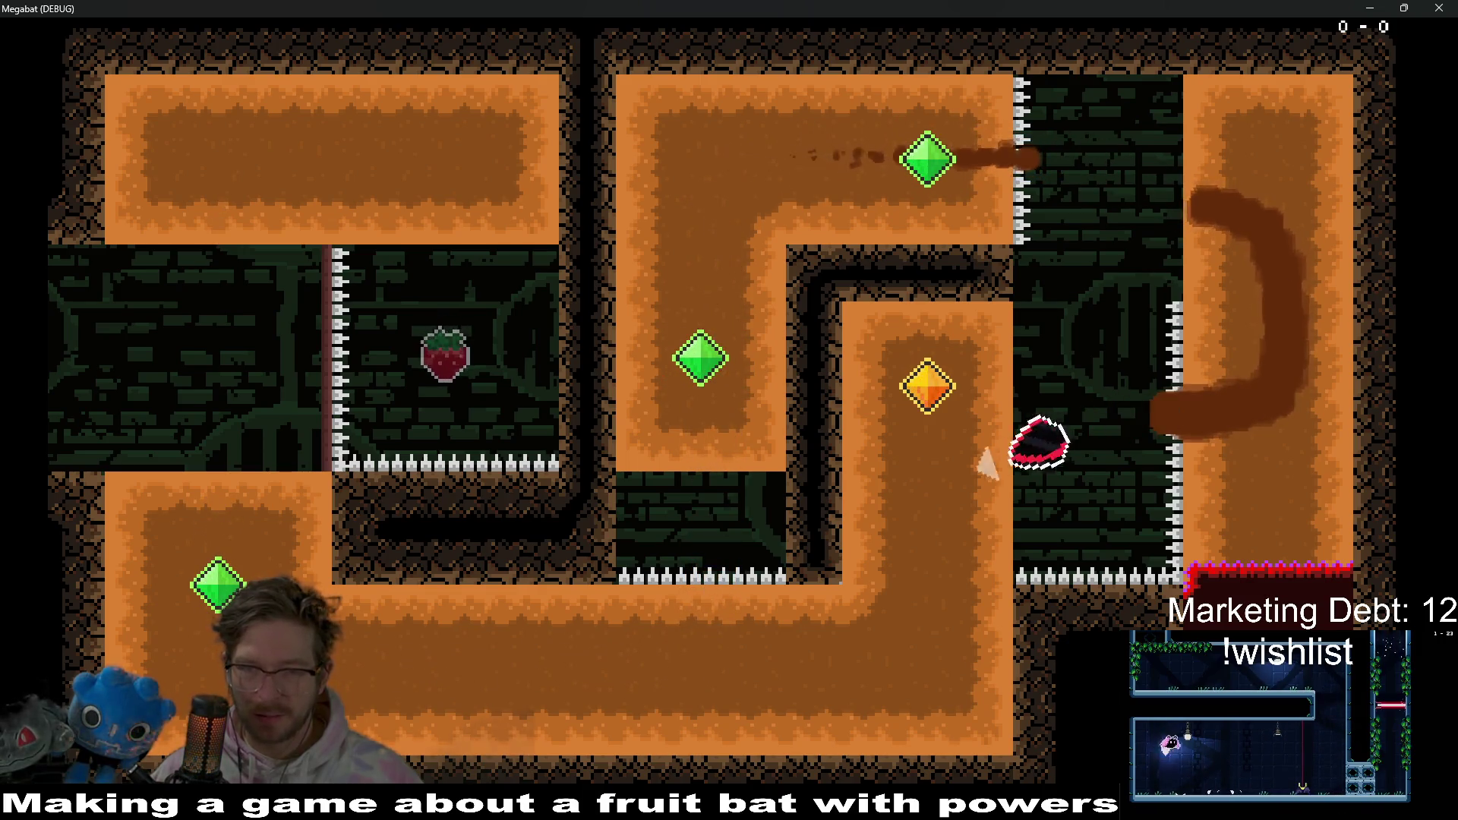
pyautogui.press('Left')
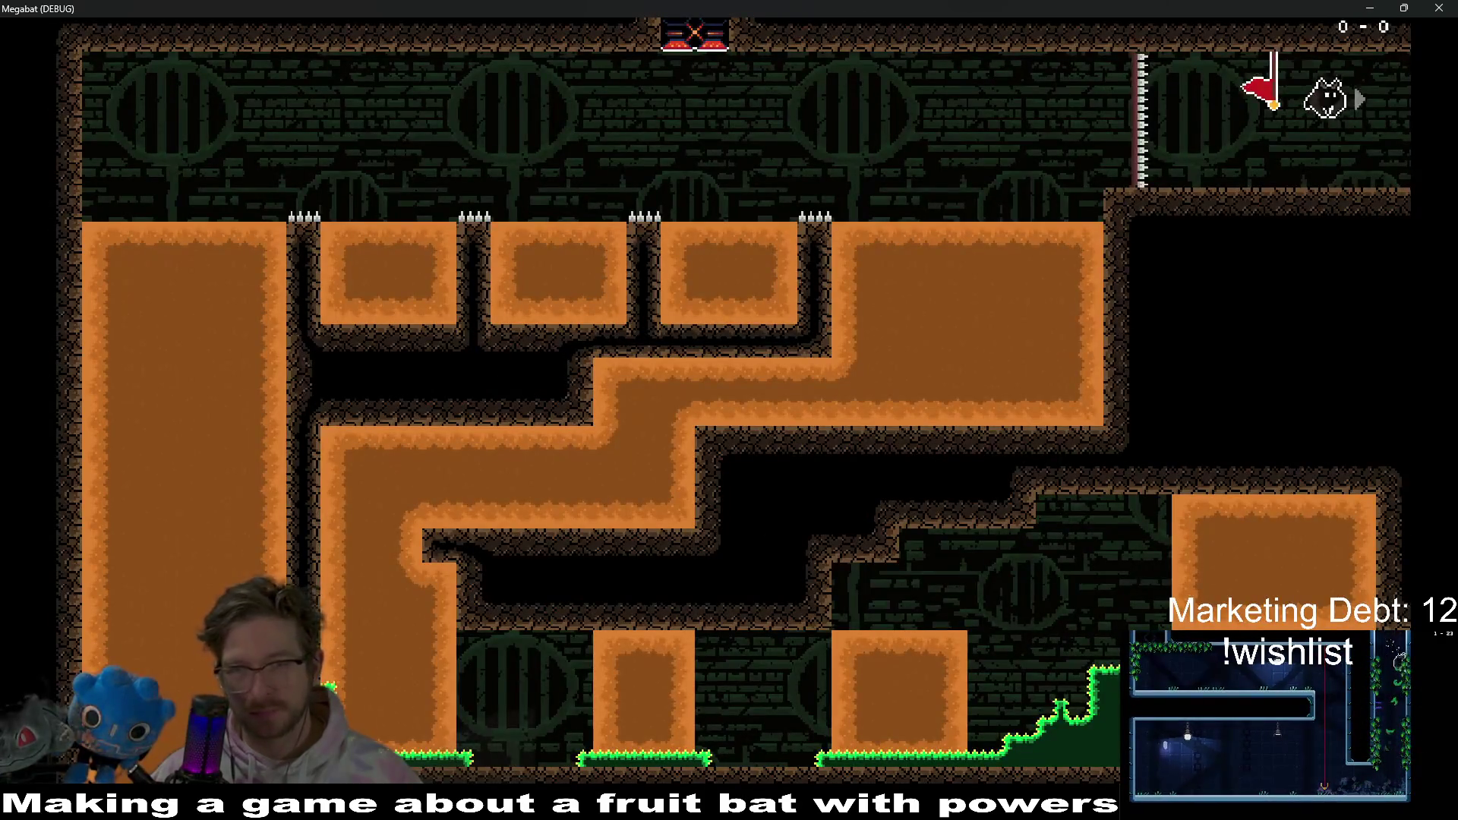
pyautogui.press('Up')
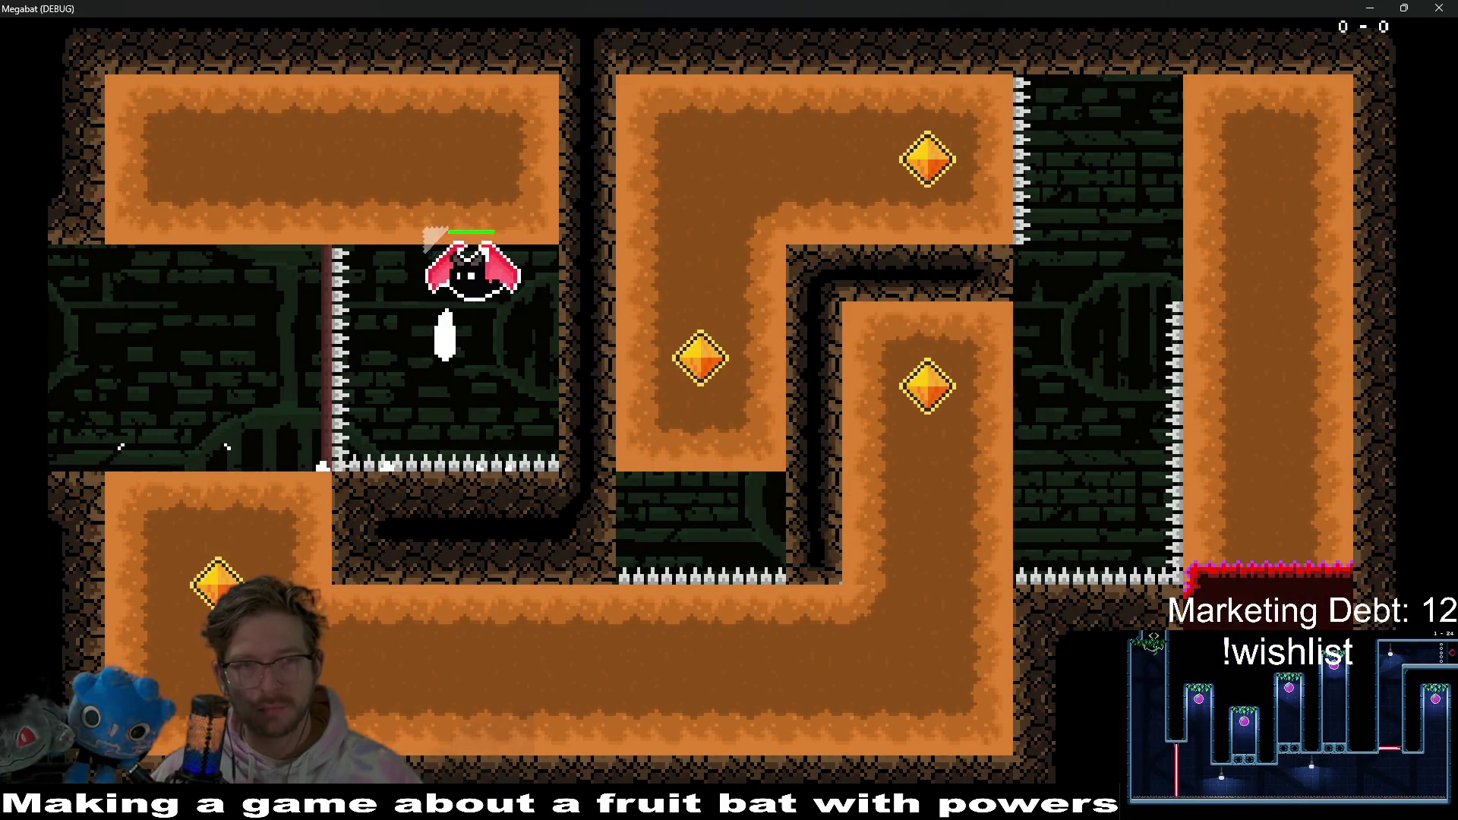
pyautogui.press('Left')
pyautogui.press('Down')
pyautogui.press('Right')
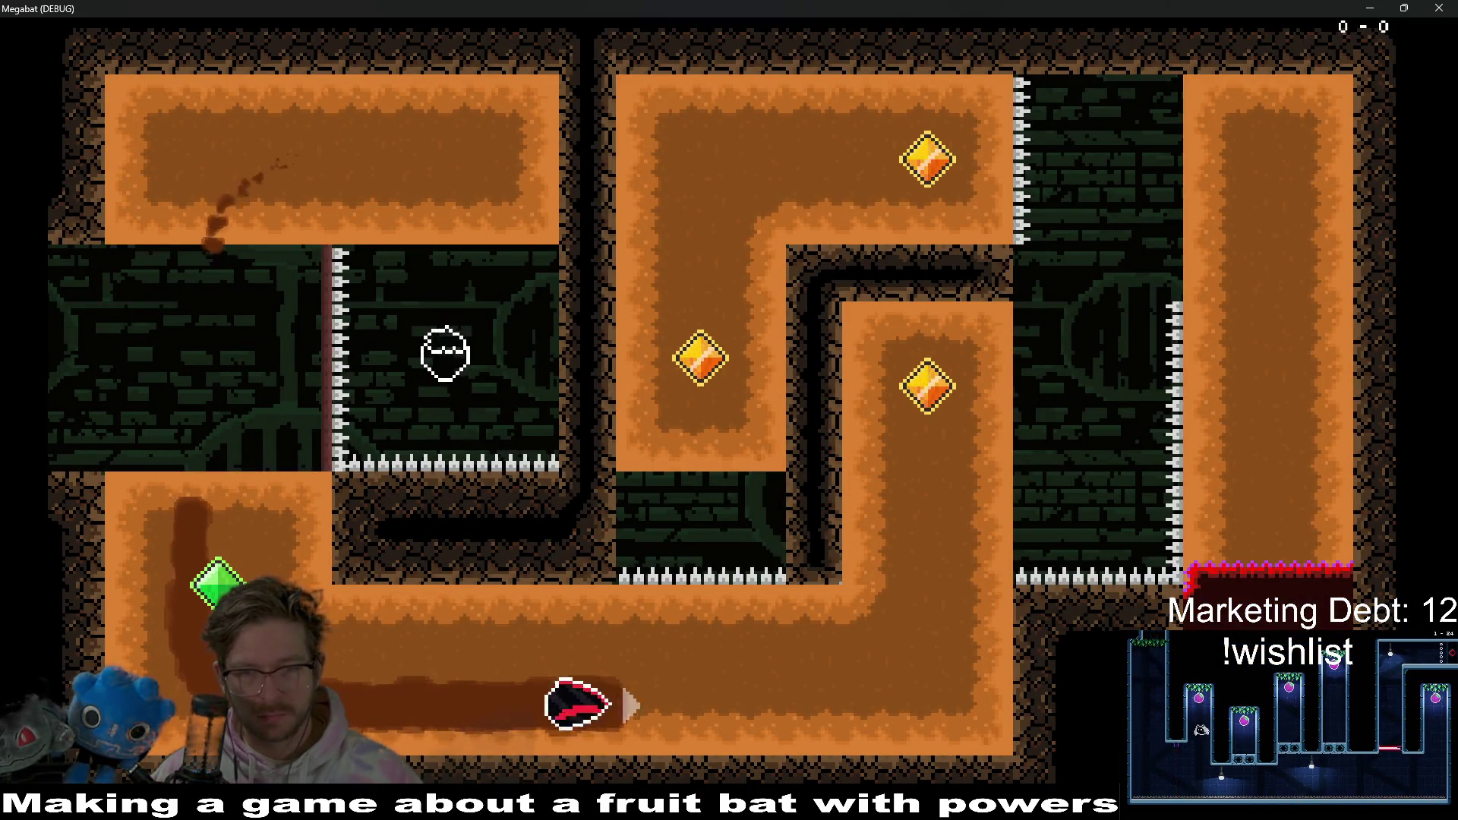
pyautogui.press('Up')
pyautogui.press('Down')
pyautogui.press('Left')
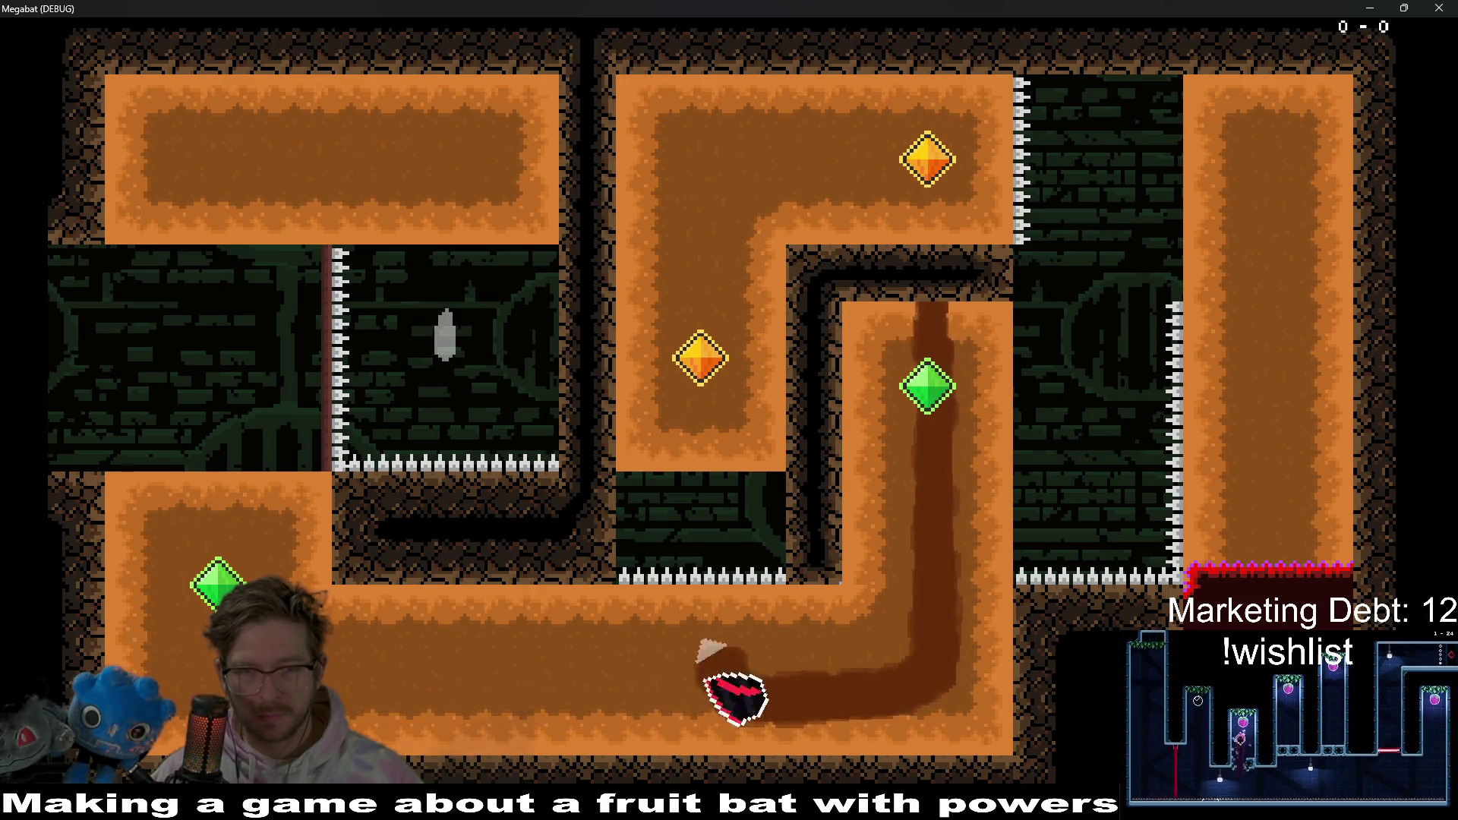
pyautogui.press('Up')
pyautogui.press('Right')
pyautogui.press('Down')
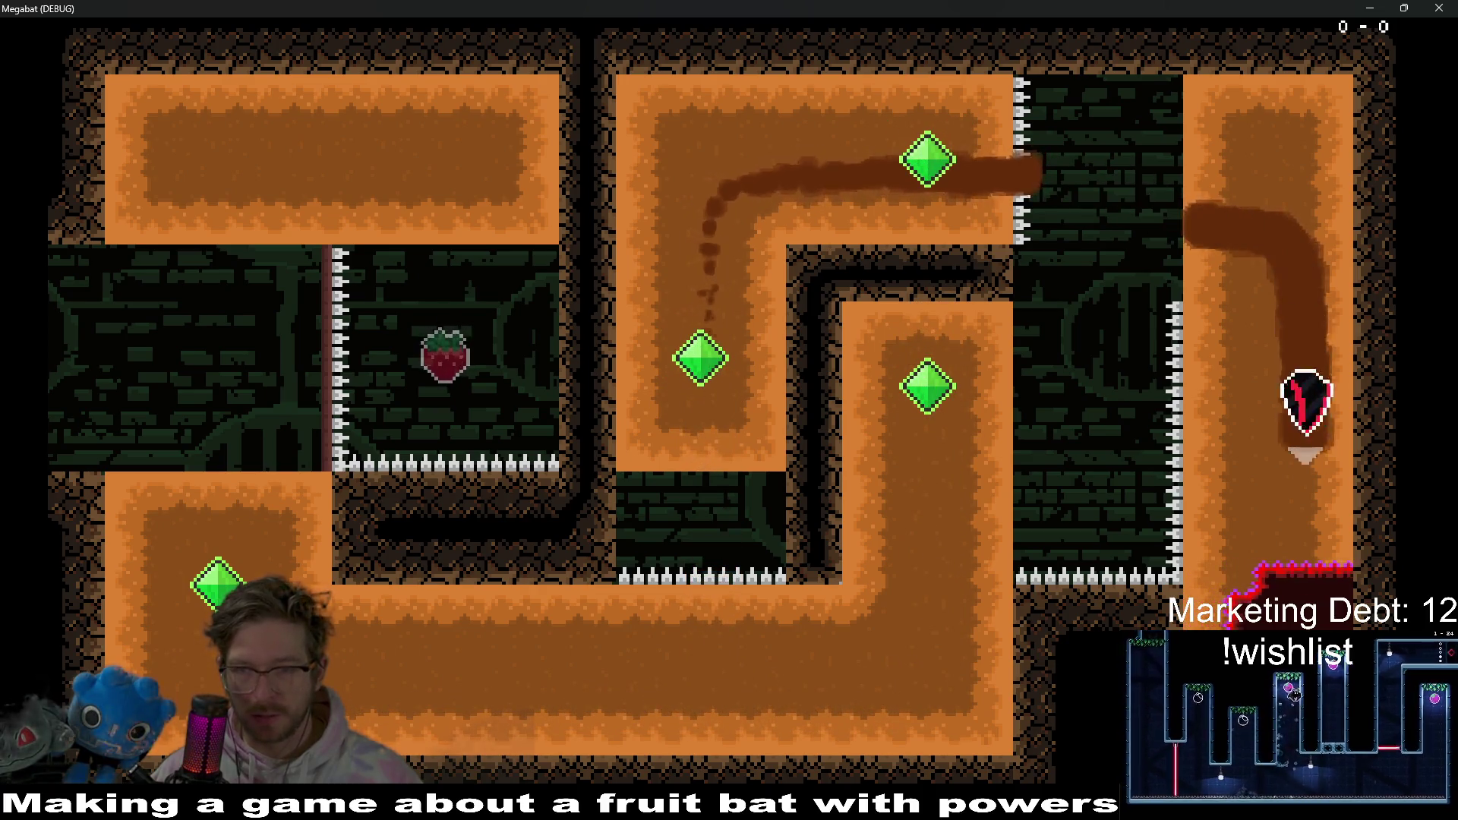
pyautogui.press('Up')
pyautogui.press('Right')
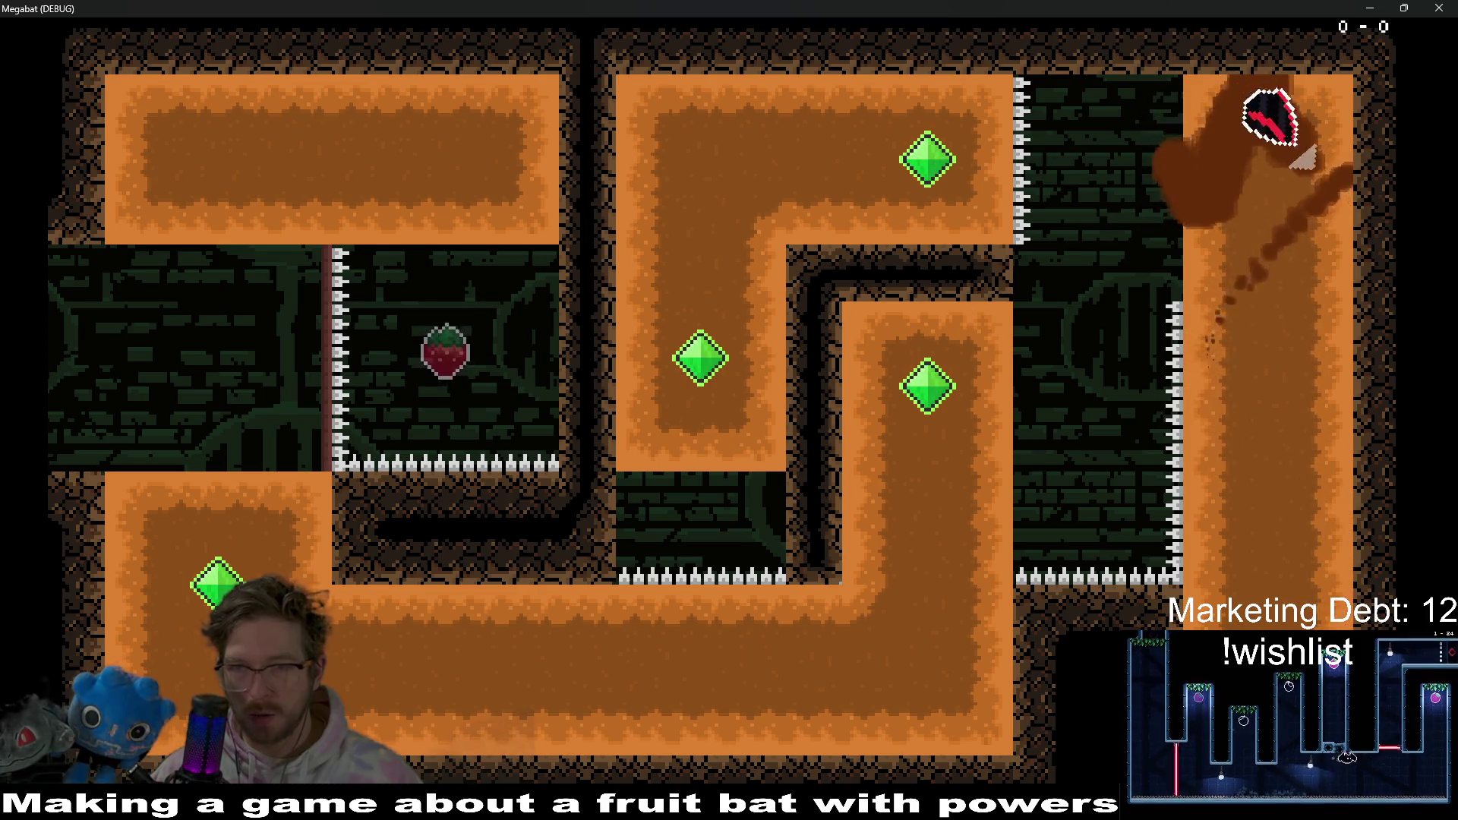
pyautogui.press('Left')
pyautogui.press('Right')
pyautogui.press('Left')
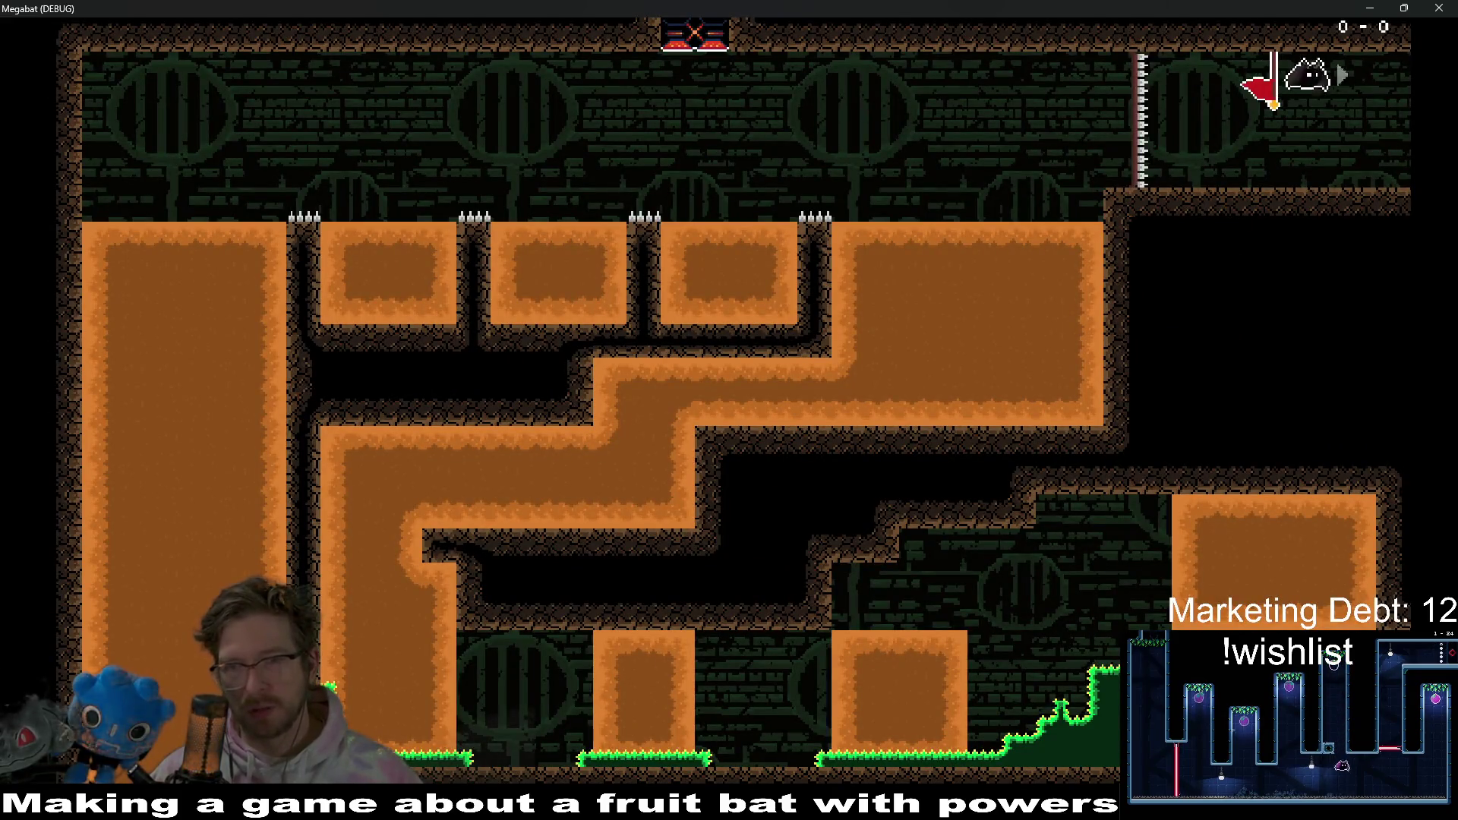
# - Enter the next room and dig through its blocks for the strawberry and gems, reaching the top room
pyautogui.press('Right')
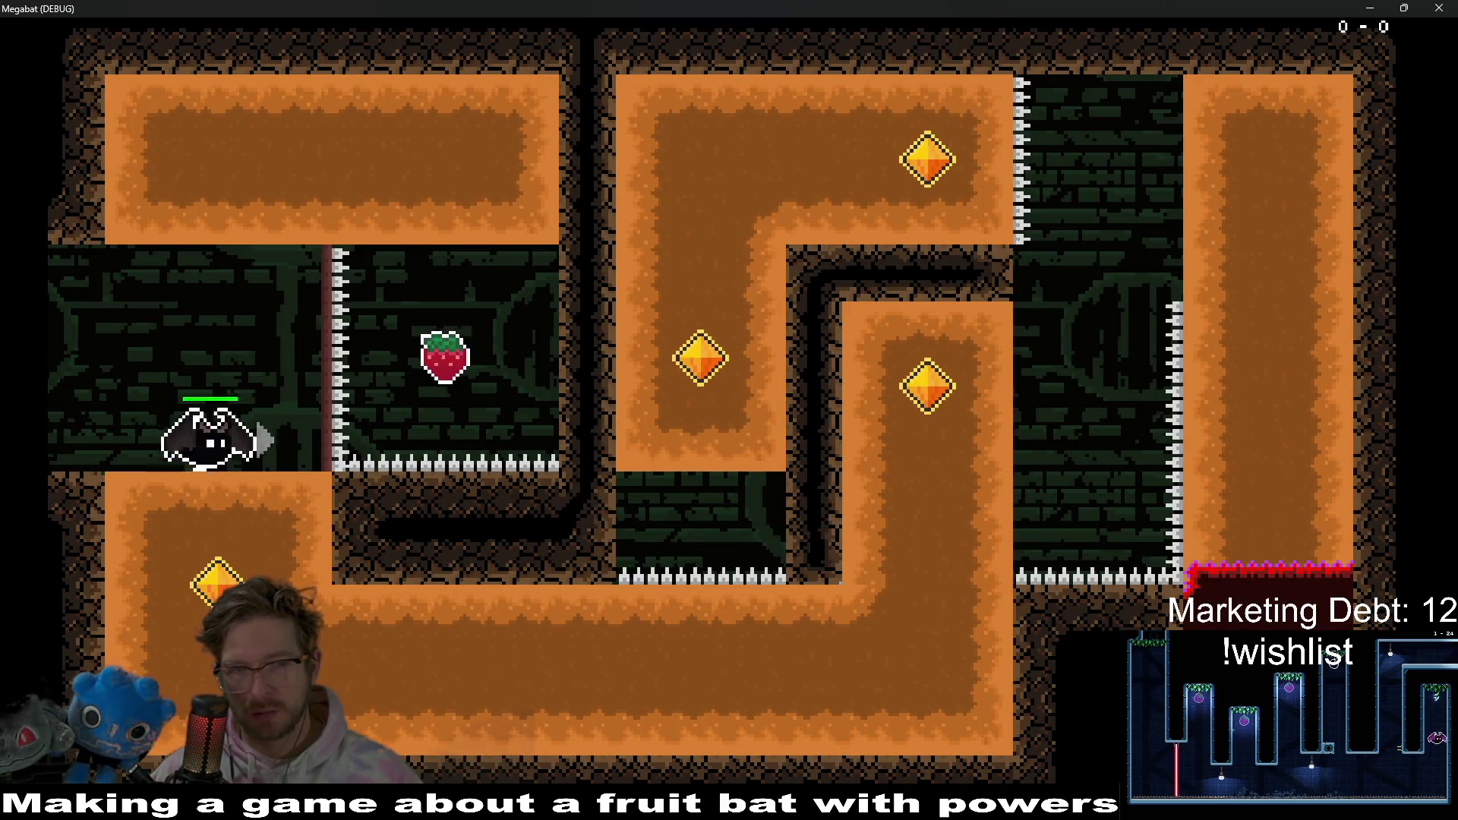
pyautogui.press('Up')
pyautogui.press('Left')
pyautogui.press('Down')
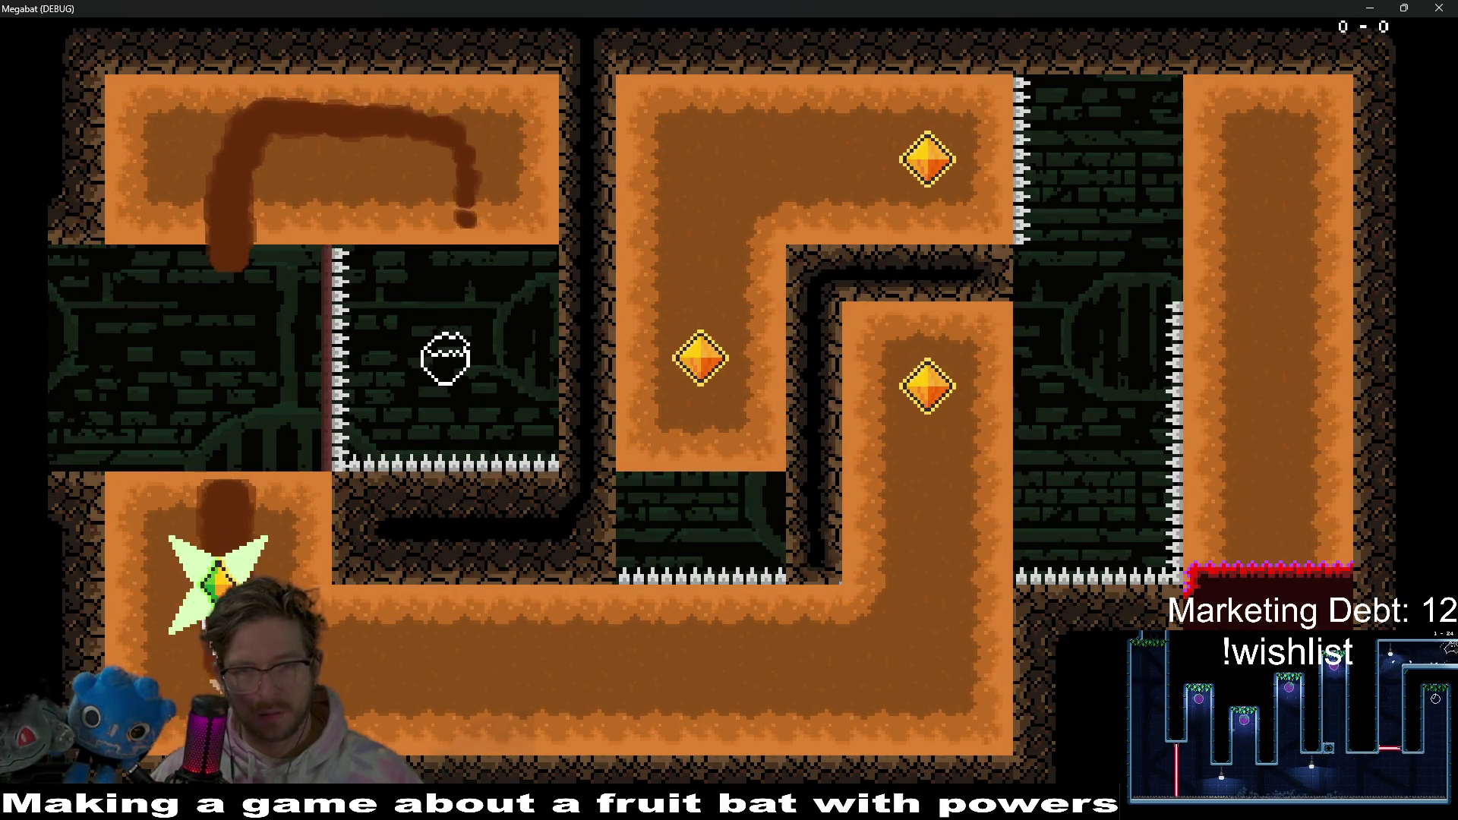
pyautogui.press('Right')
pyautogui.press('Up')
pyautogui.press('Right')
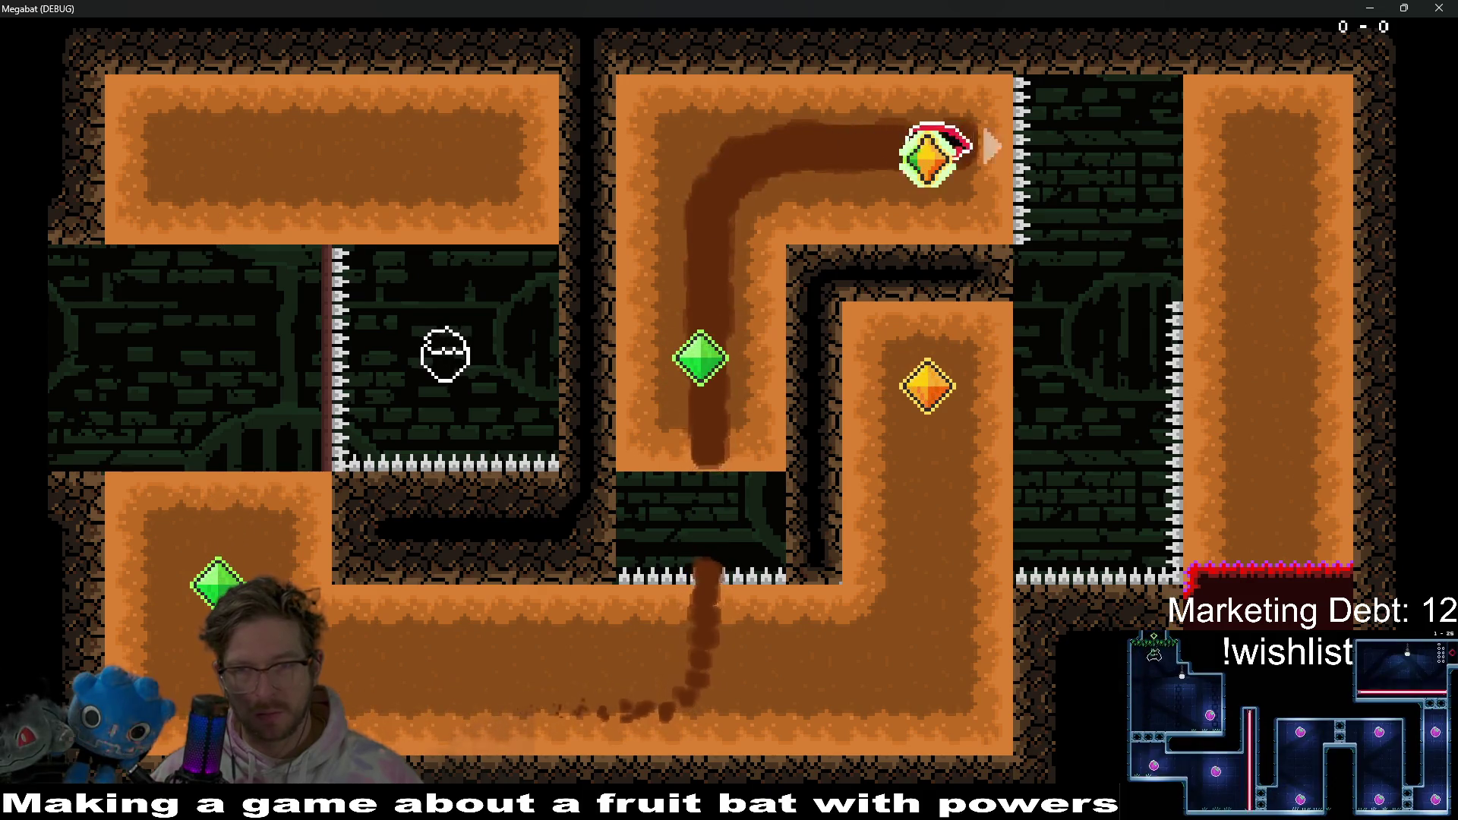
pyautogui.press('Down')
pyautogui.press('Left')
pyautogui.press('Up')
pyautogui.press('Right')
pyautogui.press('Down')
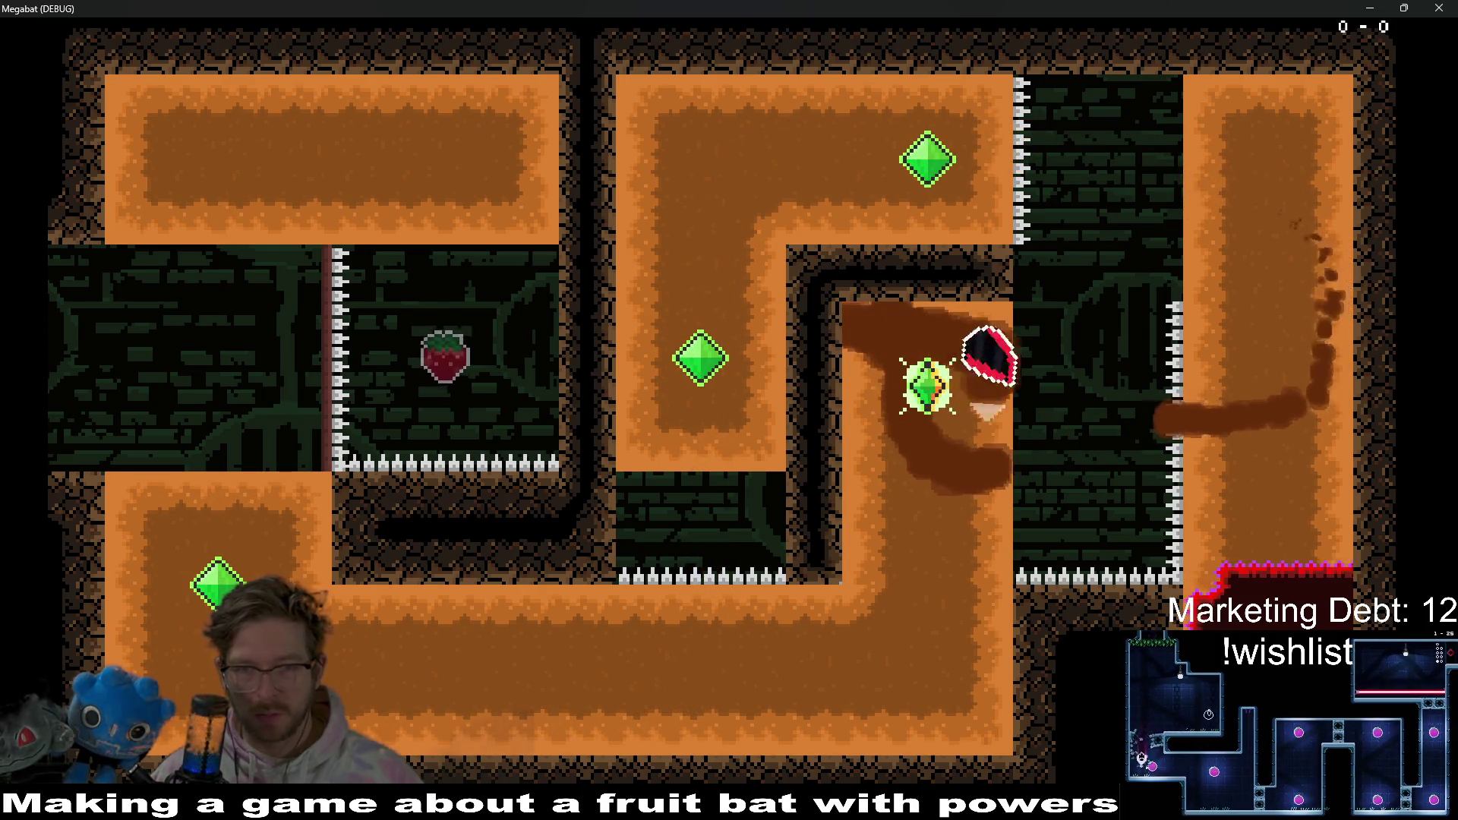
pyautogui.press('Left')
pyautogui.press('Up')
pyautogui.press('Right')
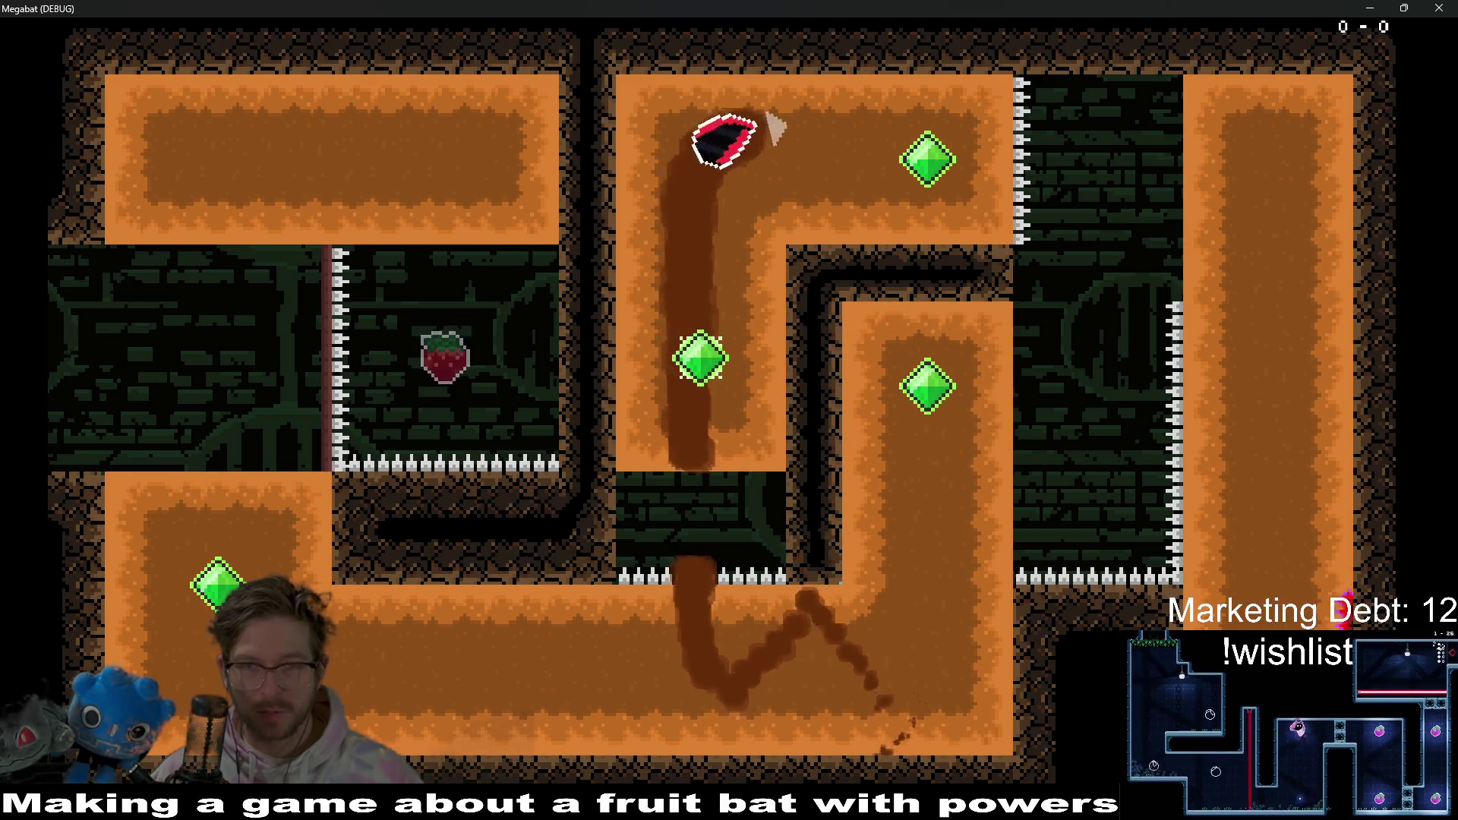
pyautogui.press('Down')
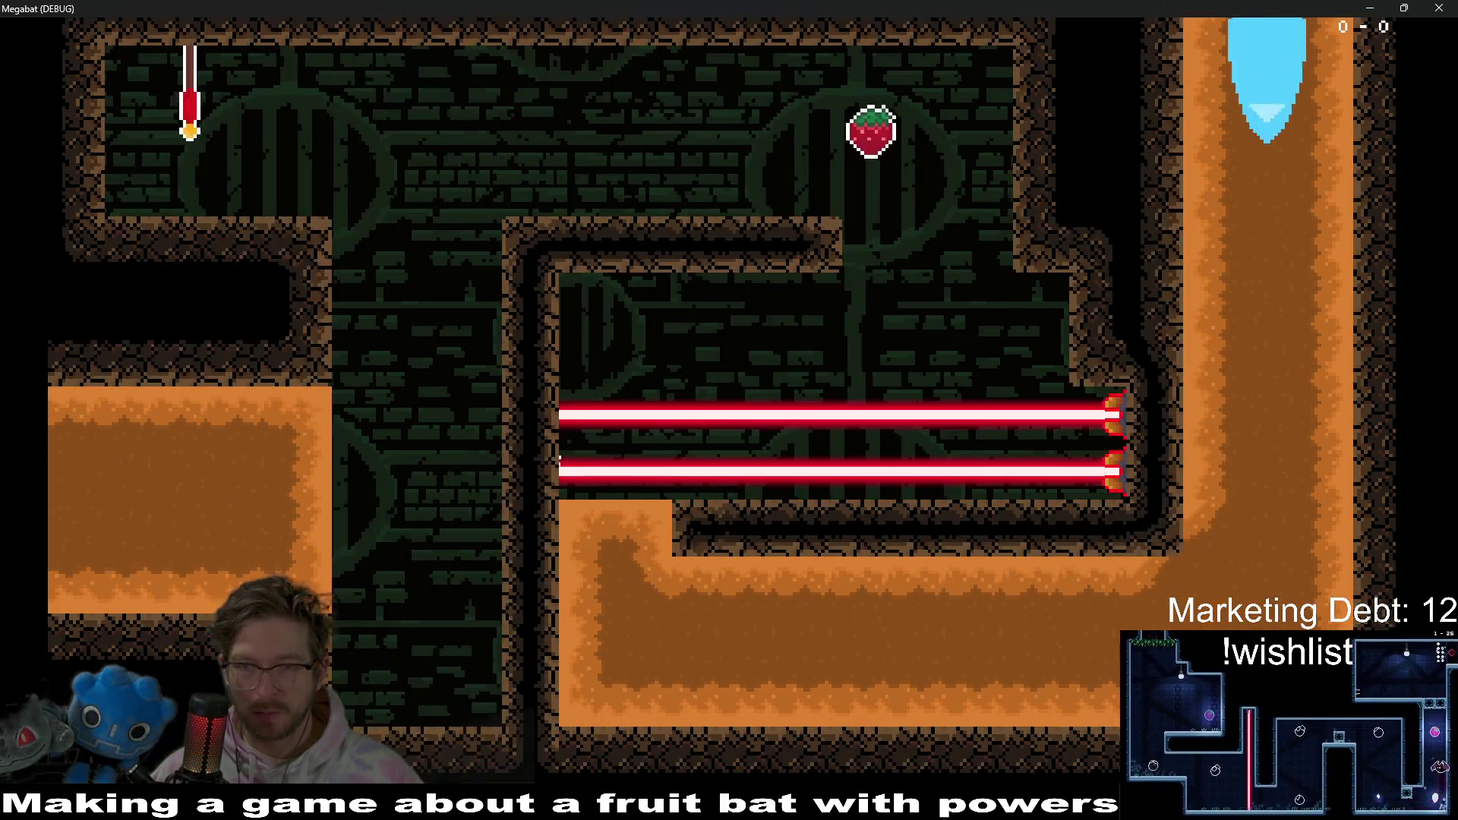
pyautogui.press('Left')
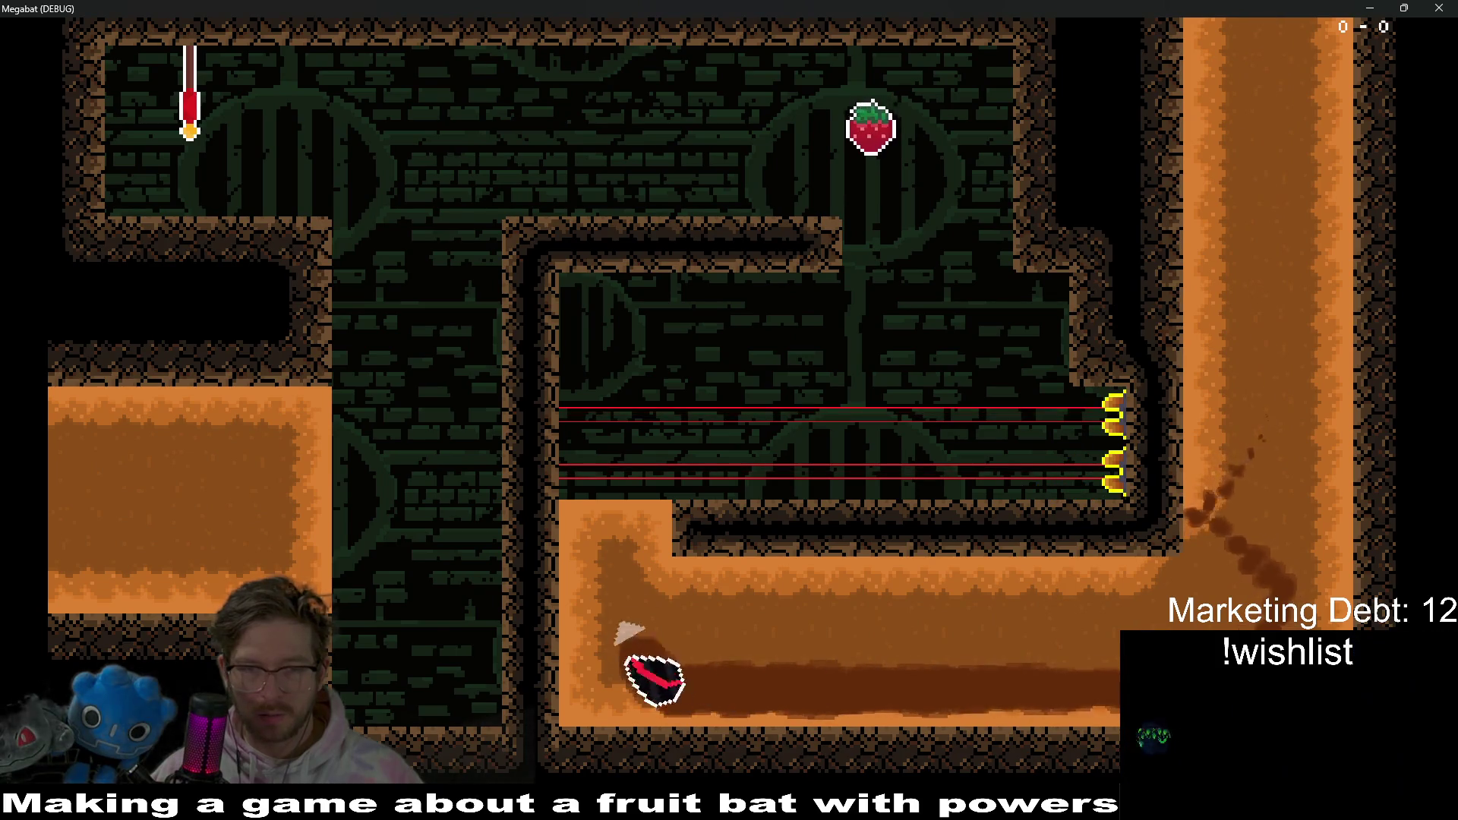
pyautogui.press('Right')
pyautogui.press('Left')
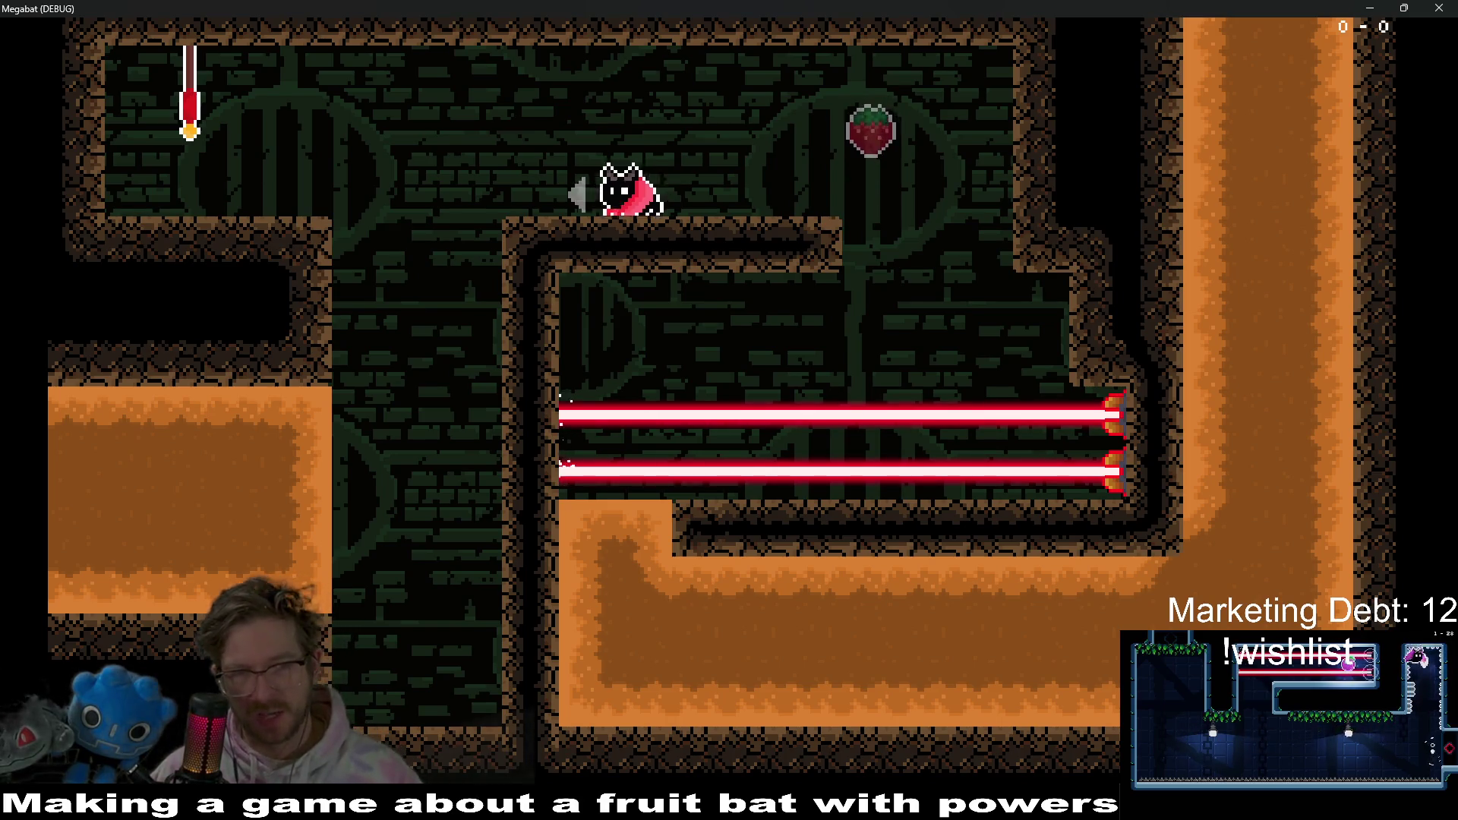
# - Jump the bat off the ledge and dash left out of the laser room
pyautogui.press('Left')
pyautogui.press('space')
pyautogui.press('x')
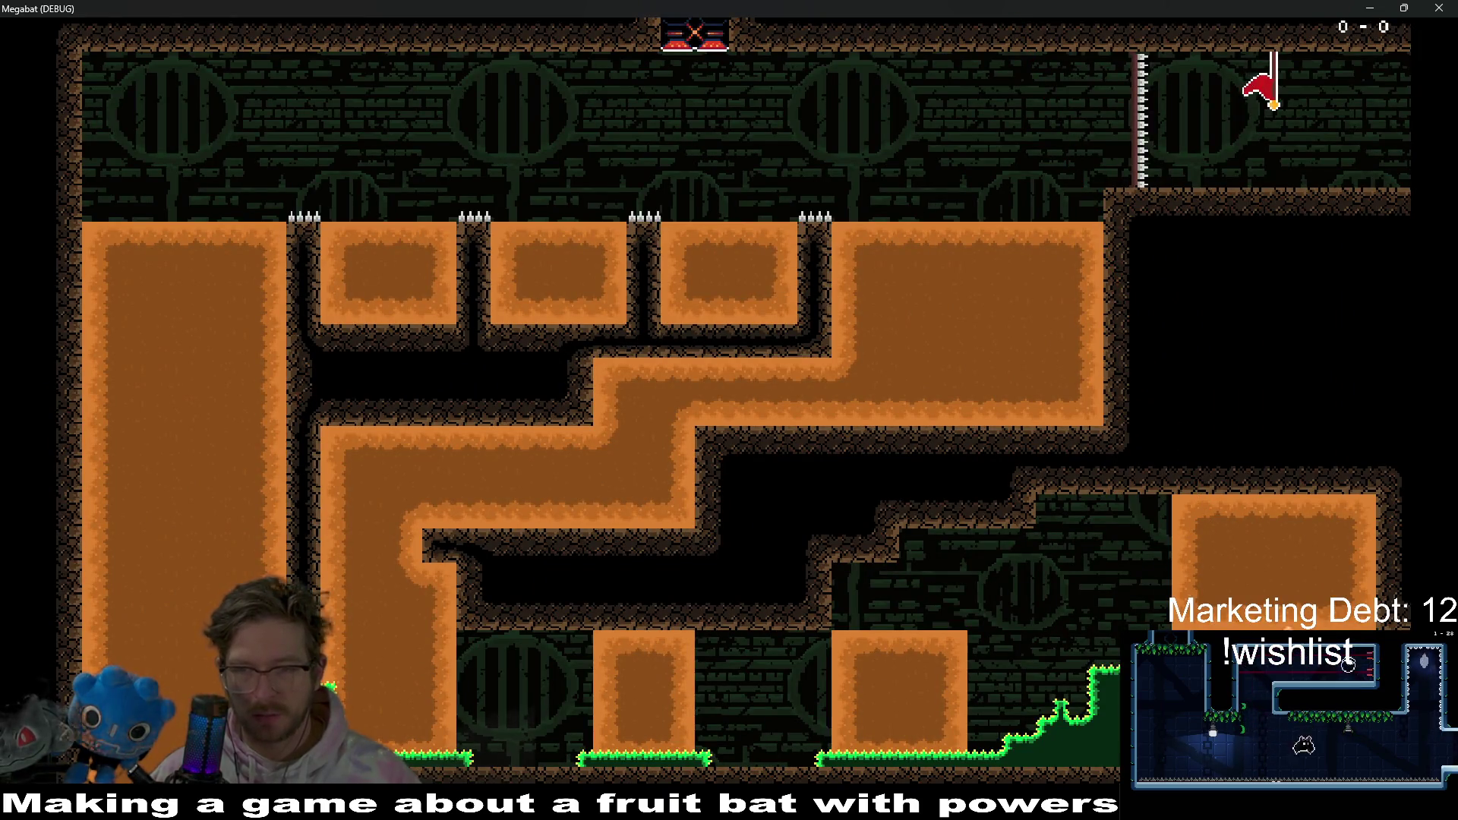
# - Dash the bat onto the lower block, burrow up through the dirt, and fly left along the top
pyautogui.press('x')
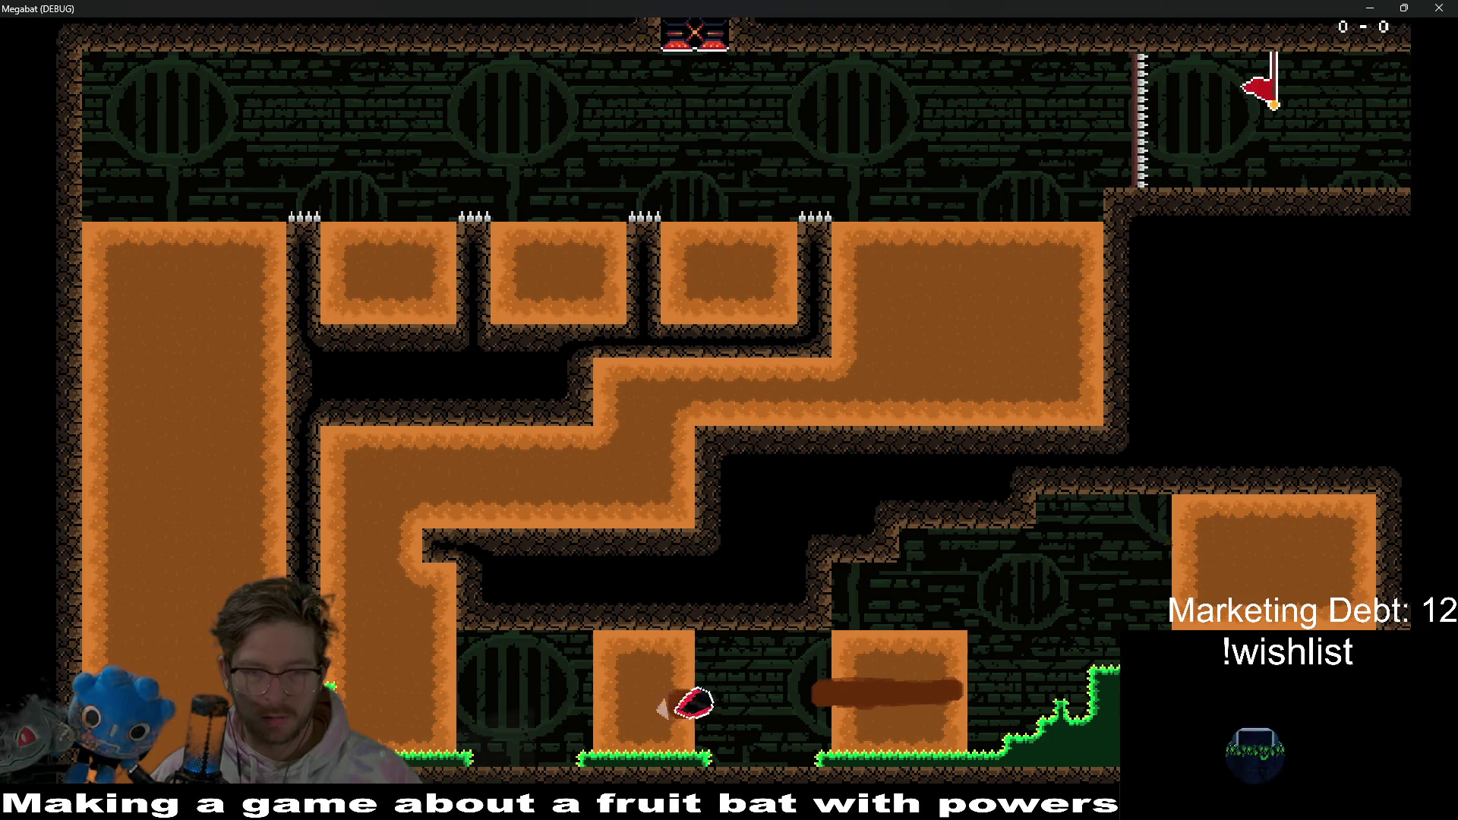
pyautogui.press('x')
pyautogui.press('Right')
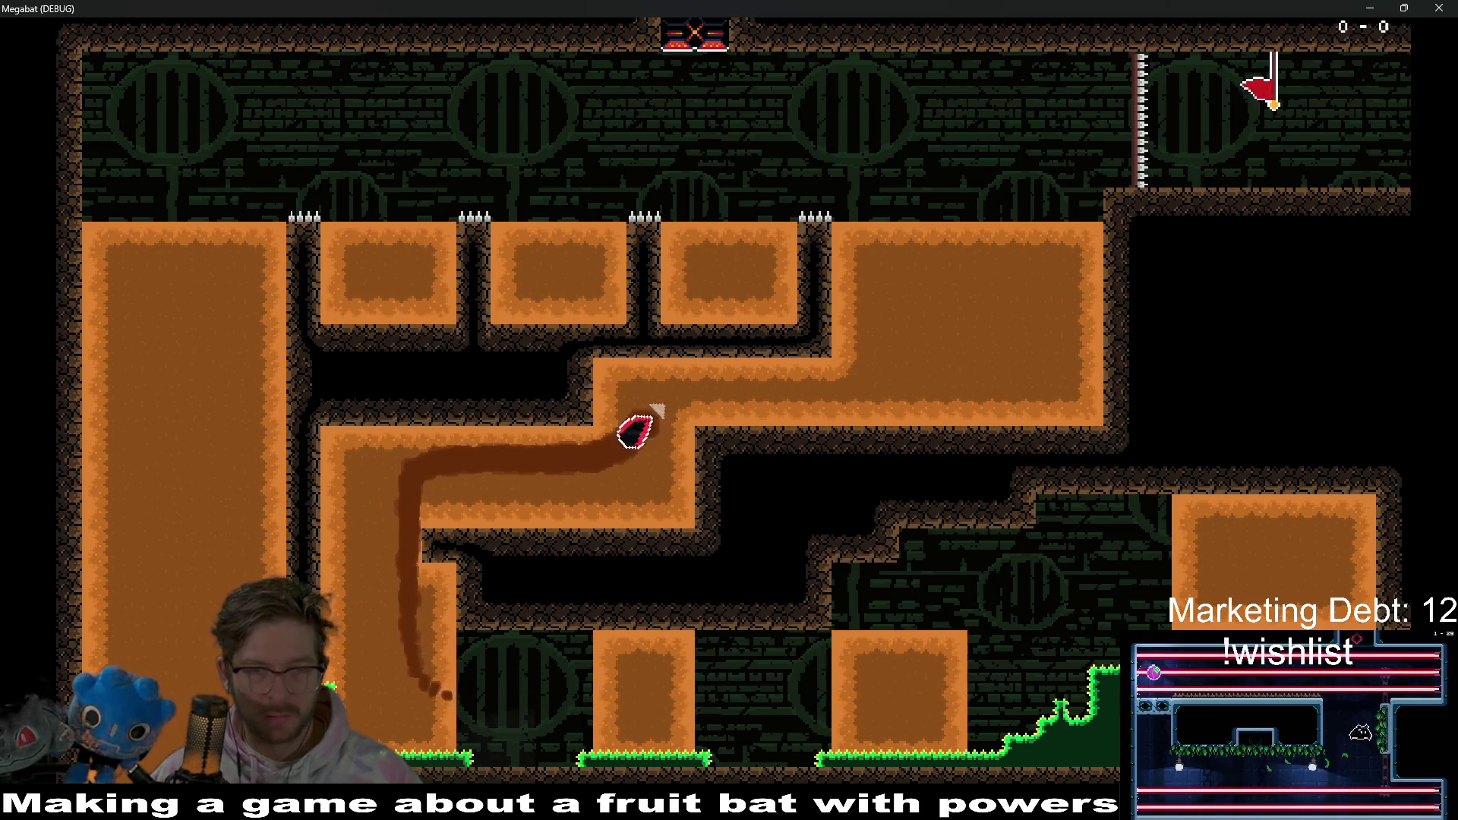
pyautogui.press('Up')
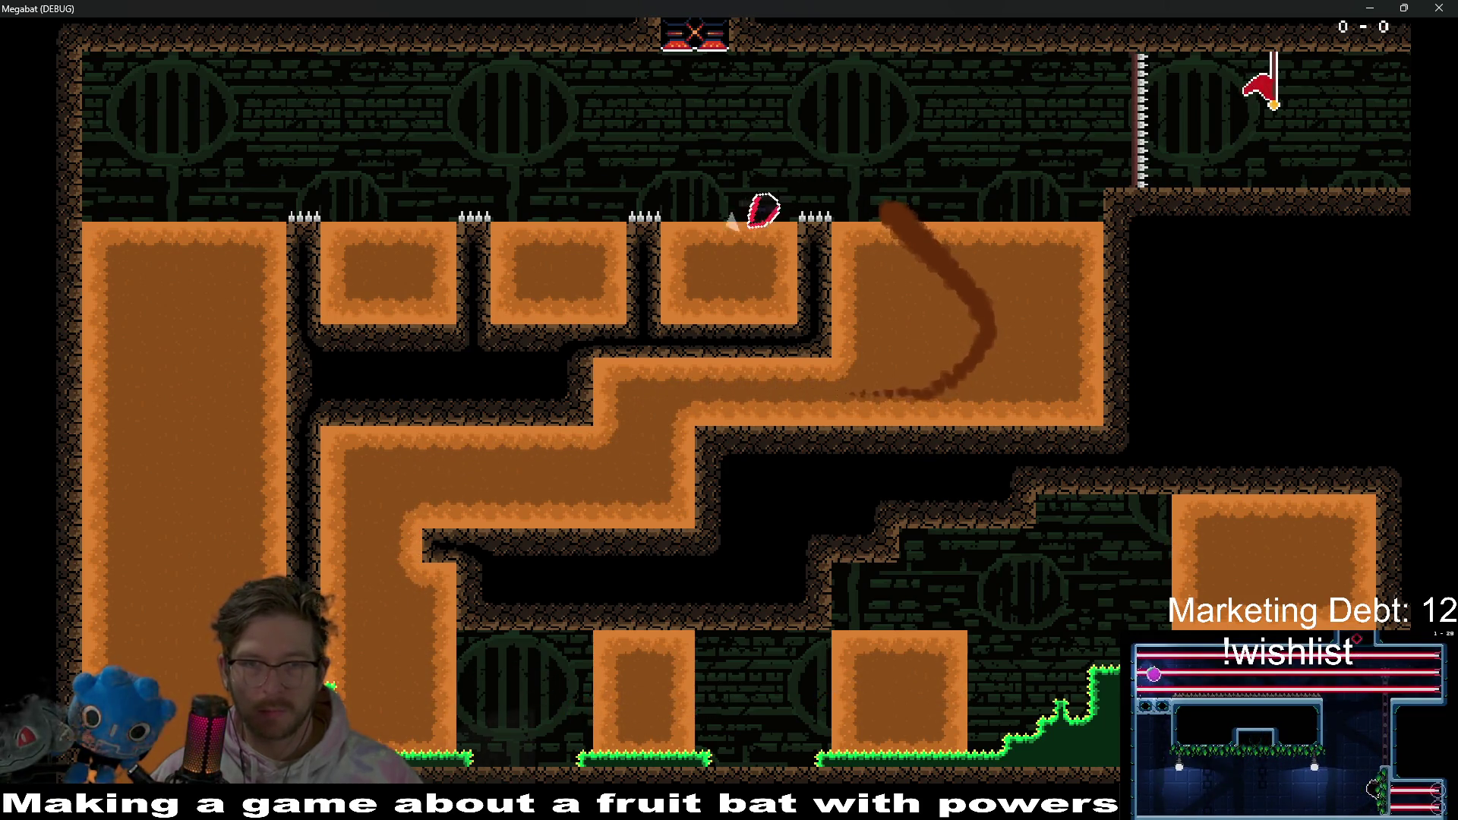
pyautogui.press('Left')
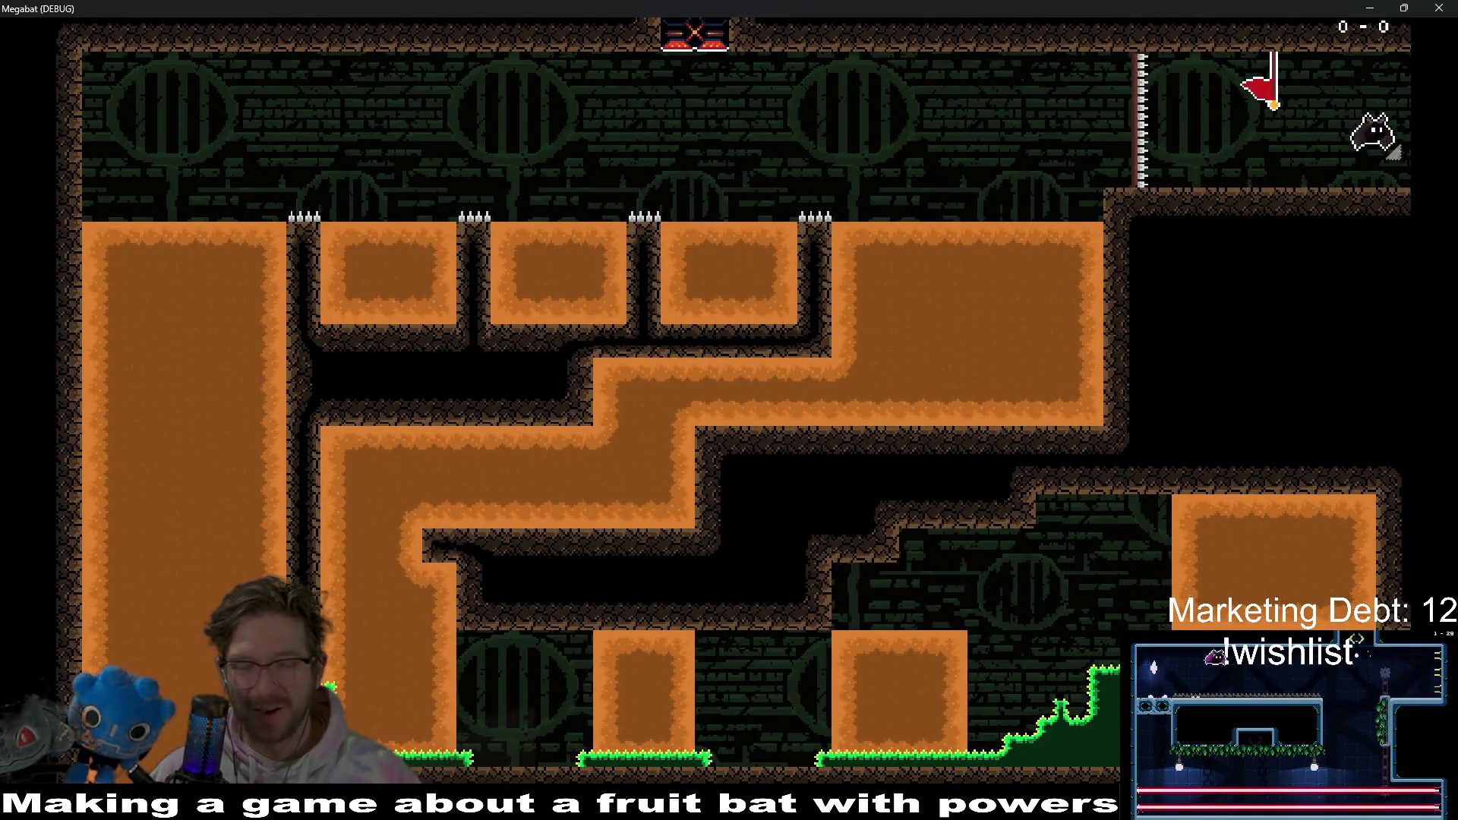
# - In the new level, burrow the bat through the dirt to collect the middle and top gems
pyautogui.press('Right')
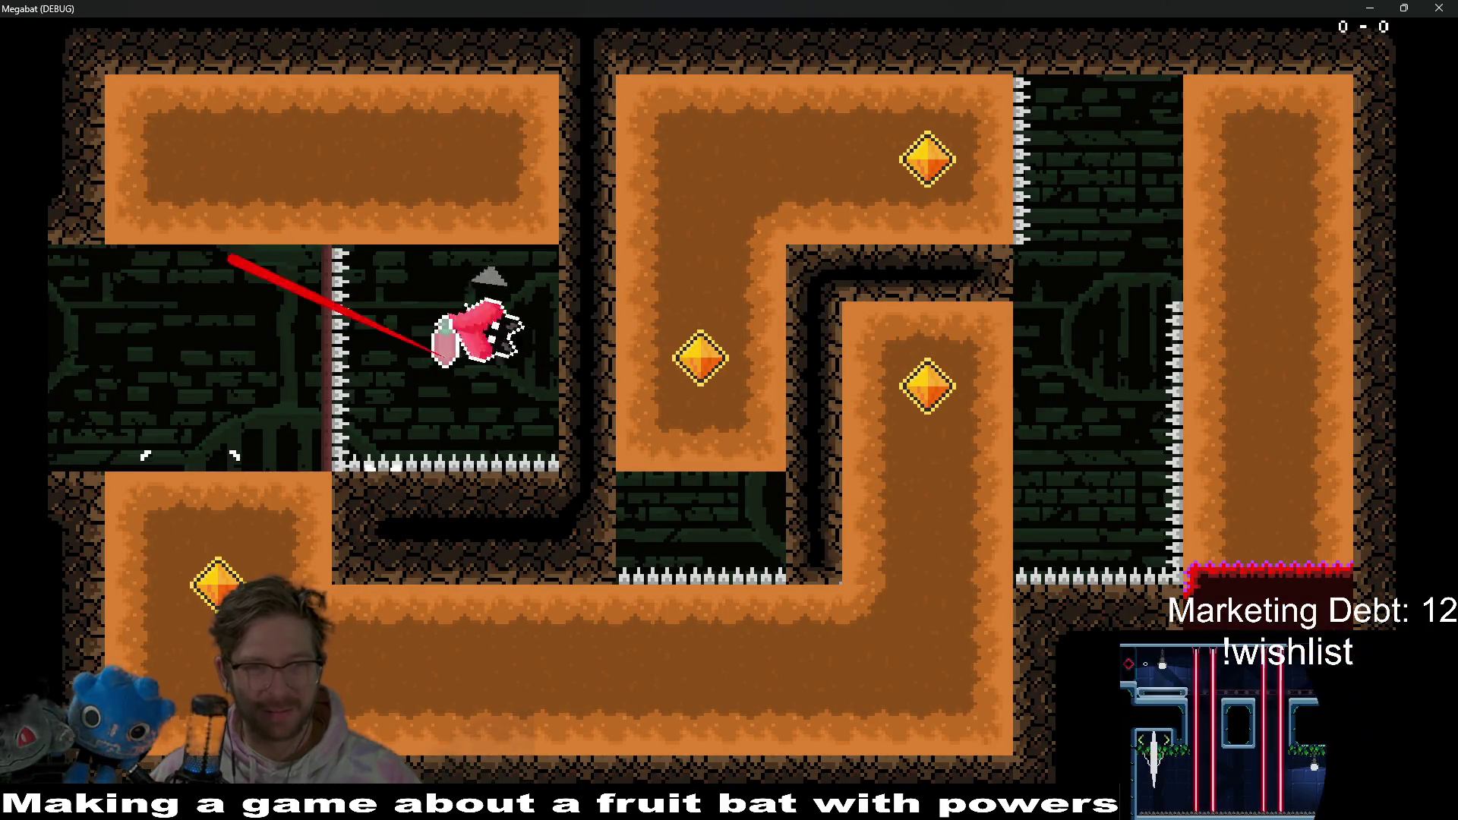
pyautogui.press('Up')
pyautogui.press('Left')
pyautogui.press('Down')
pyautogui.press('Right')
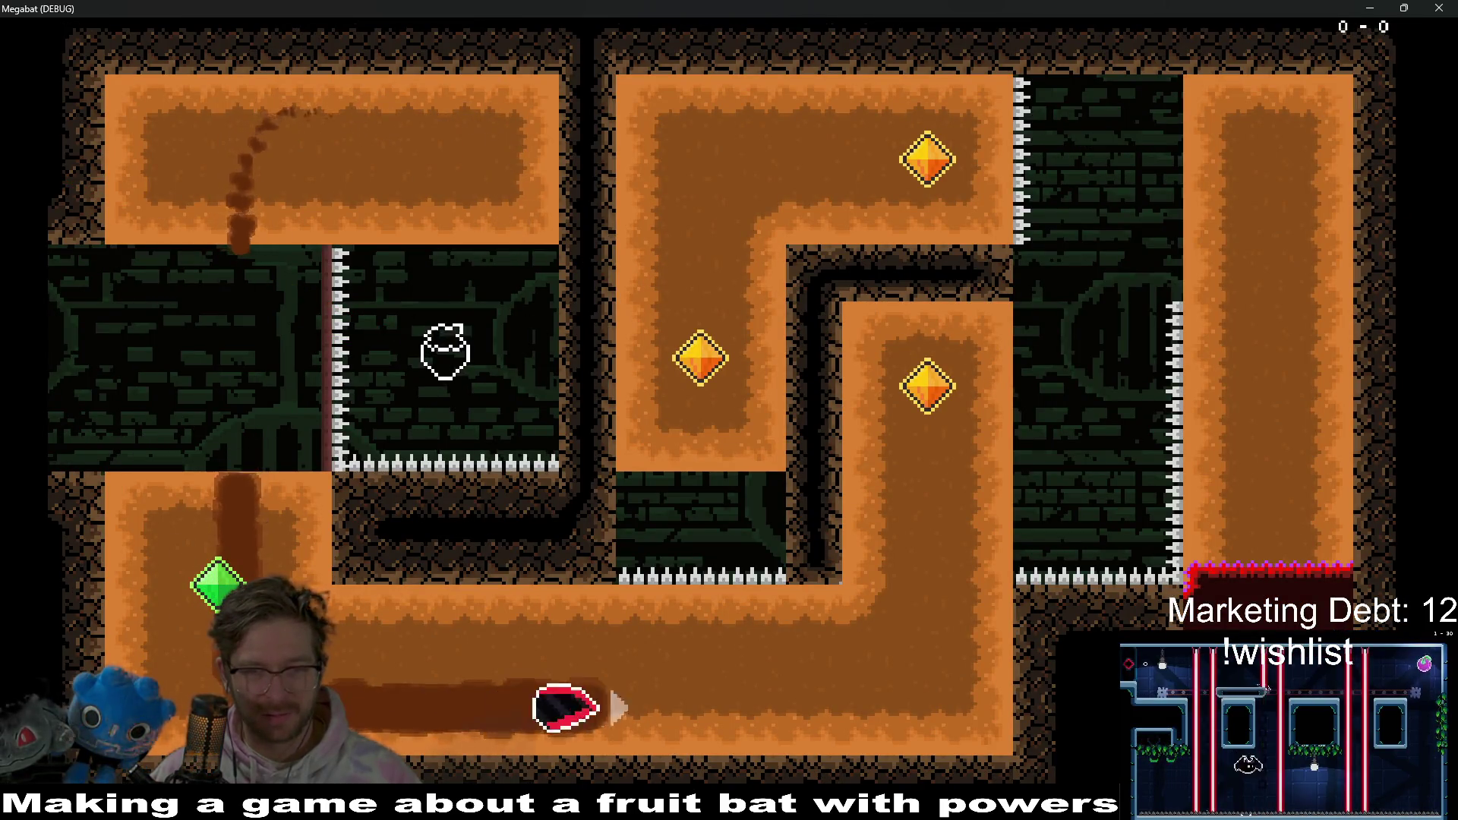
pyautogui.press('Up')
pyautogui.press('Right')
pyautogui.press('Down')
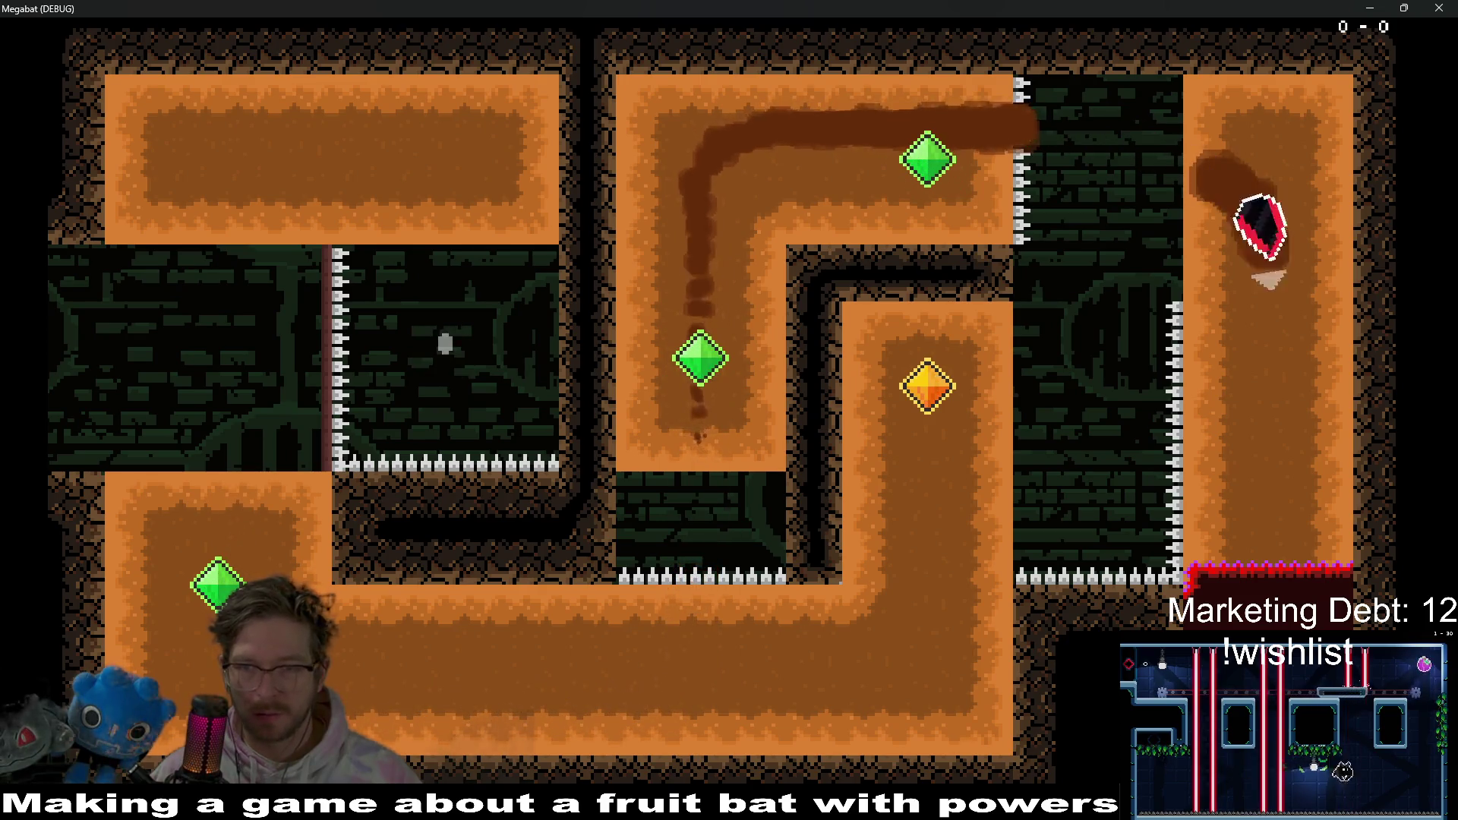
# - Steer the bat down around the bottom, up the middle column, and back to its bottom
pyautogui.press('Left')
pyautogui.press('Down')
pyautogui.press('Left')
pyautogui.press('Up')
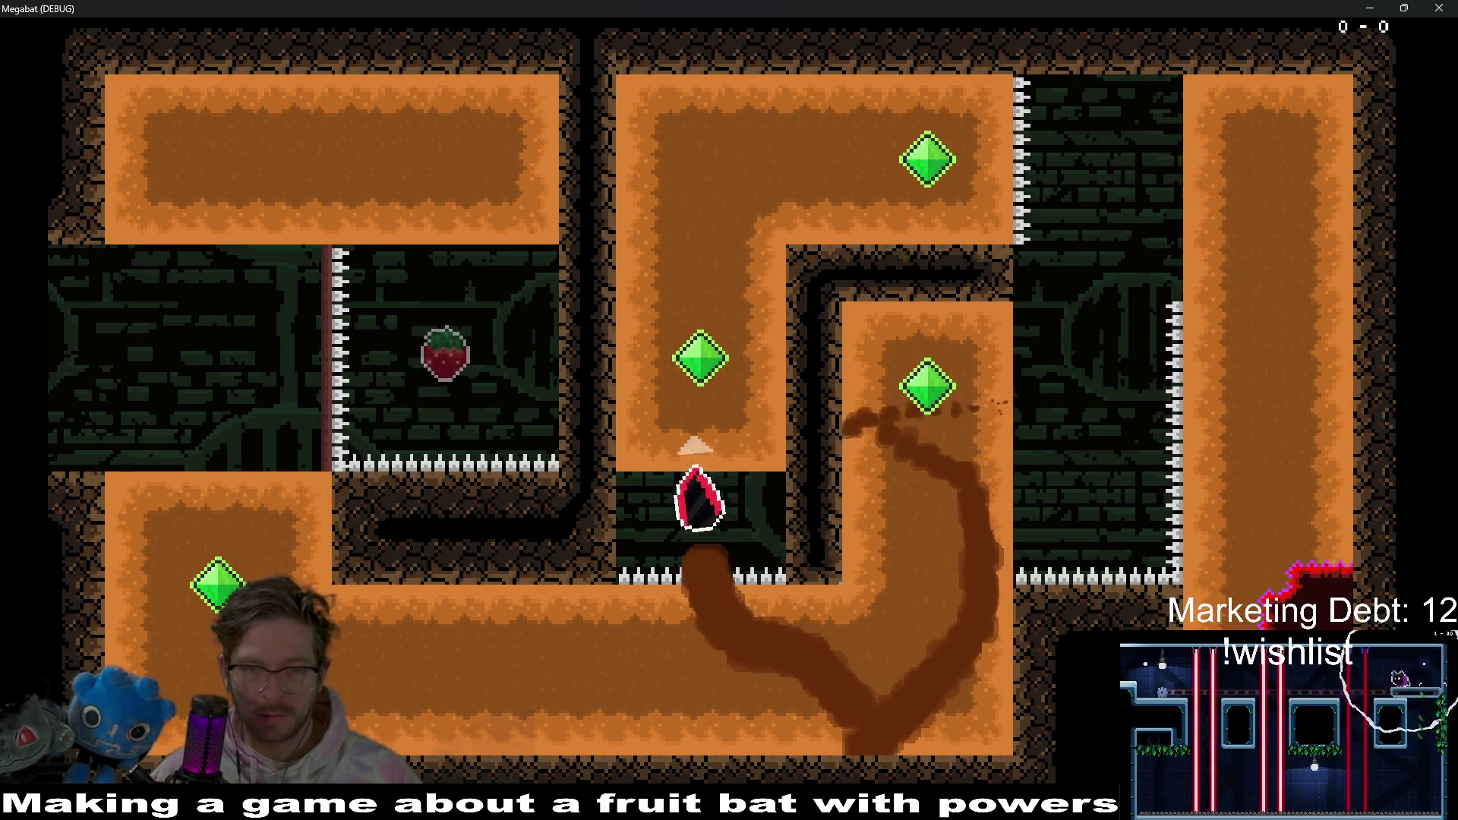
pyautogui.press('Right')
pyautogui.press('Down')
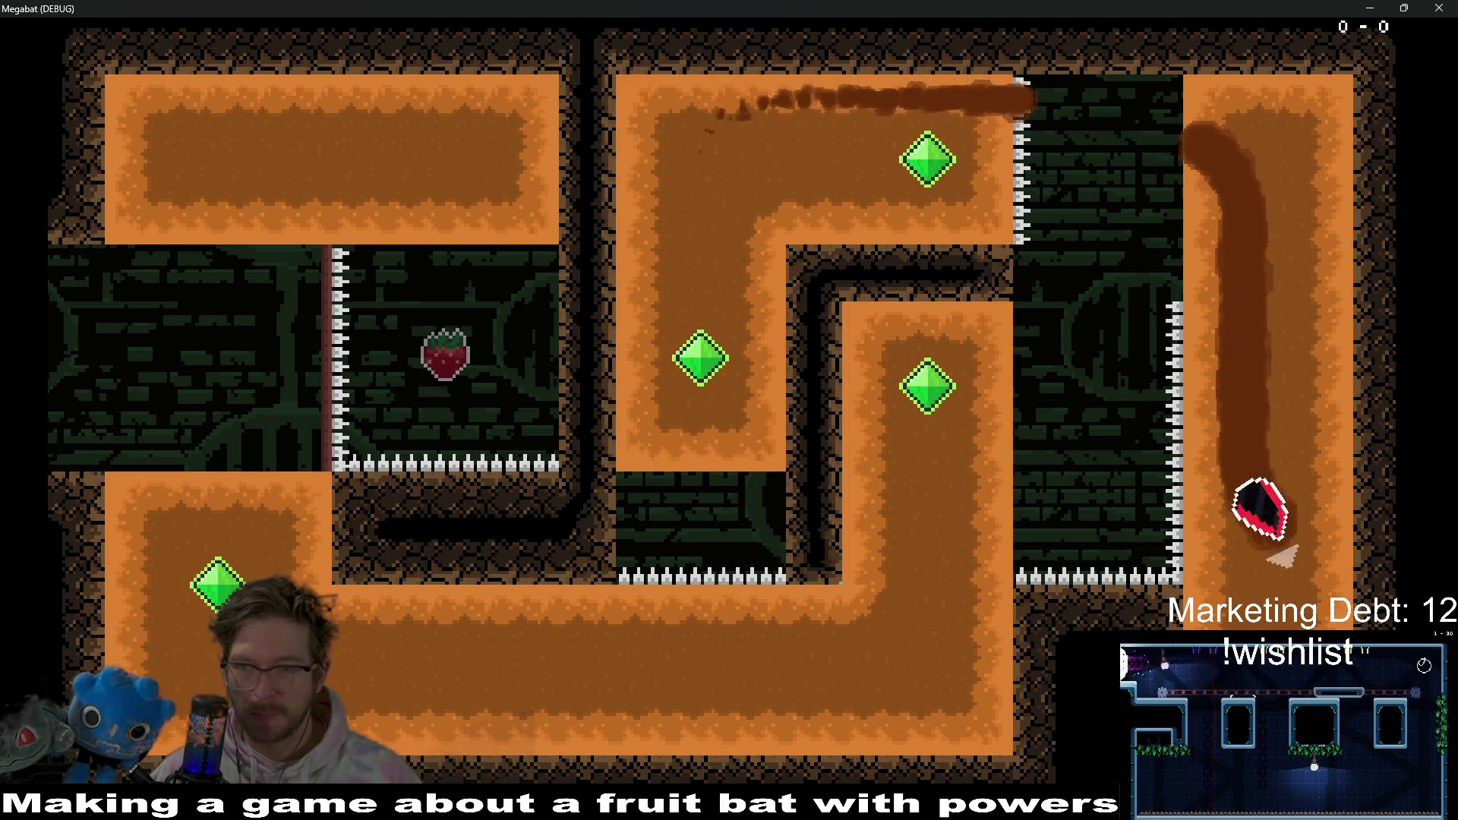
pyautogui.press('Left')
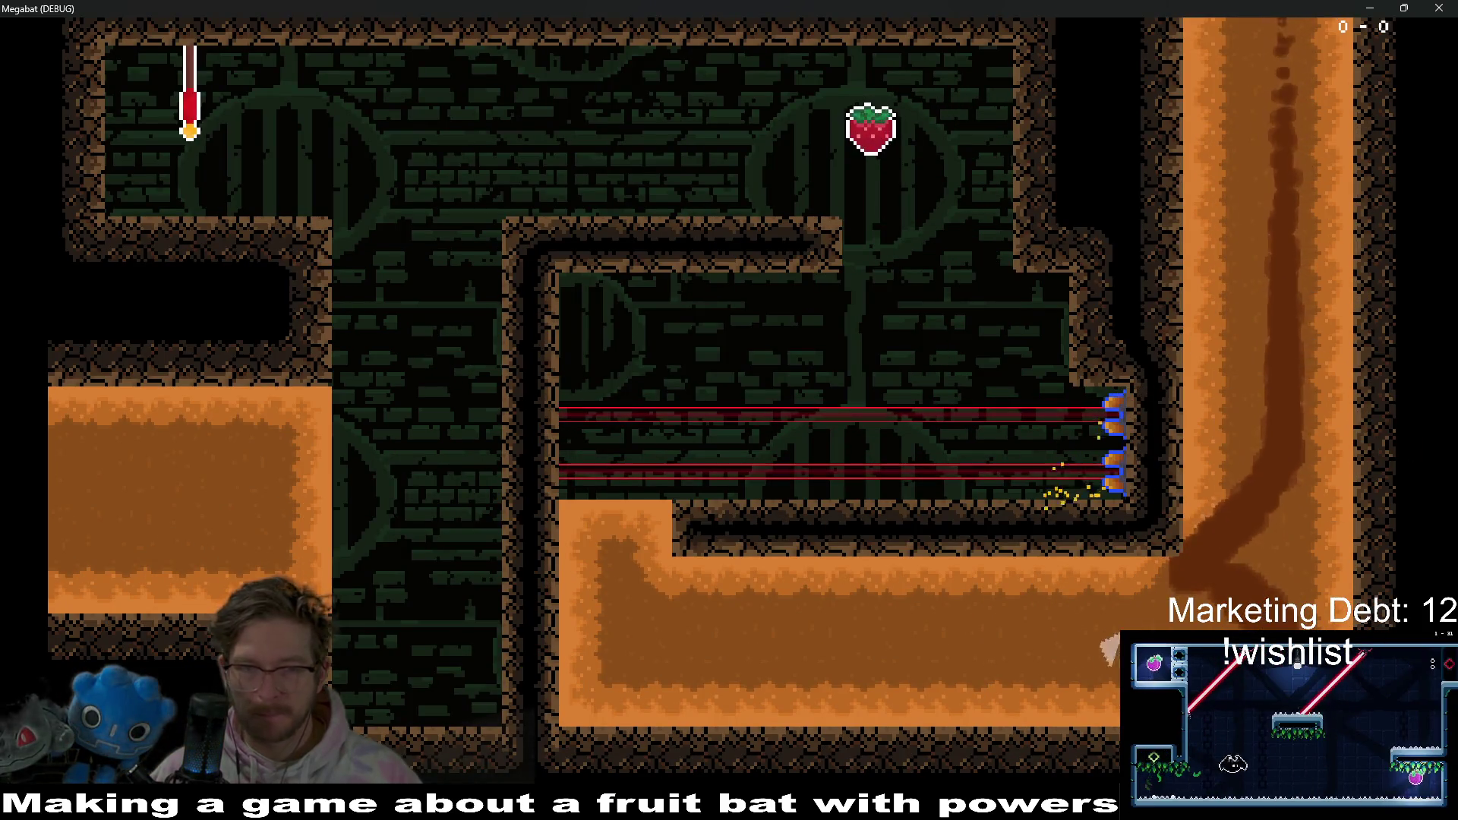
# - Fly the bat up the left column past the strawberry, then drop it down the shaft
pyautogui.press('Up')
pyautogui.press('Right')
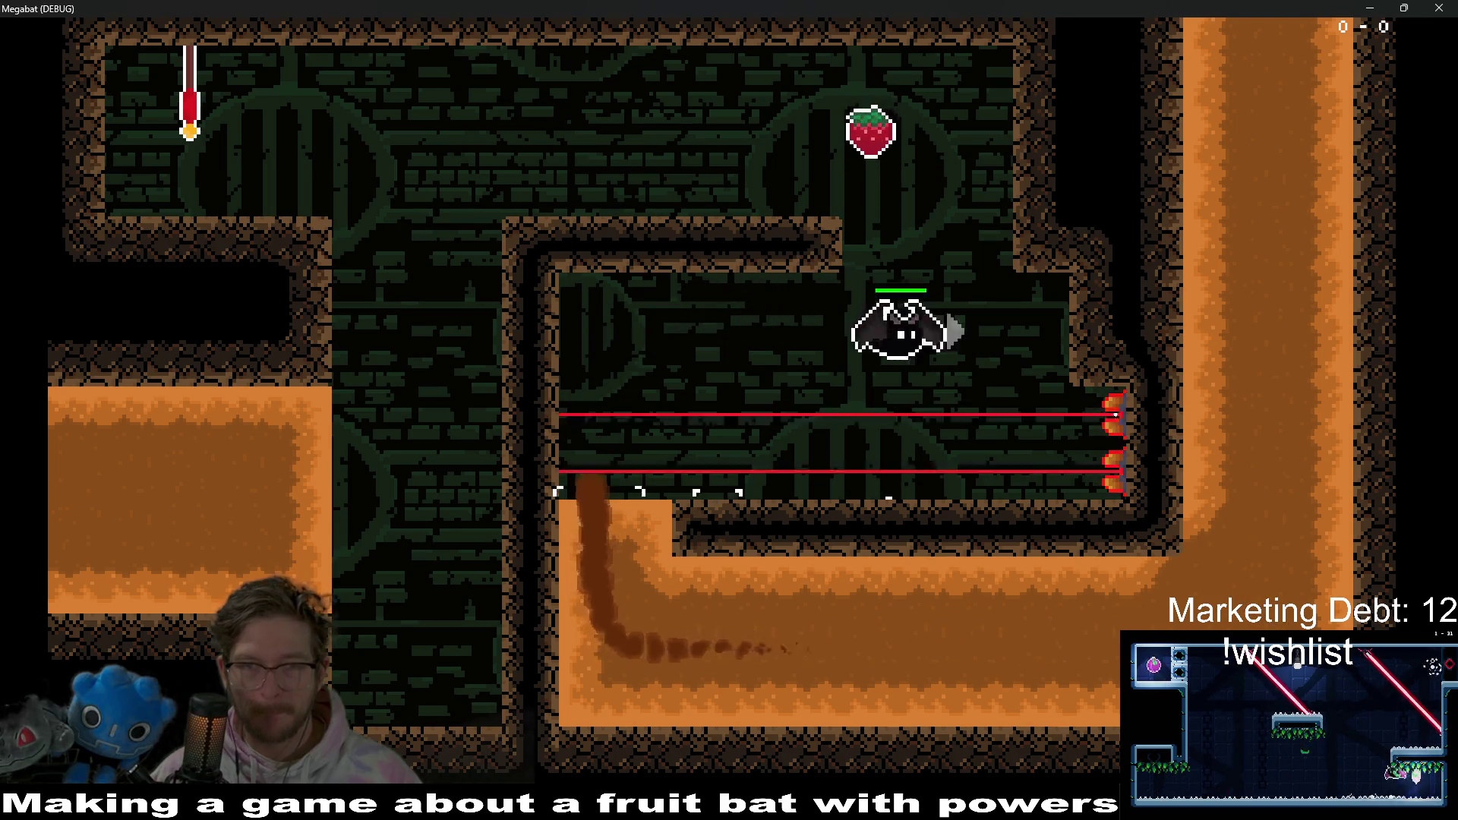
pyautogui.press('Up')
pyautogui.press('Left')
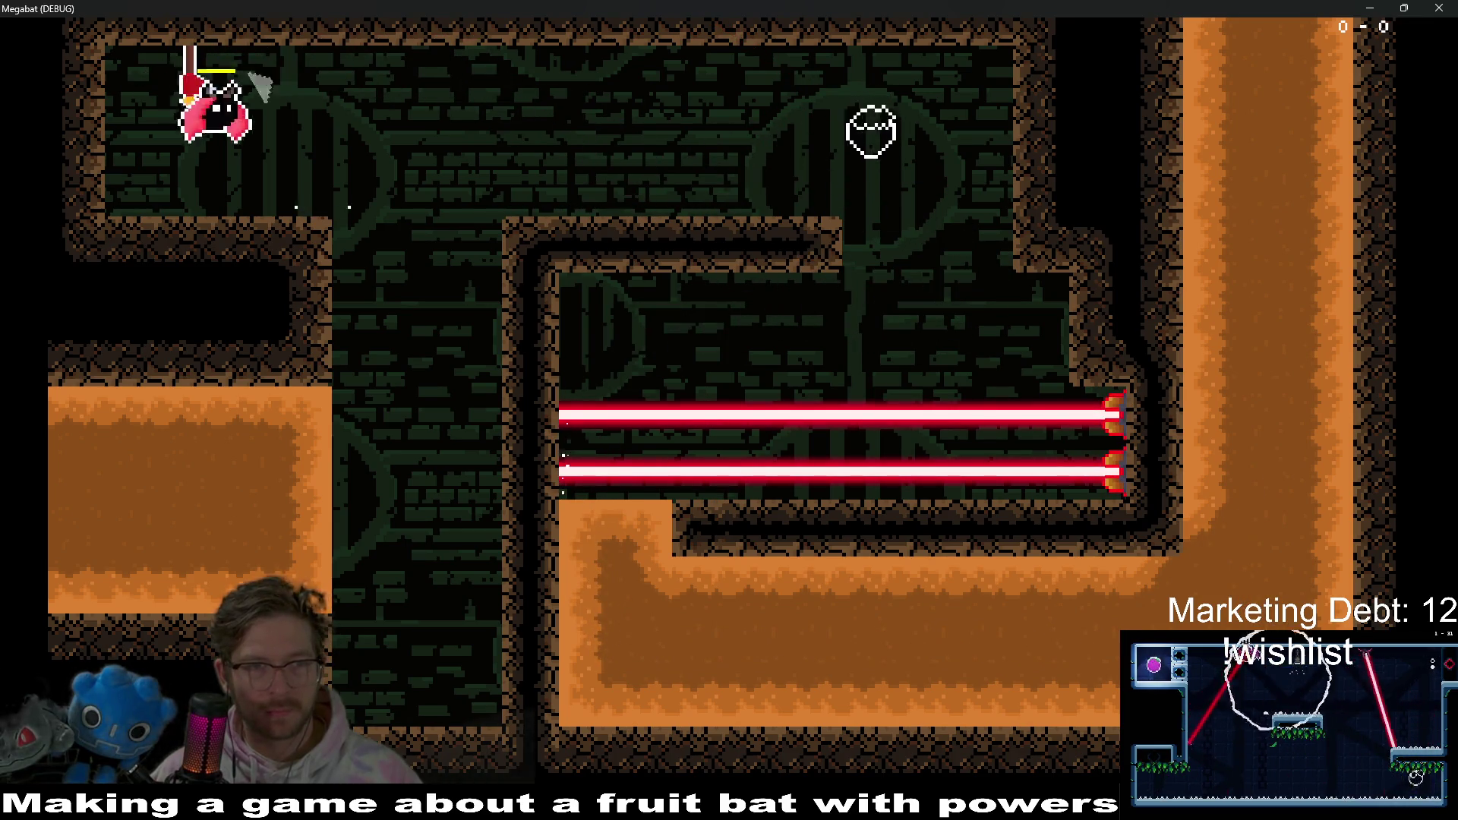
pyautogui.press('Right')
pyautogui.press('Down')
pyautogui.press('Left')
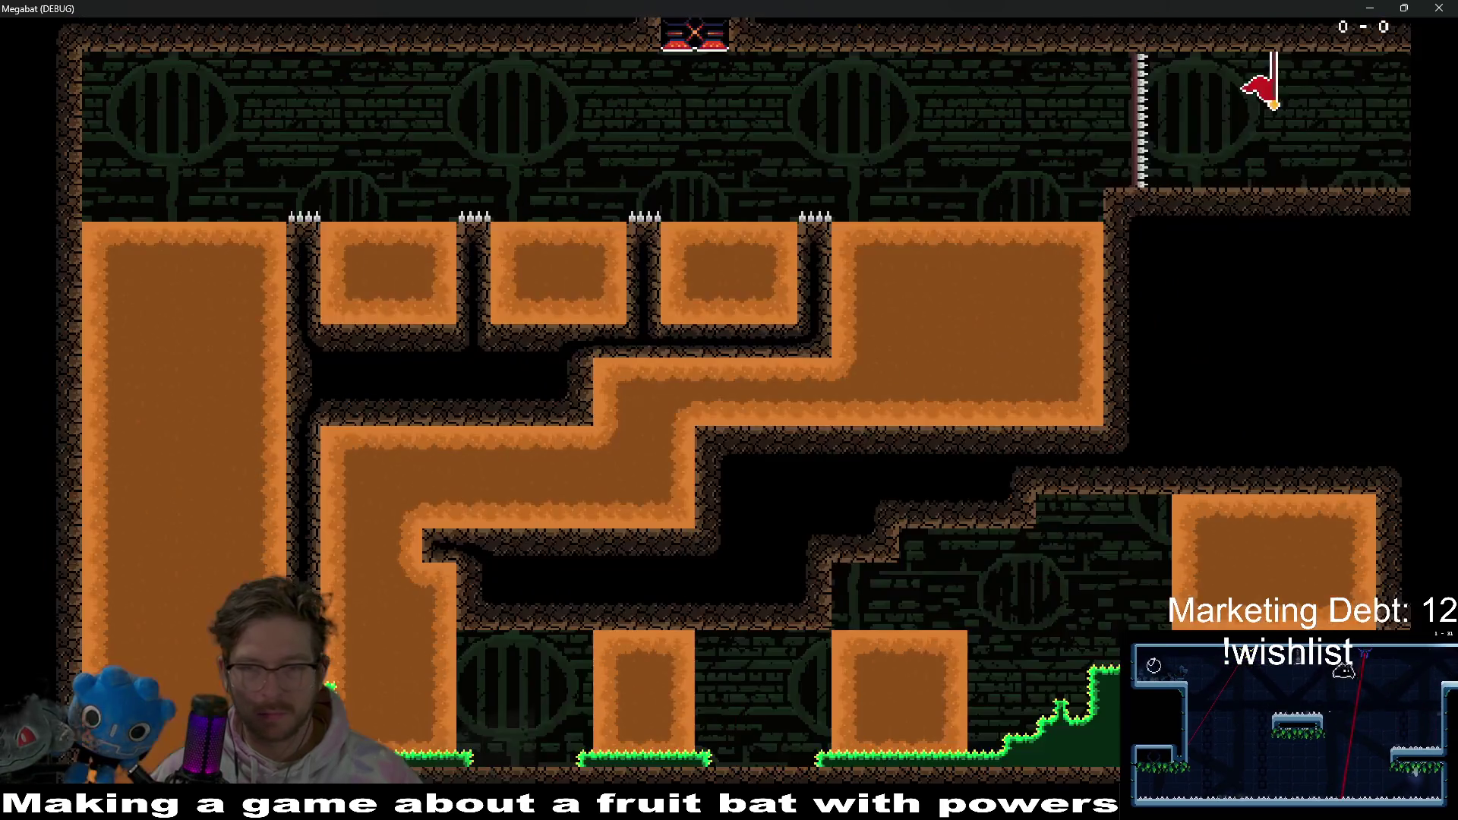
# - Cross the lower-right room for the strawberry, then tunnel the bat through the orange block
pyautogui.press('Left')
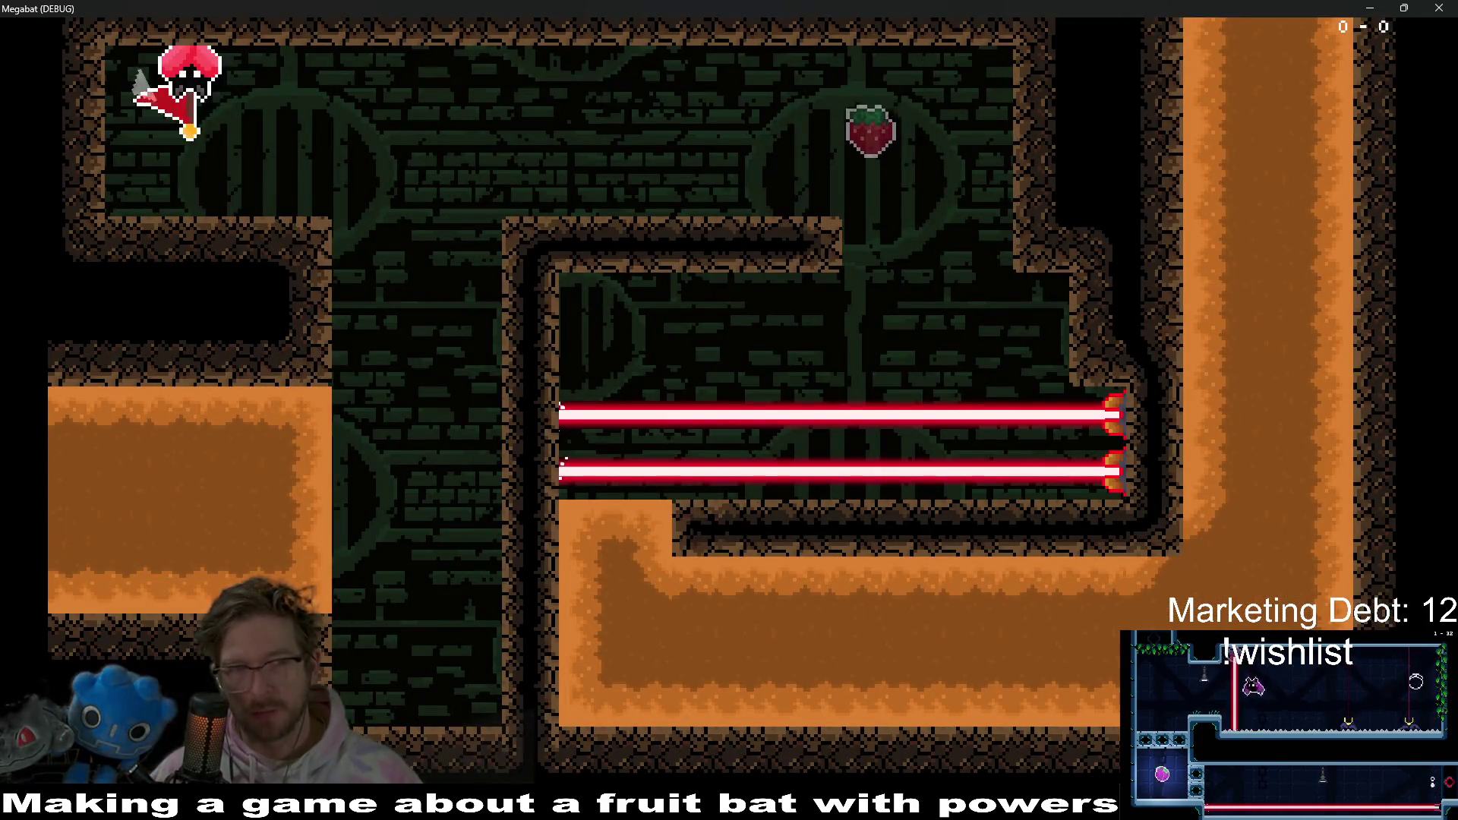
pyautogui.press('Right')
pyautogui.press('Left')
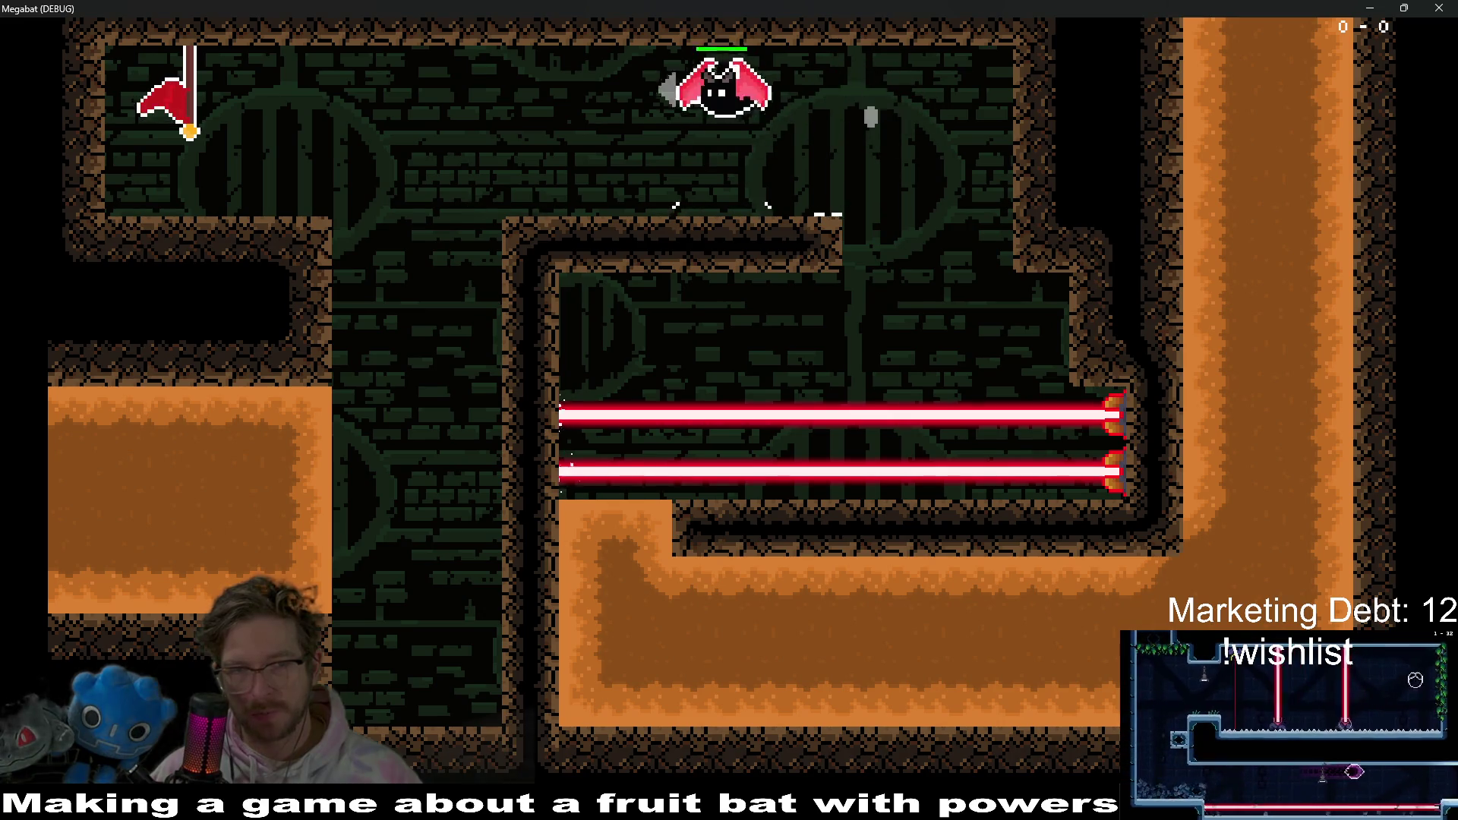
pyautogui.press('Down')
pyautogui.press('Left')
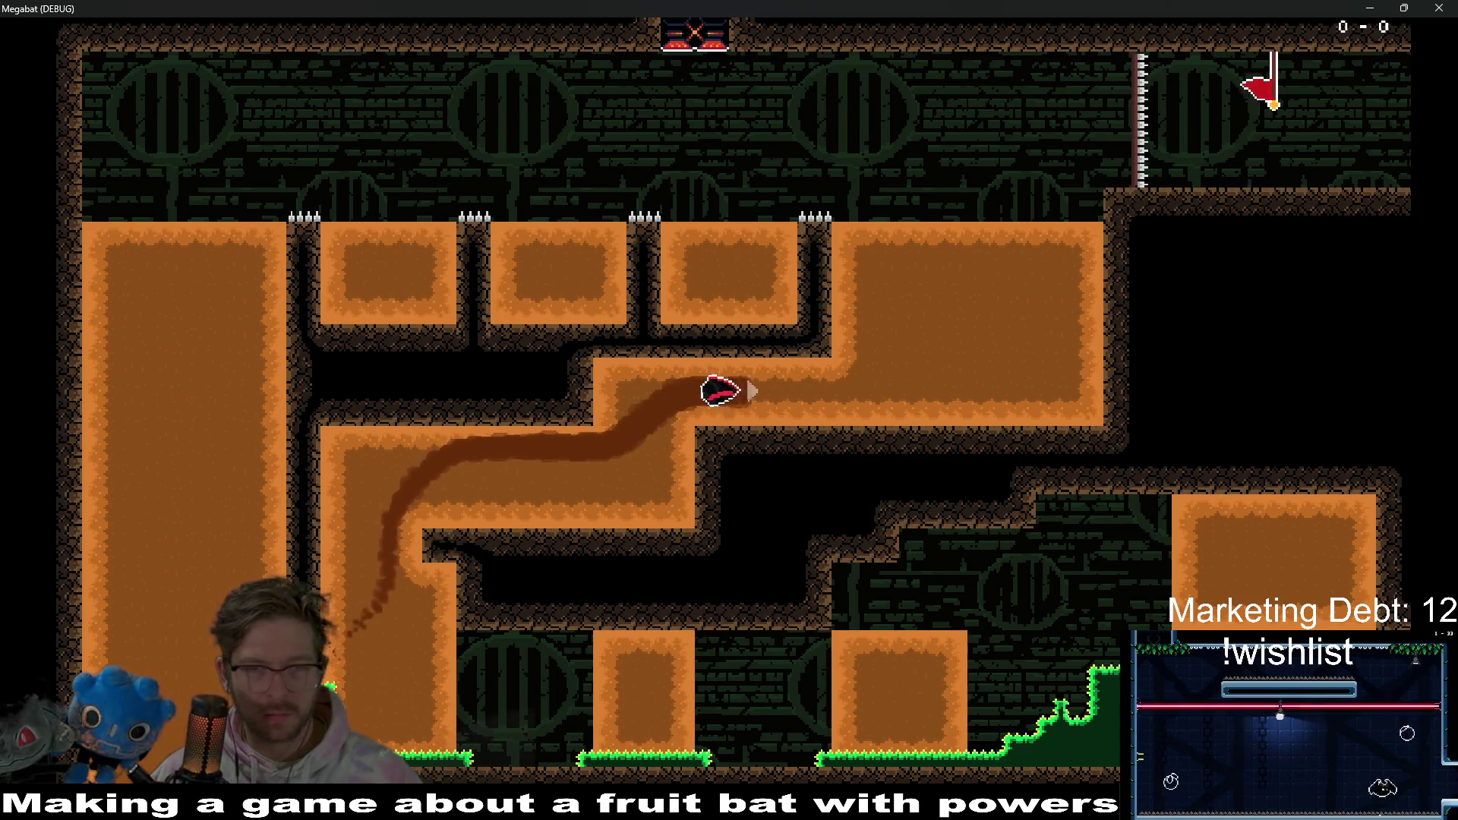
pyautogui.press('Up')
pyautogui.press('Right')
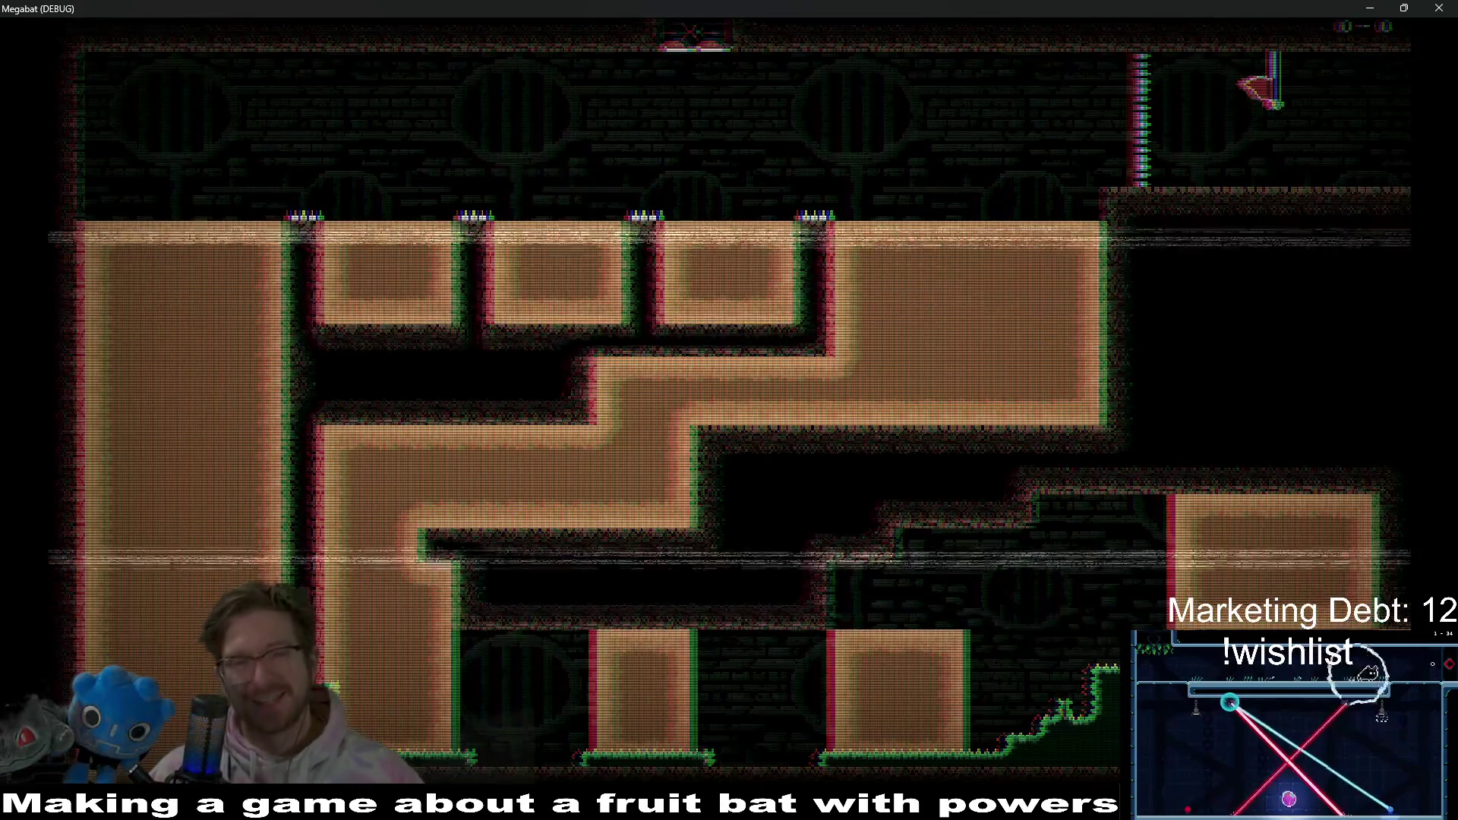
# - After the reset, grab the strawberry, dive down the left shaft, and loop through the dirt
pyautogui.press('Right')
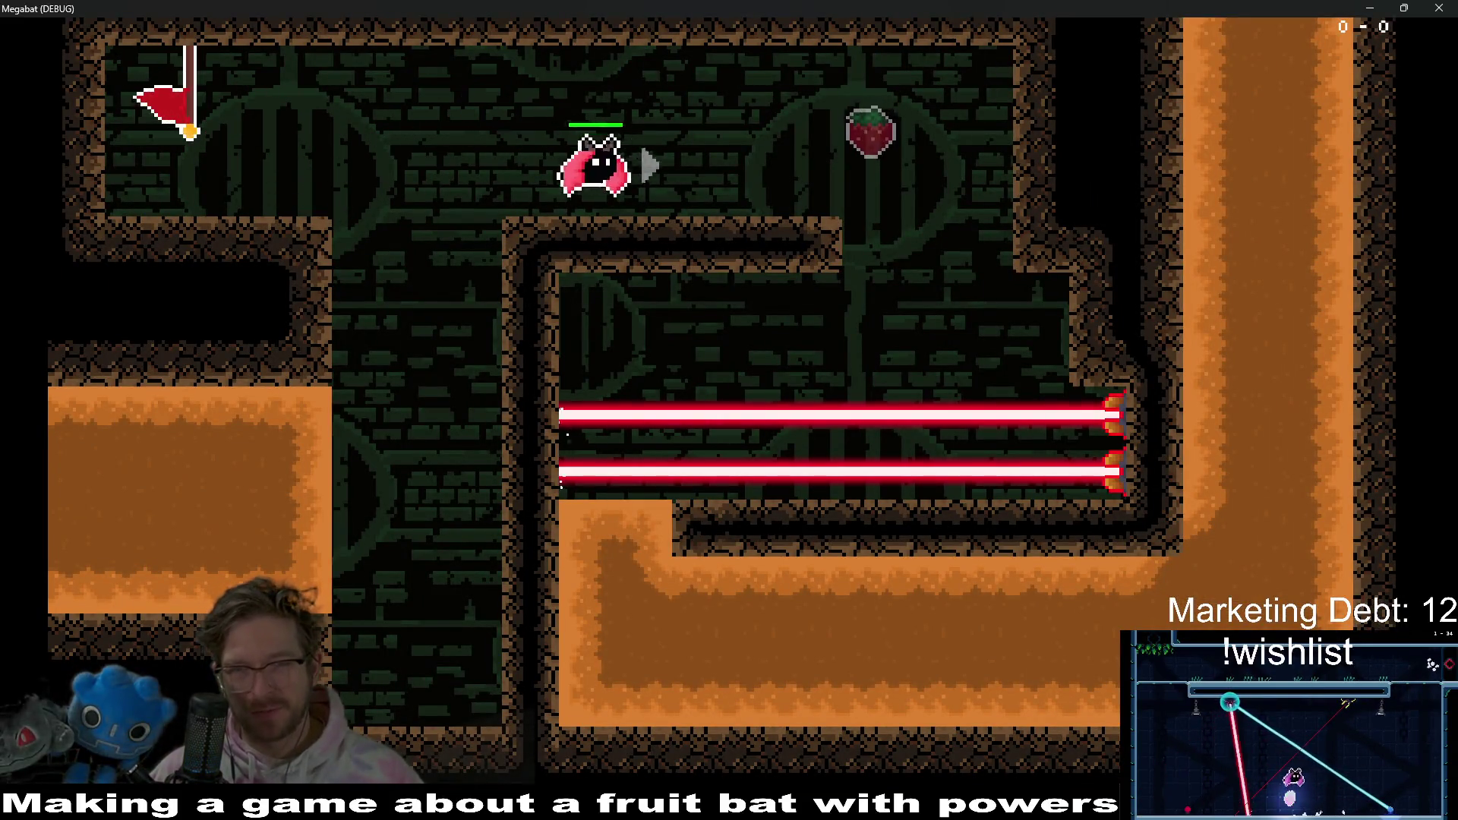
pyautogui.press('Left')
pyautogui.press('Down')
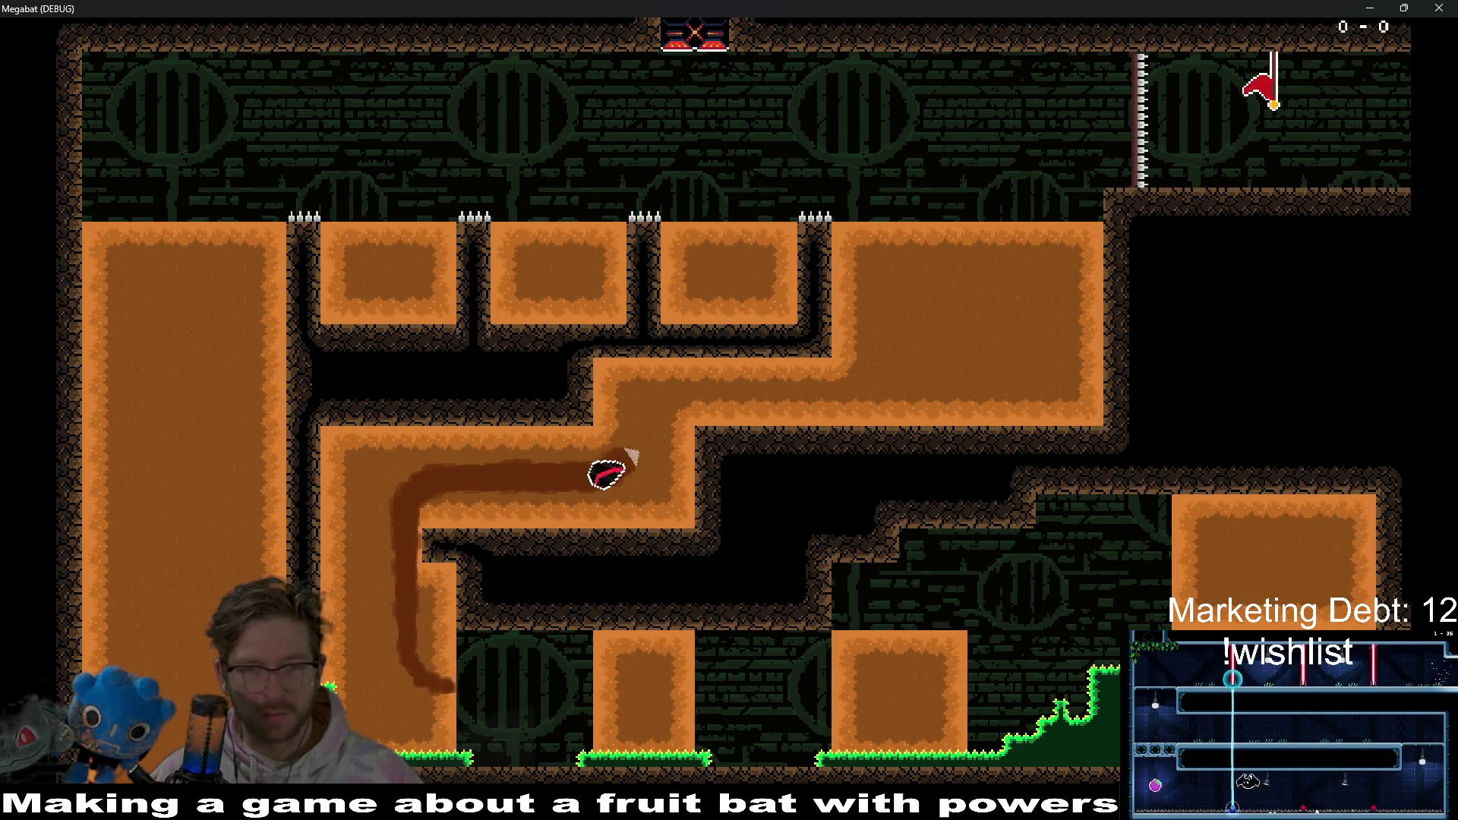
pyautogui.press('Up')
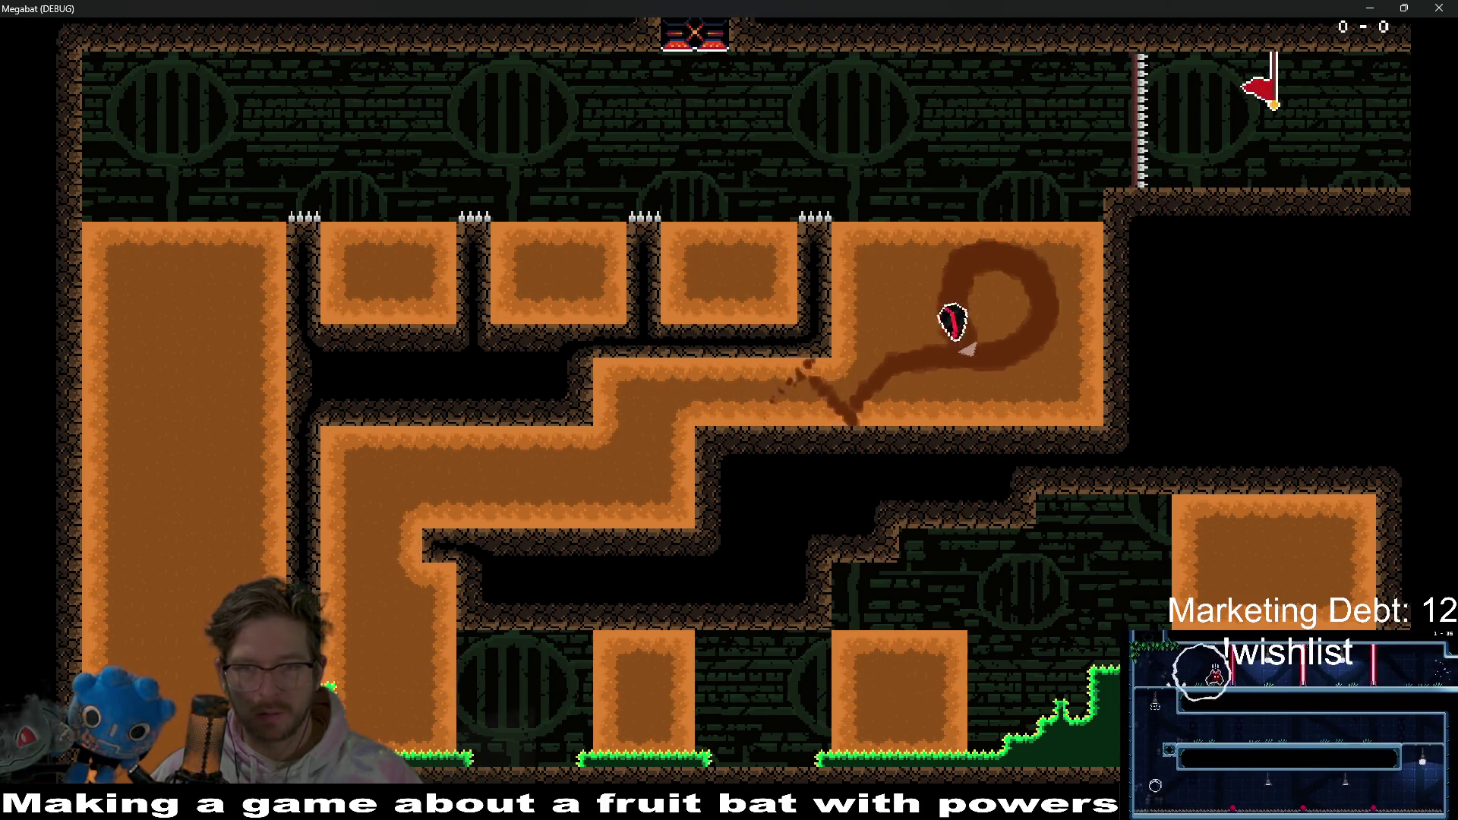
pyautogui.press('Left')
pyautogui.press('Right')
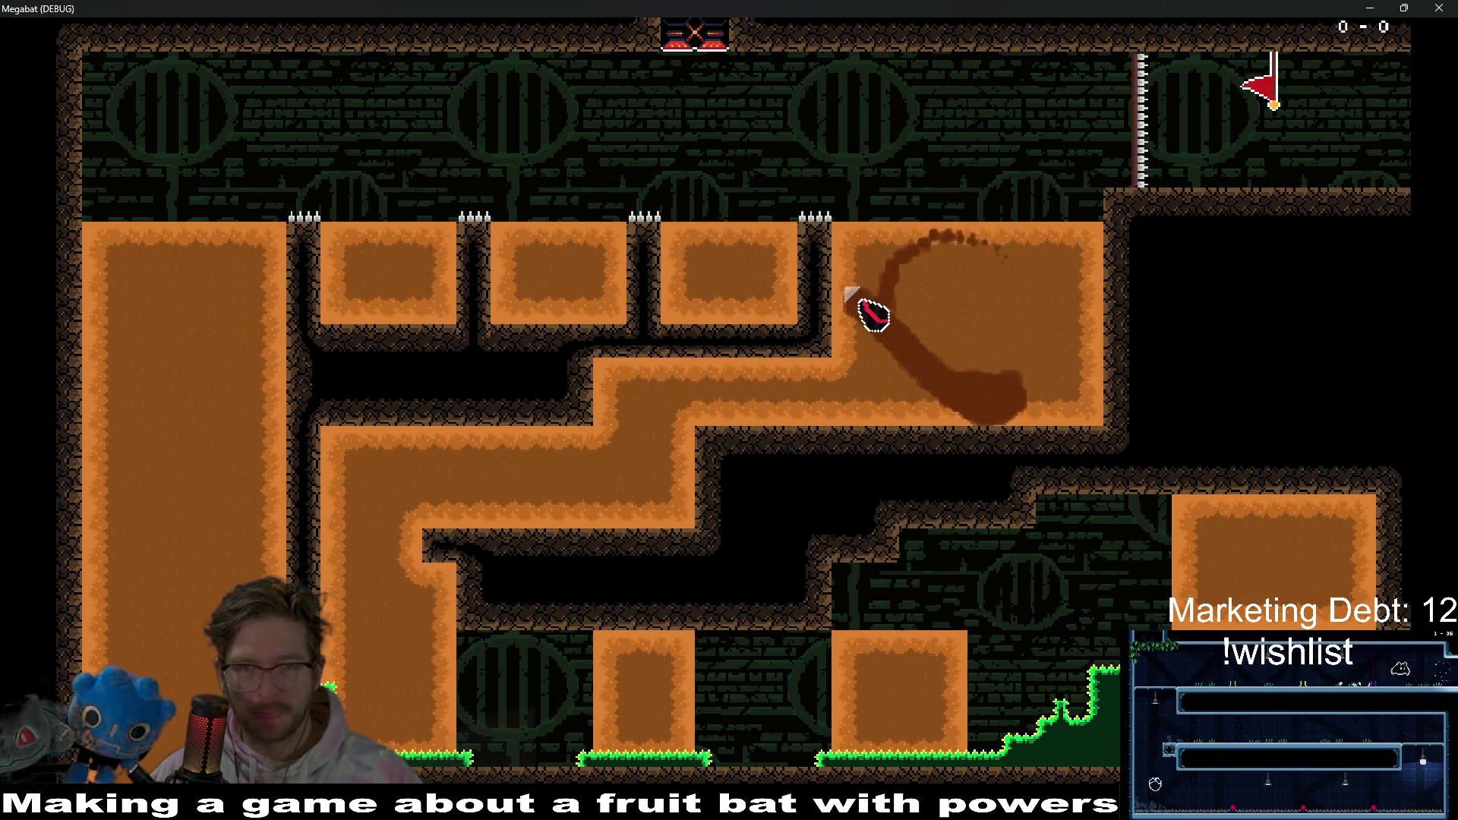
pyautogui.press('Left')
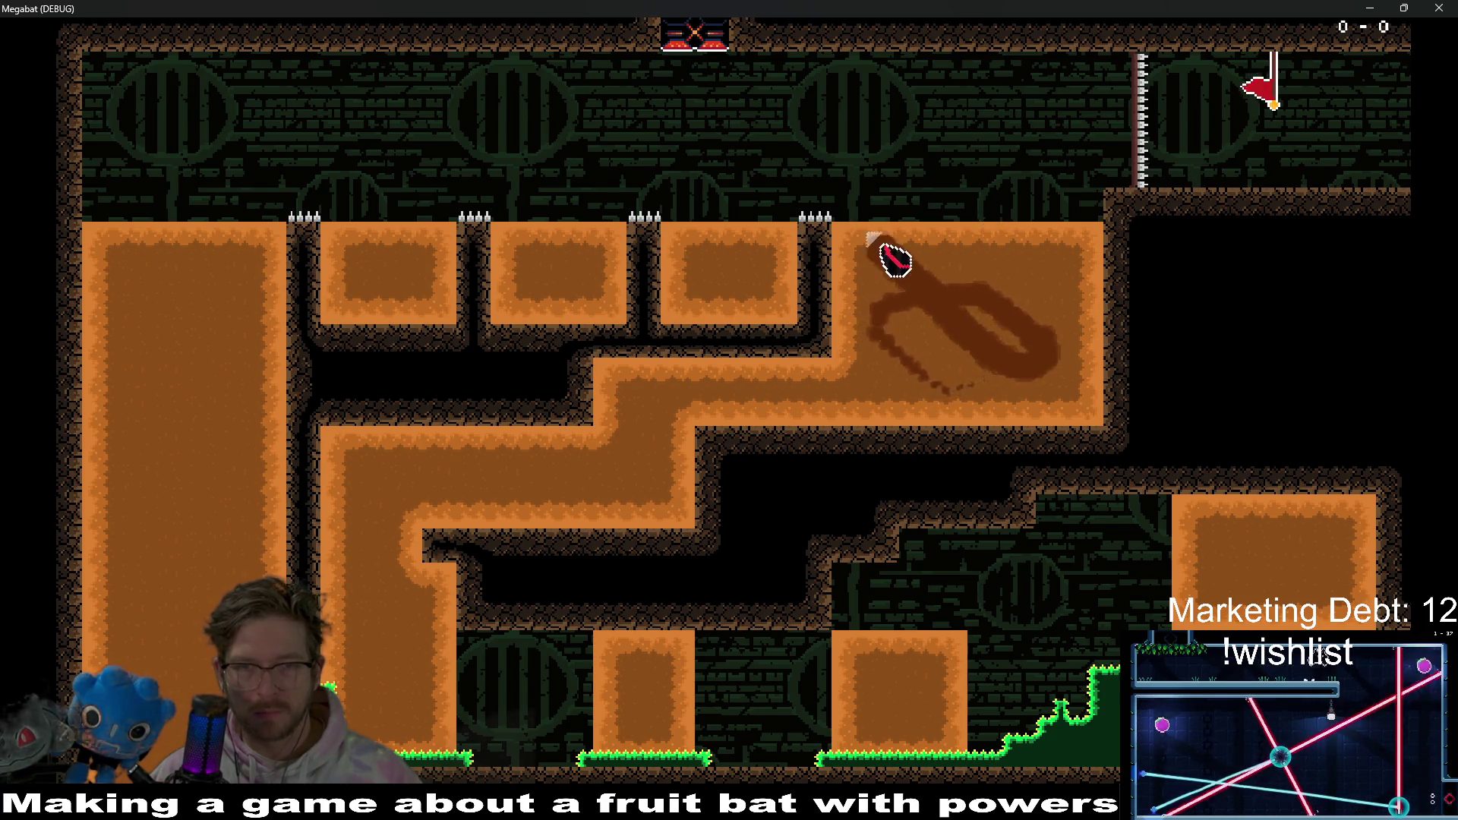
pyautogui.press('Left')
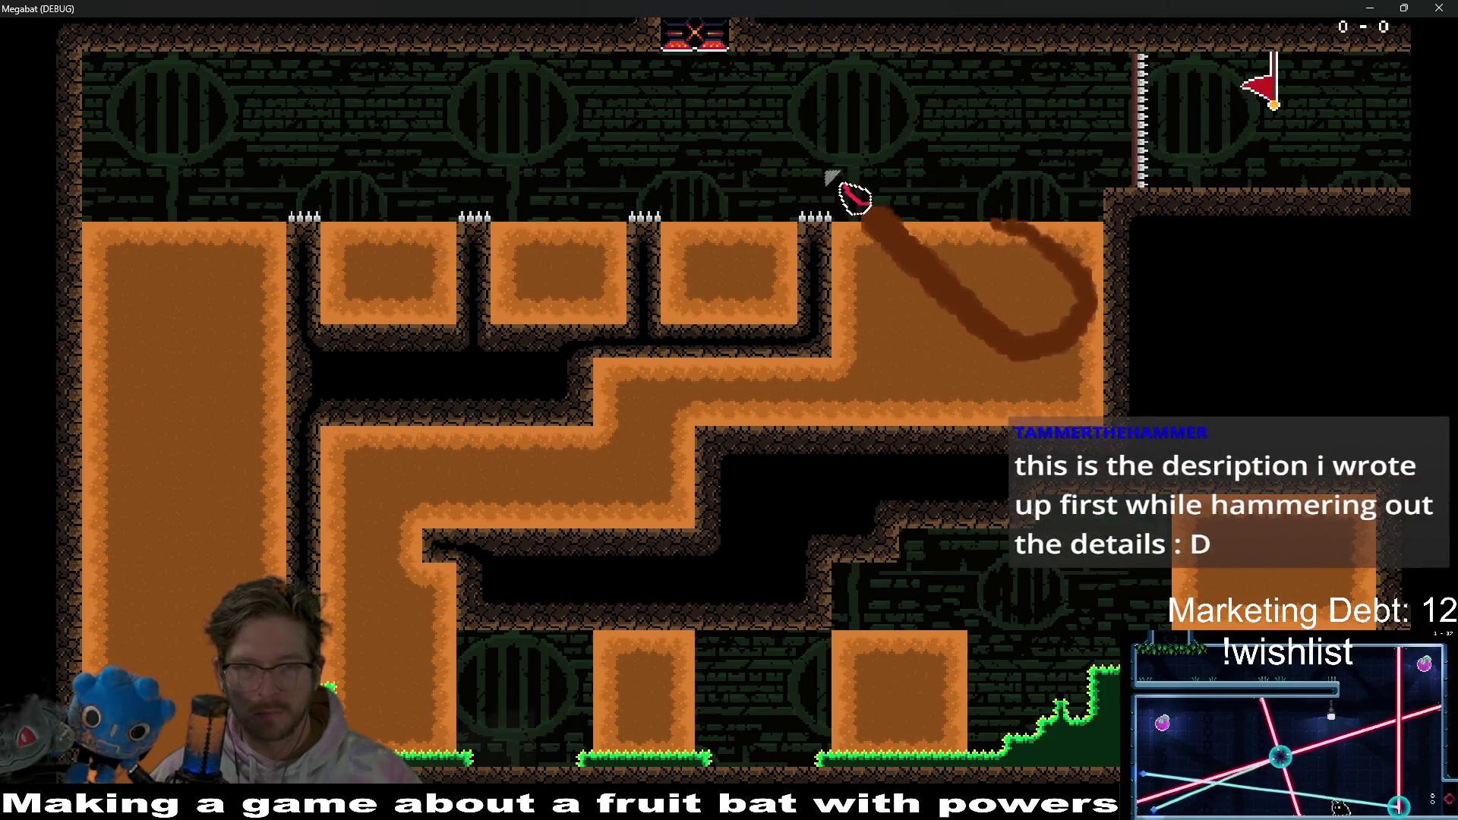
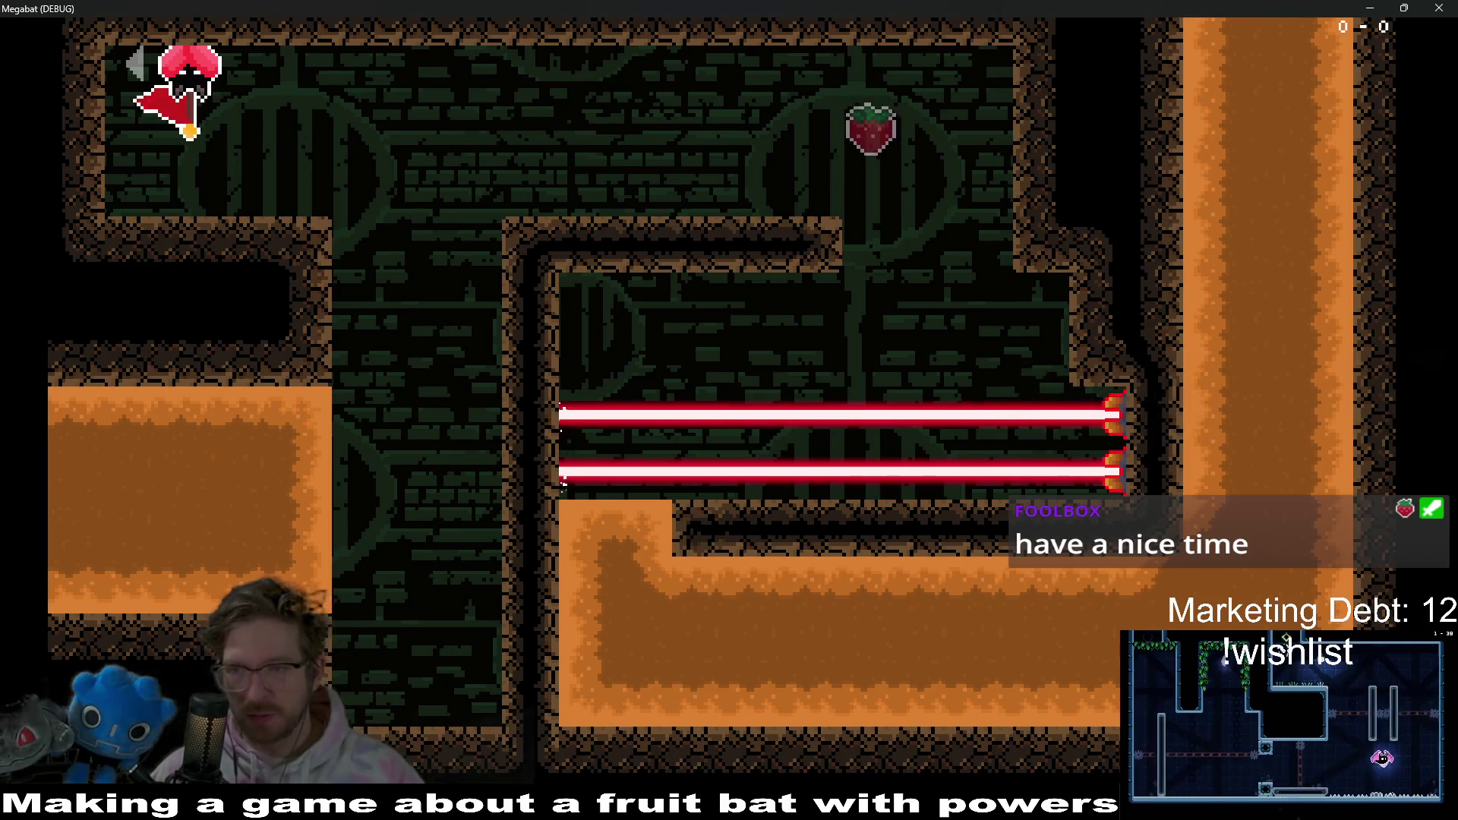
# - Fly the bat to the strawberry, down the shaft, and burrow through the orange dirt to the top ledge
pyautogui.press('Right')
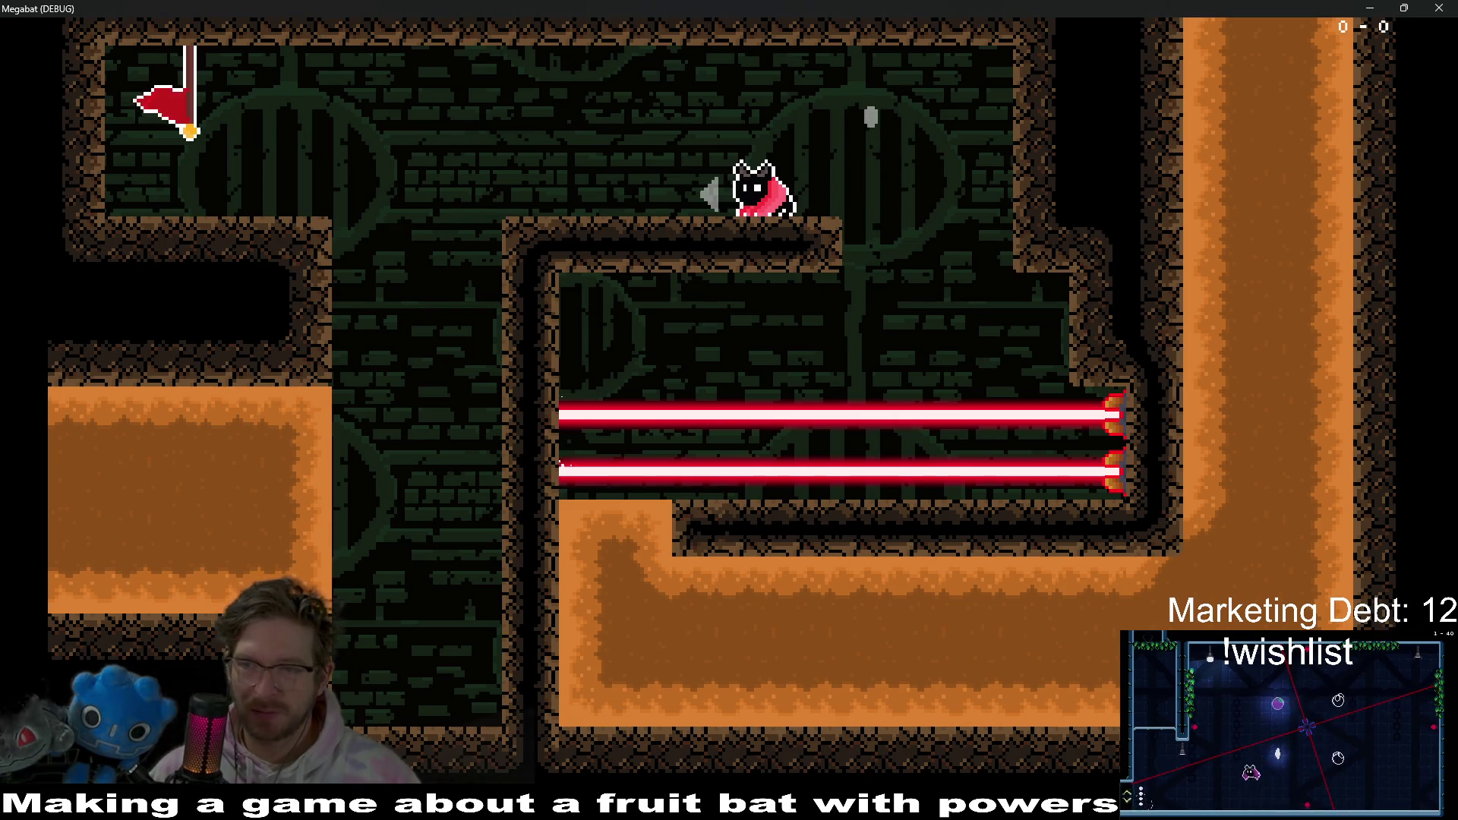
pyautogui.press('Down')
pyautogui.press('Left')
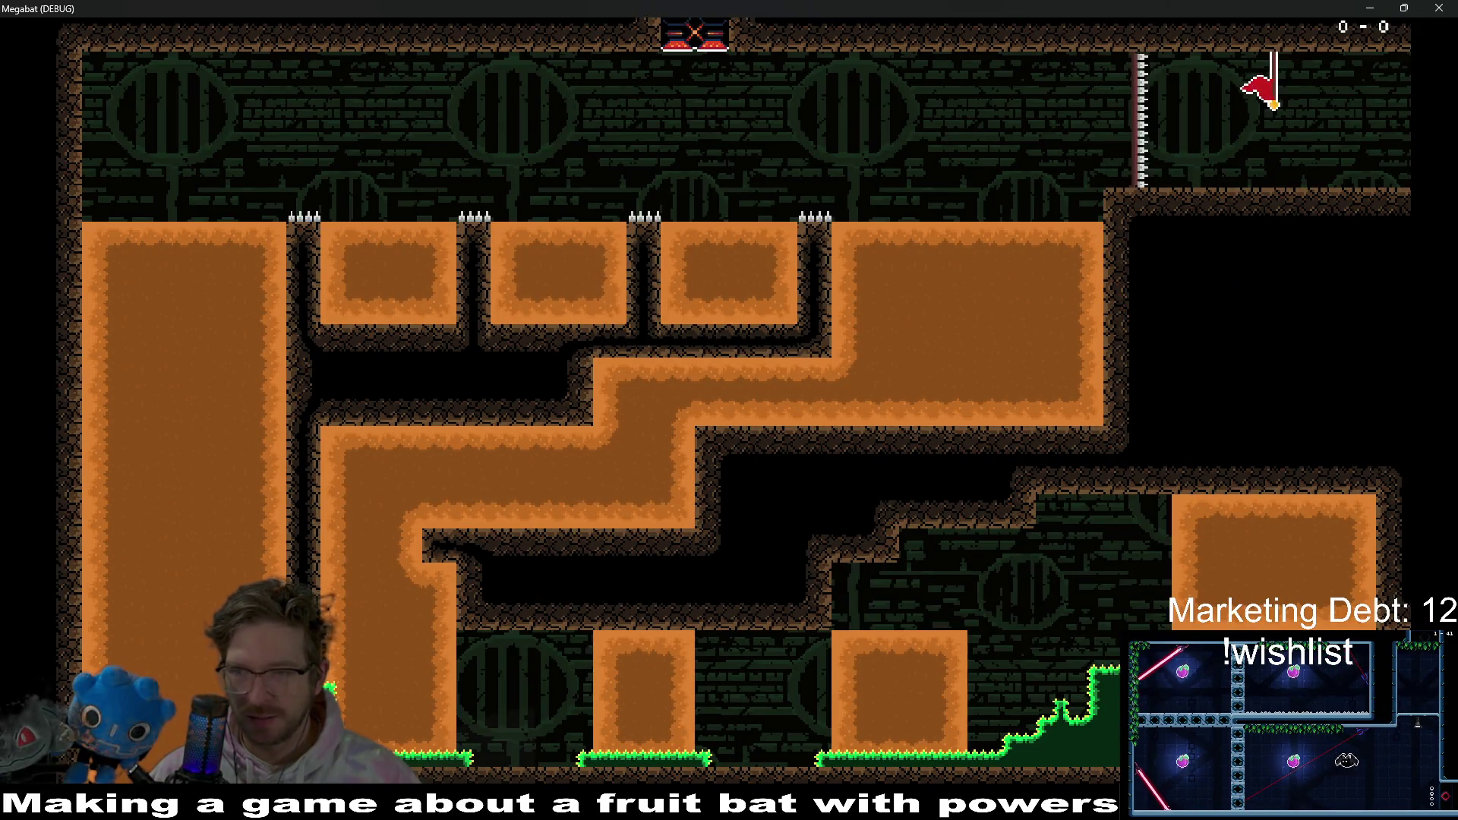
pyautogui.press('Left')
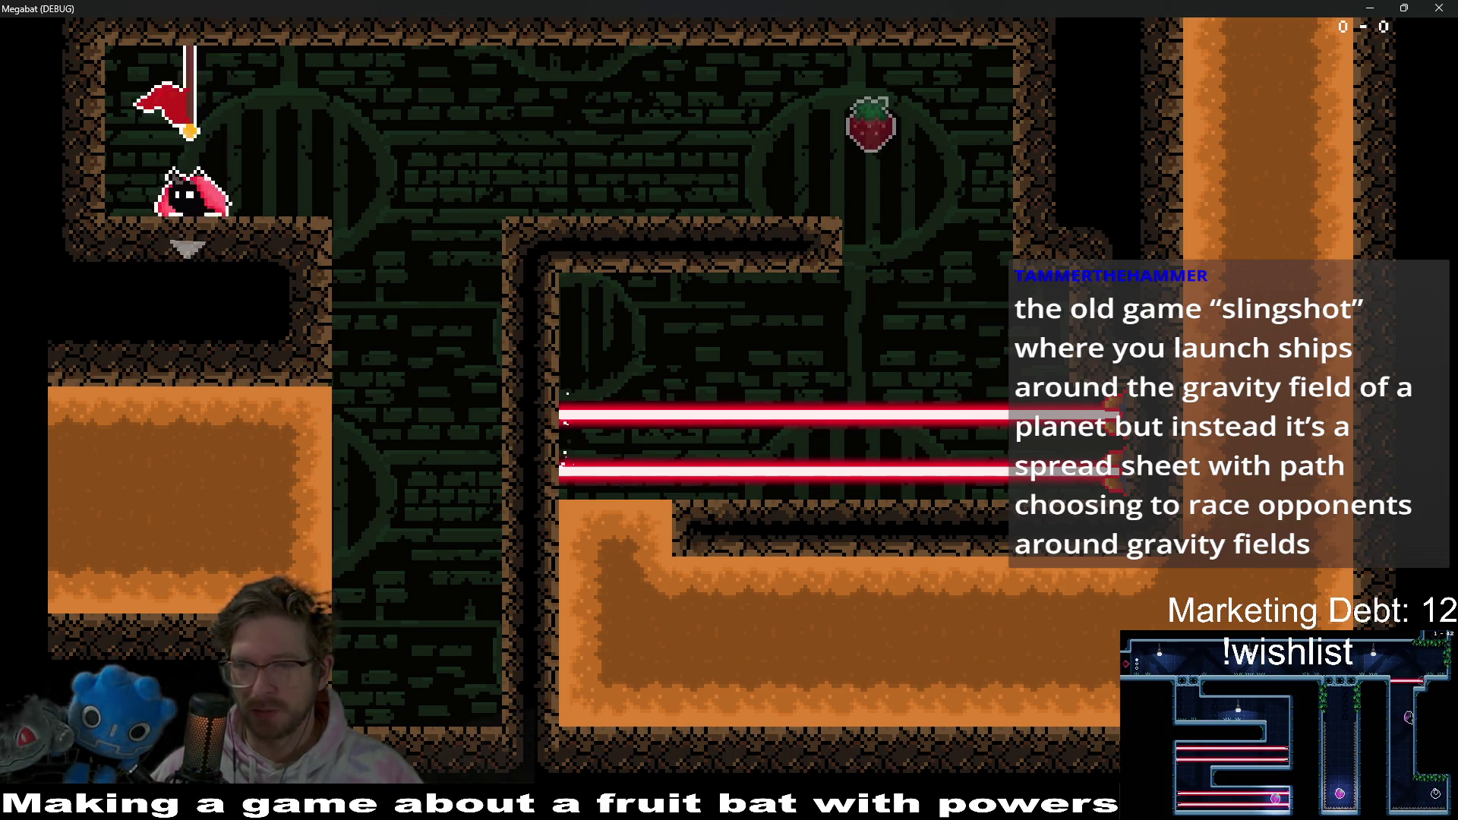
pyautogui.press('Right')
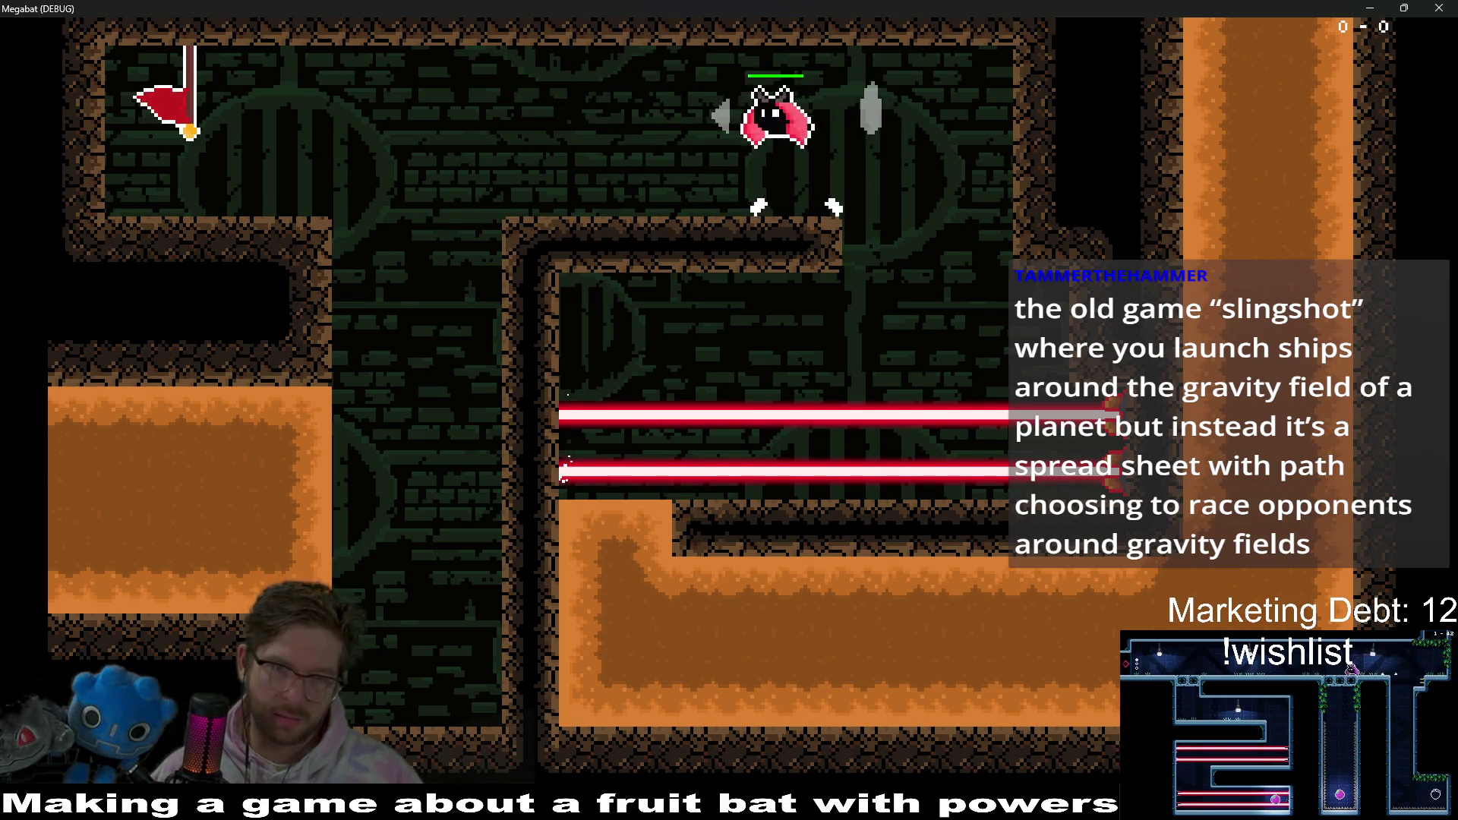
pyautogui.press('Left')
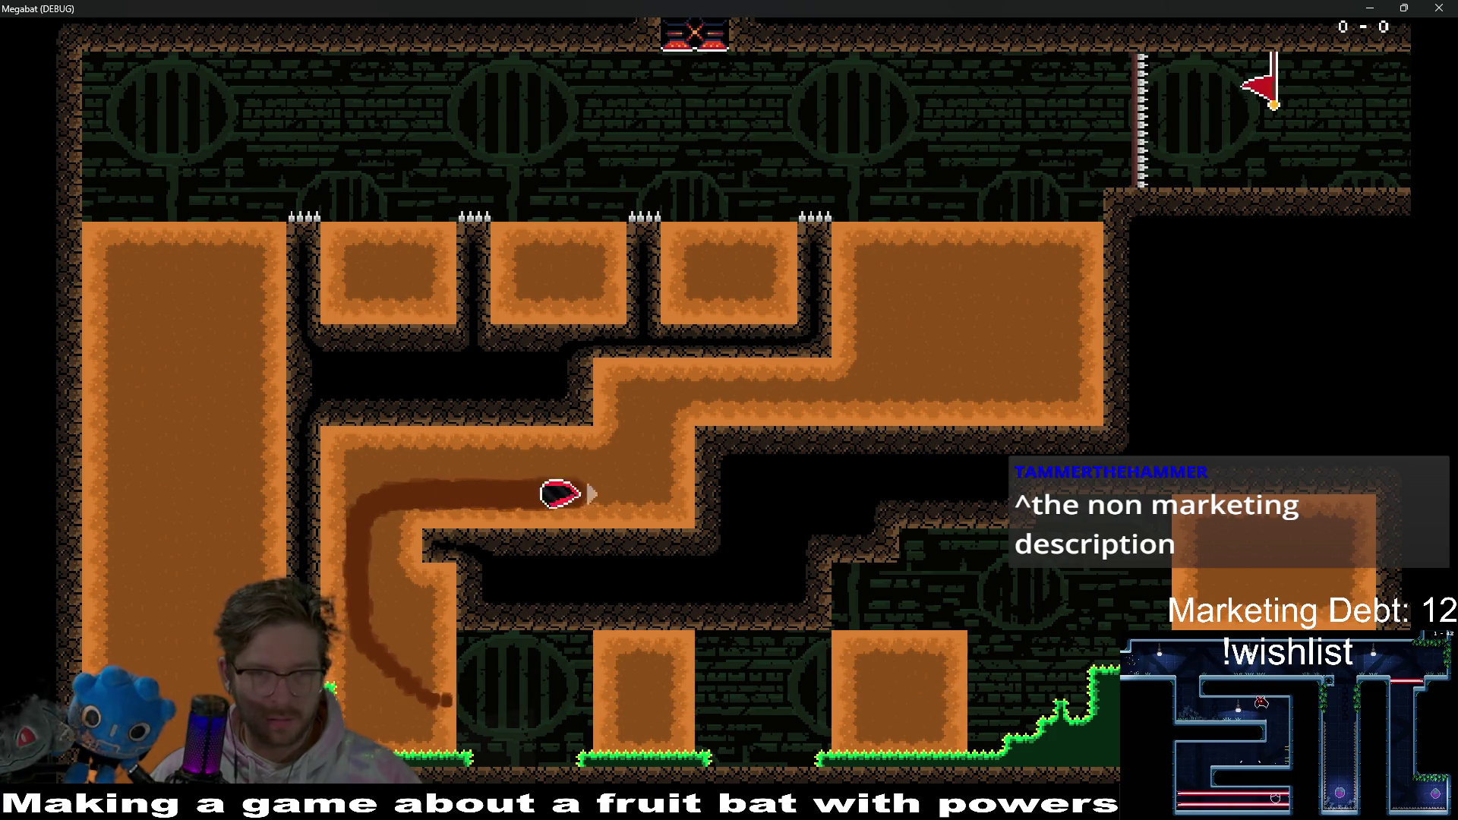
pyautogui.press('Right')
pyautogui.press('Up')
pyautogui.press('Left')
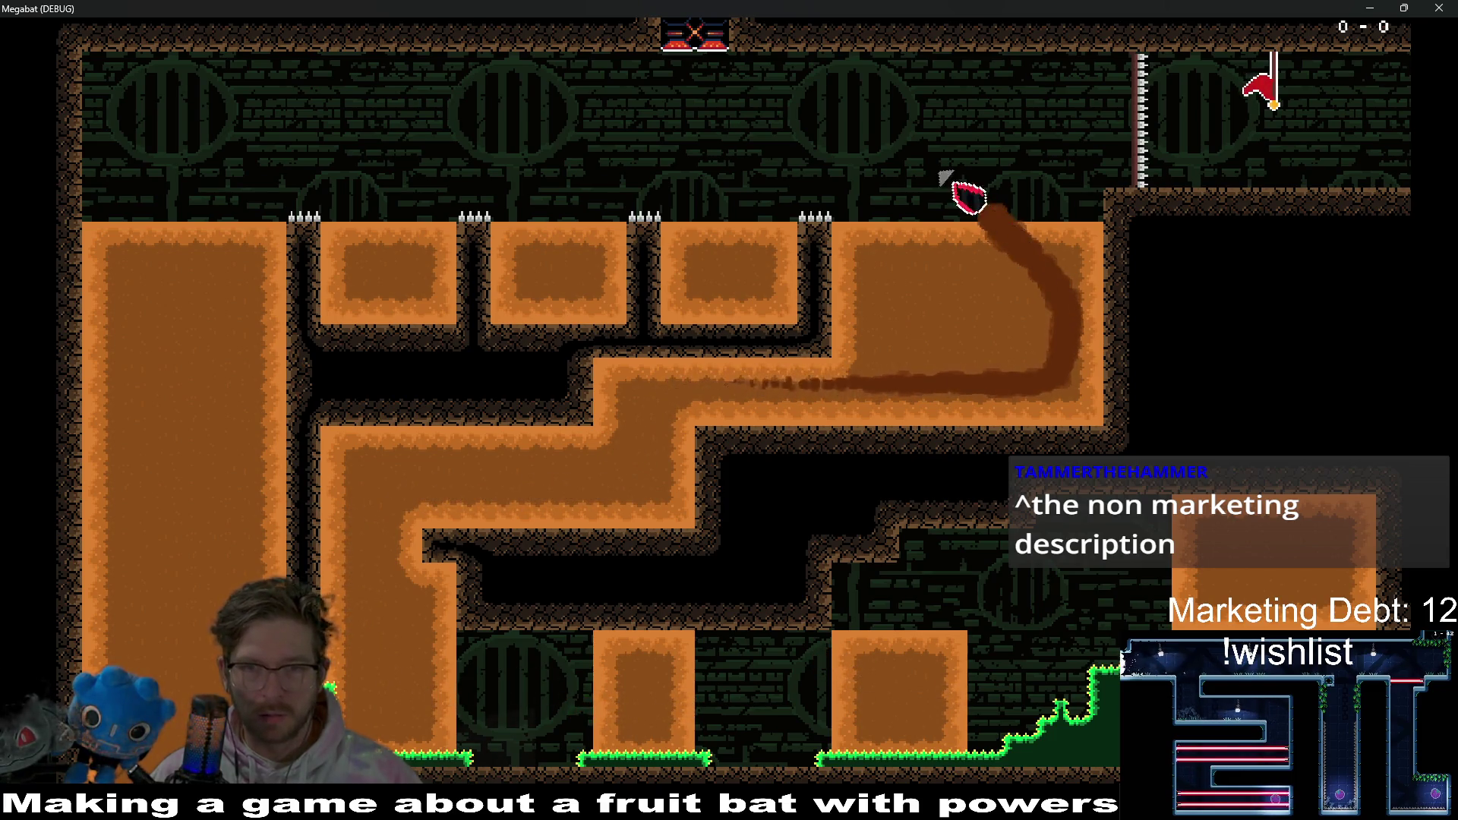
pyautogui.press('Down')
pyautogui.press('Up')
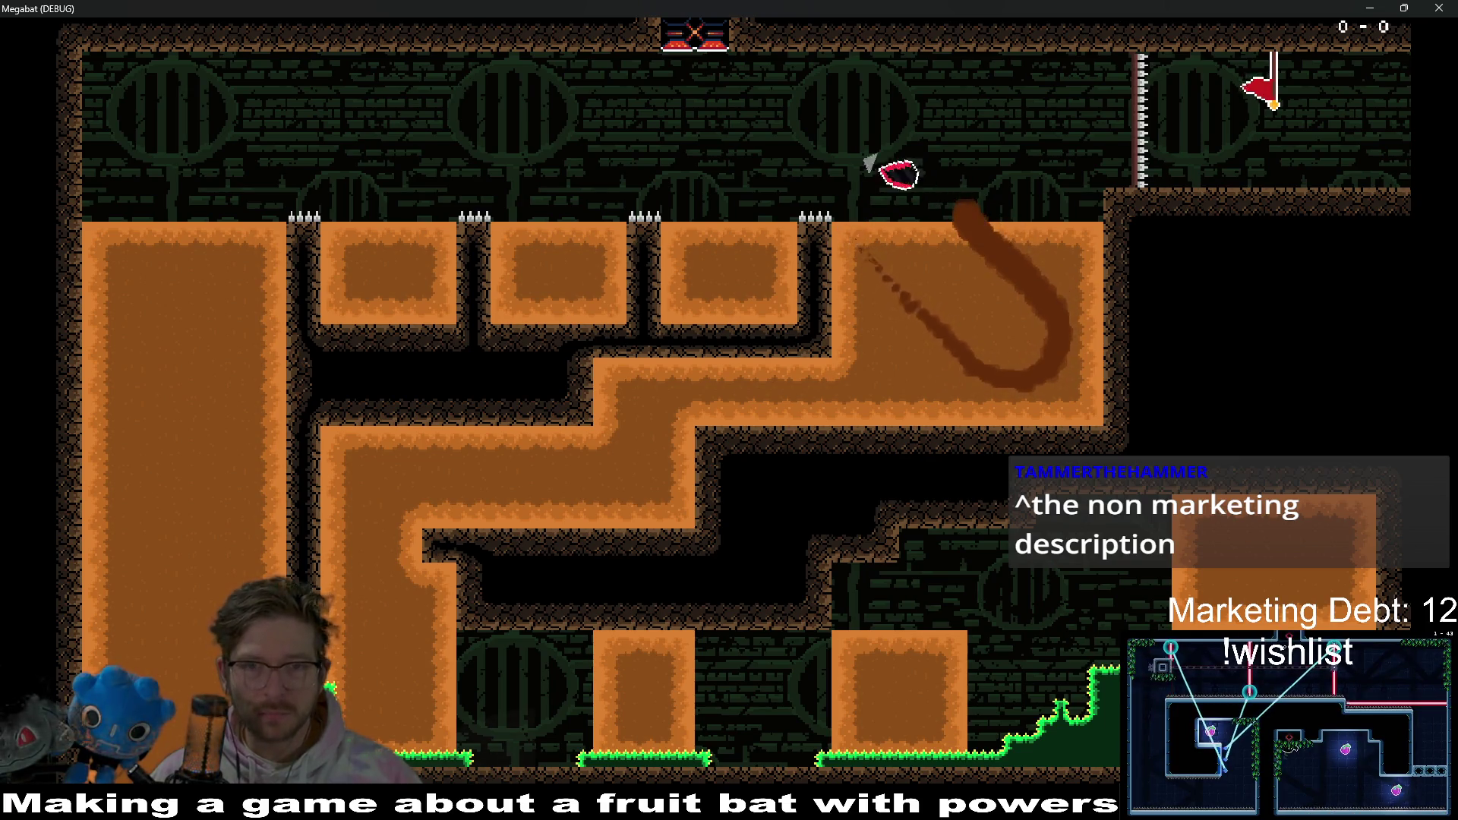
# - Restart the level, cross the upper room again, and drop down the shaft to dash into the dirt block
pyautogui.press('r')
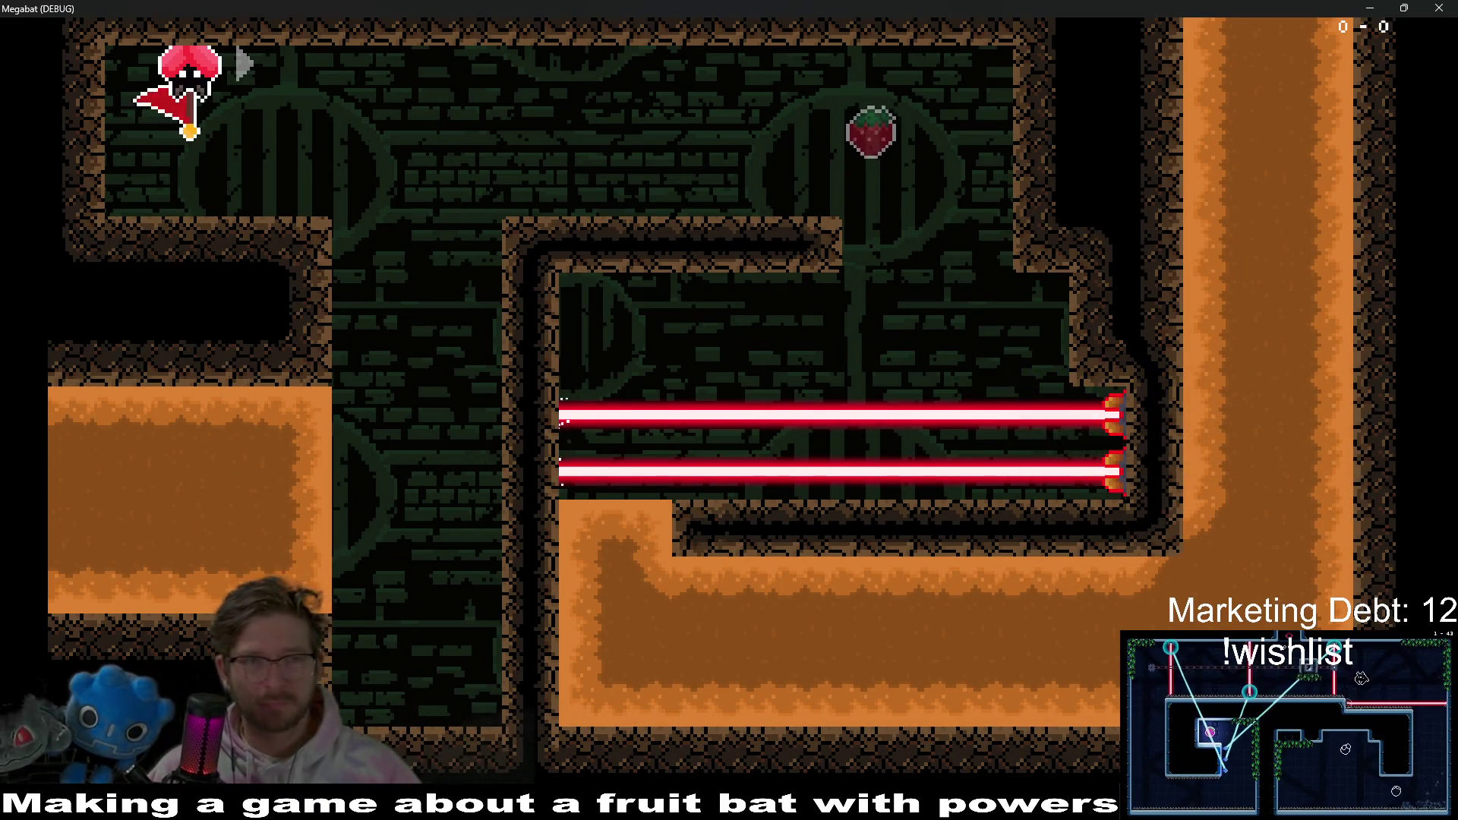
pyautogui.press('Right')
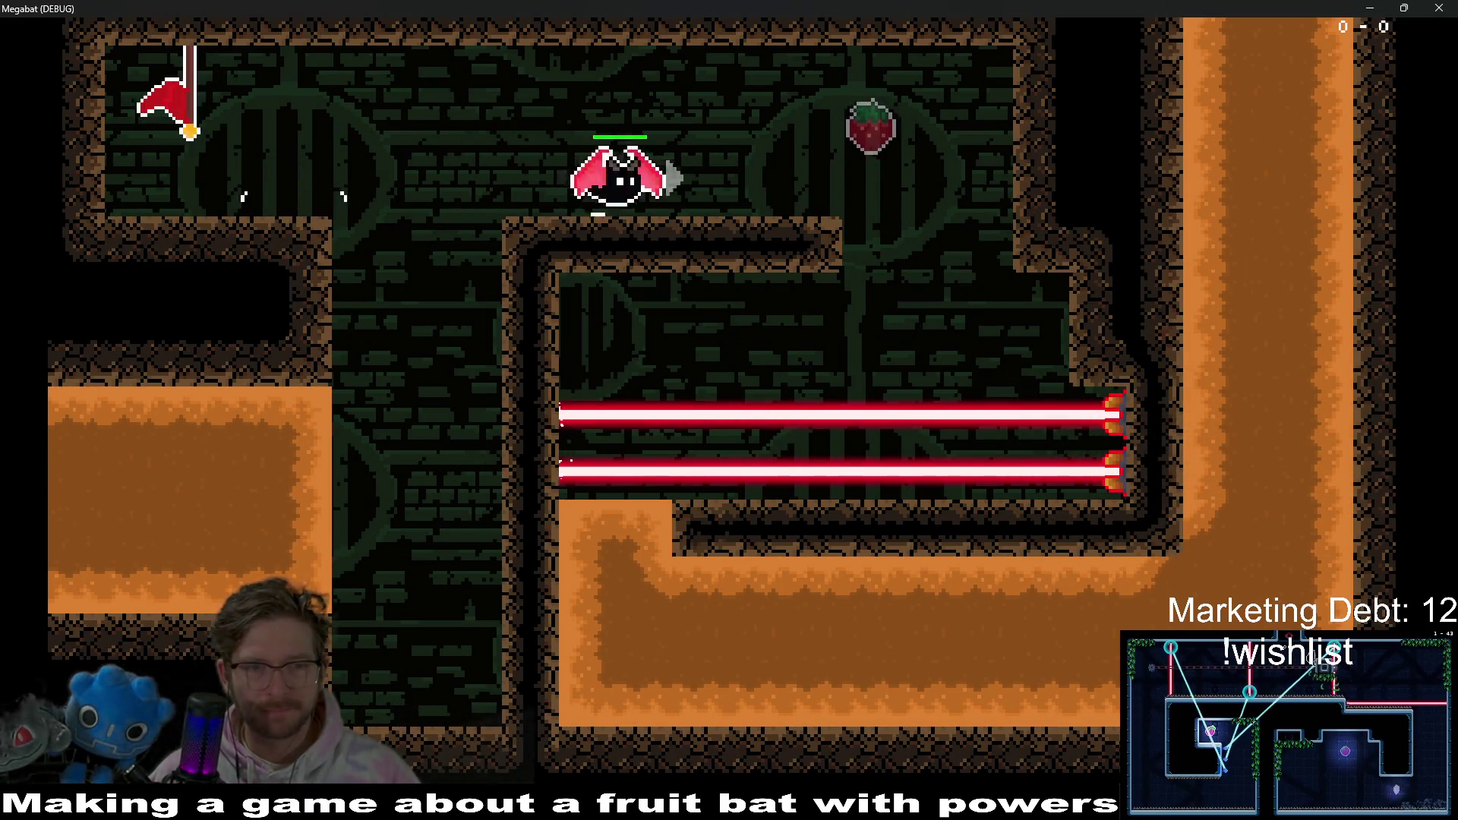
pyautogui.press('Left')
pyautogui.press('Down')
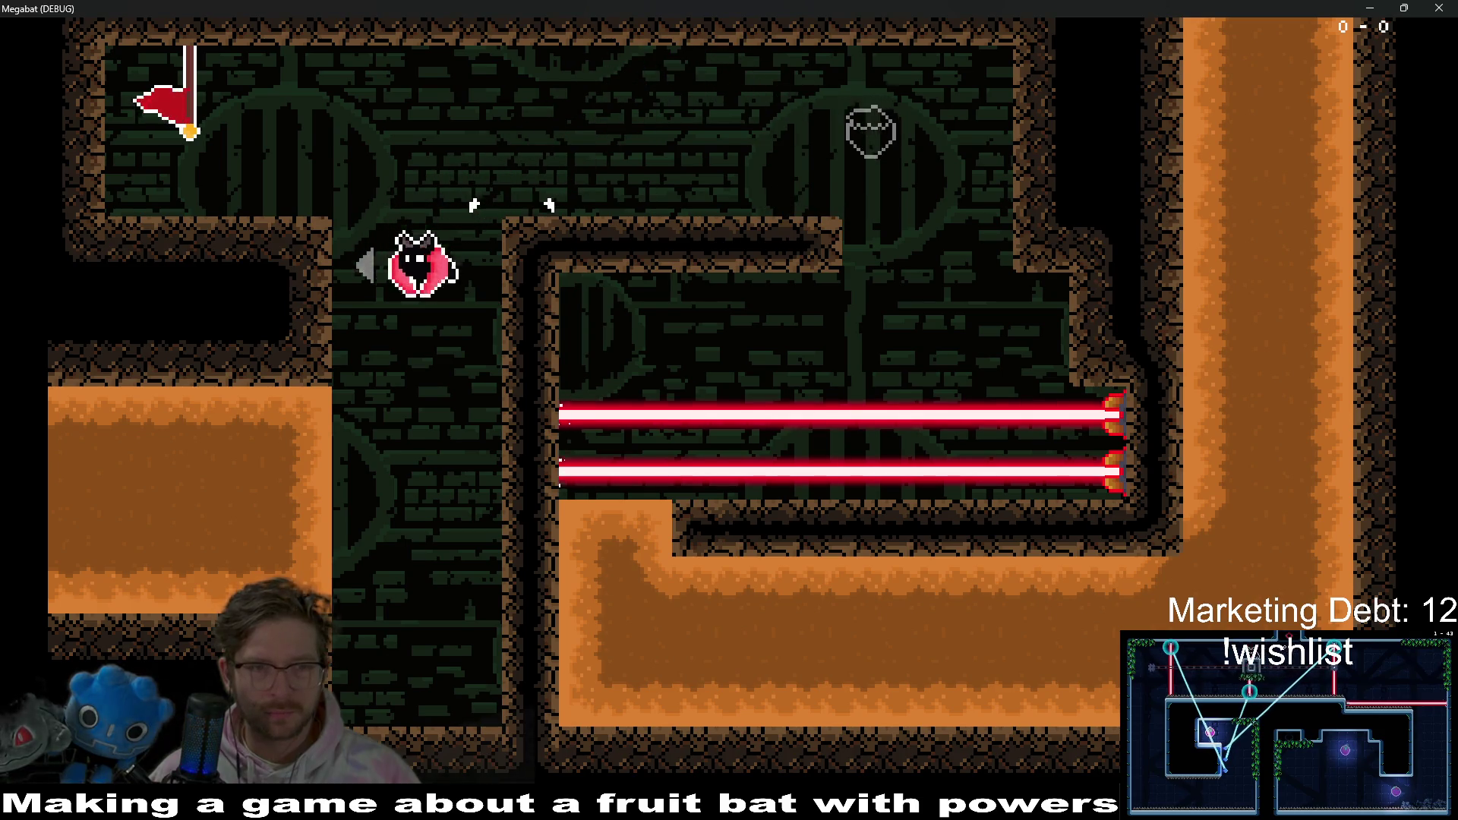
pyautogui.press('Left')
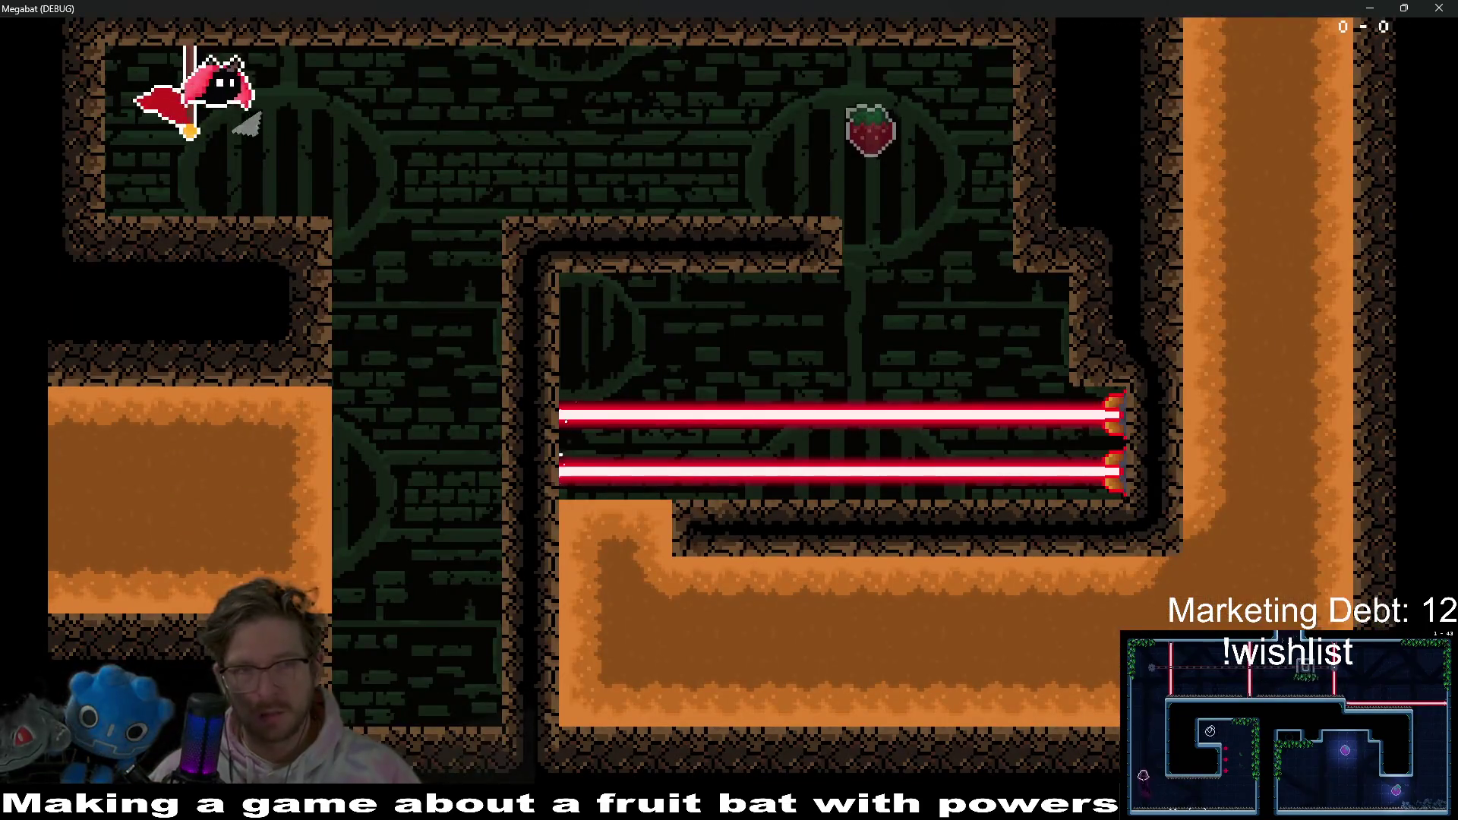
pyautogui.press('Right')
pyautogui.press('Down')
pyautogui.press('Left')
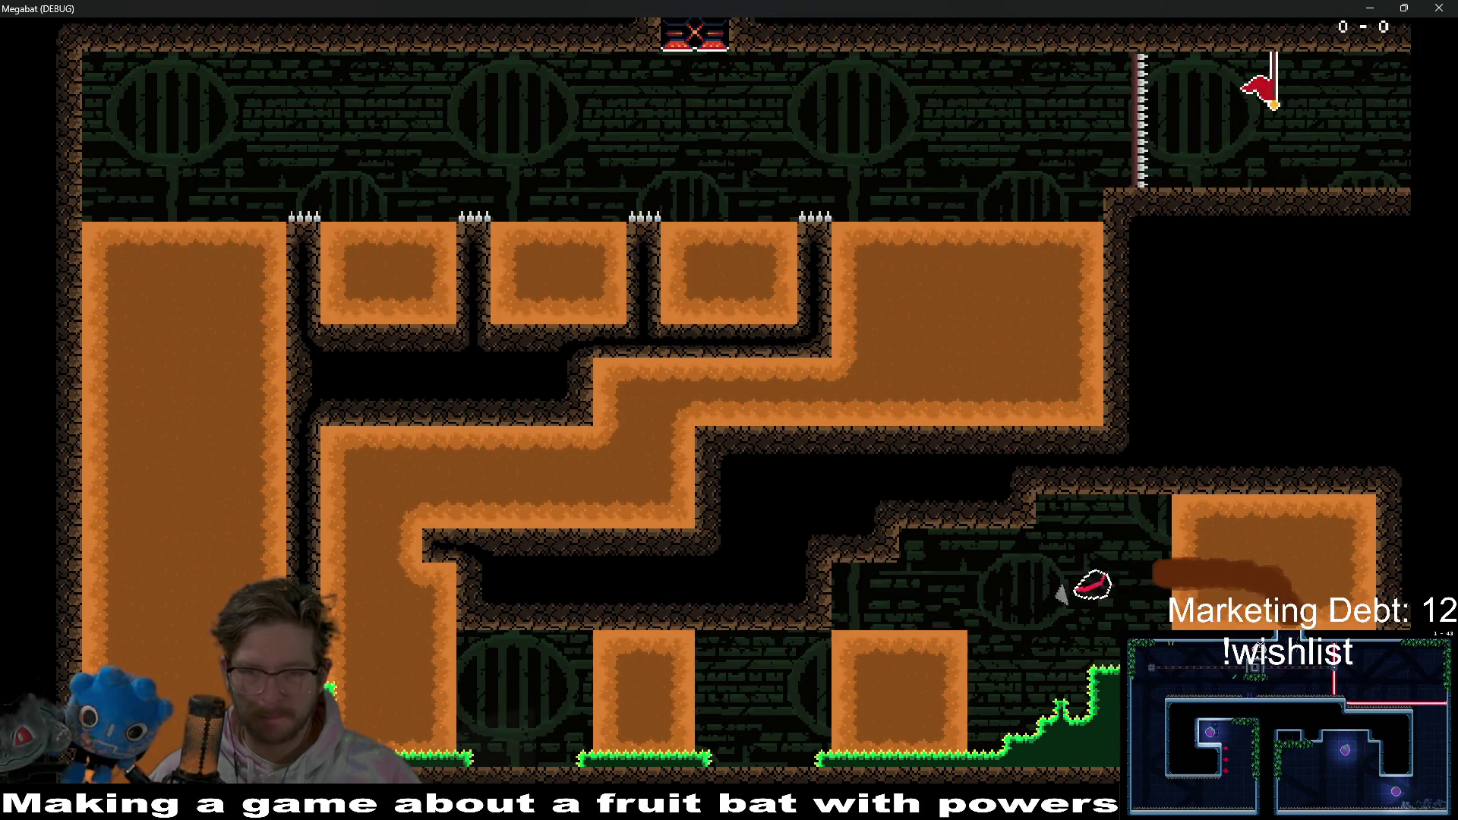
# - Steer the bat down-left and tunnel left through the orange dirt blocks after respawning
pyautogui.press('Left')
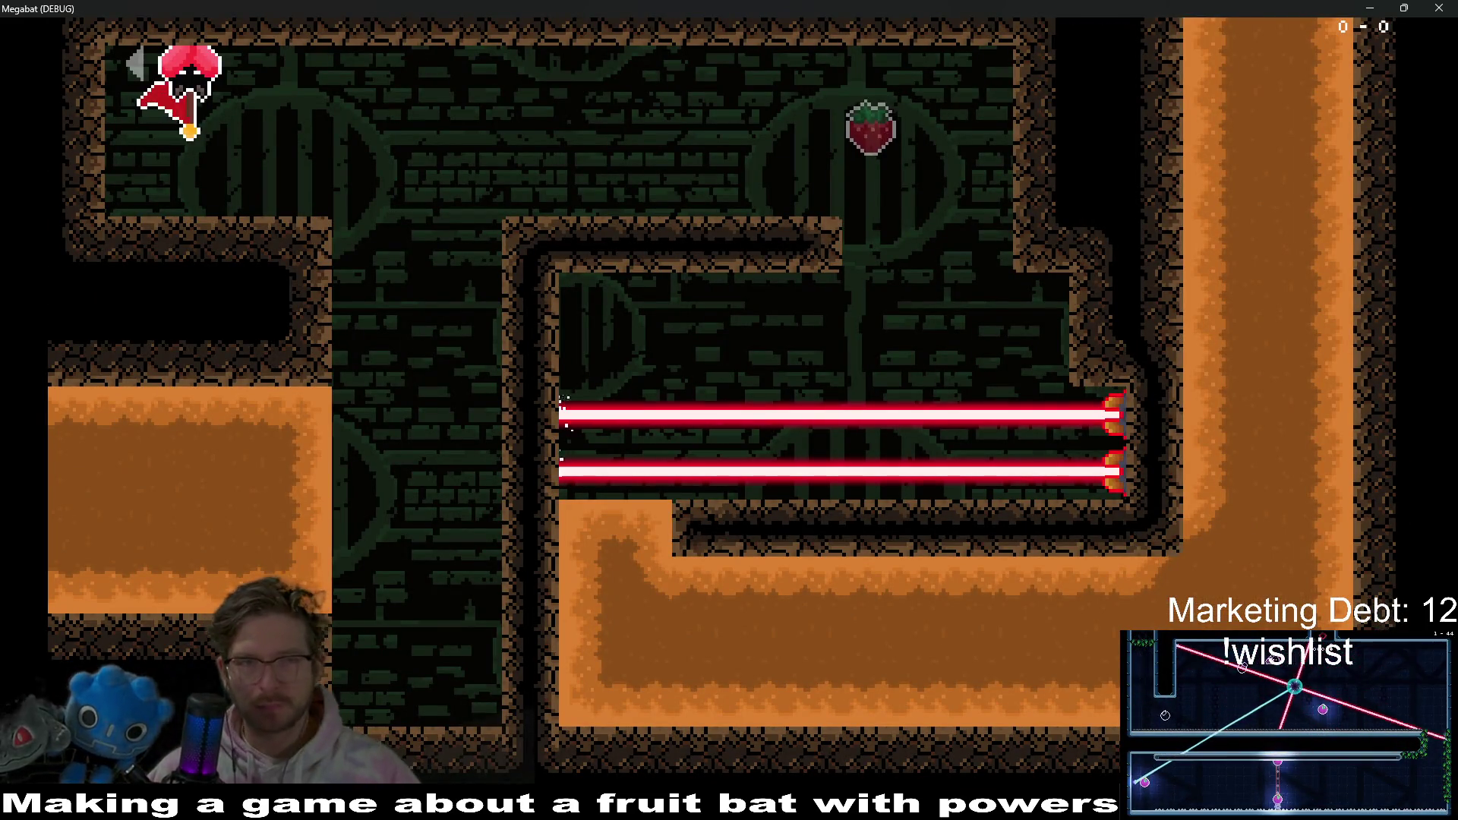
pyautogui.press('Down')
pyautogui.press('Left')
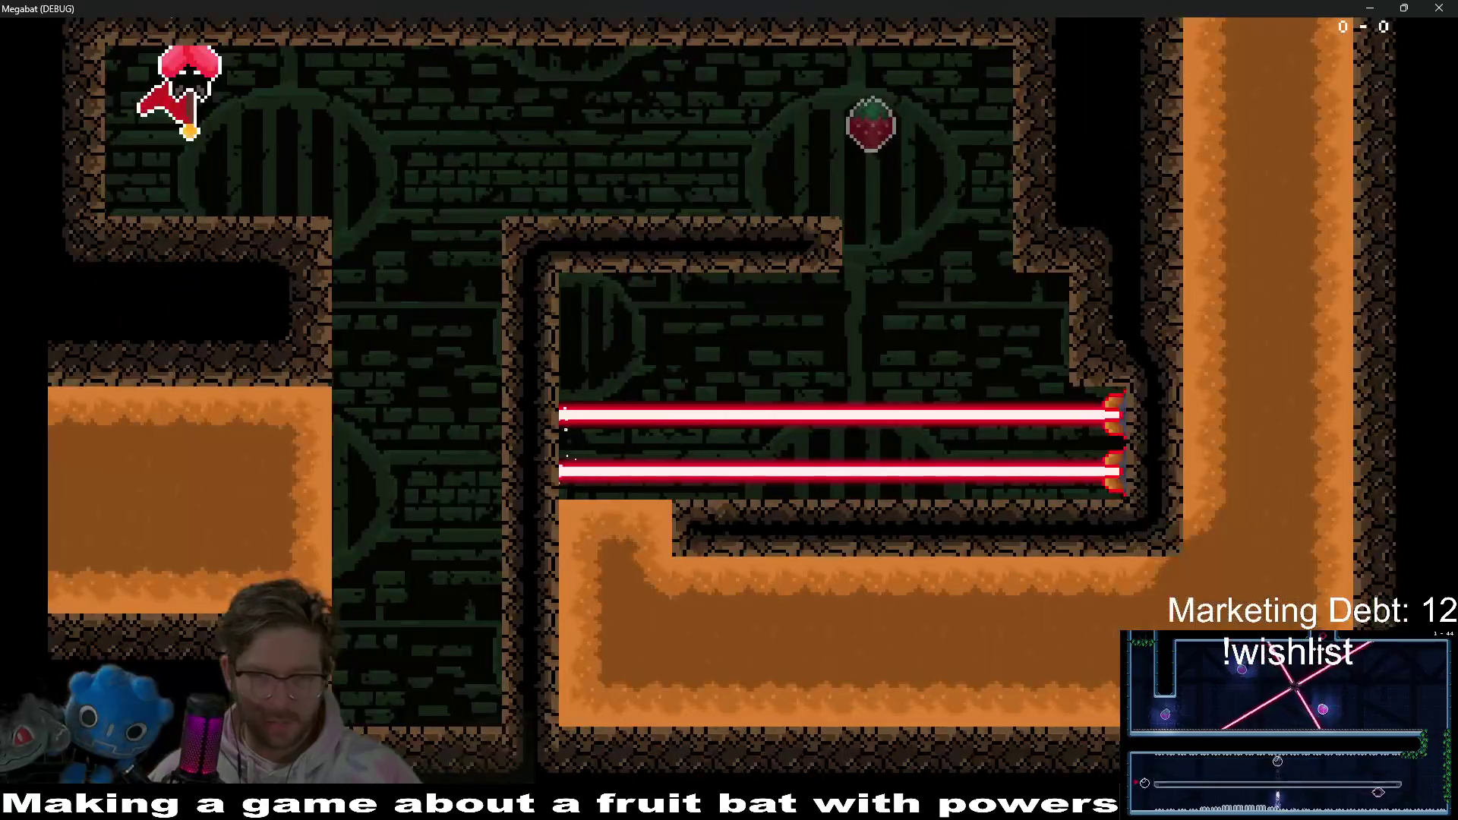
pyautogui.press('Right')
pyautogui.press('Left')
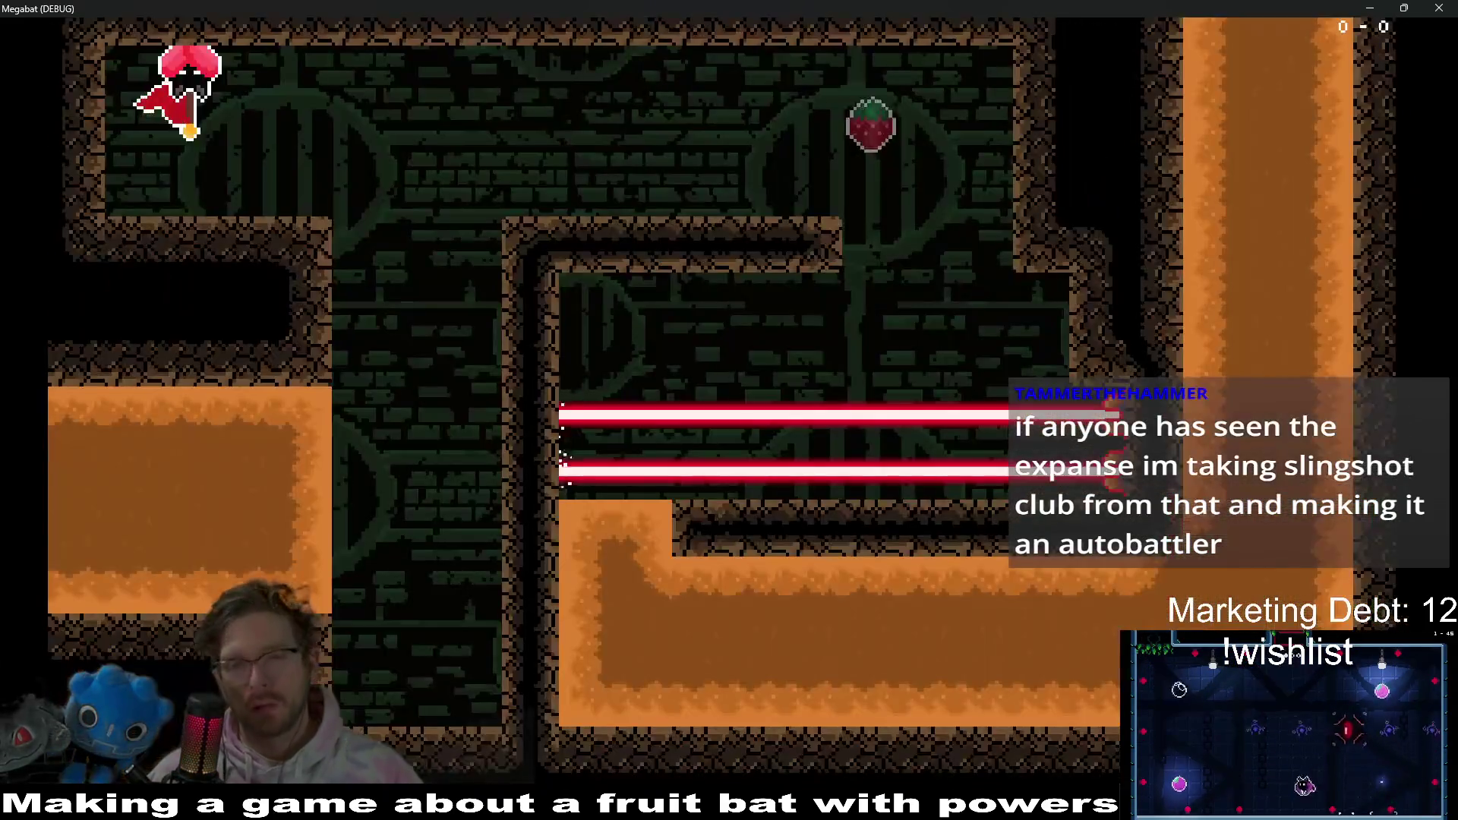
pyautogui.press('Left')
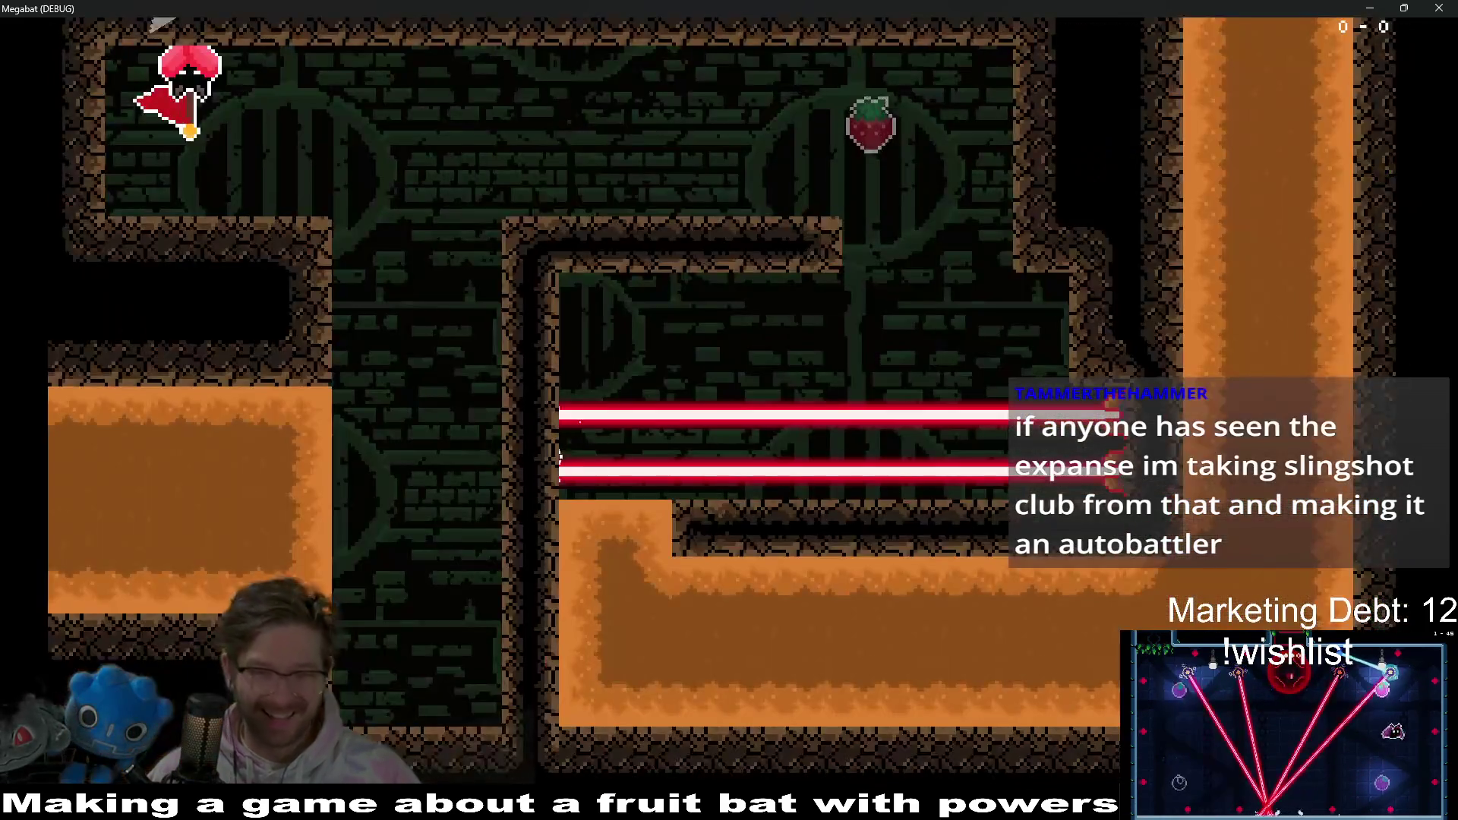
# - Fly from the flag to the ledge, out of the room and down the shaft toward the orange block
pyautogui.press('Right')
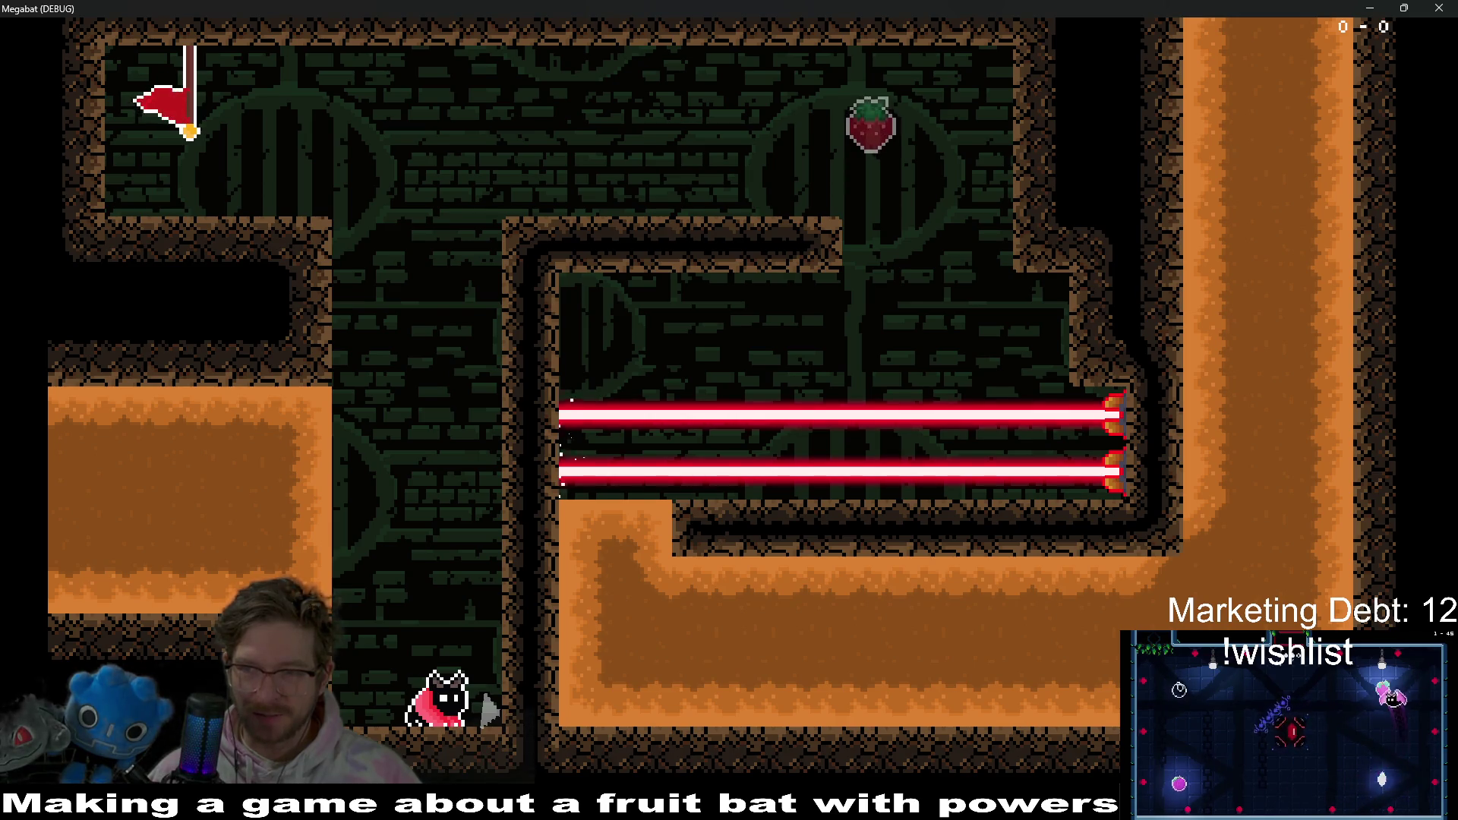
pyautogui.press('Left')
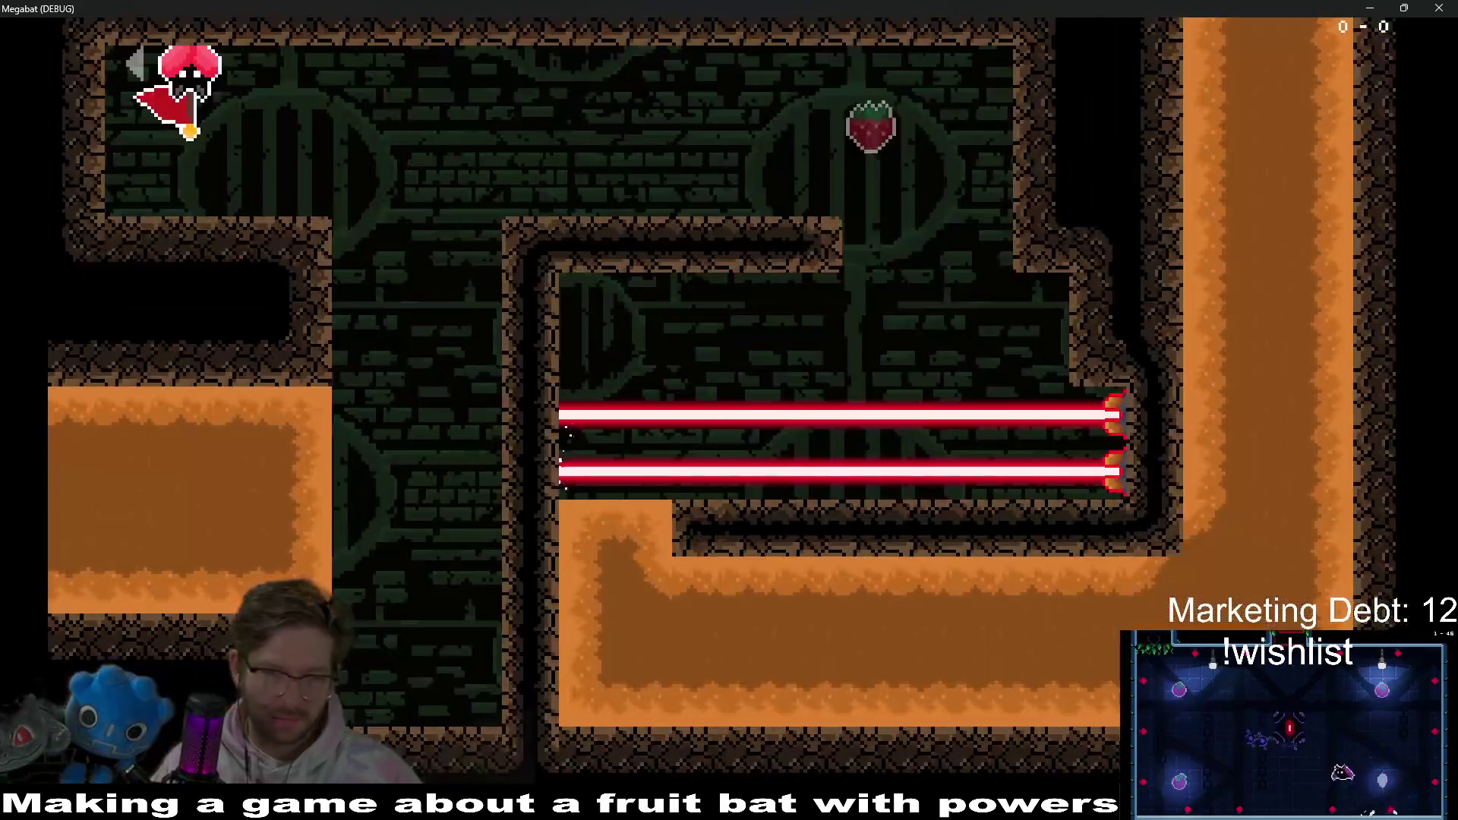
pyautogui.press('Down')
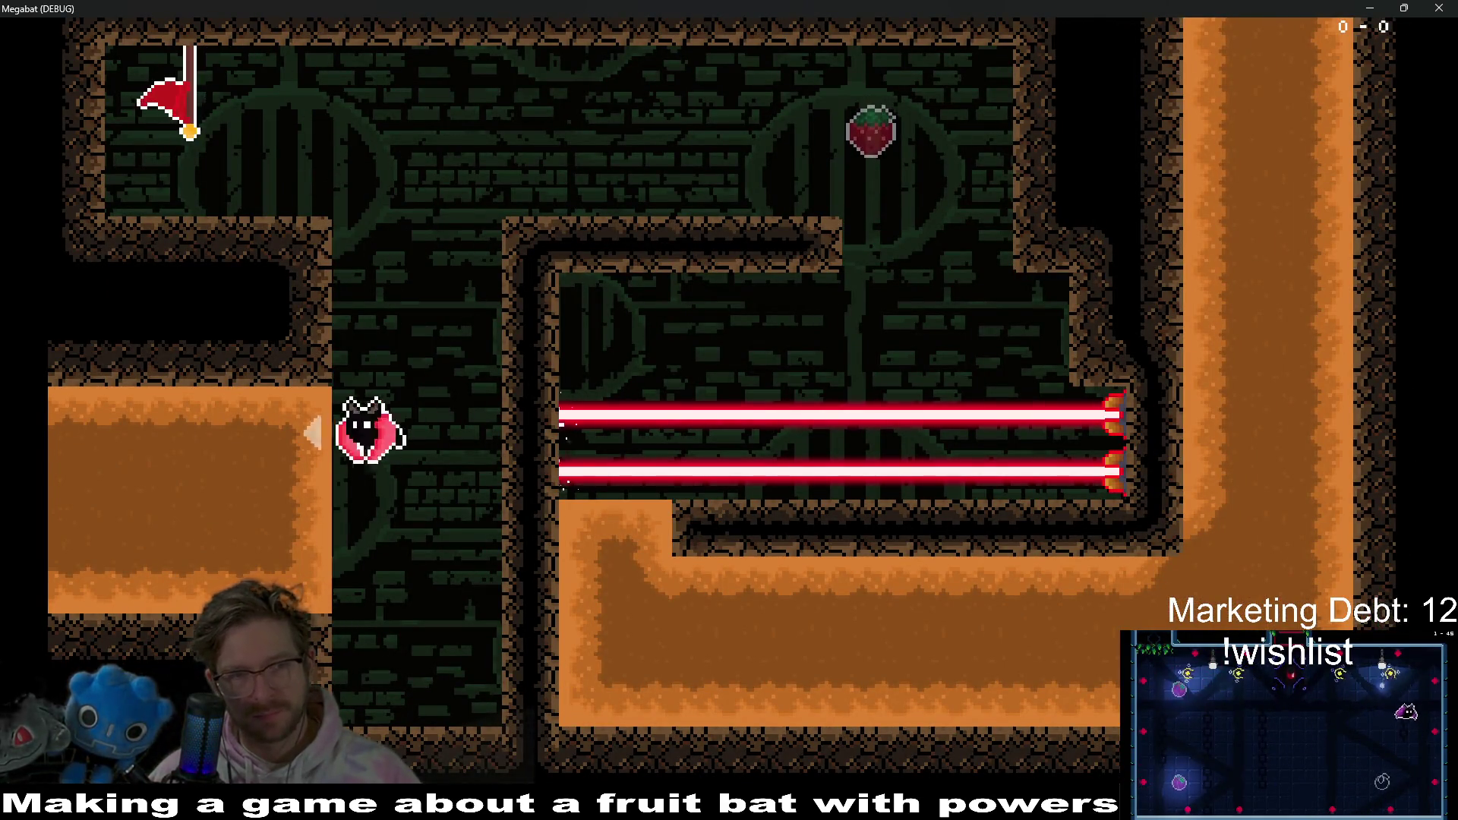
pyautogui.press('Left')
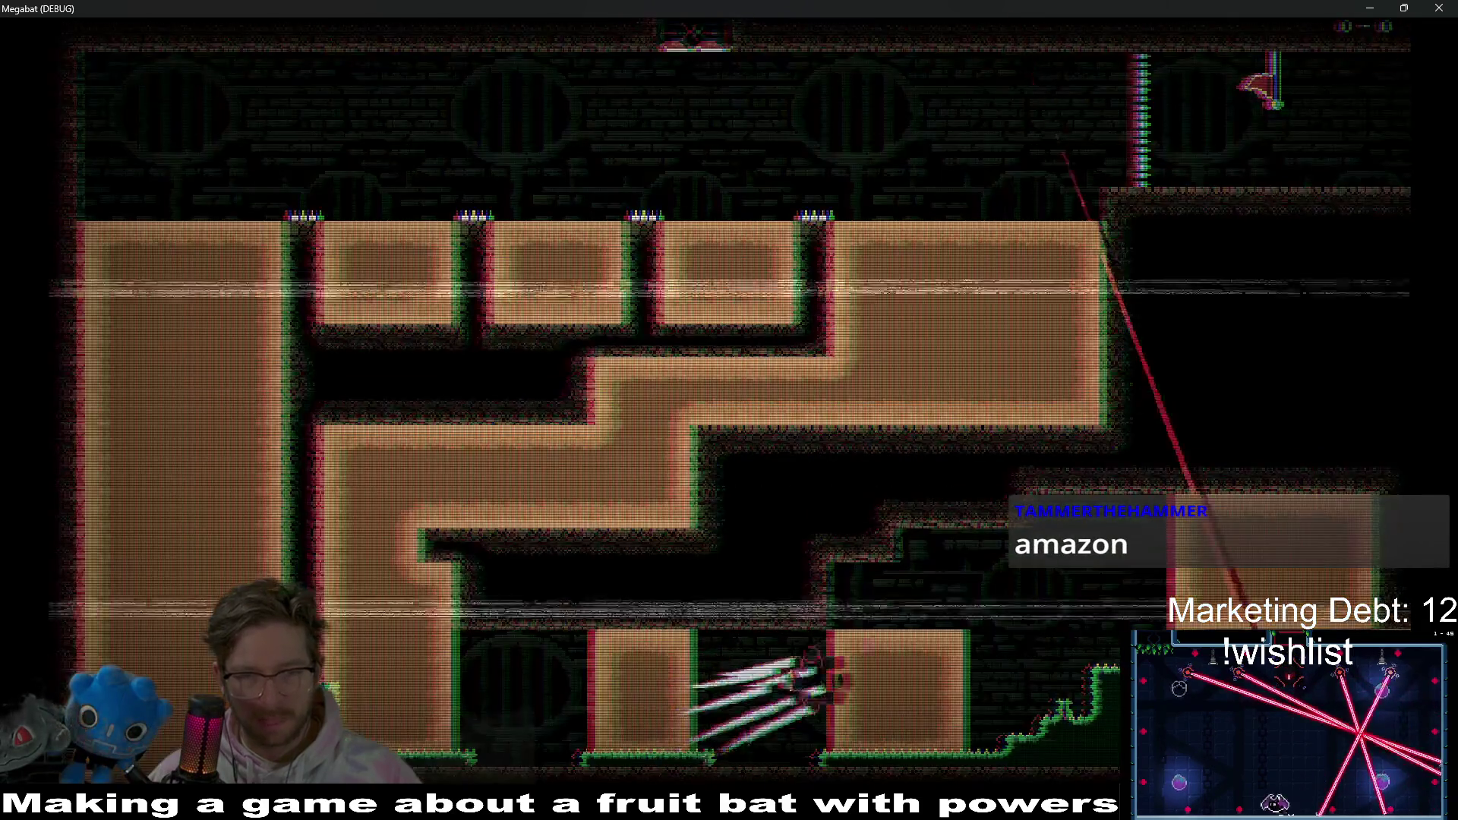
pyautogui.press('Right')
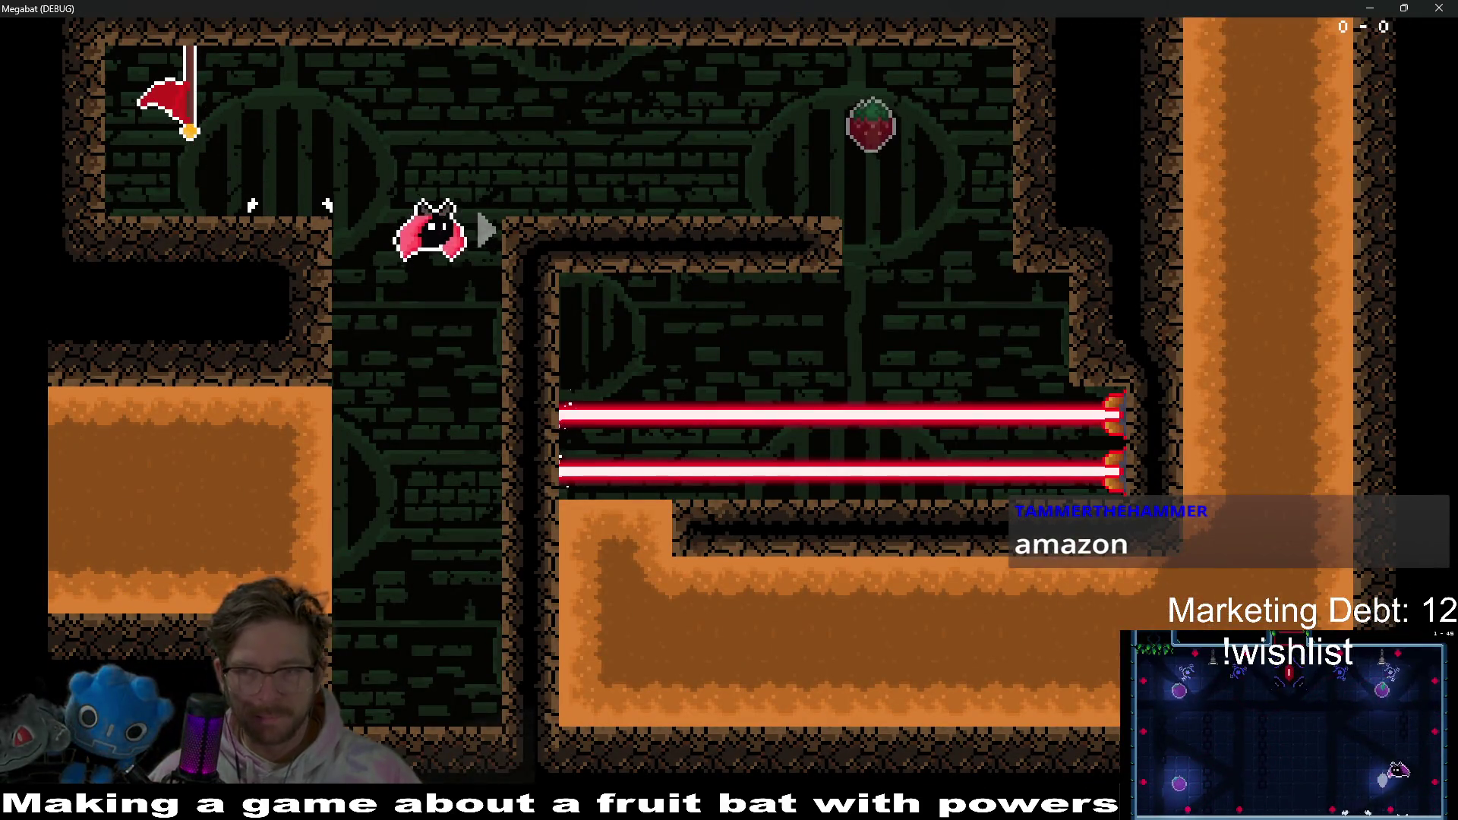
pyautogui.press('Down')
pyautogui.press('Left')
pyautogui.press('Left')
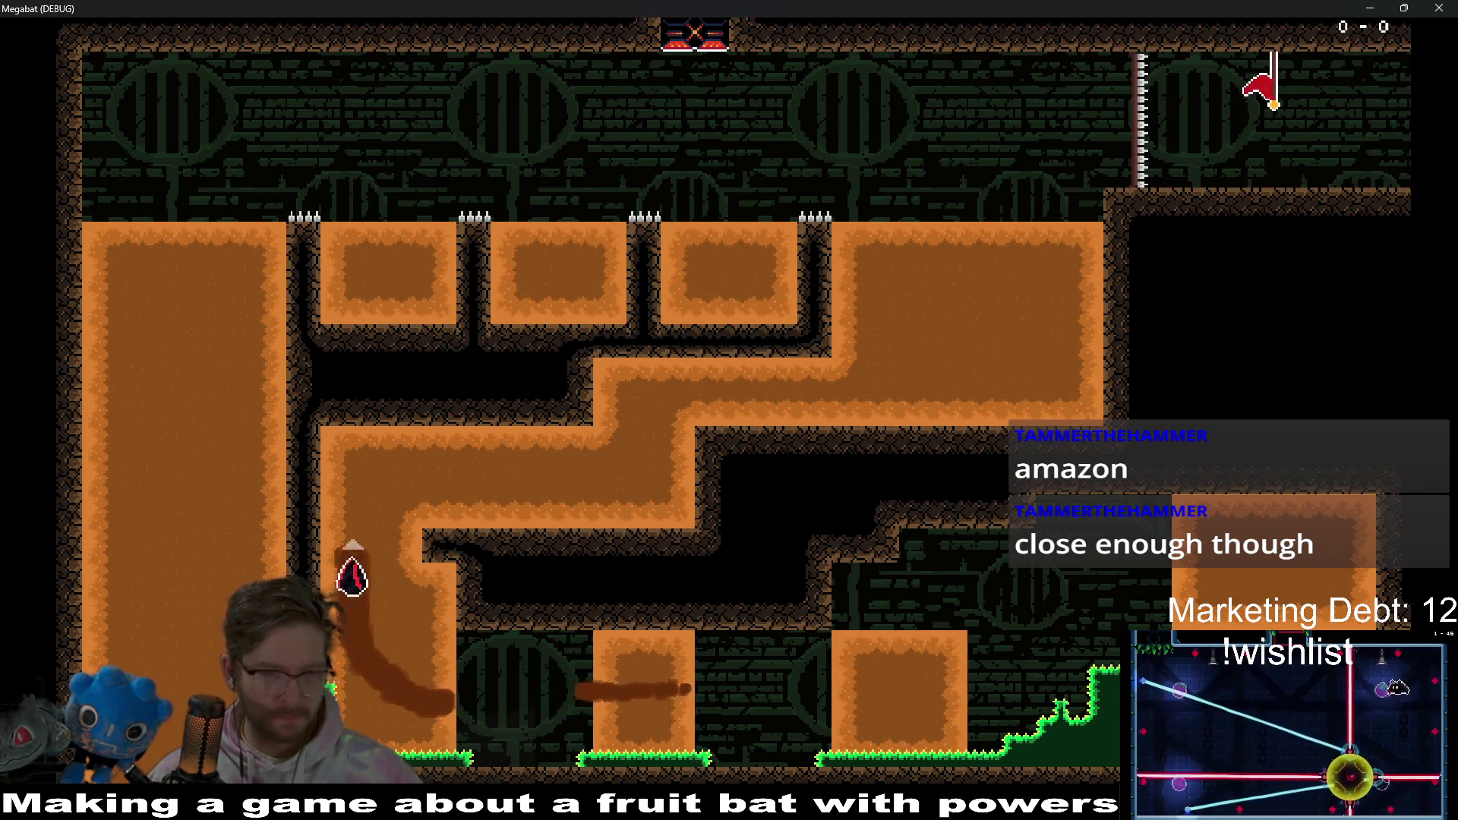
# - Burrow up through the orange block and out its top, then stop the playtest with F8
pyautogui.press('Right')
pyautogui.press('Up')
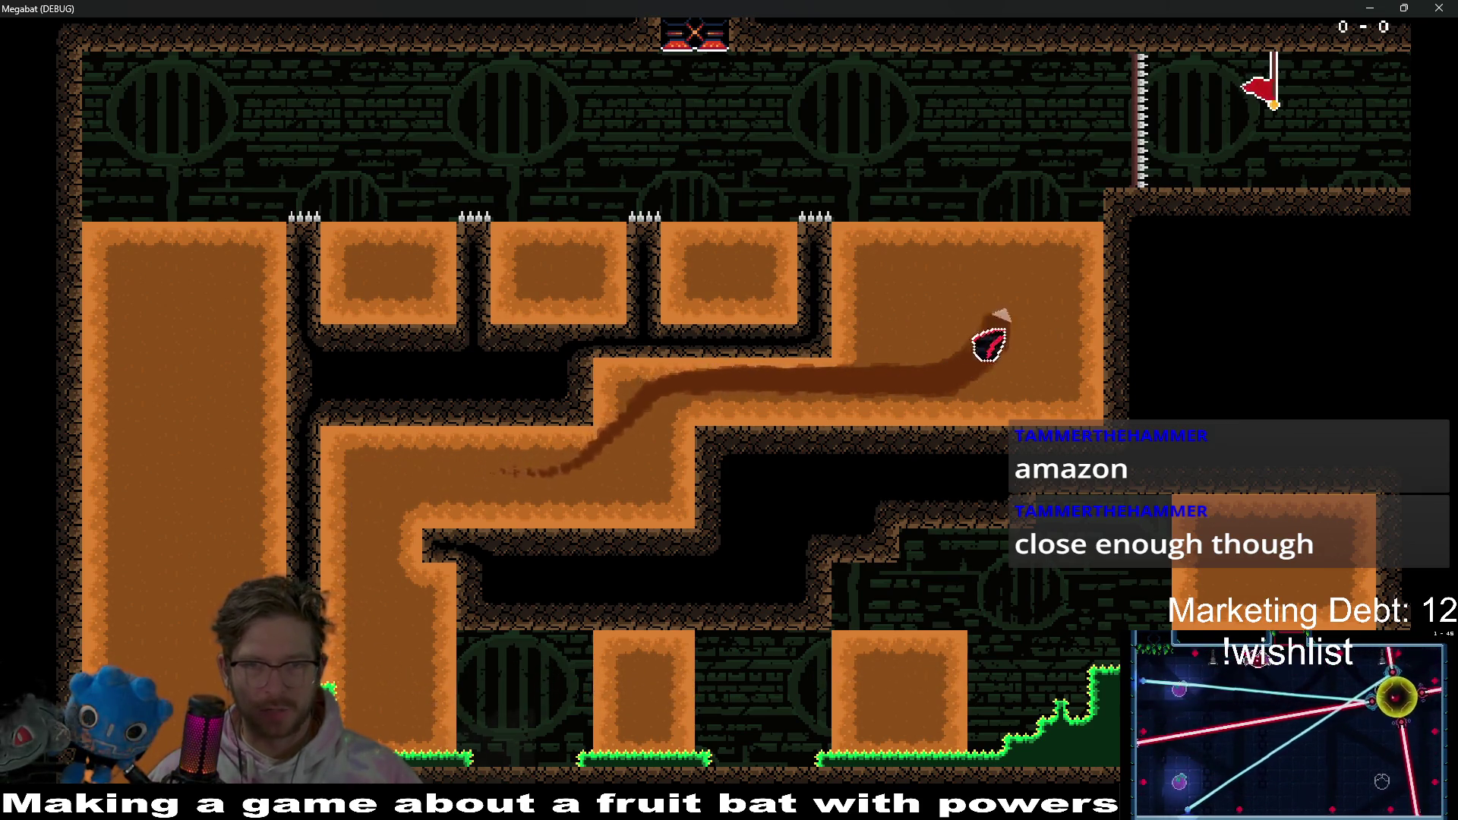
pyautogui.press('Left')
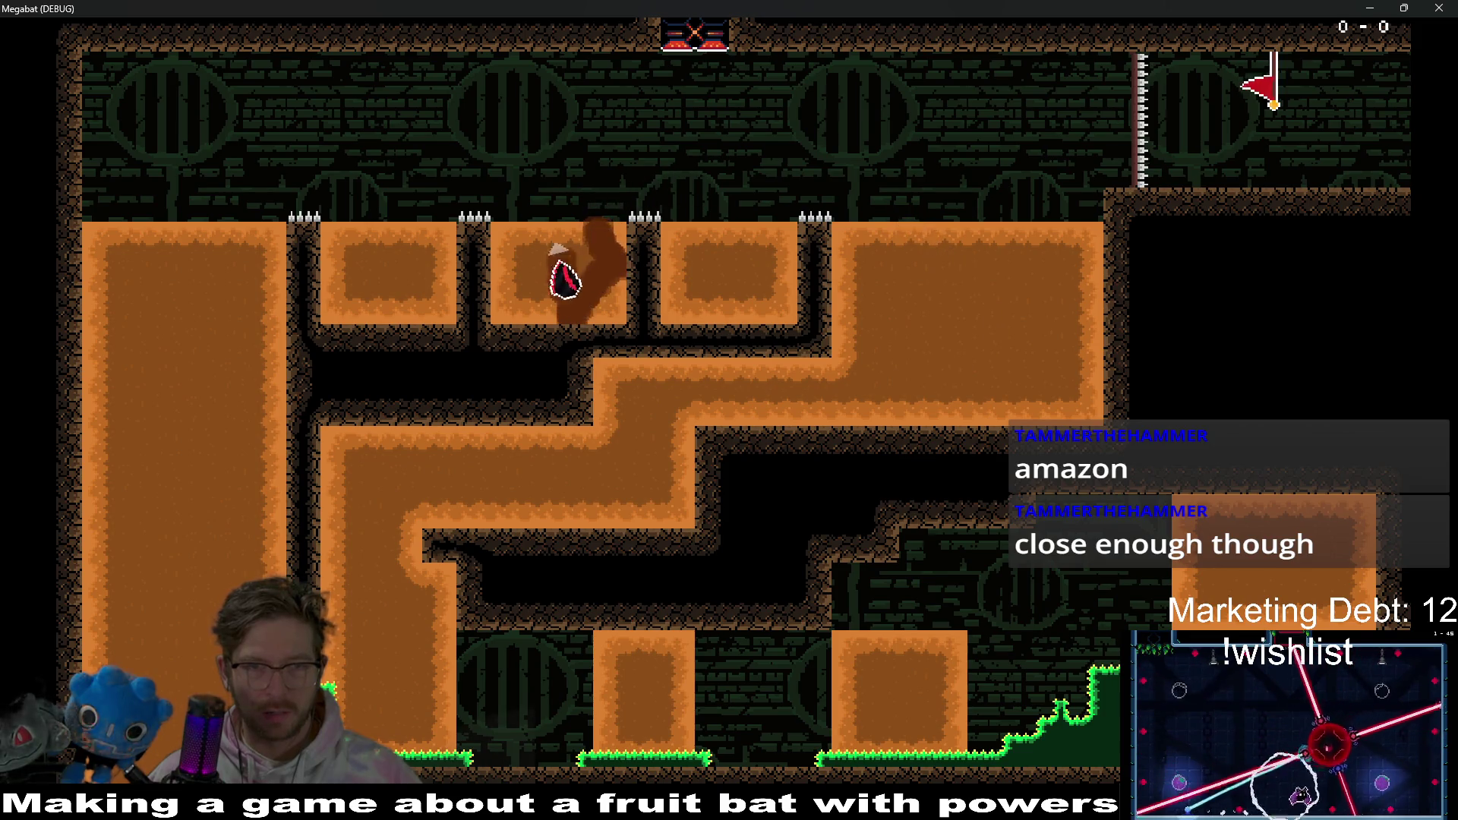
pyautogui.press('Right')
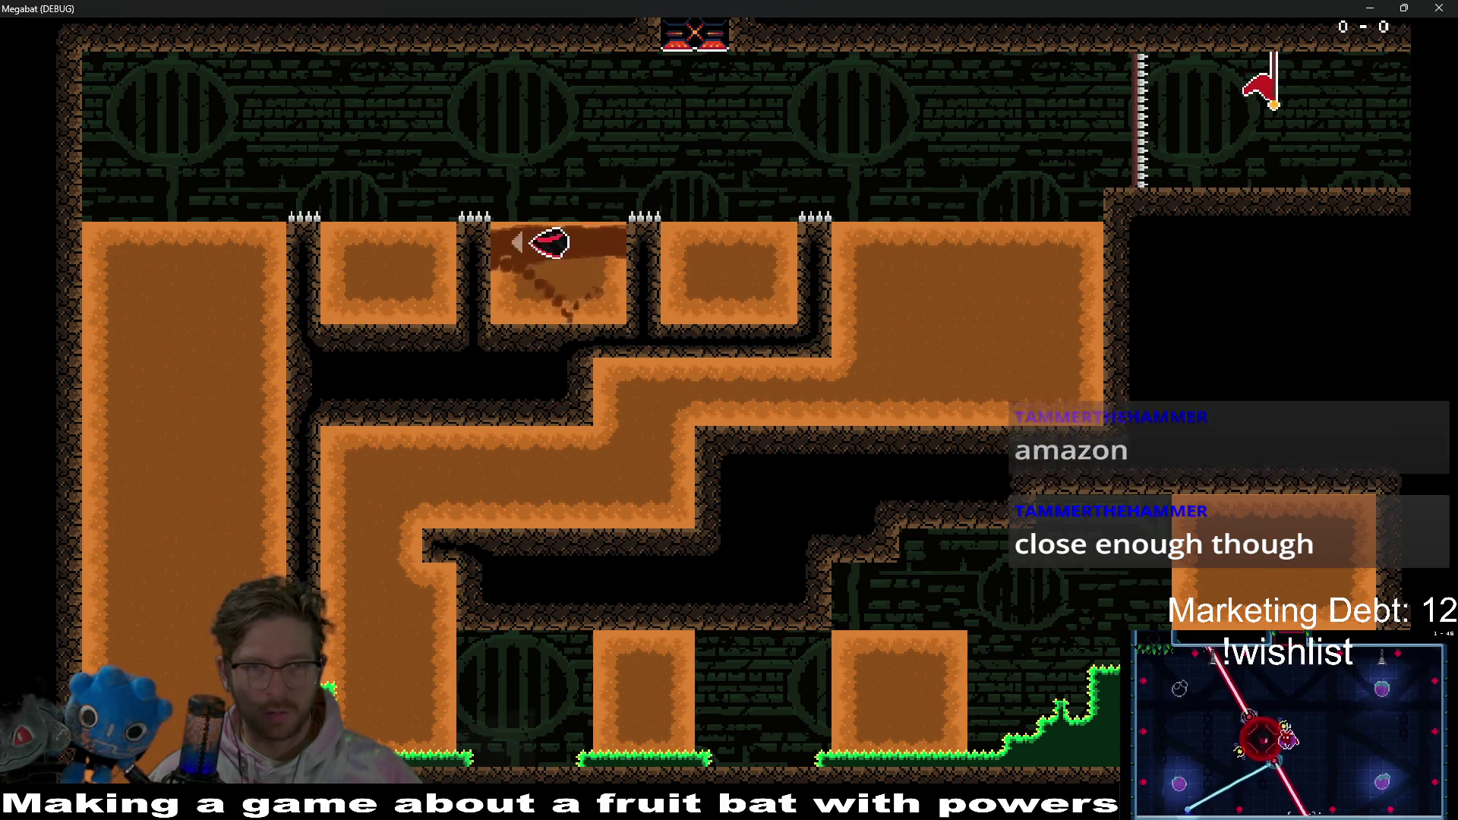
pyautogui.press('Up')
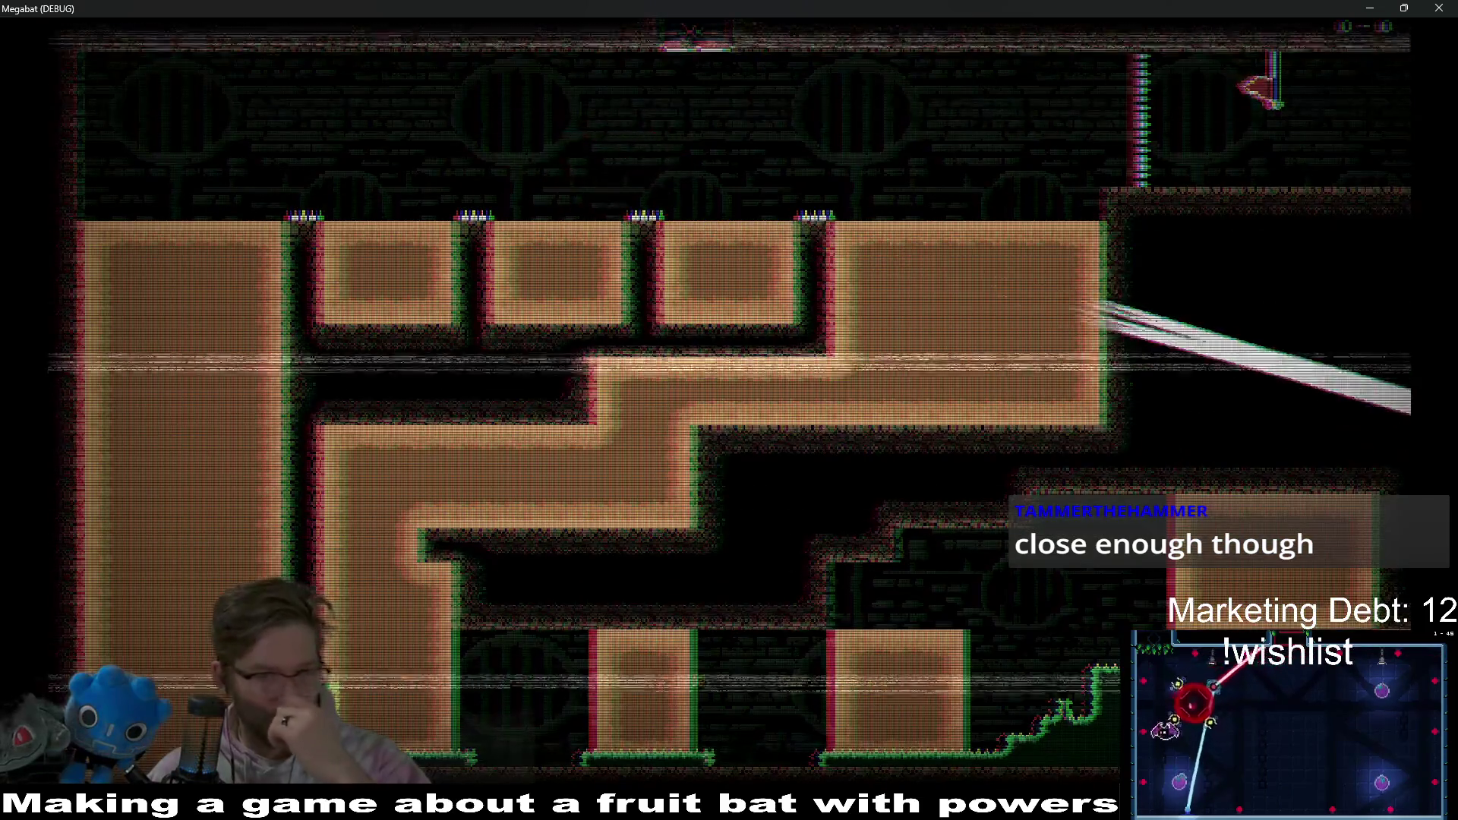
pyautogui.press('F8')
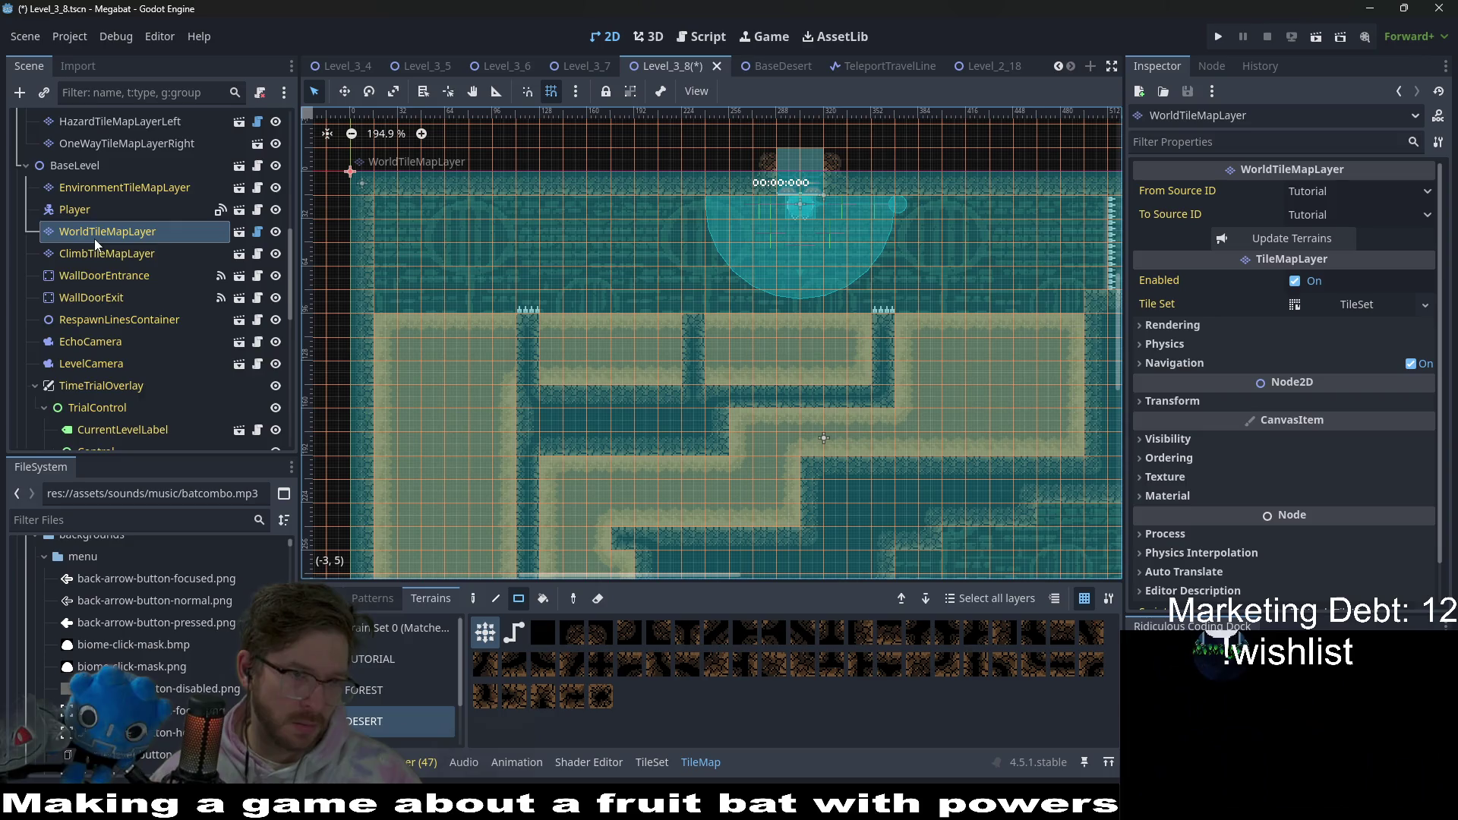
# - Select HazardTileMapLayer, save Level_3_8 with Ctrl+S, and run the current scene
pyautogui.scroll(-2, 94, 238)
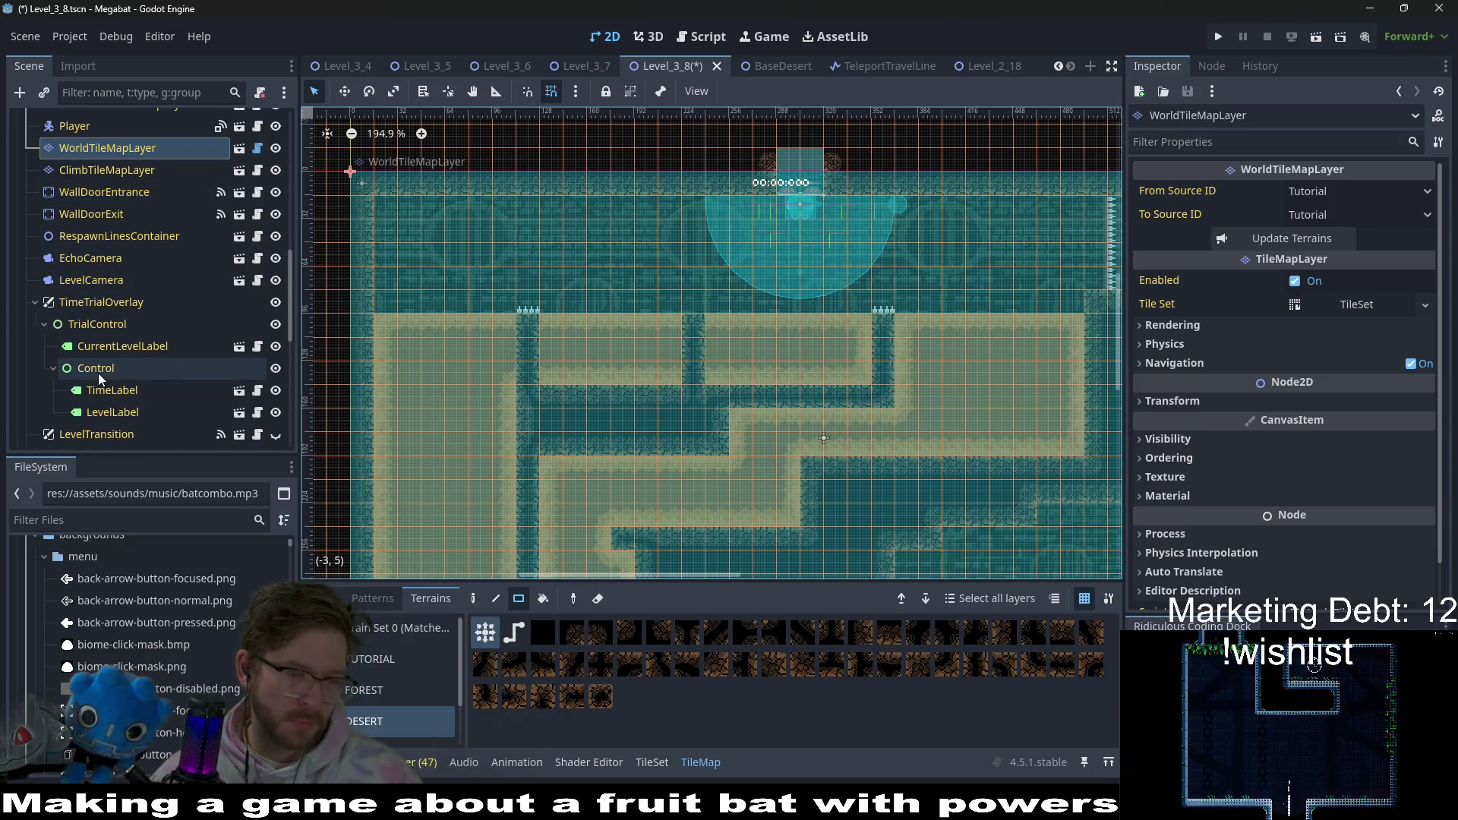
pyautogui.scroll(-5, 98, 372)
pyautogui.scroll(2, 97, 372)
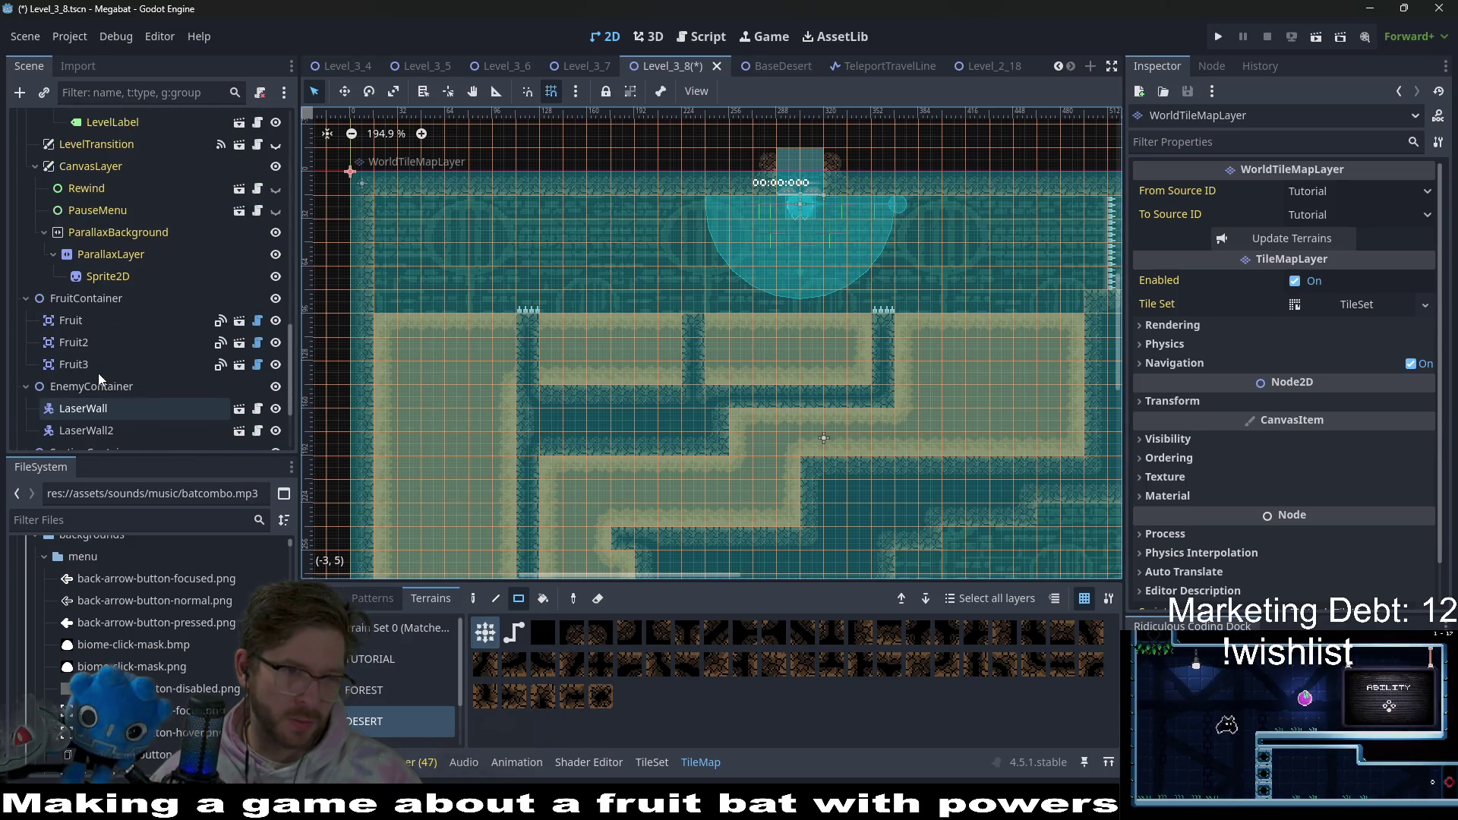
pyautogui.scroll(-2, 98, 372)
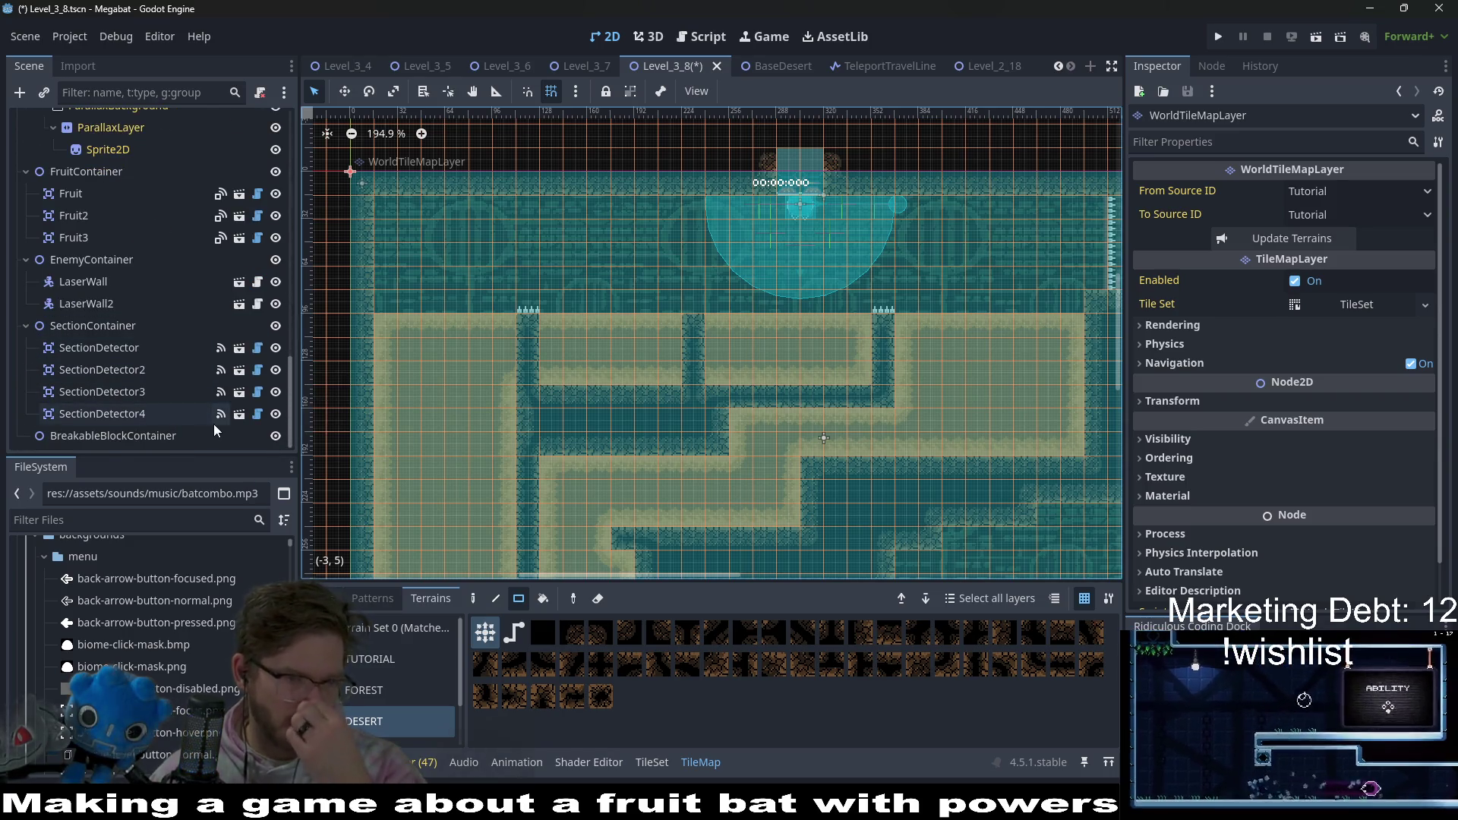
pyautogui.scroll(10, 154, 330)
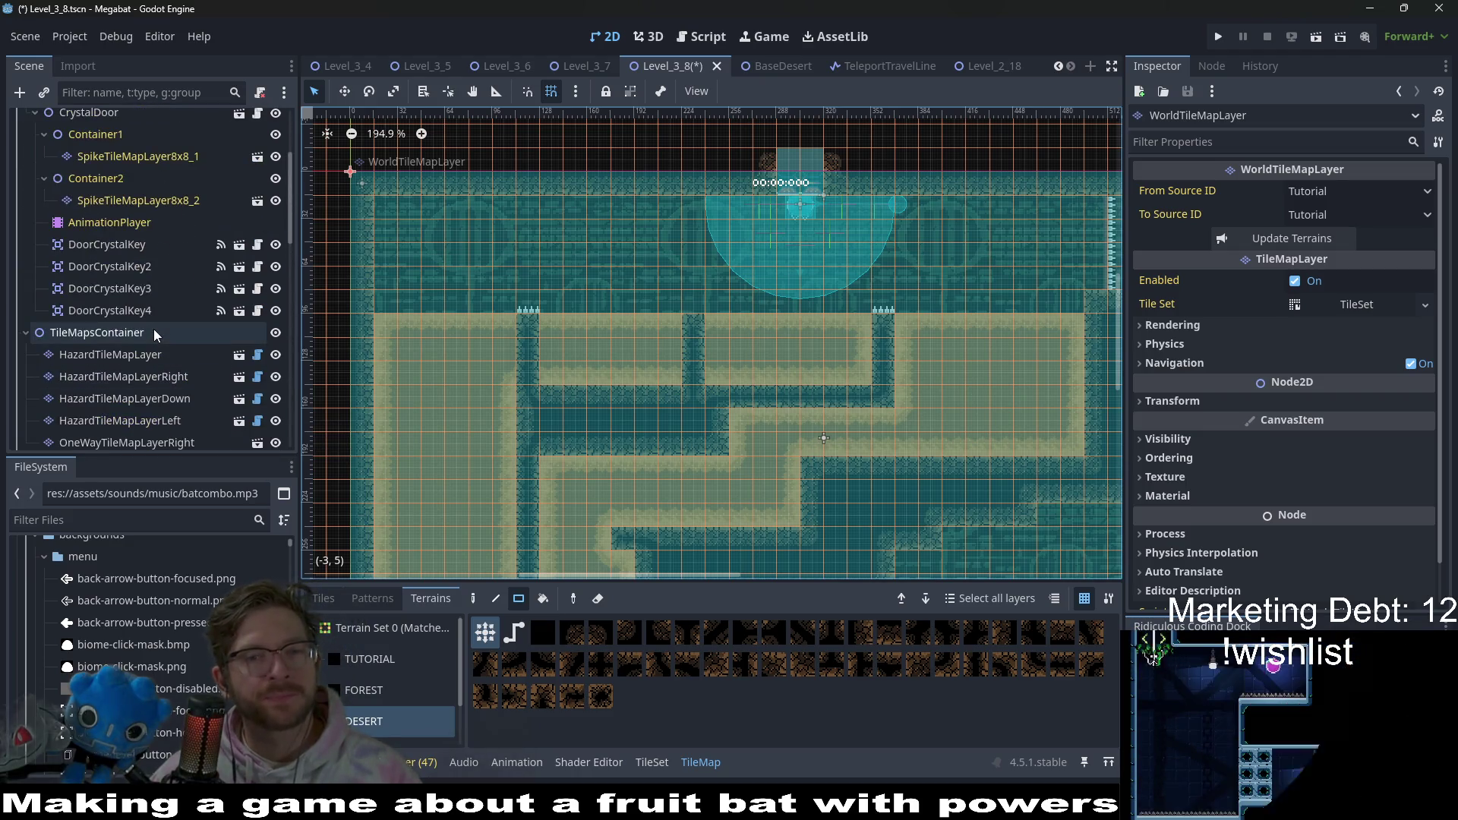
pyautogui.scroll(-5, 151, 329)
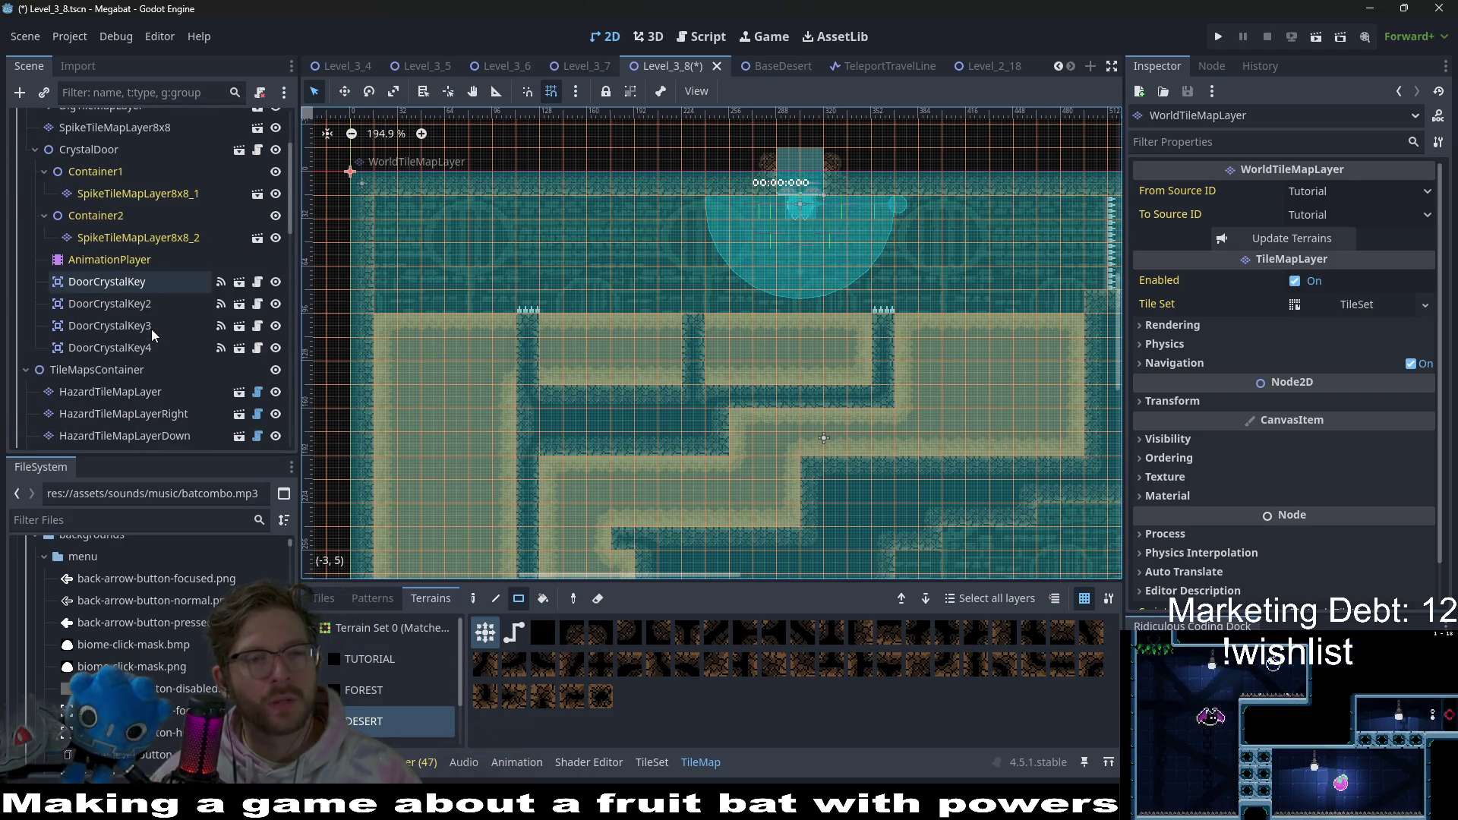
pyautogui.click(145, 265)
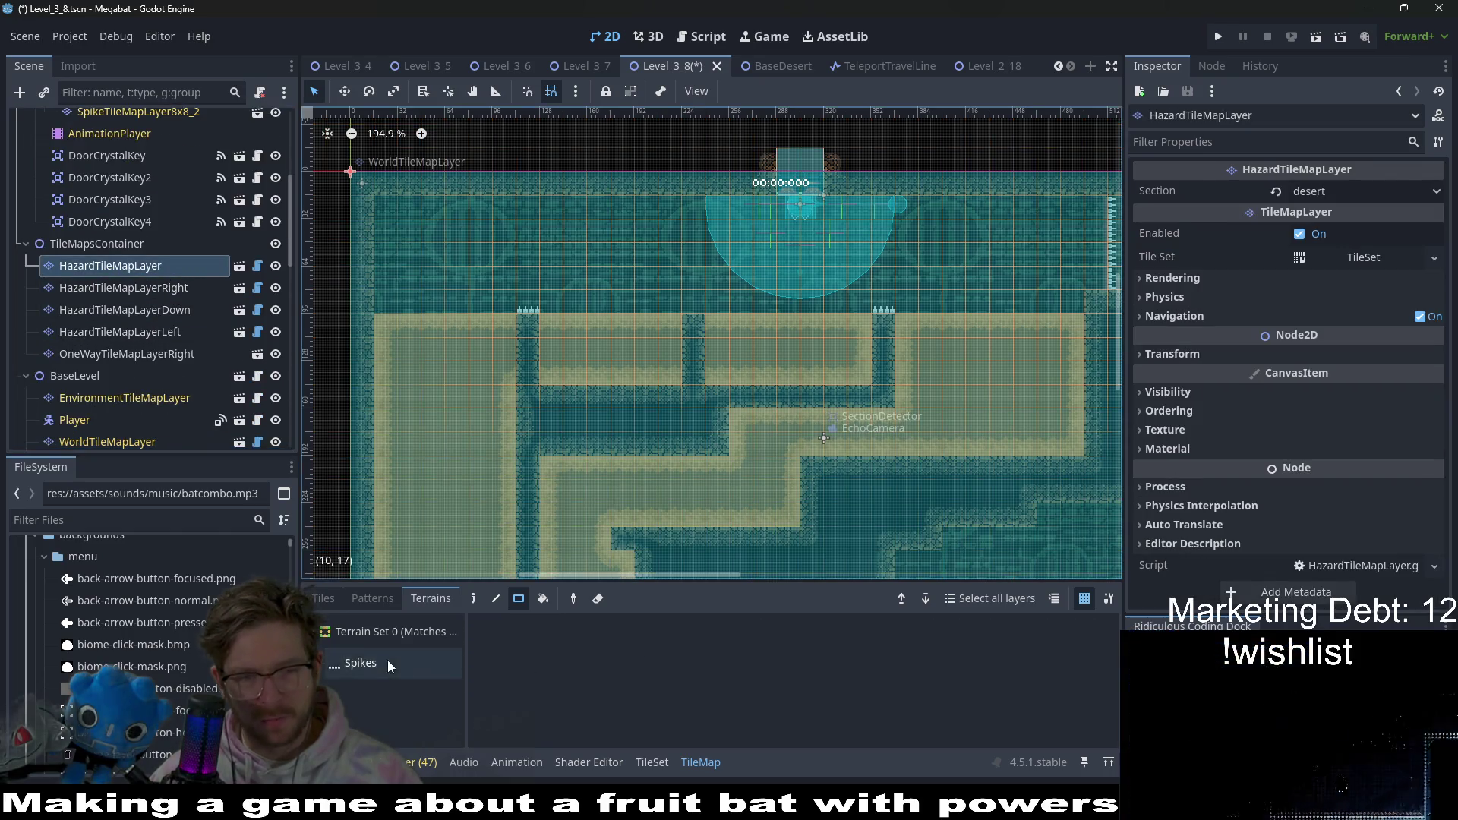
pyautogui.hotkey('ctrl', 's')
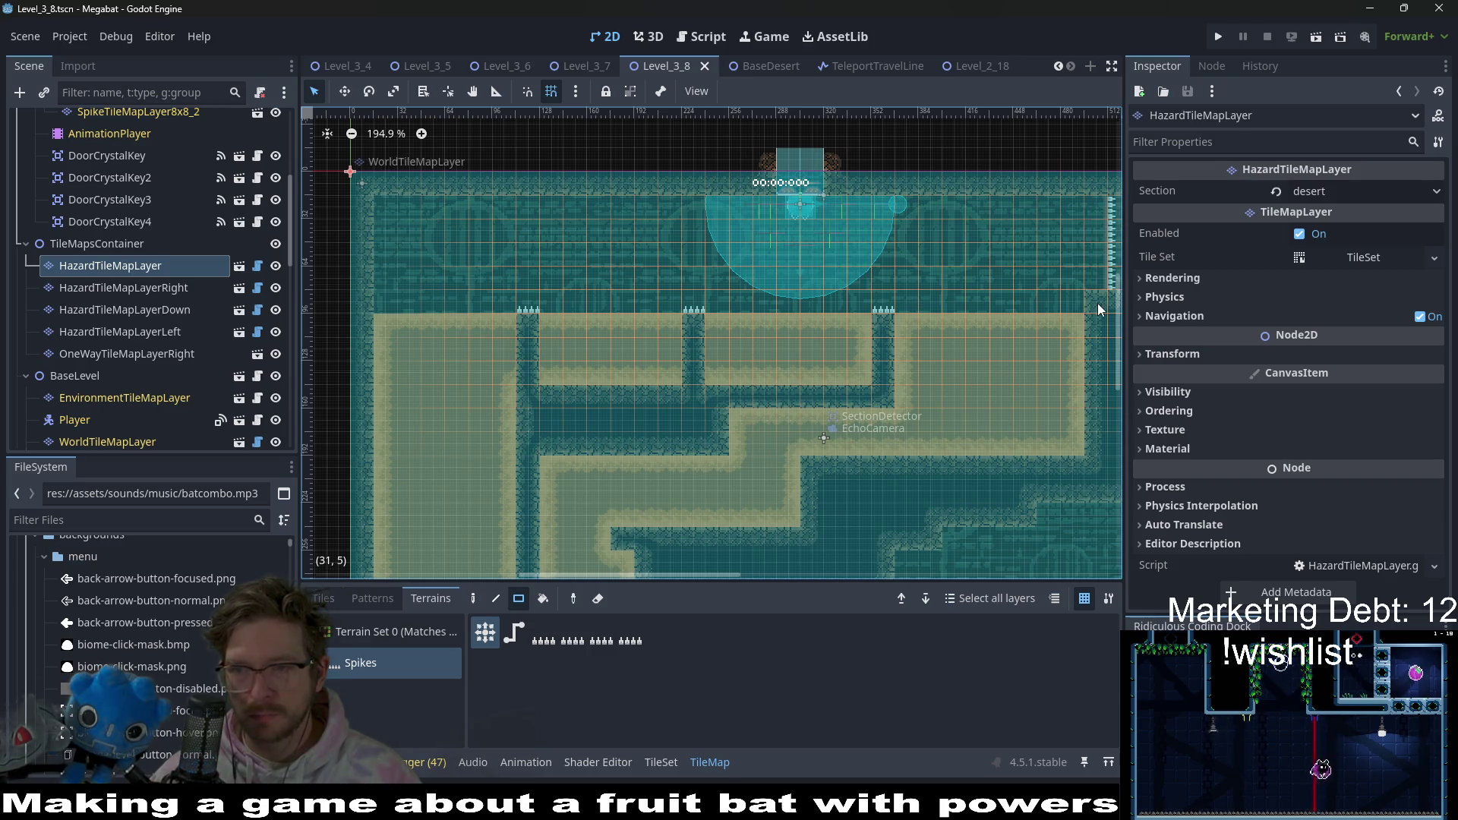
pyautogui.click(1317, 38)
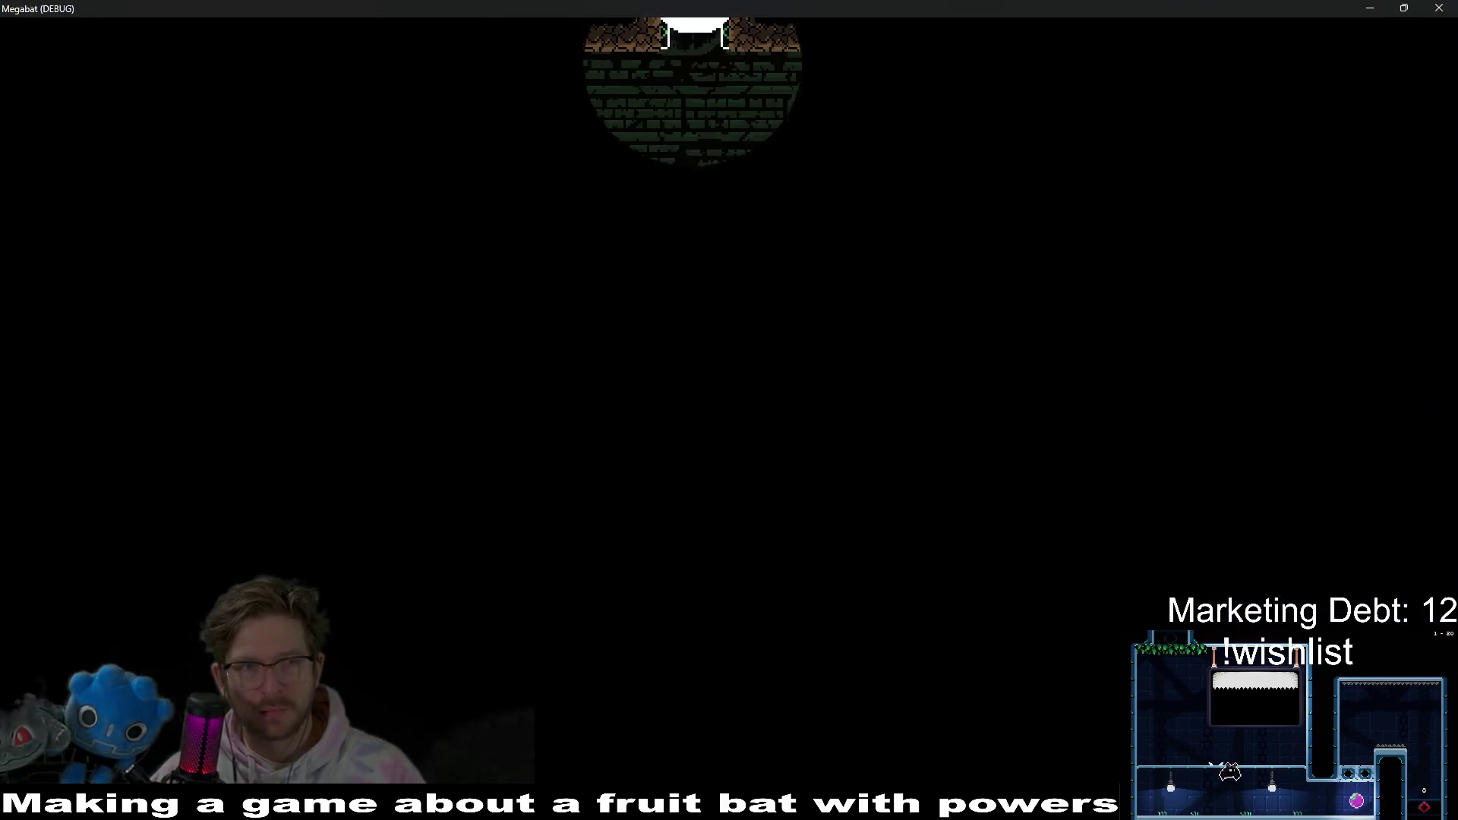
# - Fly the bat right into the next room and burrow through the top, left and bottom dirt
pyautogui.press('Right')
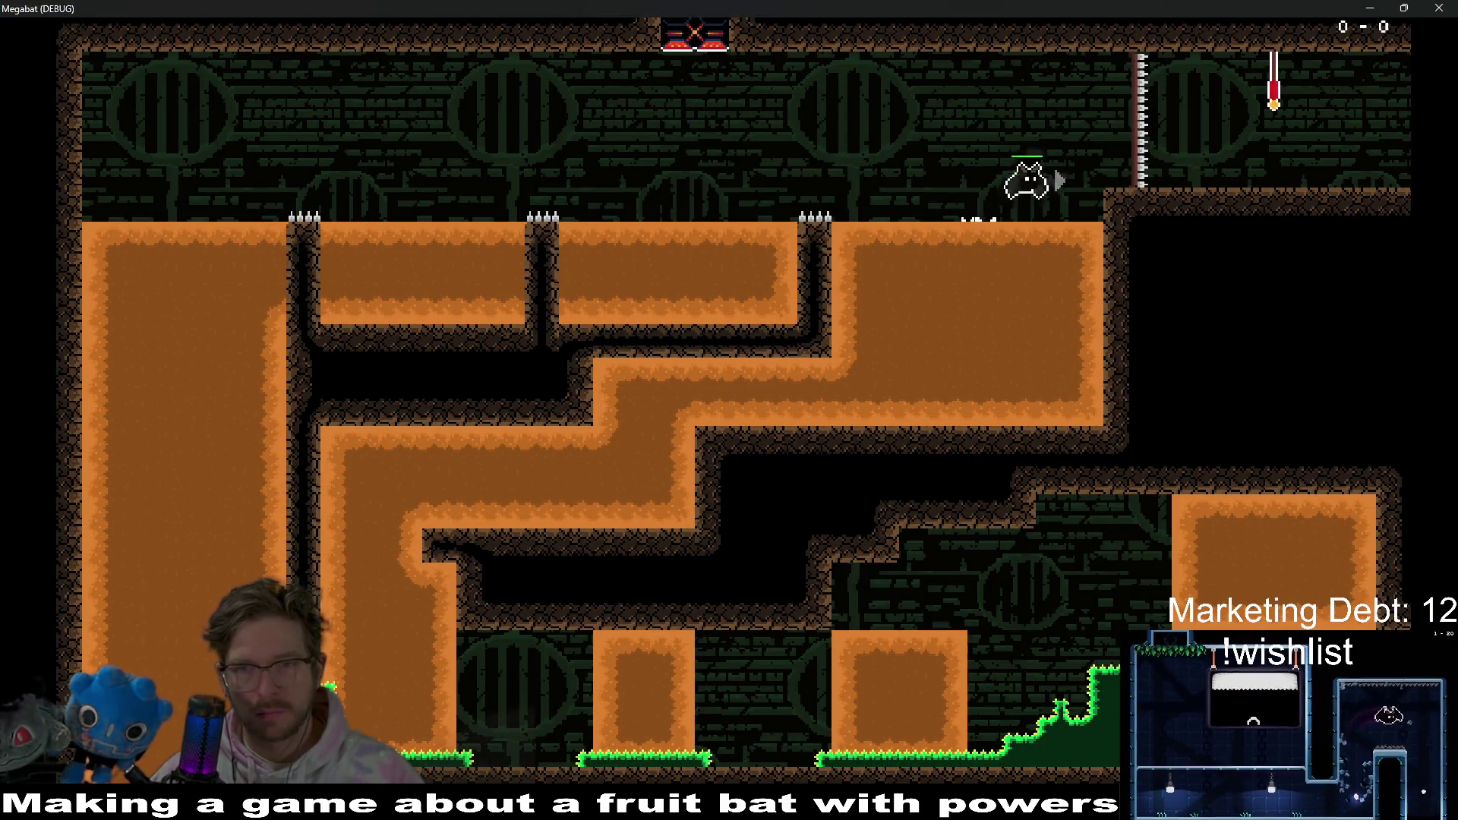
pyautogui.press('Right')
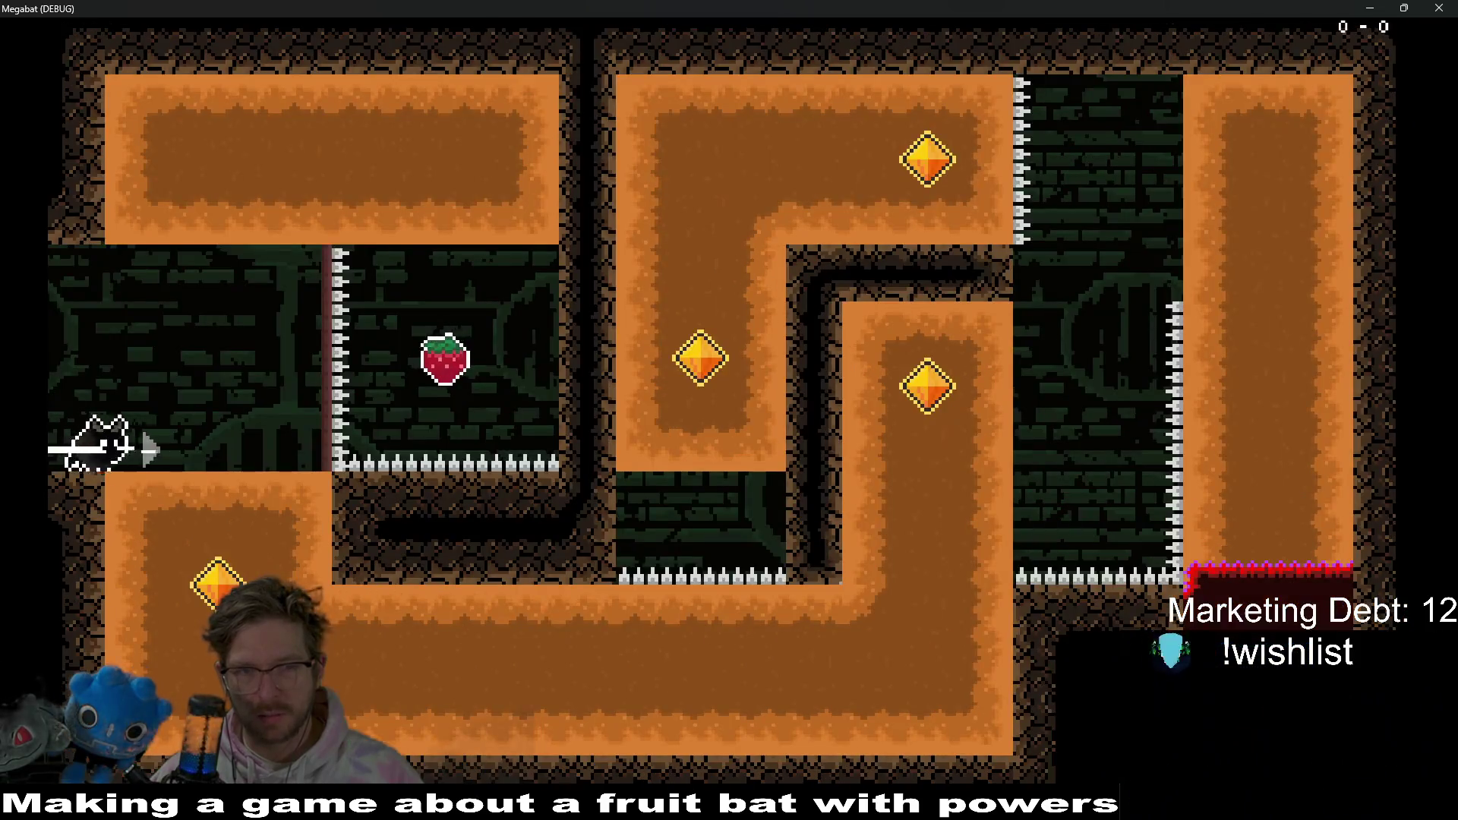
pyautogui.press('Up')
pyautogui.press('Left')
pyautogui.press('Down')
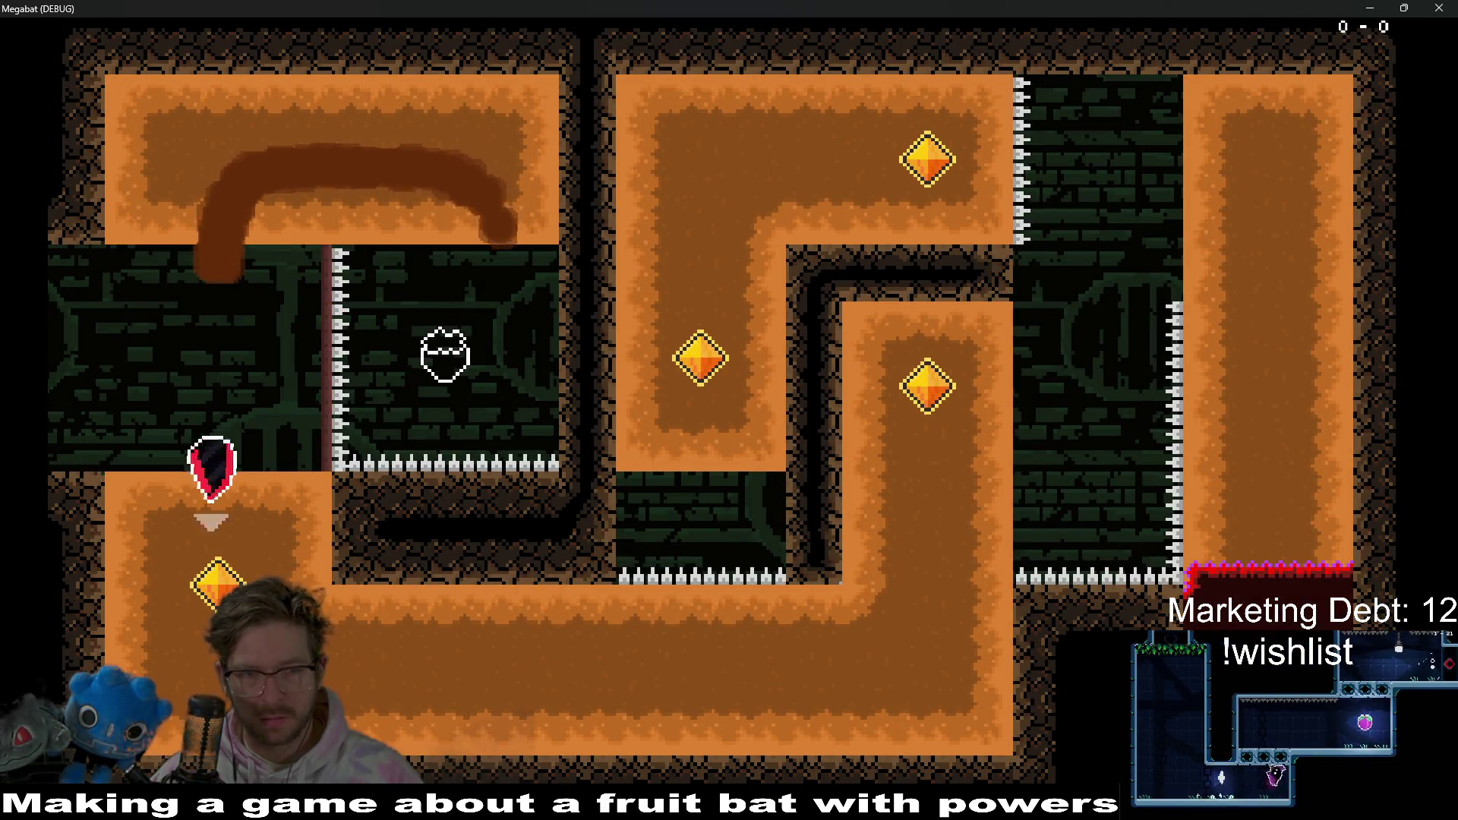
pyautogui.press('Right')
pyautogui.press('Up')
pyautogui.press('Right')
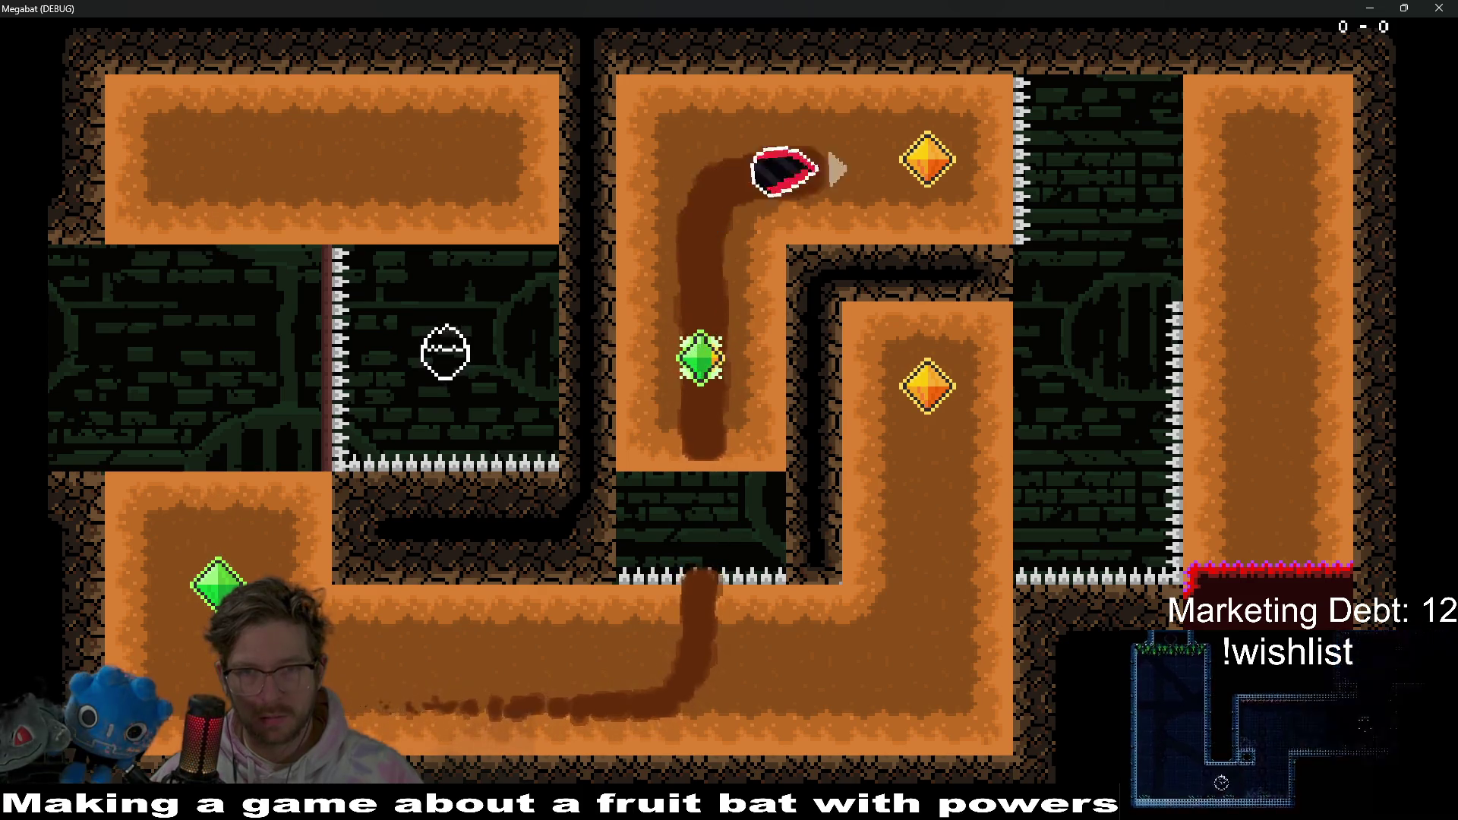
# - Snake through the right and middle dirt columns collecting gems, then dive out of the room
pyautogui.press('Down')
pyautogui.press('Left')
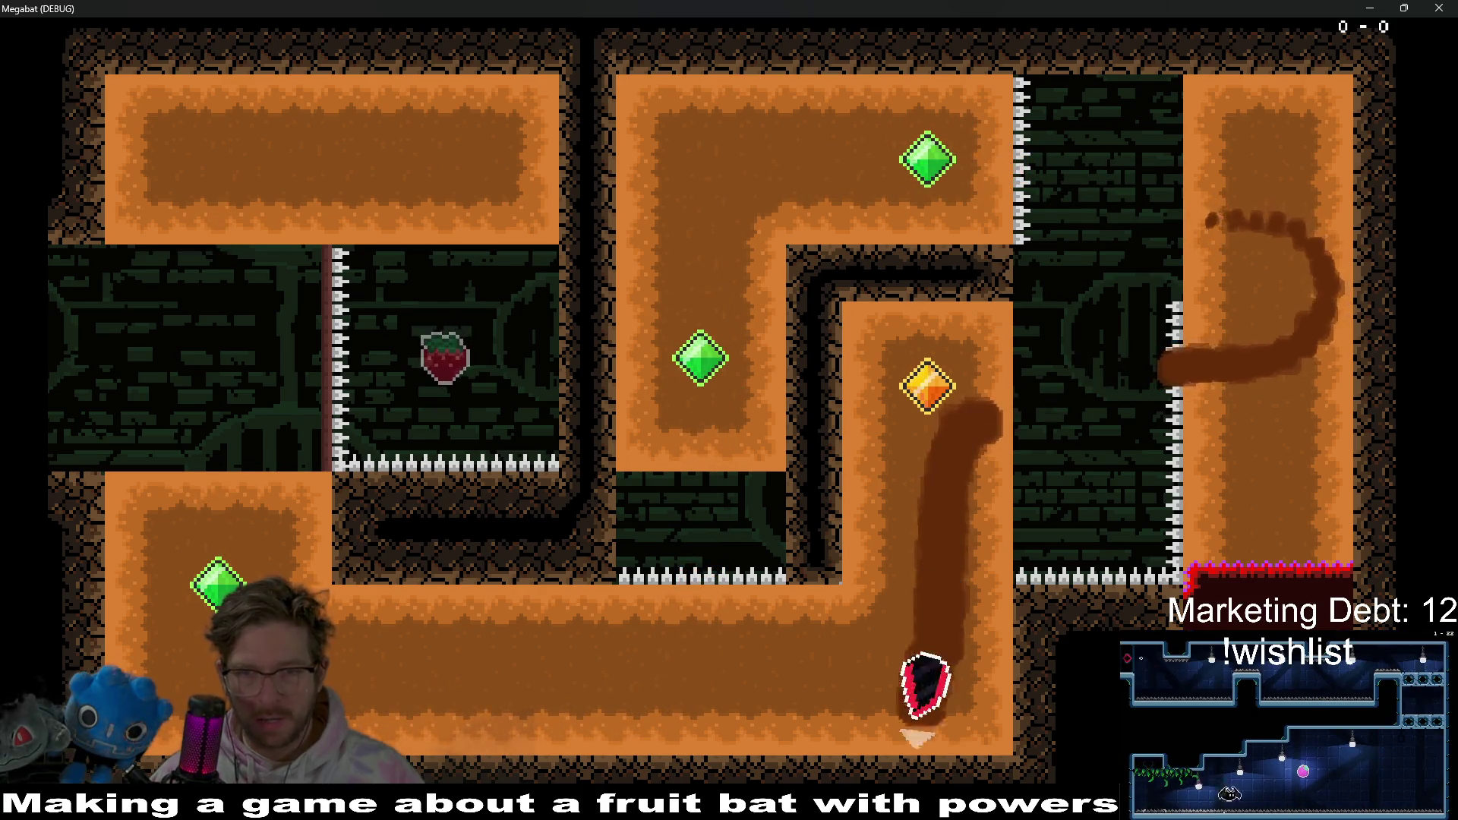
pyautogui.press('Up')
pyautogui.press('Down')
pyautogui.press('Left')
pyautogui.press('Up')
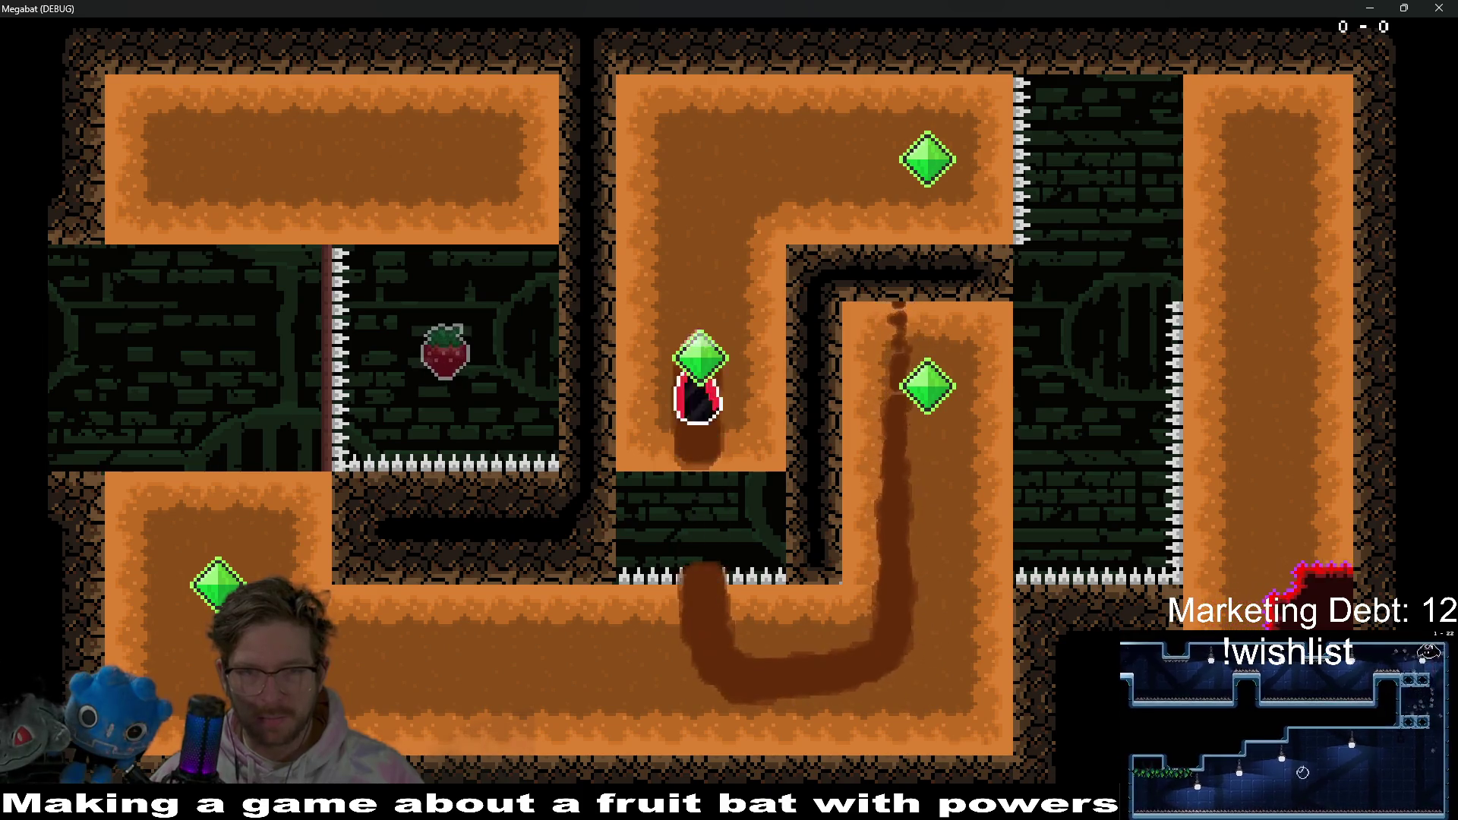
pyautogui.press('Right')
pyautogui.press('Down')
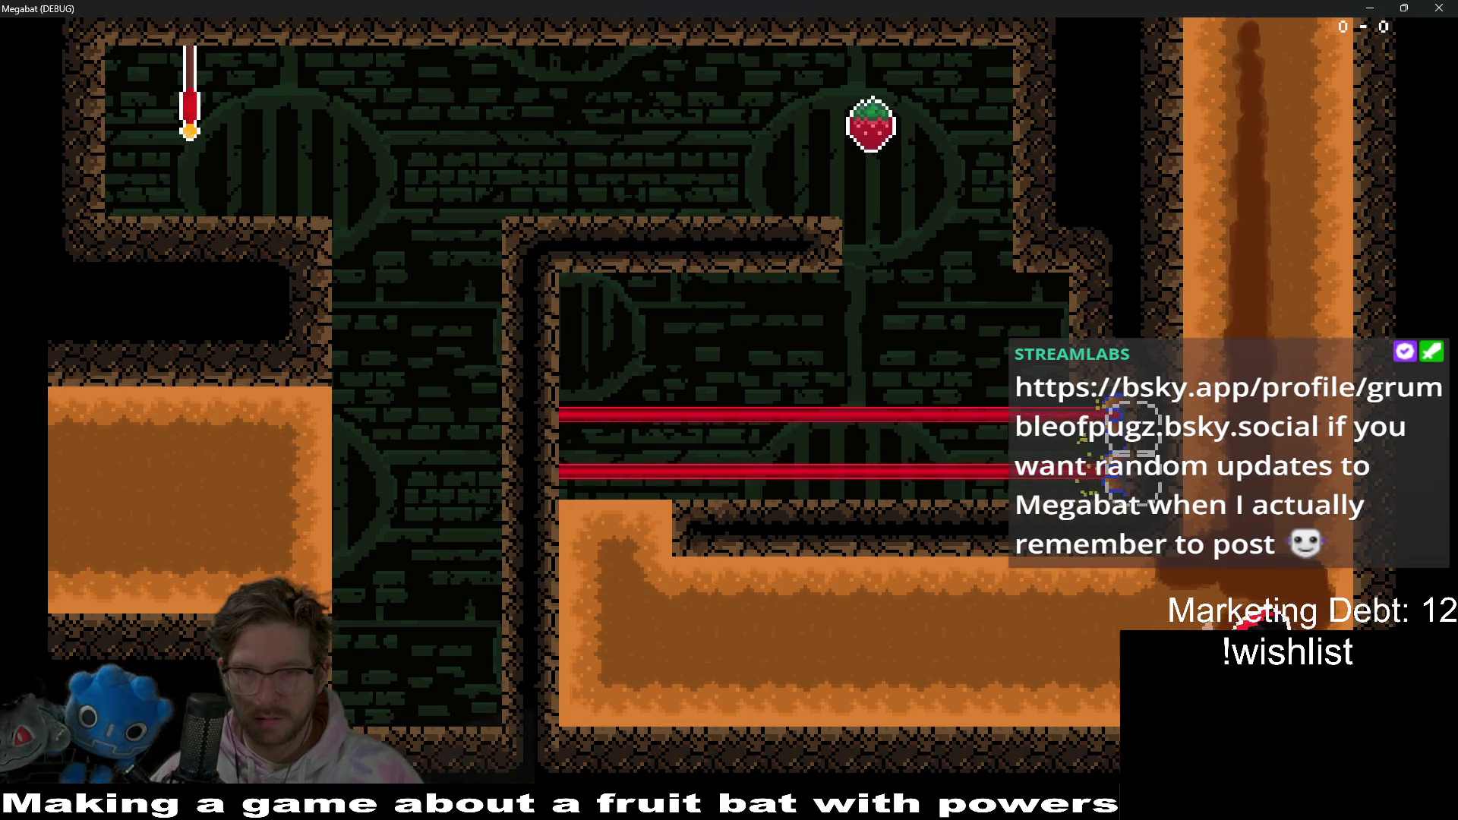
# - Cross the laser room above the lasers to grab the strawberry and exit through the left passage
pyautogui.press('Left')
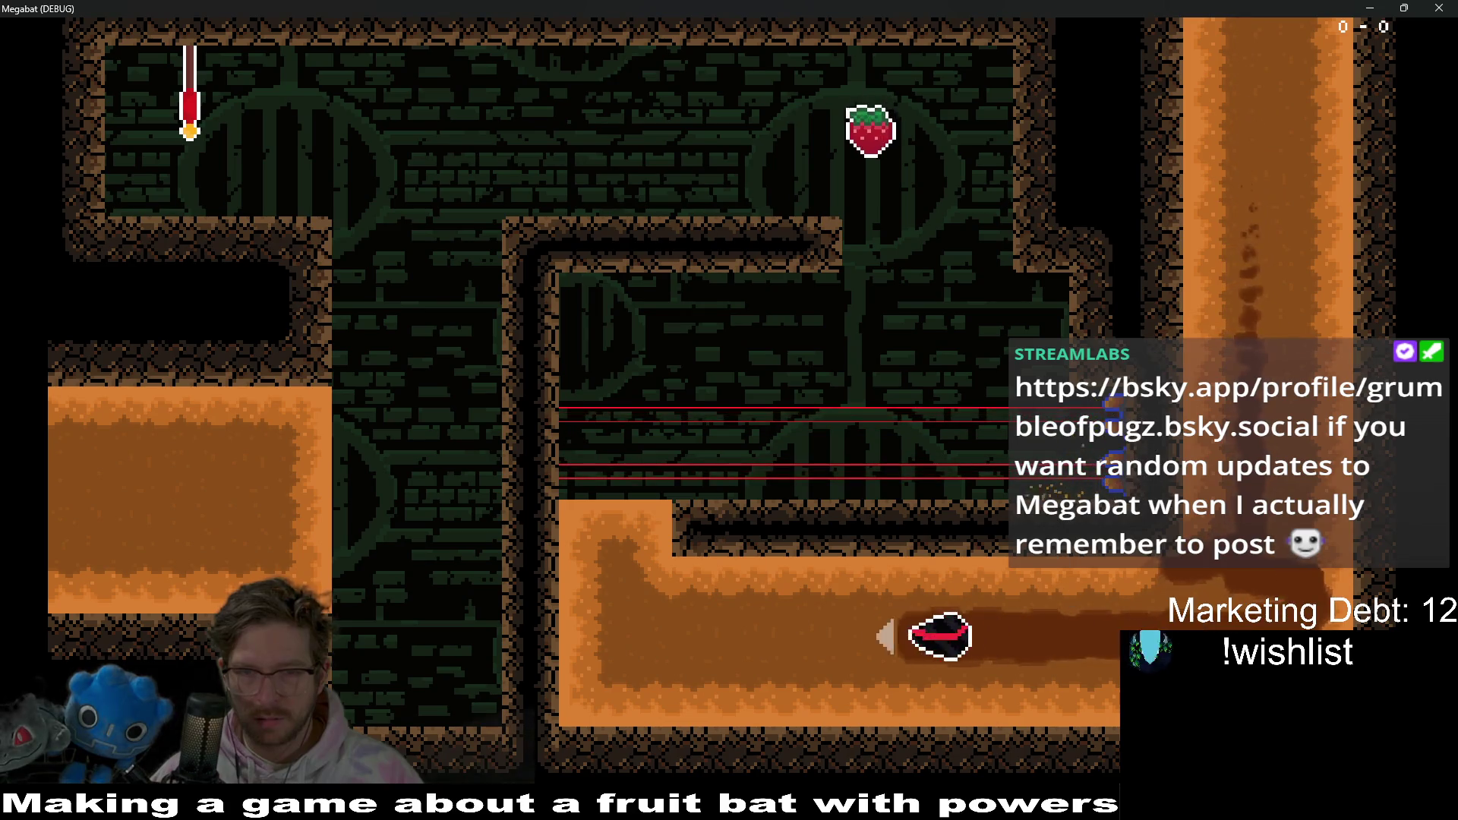
pyautogui.press('Up')
pyautogui.press('Right')
pyautogui.press('Up')
pyautogui.press('Left')
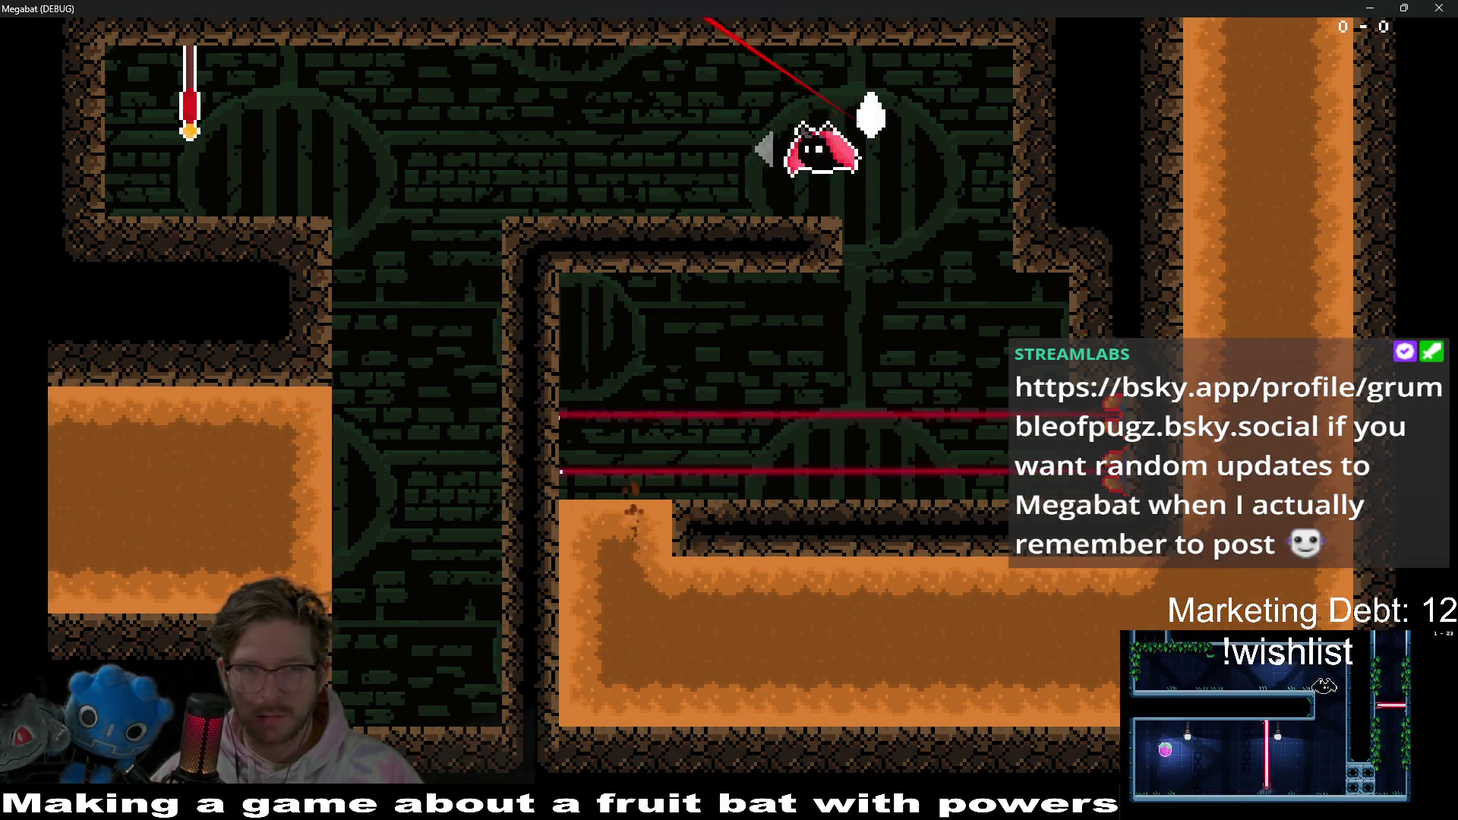
pyautogui.press('Down')
pyautogui.press('Left')
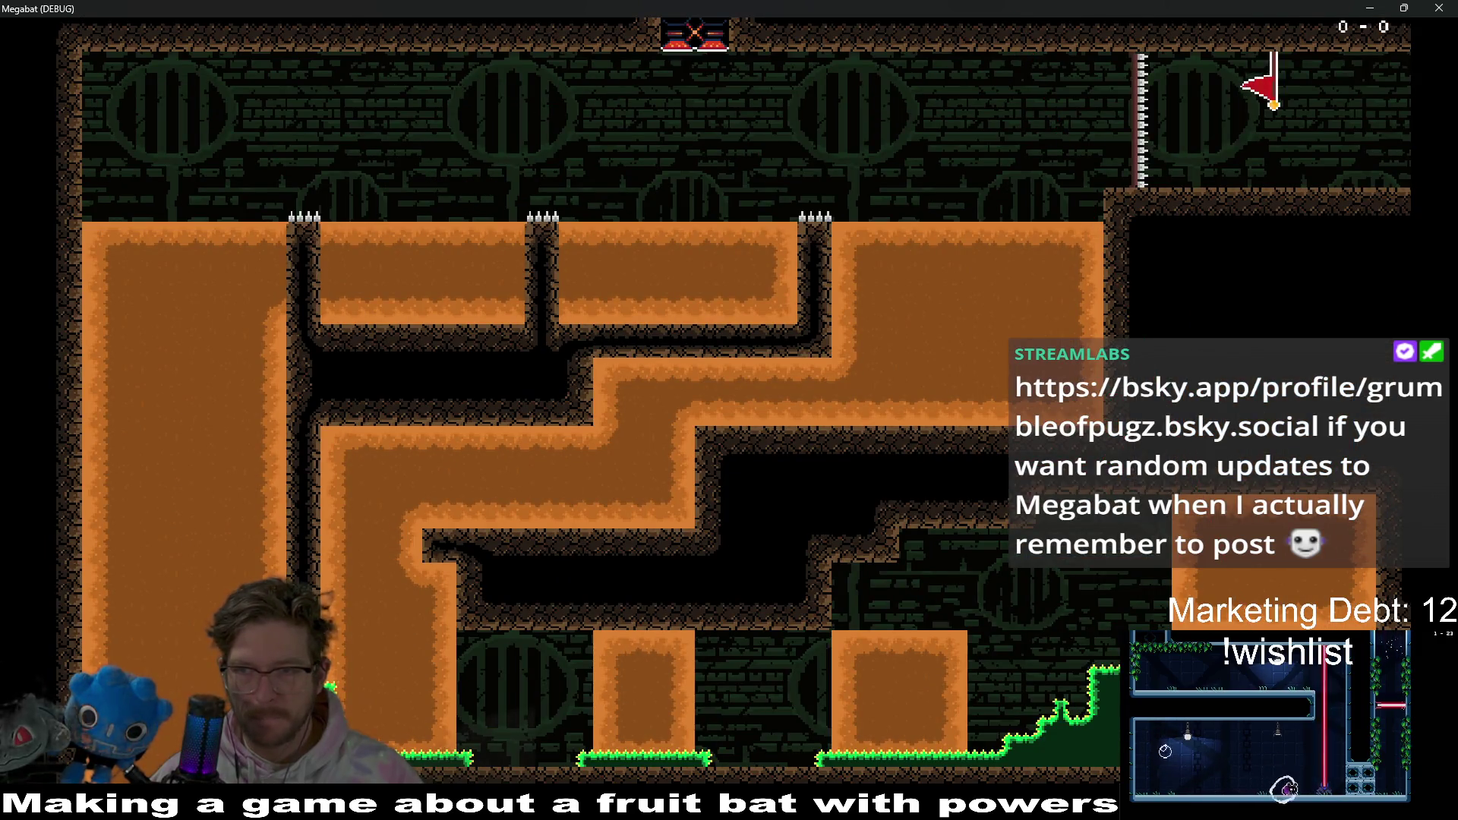
# - Fly along the corridor, loop a tunnel through the upper dirt block, and head right into the next room
pyautogui.press('Left')
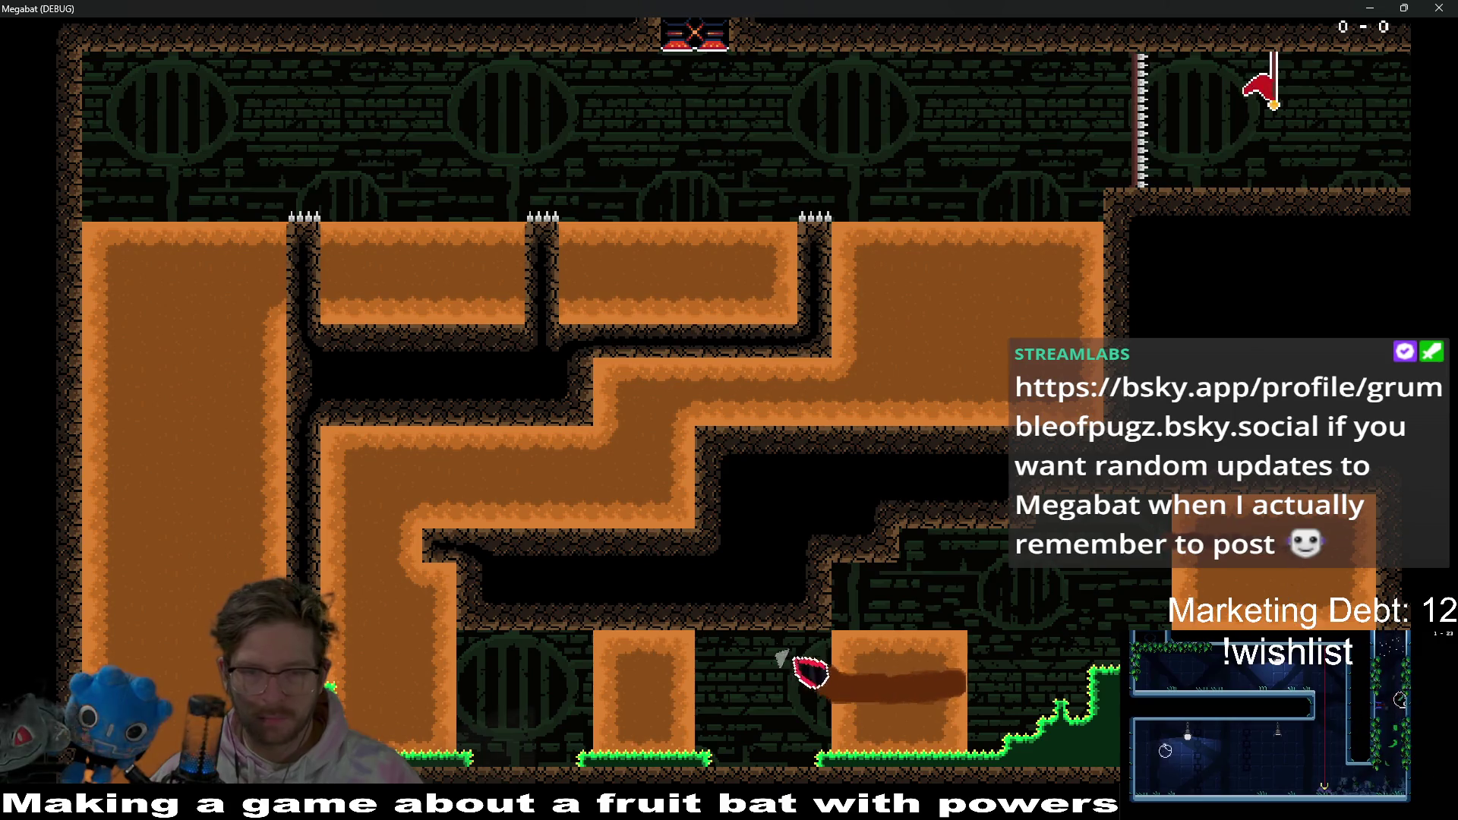
pyautogui.press('Up')
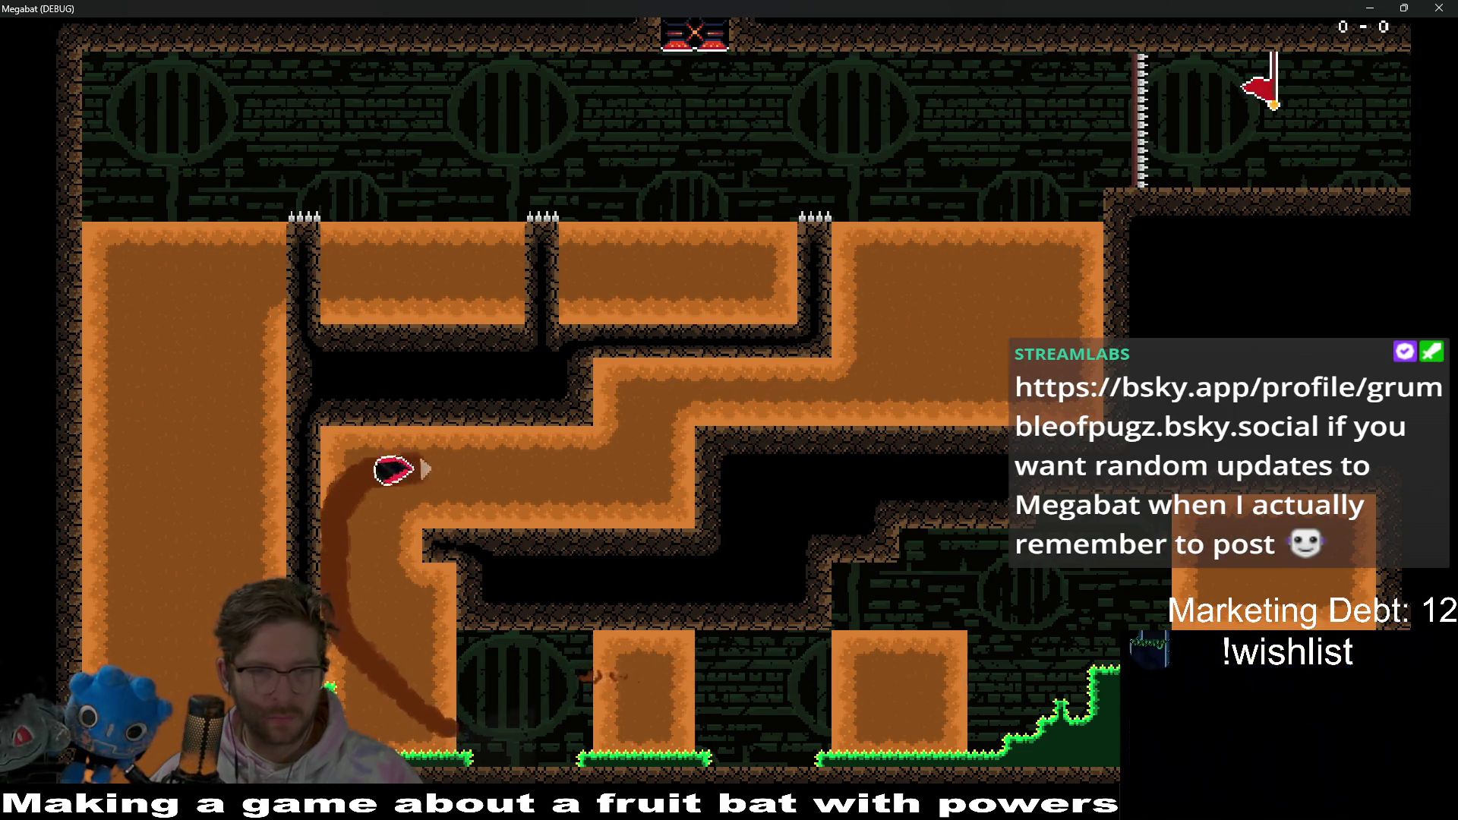
pyautogui.press('Up')
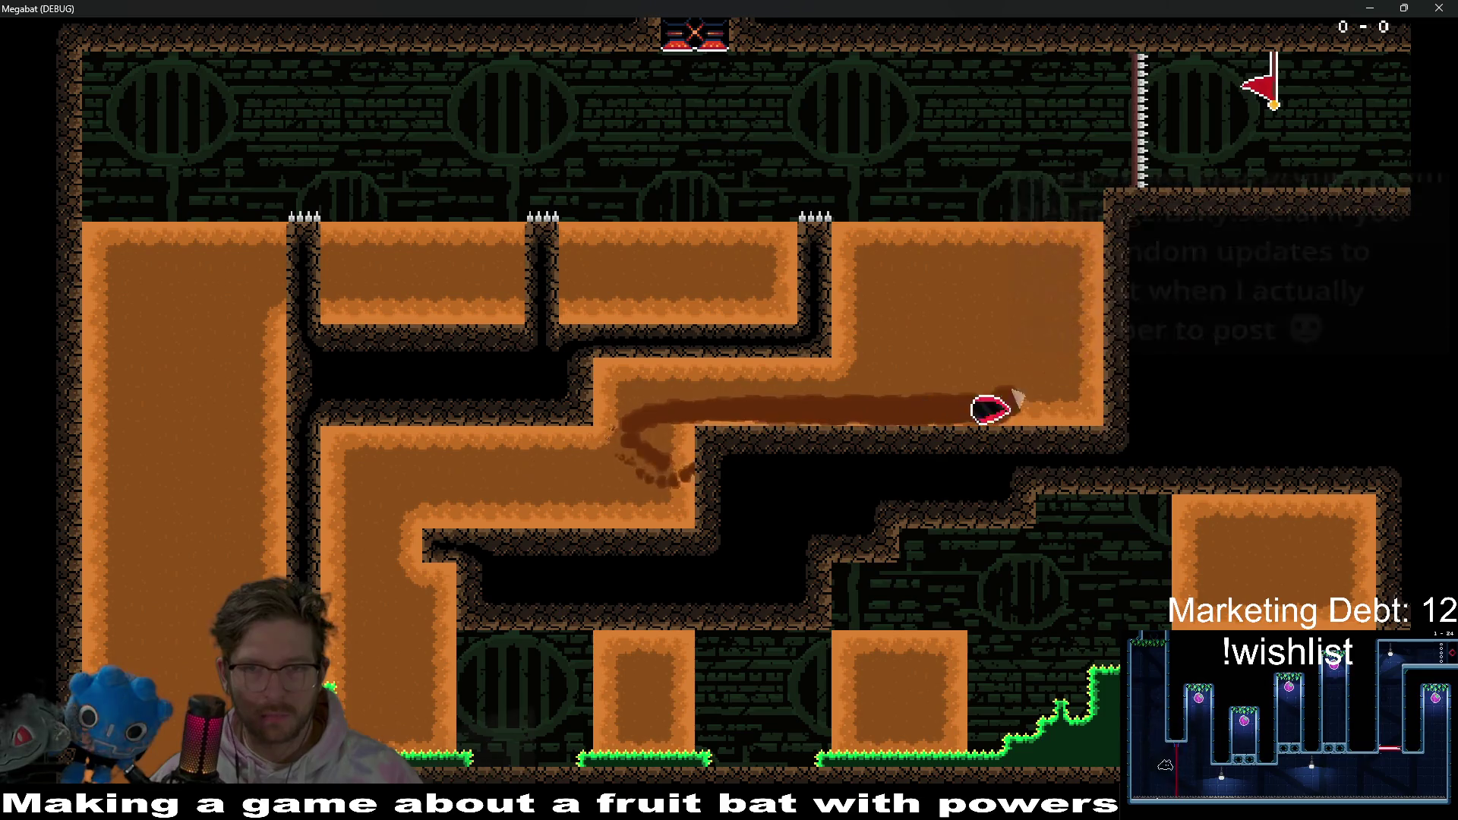
pyautogui.press('Up')
pyautogui.press('Left')
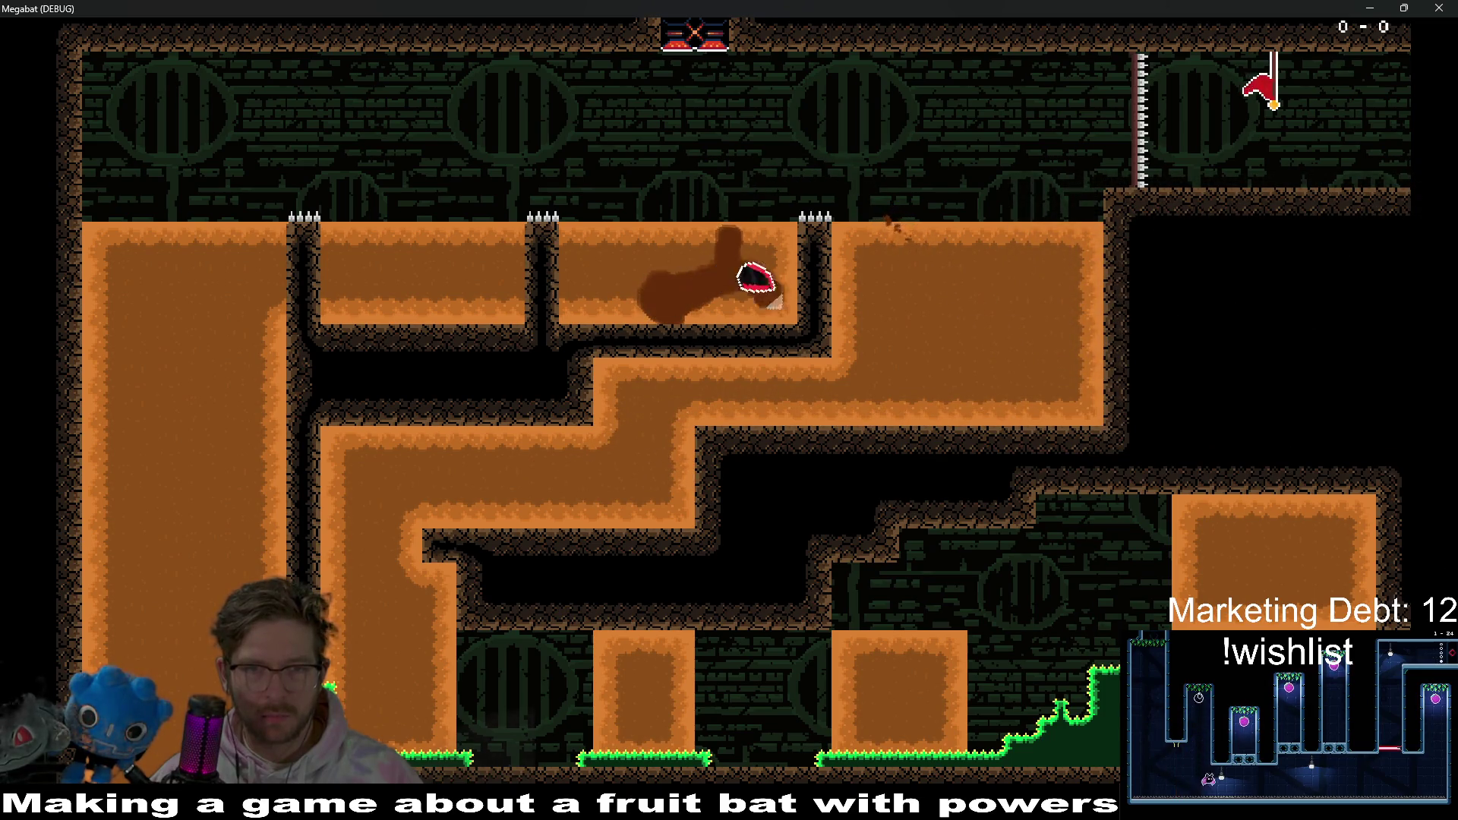
pyautogui.press('Left')
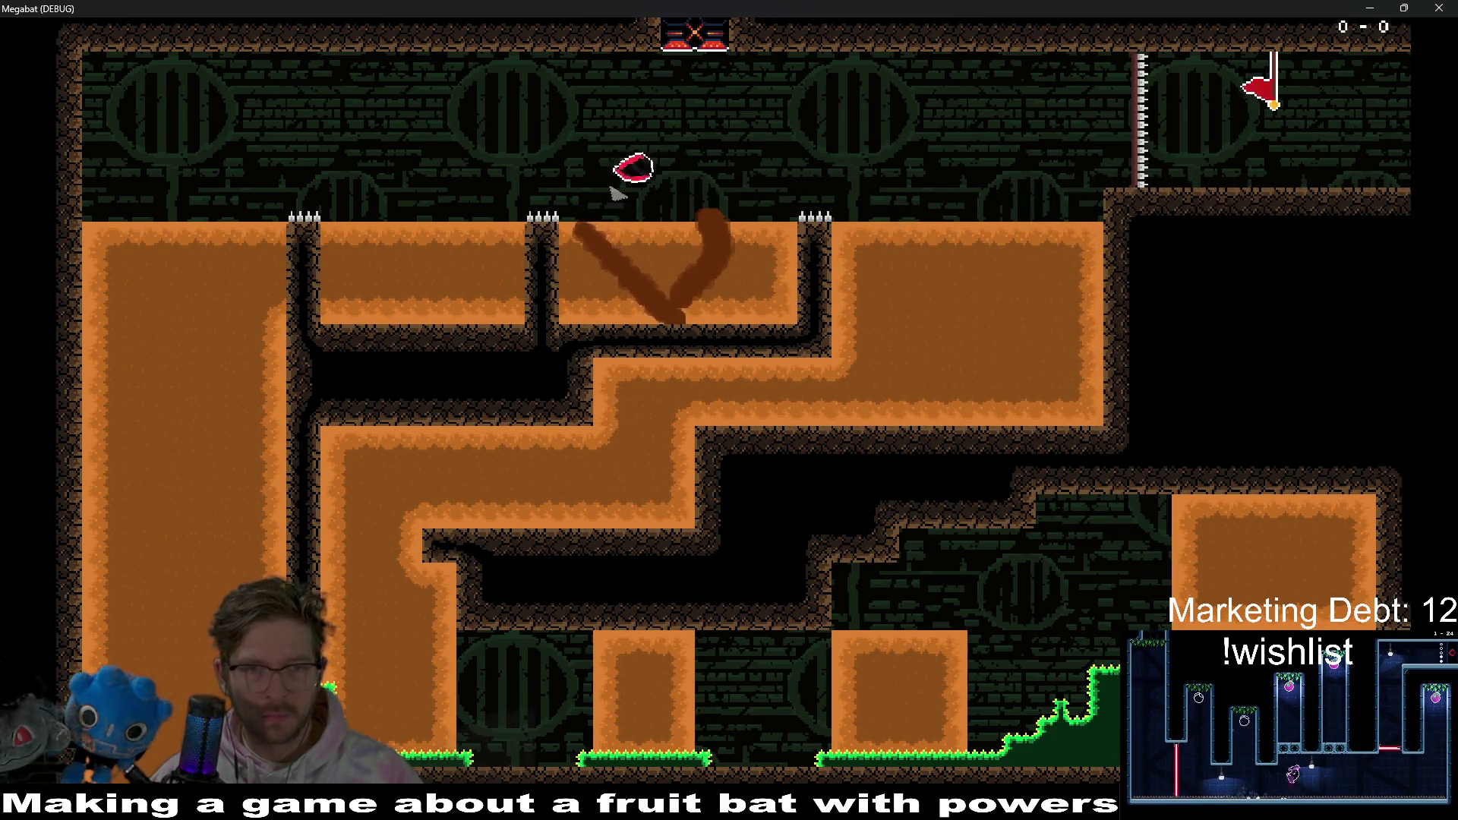
pyautogui.press('Left')
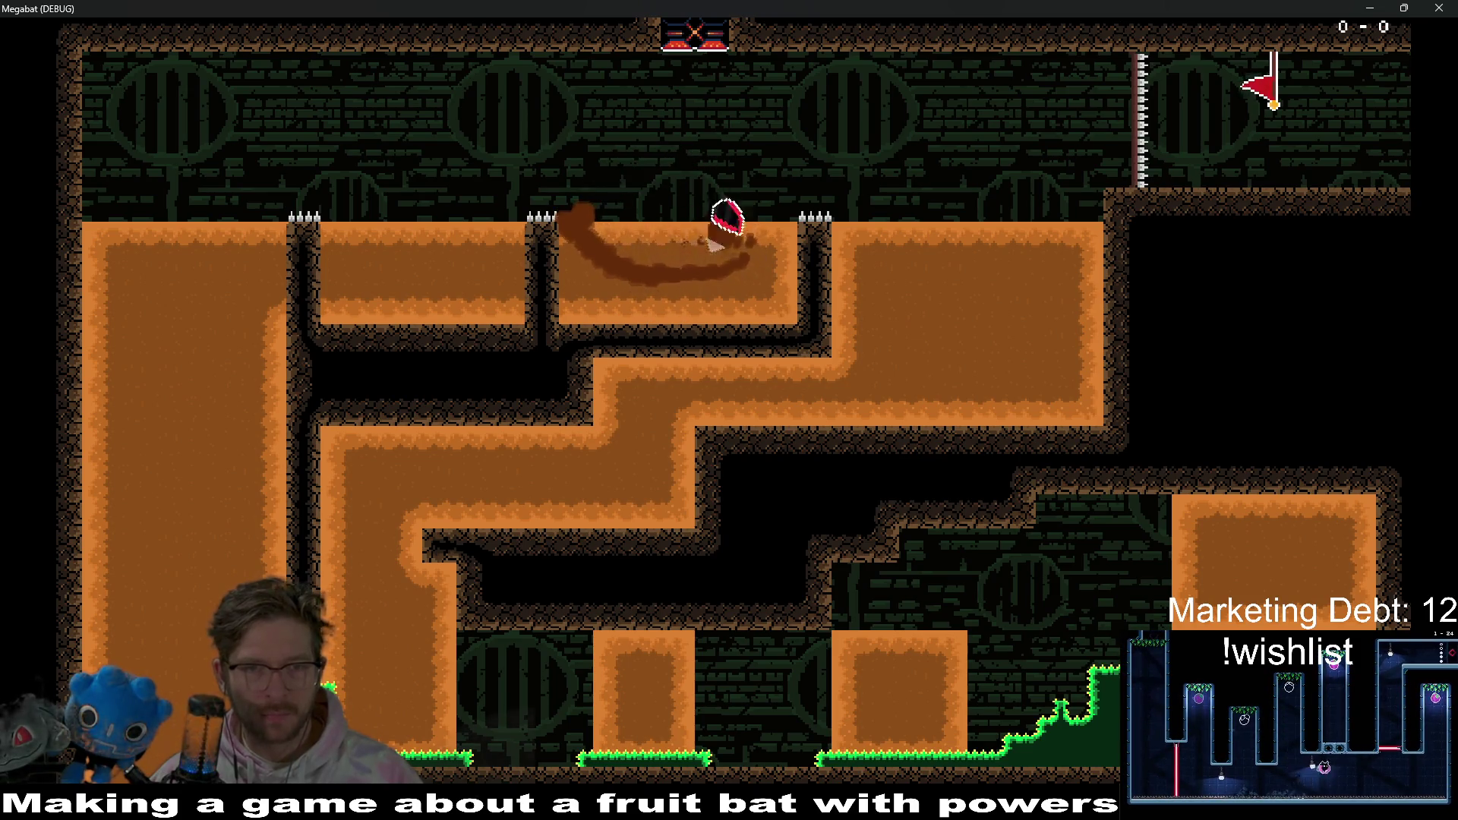
pyautogui.press('Left')
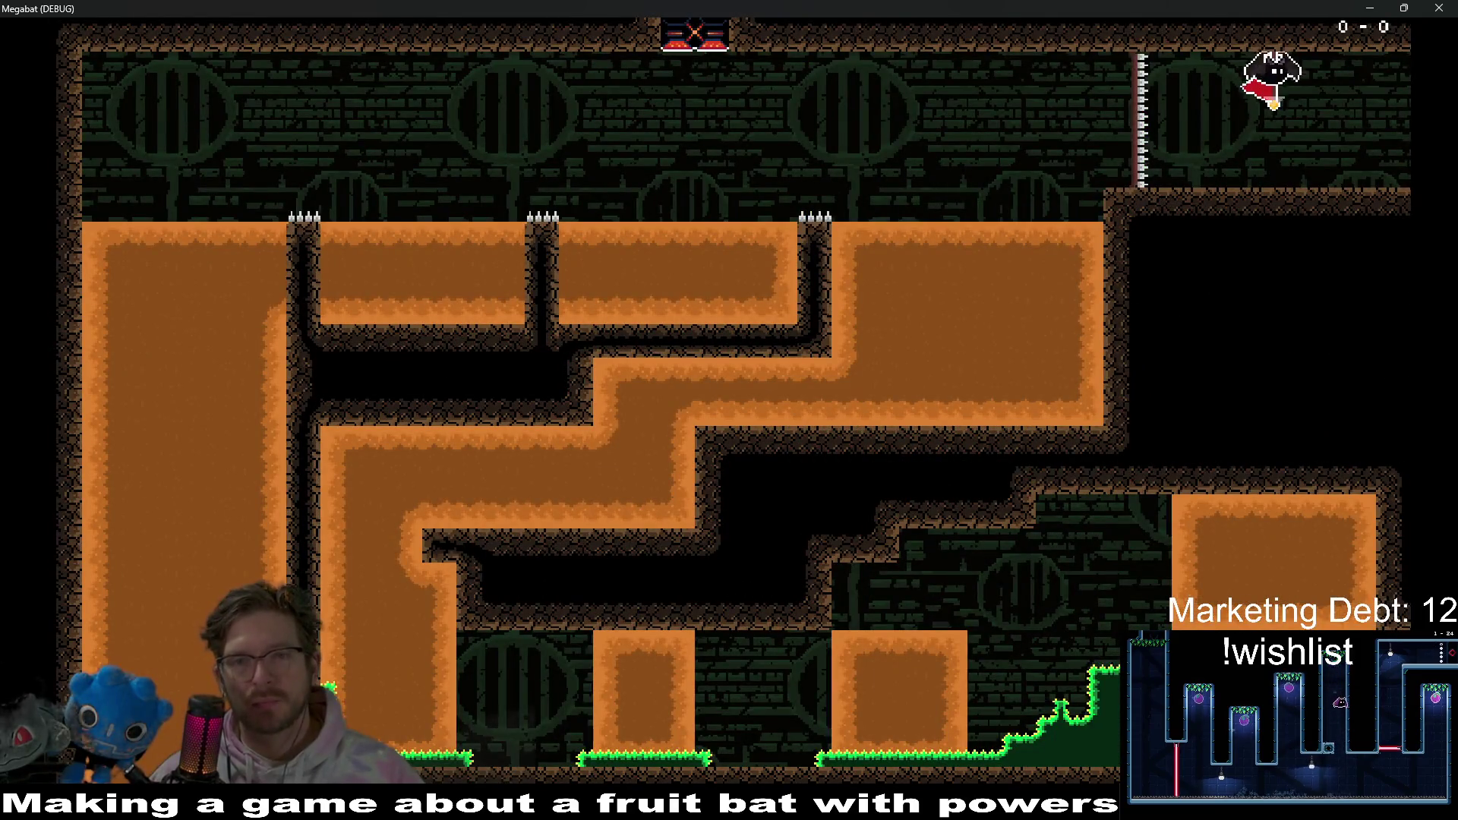
pyautogui.press('Right')
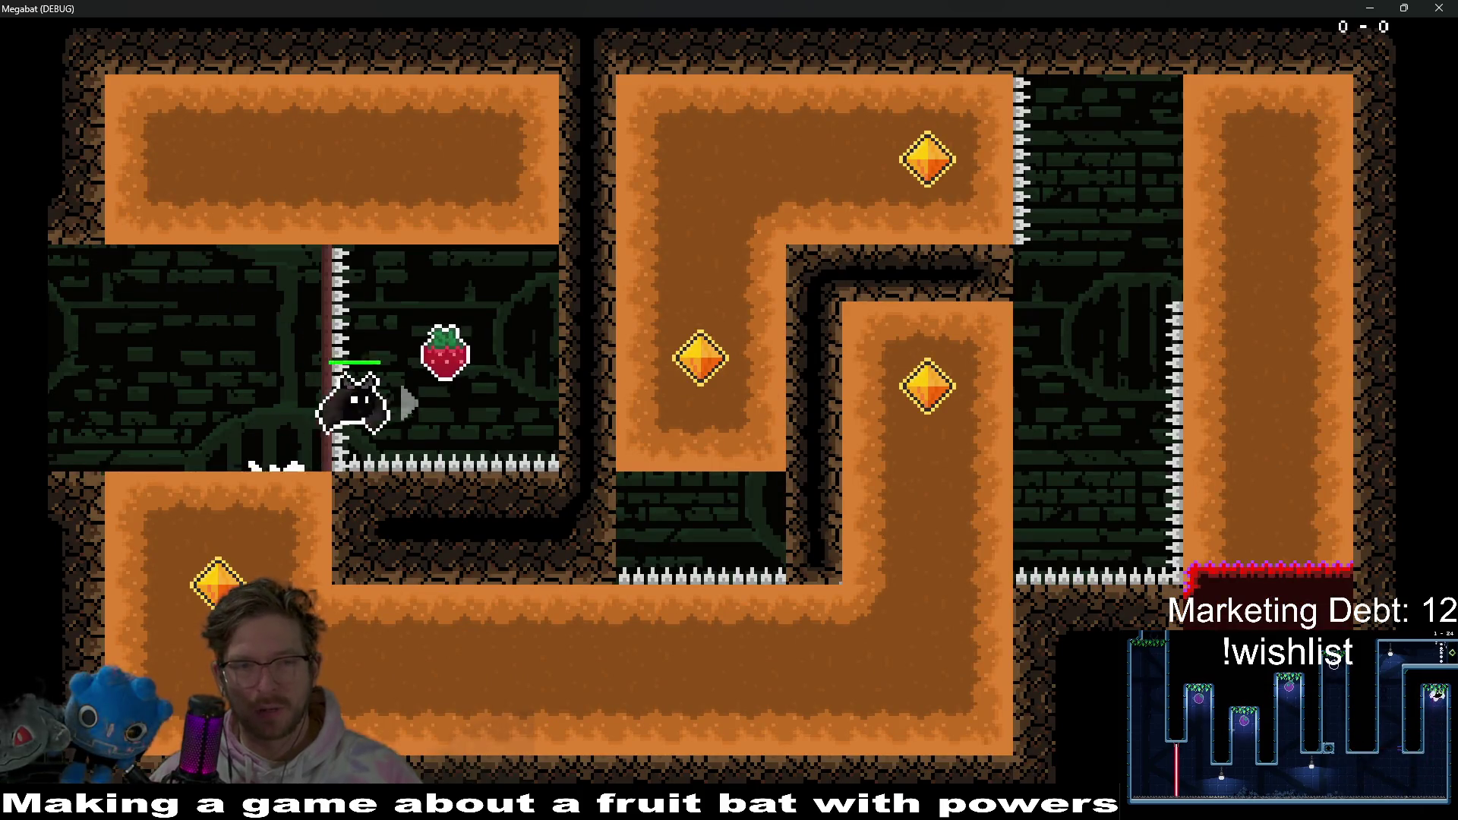
# - Grab the strawberry and burrow a loop through the top, left, bottom and right dirt columns
pyautogui.press('Up')
pyautogui.press('Left')
pyautogui.press('Down')
pyautogui.press('Right')
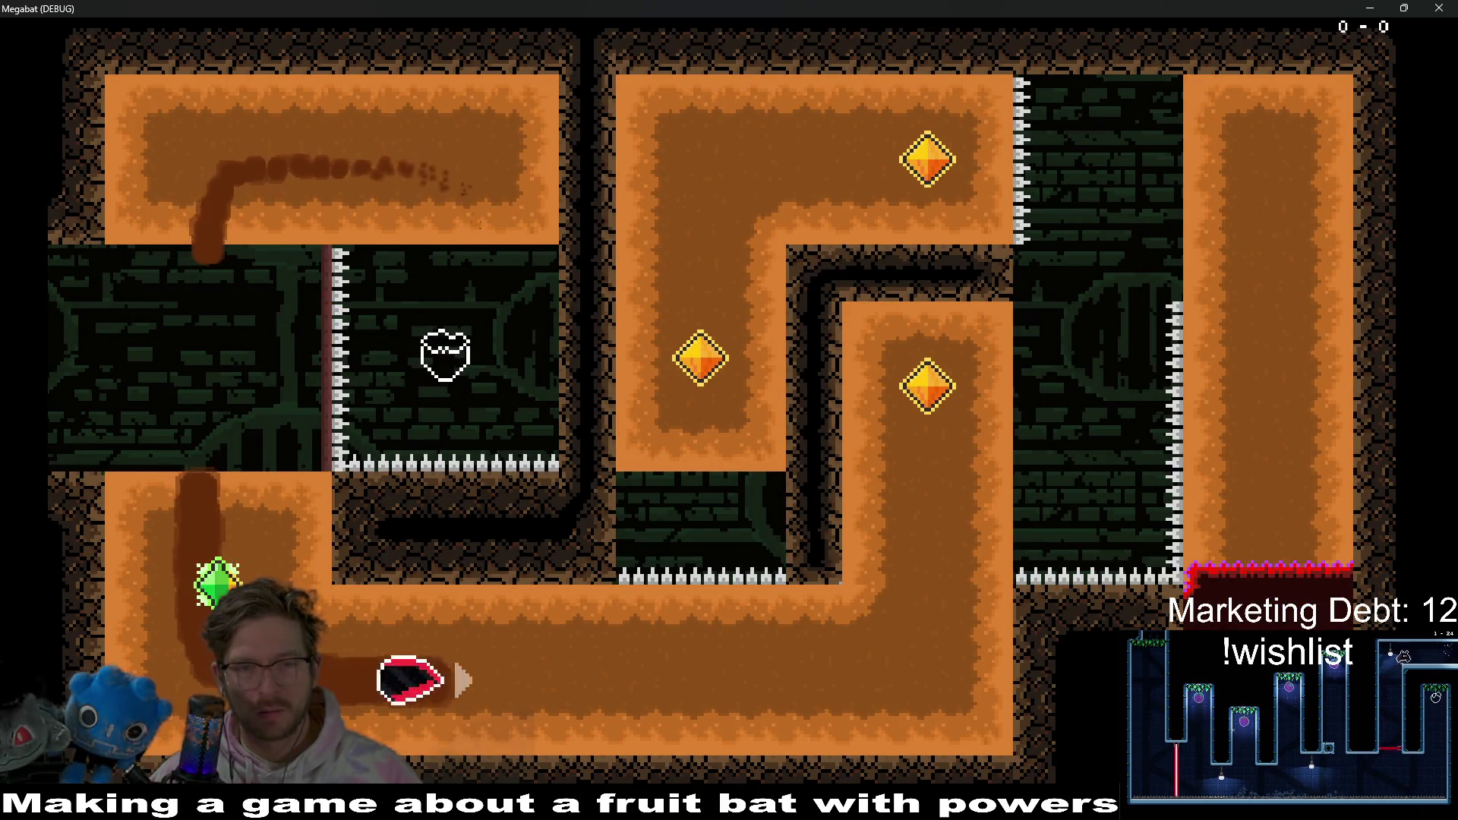
pyautogui.press('Up')
pyautogui.press('Right')
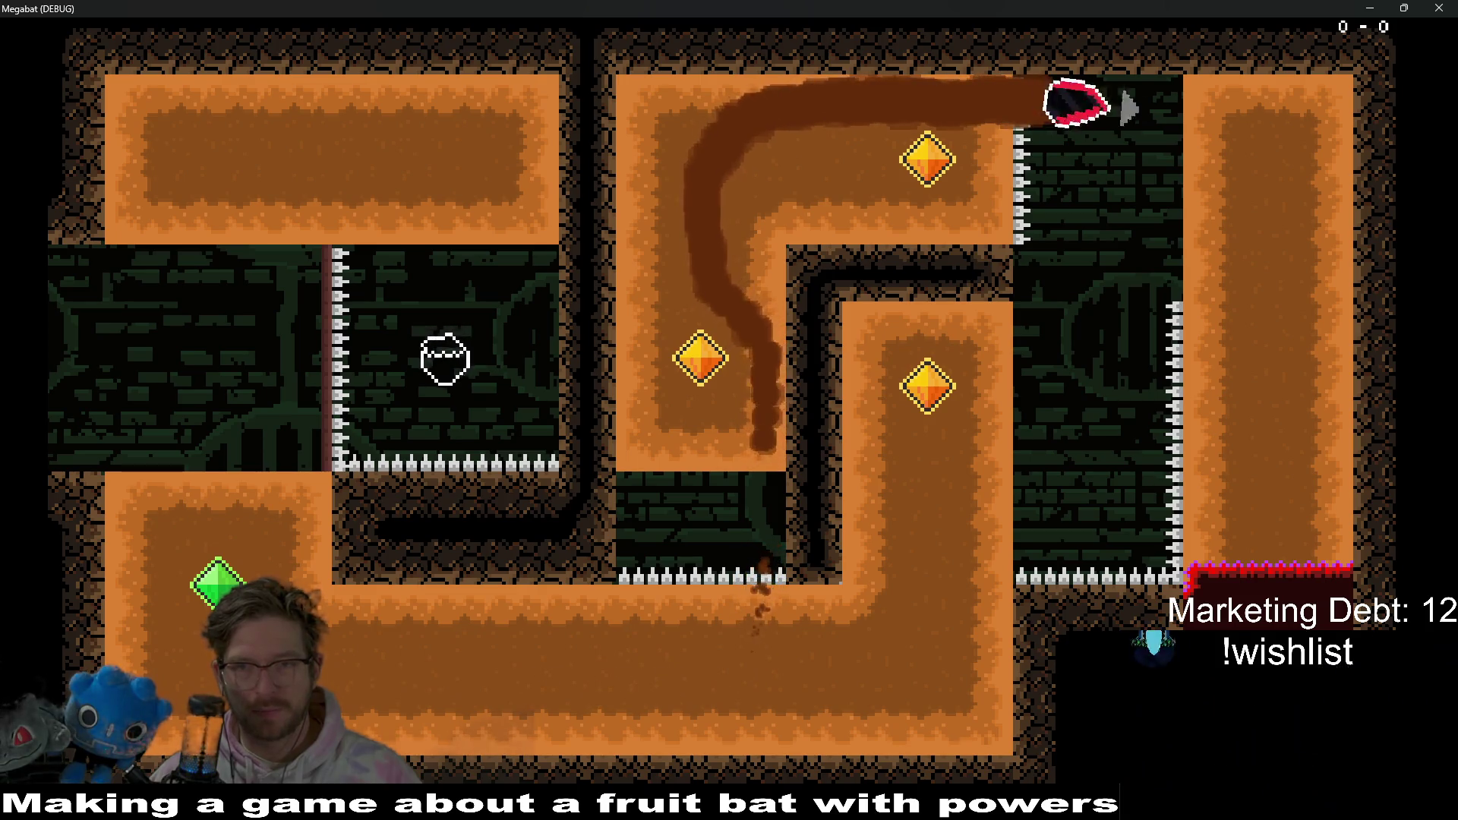
pyautogui.press('Down')
pyautogui.press('Left')
pyautogui.press('Right')
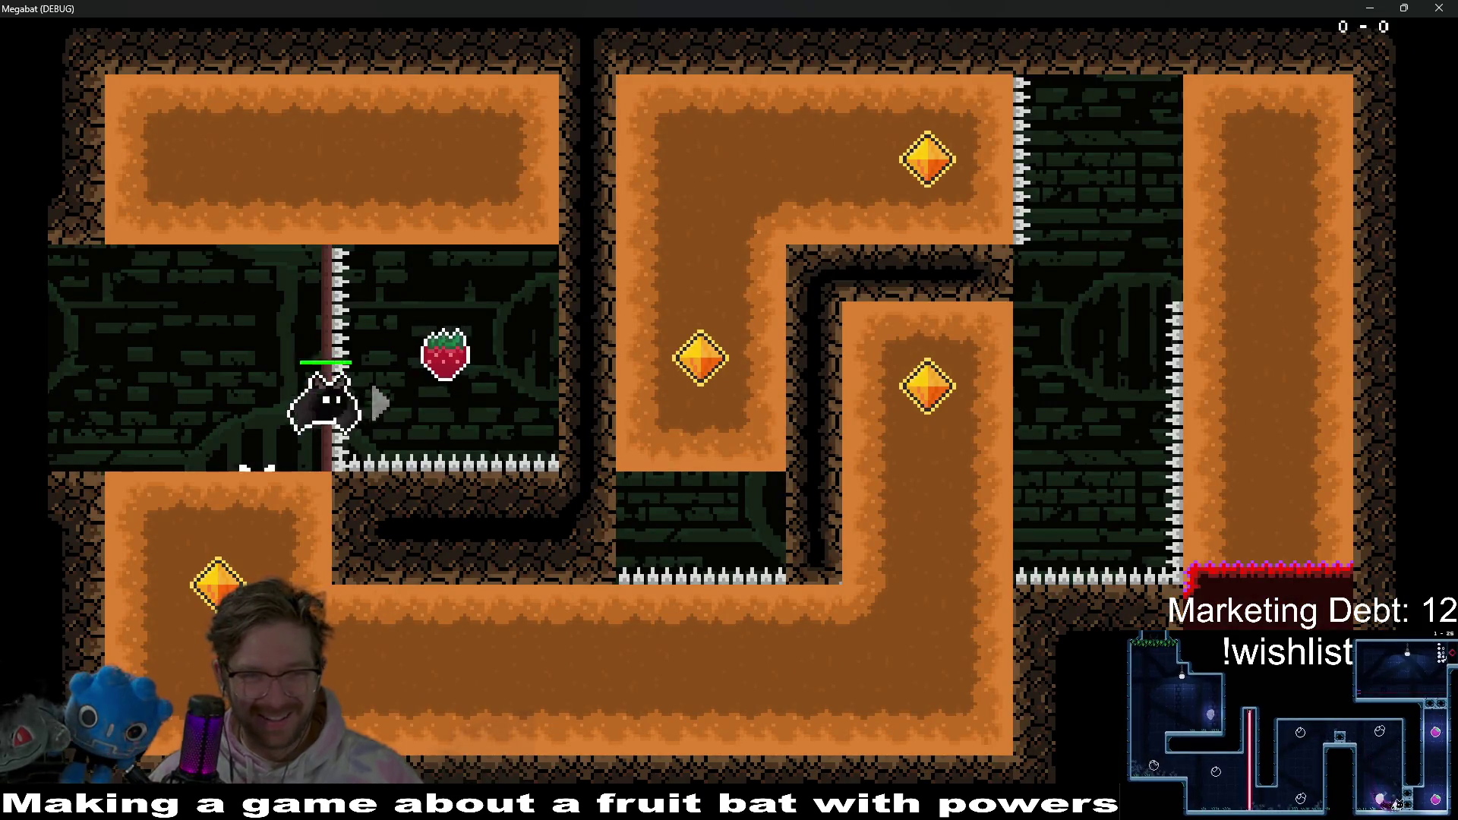
# - Grab the strawberry again and burrow along the bottom and up, collecting two gems
pyautogui.press('Up')
pyautogui.press('Left')
pyautogui.press('Down')
pyautogui.press('Right')
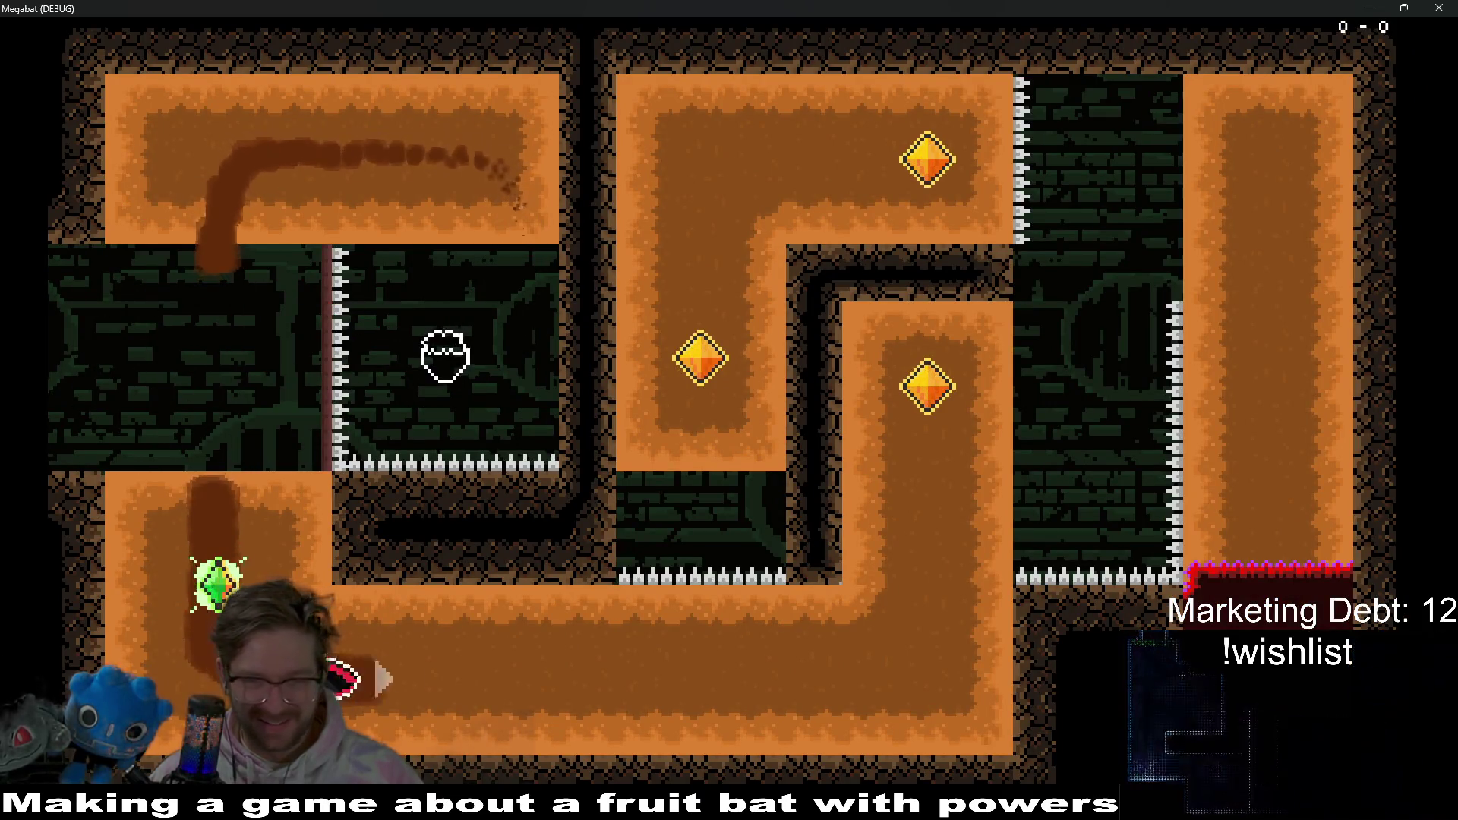
pyautogui.press('Up')
pyautogui.press('Right')
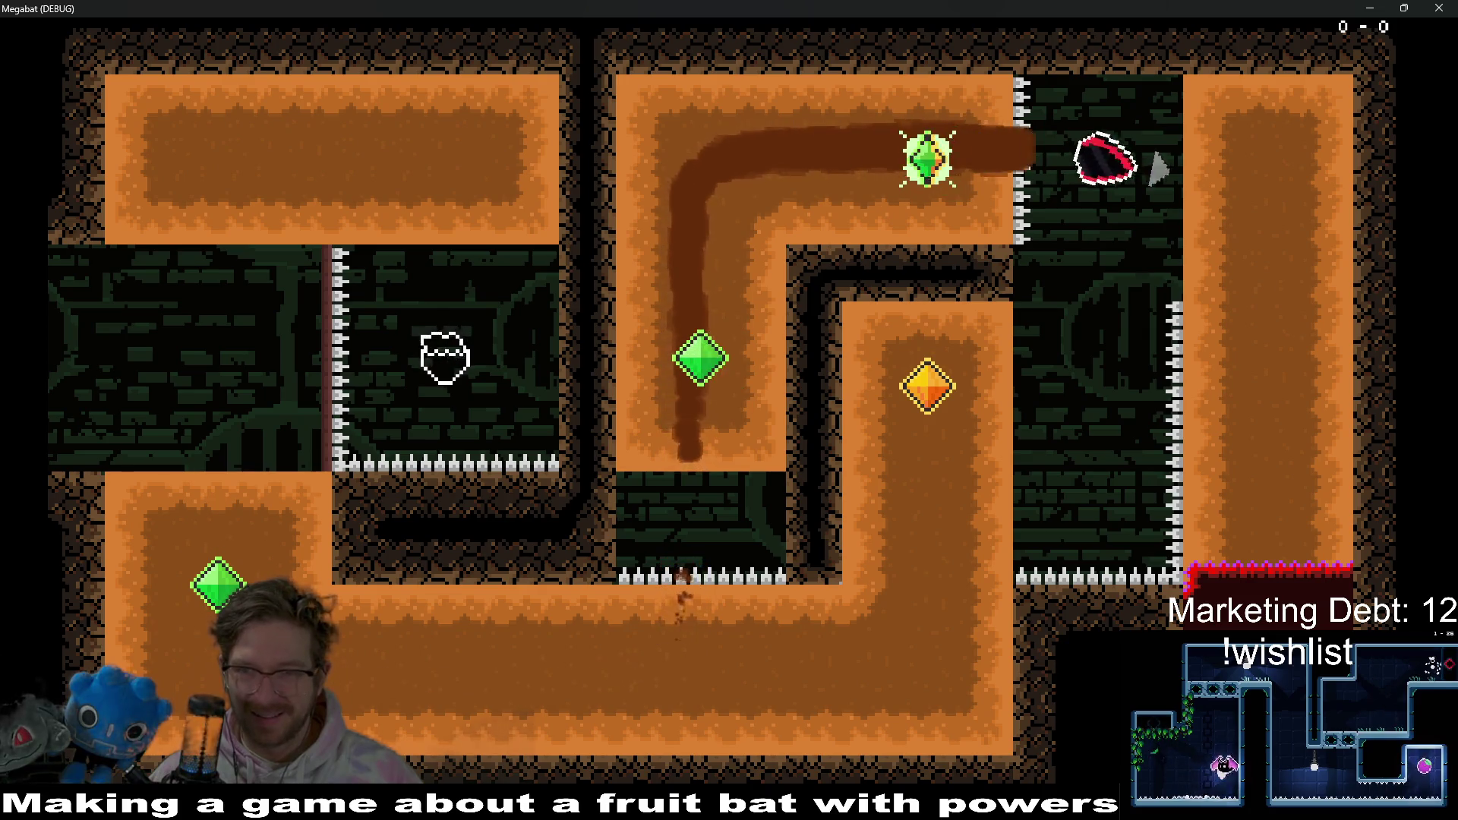
pyautogui.press('Down')
pyautogui.press('Left')
# - Steer toward the orange gem, up the middle column, and burrow down the right column into the laser room
pyautogui.press('Down')
pyautogui.press('Left')
pyautogui.press('Up')
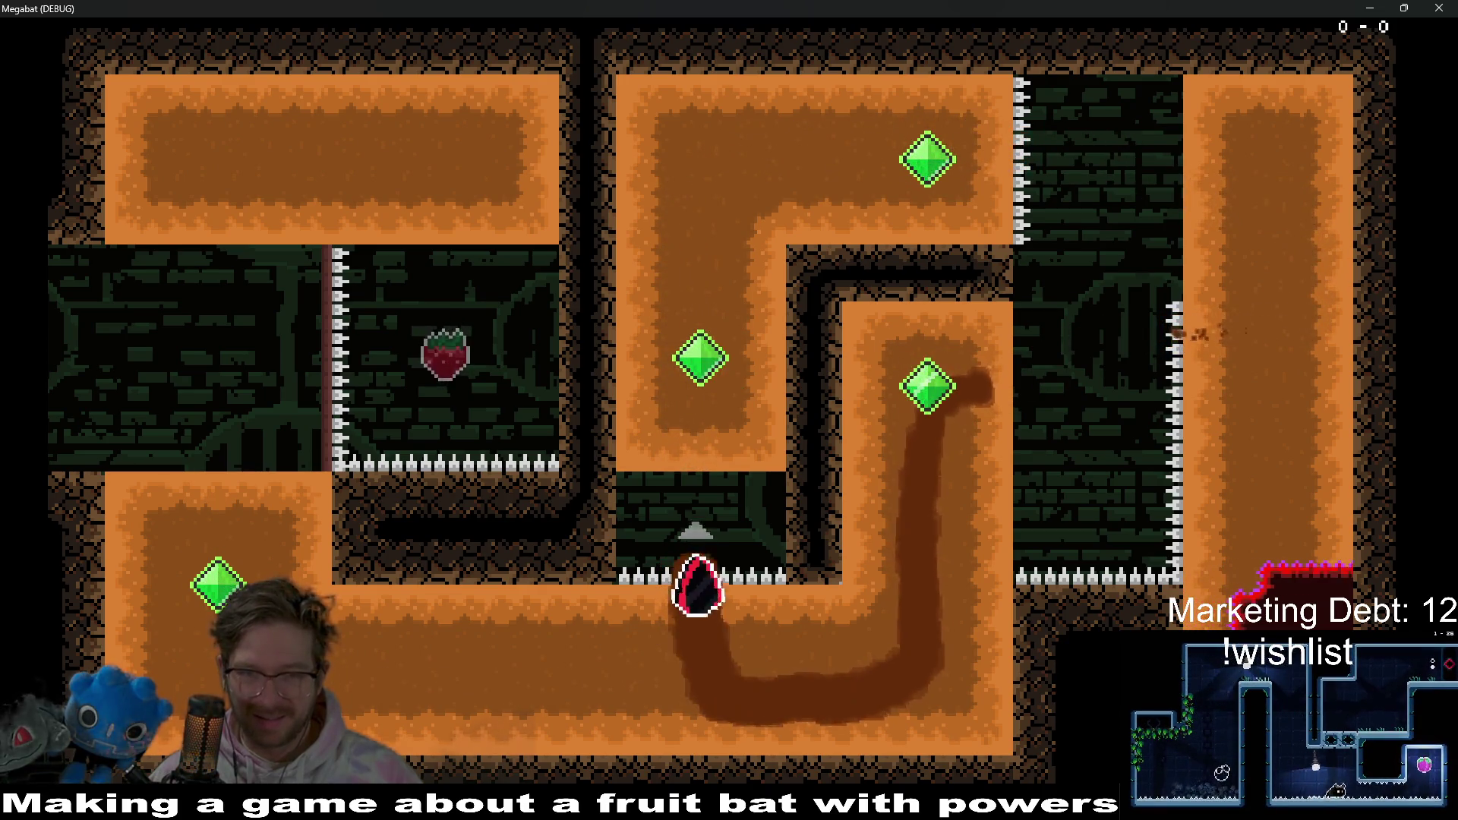
pyautogui.press('Right')
pyautogui.press('Down')
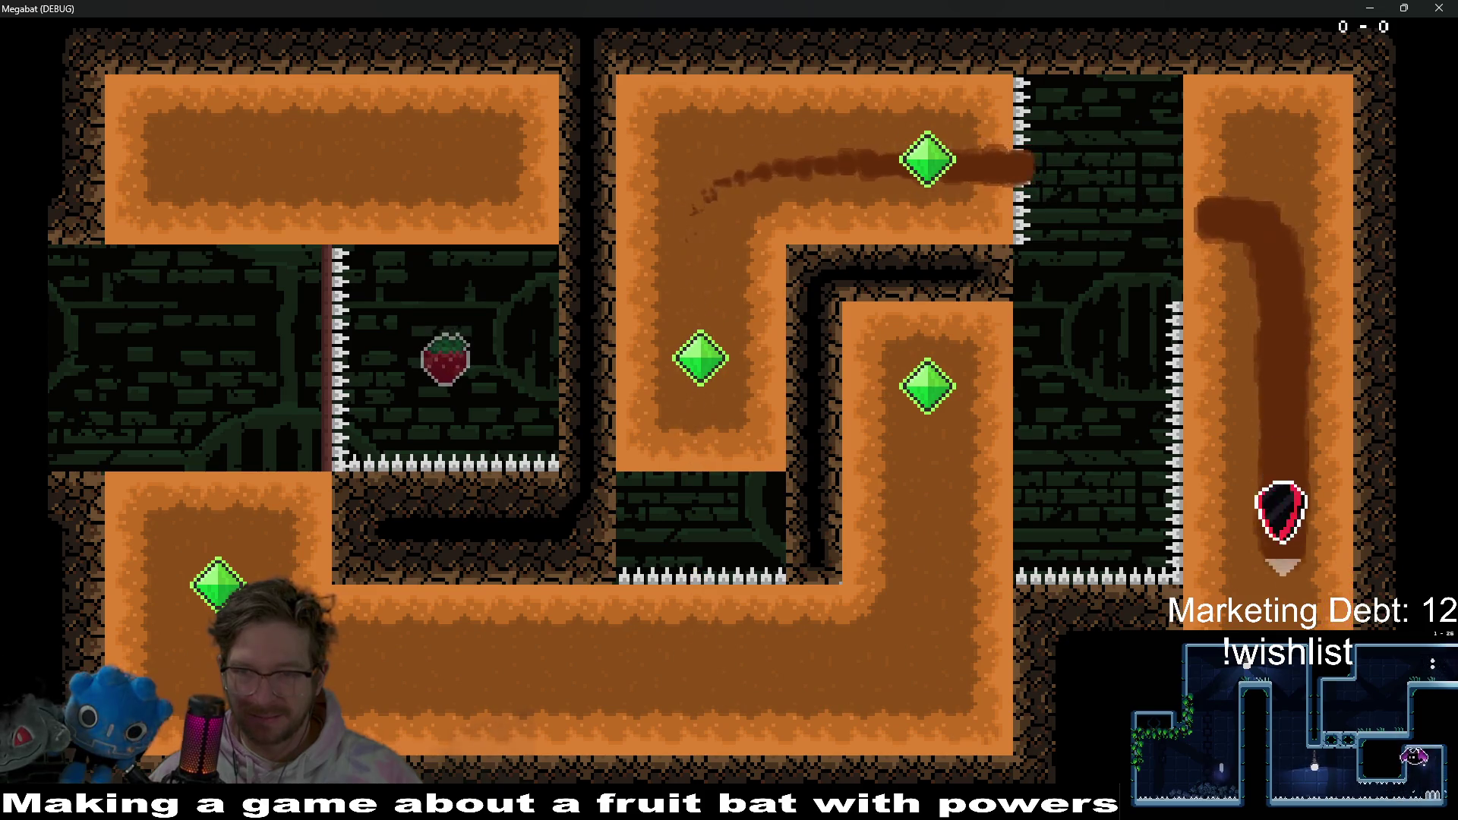
pyautogui.press('Left')
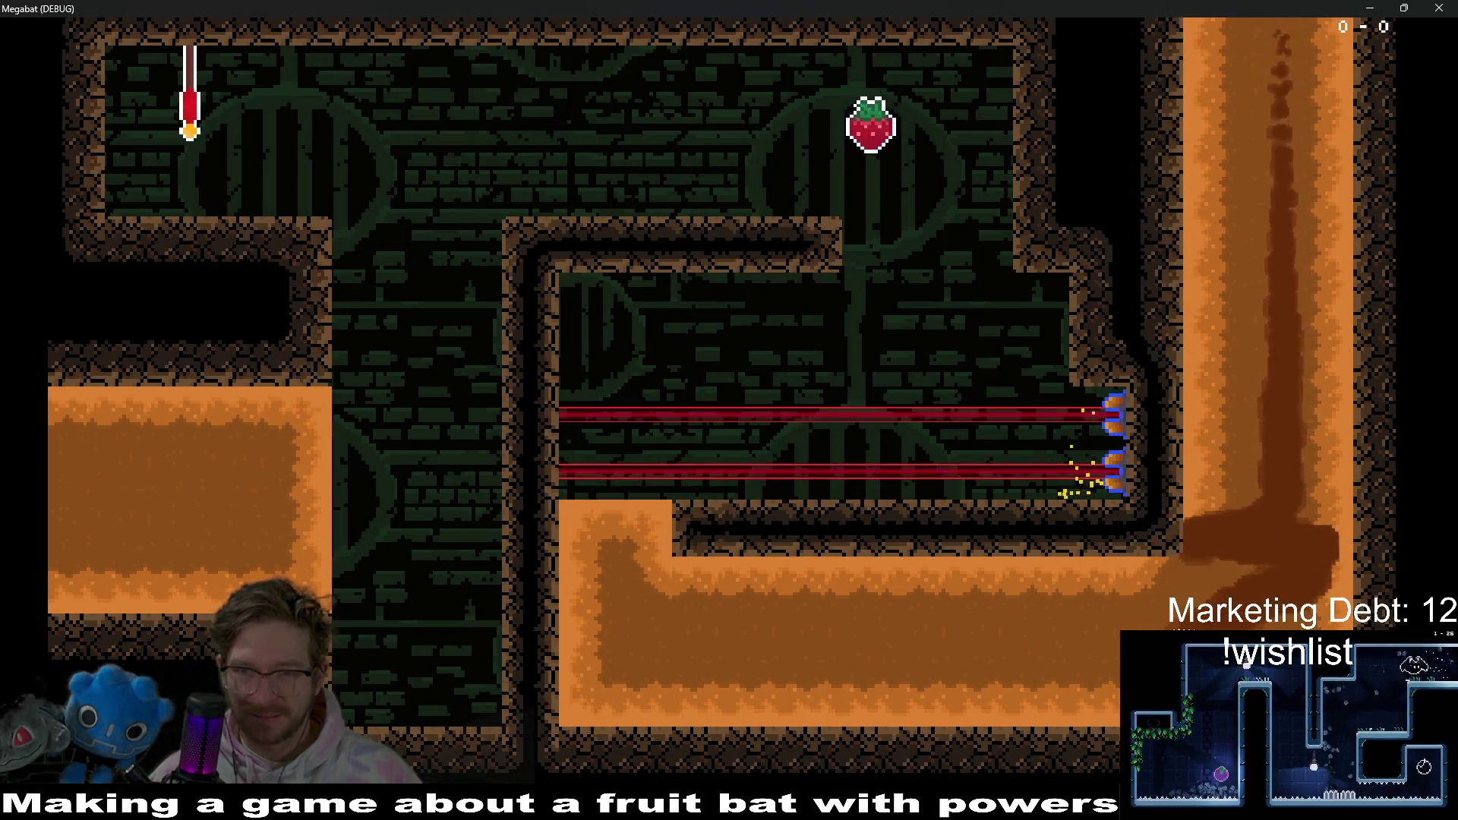
# - Eat the strawberry, reach the flag checkpoint, and drop down the shaft into the next room
pyautogui.press('Up')
pyautogui.press('Right')
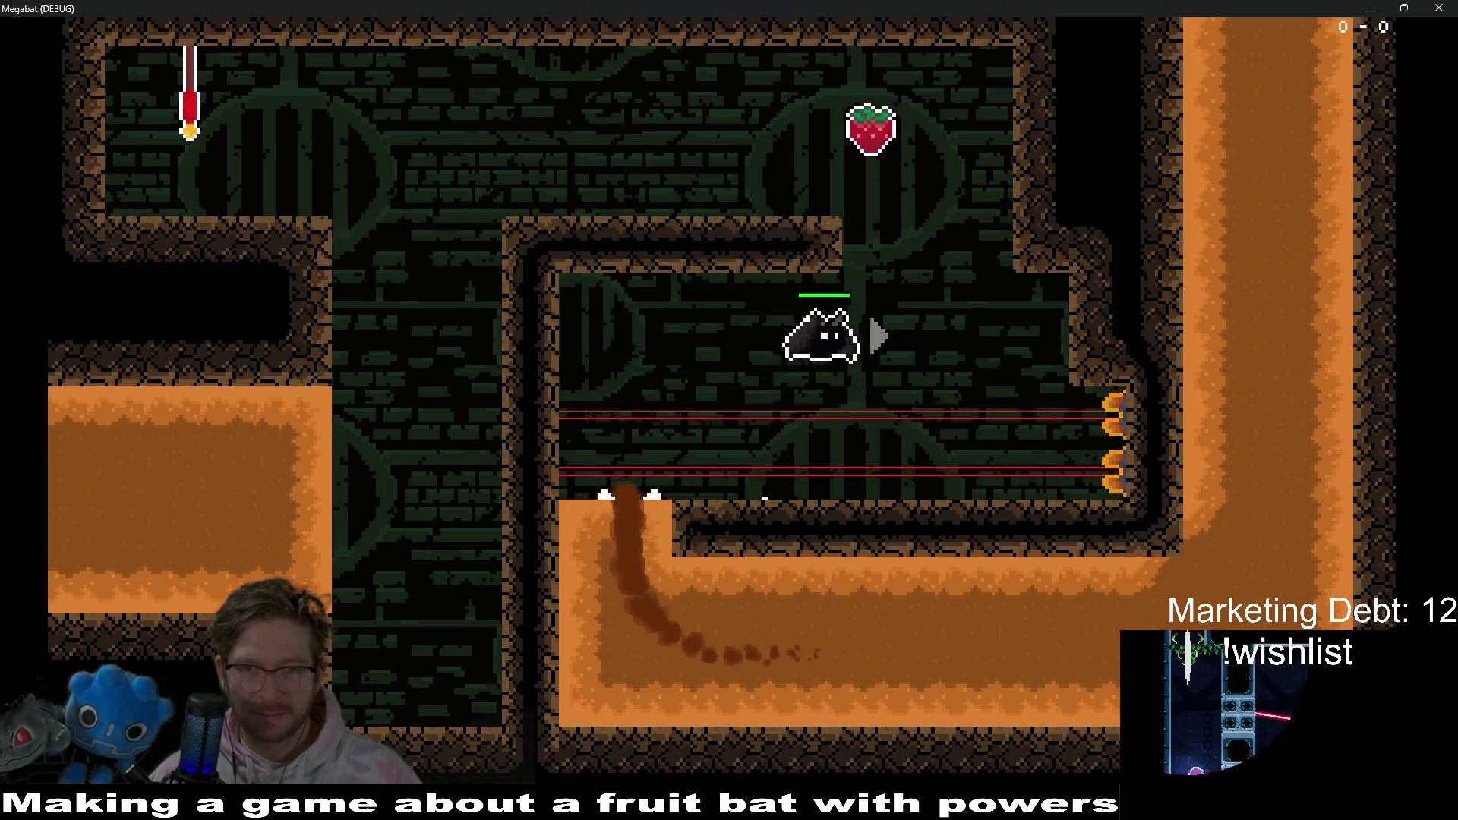
pyautogui.press('Up')
pyautogui.press('Left')
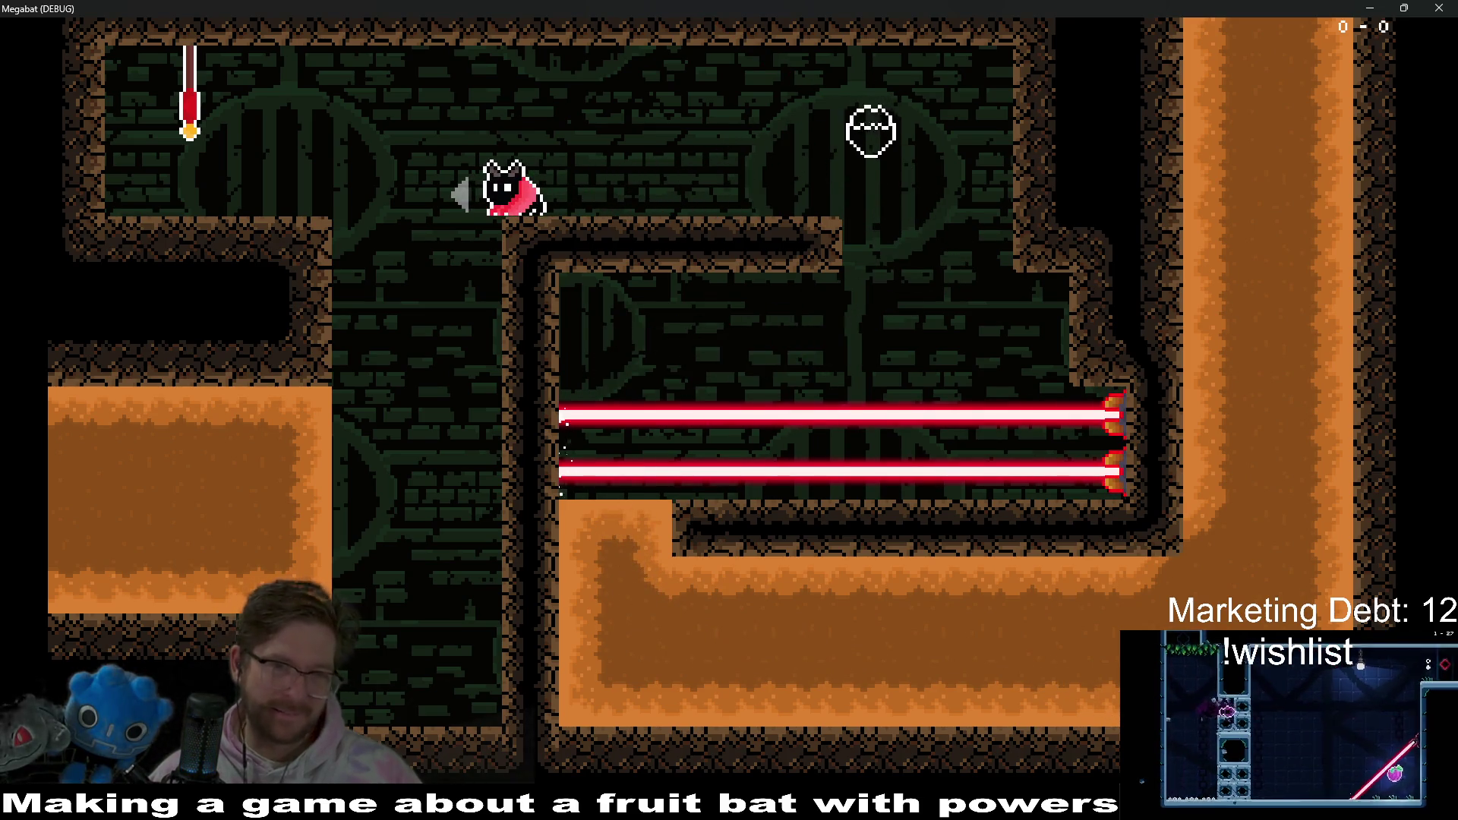
pyautogui.press('Right')
pyautogui.press('Down')
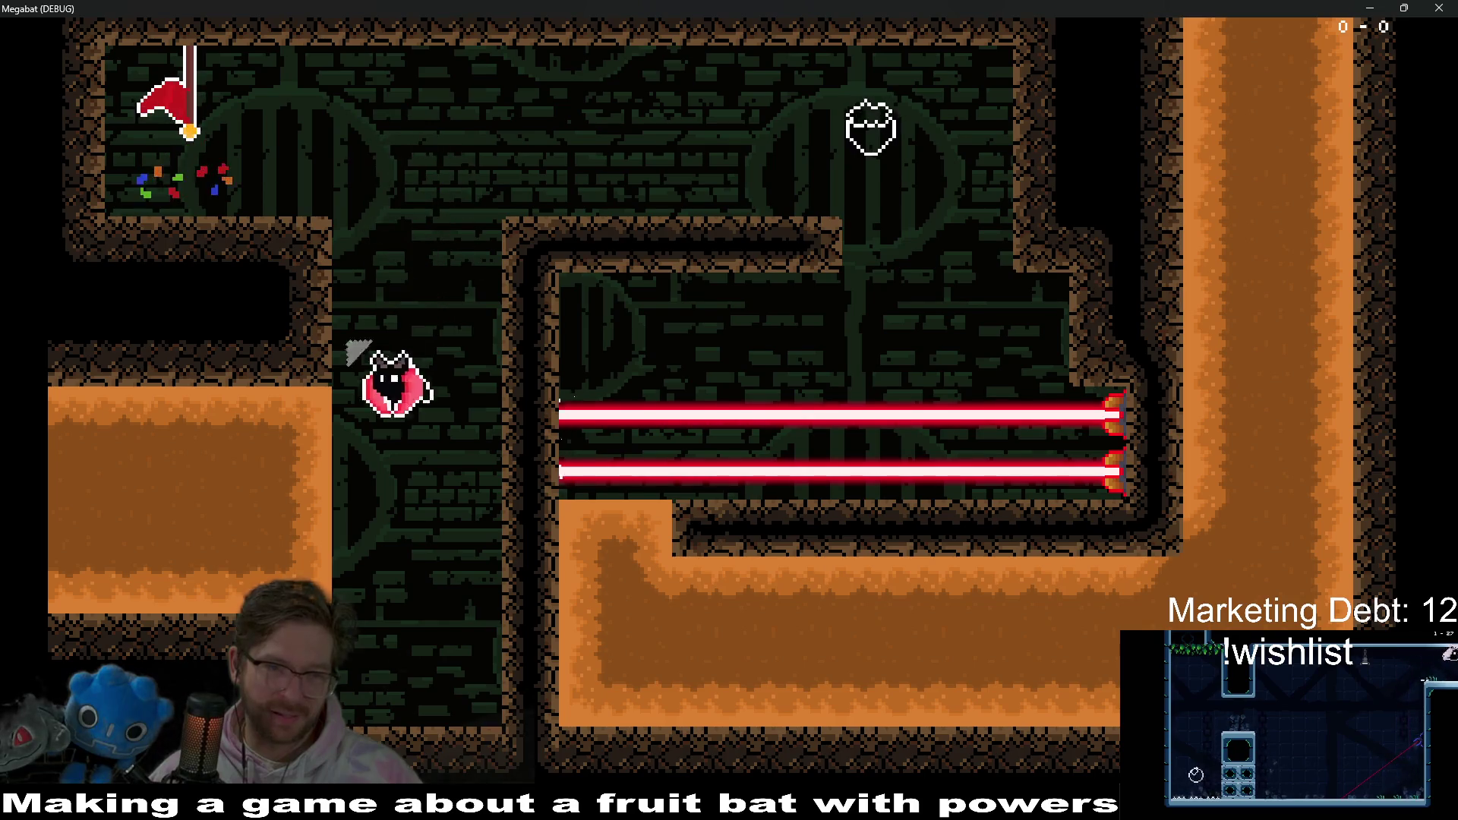
pyautogui.press('Left')
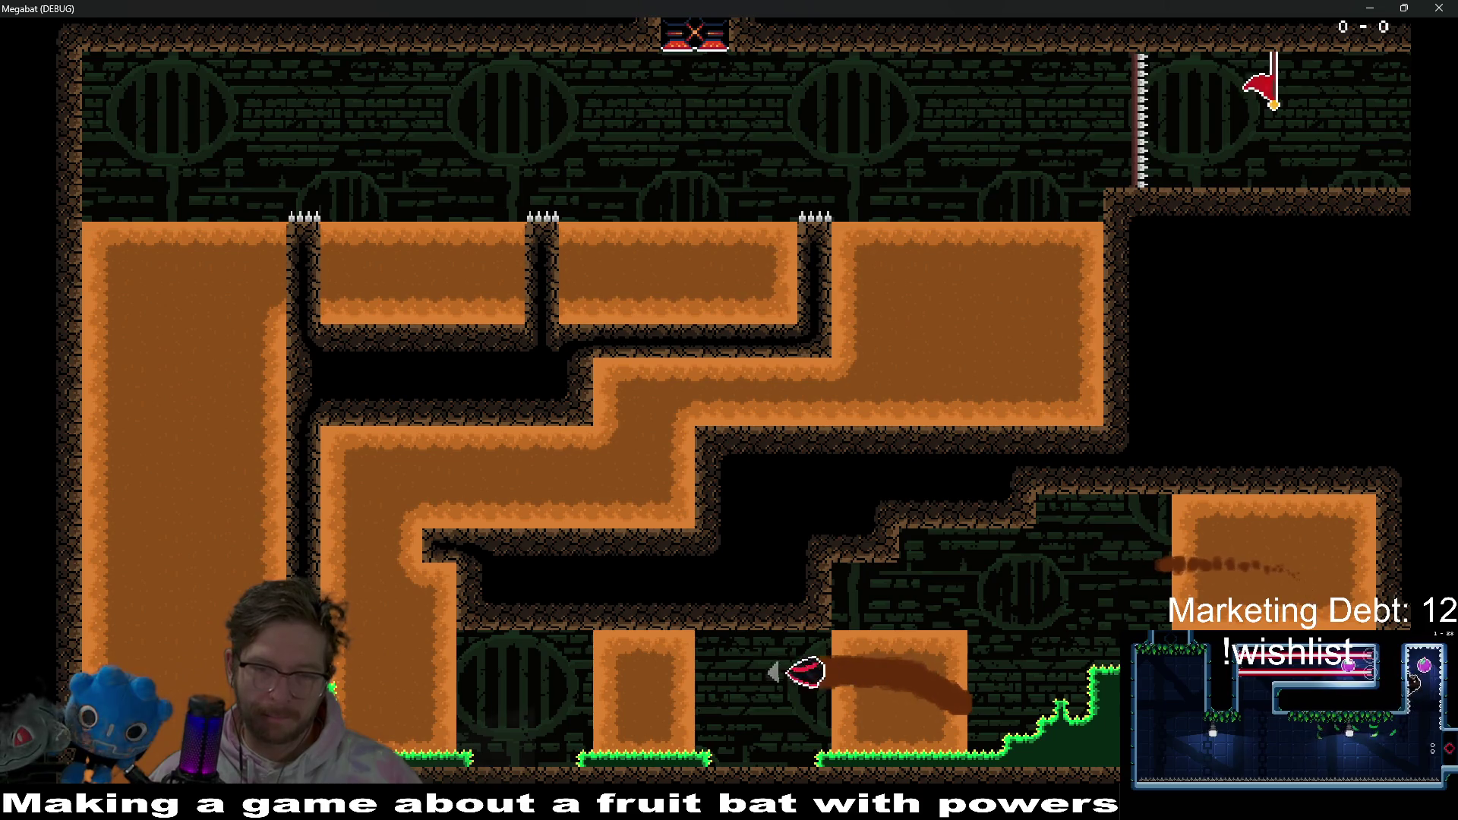
# - Burrow along the dirt tunnel, up through the right block, and loop through the left column
pyautogui.press('Up')
pyautogui.press('Right')
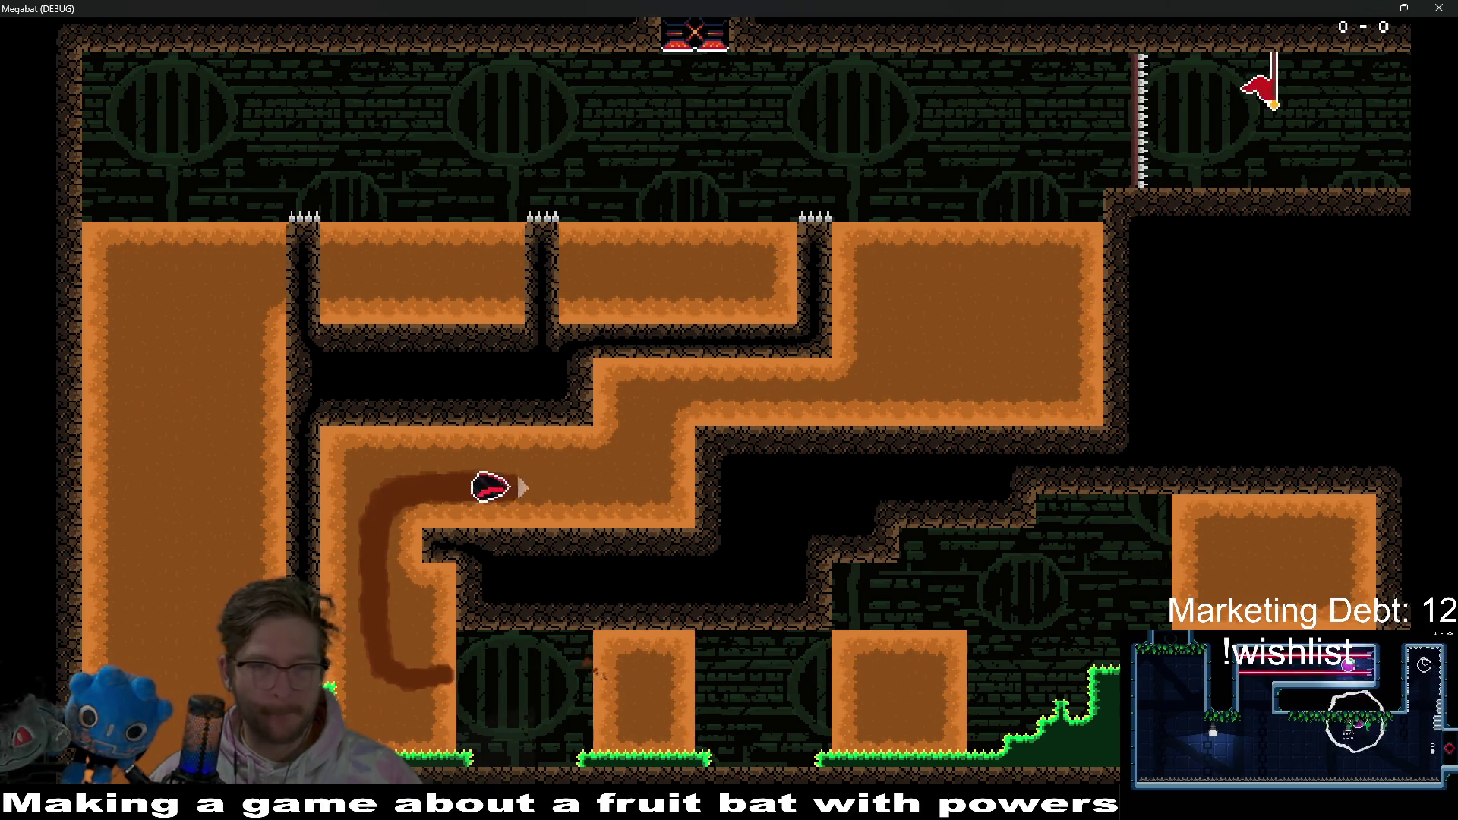
pyautogui.press('Up')
pyautogui.press('Left')
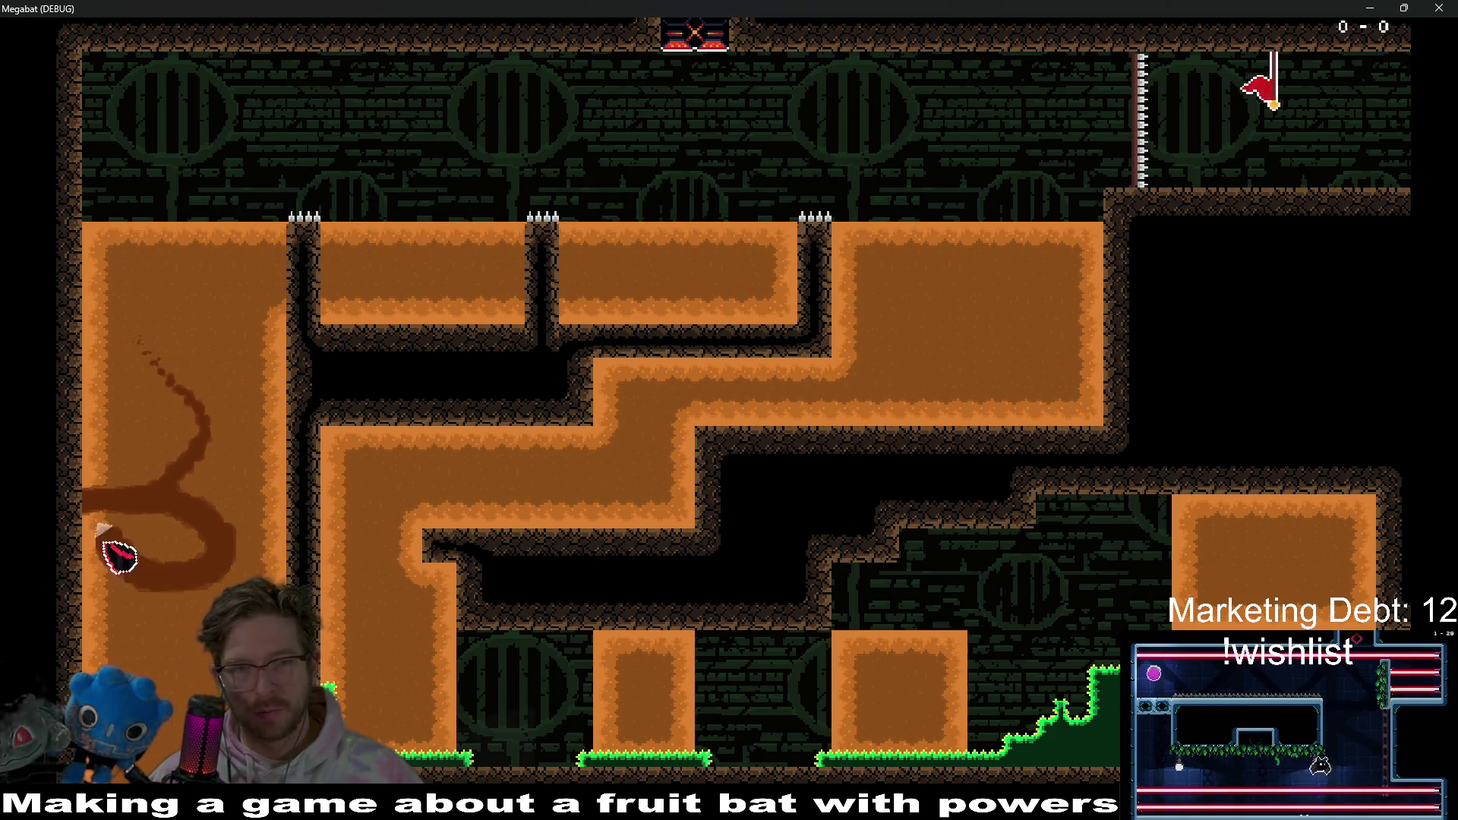
pyautogui.press('Up')
pyautogui.press('Right')
# - Climb the bat up the left dirt column onto the top-left ledge, then close the game window
pyautogui.press('Left')
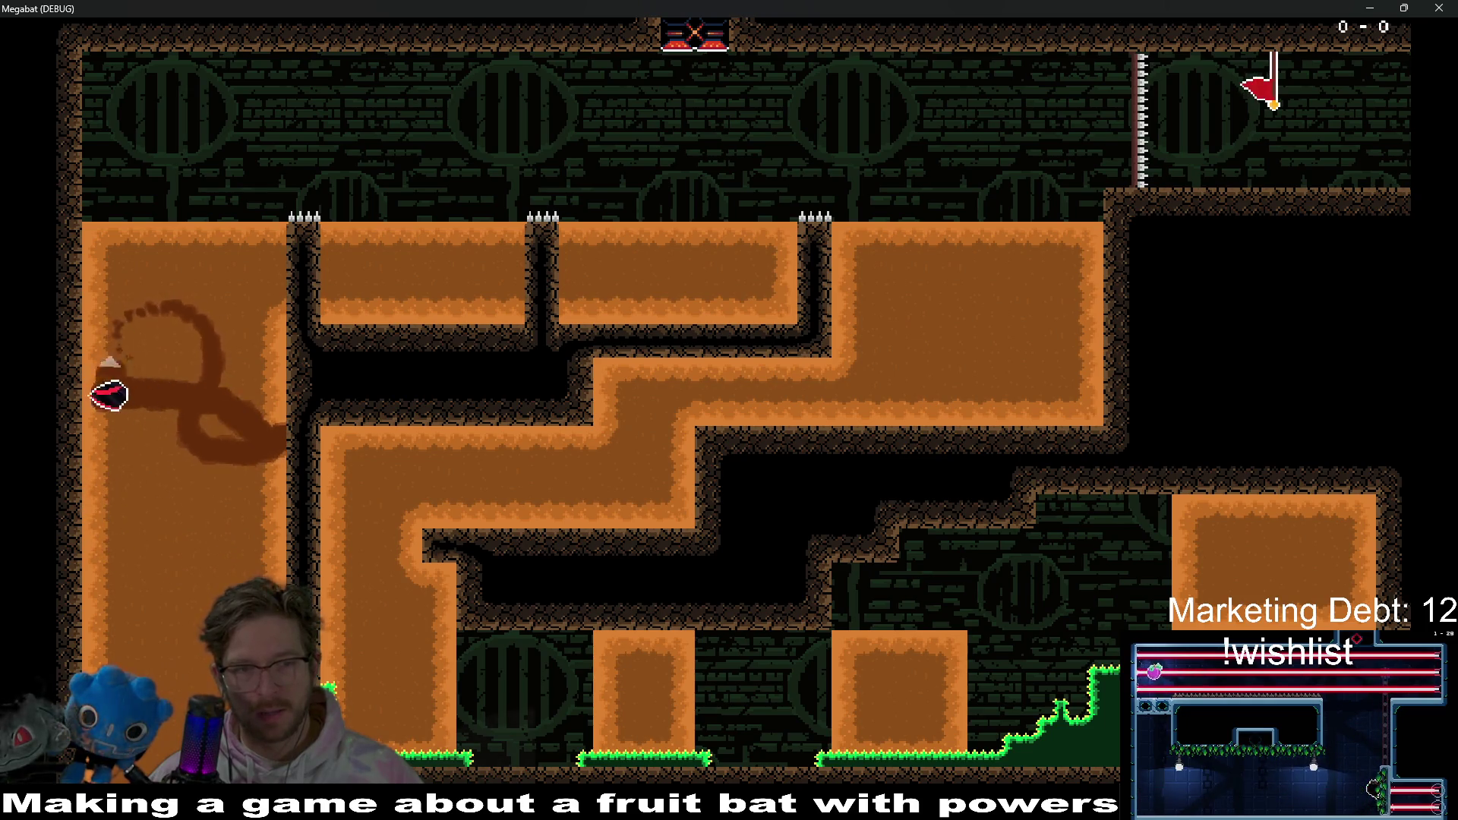
pyautogui.press('Left')
pyautogui.press('Up')
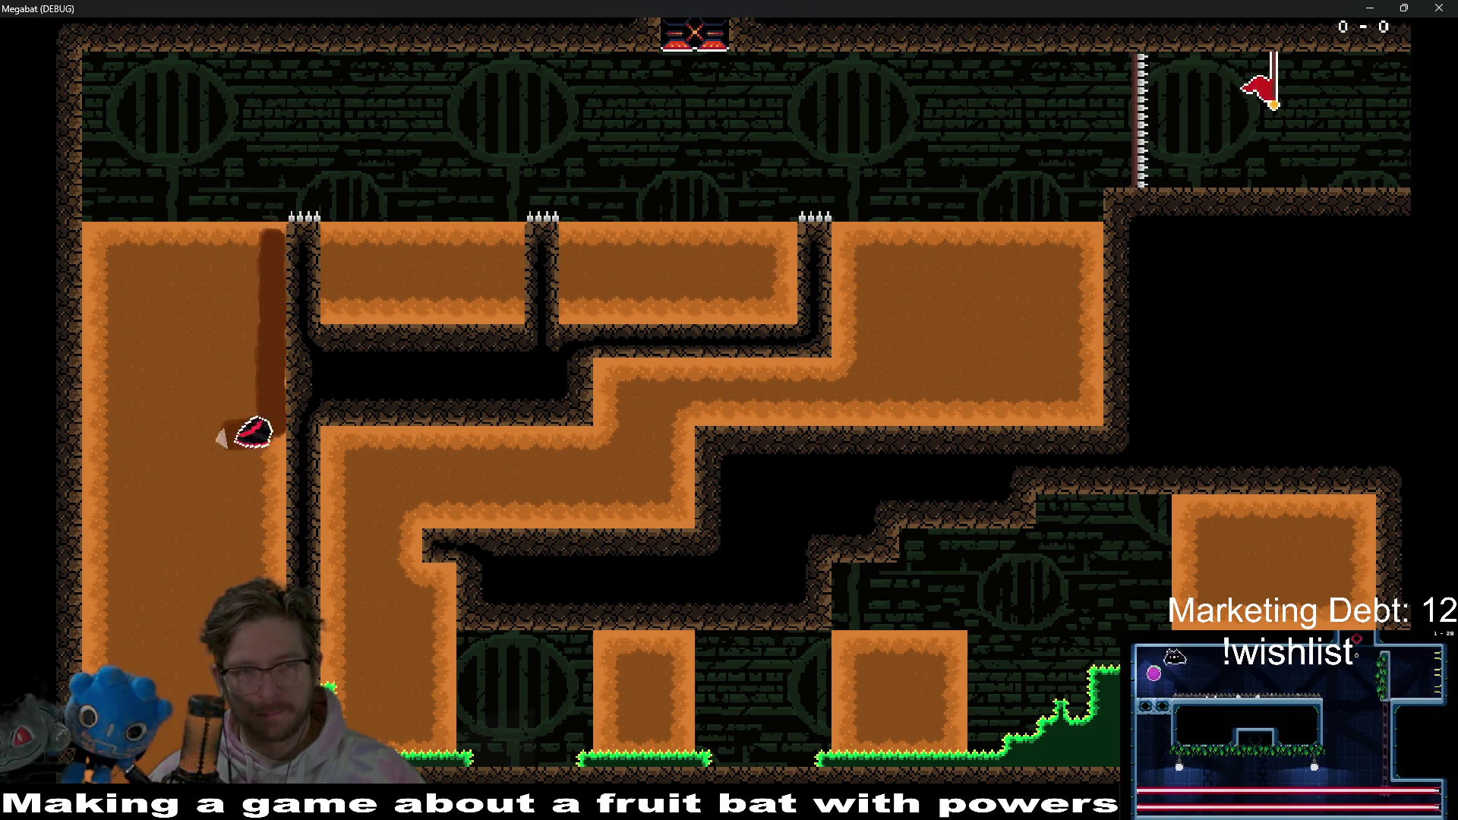
pyautogui.press('Left')
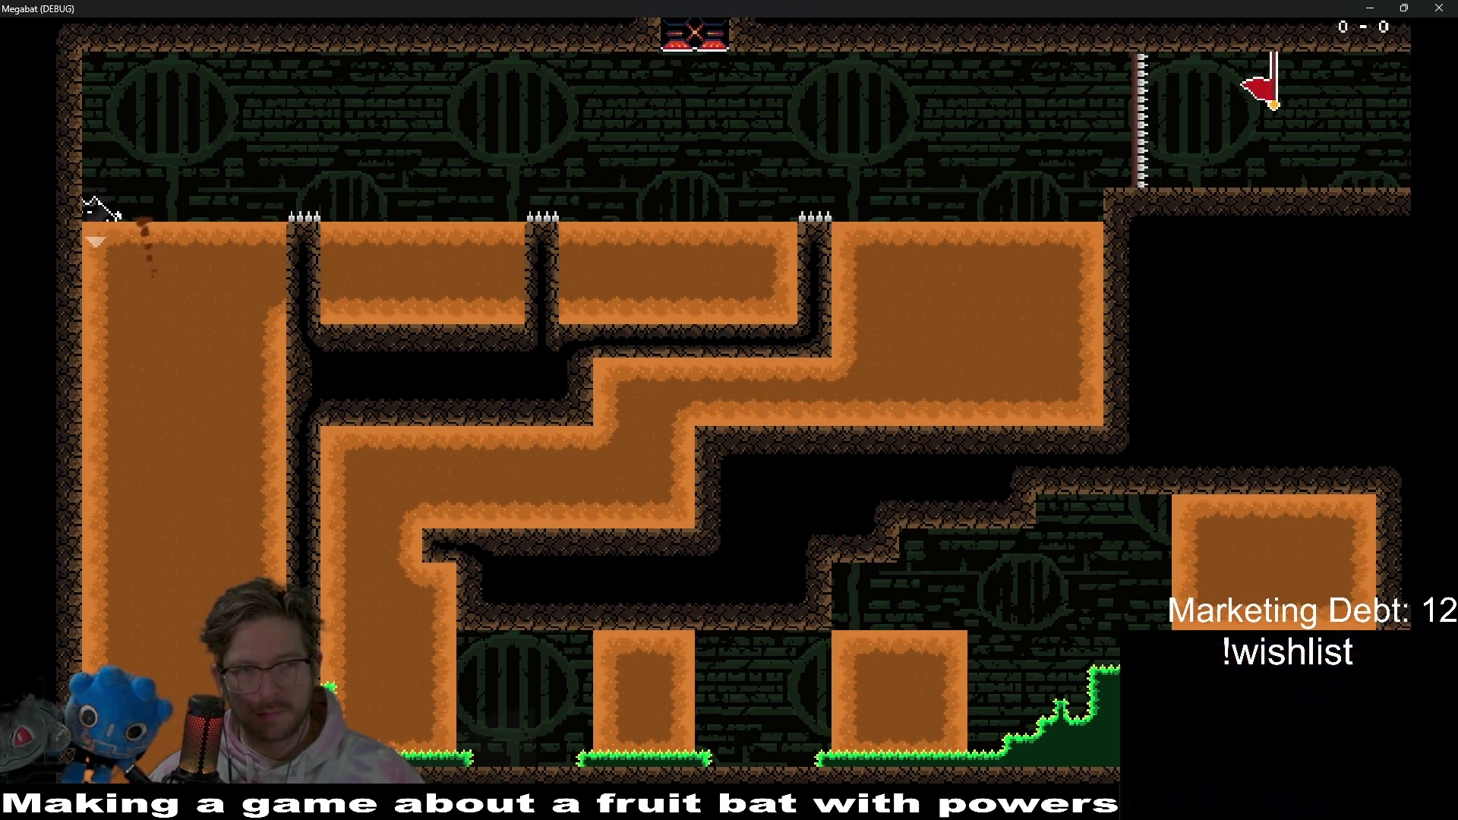
pyautogui.press('Right')
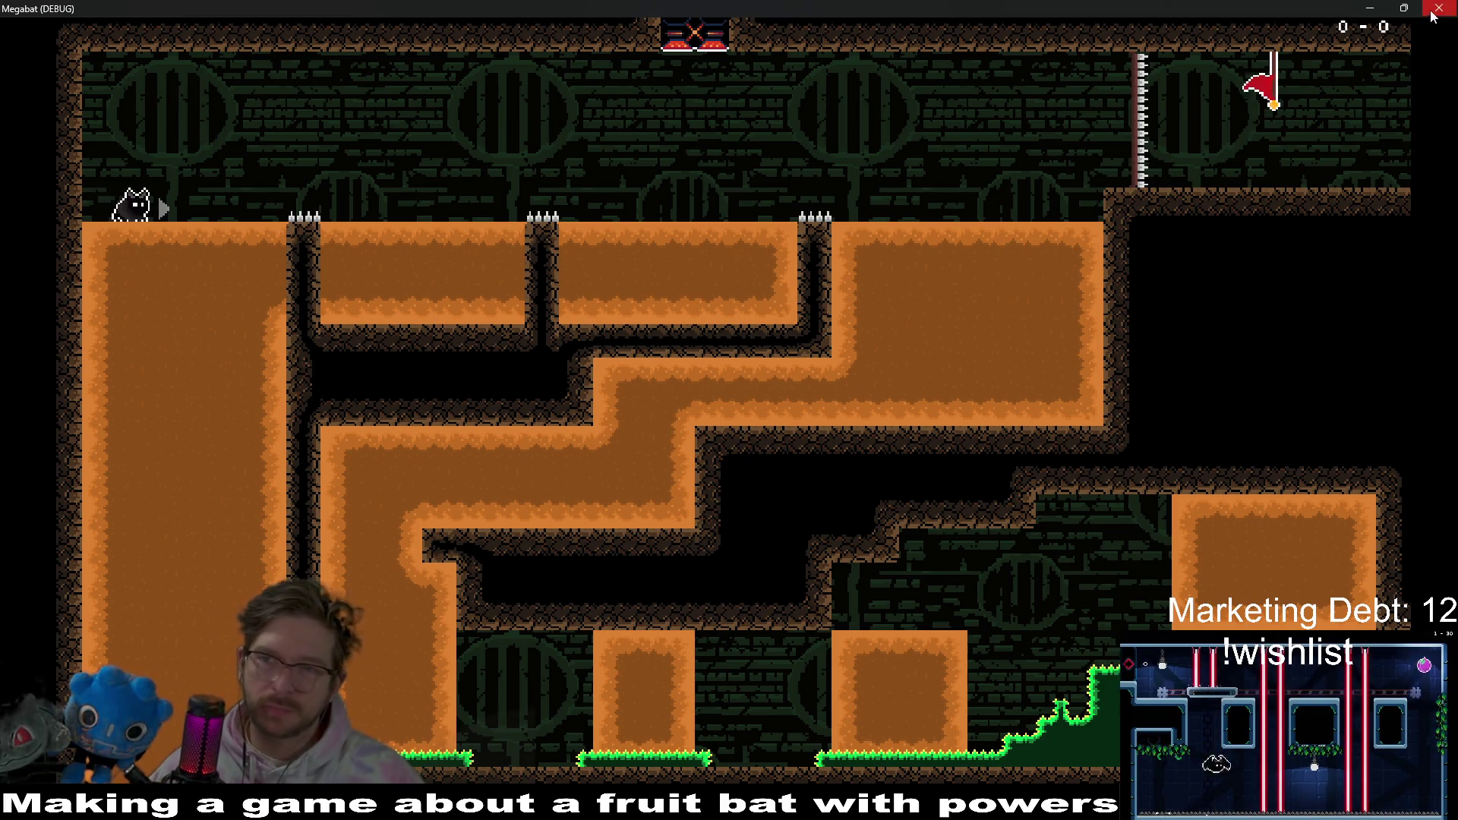
pyautogui.click(1437, 8)
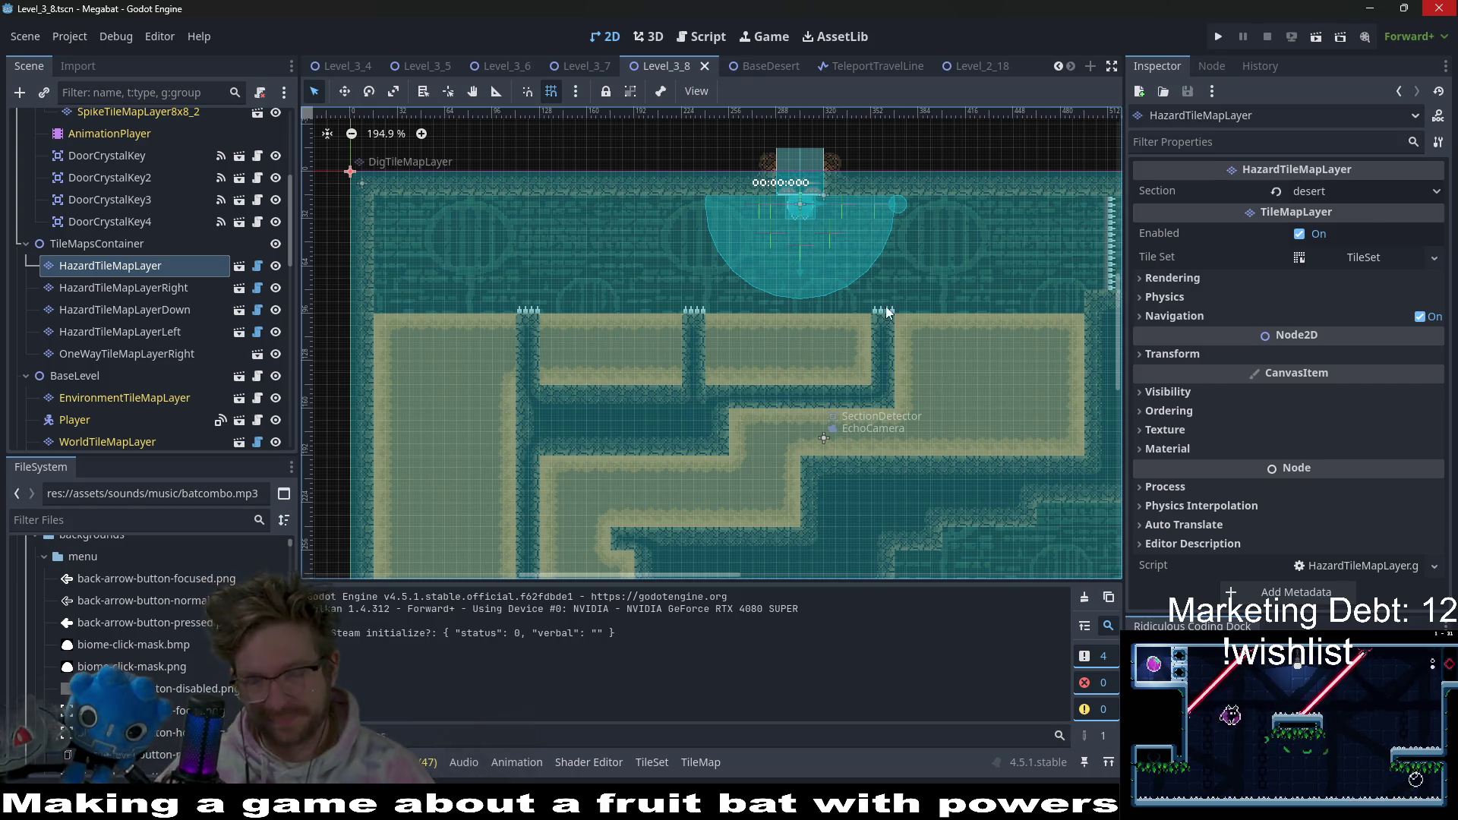
# - In the Scene dock, select DigTileMapLayer and then WorldTileMapLayer for terrain painting
pyautogui.scroll(-2, 785, 299)
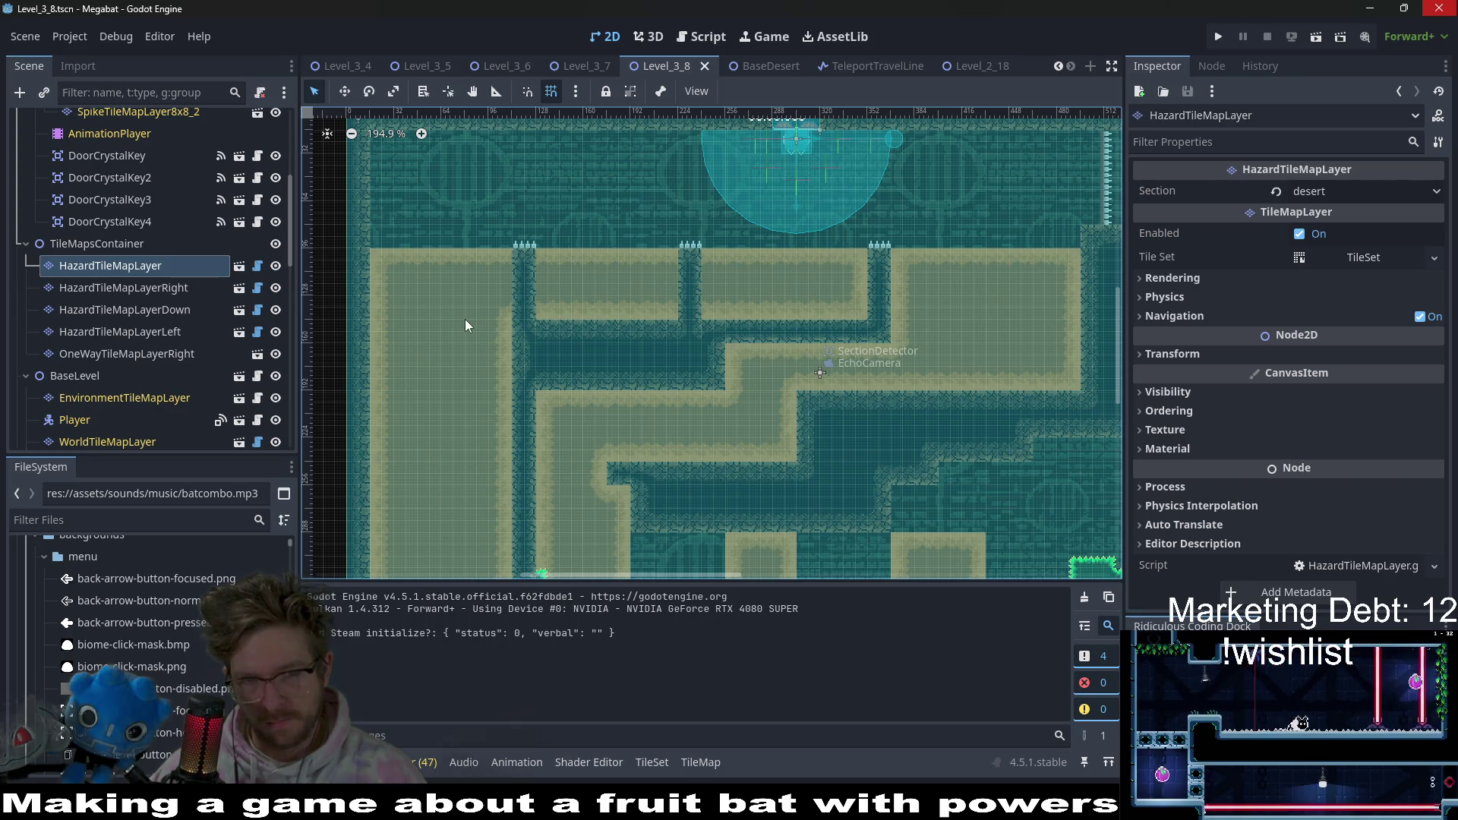
pyautogui.scroll(5, 188, 243)
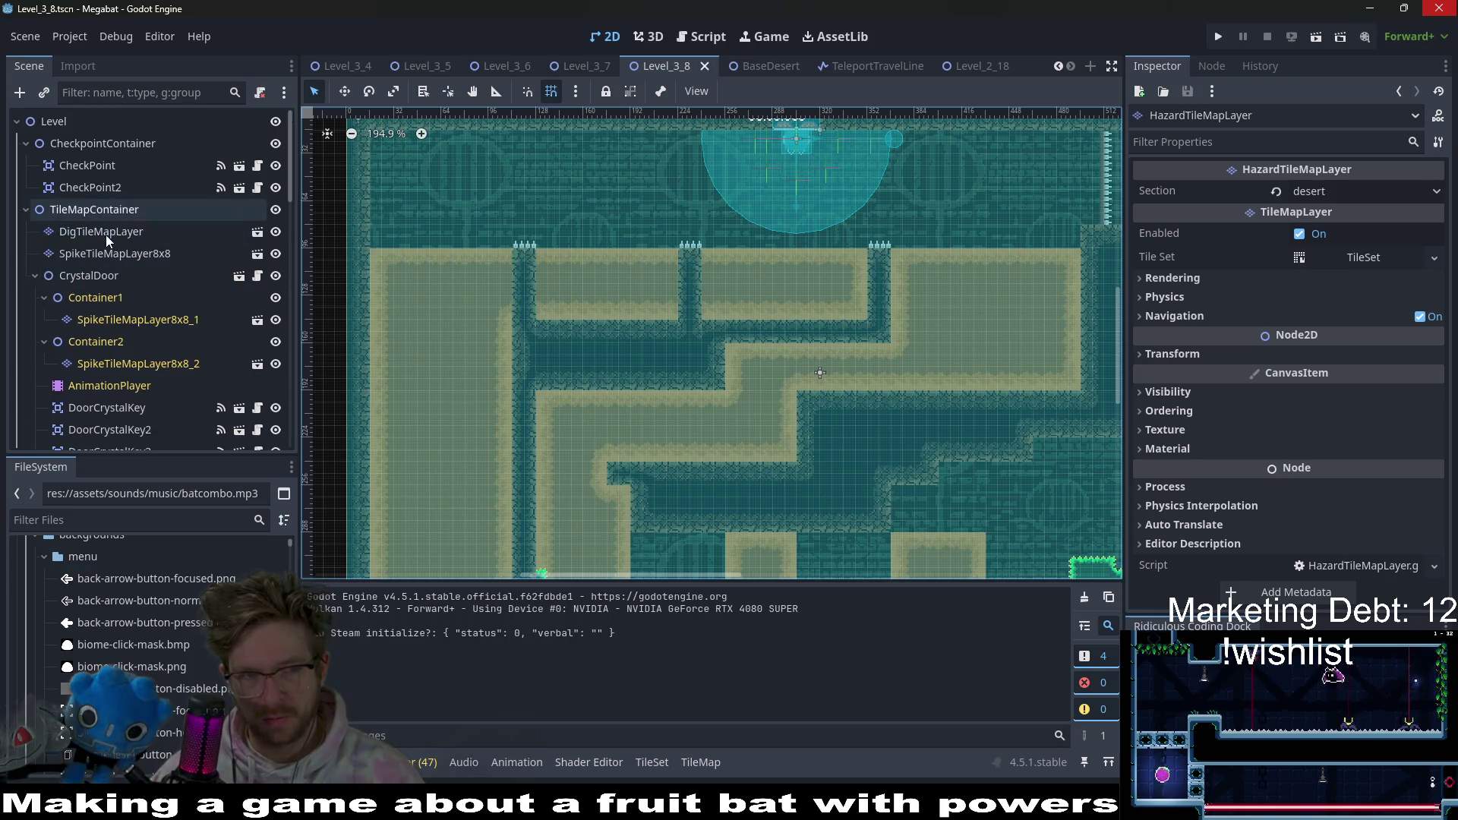
pyautogui.click(106, 235)
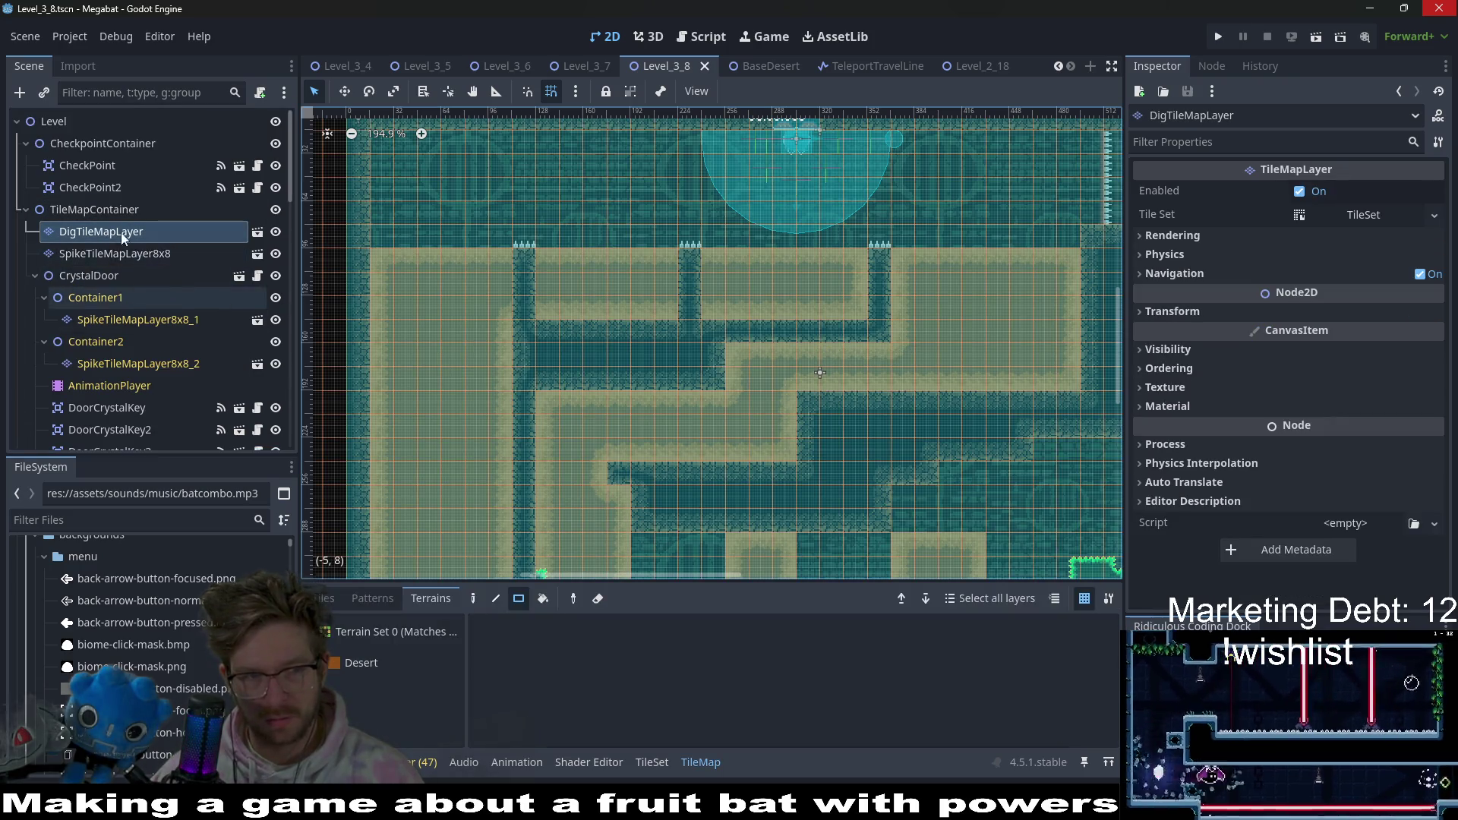
pyautogui.scroll(-10, 214, 322)
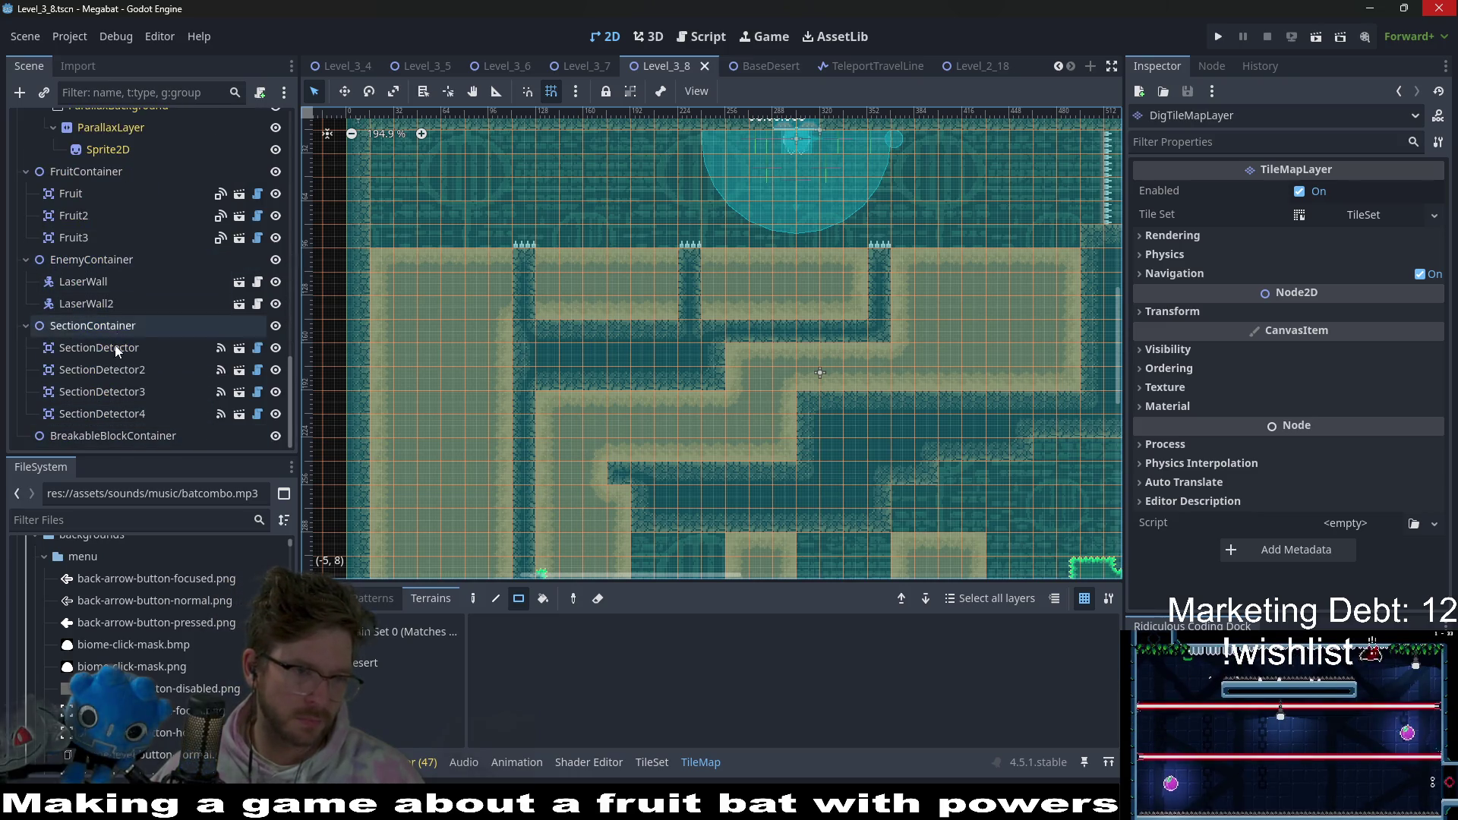
pyautogui.scroll(3, 126, 327)
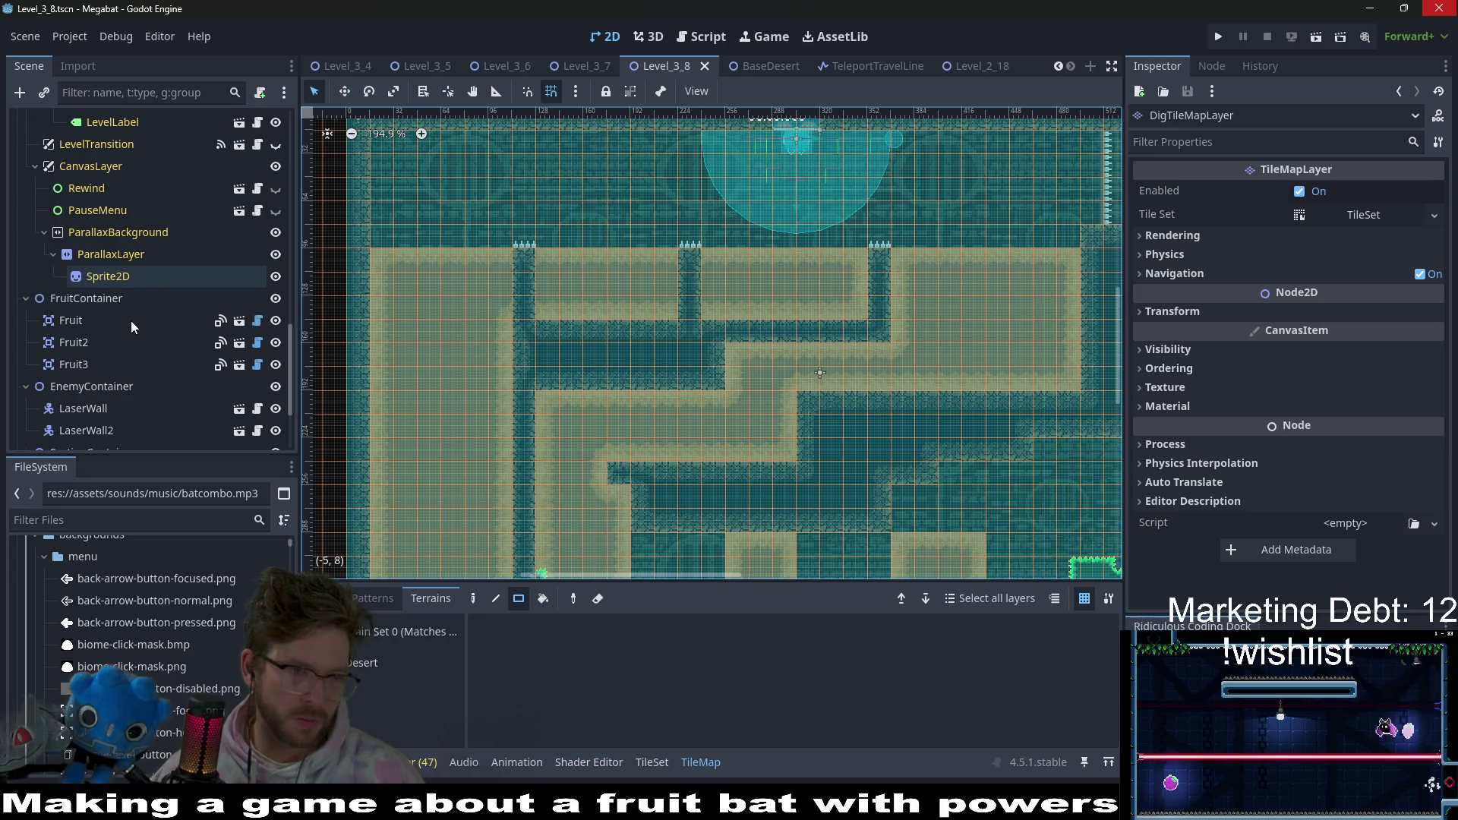
pyautogui.scroll(5, 130, 320)
pyautogui.click(130, 319)
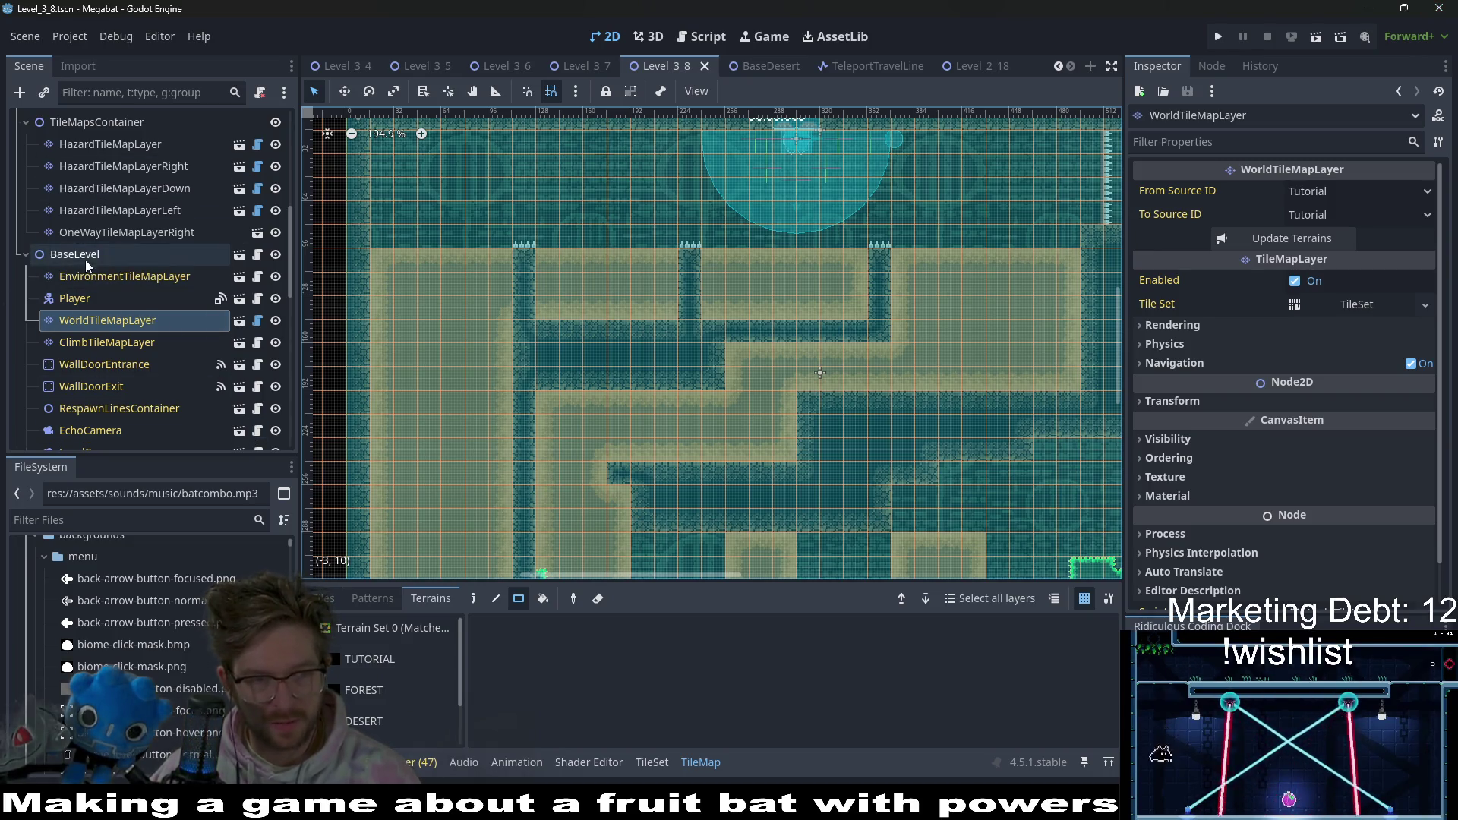
pyautogui.click(369, 659)
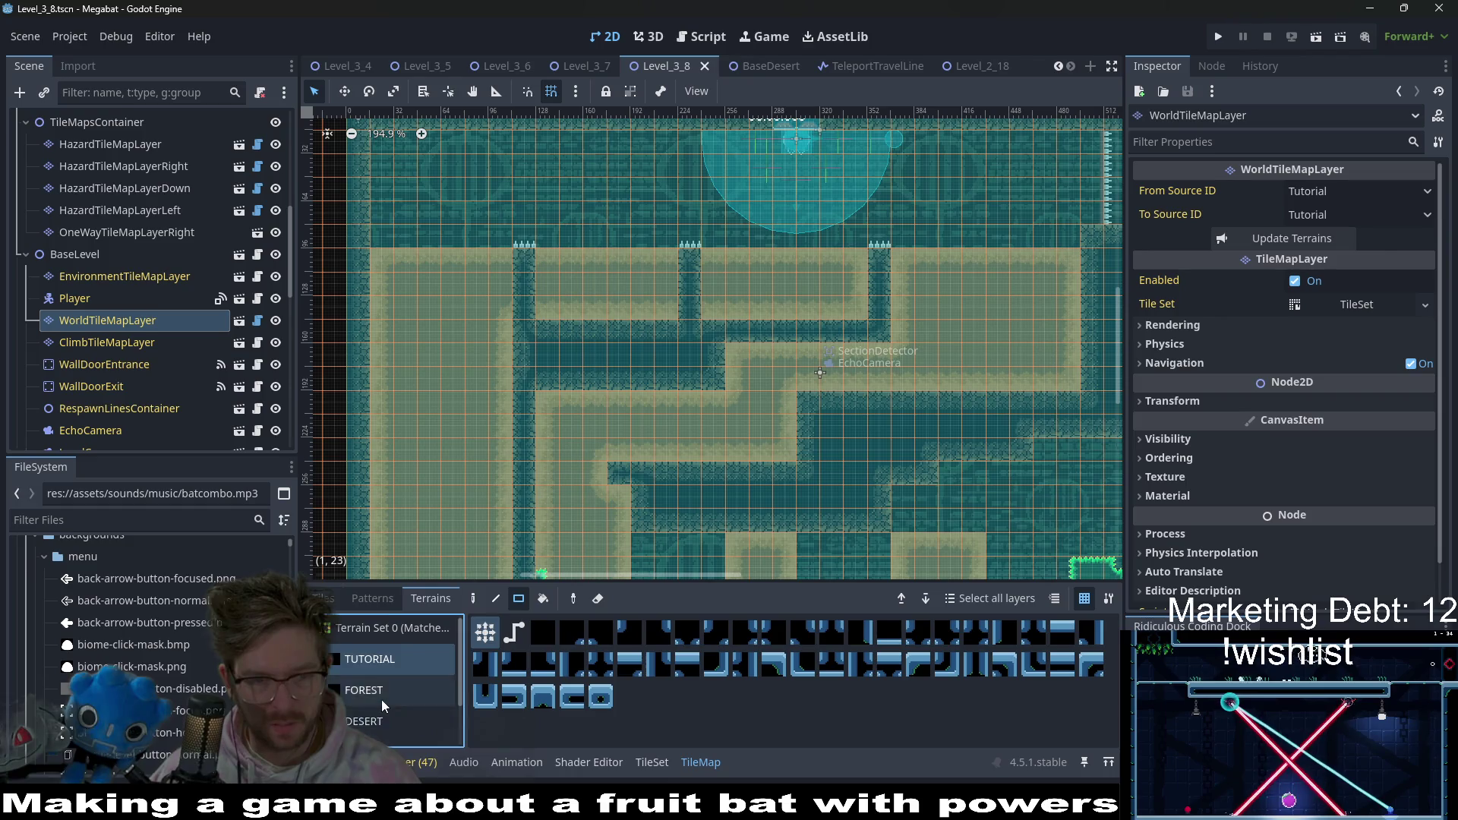
pyautogui.scroll(-1, 382, 699)
pyautogui.click(364, 675)
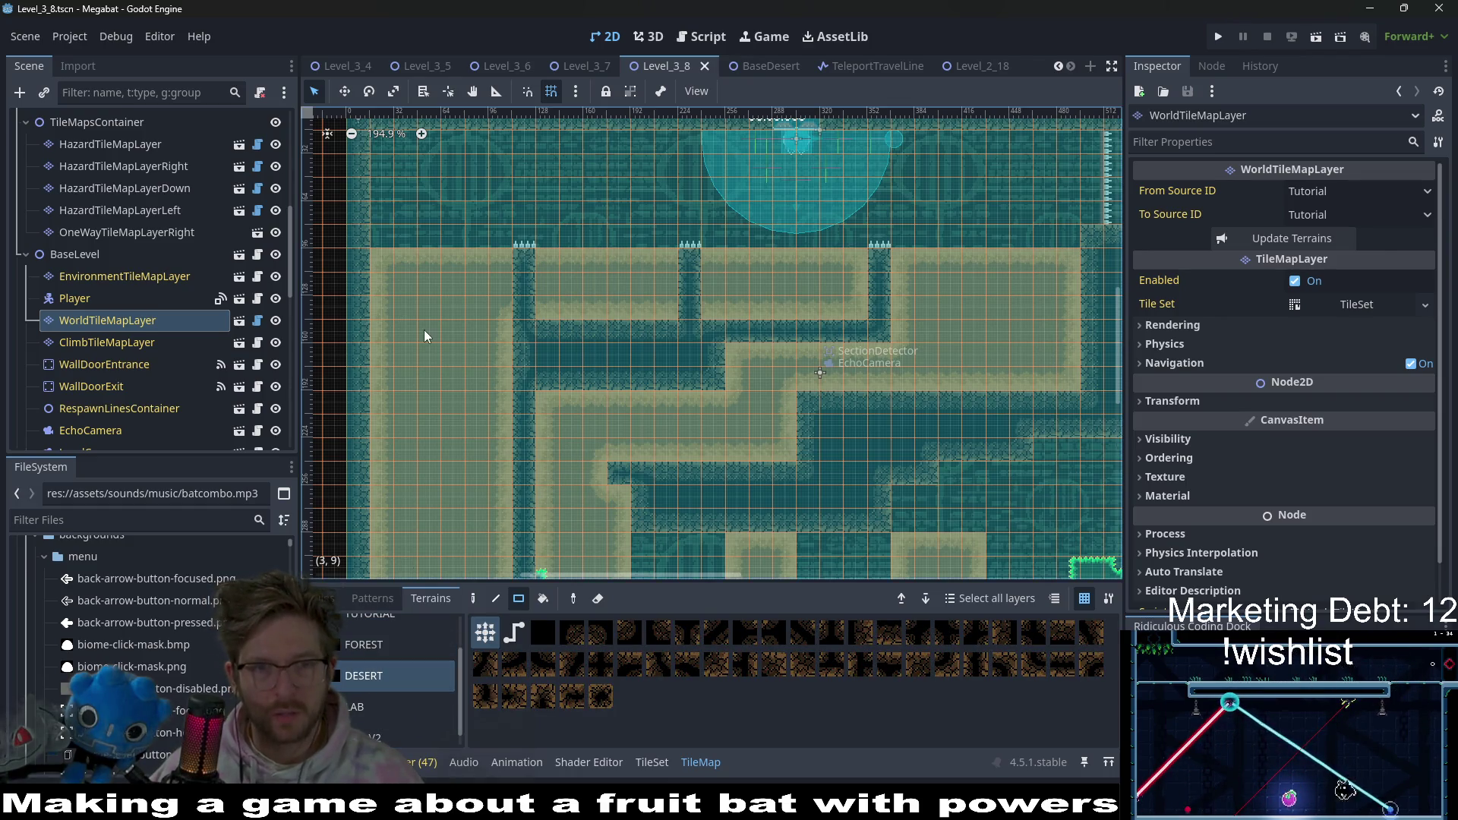
pyautogui.moveTo(504, 258)
pyautogui.mouseDown()
pyautogui.moveTo(484, 480)
pyautogui.moveTo(507, 517)
pyautogui.moveTo(545, 200)
pyautogui.moveTo(540, 521)
pyautogui.moveTo(562, 258)
pyautogui.moveTo(539, 288)
pyautogui.mouseUp()
pyautogui.scroll(5, 600, 228)
pyautogui.scroll(2, 714, 294)
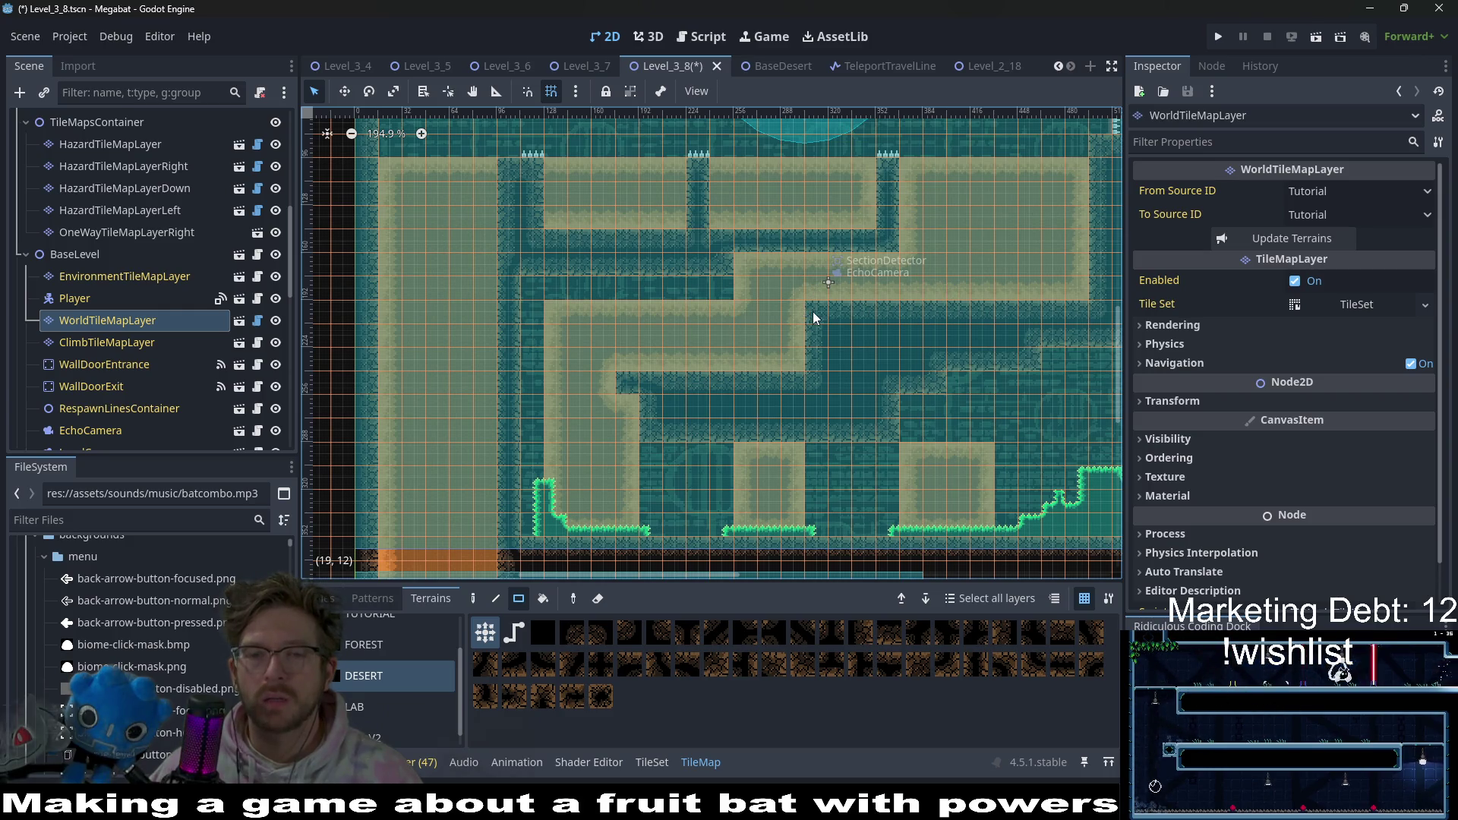
pyautogui.moveTo(902, 315)
pyautogui.mouseDown()
pyautogui.moveTo(882, 316)
pyautogui.moveTo(941, 323)
pyautogui.mouseUp()
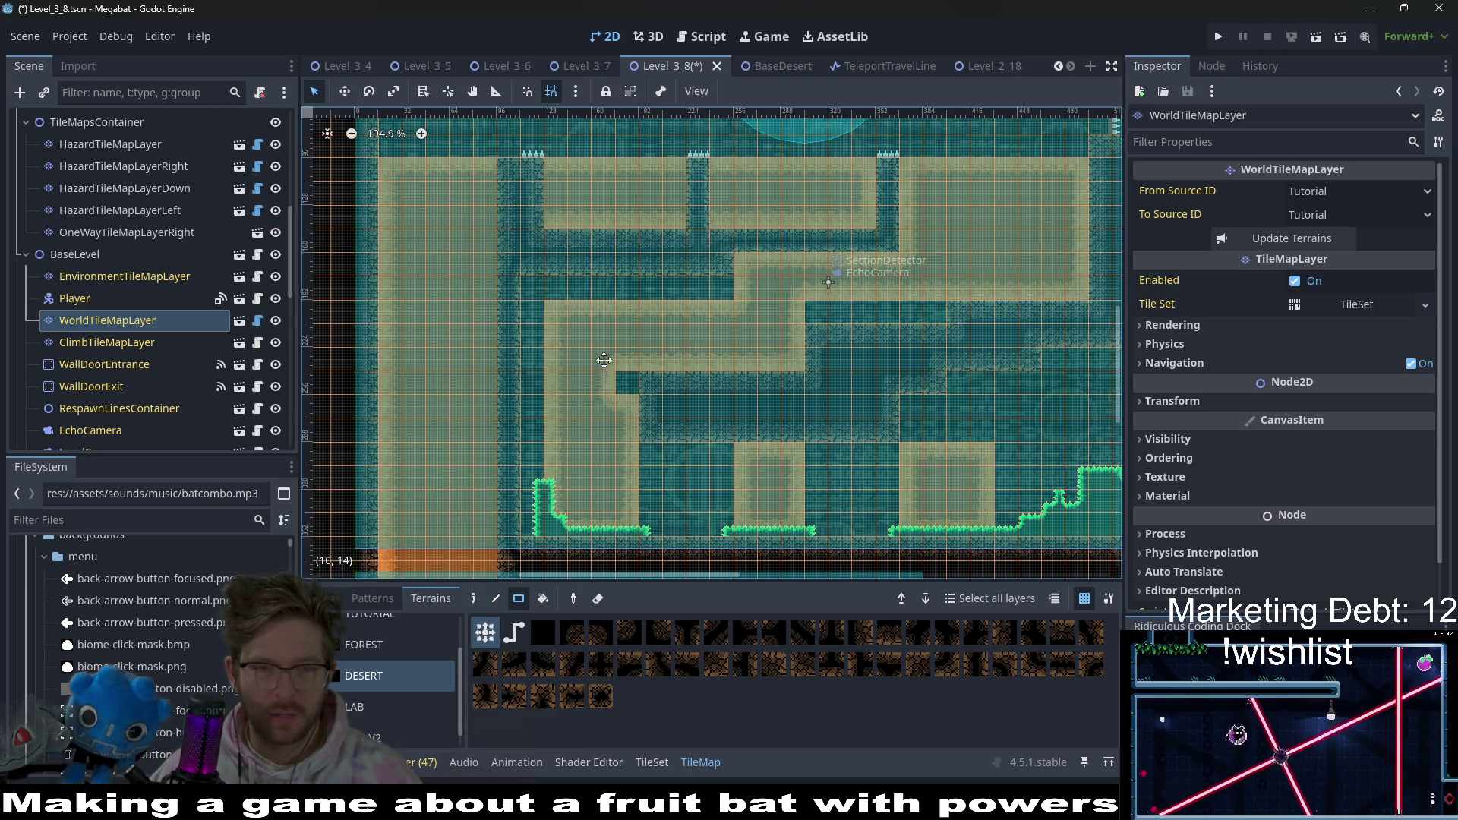
pyautogui.moveTo(603, 360)
pyautogui.mouseDown()
pyautogui.moveTo(618, 308)
pyautogui.moveTo(613, 343)
pyautogui.mouseUp()
pyautogui.moveTo(593, 279); pyautogui.dragTo(599, 316)
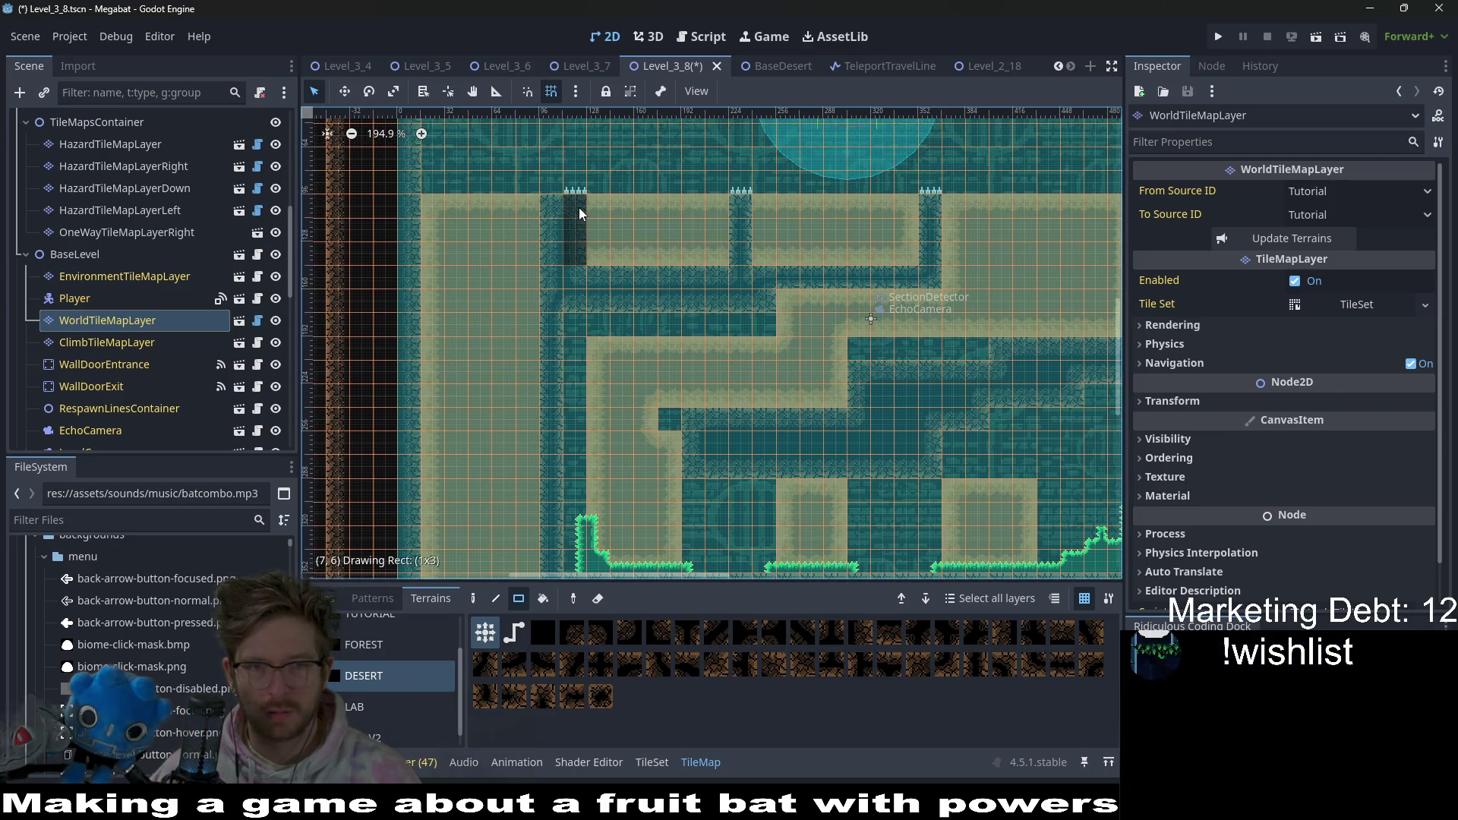
pyautogui.moveTo(579, 207); pyautogui.dragTo(578, 207)
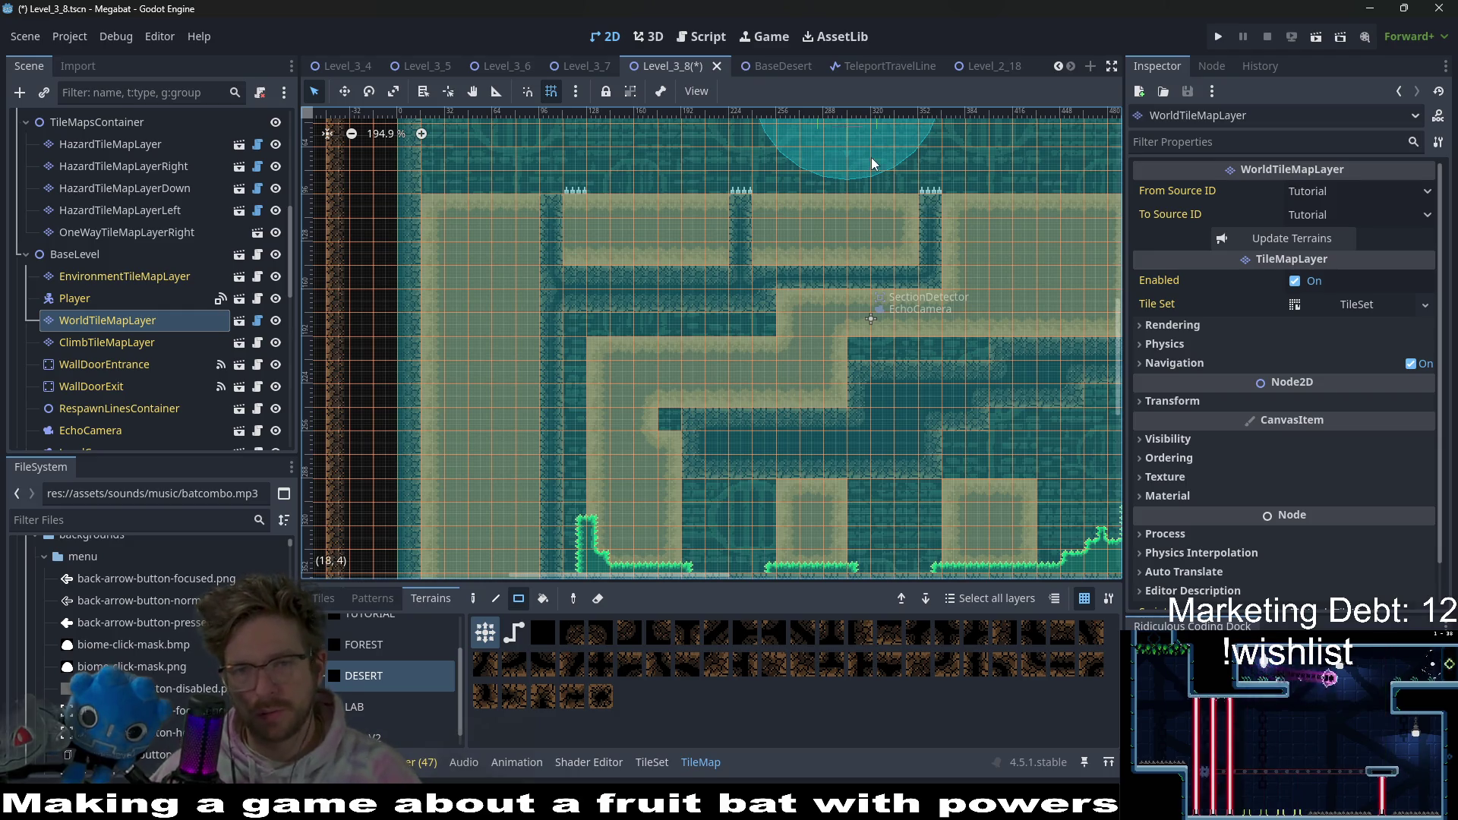
pyautogui.scroll(3, 806, 303)
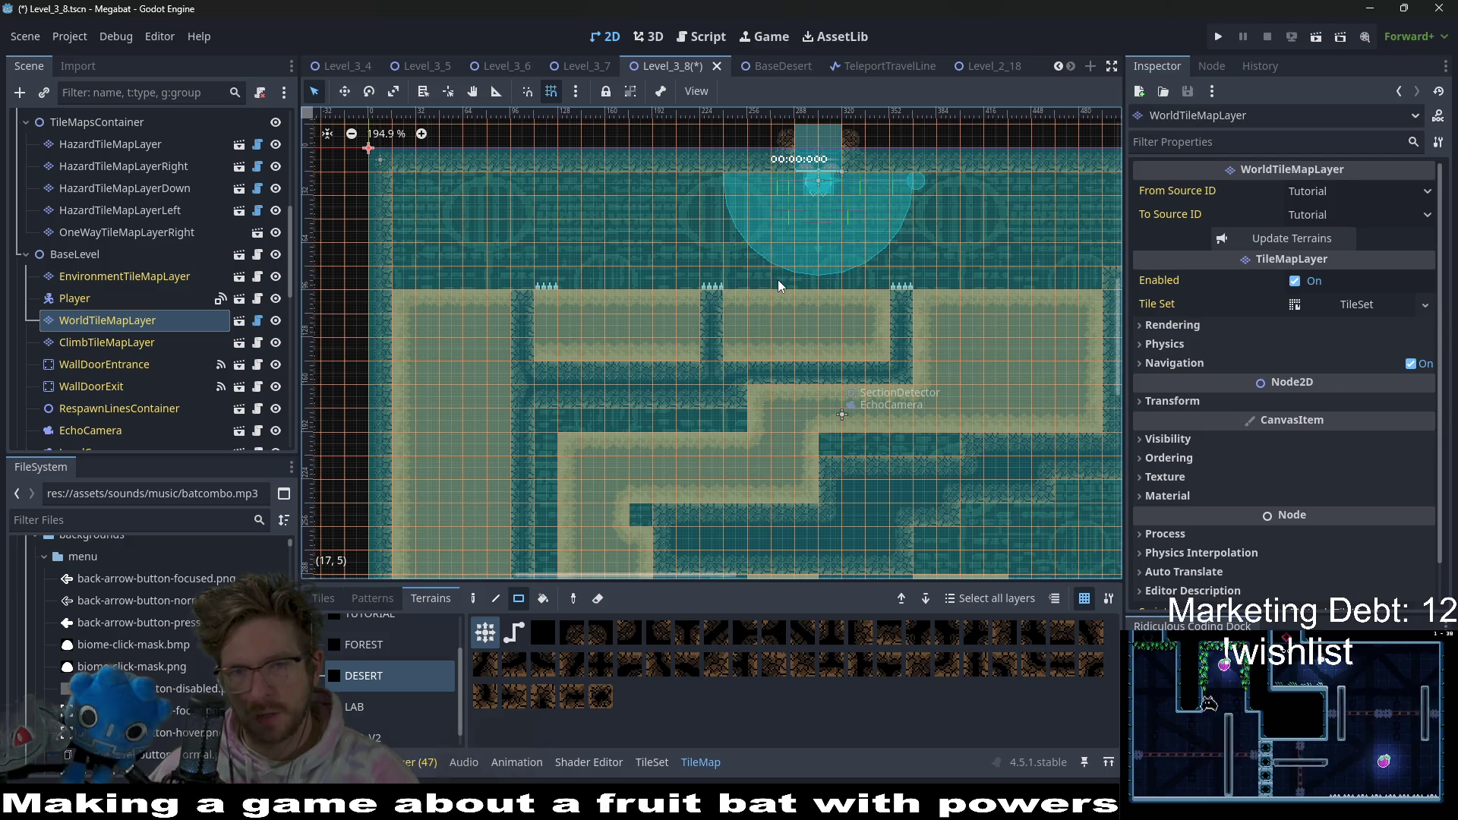
pyautogui.scroll(3, 777, 286)
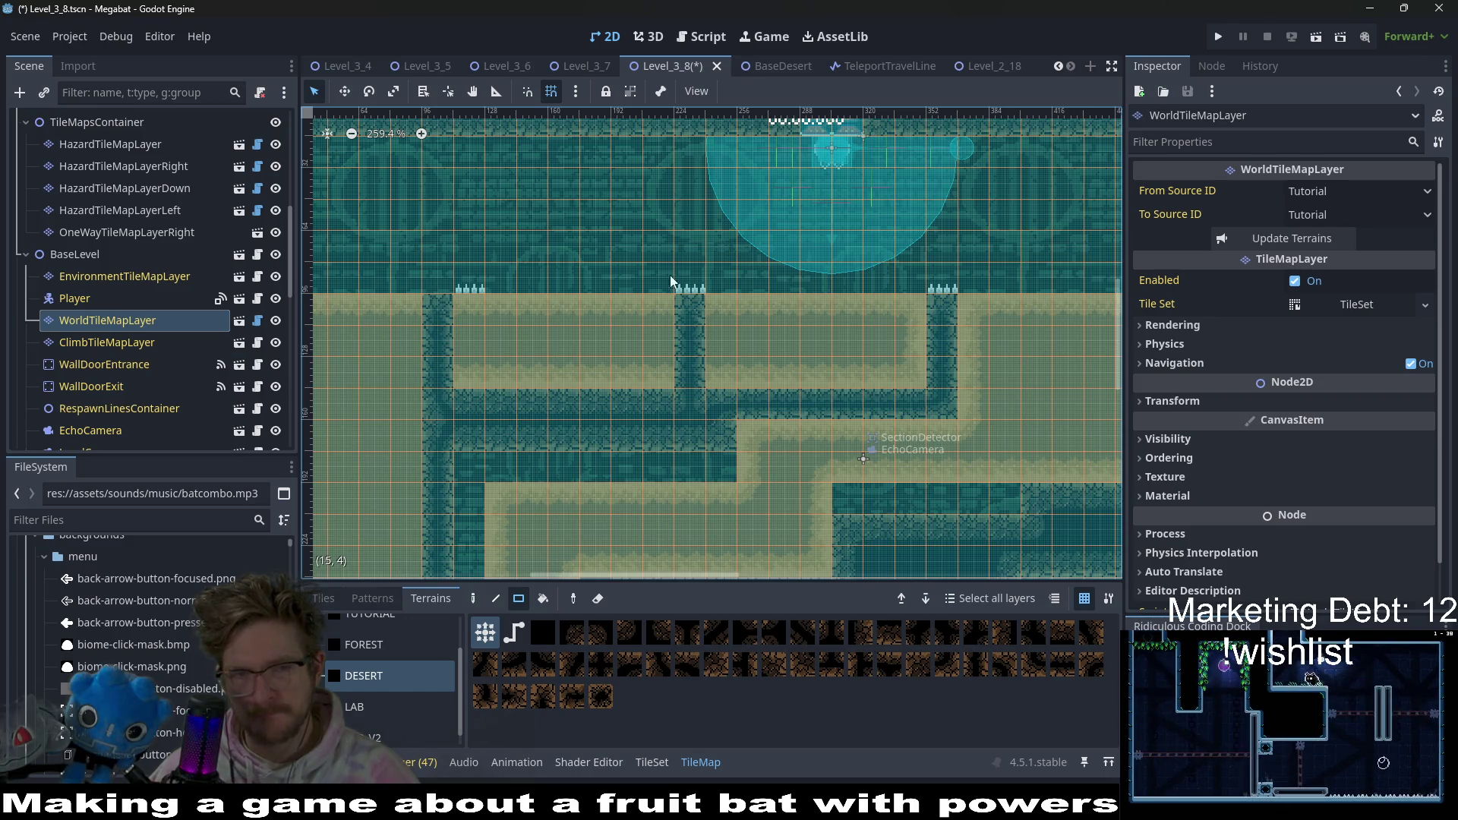
pyautogui.scroll(-5, 175, 361)
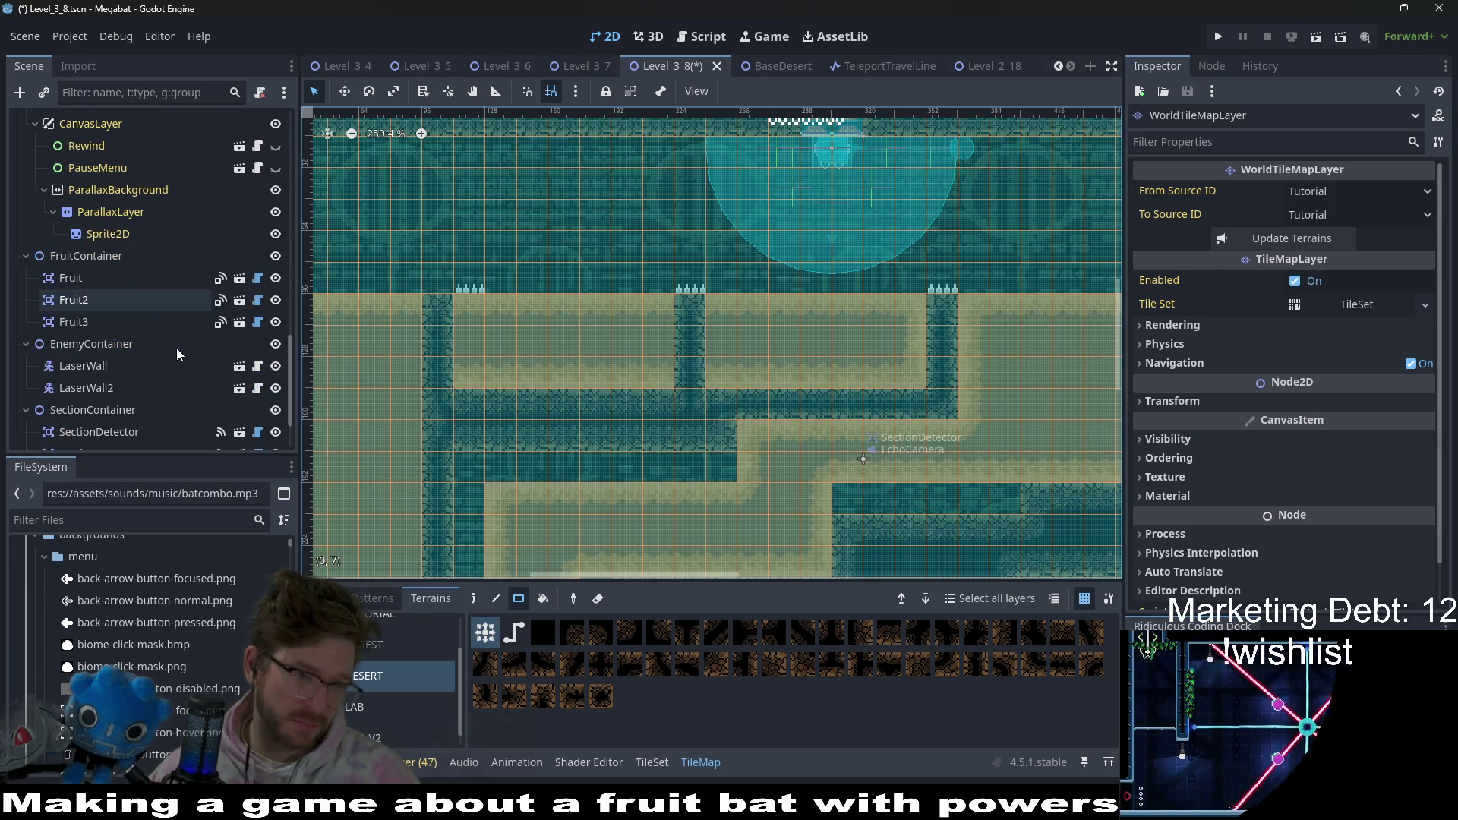
pyautogui.scroll(-3, 176, 349)
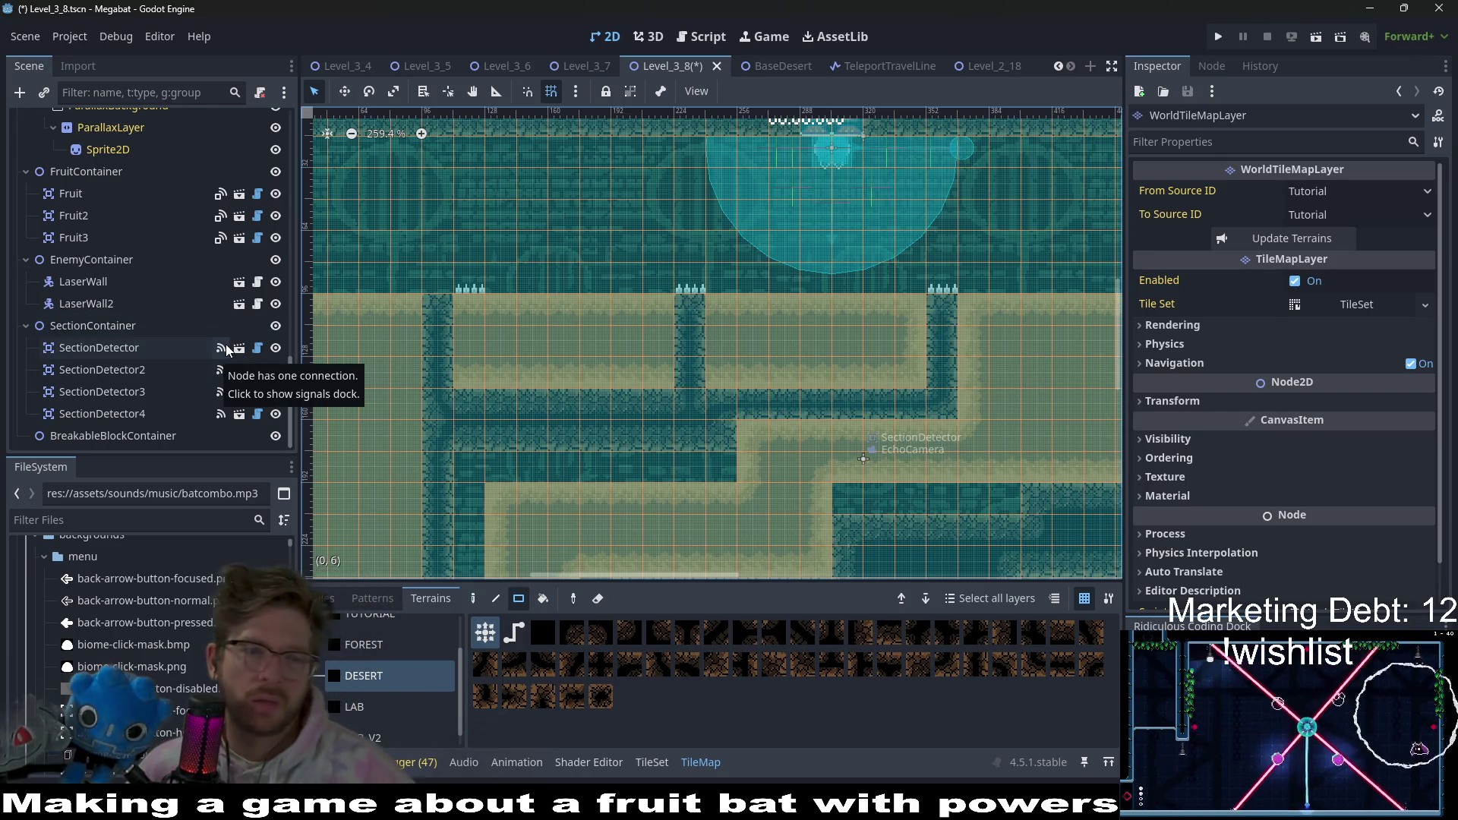
pyautogui.scroll(-7, 774, 387)
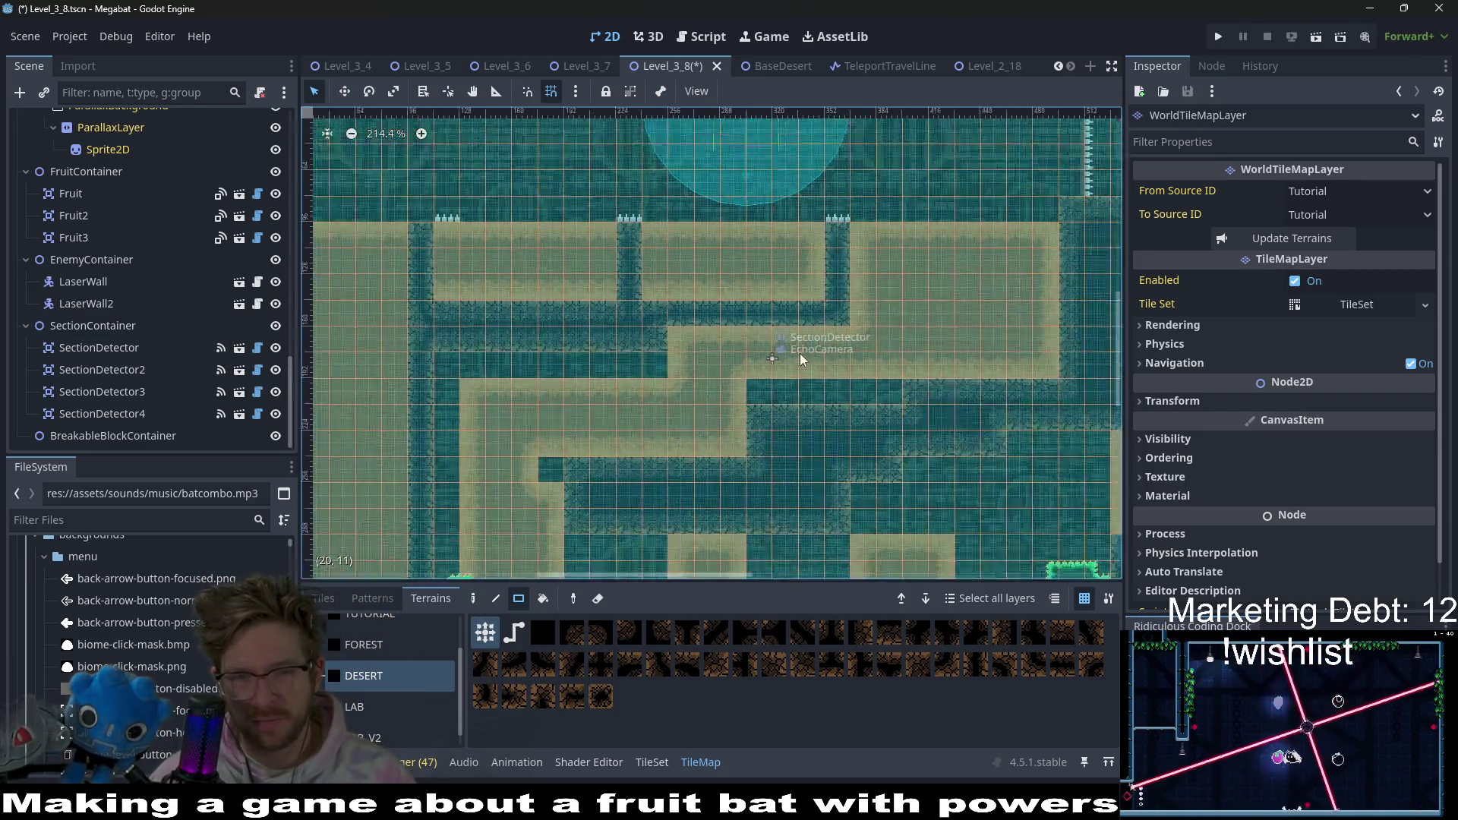
pyautogui.hscroll(3, 773, 312)
pyautogui.scroll(1, 836, 394)
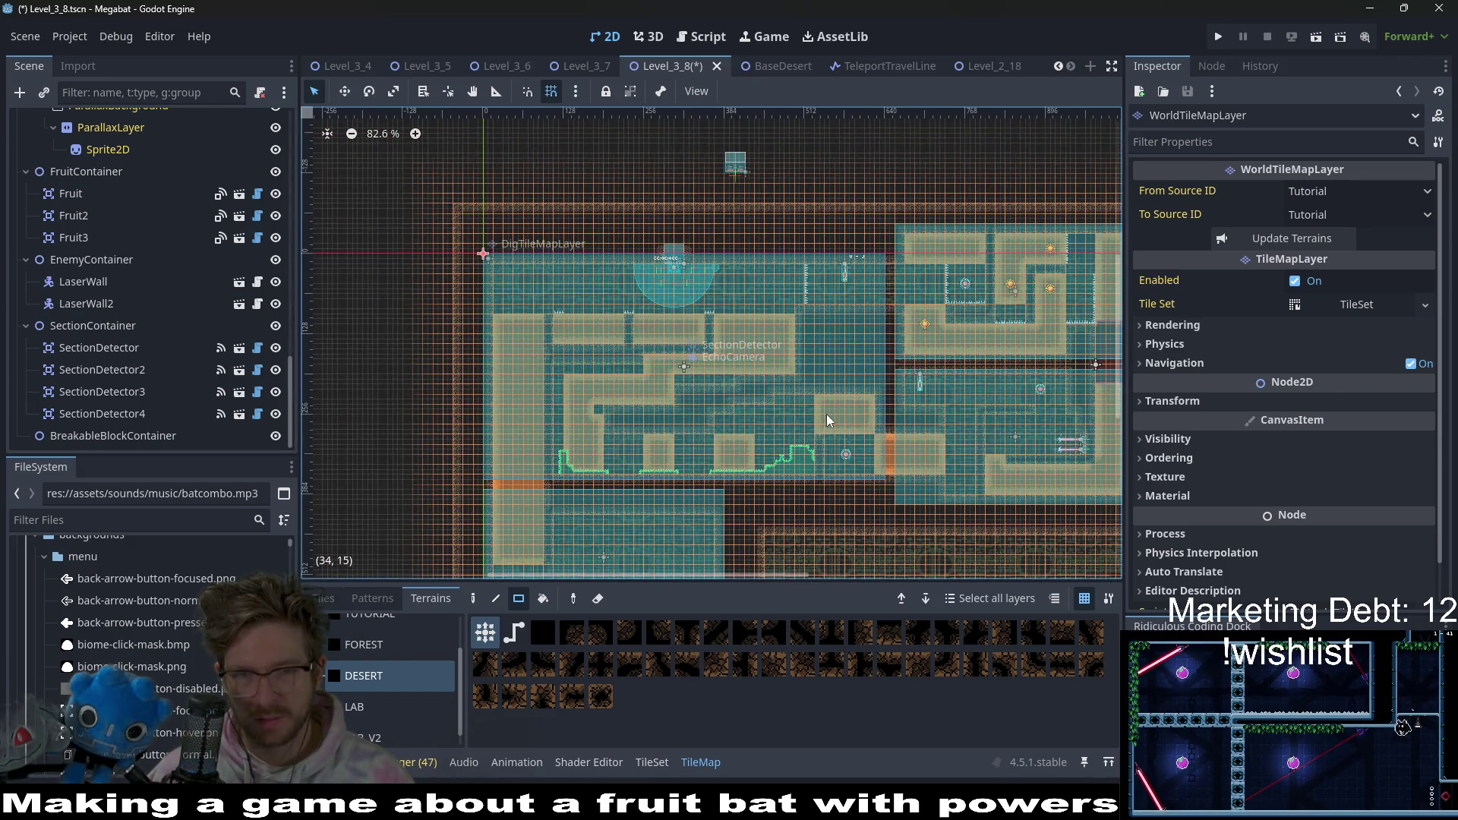
pyautogui.hscroll(-3, 717, 332)
pyautogui.scroll(1, 717, 332)
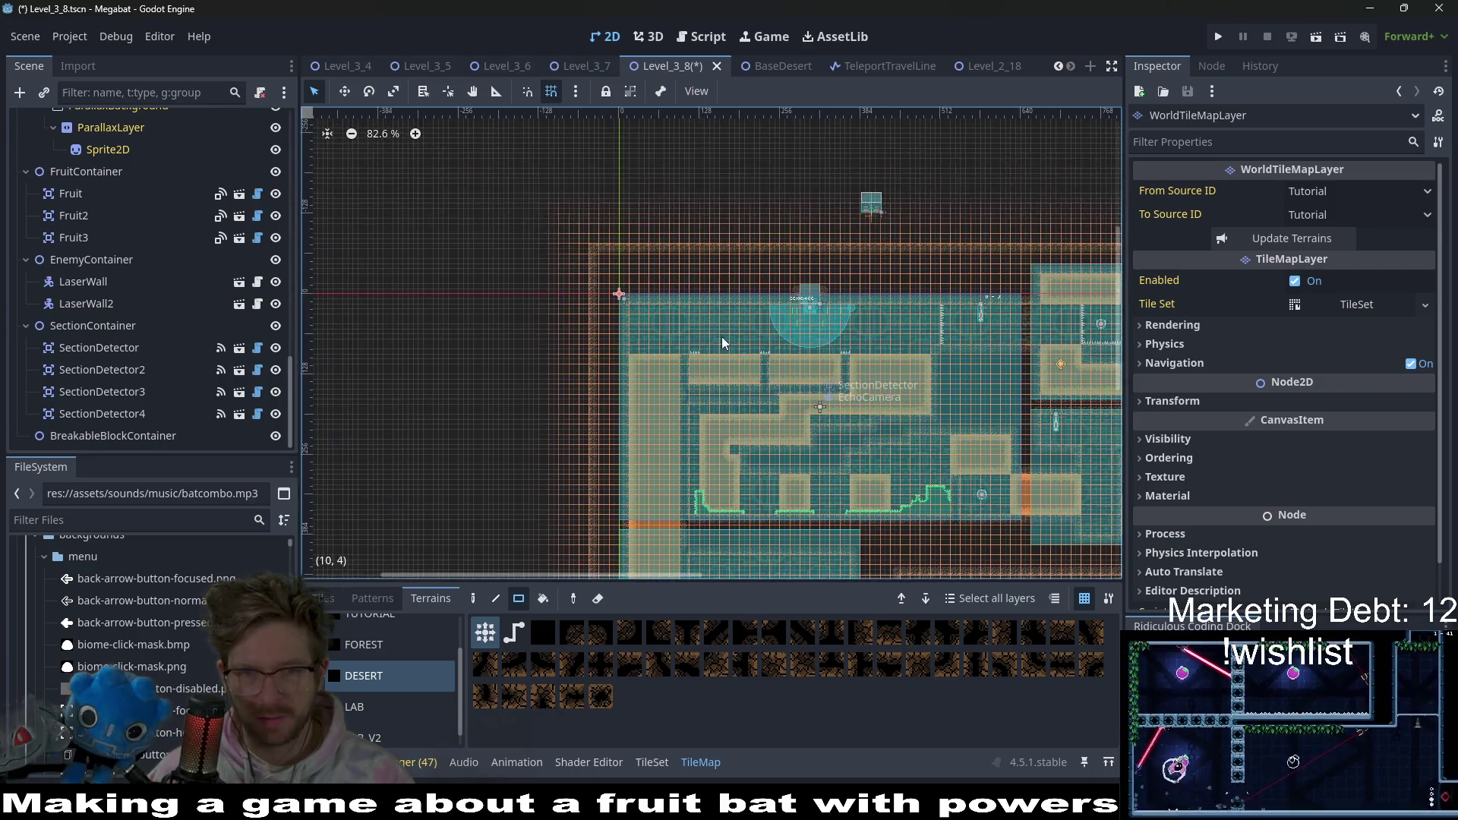
pyautogui.scroll(4, 725, 338)
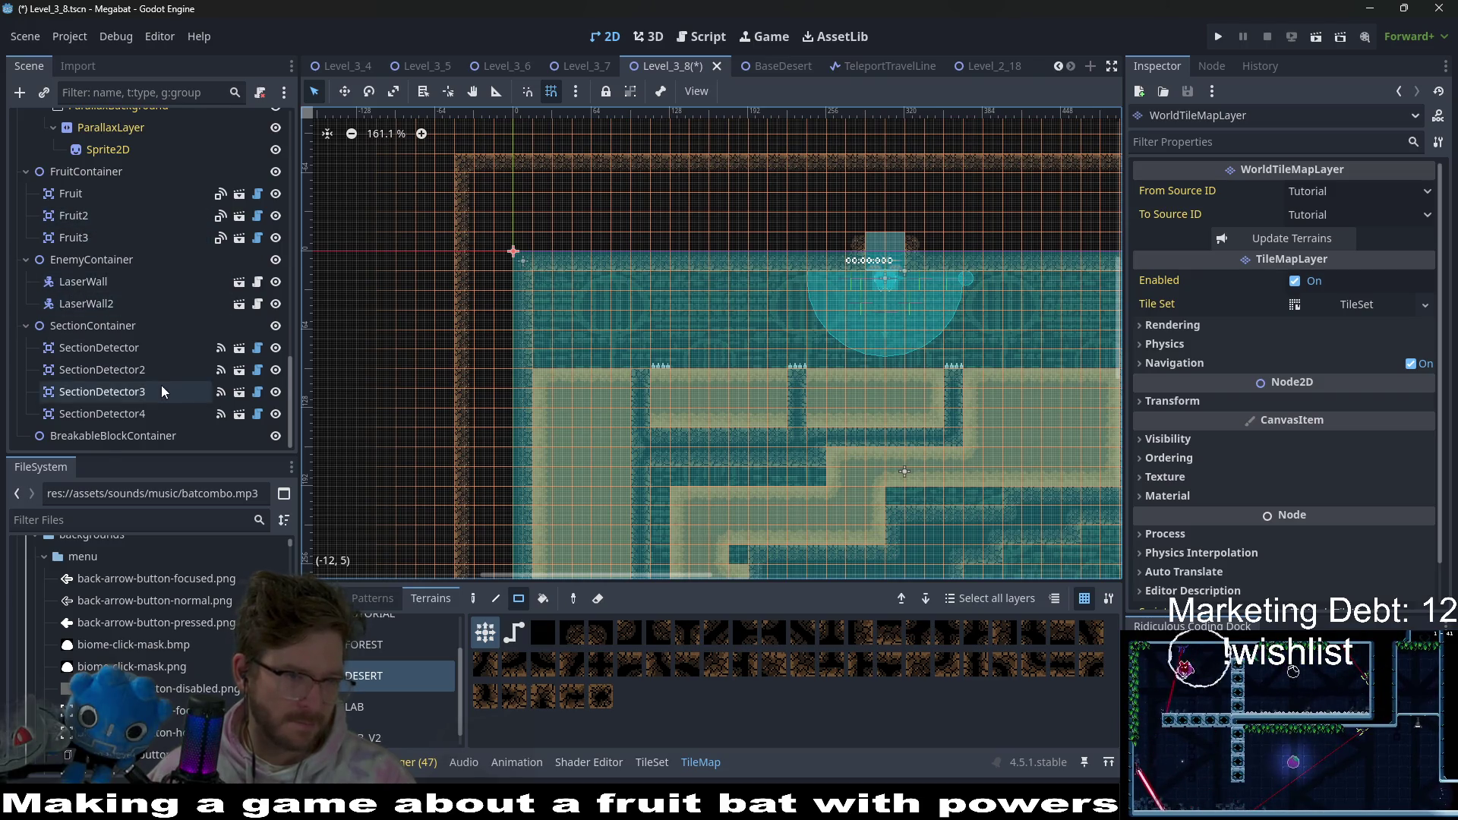
pyautogui.scroll(-3, 158, 382)
pyautogui.scroll(-5, 158, 381)
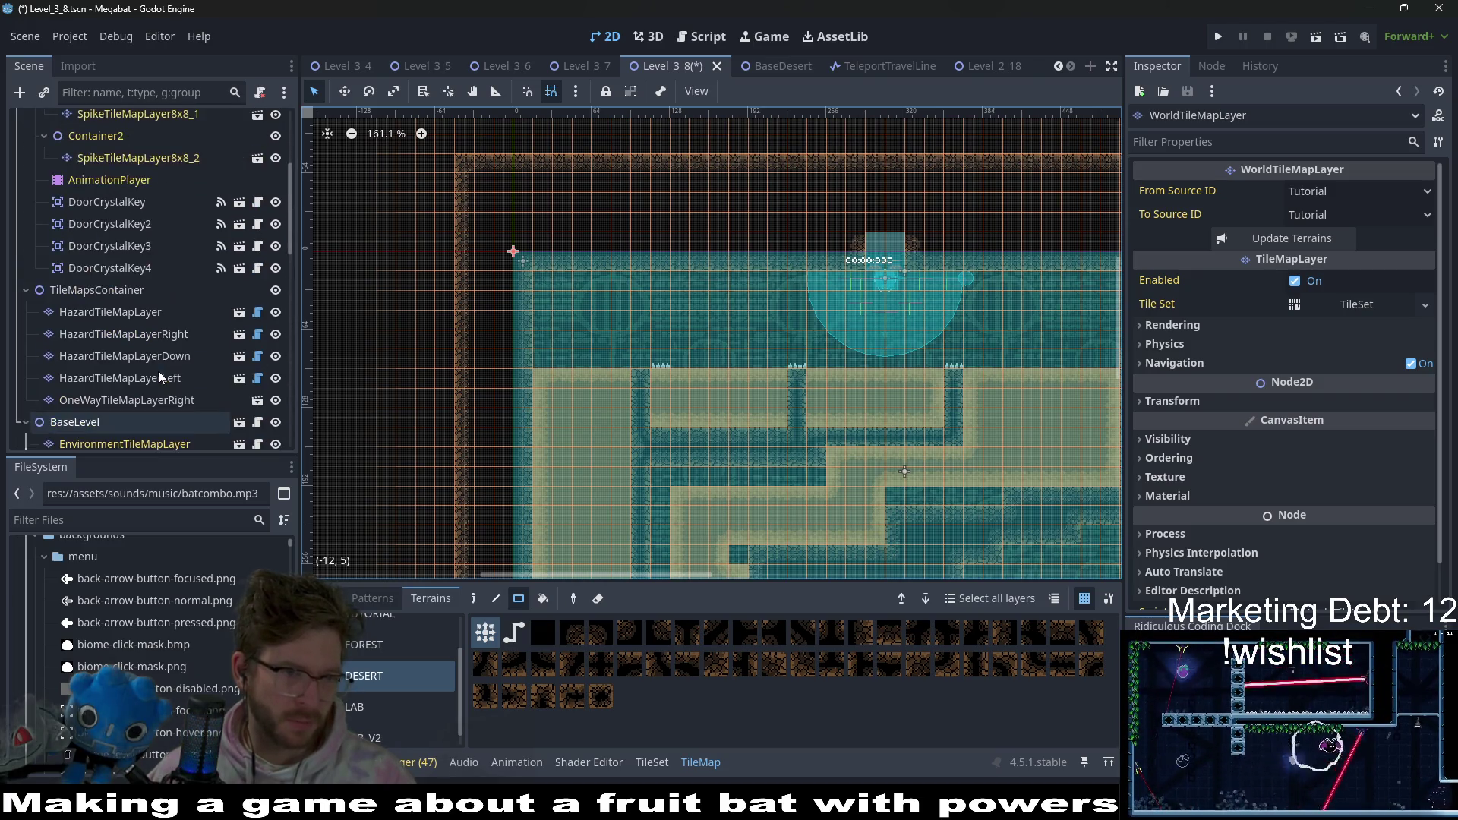
pyautogui.click(126, 328)
pyautogui.click(129, 312)
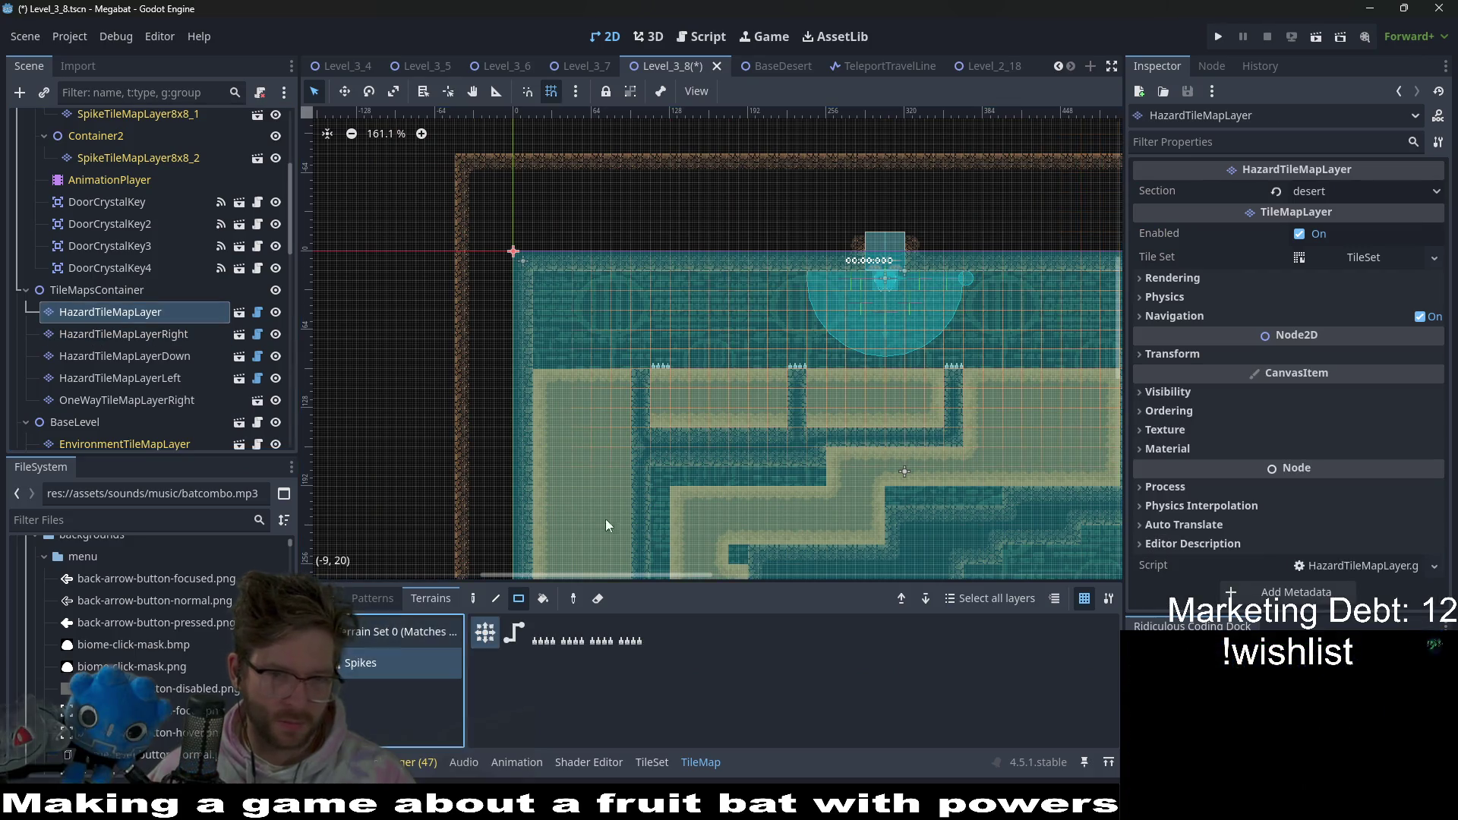
# - Move the left shaft's spike one tile left and lay a spike row over the shaft
pyautogui.rightClick(662, 361)
pyautogui.click(645, 365)
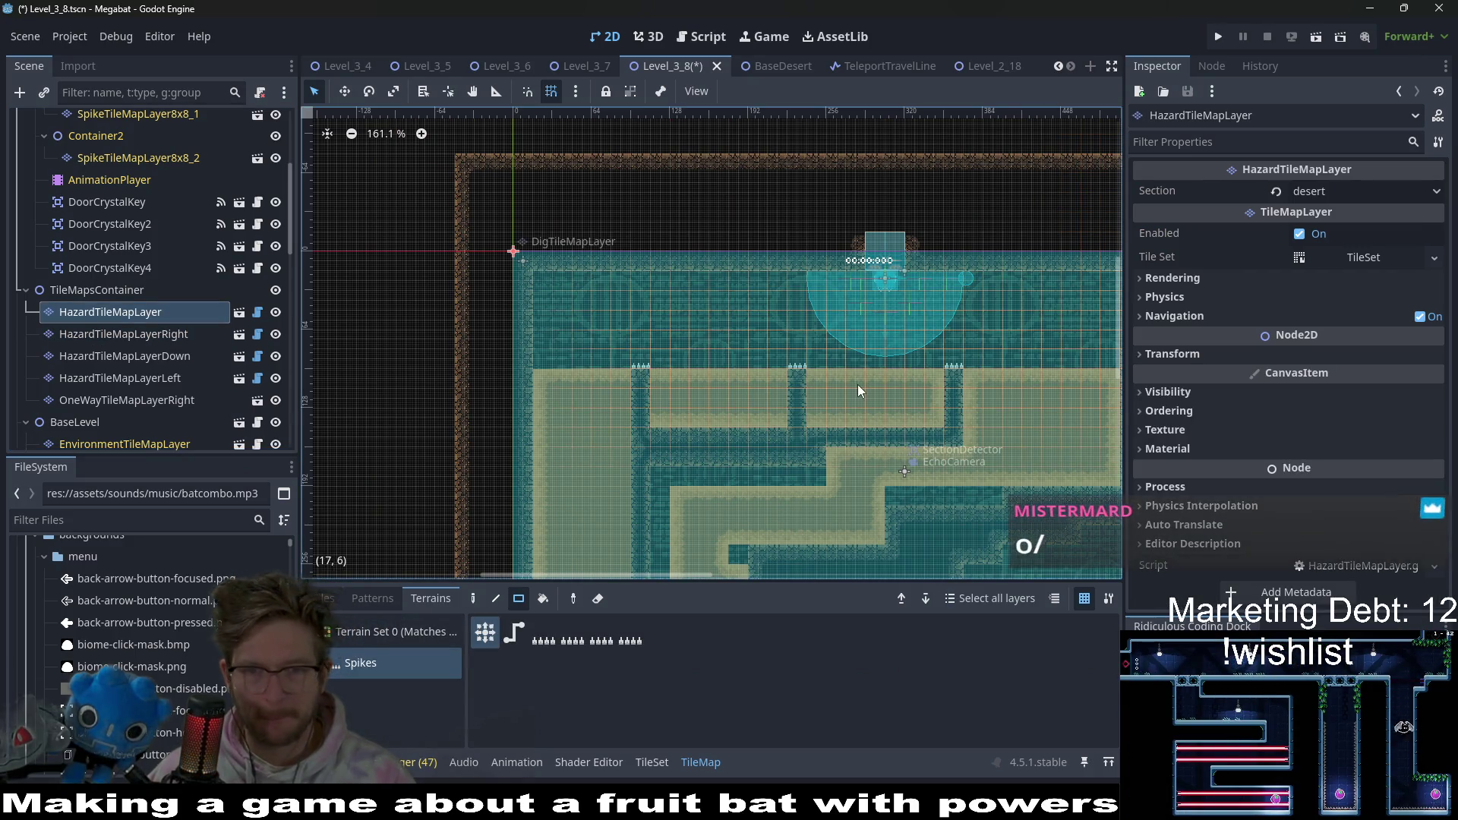
pyautogui.scroll(3, 874, 393)
pyautogui.moveTo(732, 298)
pyautogui.mouseDown()
pyautogui.moveTo(773, 287)
pyautogui.moveTo(782, 300)
pyautogui.mouseUp()
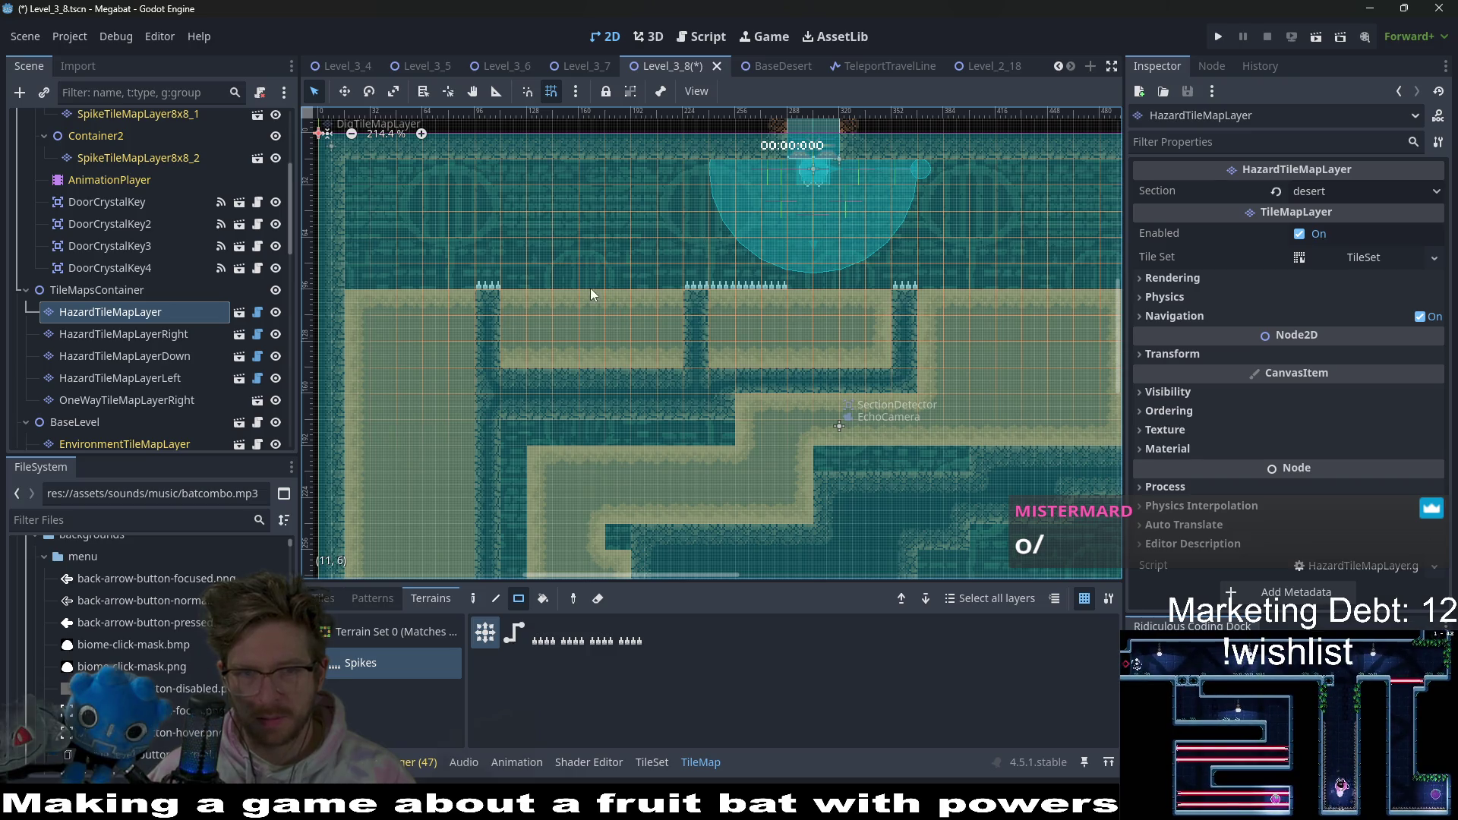
pyautogui.moveTo(567, 279); pyautogui.dragTo(571, 281)
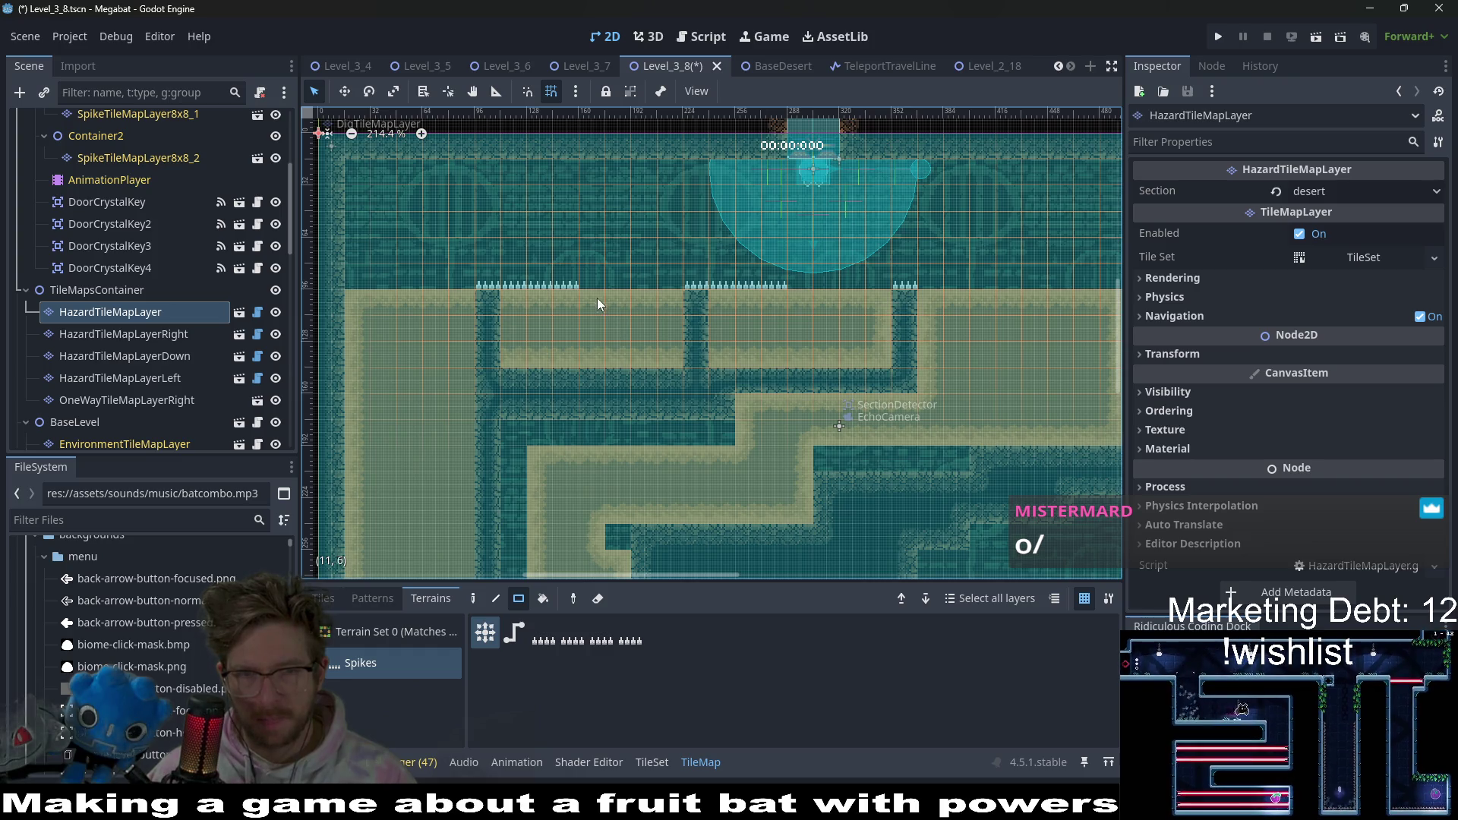
# - Erase surplus spikes along the top tunnel edge and over the middle shaft
pyautogui.moveTo(568, 287); pyautogui.dragTo(520, 284)
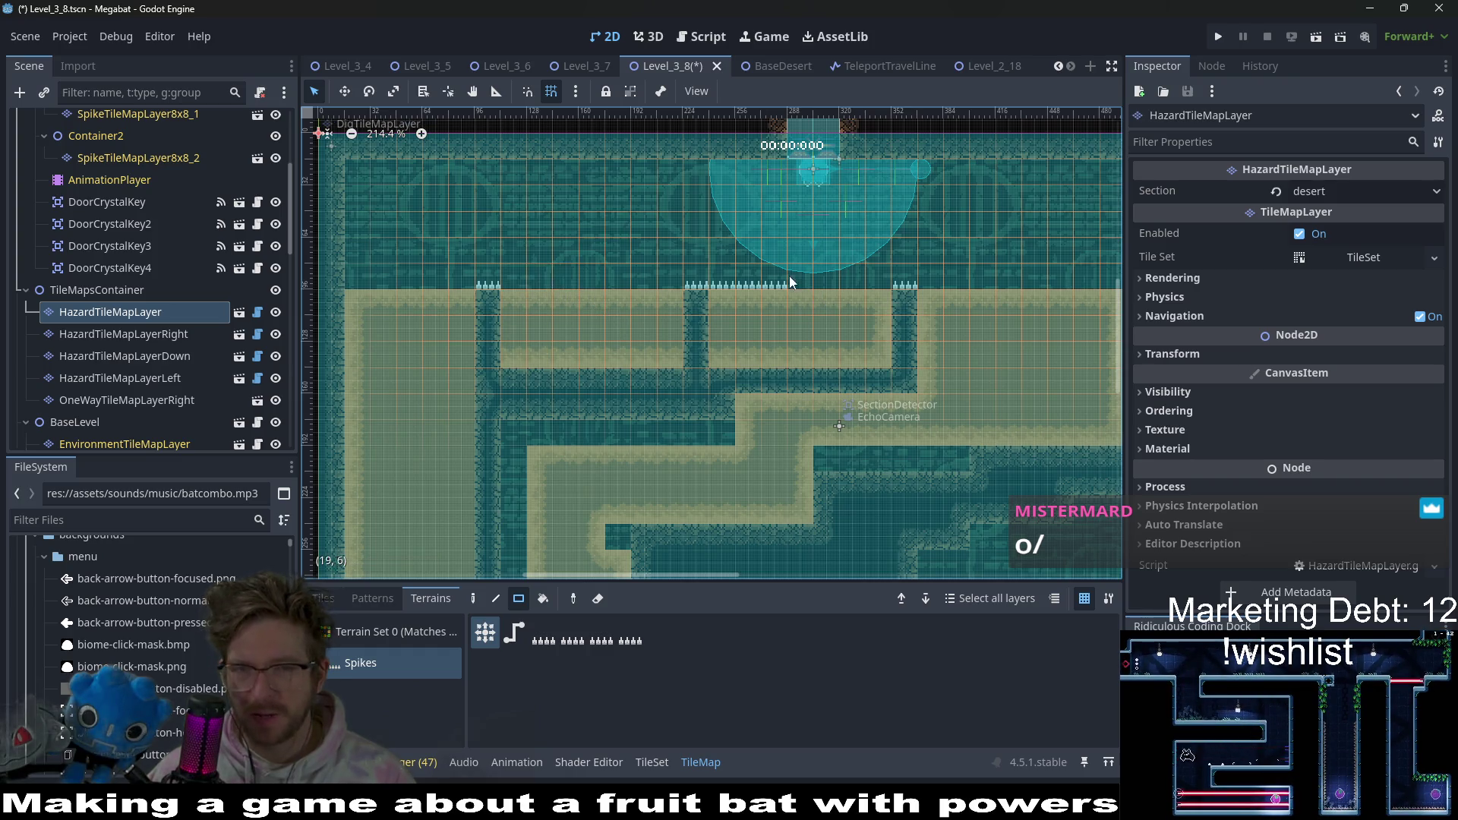
pyautogui.moveTo(726, 279); pyautogui.dragTo(782, 281)
pyautogui.moveTo(926, 341); pyautogui.dragTo(761, 287)
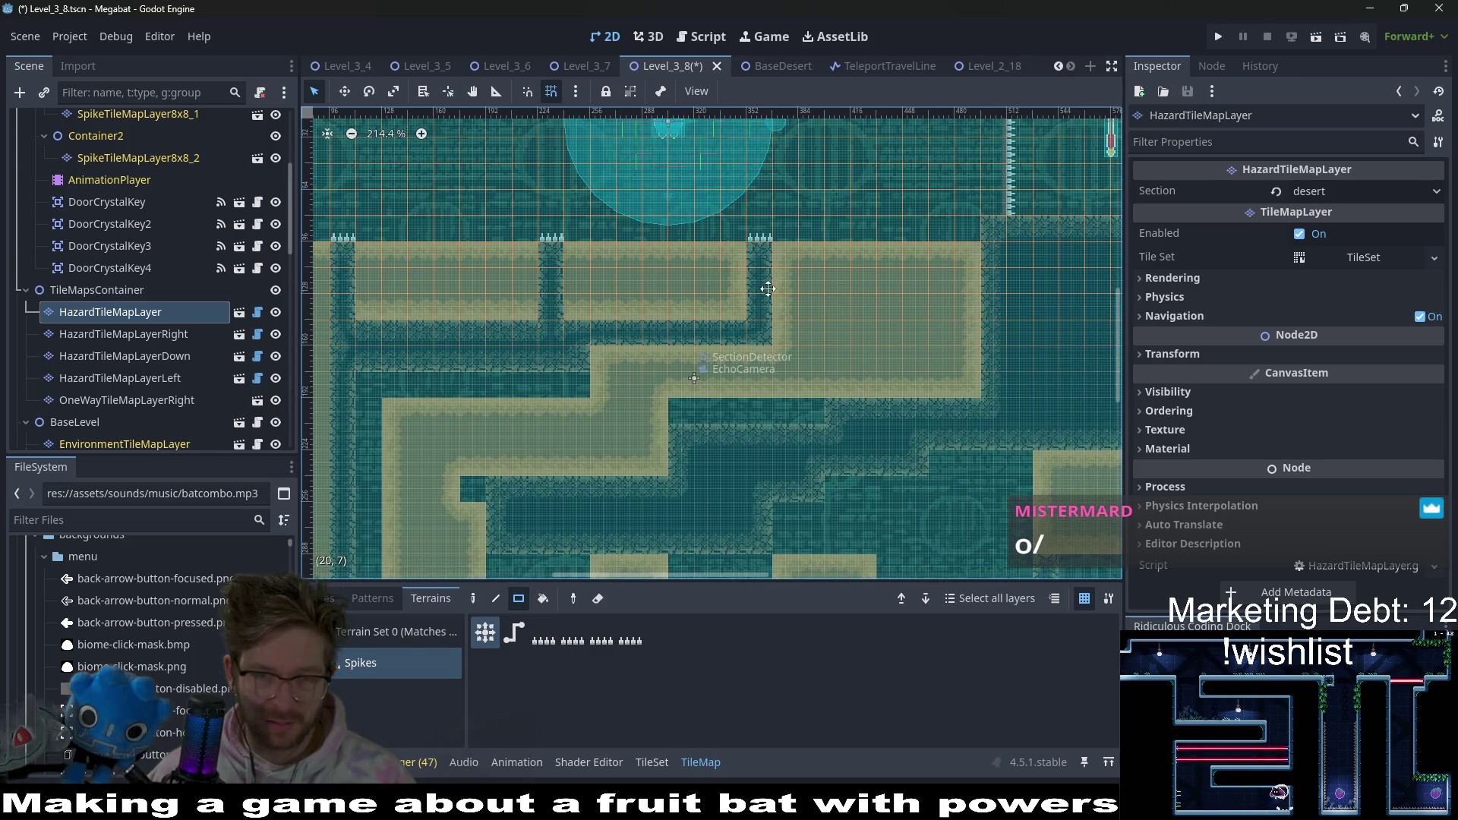
pyautogui.hscroll(-2, 823, 306)
pyautogui.hscroll(-4, 725, 320)
pyautogui.scroll(-2, 726, 320)
pyautogui.scroll(-1, 706, 357)
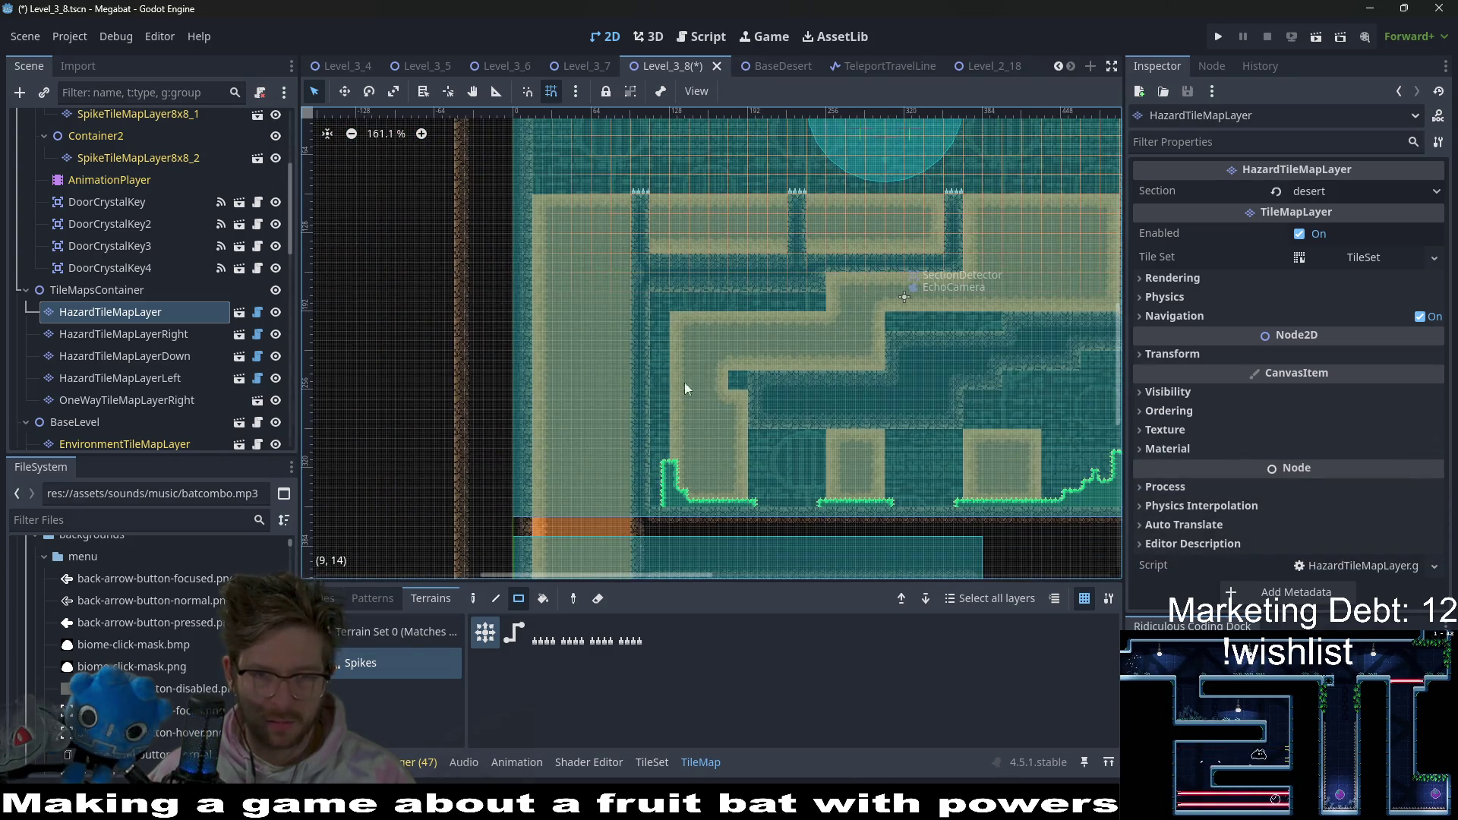
pyautogui.scroll(5, 120, 291)
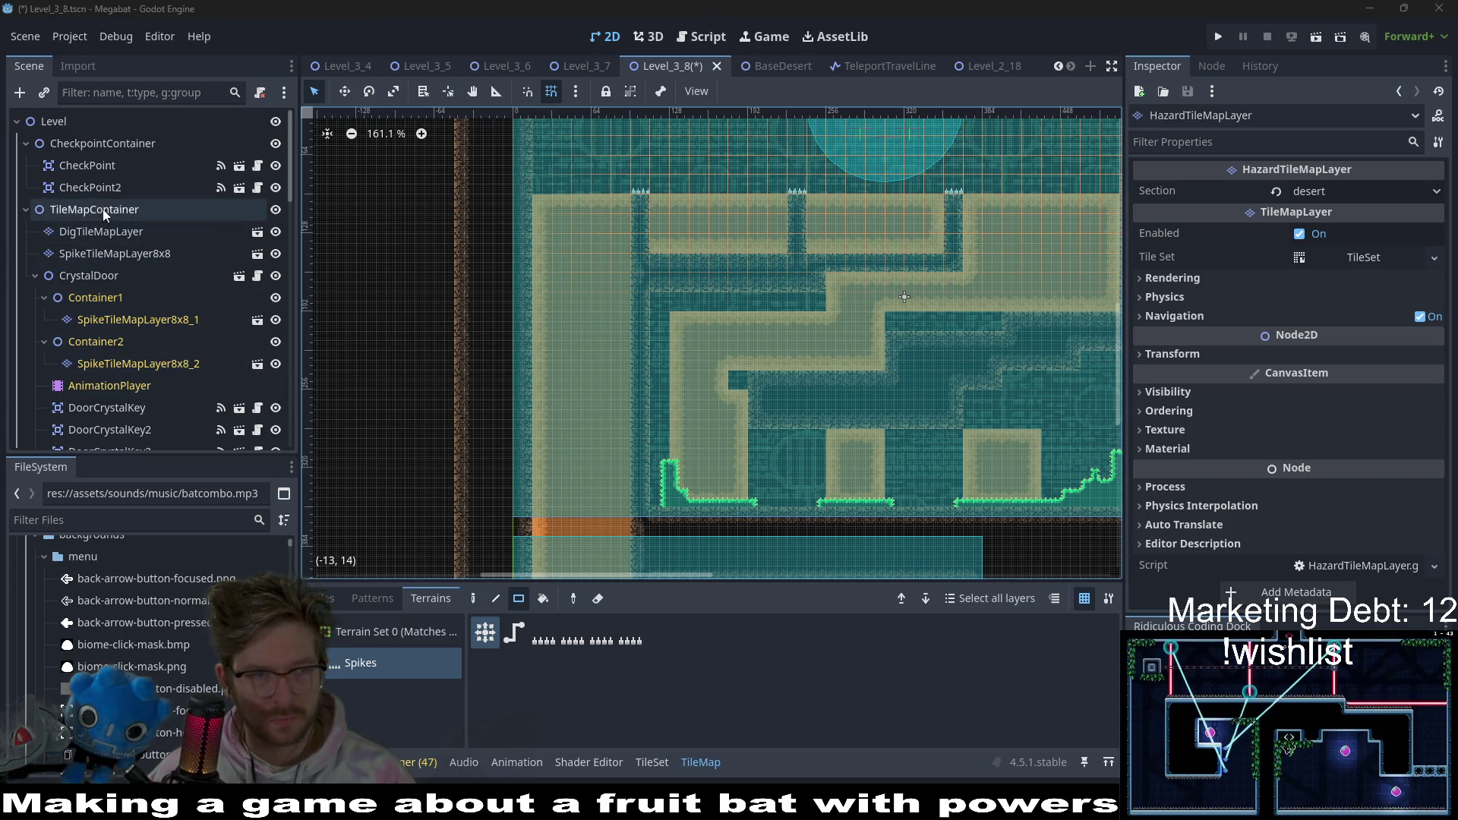
pyautogui.click(104, 233)
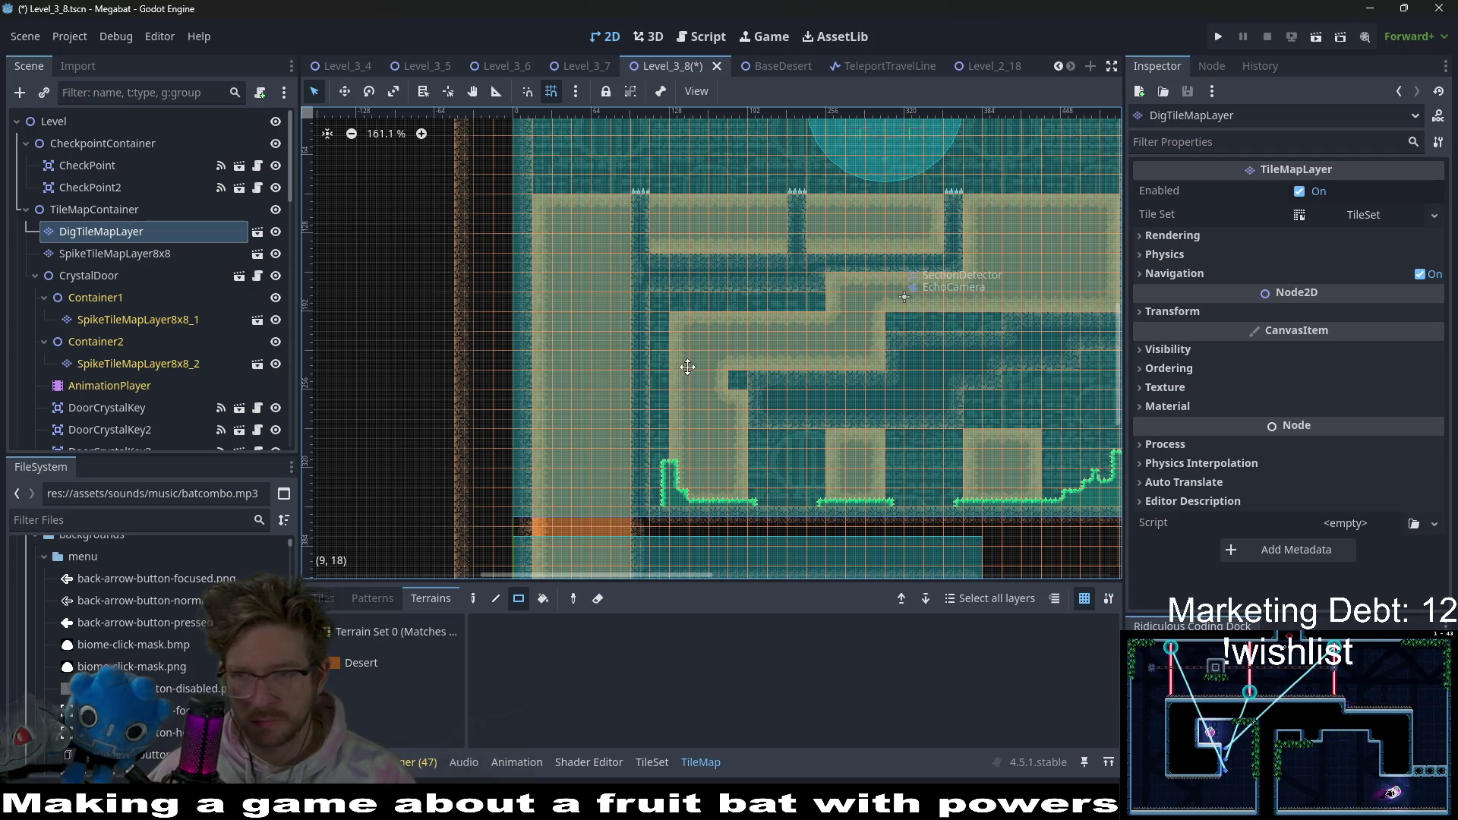
# - With Desert terrain, paint a nine-tile strip and a vertical strip along the left column
pyautogui.moveTo(663, 494); pyautogui.dragTo(646, 412)
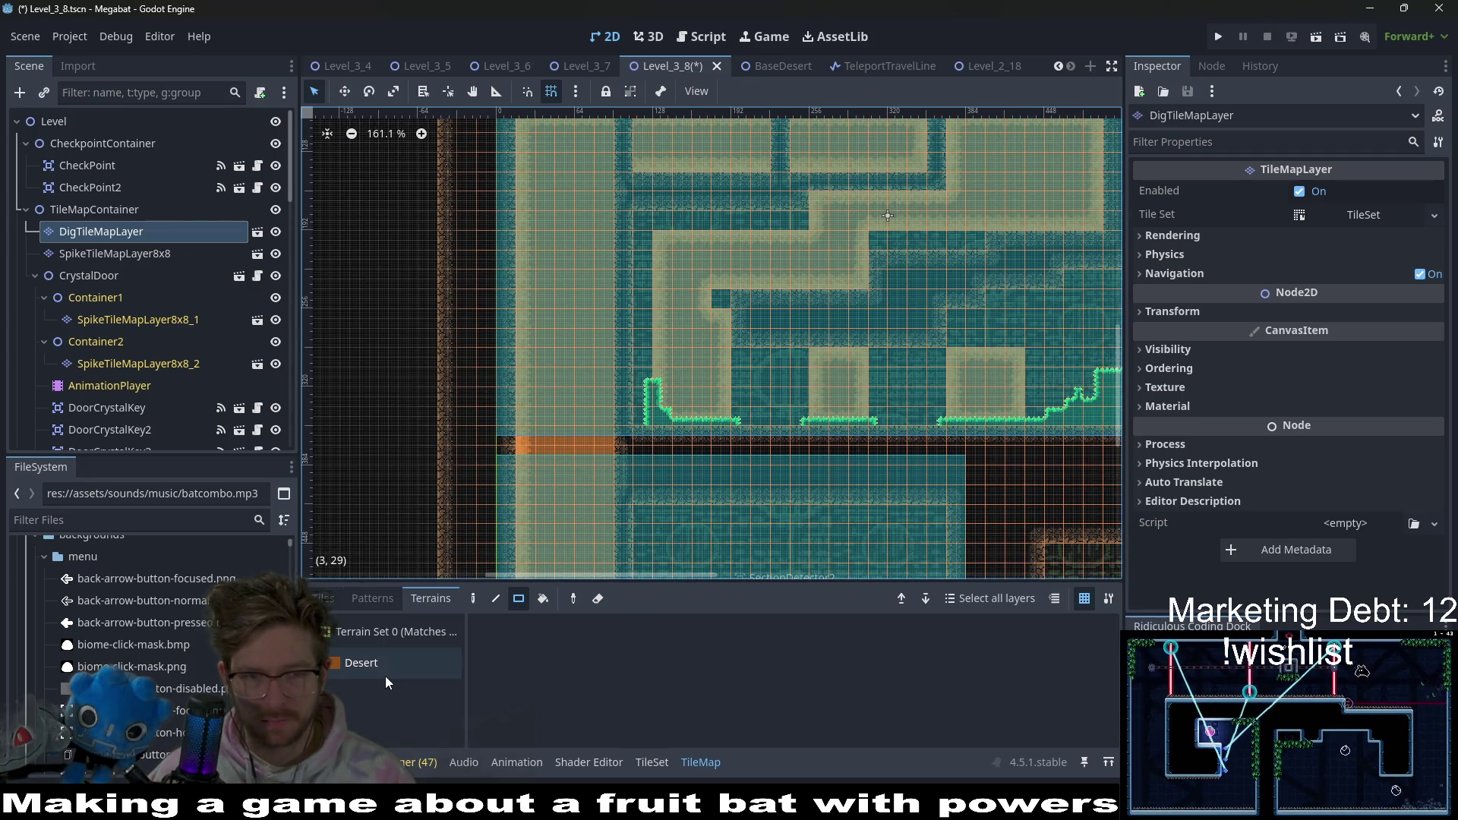
pyautogui.click(361, 663)
pyautogui.moveTo(632, 227); pyautogui.dragTo(779, 225)
pyautogui.moveTo(639, 170); pyautogui.dragTo(648, 260)
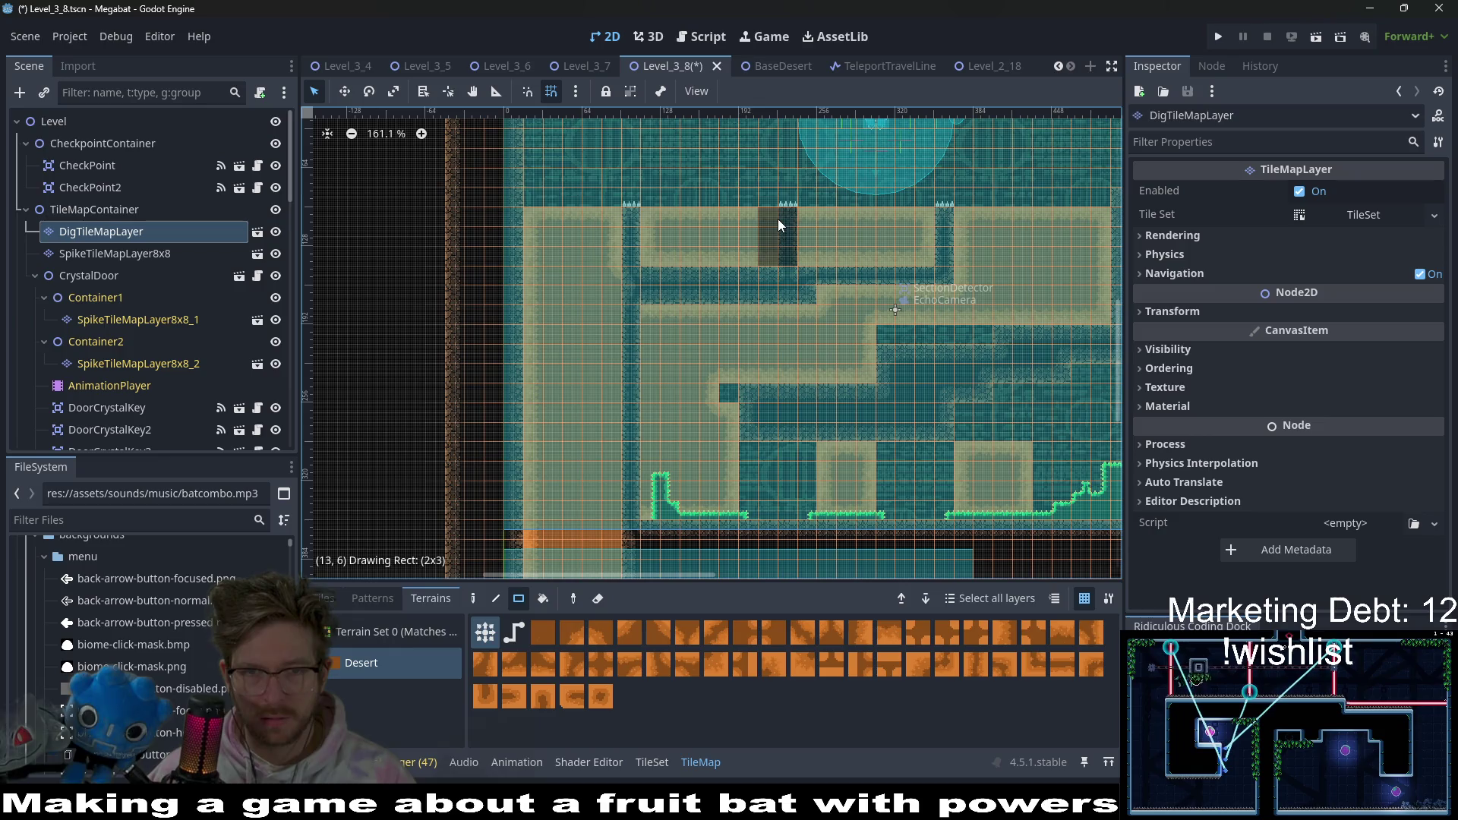
pyautogui.moveTo(637, 266); pyautogui.dragTo(631, 524)
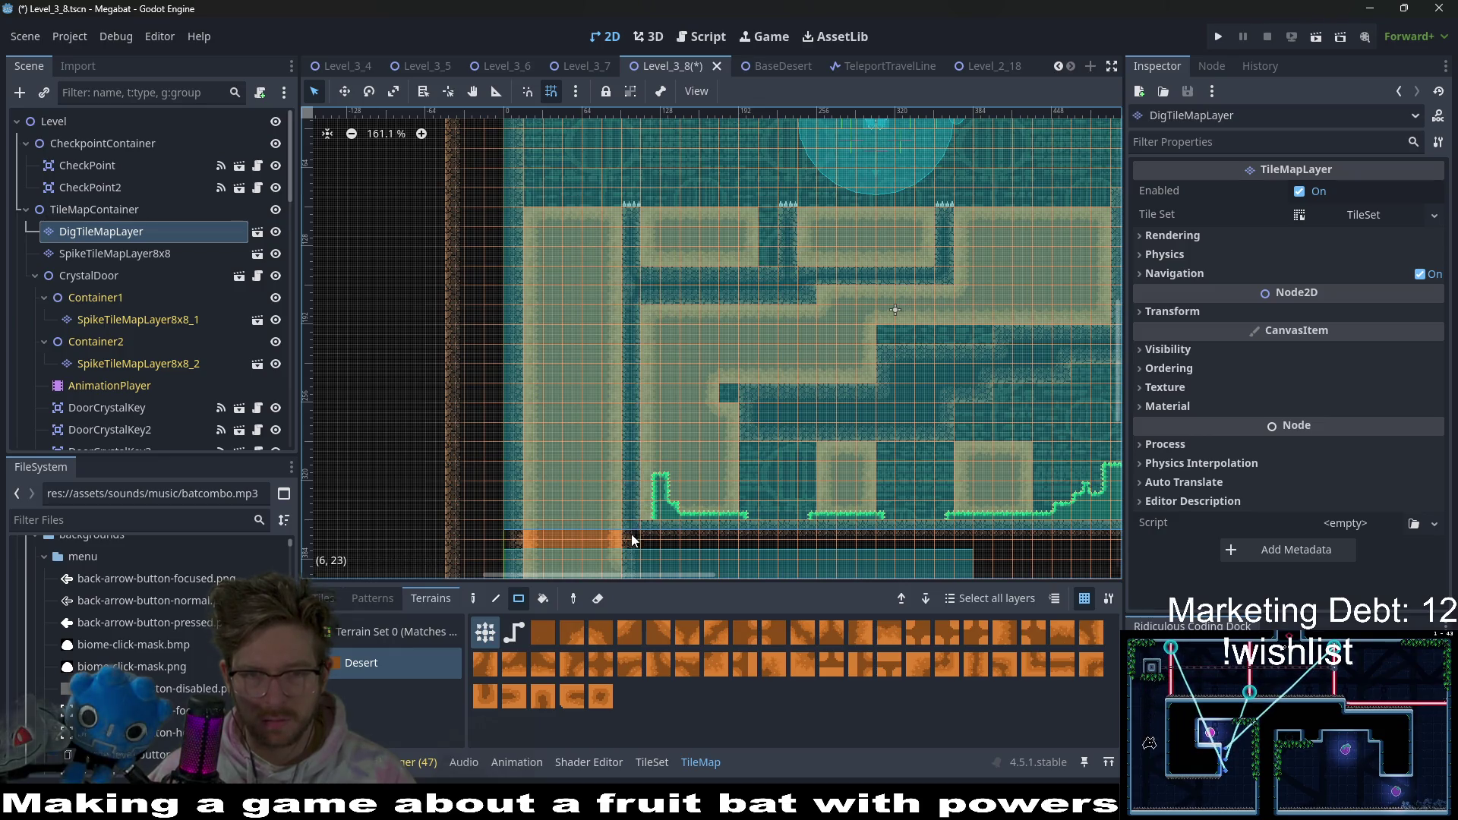
# - Paint two desert sand strips in the right-hand room
pyautogui.moveTo(647, 468); pyautogui.dragTo(643, 311)
pyautogui.scroll(-2, 671, 375)
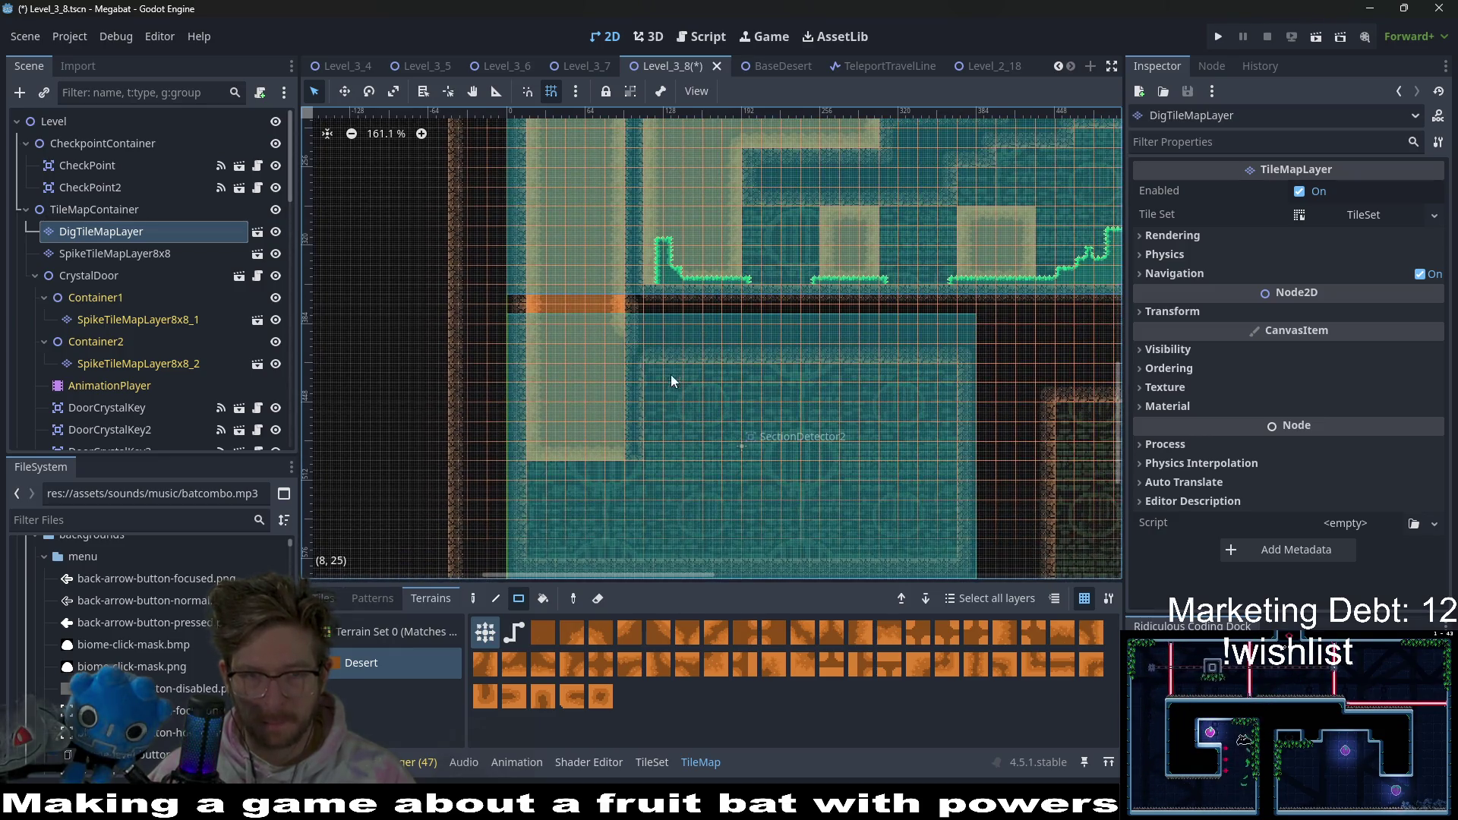
pyautogui.moveTo(630, 433); pyautogui.dragTo(634, 435)
pyautogui.scroll(7, 635, 435)
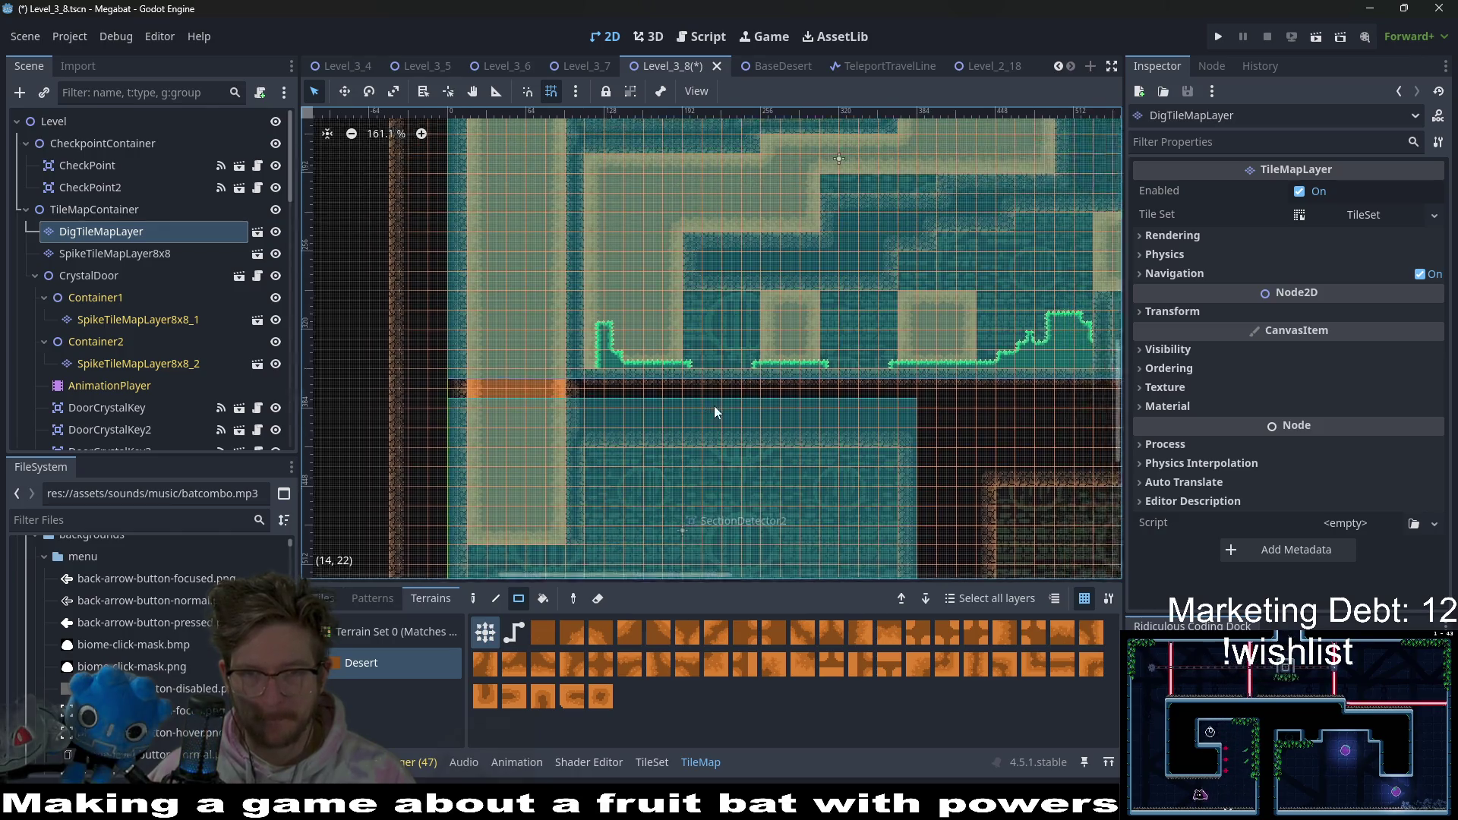
pyautogui.hscroll(5, 758, 402)
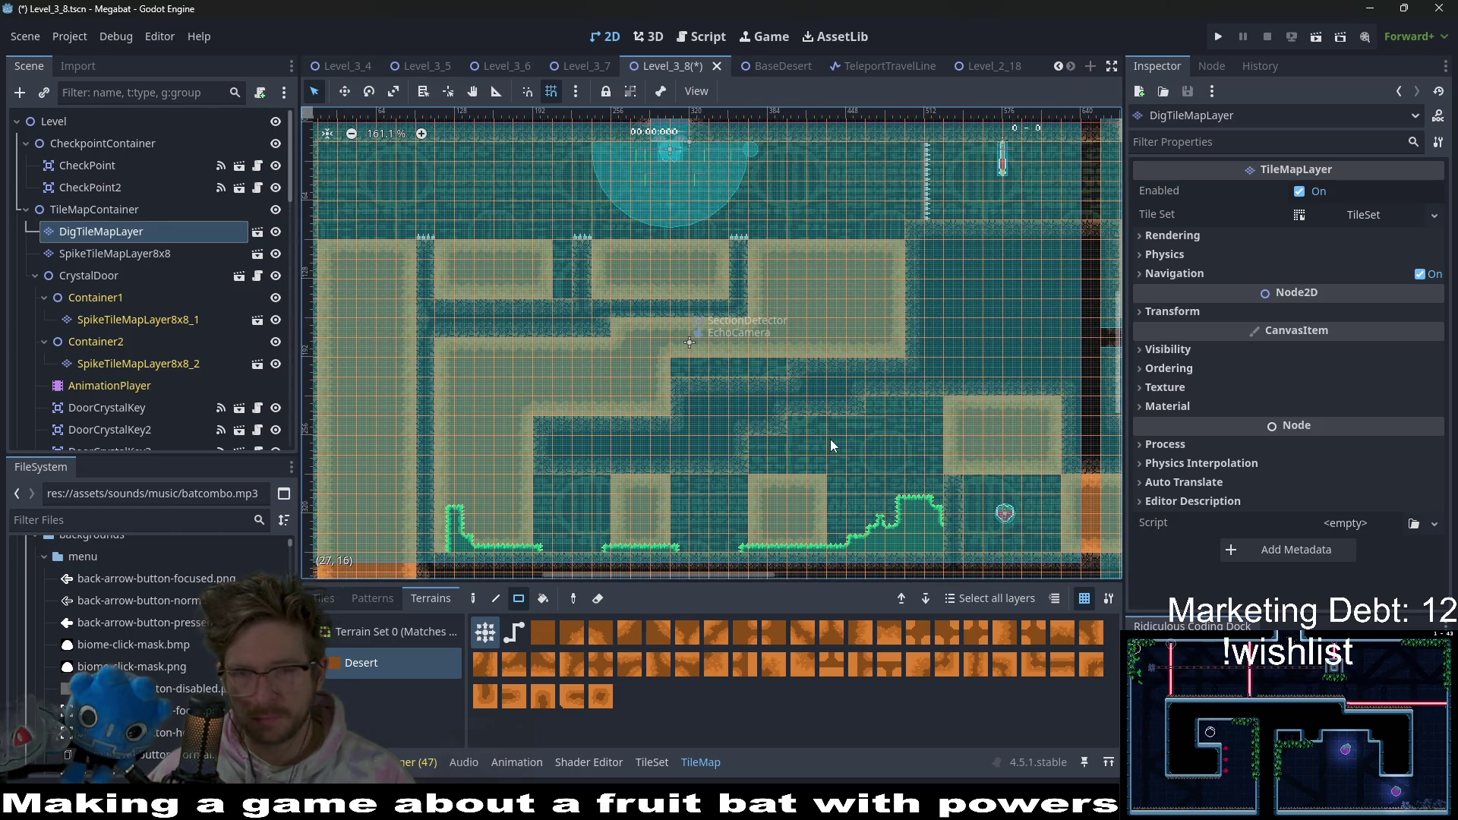
pyautogui.scroll(-3, 657, 319)
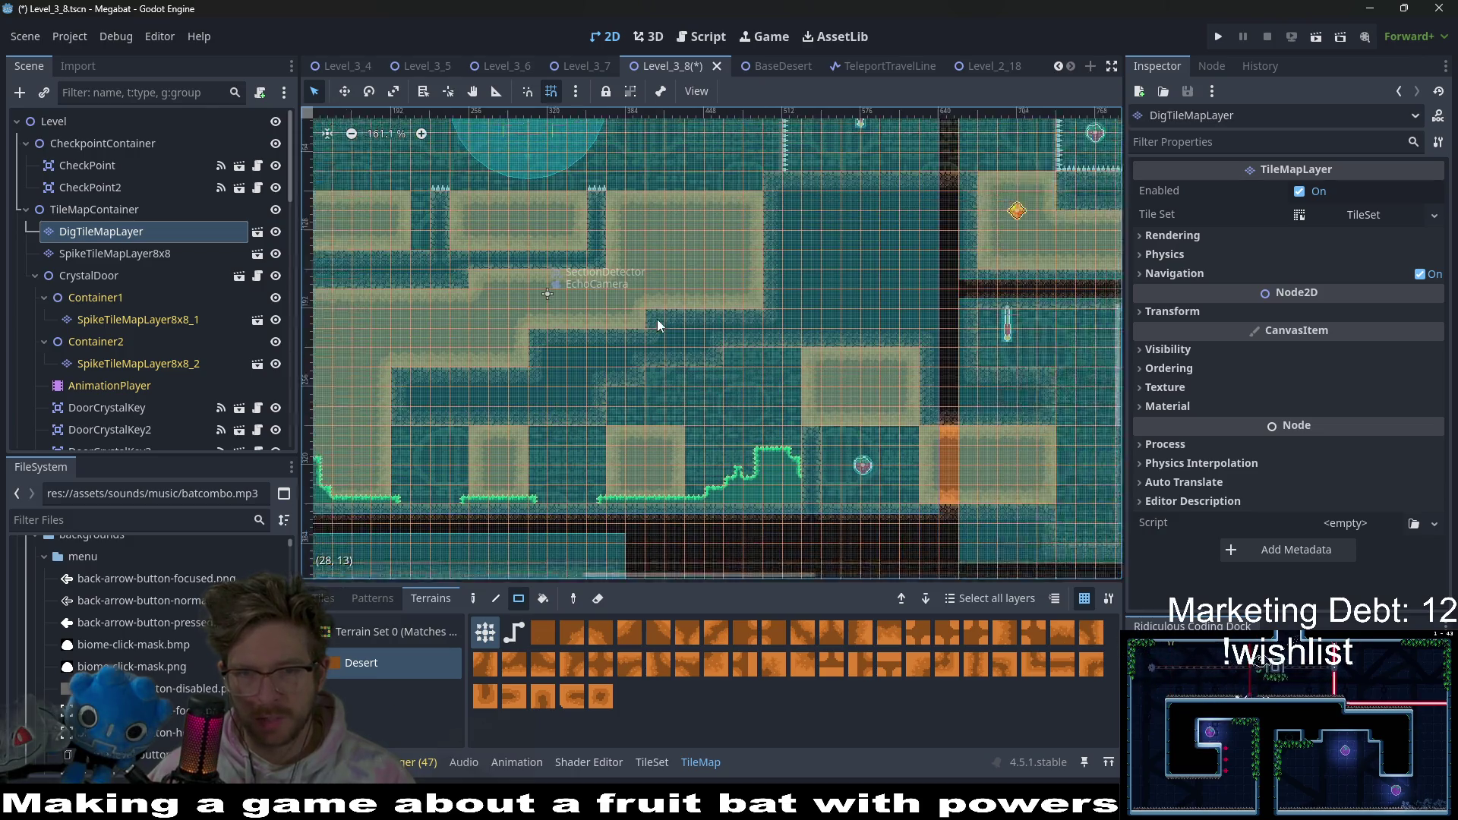
pyautogui.hscroll(7, 785, 408)
pyautogui.hscroll(6, 887, 413)
pyautogui.scroll(1, 809, 312)
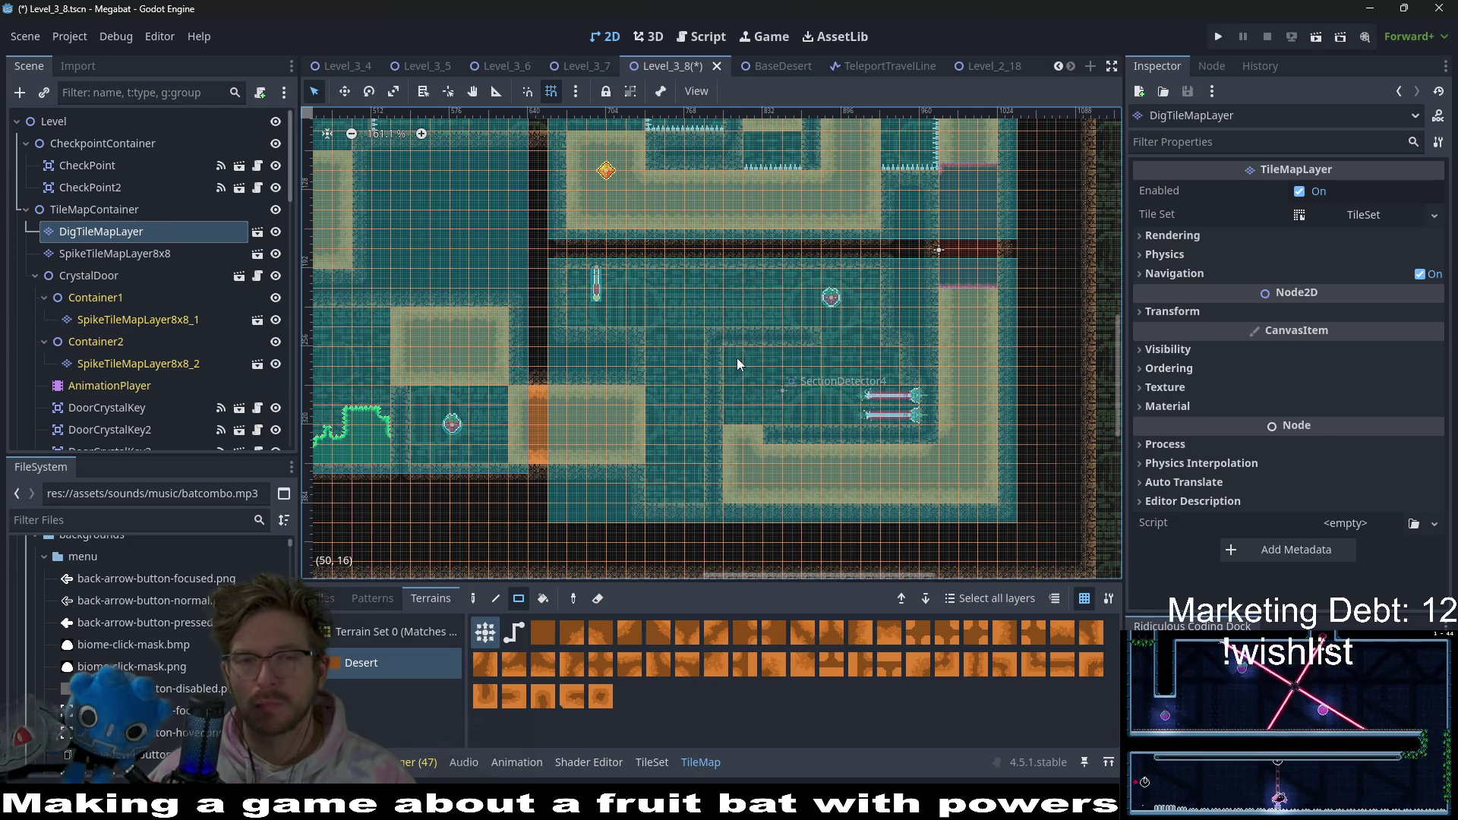
pyautogui.moveTo(801, 376); pyautogui.dragTo(895, 377)
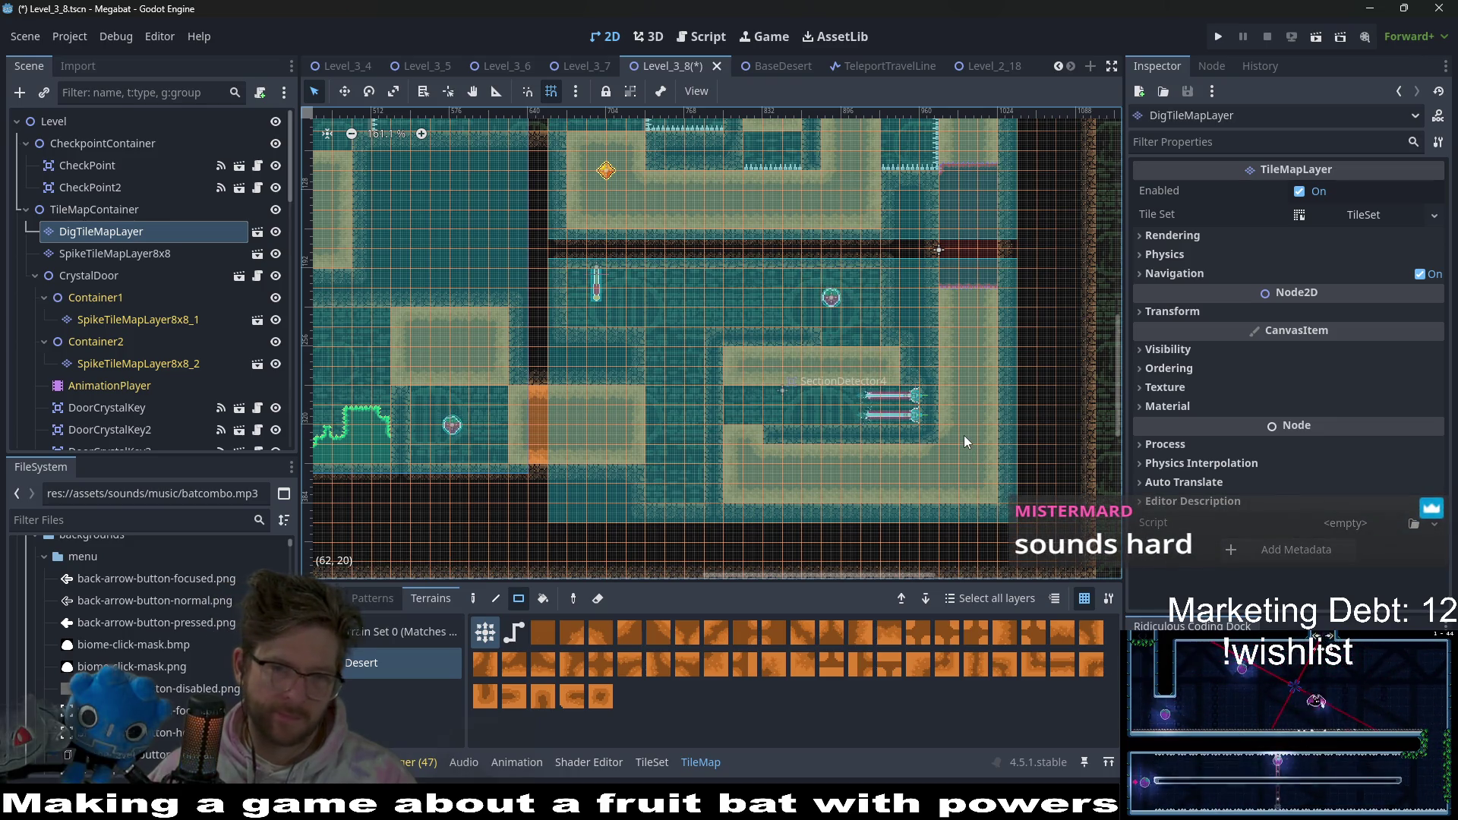
pyautogui.moveTo(729, 343); pyautogui.dragTo(882, 351)
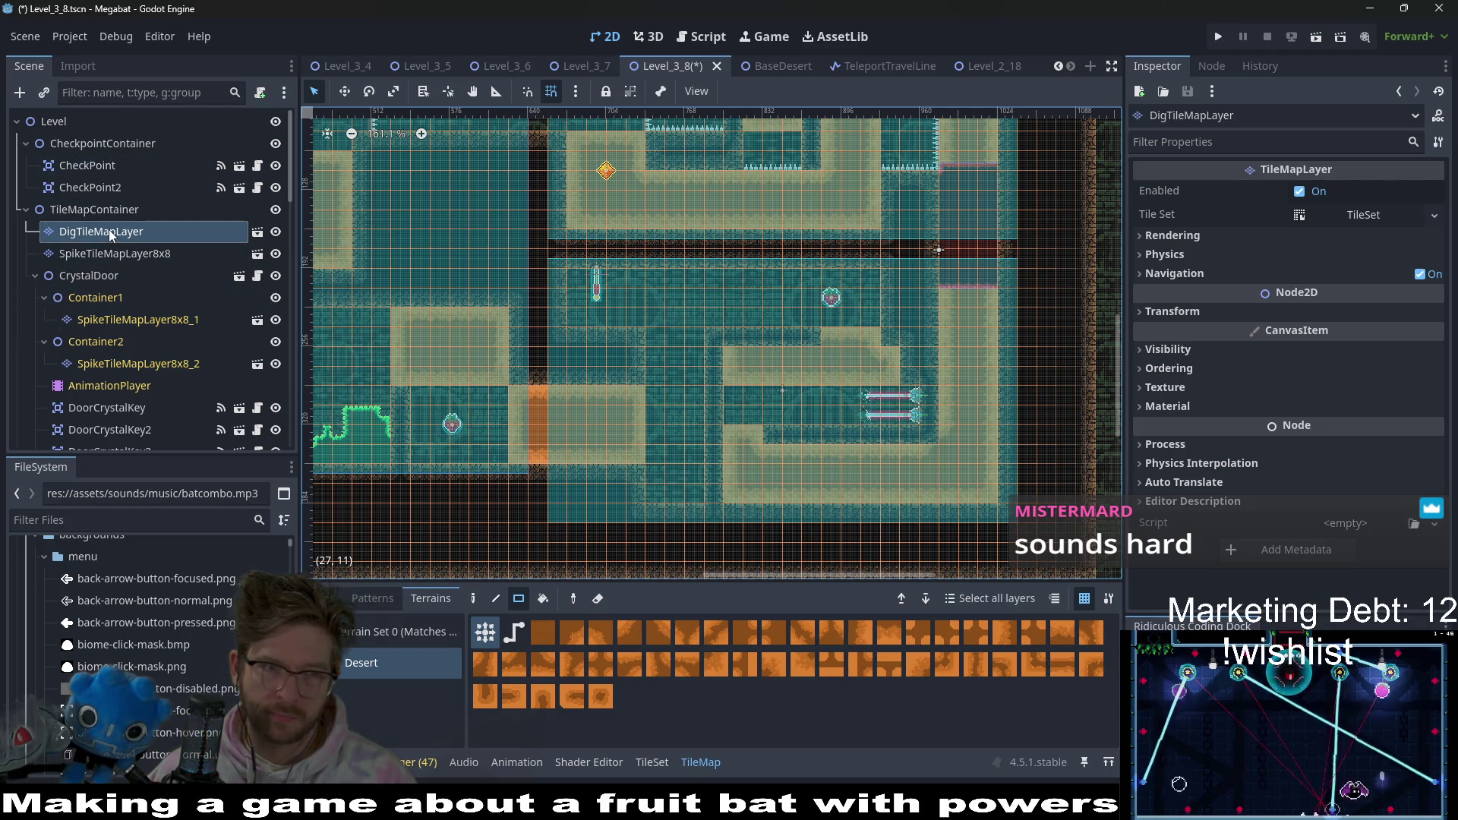
pyautogui.scroll(-3, 142, 363)
pyautogui.click(125, 393)
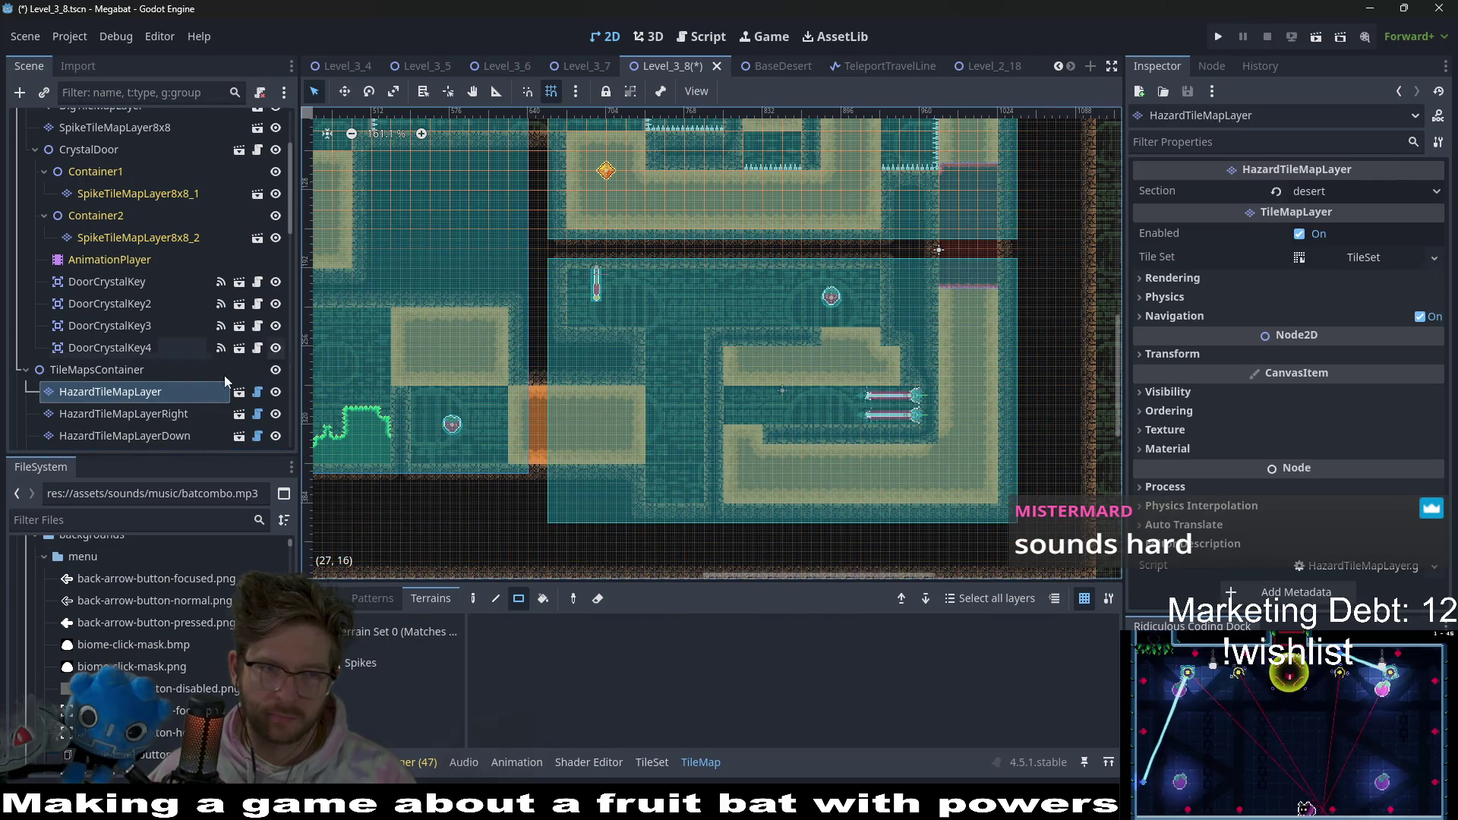
# - On WorldTileMapLayer, draw a 5x1 row of wall tiles above the central sand block using Rect
pyautogui.scroll(4, 167, 301)
pyautogui.scroll(-14, 167, 301)
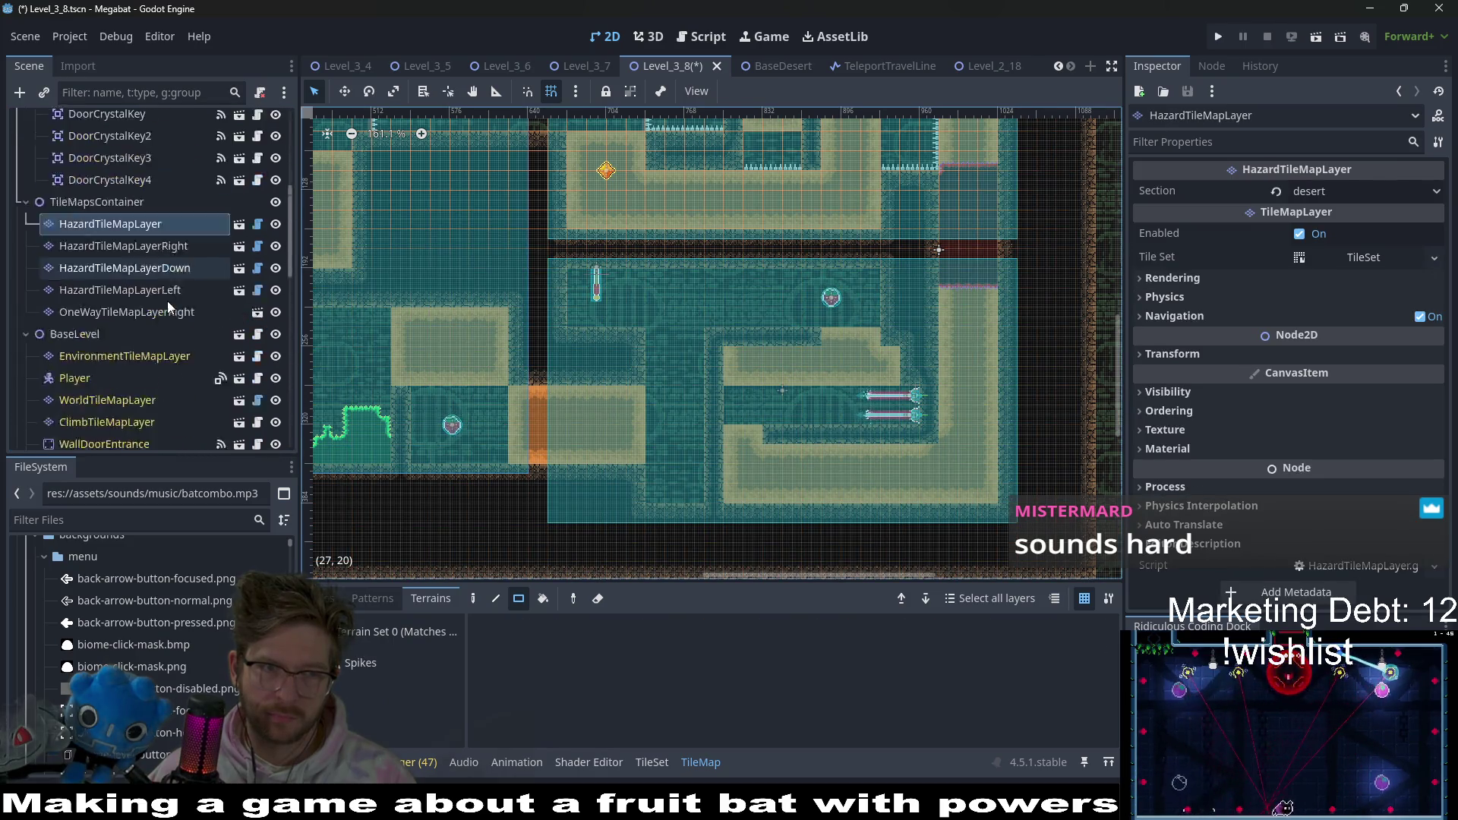
pyautogui.scroll(2, 167, 300)
pyautogui.click(128, 232)
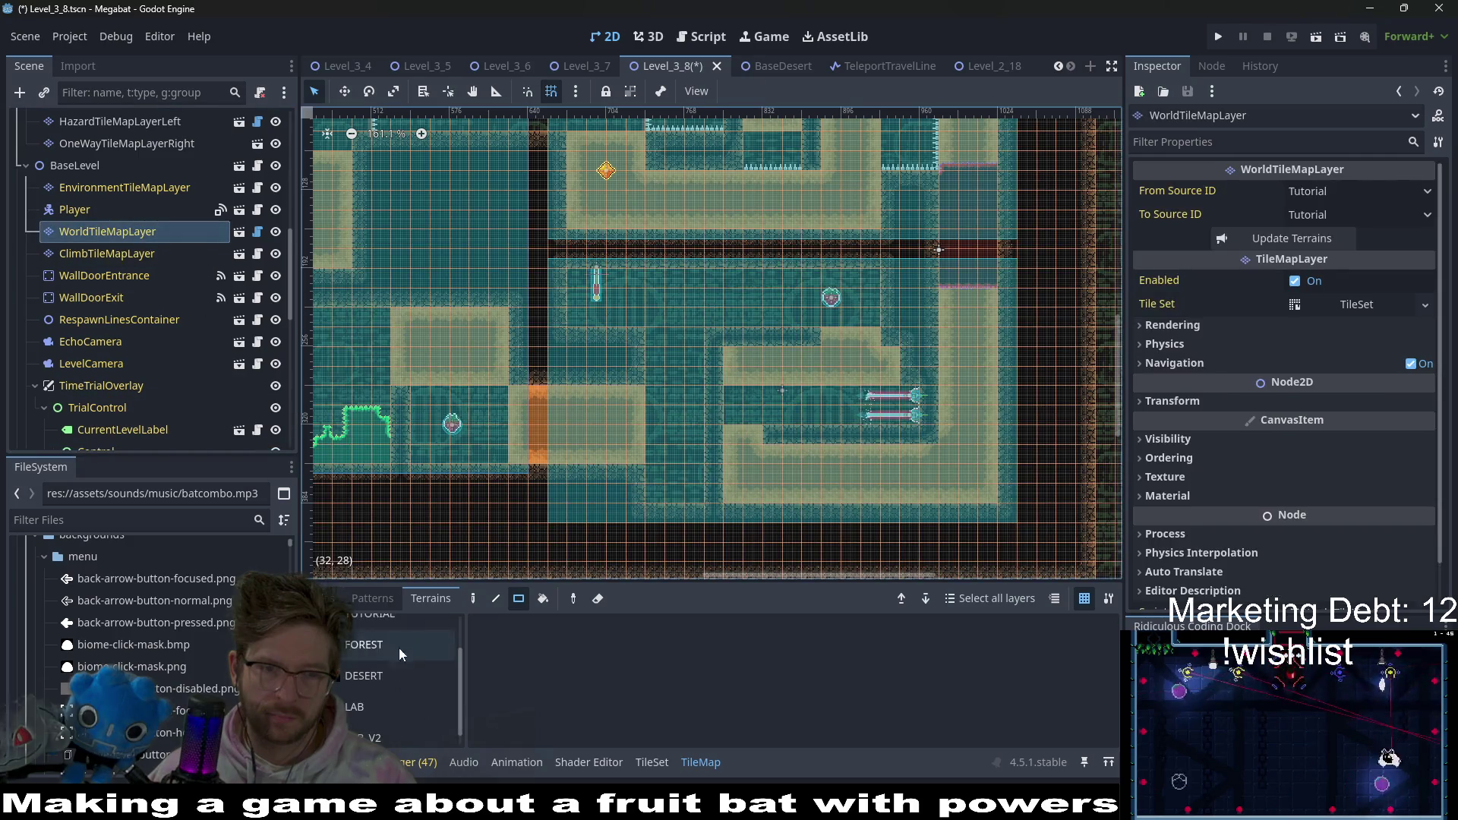
pyautogui.click(517, 598)
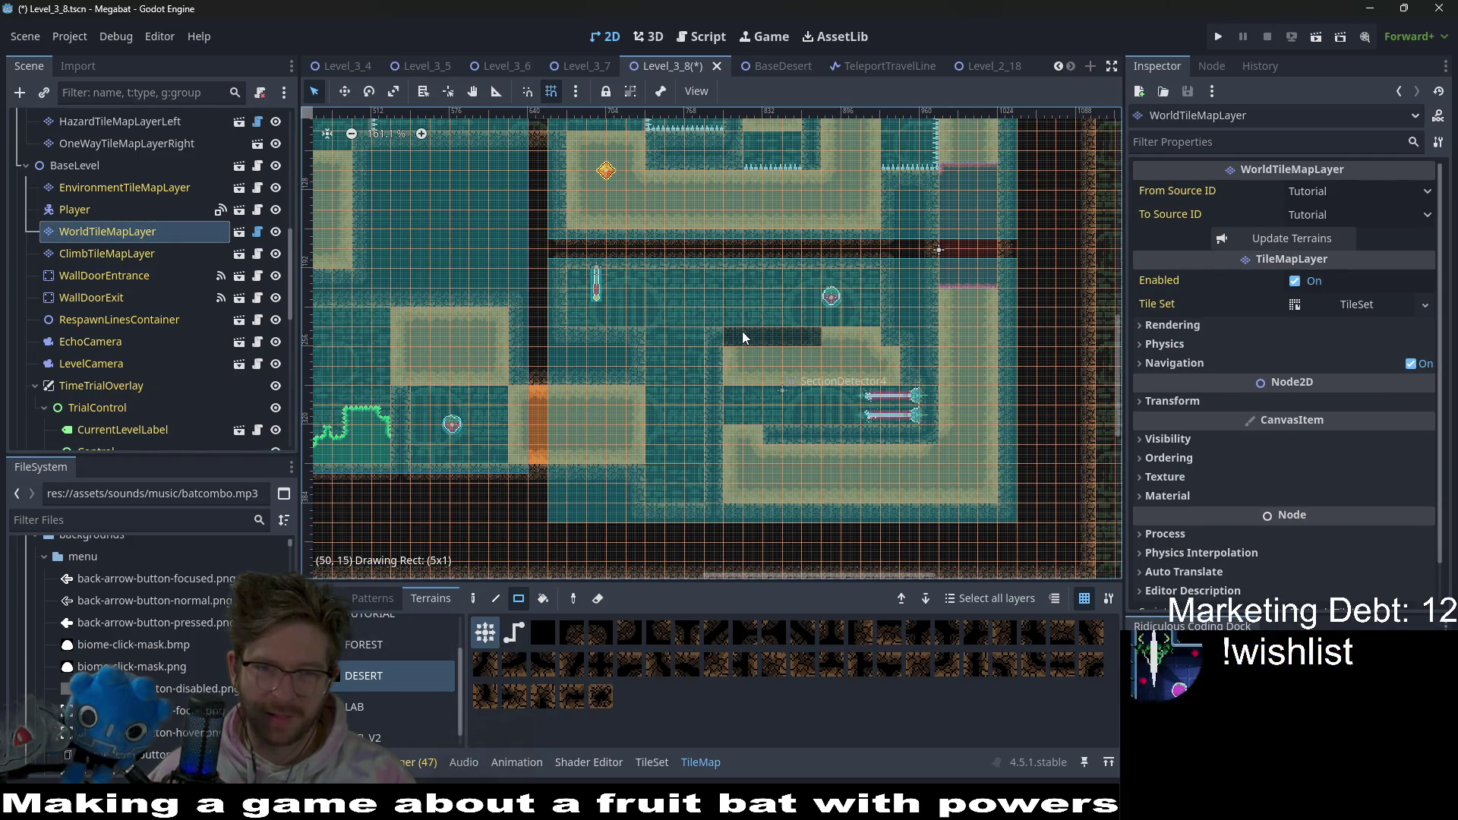
pyautogui.moveTo(722, 317); pyautogui.dragTo(801, 315)
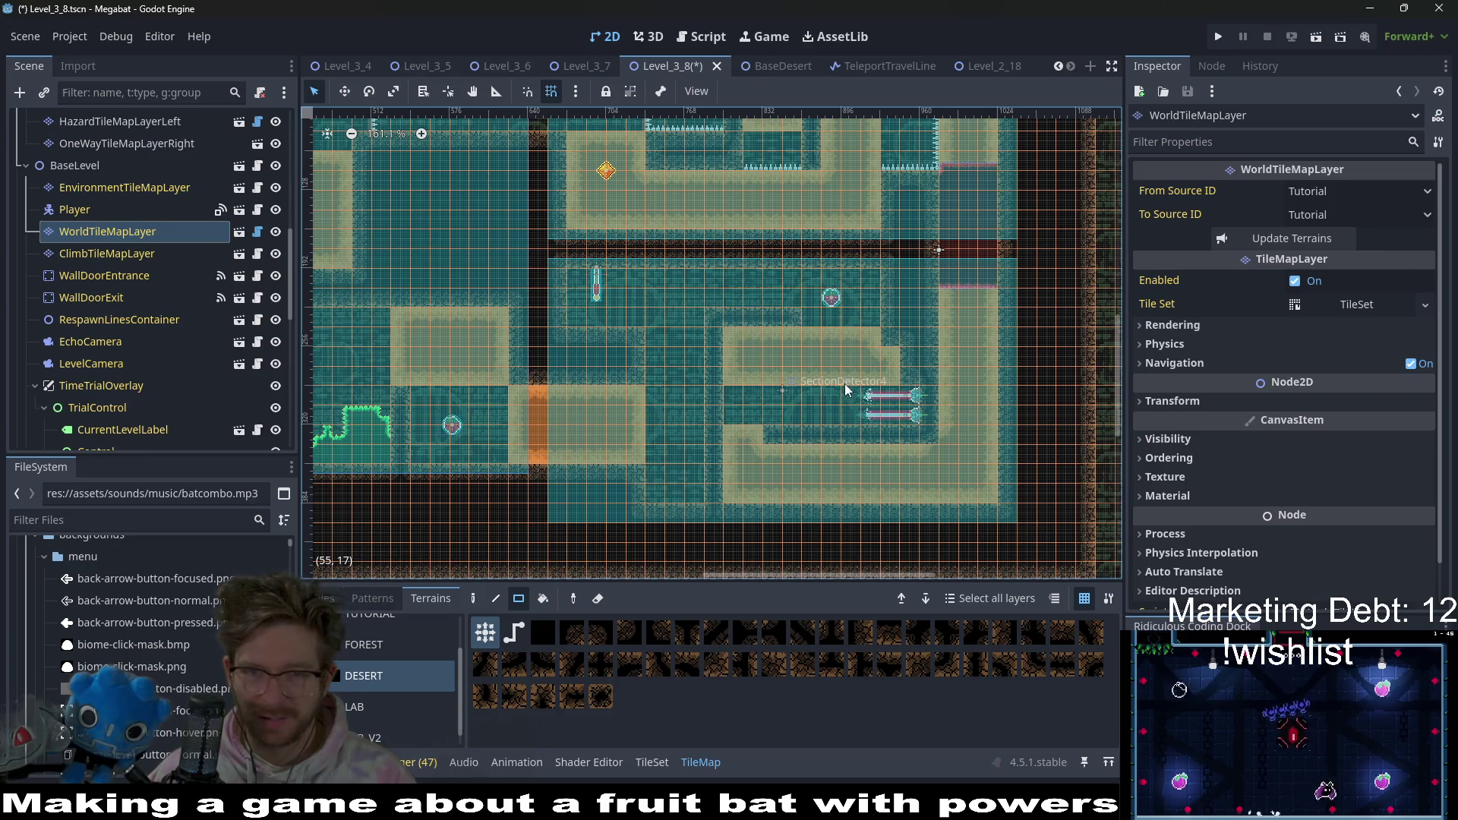
pyautogui.scroll(3, 846, 328)
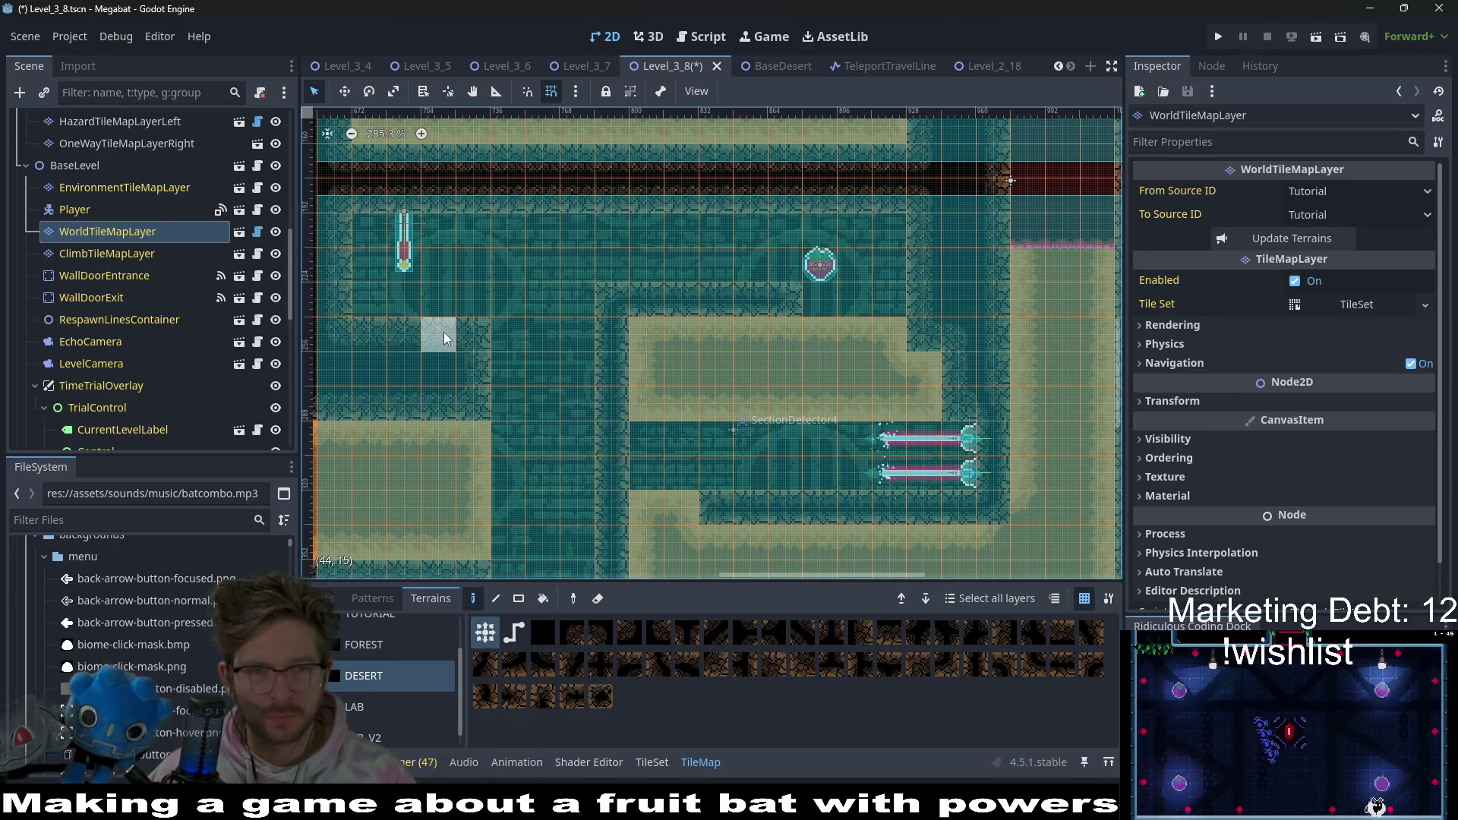
pyautogui.scroll(-5, 152, 272)
pyautogui.scroll(-1, 114, 356)
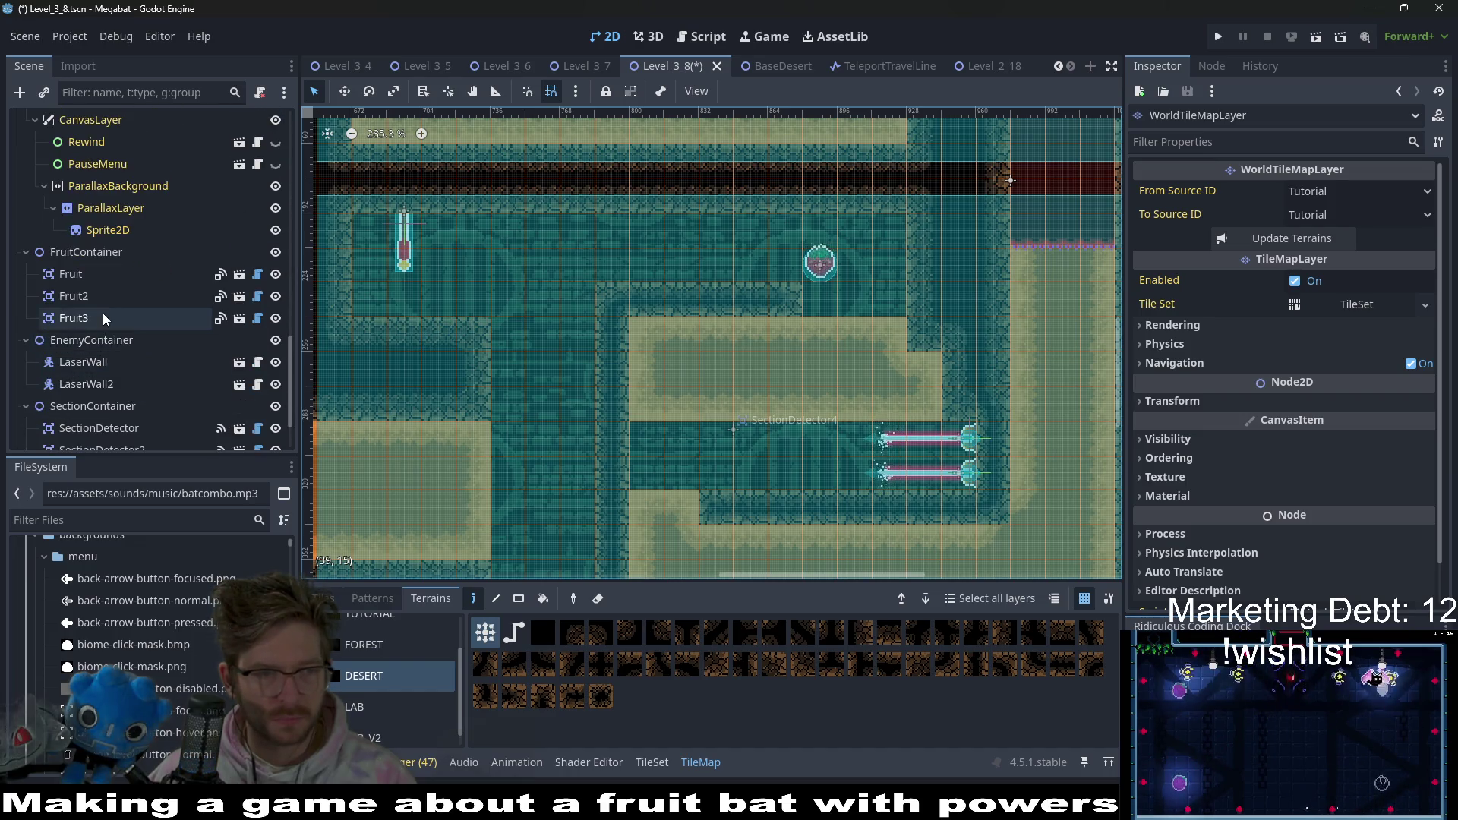
pyautogui.scroll(5, 112, 304)
pyautogui.moveTo(103, 312)
pyautogui.mouseDown()
pyautogui.moveTo(112, 303)
pyautogui.moveTo(139, 346)
pyautogui.mouseUp()
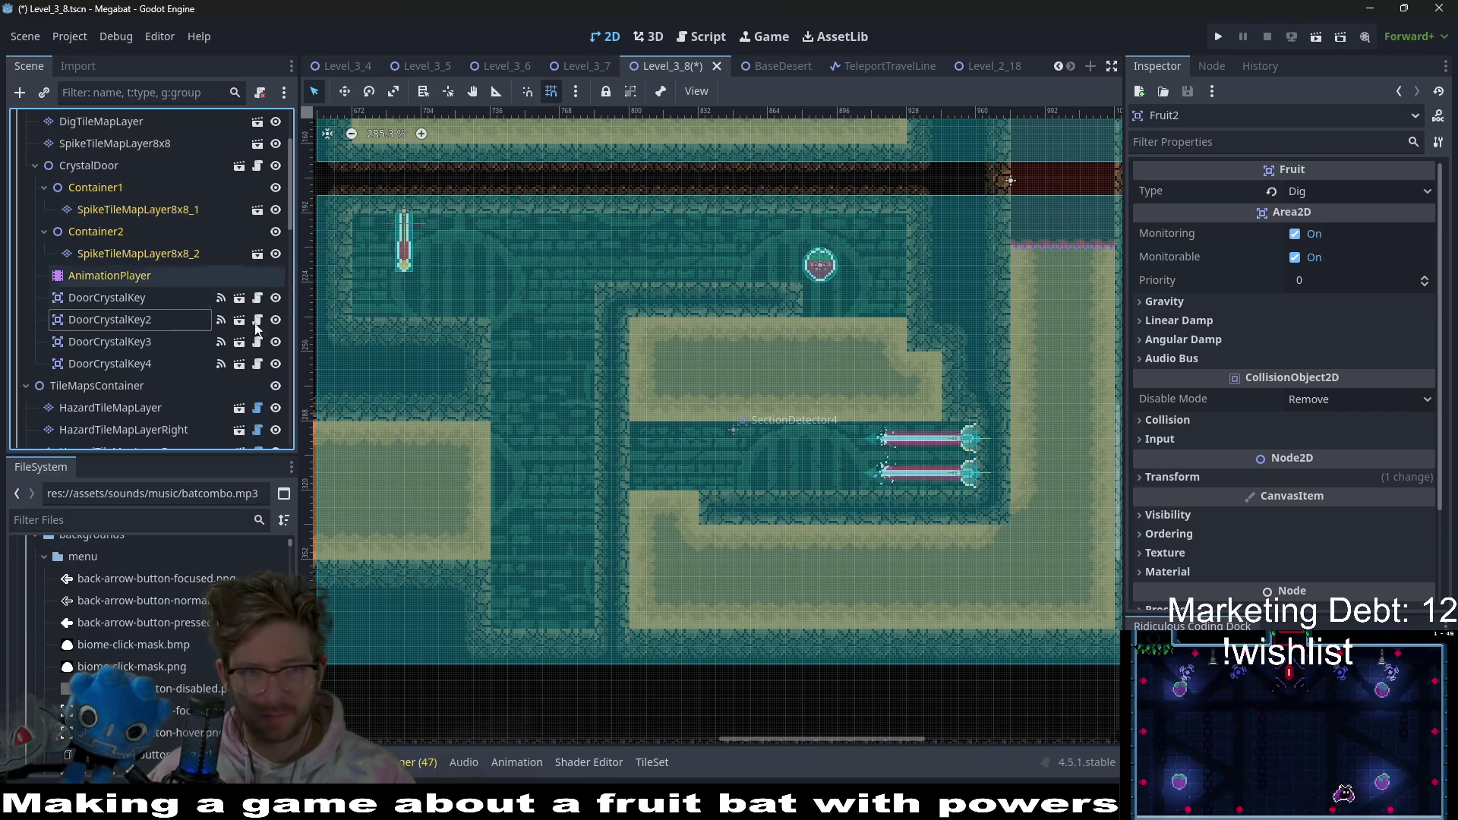
# - Move Fruit3 further left in the upper tunnel and save the scene
pyautogui.scroll(3, 170, 366)
pyautogui.click(113, 252)
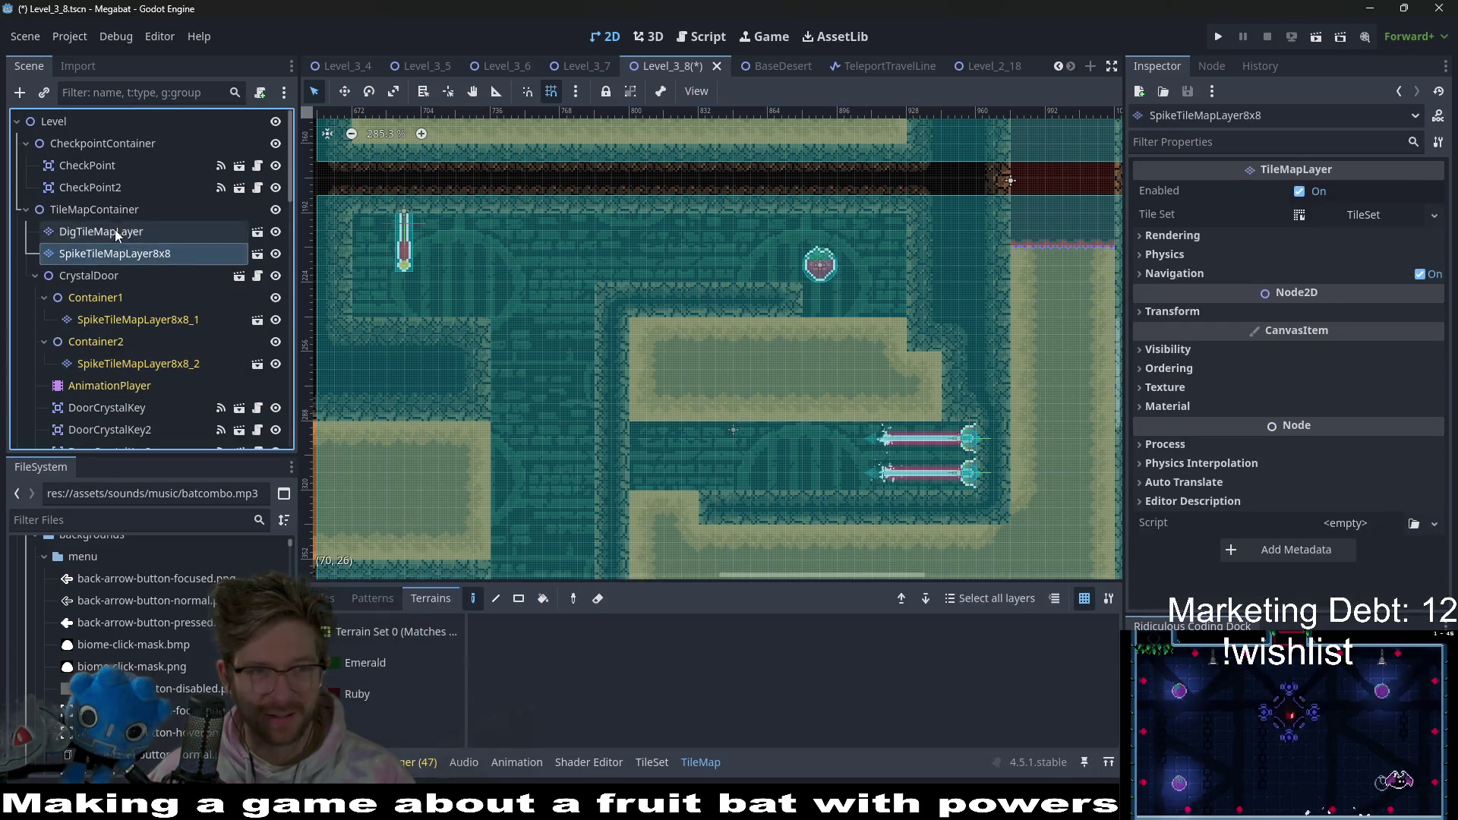
pyautogui.click(115, 230)
pyautogui.scroll(-5, 163, 336)
pyautogui.scroll(-10, 162, 336)
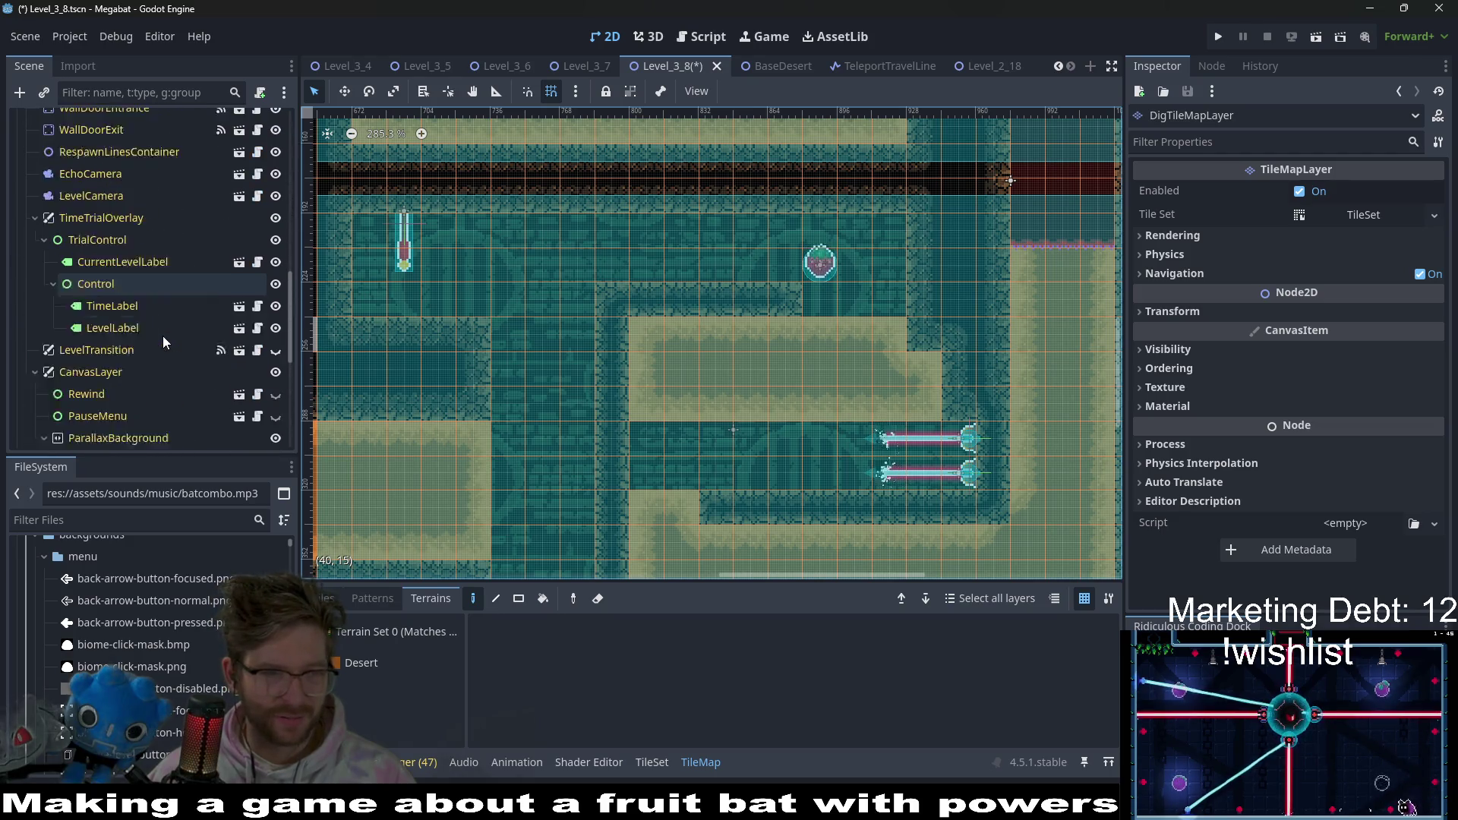
pyautogui.click(93, 358)
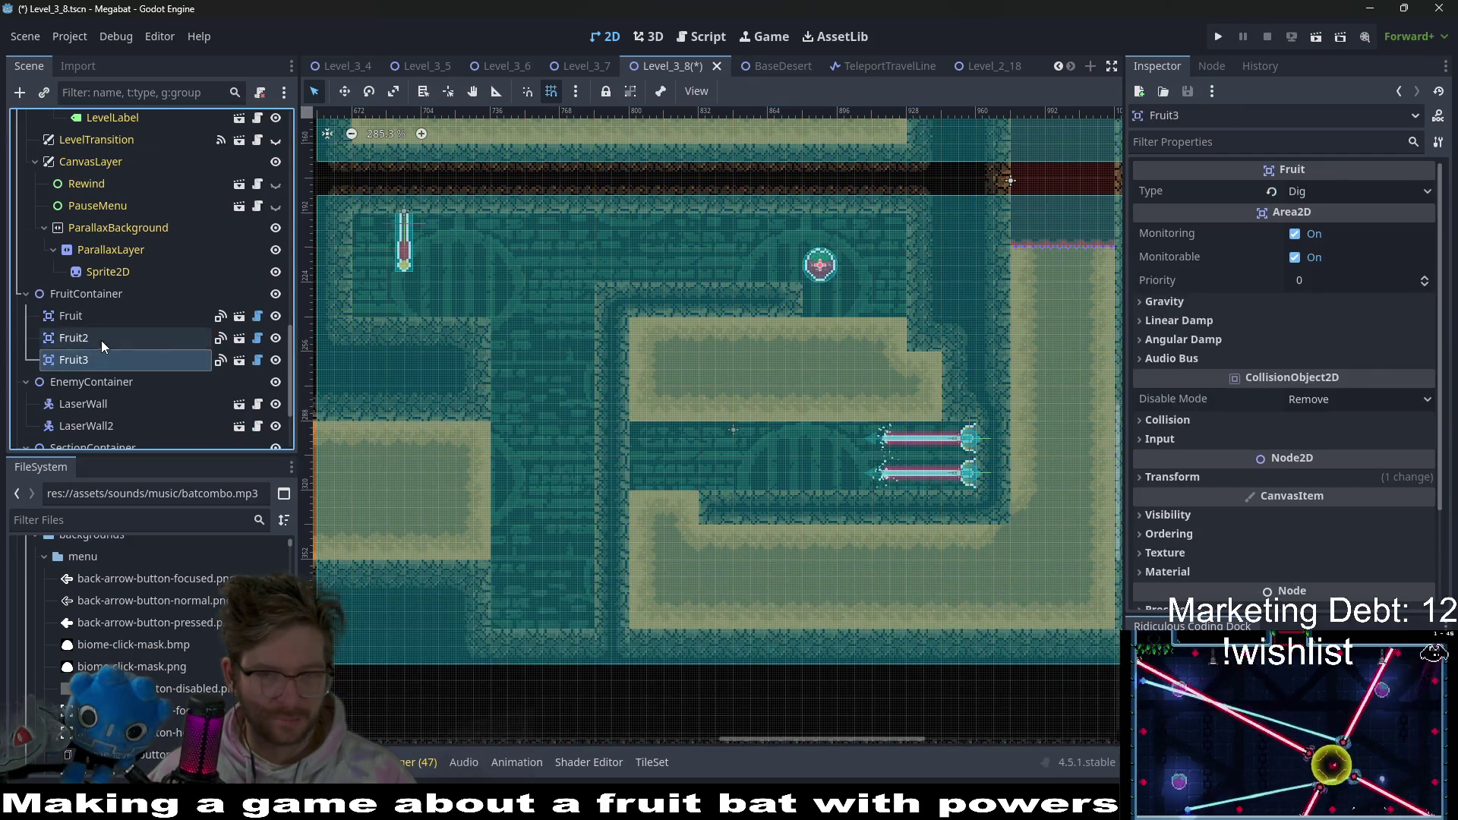
pyautogui.press('w')
pyautogui.moveTo(828, 280); pyautogui.dragTo(555, 275)
pyautogui.scroll(7, 552, 272)
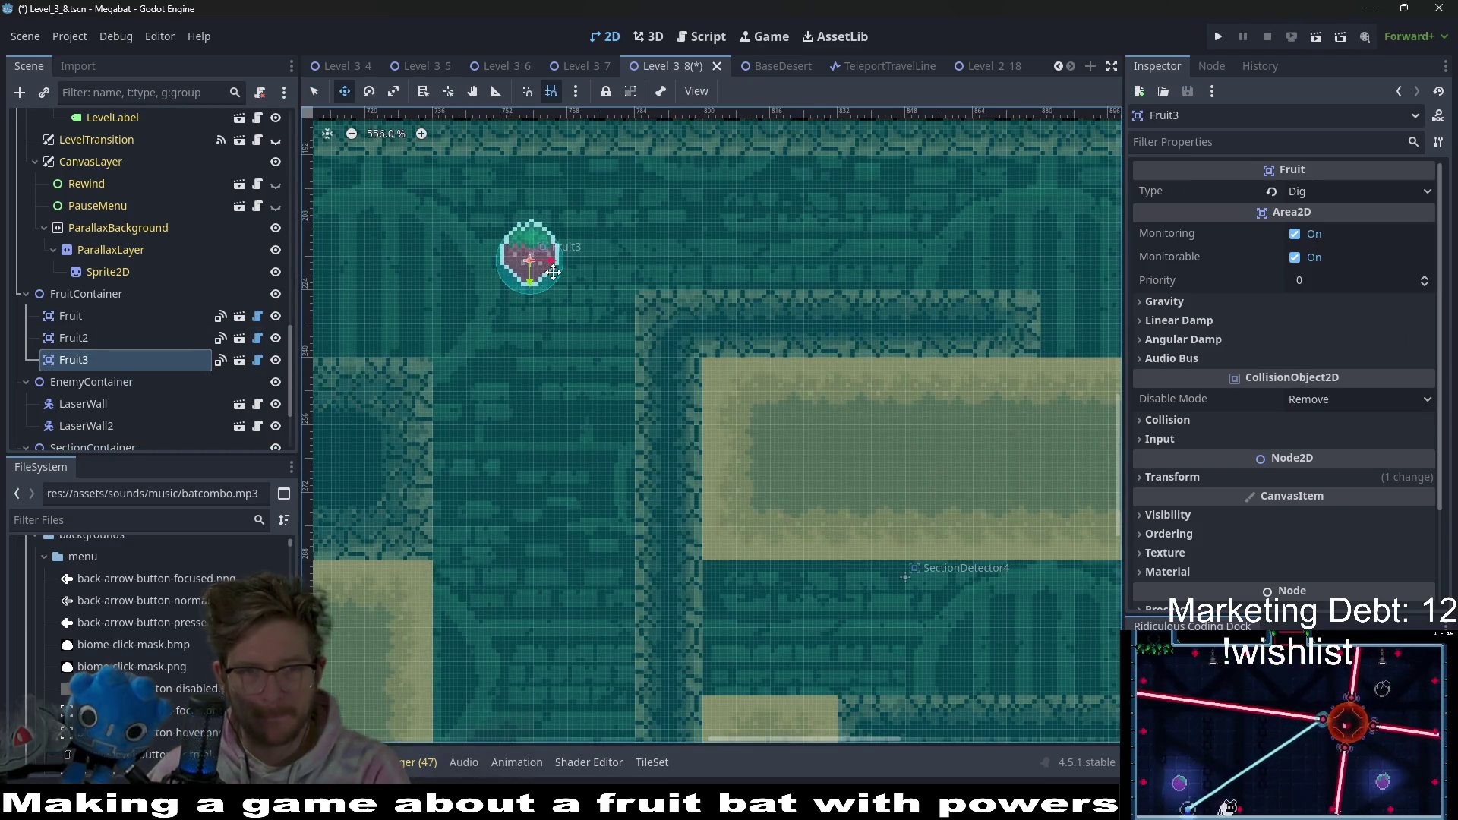
pyautogui.scroll(-6, 577, 357)
pyautogui.scroll(-2, 666, 455)
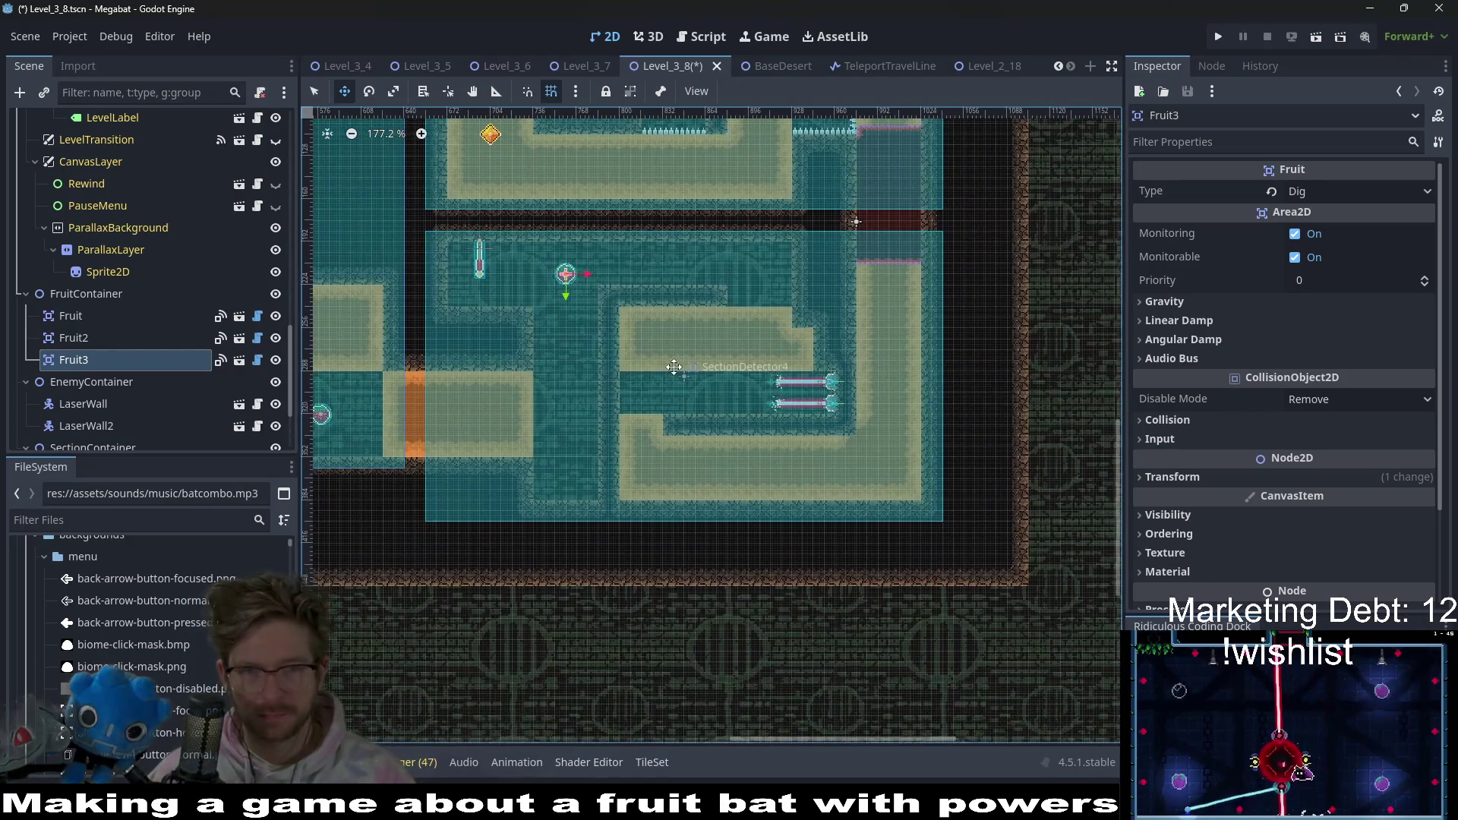
pyautogui.hotkey('ctrl', 's')
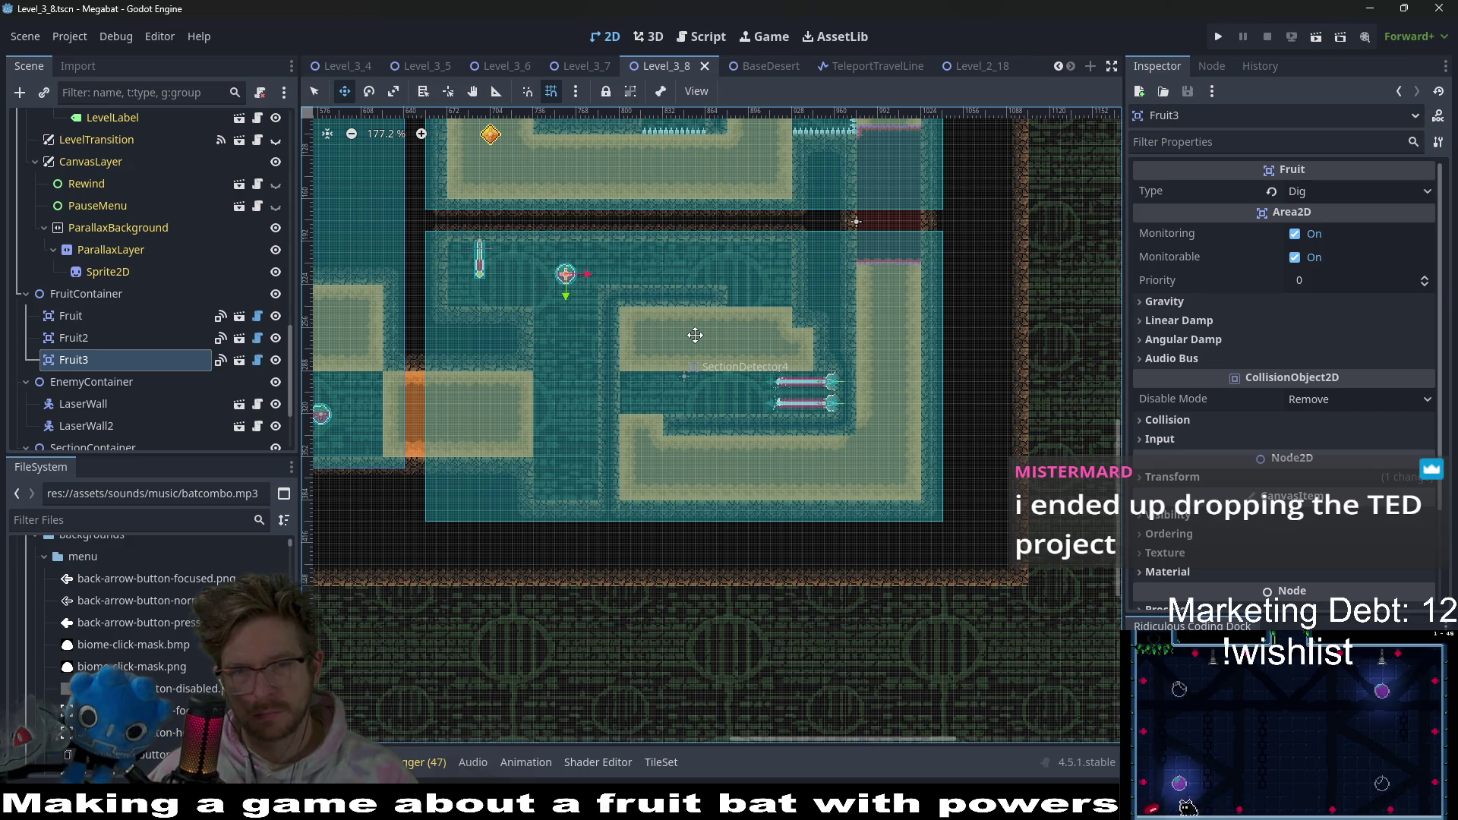
# - Paint a DESERT wall tile on WorldTileMapLayer beside the inner sand block
pyautogui.scroll(5, 151, 349)
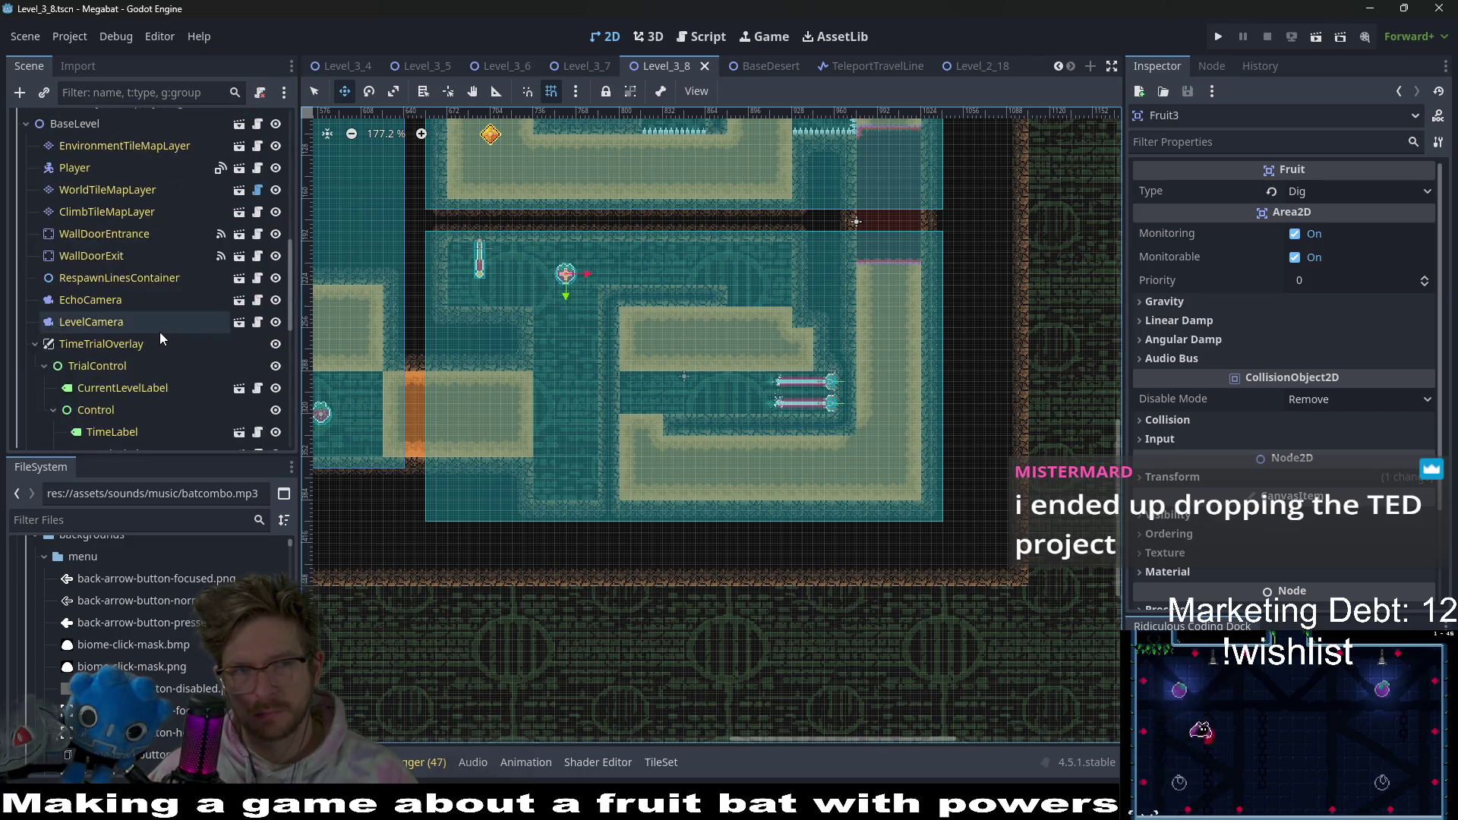
pyautogui.scroll(2, 160, 322)
pyautogui.click(125, 254)
pyautogui.click(122, 275)
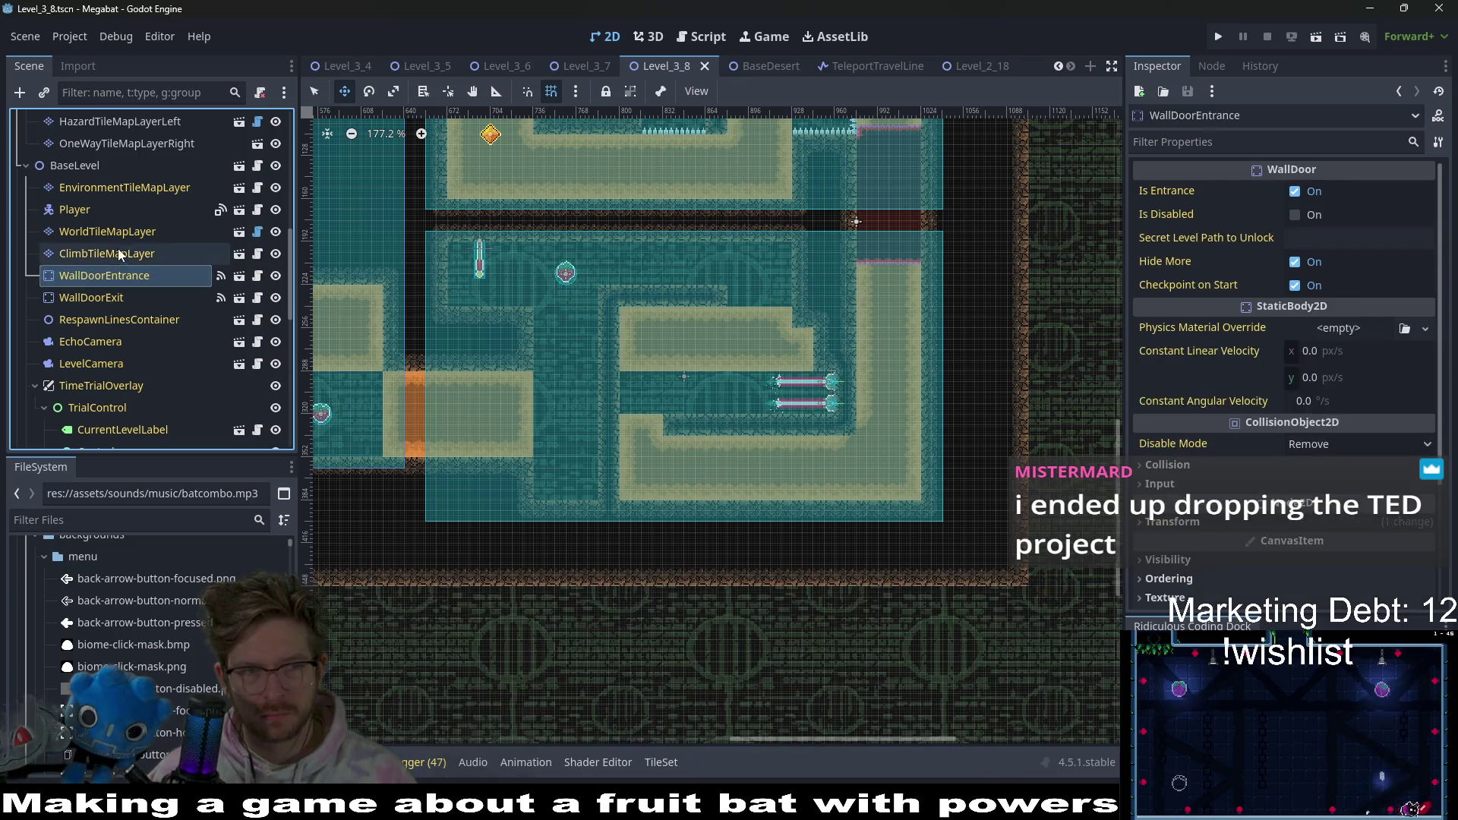
pyautogui.click(114, 231)
pyautogui.click(379, 721)
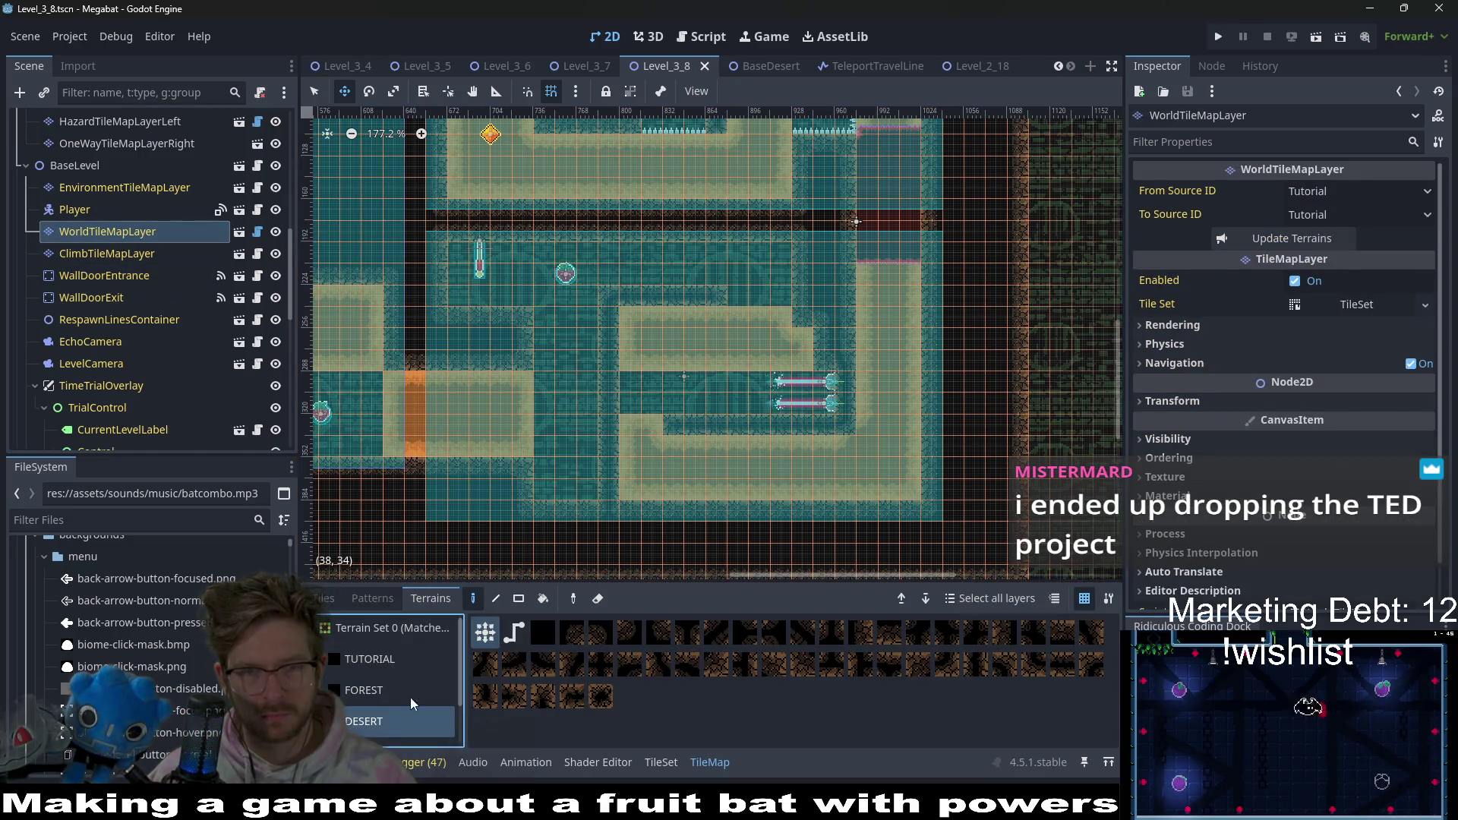
pyautogui.click(802, 317)
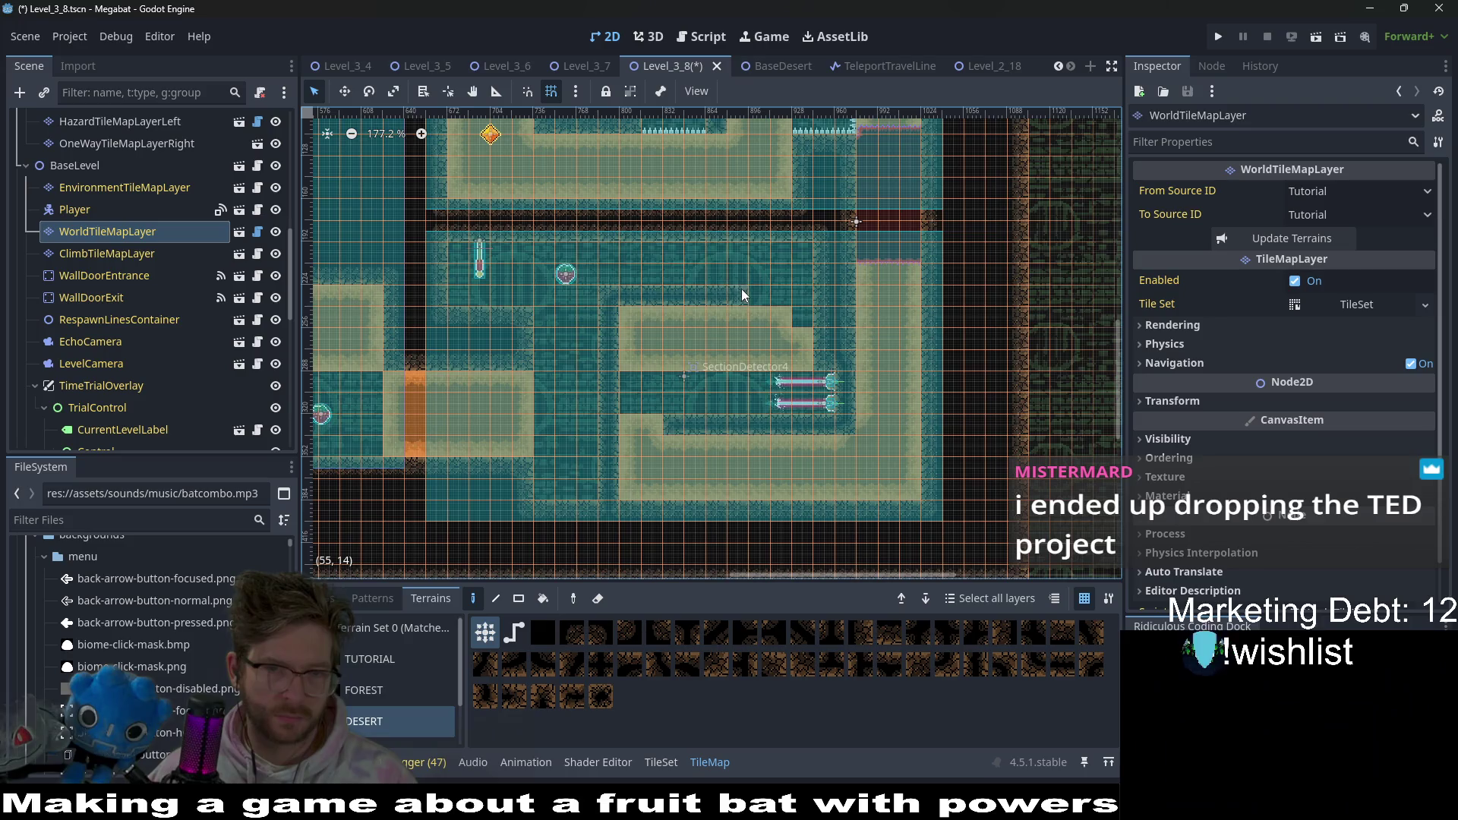
pyautogui.click(158, 253)
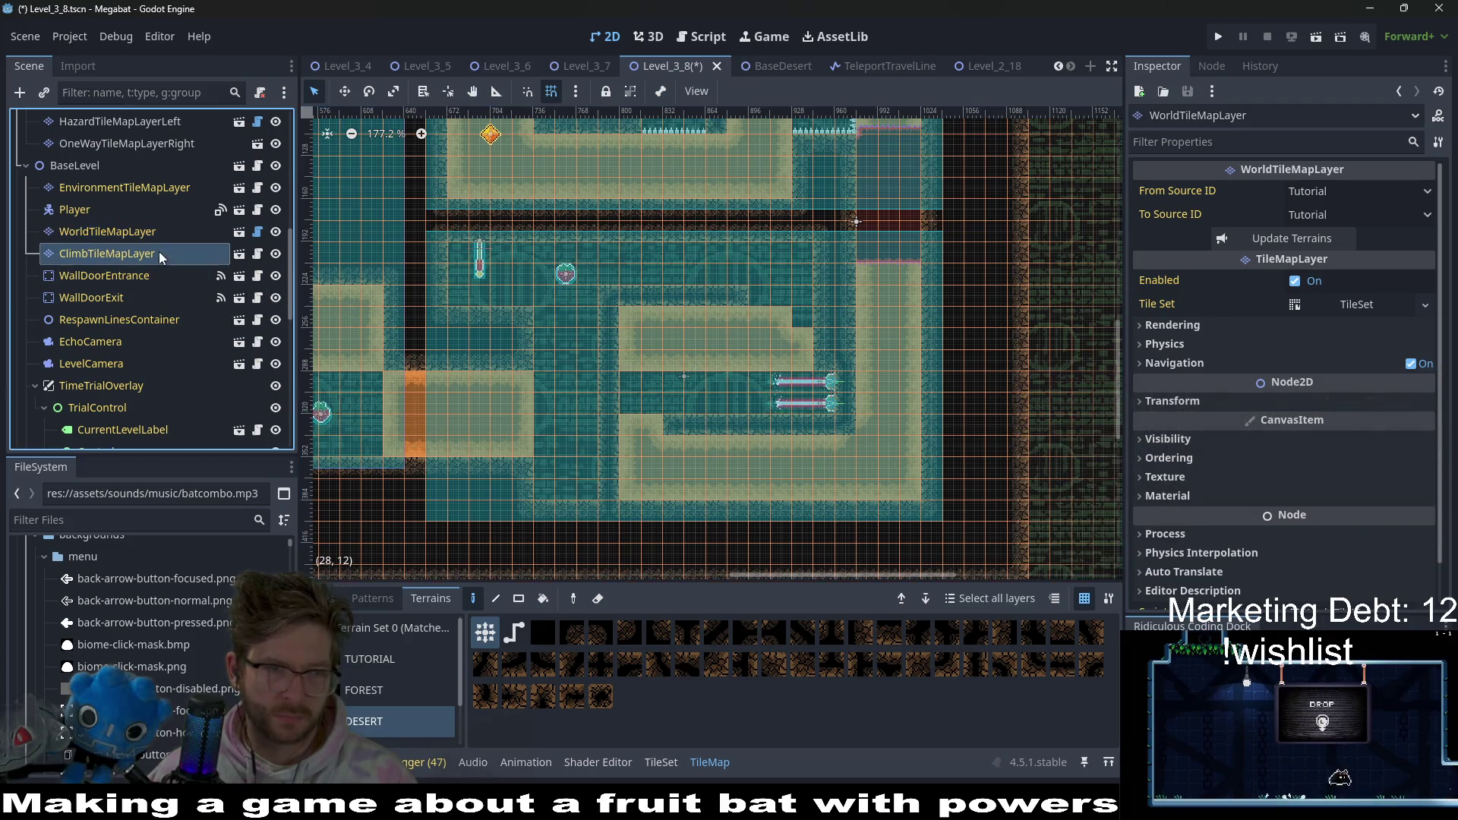
pyautogui.scroll(5, 147, 277)
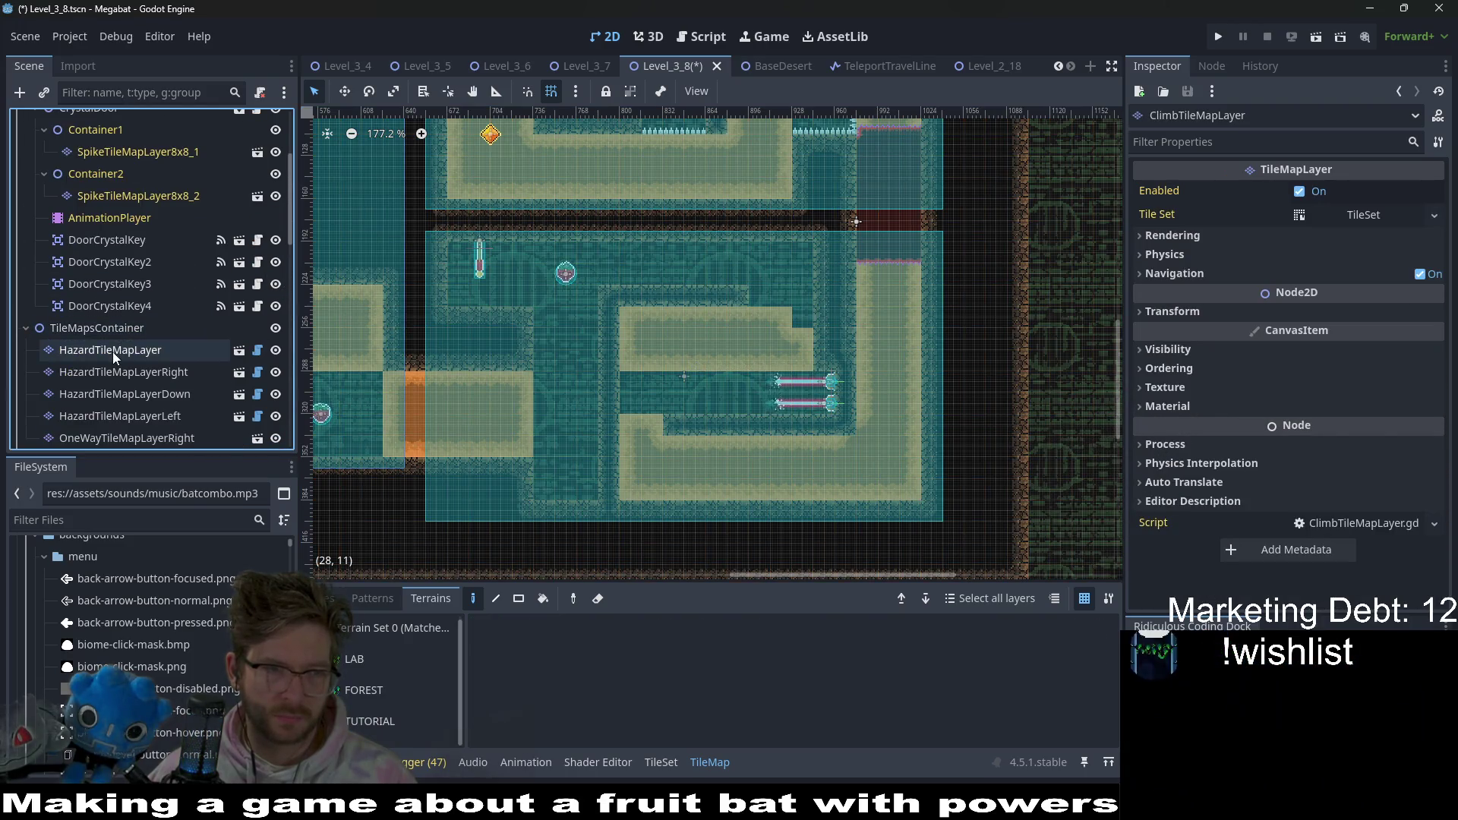
# - Paint diggable Desert sand on DigTileMapLayer above the inner sand block and save
pyautogui.click(113, 352)
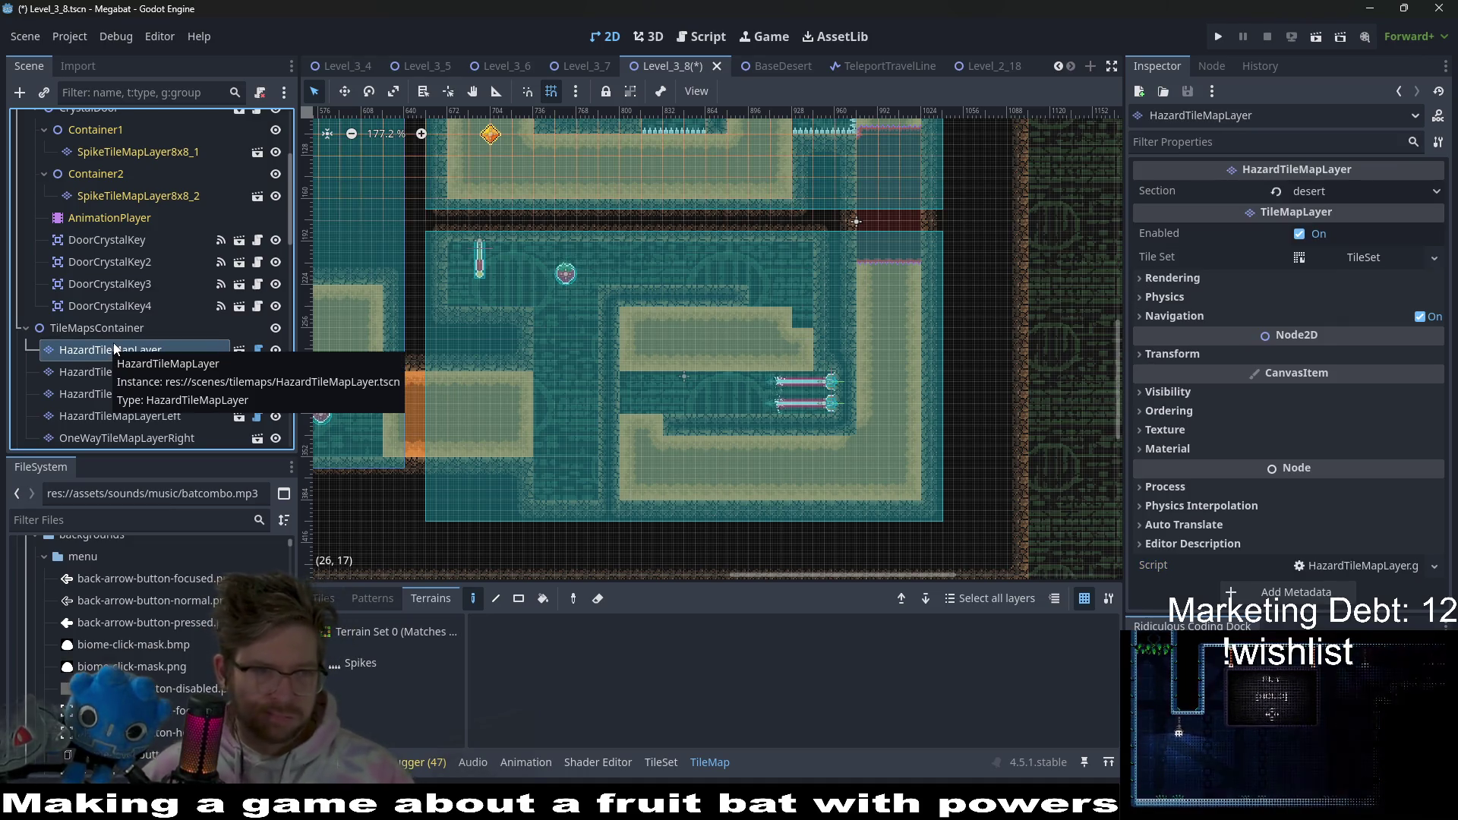
pyautogui.scroll(3, 135, 239)
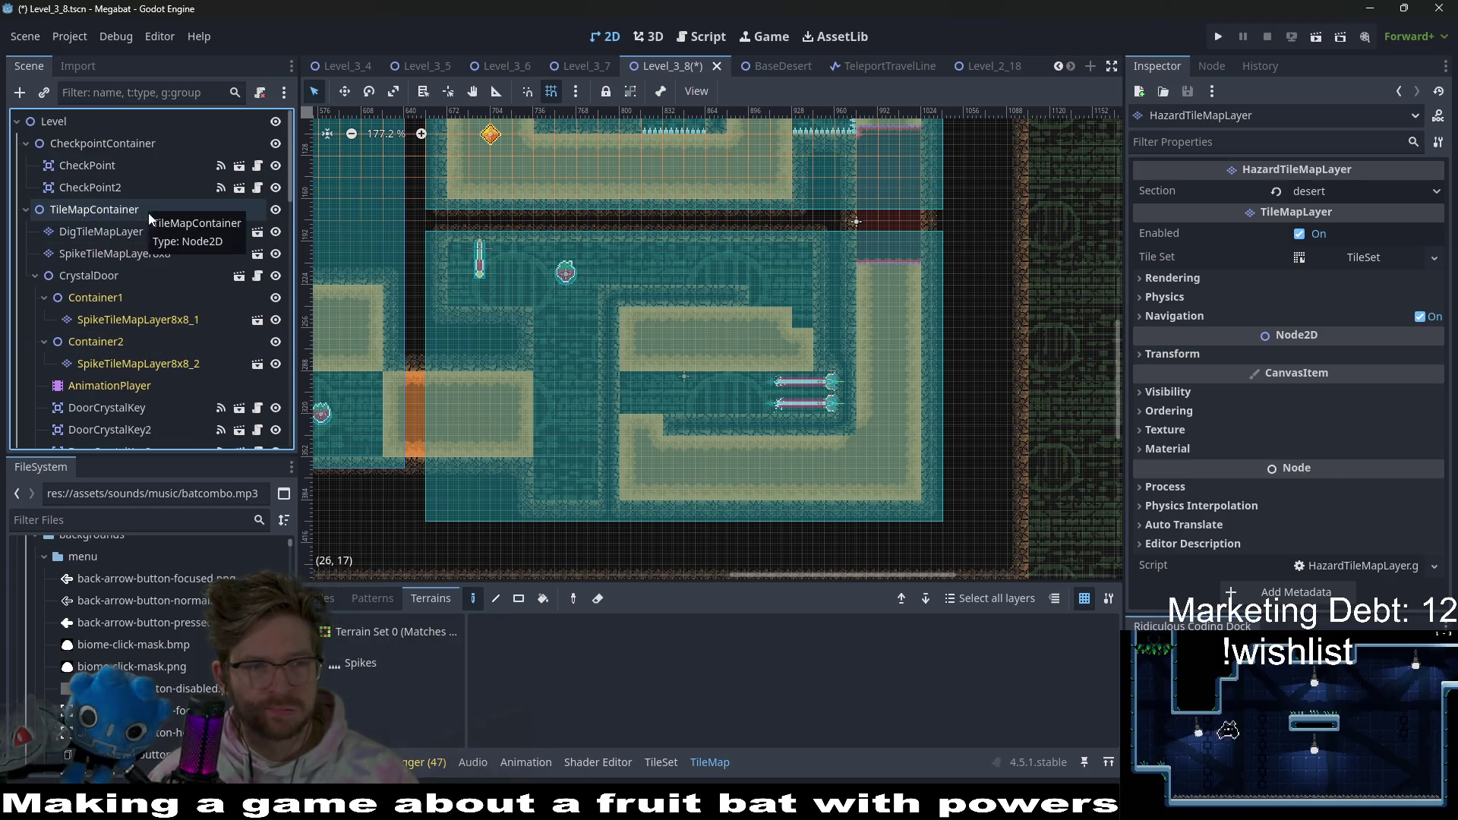
pyautogui.click(145, 231)
pyautogui.click(357, 664)
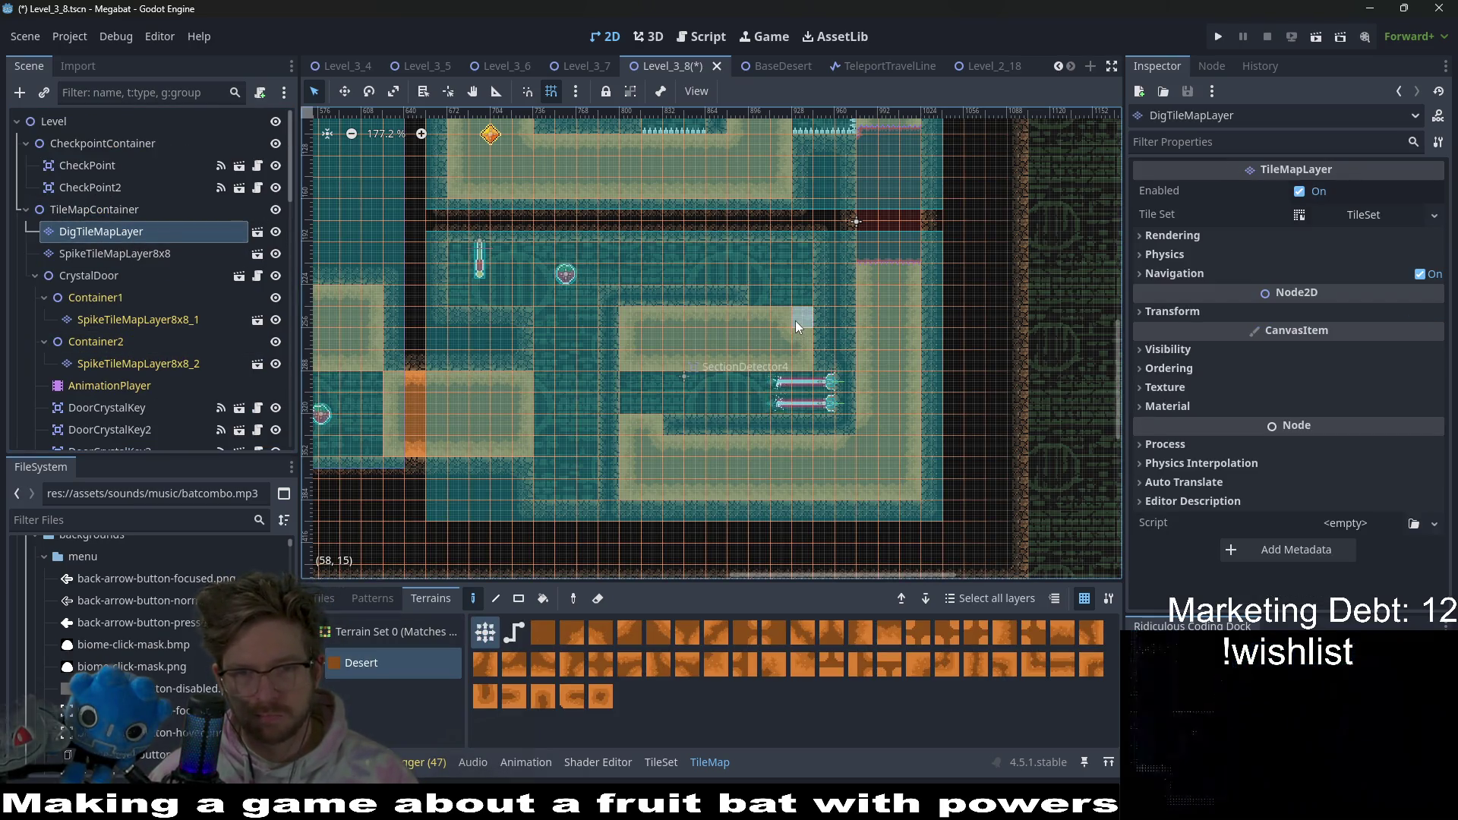
pyautogui.moveTo(797, 302); pyautogui.dragTo(764, 298)
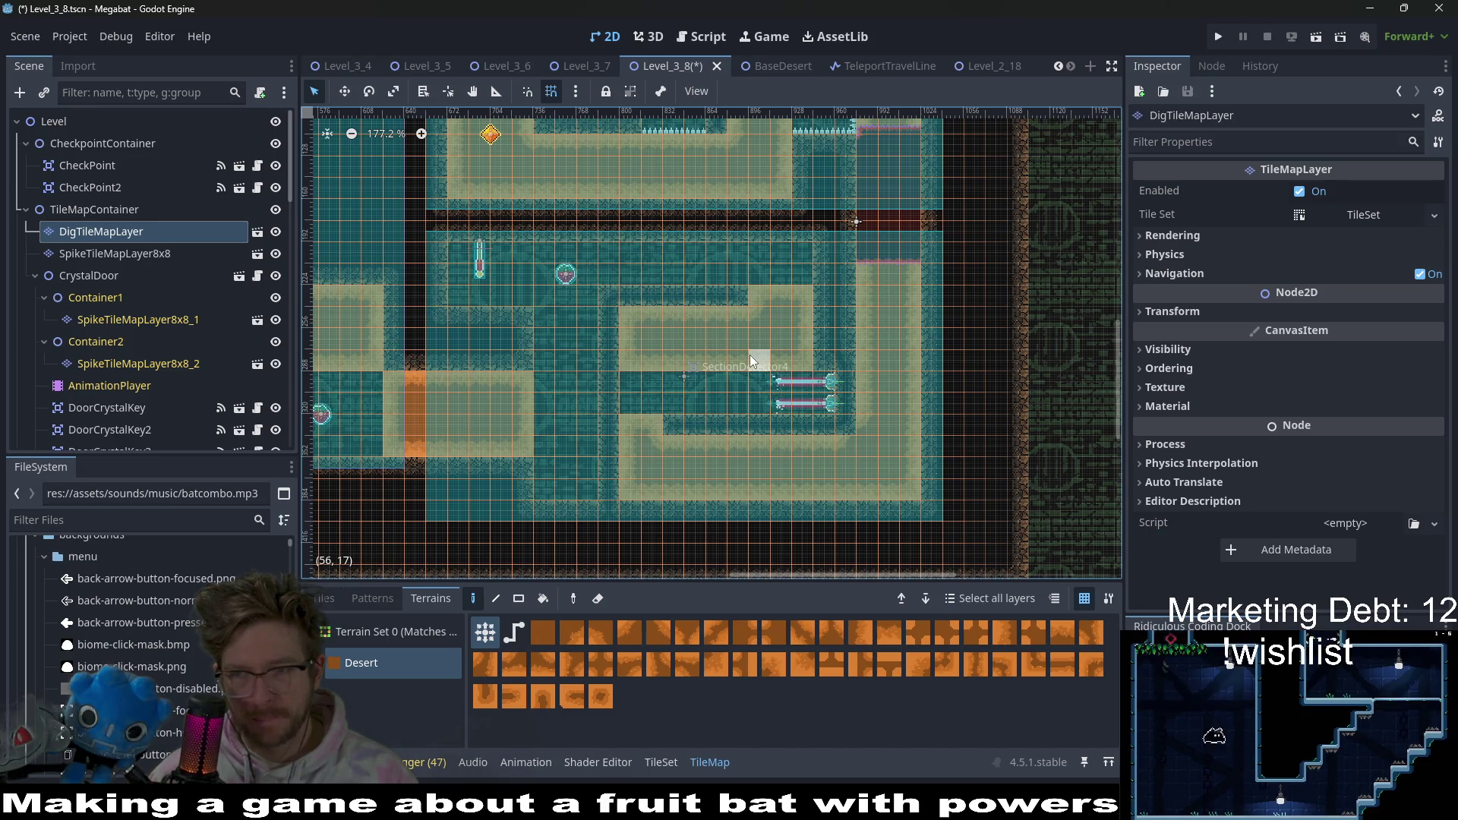
pyautogui.moveTo(754, 339); pyautogui.dragTo(776, 207)
pyautogui.hotkey('ctrl', 's')
# - Switch to the Rect tile tool, shift the view, then bring Firefox to the front
pyautogui.scroll(2, 776, 208)
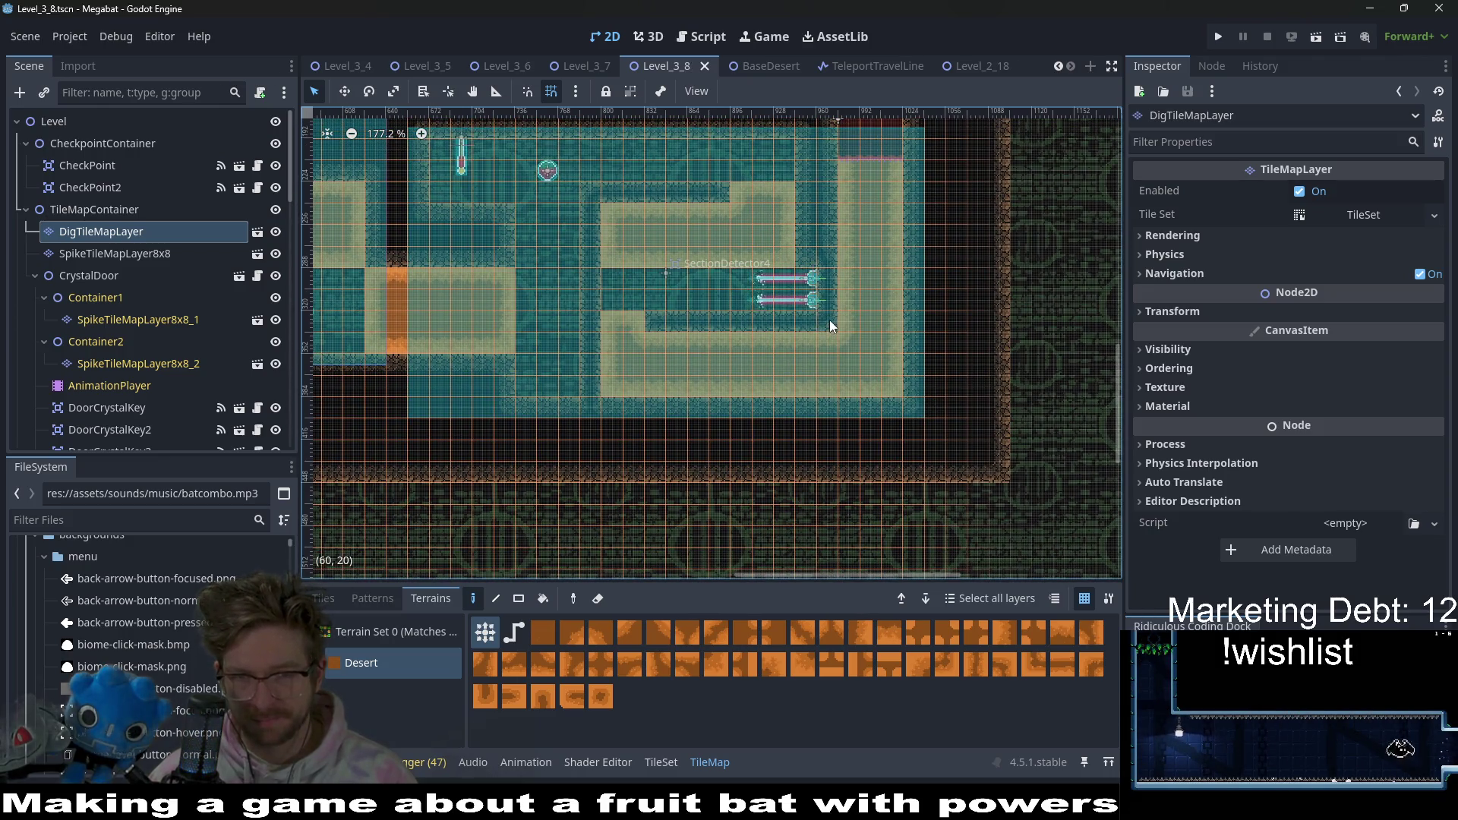
pyautogui.click(829, 320)
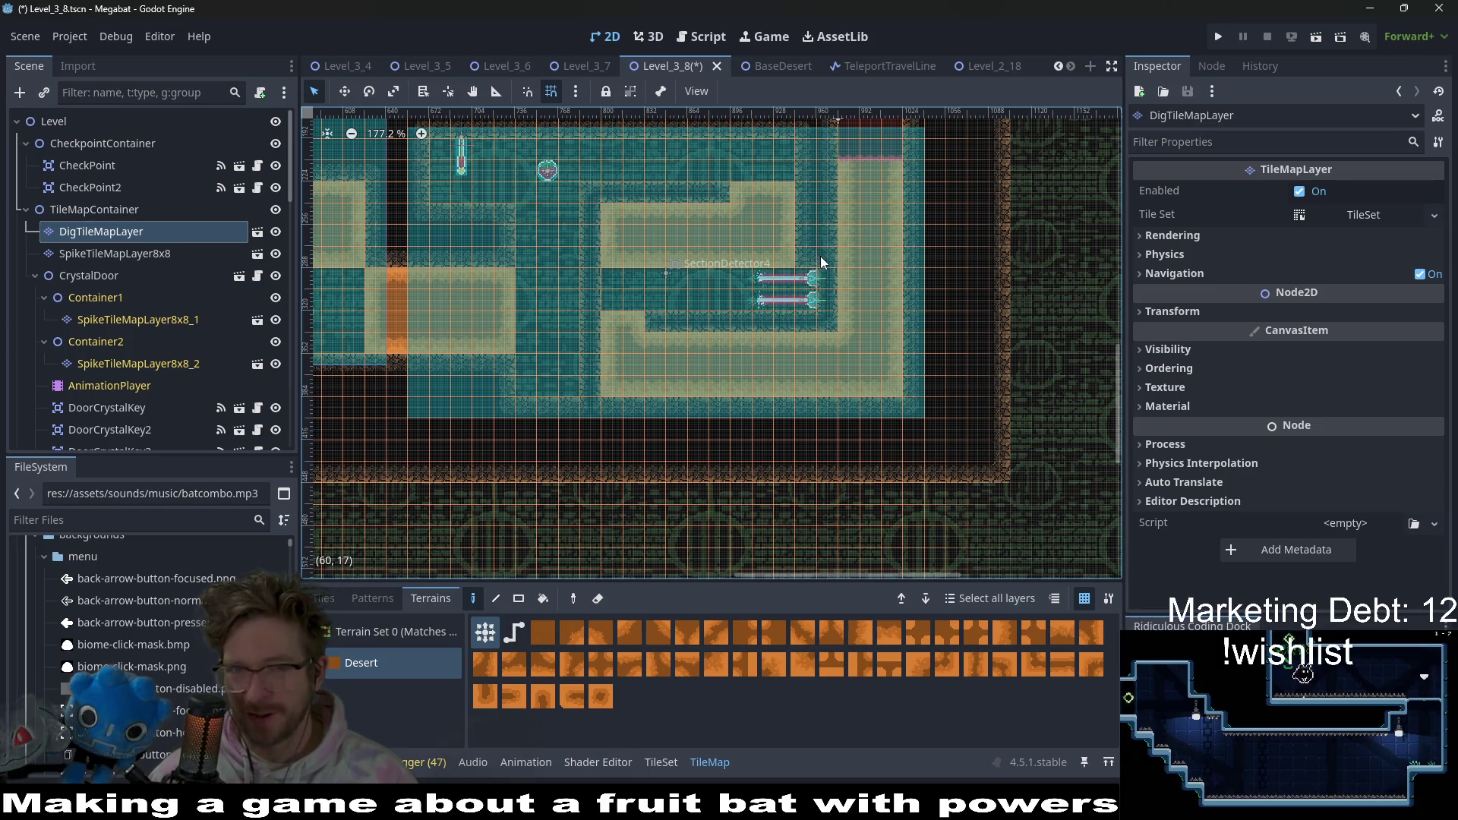
pyautogui.click(524, 601)
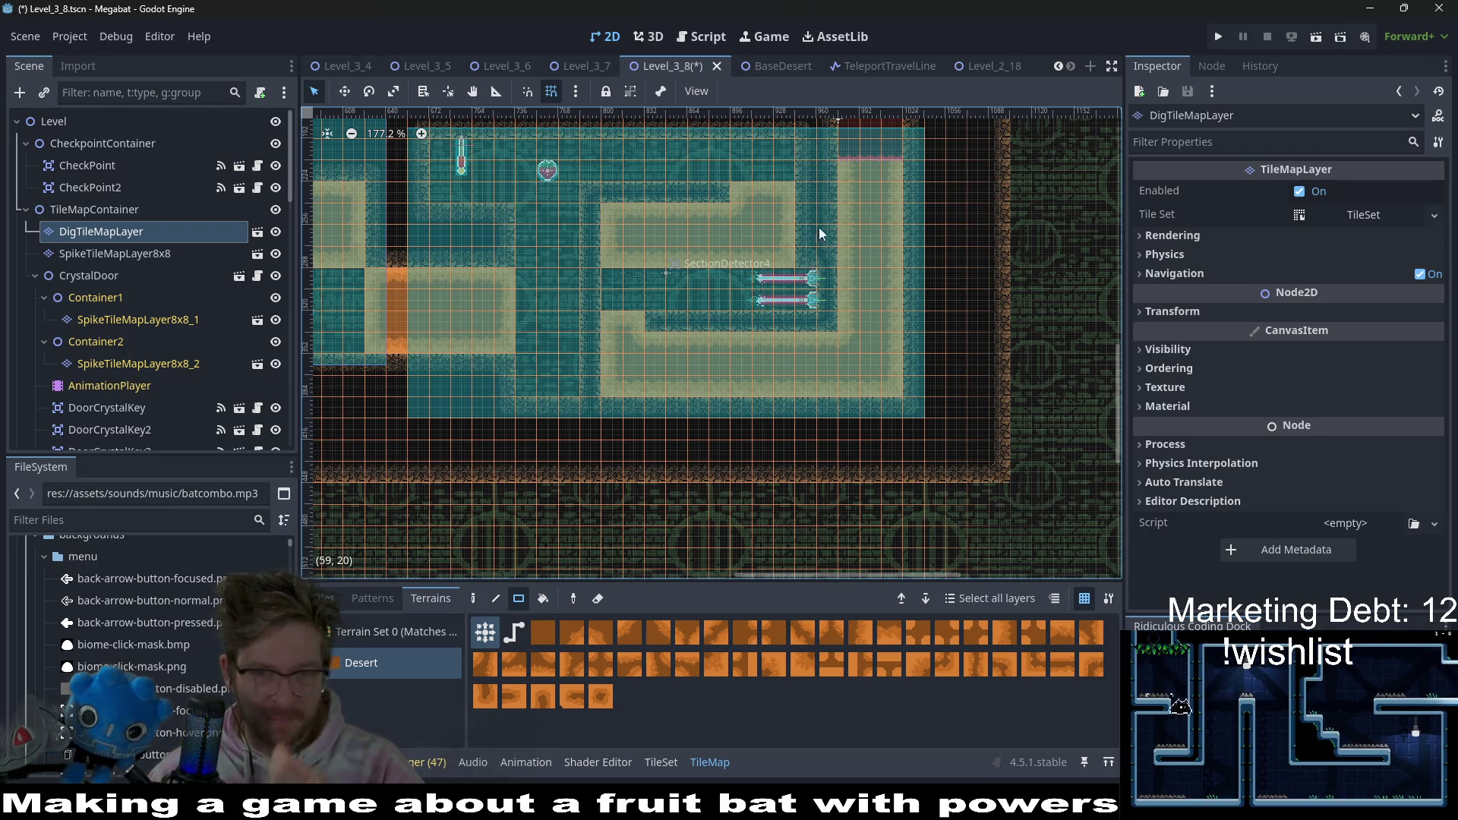
pyautogui.scroll(3, 785, 350)
pyautogui.moveTo(539, 339); pyautogui.dragTo(769, 328)
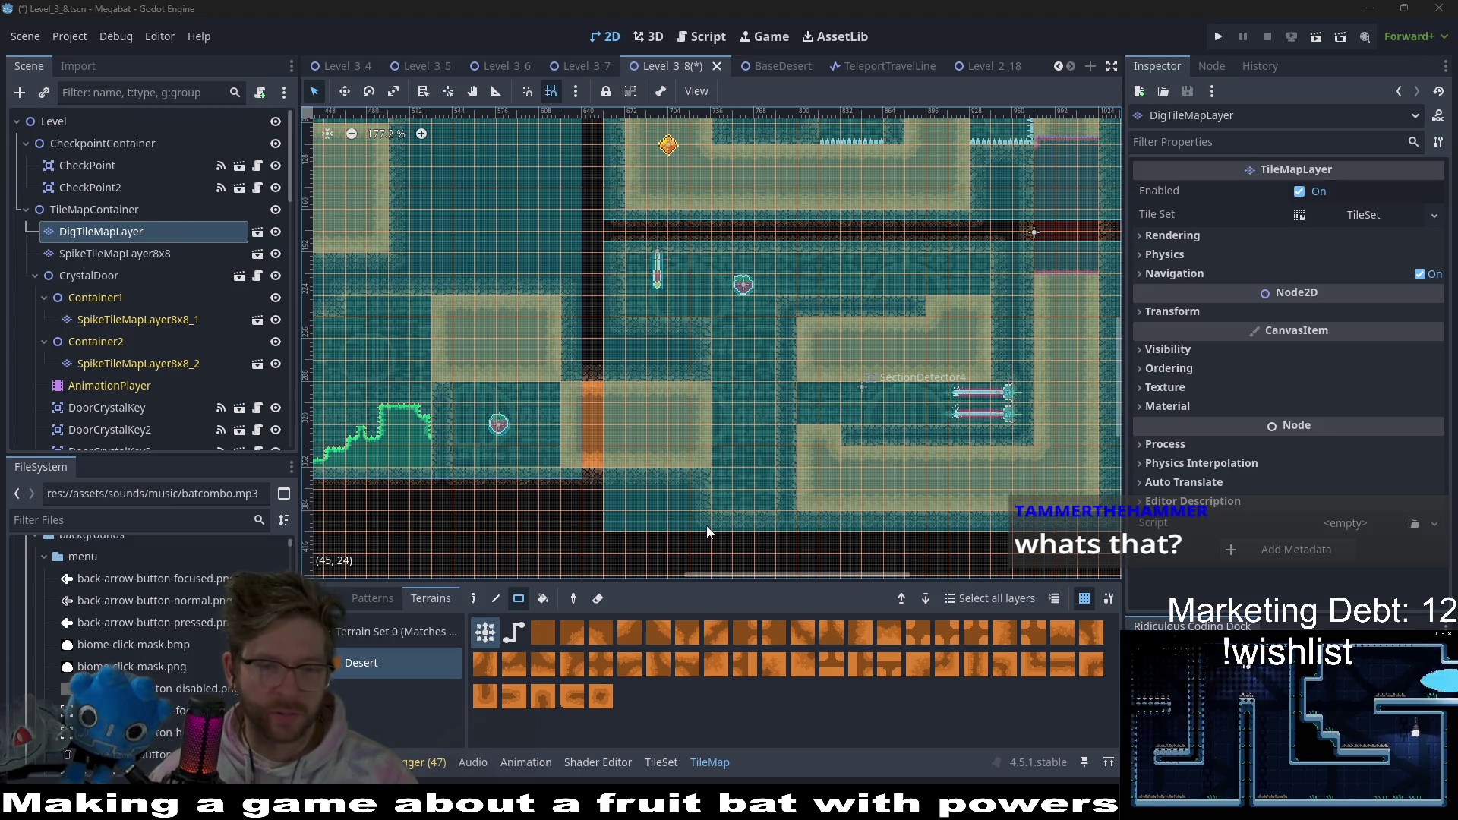
pyautogui.hotkey('alt', 'Tab')
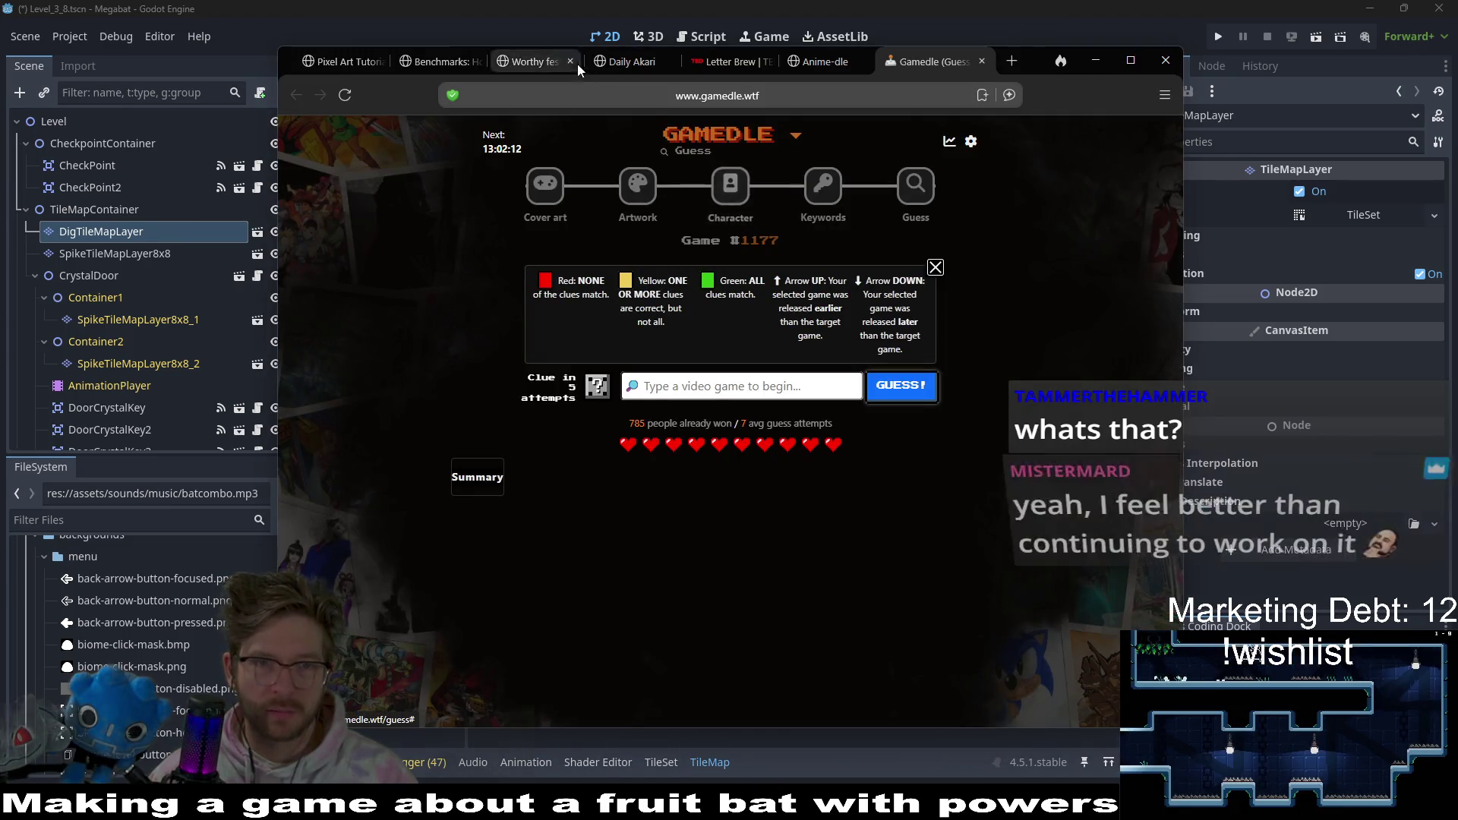
# - Open Daily Akari, start the puzzle, and place the first eight bulbs
pyautogui.click(608, 63)
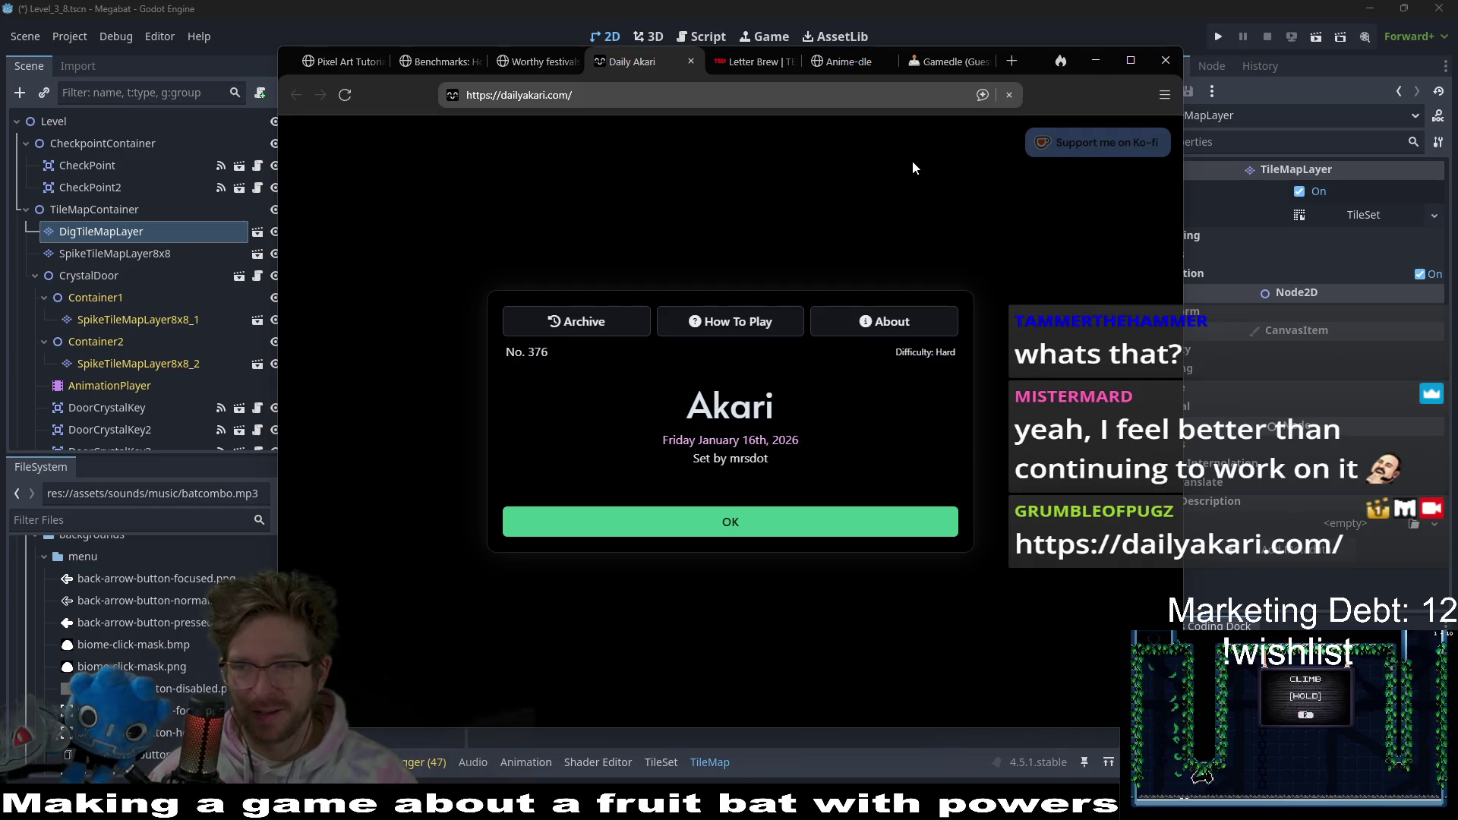
pyautogui.click(780, 530)
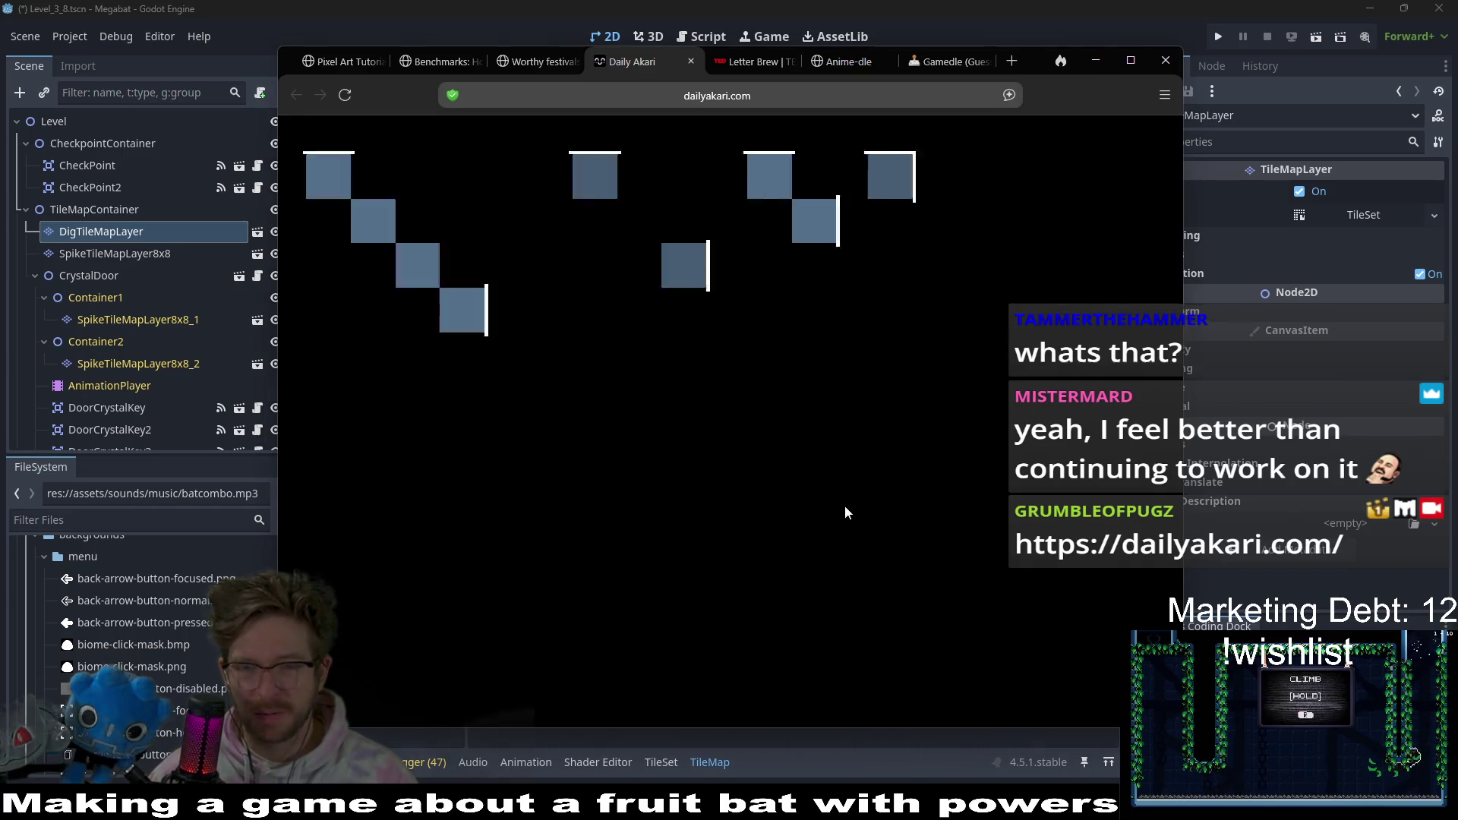
pyautogui.click(730, 443)
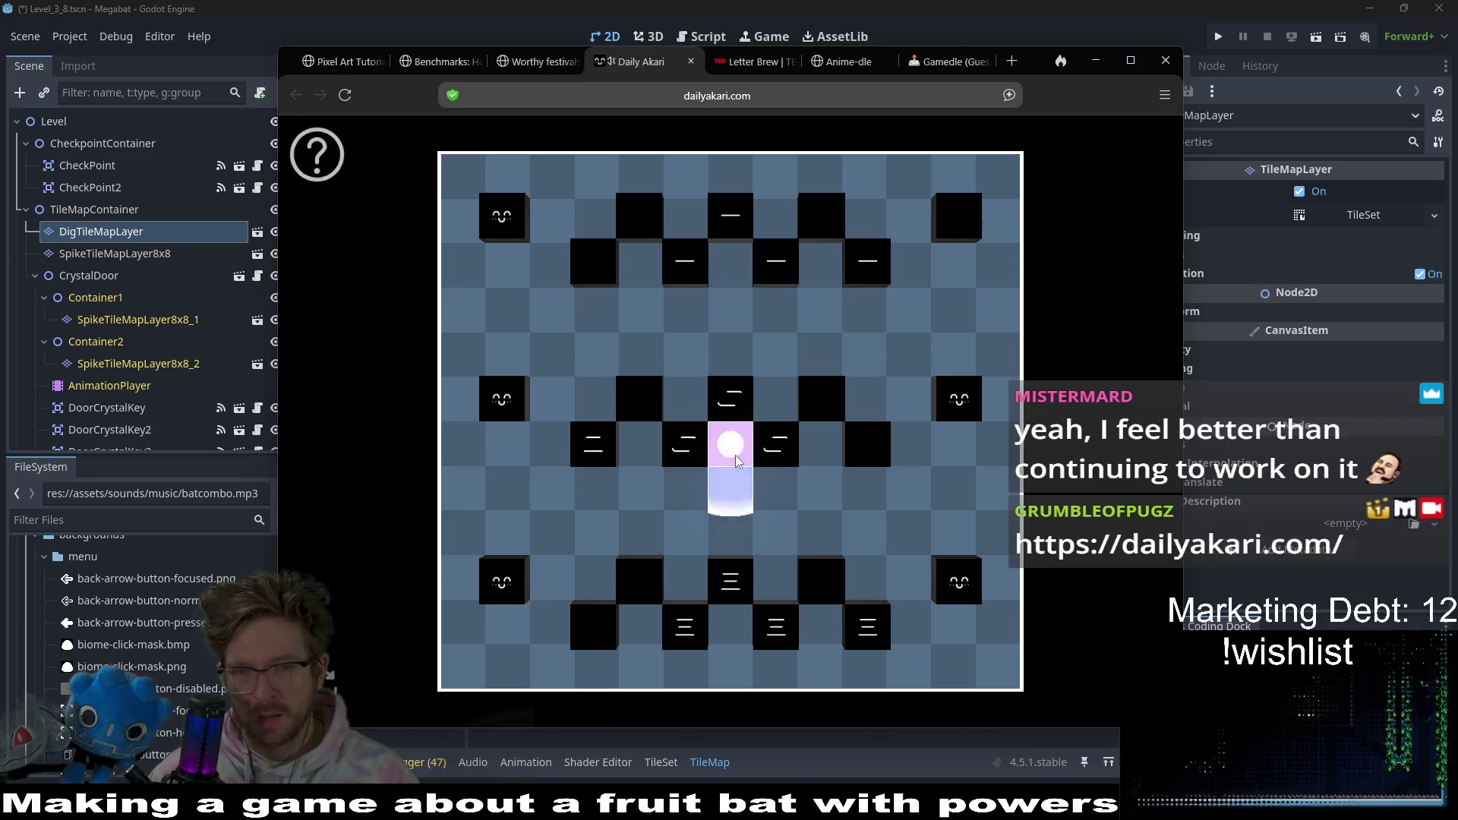
pyautogui.click(775, 399)
pyautogui.click(738, 282)
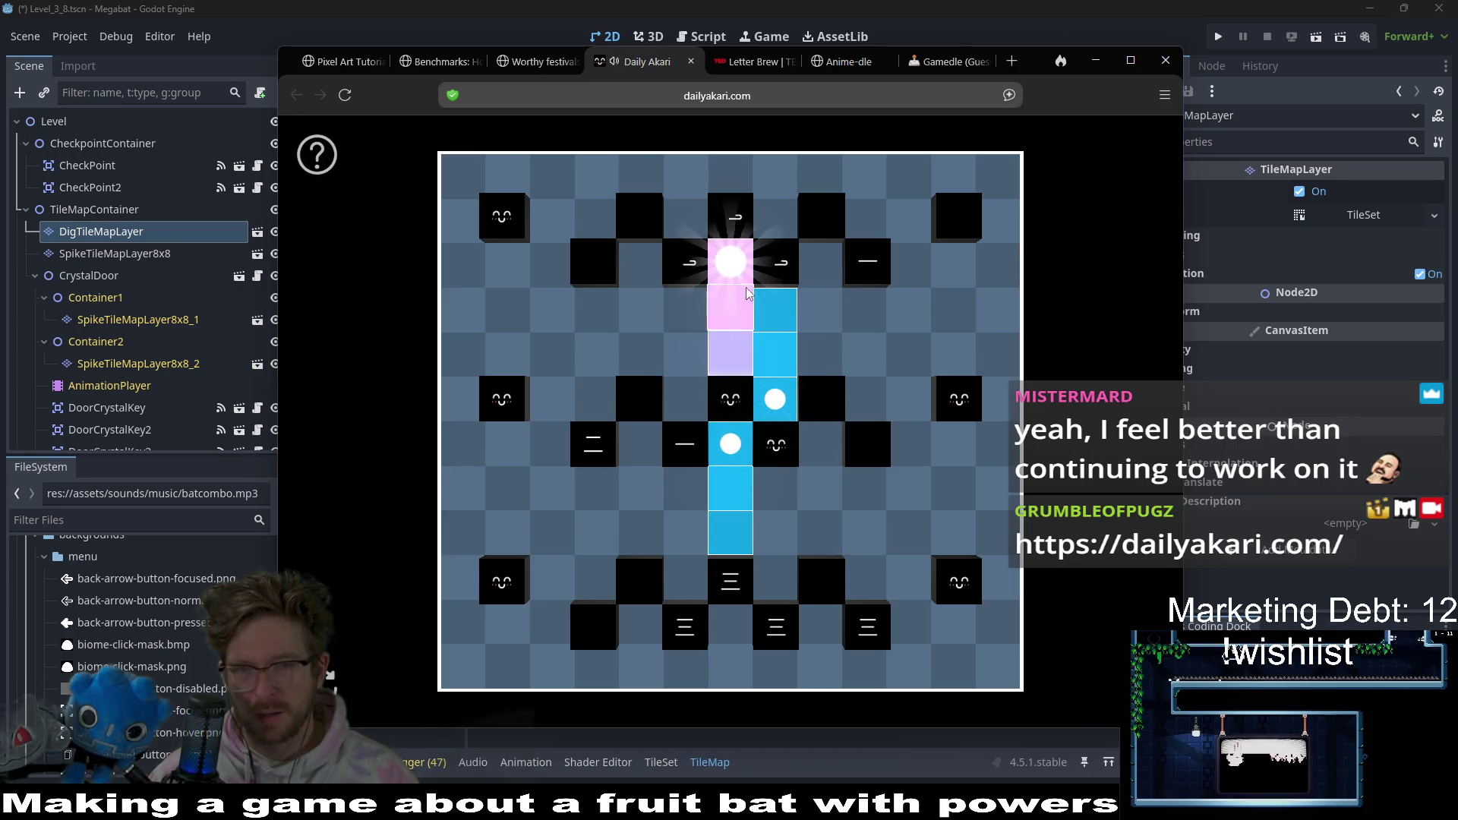
pyautogui.click(927, 266)
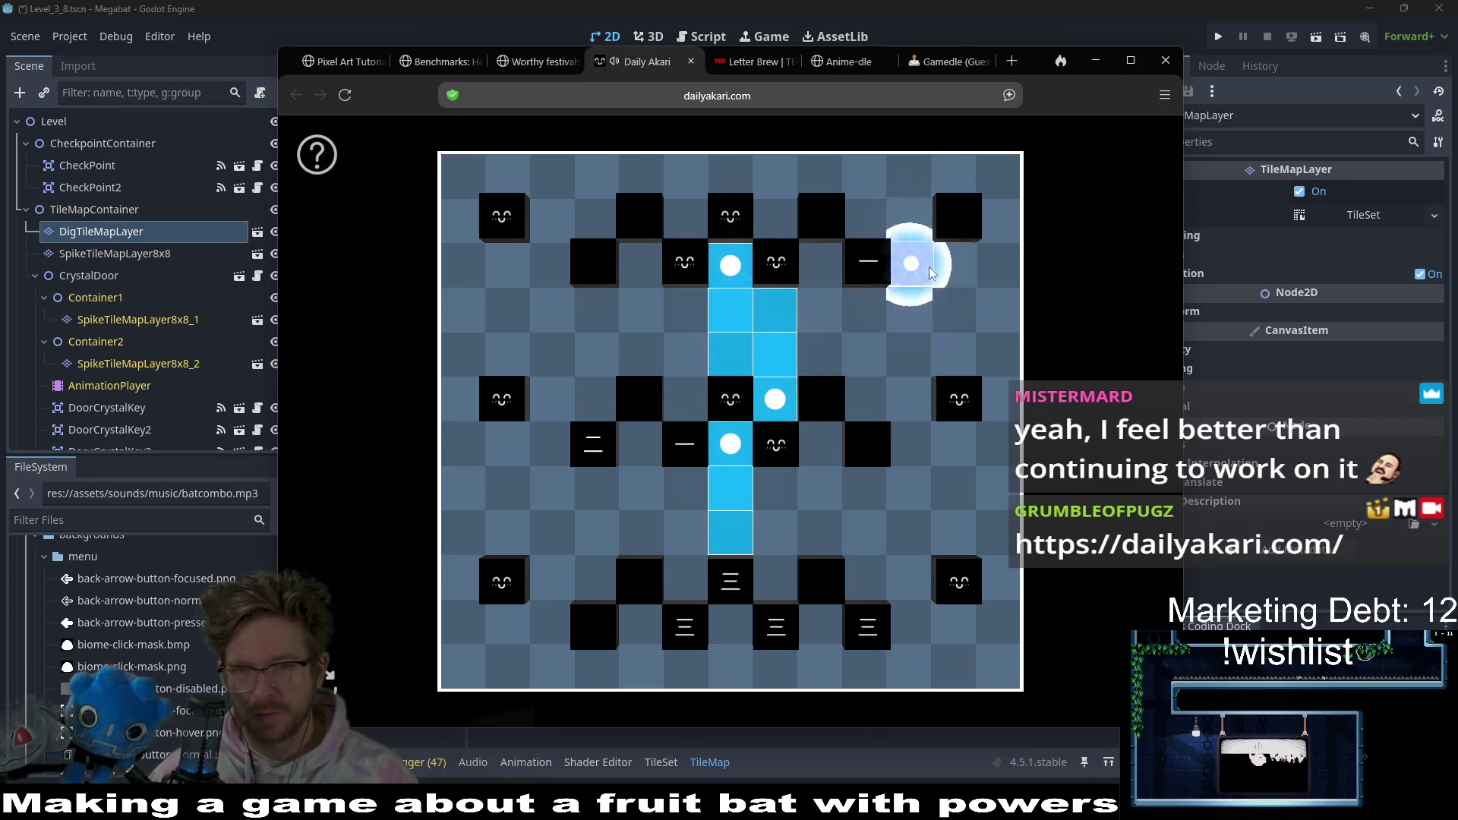
pyautogui.click(641, 456)
pyautogui.click(548, 450)
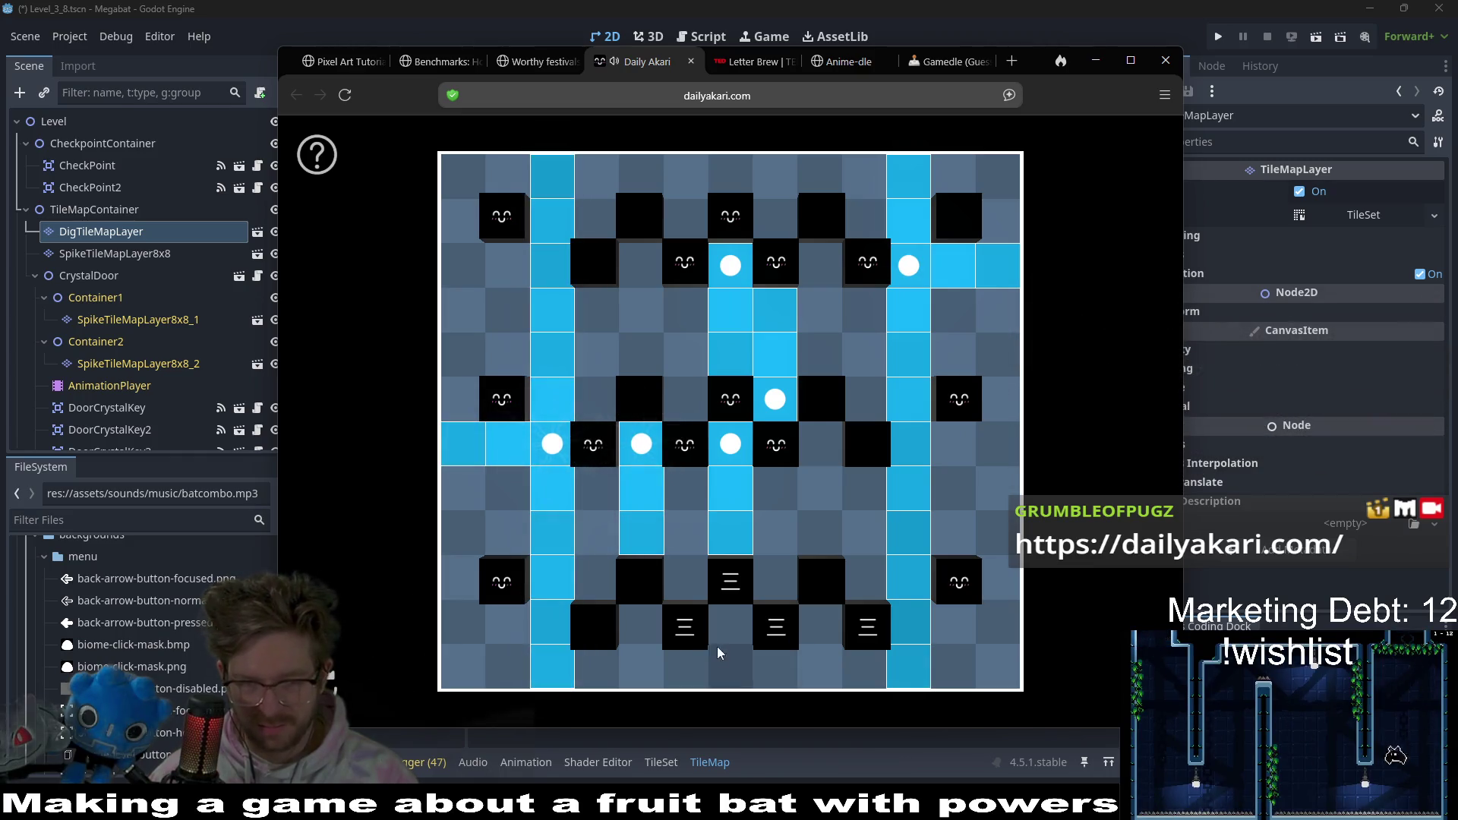
pyautogui.click(771, 584)
pyautogui.click(735, 628)
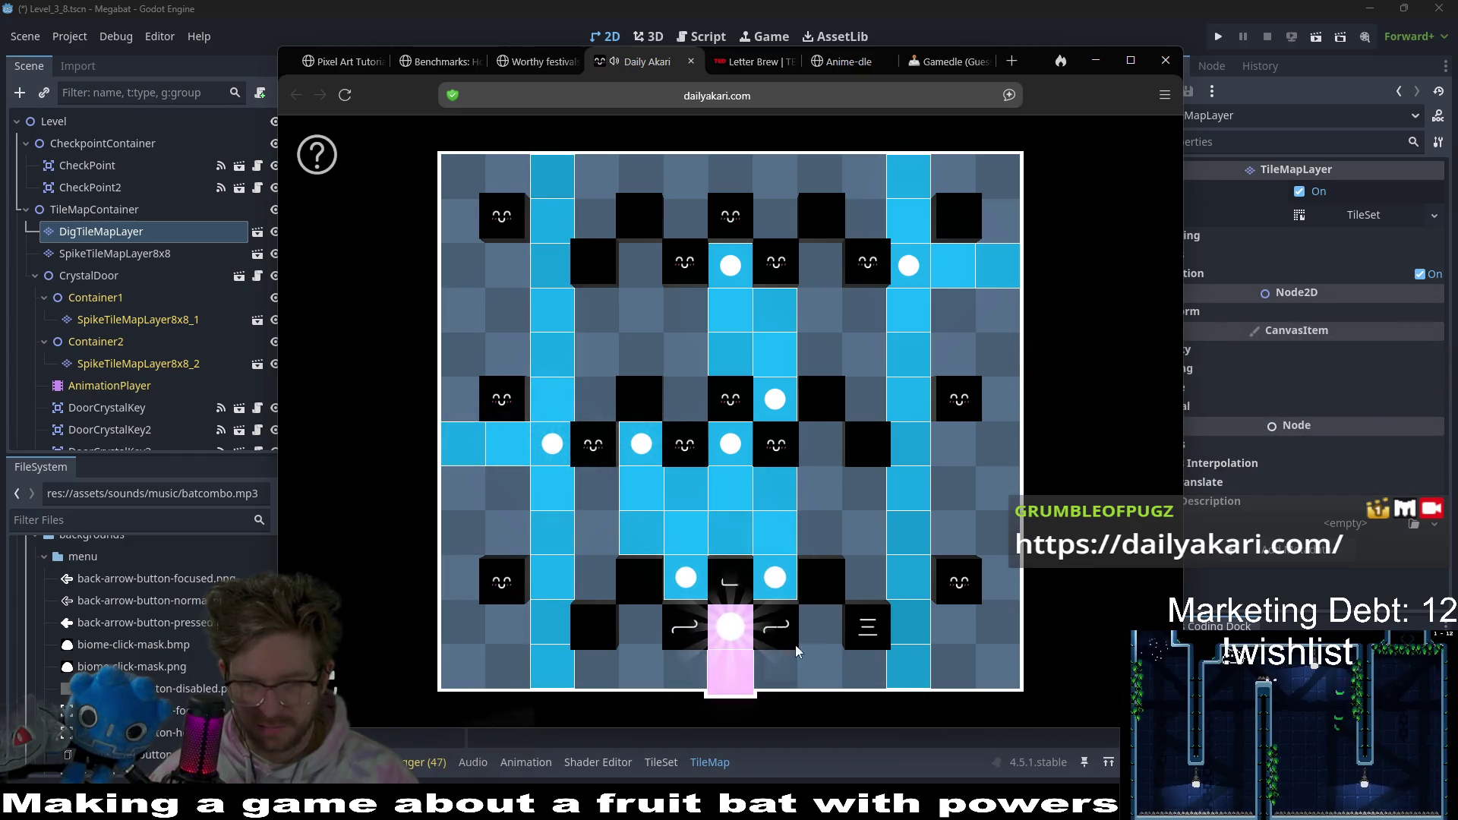
# - Place the remaining ten bulbs to light the whole grid, then go to Letter Brew
pyautogui.click(836, 638)
pyautogui.click(864, 579)
pyautogui.click(864, 666)
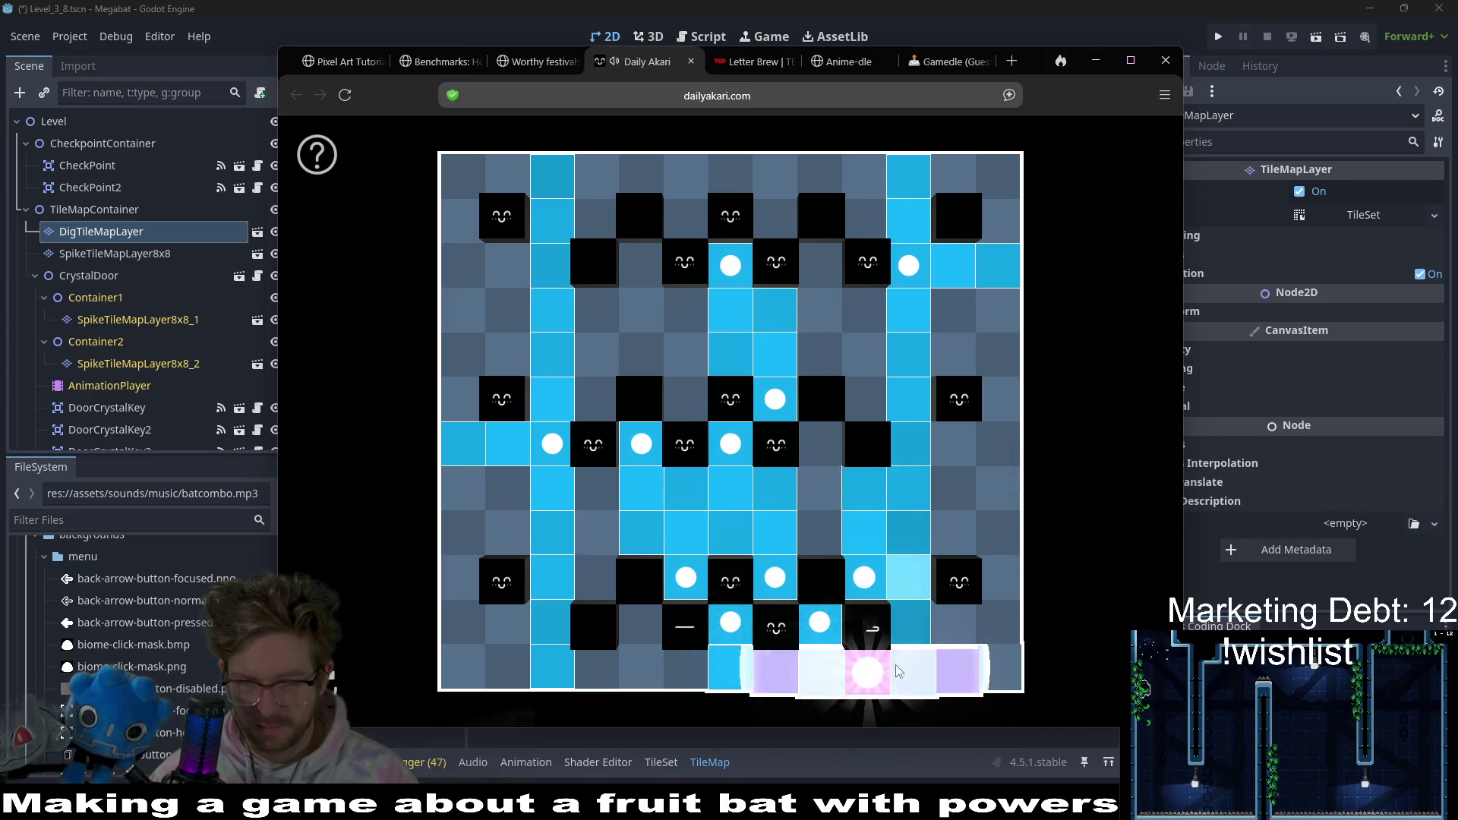
pyautogui.click(645, 634)
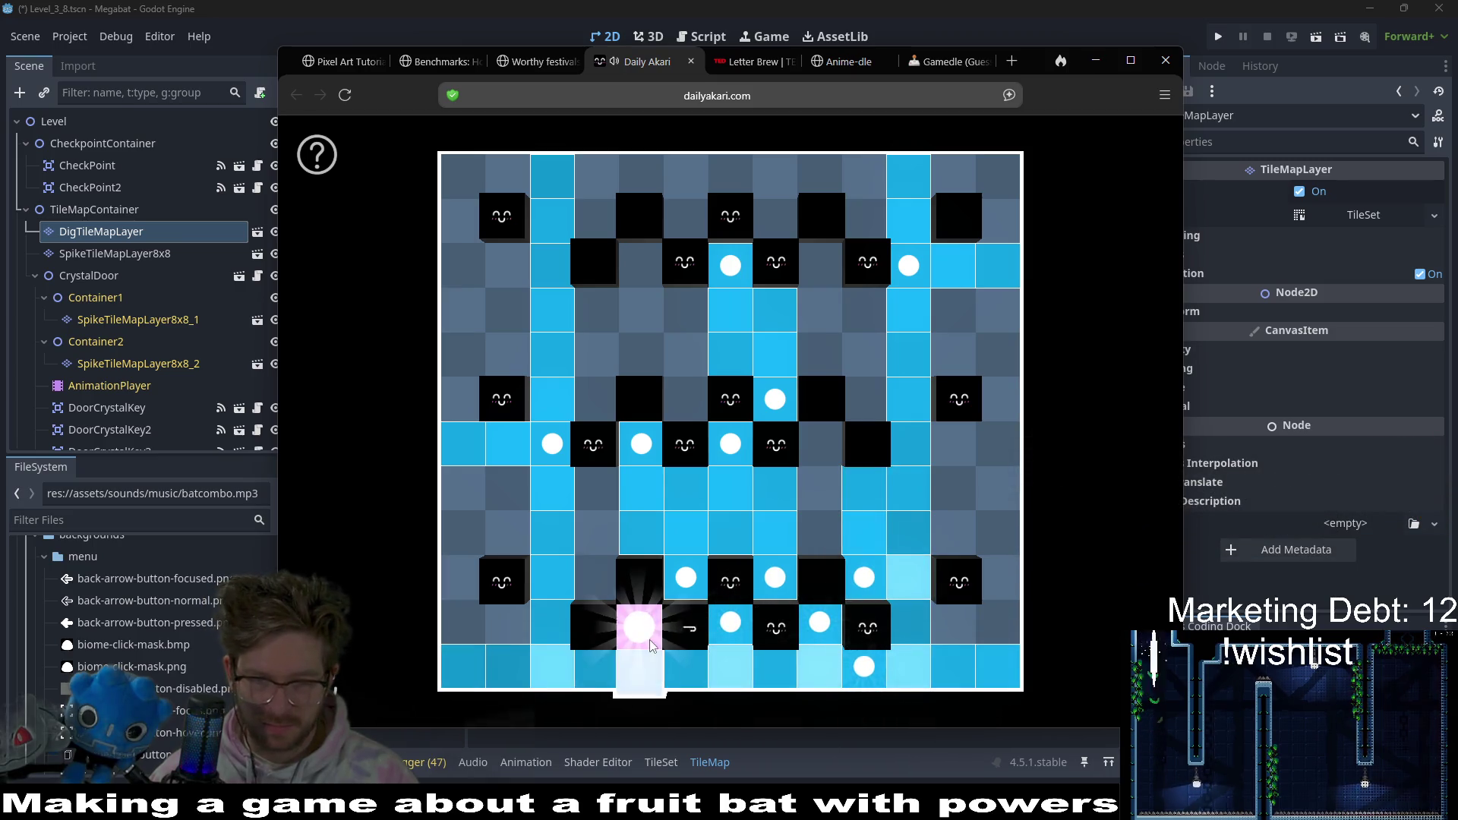
pyautogui.click(607, 580)
pyautogui.click(470, 624)
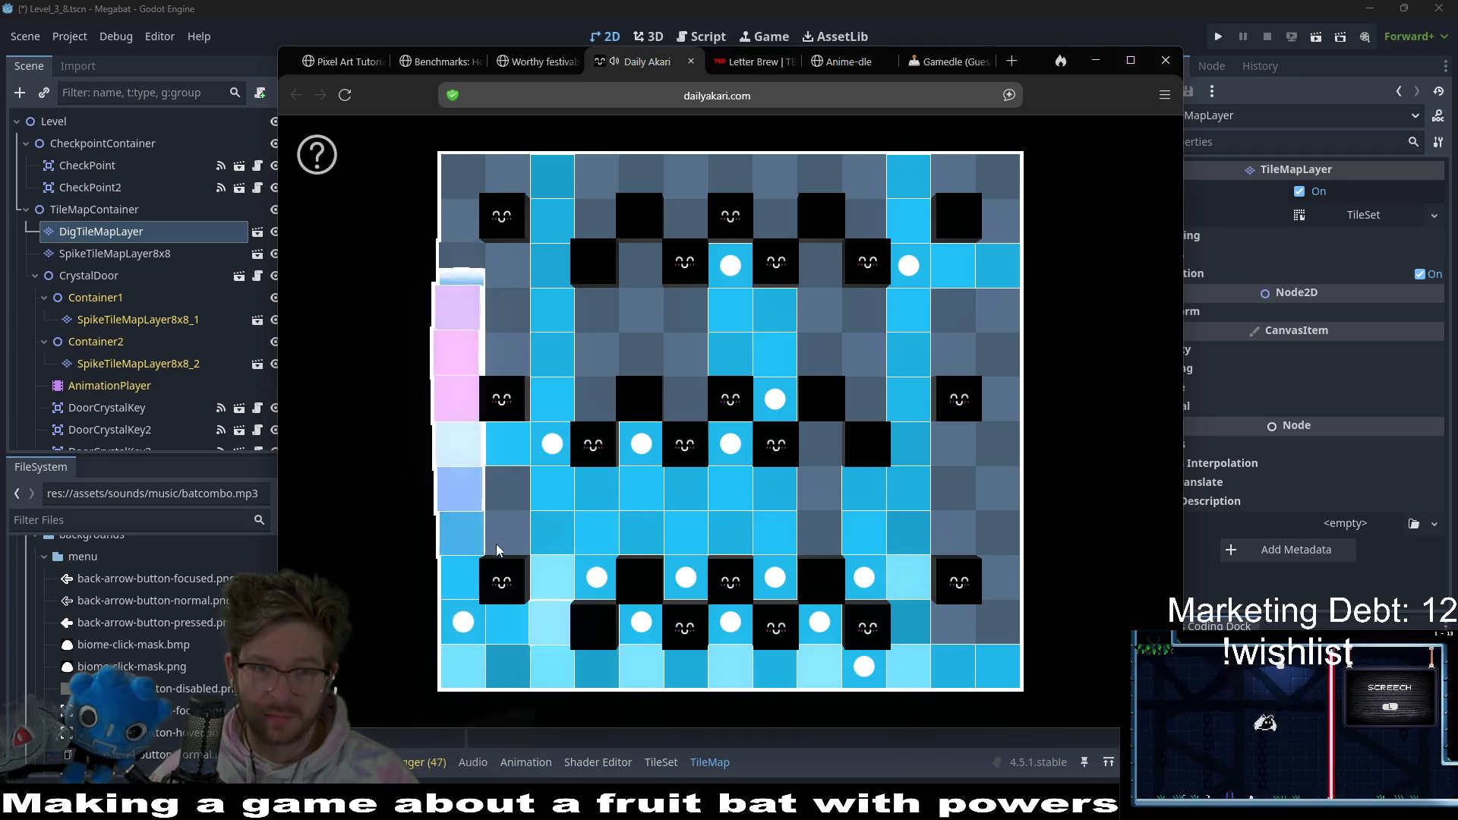
pyautogui.click(507, 488)
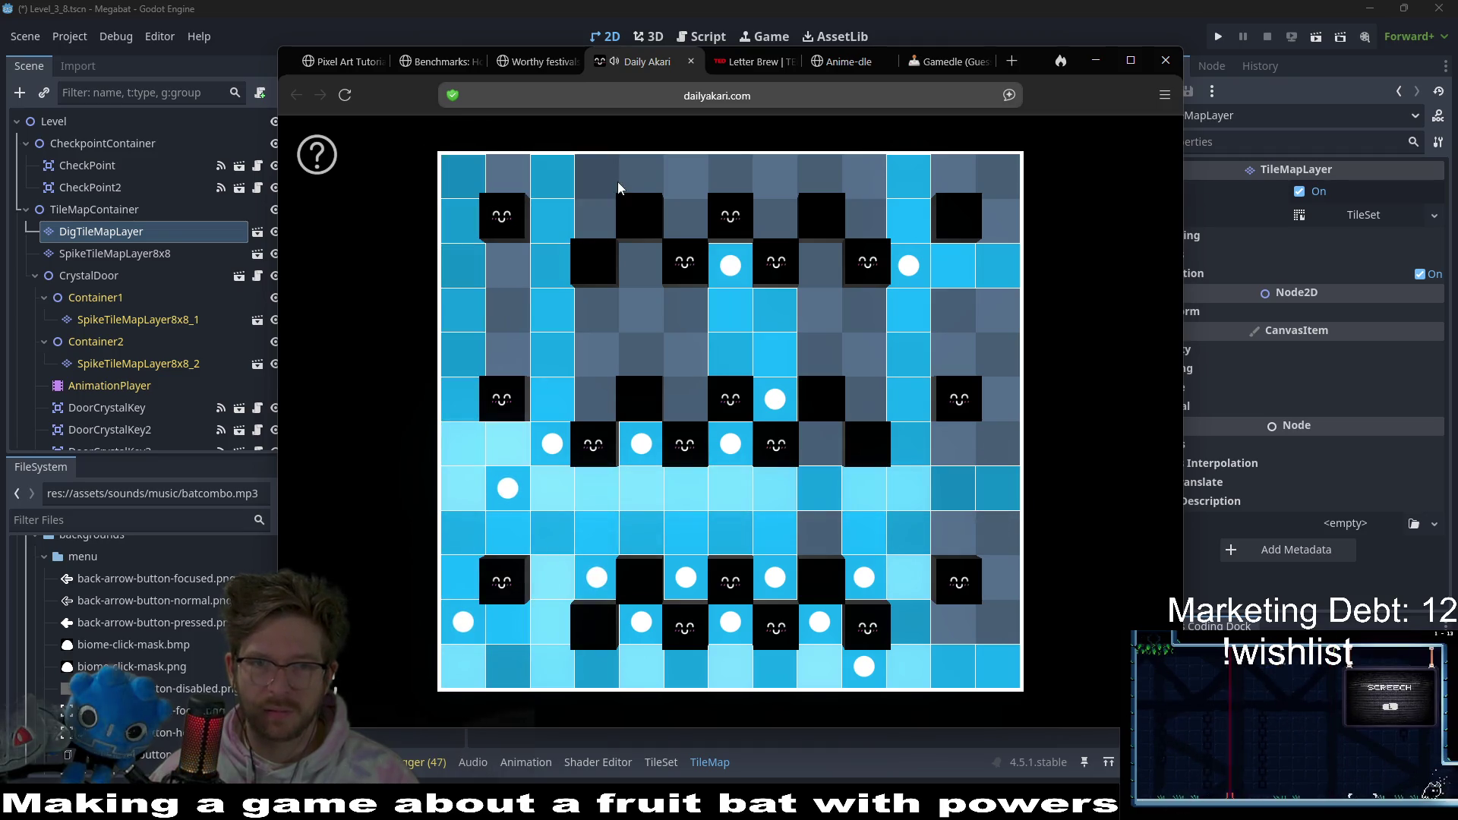
pyautogui.click(599, 221)
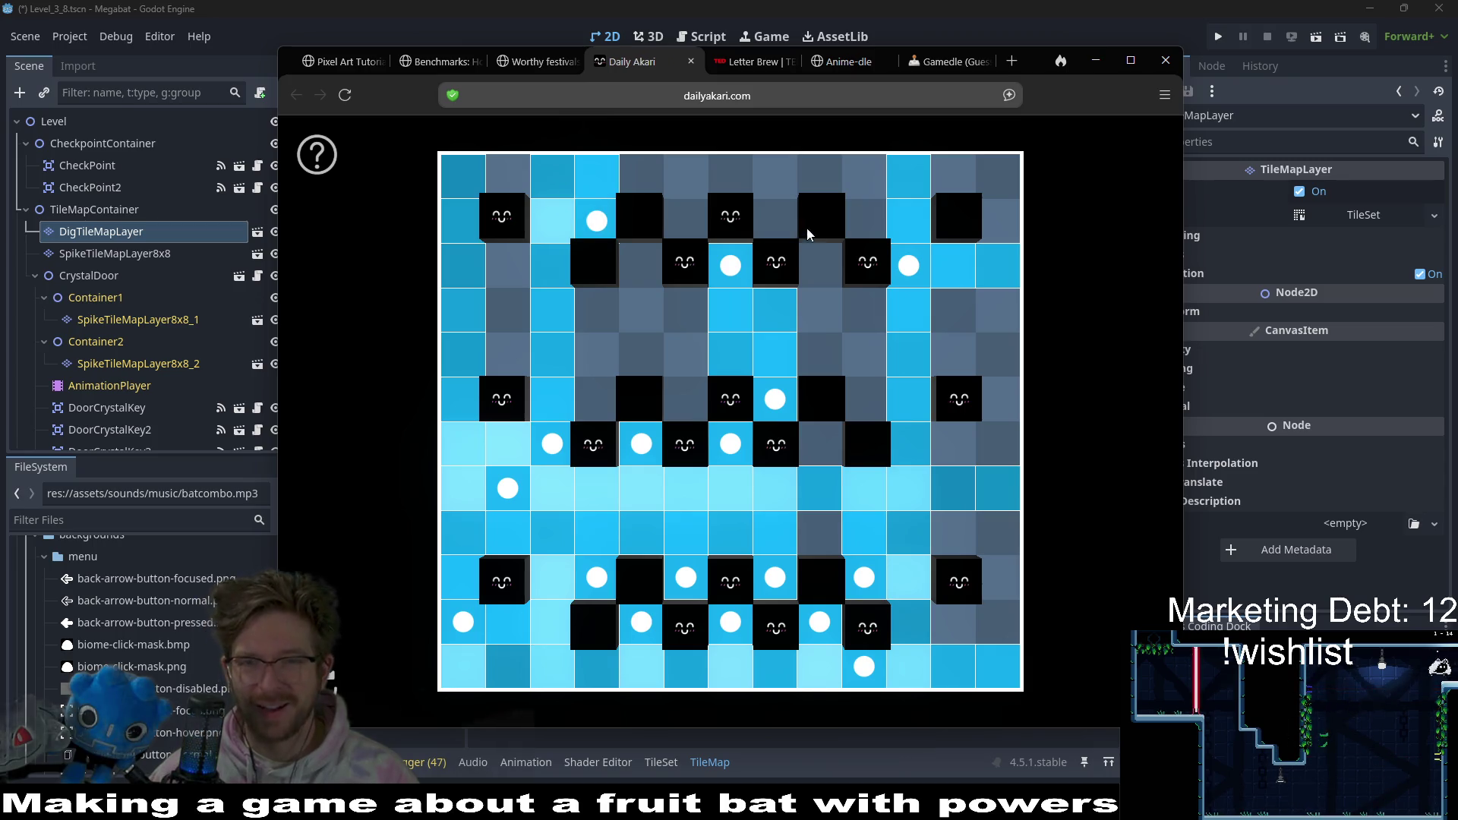
pyautogui.click(775, 177)
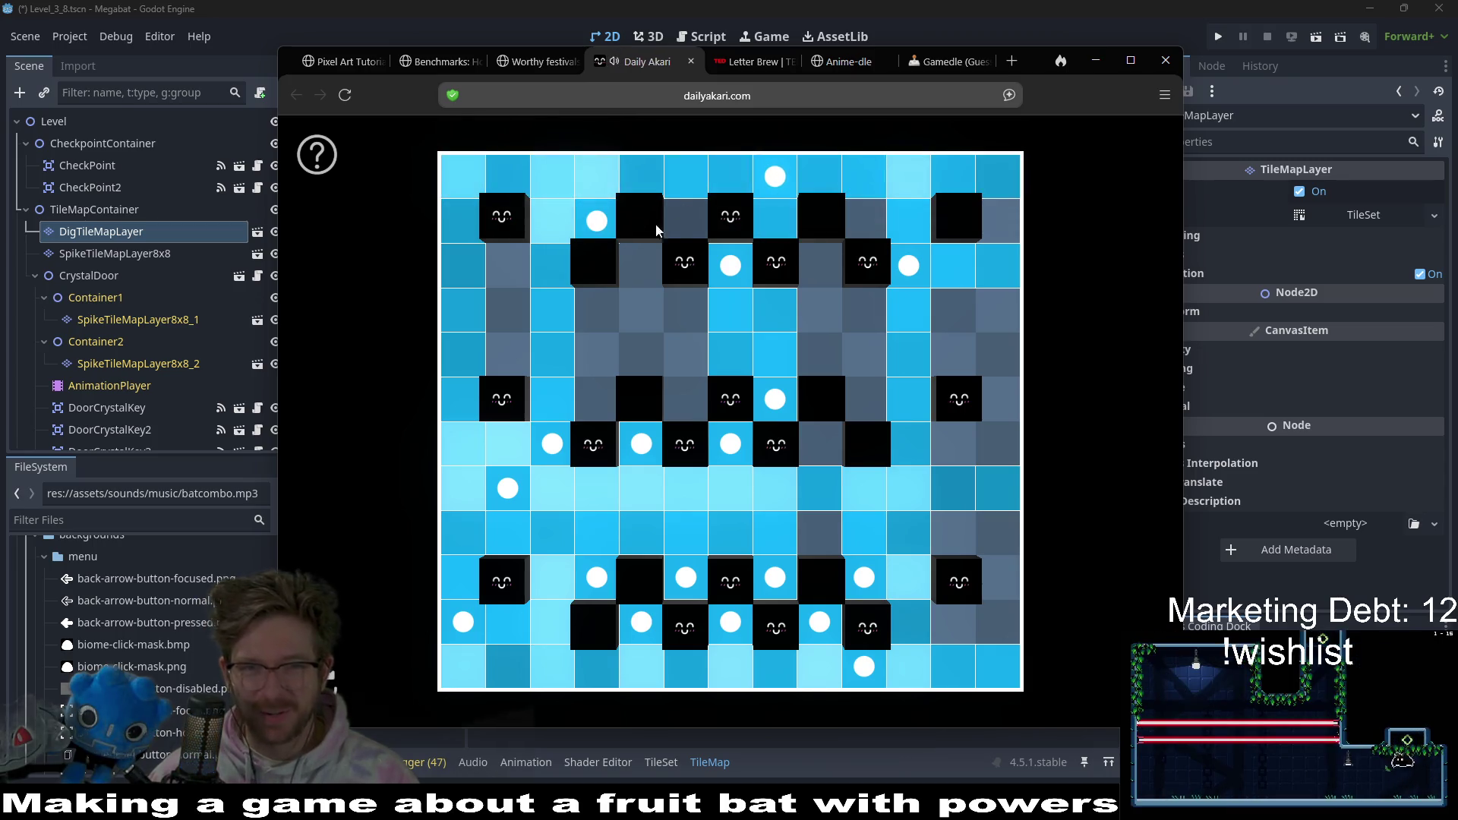
pyautogui.click(998, 223)
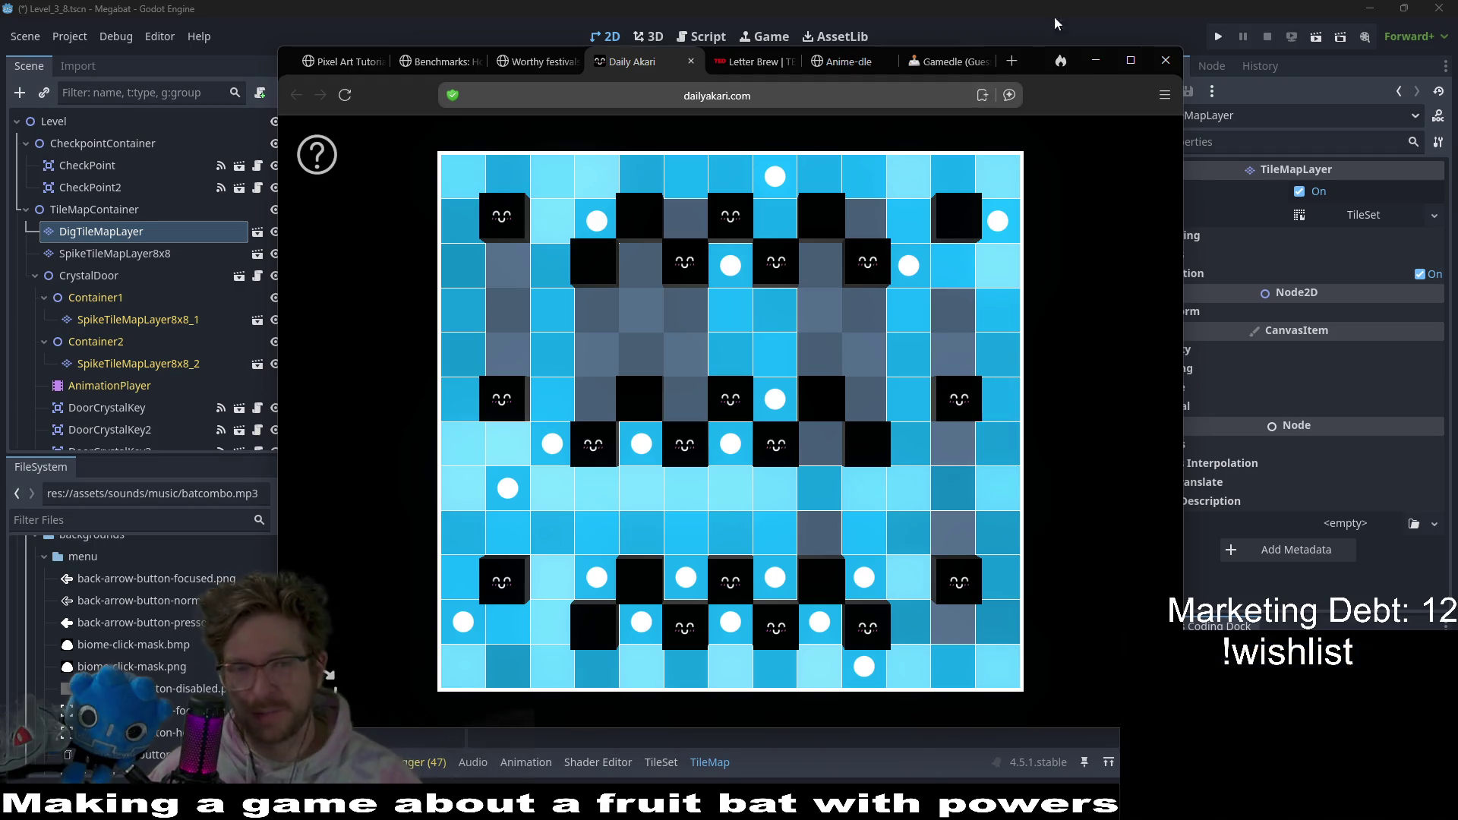
pyautogui.click(740, 62)
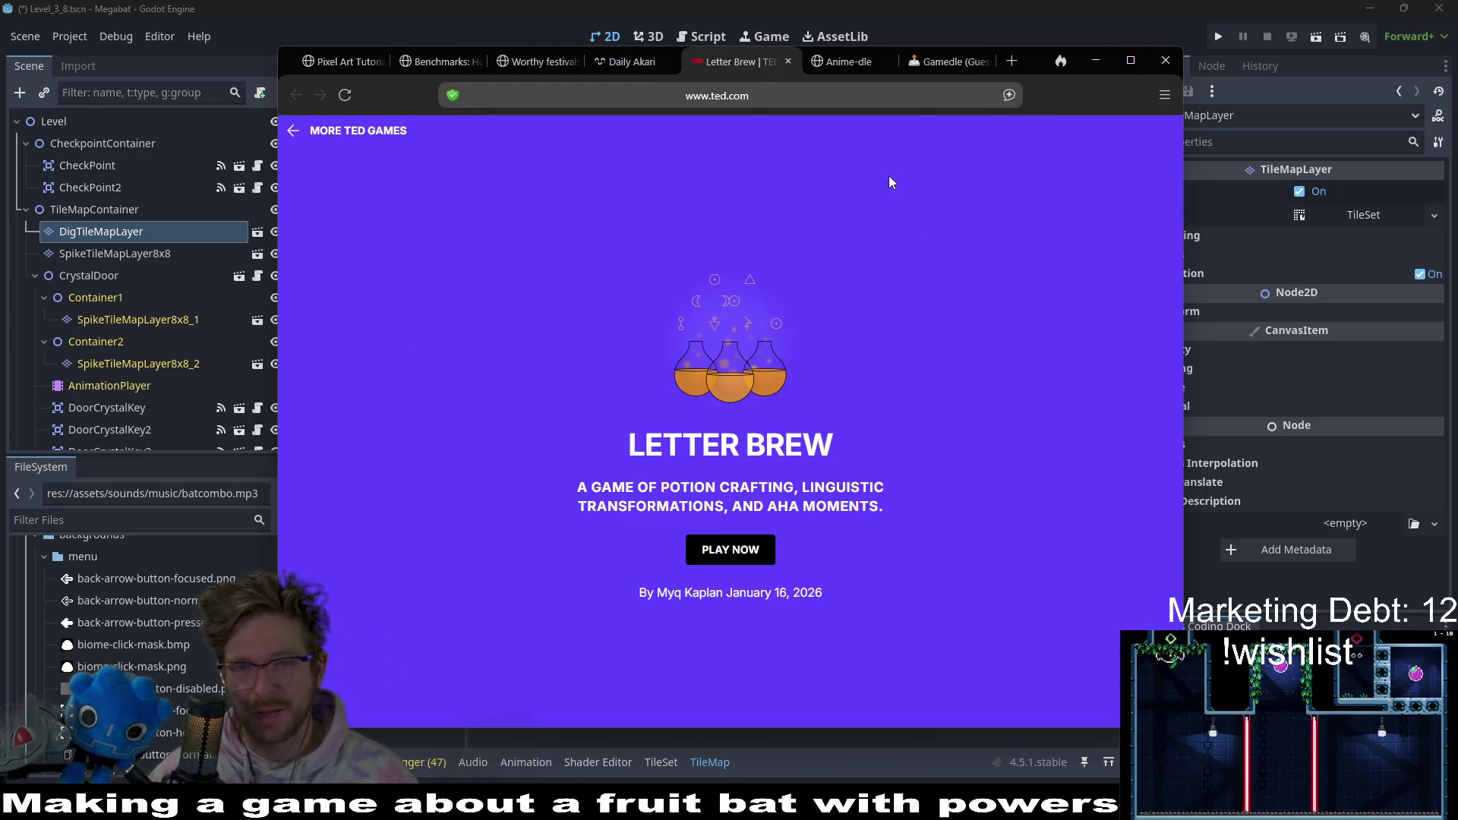
# - Check the Gamedle page, then minimize the browser to return to Godot
pyautogui.click(954, 63)
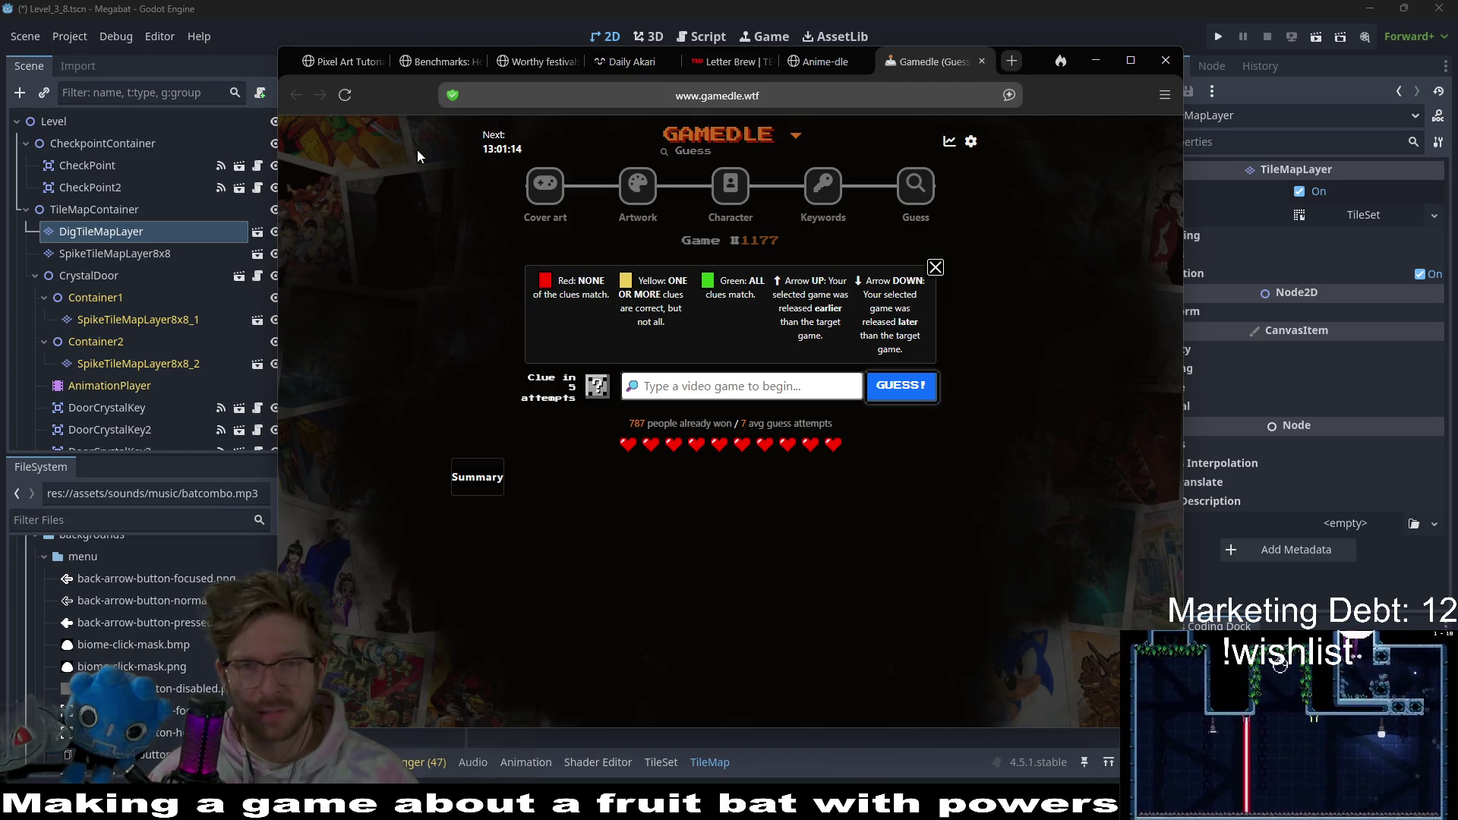
pyautogui.click(1095, 60)
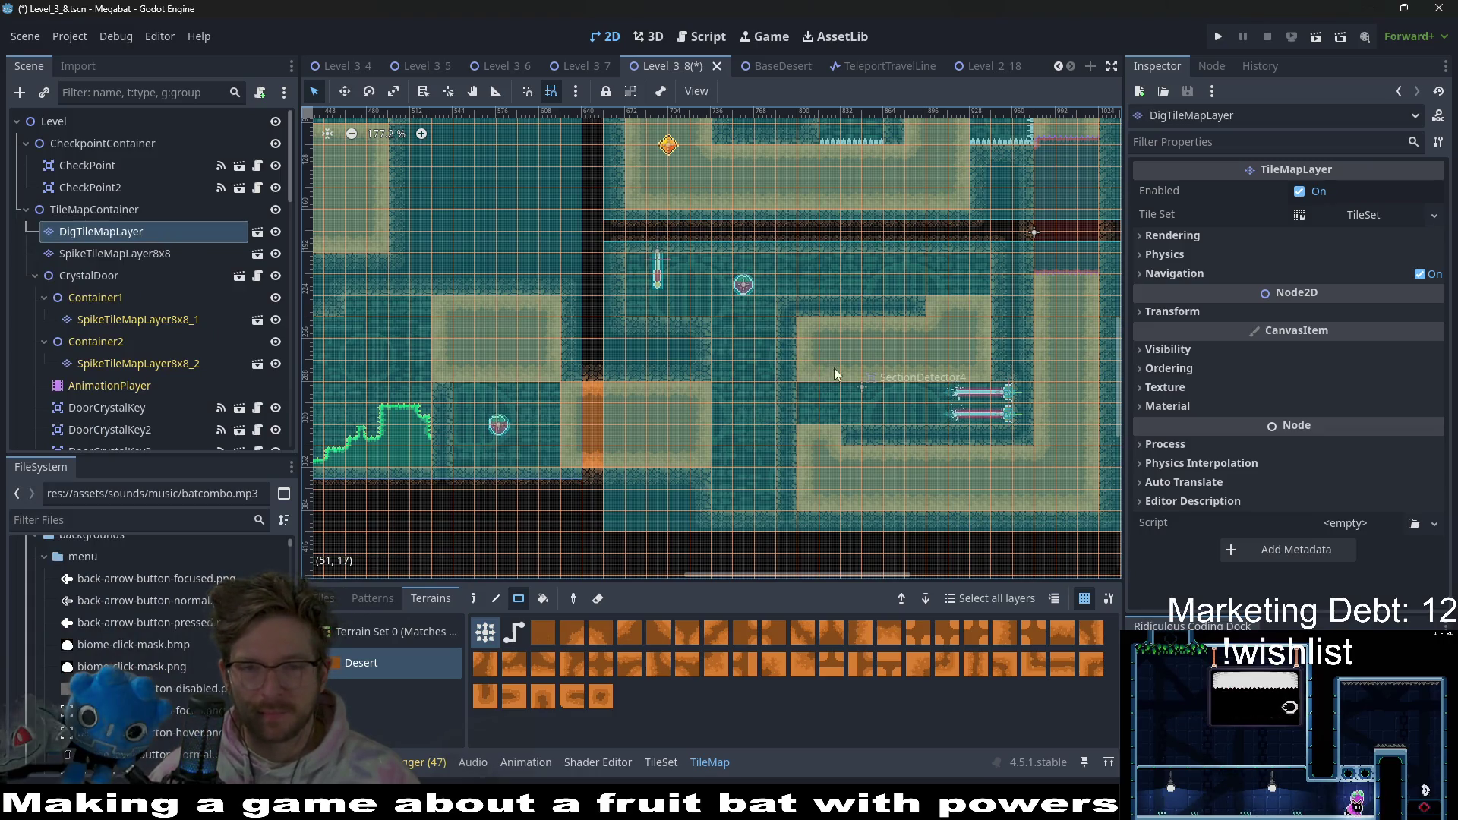
pyautogui.scroll(5, 934, 357)
pyautogui.scroll(-5, 939, 367)
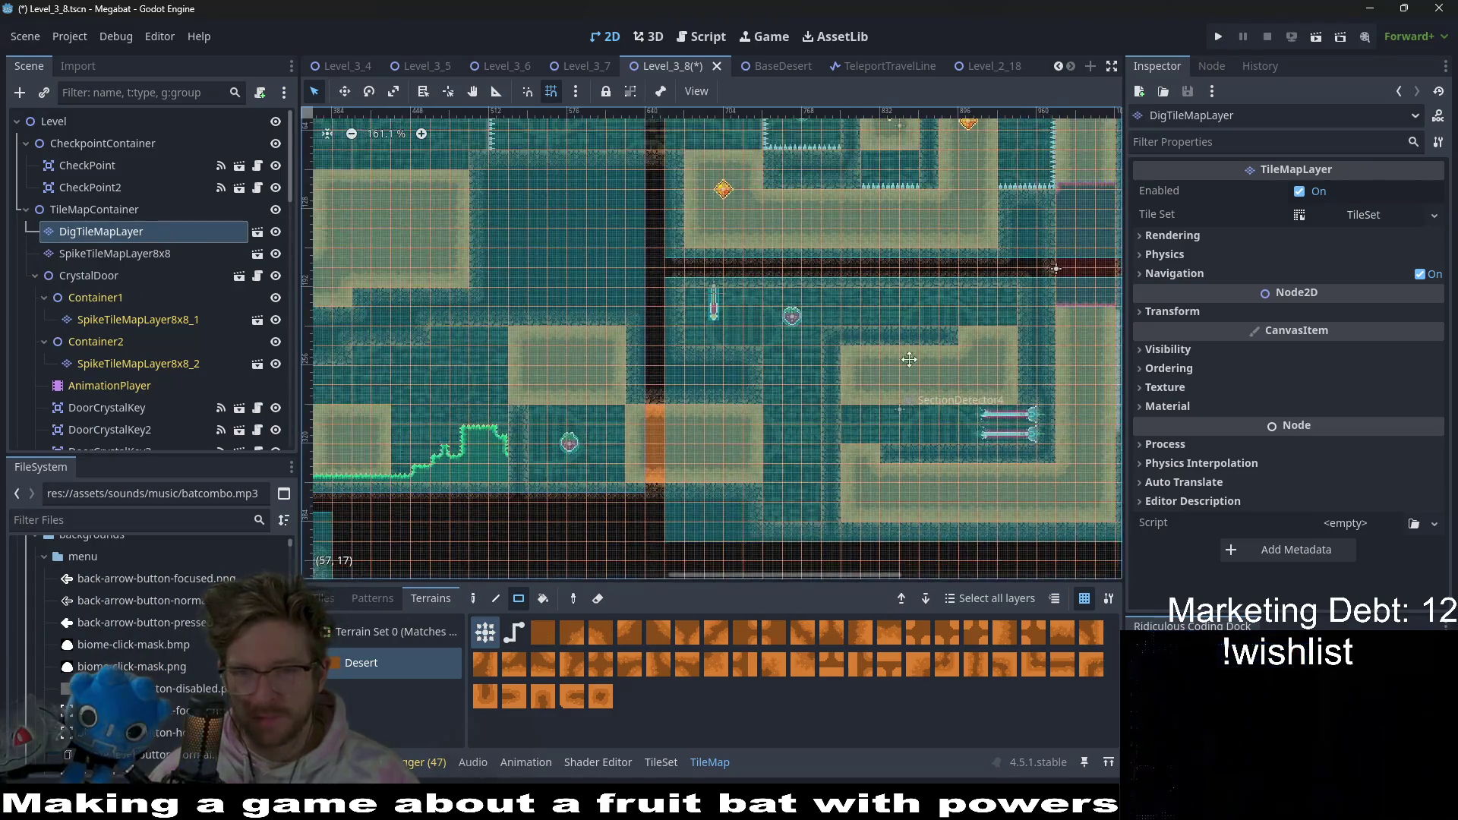
pyautogui.scroll(4, 809, 383)
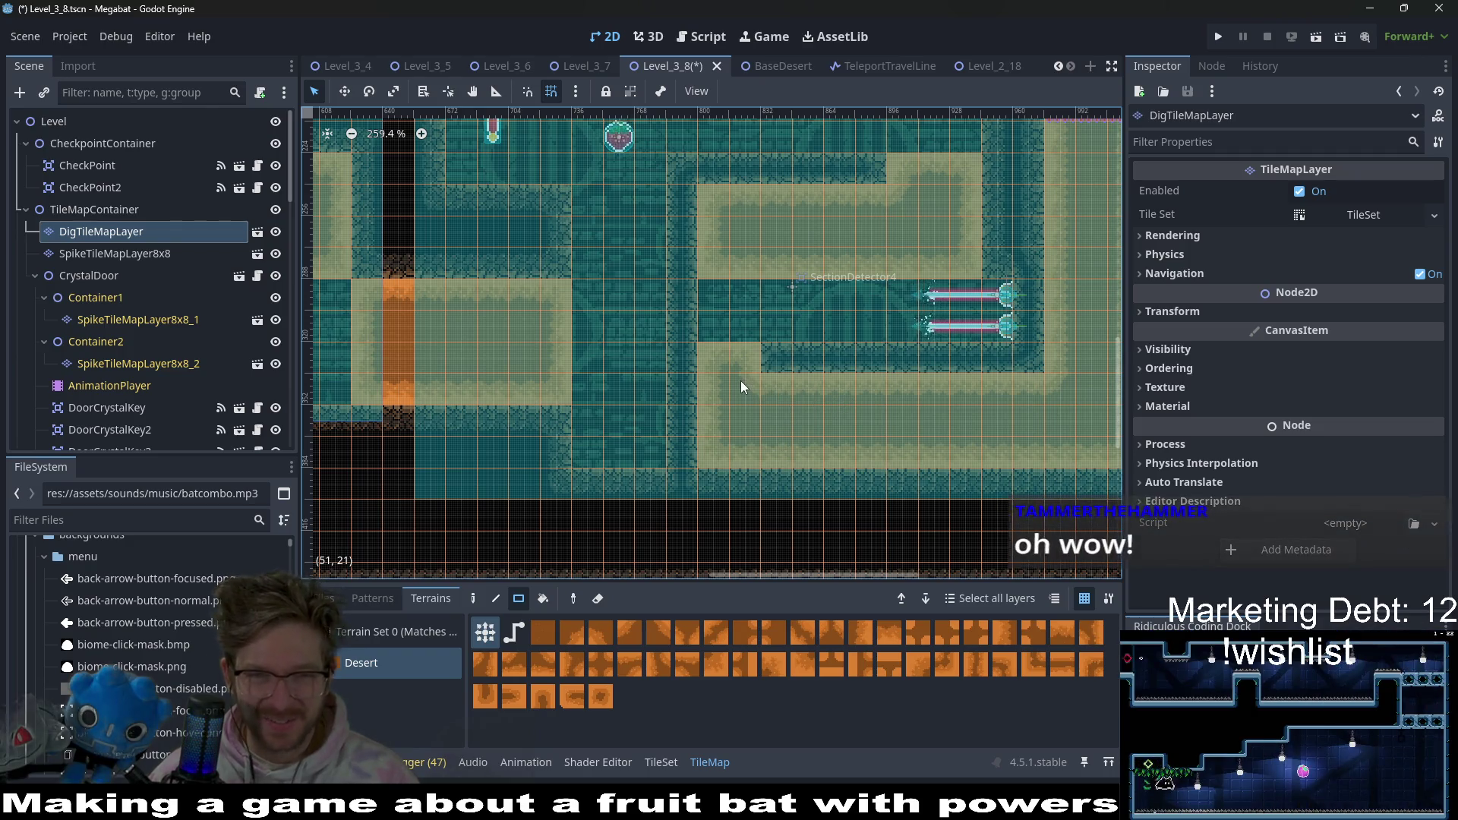
pyautogui.moveTo(719, 381)
pyautogui.mouseDown()
pyautogui.moveTo(753, 454)
pyautogui.moveTo(755, 398)
pyautogui.mouseUp()
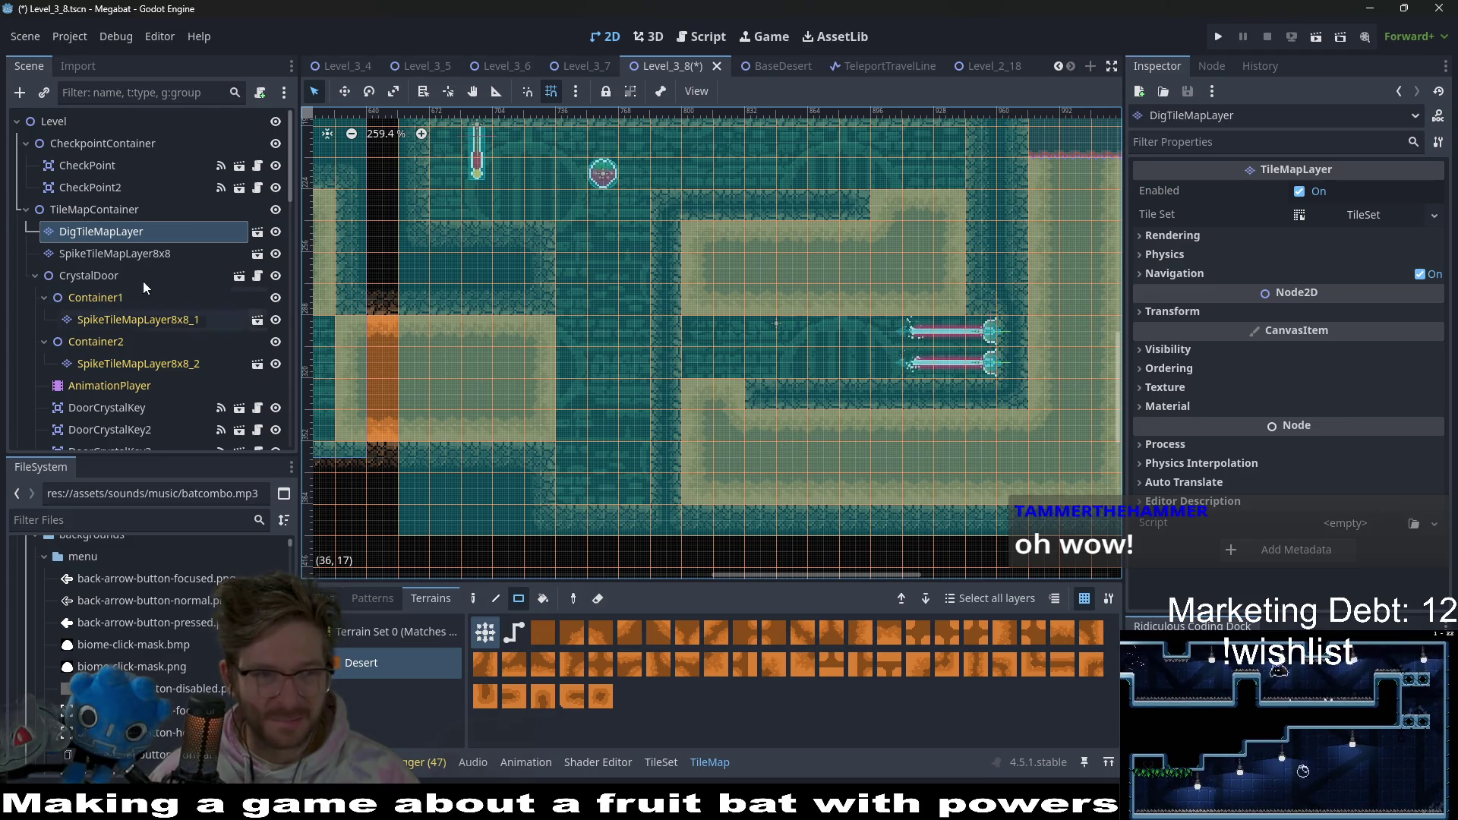
pyautogui.click(147, 254)
pyautogui.click(145, 234)
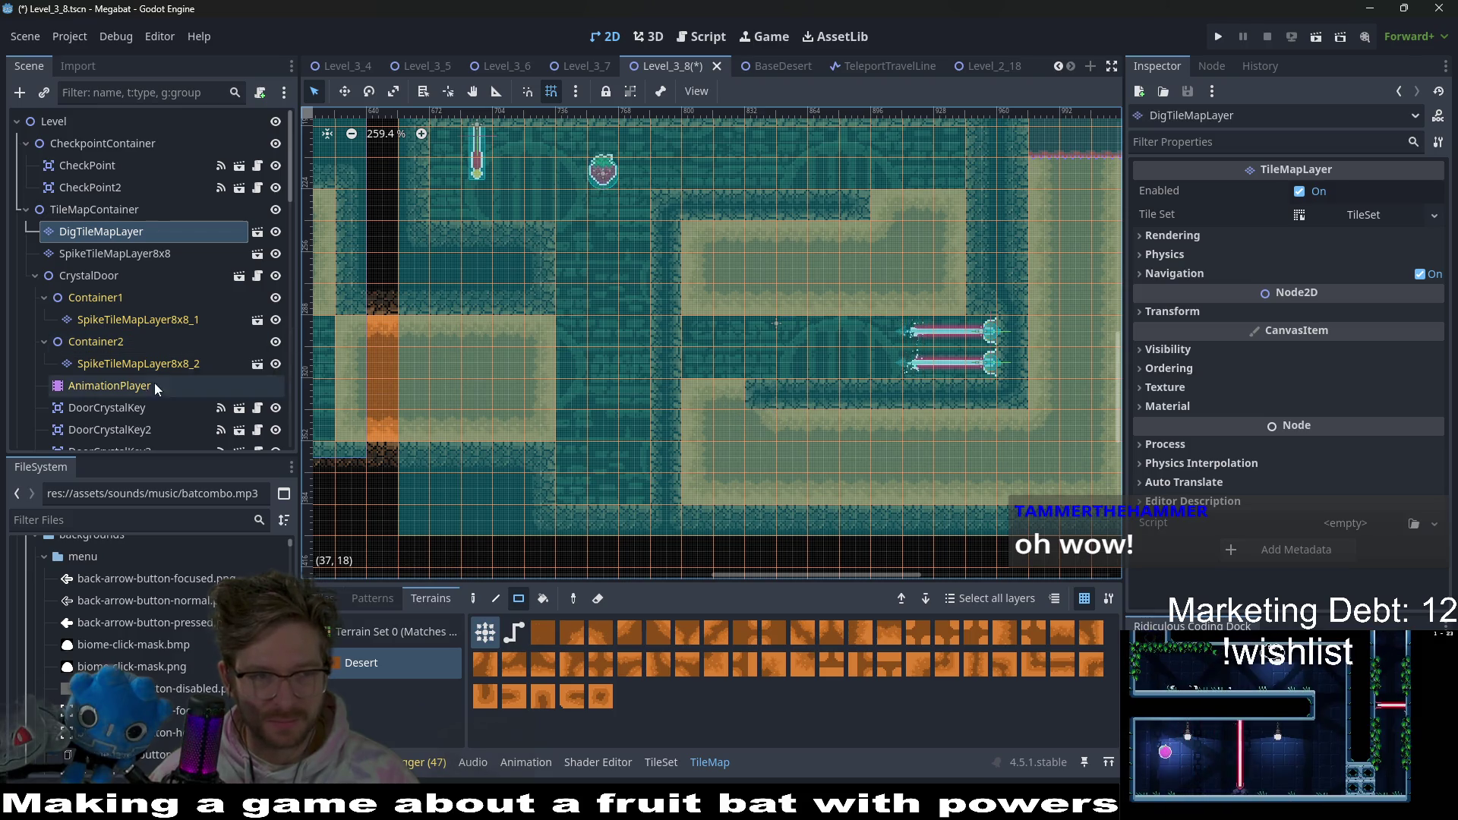
pyautogui.scroll(-3, 113, 254)
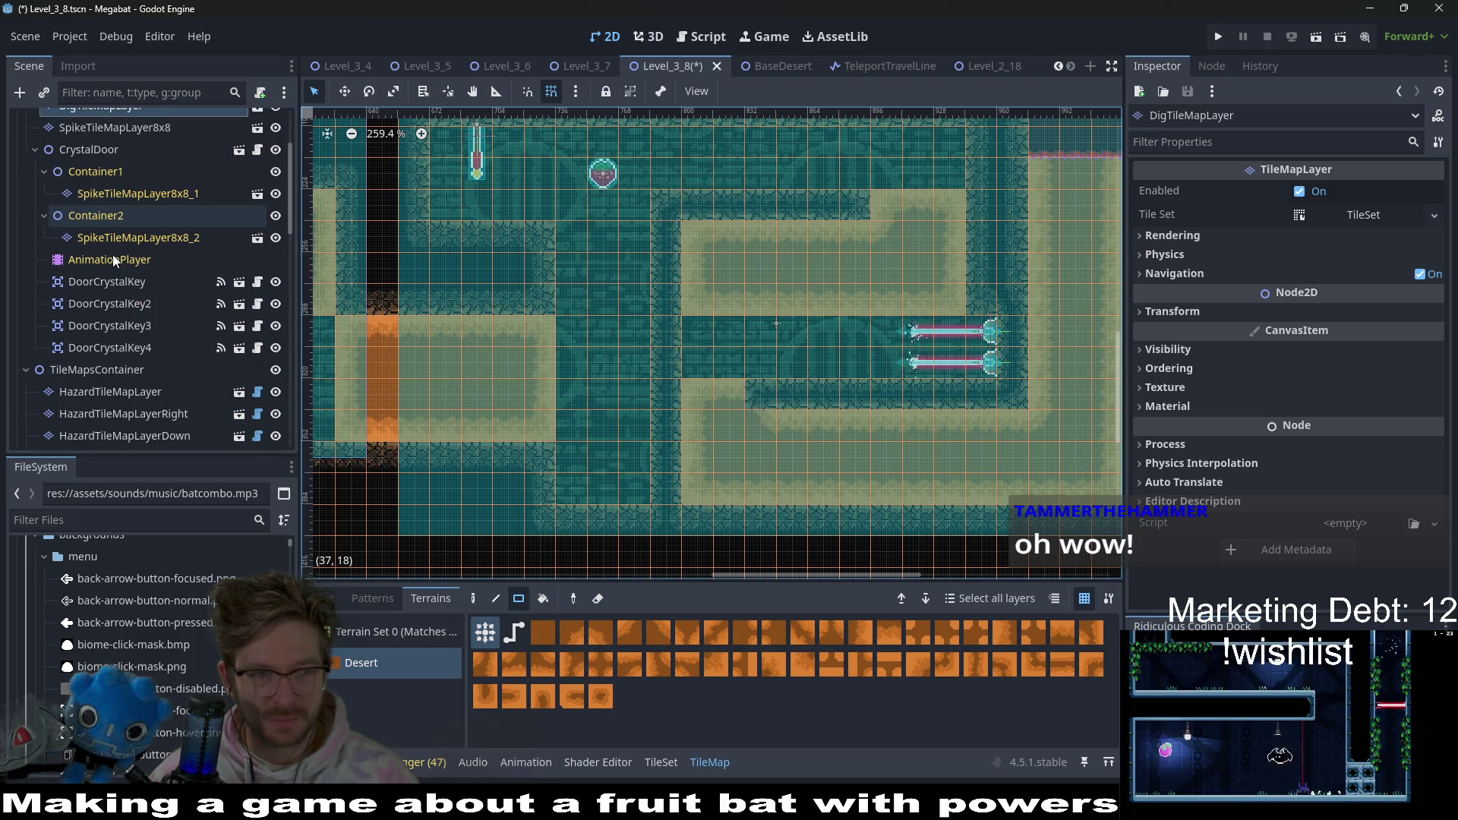
pyautogui.scroll(-2, 113, 254)
pyautogui.scroll(5, 133, 240)
pyautogui.scroll(-6, 134, 244)
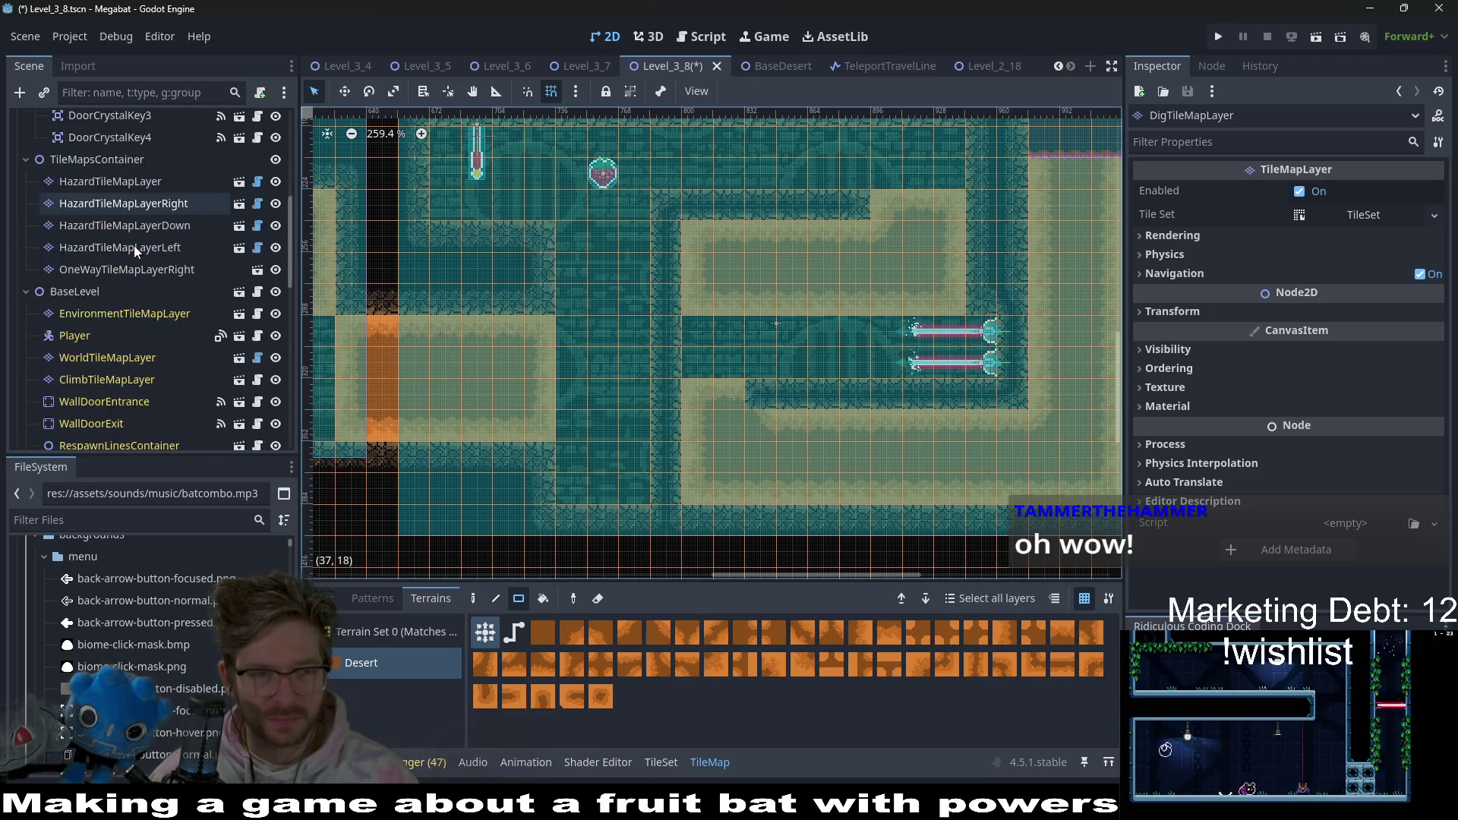
pyautogui.scroll(-4, 134, 244)
# - Select WorldTileMapLayer with the DESERT terrain and save Level_3_8
pyautogui.click(114, 191)
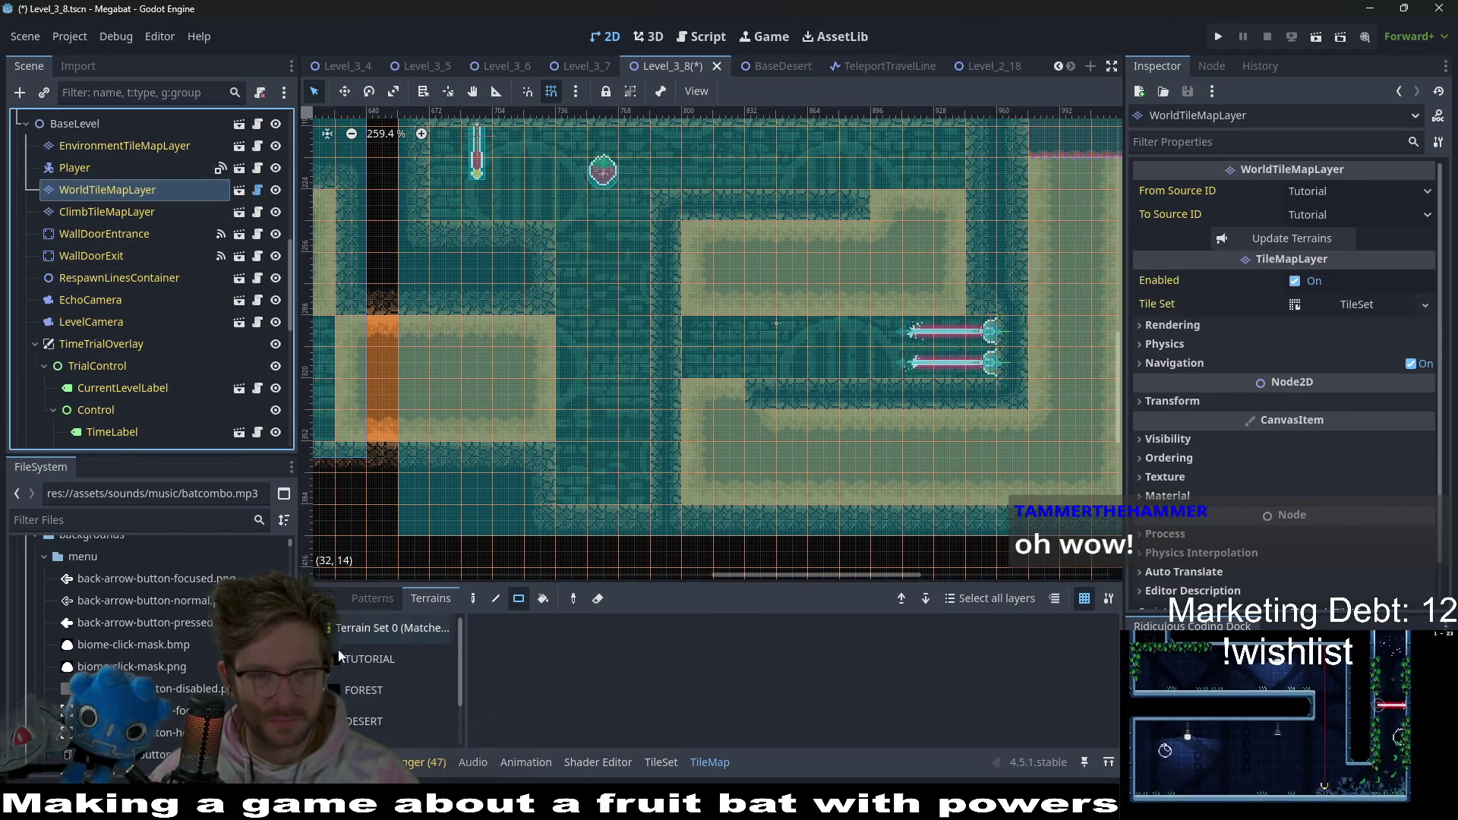
pyautogui.click(372, 720)
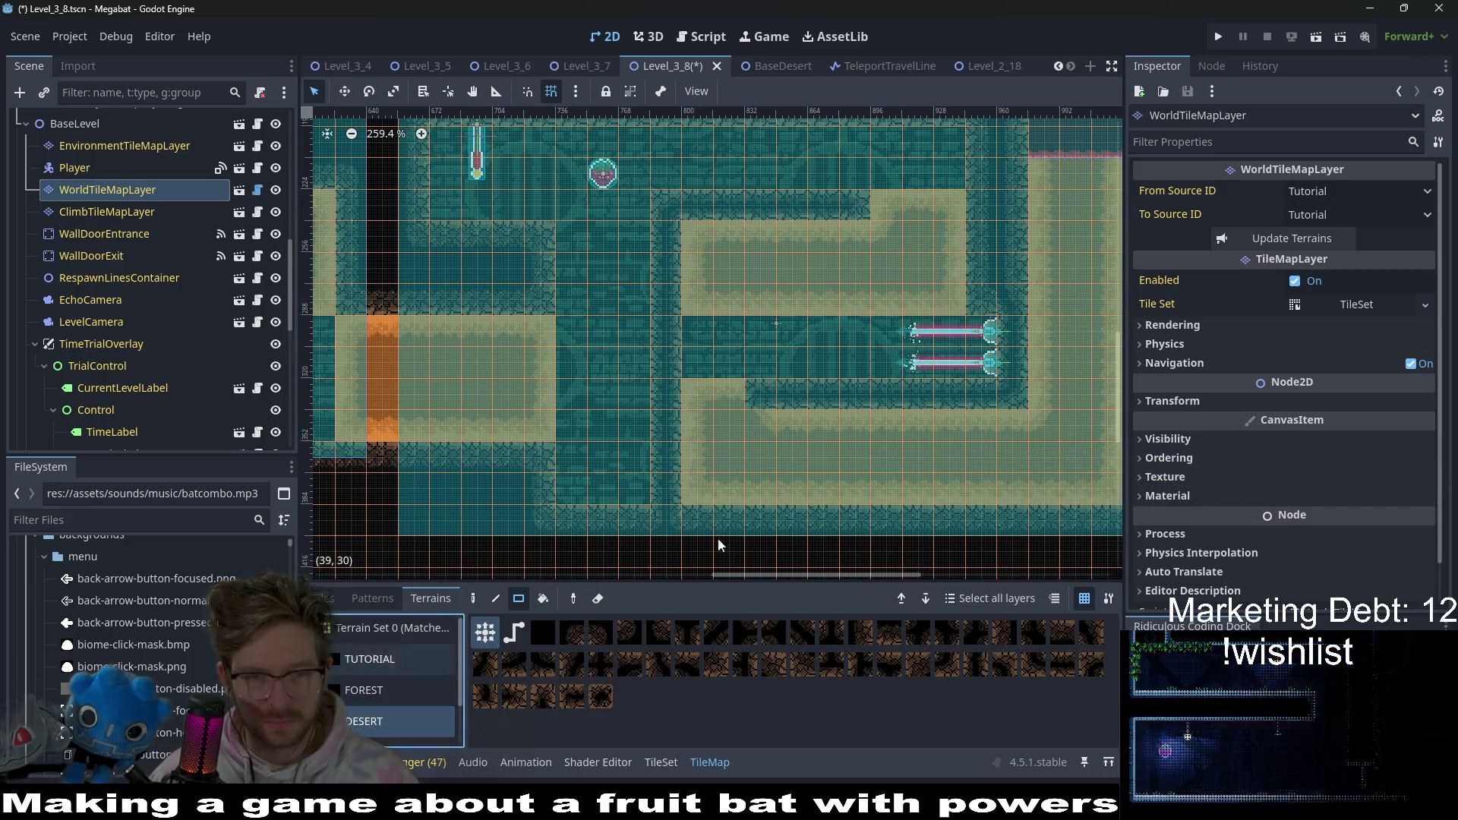
pyautogui.scroll(-5, 782, 410)
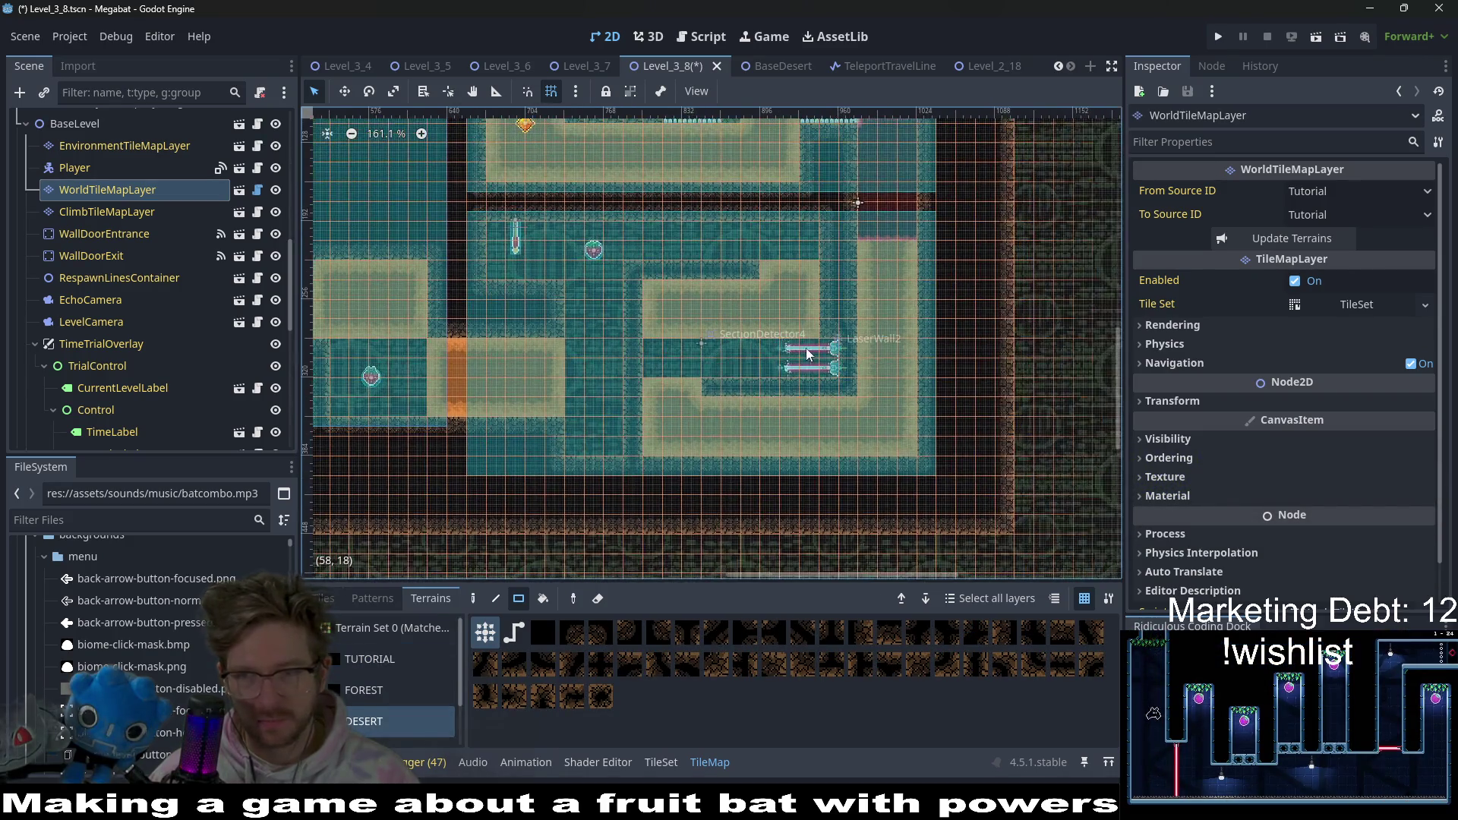
pyautogui.hotkey('ctrl', 's')
# - Survey the desert tunnels across the level, then select SpikeTileMapLayer8x8
pyautogui.scroll(2, 754, 396)
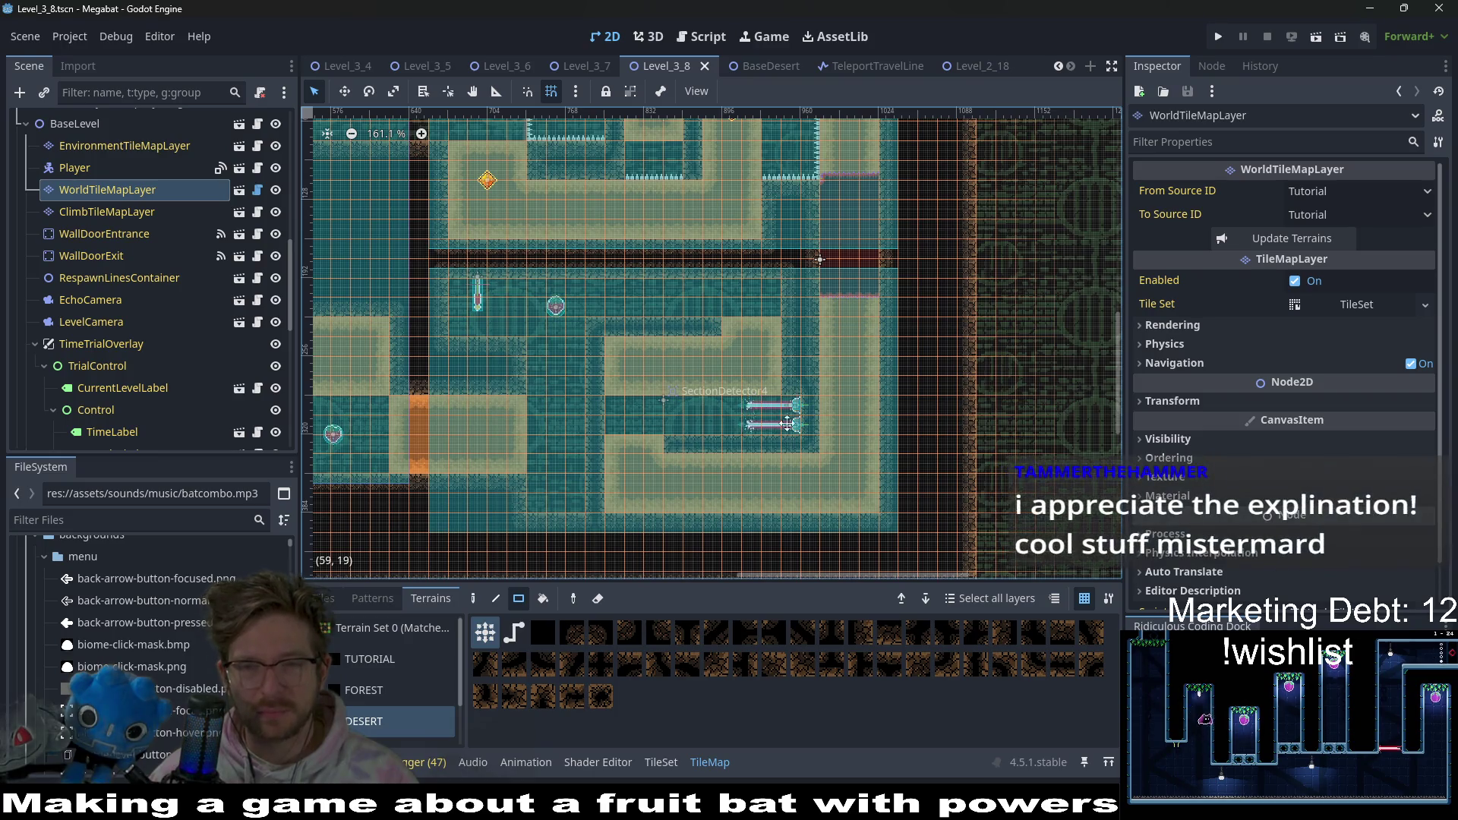
pyautogui.scroll(1, 799, 363)
pyautogui.scroll(1, 725, 287)
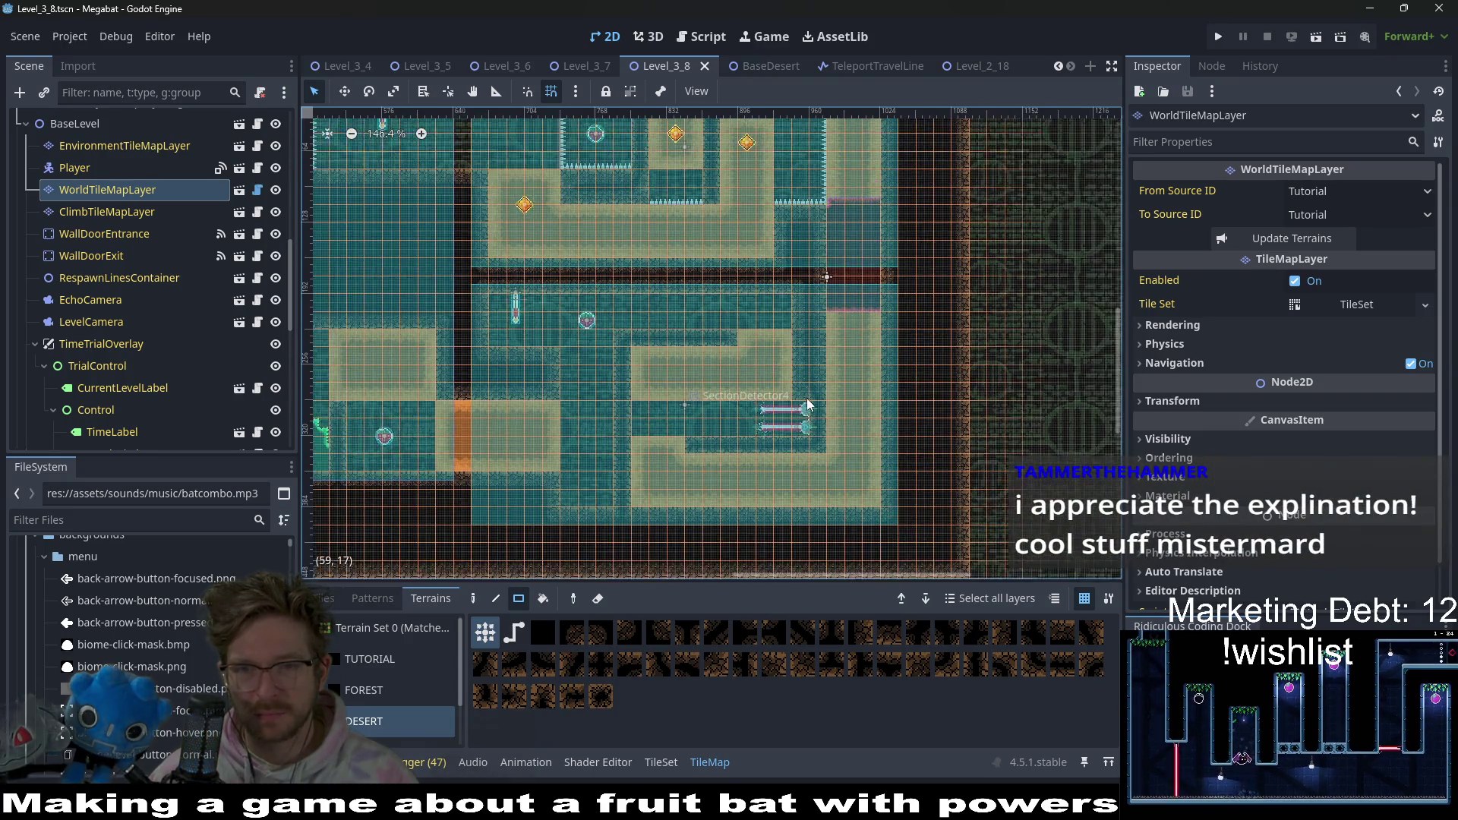
pyautogui.scroll(-4, 767, 353)
pyautogui.hscroll(-5, 792, 334)
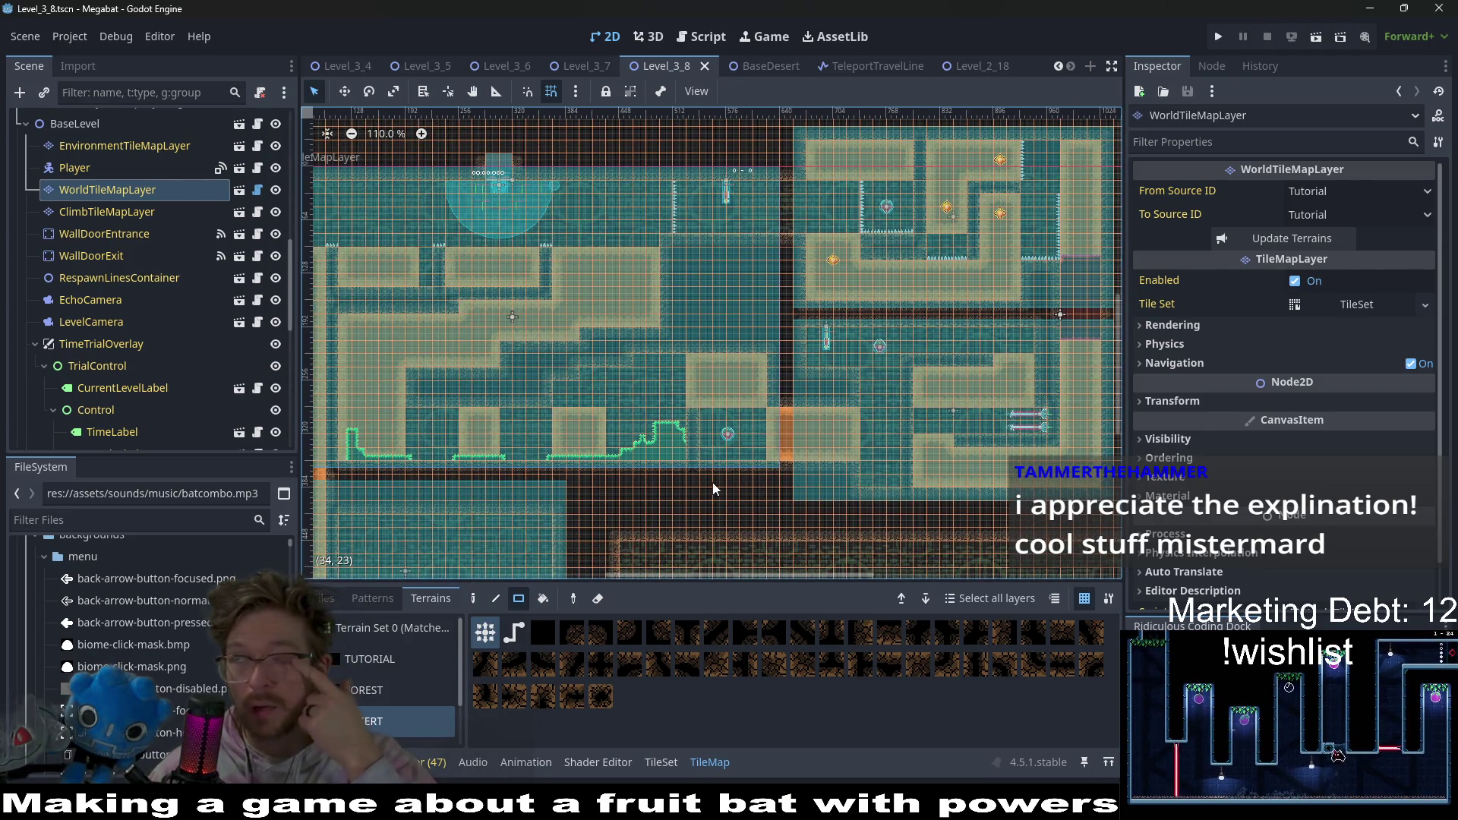
pyautogui.scroll(6, 712, 481)
pyautogui.hscroll(-6, 615, 459)
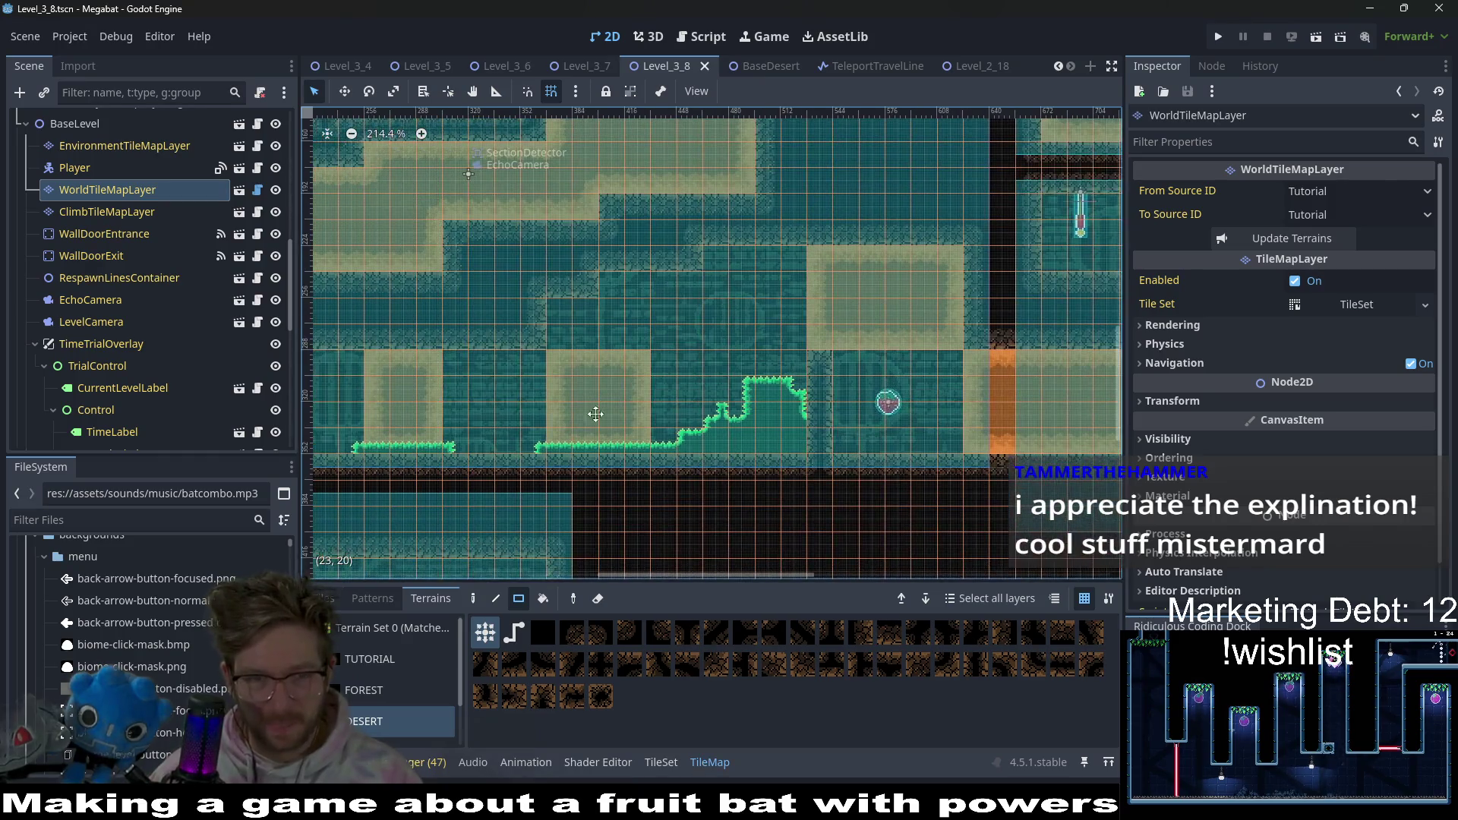
pyautogui.hscroll(-3, 733, 418)
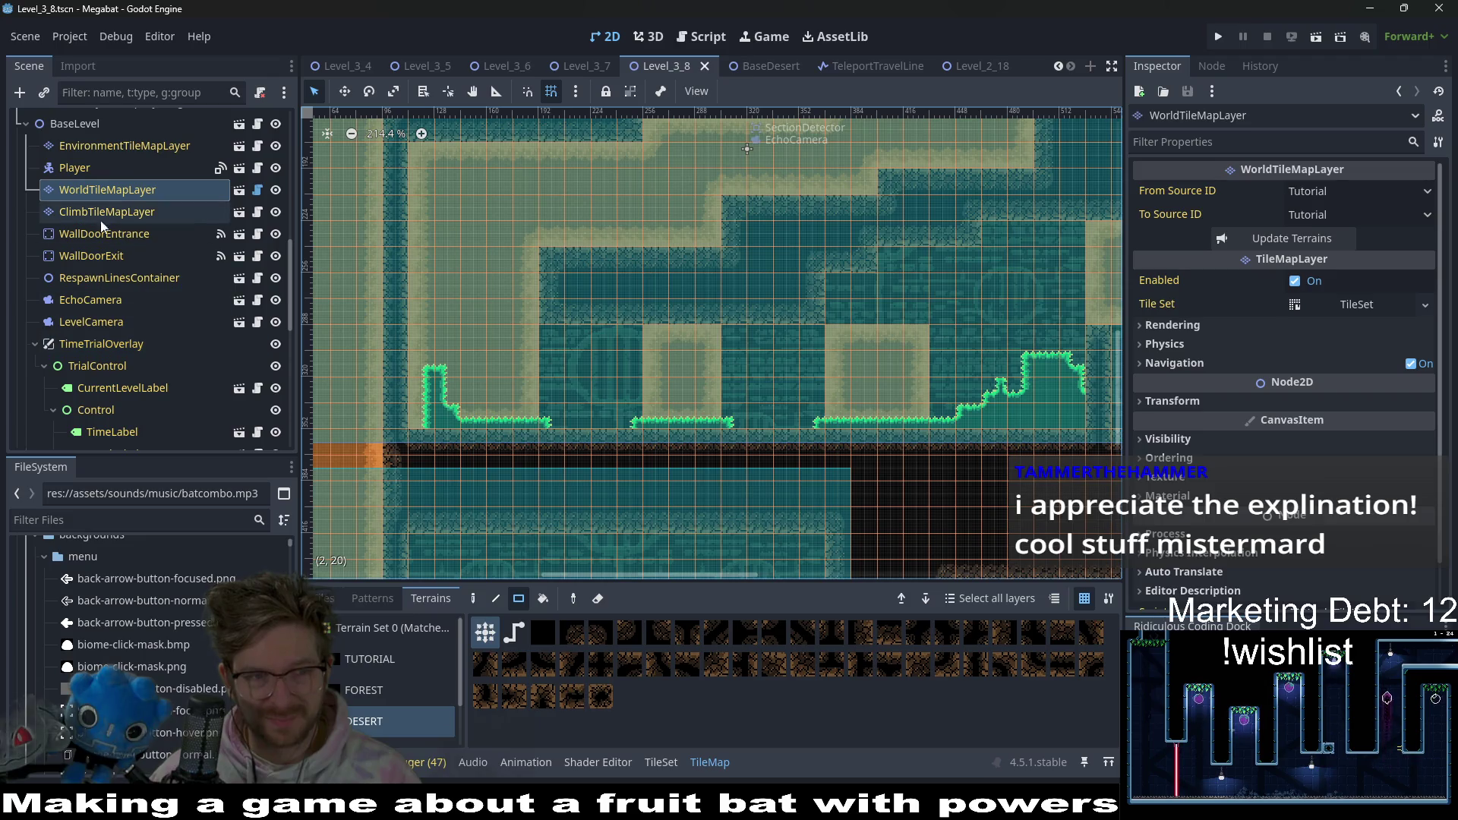
pyautogui.scroll(-5, 139, 238)
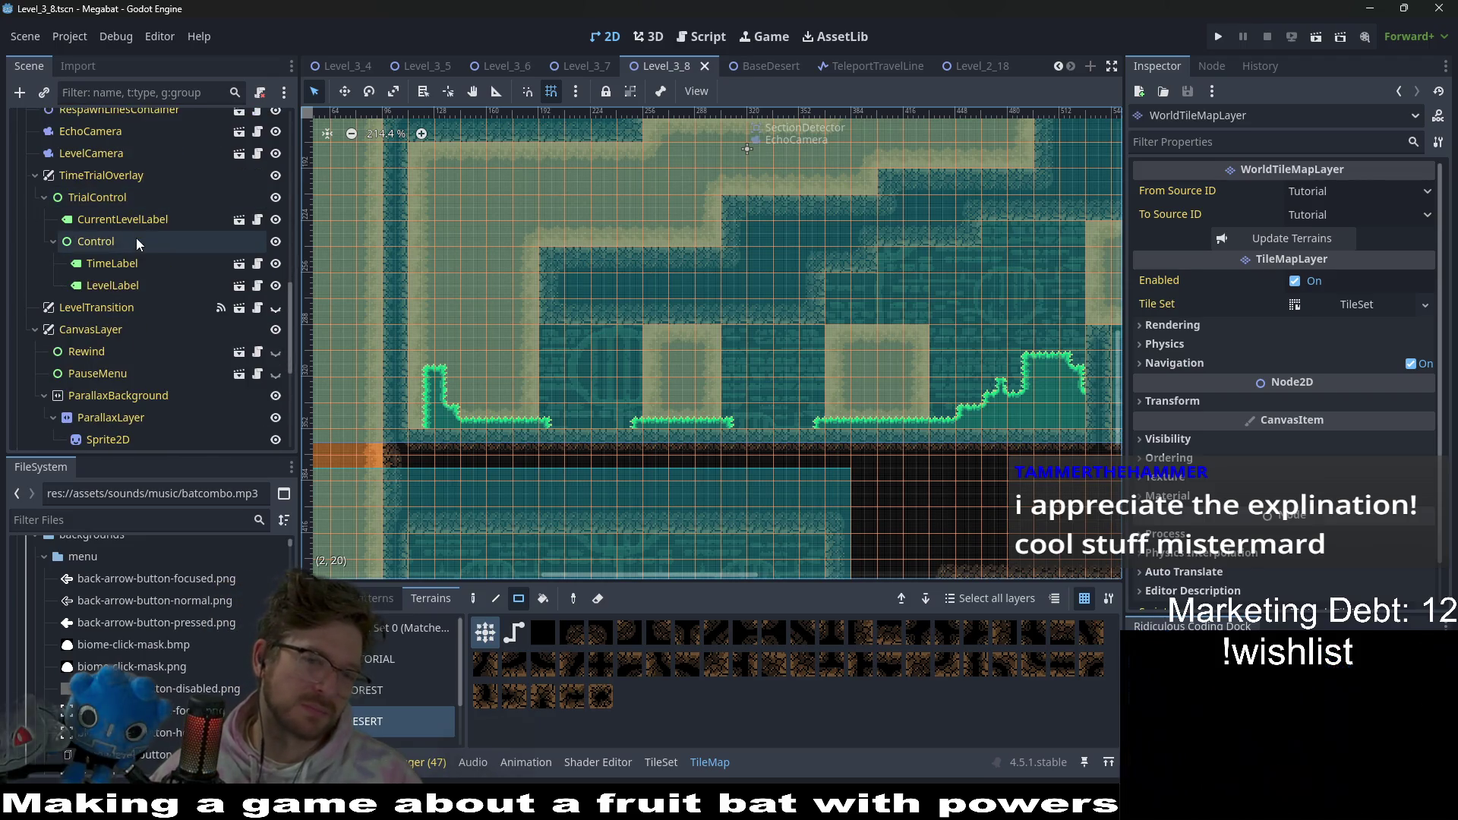
pyautogui.scroll(-2, 117, 305)
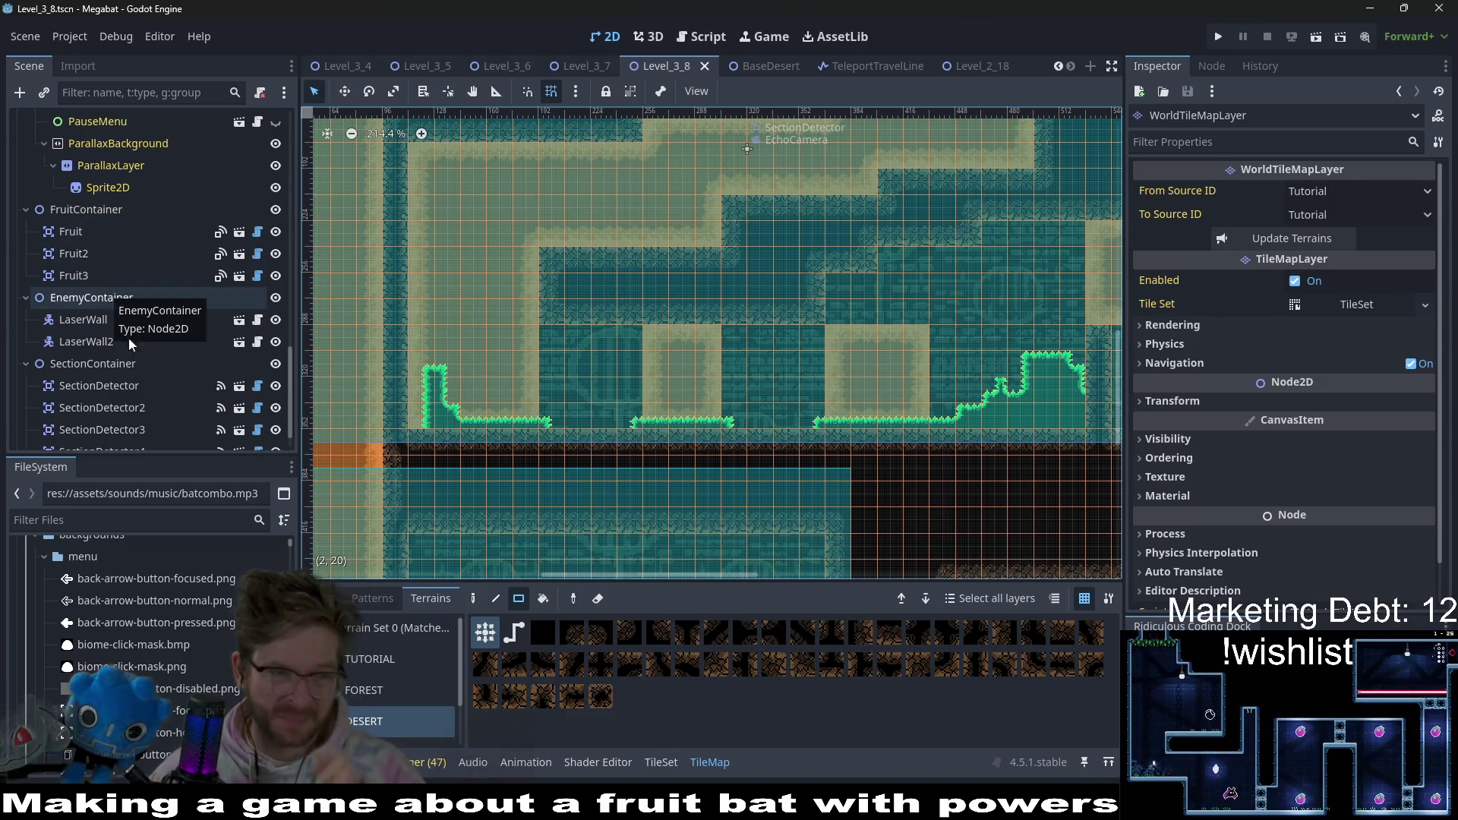
pyautogui.scroll(3, 133, 354)
pyautogui.hscroll(5, 827, 362)
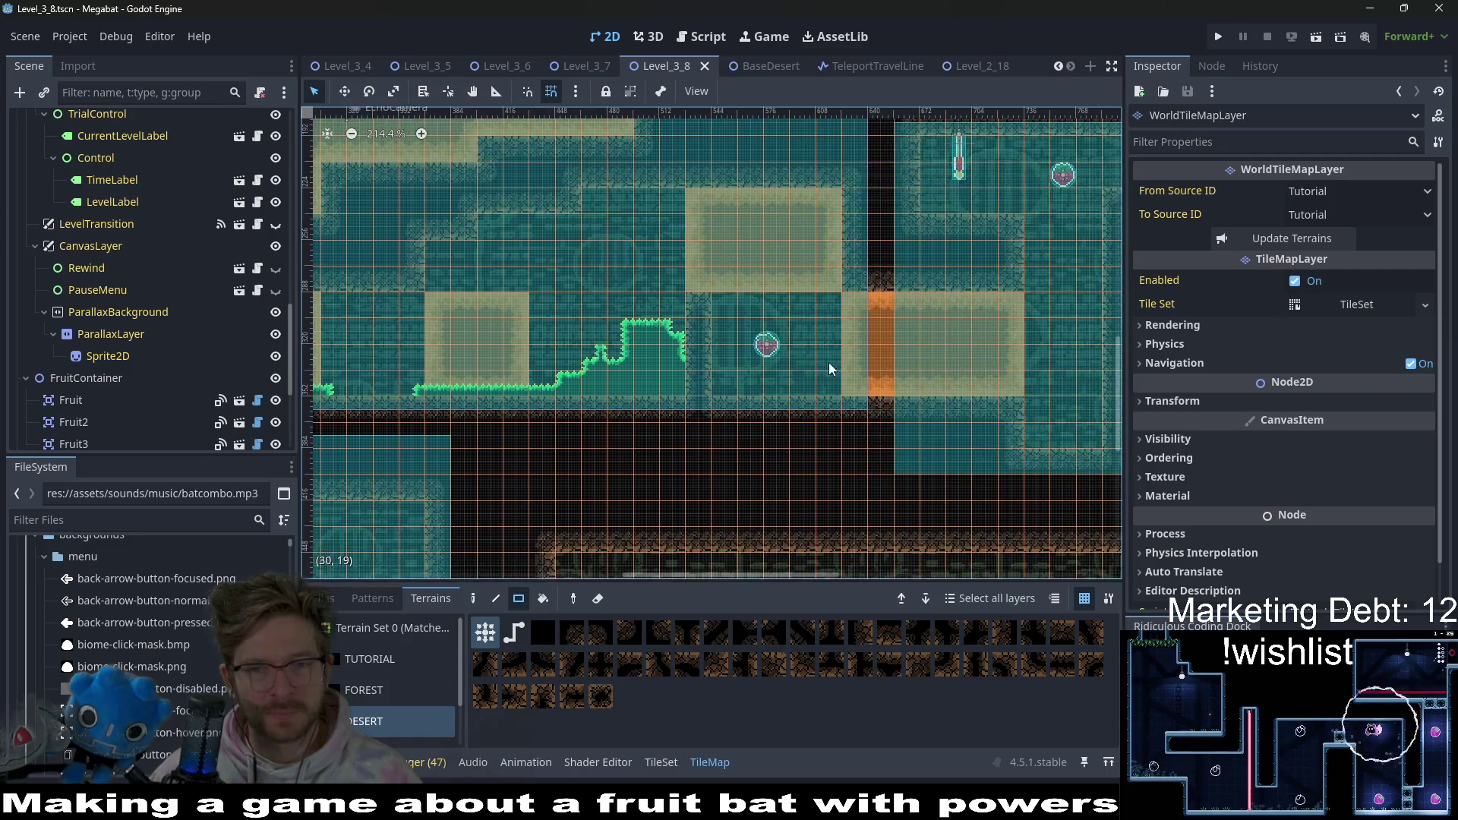
pyautogui.moveTo(828, 362); pyautogui.dragTo(688, 353)
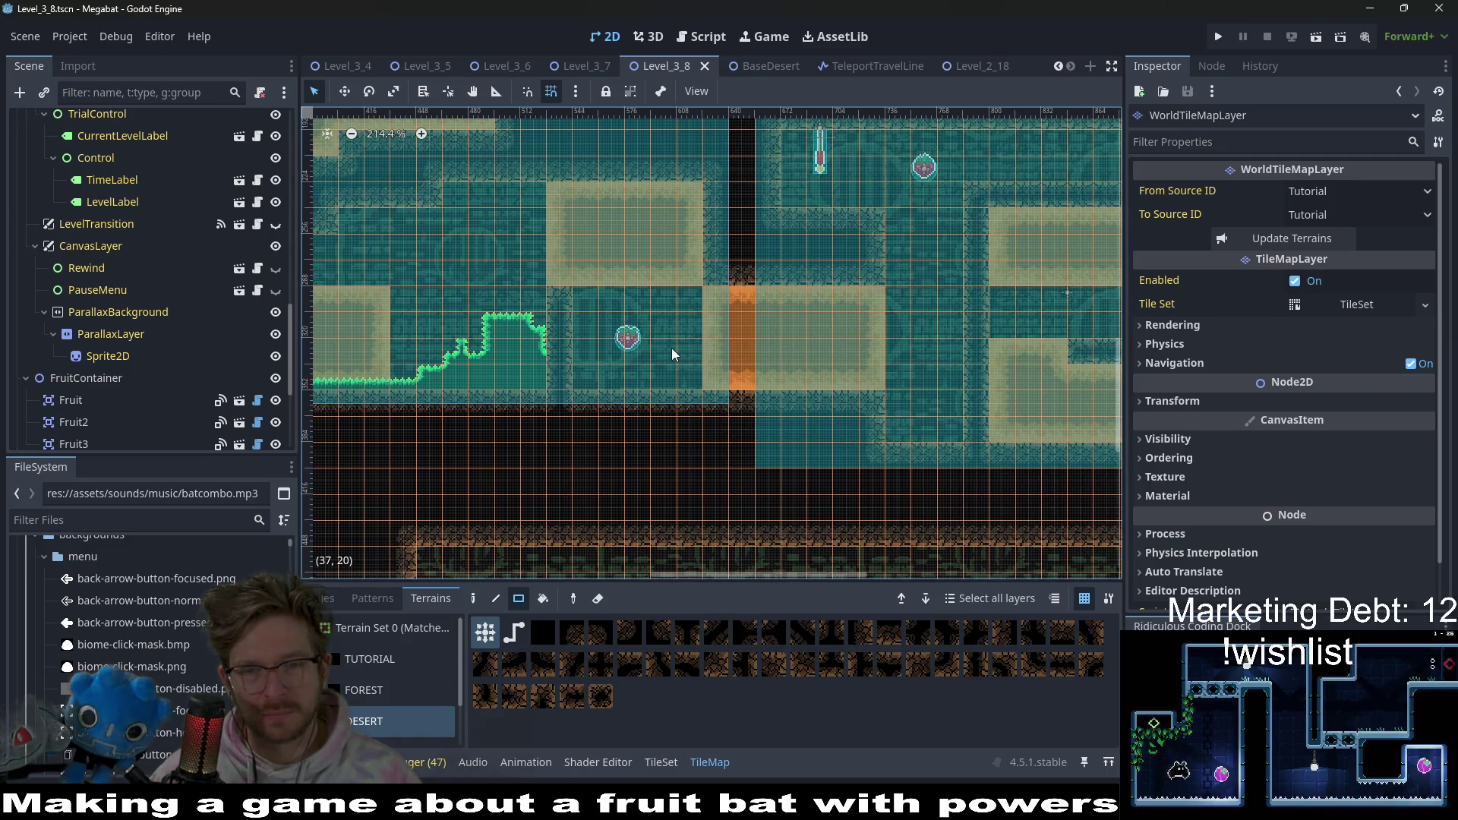
pyautogui.scroll(3, 134, 264)
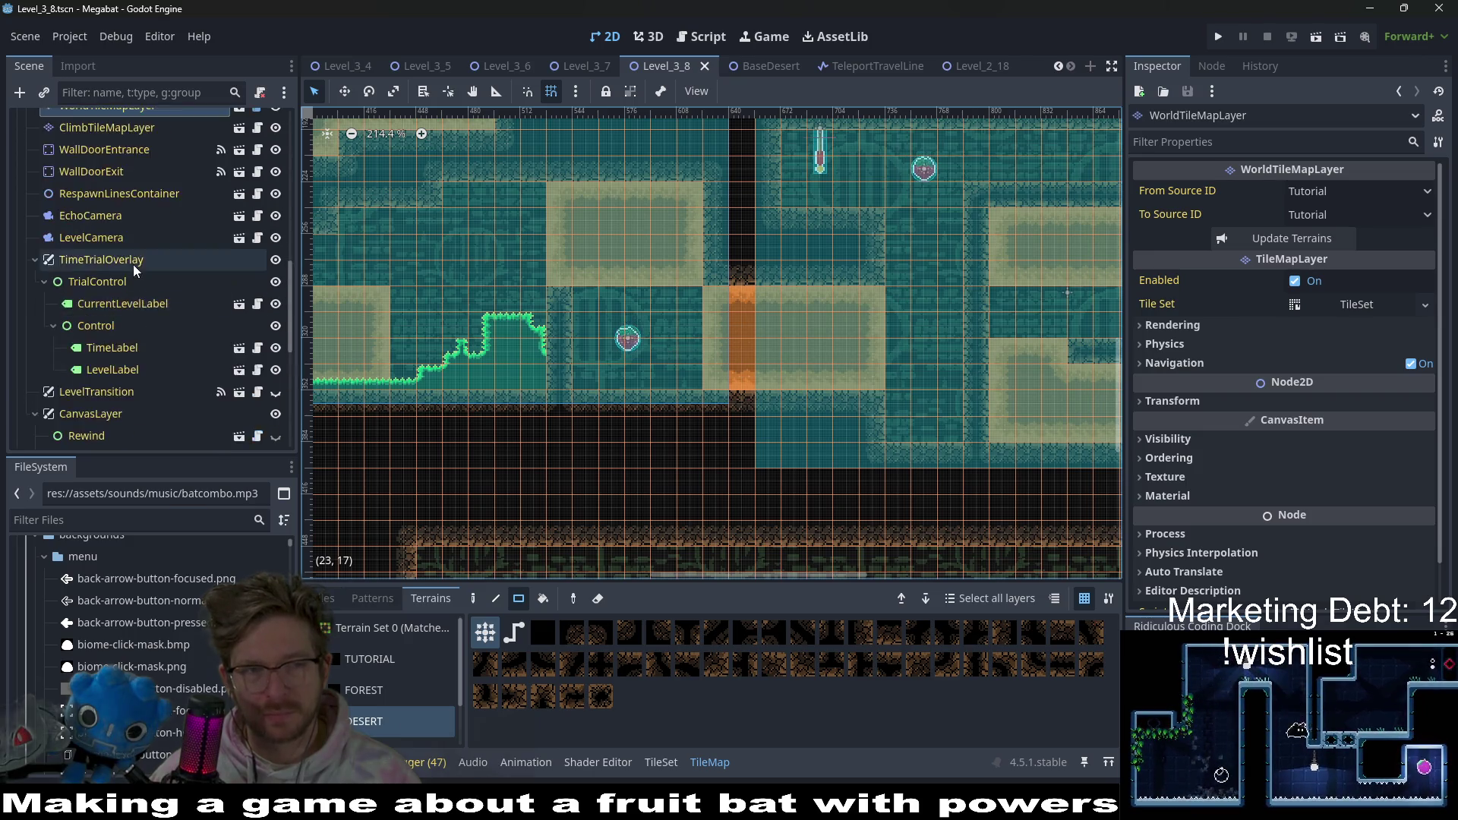
pyautogui.scroll(5, 134, 264)
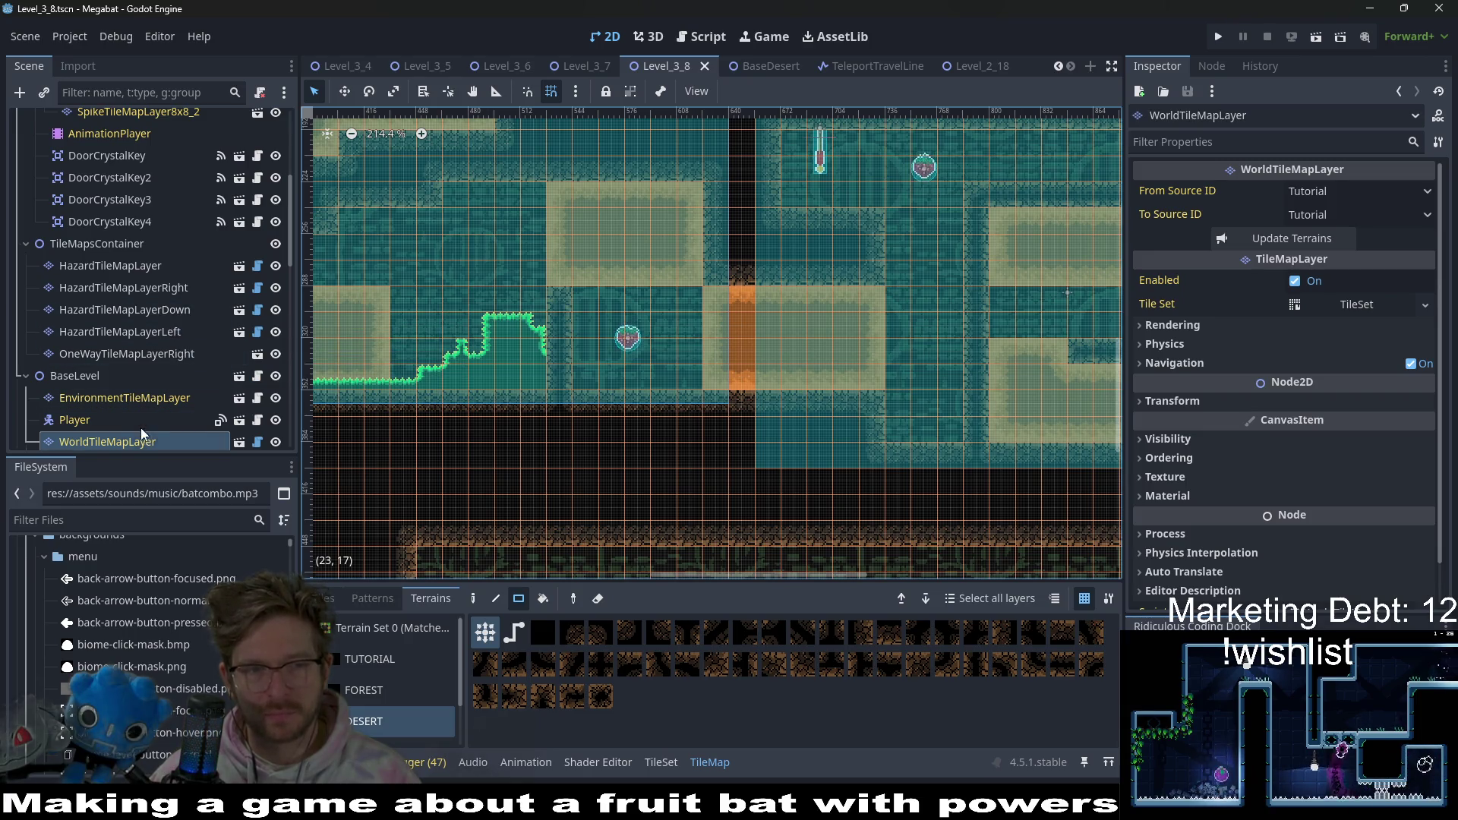
pyautogui.moveTo(469, 309); pyautogui.dragTo(690, 328)
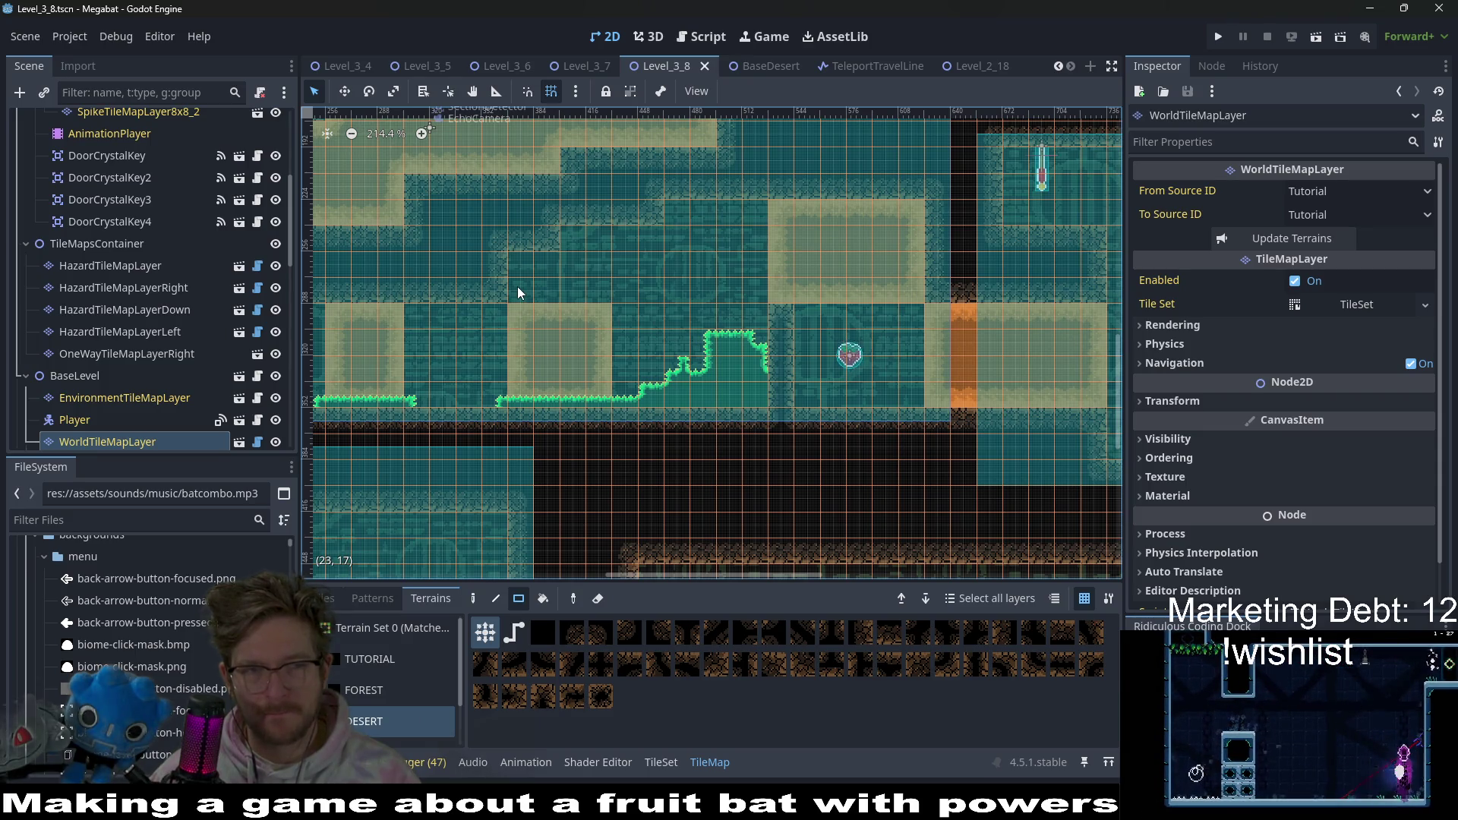
pyautogui.scroll(5, 150, 271)
pyautogui.click(89, 252)
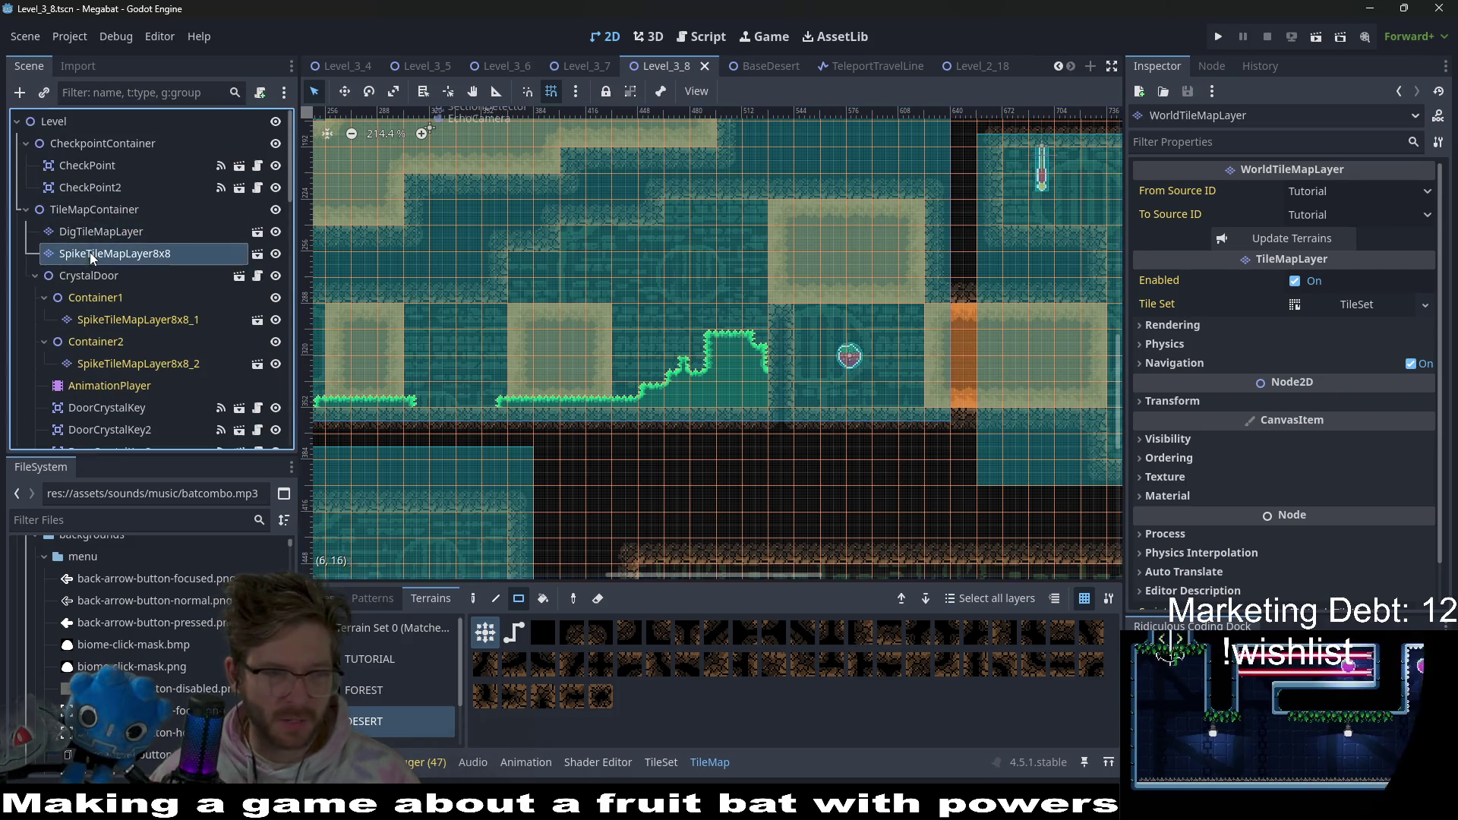
# - Select the Emerald terrain and paint spikes along the tunnel ceiling and down the wall
pyautogui.click(385, 667)
pyautogui.scroll(6, 536, 298)
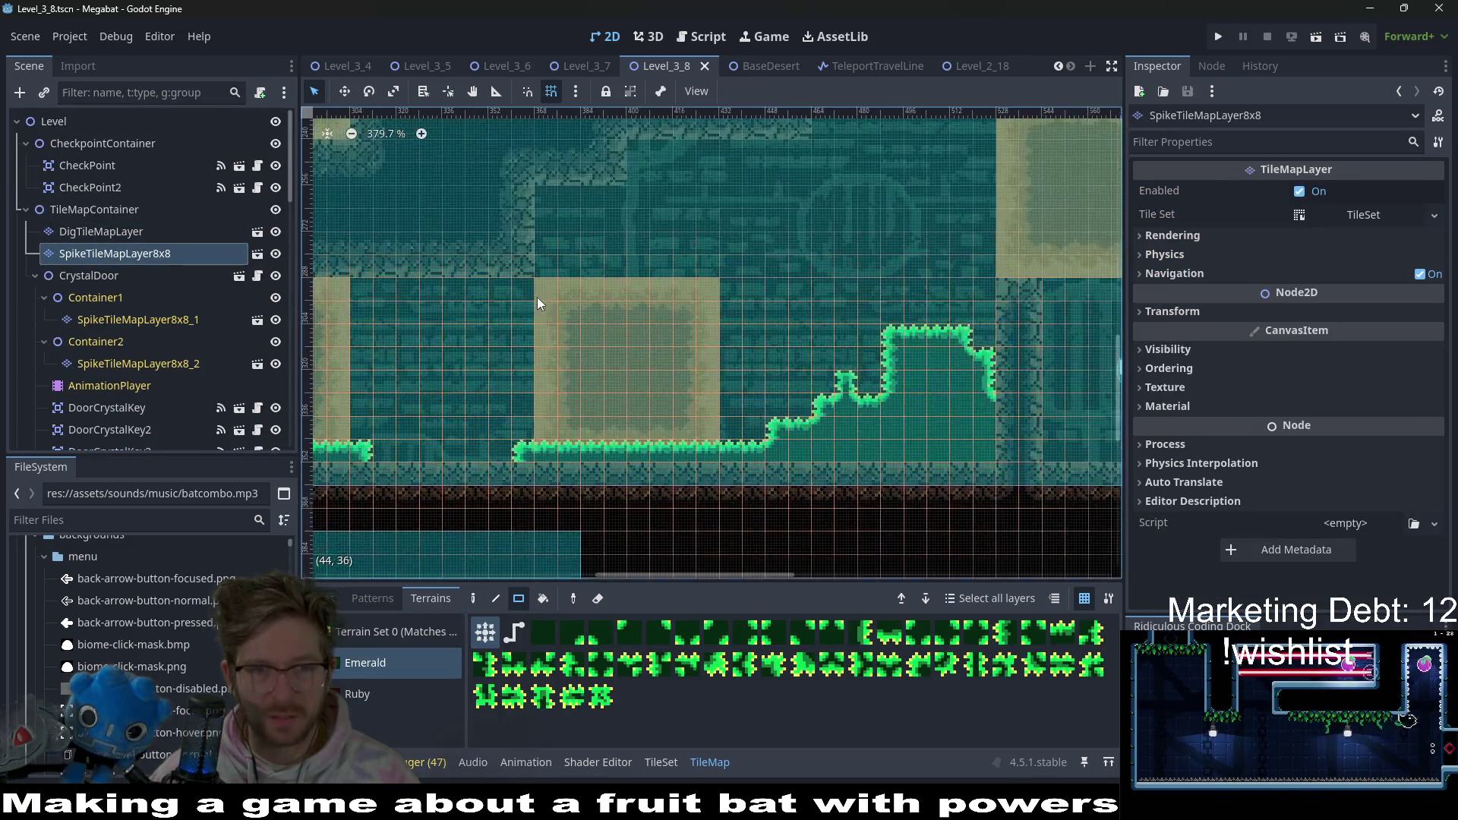
pyautogui.hscroll(5, 799, 325)
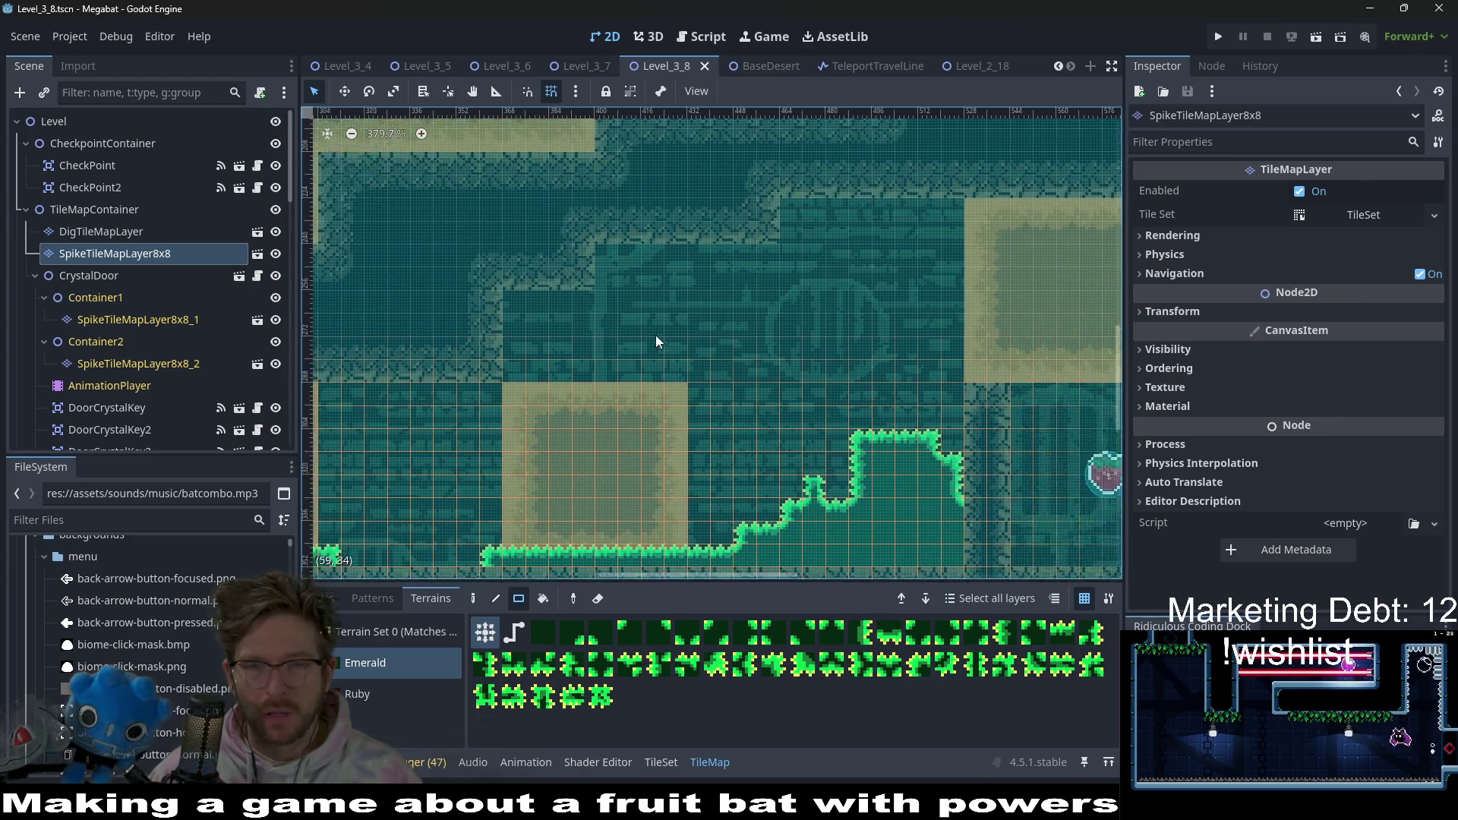
pyautogui.moveTo(779, 238)
pyautogui.mouseDown()
pyautogui.moveTo(782, 197)
pyautogui.moveTo(793, 268)
pyautogui.mouseUp()
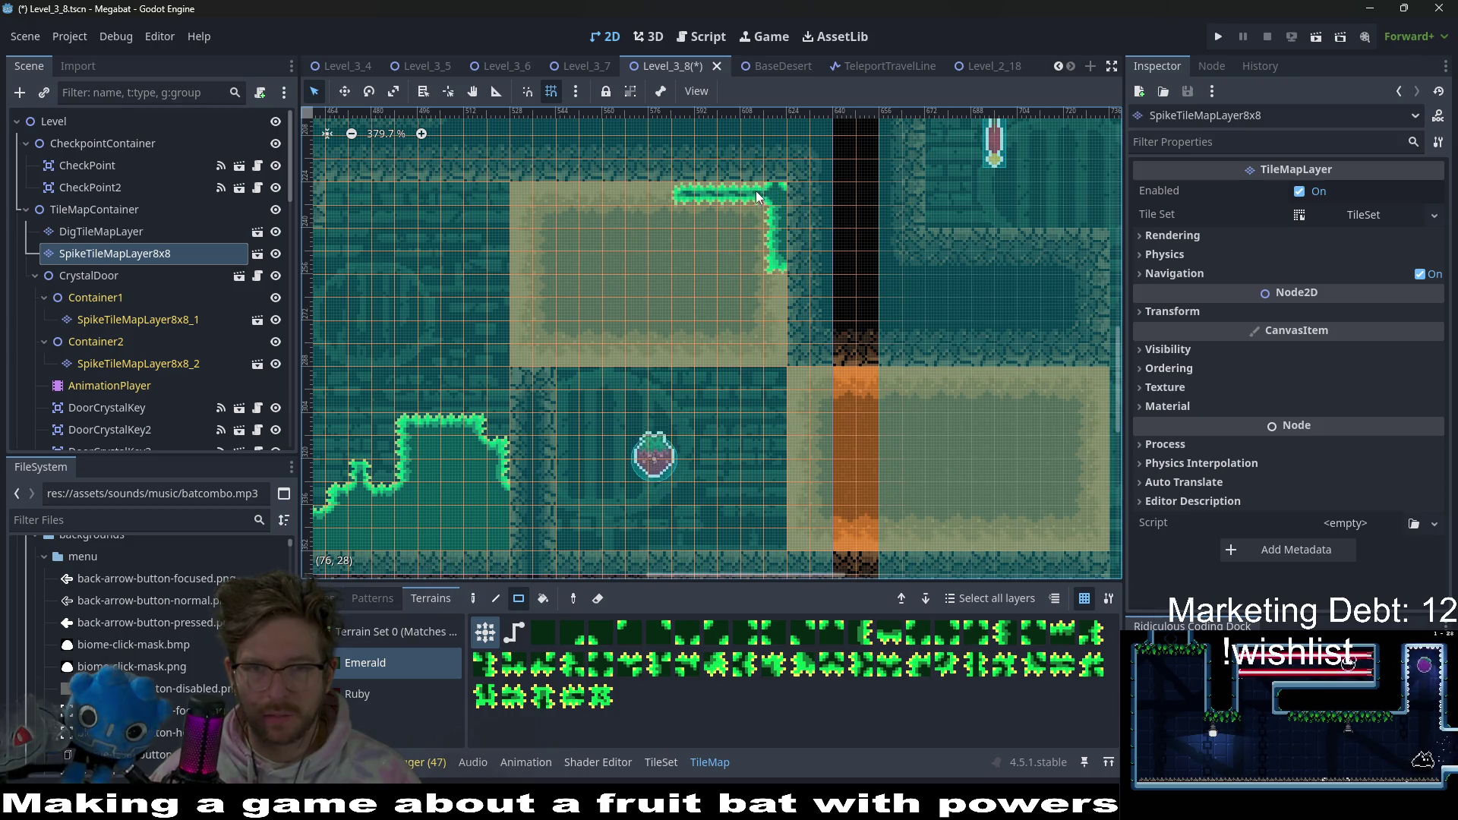
pyautogui.moveTo(647, 176); pyautogui.dragTo(648, 177)
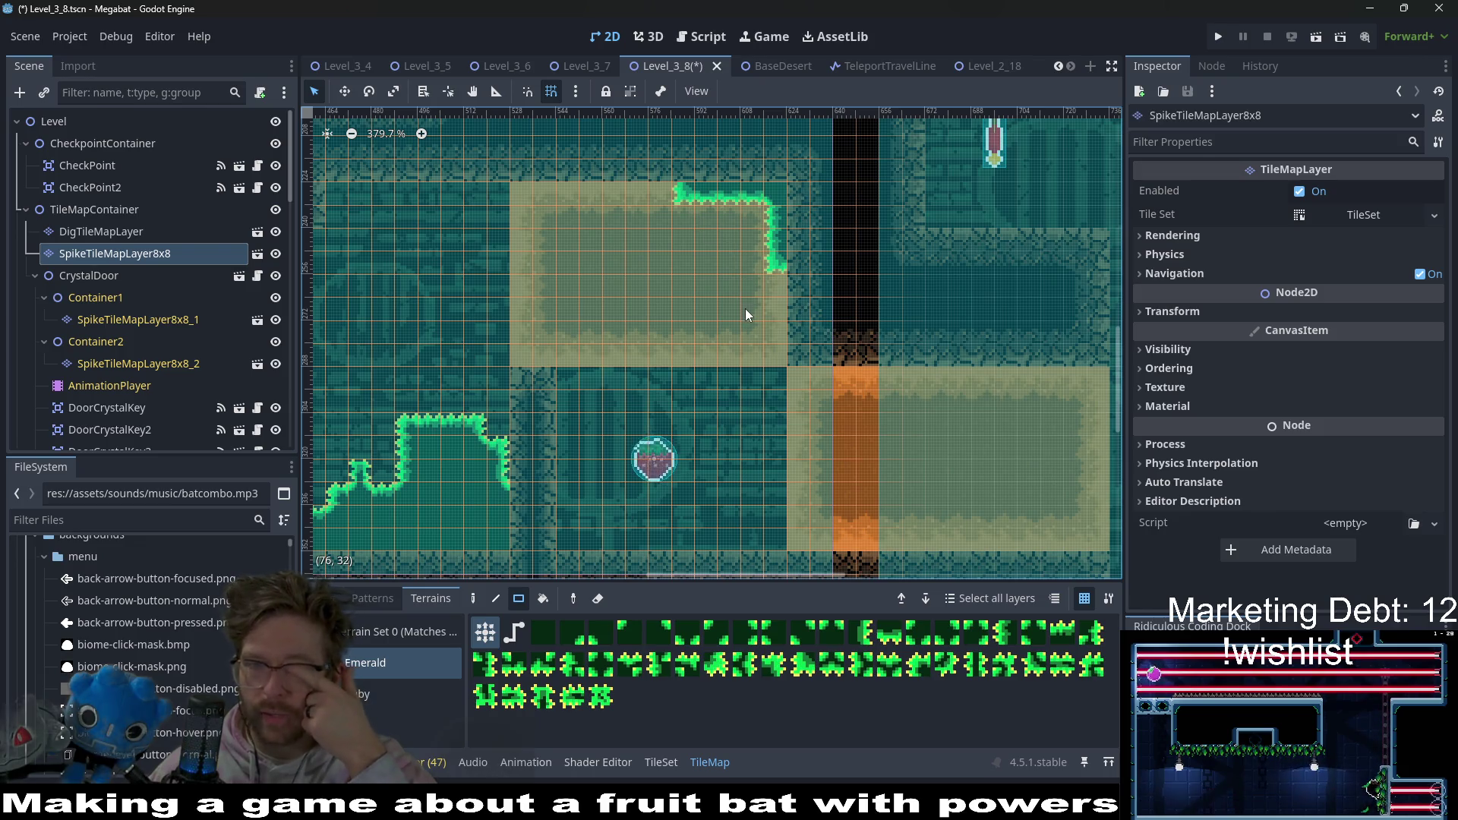
# - Paint vertical emerald spike strips up the left tunnel wall toward the ceiling
pyautogui.scroll(-1, 737, 352)
pyautogui.hscroll(-10, 683, 356)
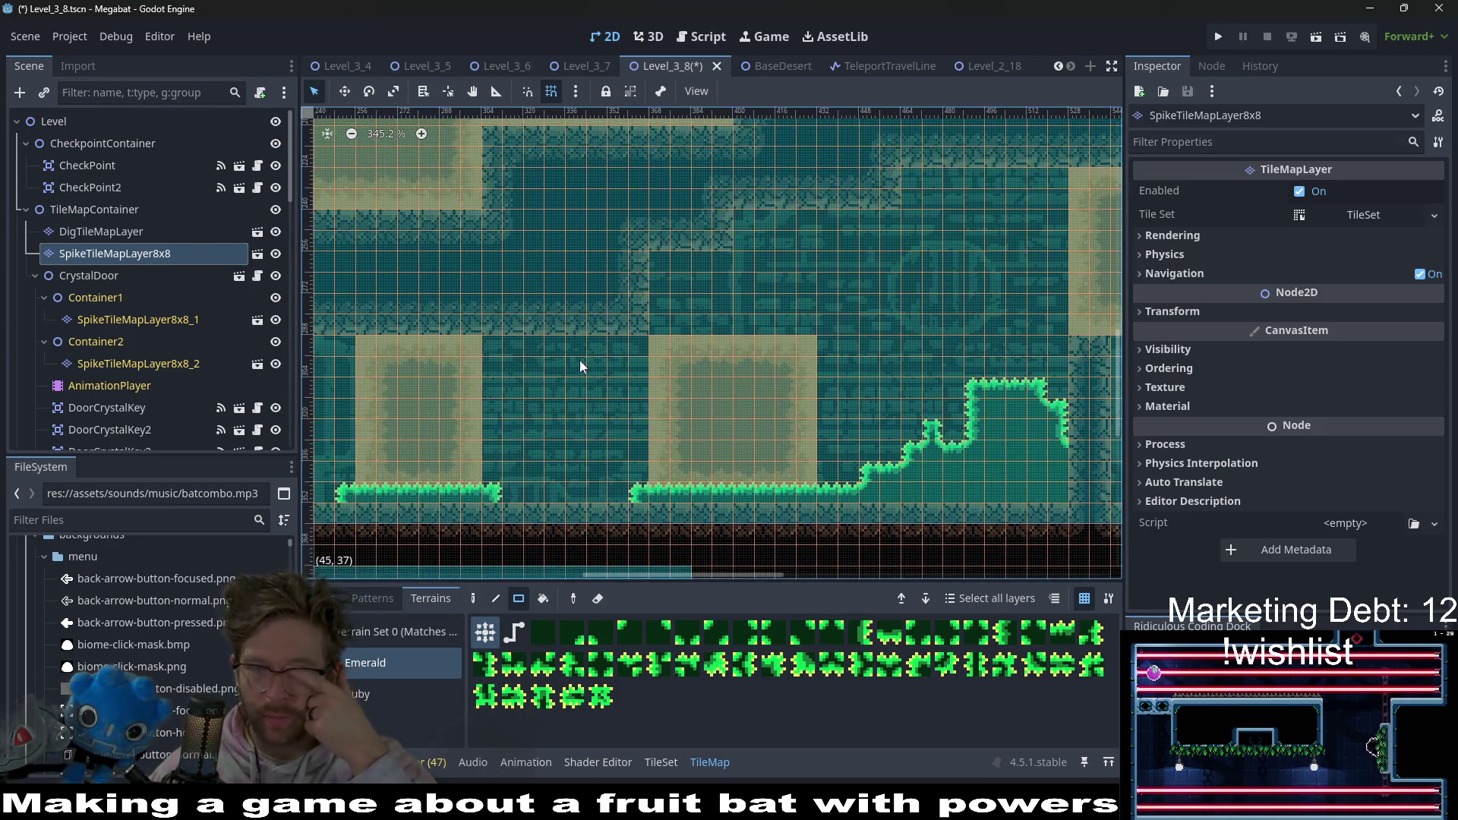
pyautogui.hscroll(-5, 581, 367)
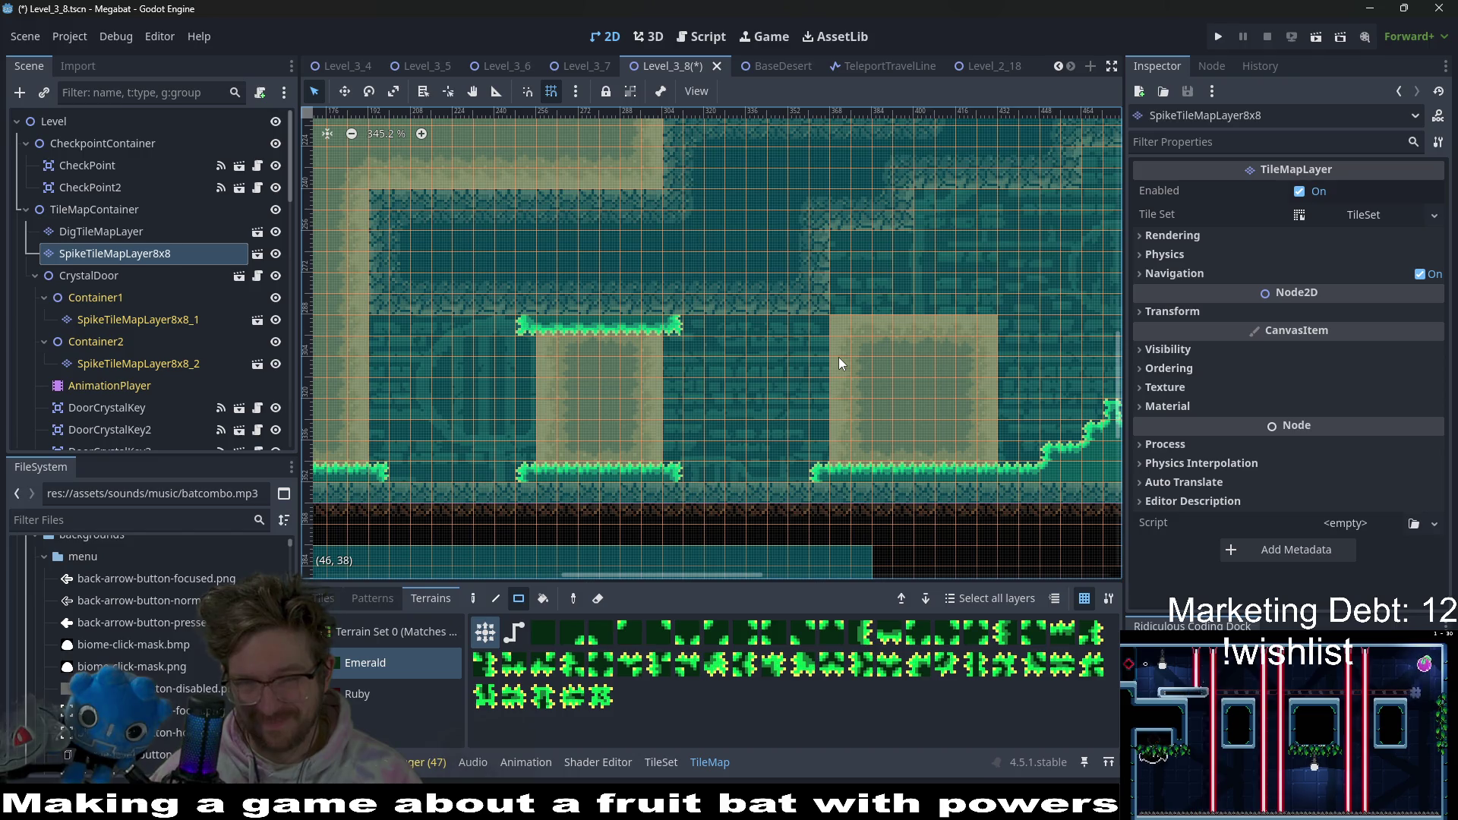
pyautogui.hscroll(-5, 759, 357)
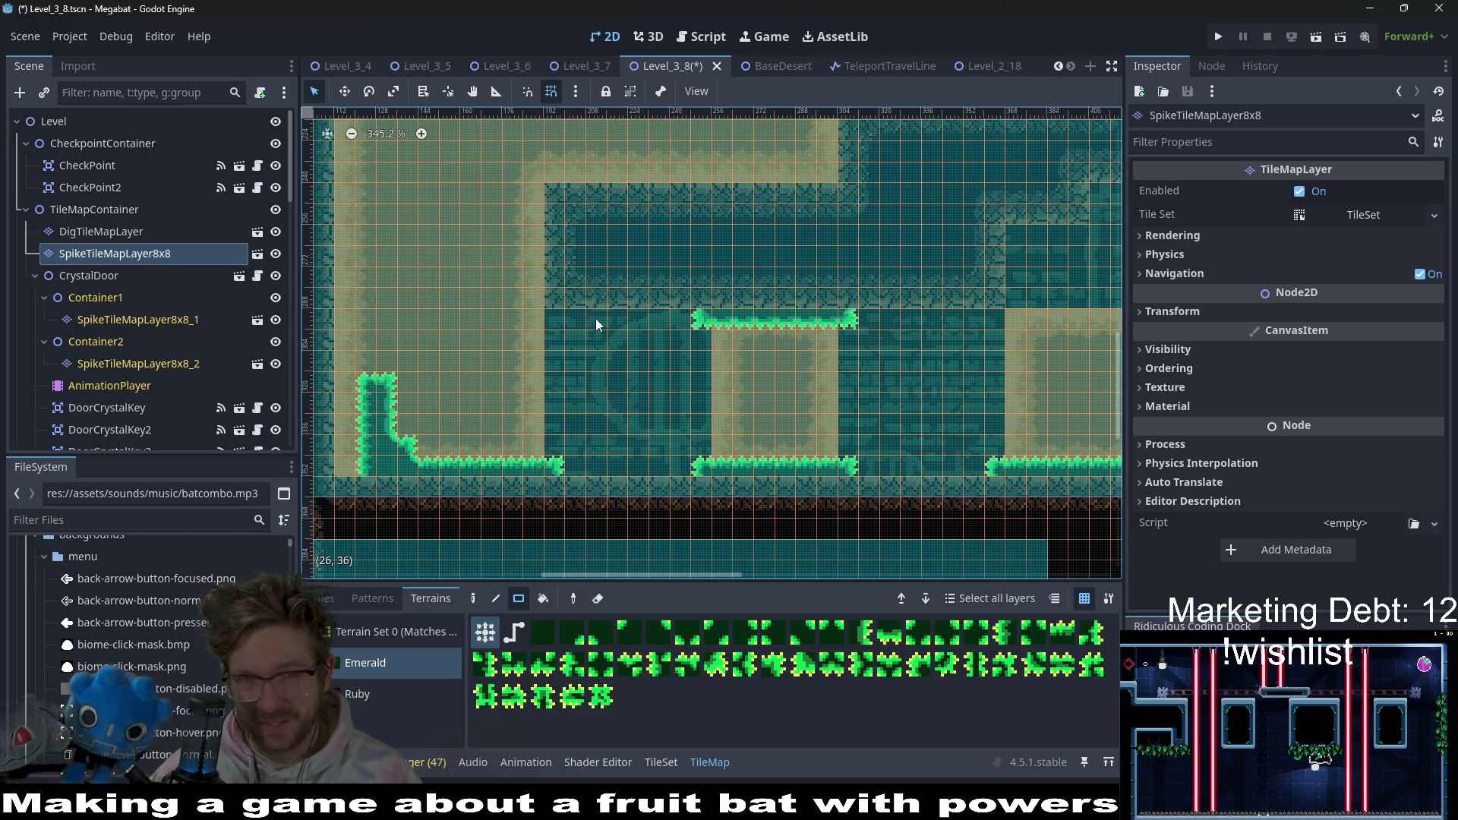
pyautogui.moveTo(558, 314); pyautogui.dragTo(544, 262)
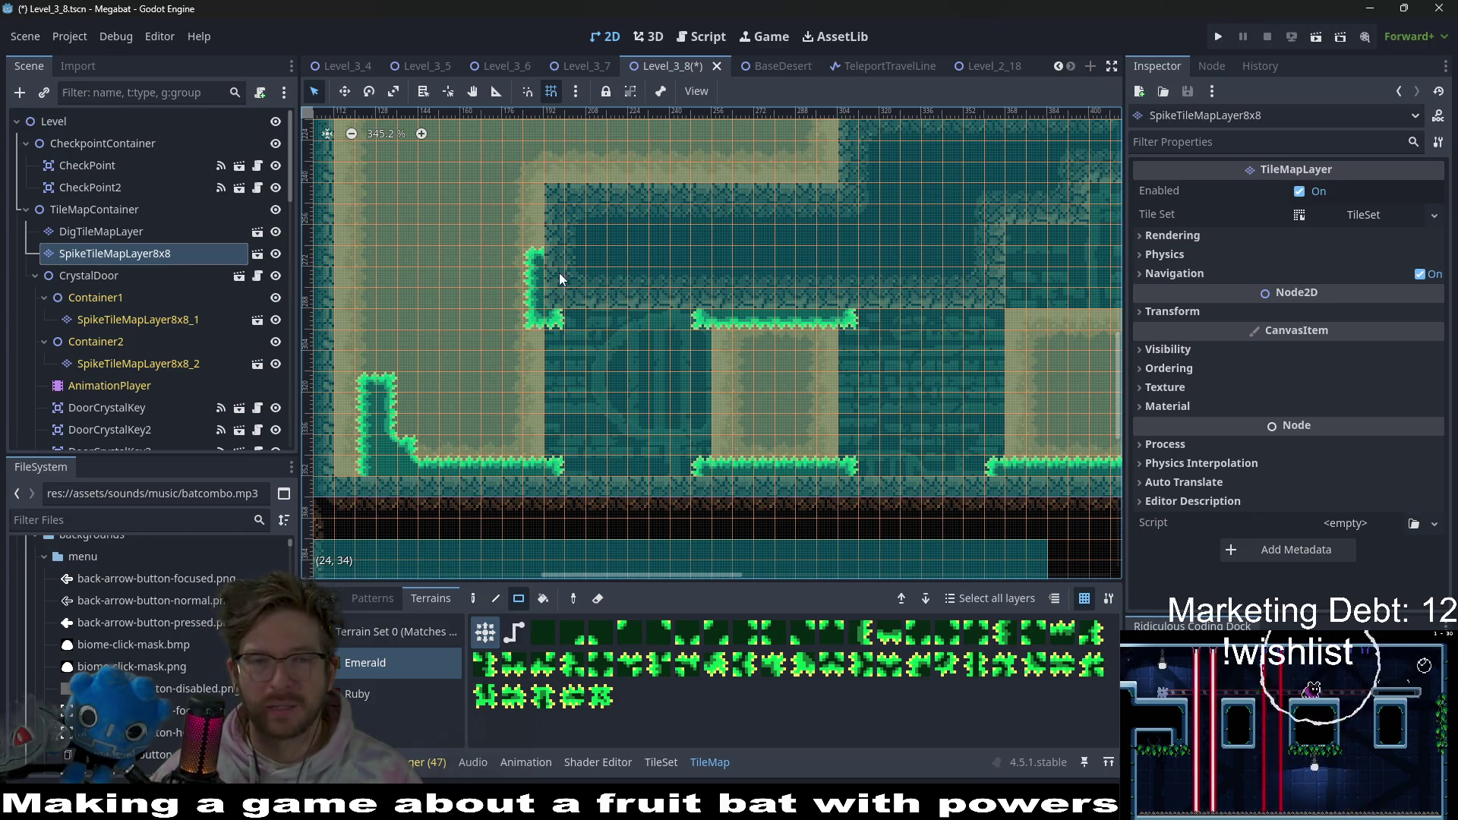
pyautogui.scroll(2, 555, 292)
pyautogui.scroll(4, 549, 287)
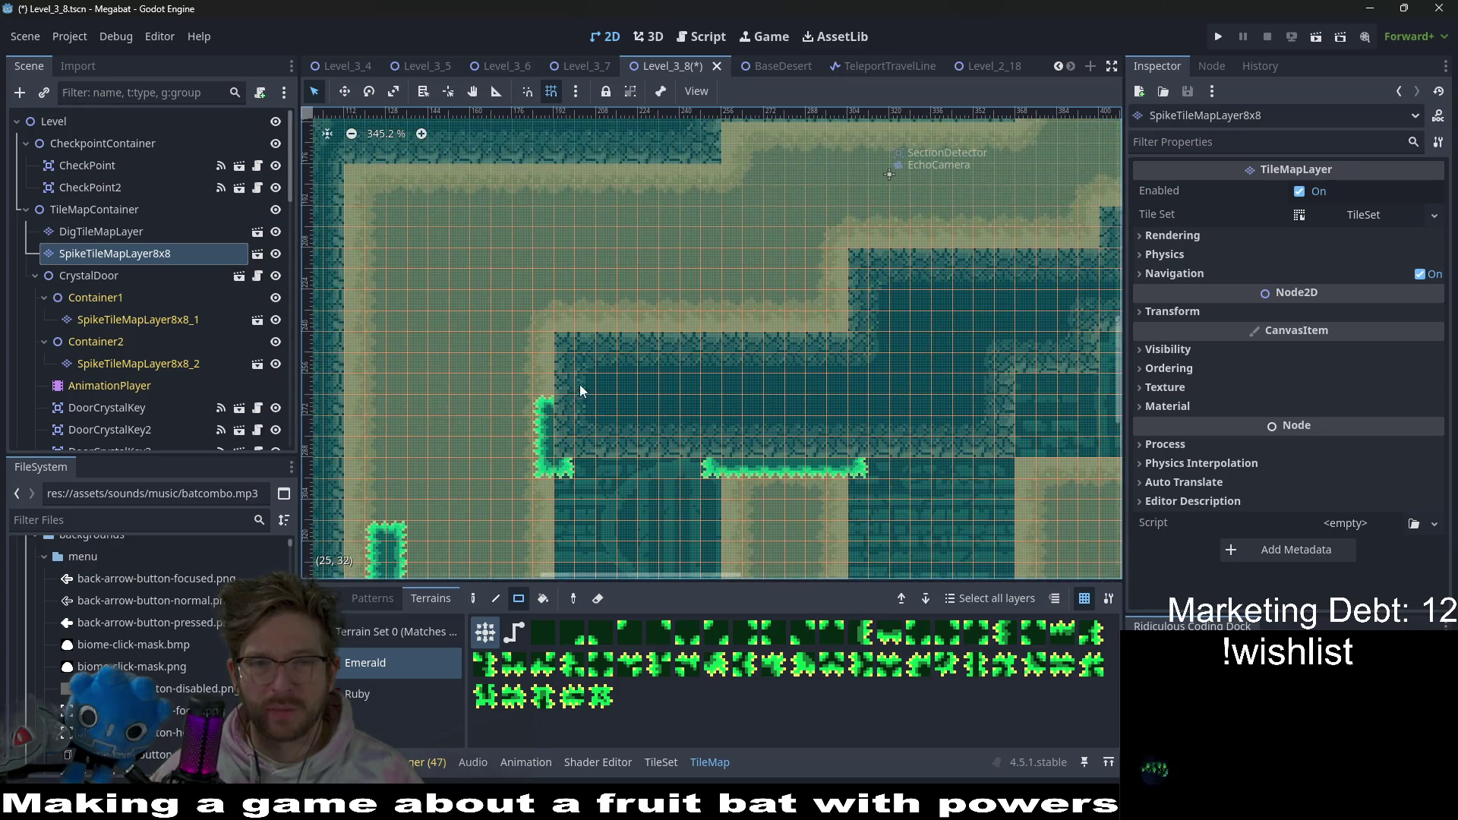
pyautogui.moveTo(563, 399); pyautogui.dragTo(549, 322)
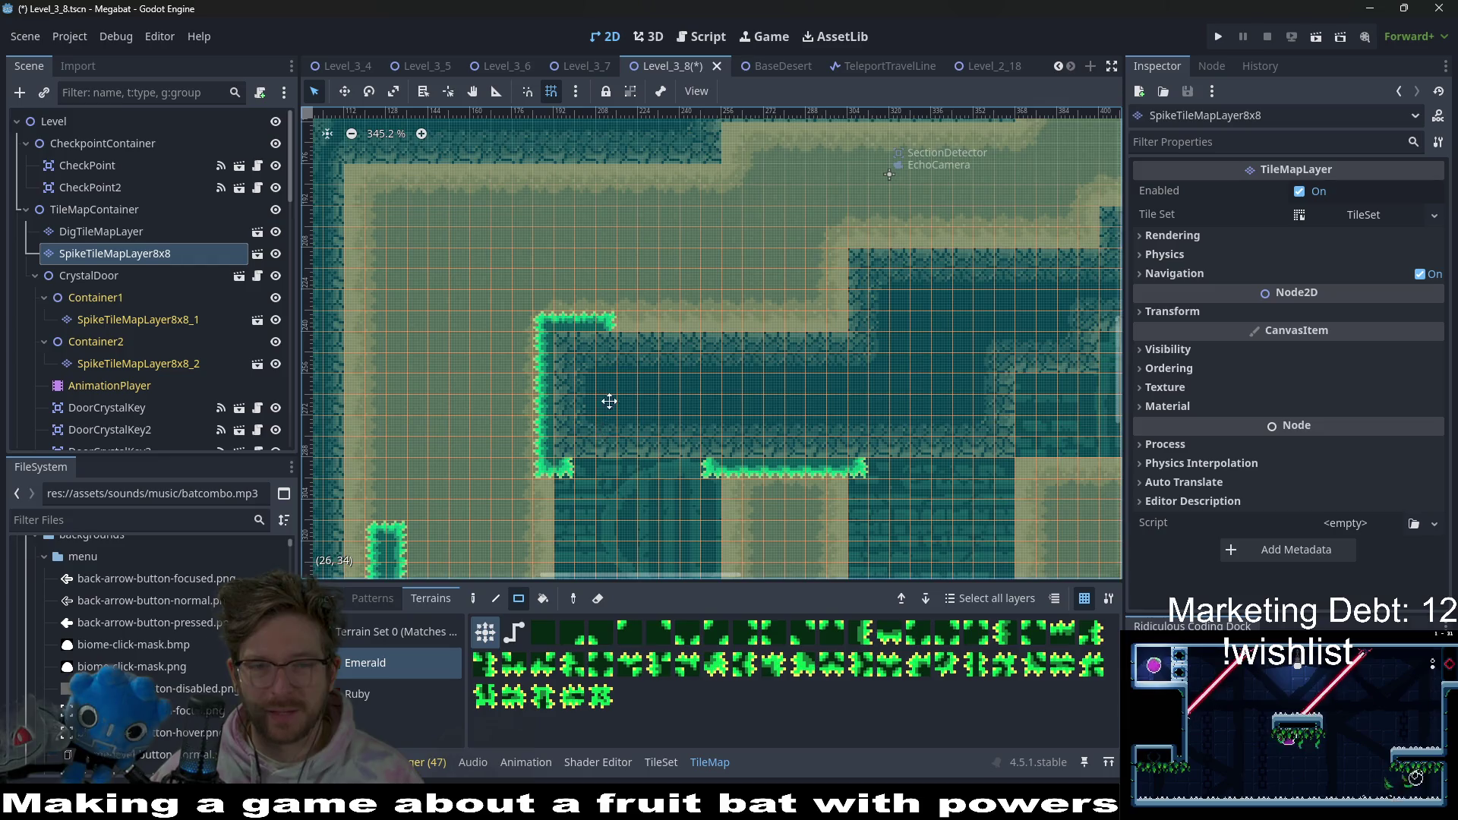
# - Extend emerald spikes along the ledge and in a column beside the right sand block
pyautogui.scroll(-5, 609, 401)
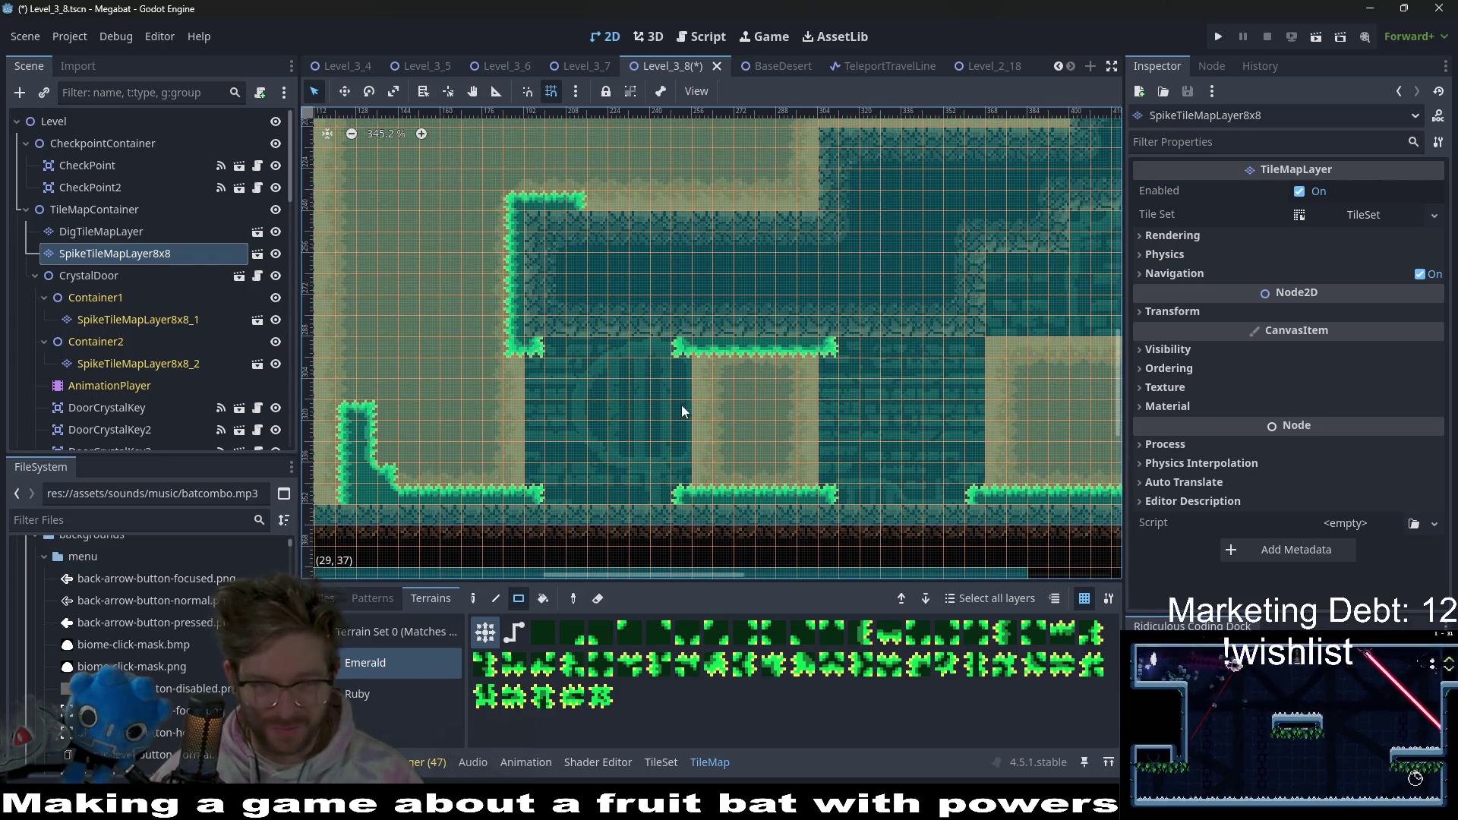
pyautogui.scroll(-5, 577, 387)
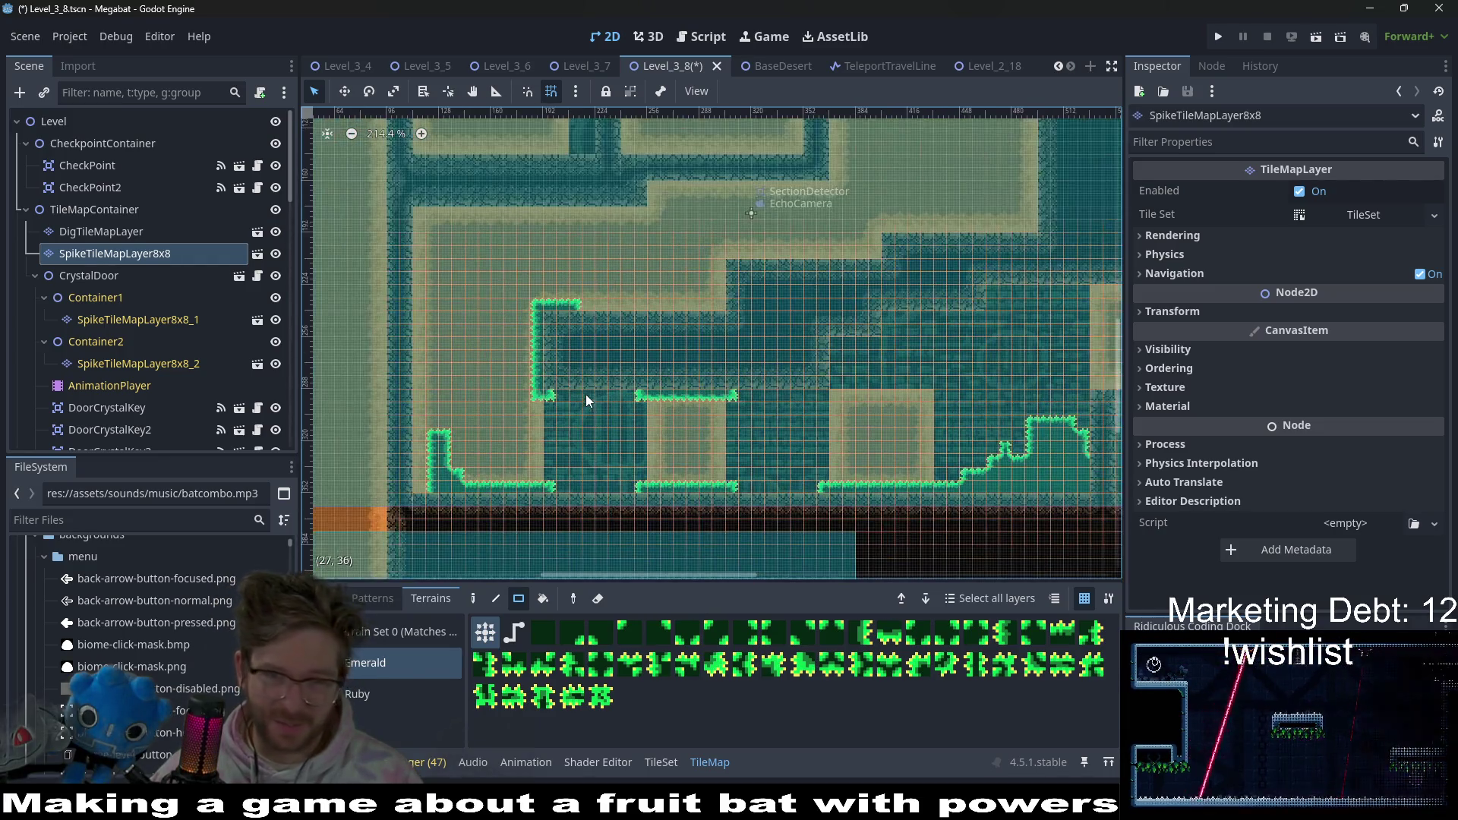
pyautogui.scroll(3, 724, 422)
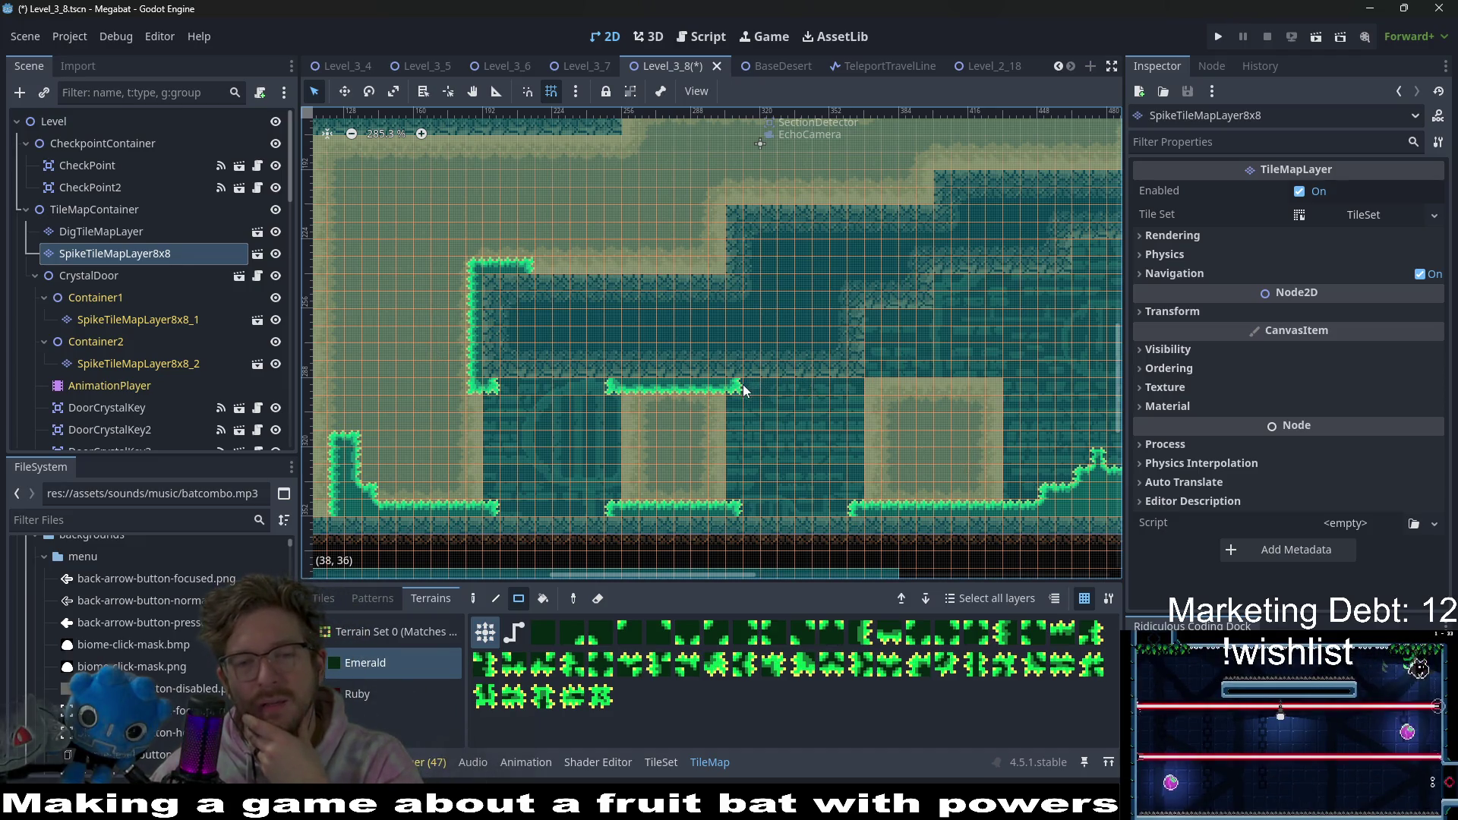
pyautogui.moveTo(851, 385); pyautogui.dragTo(750, 368)
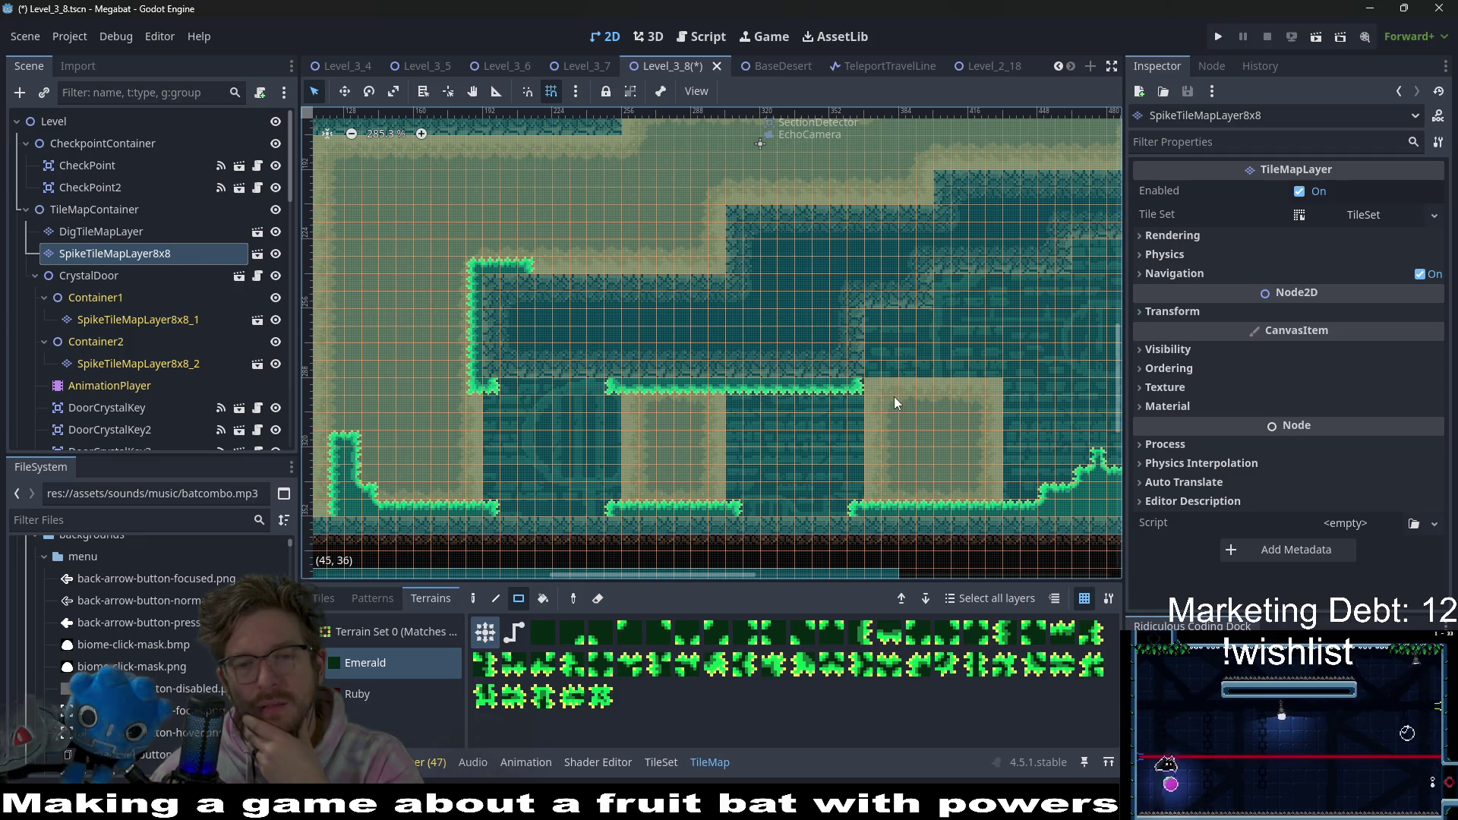
pyautogui.moveTo(858, 383); pyautogui.dragTo(854, 308)
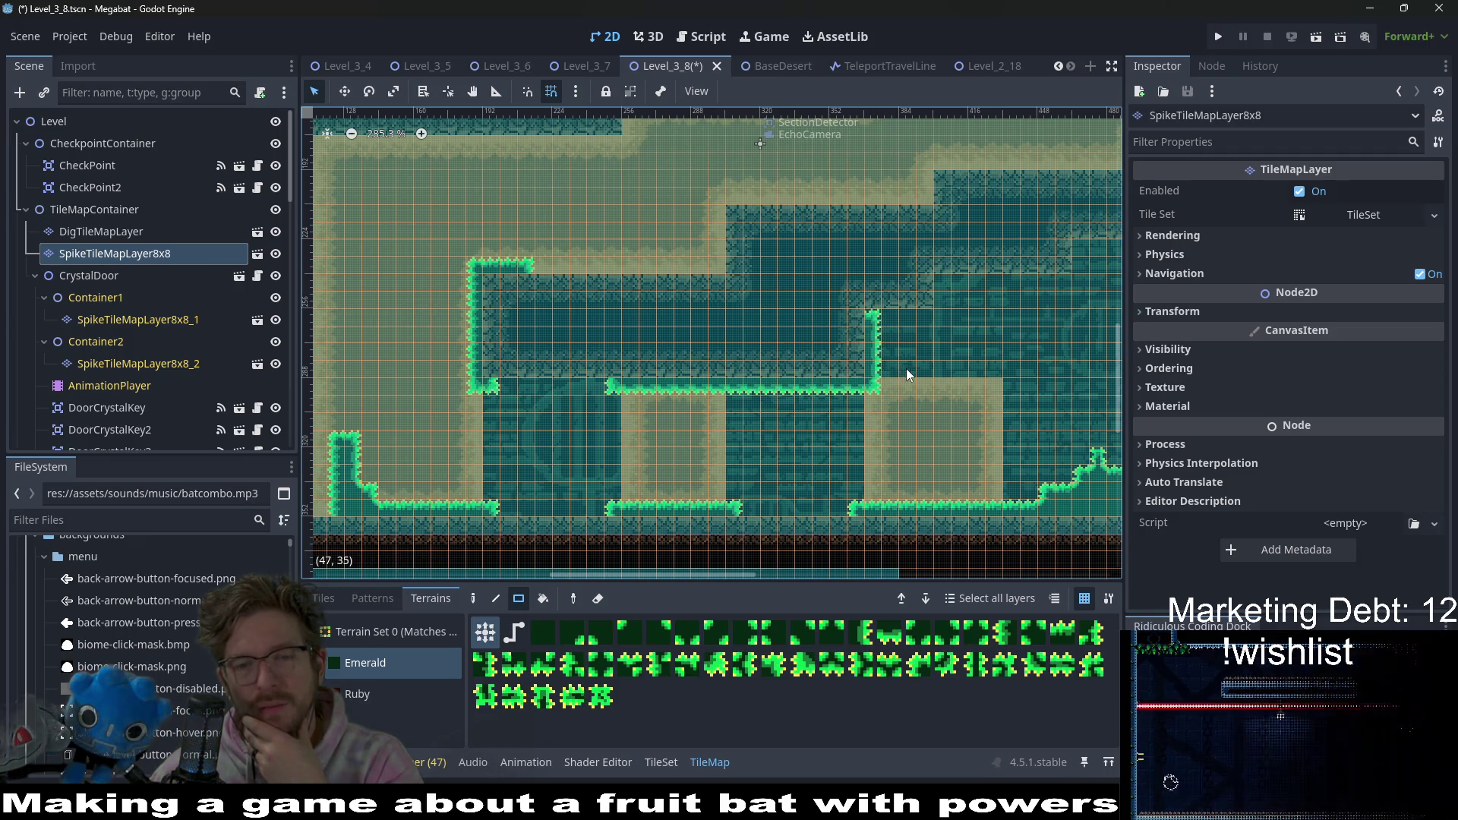
pyautogui.moveTo(905, 367); pyautogui.dragTo(807, 302)
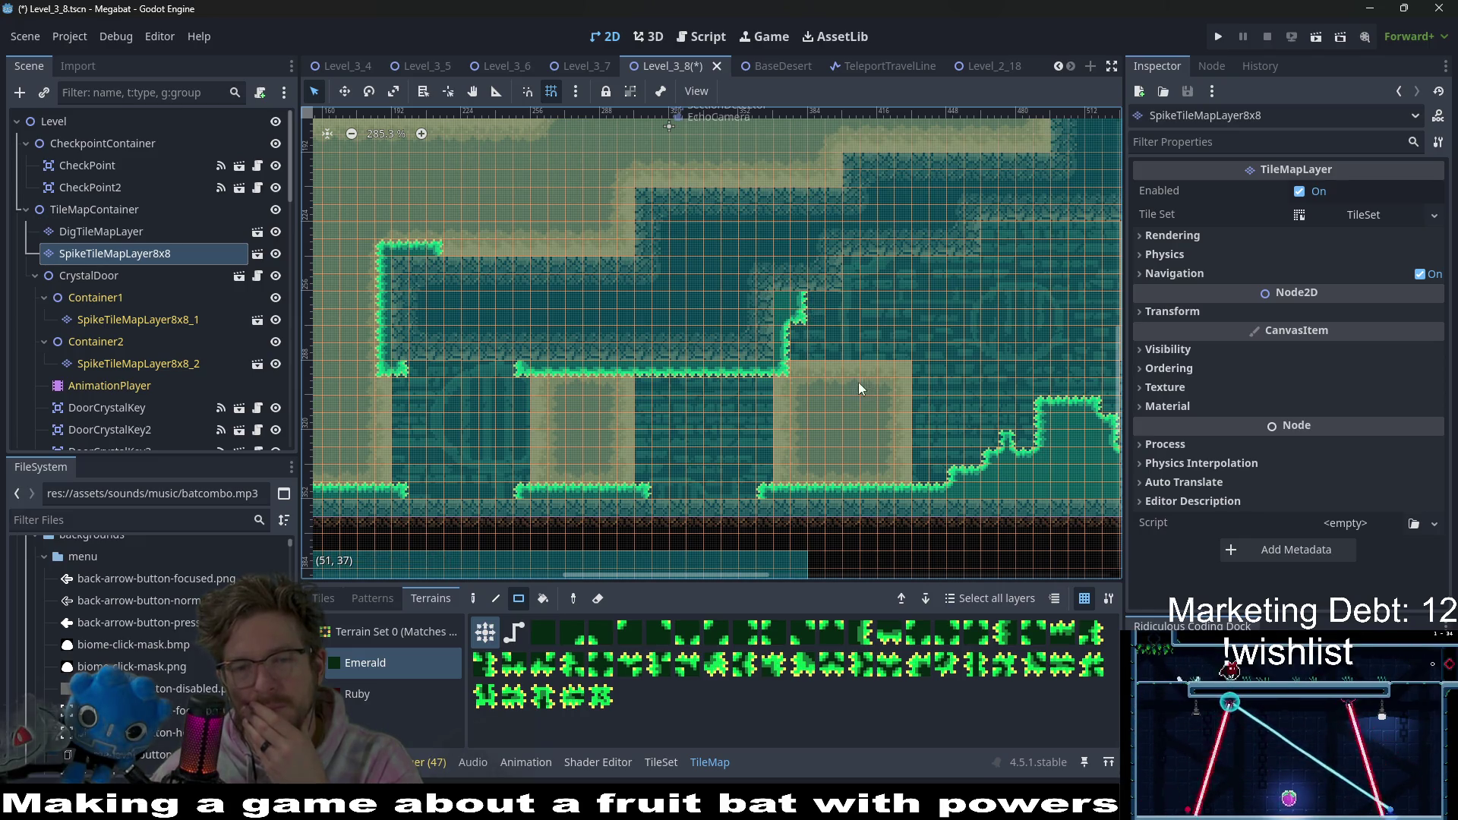
pyautogui.moveTo(839, 348); pyautogui.dragTo(836, 302)
pyautogui.scroll(2, 836, 361)
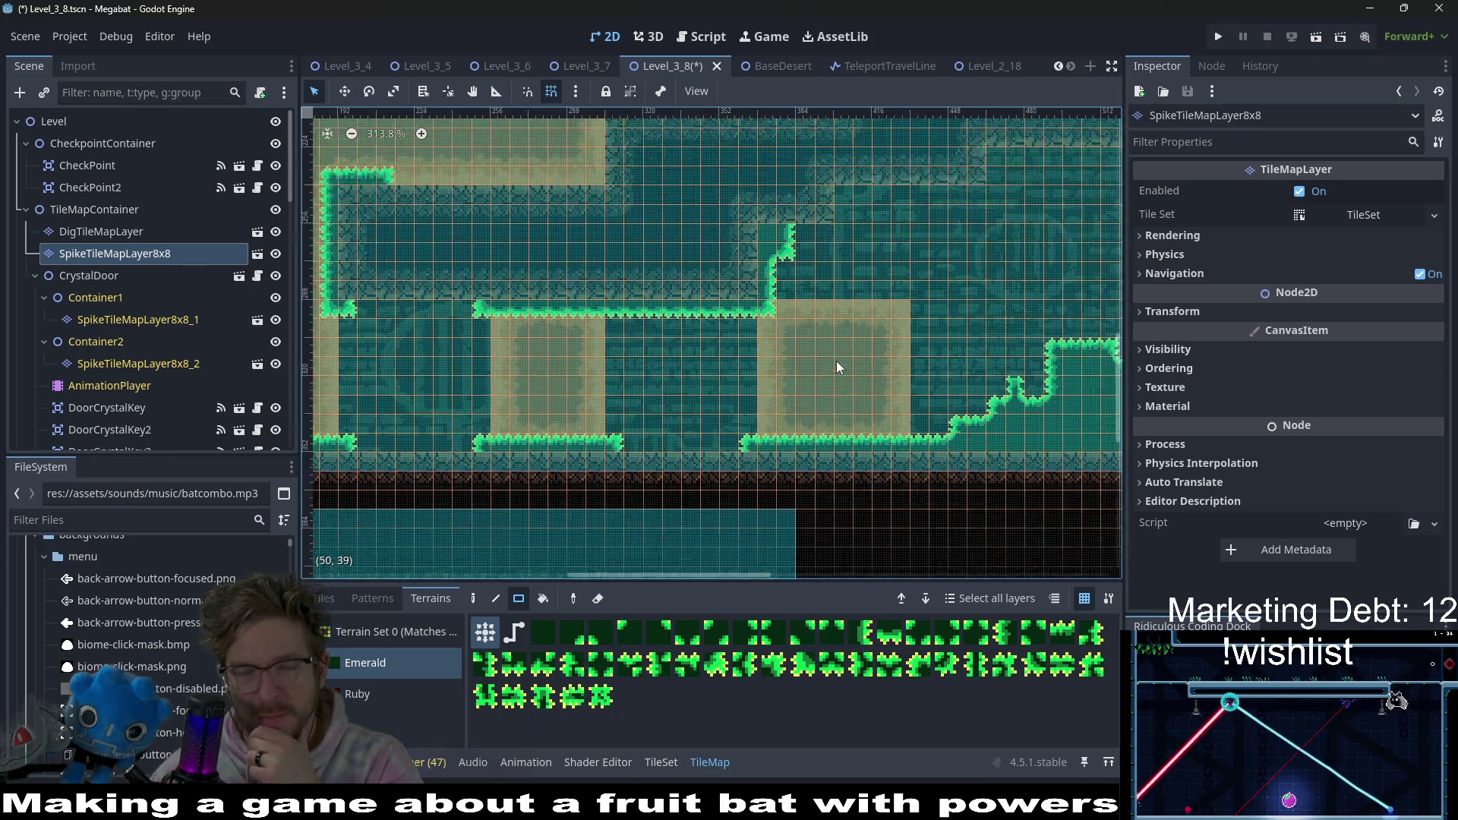
pyautogui.scroll(-7, 790, 266)
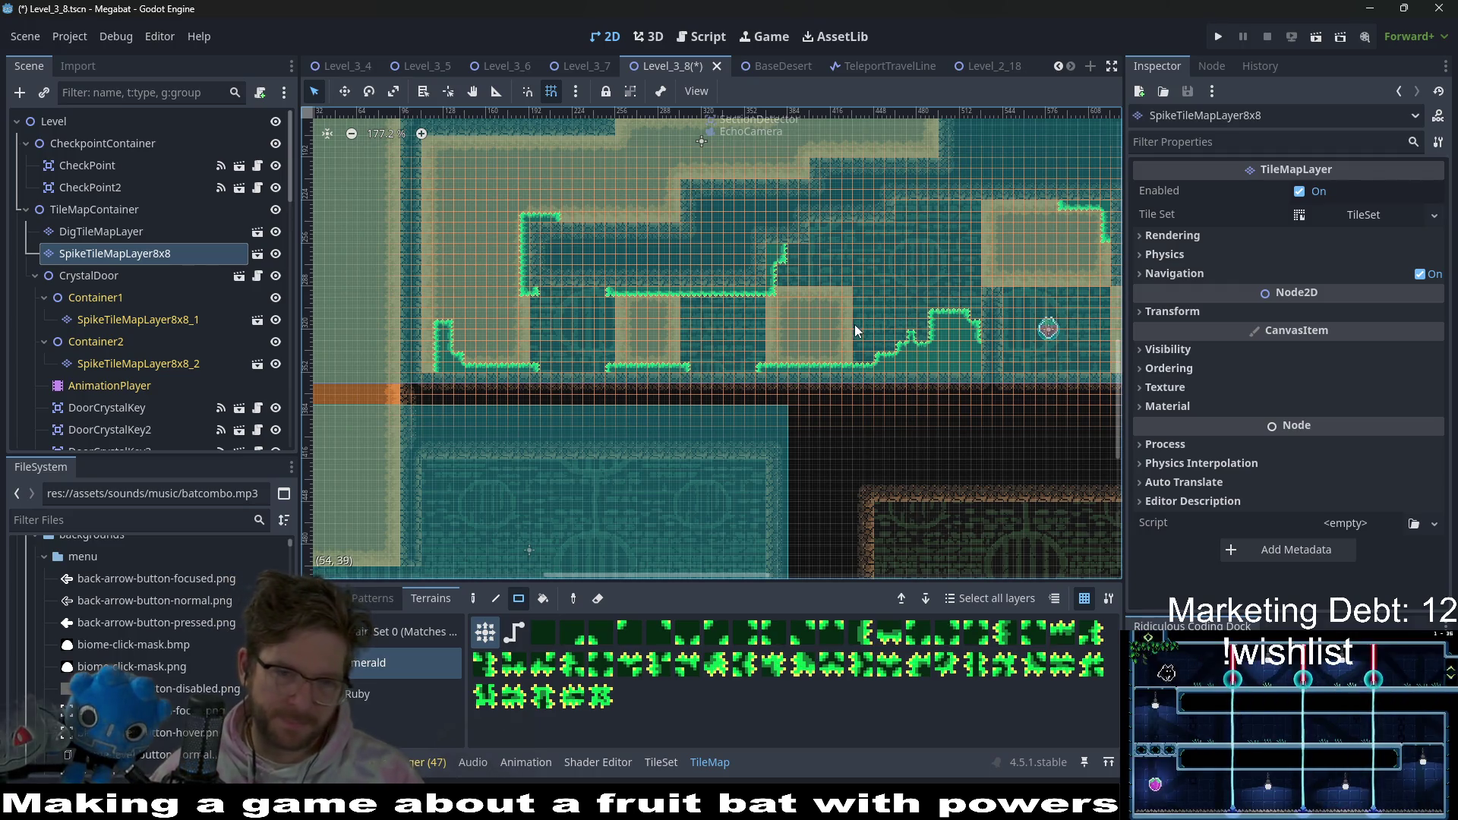
pyautogui.scroll(2, 854, 325)
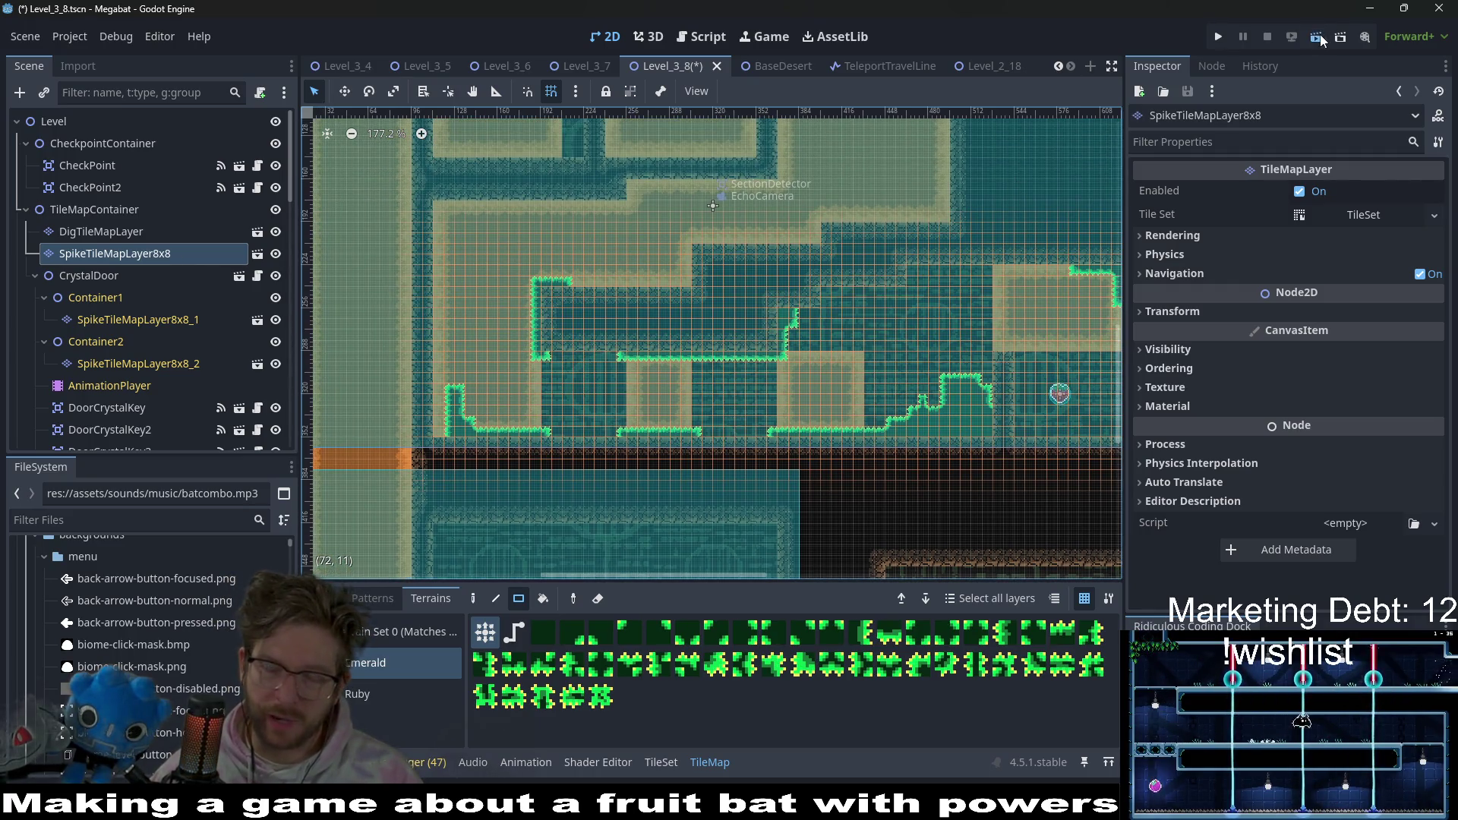
# - Run the game and steer the bat through the first shafts, grabbing the top and orange gems
pyautogui.click(1318, 37)
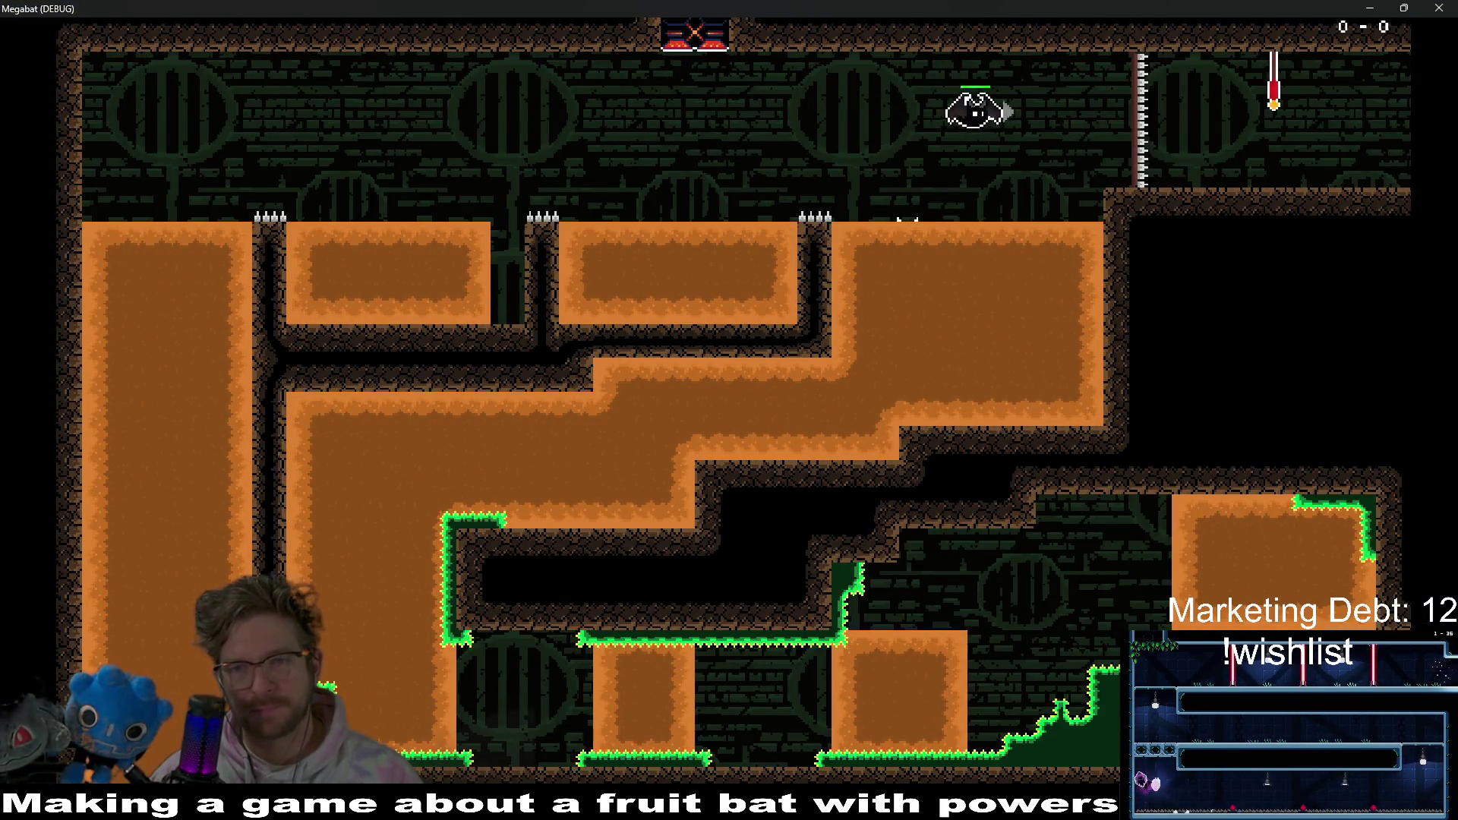
pyautogui.press('Right')
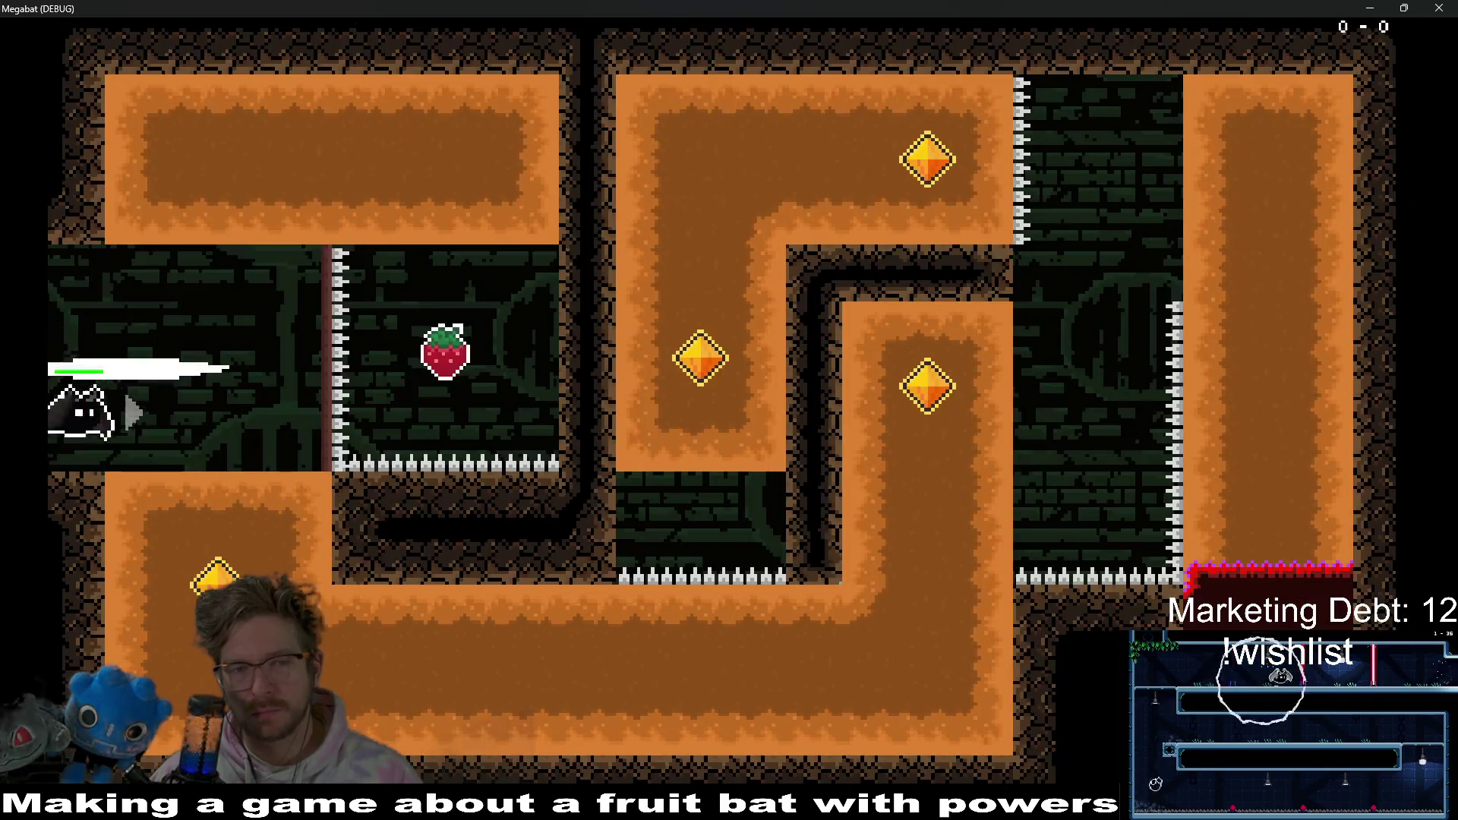
pyautogui.press('Down')
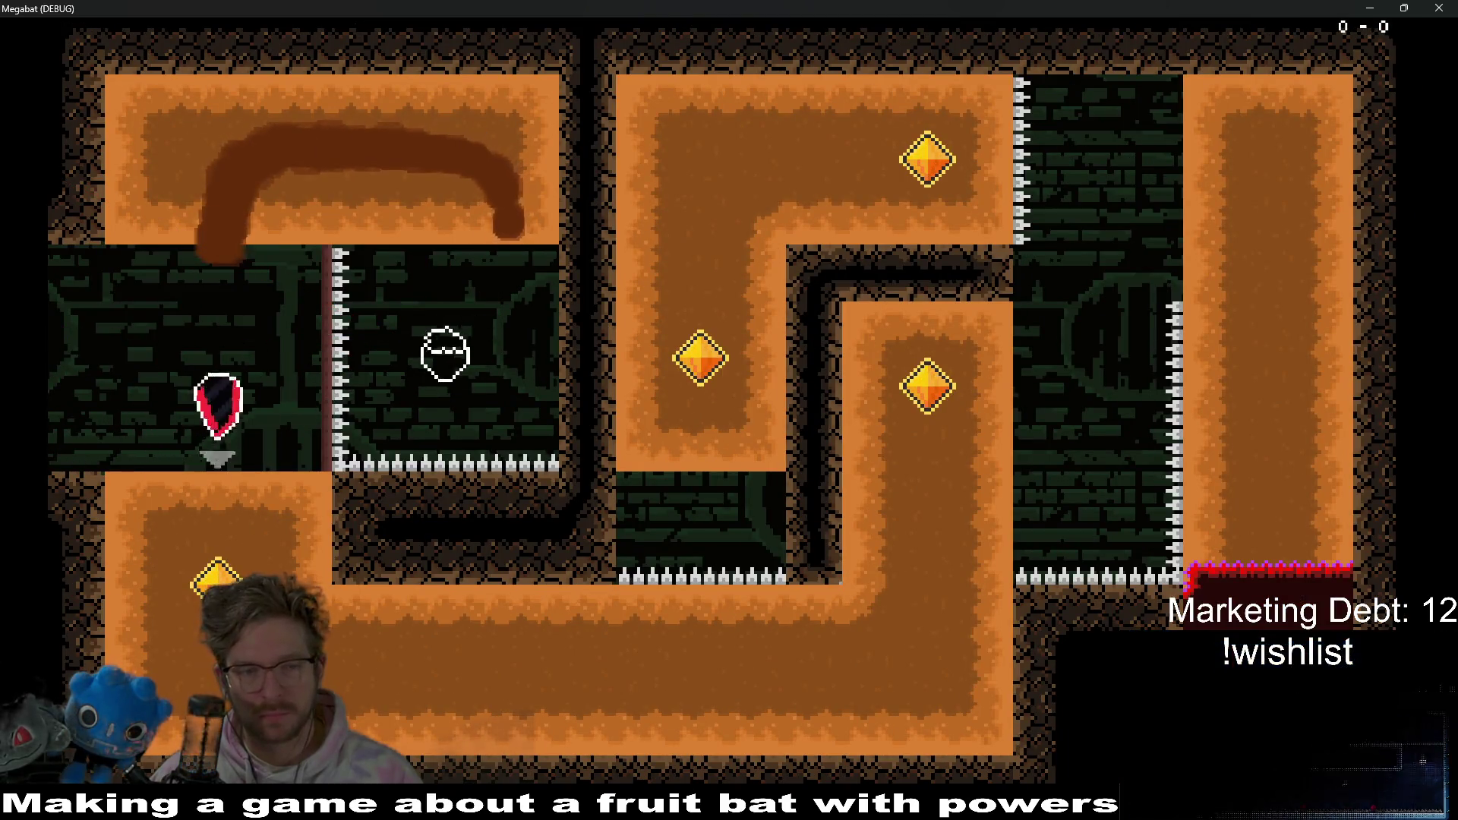
pyautogui.press('Right')
pyautogui.press('Up')
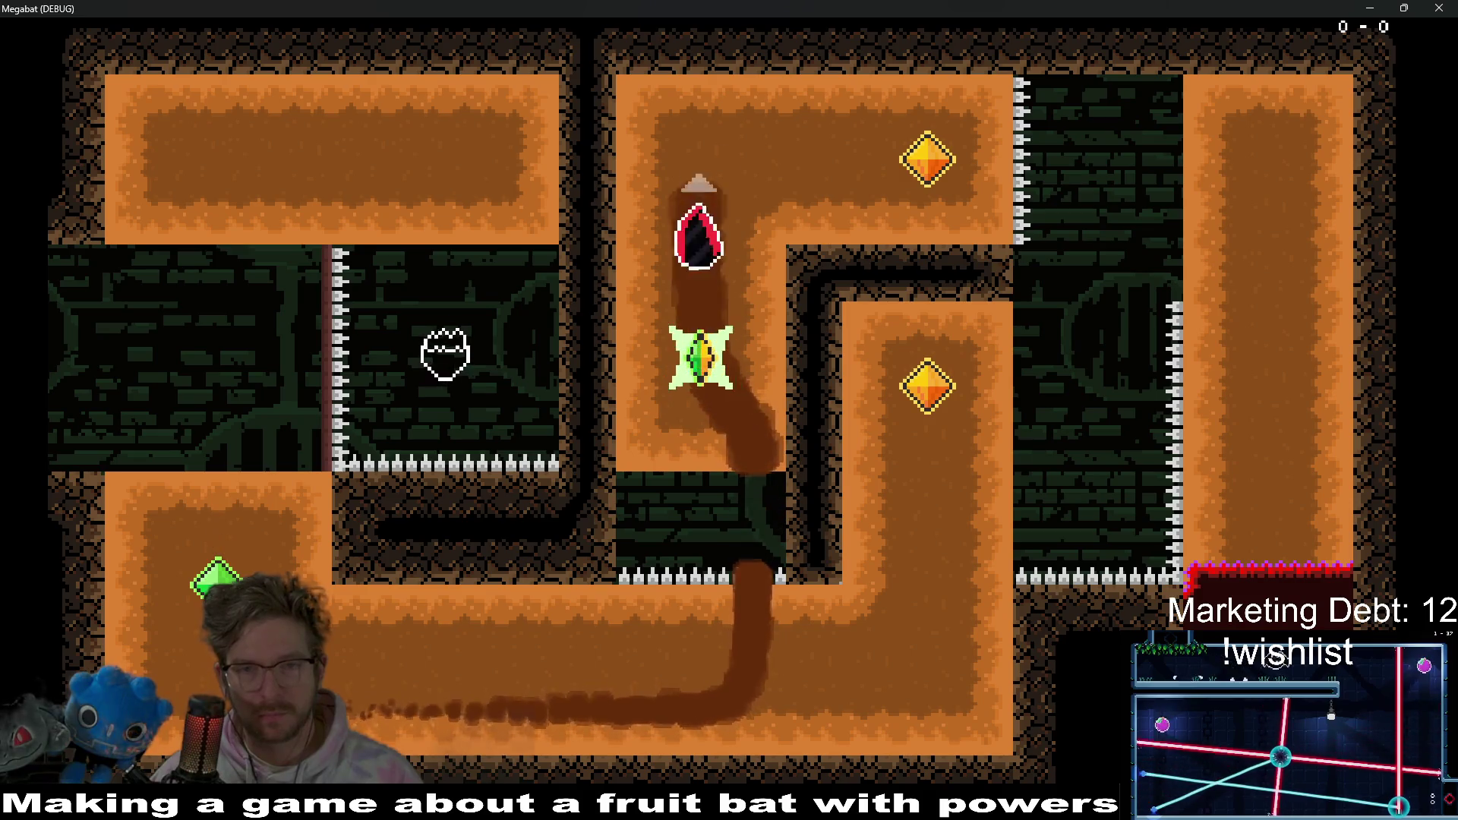
pyautogui.press('Right')
pyautogui.press('Down')
pyautogui.press('Left')
pyautogui.press('Down')
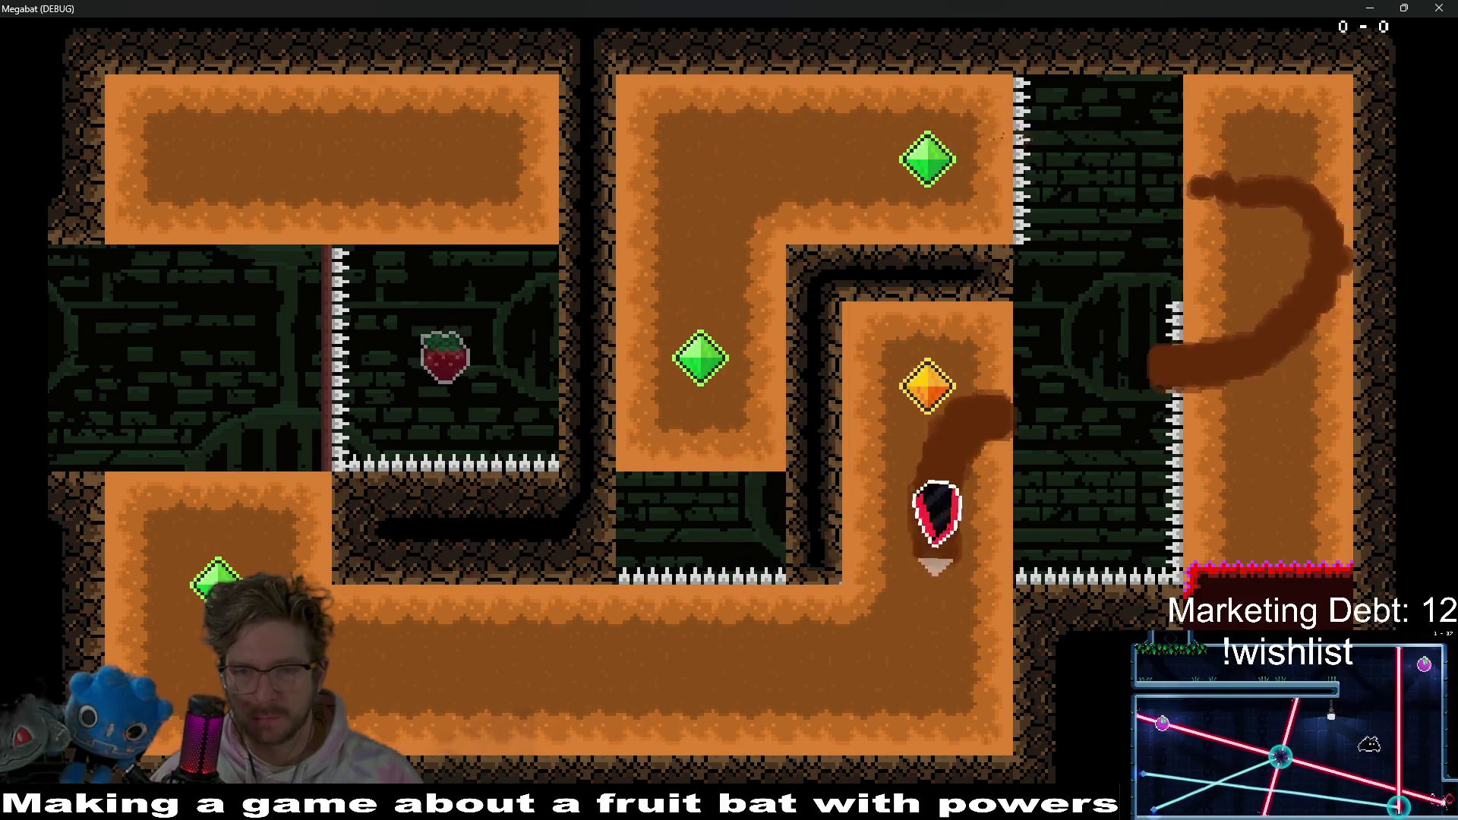
pyautogui.press('Up')
pyautogui.press('Down')
pyautogui.press('Left')
pyautogui.press('Up')
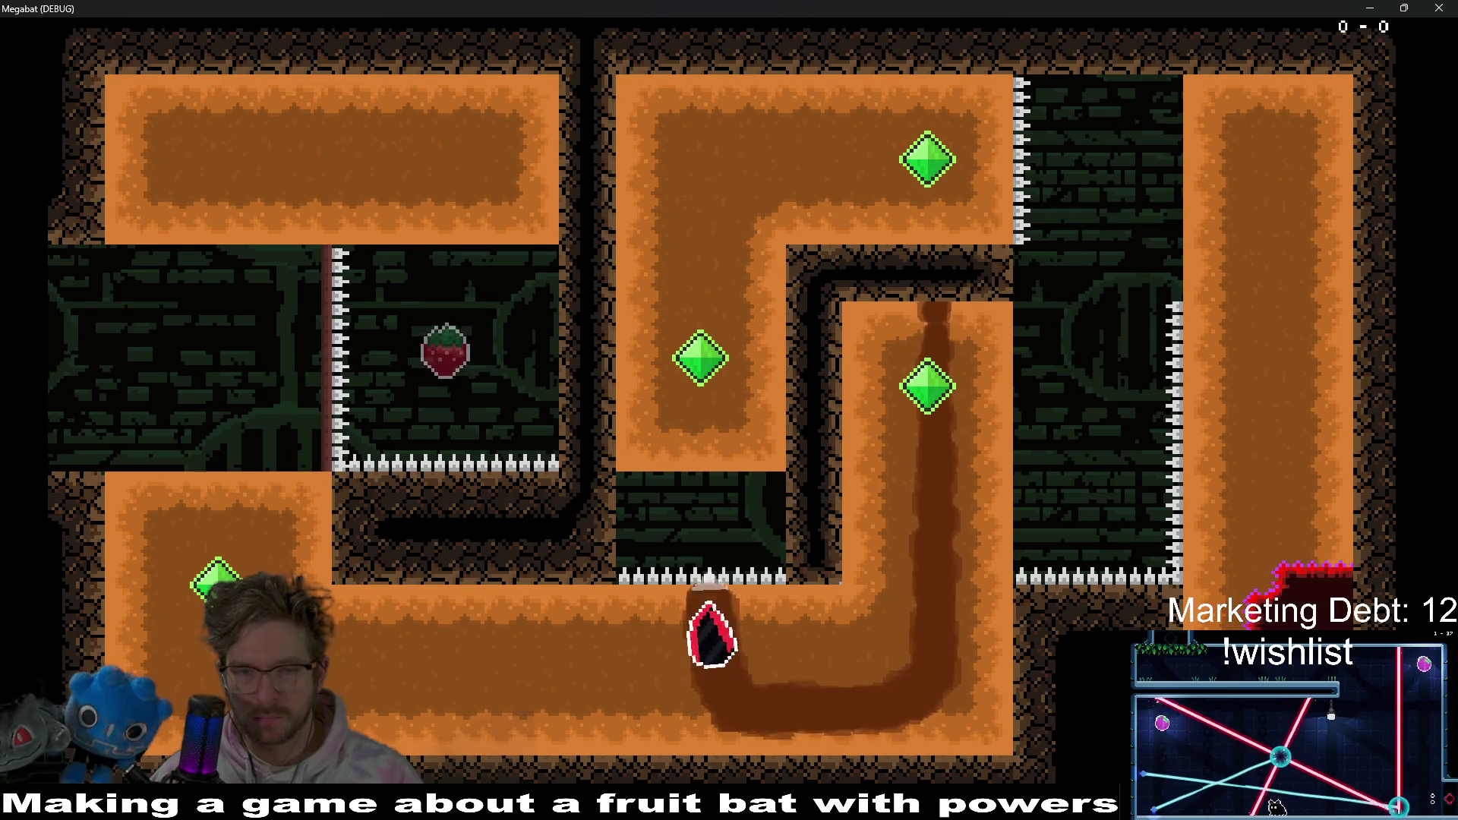
pyautogui.press('Right')
# - Guide the bat through the room below, past the strawberry and checkpoint flag, into the lower blocks
pyautogui.press('Down')
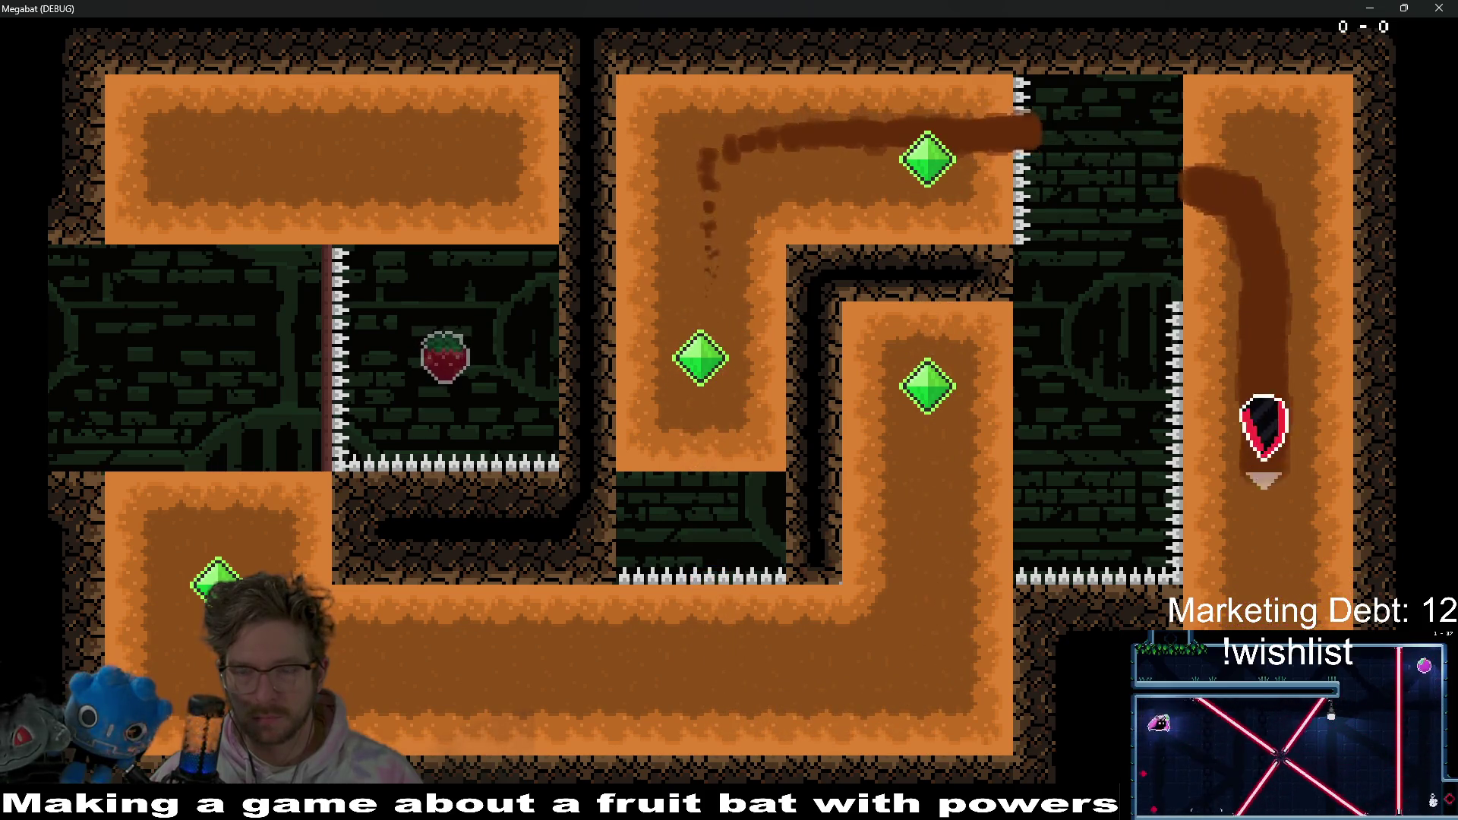
pyautogui.press('Left')
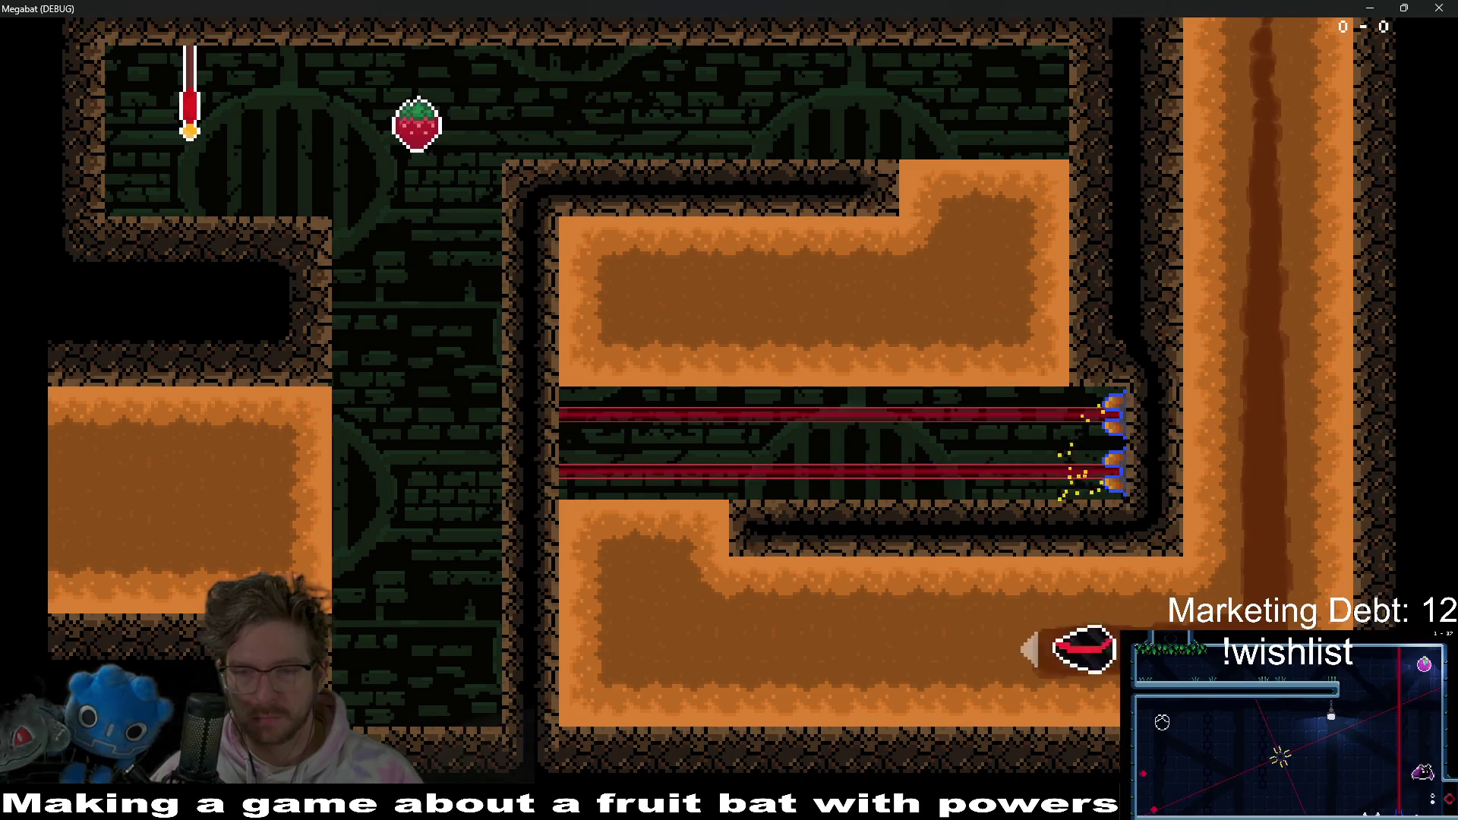
pyautogui.press('Up')
pyautogui.press('Right')
pyautogui.press('Up')
pyautogui.press('Left')
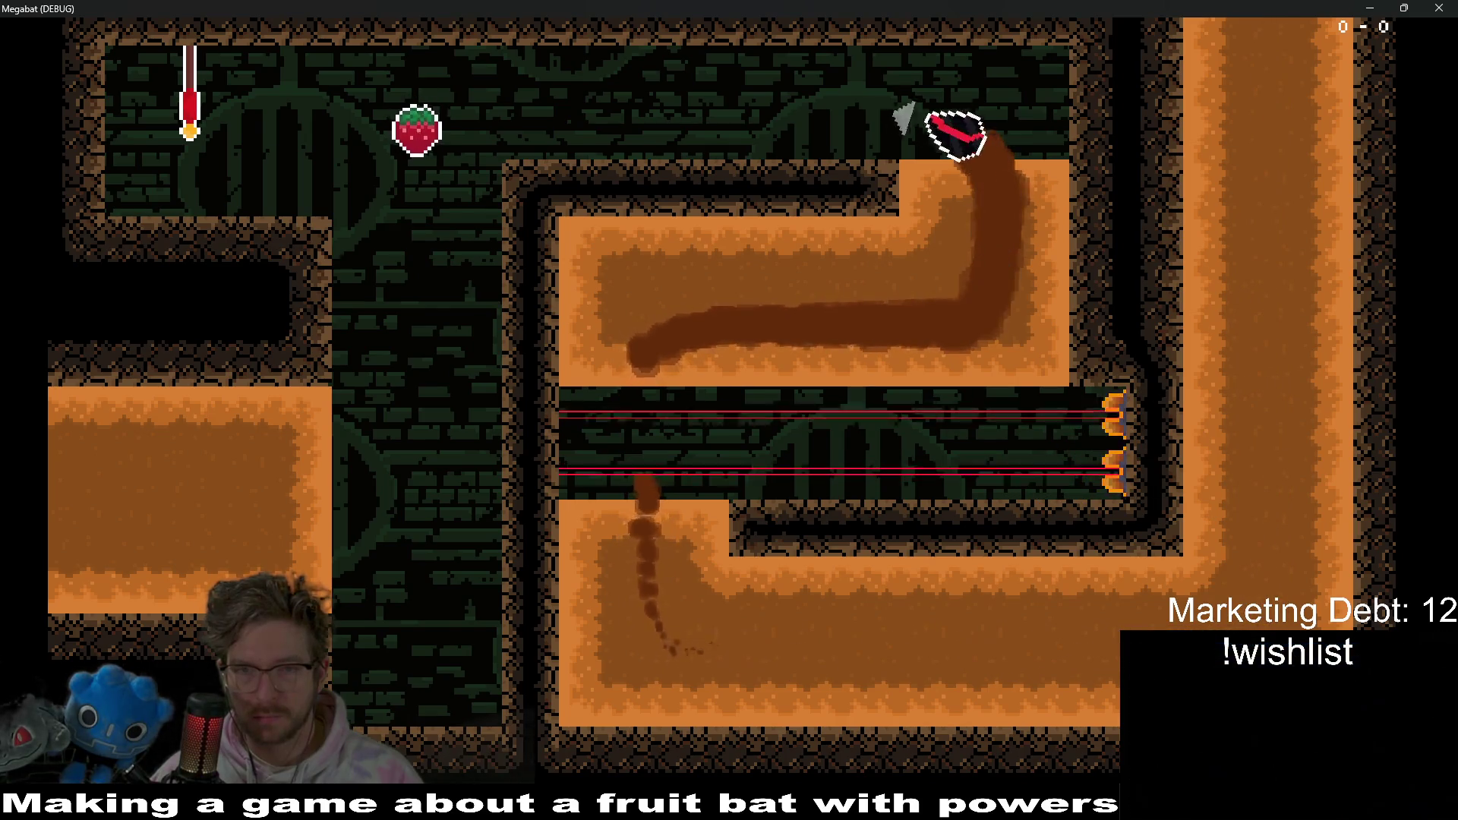
pyautogui.press('Down')
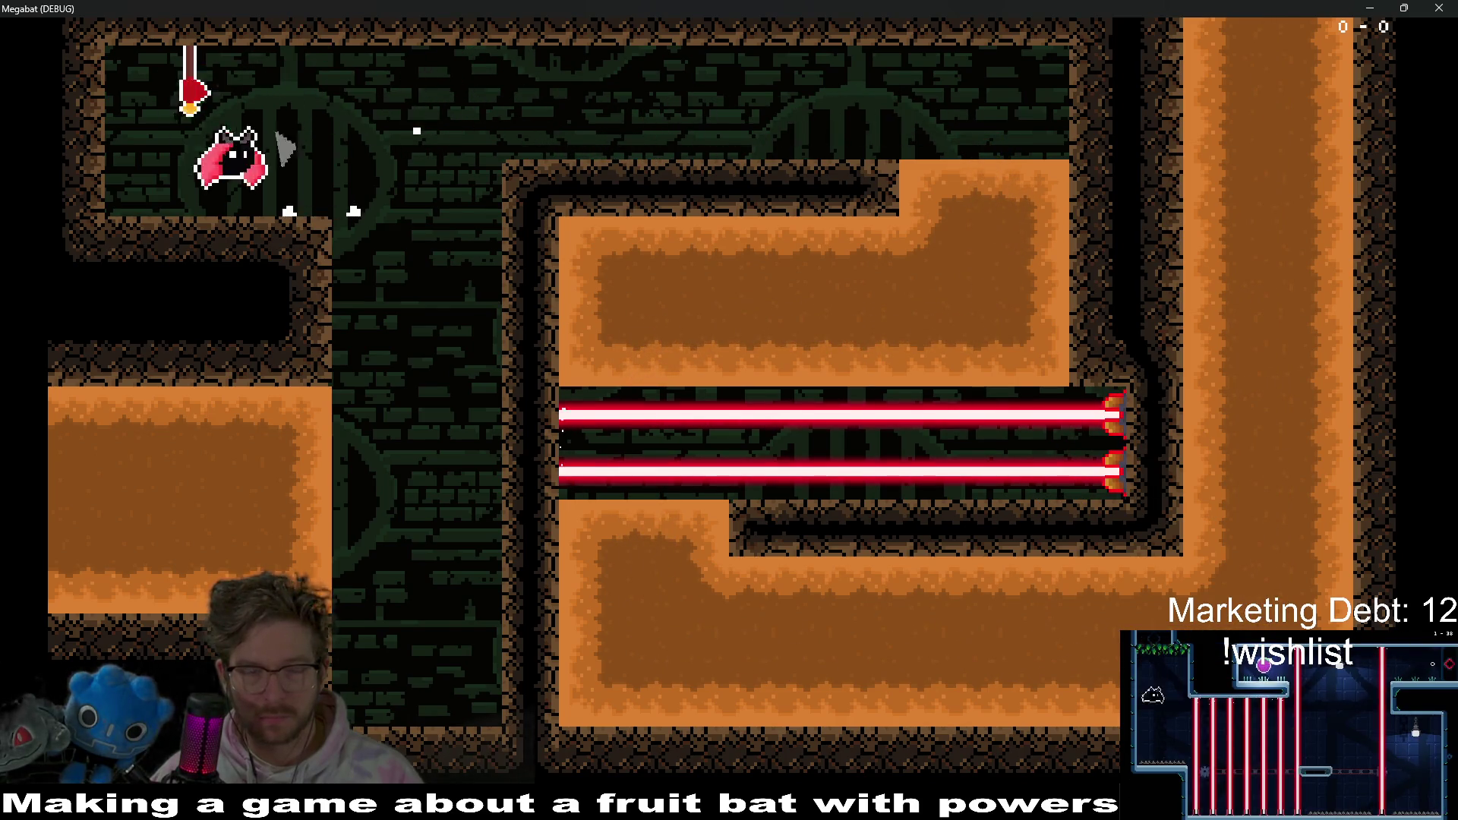
pyautogui.press('Right')
pyautogui.press('Down')
pyautogui.press('Left')
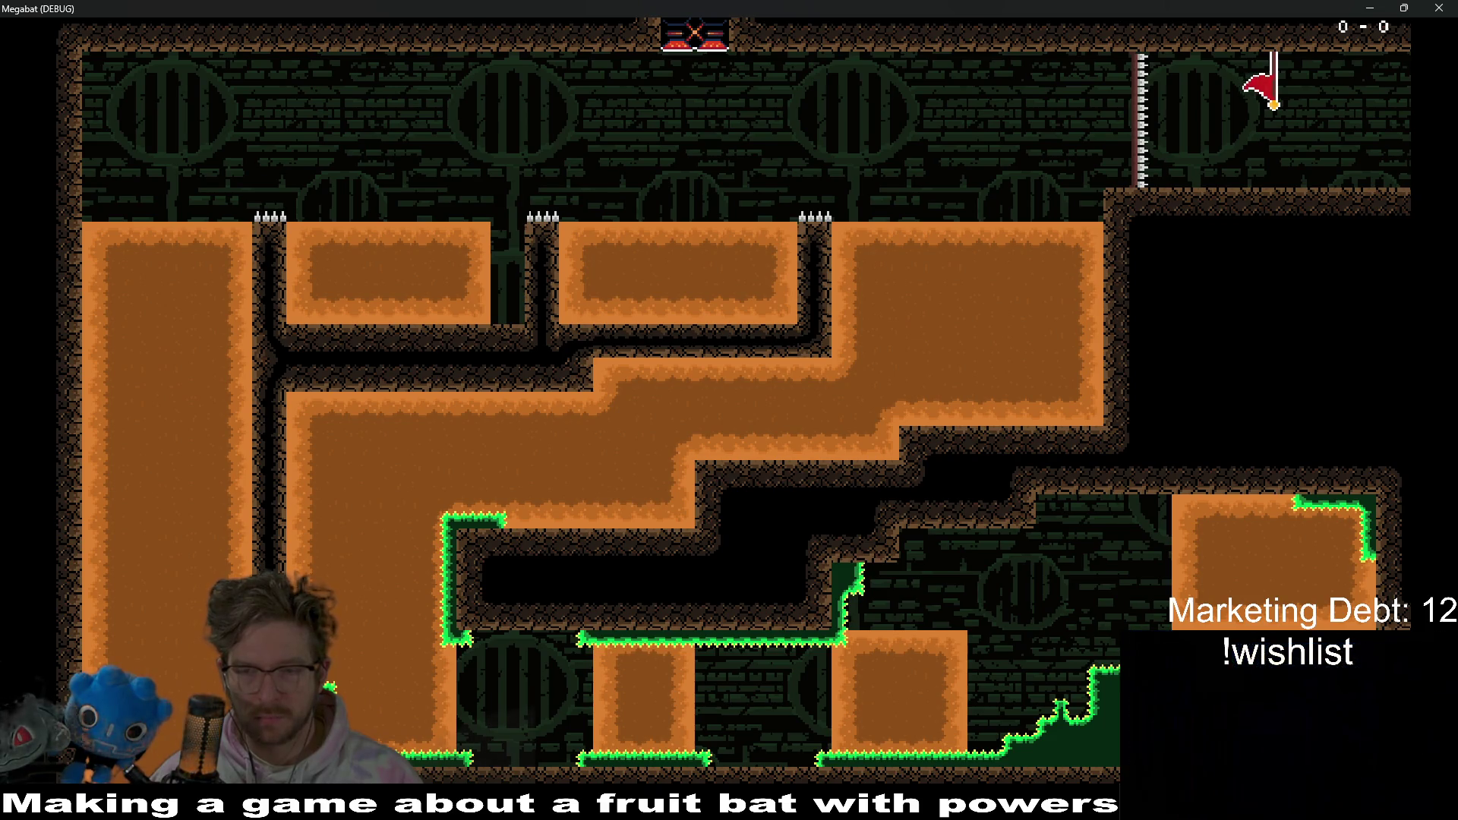
pyautogui.press('Down')
pyautogui.press('Left')
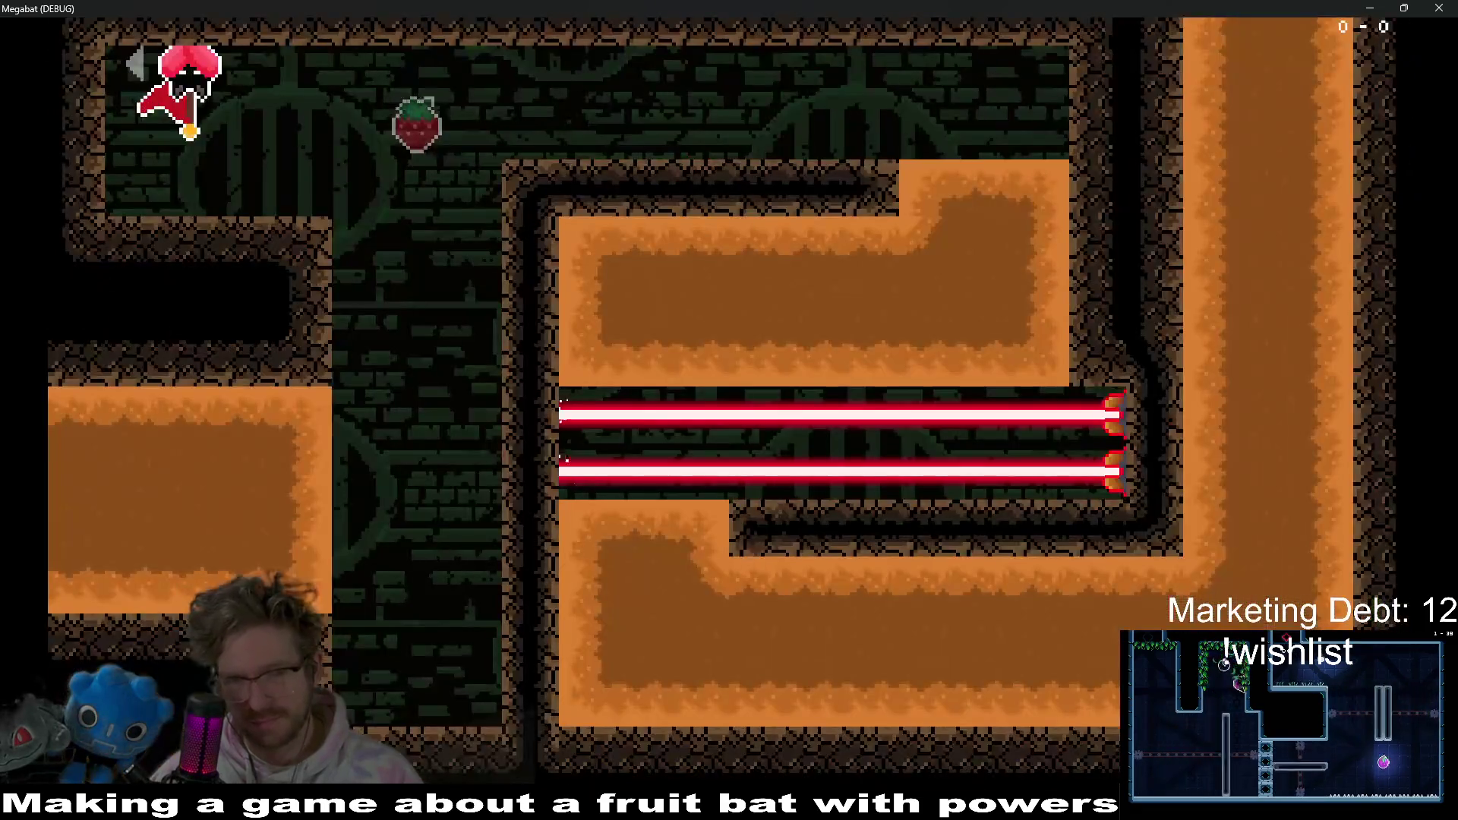
pyautogui.press('Left')
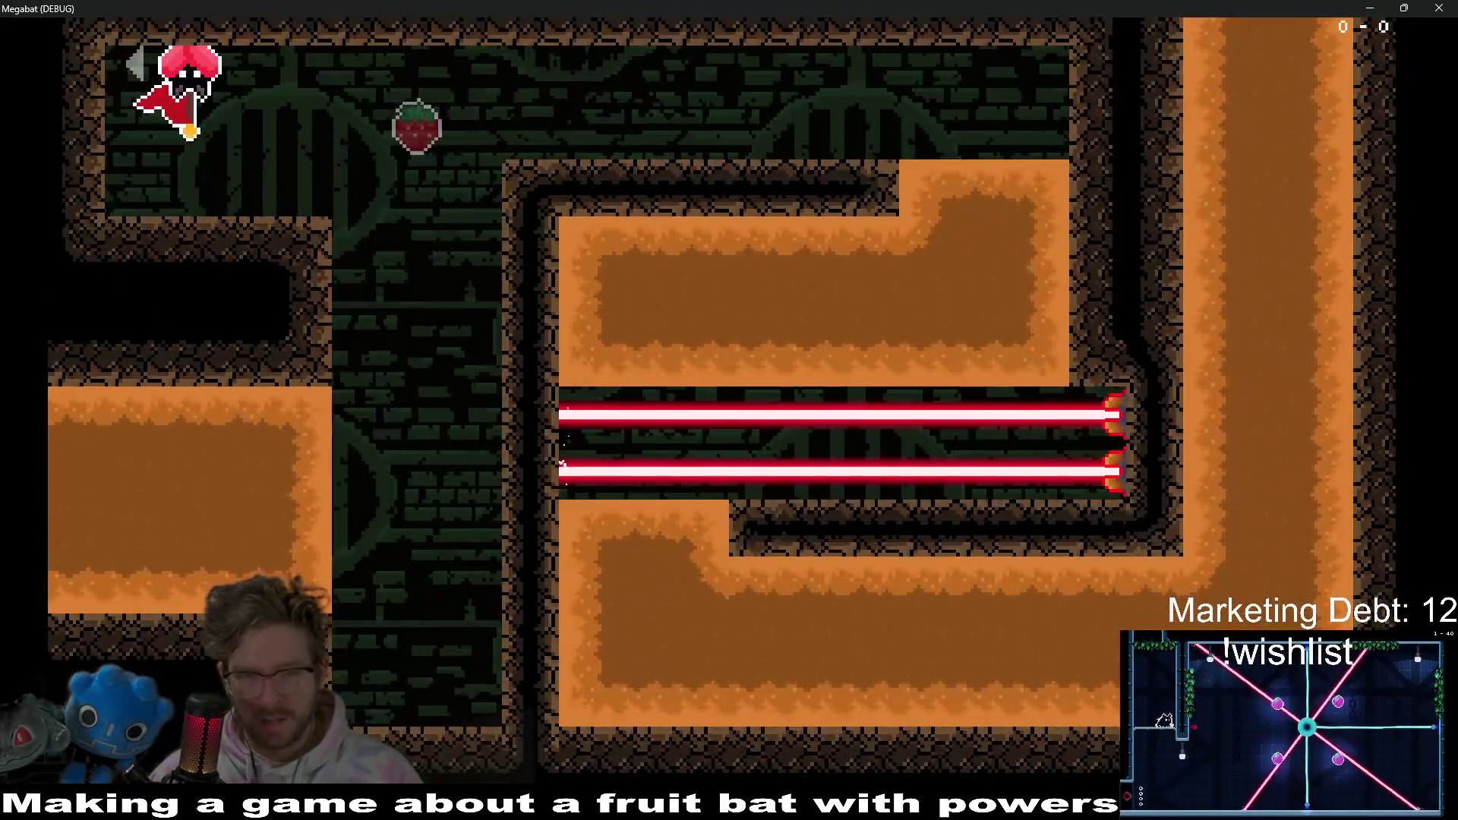
# - After respawning, dig left through the orange blocks, eat the strawberry, and pause the game
pyautogui.press('Down')
pyautogui.press('Left')
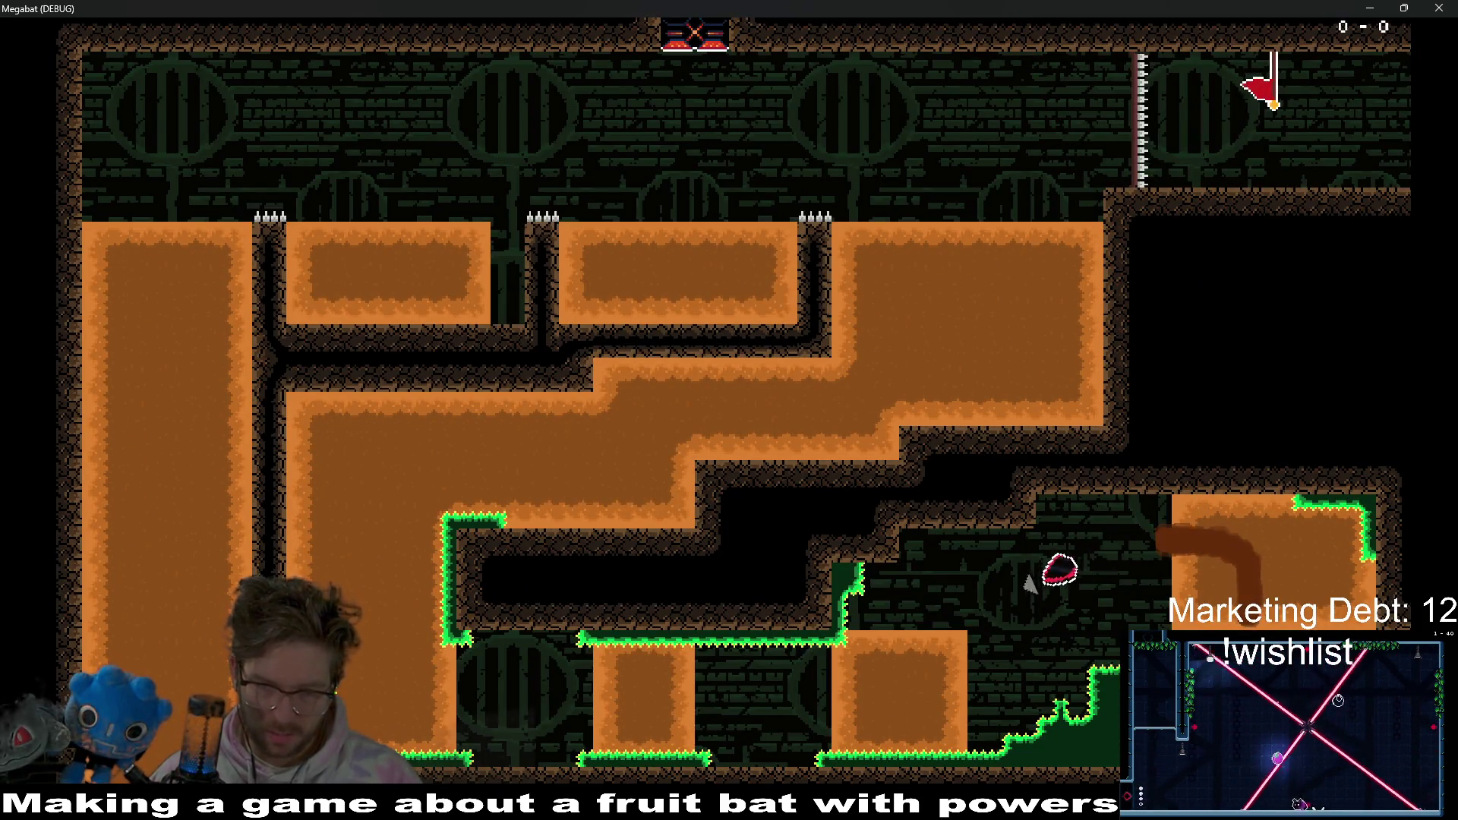
pyautogui.press('Left')
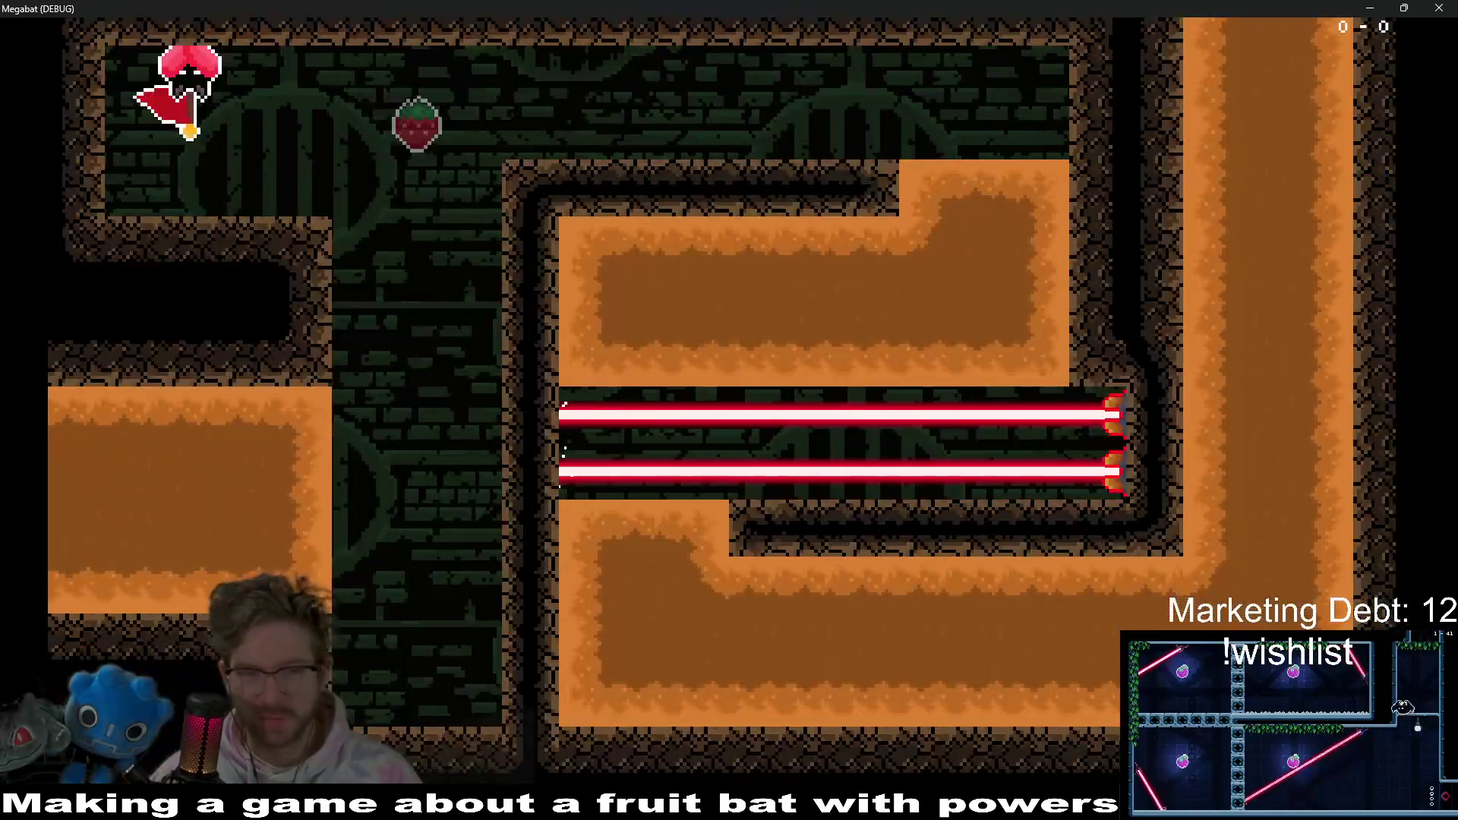
pyautogui.press('Right')
pyautogui.press('Down')
pyautogui.press('Left')
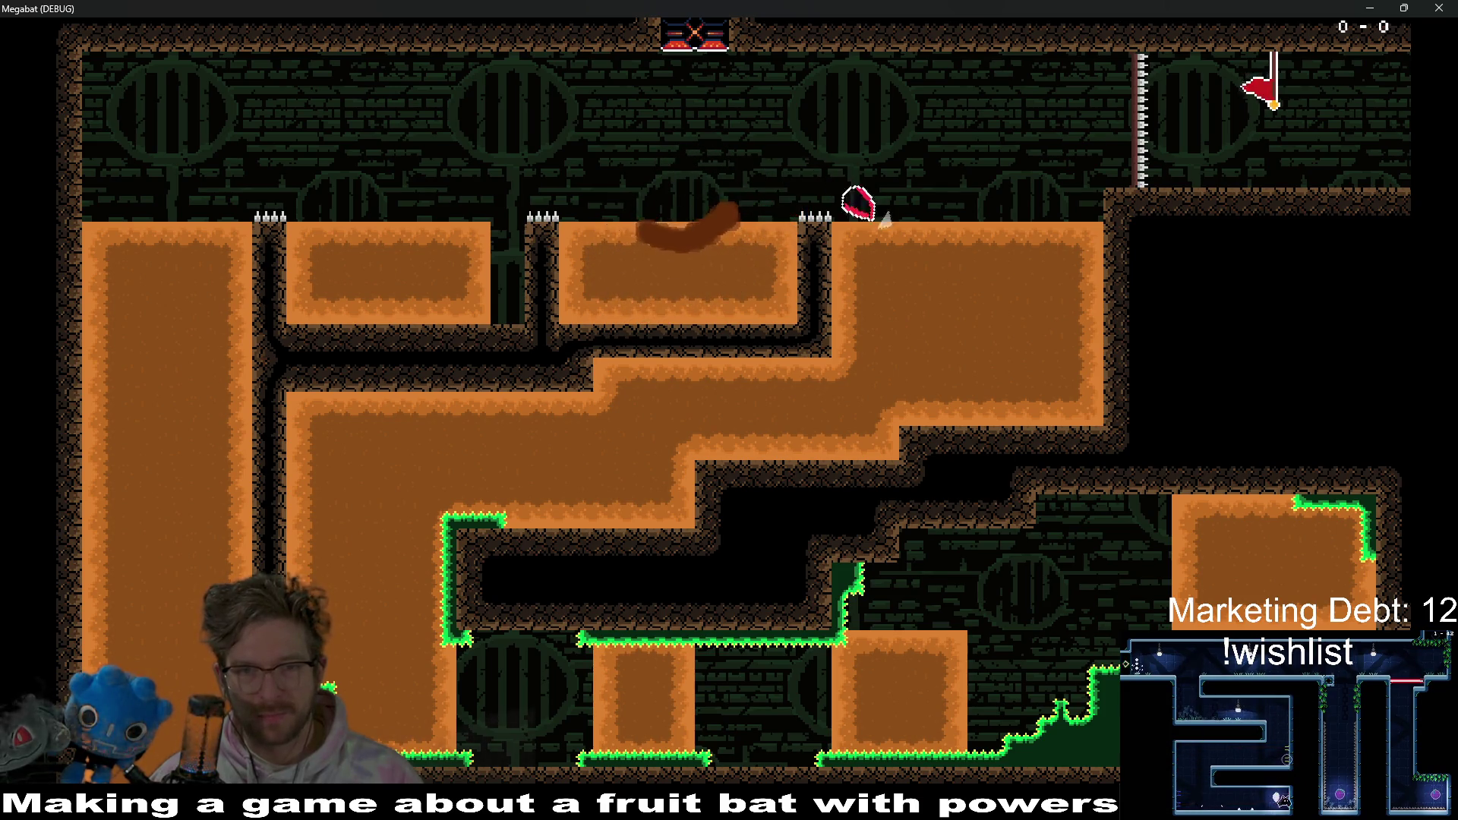
pyautogui.press('Escape')
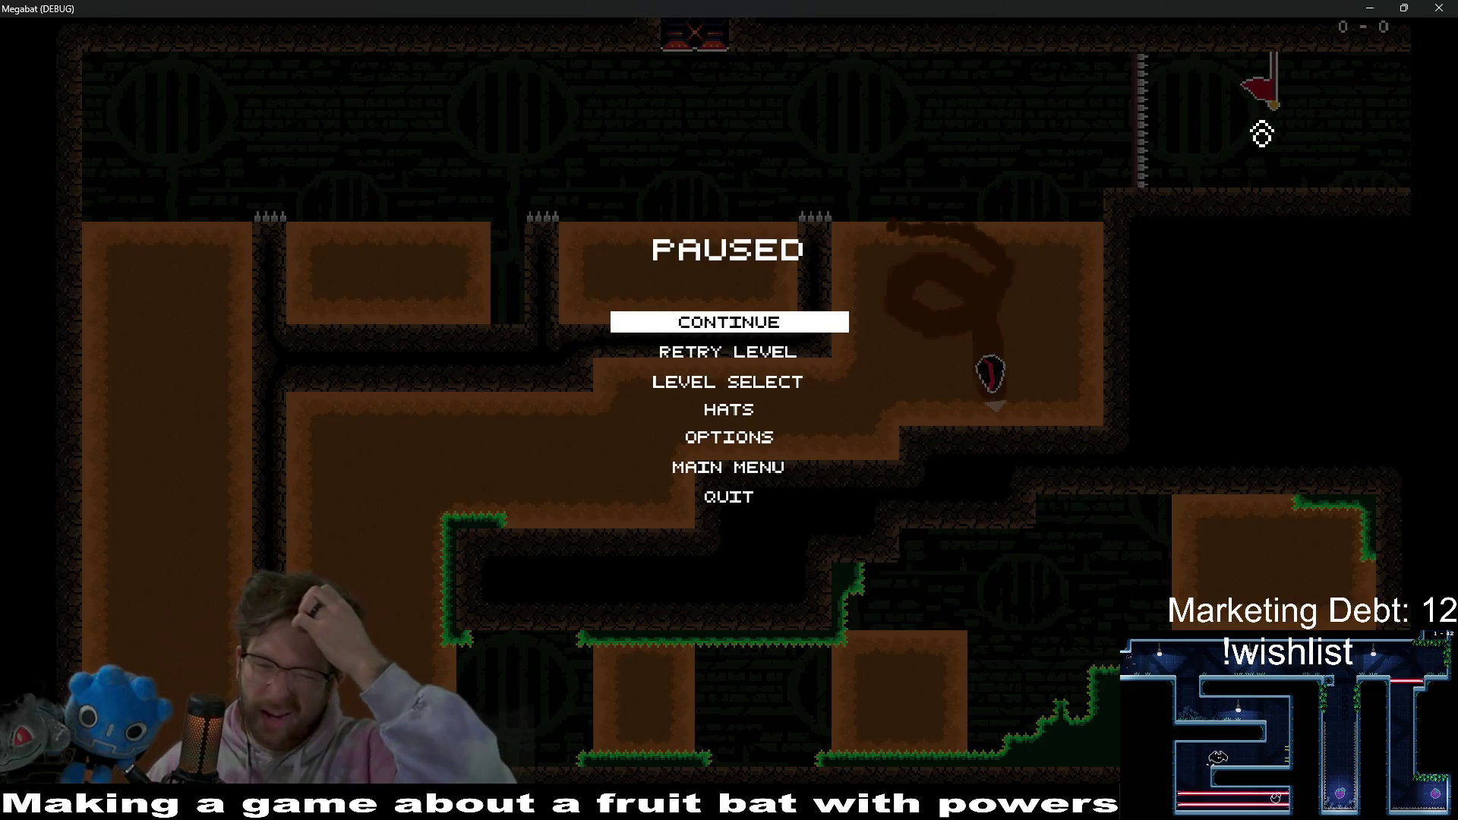
# - Quit the playtest from the pause menu and pan the editor view back over Level_3_8's tunnels
pyautogui.click(742, 500)
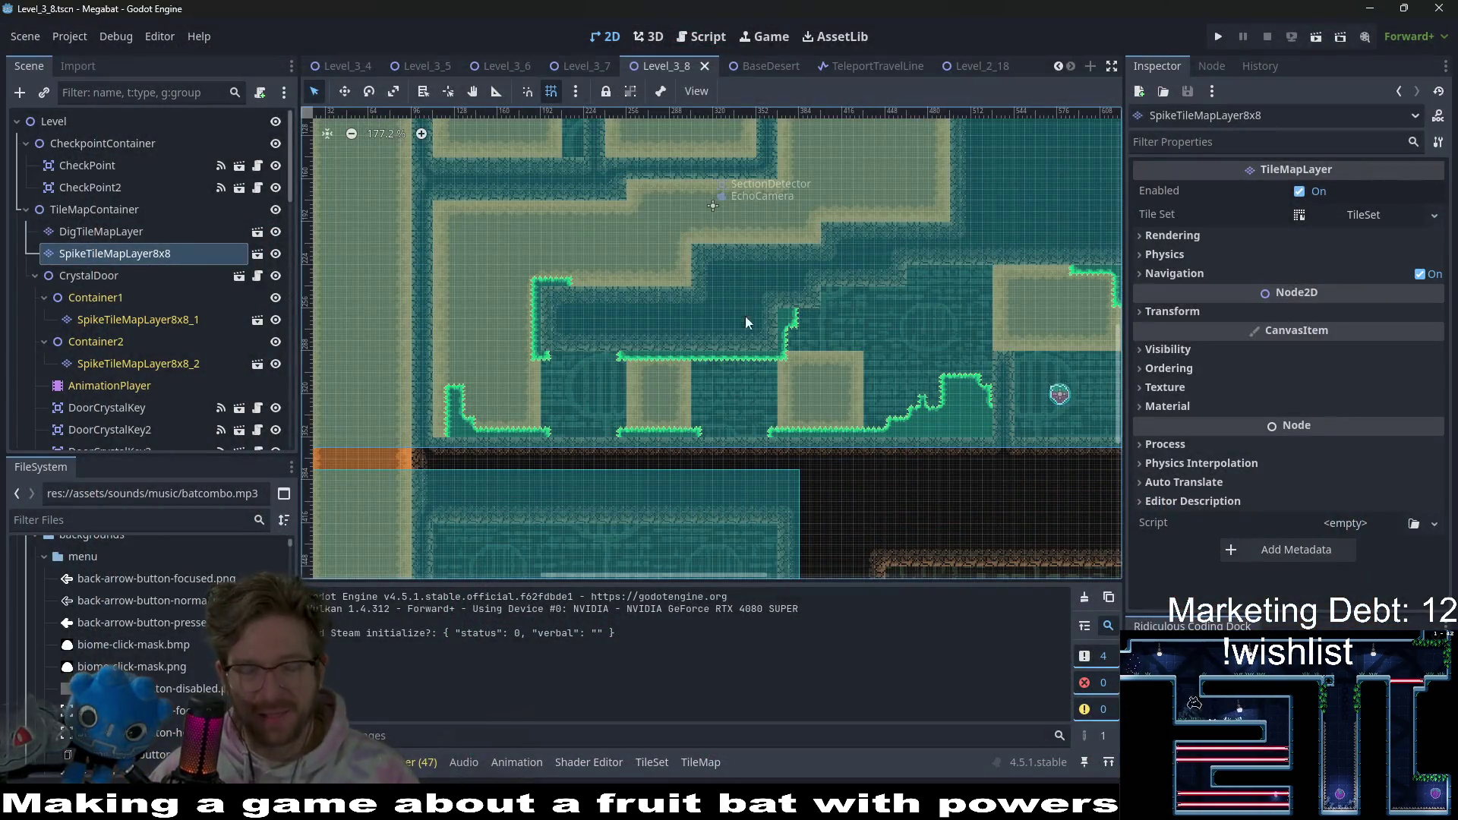
pyautogui.scroll(3, 745, 316)
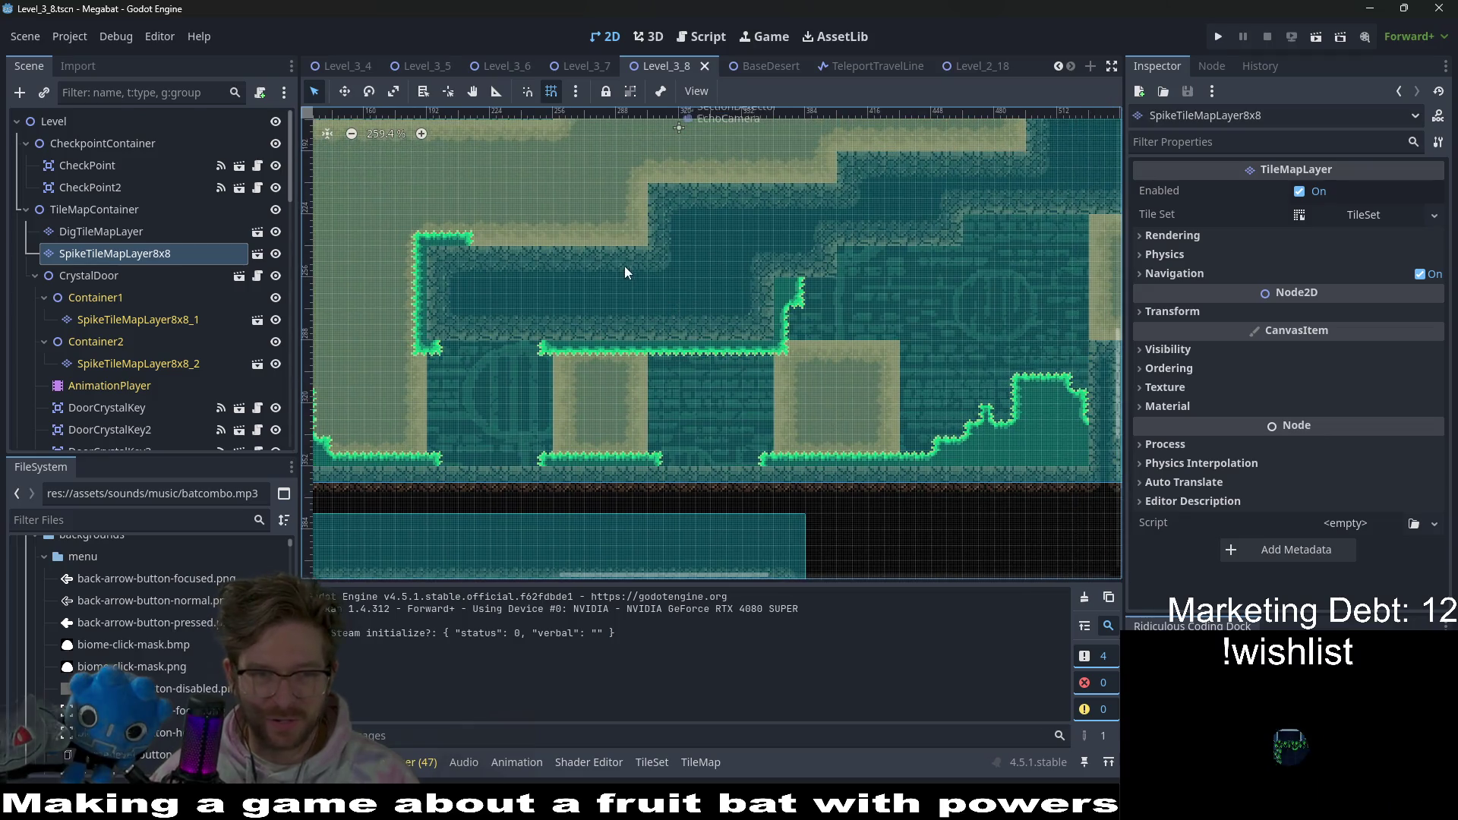
pyautogui.scroll(5, 624, 266)
pyautogui.hscroll(-2, 624, 266)
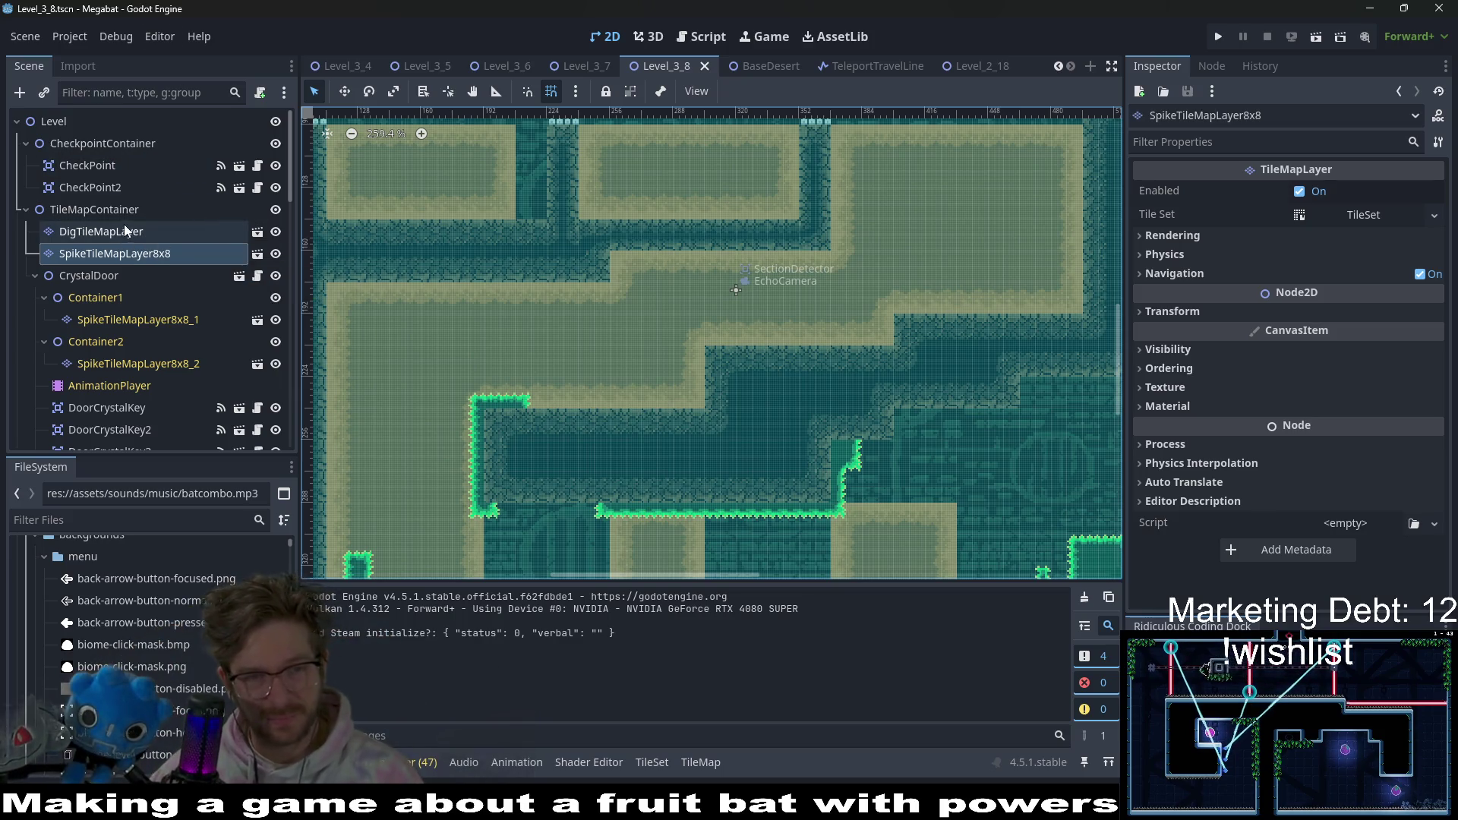
pyautogui.scroll(3, 572, 208)
pyautogui.hscroll(-3, 486, 244)
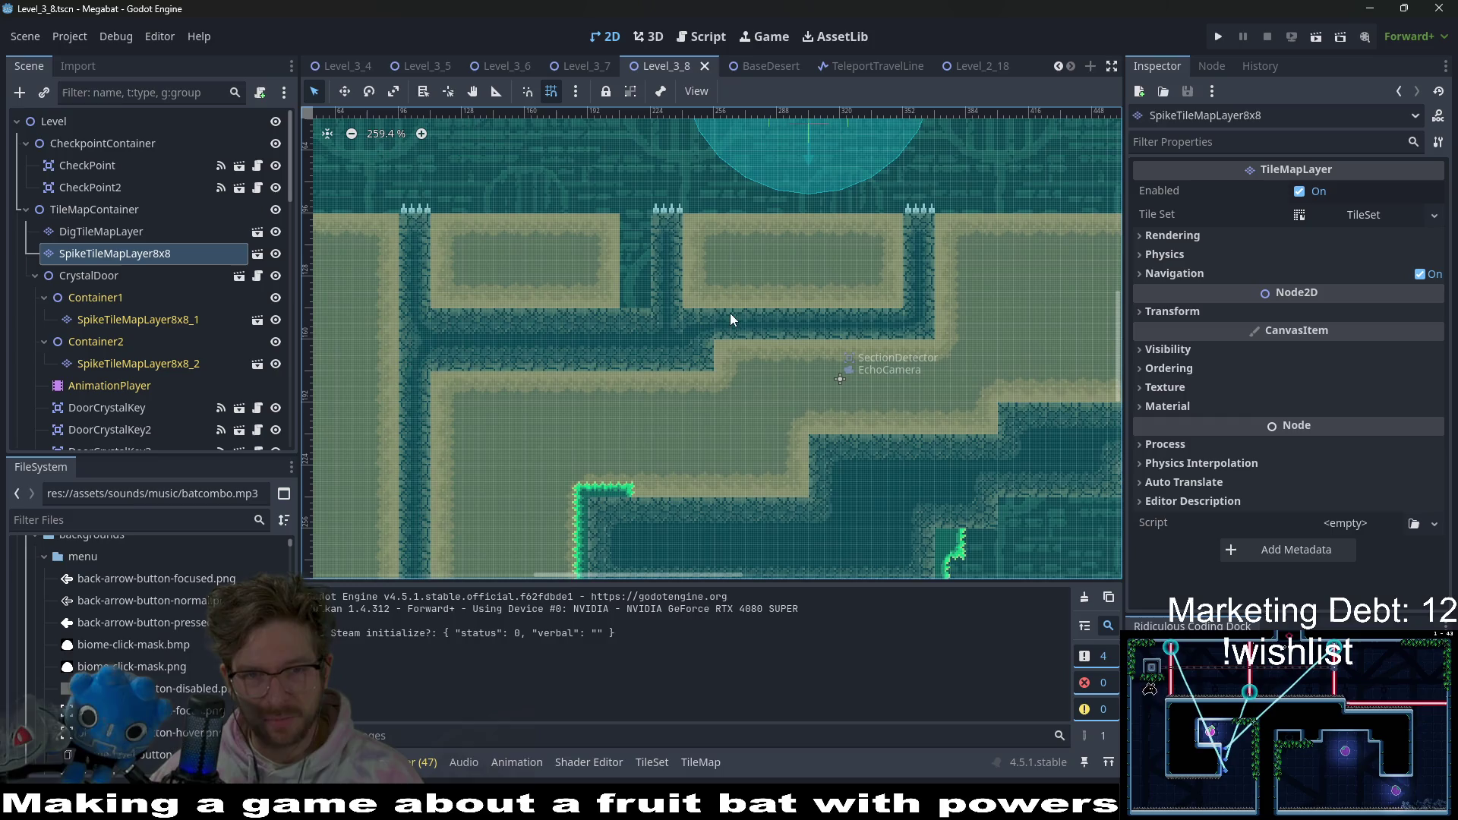
# - Select DigTileMapLayer and save the Level_3_8 scene
pyautogui.click(140, 234)
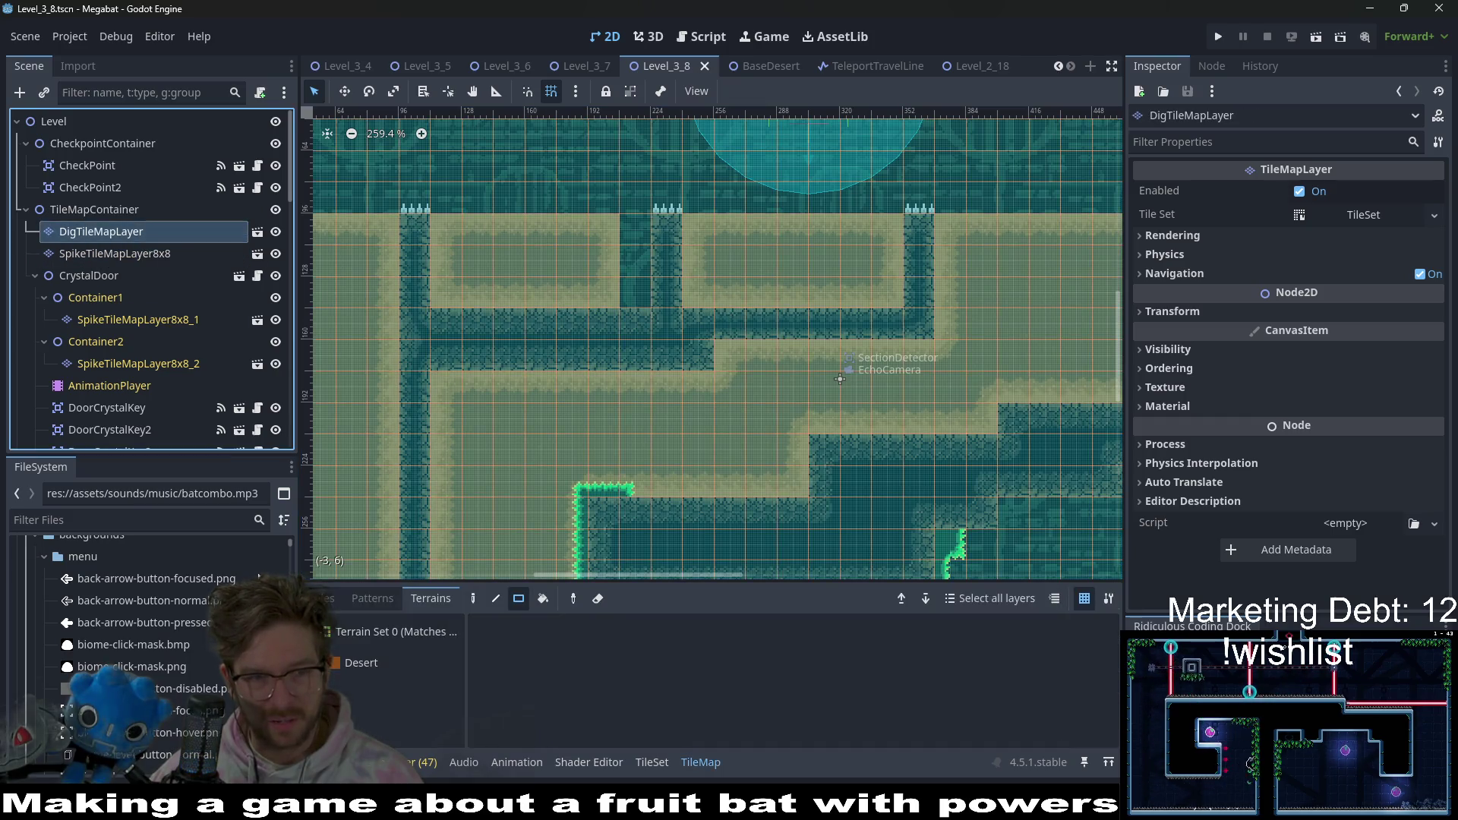
pyautogui.scroll(-5, 644, 231)
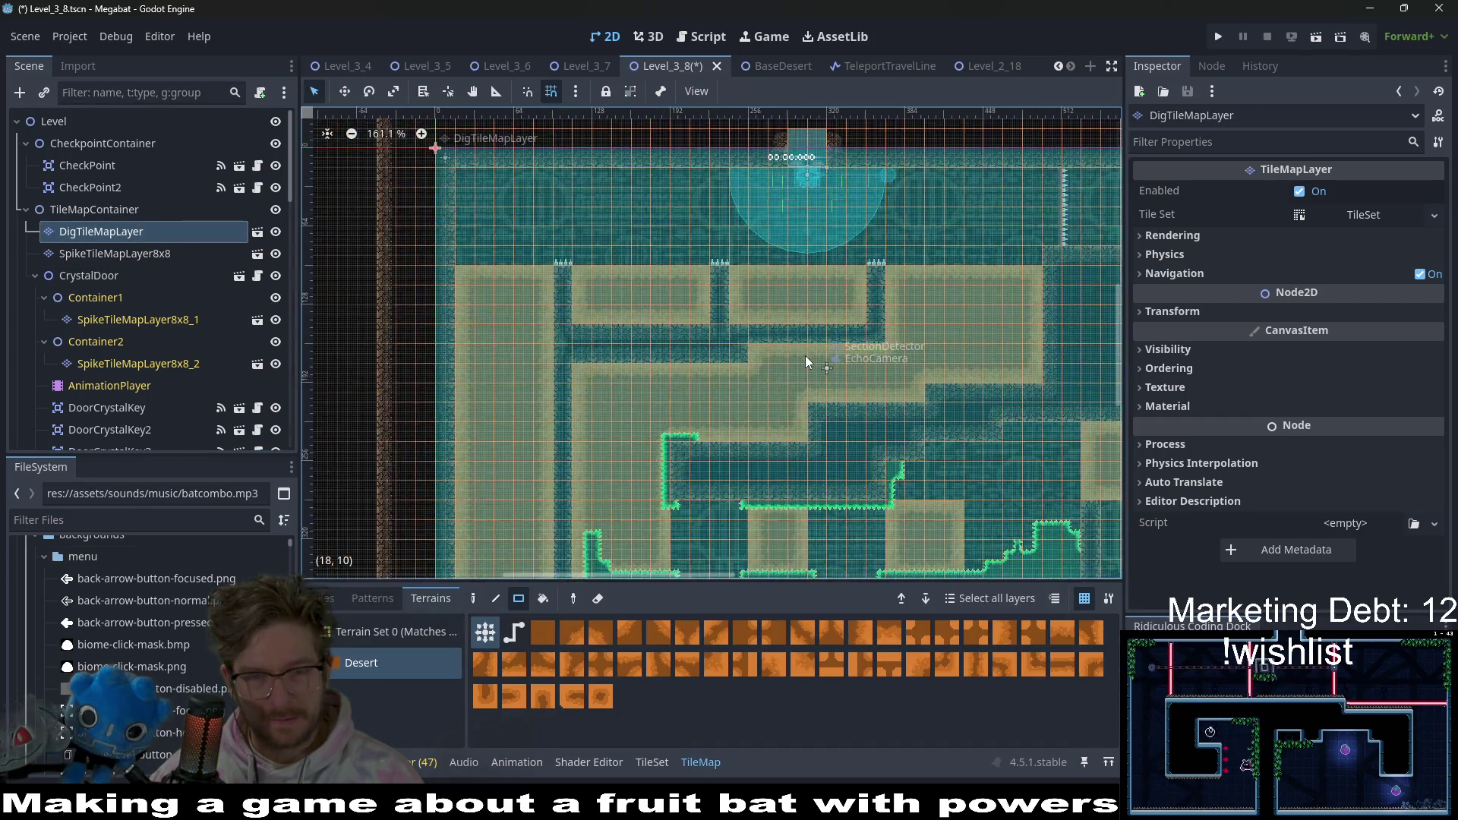
pyautogui.hotkey('ctrl', 's')
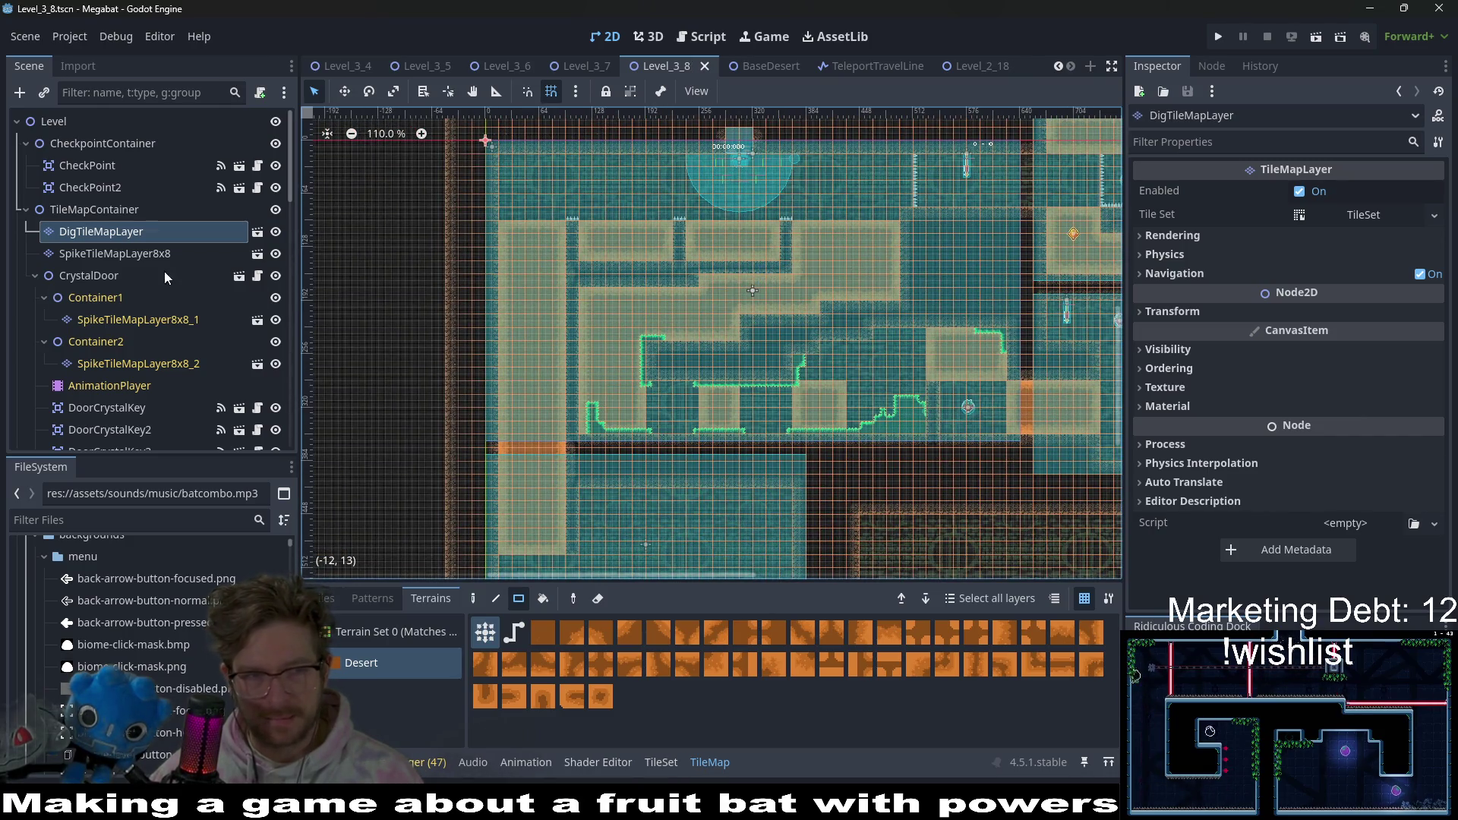
# - On SpikeTileMapLayer8x8, paint an emerald spike column along the wall and save
pyautogui.click(166, 258)
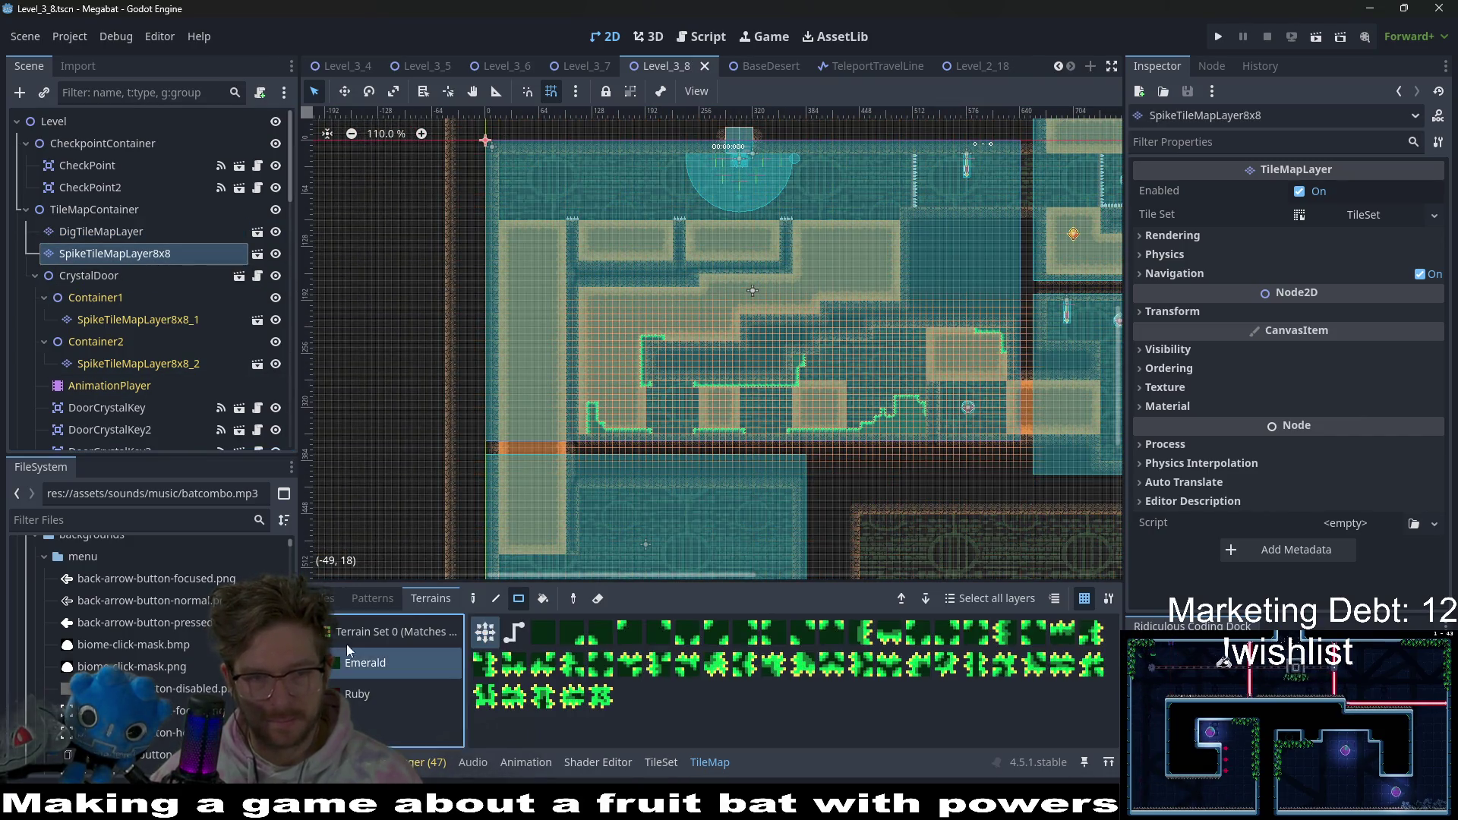
pyautogui.scroll(4, 609, 410)
pyautogui.scroll(5, 609, 410)
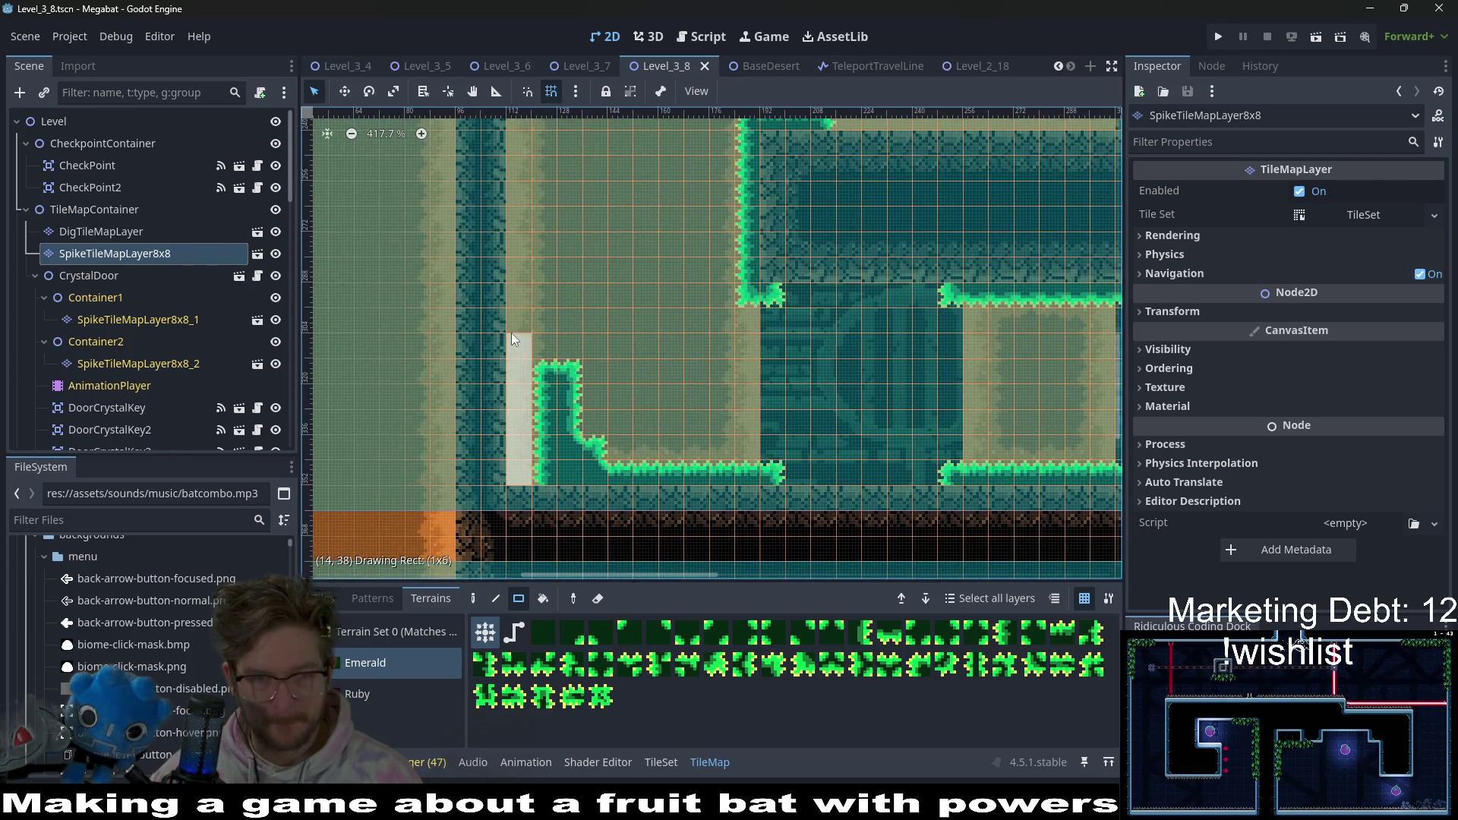
pyautogui.moveTo(511, 332); pyautogui.dragTo(504, 358)
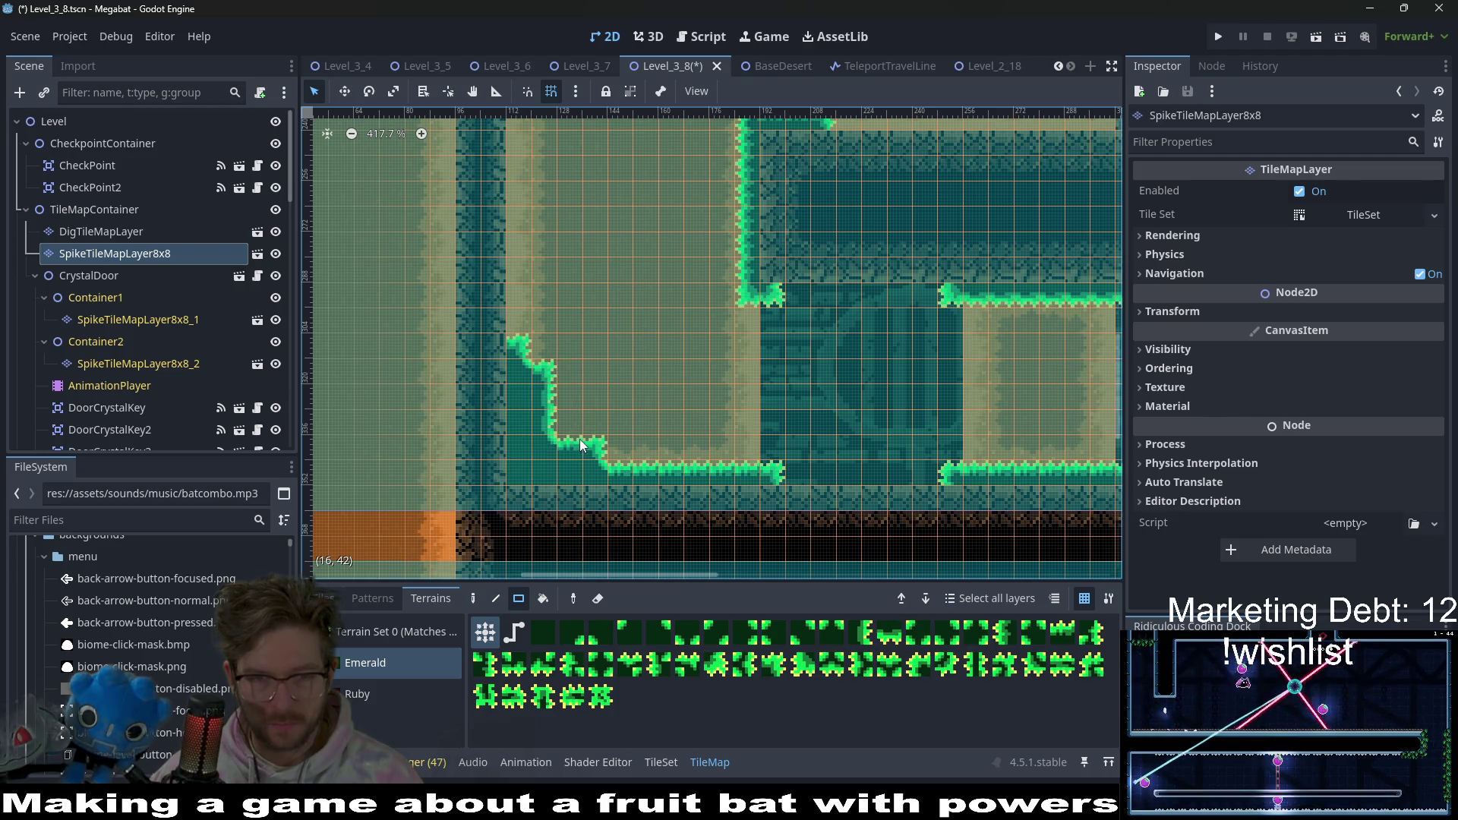
pyautogui.scroll(-3, 640, 398)
pyautogui.hotkey('ctrl', 's')
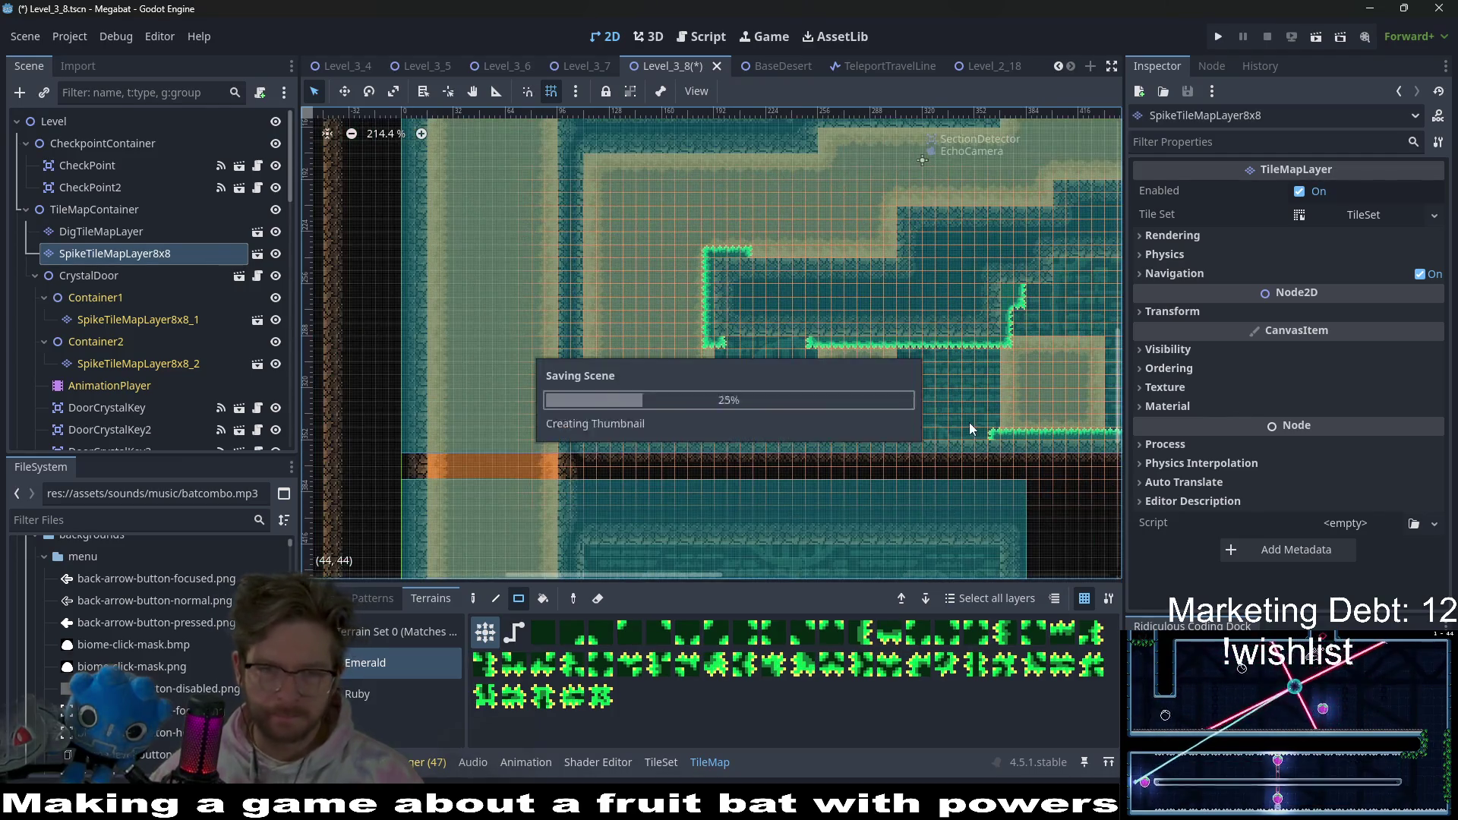
# - Paint a short emerald spike row on the edge and a 22-tile spike edge along the tunnel floor
pyautogui.scroll(2, 778, 337)
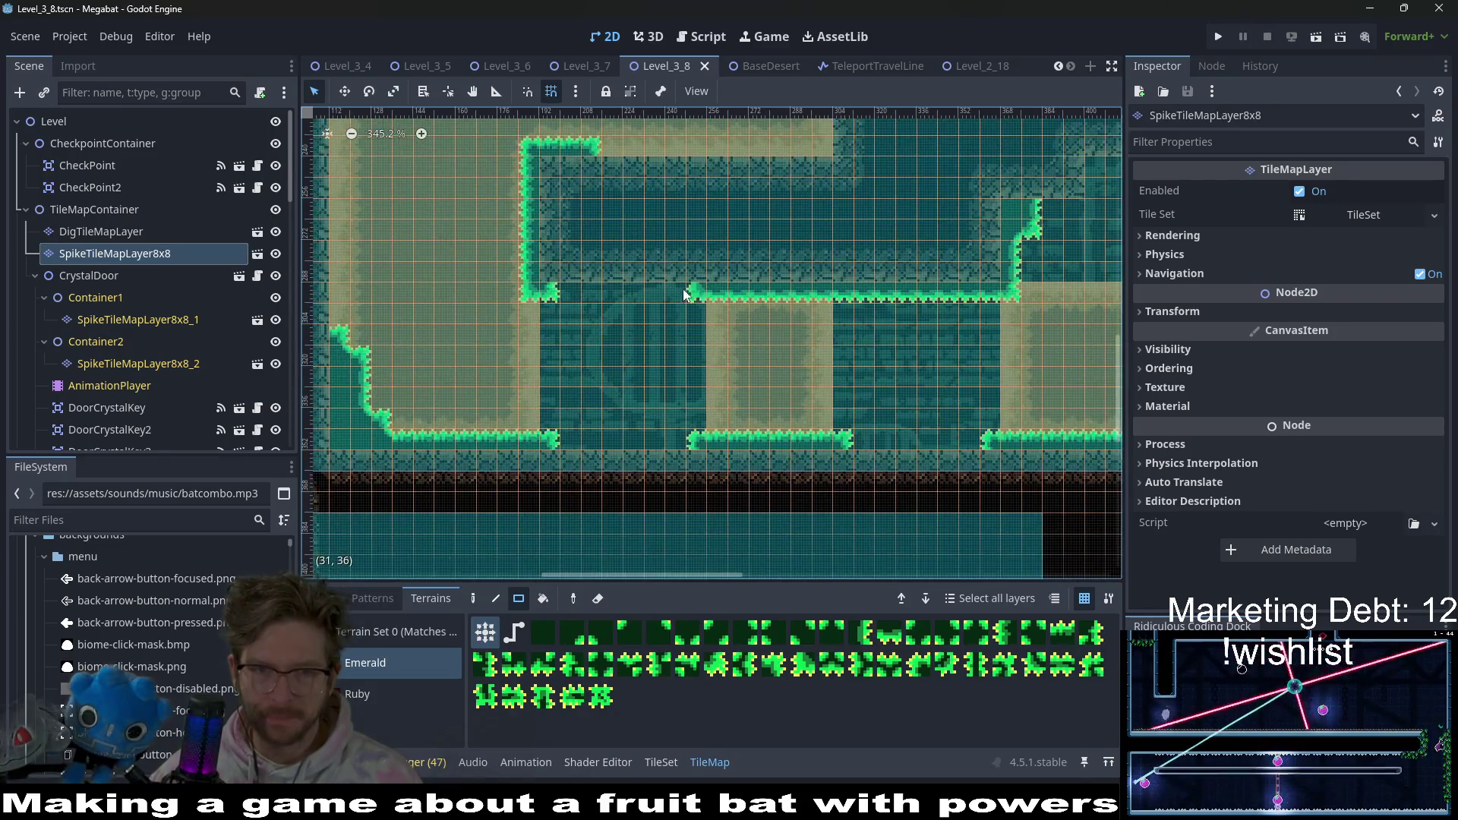
pyautogui.moveTo(556, 289); pyautogui.dragTo(571, 256)
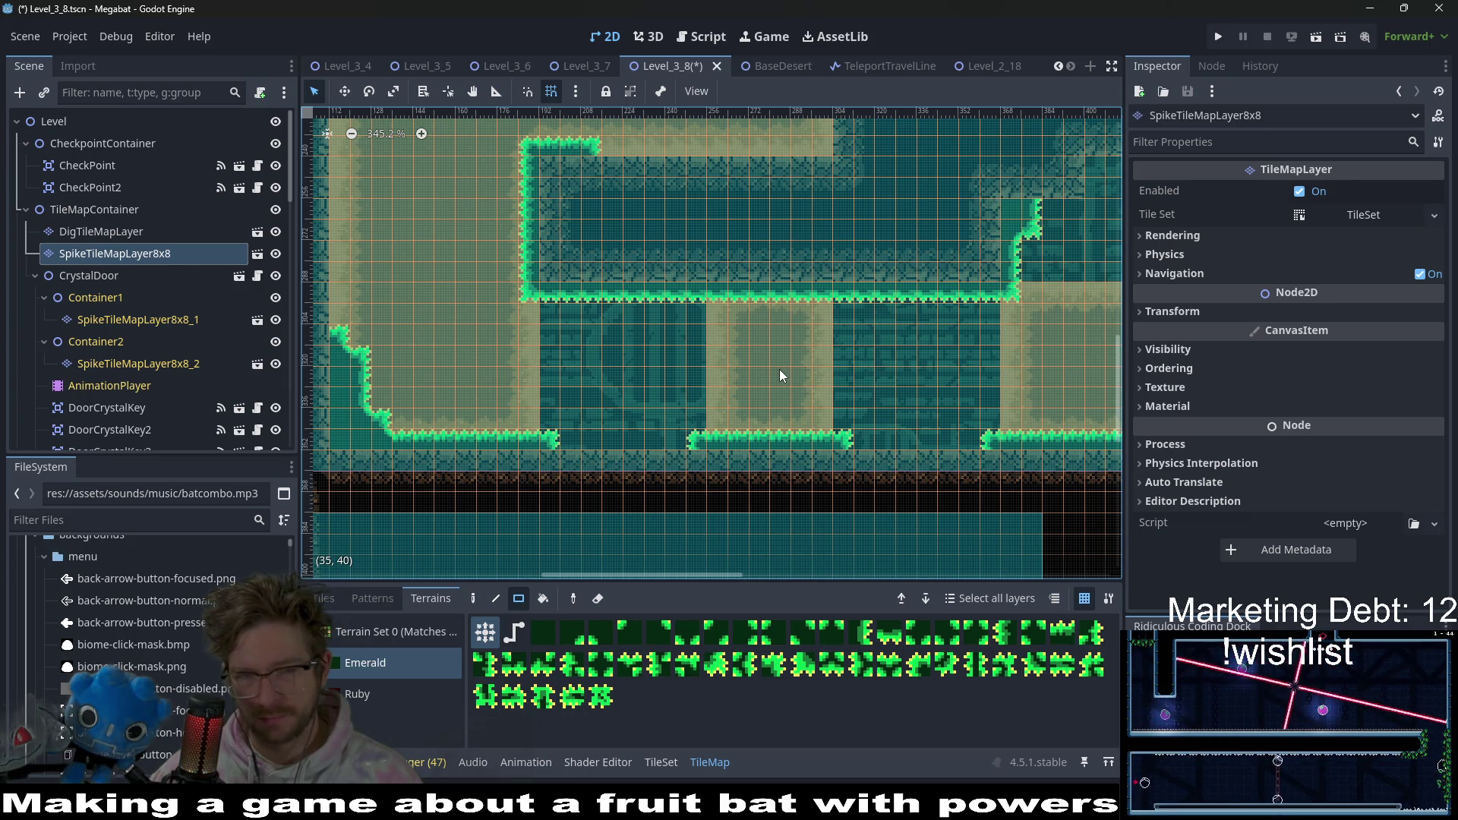
pyautogui.hscroll(3, 729, 349)
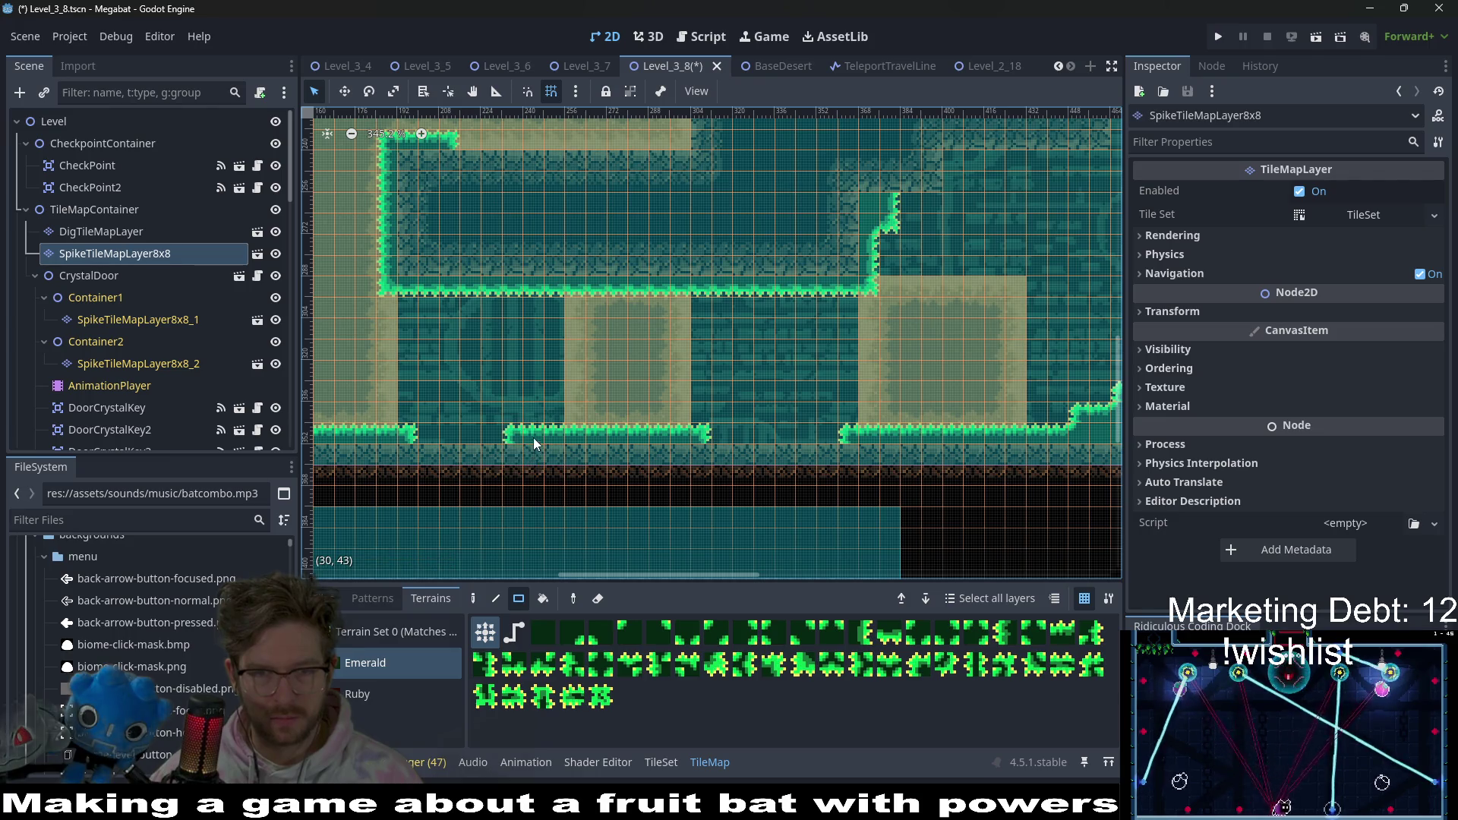
pyautogui.moveTo(533, 437); pyautogui.dragTo(698, 446)
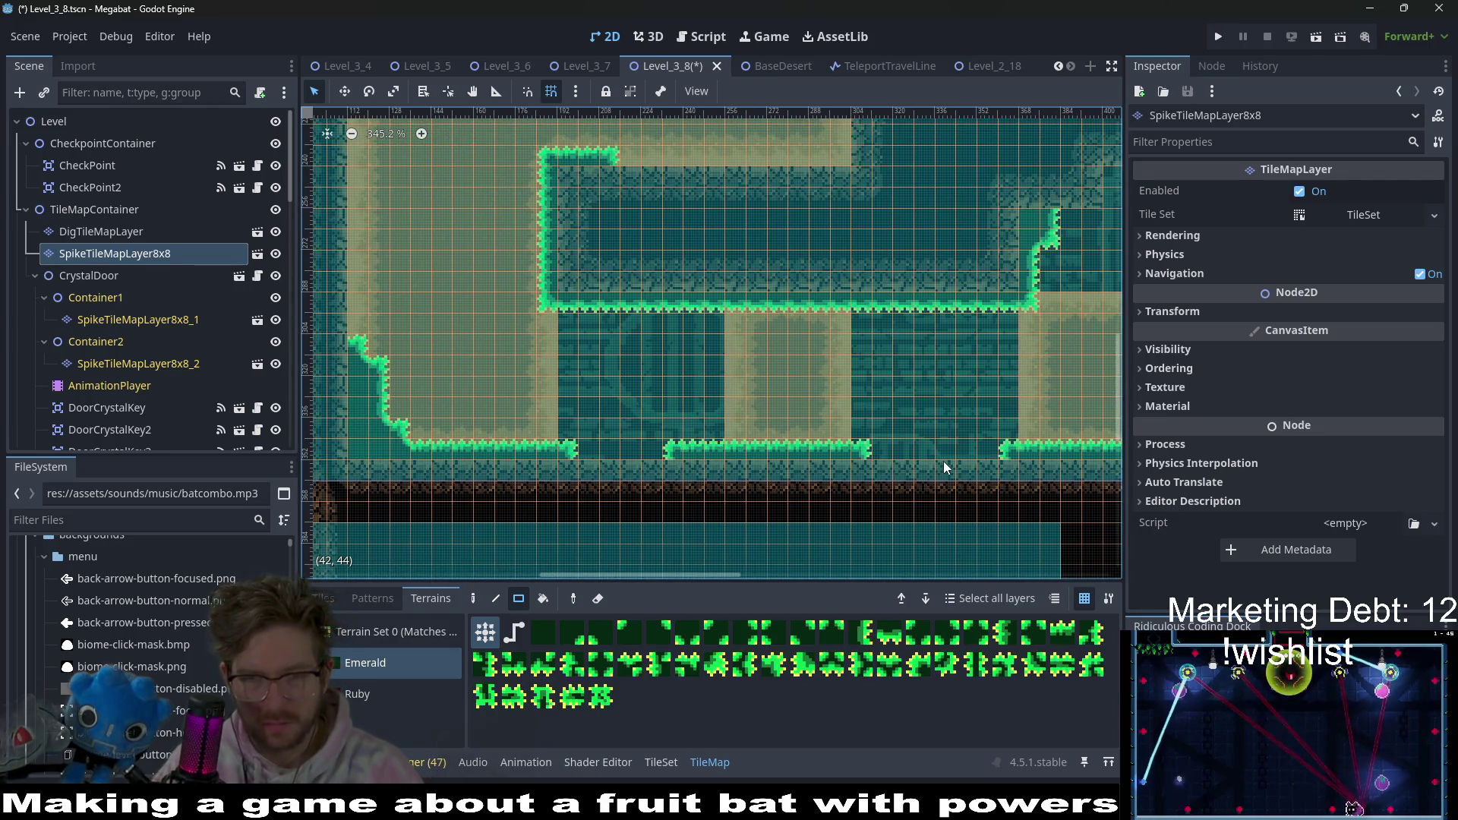
pyautogui.moveTo(930, 449)
pyautogui.mouseDown()
pyautogui.moveTo(831, 432)
pyautogui.moveTo(523, 446)
pyautogui.mouseUp()
pyautogui.moveTo(387, 434); pyautogui.dragTo(387, 433)
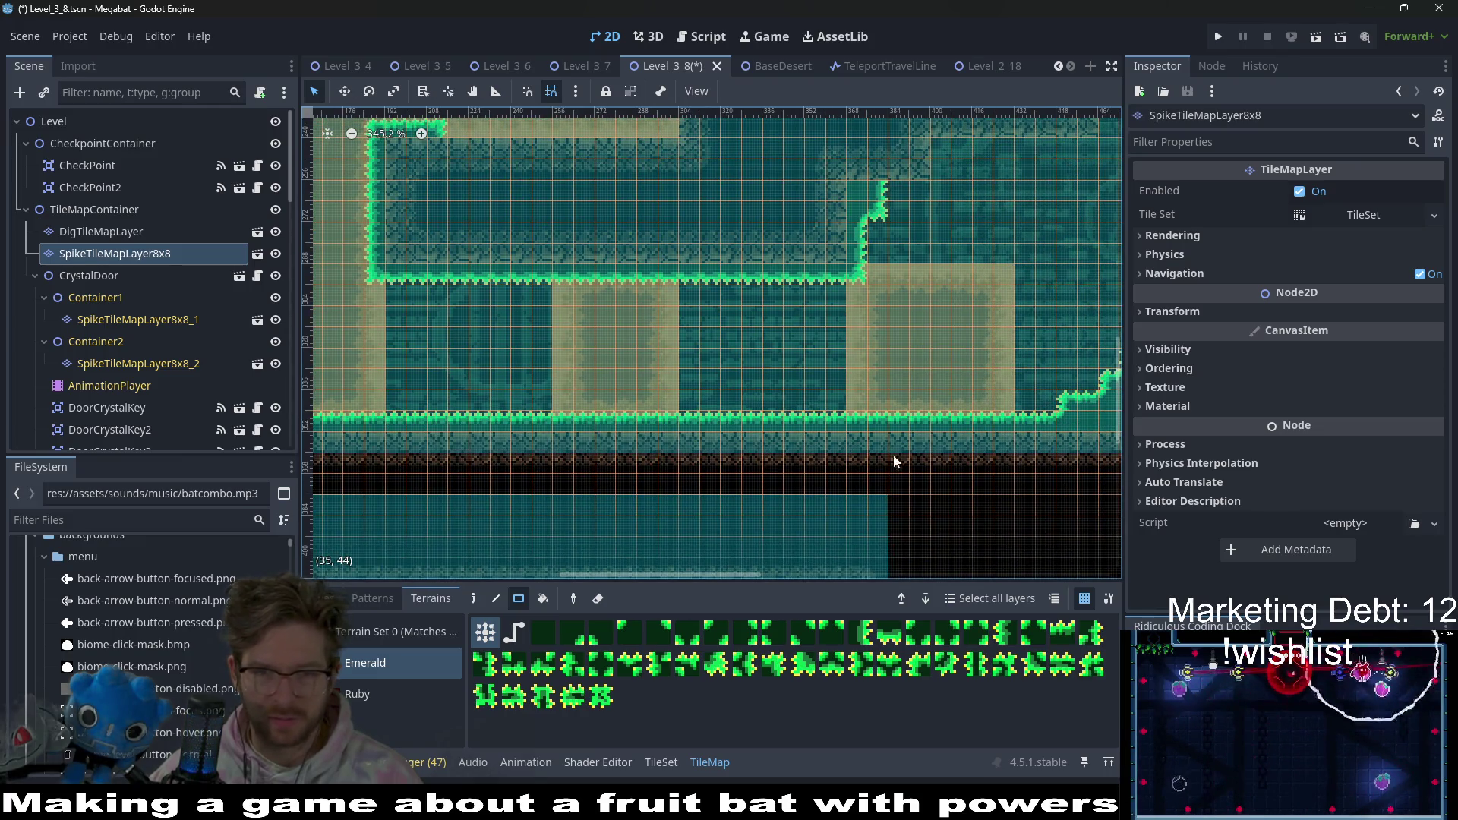
pyautogui.scroll(-4, 884, 438)
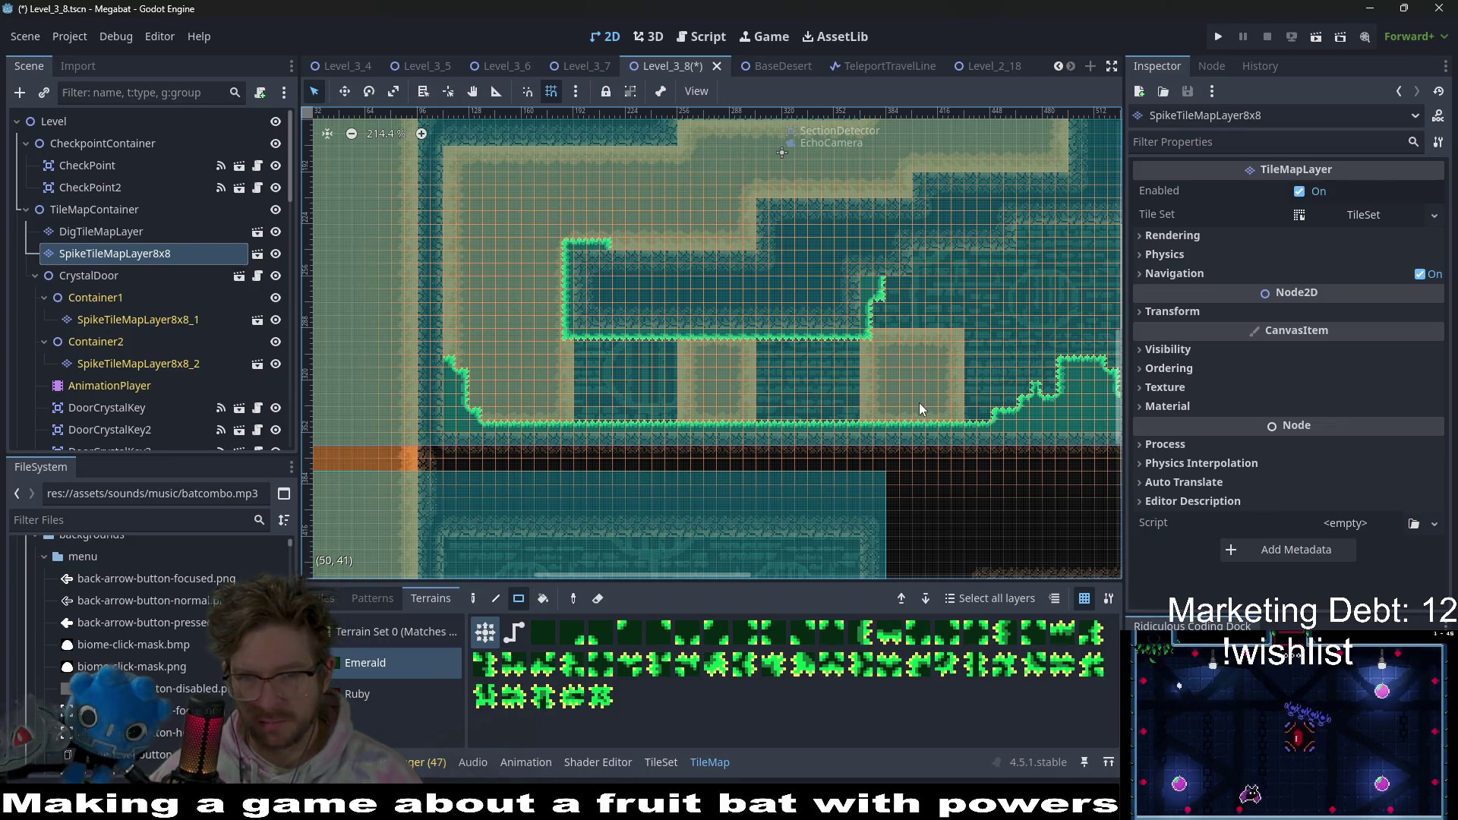
pyautogui.hscroll(3, 809, 357)
pyautogui.scroll(1, 808, 356)
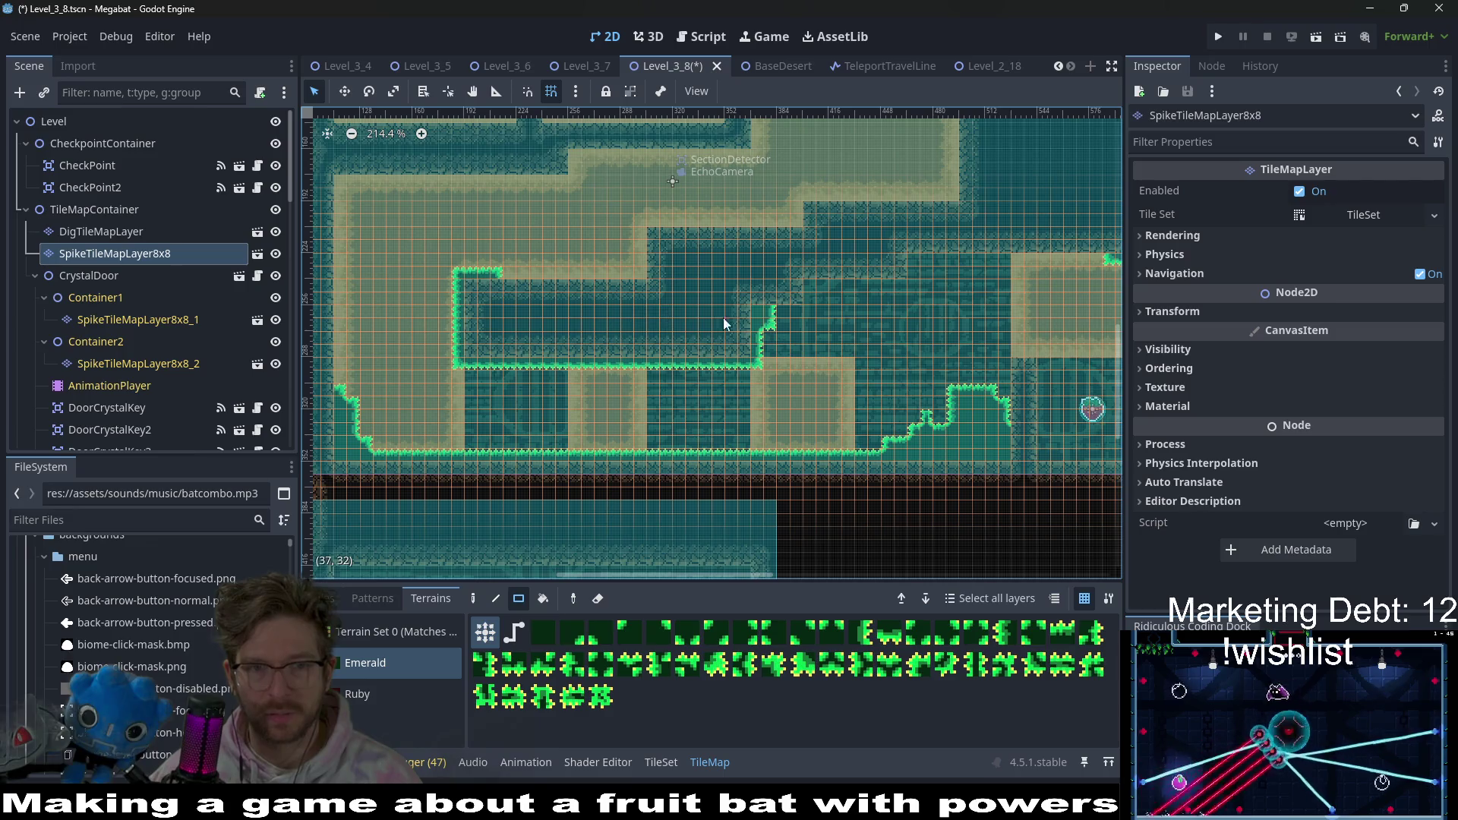
pyautogui.hscroll(1, 706, 328)
pyautogui.hscroll(4, 776, 346)
pyautogui.scroll(-1, 776, 347)
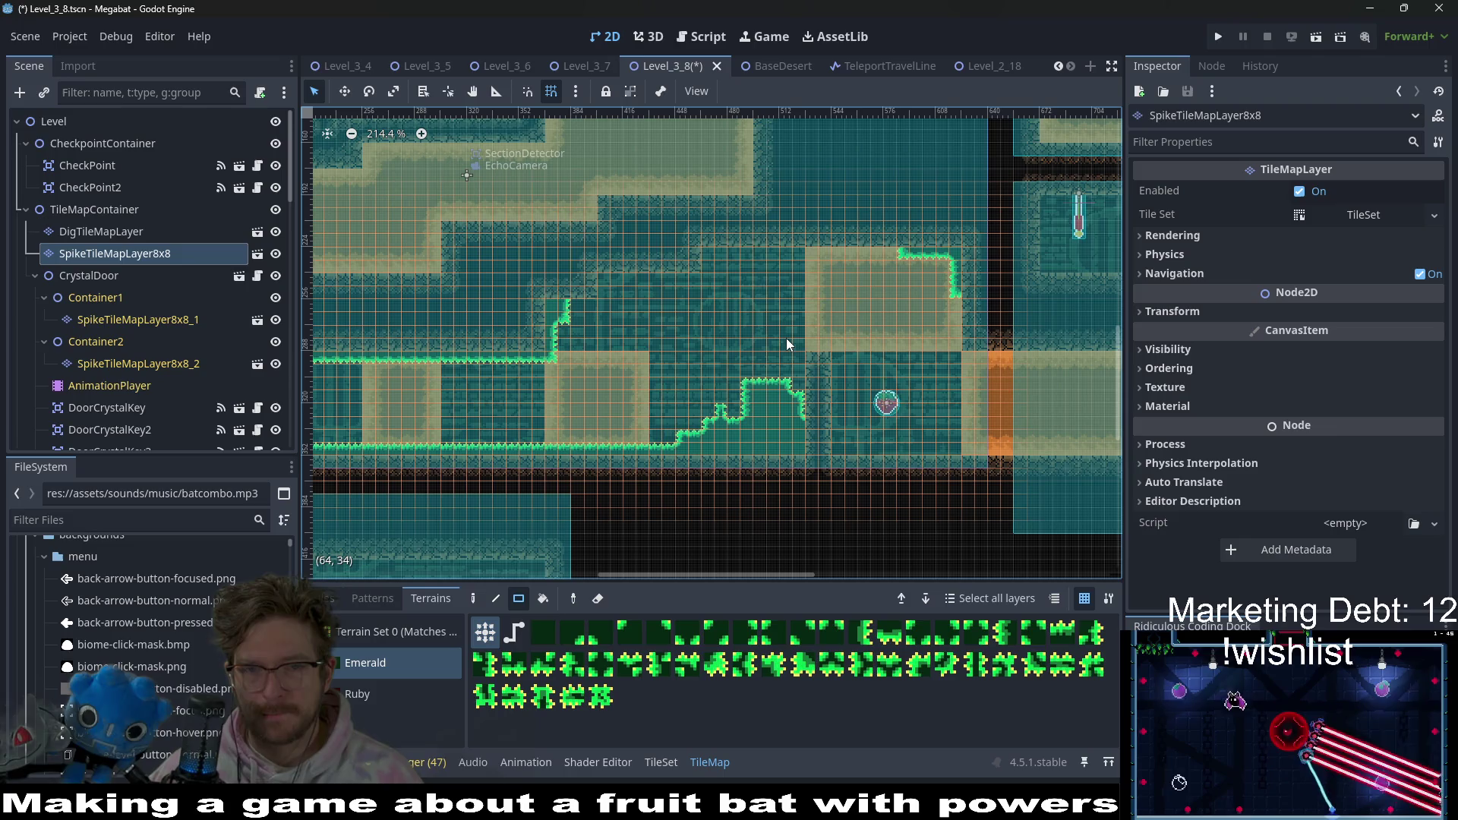
pyautogui.hscroll(-6, 786, 338)
pyautogui.hscroll(-3, 721, 329)
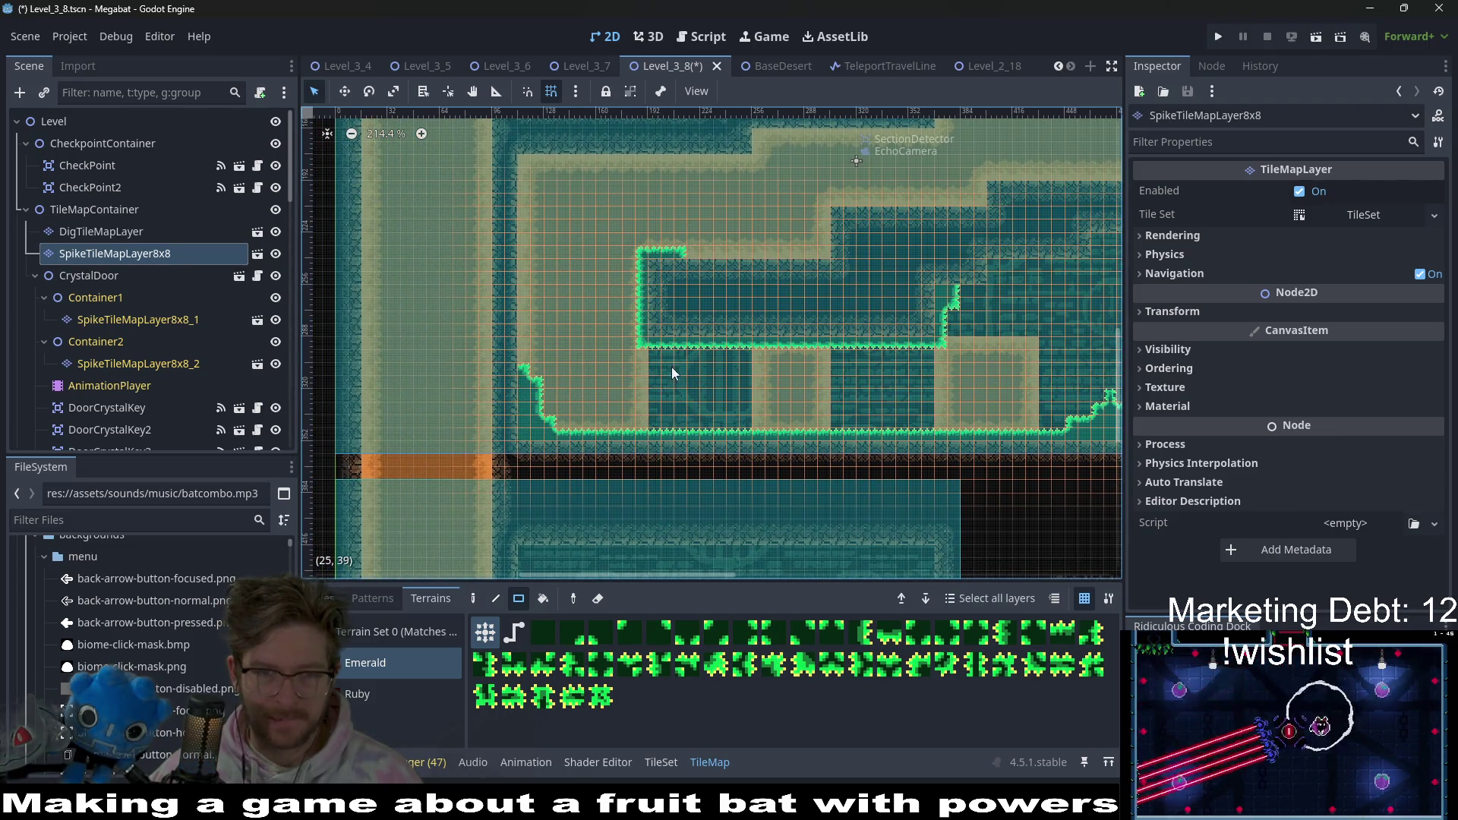
# - Reselect DigTileMapLayer, save the scene with Ctrl+S, and launch Run Project
pyautogui.click(118, 231)
pyautogui.hotkey('ctrl', 's')
pyautogui.scroll(1, 770, 400)
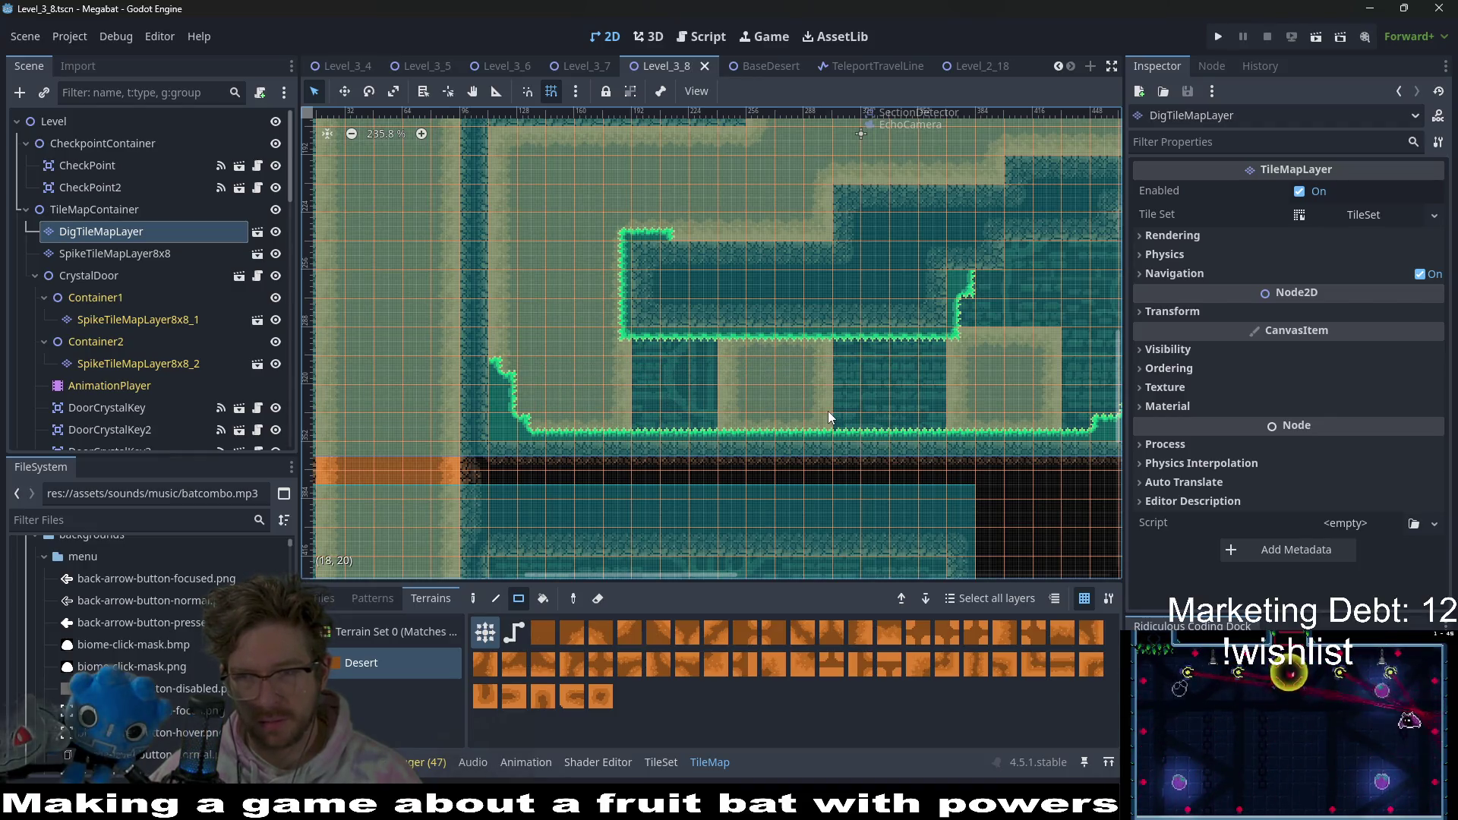
pyautogui.scroll(6, 667, 304)
pyautogui.hscroll(-3, 759, 380)
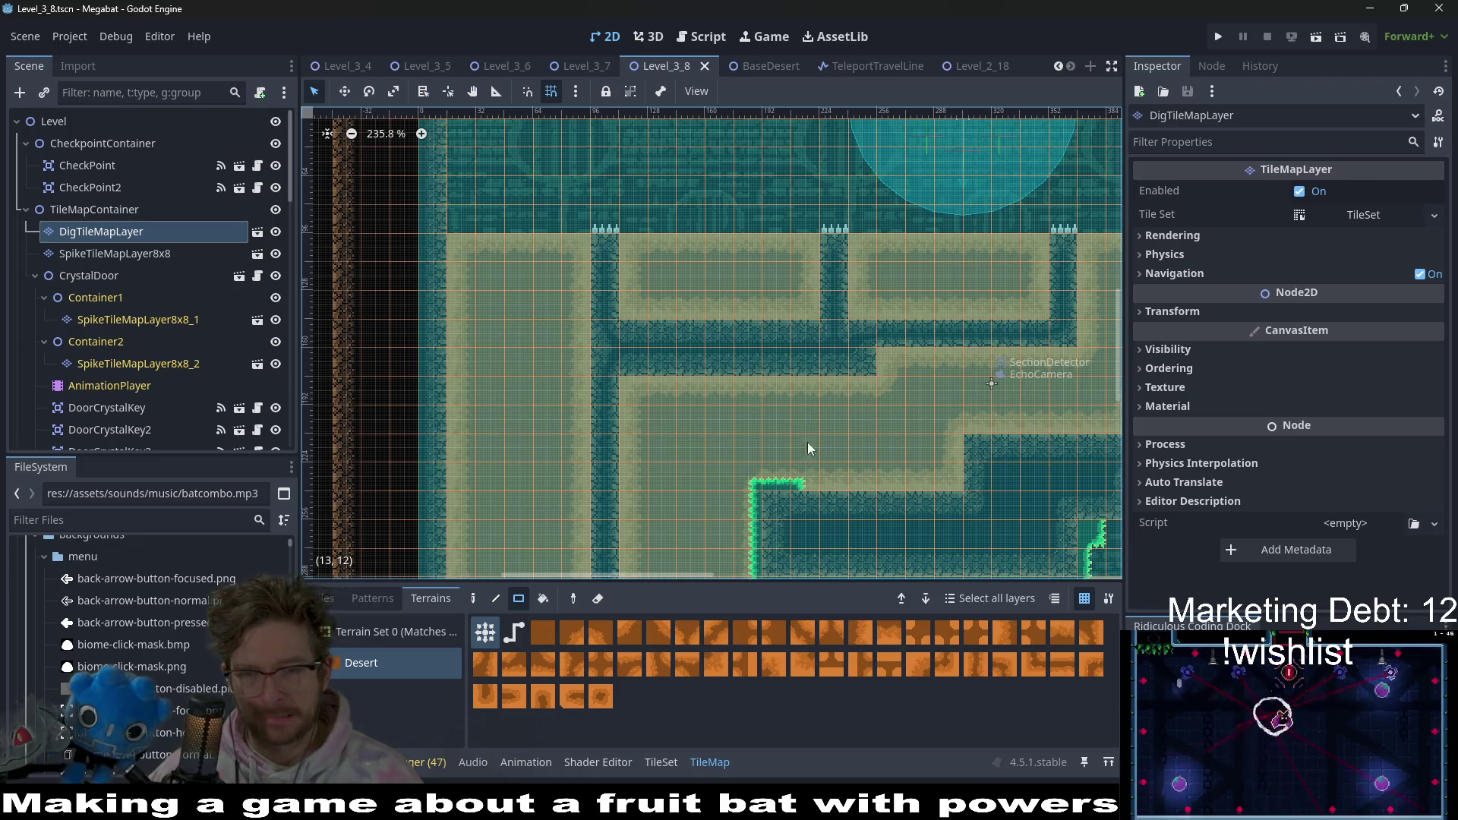
pyautogui.scroll(-4, 790, 410)
pyautogui.hscroll(2, 767, 384)
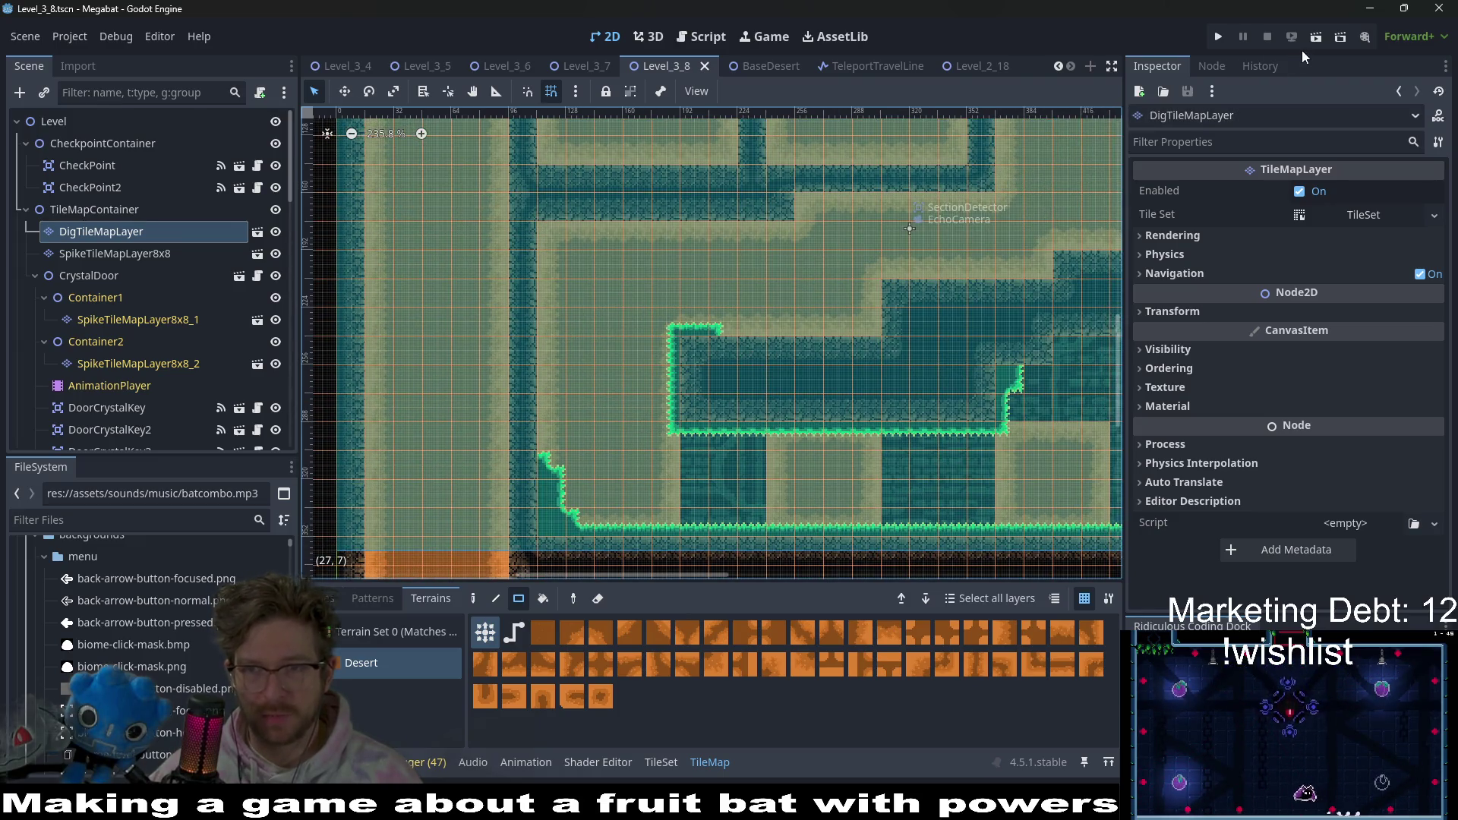
pyautogui.click(1315, 36)
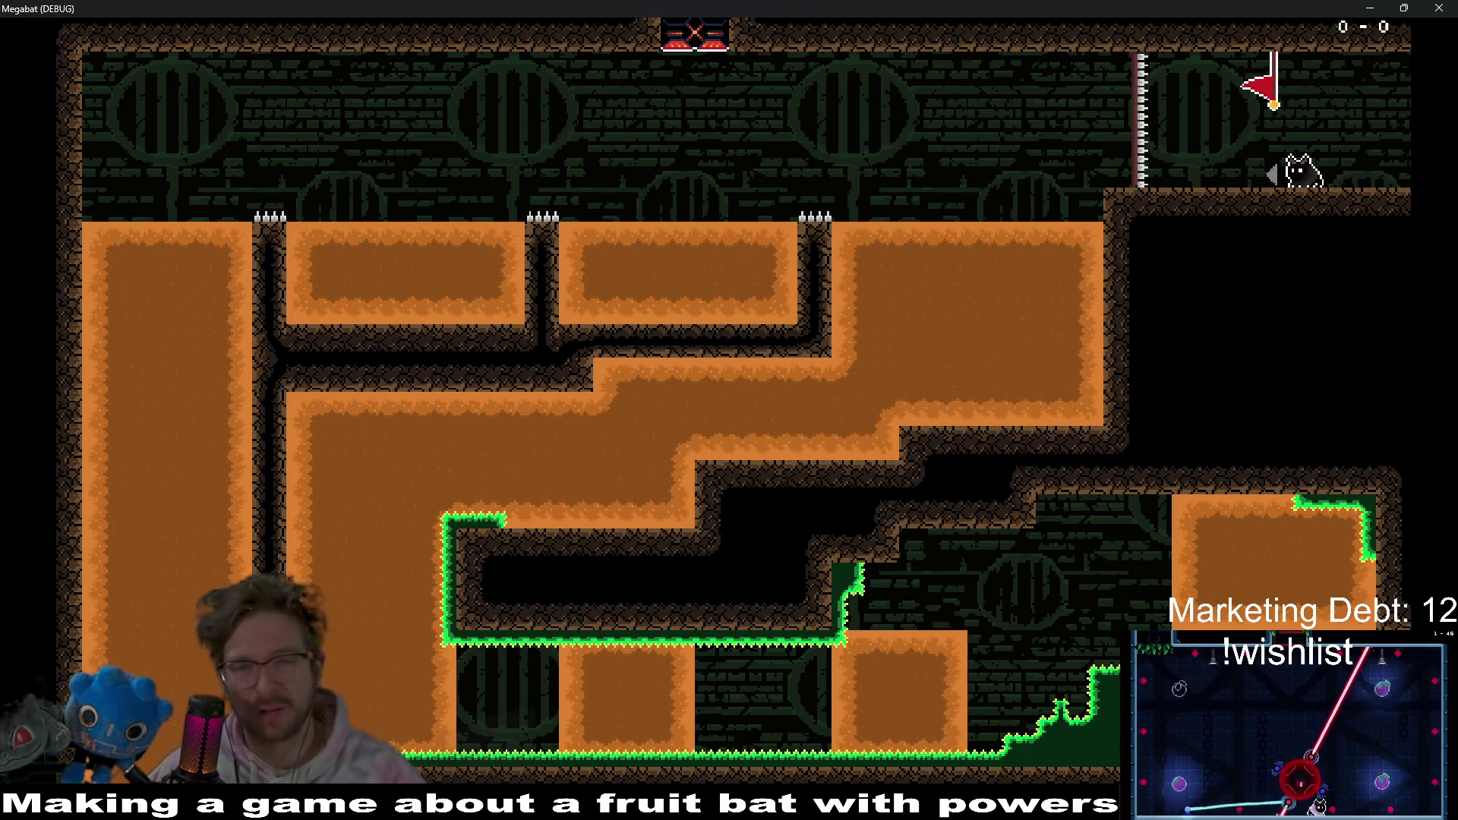
# - Walk the bat into the next room, grab the strawberry, and tunnel through the top, lower and middle blocks
pyautogui.press('Right')
pyautogui.press('Right')
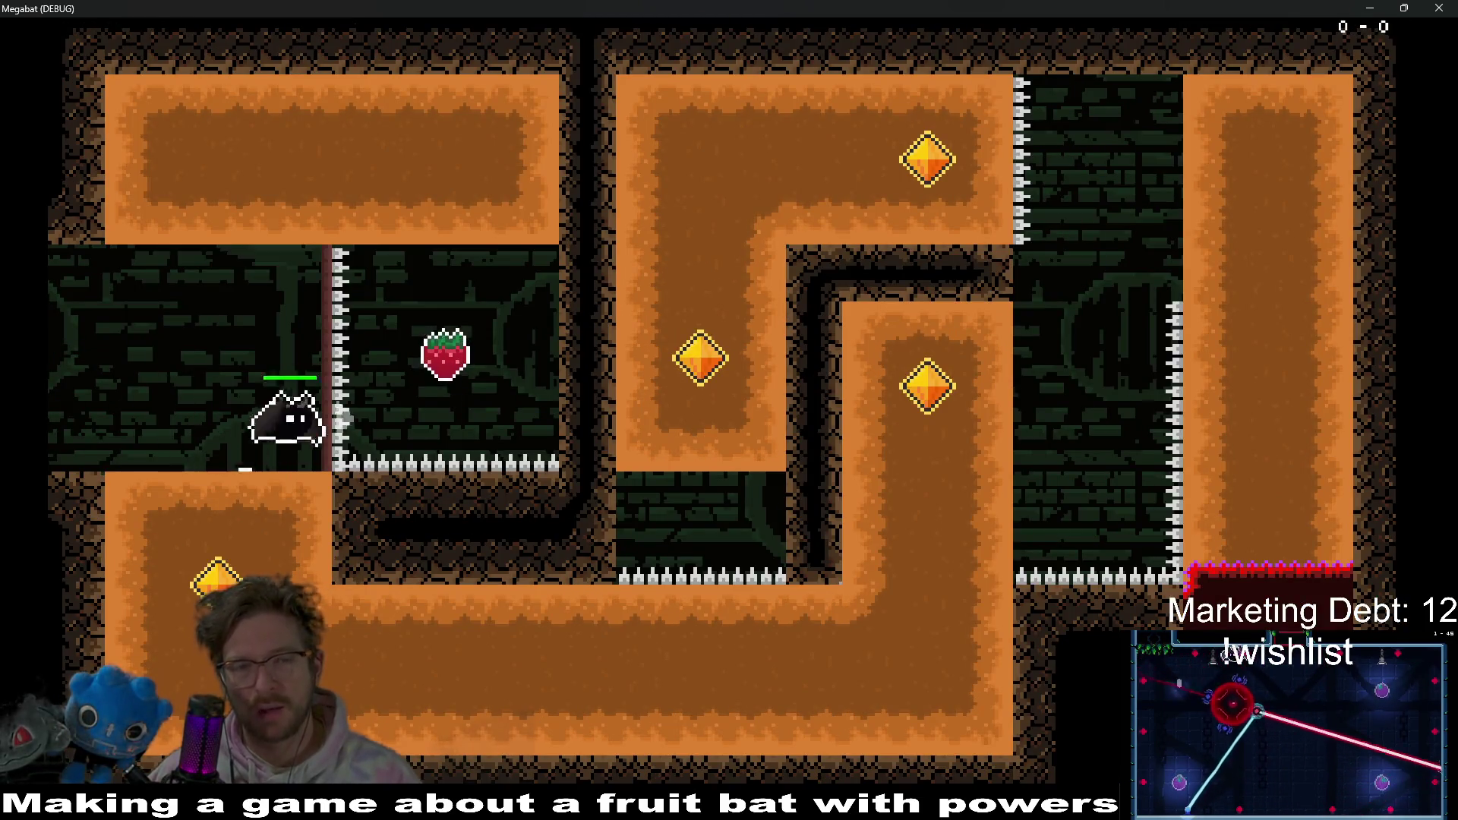
pyautogui.press('Up')
pyautogui.press('Left')
pyautogui.press('Down')
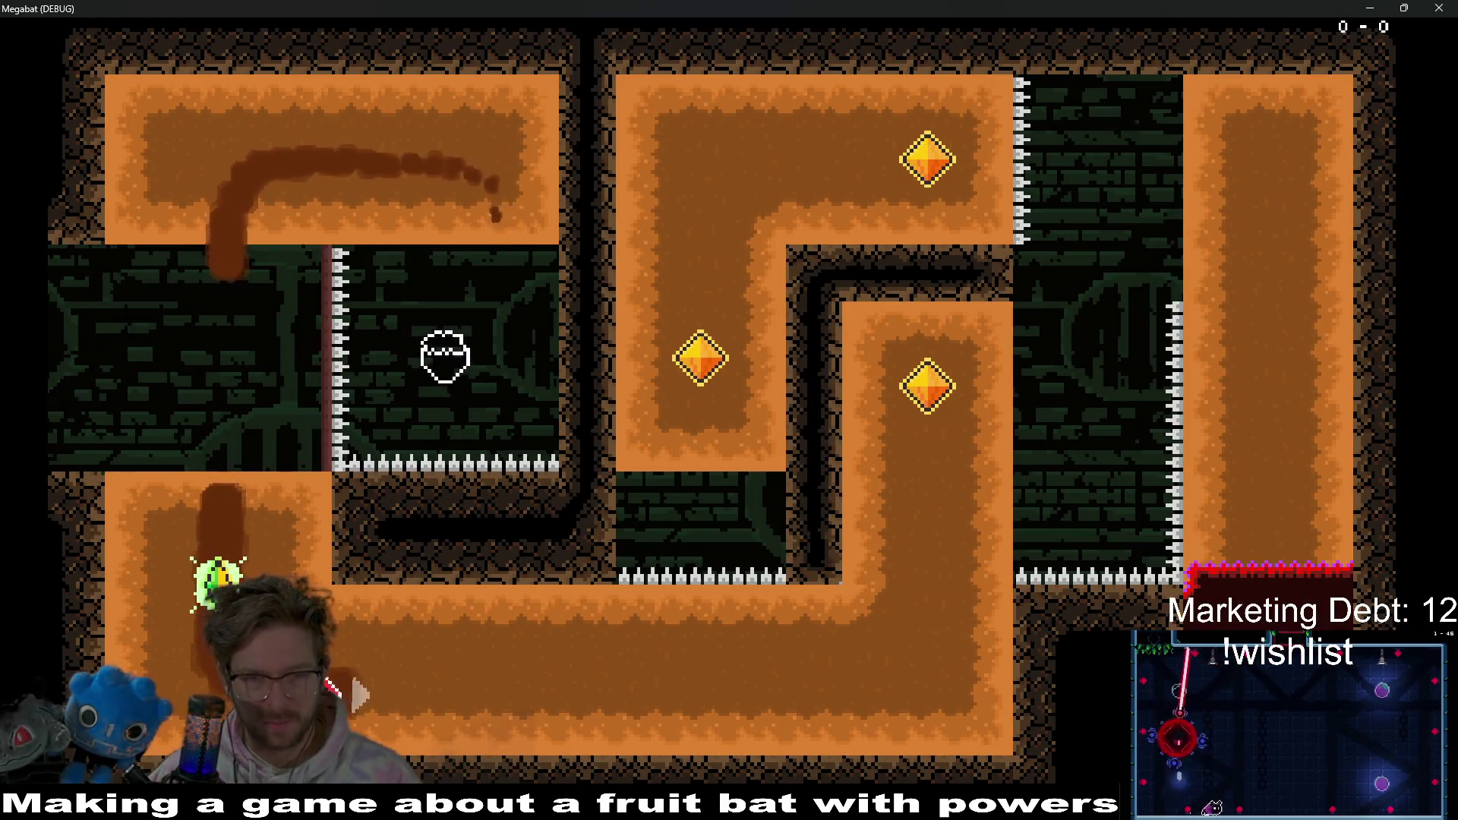
pyautogui.press('Right')
pyautogui.press('Up')
pyautogui.press('Right')
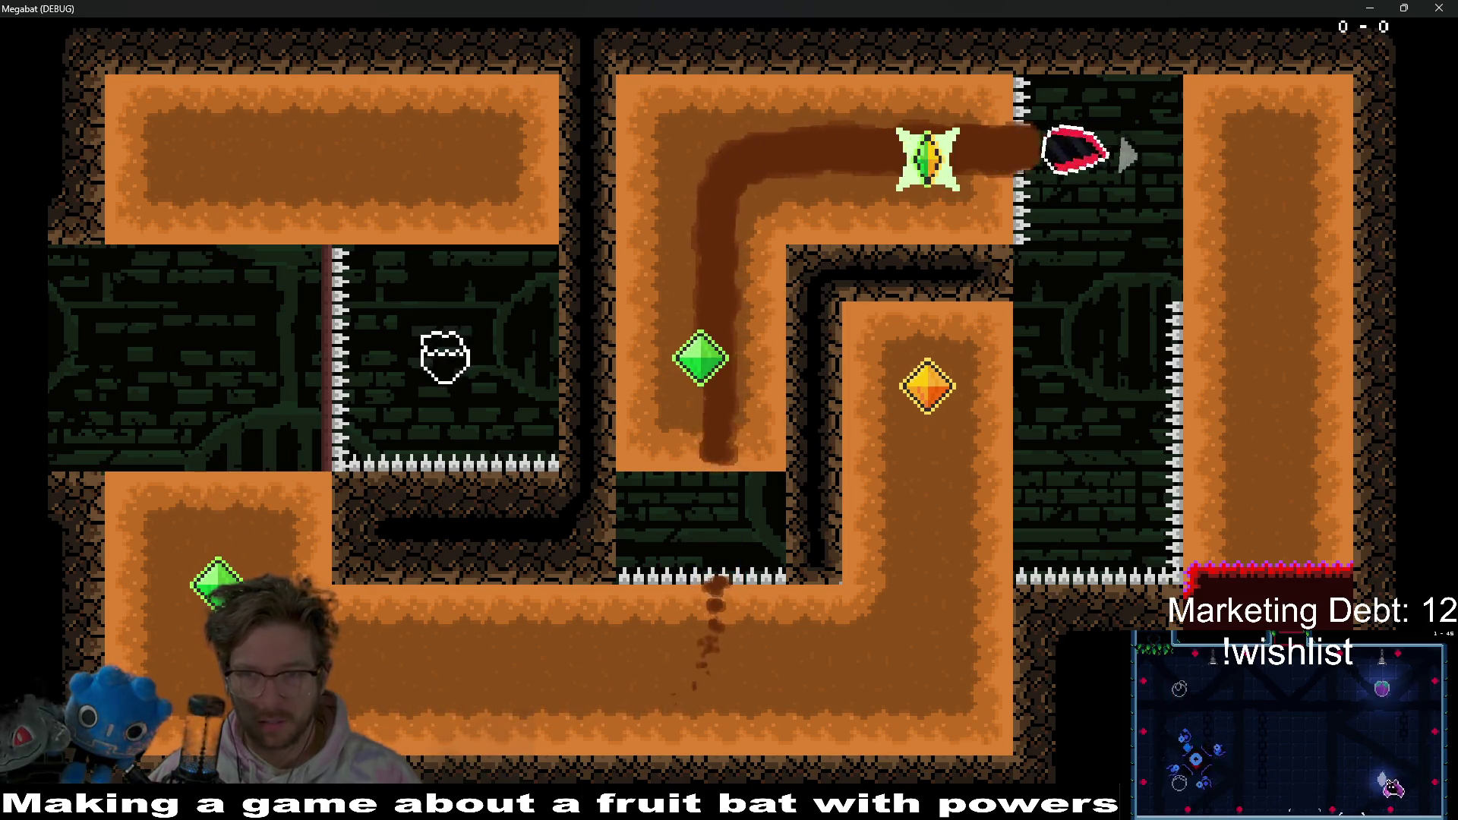
pyautogui.press('Down')
pyautogui.press('Left')
pyautogui.press('Down')
pyautogui.press('Left')
pyautogui.press('Up')
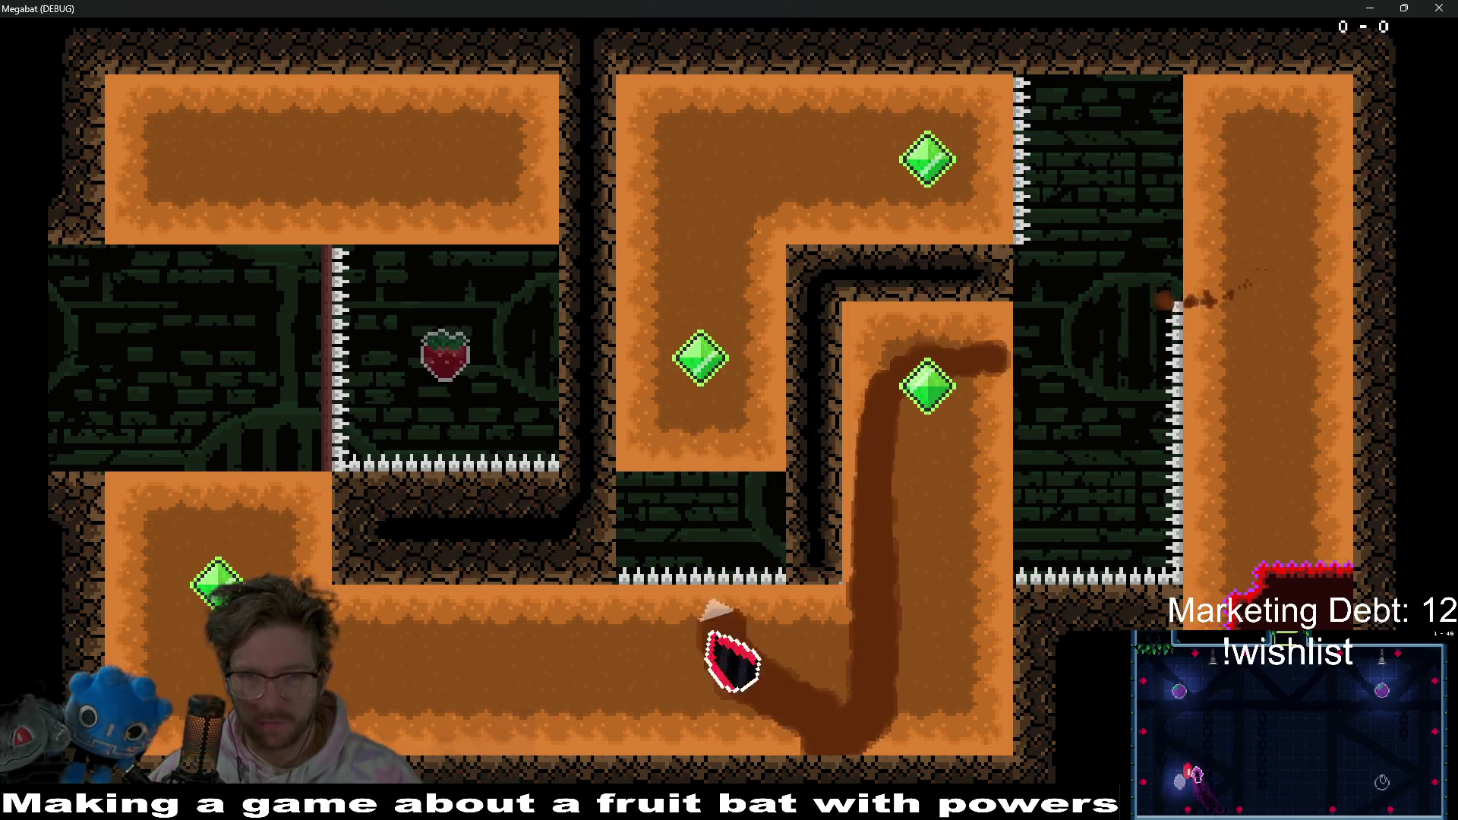
pyautogui.press('Right')
pyautogui.press('Down')
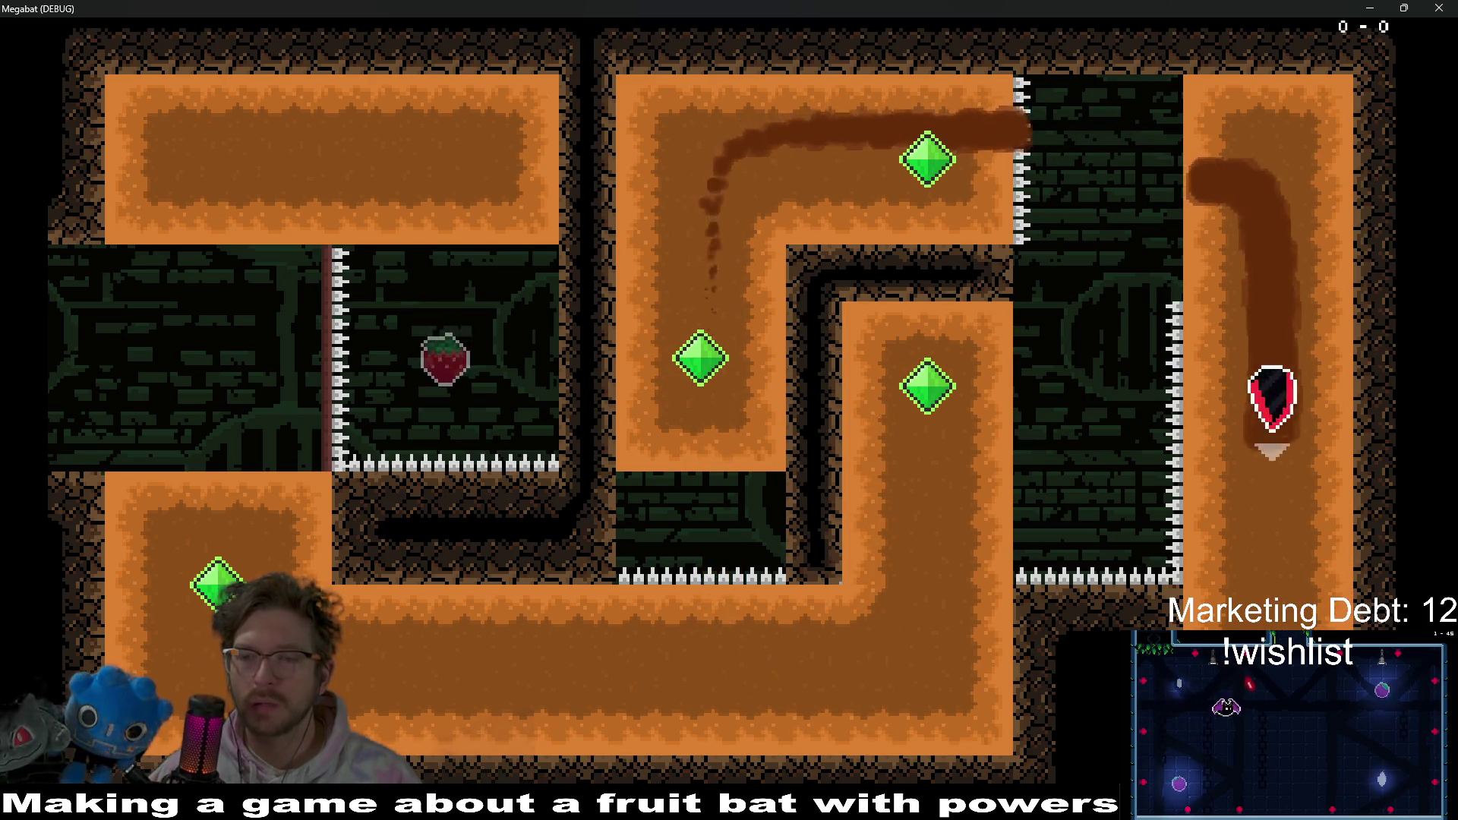
# - Tunnel through the following room, collect the strawberry and reach the checkpoint flag
pyautogui.press('Left')
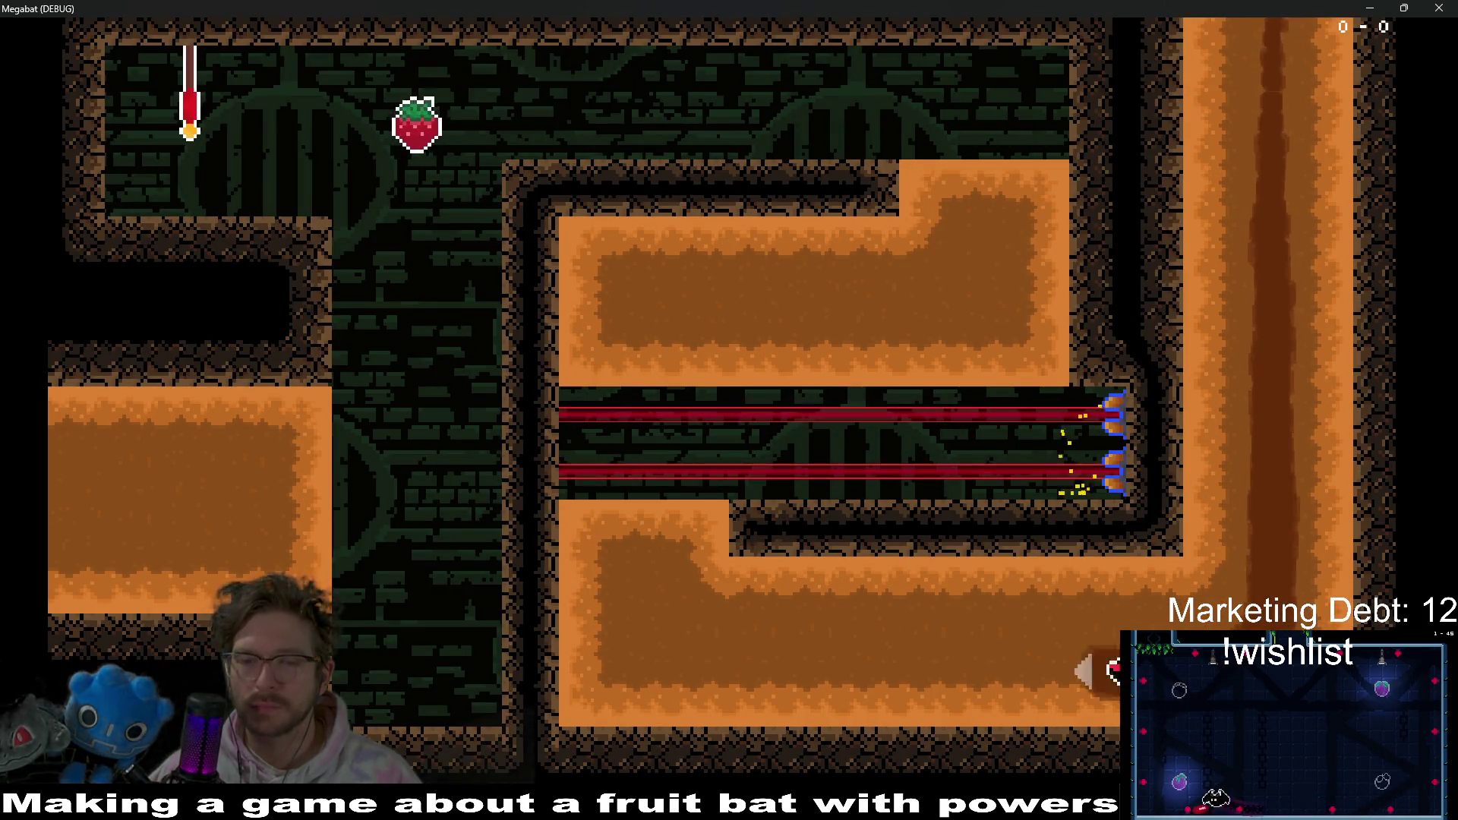
pyautogui.press('Up')
pyautogui.press('Right')
pyautogui.press('Up')
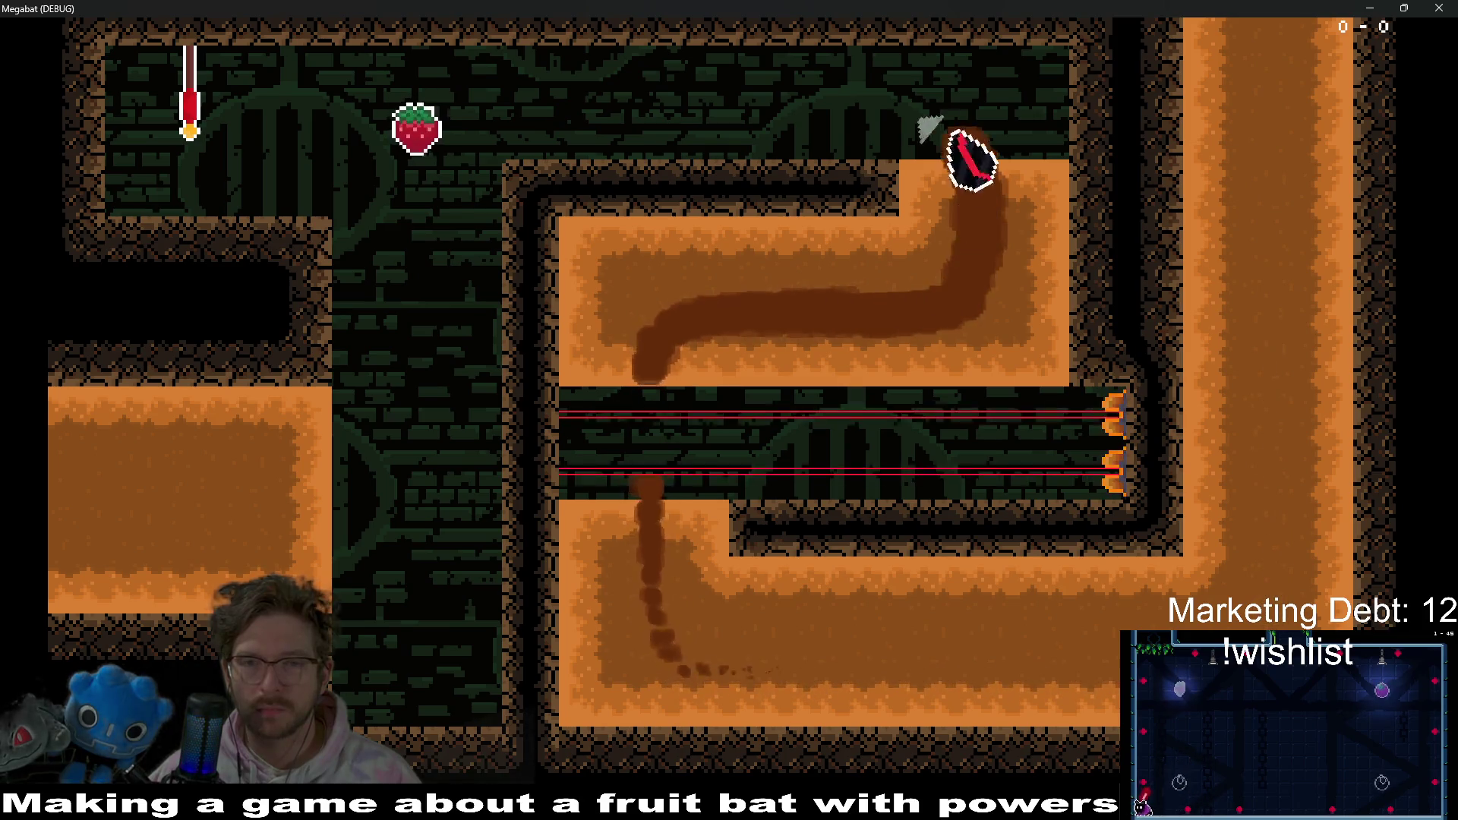
pyautogui.press('Left')
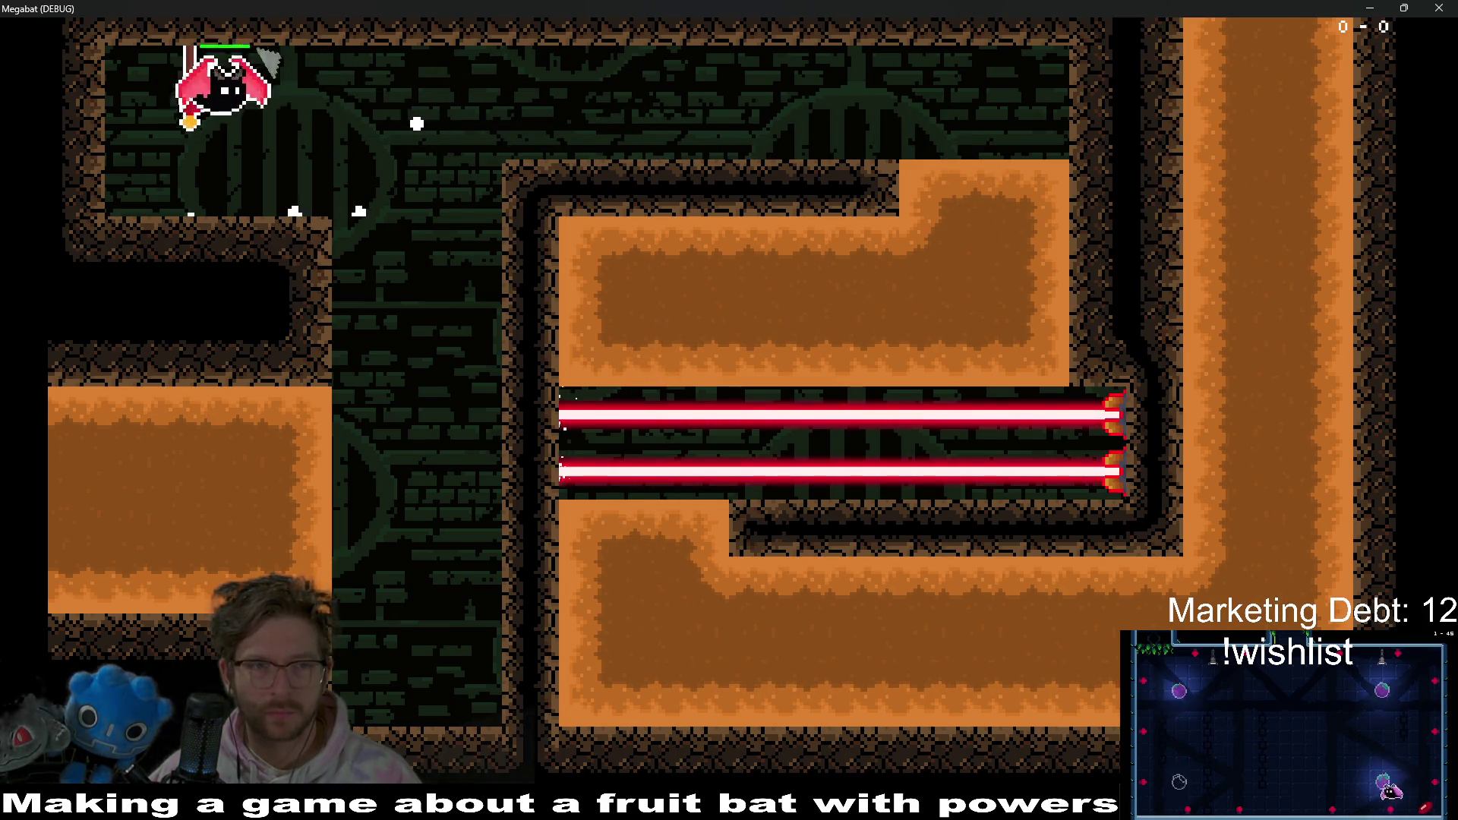
pyautogui.press('Right')
pyautogui.press('Down')
pyautogui.press('Left')
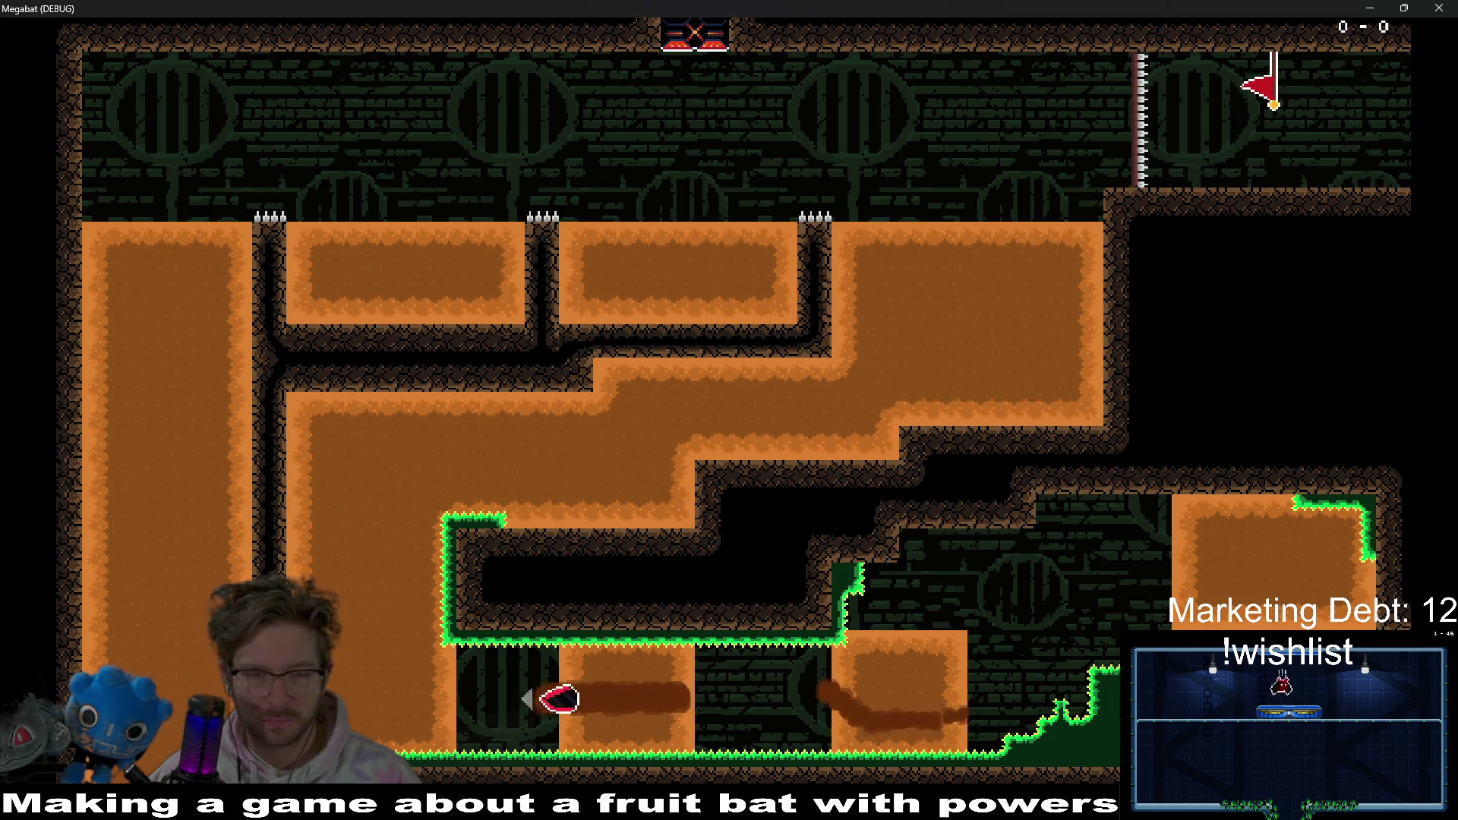
# - Curve the bat through the lower, right, middle and left blocks above the spikes
pyautogui.press('Right')
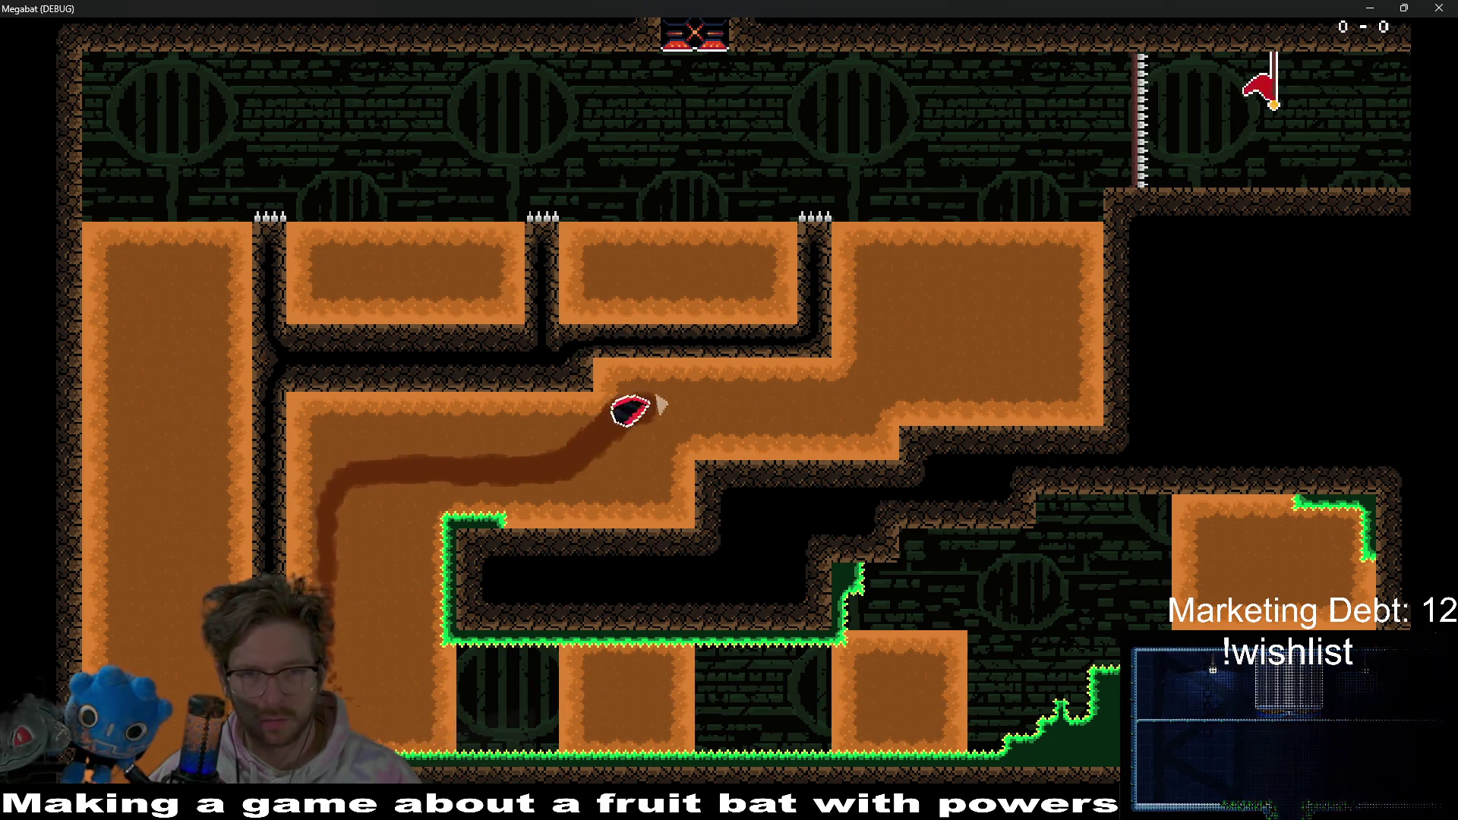
pyautogui.press('Up')
pyautogui.press('Left')
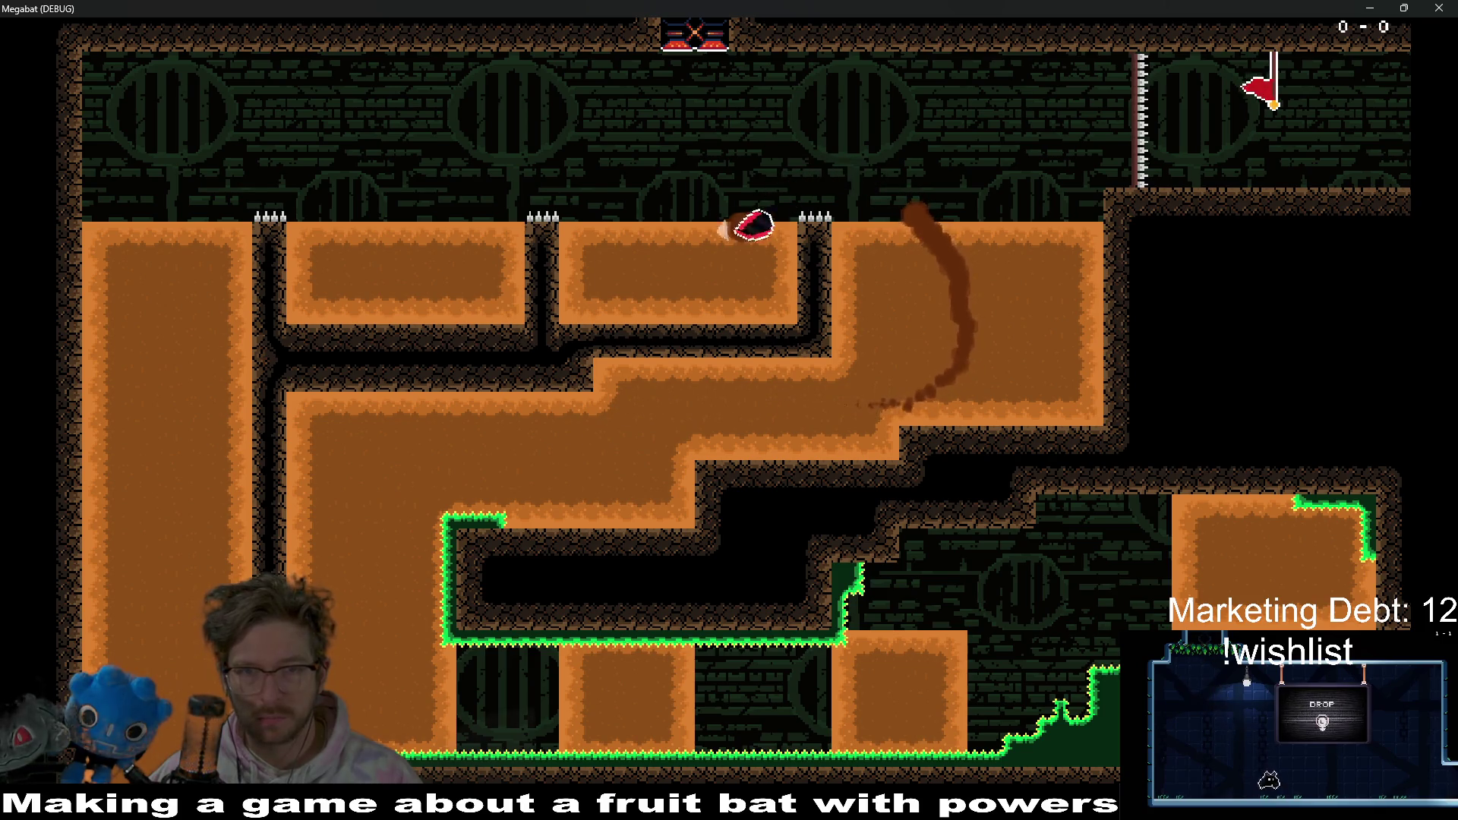
pyautogui.press('Down')
pyautogui.press('Right')
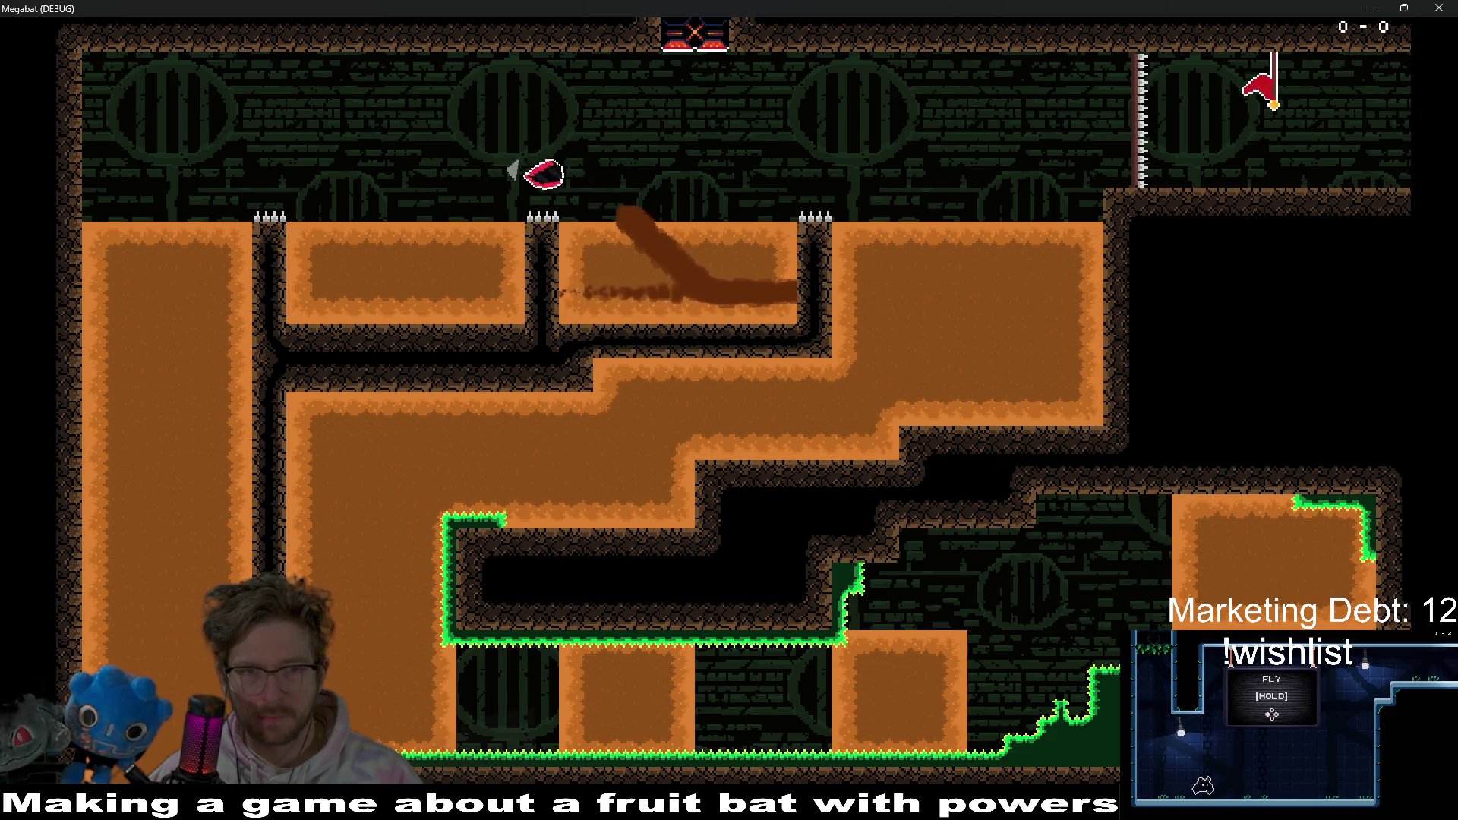
pyautogui.press('Down')
pyautogui.press('Up')
pyautogui.press('Down')
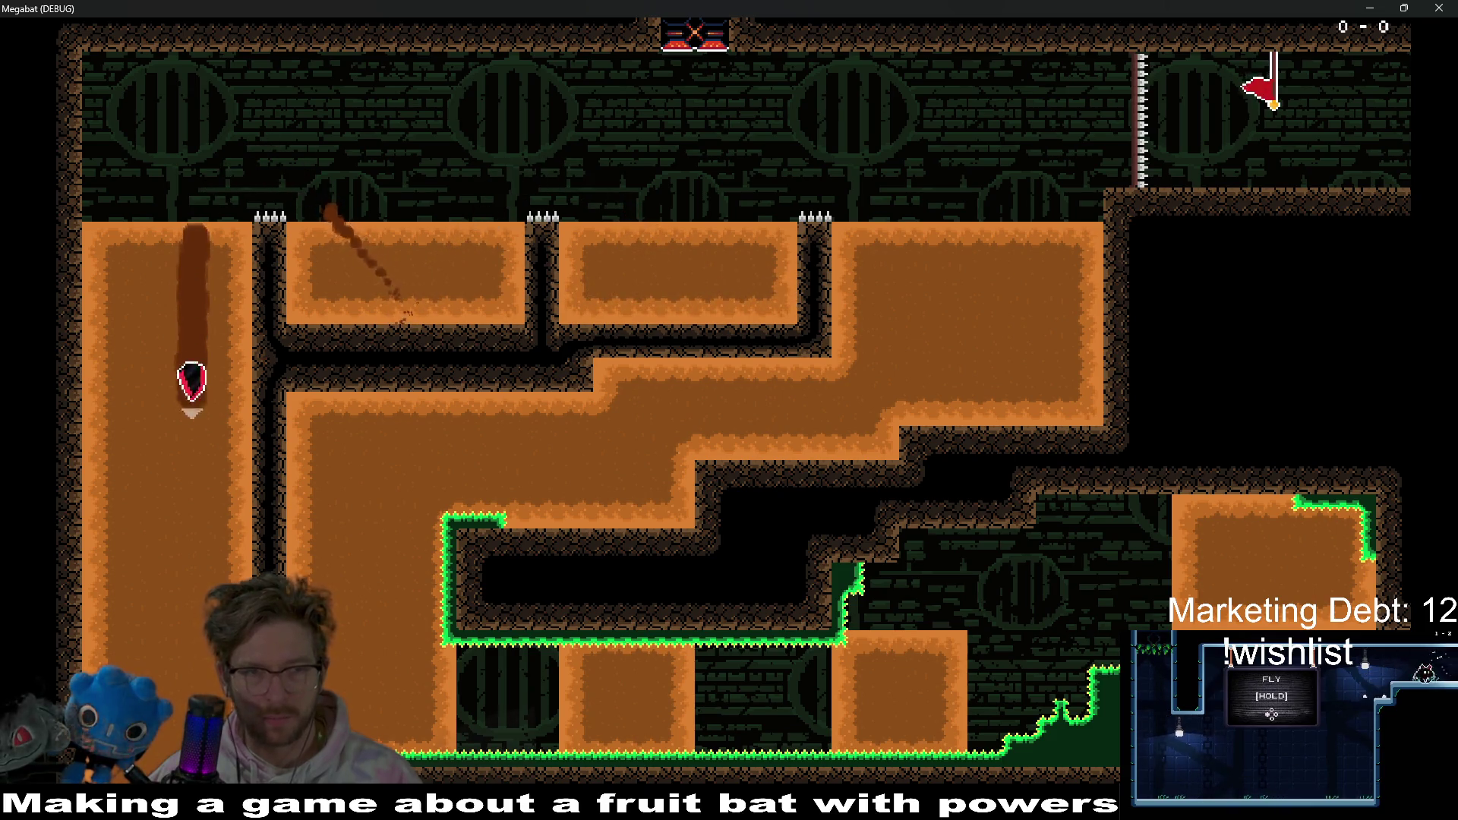
pyautogui.press('Up')
pyautogui.press('Right')
pyautogui.press('Down')
# - Keep weaving over the spikes until the bat dies, then respawn and tunnel left into the next room
pyautogui.press('Left')
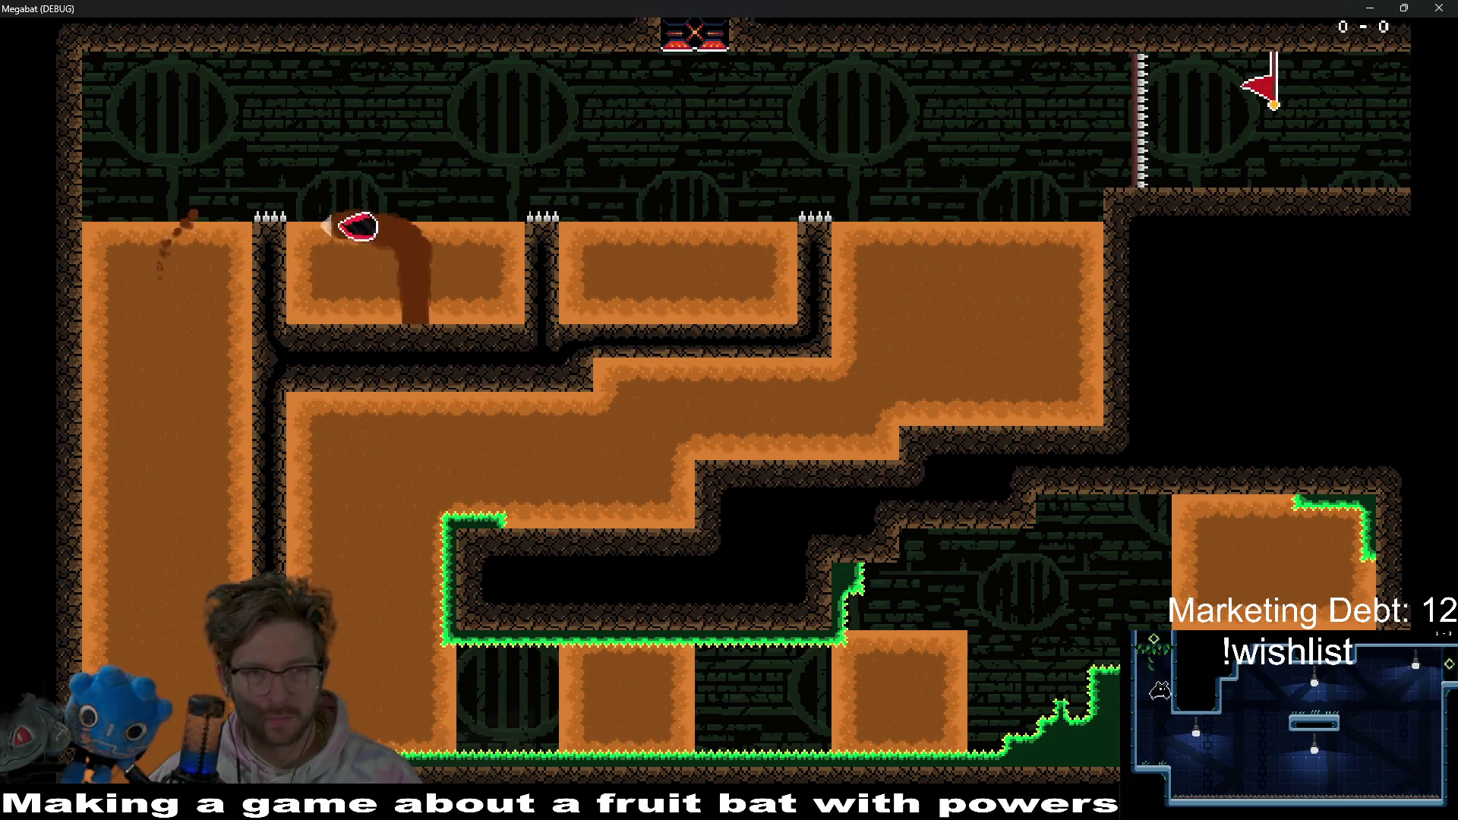
pyautogui.press('Up')
pyautogui.press('Down')
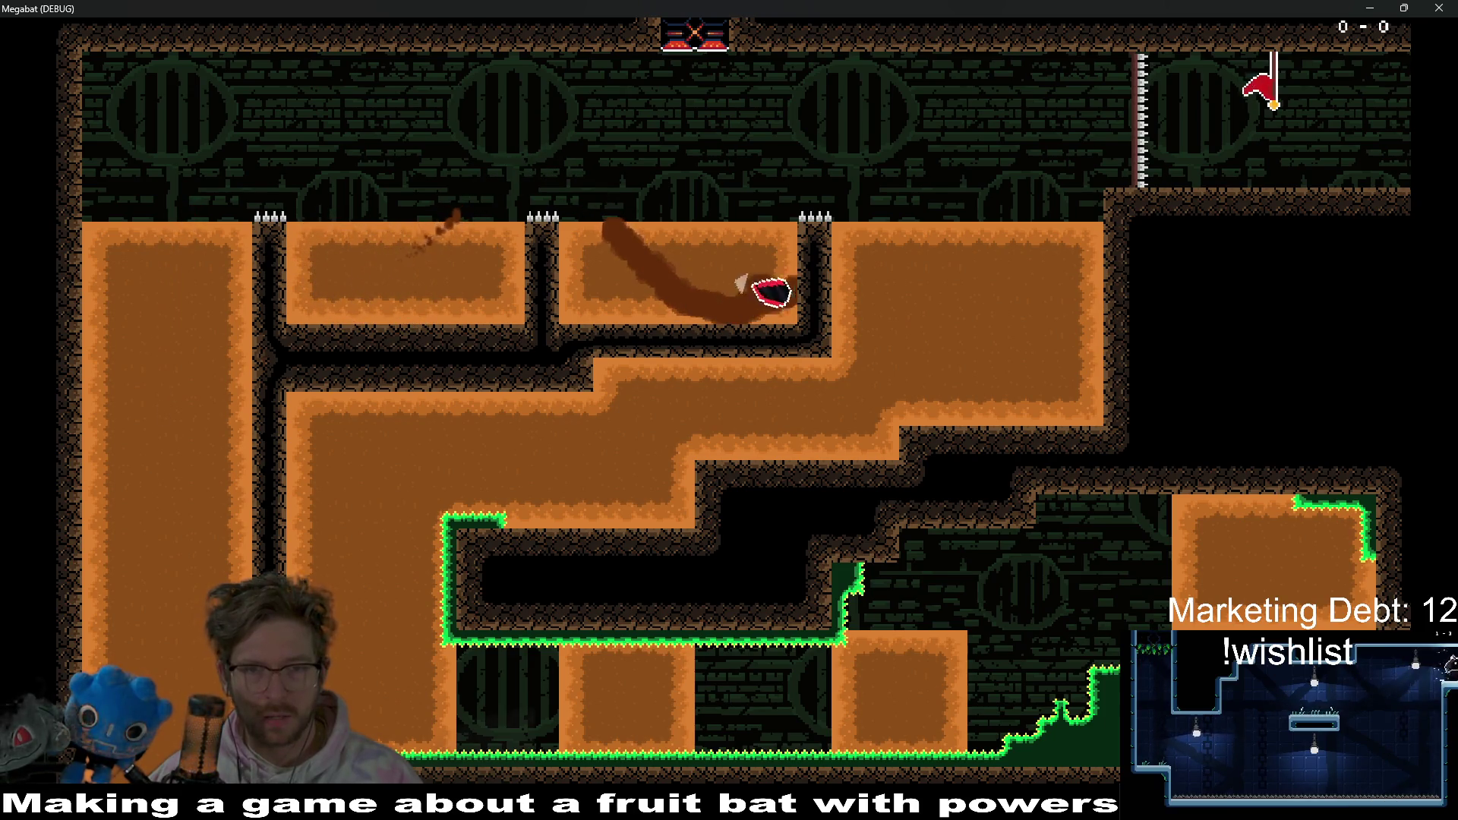
pyautogui.press('Left')
pyautogui.press('Right')
pyautogui.press('Down')
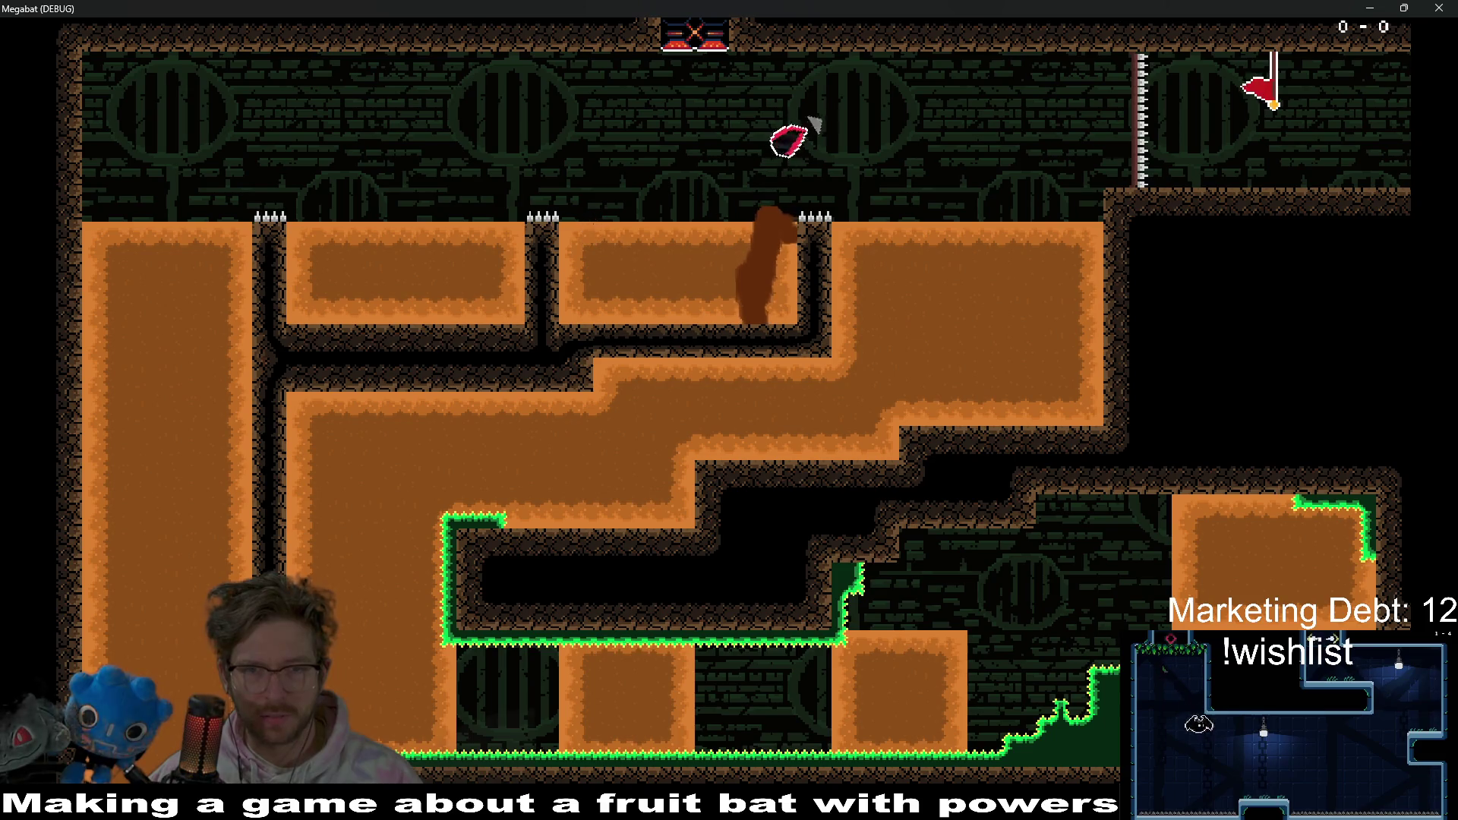
pyautogui.press('Down')
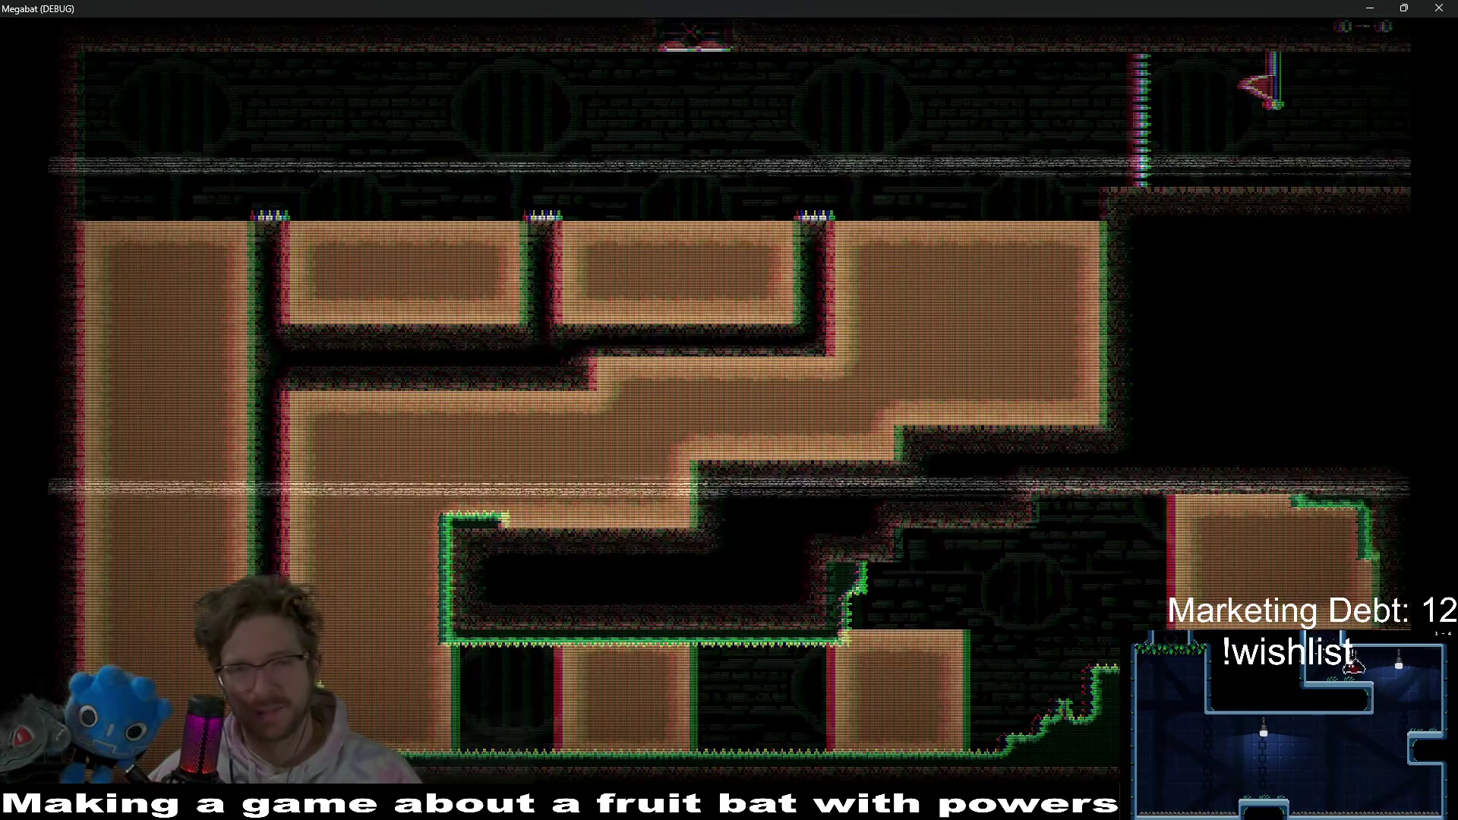
pyautogui.press('Down')
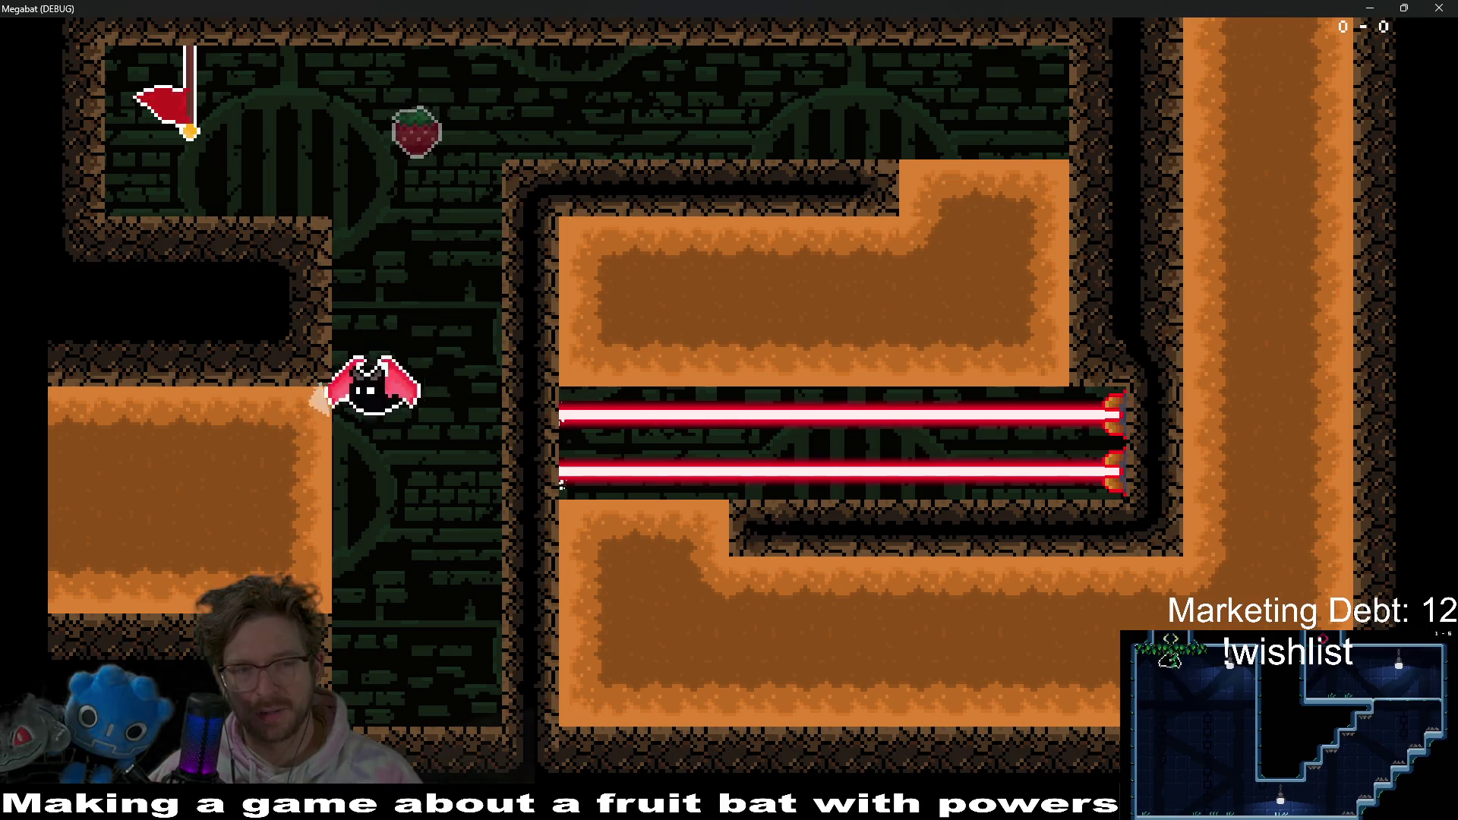
pyautogui.press('Left')
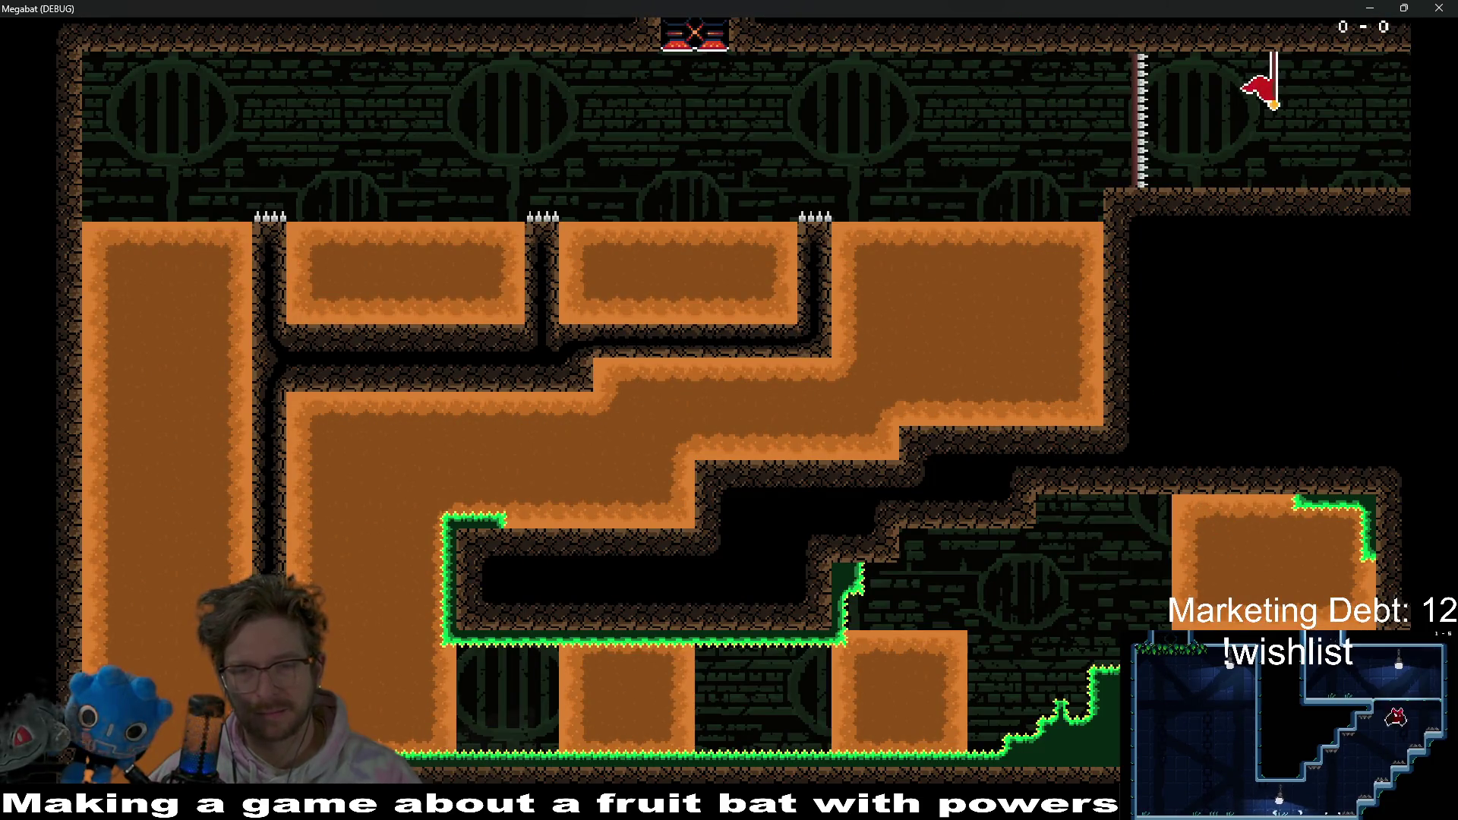
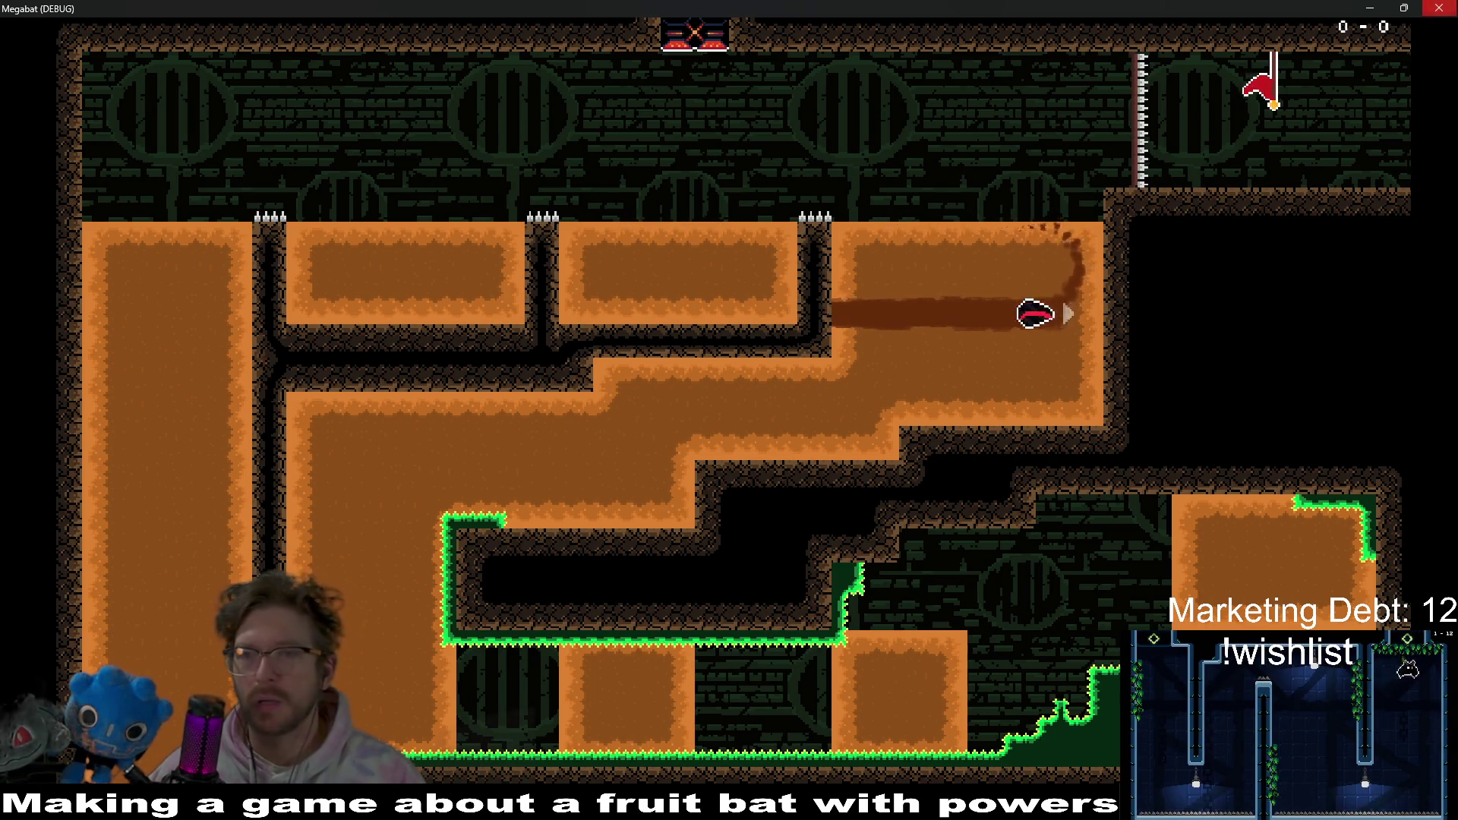
# - Stop the running game and open the Player script in the Script workspace
pyautogui.press('F8')
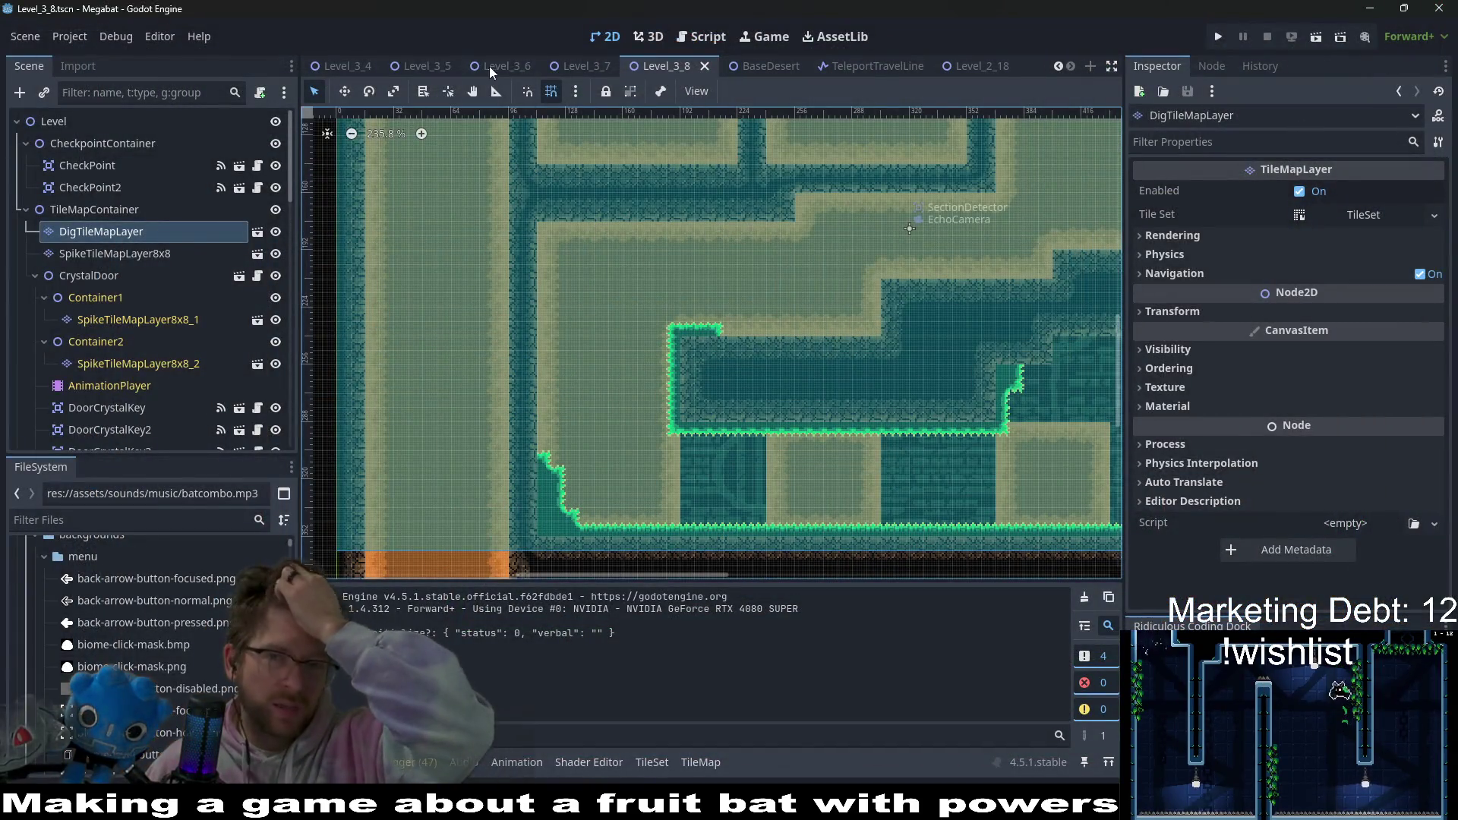
pyautogui.click(698, 34)
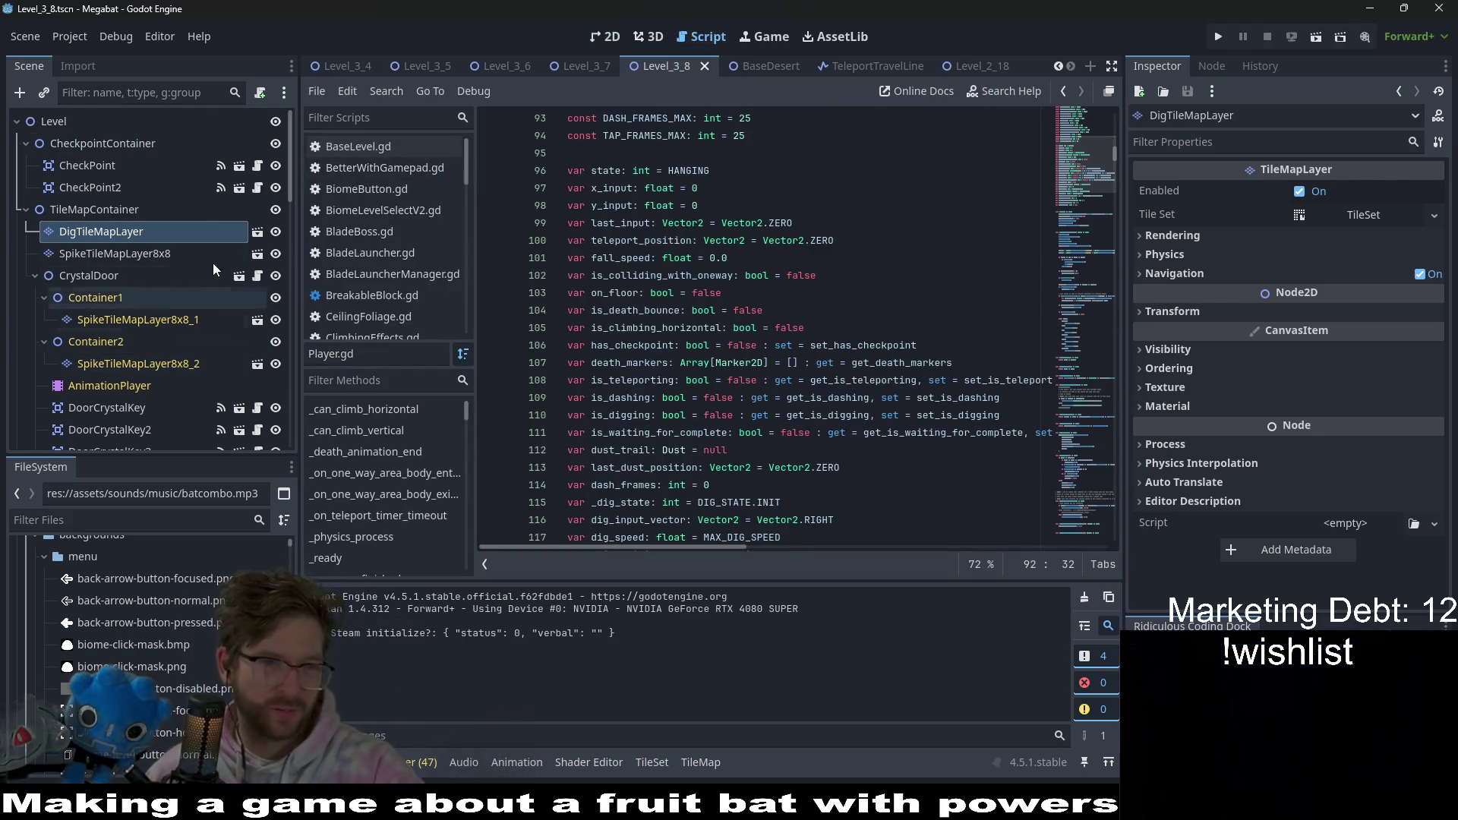
pyautogui.scroll(-3, 193, 242)
pyautogui.scroll(5, 176, 270)
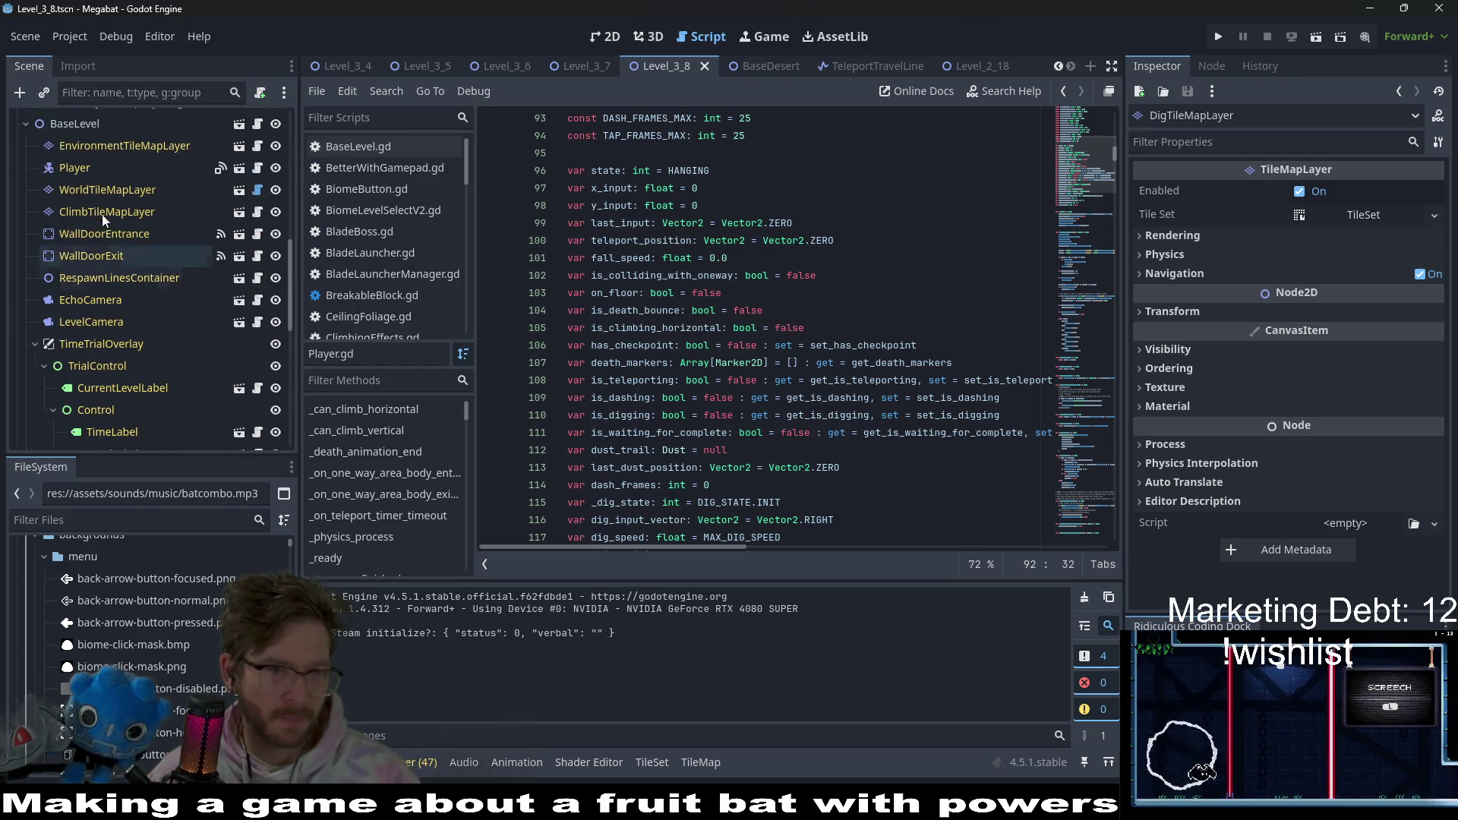
pyautogui.click(81, 170)
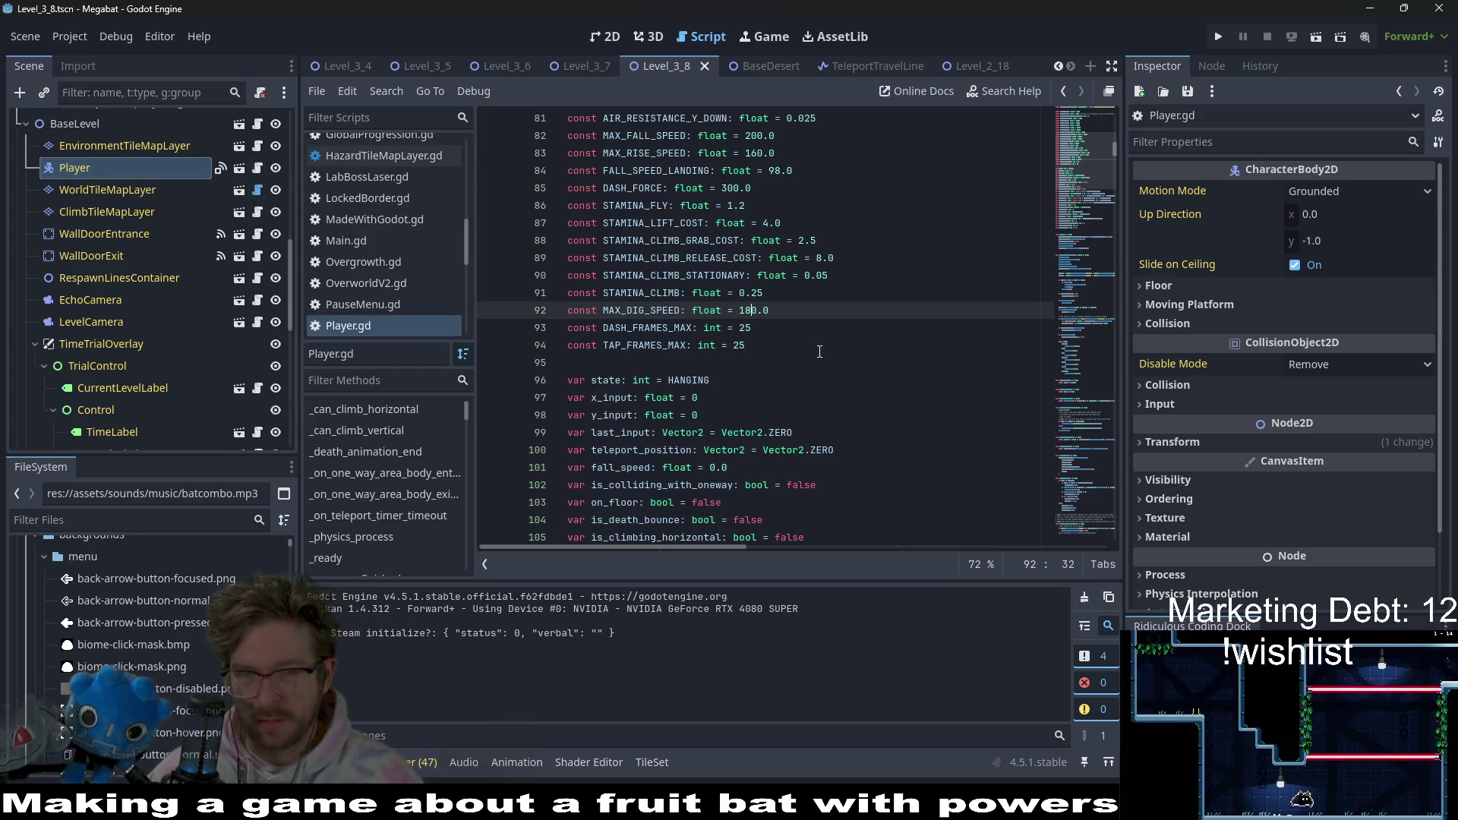
# - Change MAX_DIG_SPEED from 180.0 to 170.0, save Player.gd, and run the project
pyautogui.write('70')
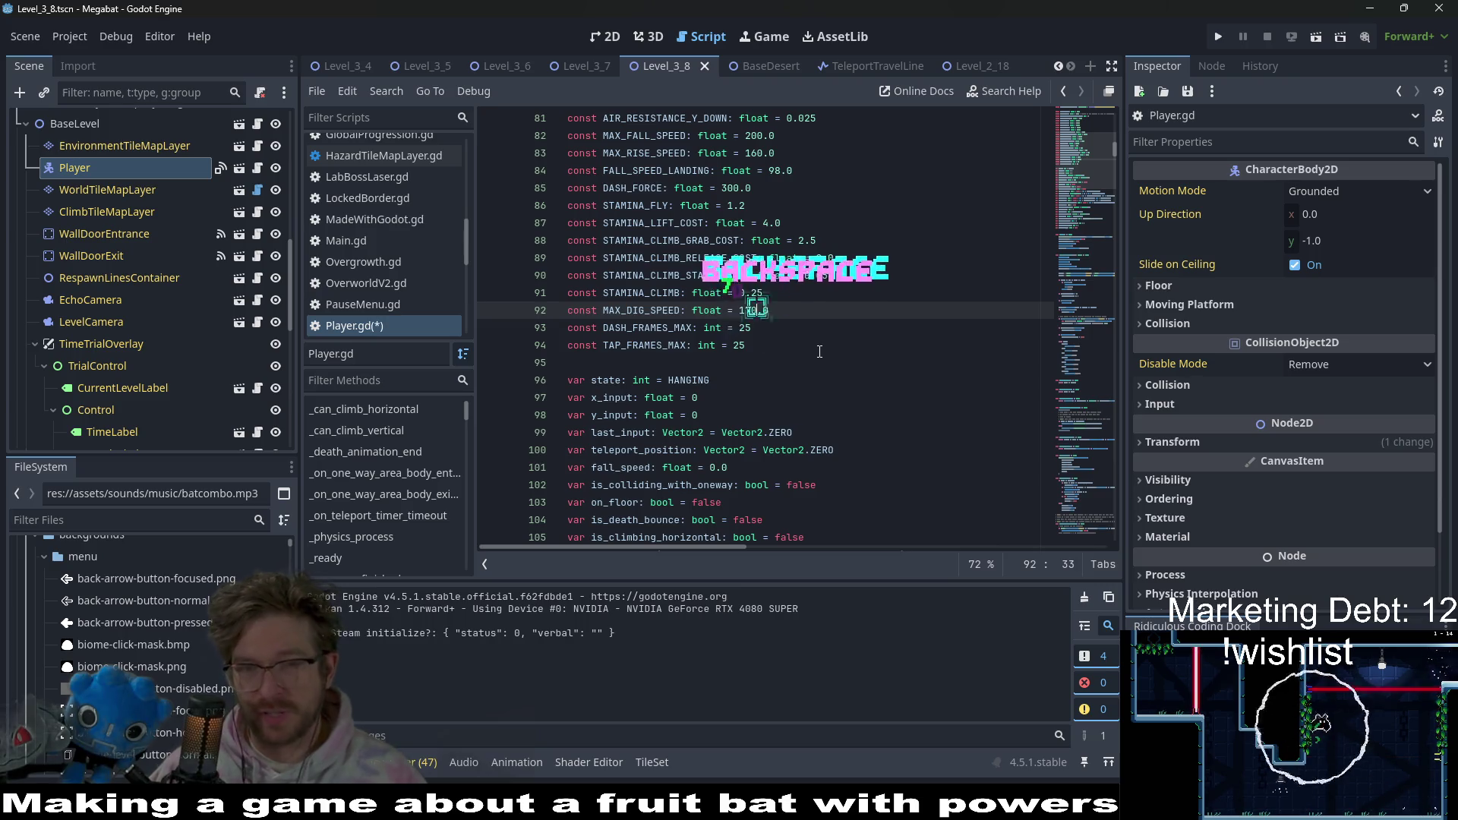
pyautogui.hotkey('ctrl', 's')
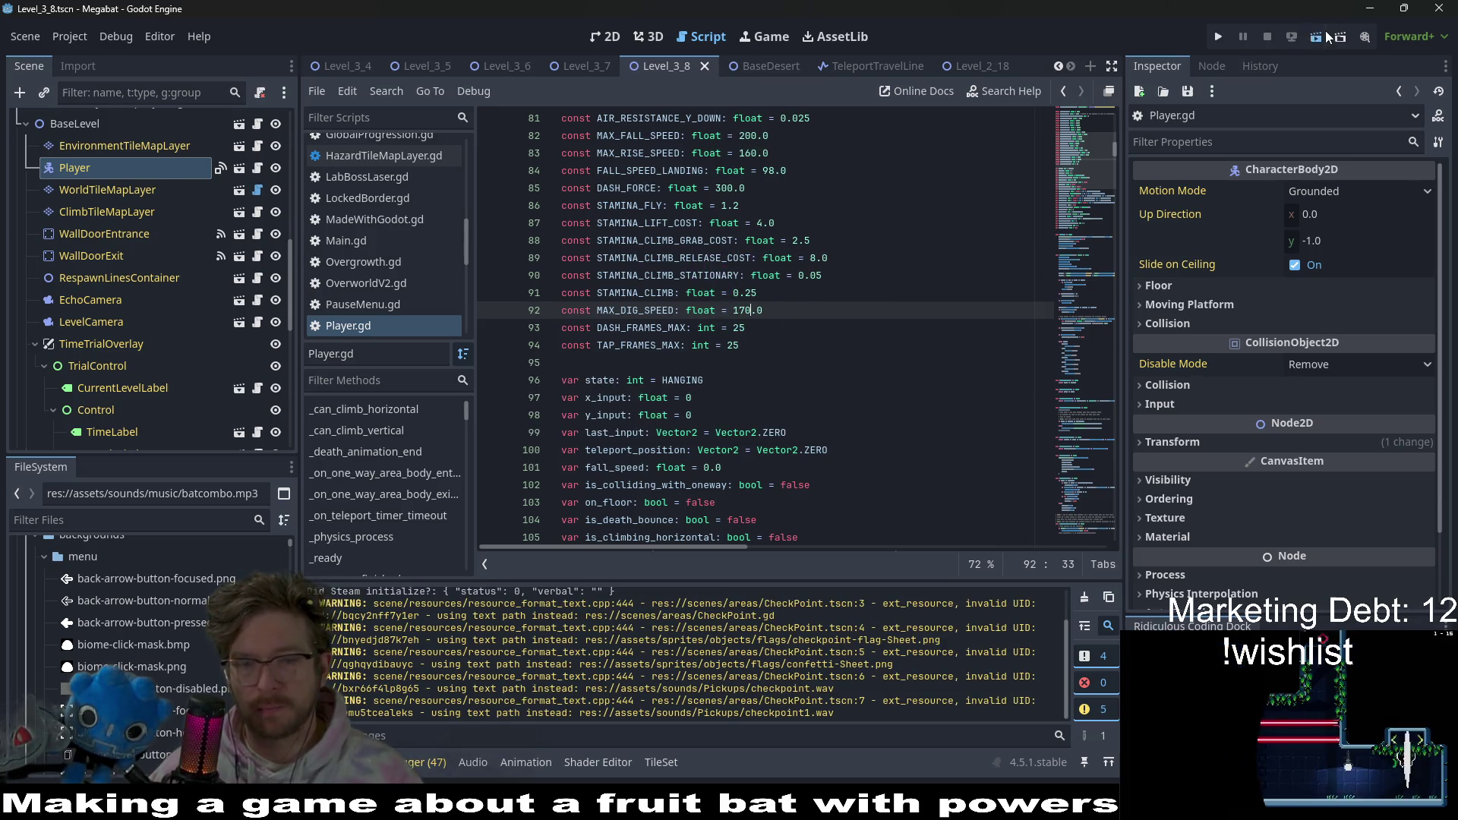
pyautogui.click(1319, 35)
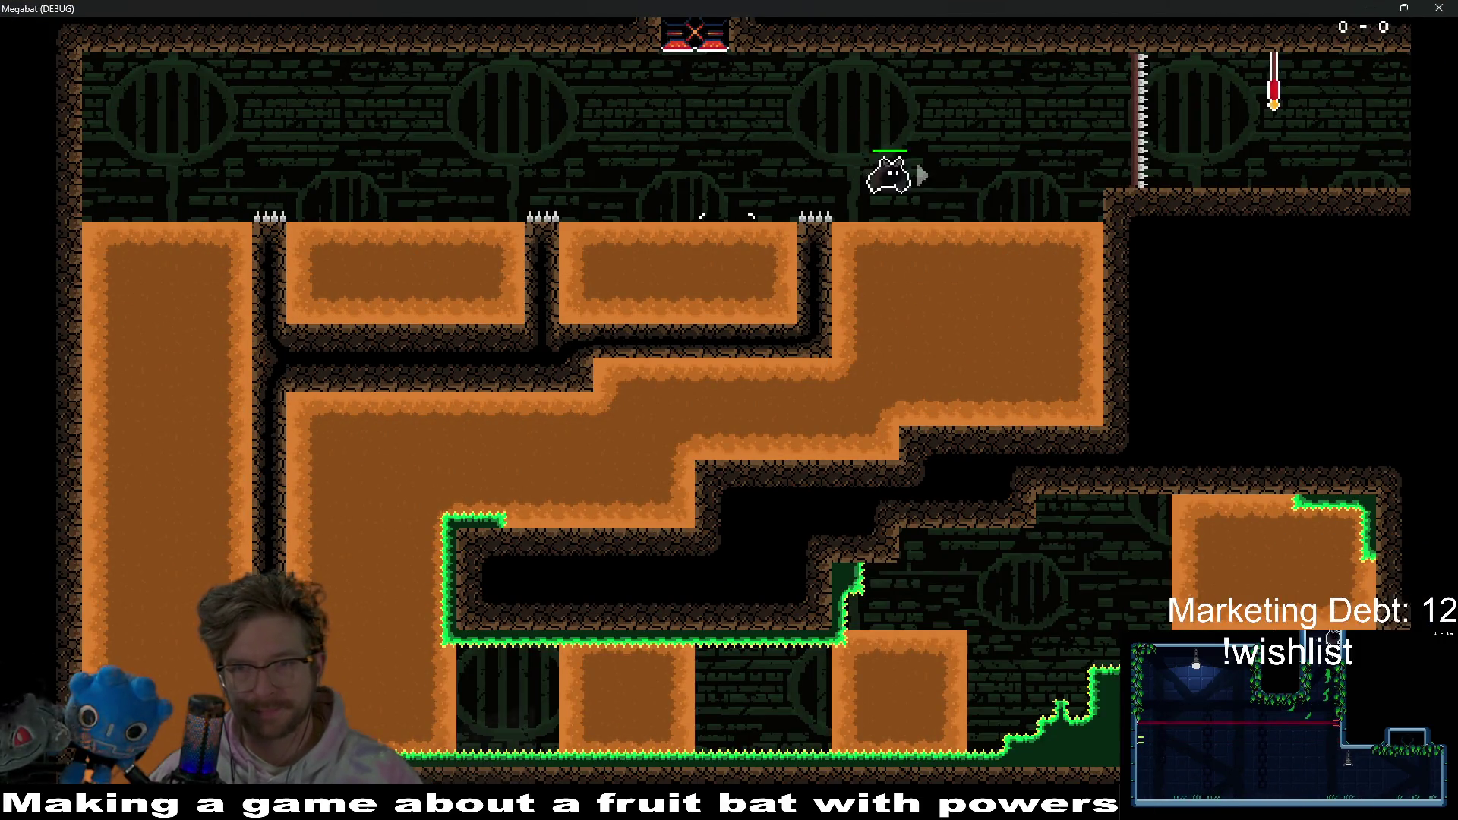
pyautogui.press('Right')
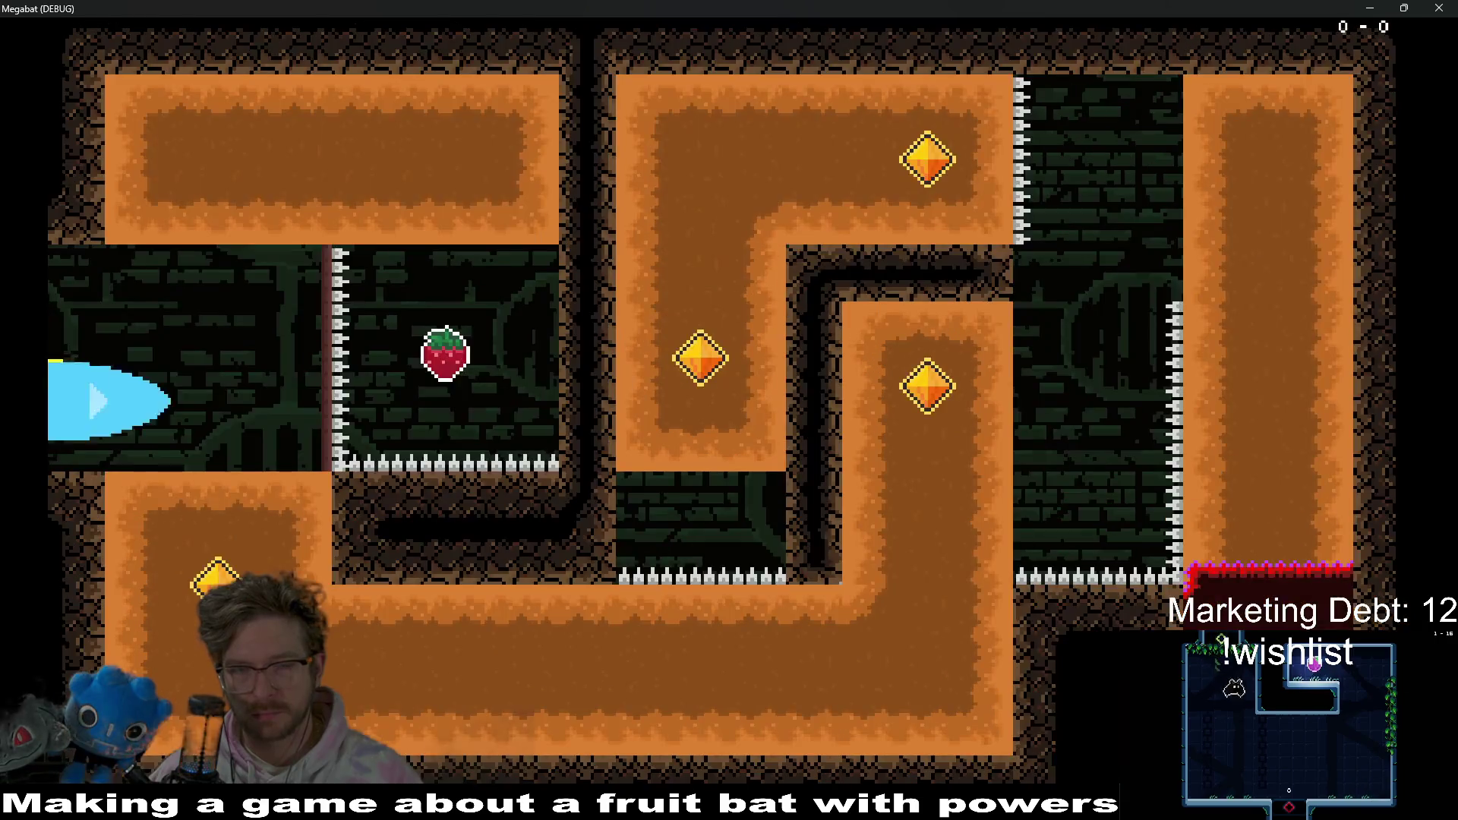
pyautogui.press('Up')
pyautogui.press('Left')
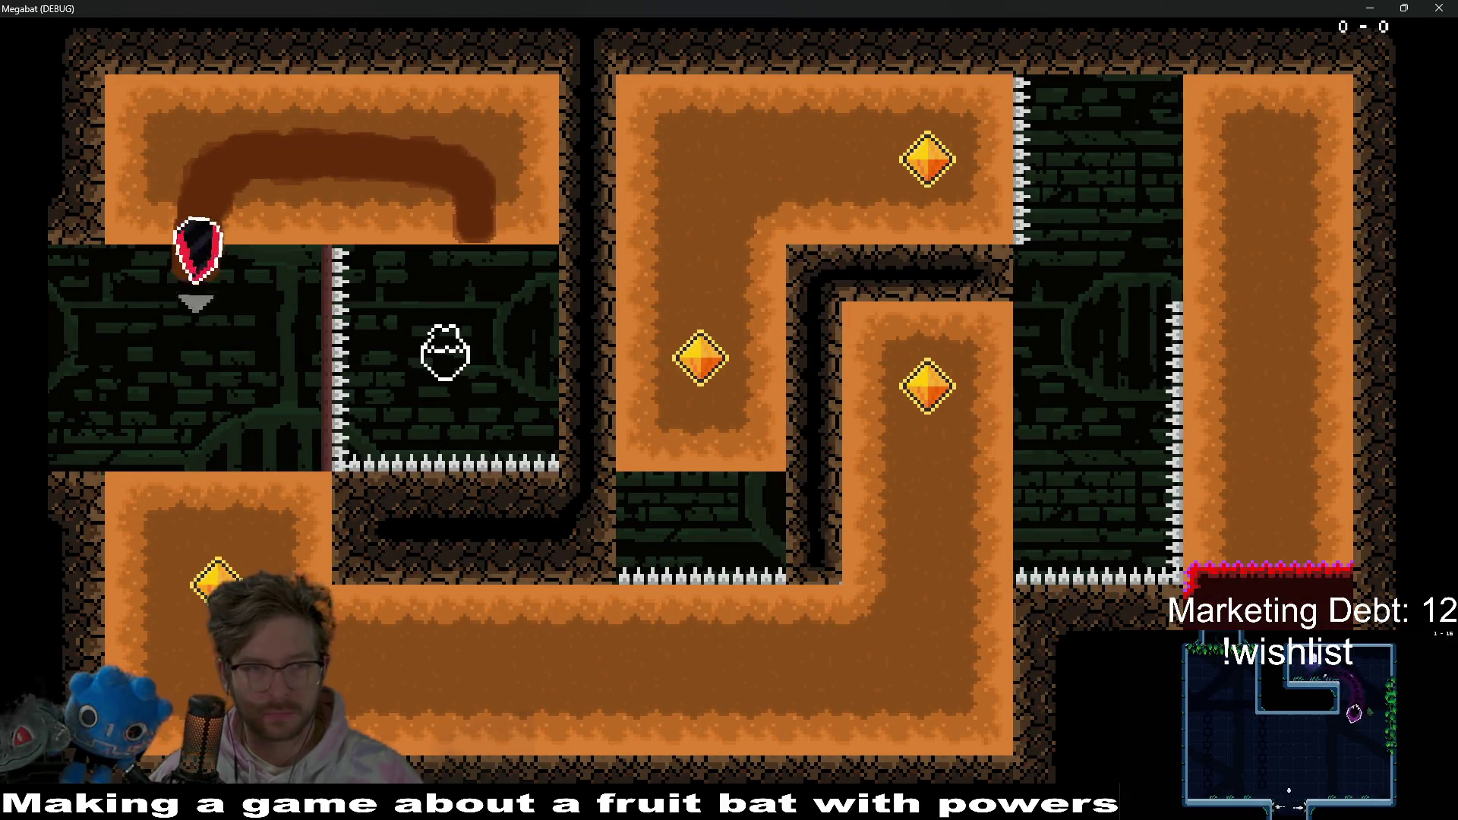
pyautogui.press('Right')
pyautogui.press('Up')
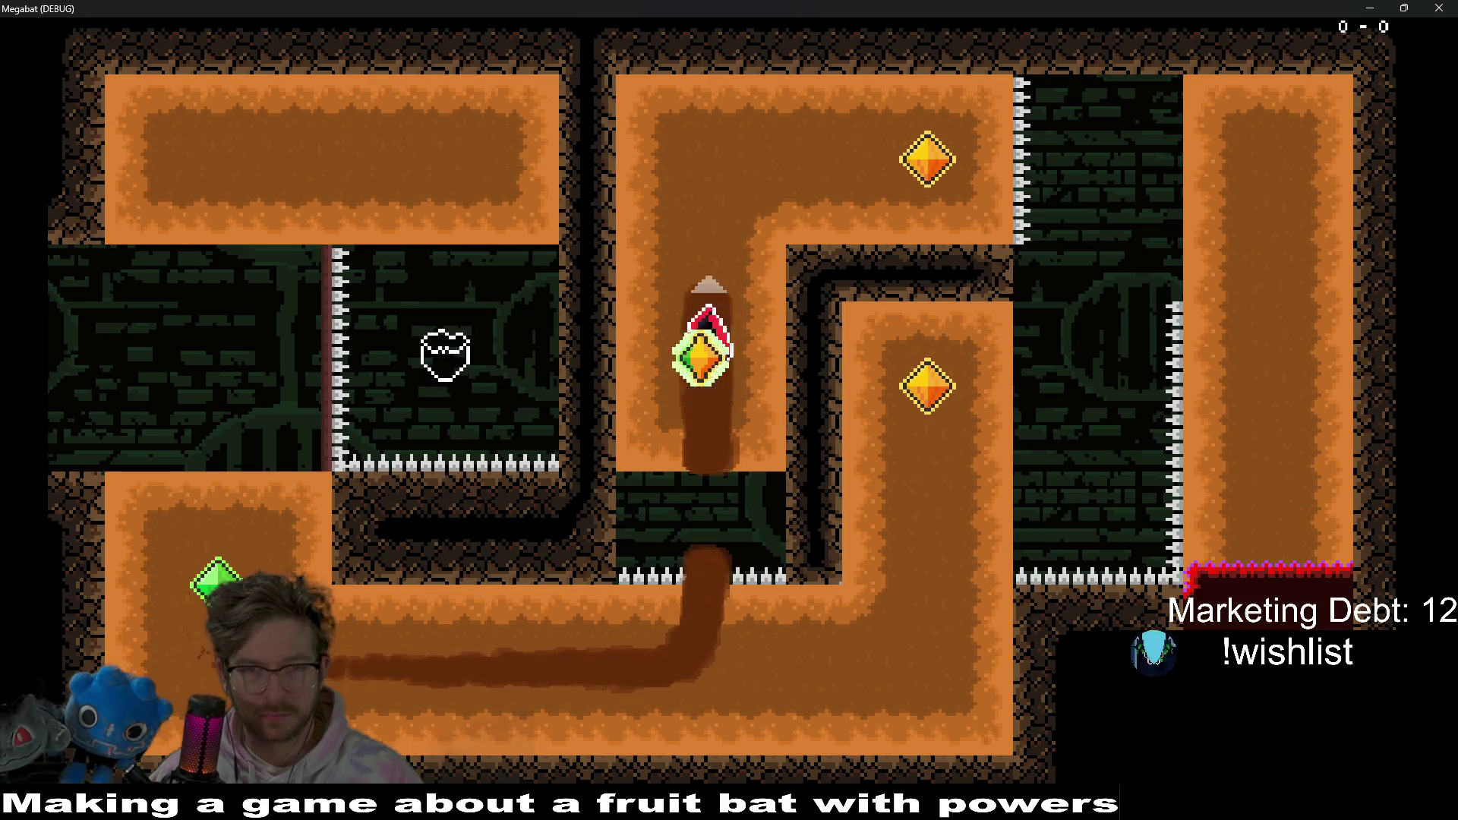
pyautogui.press('Right')
pyautogui.press('Down')
pyautogui.press('Left')
pyautogui.press('Down')
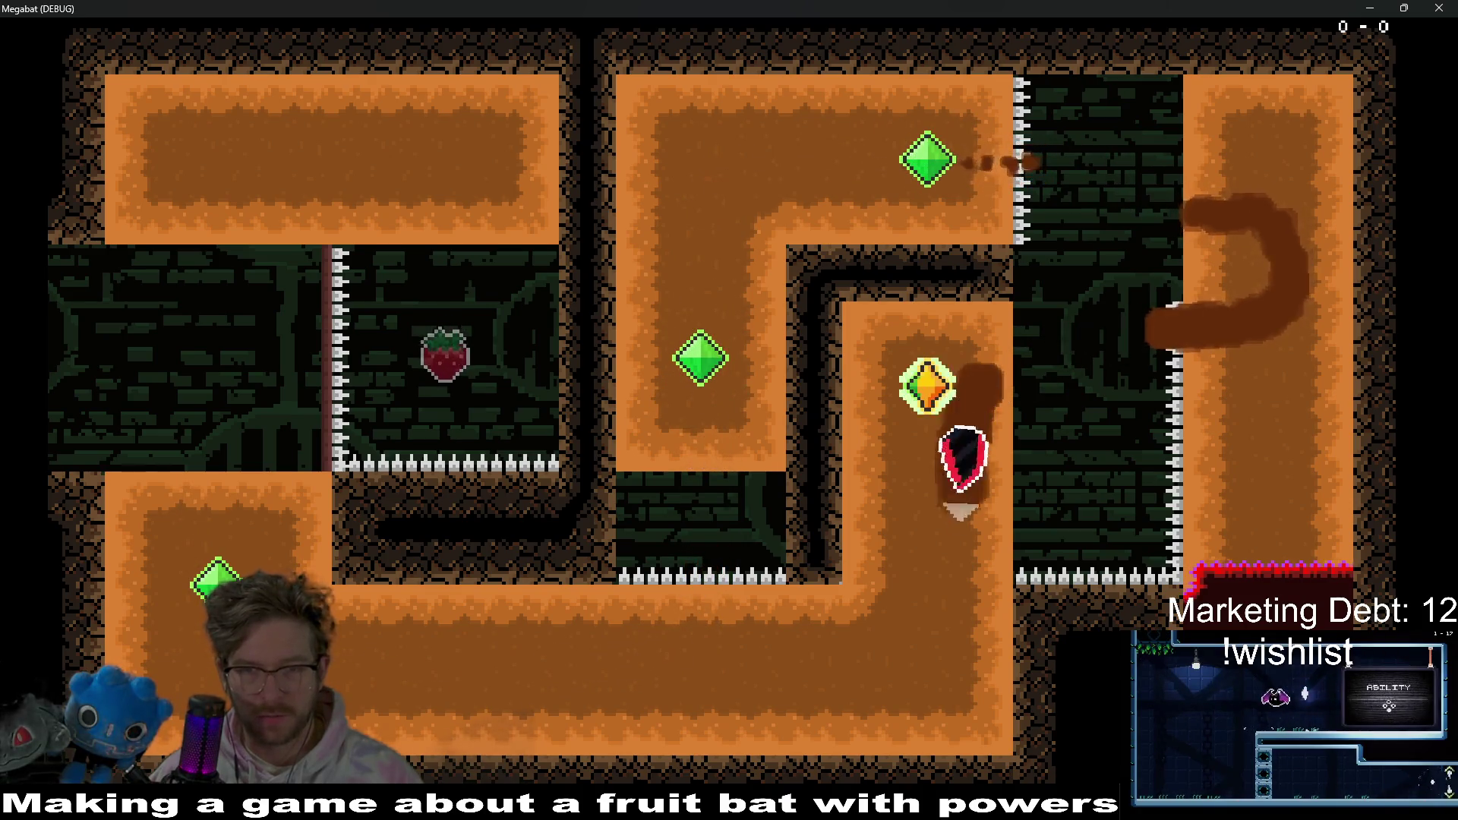
pyautogui.press('Left')
pyautogui.press('Up')
pyautogui.press('Right')
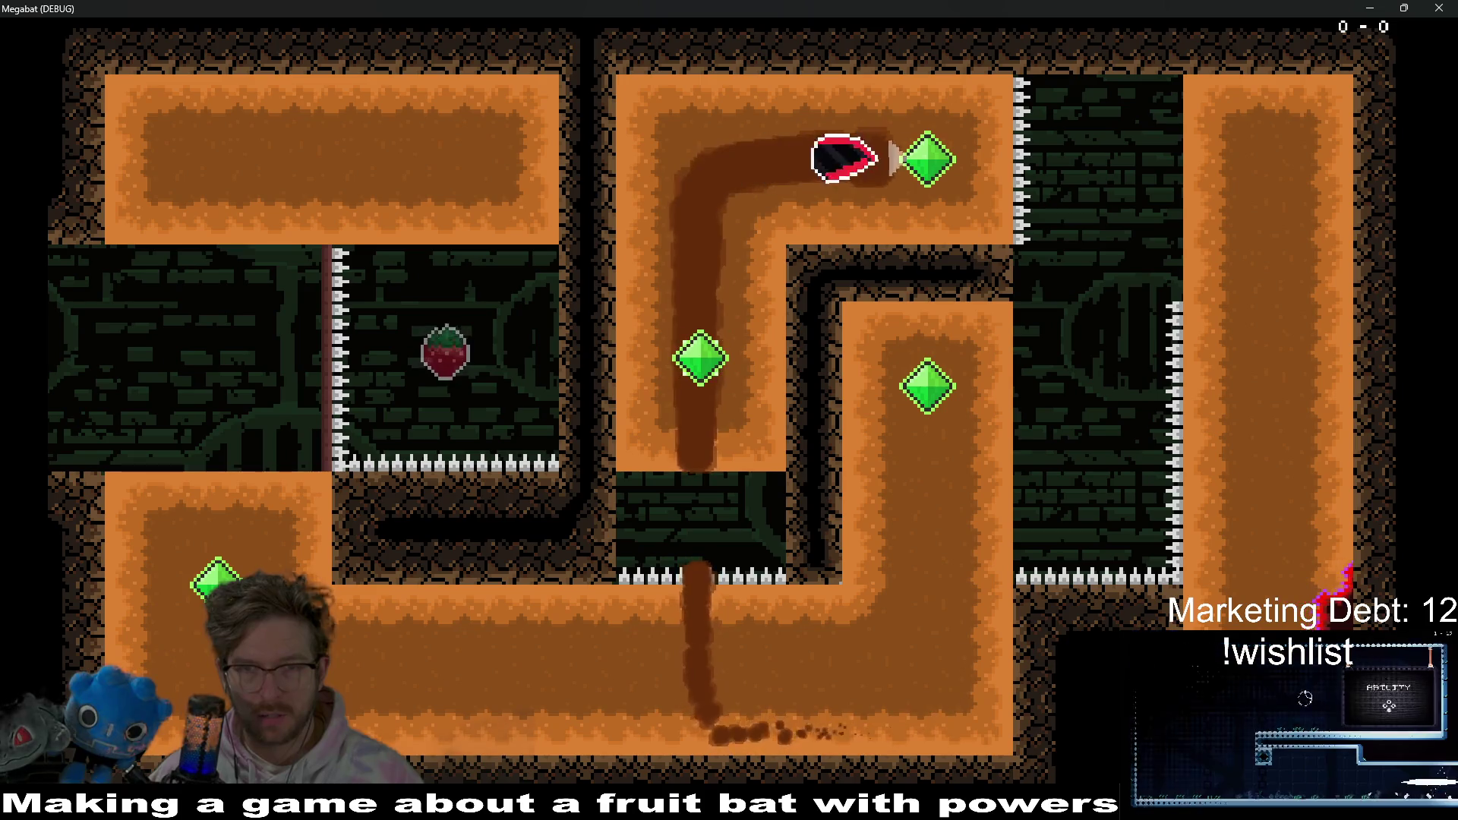
pyautogui.press('Down')
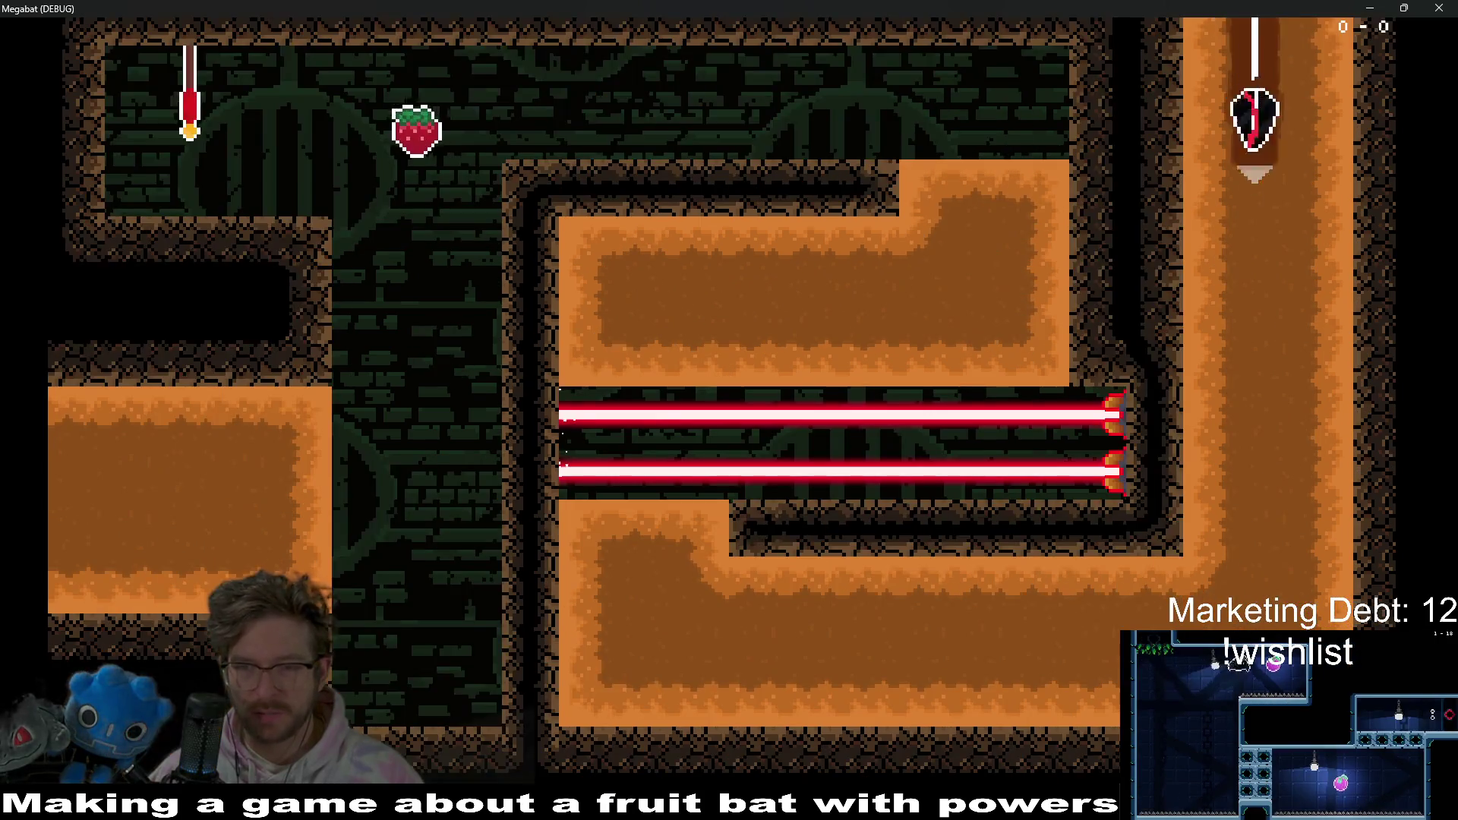
pyautogui.press('Left')
pyautogui.press('Up')
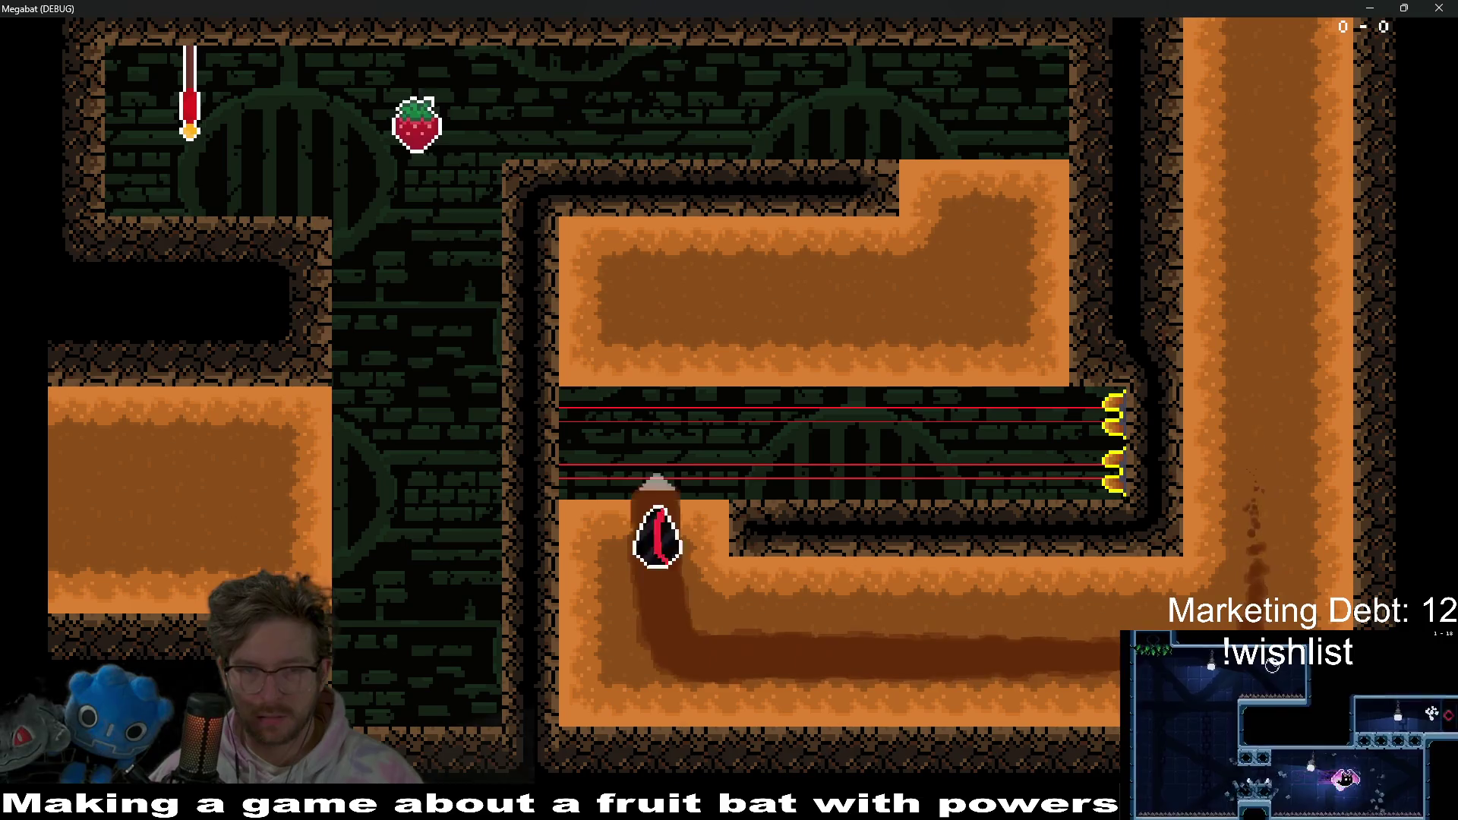
pyautogui.press('Right')
pyautogui.press('Up')
pyautogui.press('Left')
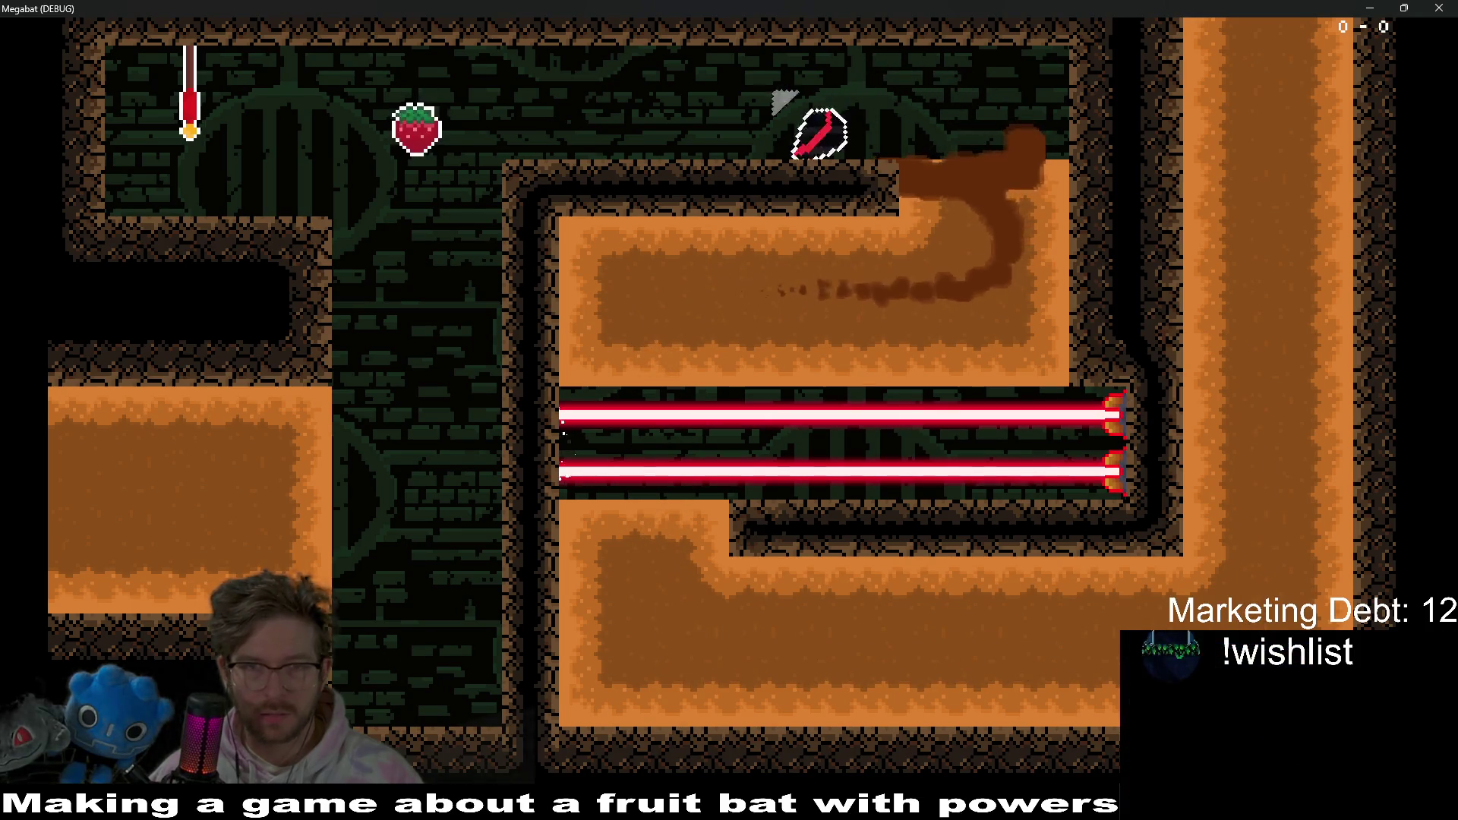
pyautogui.press('Right')
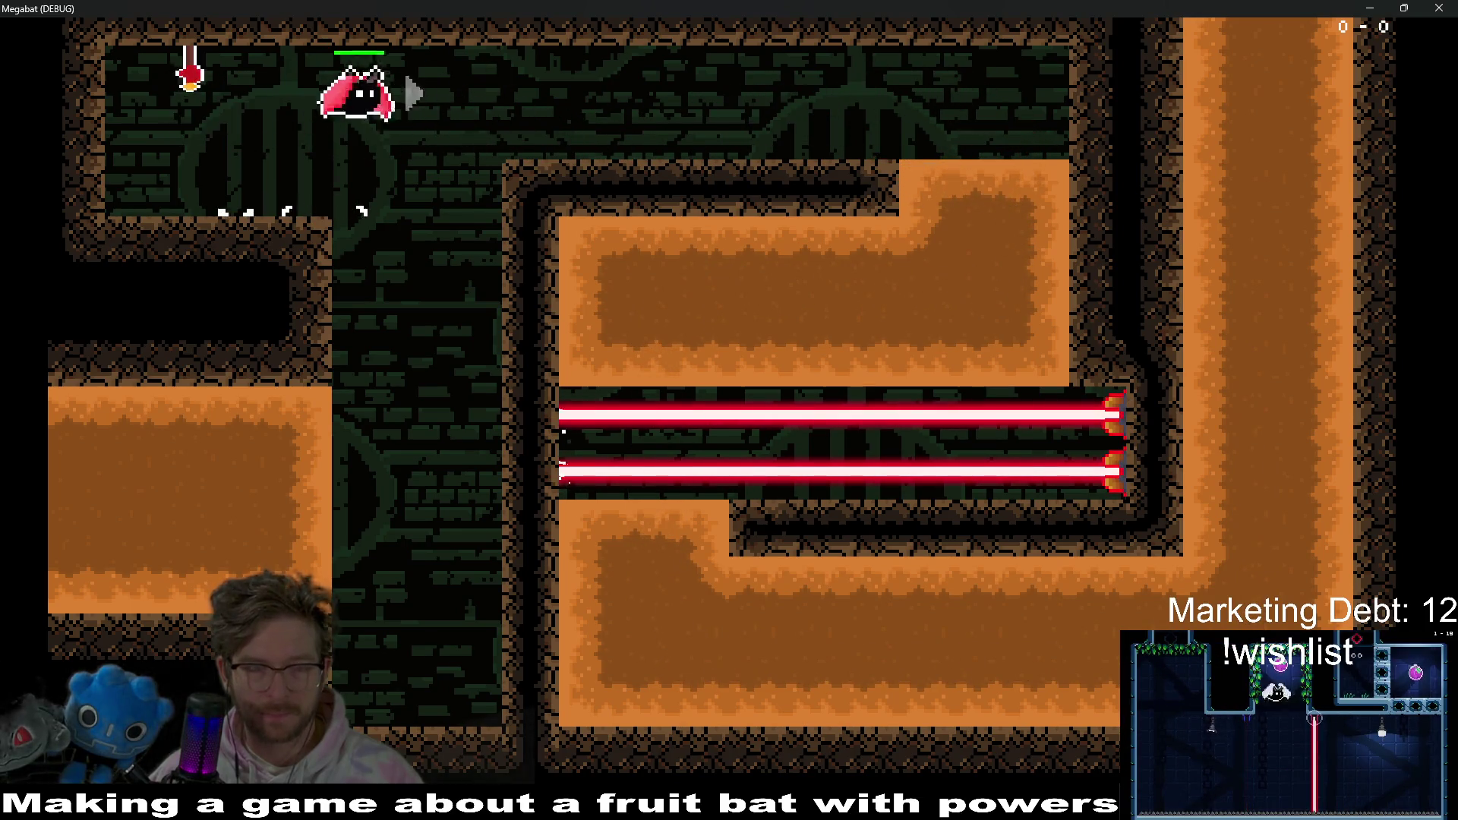
pyautogui.press('Down')
pyautogui.press('Left')
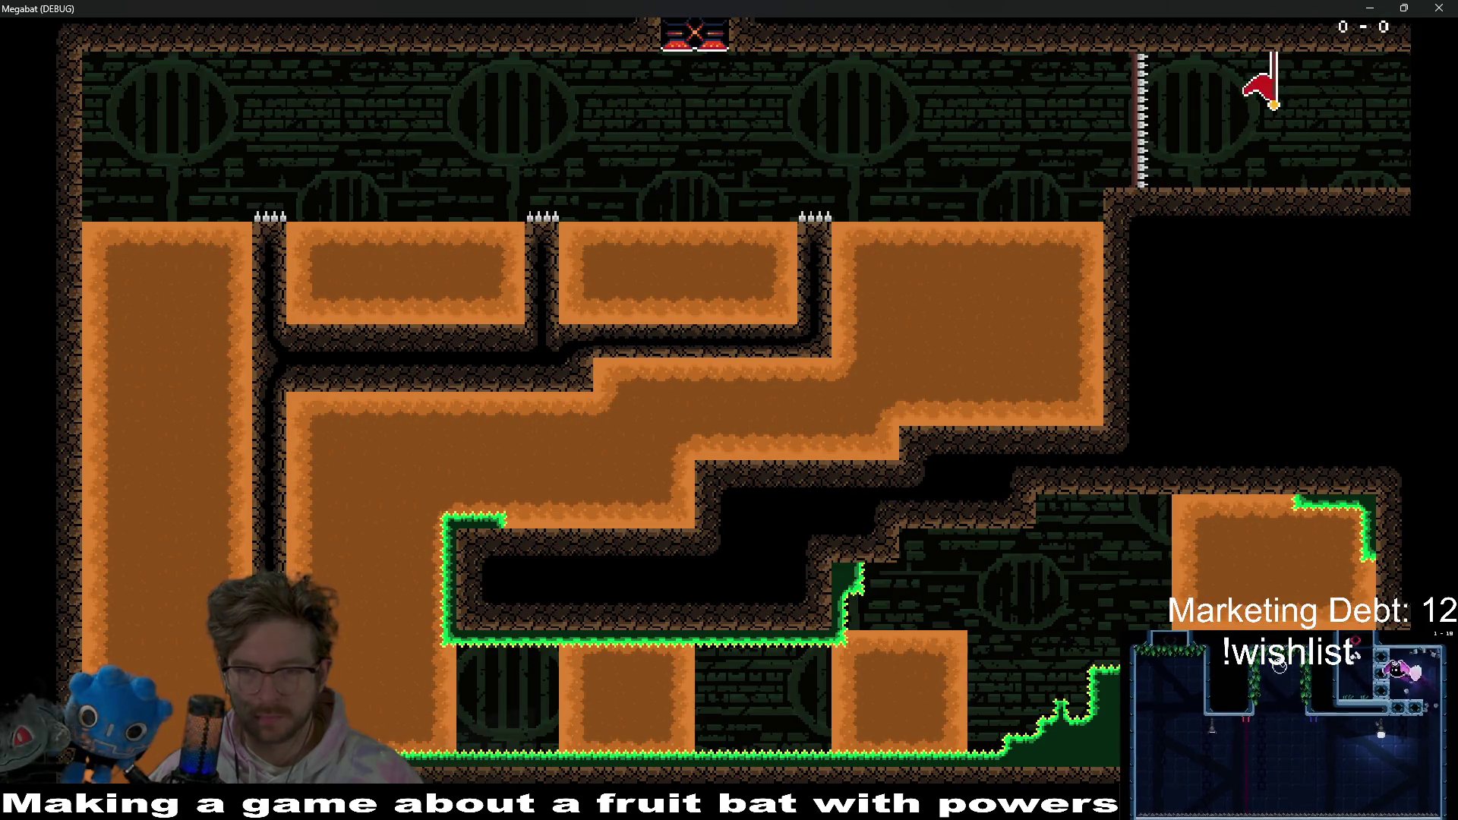
pyautogui.press('Left')
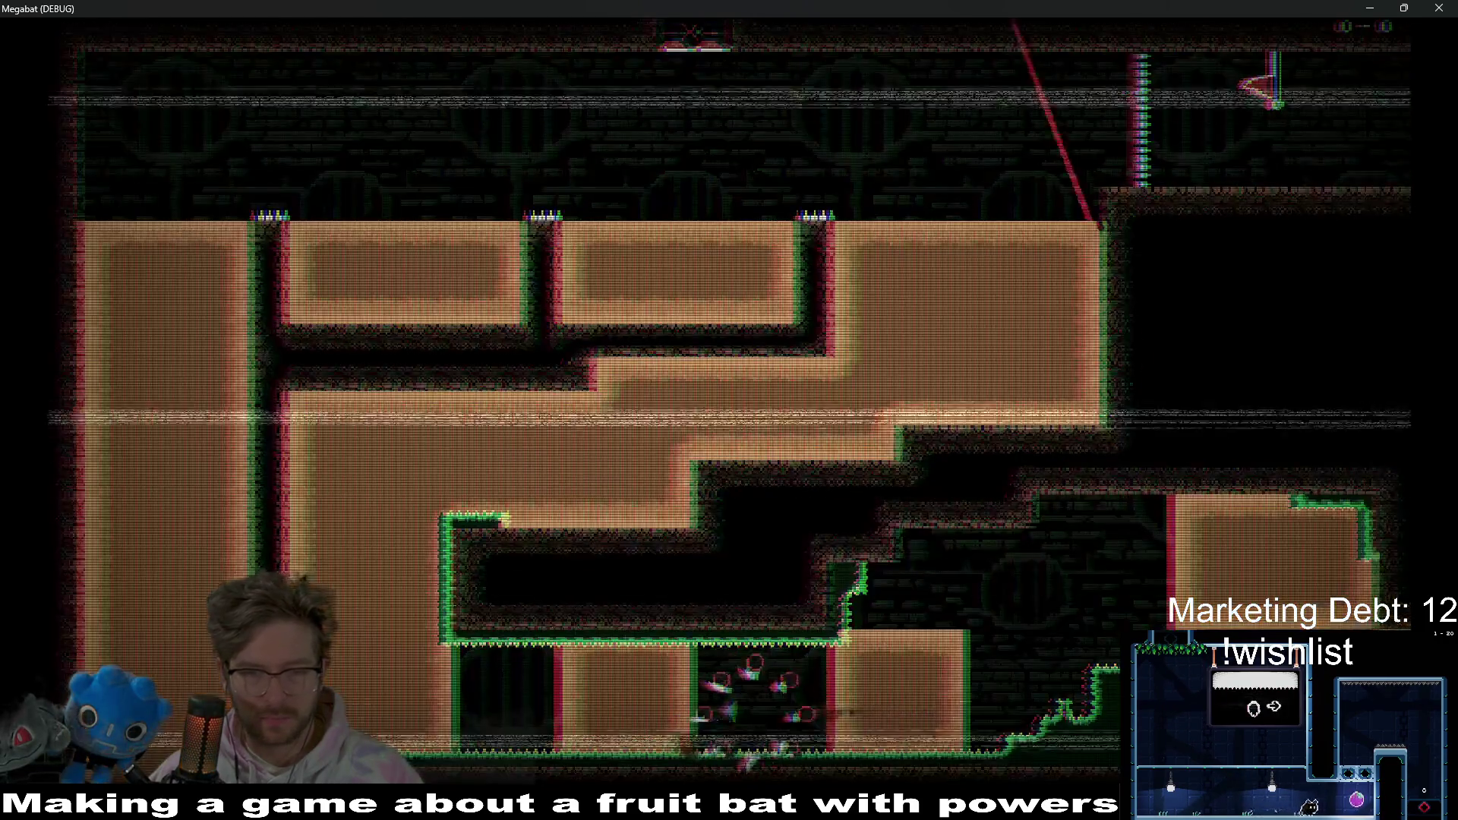
pyautogui.press('Right')
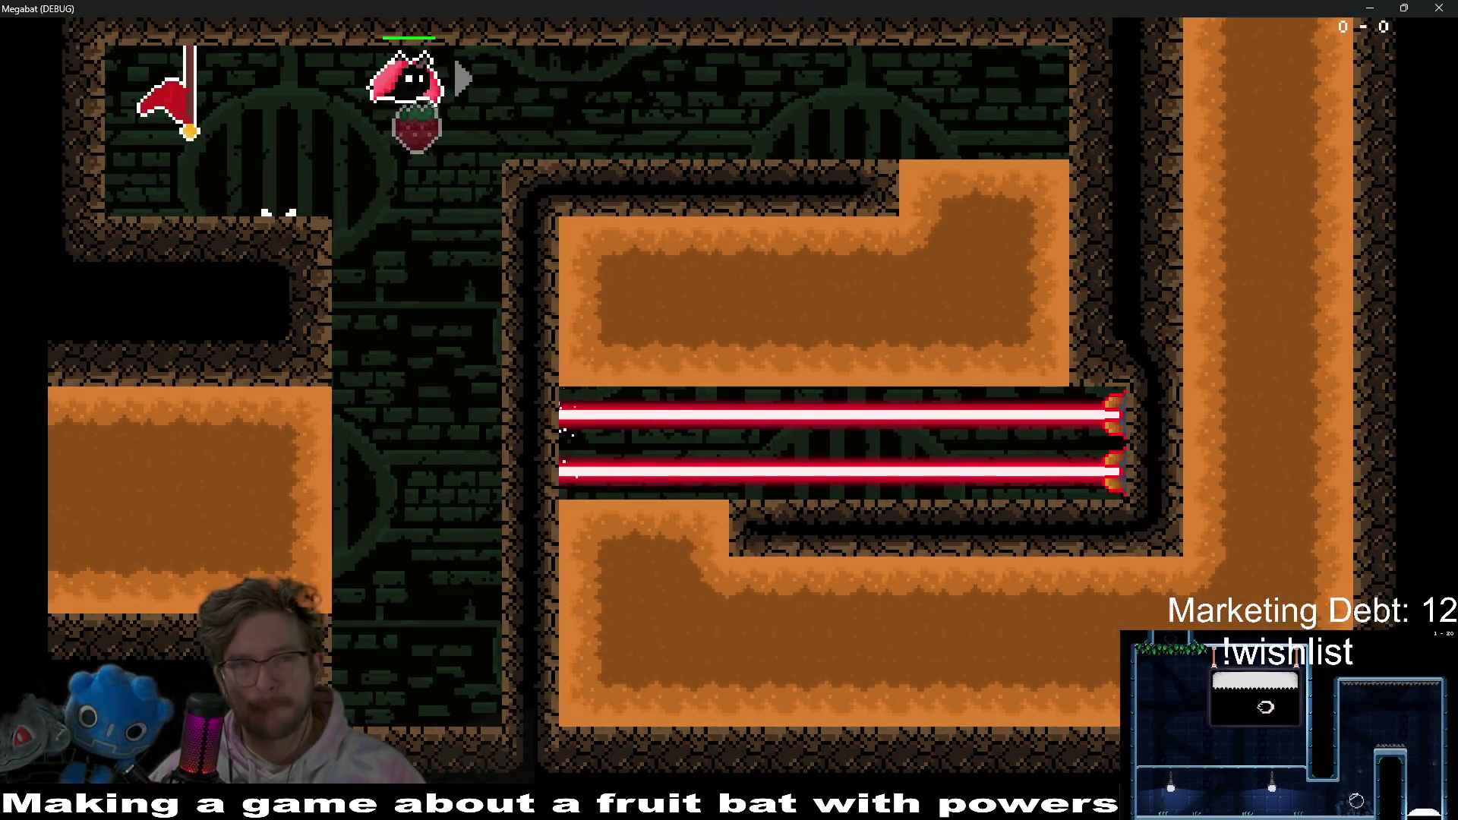
pyautogui.press('Left')
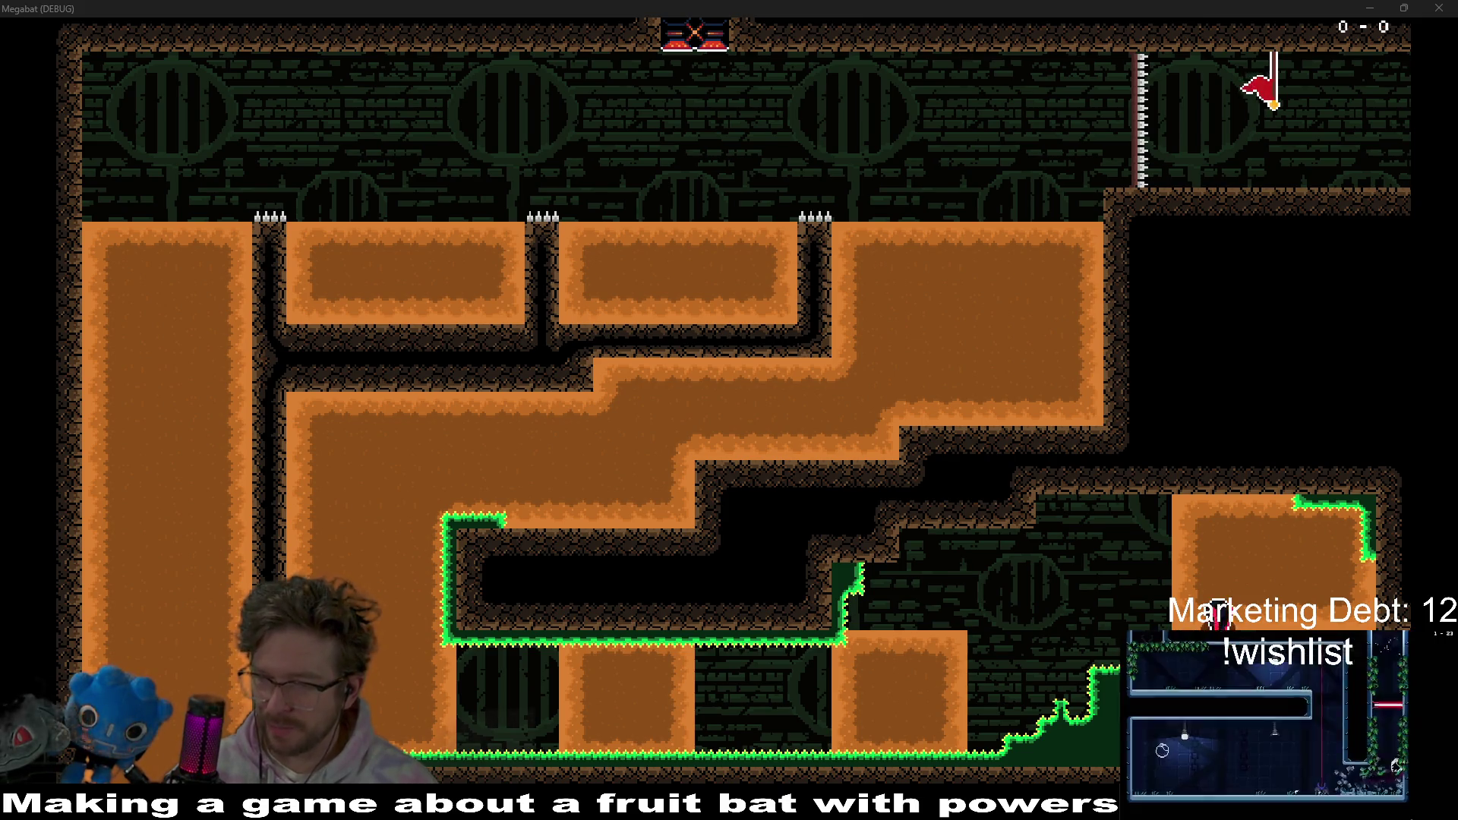
pyautogui.press('super+Down')
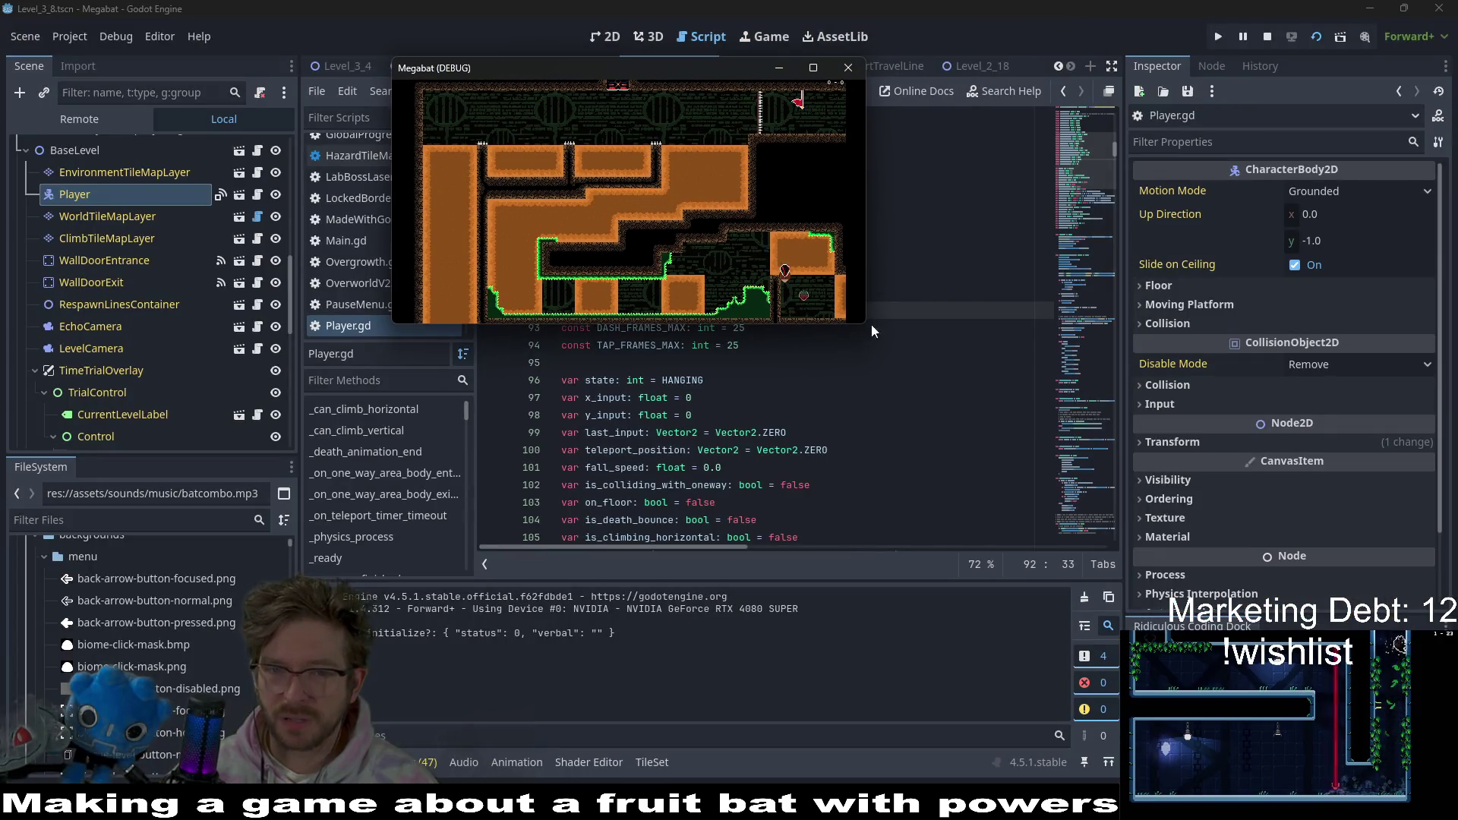
# - Enlarge then close the test game window and bring up the Obsidian board 'The Board'
pyautogui.moveTo(865, 323)
pyautogui.mouseDown()
pyautogui.moveTo(1230, 558)
pyautogui.moveTo(1098, 595)
pyautogui.moveTo(1215, 553)
pyautogui.mouseUp()
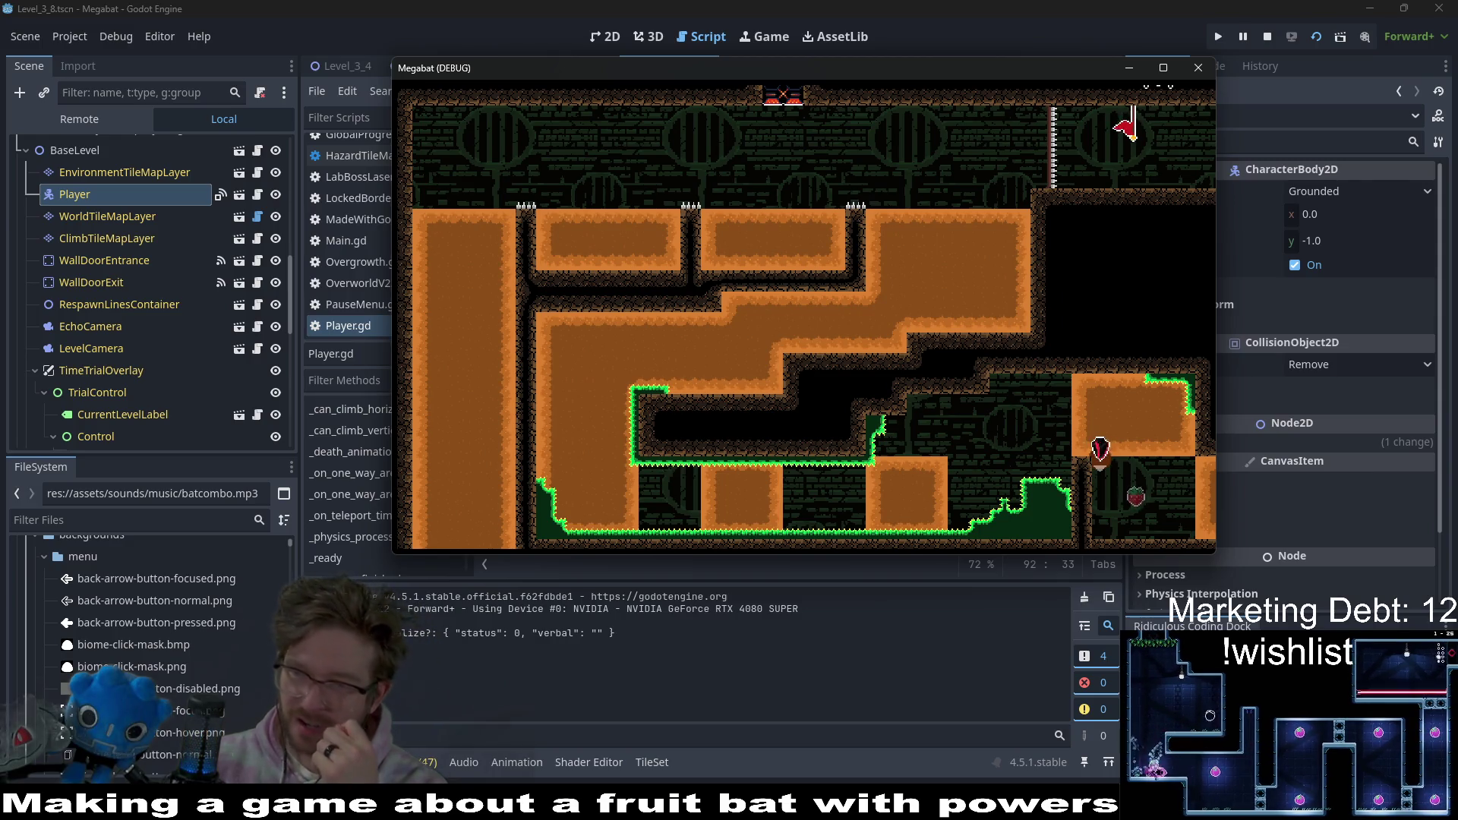
pyautogui.click(1197, 69)
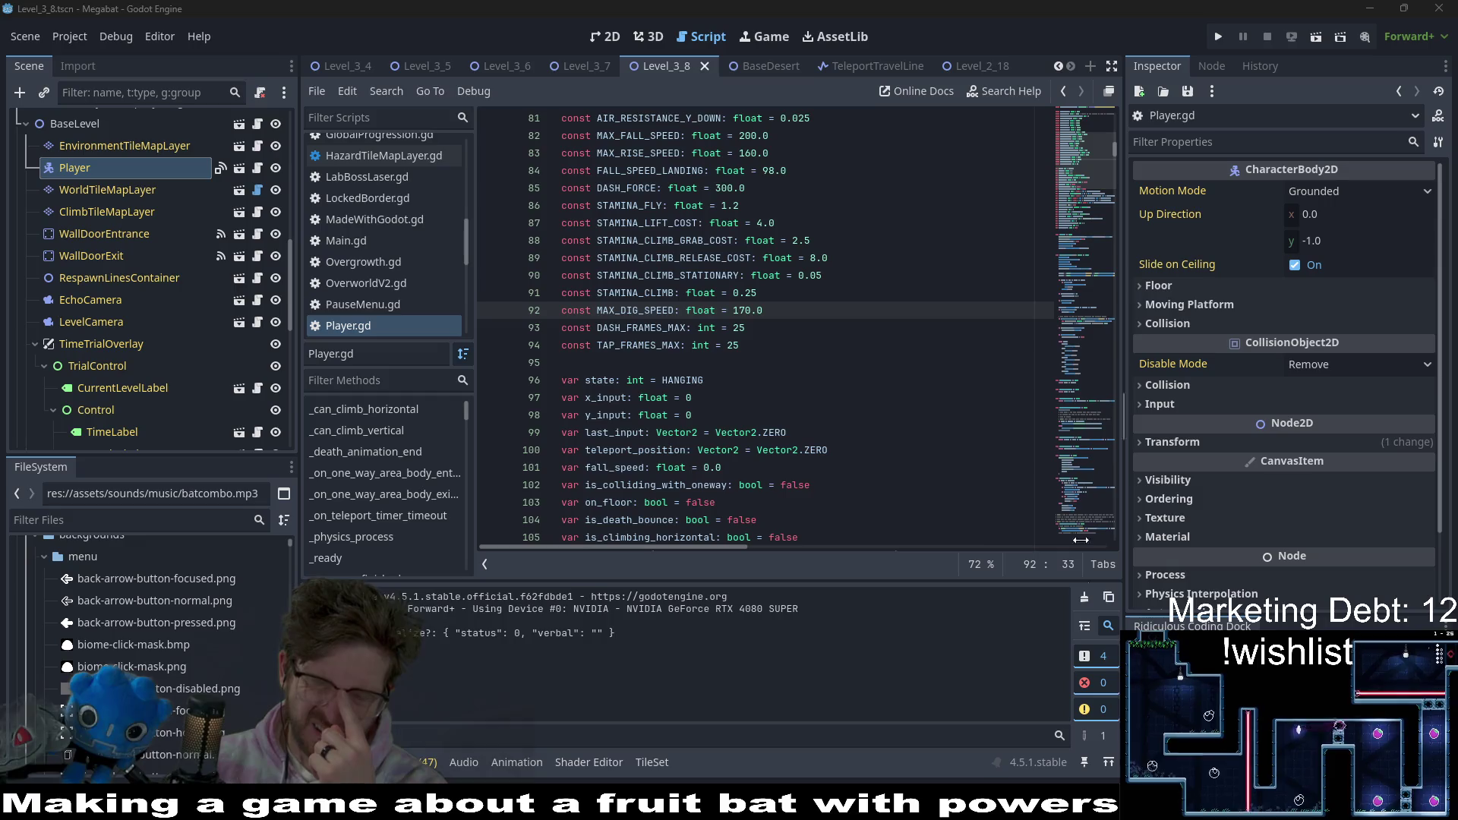
pyautogui.hotkey('alt', 'Tab')
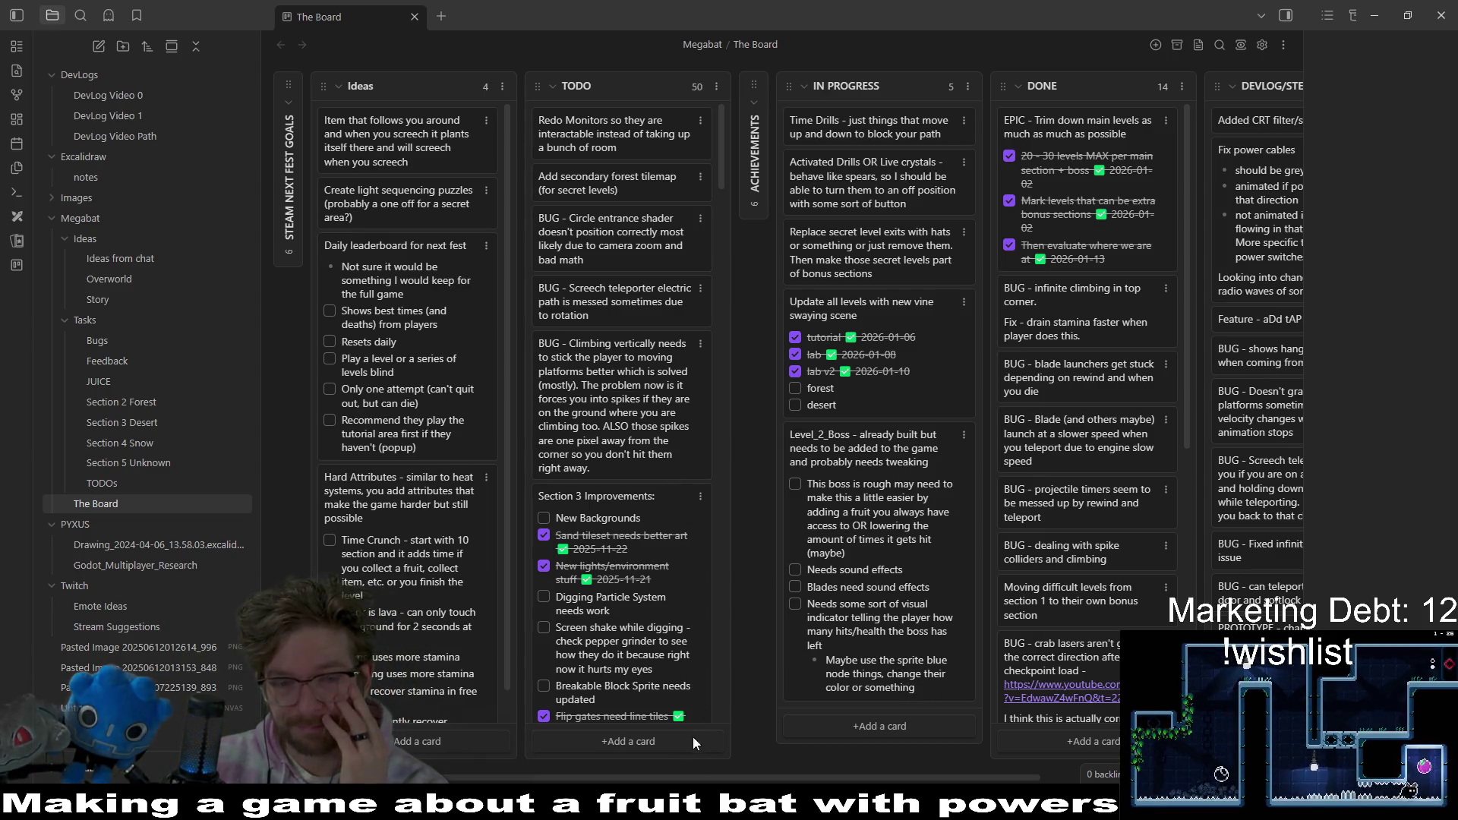
# - Add a 'BUG - can get stuck on a corner while dig' card to TODO, then bring up Gamedle
pyautogui.click(866, 727)
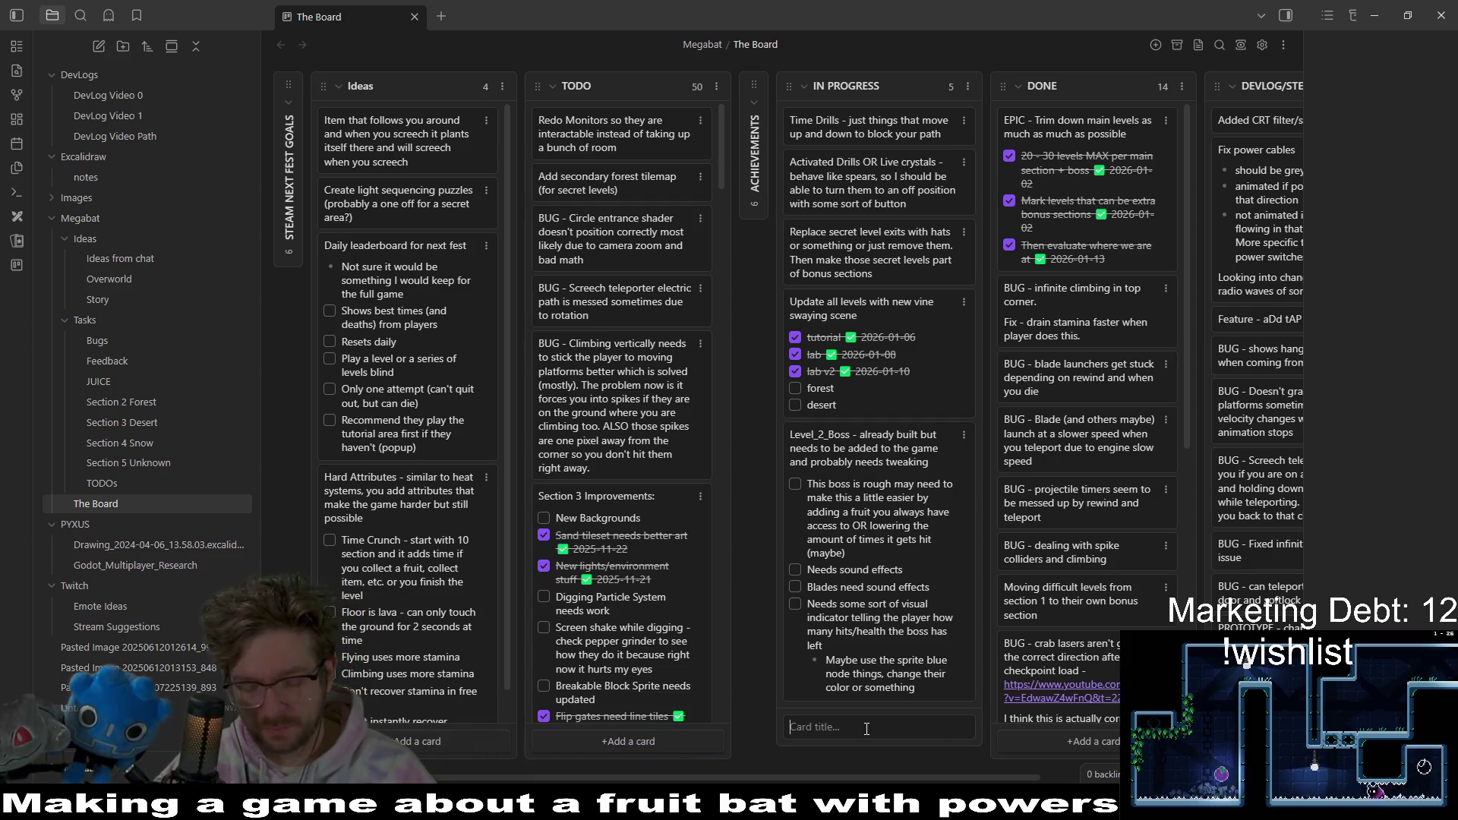
pyautogui.write('BUG - can get stuck on ')
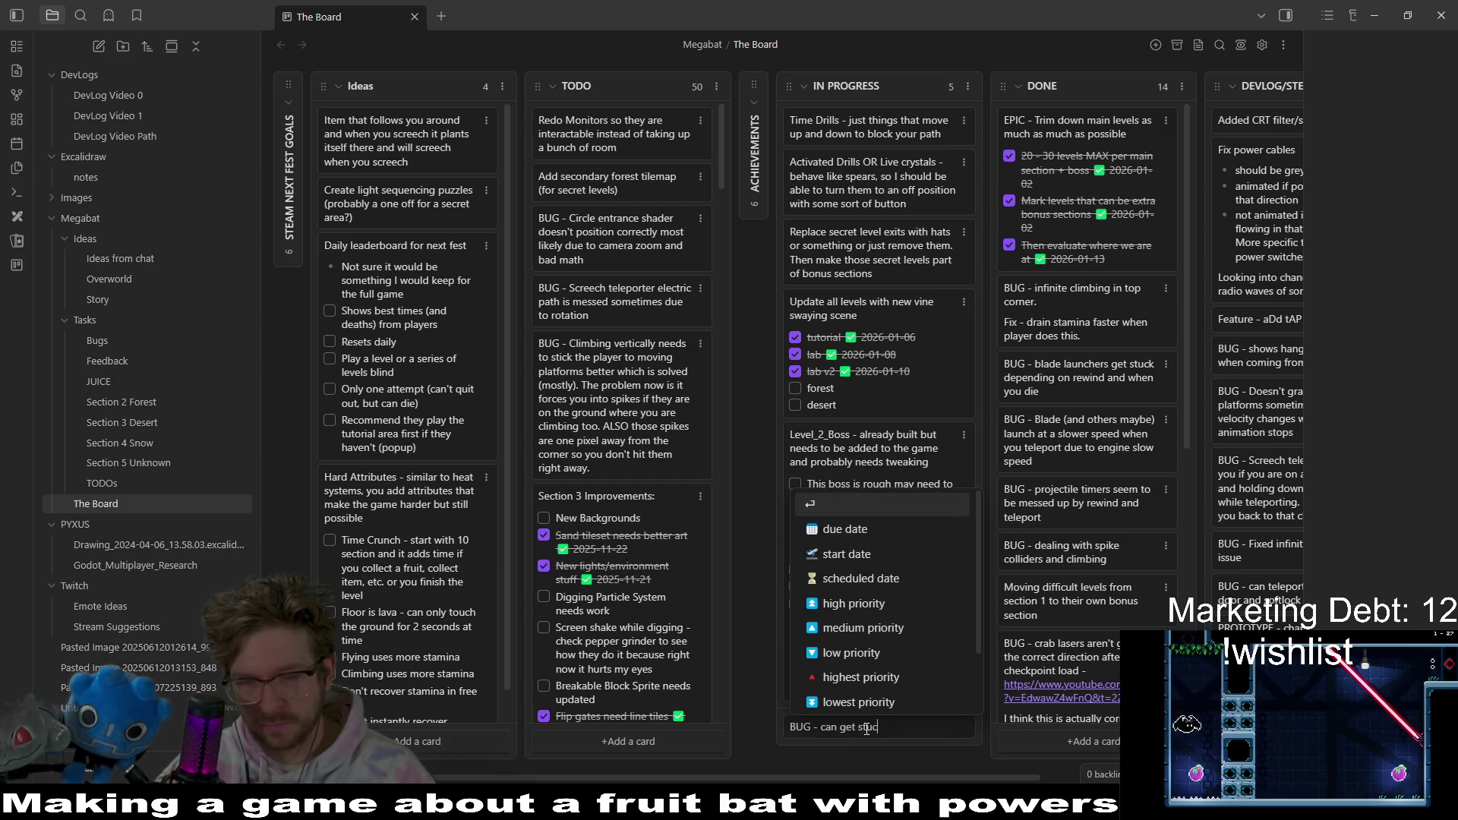
pyautogui.write('a corner')
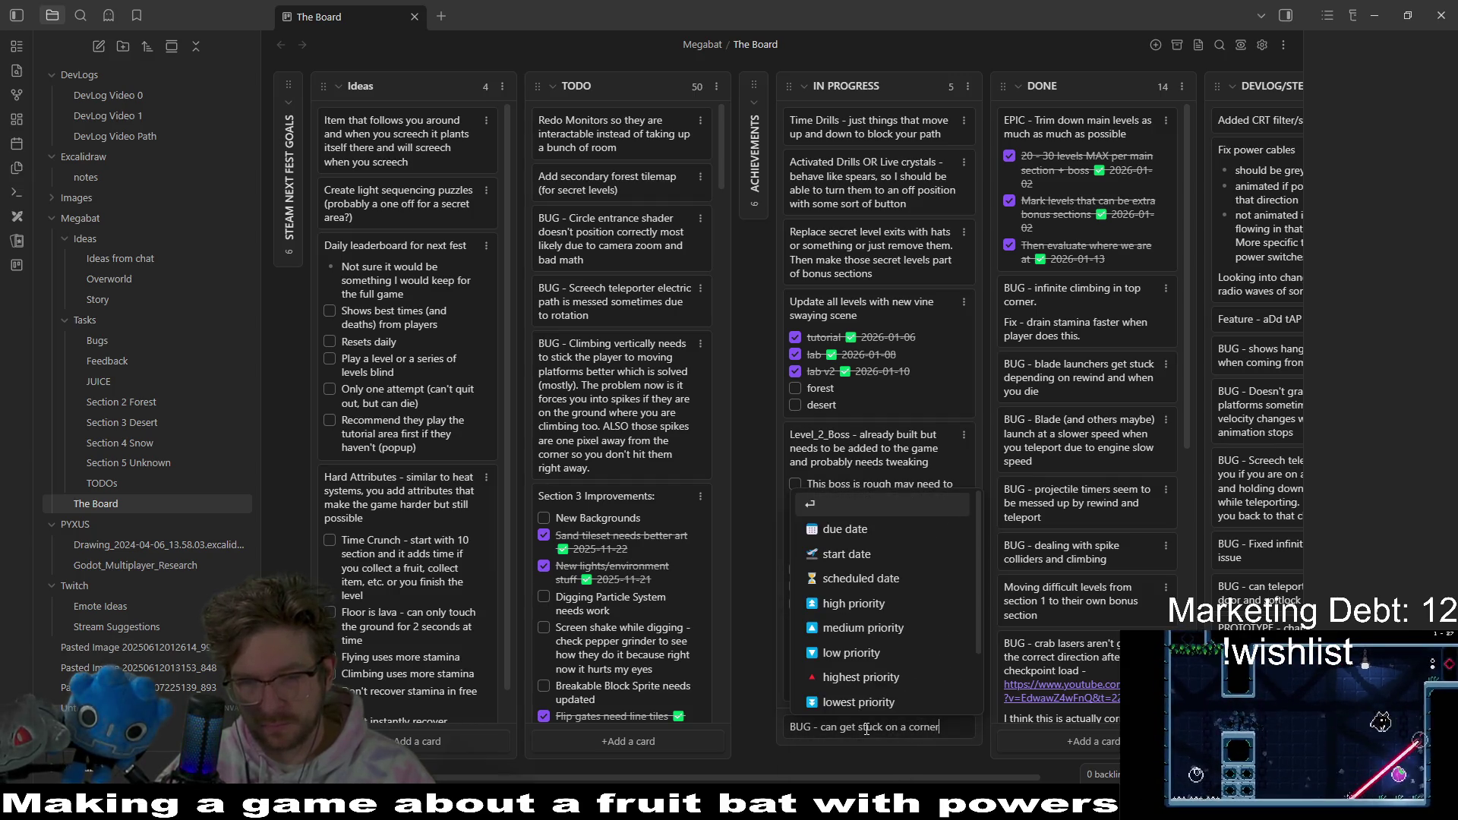
pyautogui.write(' while digging')
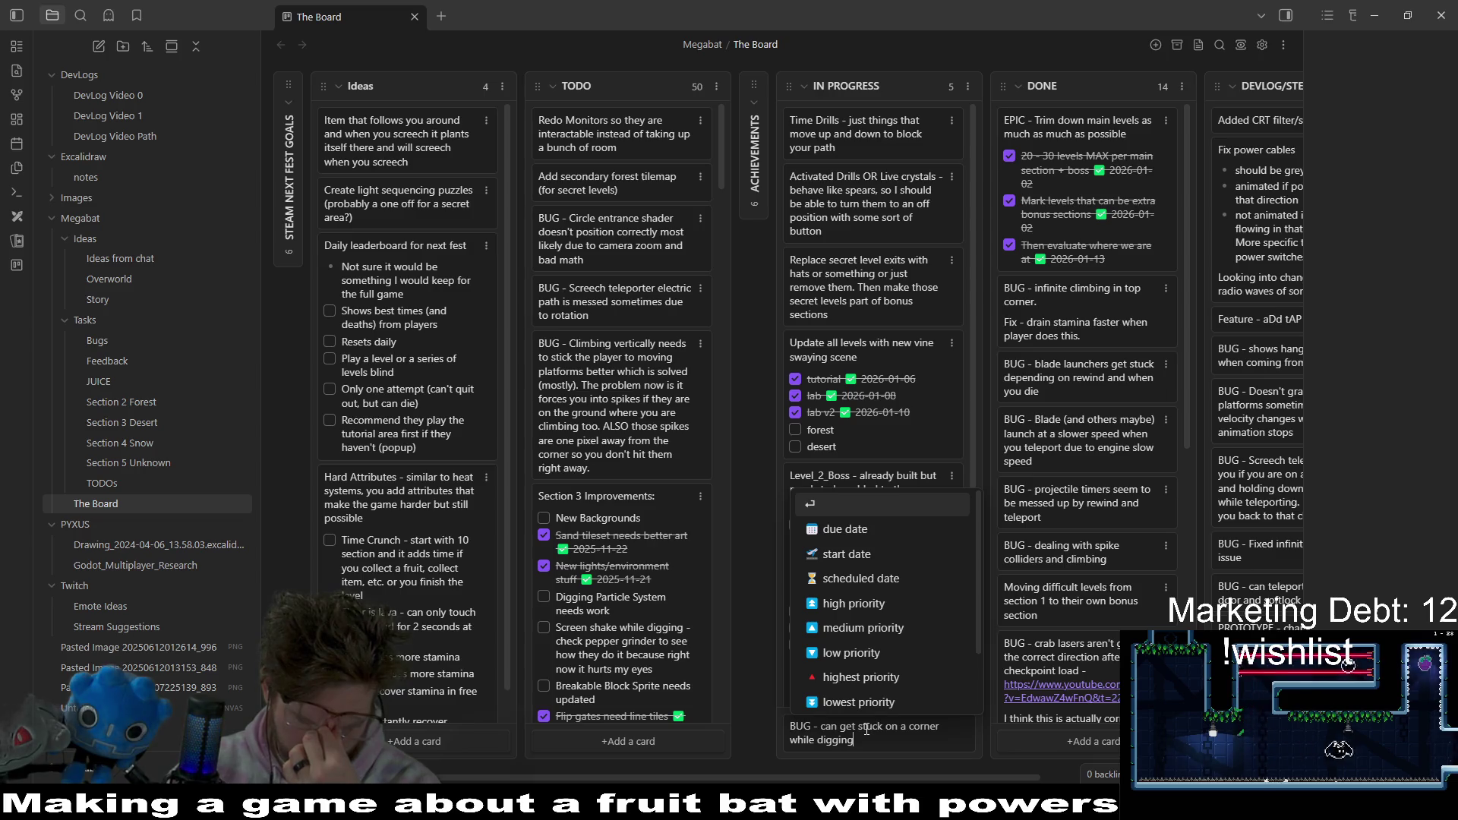
pyautogui.write('.')
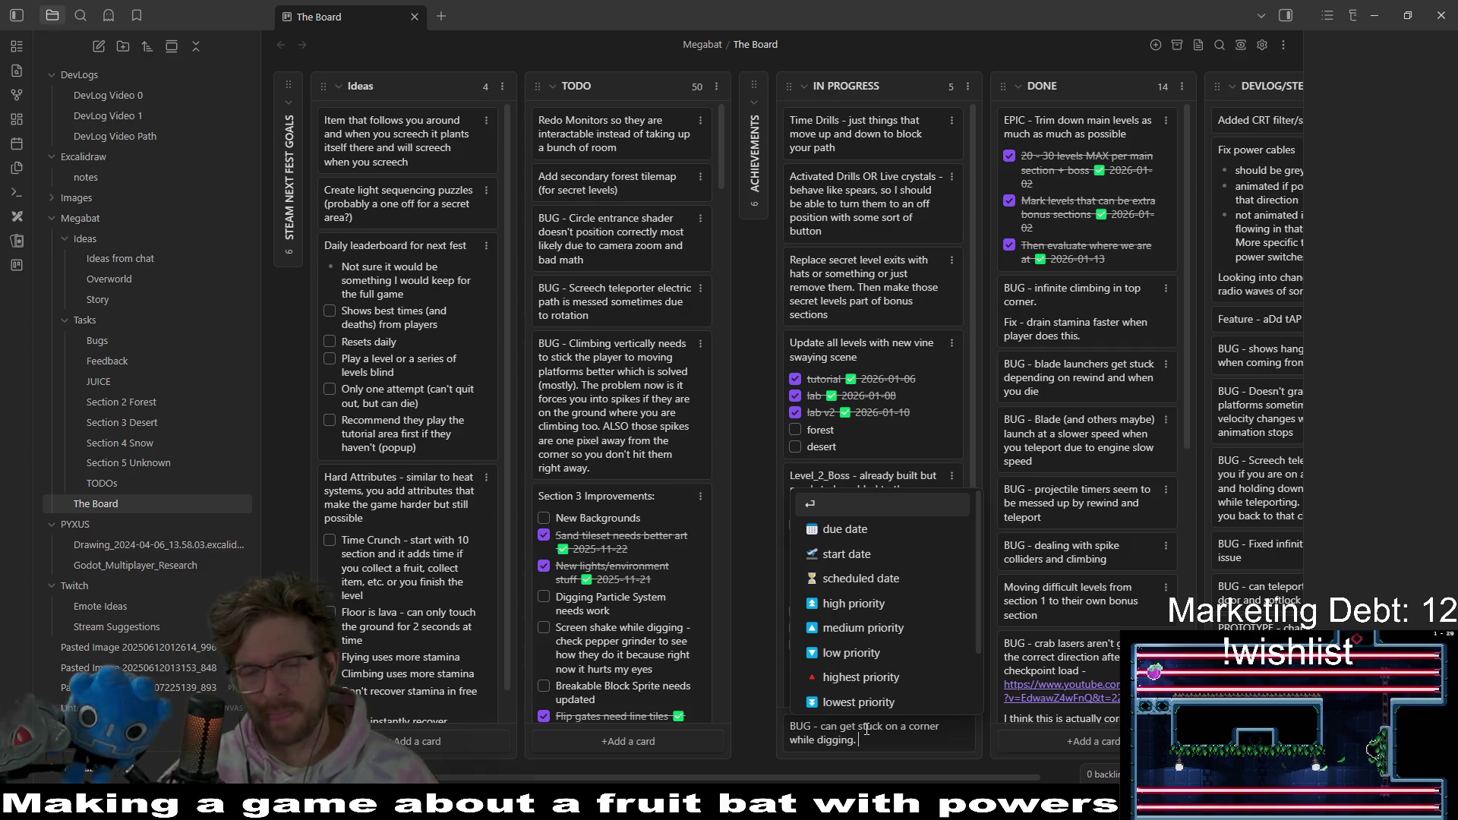
pyautogui.write(' Can duplicate b')
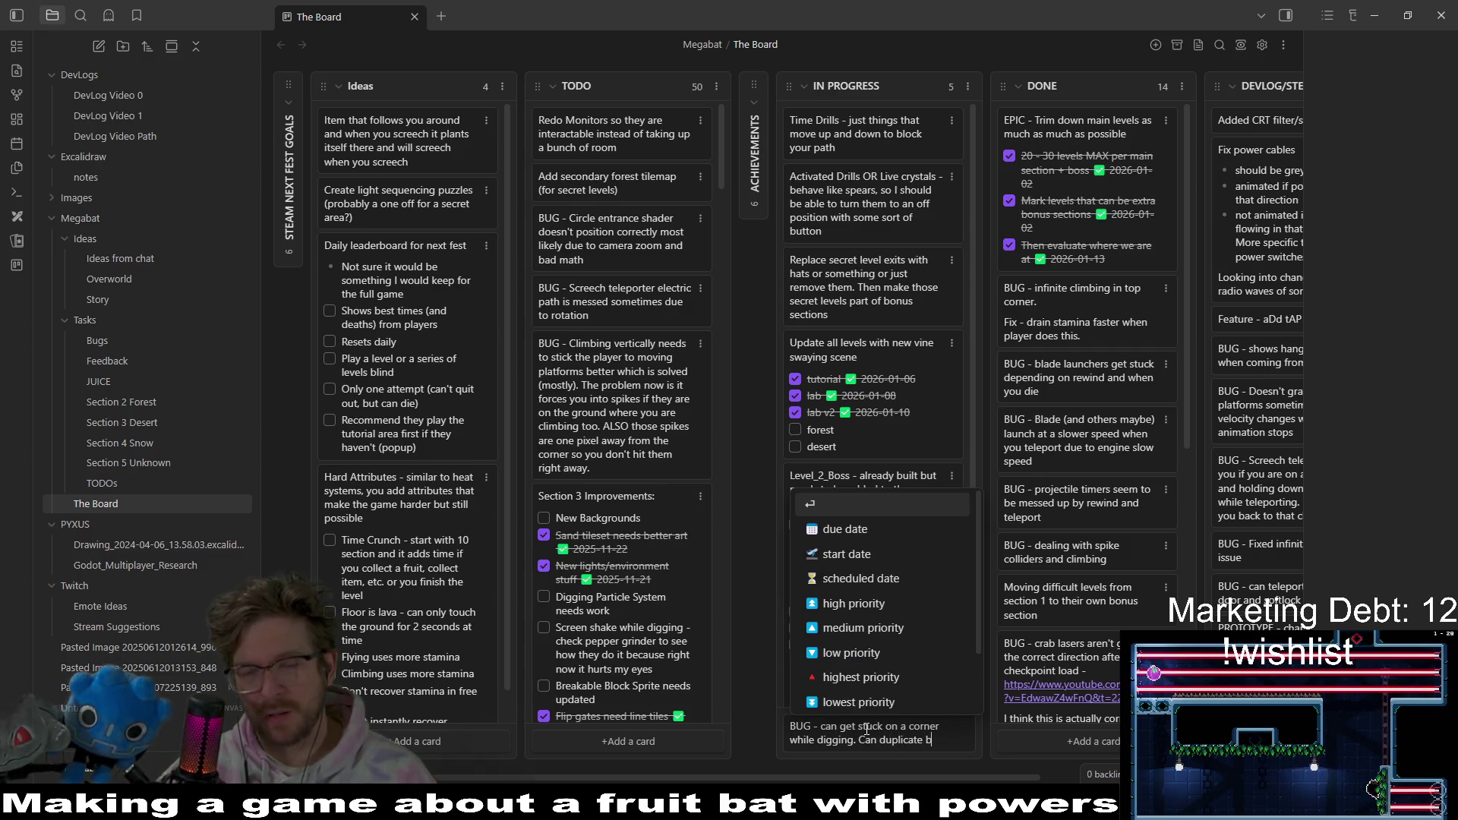
pyautogui.write('y digging d')
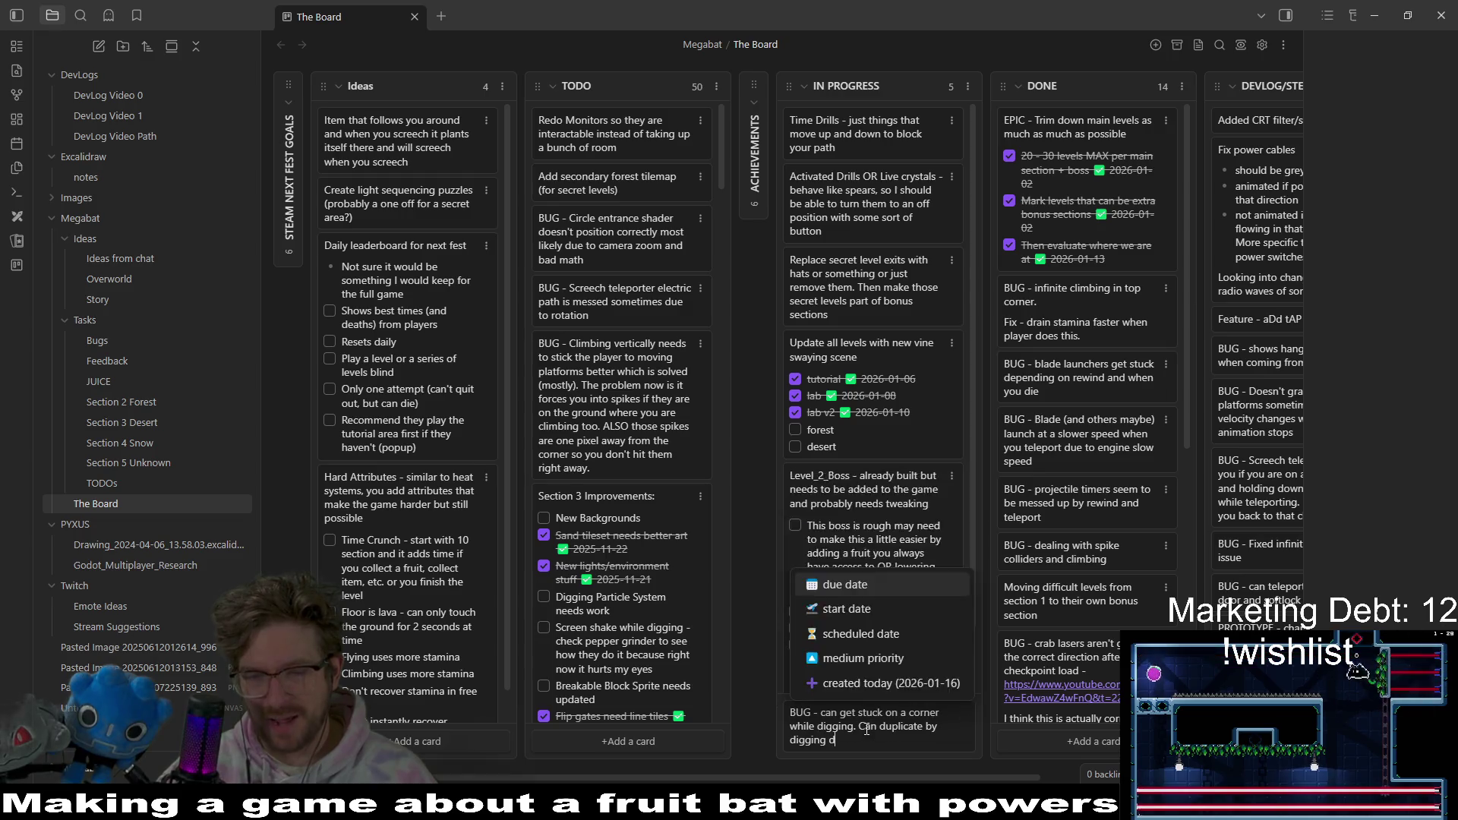
pyautogui.write('own ')
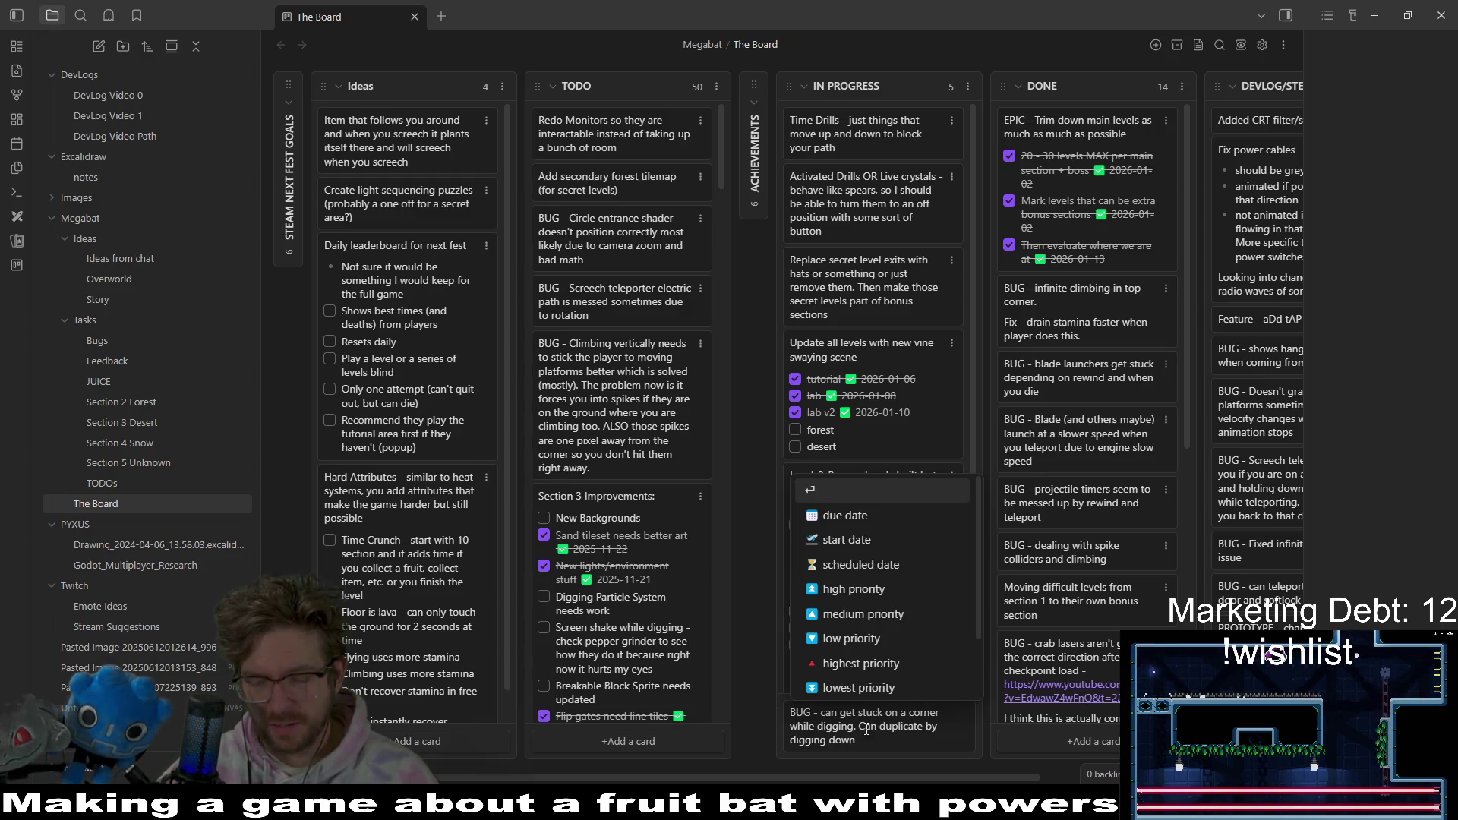
pyautogui.write('onto a ')
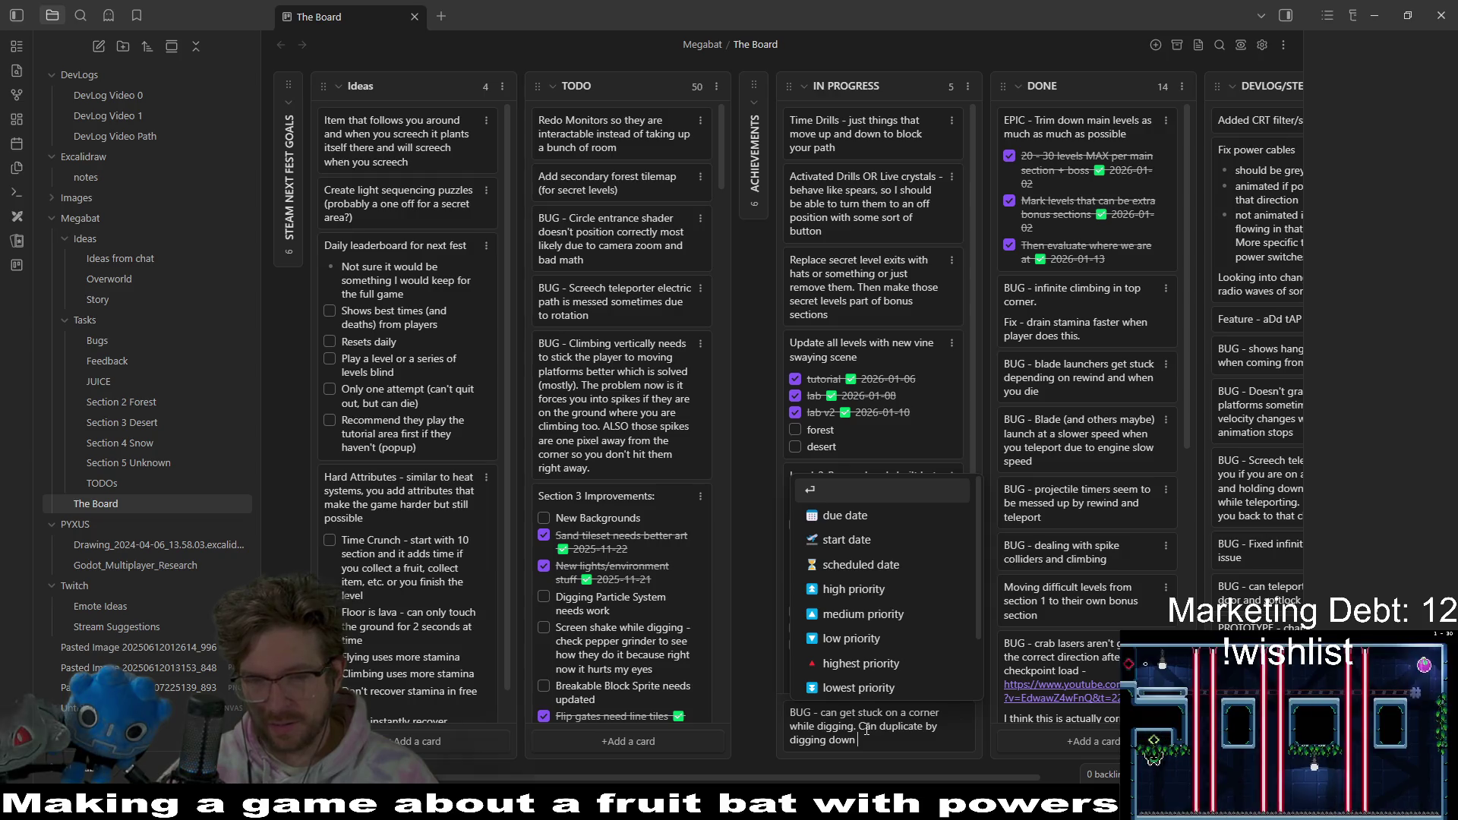
pyautogui.write('corder')
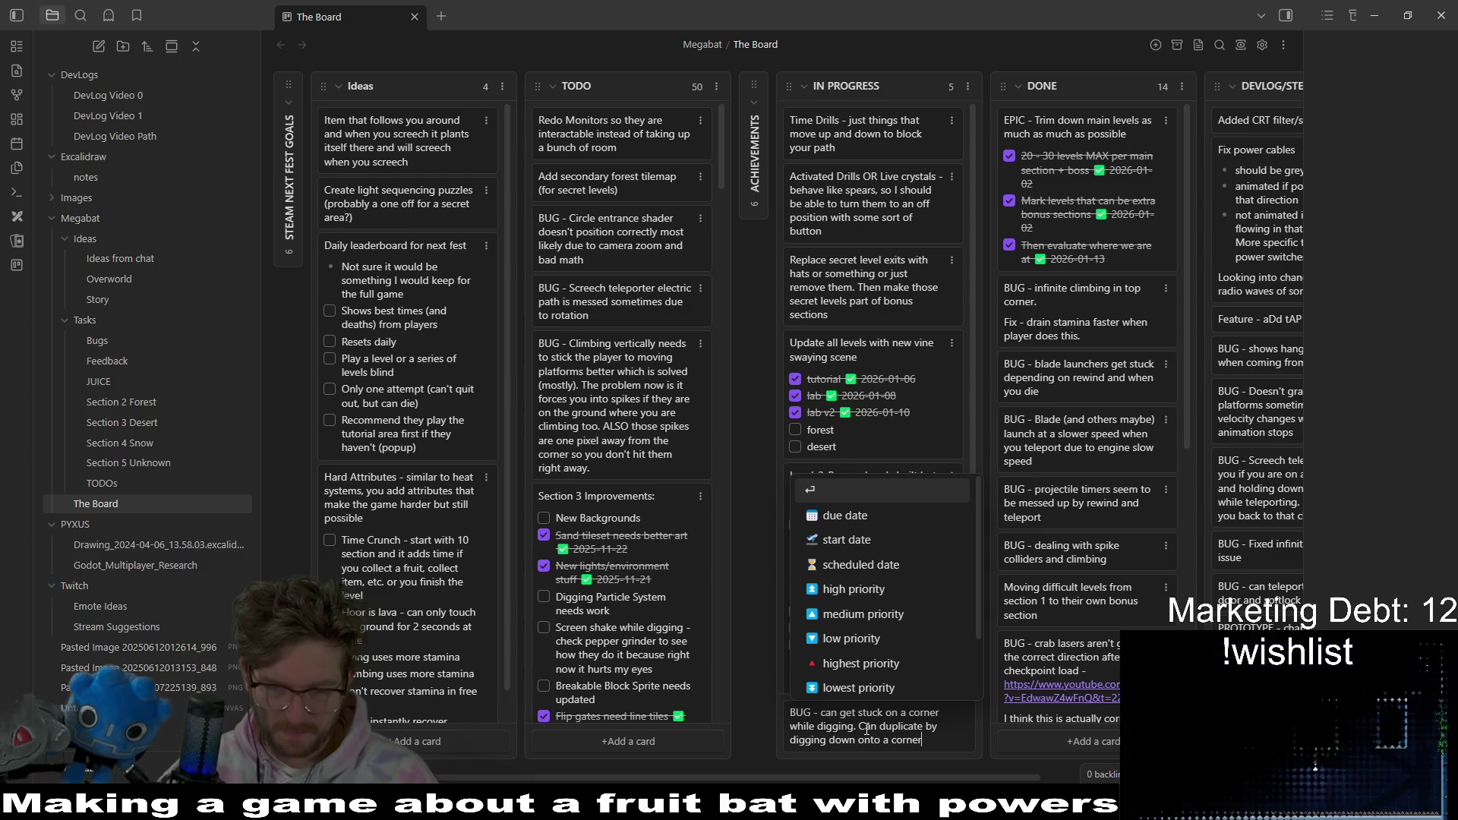
pyautogui.press('Return')
pyautogui.moveTo(810, 712); pyautogui.dragTo(695, 121)
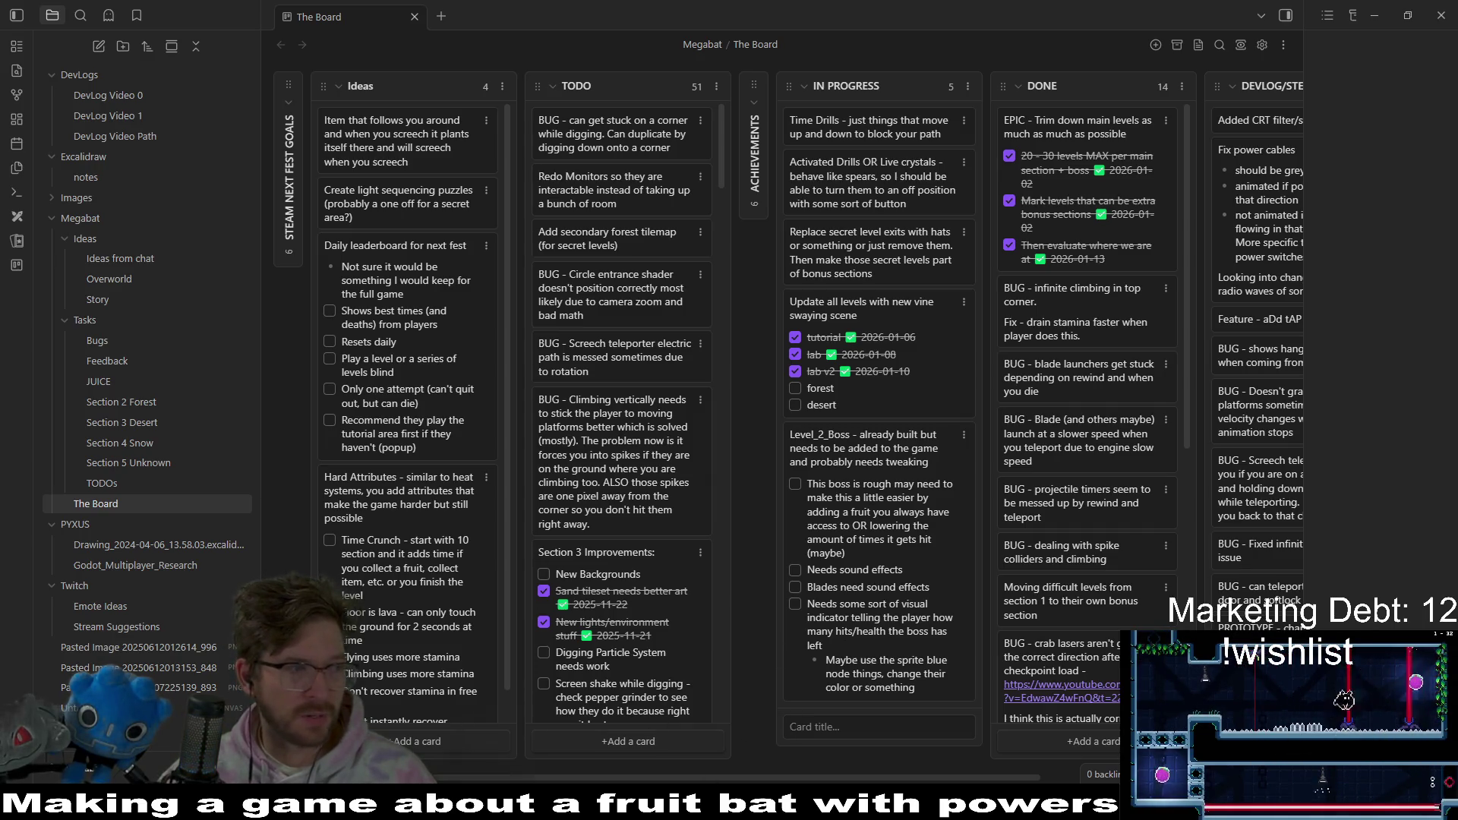
pyautogui.moveTo(731, 805)
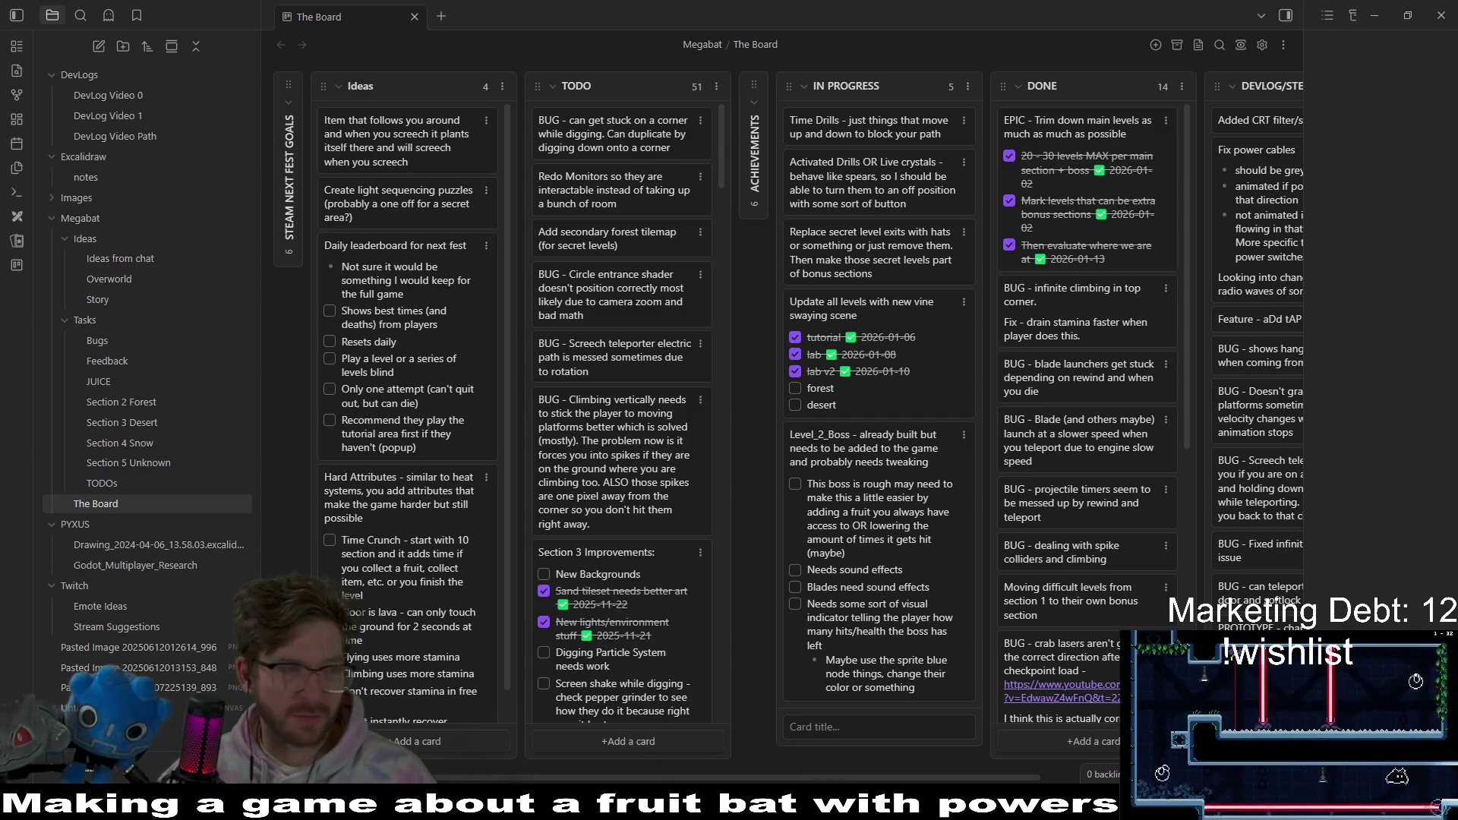
pyautogui.click(731, 805)
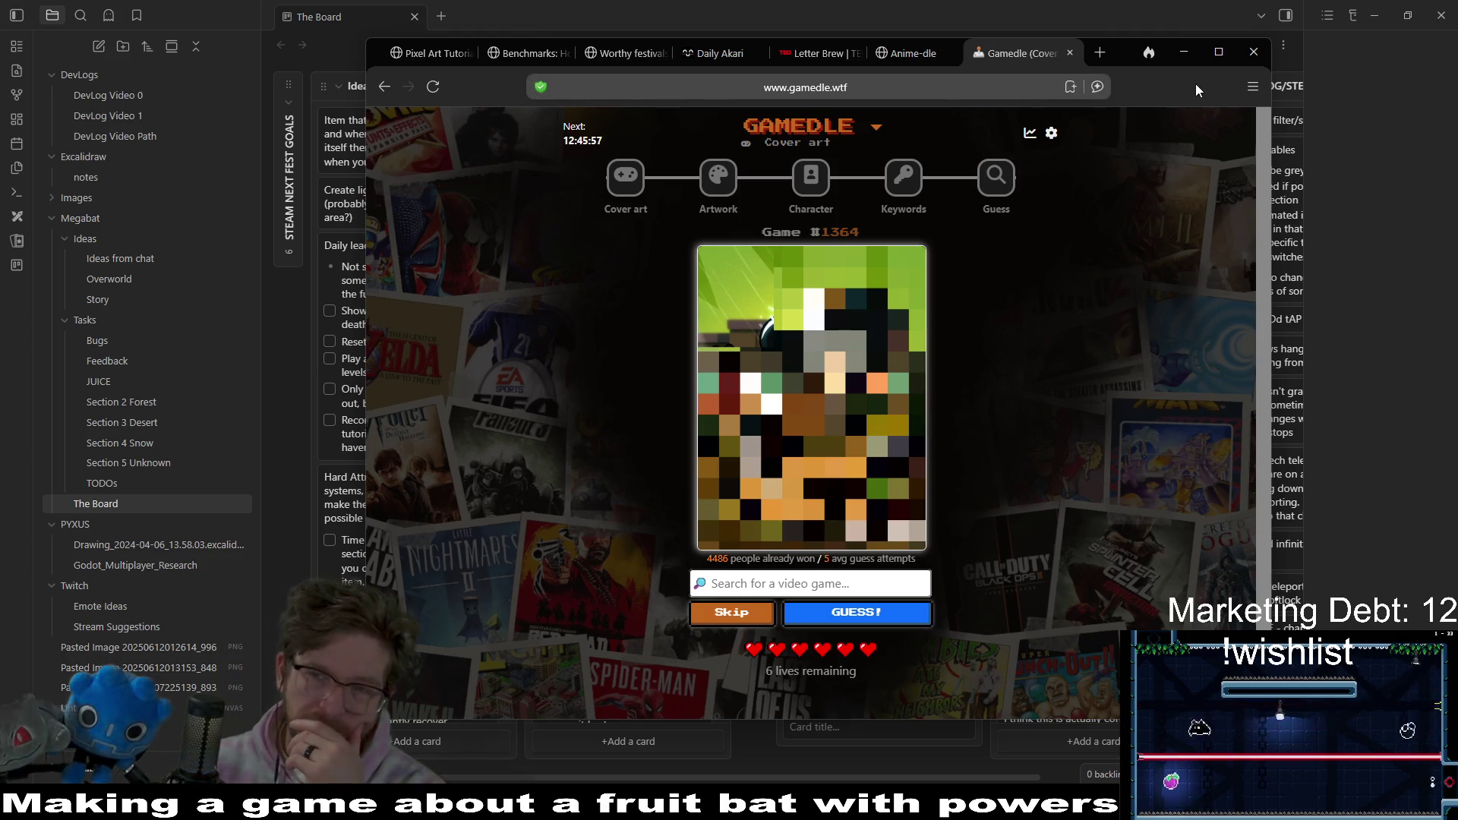
# - Maximize the browser and guess Alien Hominid, then Mario & Luigi: Bowser's Inside Story
pyautogui.click(1219, 51)
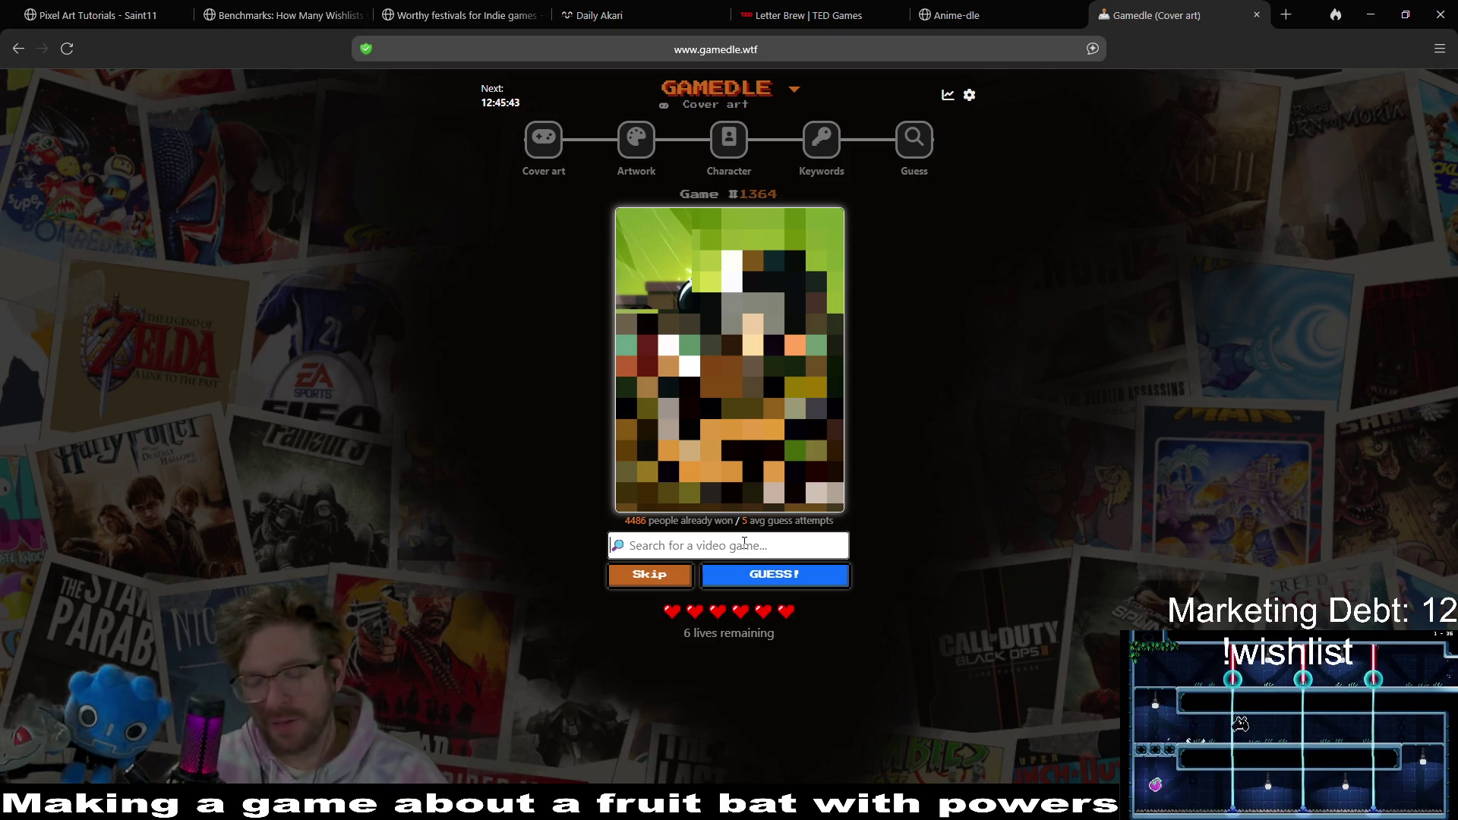
pyautogui.write('alien hom')
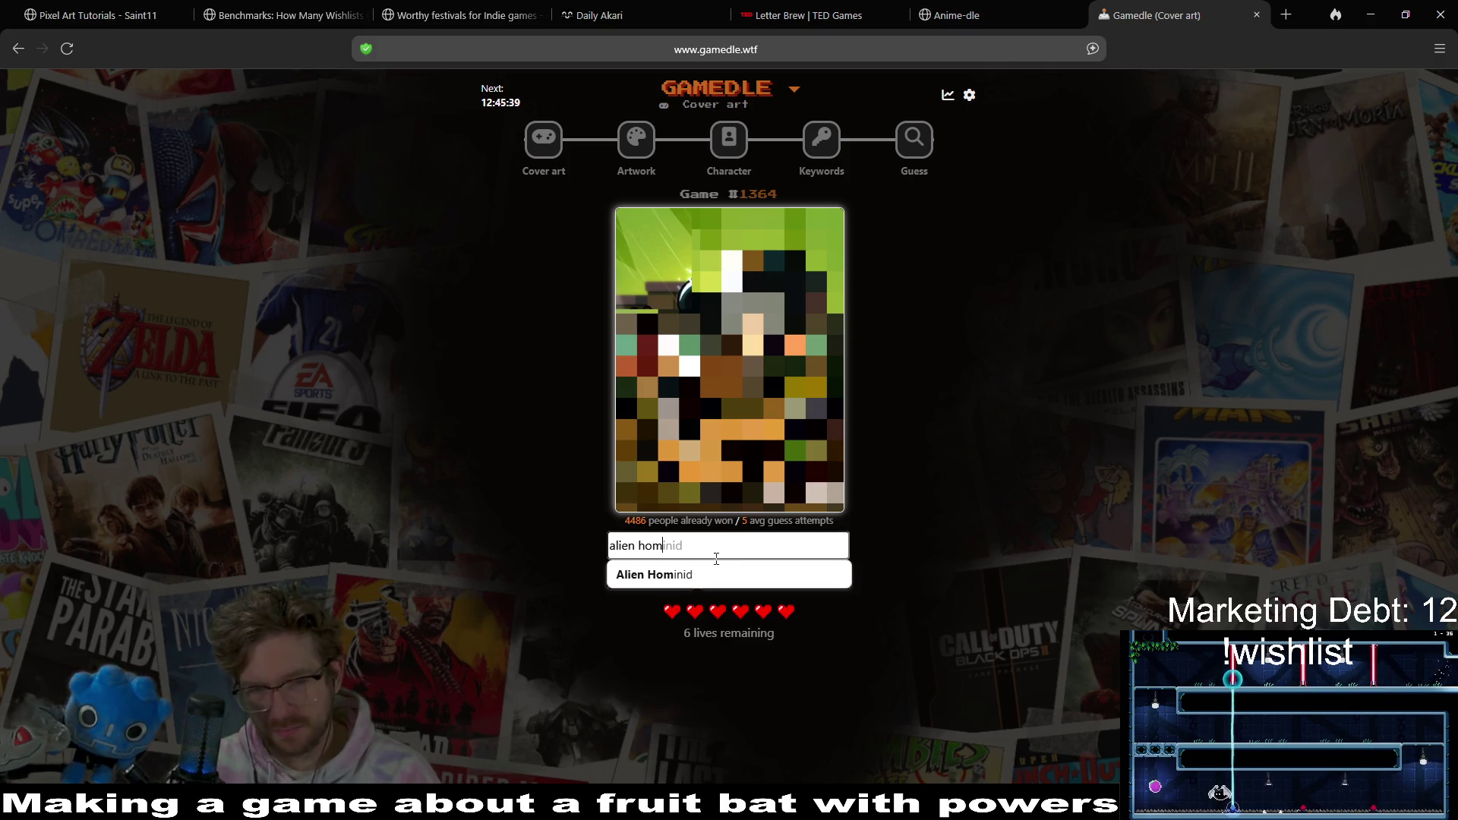
pyautogui.click(702, 574)
pyautogui.click(768, 579)
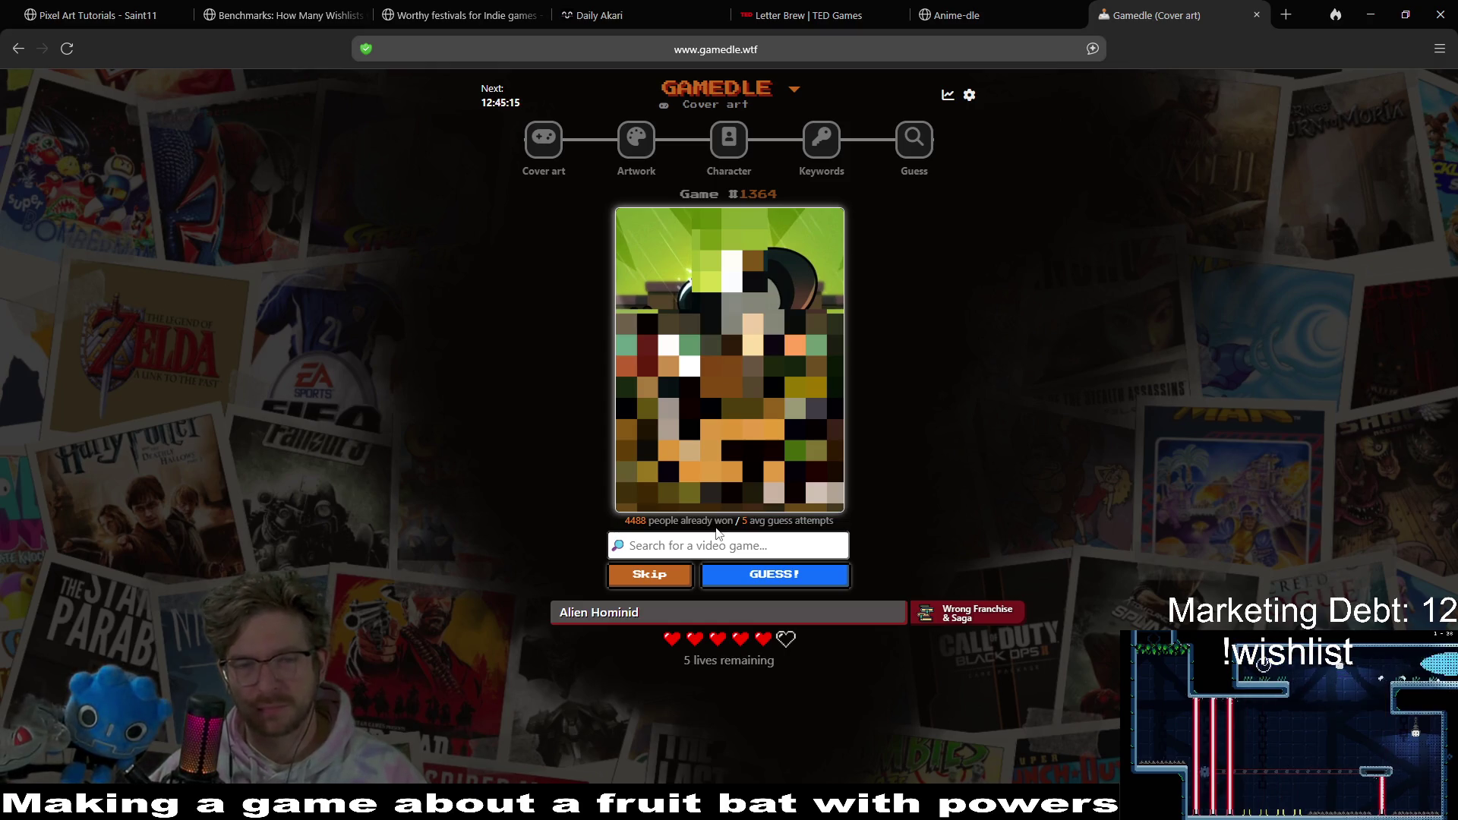
pyautogui.write('s')
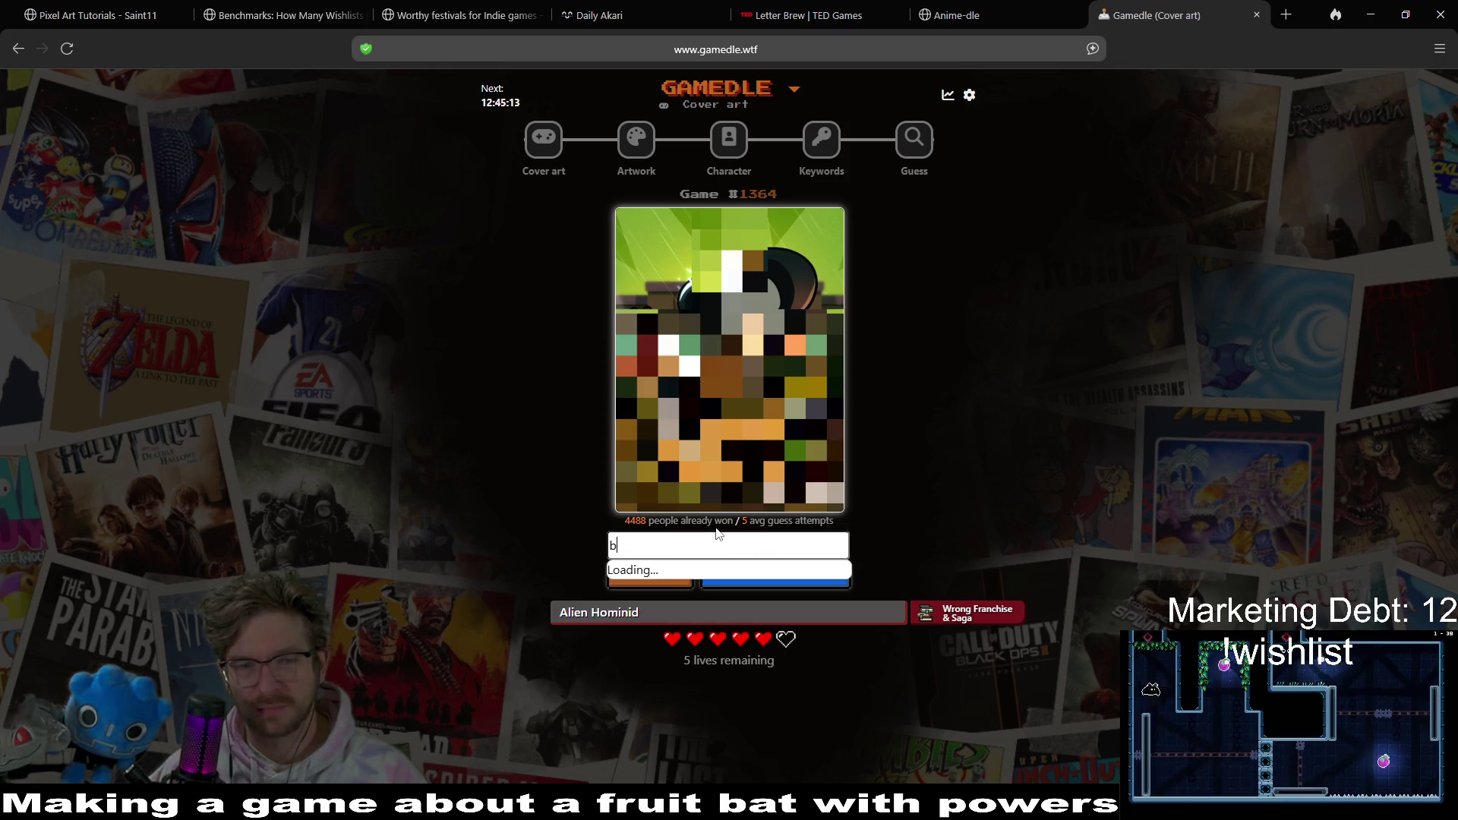
pyautogui.press('BackSpace')
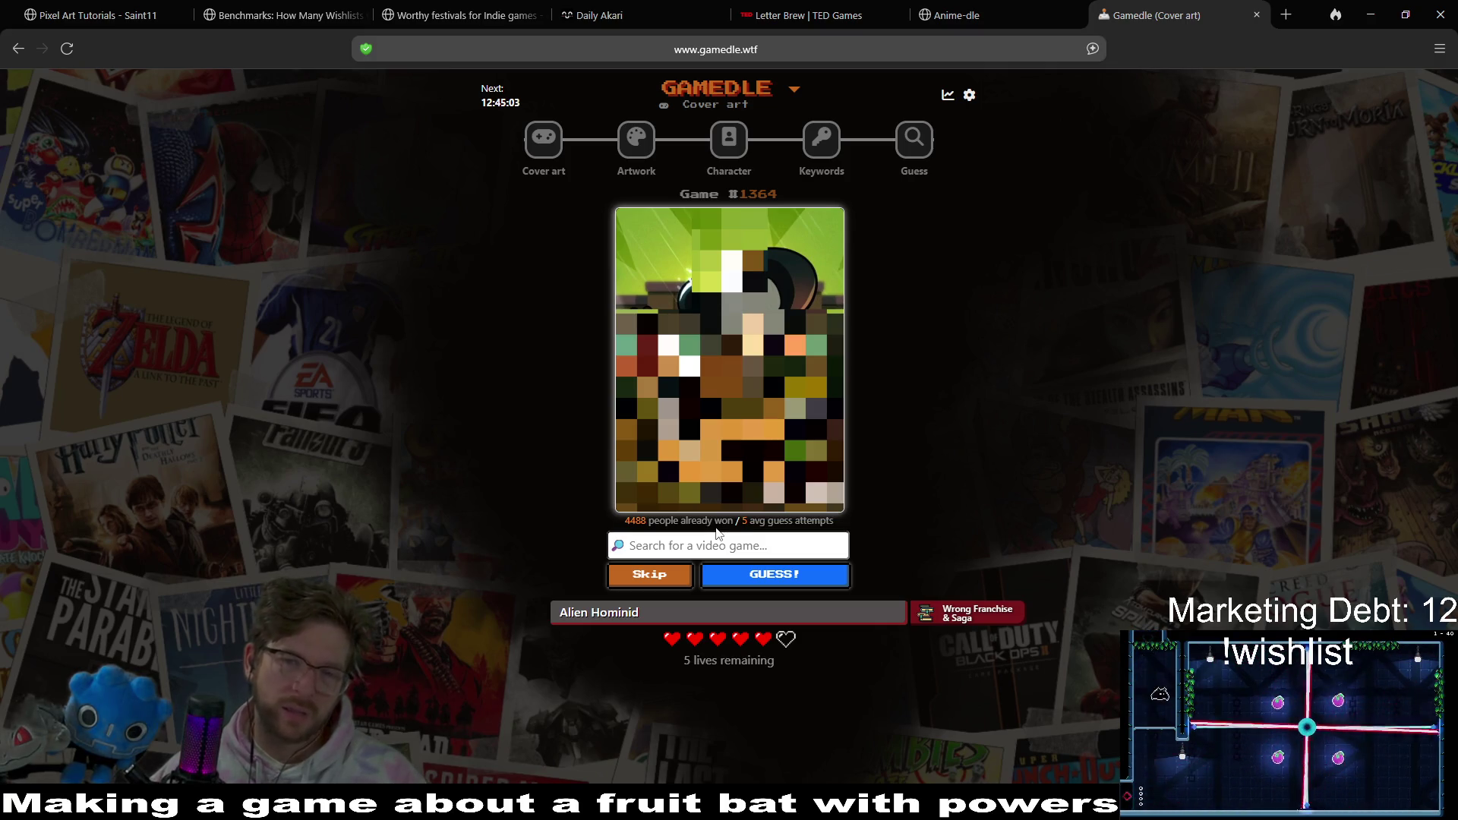
pyautogui.write('mario')
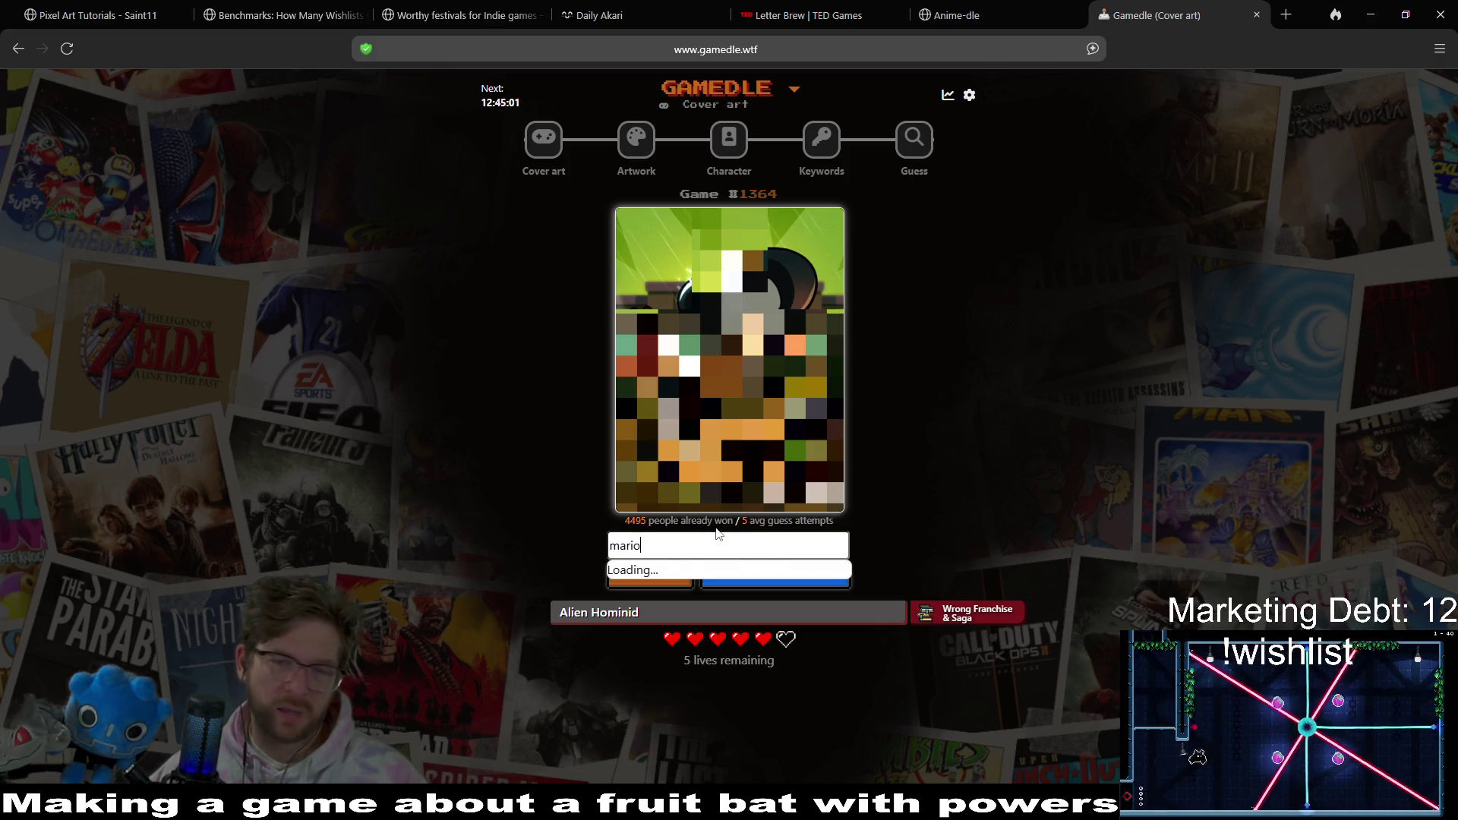
pyautogui.click(744, 579)
pyautogui.click(823, 581)
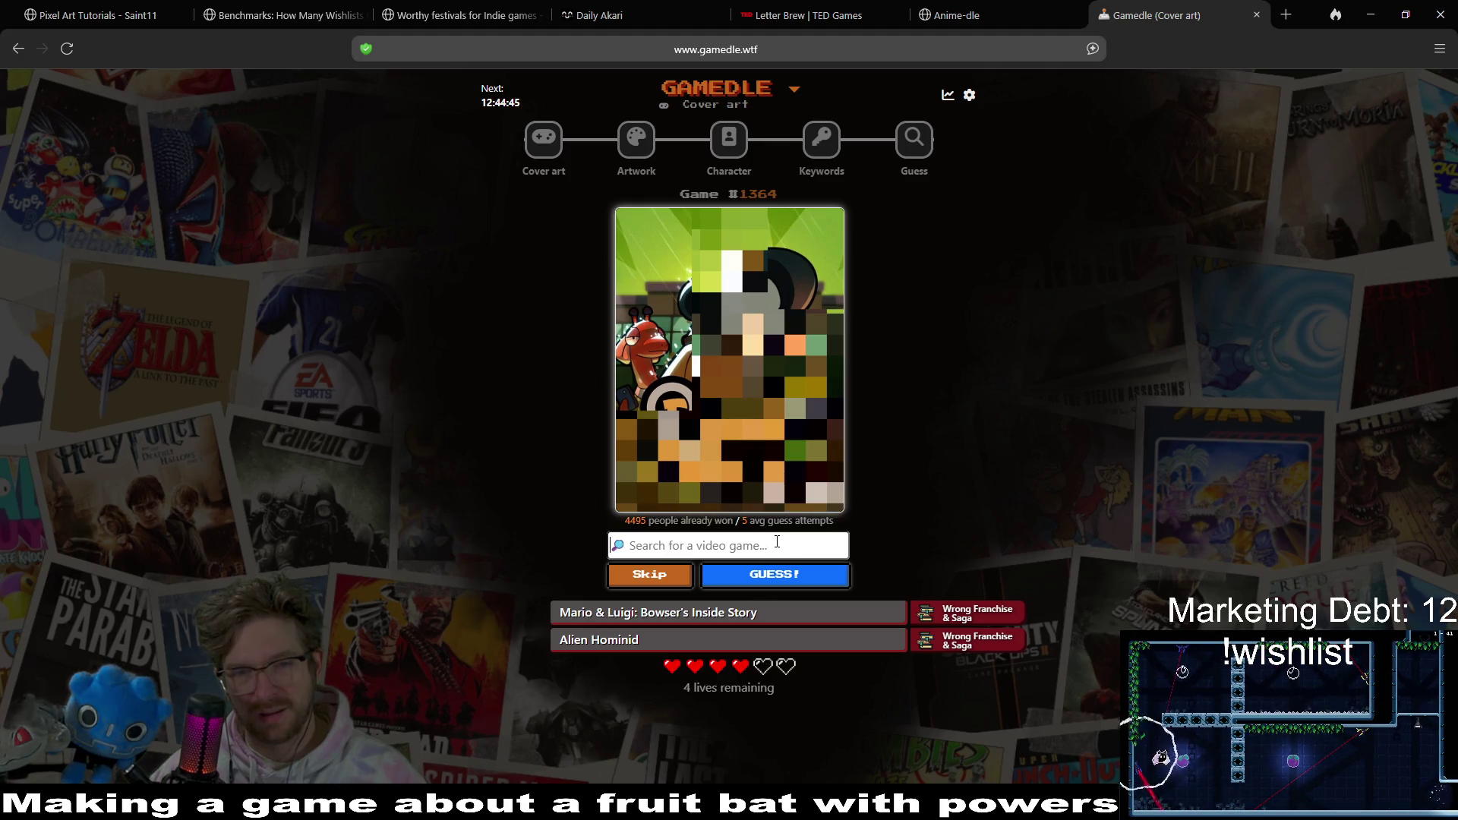
# - Guess Mouse Trap, then win with Duck Detective: The Secret Salami and go to Artwork
pyautogui.write('mouse')
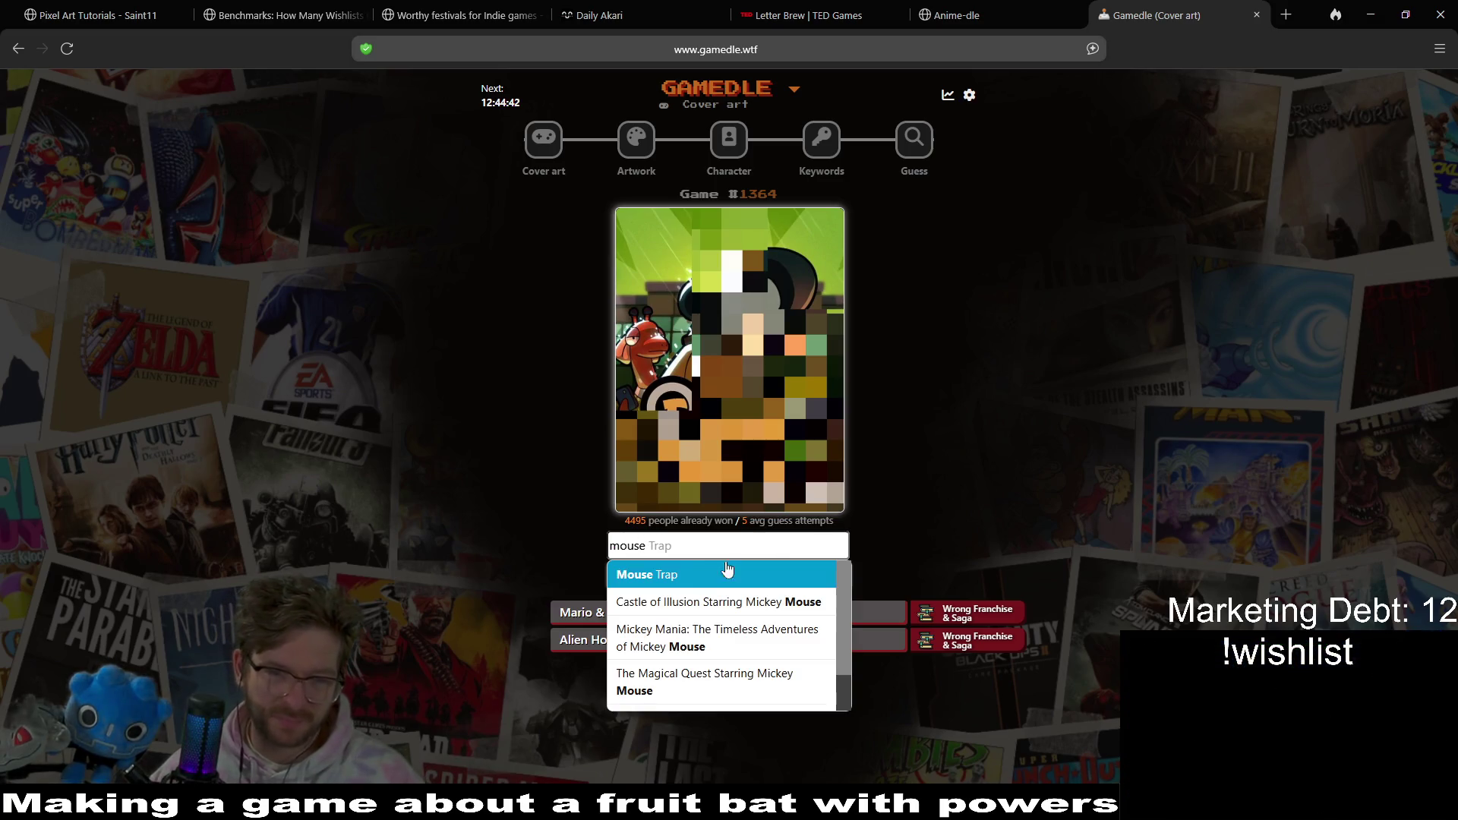
pyautogui.click(756, 574)
pyautogui.click(767, 575)
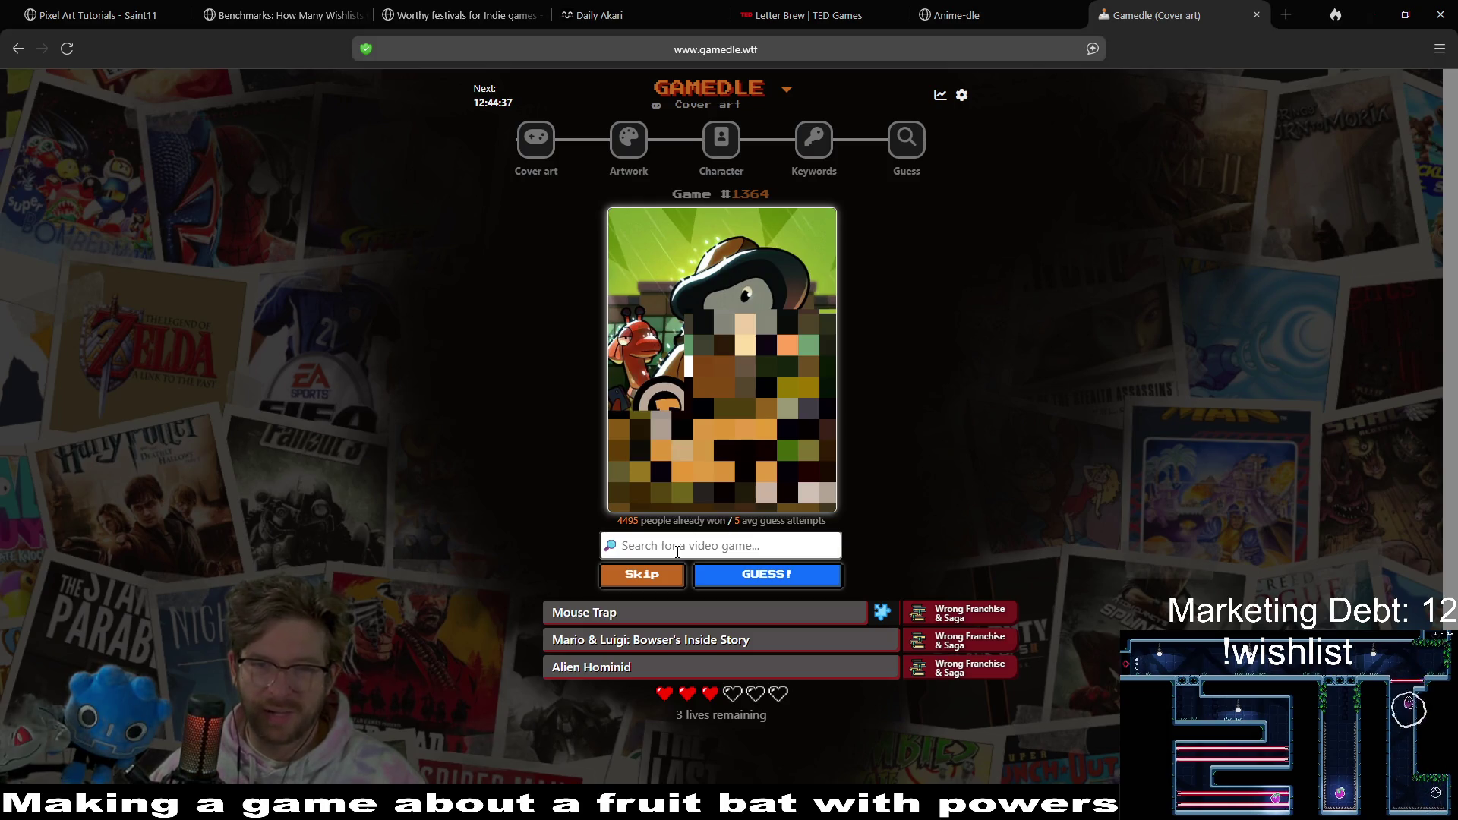
pyautogui.write('goos')
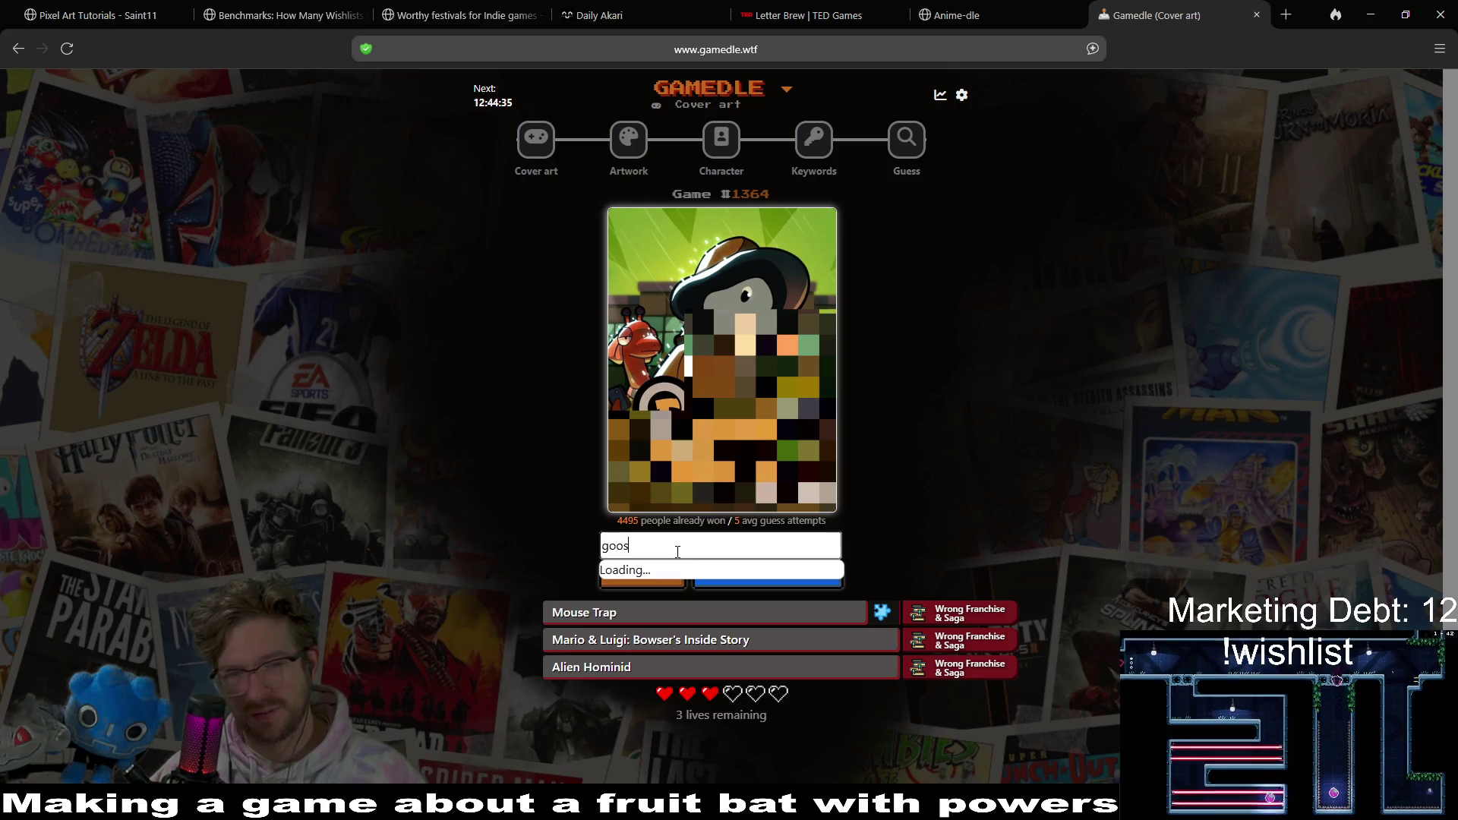
pyautogui.write('e de')
pyautogui.press('BackSpace')
pyautogui.press('BackSpace')
pyautogui.press('BackSpace')
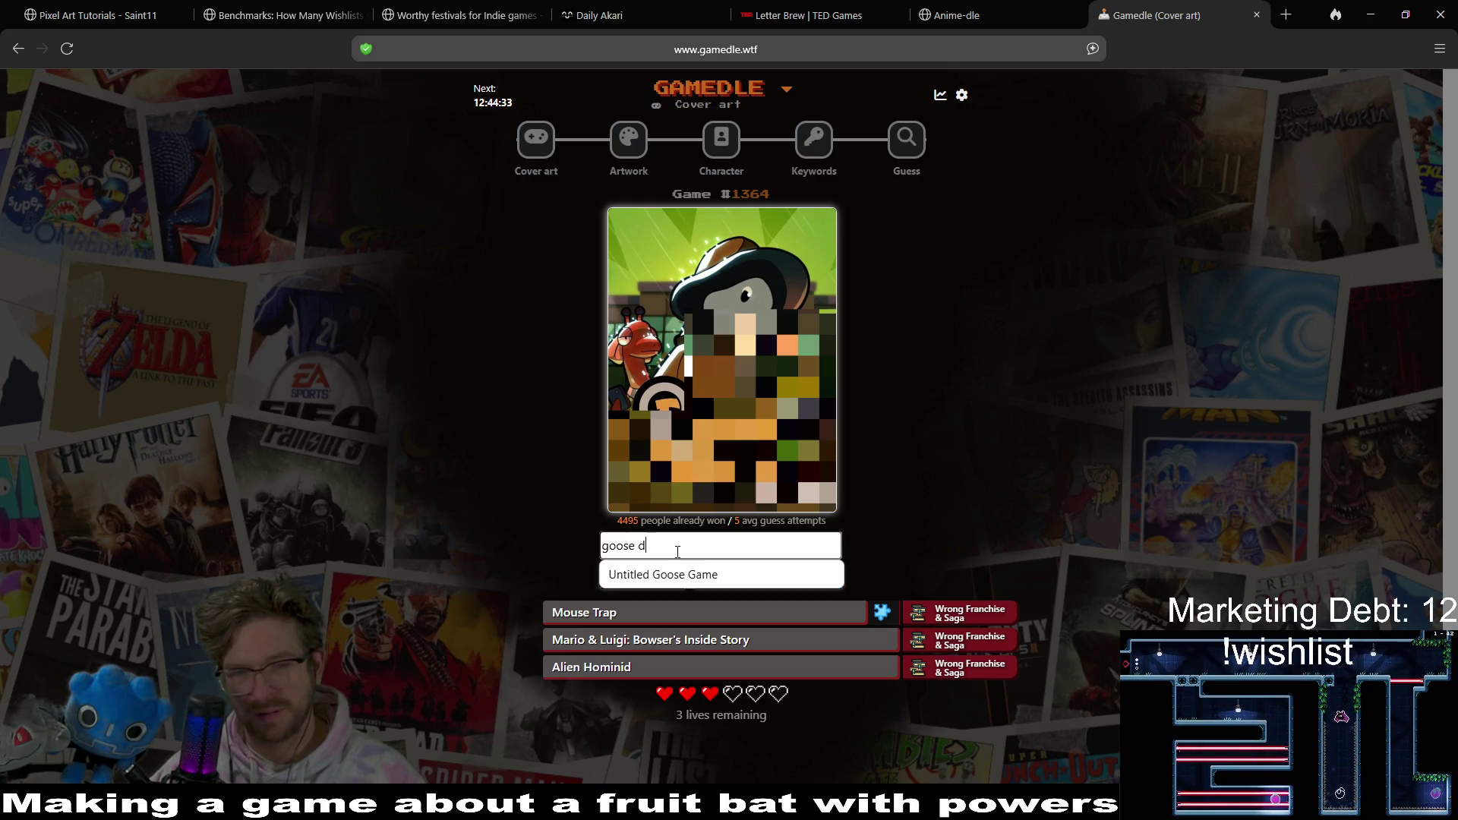
pyautogui.write('goose')
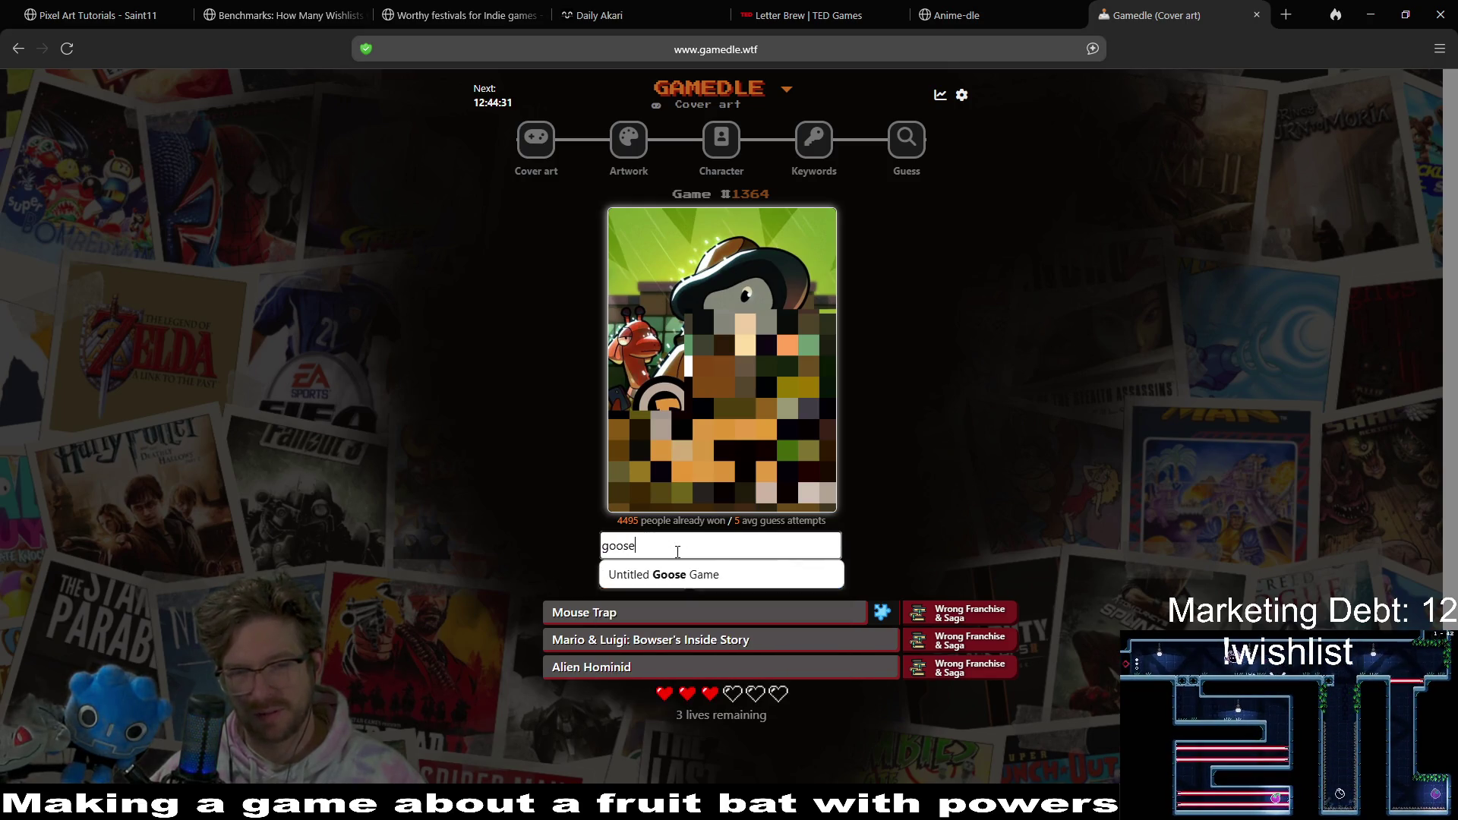
pyautogui.write(' d')
pyautogui.press('BackSpace')
pyautogui.press('BackSpace')
pyautogui.press('BackSpace')
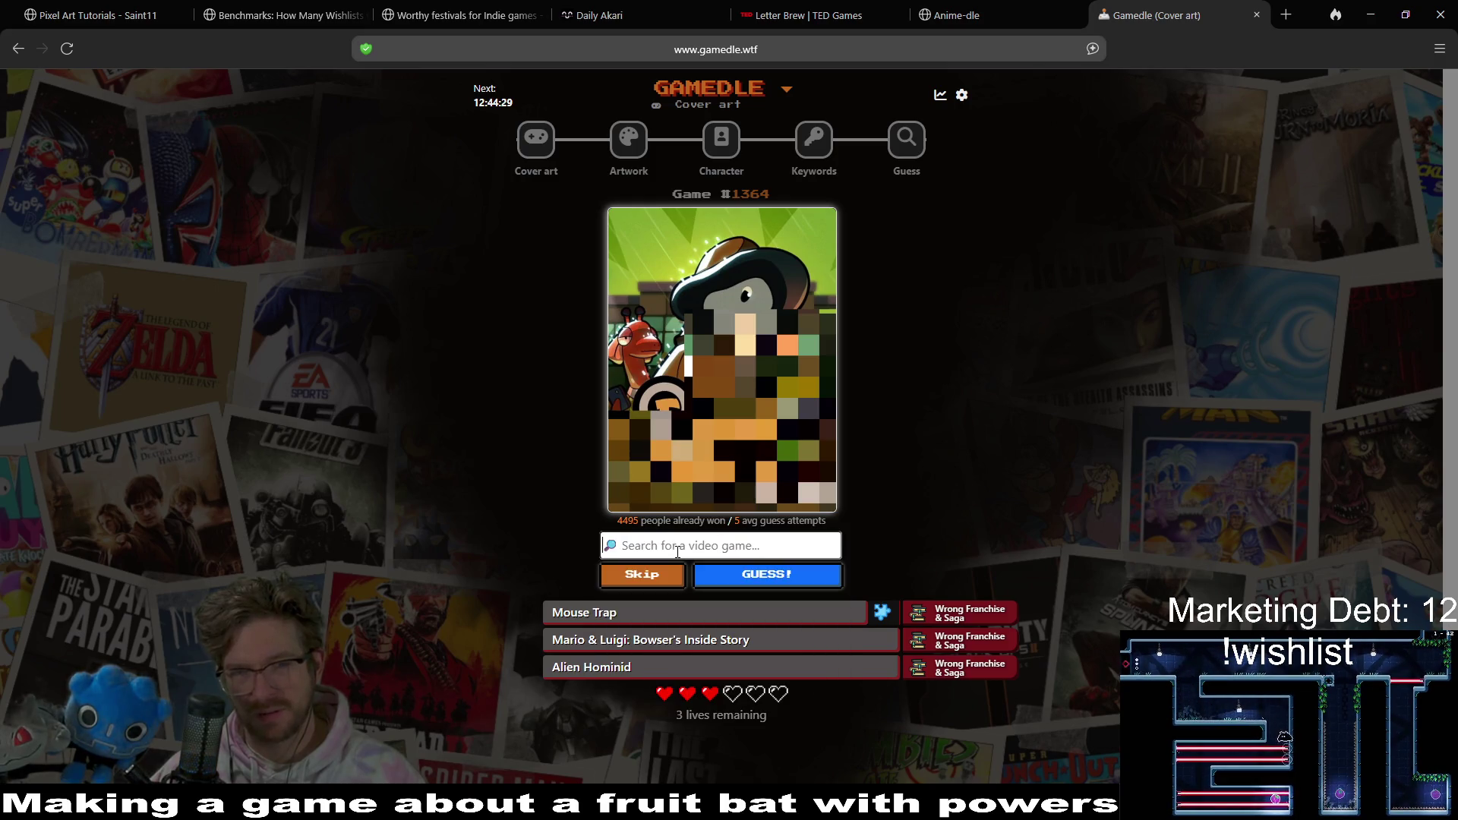
pyautogui.write('detec')
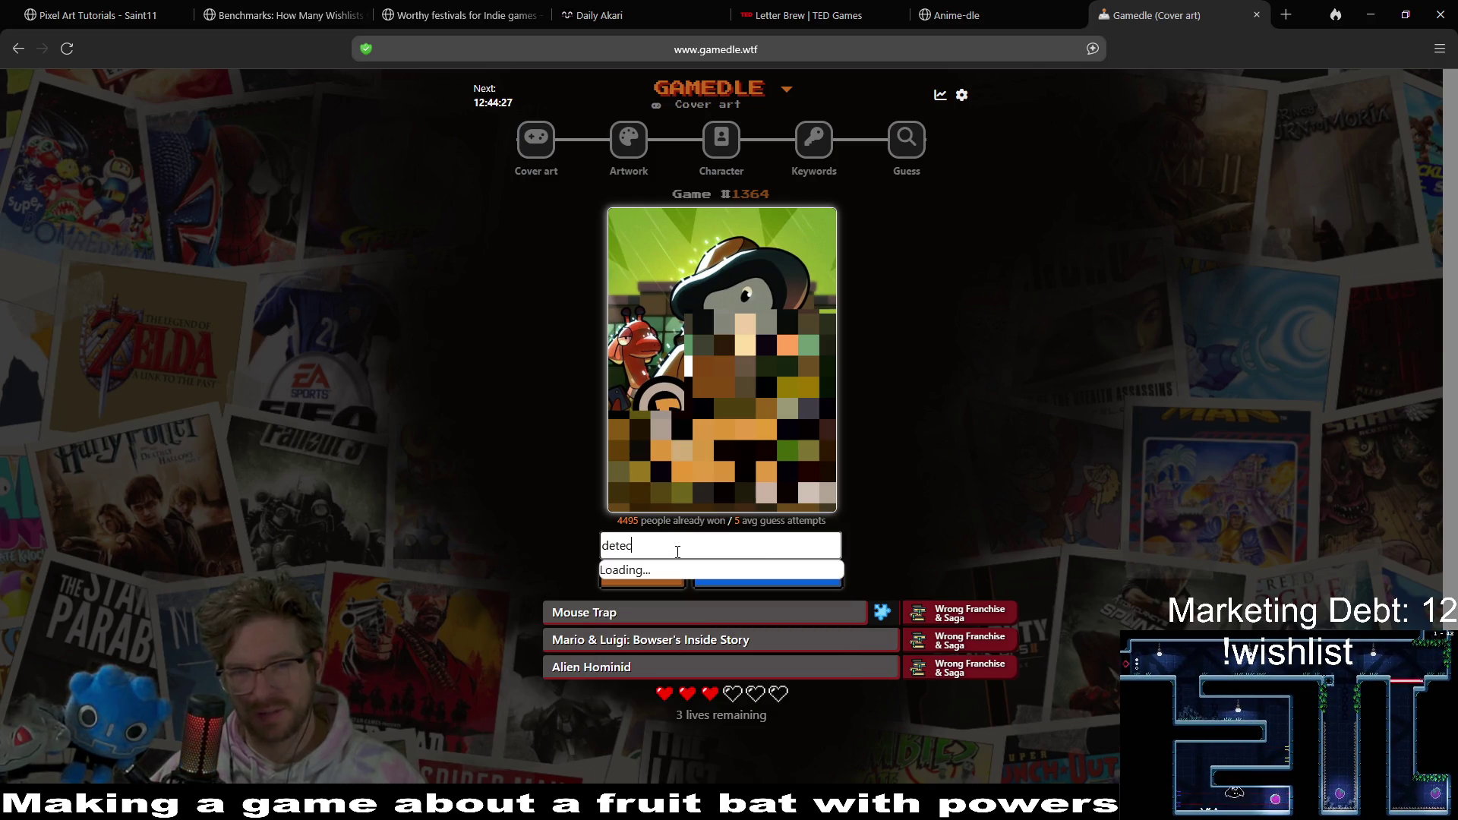
pyautogui.write('e')
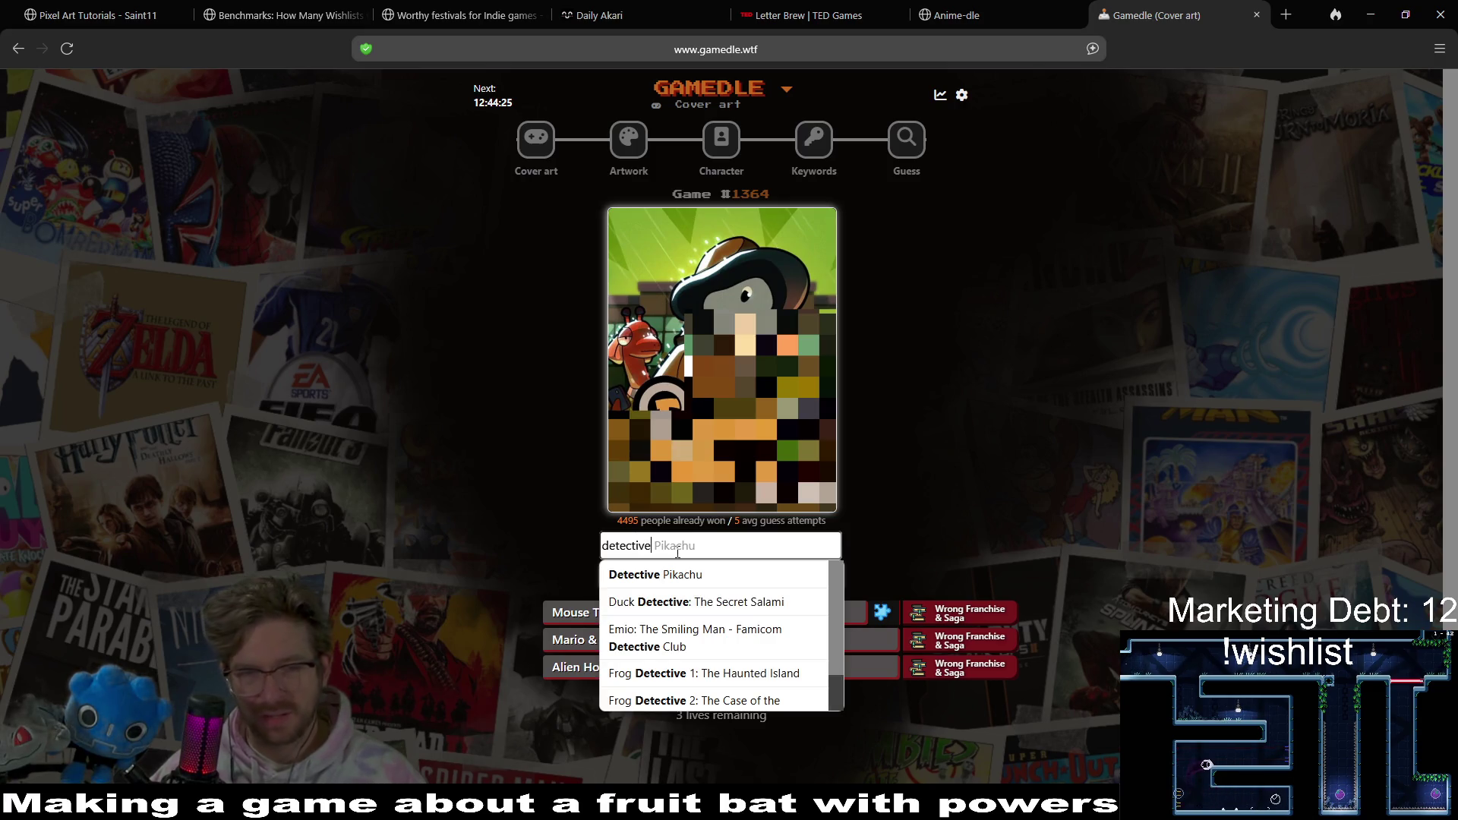
pyautogui.click(734, 603)
pyautogui.click(778, 578)
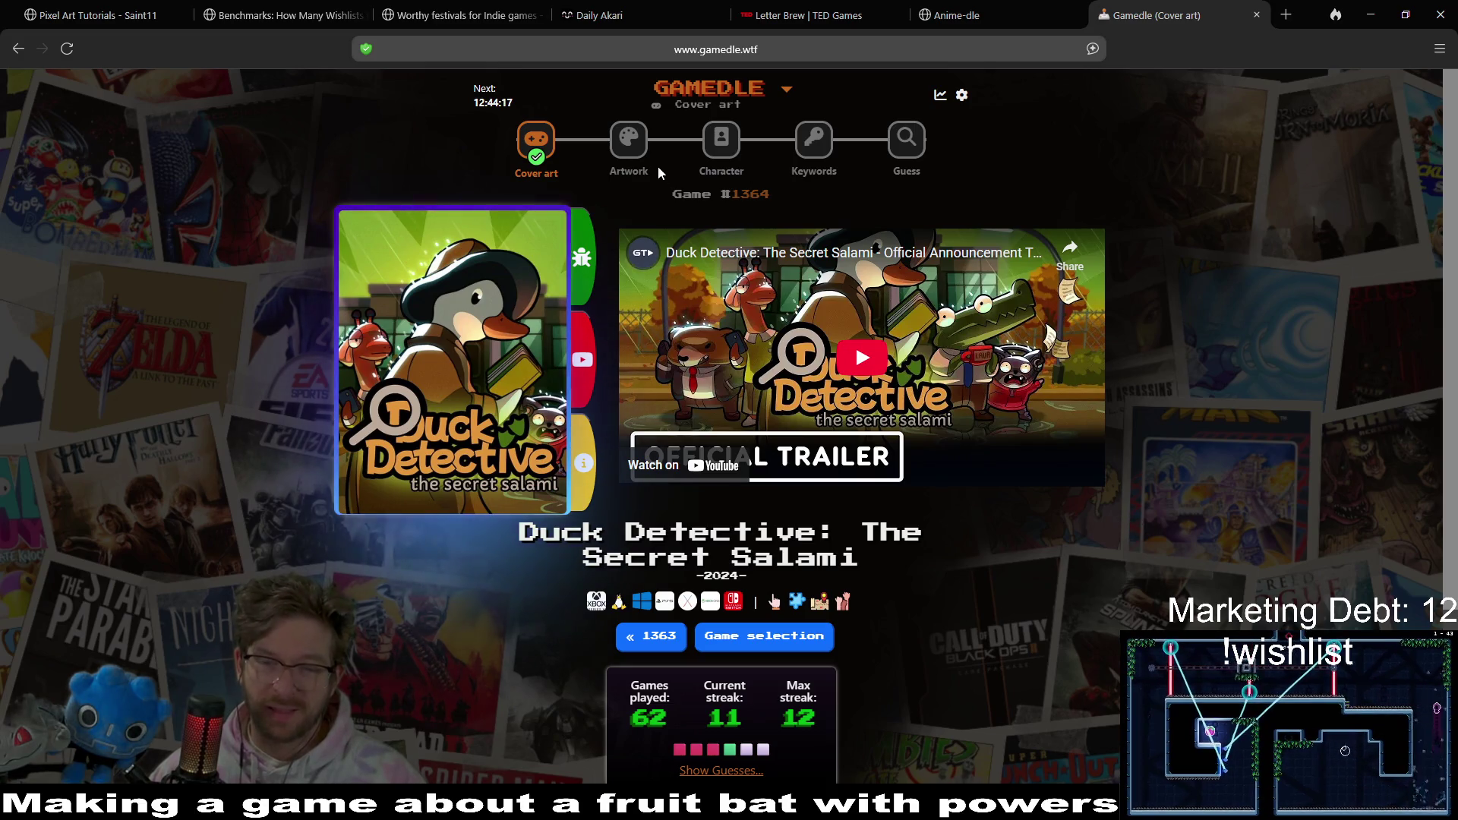
pyautogui.click(640, 145)
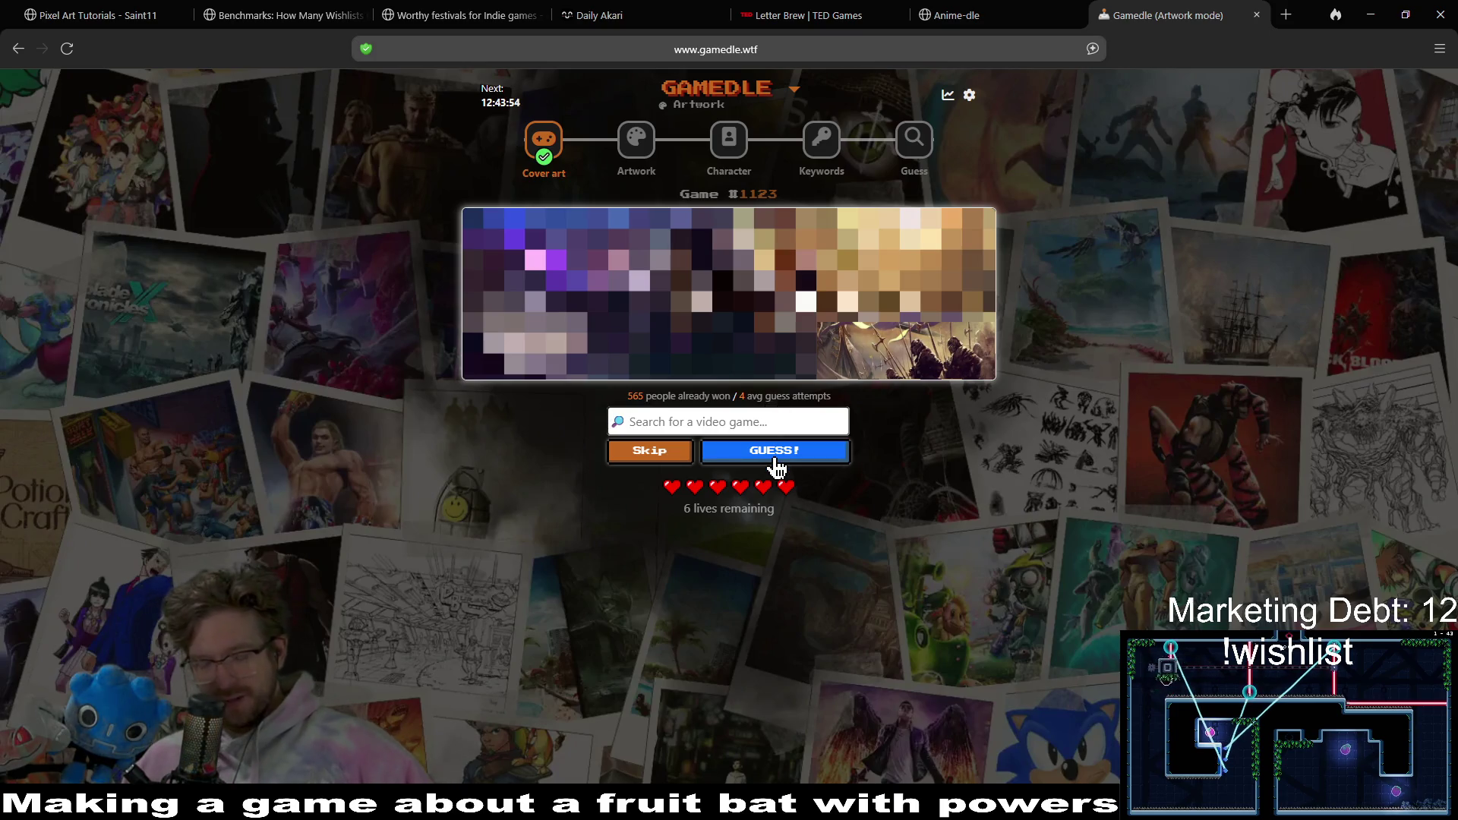
# - Guess No Rest for the Wicked in the Artwork round
pyautogui.write('No')
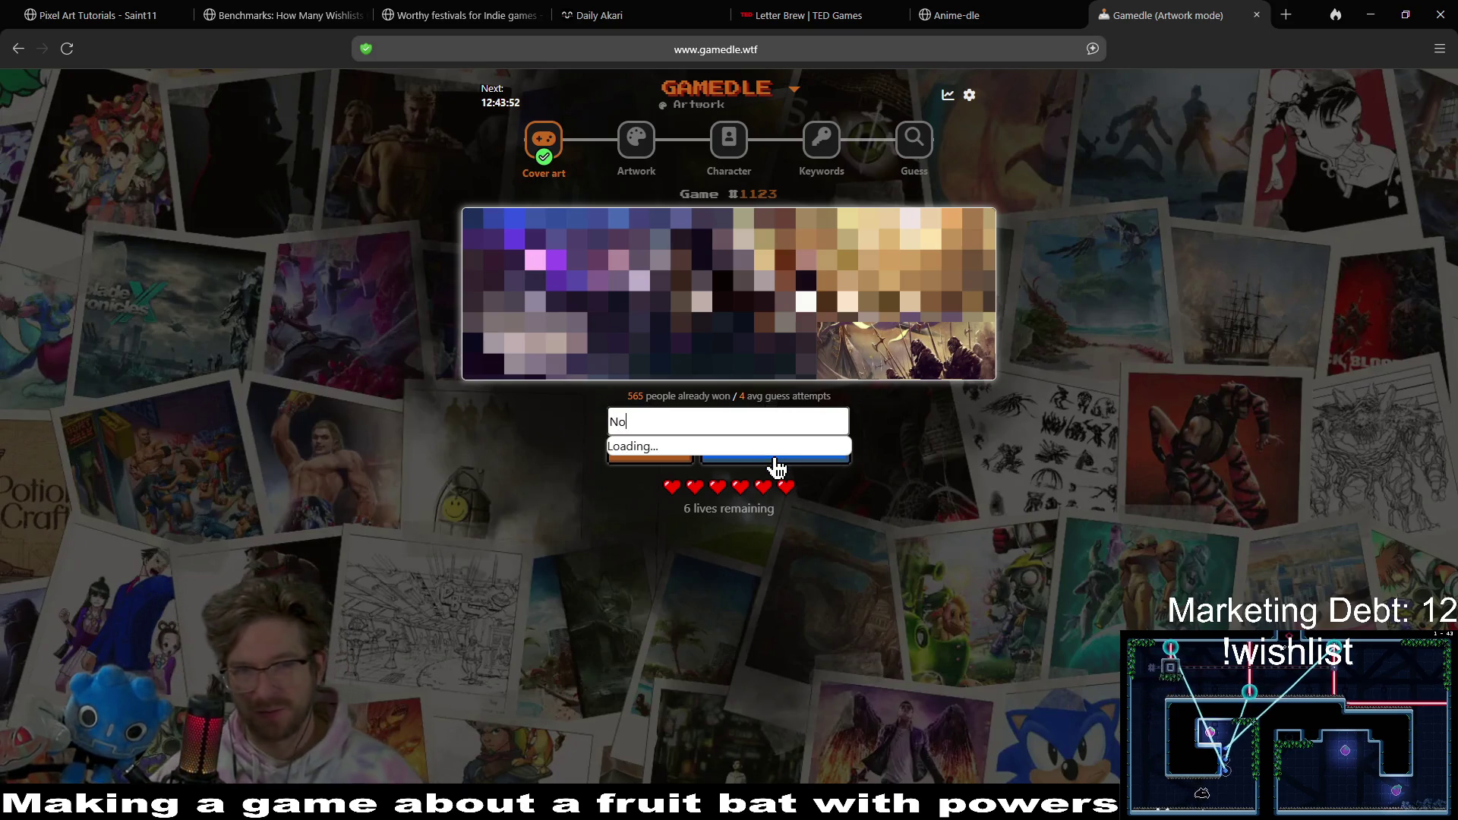
pyautogui.write(' Rest for t')
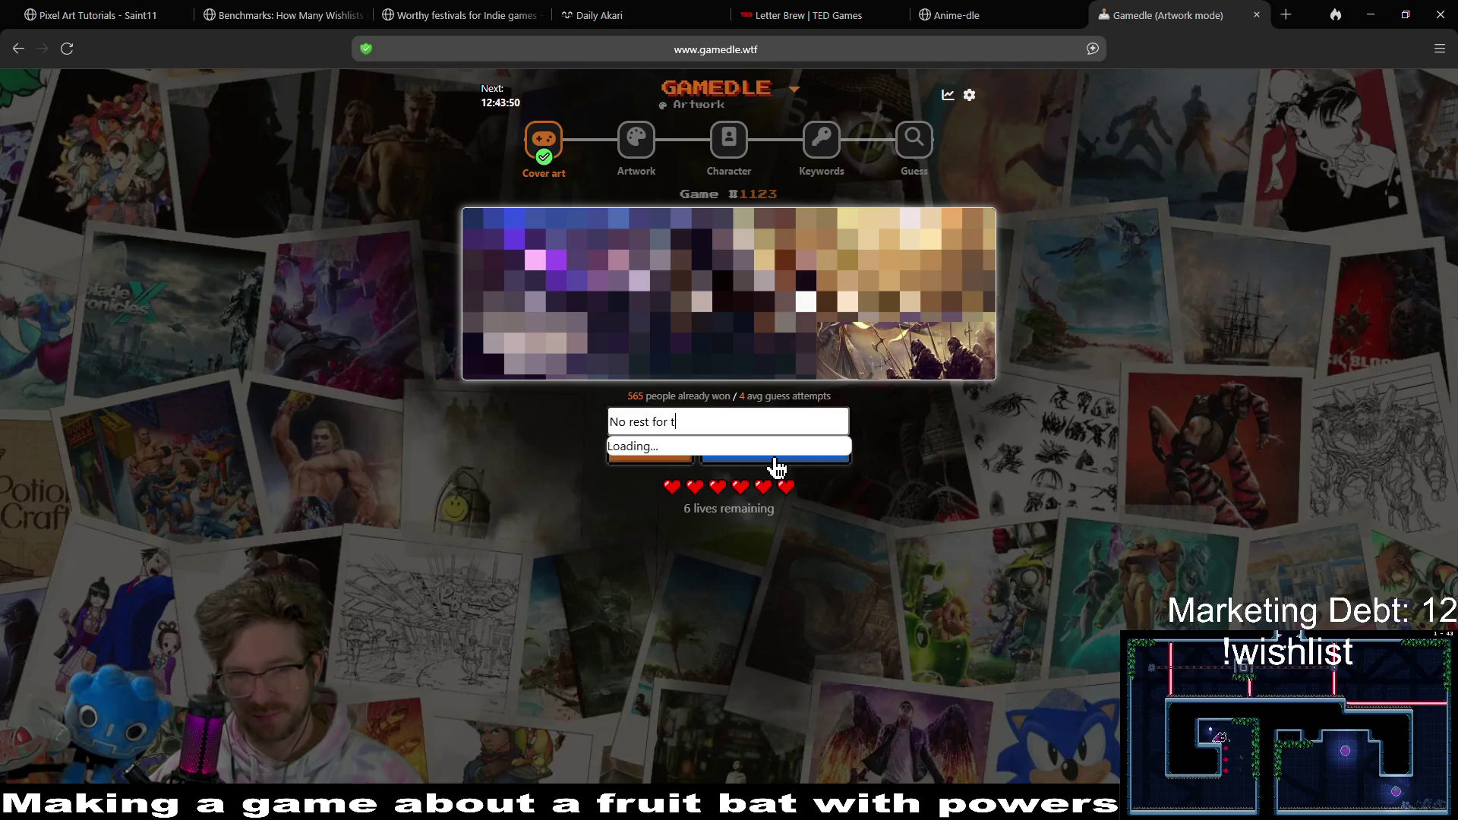
pyautogui.write('he Wicked')
pyautogui.click(776, 456)
pyautogui.click(781, 454)
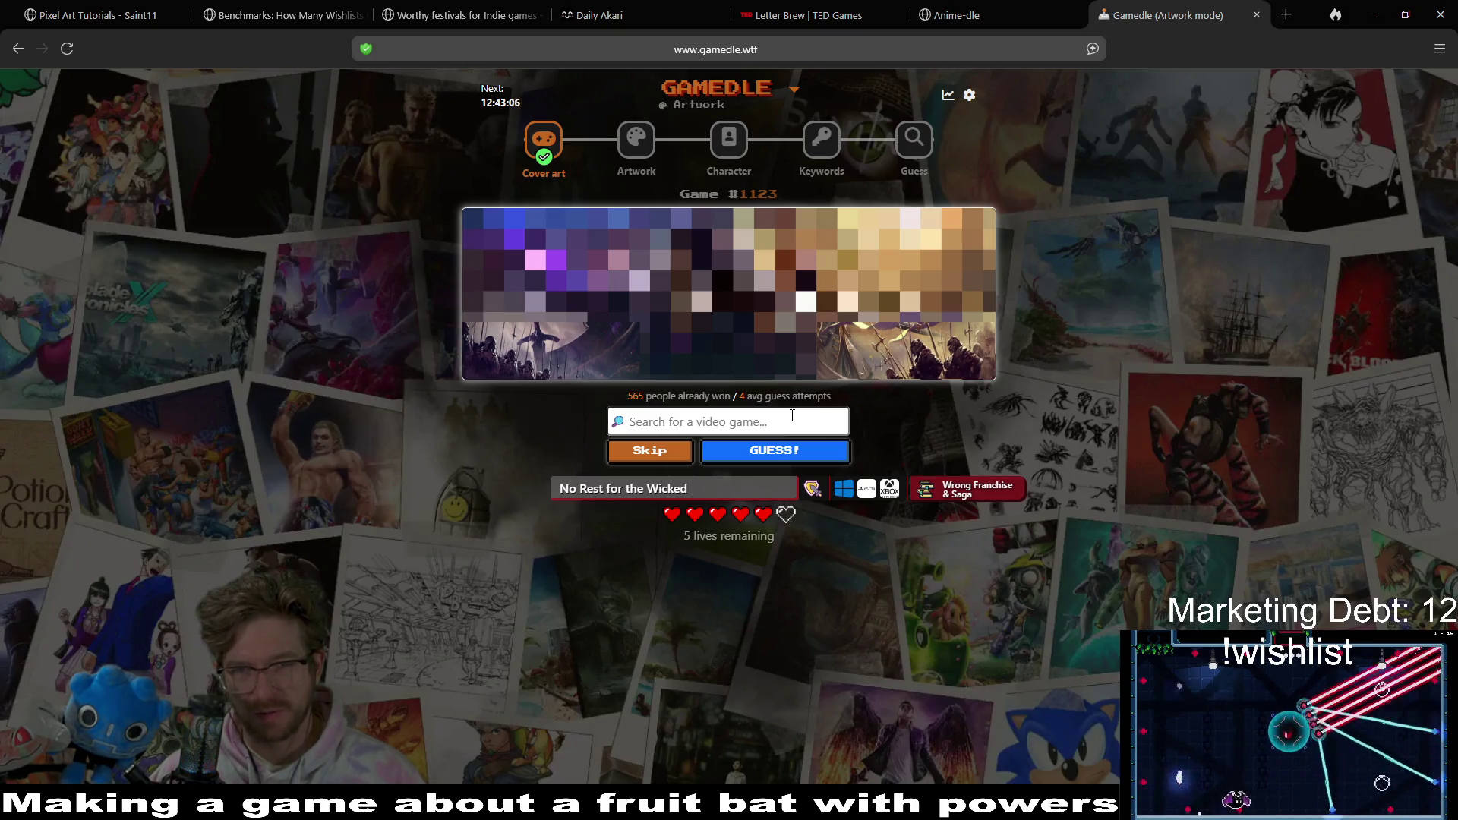
# - Guess Total War: Shogun 2, then King's Field
pyautogui.write('total wa')
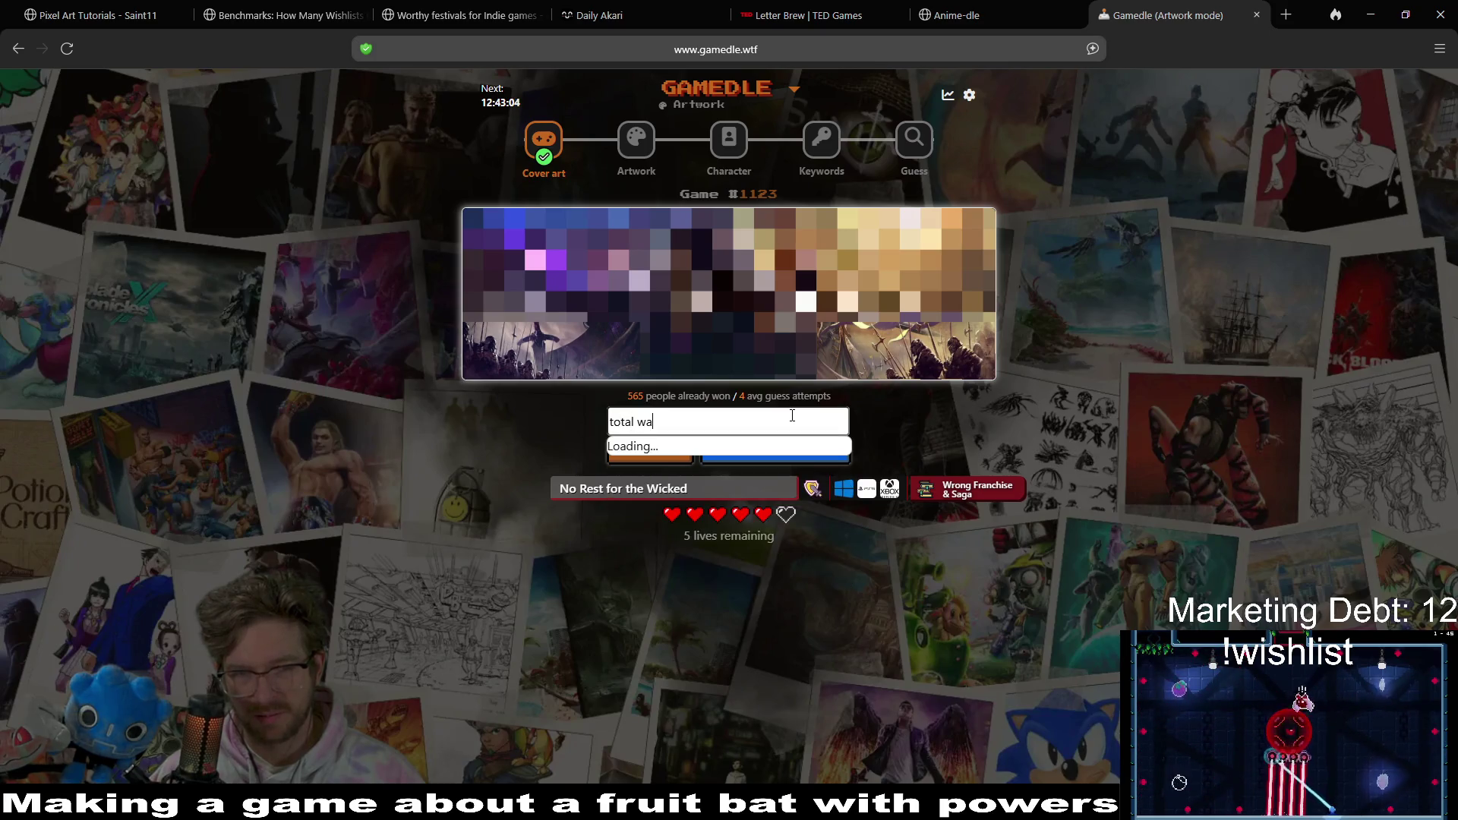
pyautogui.write('r')
pyautogui.click(766, 474)
pyautogui.click(812, 459)
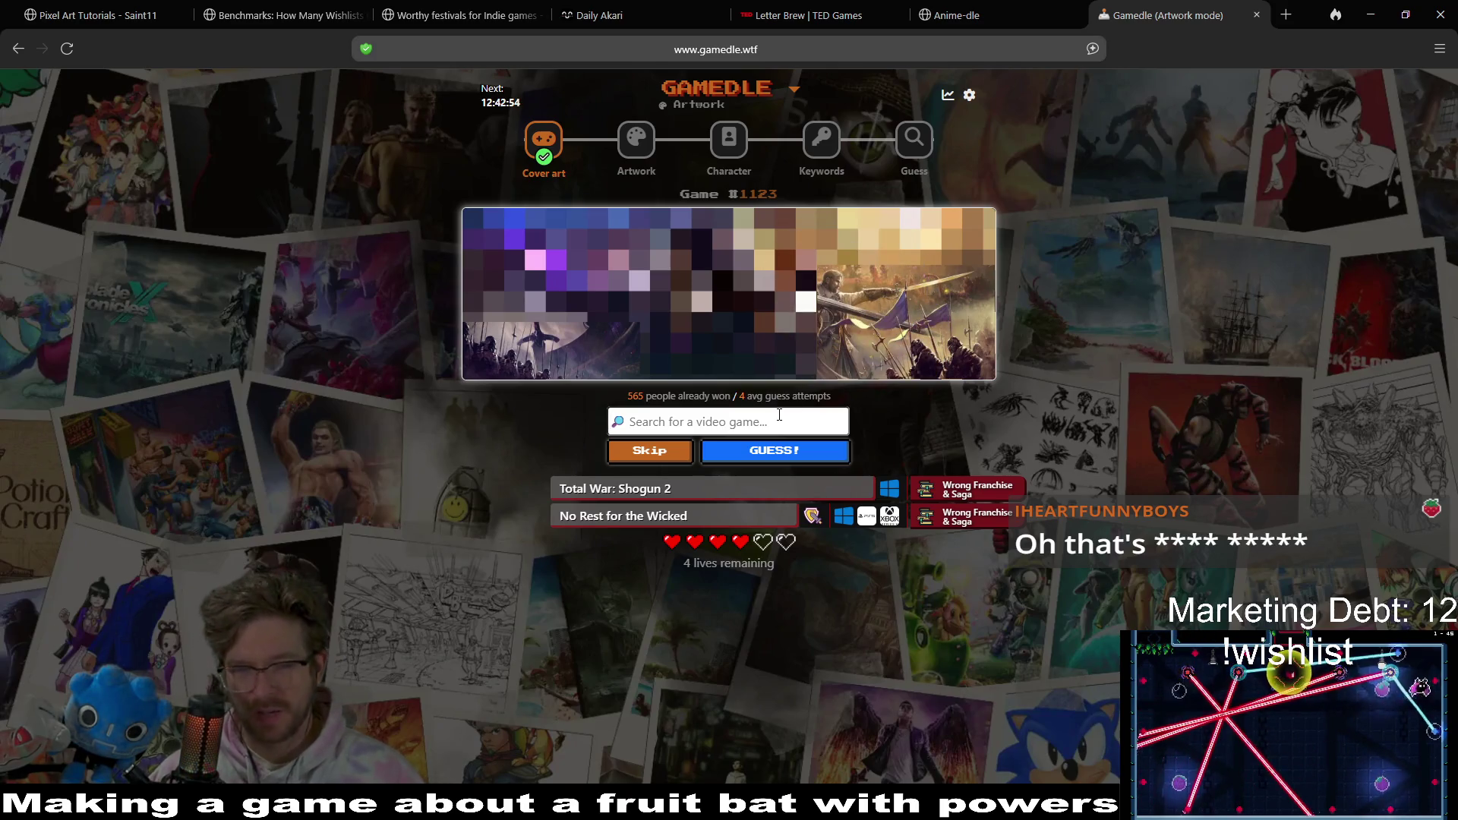
pyautogui.write('king')
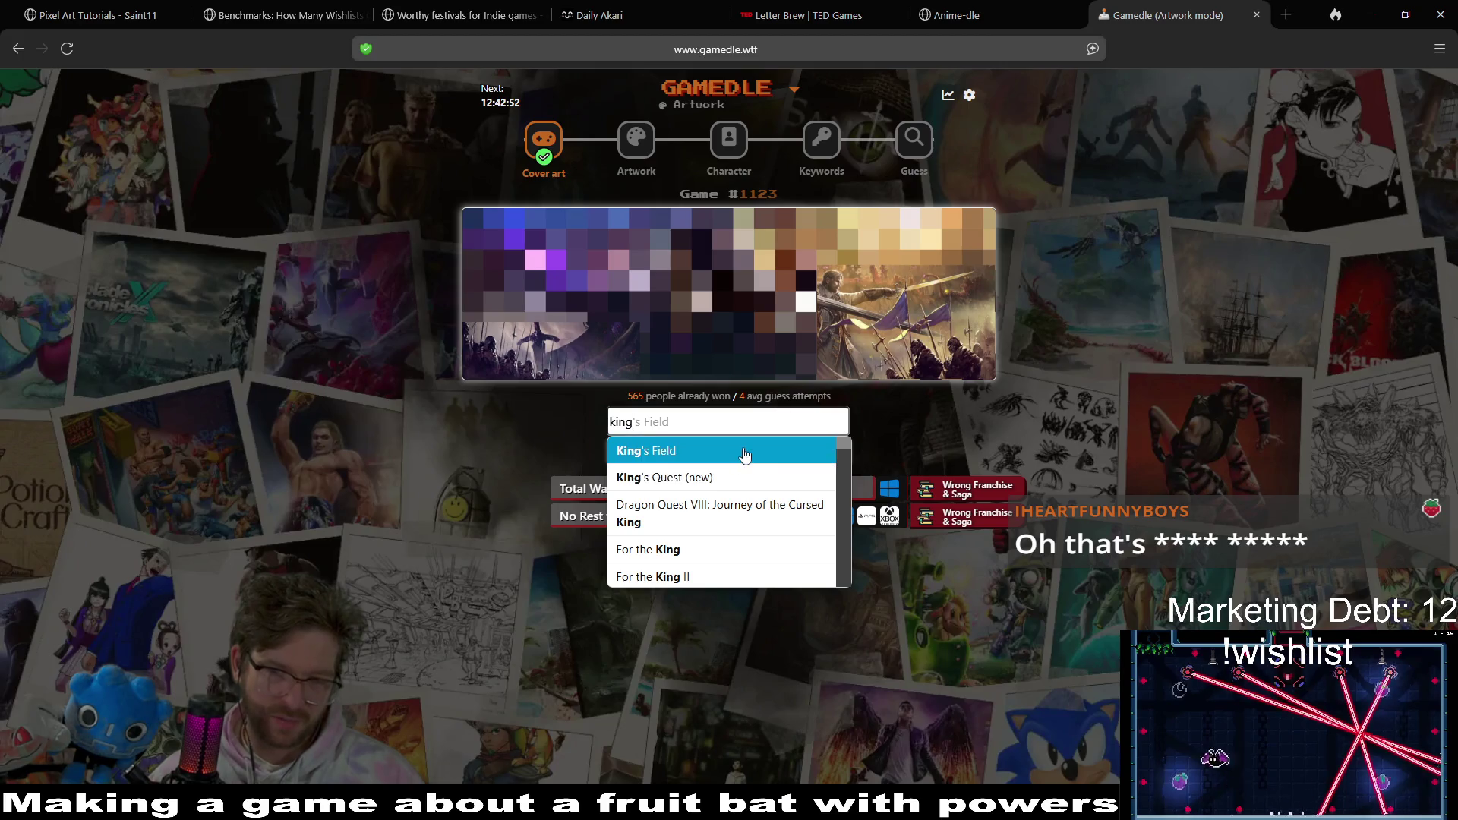
pyautogui.click(744, 451)
pyautogui.click(733, 452)
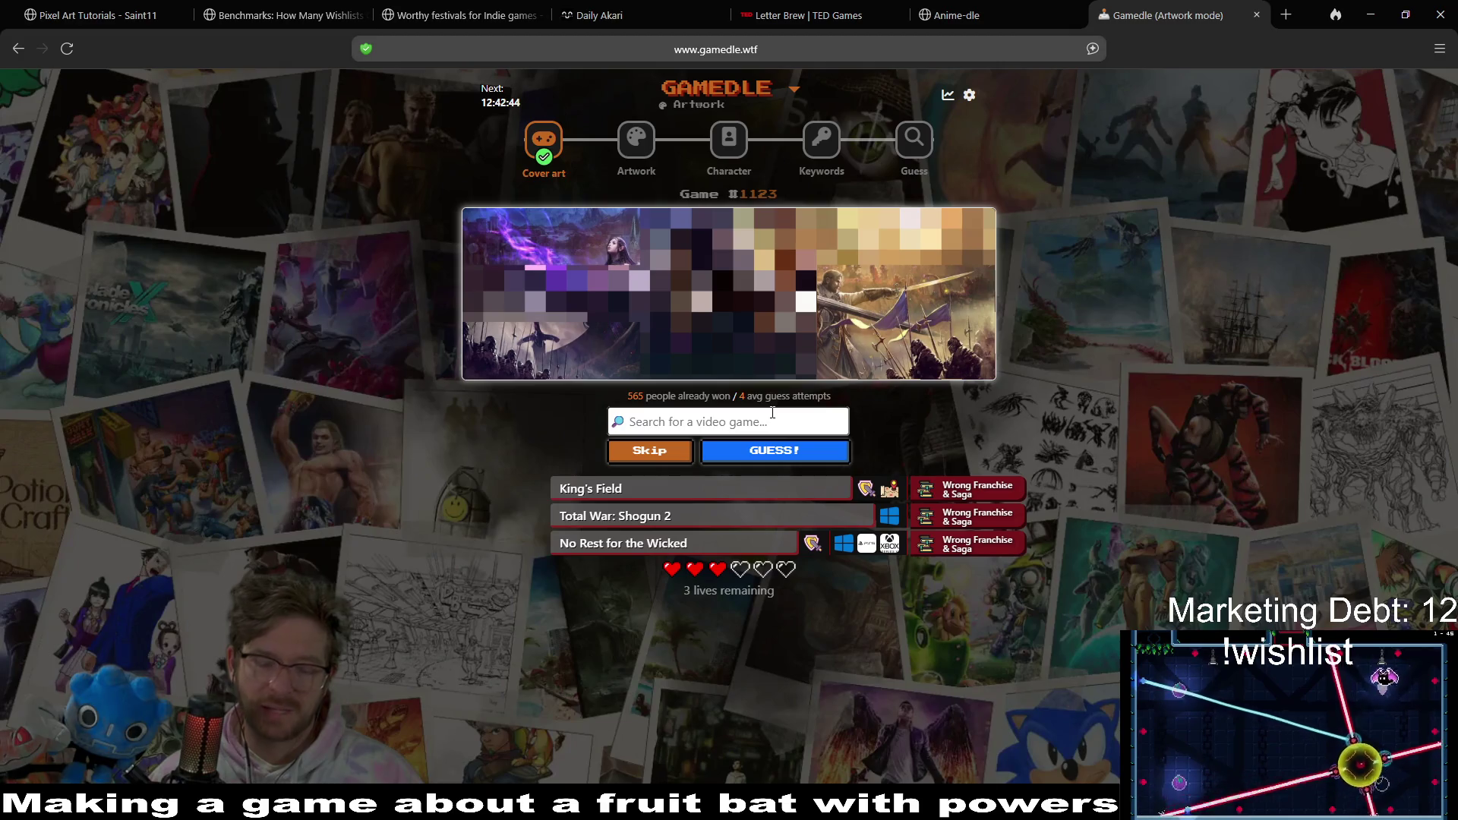
# - Guess Dune II: The Building of a Dynasty, then Dynasty Warriors
pyautogui.write('dyn')
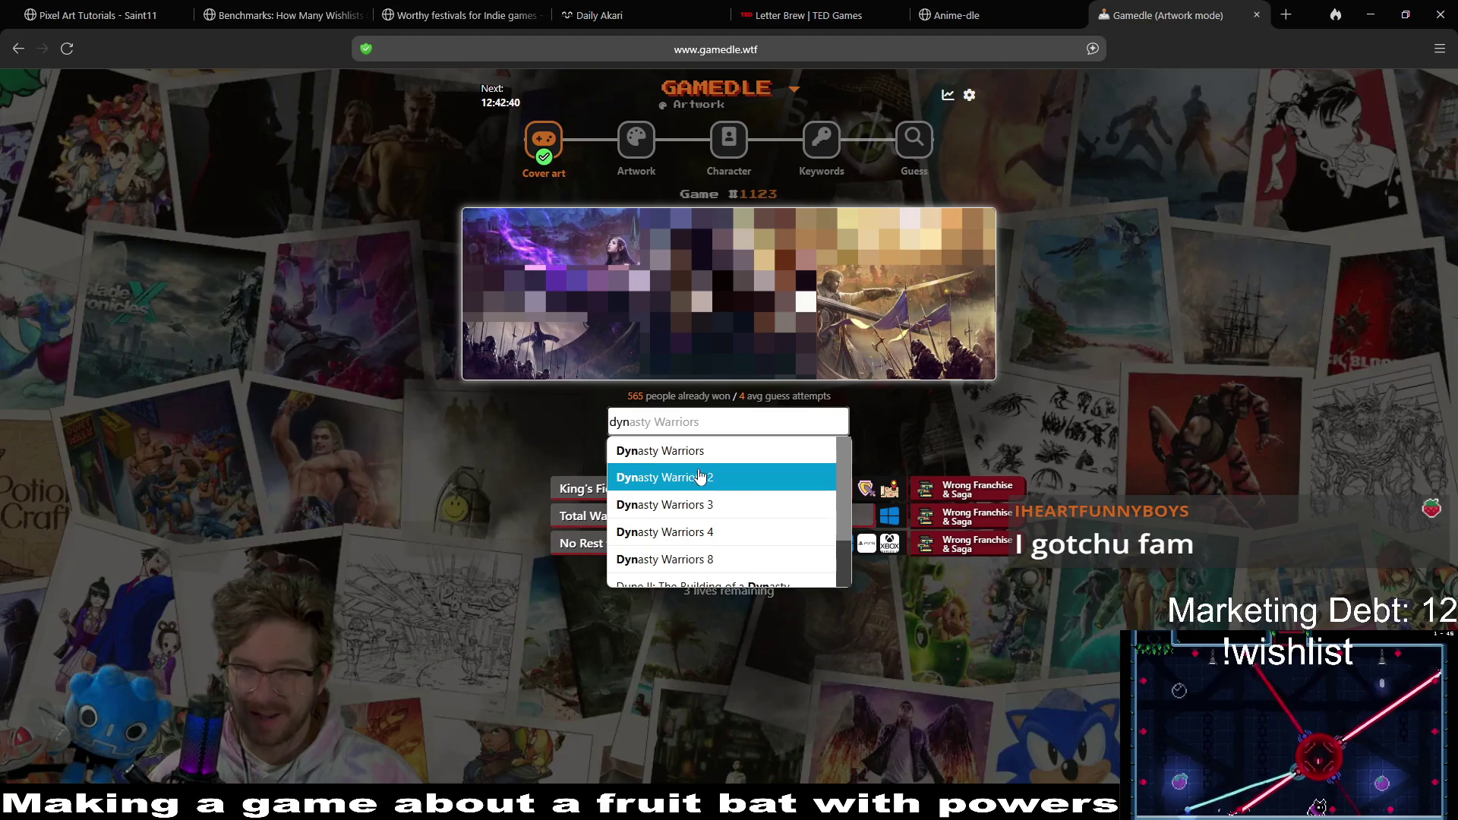
pyautogui.scroll(-1, 710, 471)
pyautogui.scroll(-1, 714, 475)
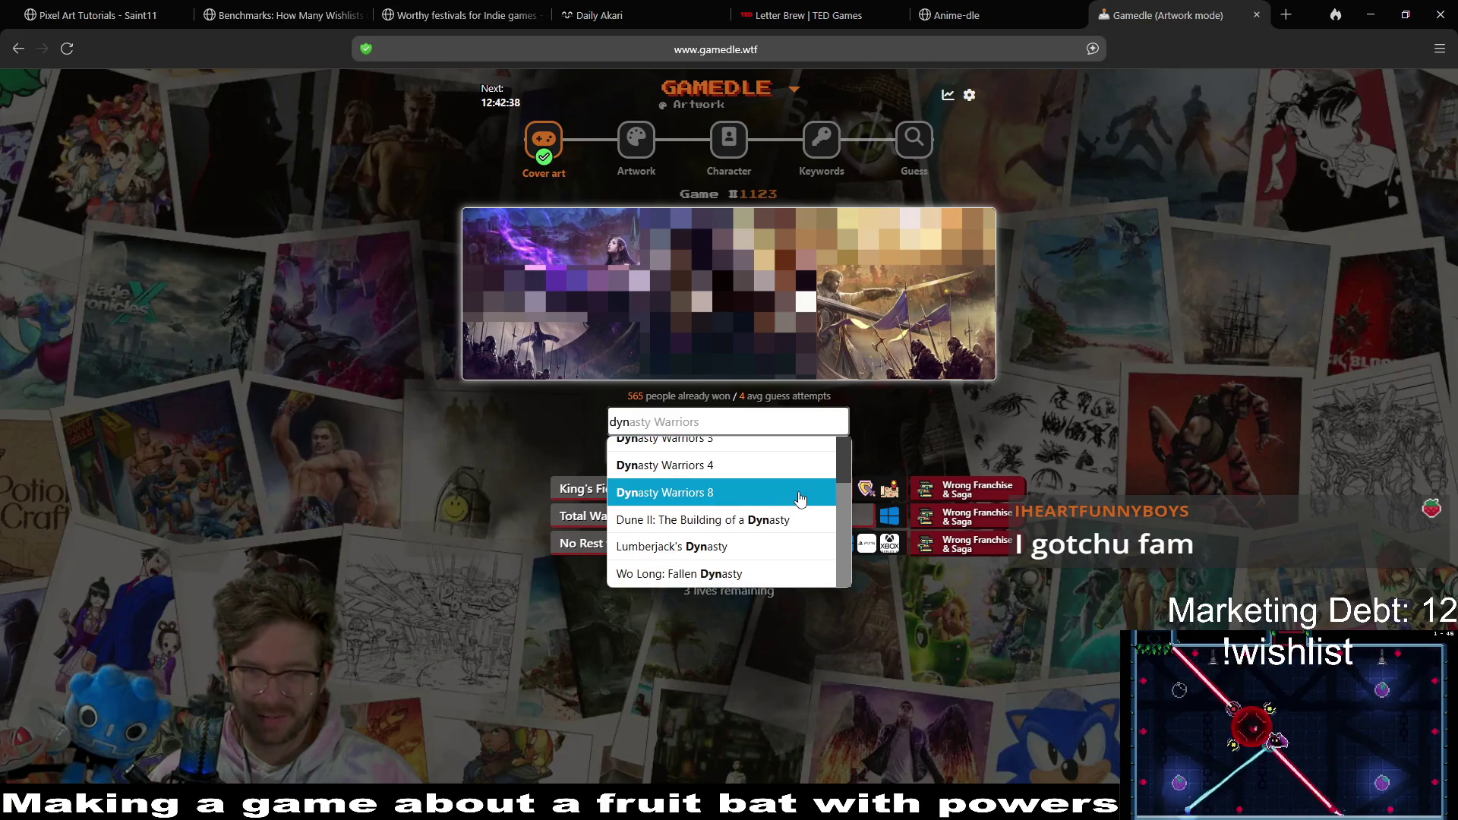
pyautogui.click(783, 526)
pyautogui.click(803, 453)
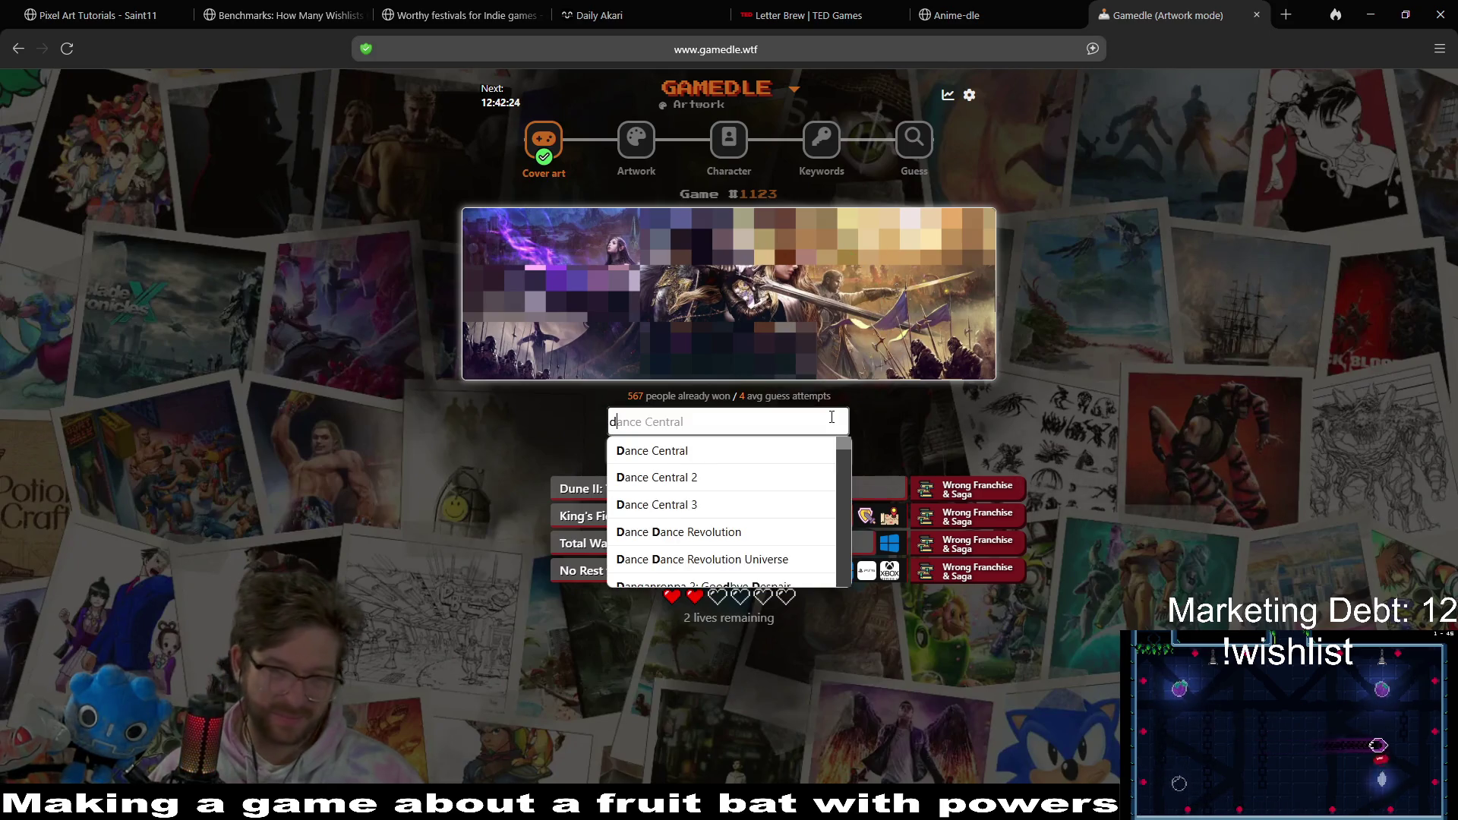
pyautogui.write('dyn')
pyautogui.press('Down')
pyautogui.press('Return')
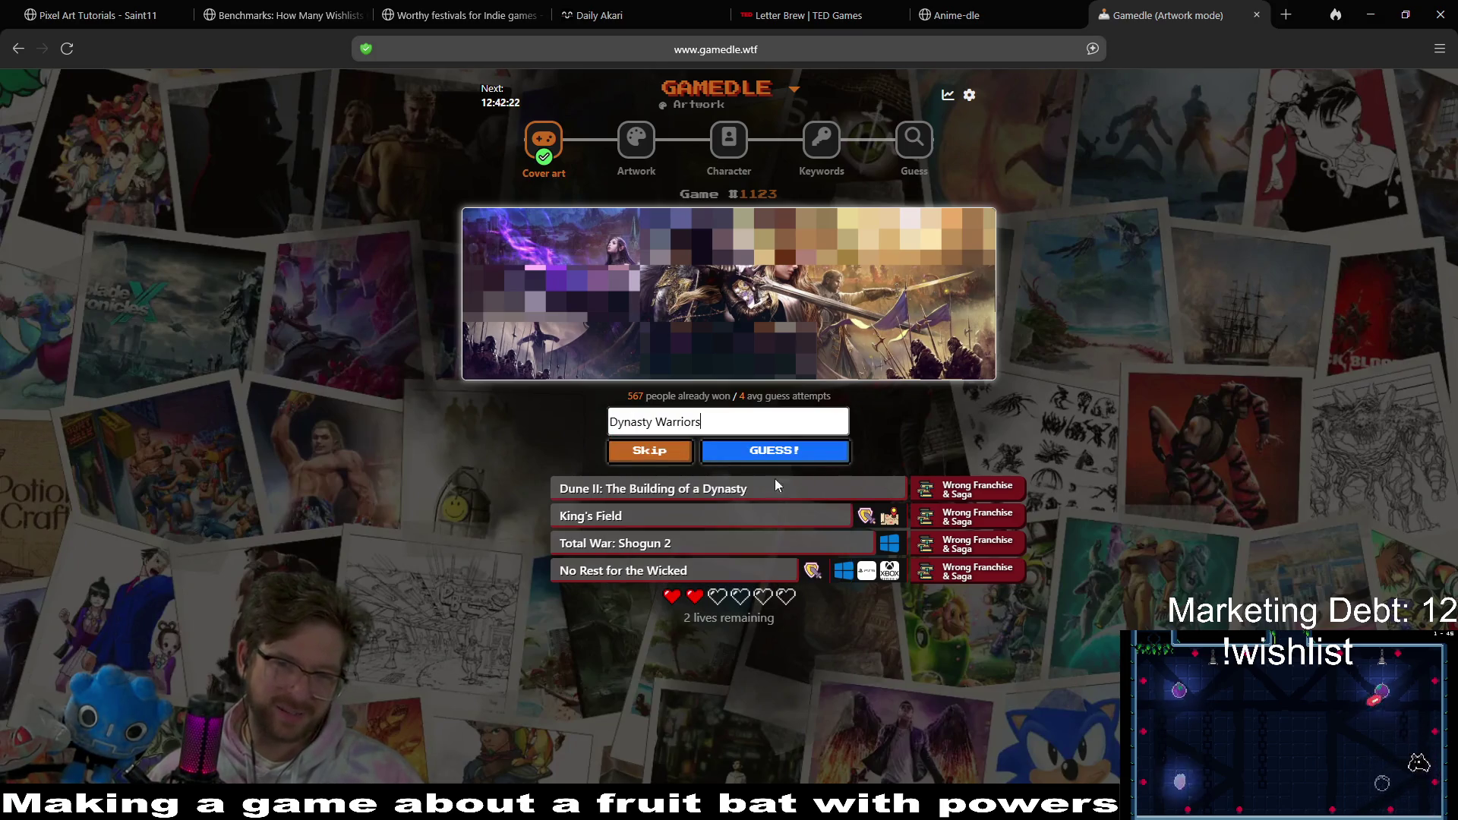
pyautogui.press('Return')
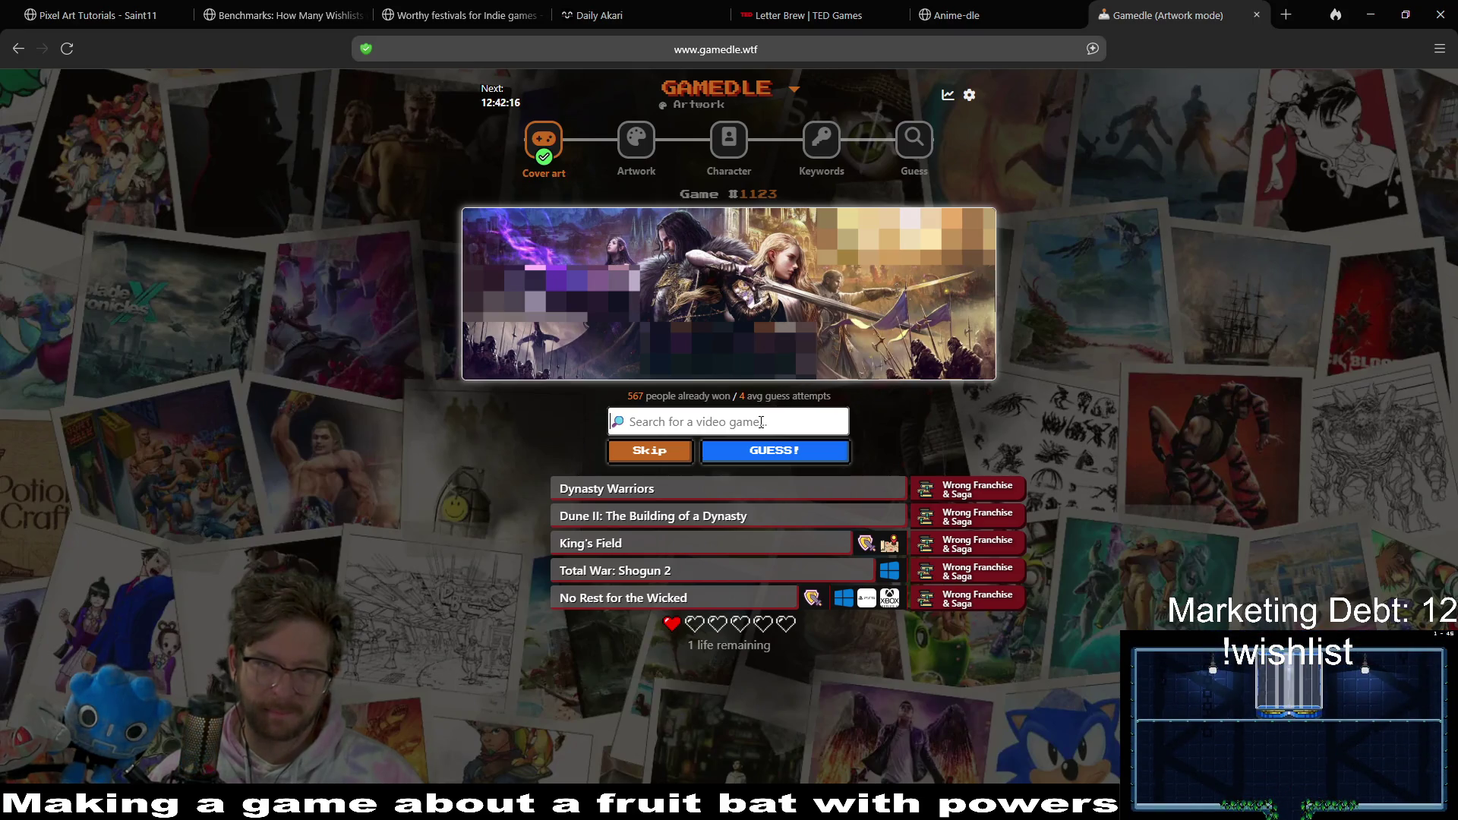
# - Make the final guess, Shadow Tactics: Blades of the Shogun
pyautogui.write('all ')
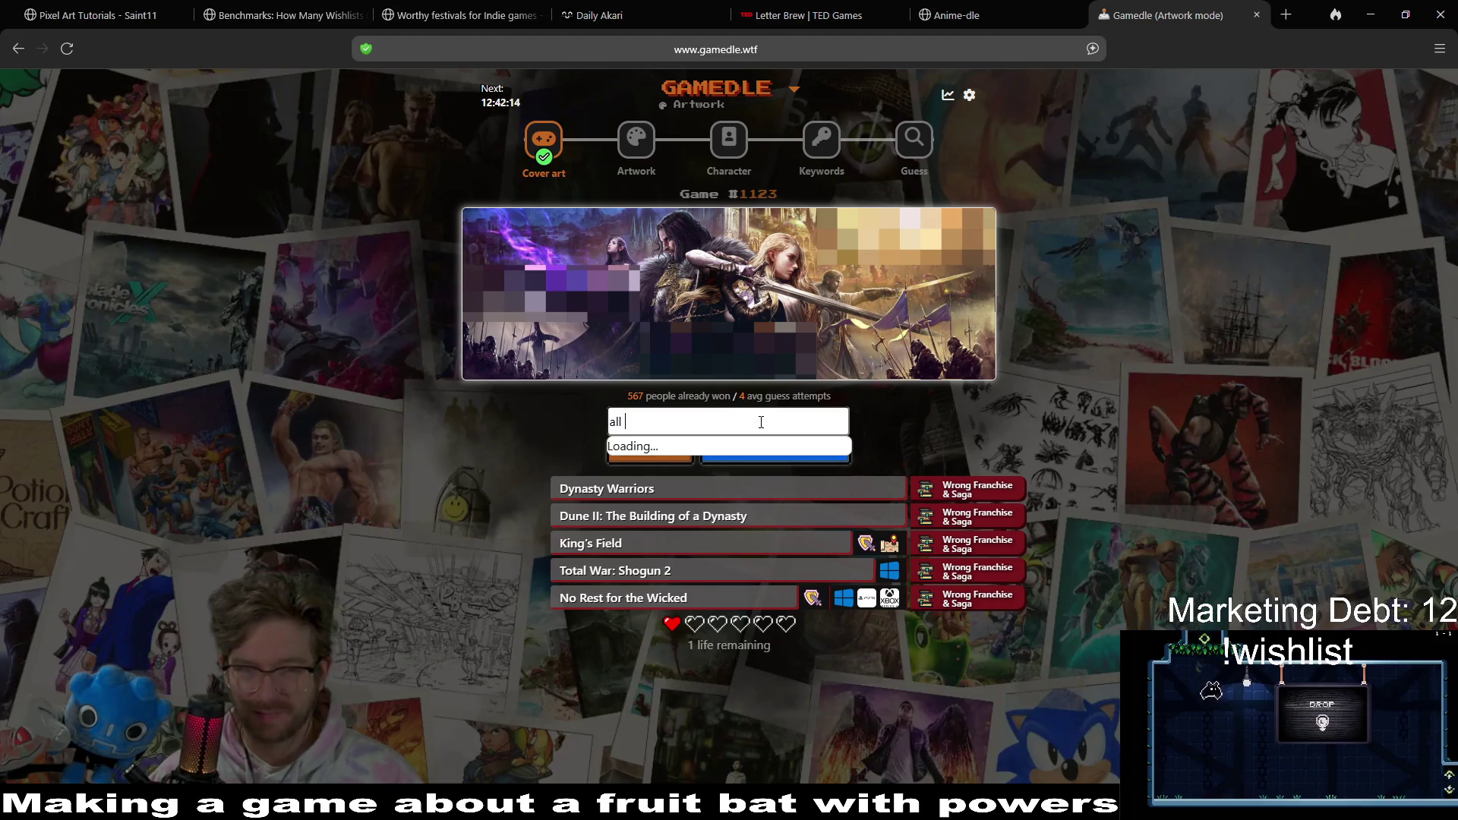
pyautogui.write('the')
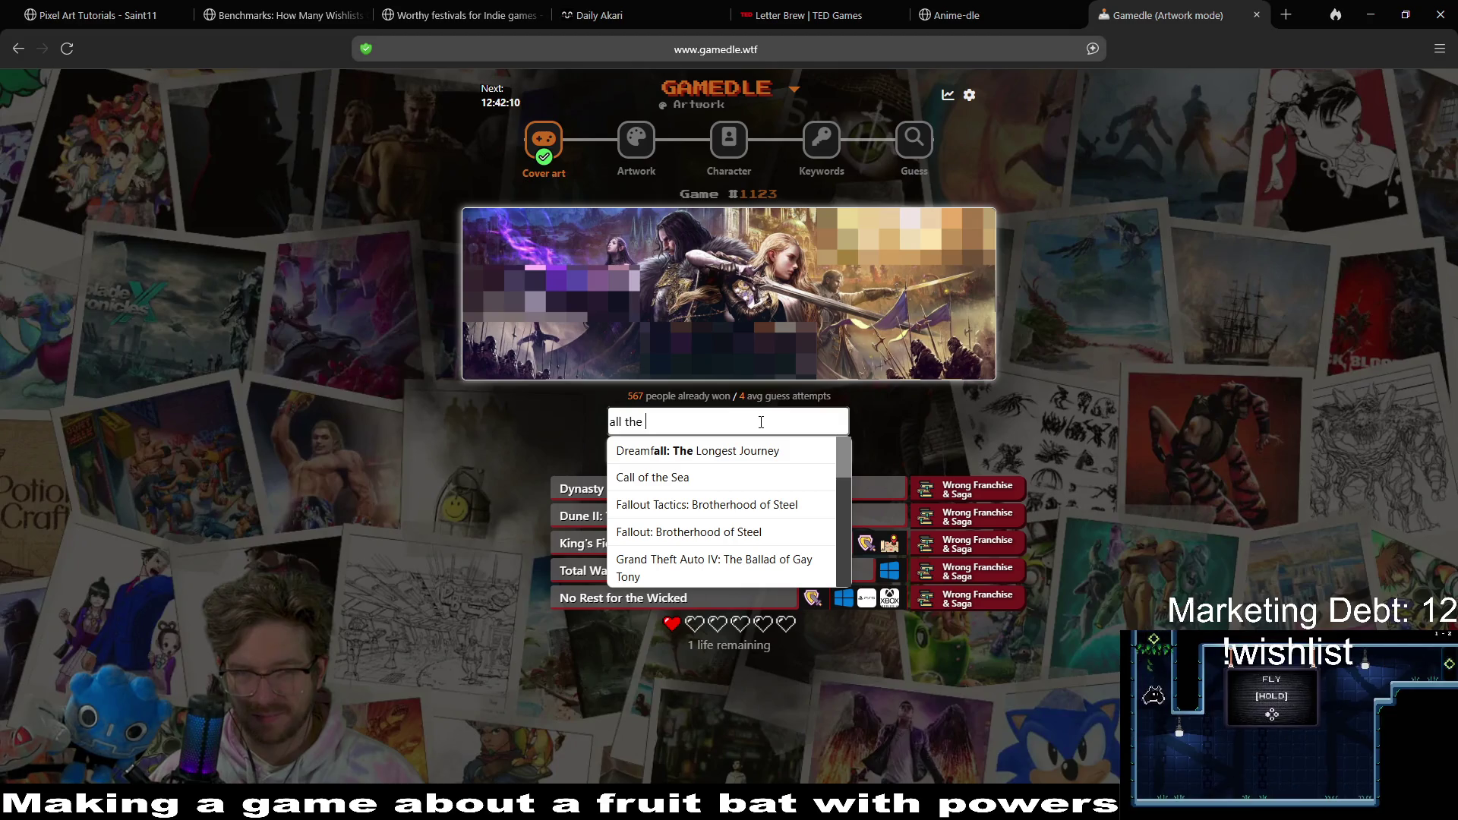
pyautogui.scroll(-5, 728, 536)
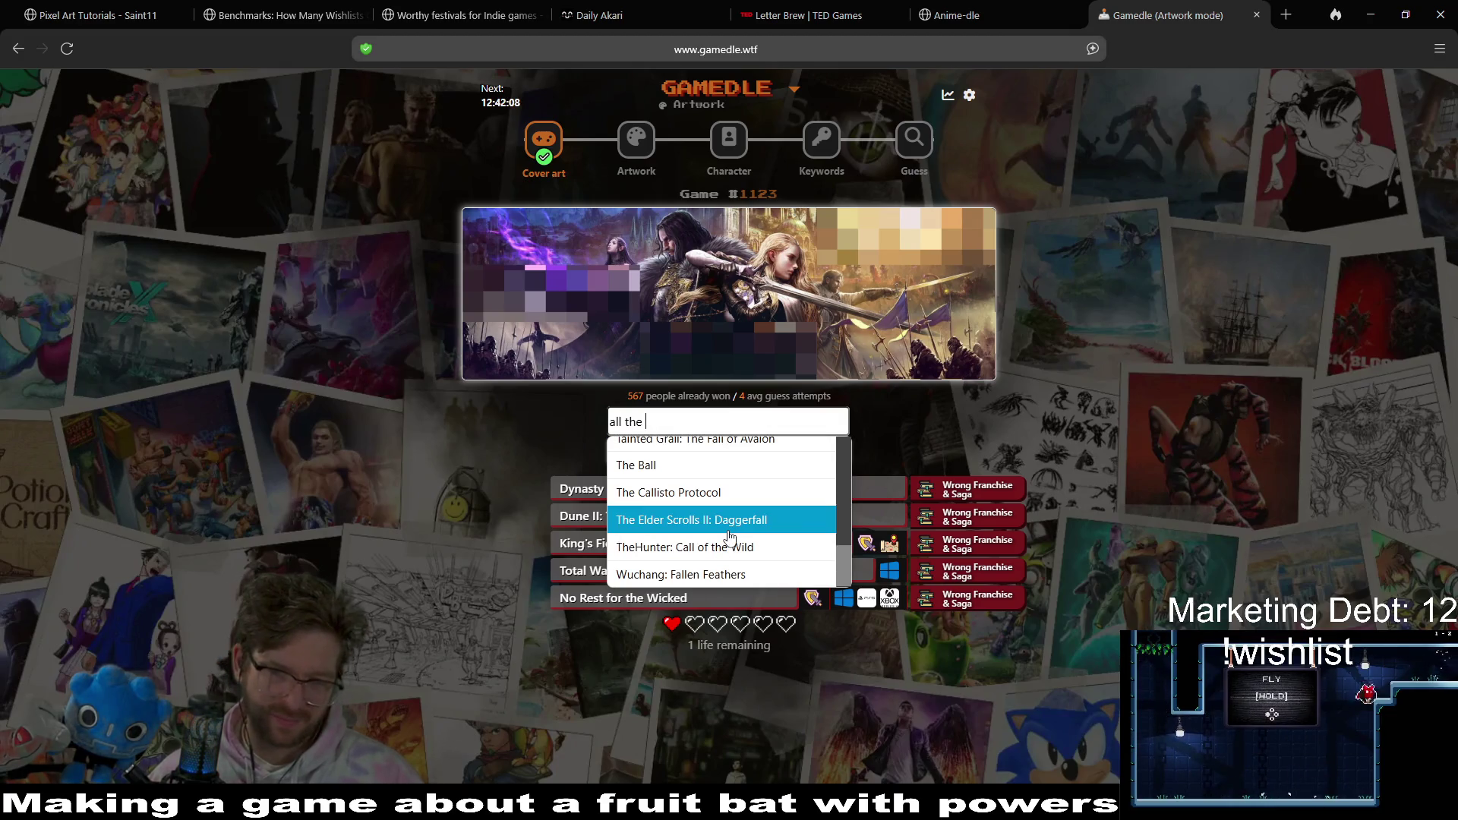
pyautogui.scroll(5, 729, 536)
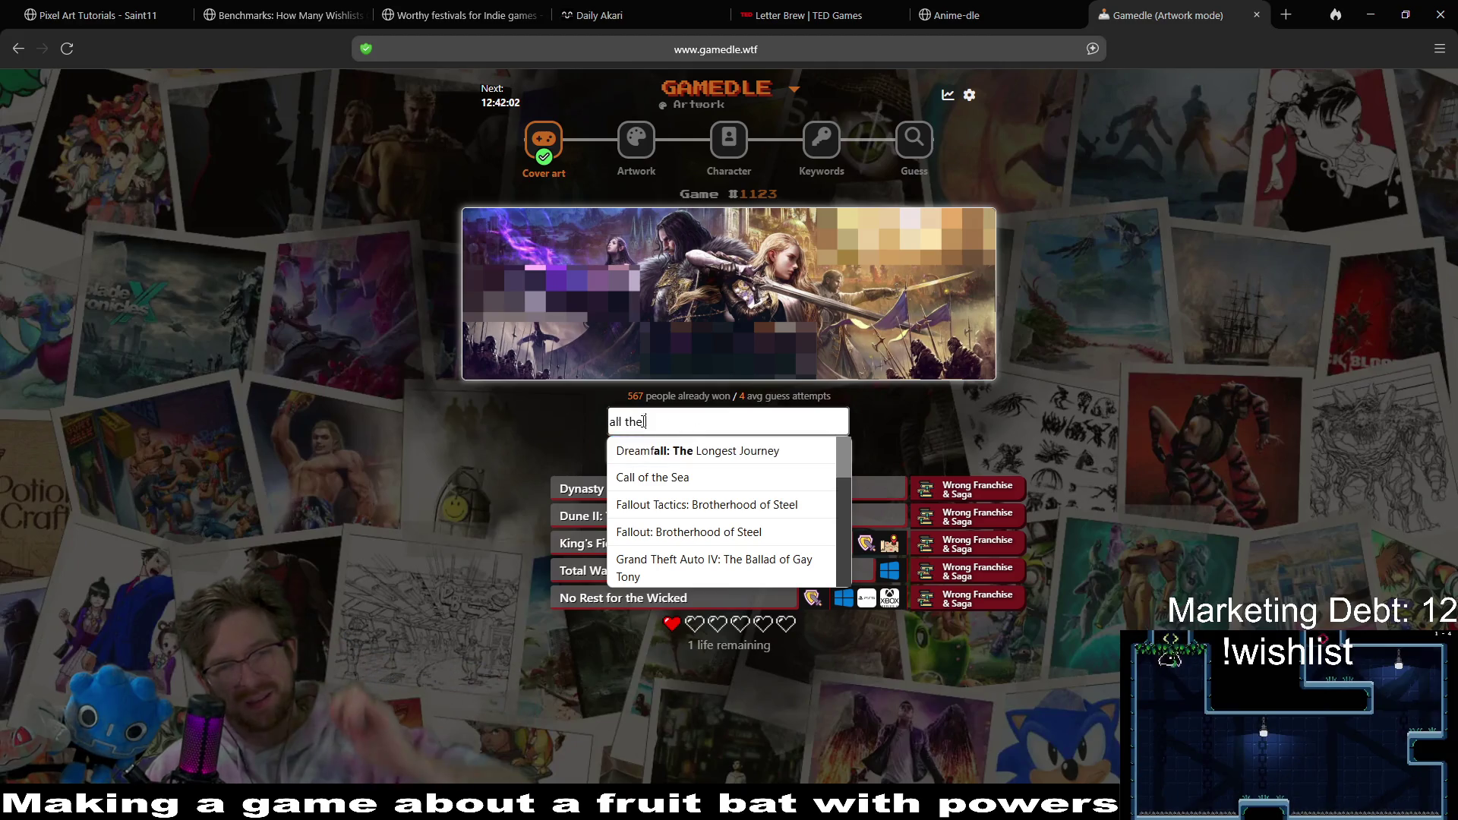
pyautogui.hotkey('ctrl', 'a')
pyautogui.write('tic')
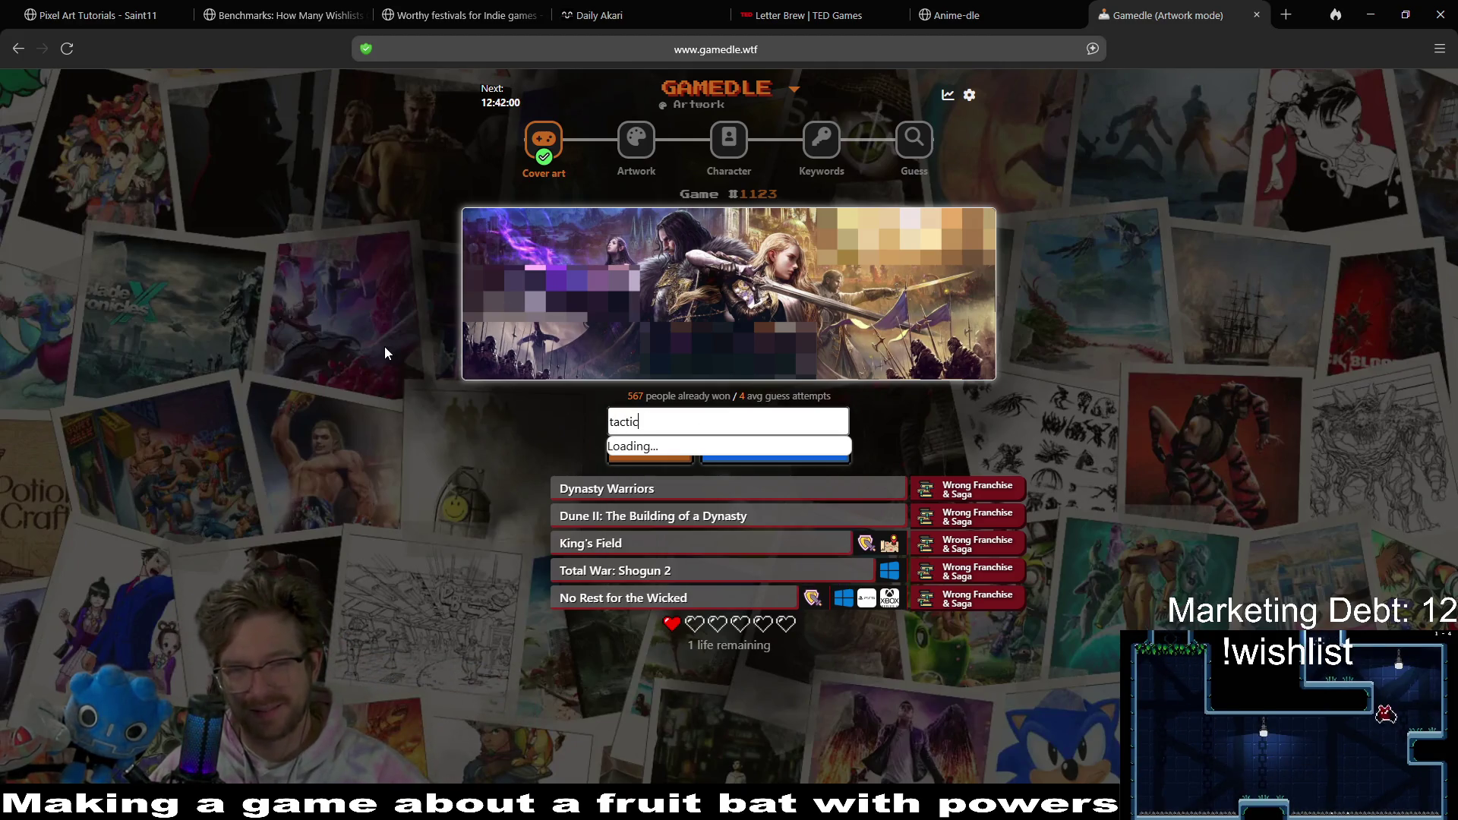
pyautogui.write('s')
pyautogui.scroll(-2, 812, 446)
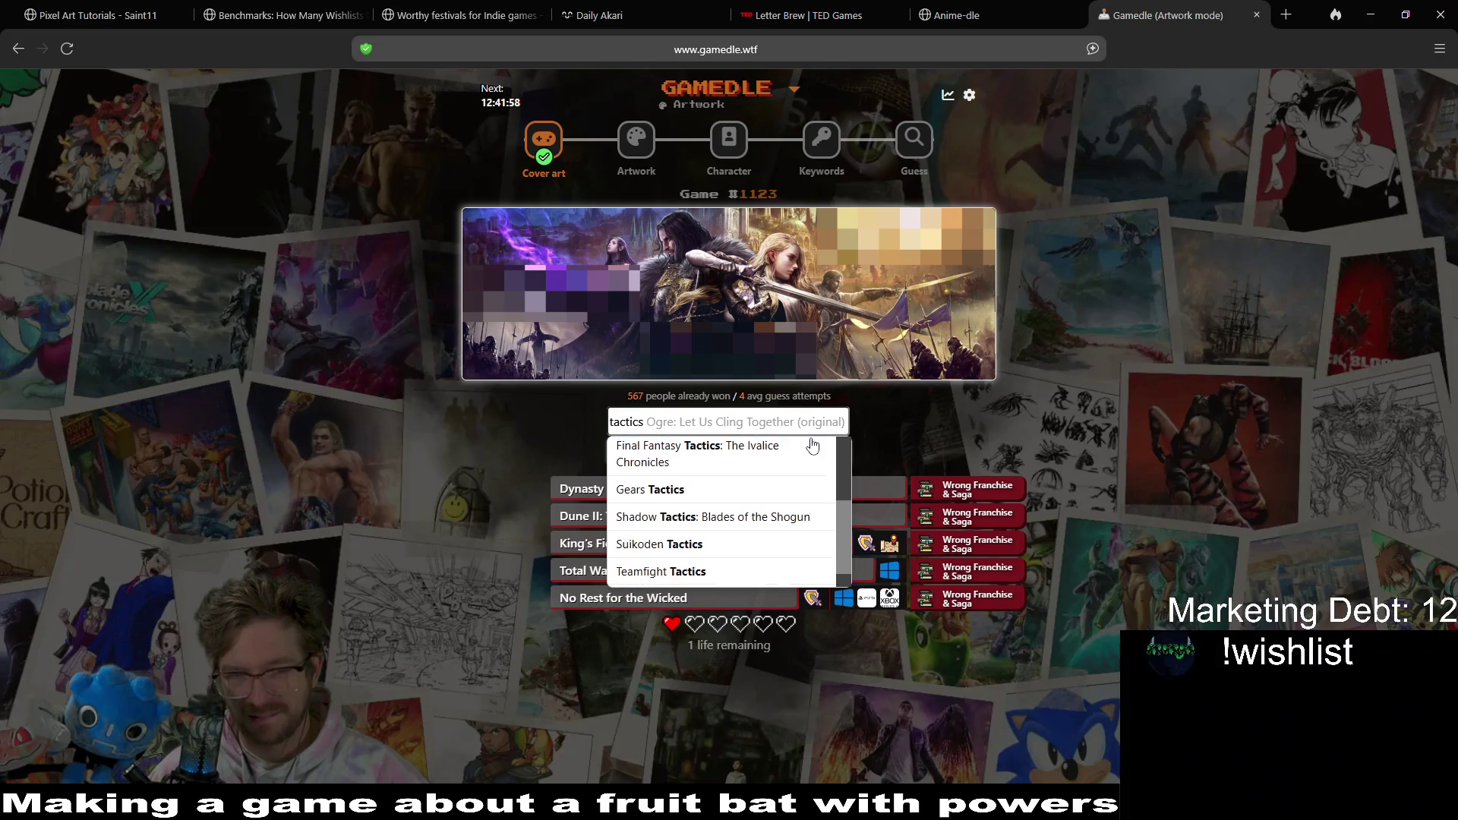
pyautogui.click(784, 534)
pyautogui.click(805, 454)
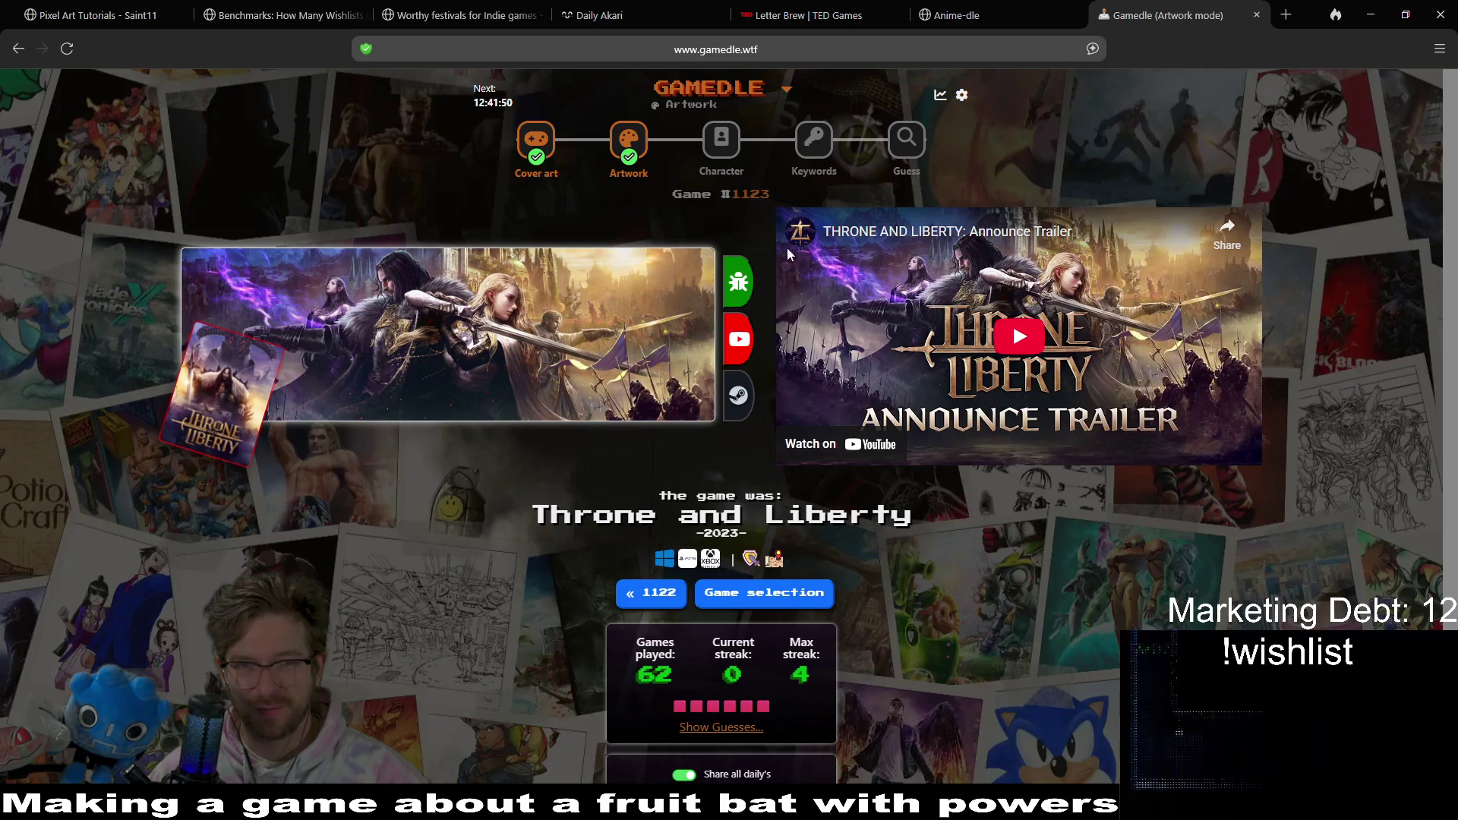
# - Move on to Character round #216 after the Throne and Liberty reveal
pyautogui.click(721, 139)
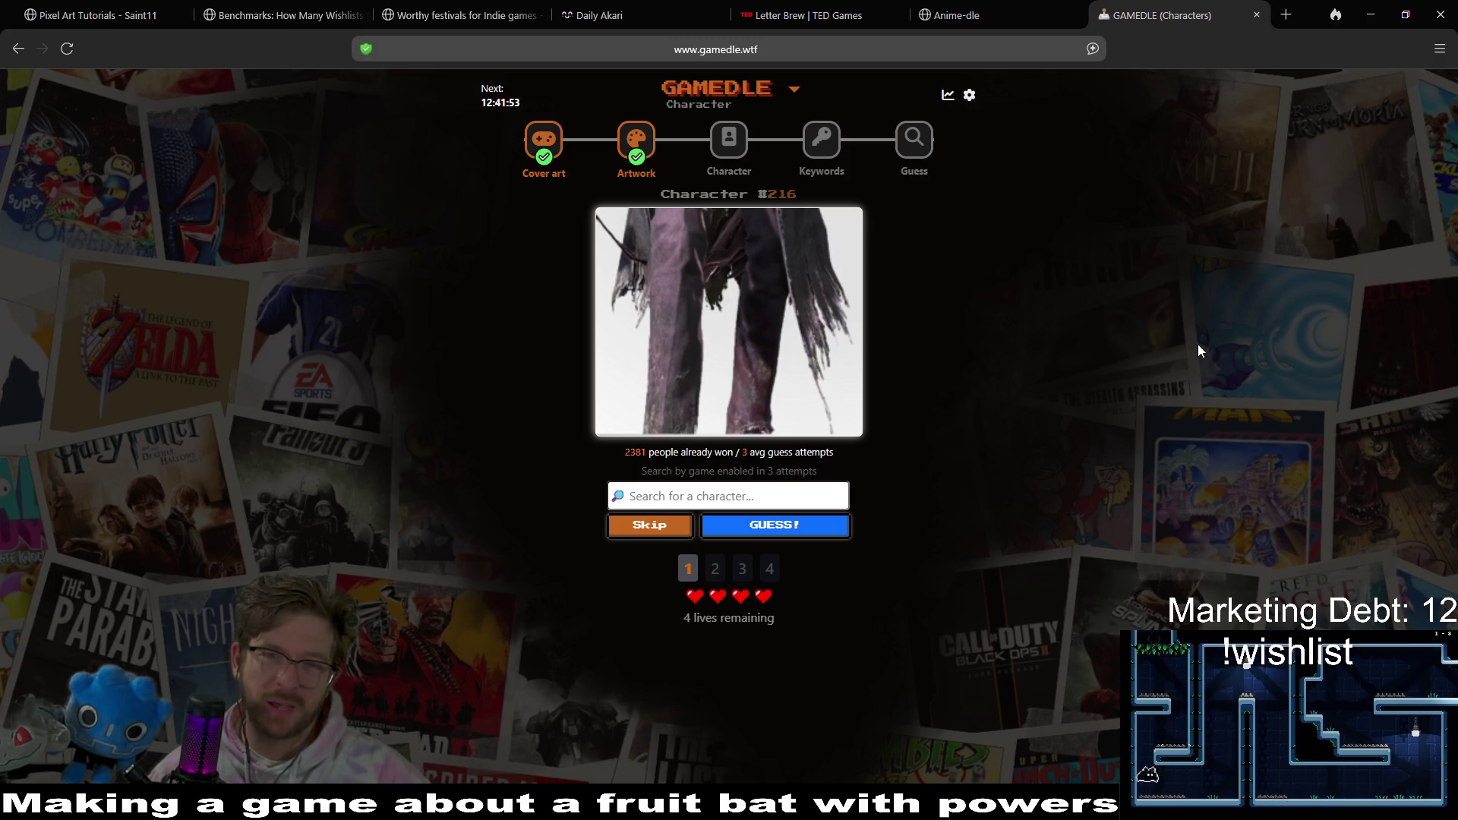
# - Guess Arthur Morgan, then Arthur, as the character
pyautogui.write('arther')
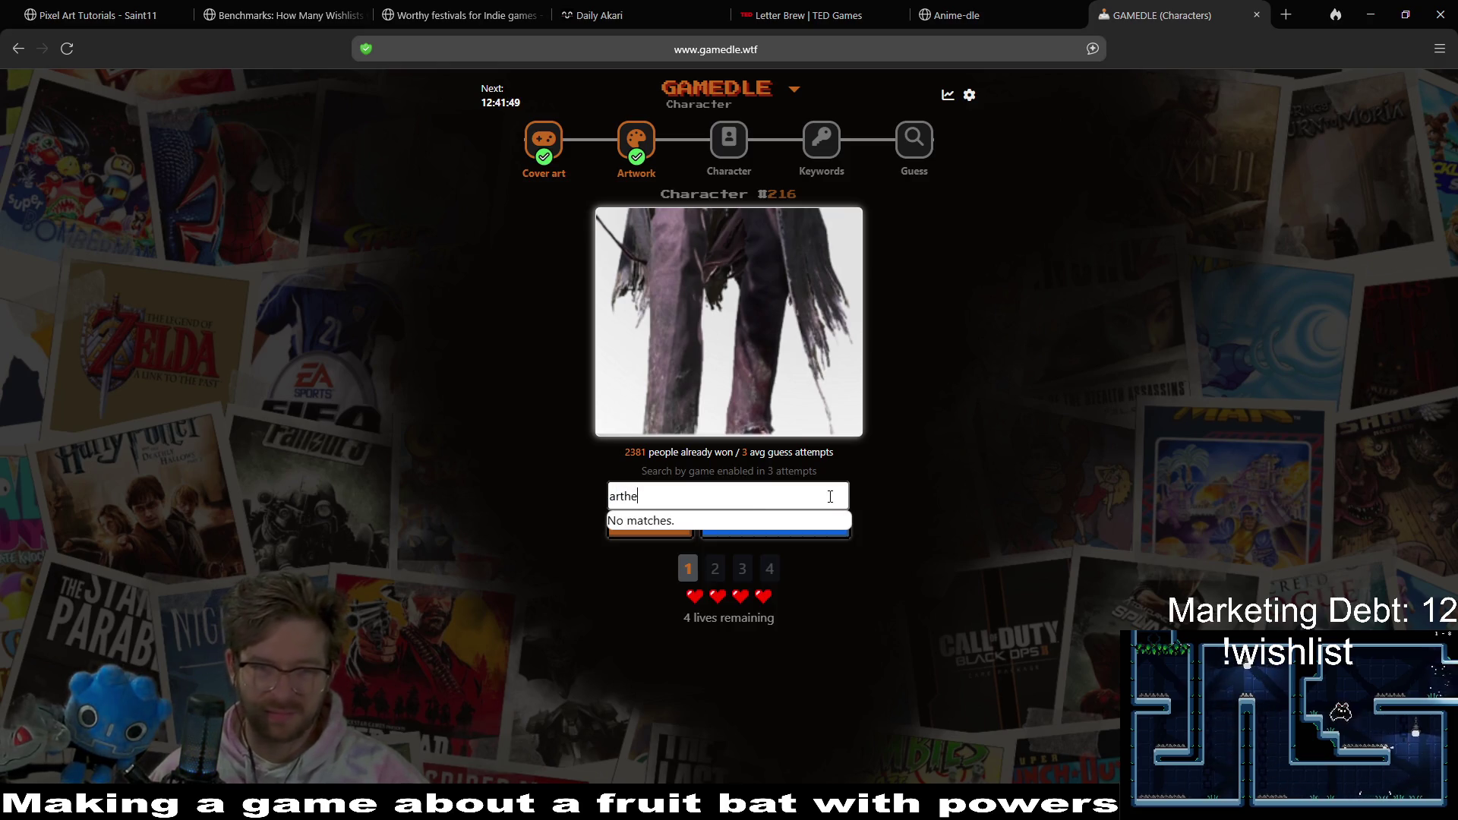
pyautogui.press('BackSpace')
pyautogui.write('ur')
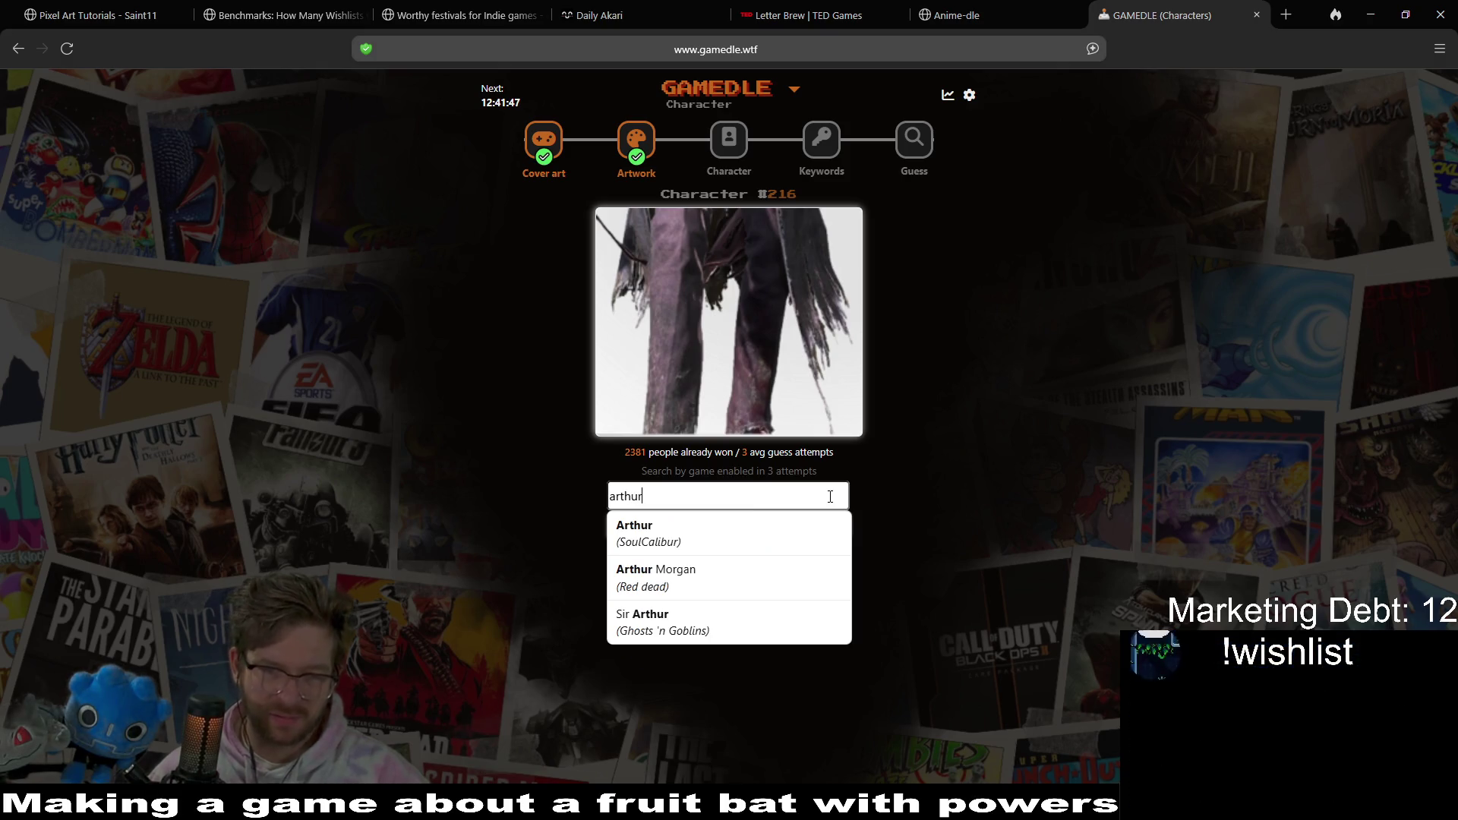
pyautogui.click(734, 598)
pyautogui.click(763, 532)
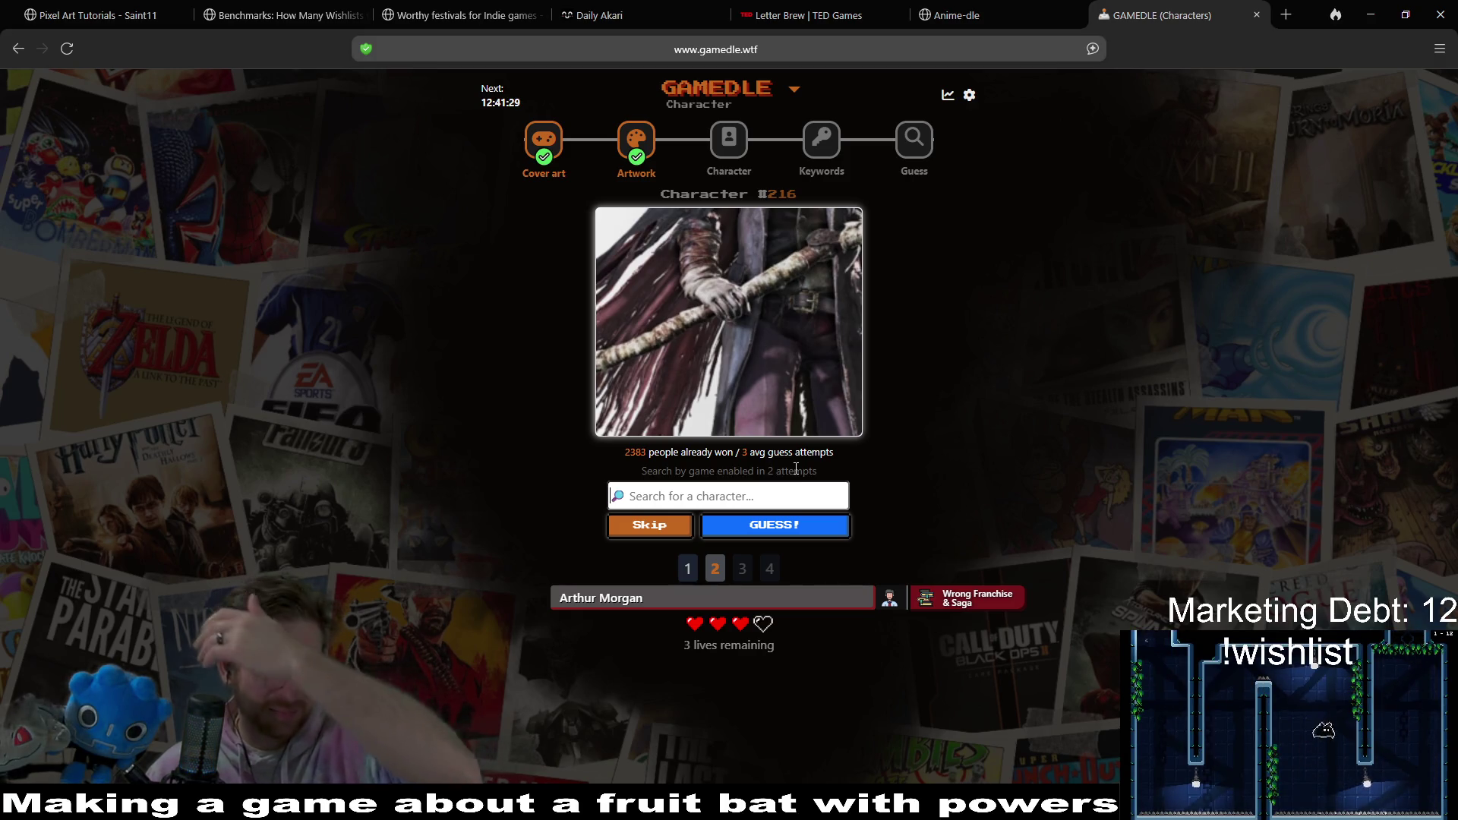
pyautogui.write('arth')
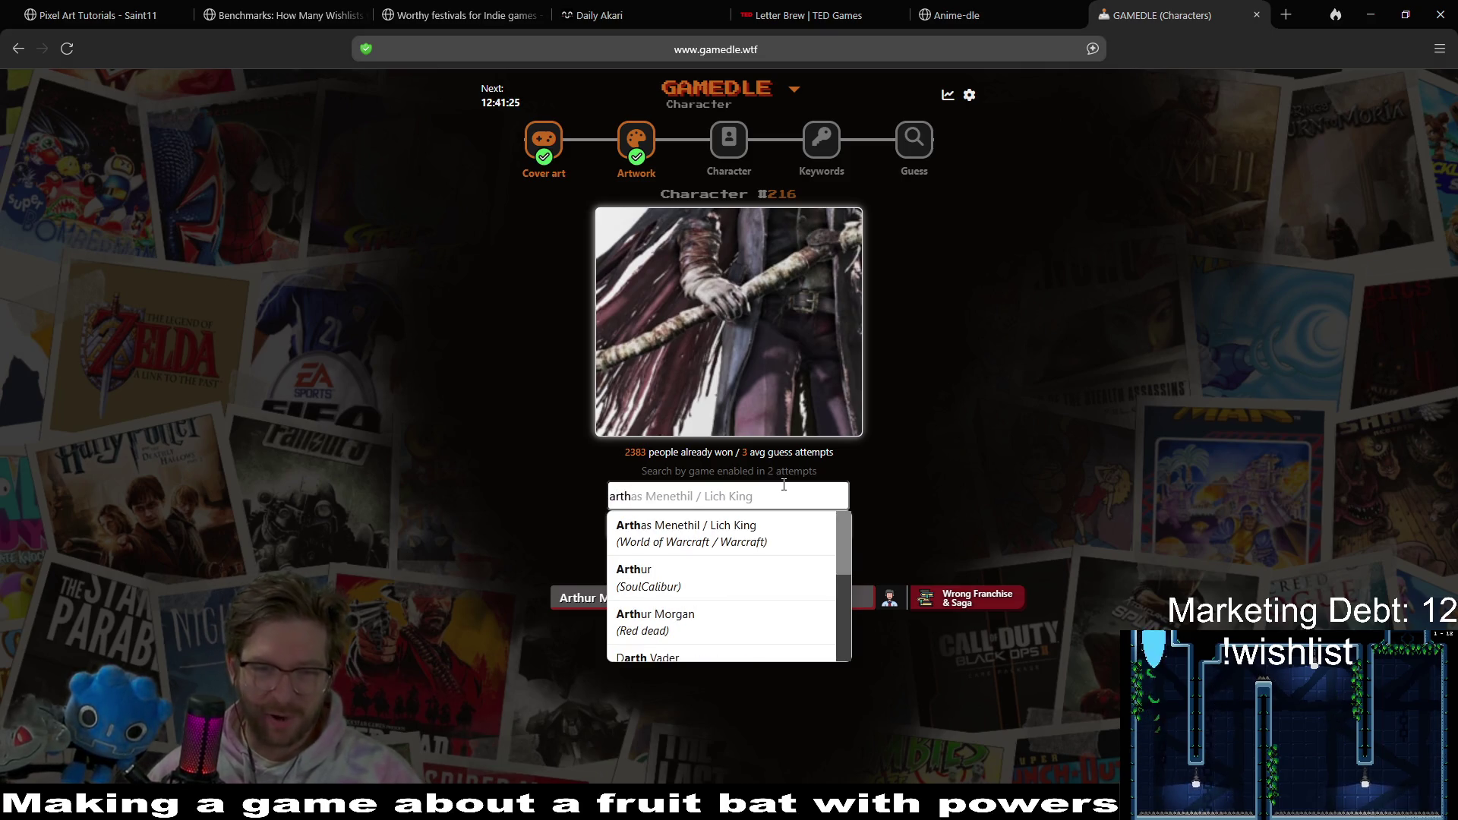
pyautogui.click(693, 585)
pyautogui.click(823, 530)
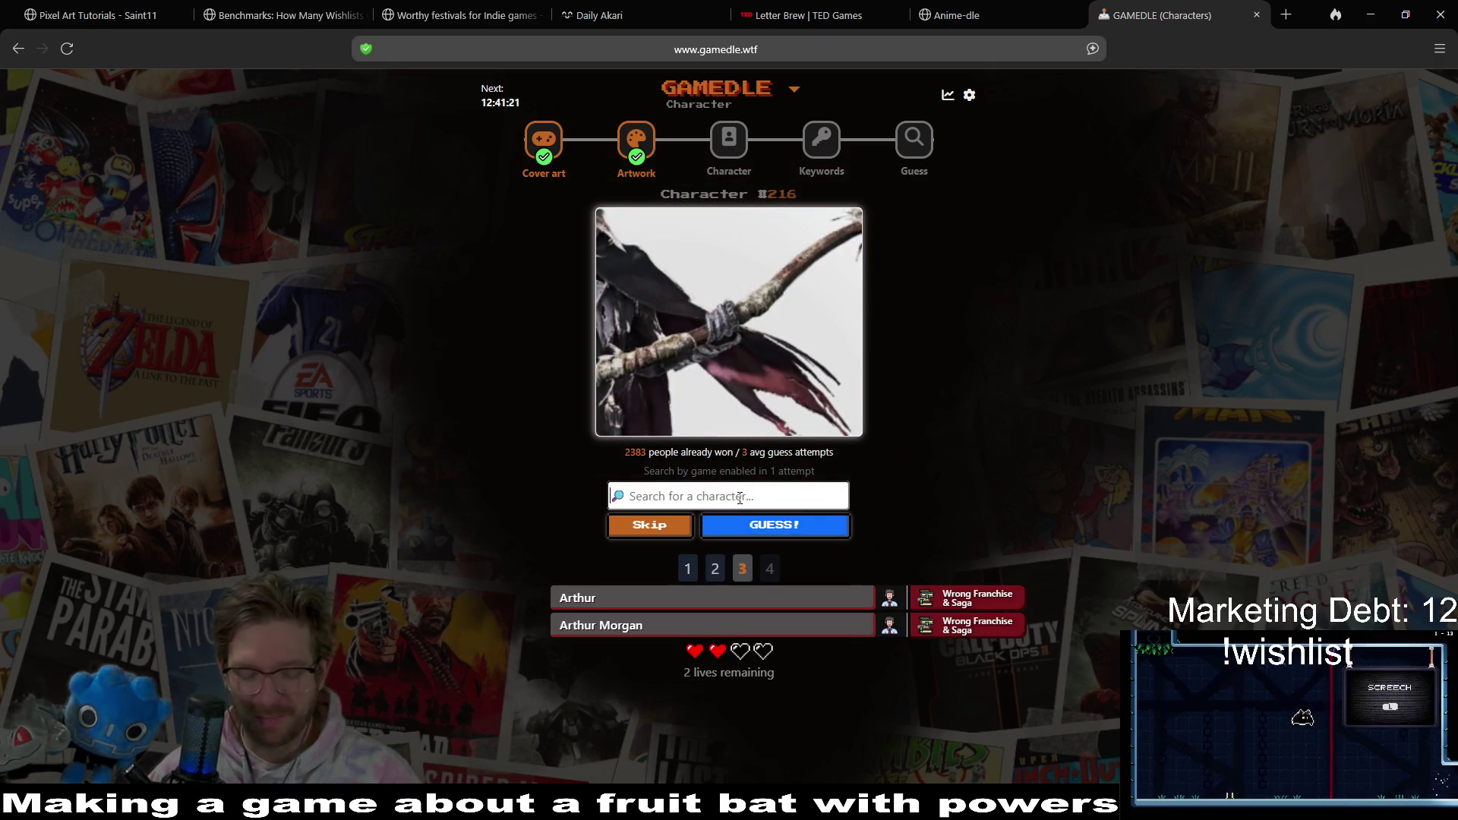
# - Guess Reaper from Overwatch, then Malfatto / The Doctor
pyautogui.write('frie')
pyautogui.press('BackSpace')
pyautogui.press('BackSpace')
pyautogui.press('BackSpace')
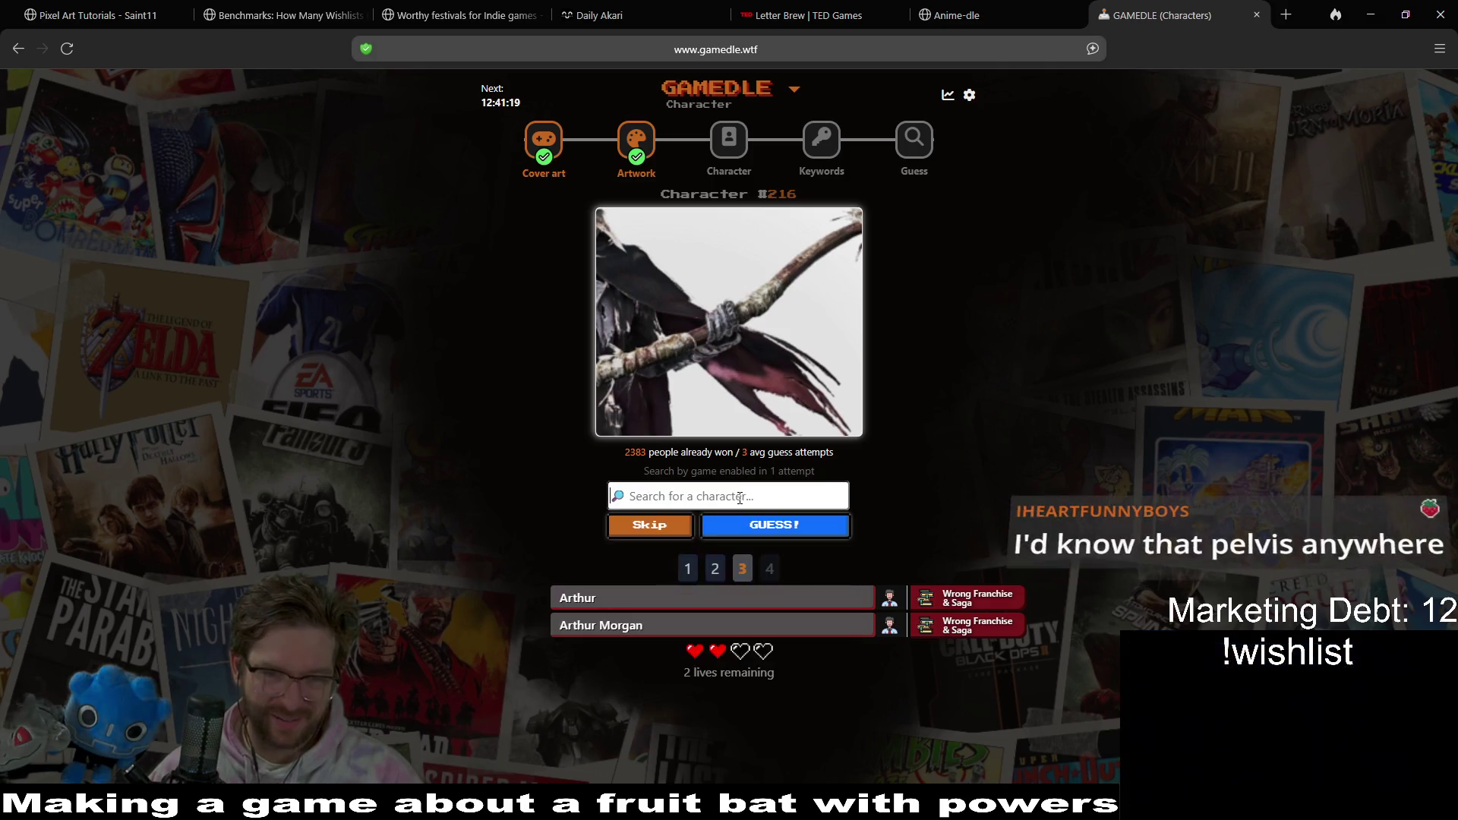
pyautogui.write('reaper')
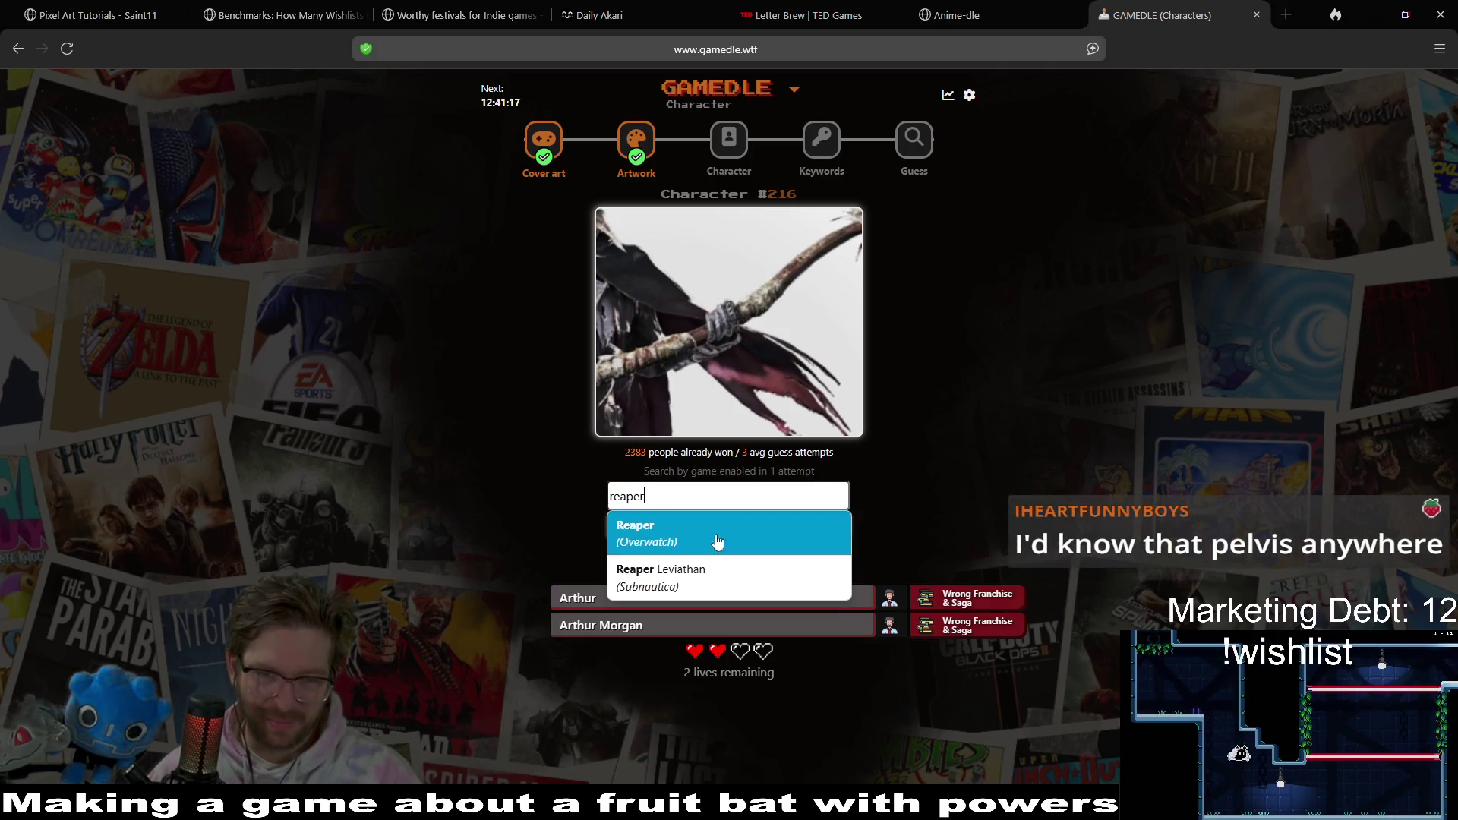
pyautogui.click(722, 530)
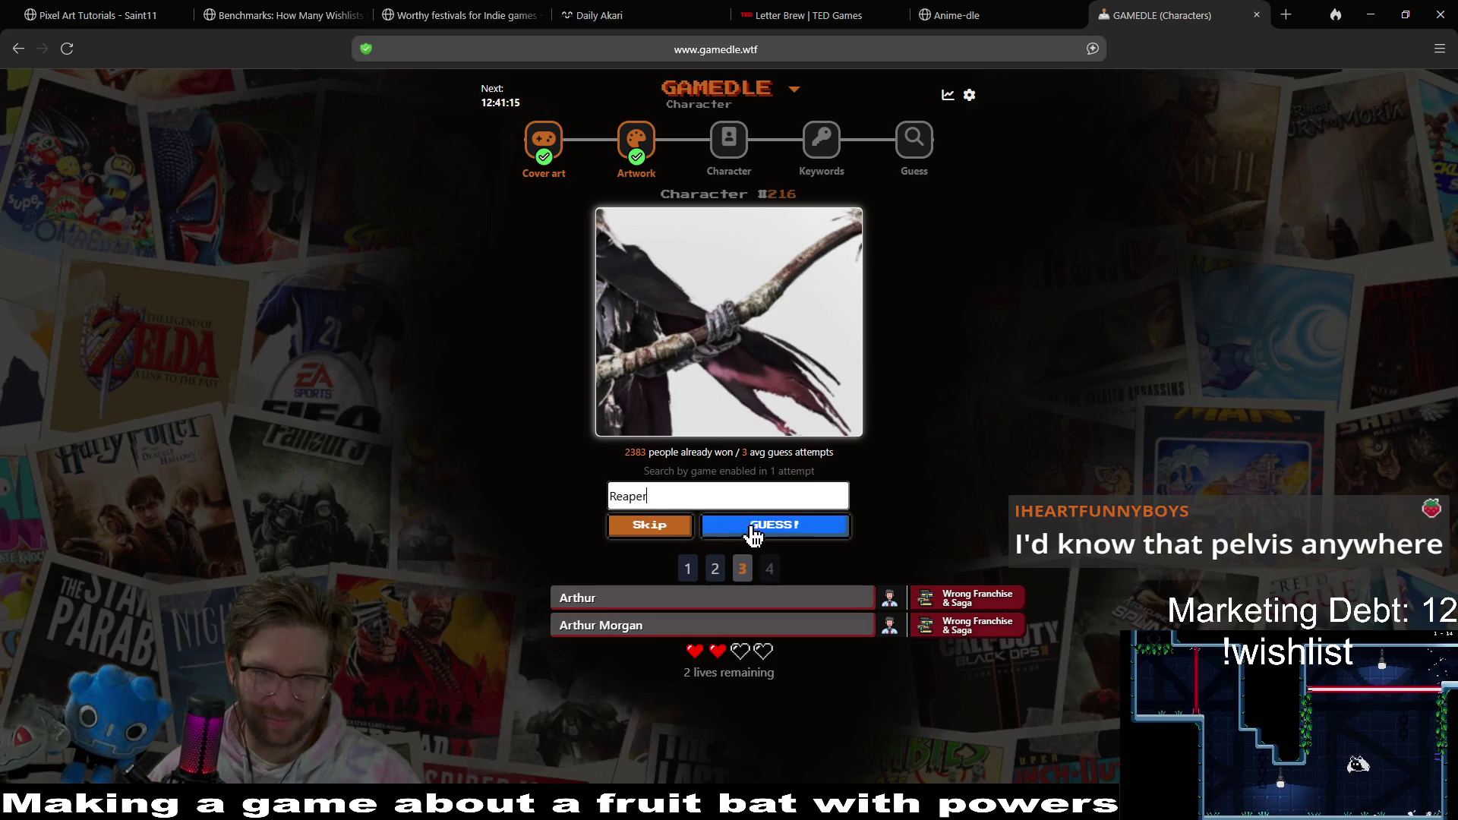
pyautogui.click(768, 524)
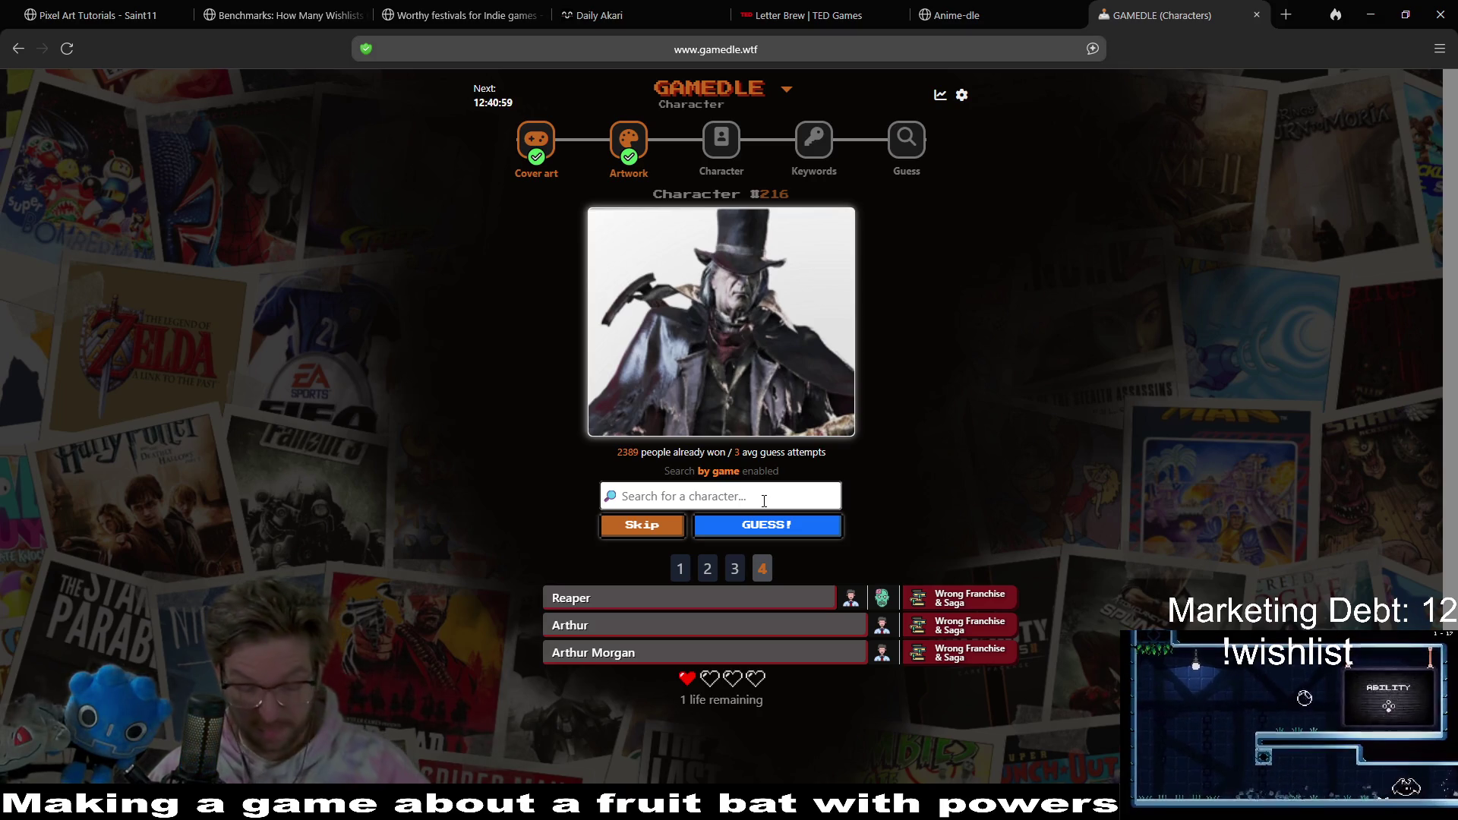
pyautogui.write('doctor')
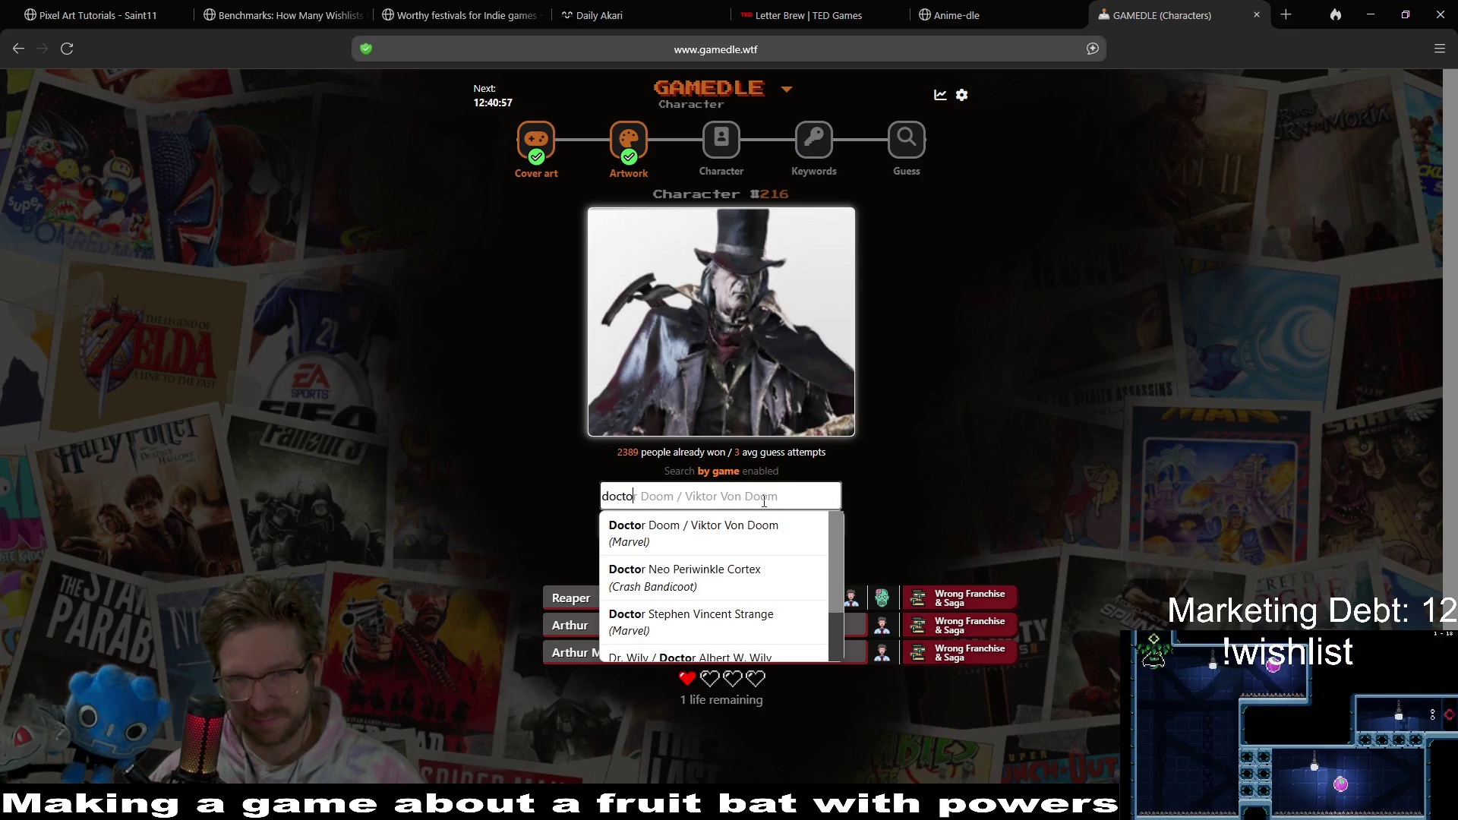
pyautogui.scroll(-1, 797, 581)
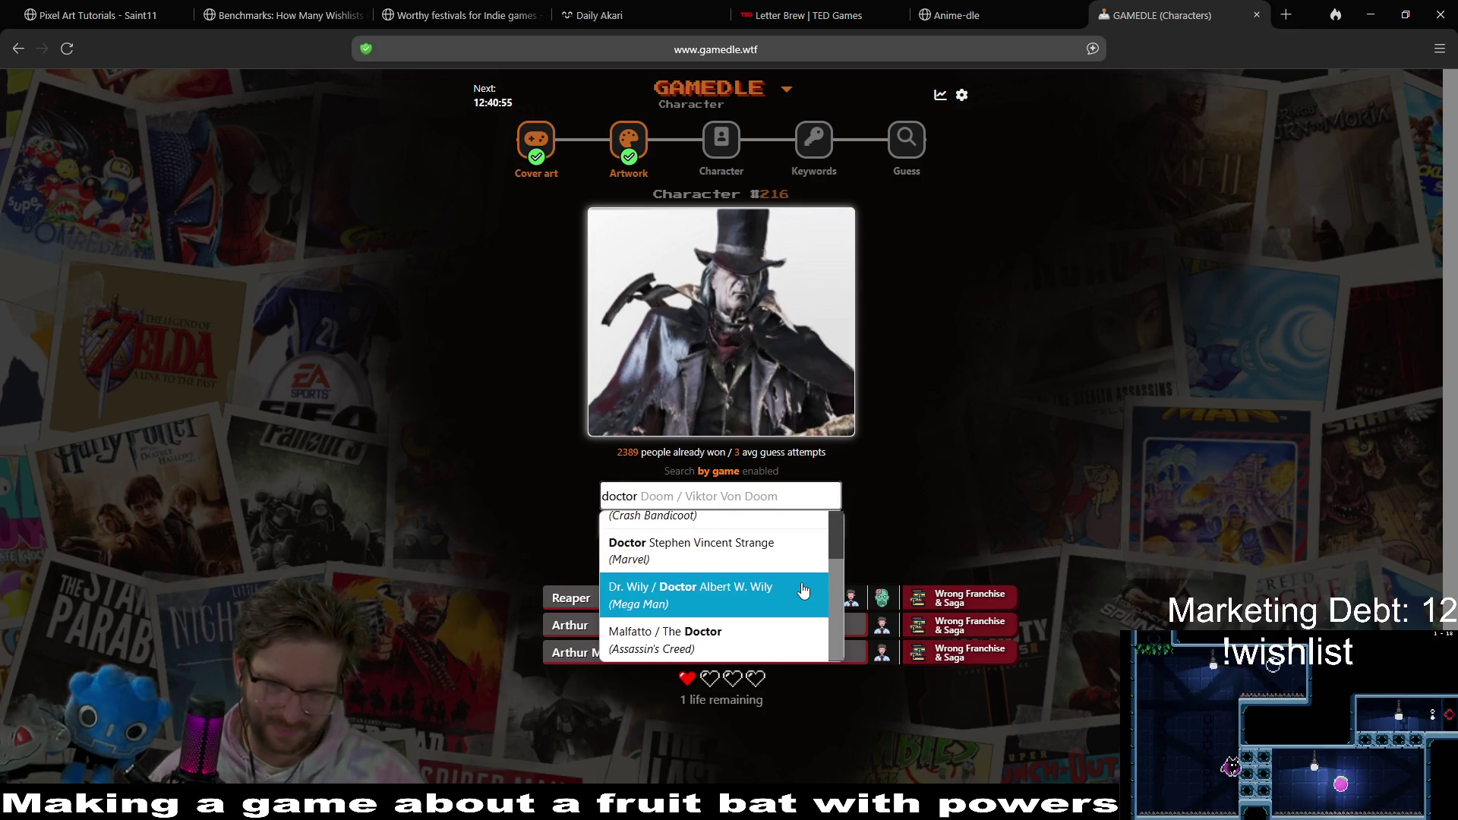
pyautogui.click(778, 639)
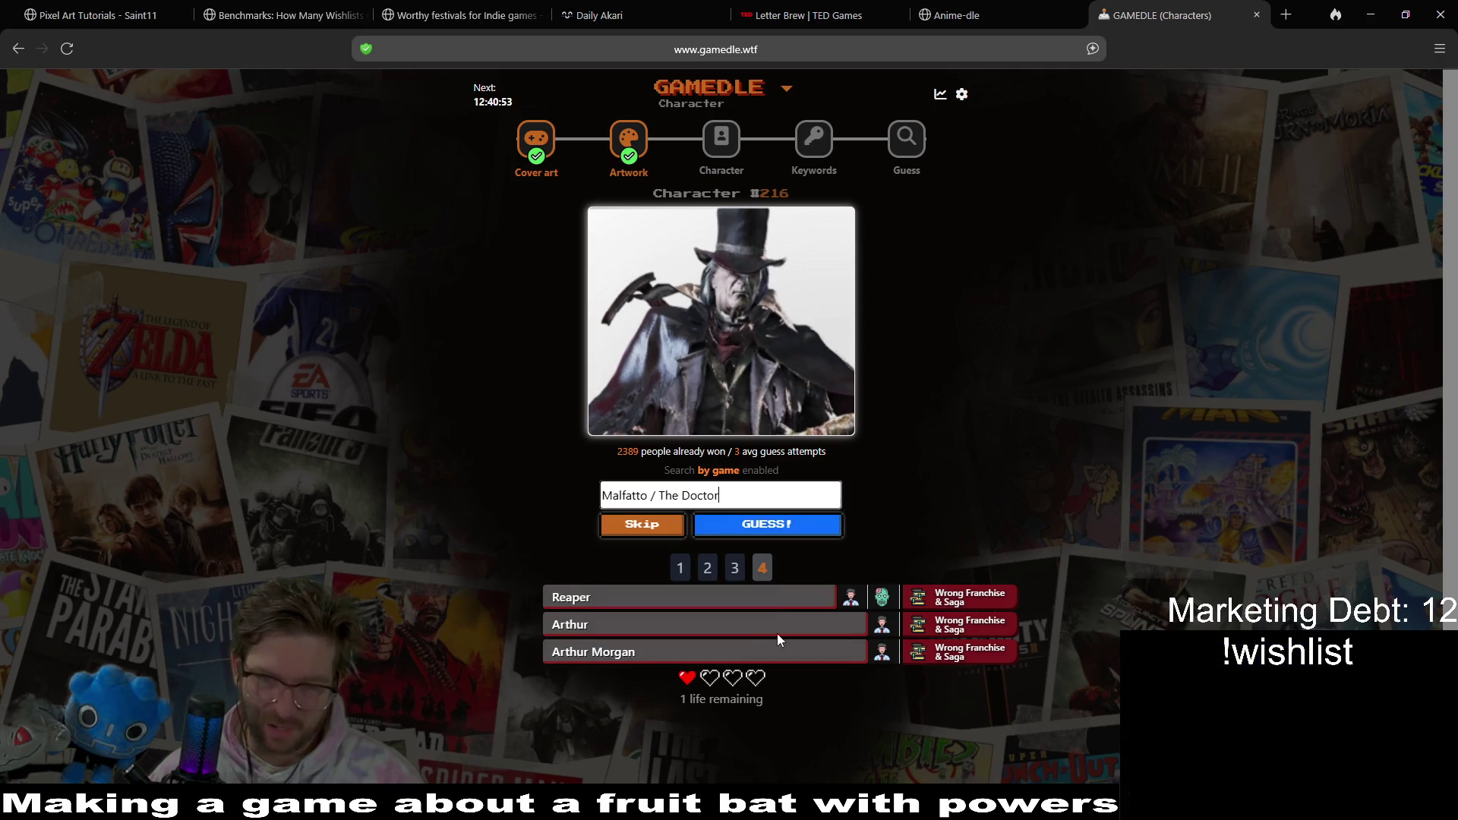
pyautogui.click(802, 528)
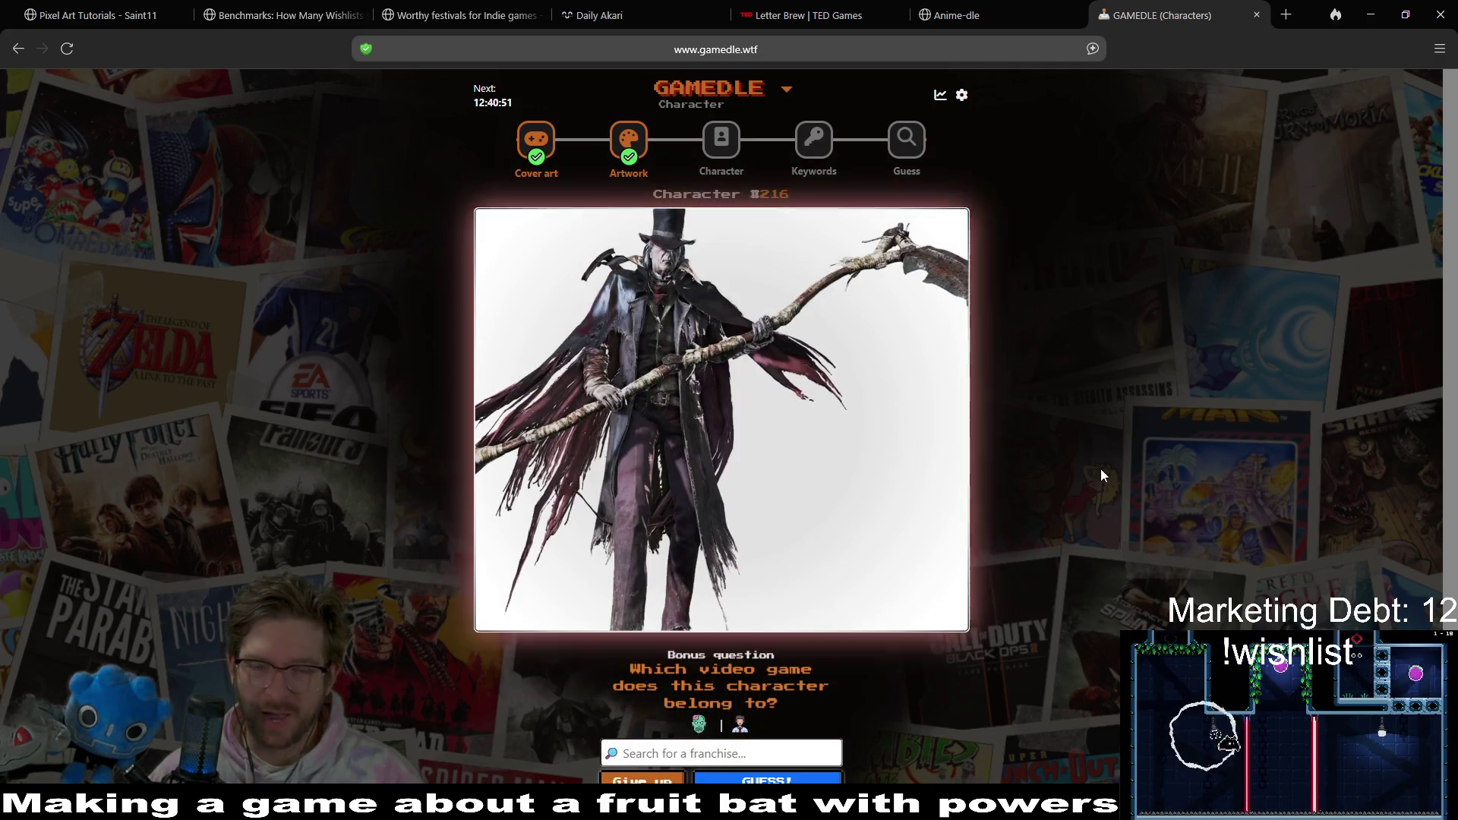
# - Answer the bonus game question with Bloodborne
pyautogui.scroll(-1, 1099, 524)
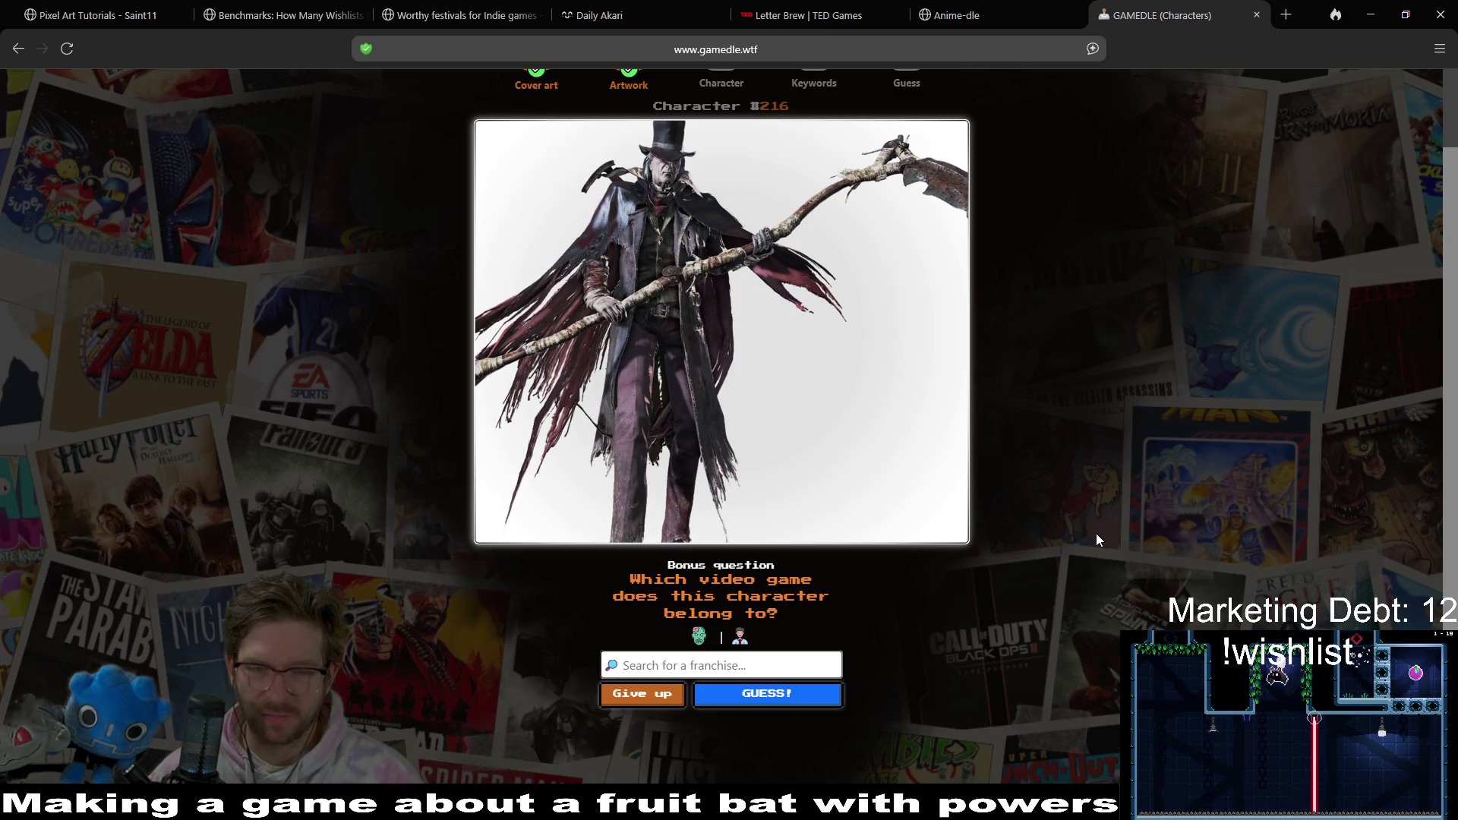
pyautogui.click(711, 662)
pyautogui.write('bloodbo')
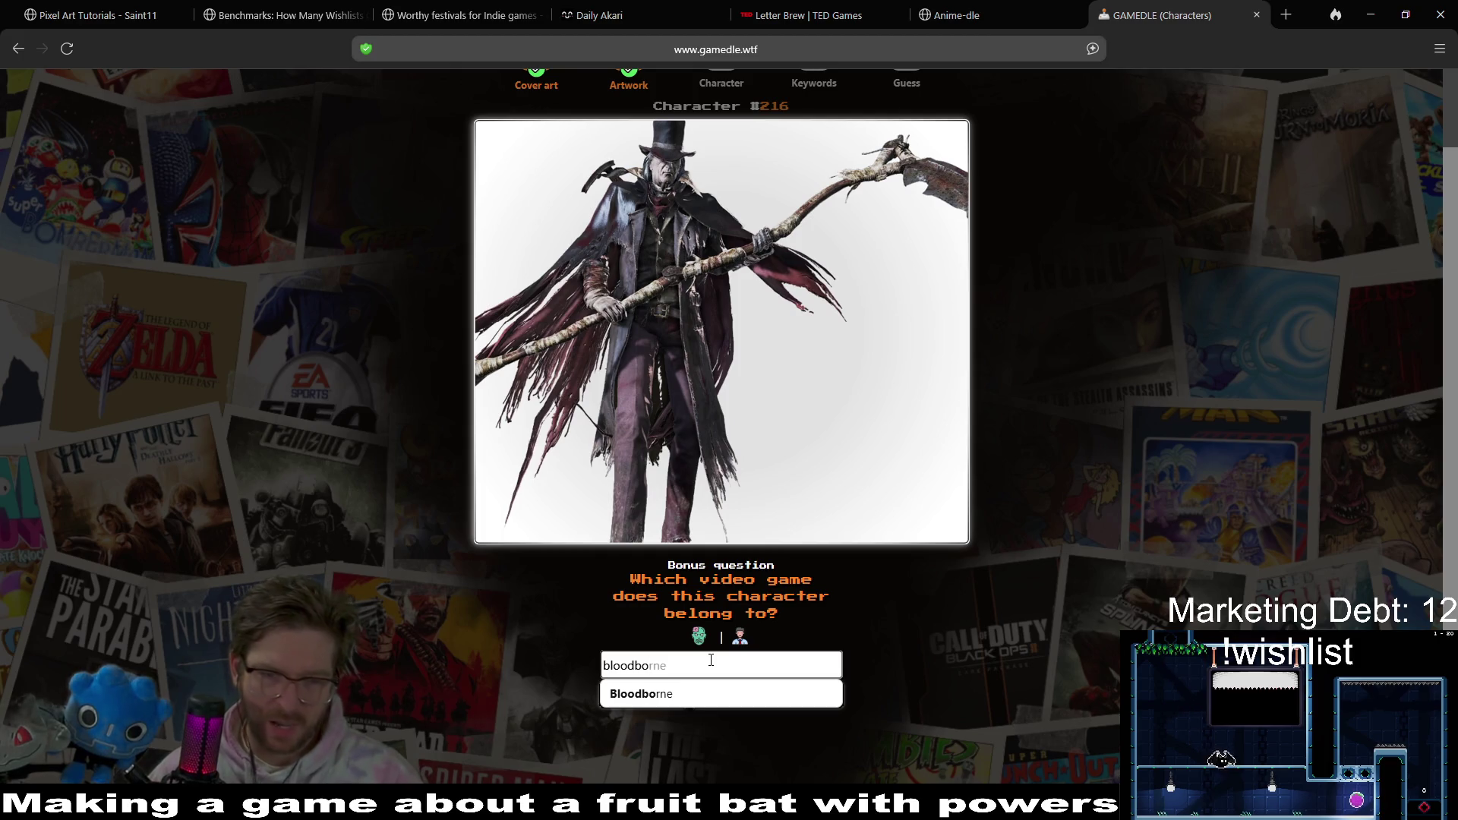
pyautogui.click(697, 695)
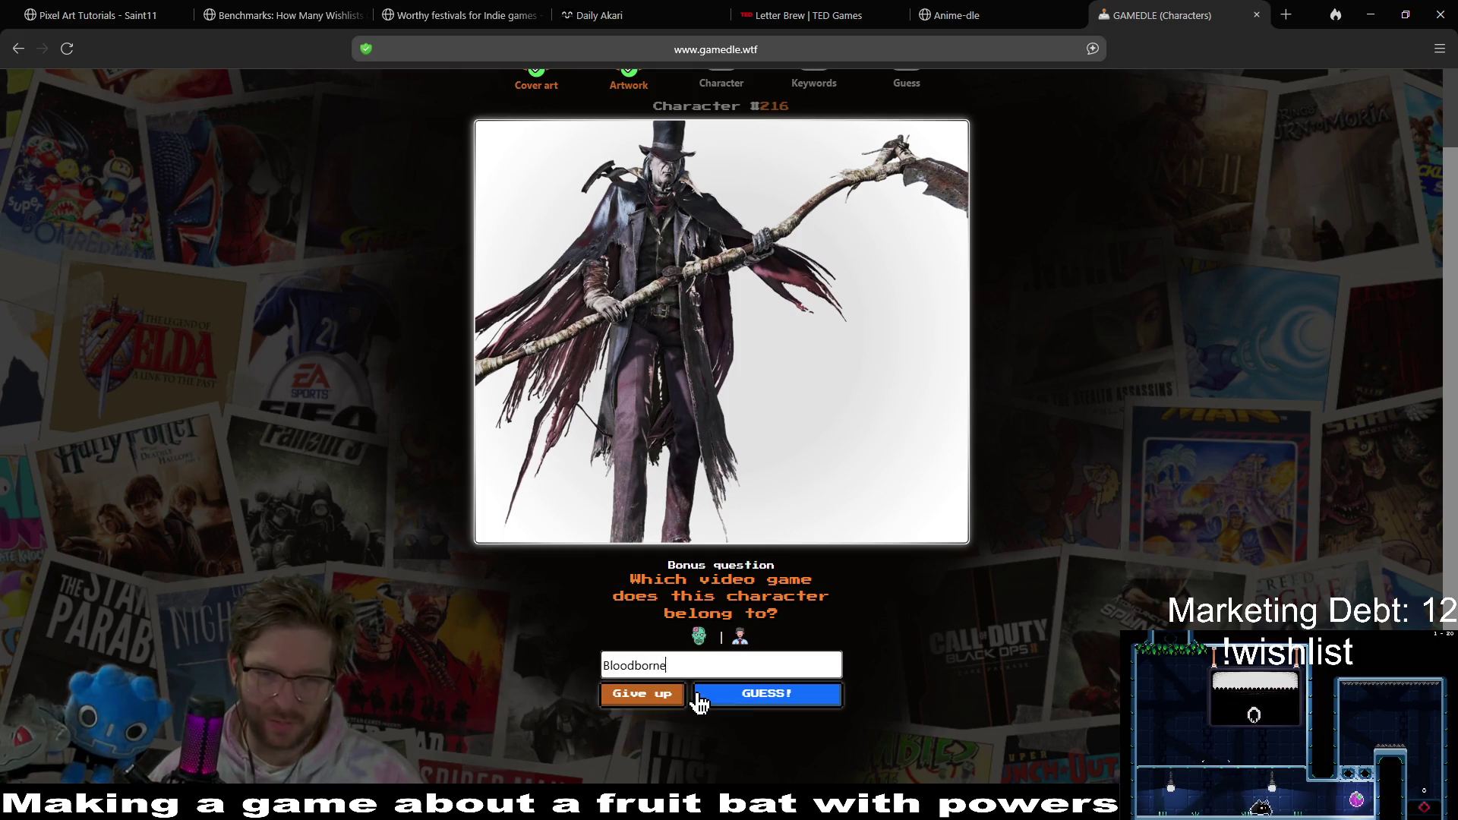
pyautogui.click(744, 700)
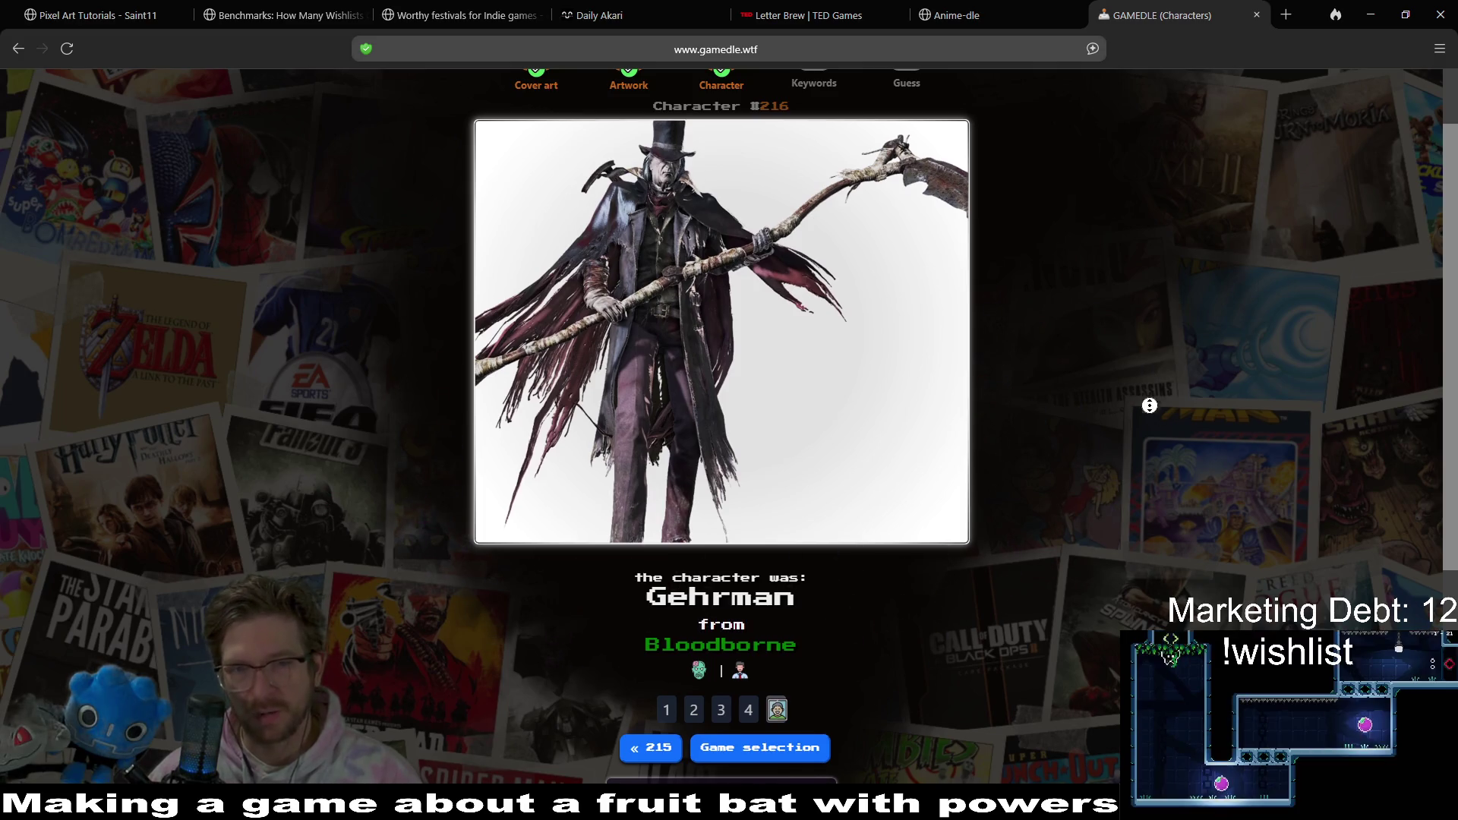
pyautogui.scroll(-3, 1165, 472)
pyautogui.scroll(4, 1154, 464)
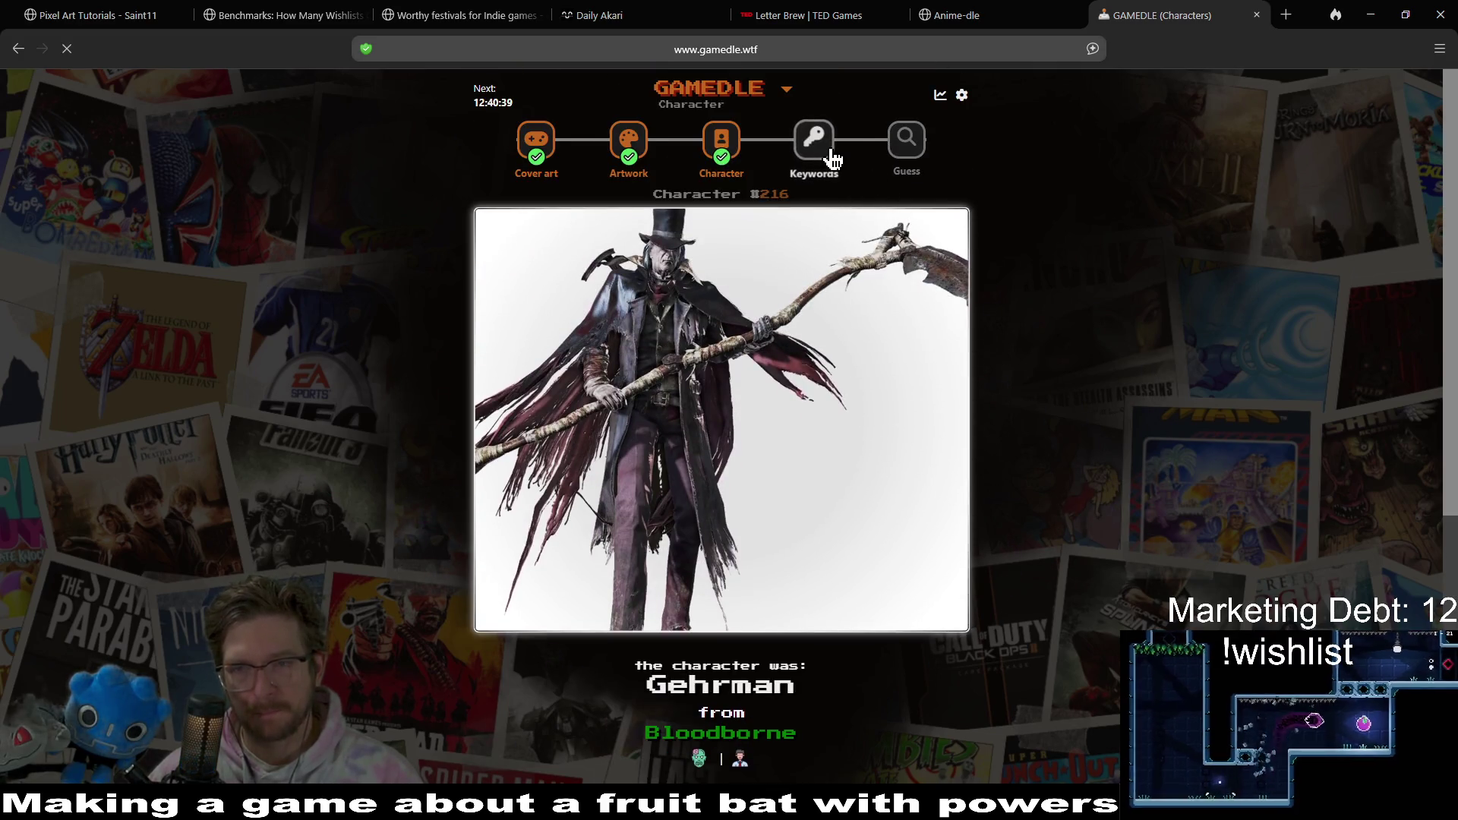
# - Open Keywords game #923 and guess Digimon Story: Cyber Sleuth
pyautogui.click(826, 148)
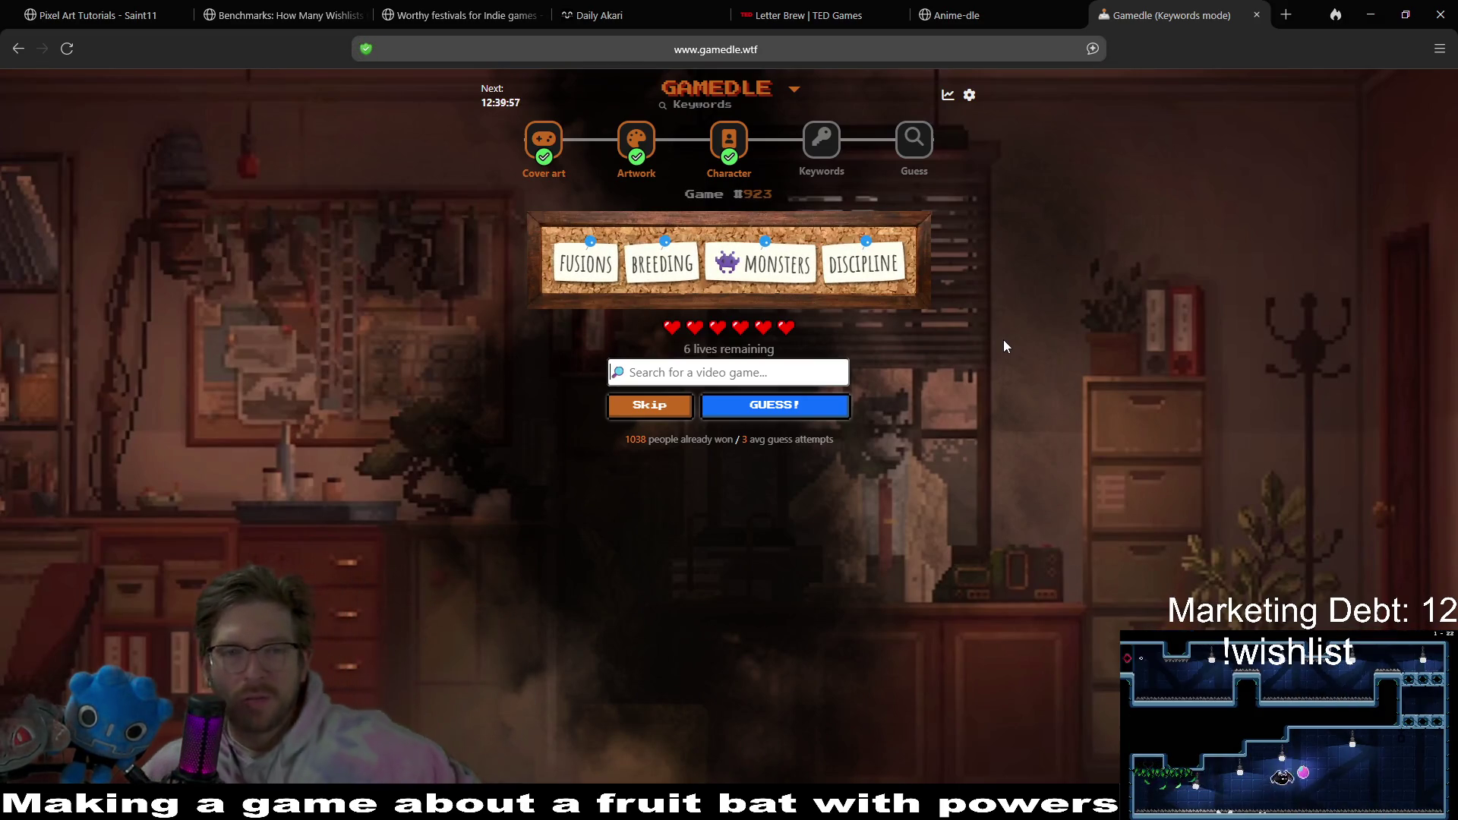
pyautogui.click(811, 373)
pyautogui.write('temtem')
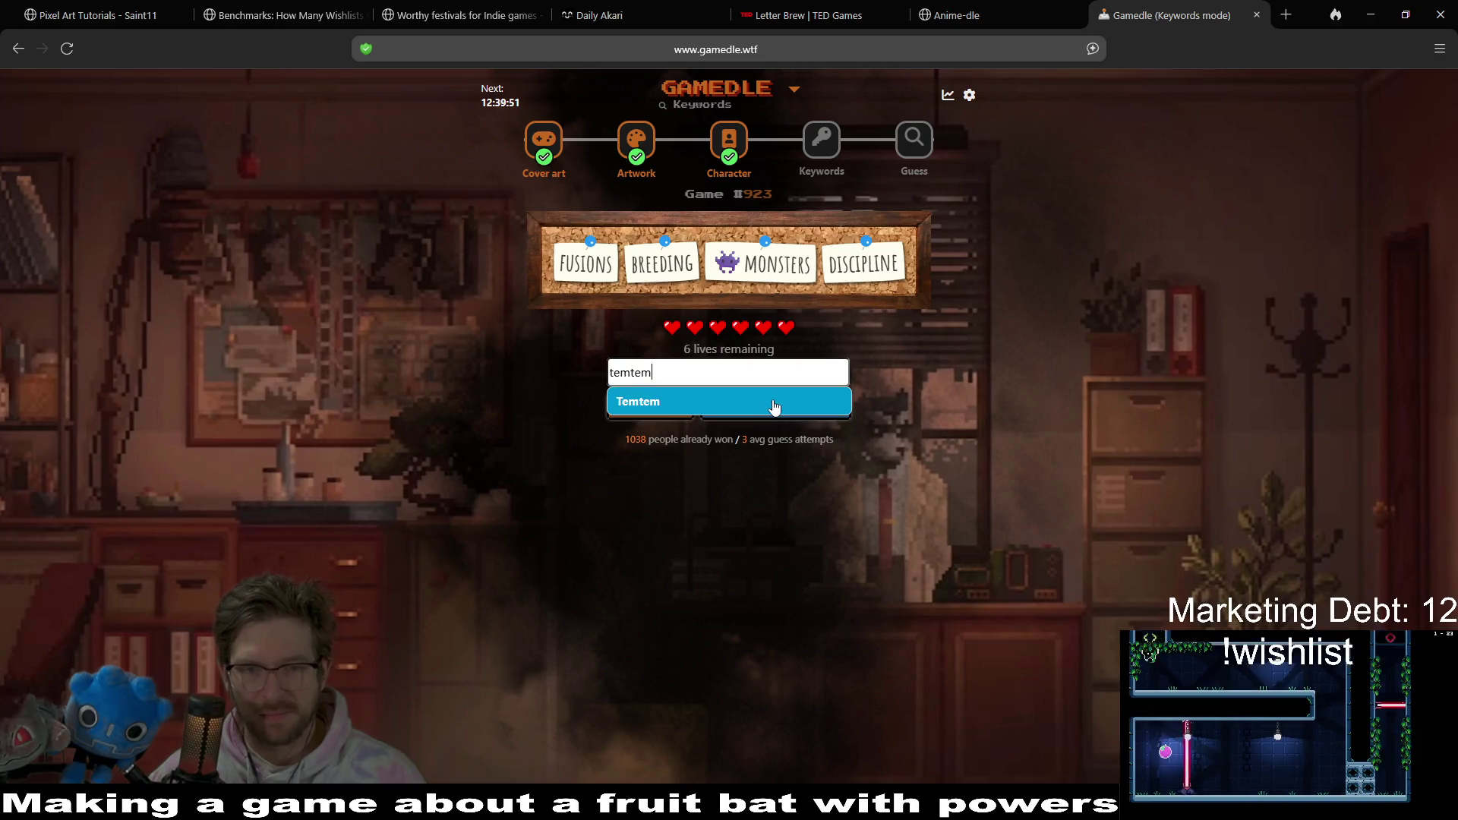
pyautogui.click(774, 400)
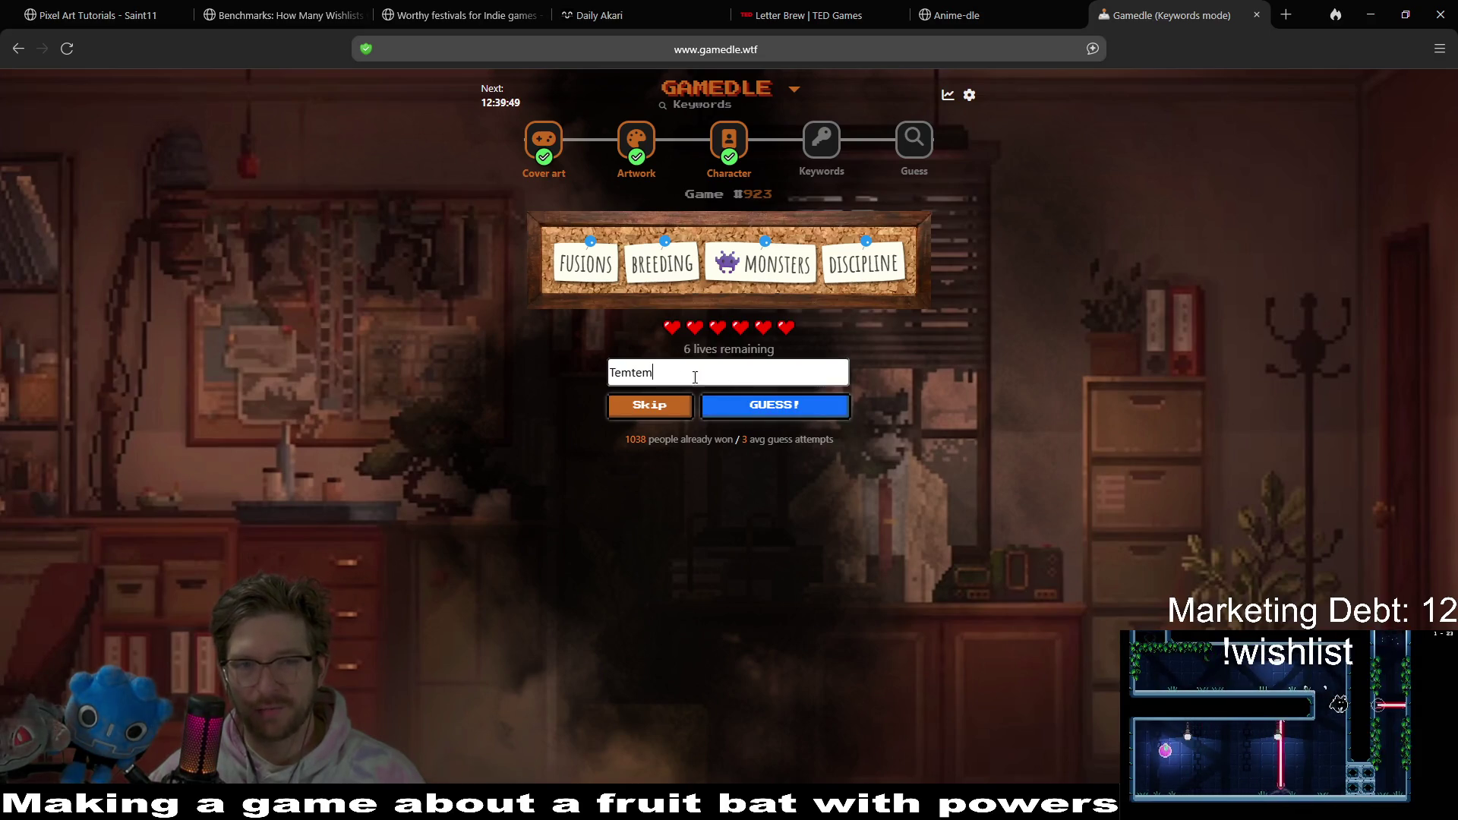
pyautogui.hotkey('ctrl', 'a')
pyautogui.write('digi')
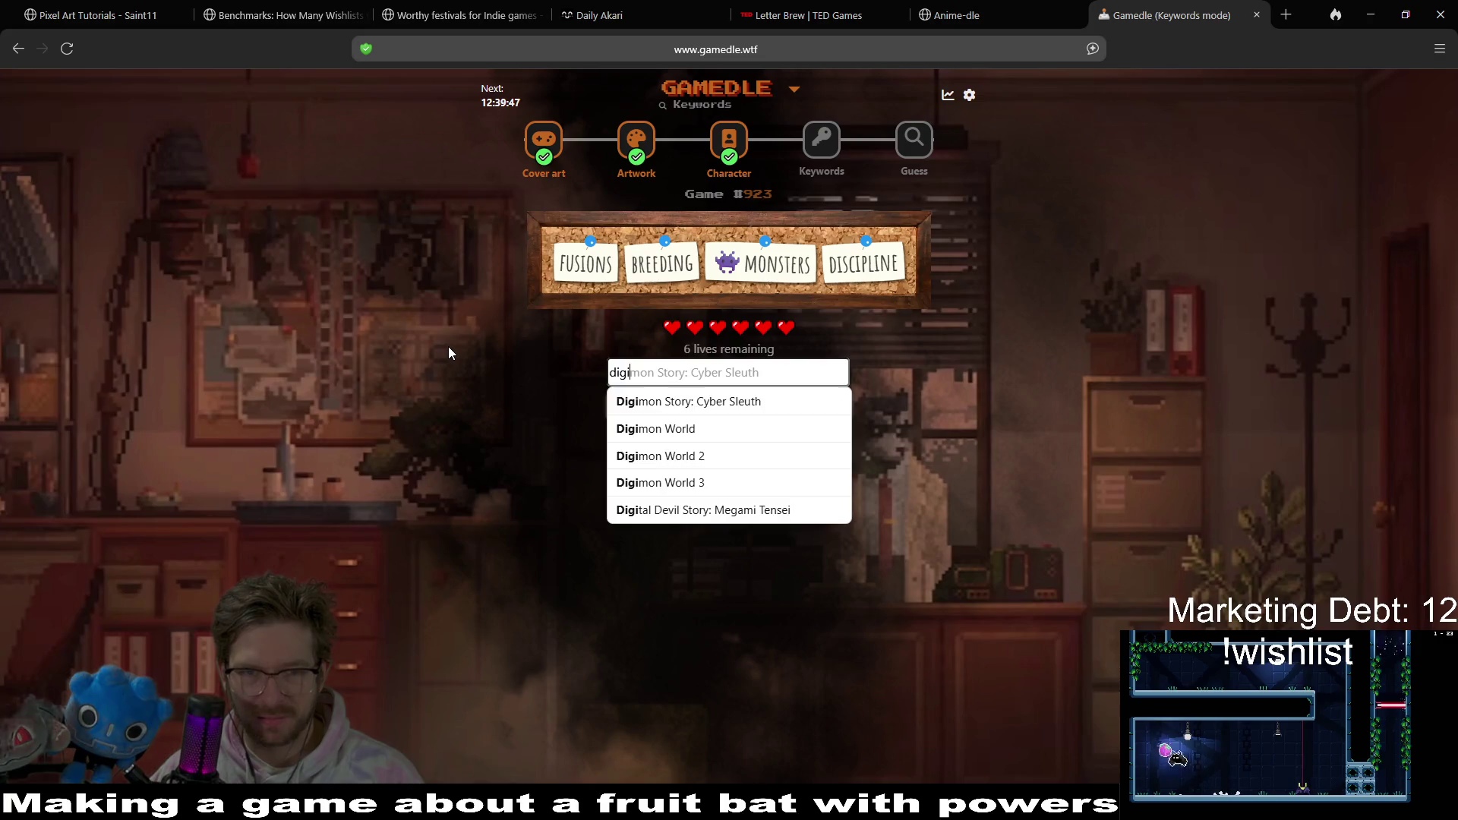
pyautogui.write('mon')
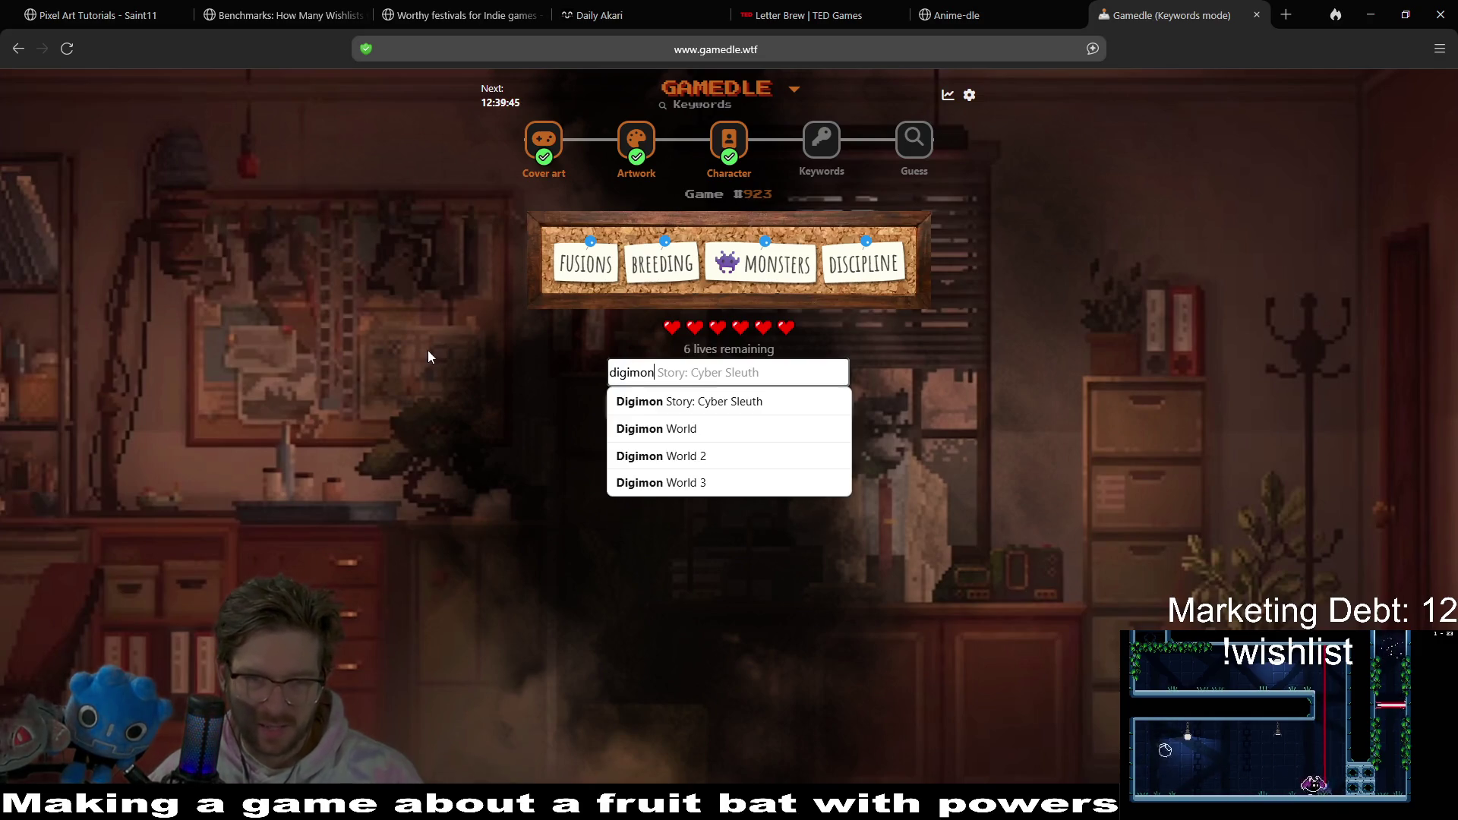
pyautogui.click(744, 403)
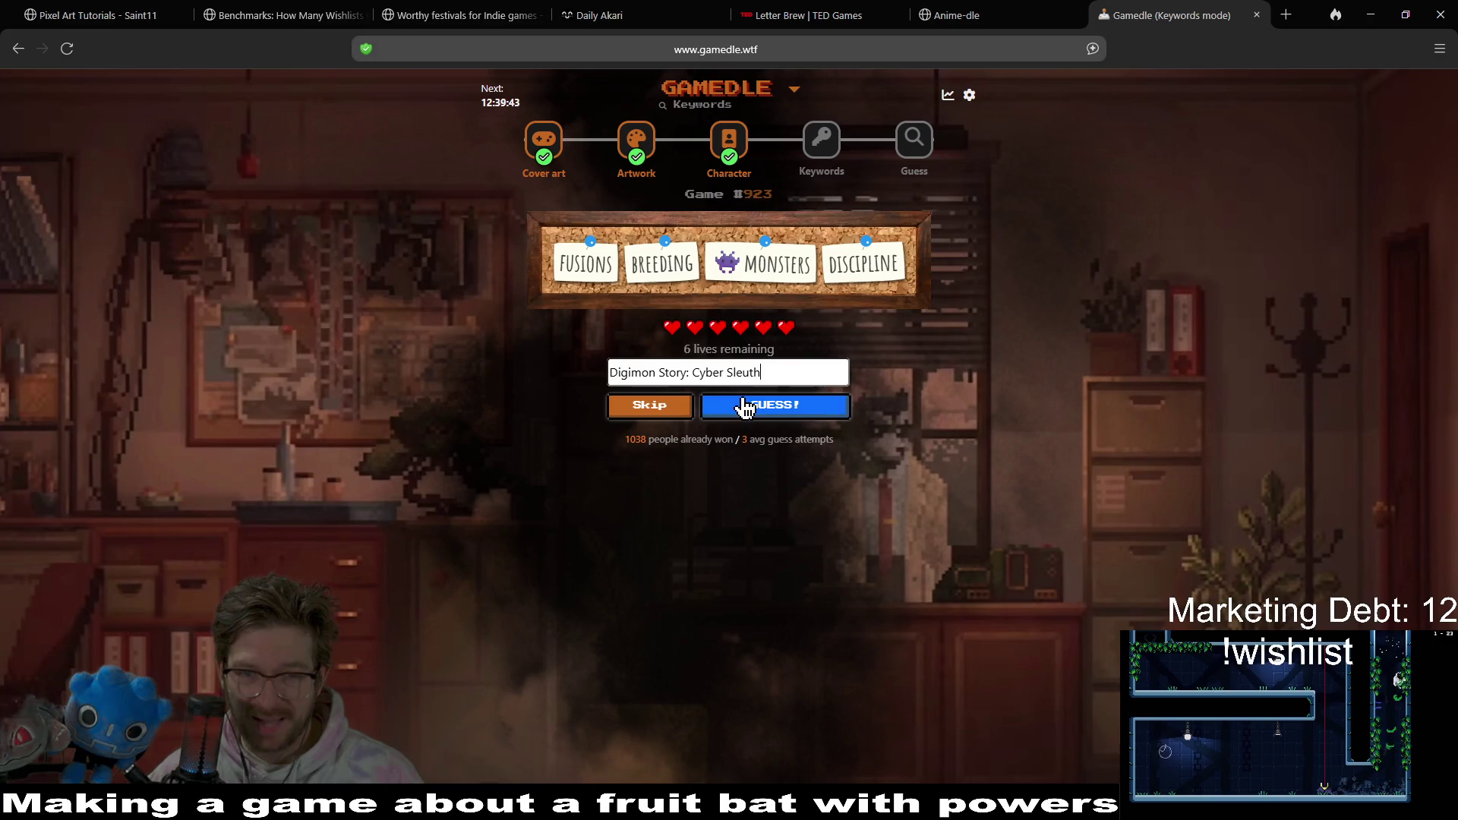
pyautogui.click(744, 406)
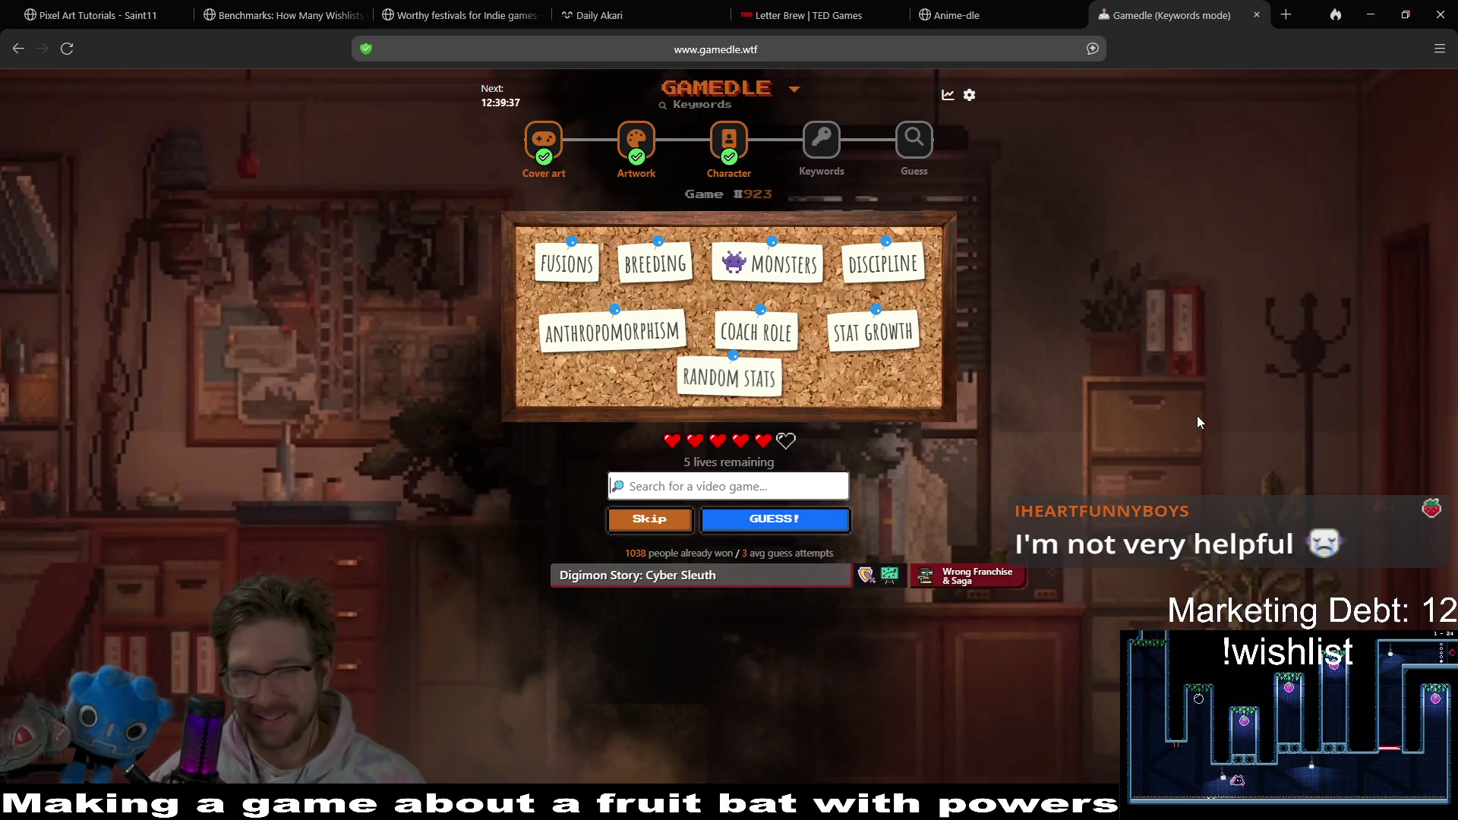
# - Guess Palworld as the next keywords answer
pyautogui.click(781, 477)
pyautogui.write('te')
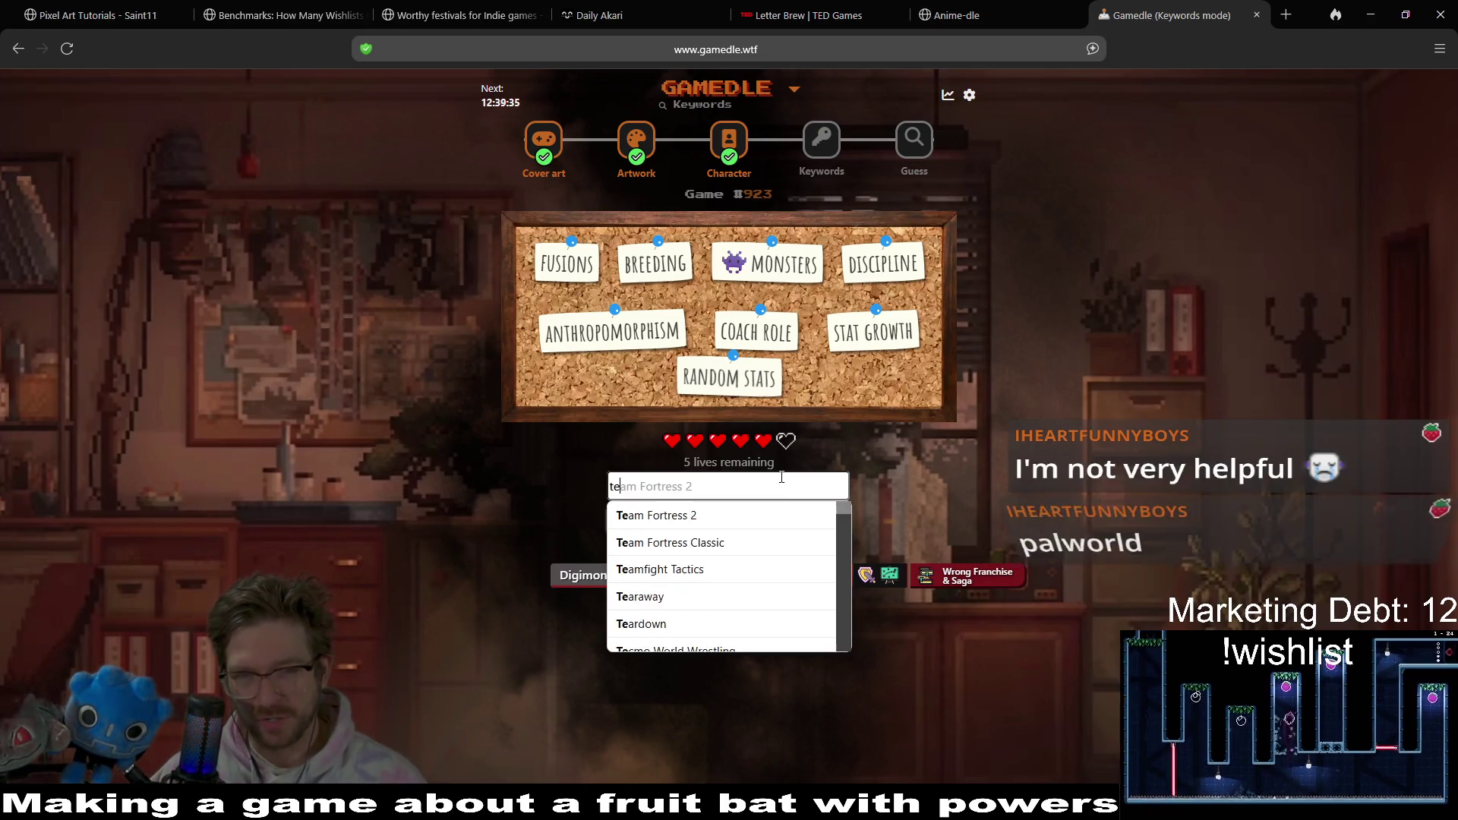
pyautogui.write('mtem')
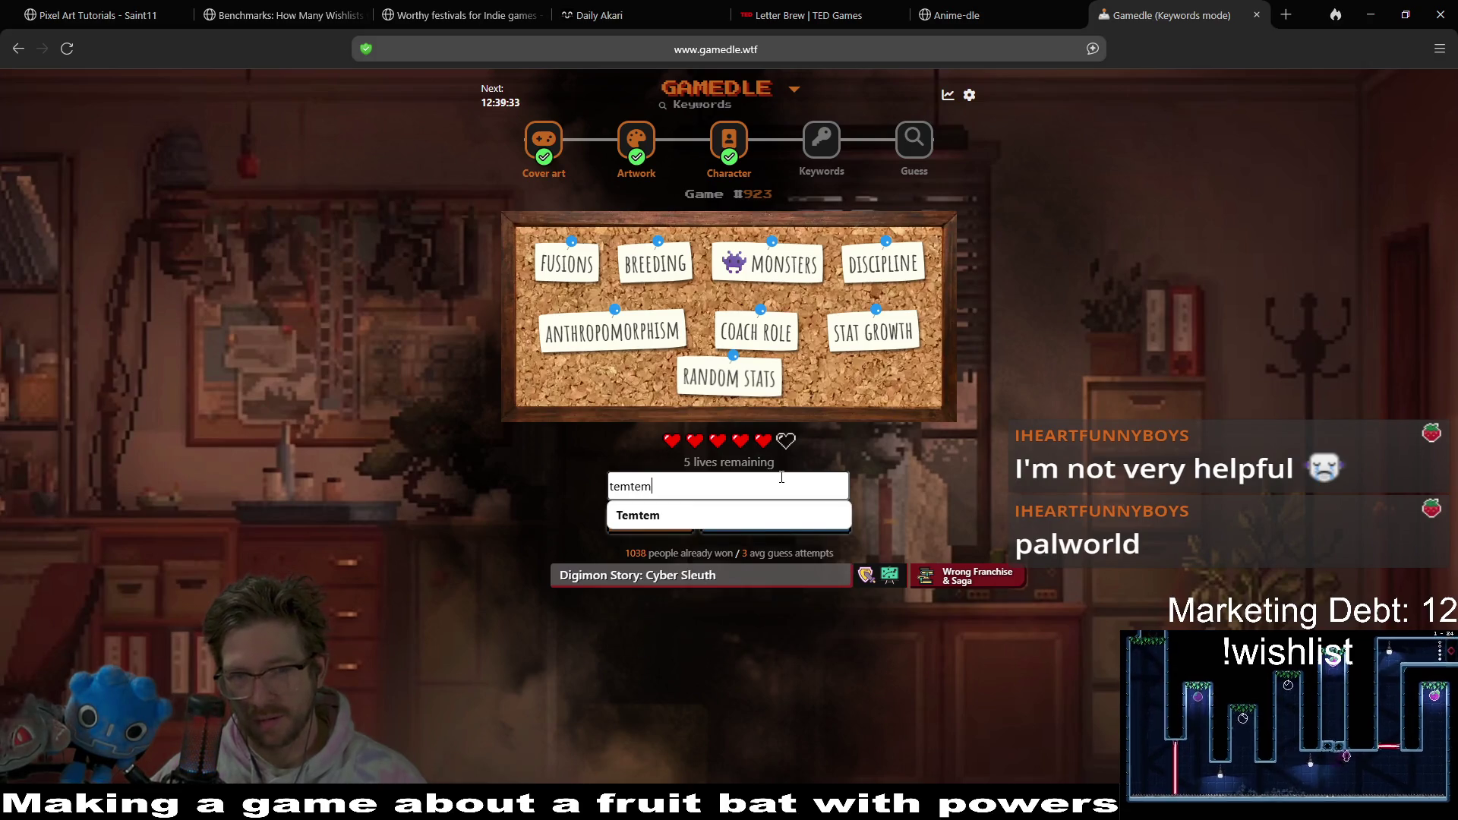
pyautogui.hotkey('ctrl', 'a')
pyautogui.press('BackSpace')
pyautogui.write('pal')
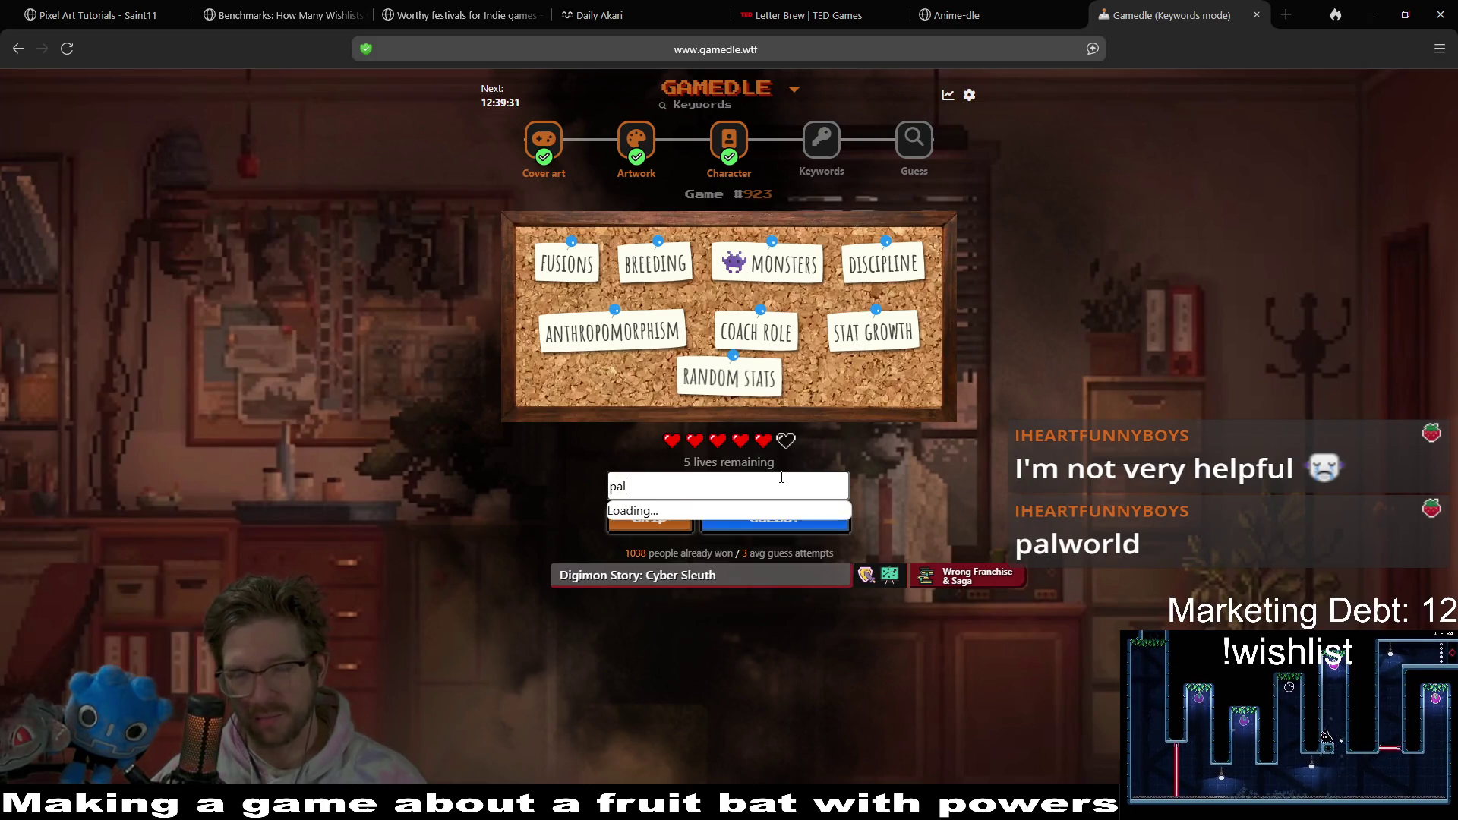
pyautogui.write('w')
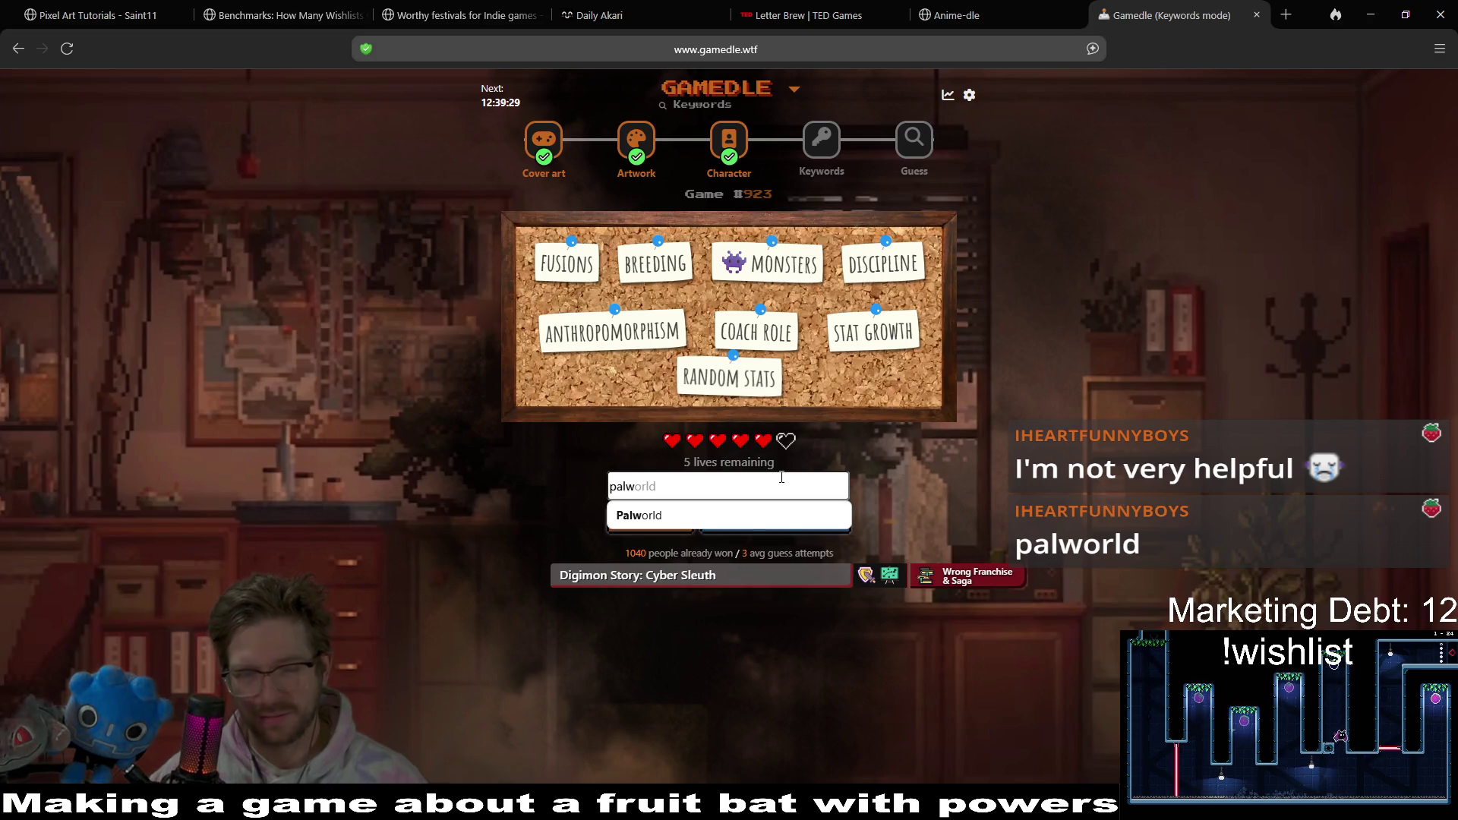
pyautogui.click(778, 515)
pyautogui.click(778, 511)
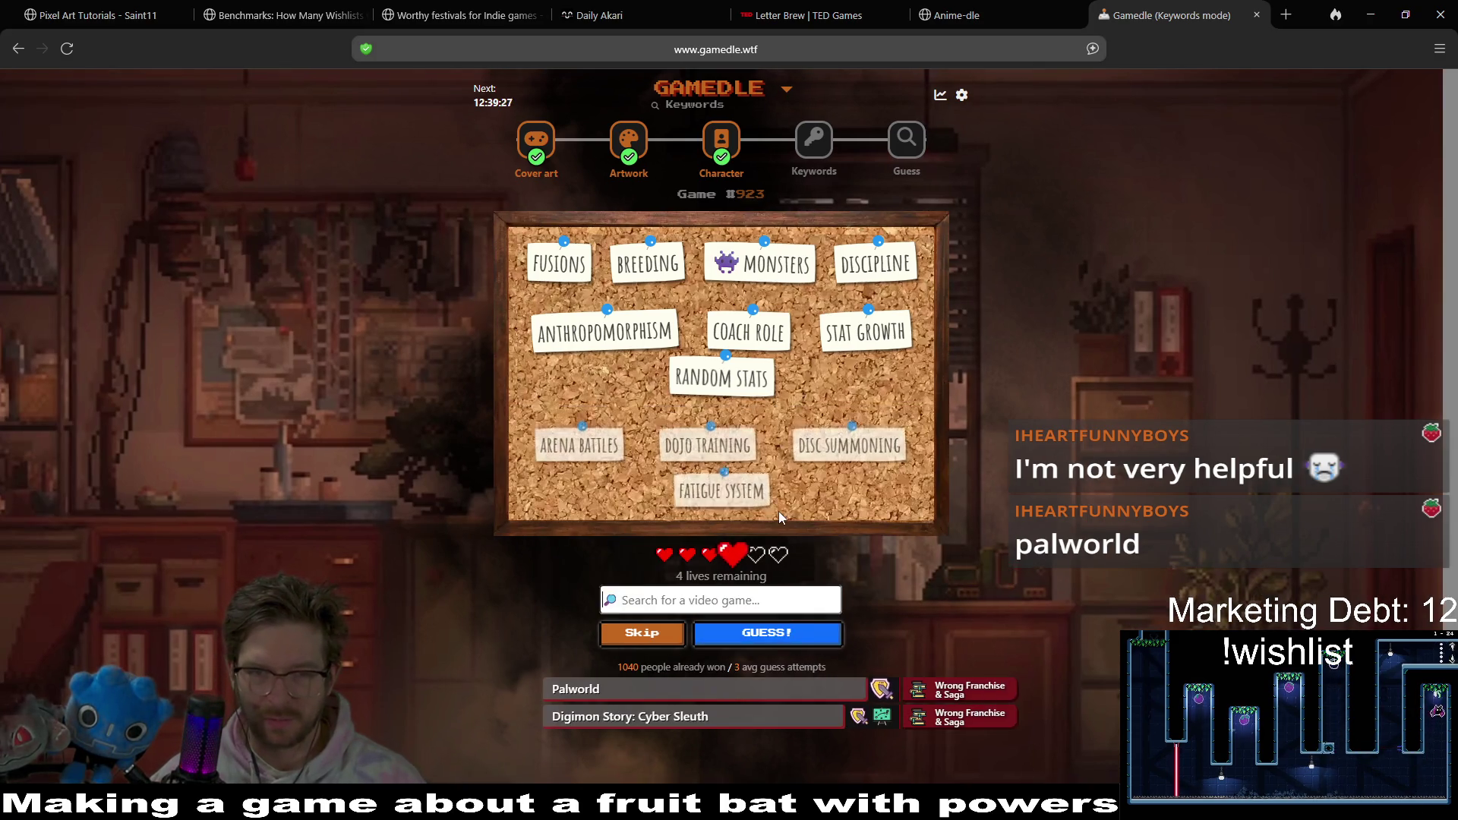
# - Guess Temtem as the keywords answer
pyautogui.scroll(-1, 1114, 448)
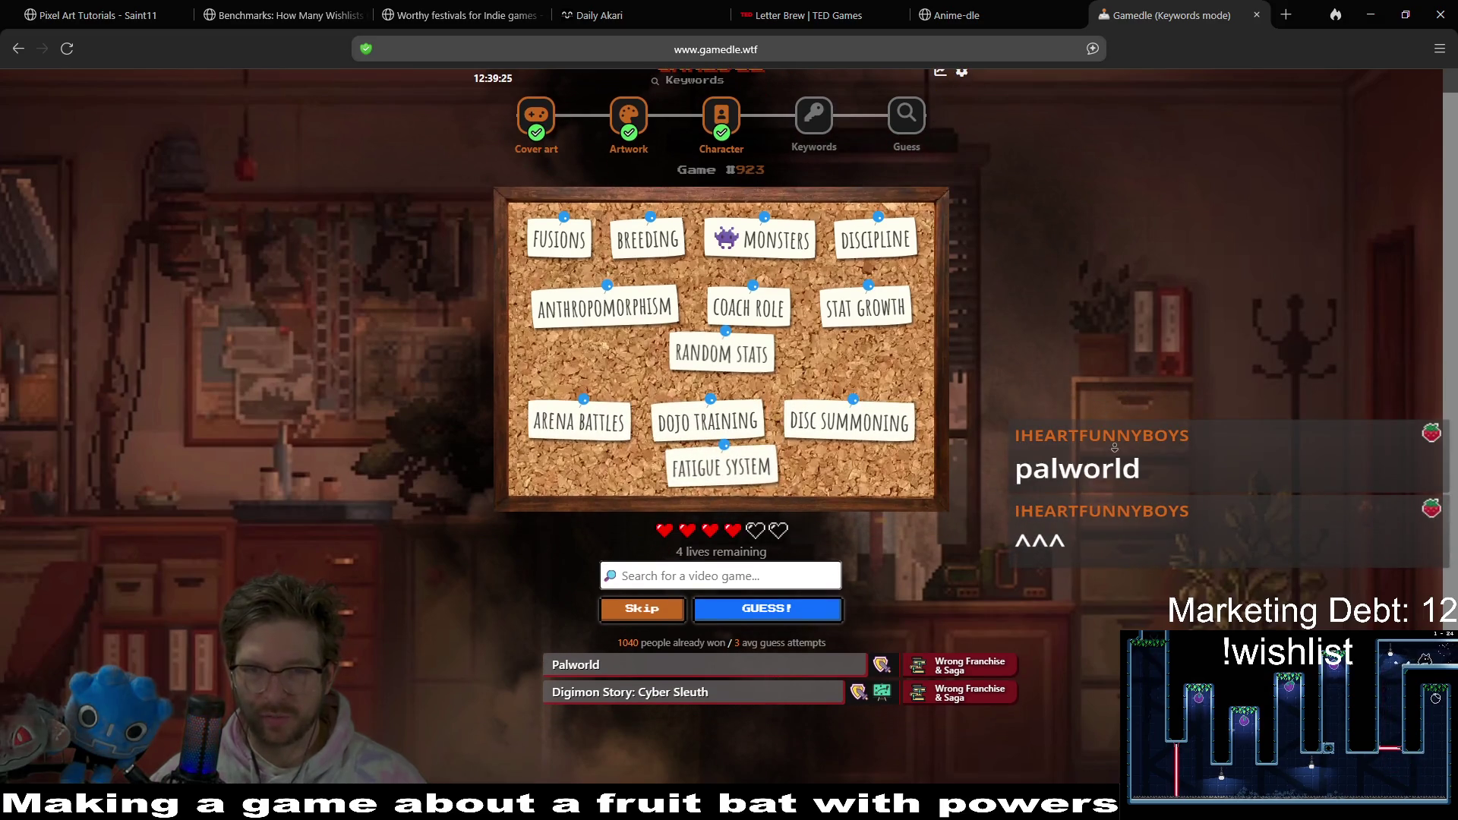
pyautogui.click(785, 576)
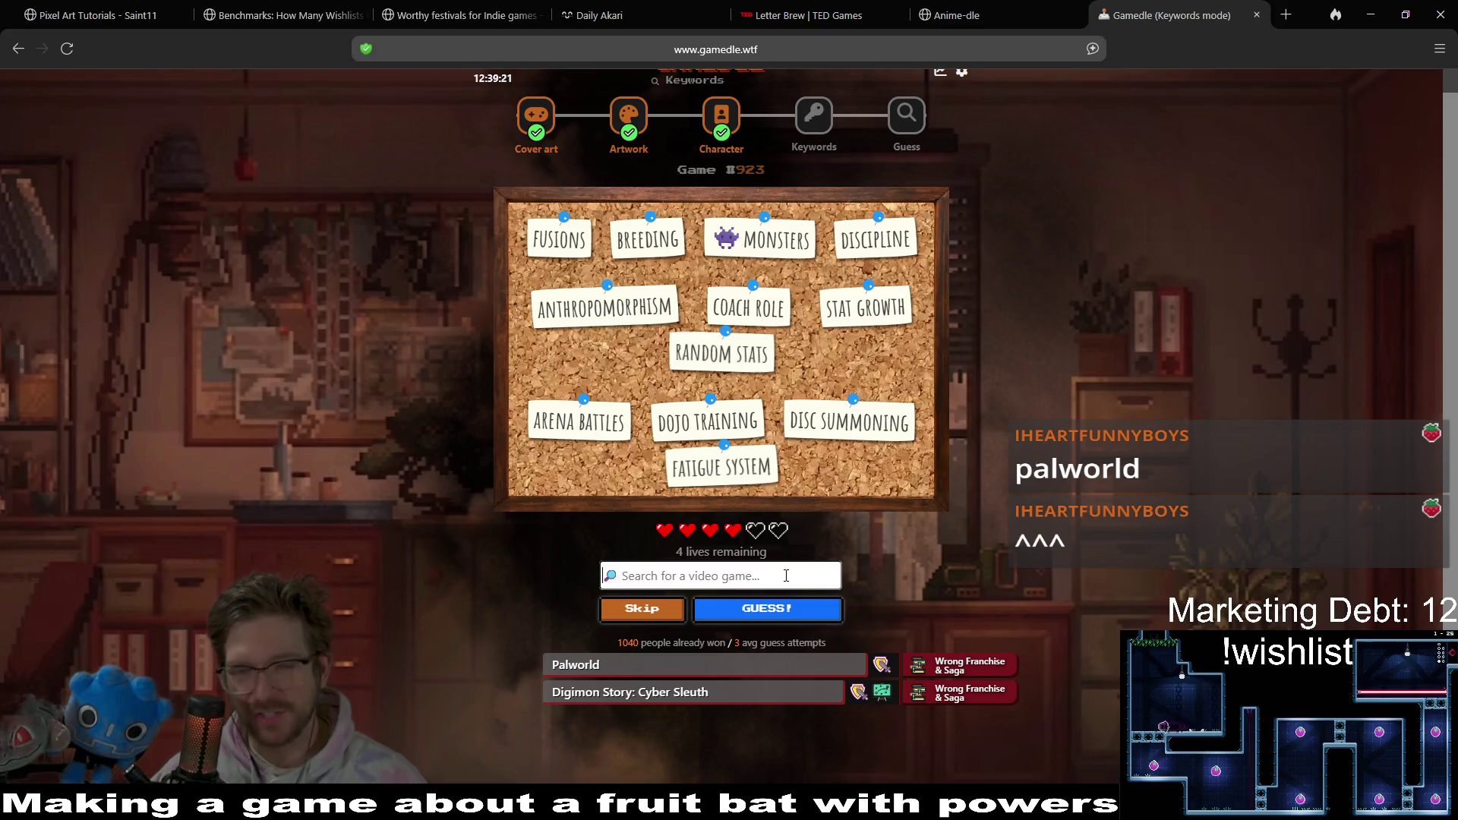
pyautogui.write('temtem')
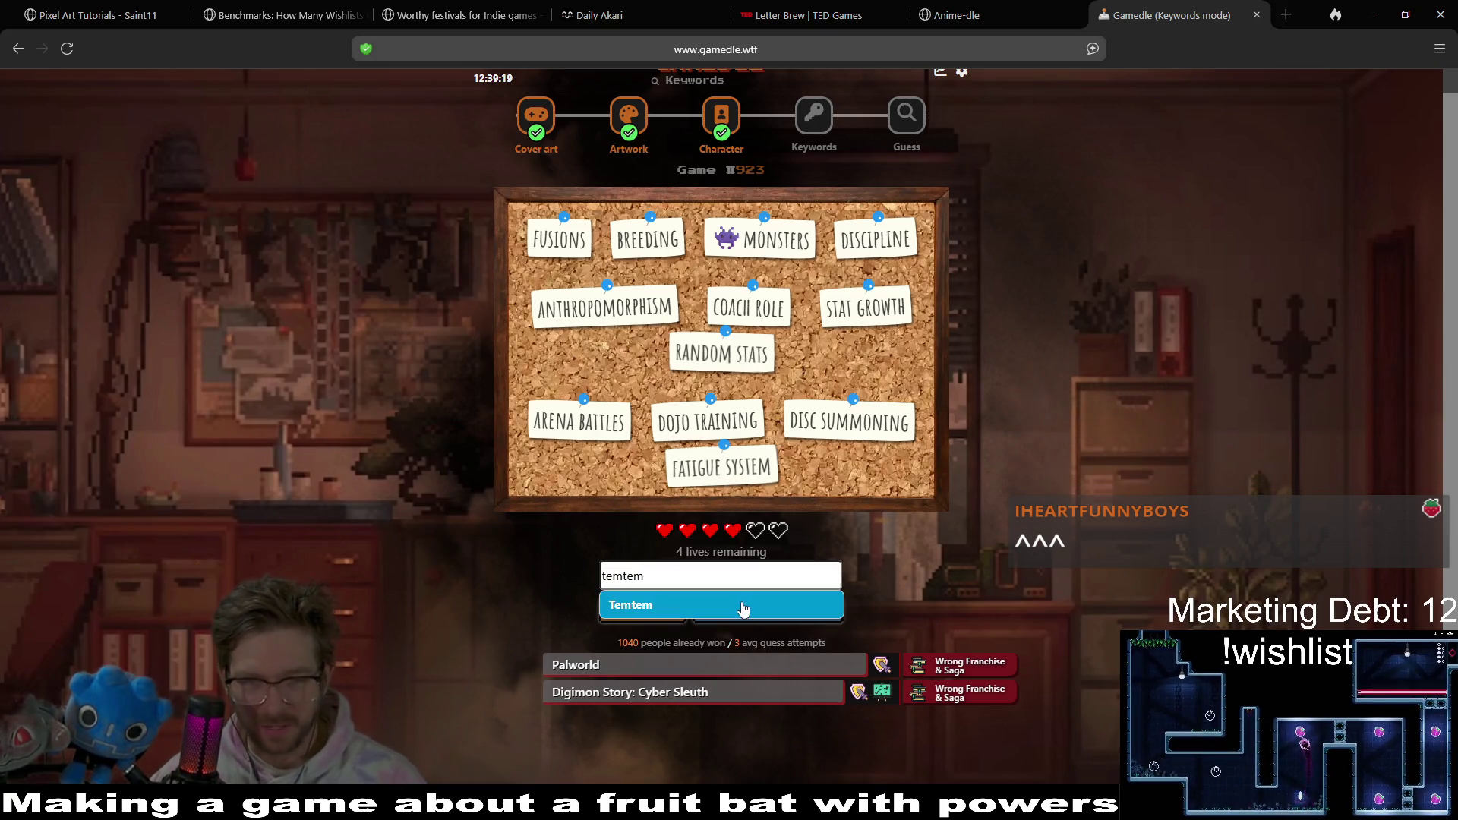
pyautogui.click(743, 609)
pyautogui.click(773, 598)
# - Guess Pokemon Alpha Sapphire, then review the newly revealed keywords
pyautogui.scroll(-2, 1077, 445)
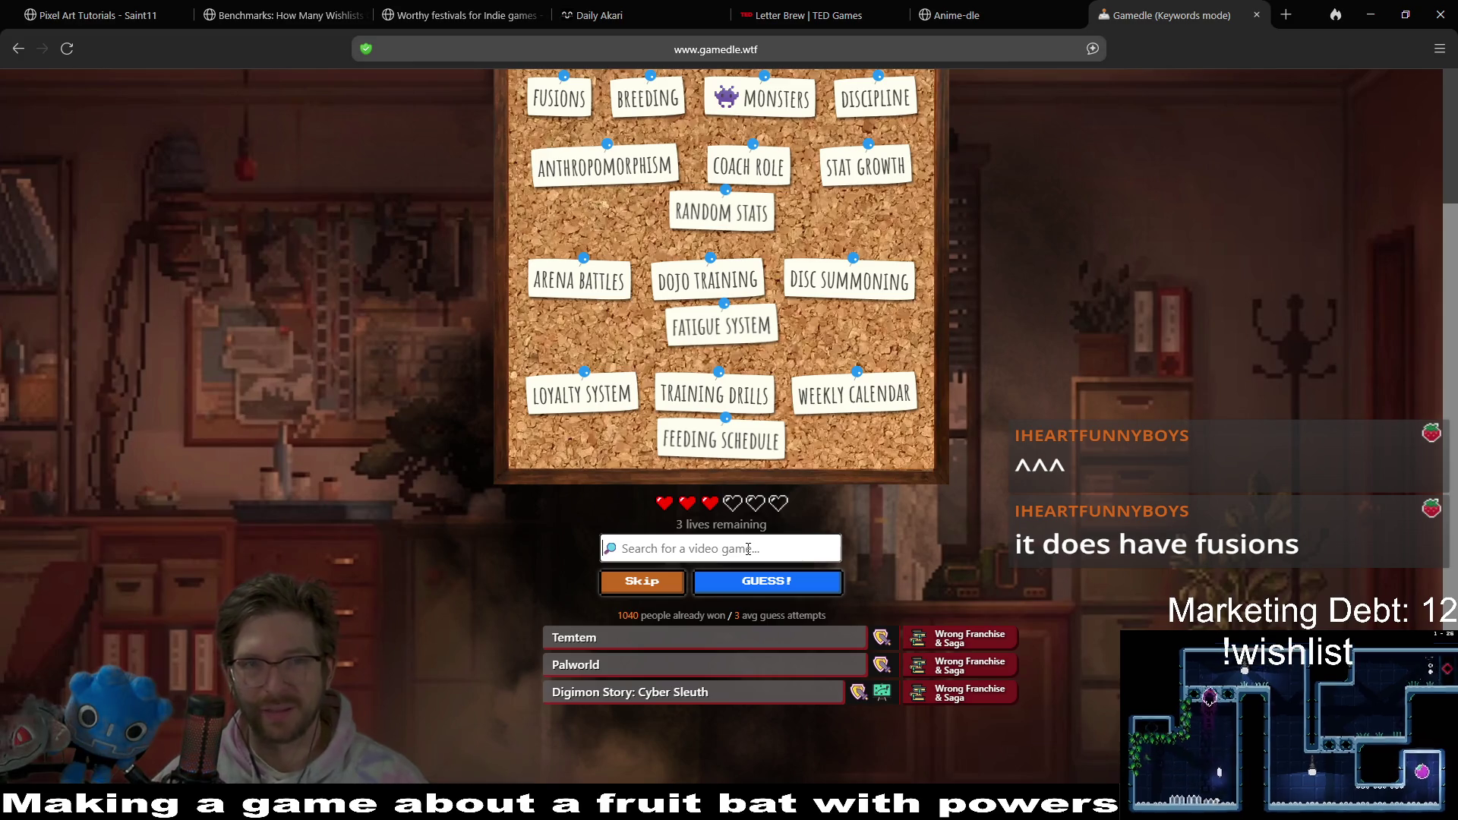
pyautogui.click(748, 548)
pyautogui.write('pokemon')
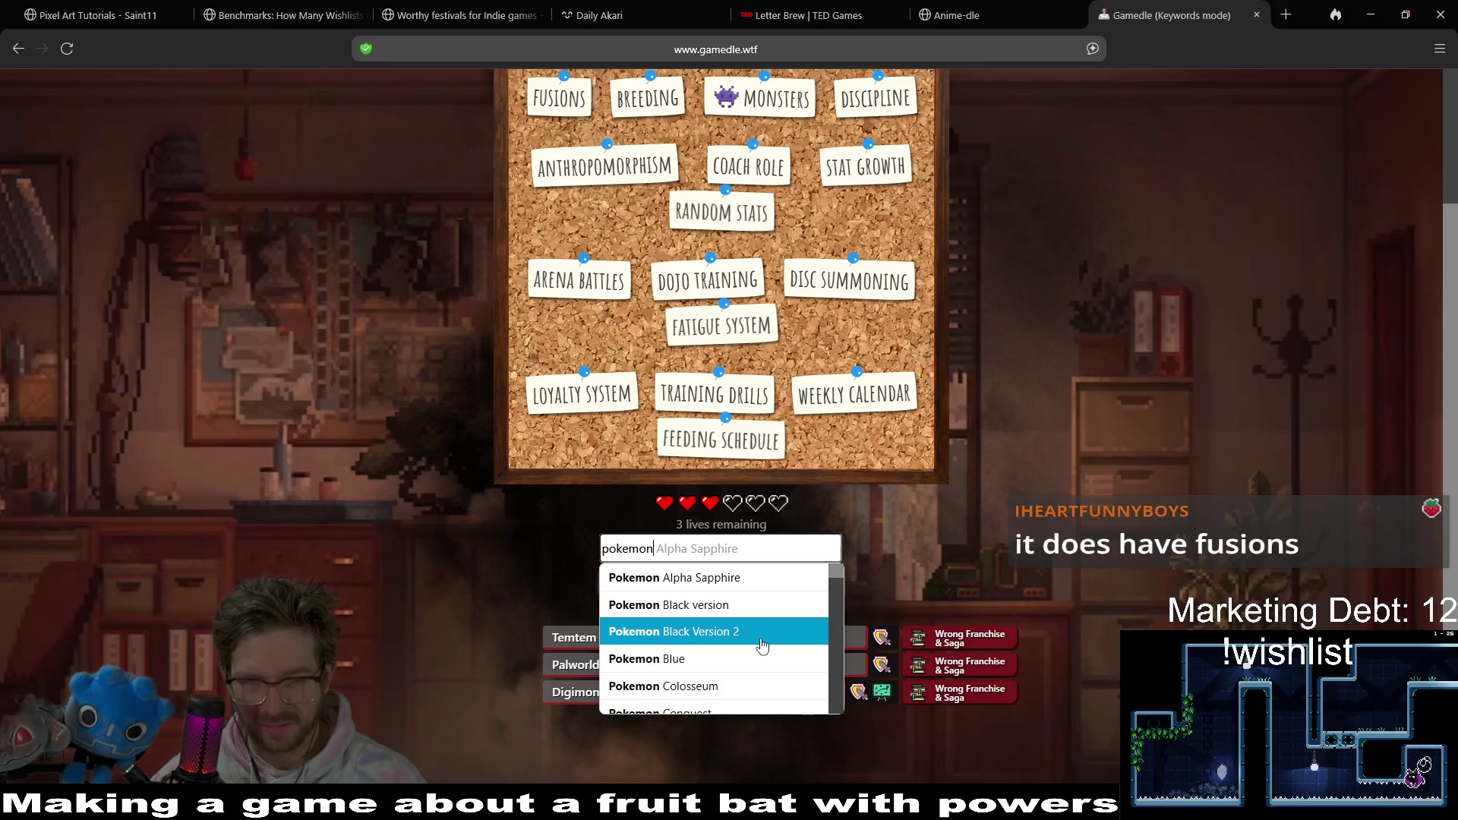
pyautogui.scroll(-2, 762, 644)
pyautogui.scroll(2, 761, 645)
pyautogui.click(706, 579)
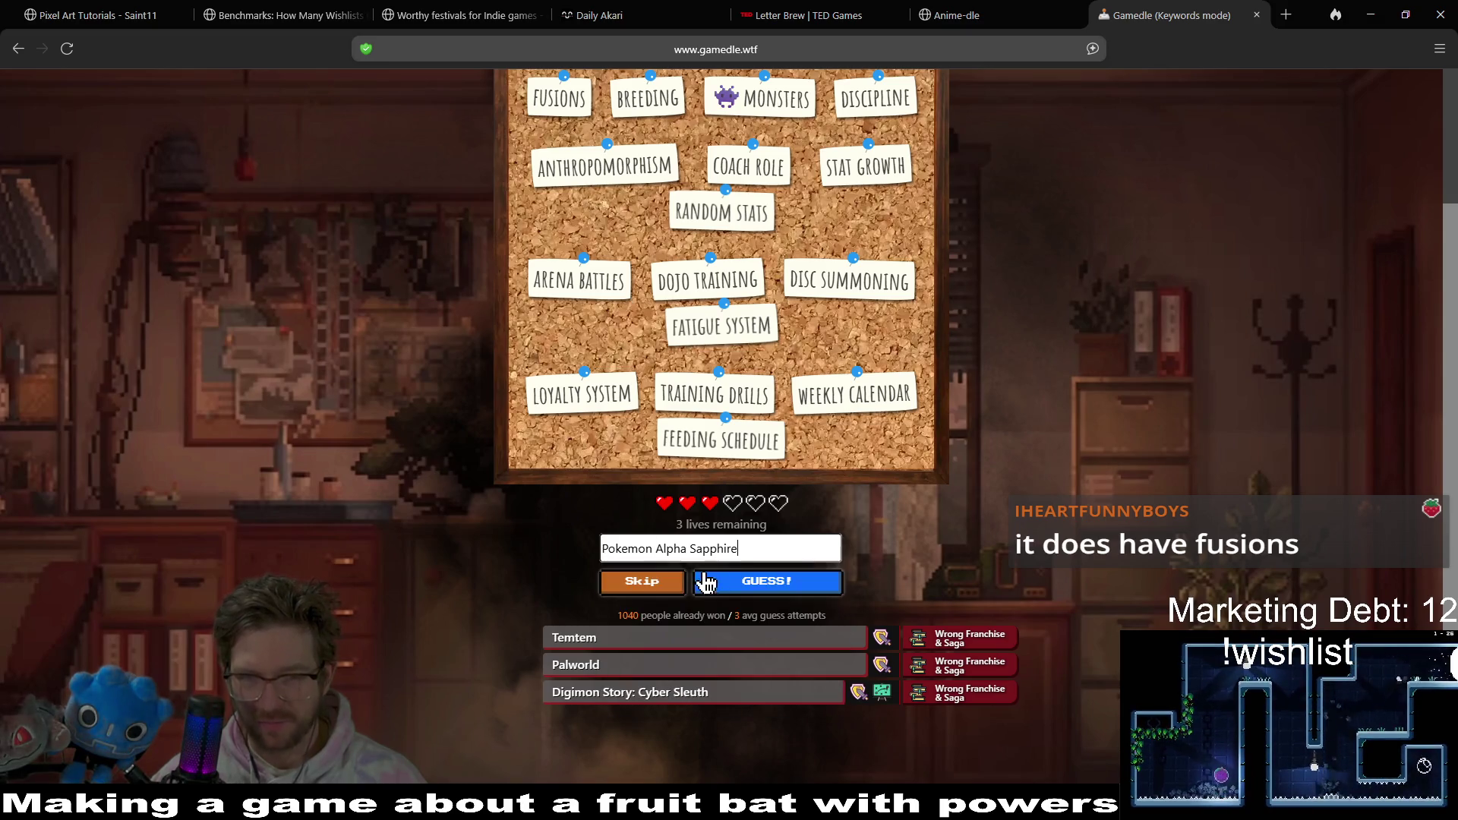
pyautogui.click(779, 584)
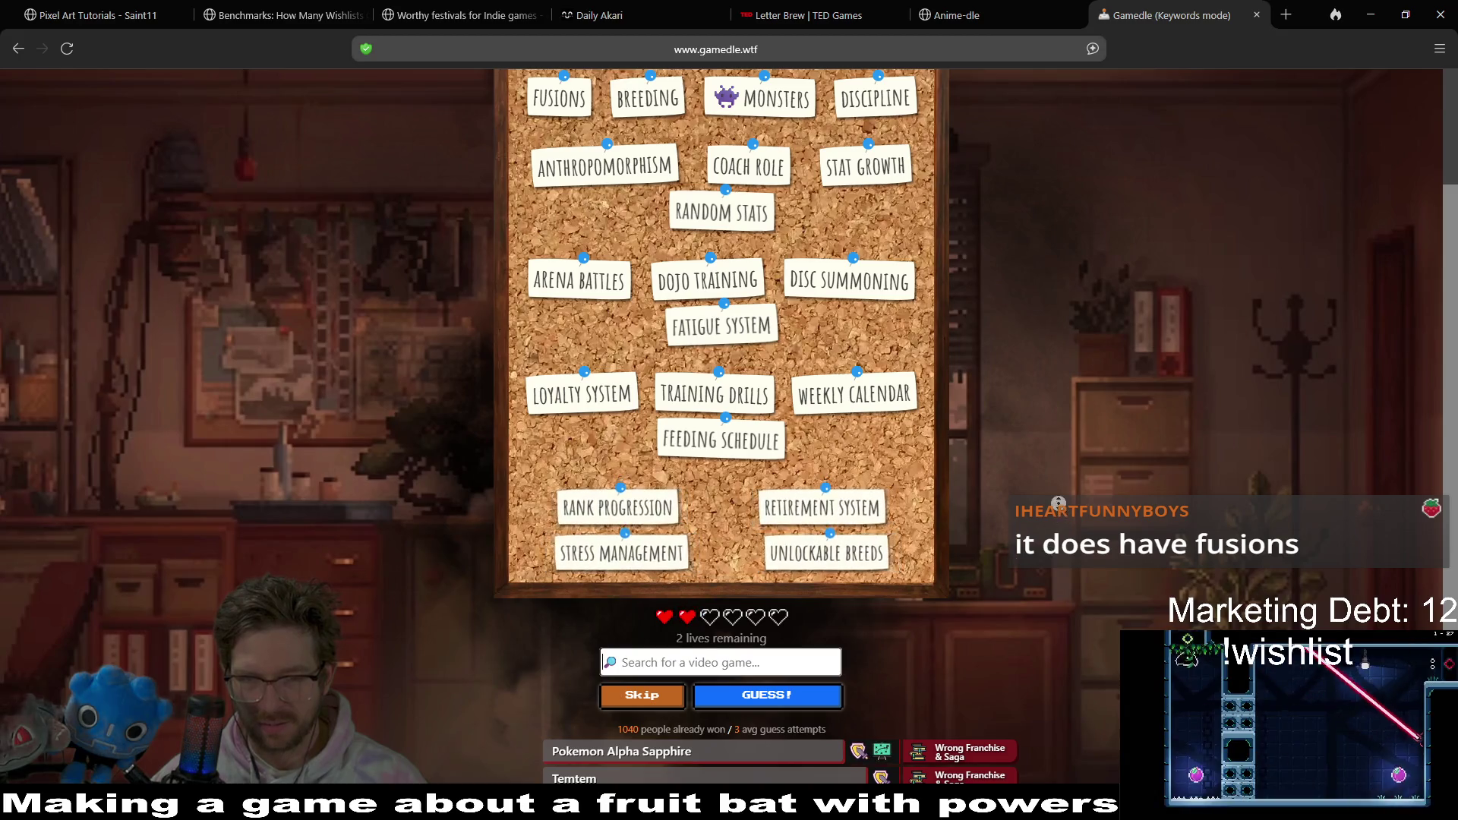
pyautogui.scroll(-2, 1076, 562)
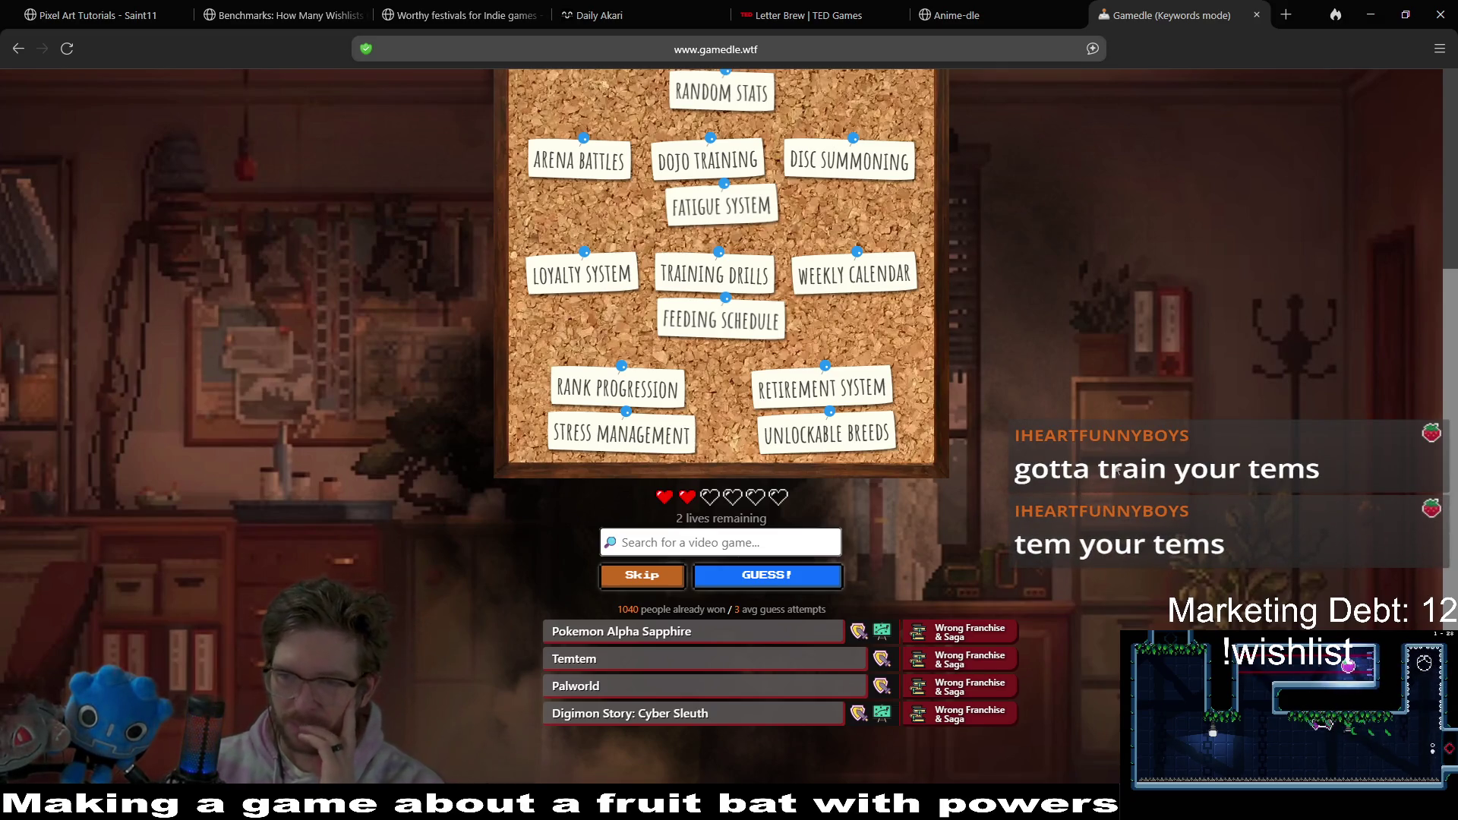
pyautogui.scroll(4, 1171, 448)
pyautogui.scroll(-4, 1171, 448)
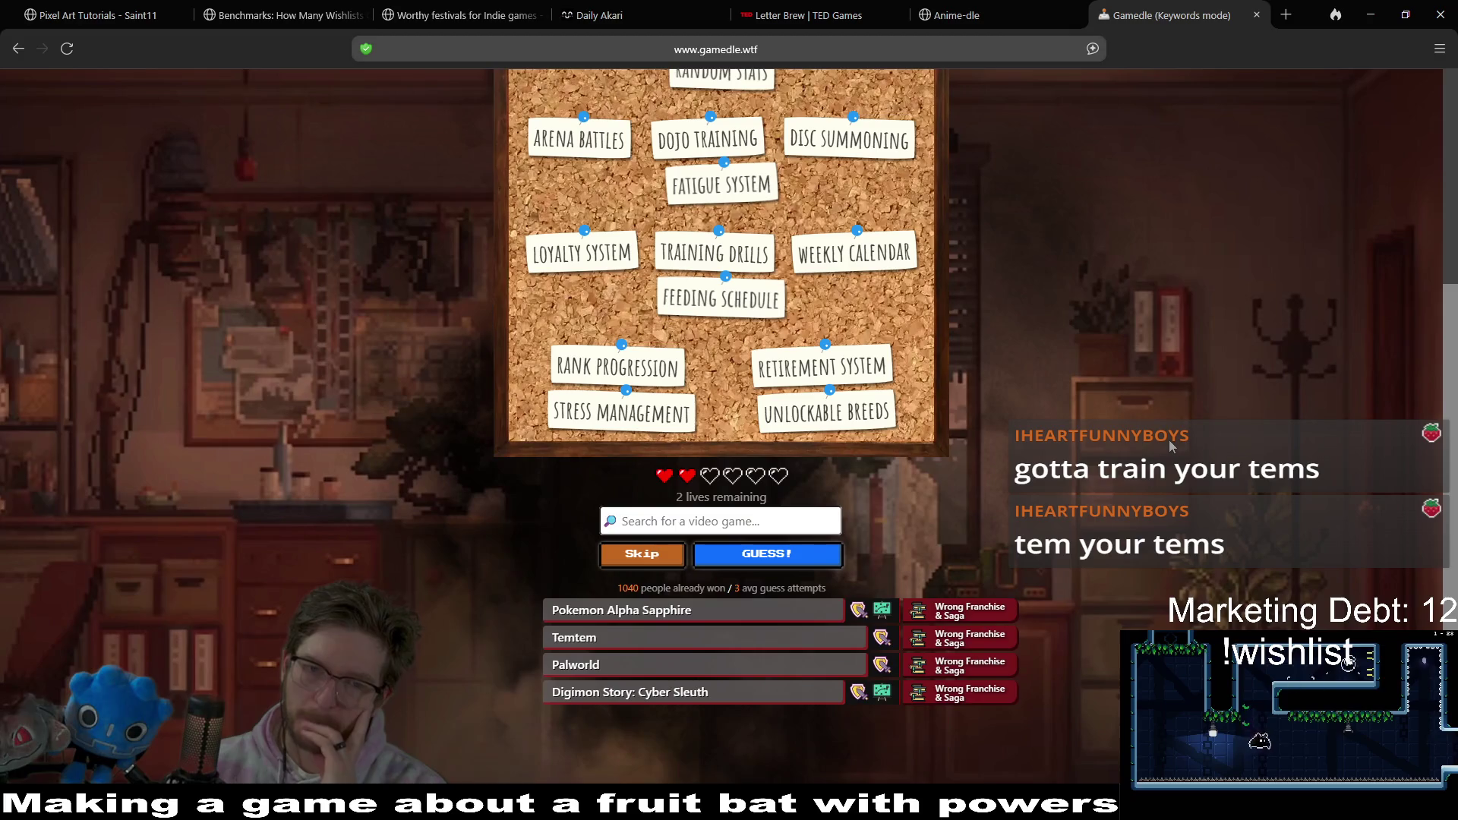
pyautogui.scroll(4, 1170, 444)
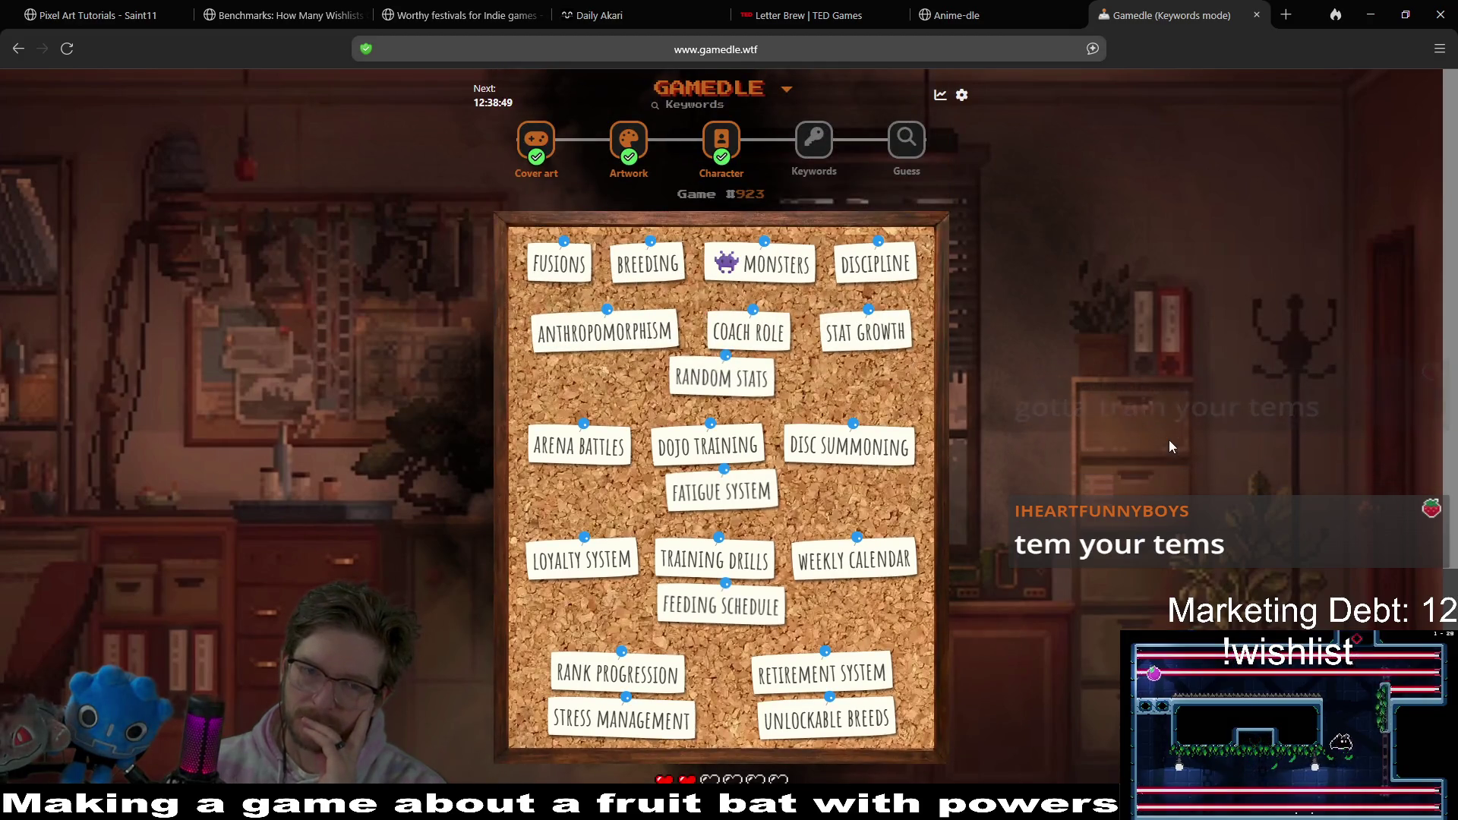
pyautogui.middleClick(1168, 438)
pyautogui.moveTo(1166, 461)
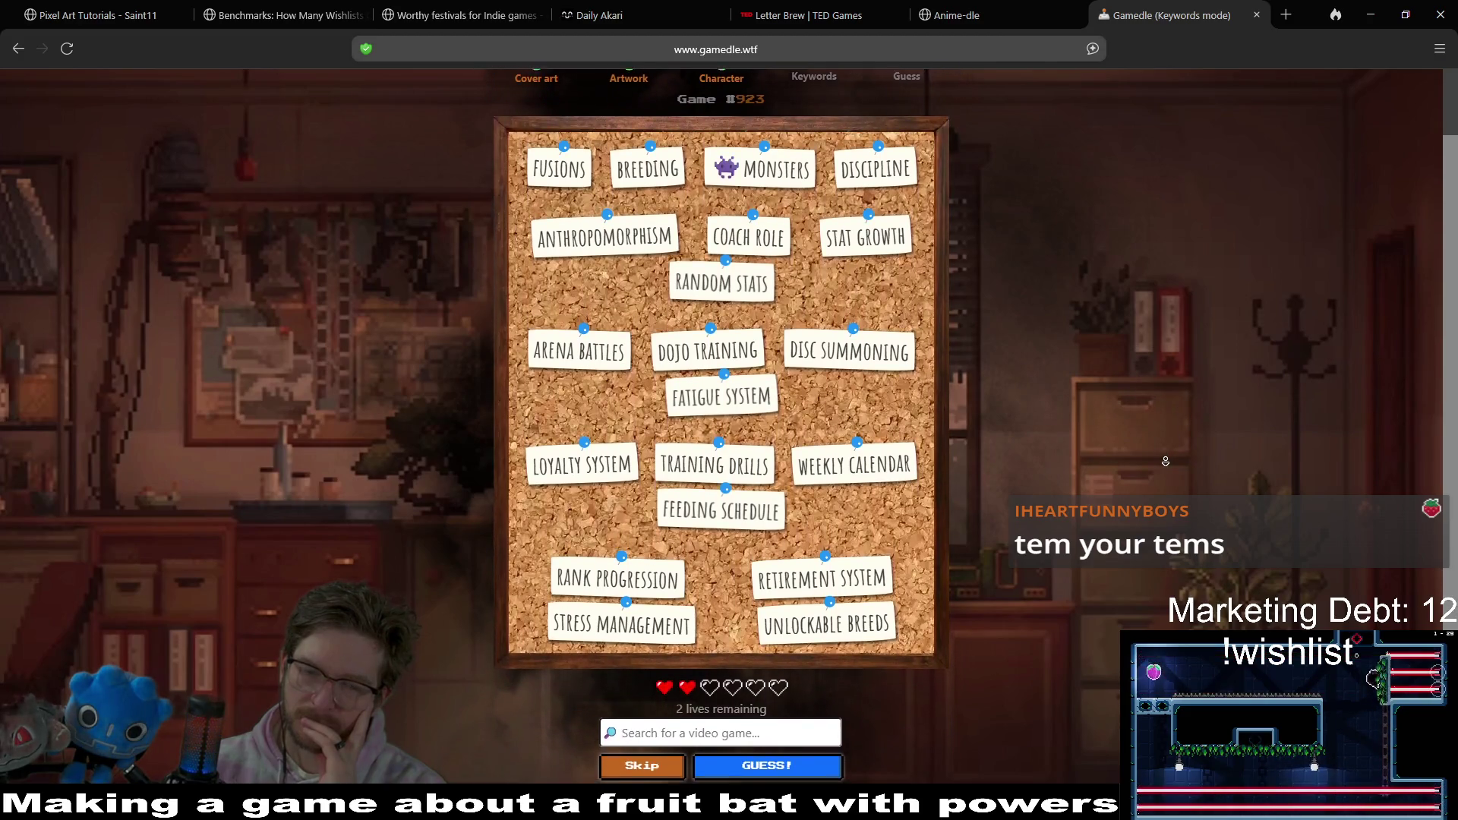
# - Search 'casset' and pick Cassette Beasts as the next Keywords guess
pyautogui.click(1165, 459)
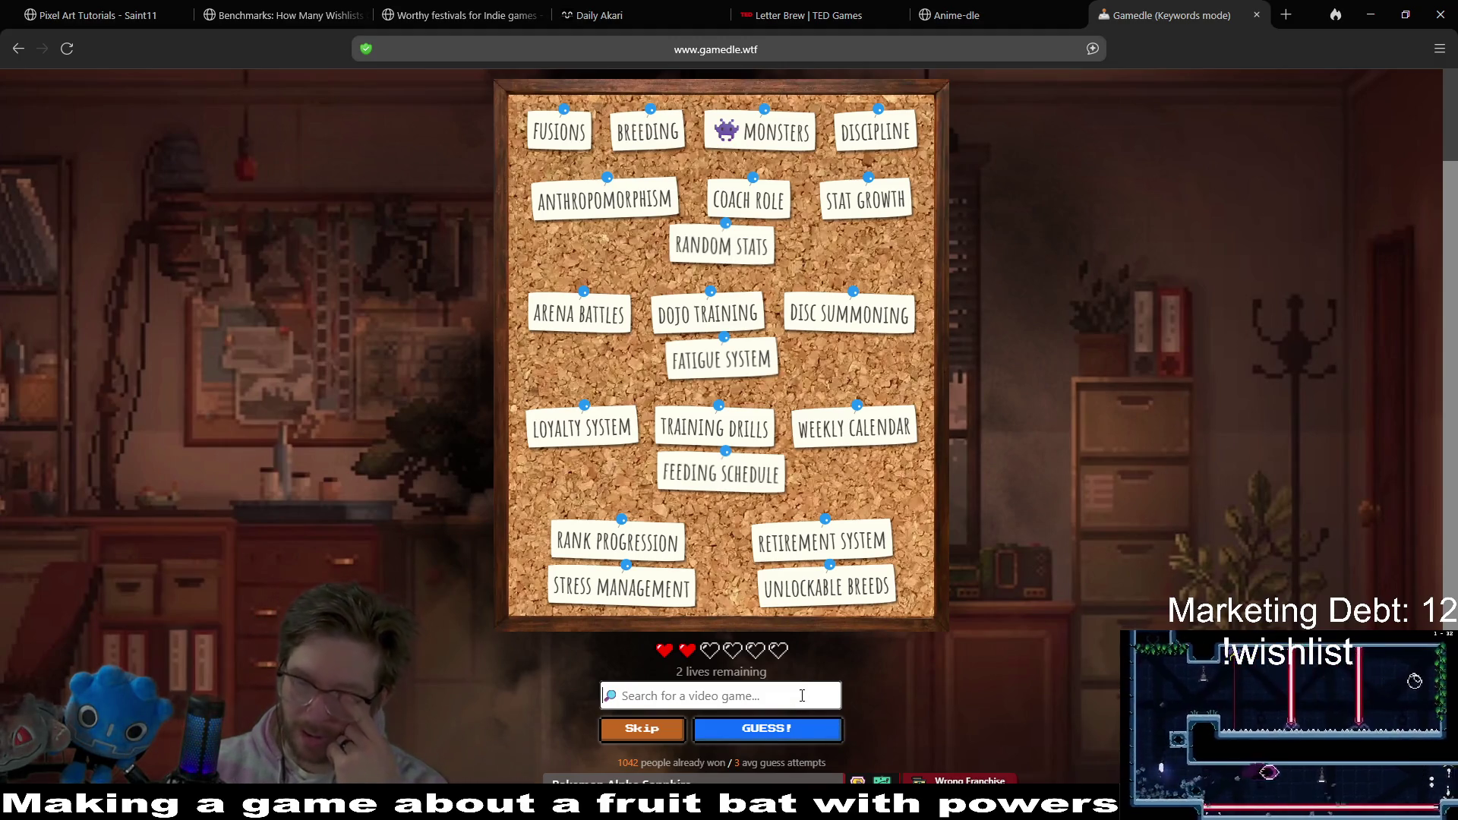
pyautogui.scroll(-2, 1076, 501)
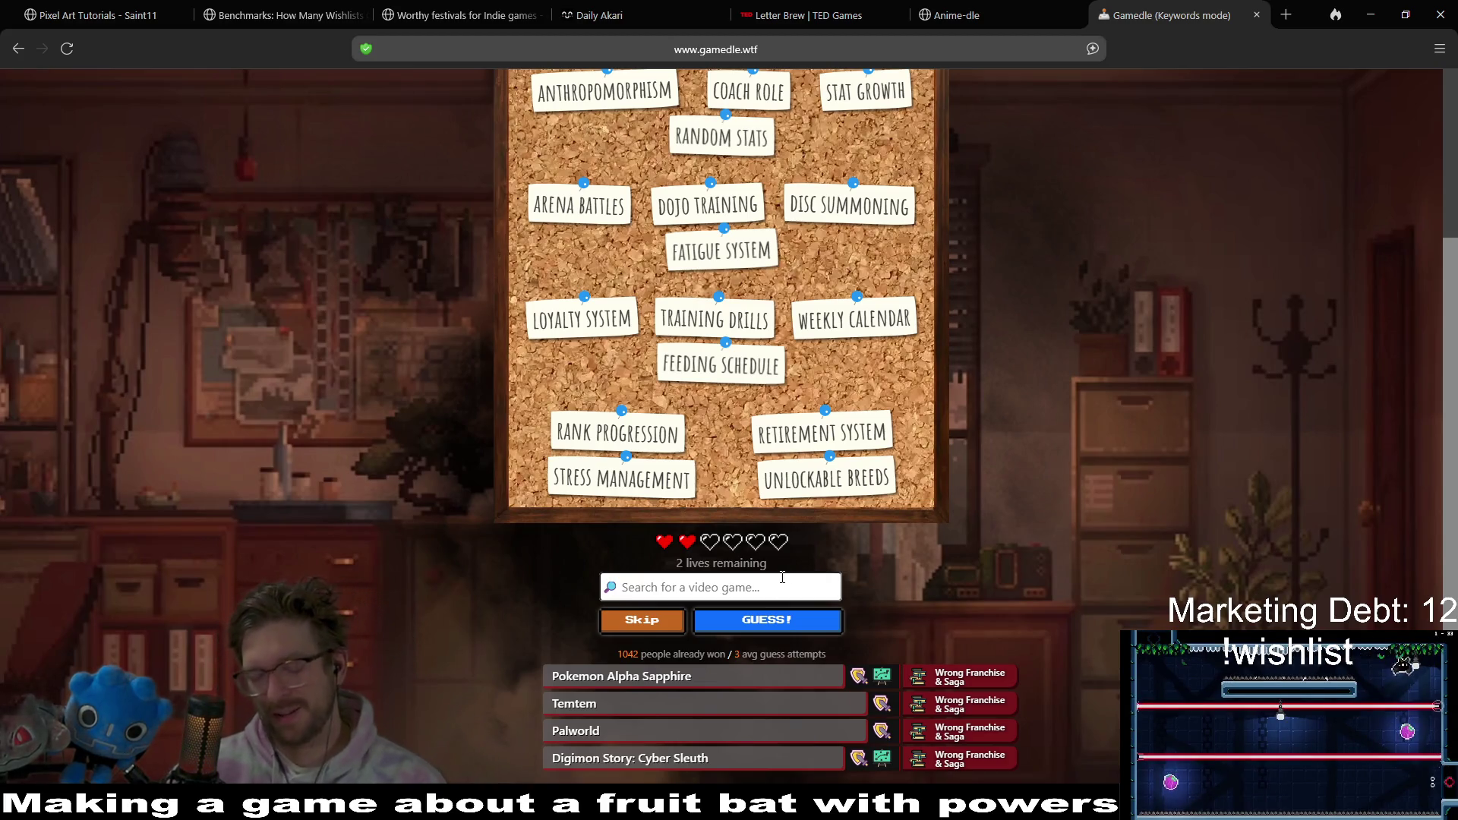
pyautogui.click(782, 577)
pyautogui.write('casset')
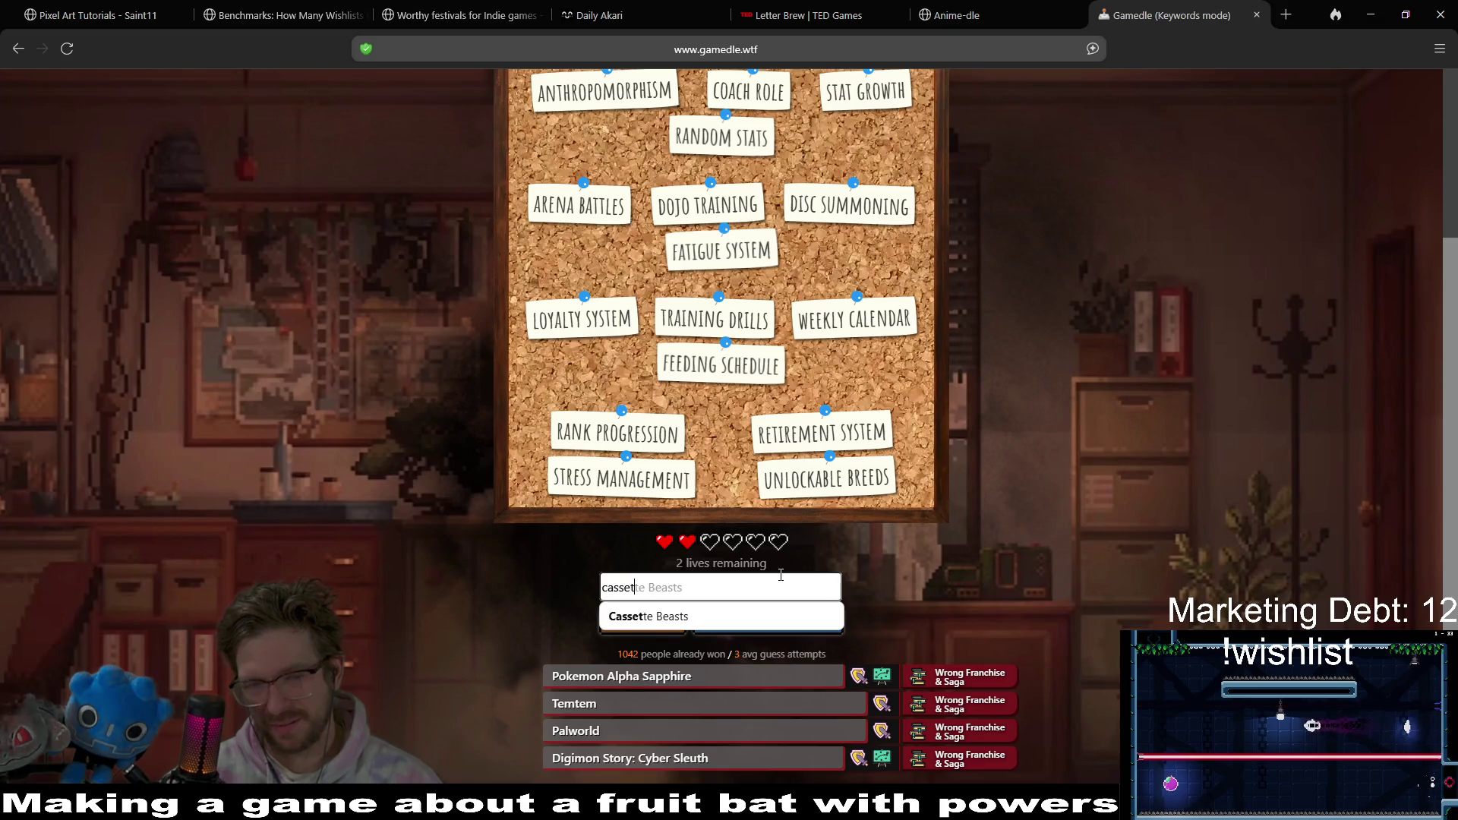
pyautogui.click(780, 615)
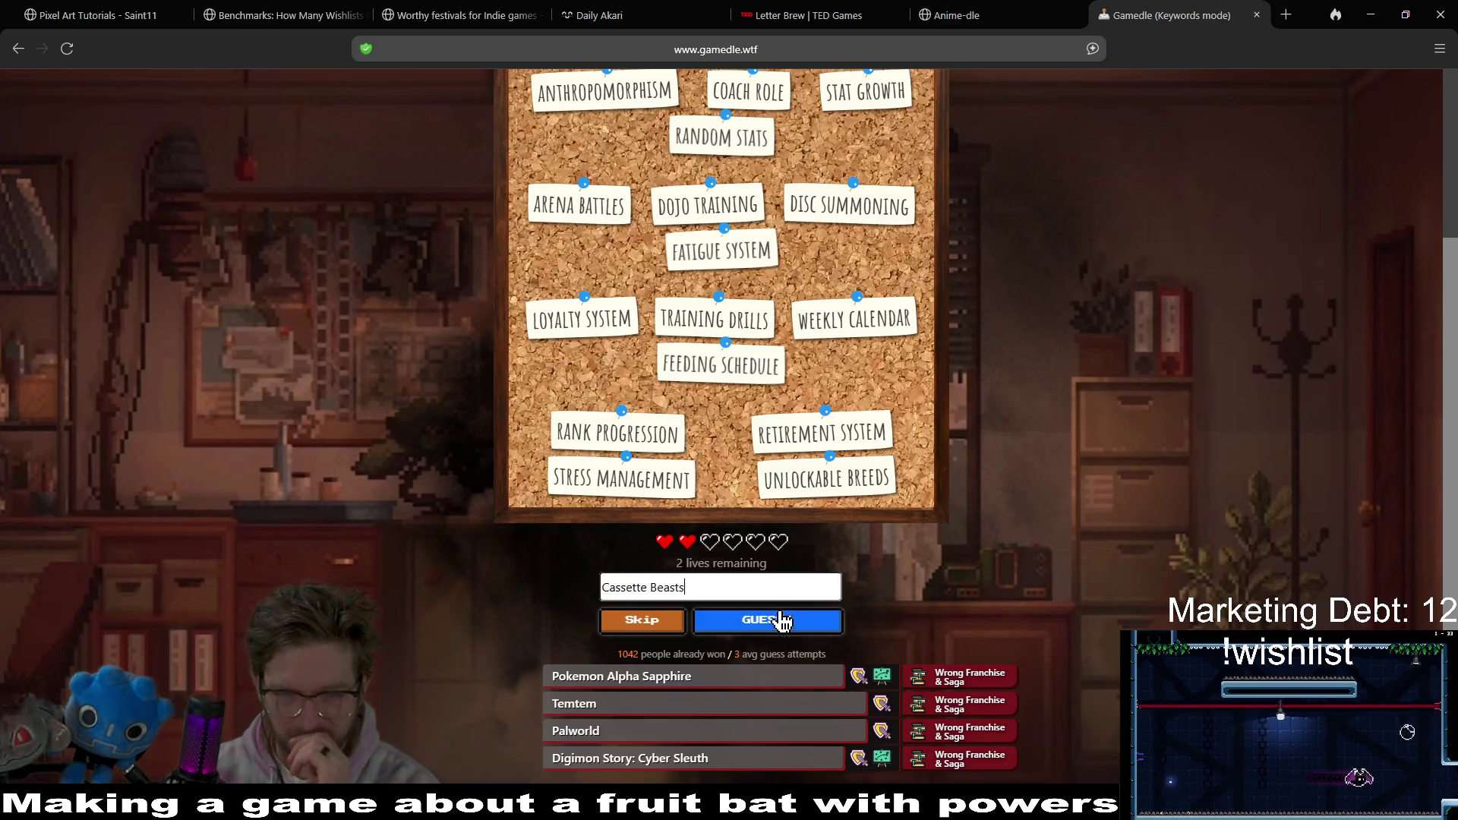
pyautogui.click(782, 619)
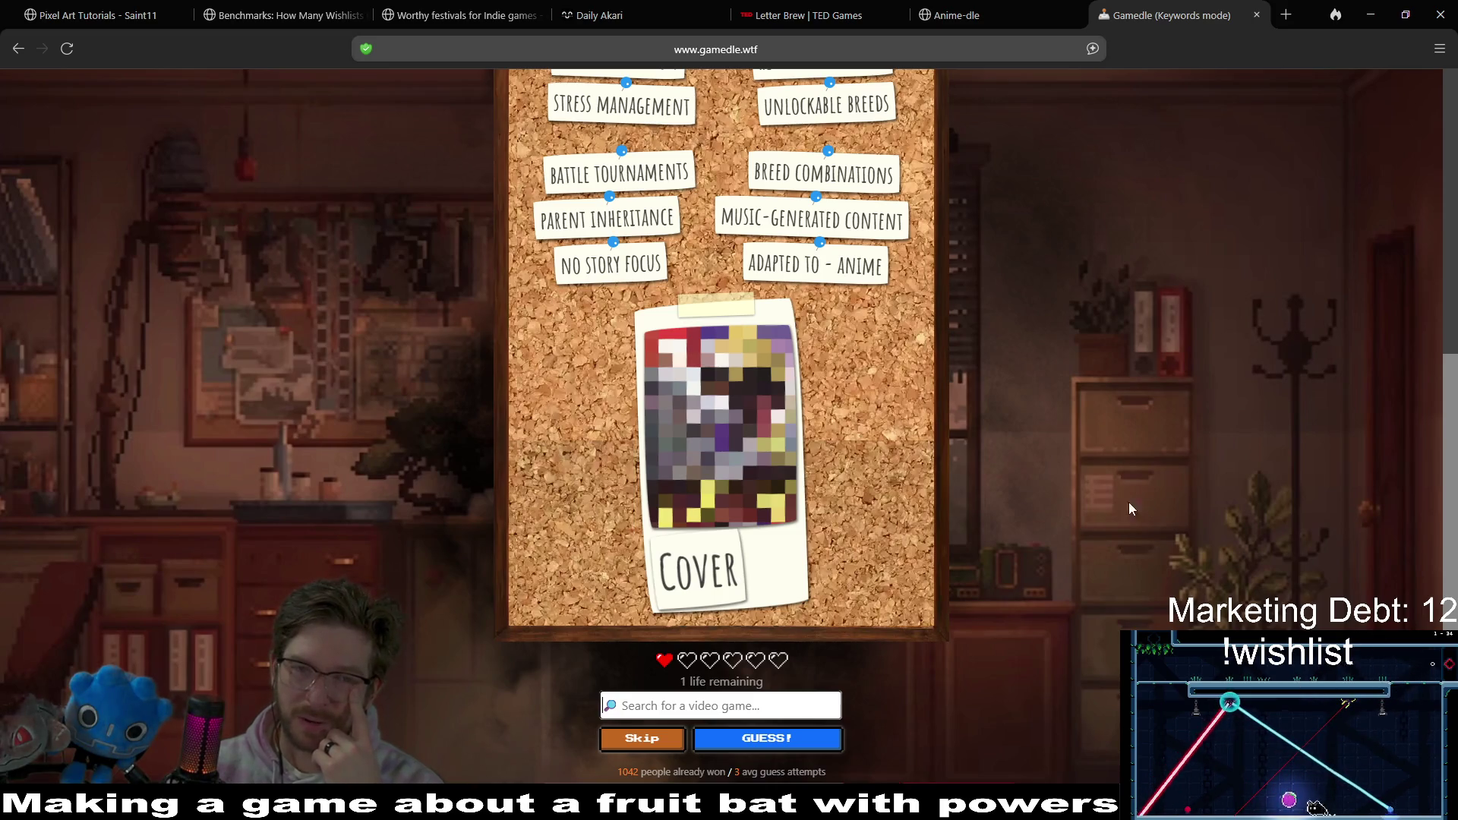
pyautogui.scroll(2, 1047, 422)
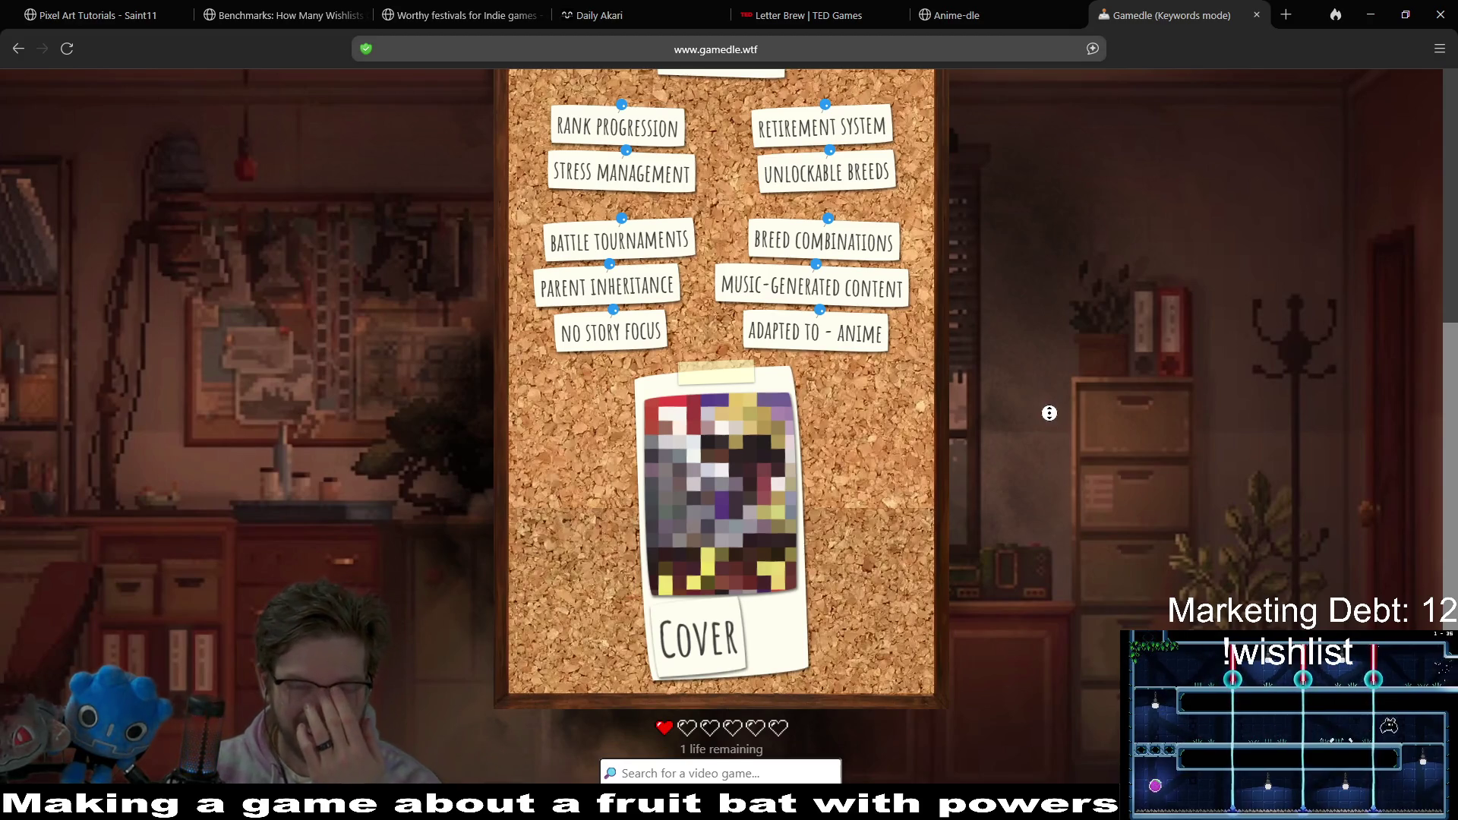
pyautogui.scroll(2, 966, 434)
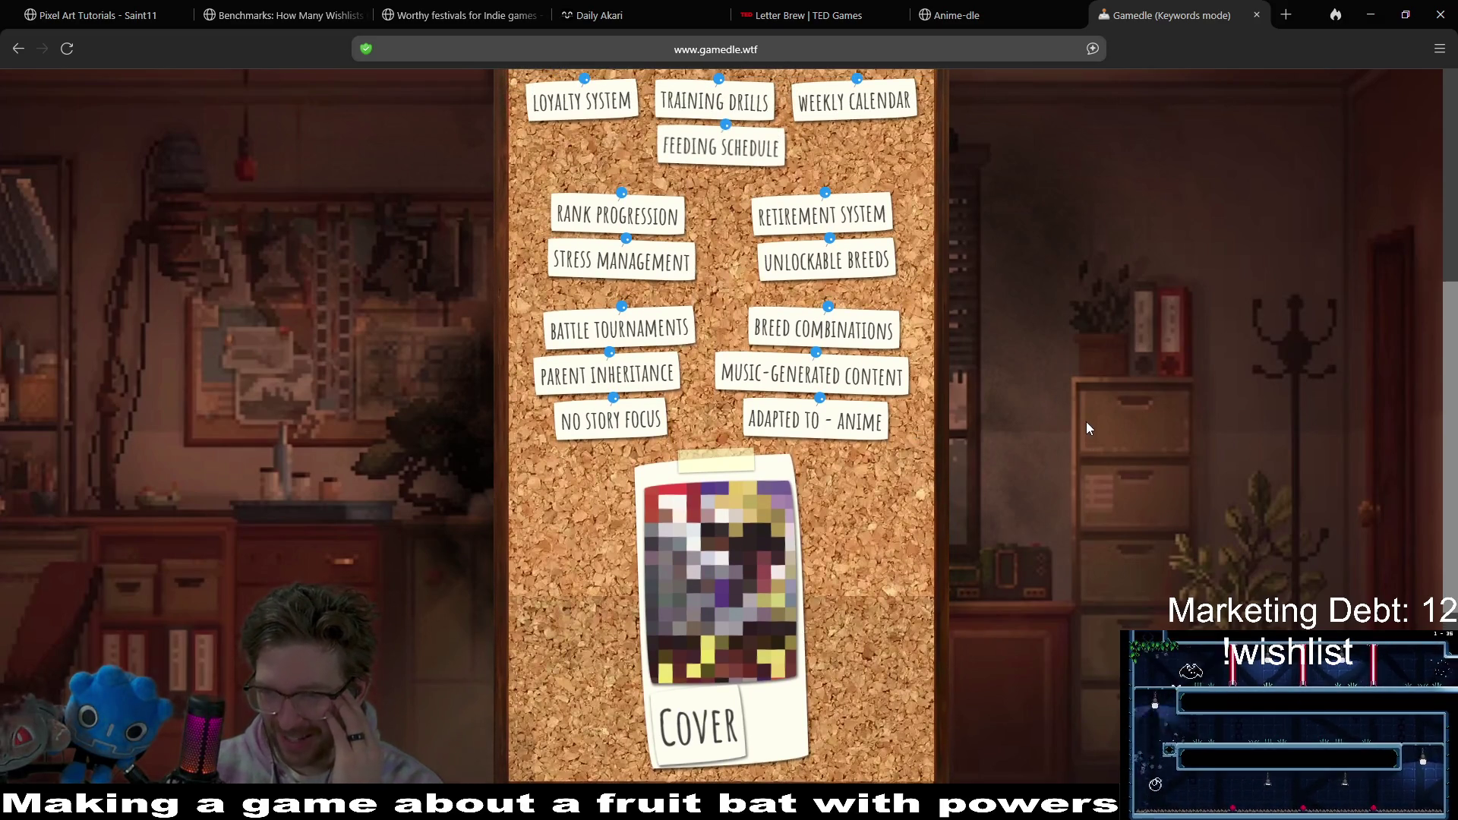
pyautogui.scroll(-5, 1087, 426)
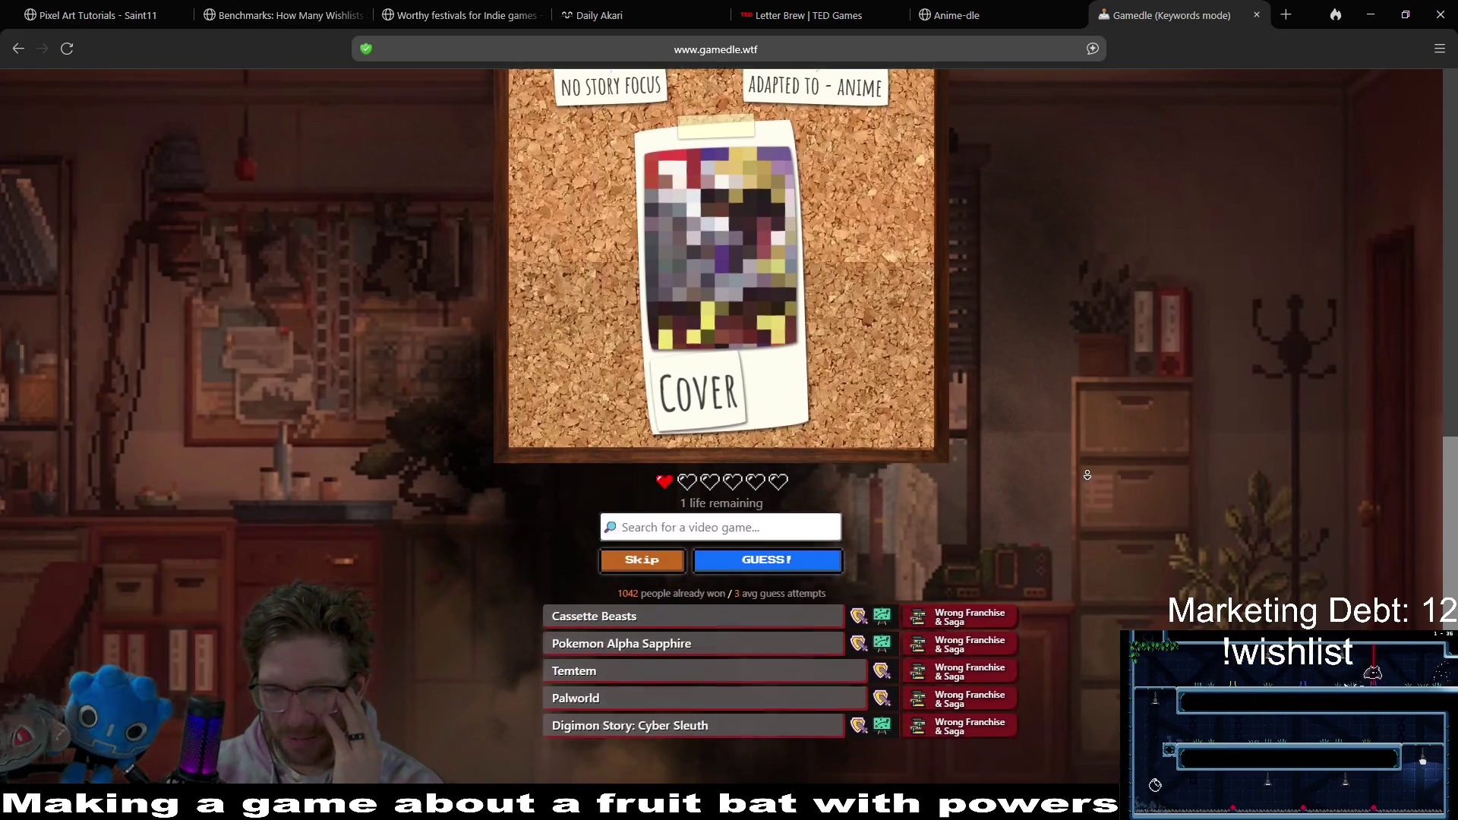
pyautogui.scroll(5, 1084, 472)
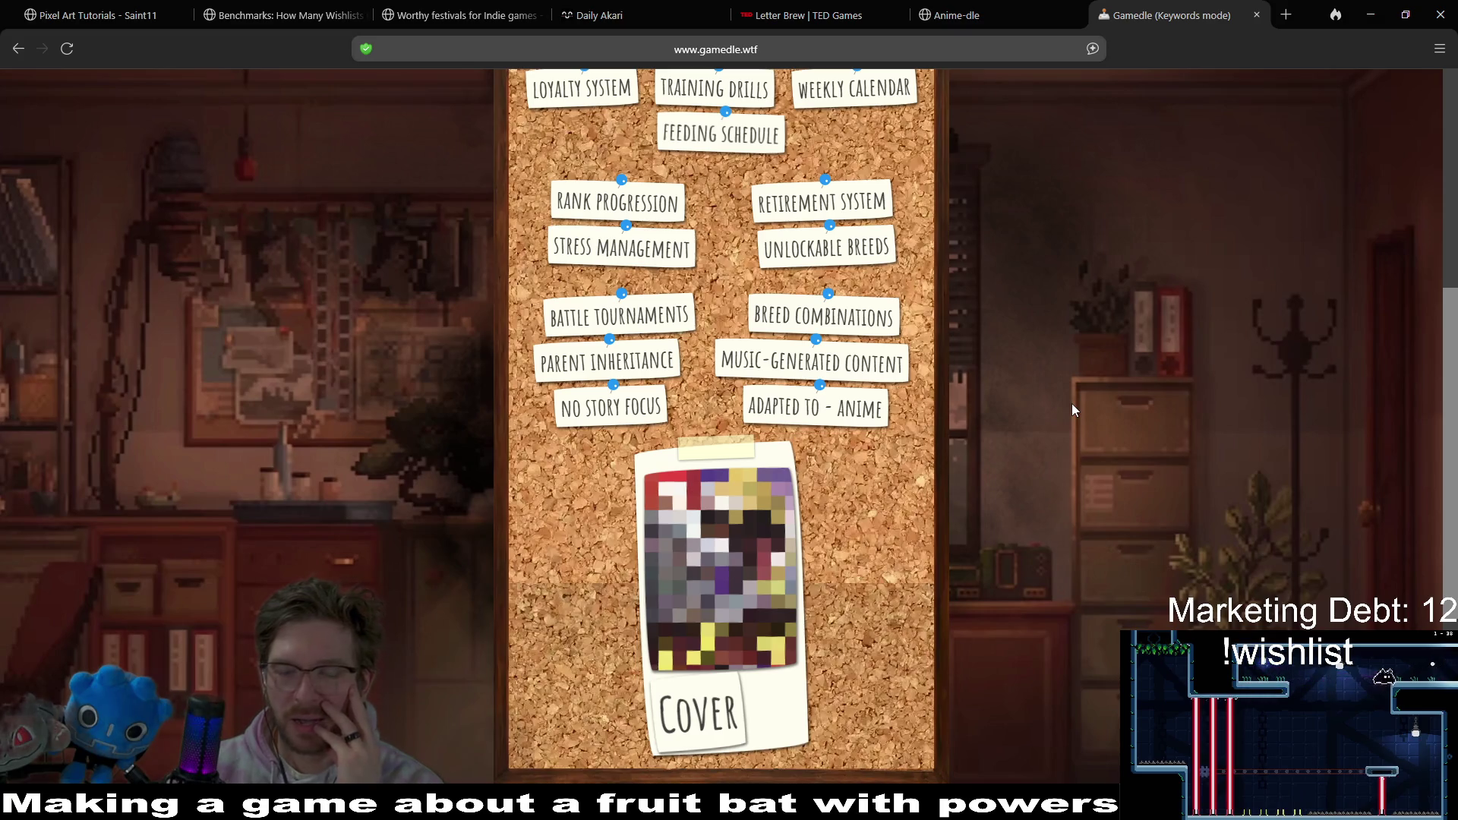
pyautogui.scroll(-2, 1072, 405)
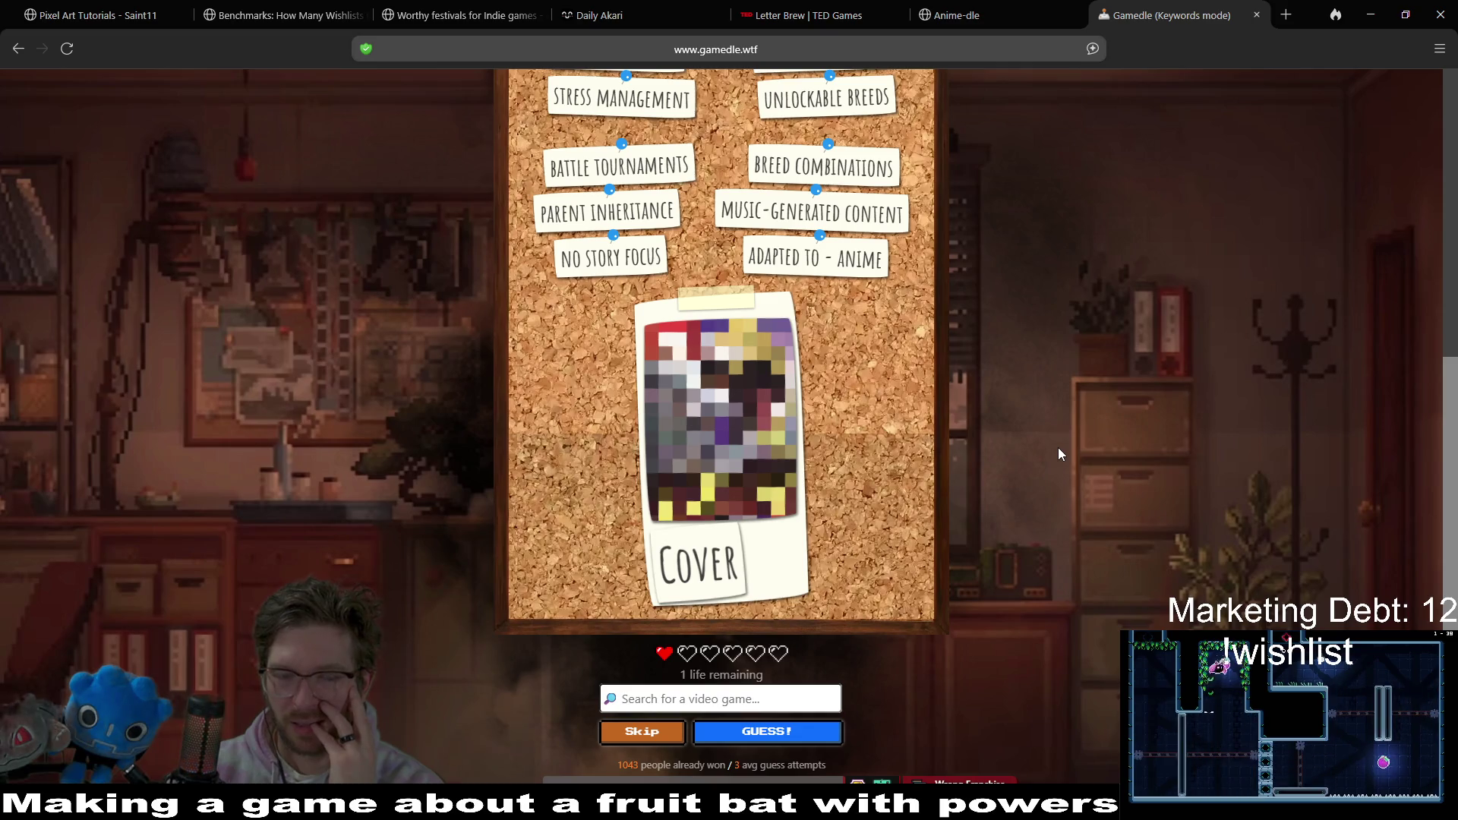
pyautogui.scroll(3, 1059, 447)
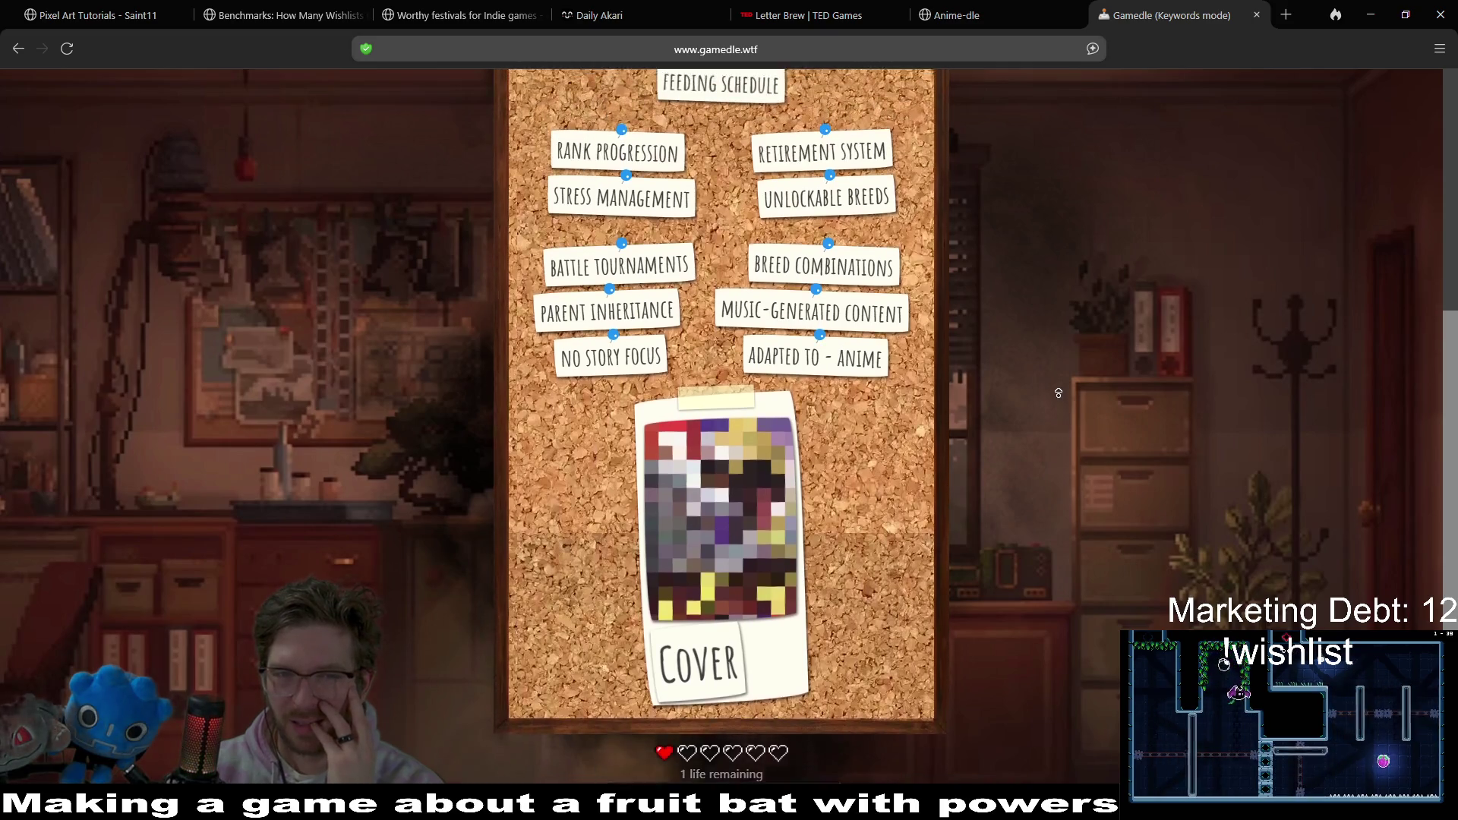
pyautogui.scroll(-4, 1059, 394)
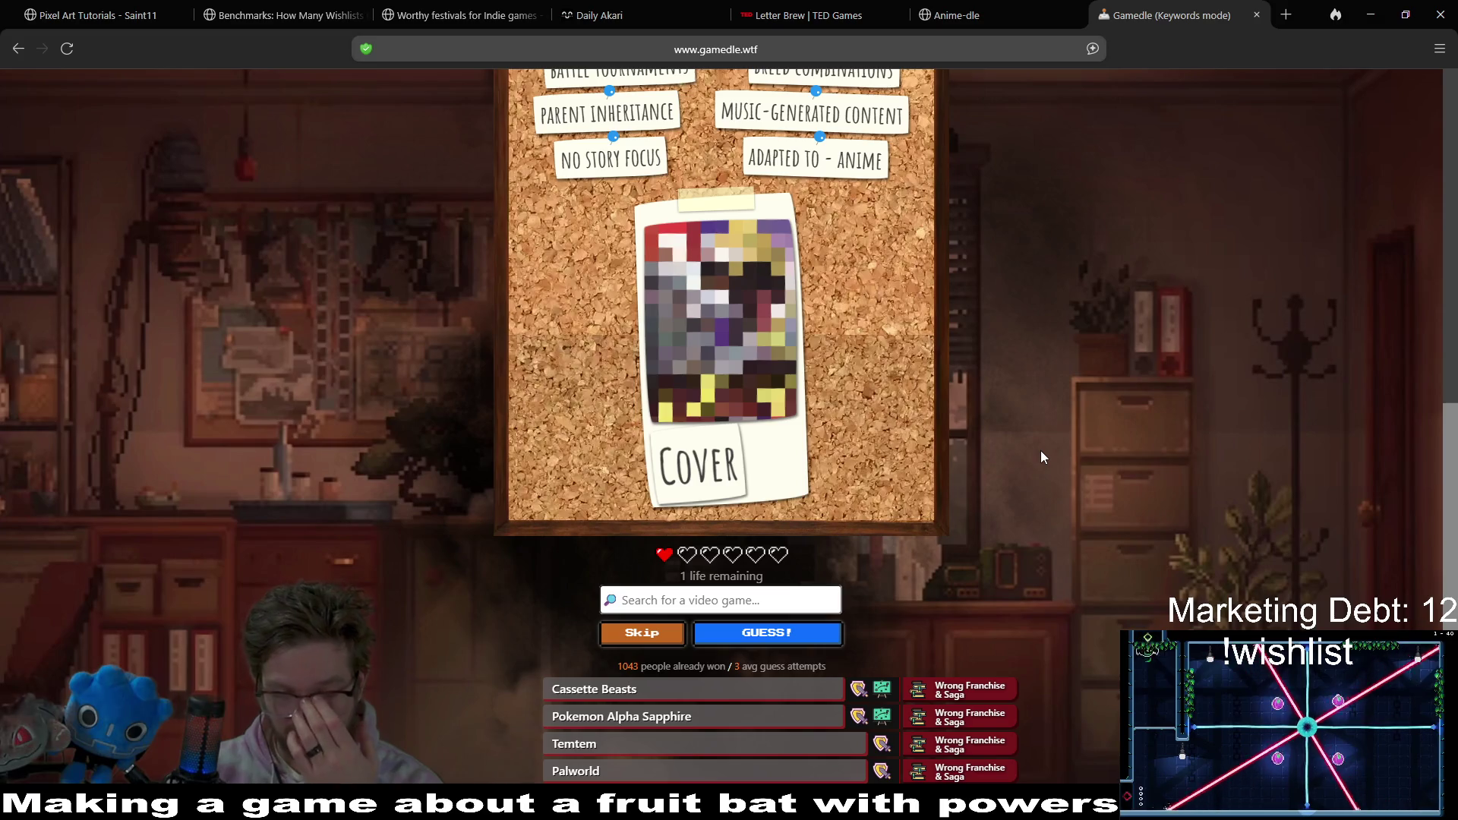
pyautogui.rightClick(1040, 447)
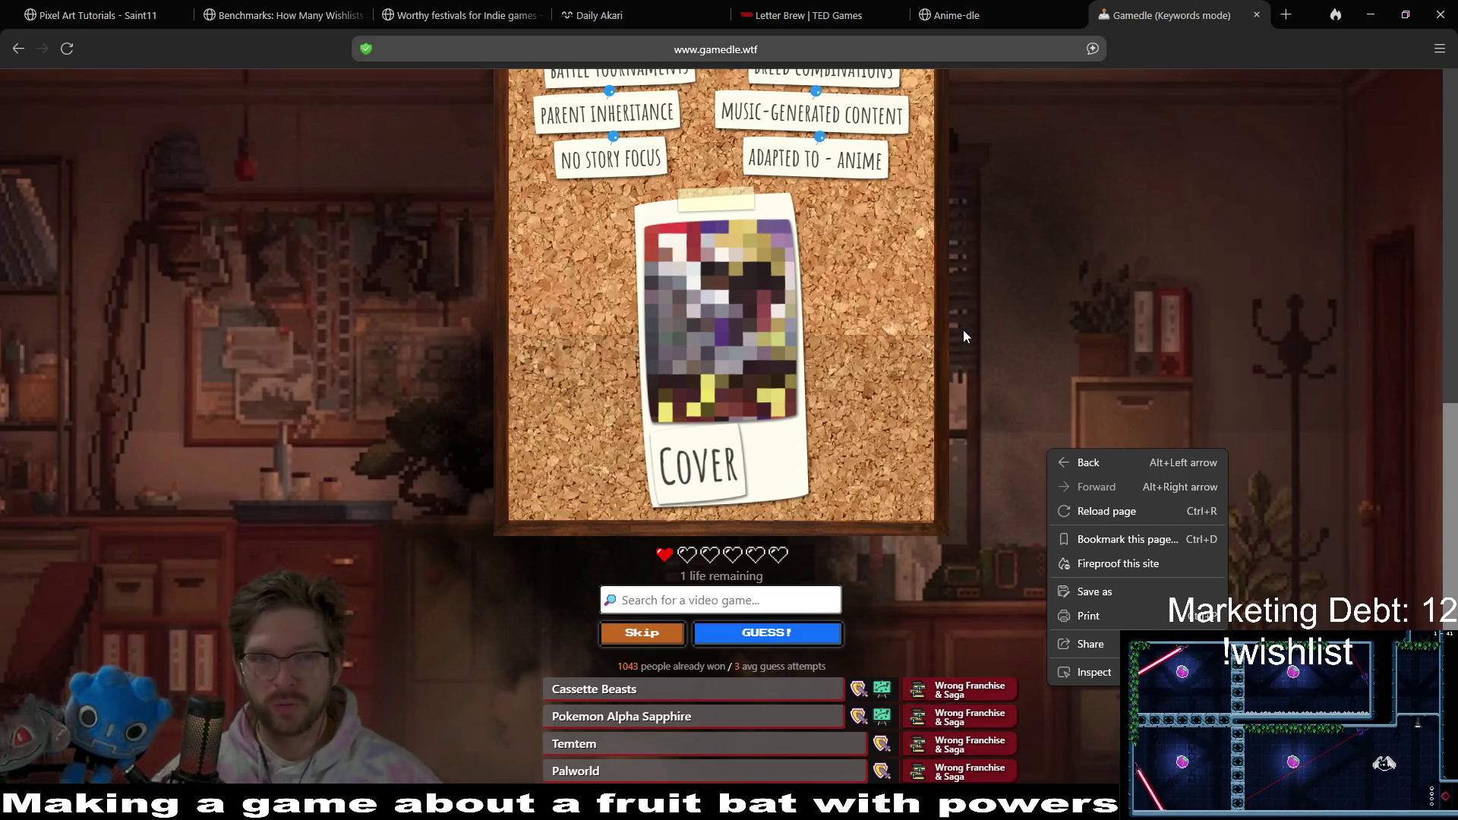
pyautogui.scroll(8, 987, 346)
pyautogui.scroll(-7, 1017, 383)
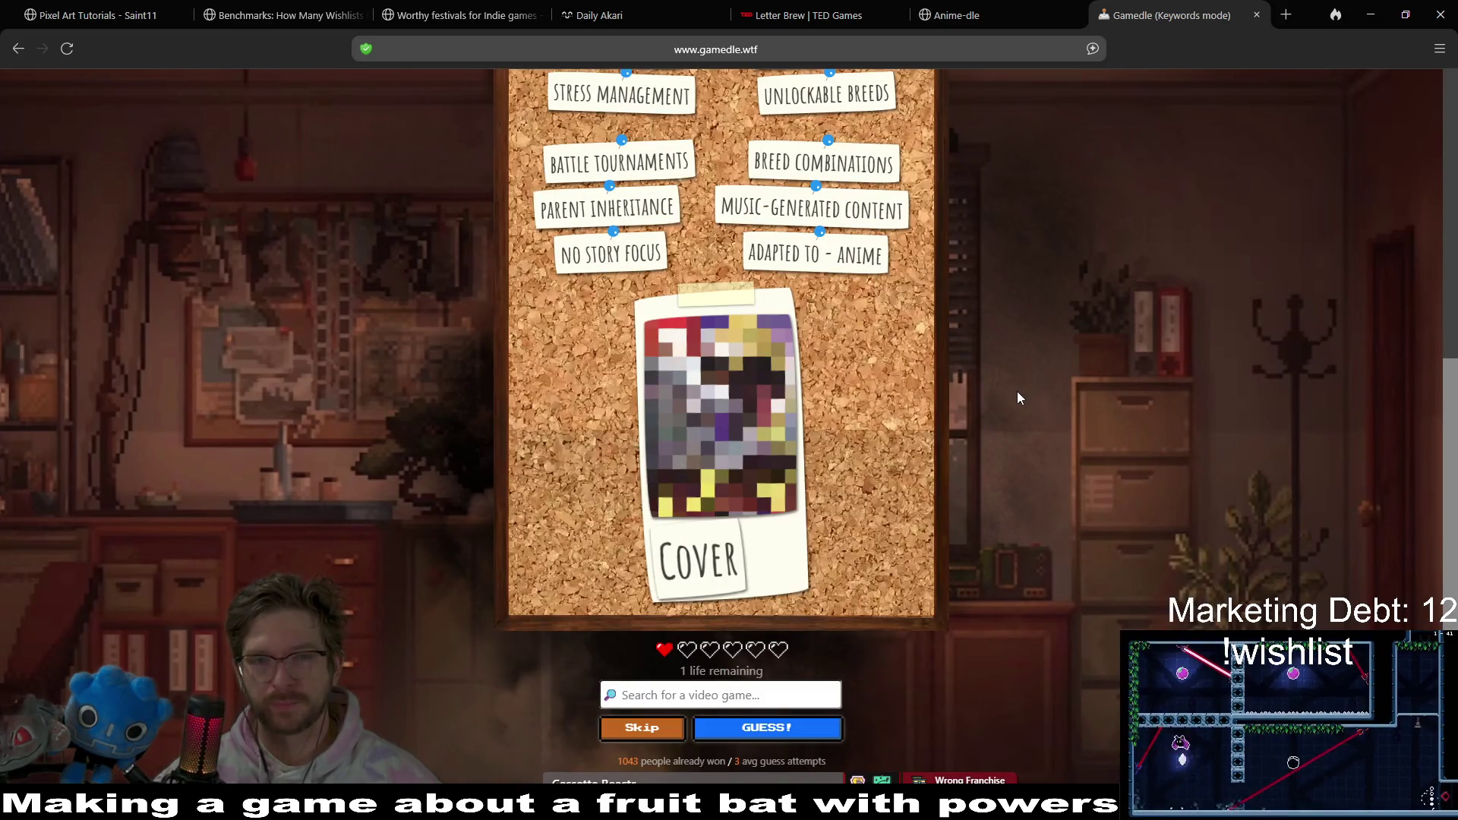
pyautogui.scroll(-3, 1017, 391)
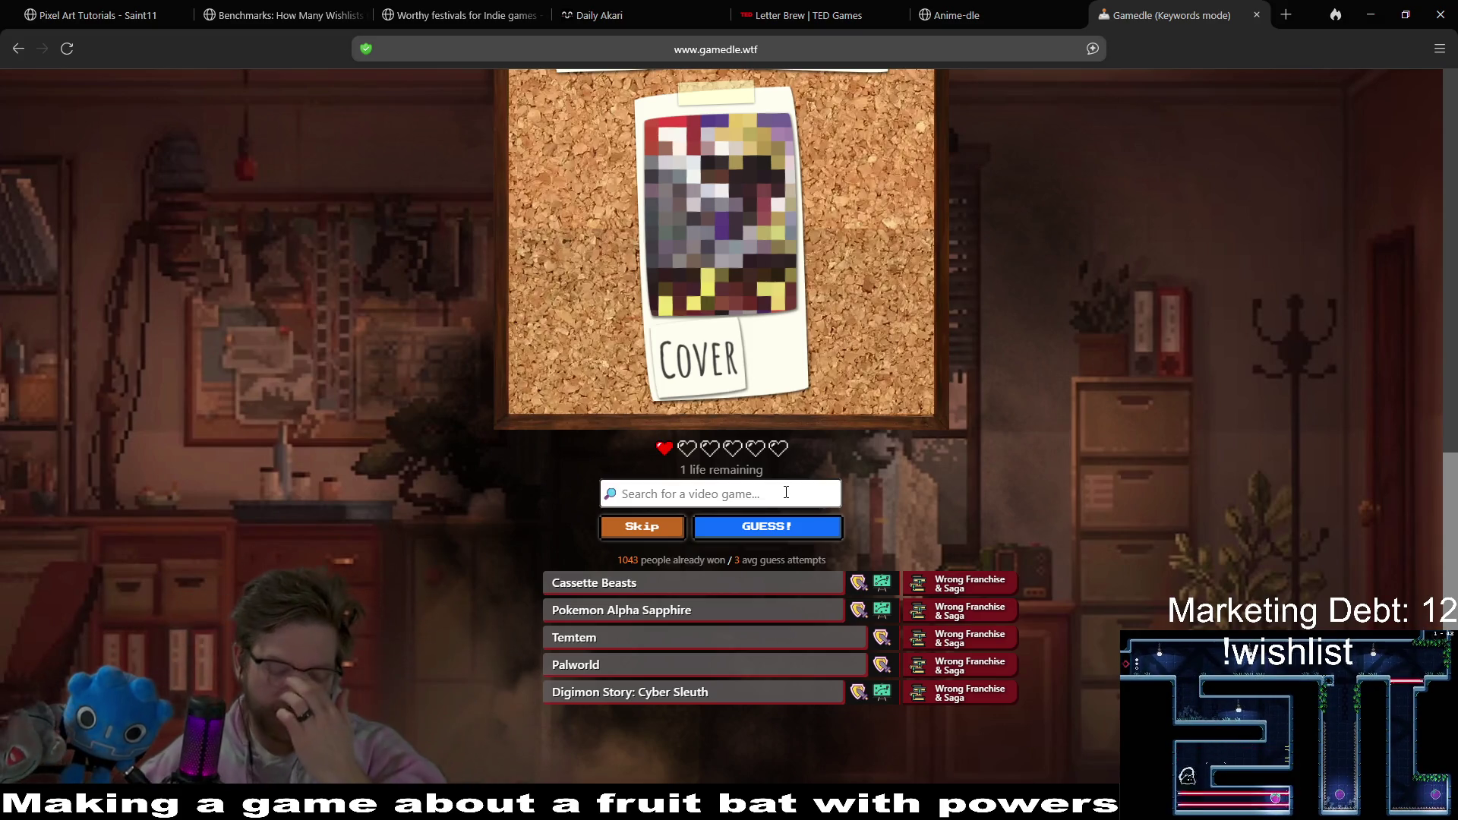
pyautogui.write('bio')
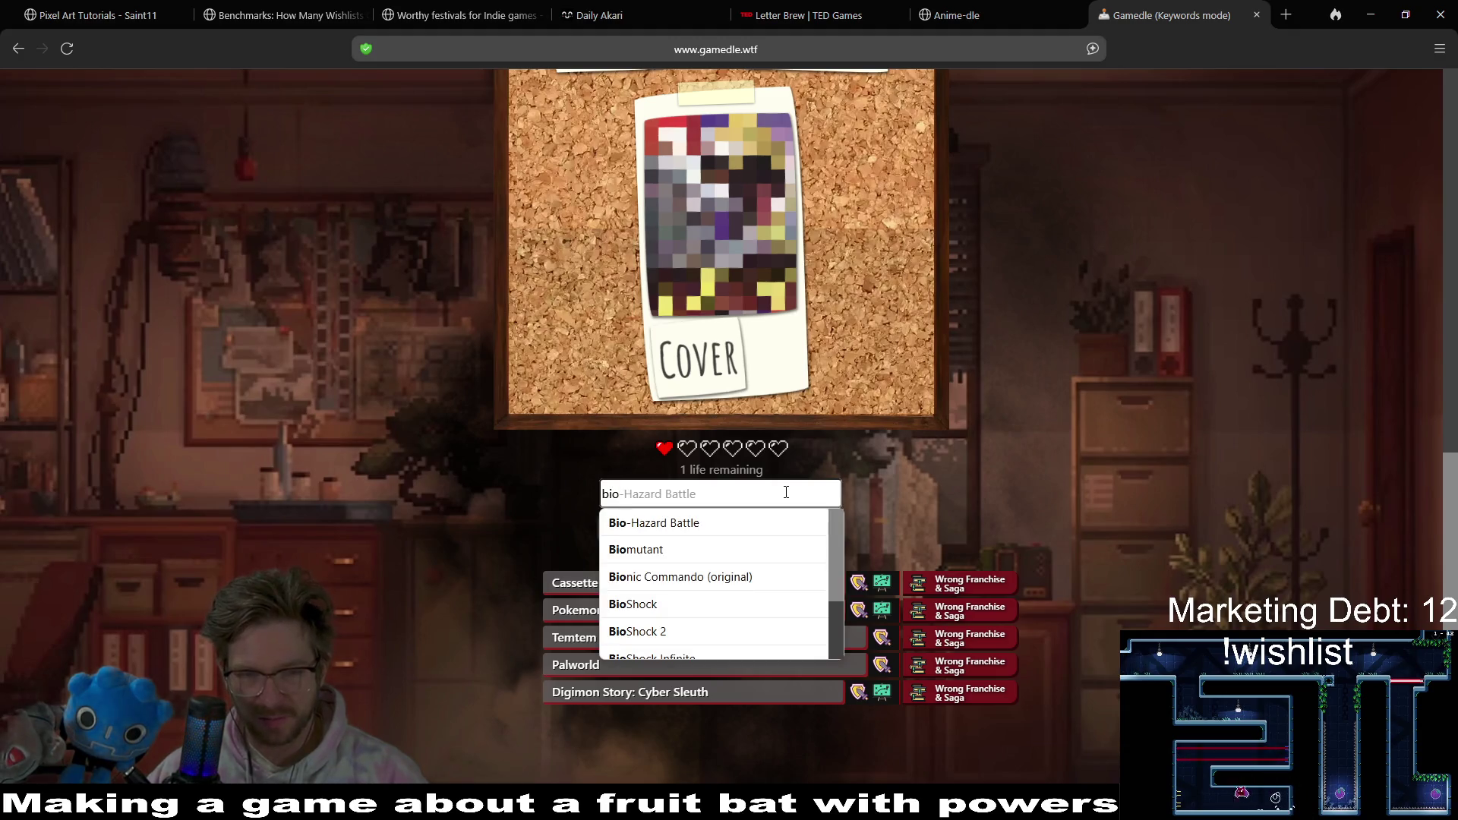
pyautogui.write('mu')
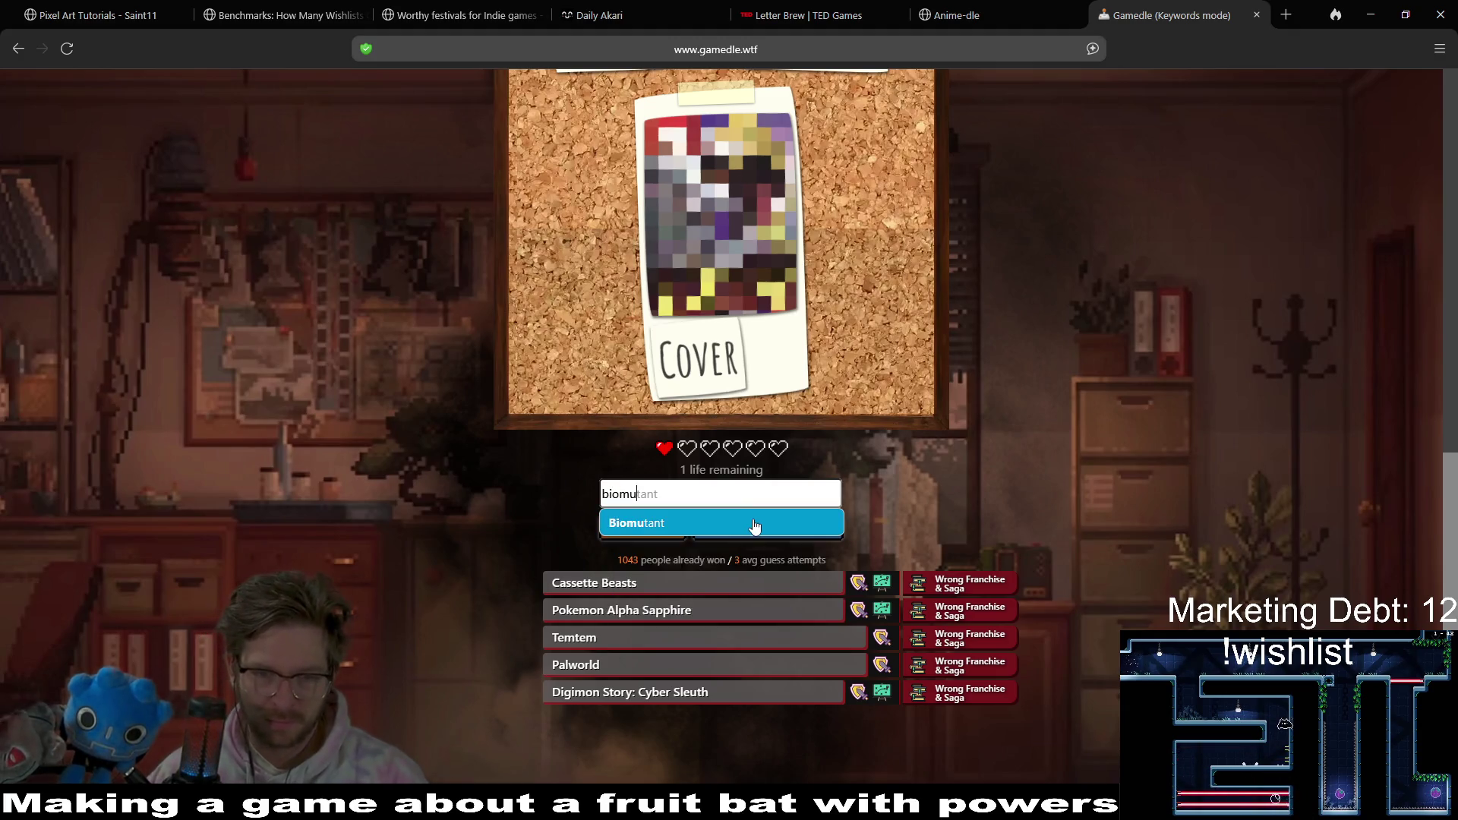
# - Submit Biomutant as the final Keywords guess
pyautogui.click(796, 524)
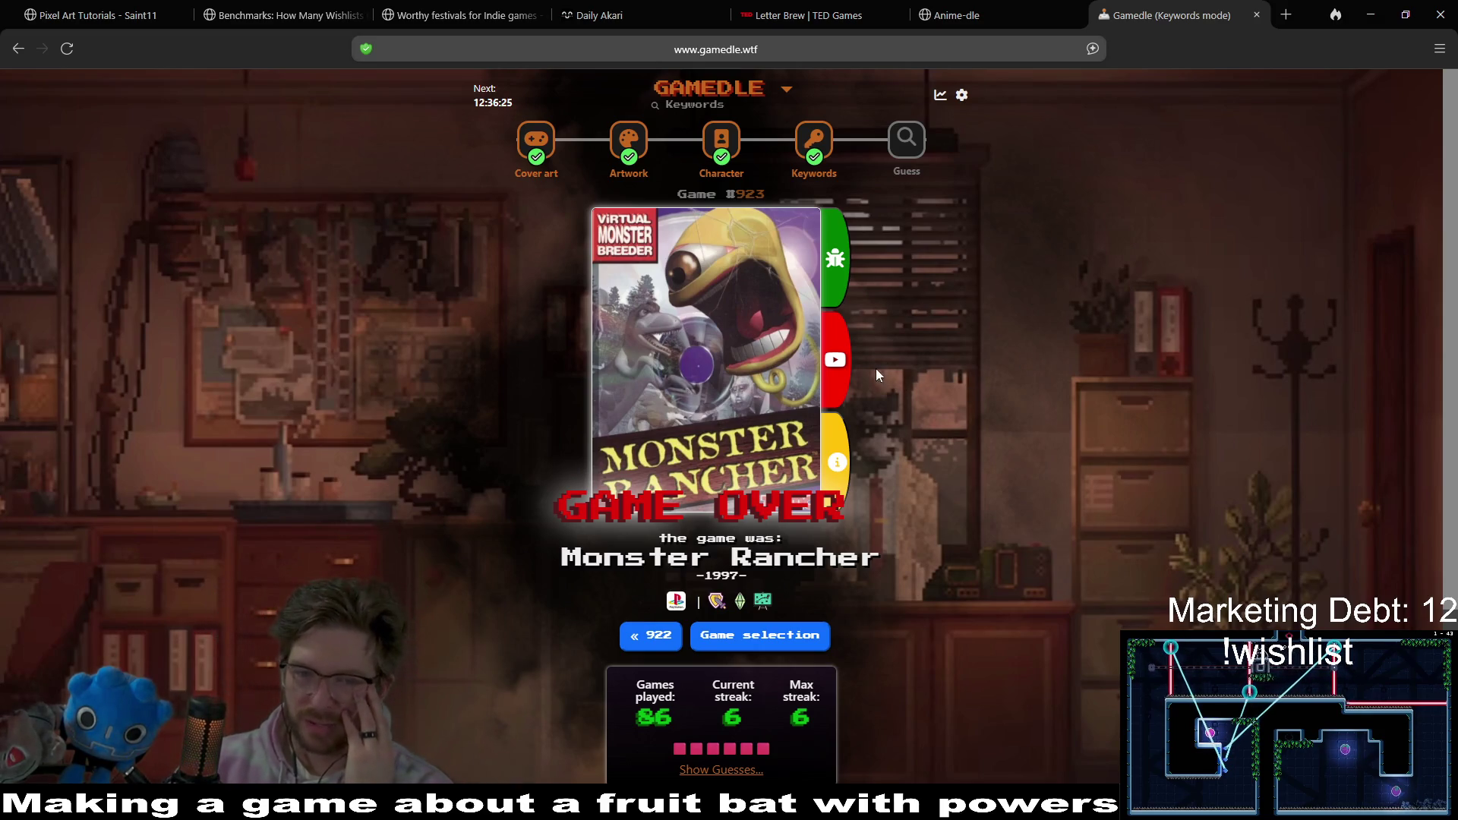
pyautogui.click(834, 354)
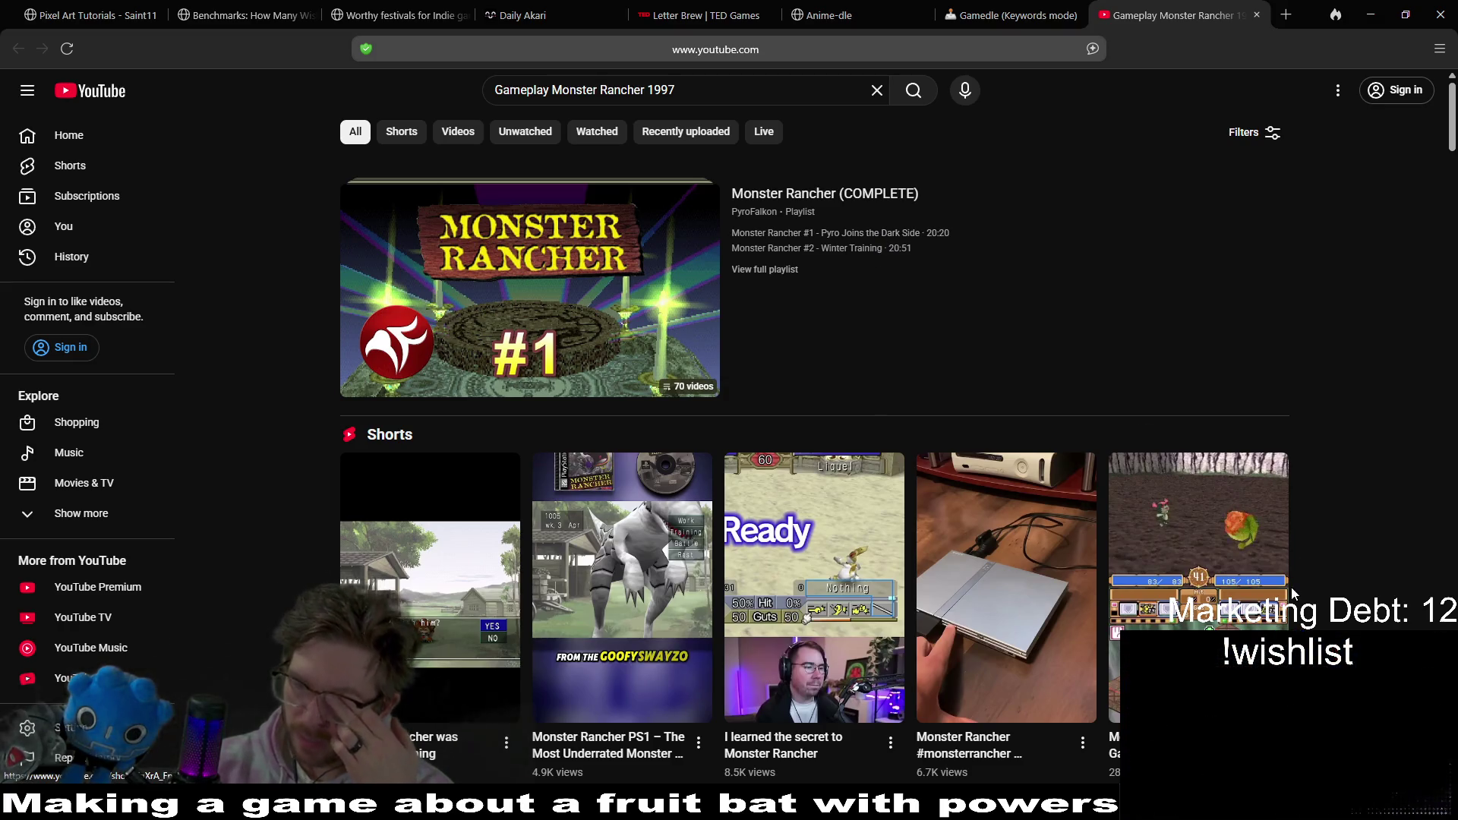
pyautogui.moveTo(1266, 617)
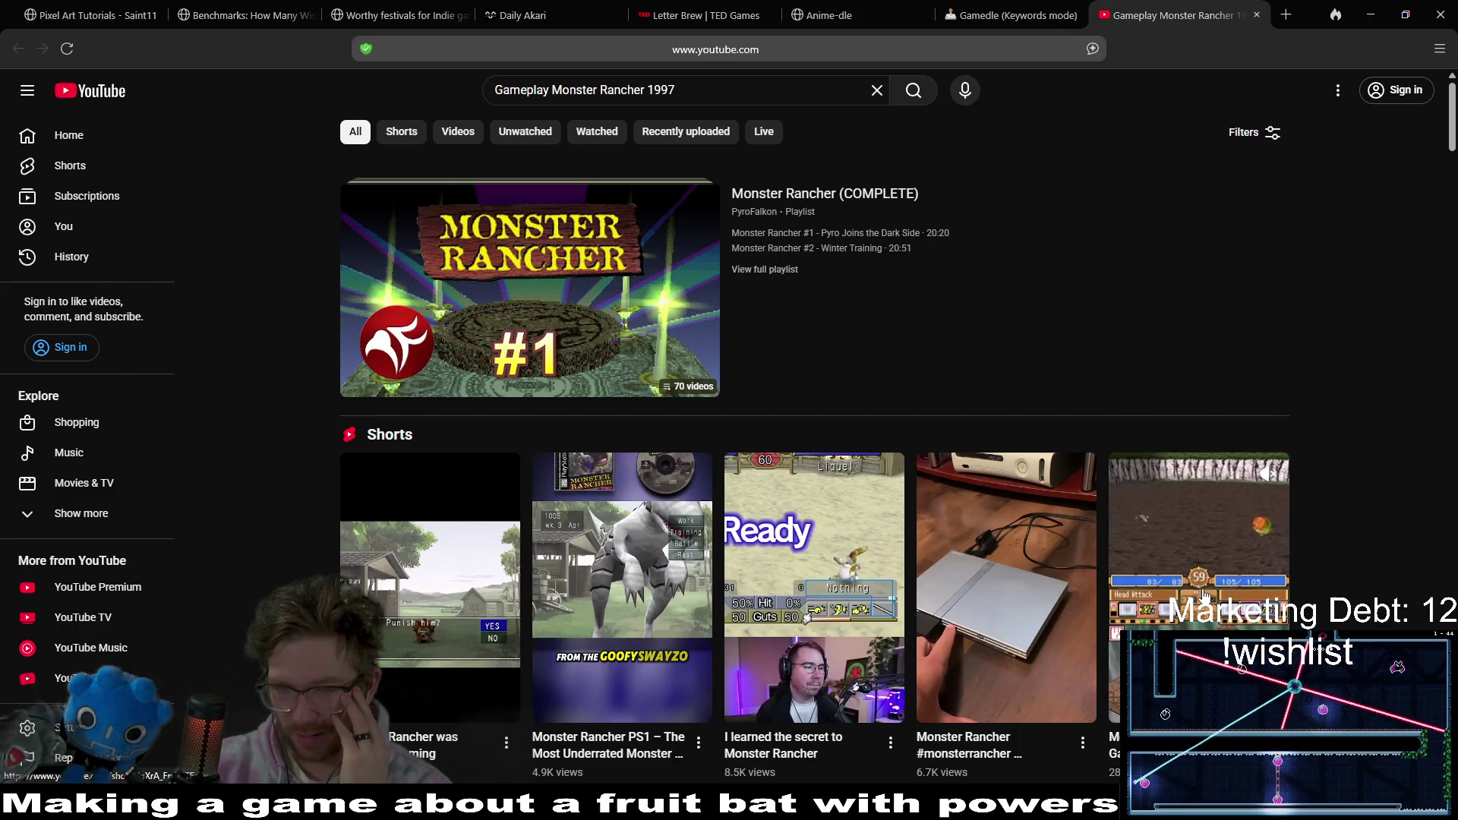
pyautogui.hotkey('ctrl', 'w')
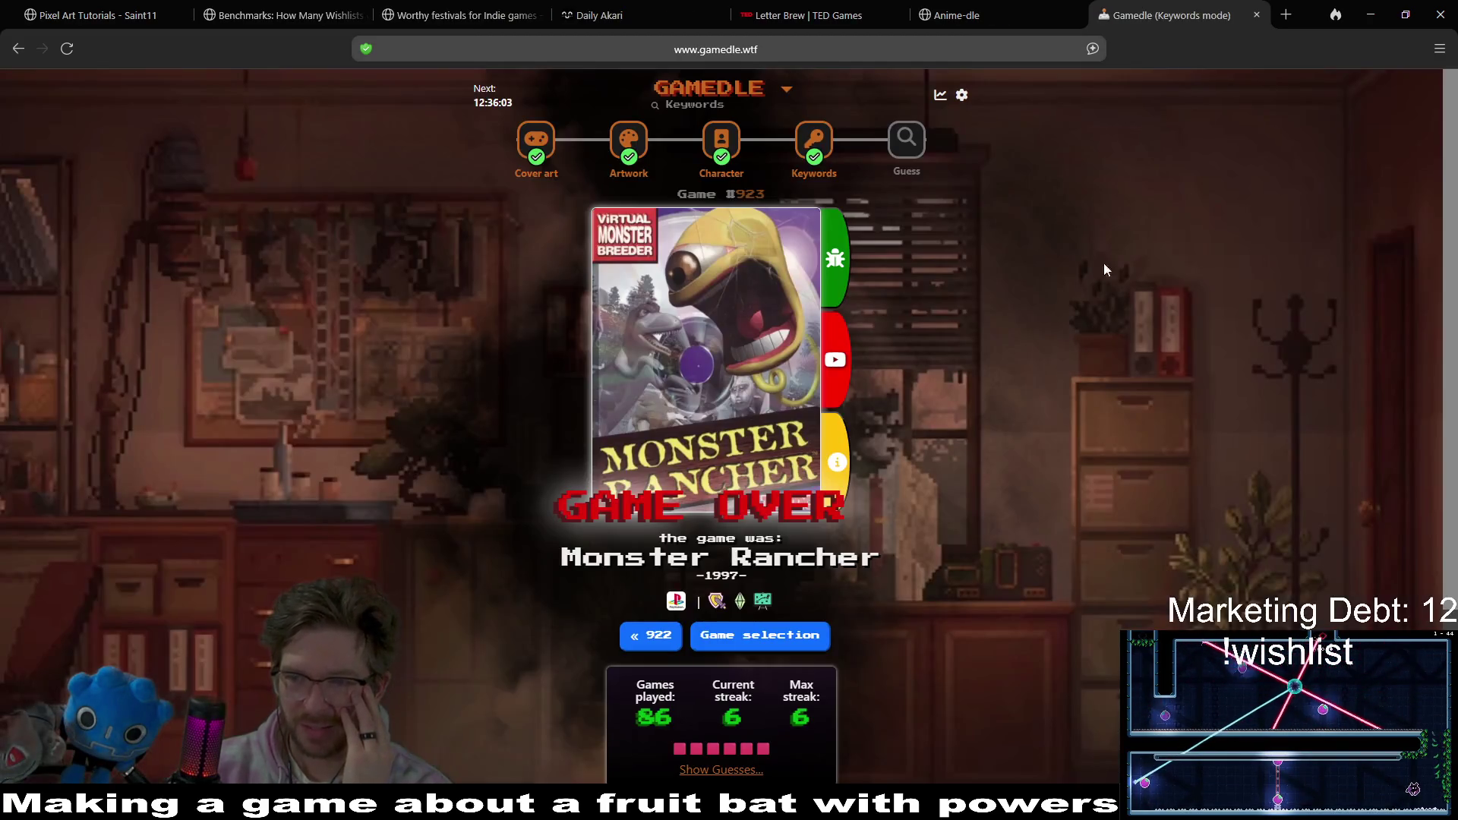
# - Switch to Guess mode and submit Stellar Blade as the first guess
pyautogui.click(906, 139)
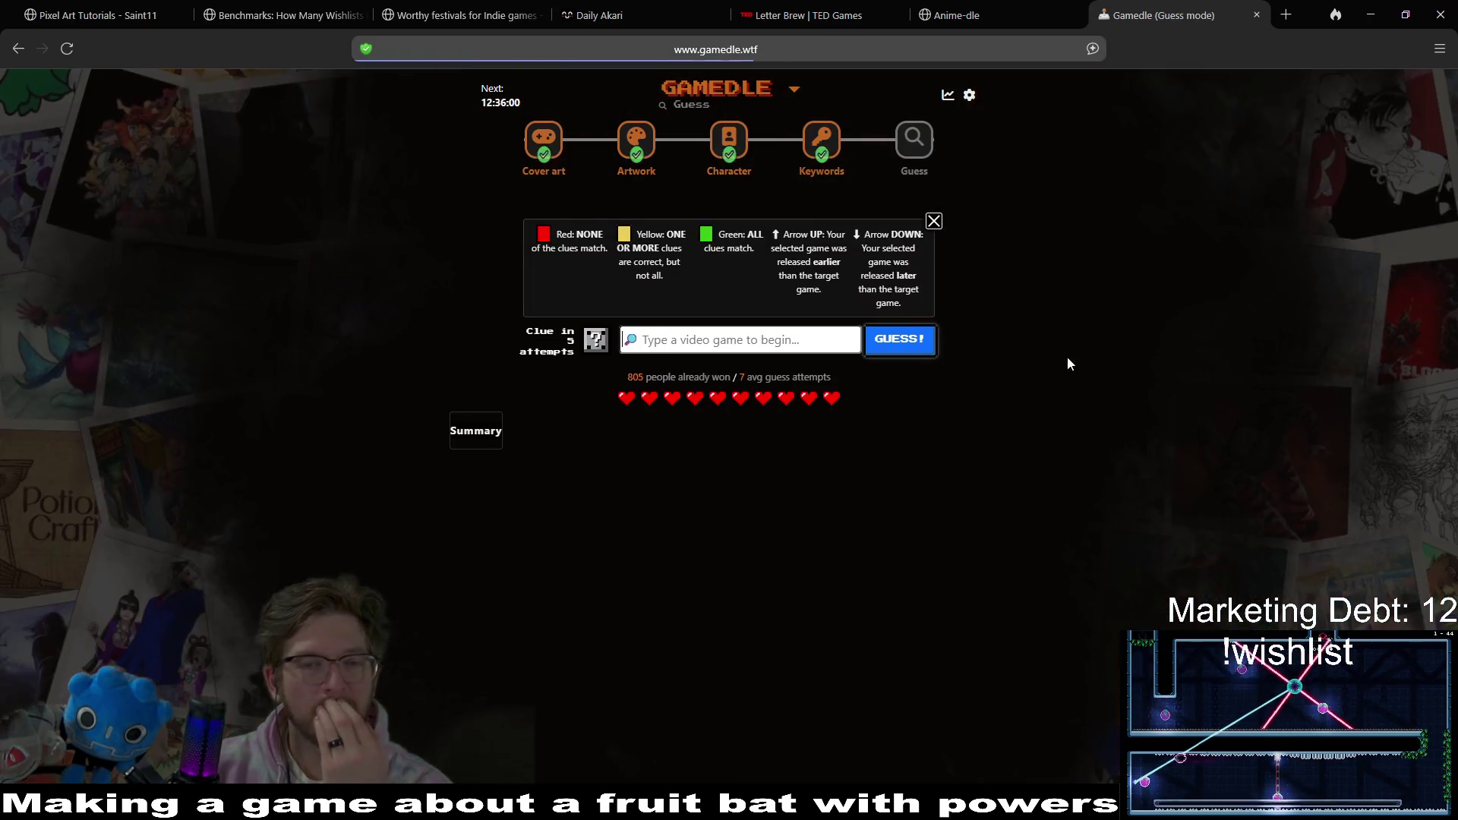
pyautogui.write('st')
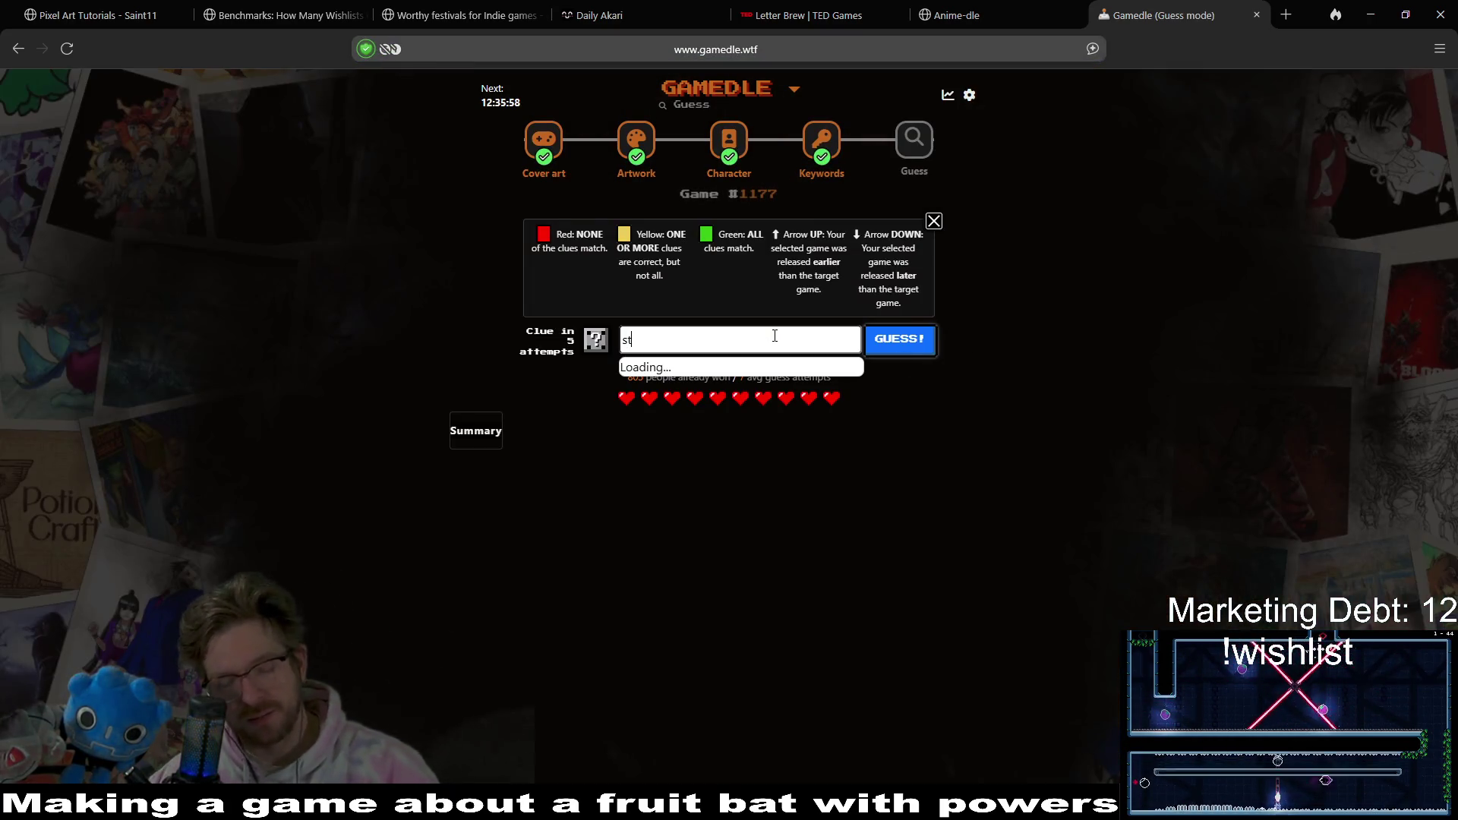
pyautogui.write('eller blade')
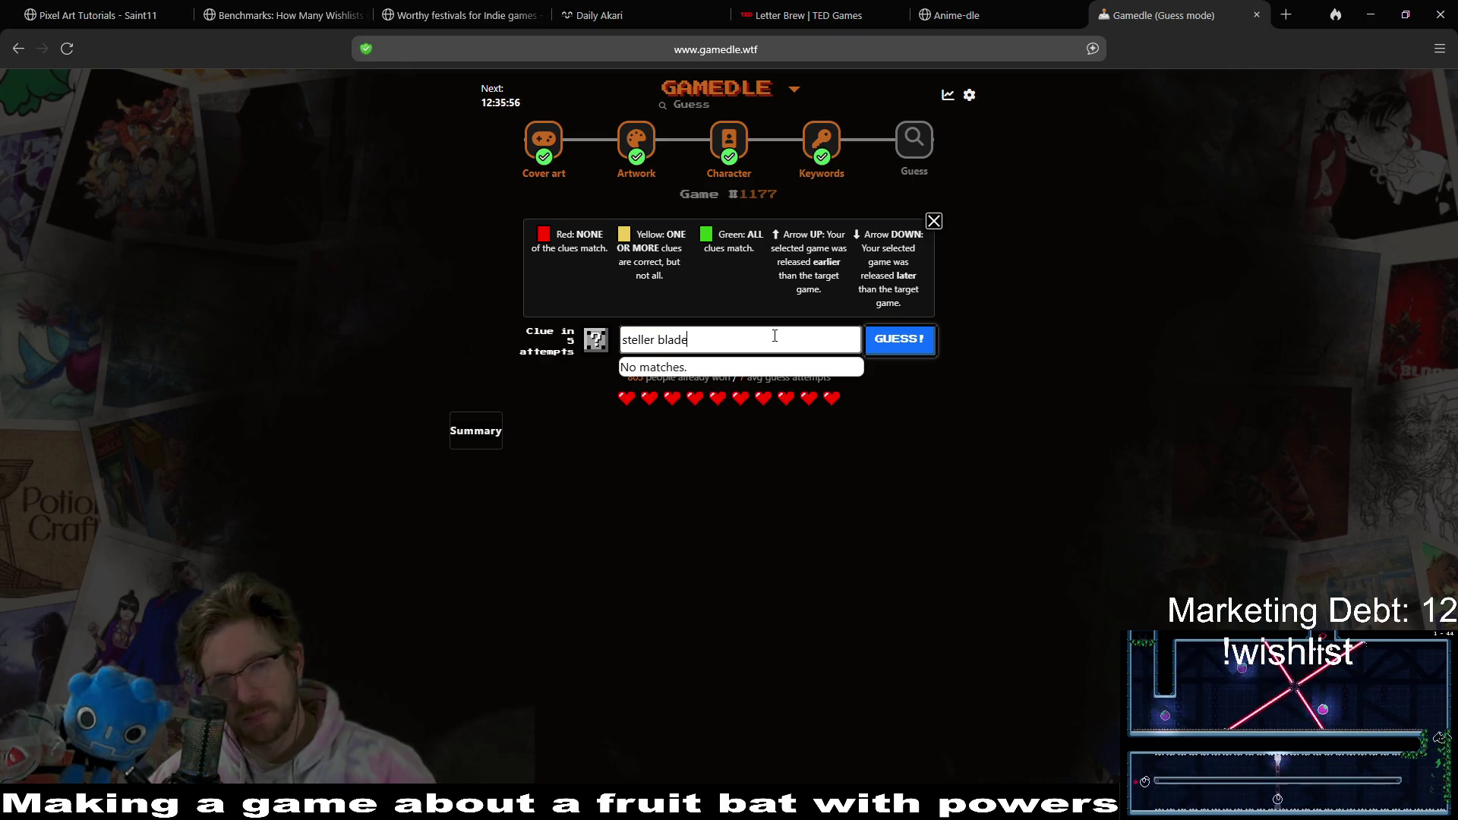
pyautogui.press('BackSpace')
pyautogui.press('BackSpace')
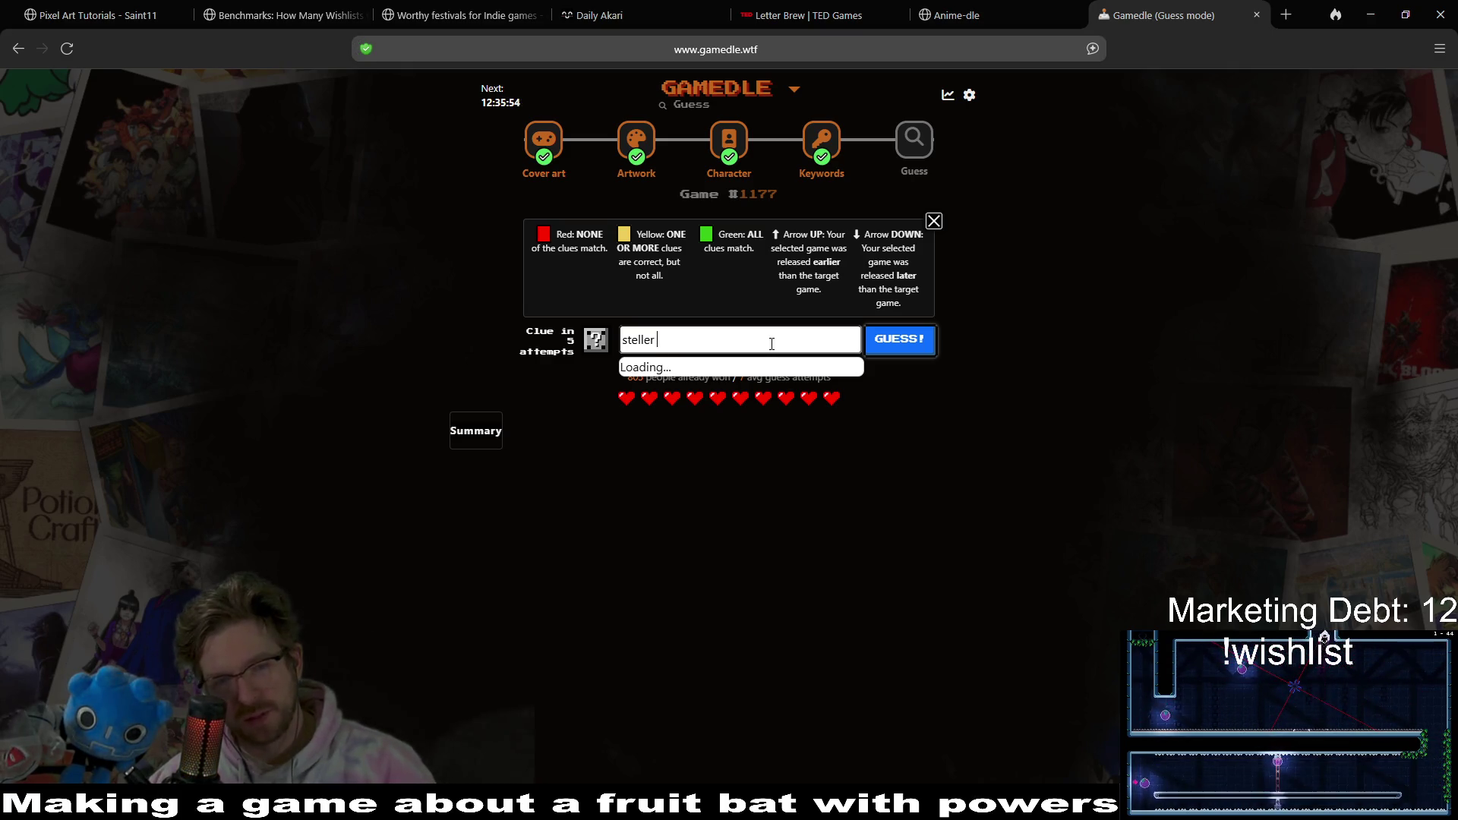
pyautogui.press('BackSpace')
pyautogui.press('BackSpace')
pyautogui.press('BackSpace')
pyautogui.write('la')
pyautogui.click(797, 368)
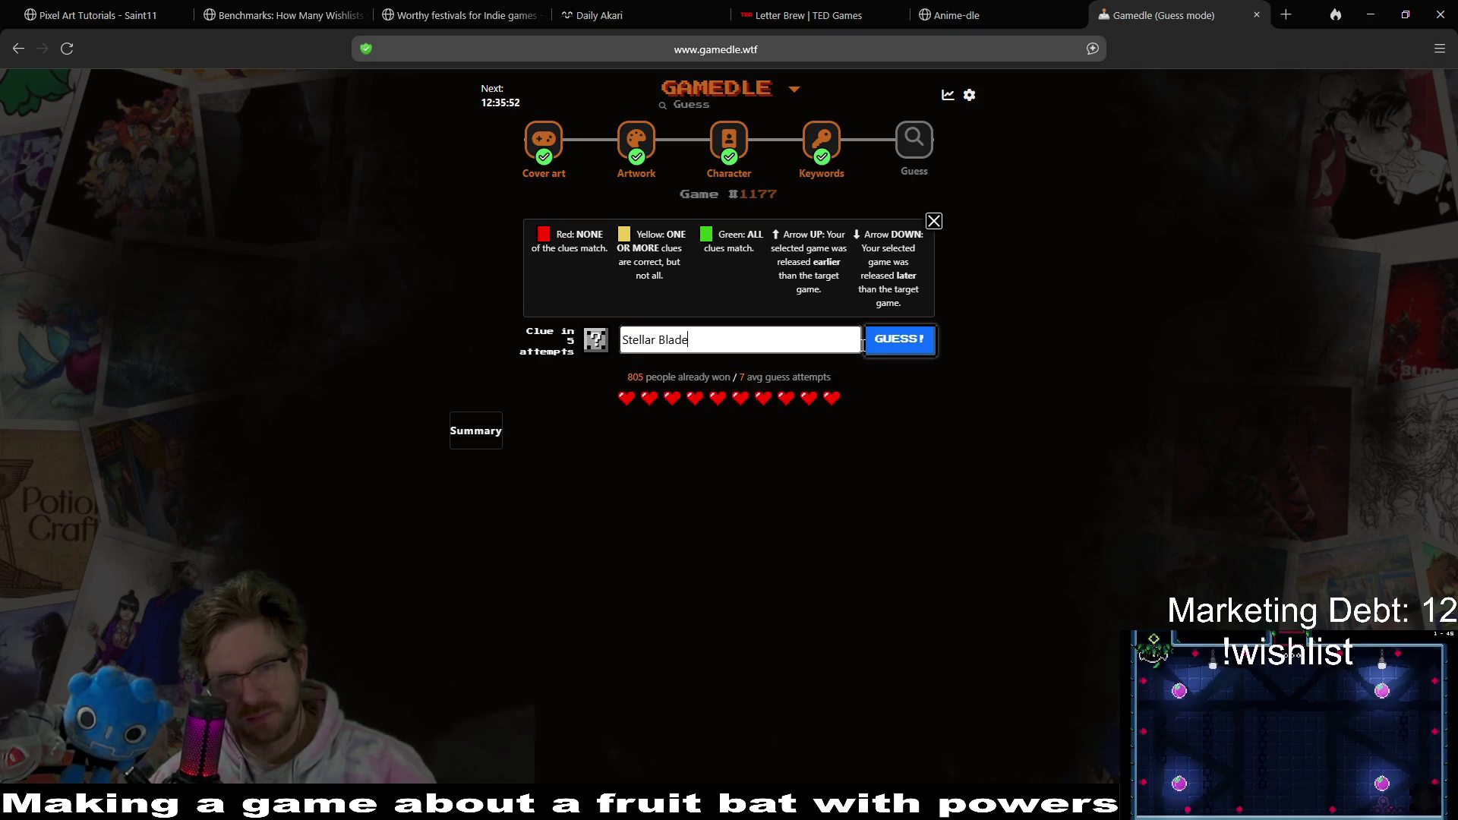
pyautogui.click(866, 342)
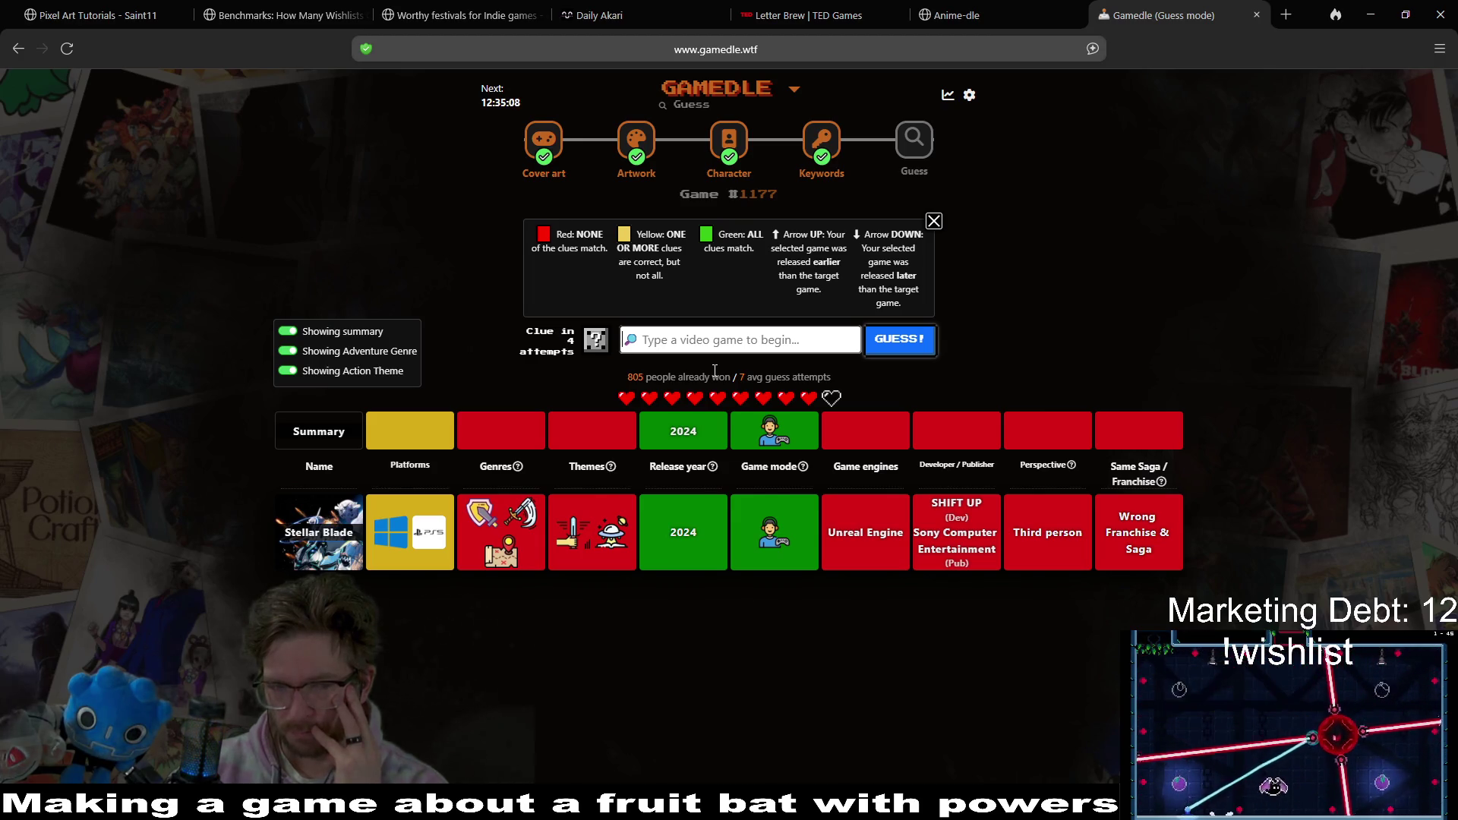
pyautogui.moveTo(602, 545)
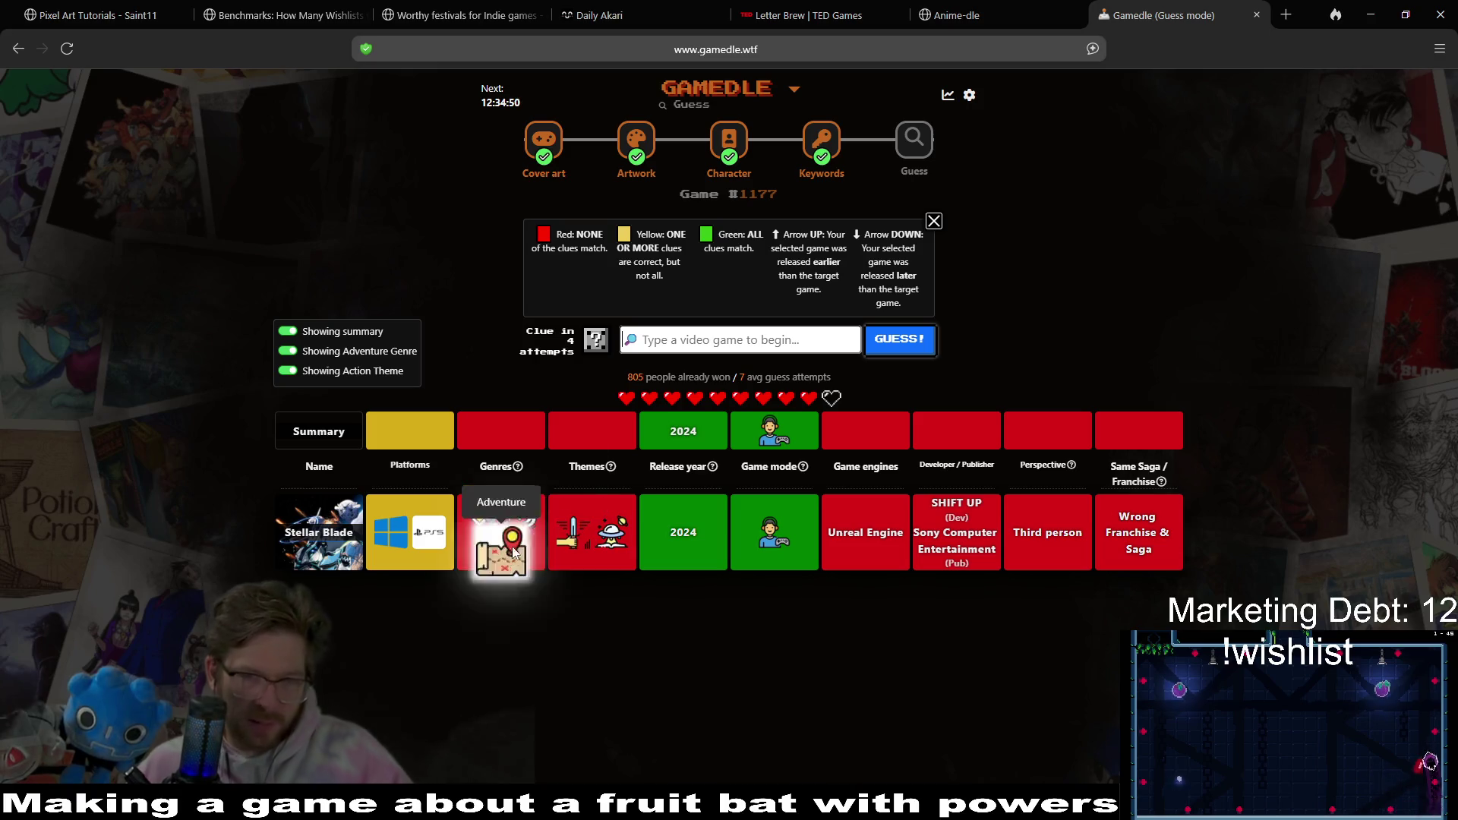
# - Search 'metroid dr' and submit Metroid Dread as the second guess
pyautogui.click(694, 337)
pyautogui.write('metroid dr')
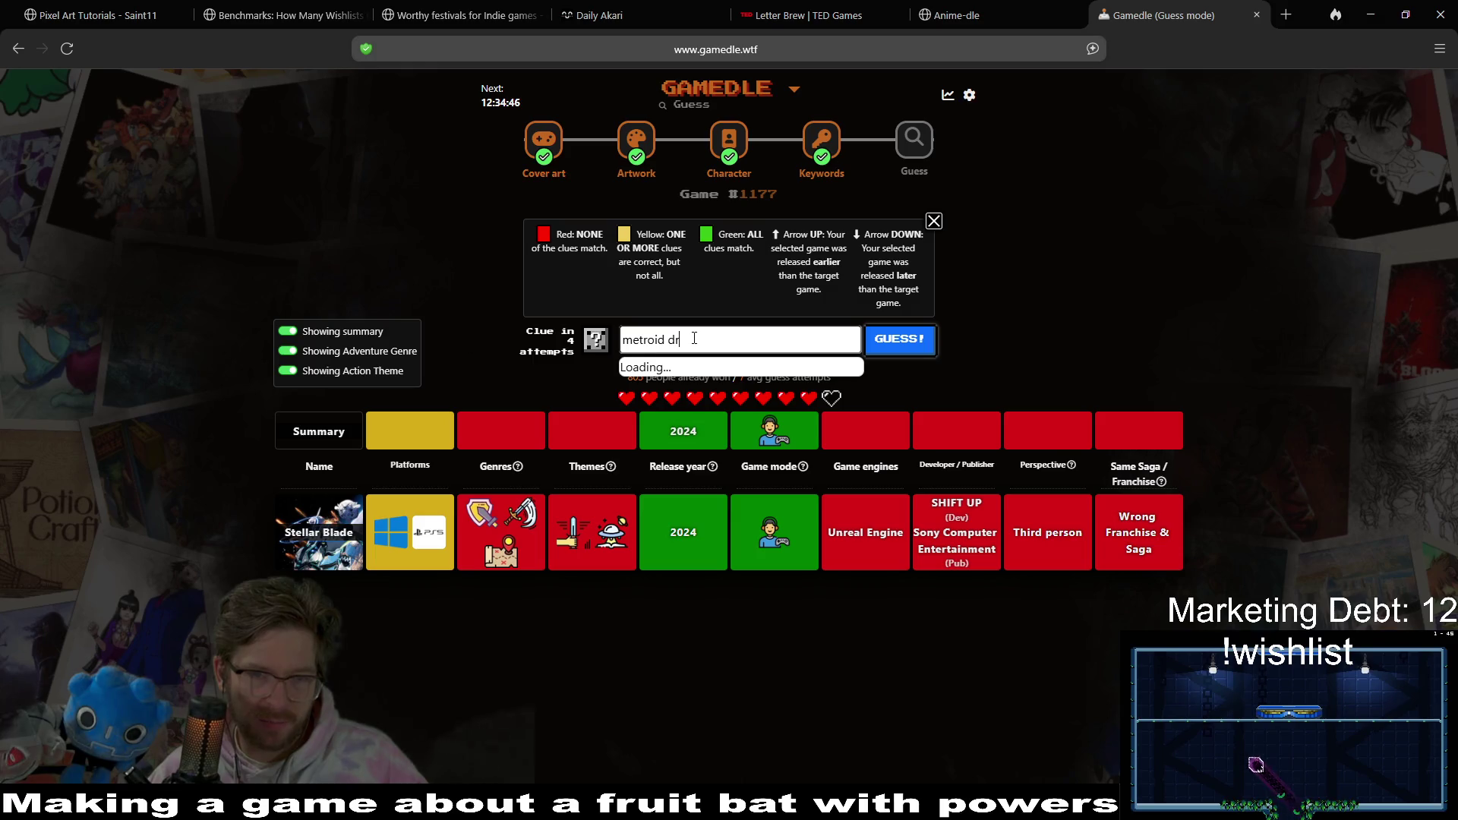
pyautogui.click(725, 371)
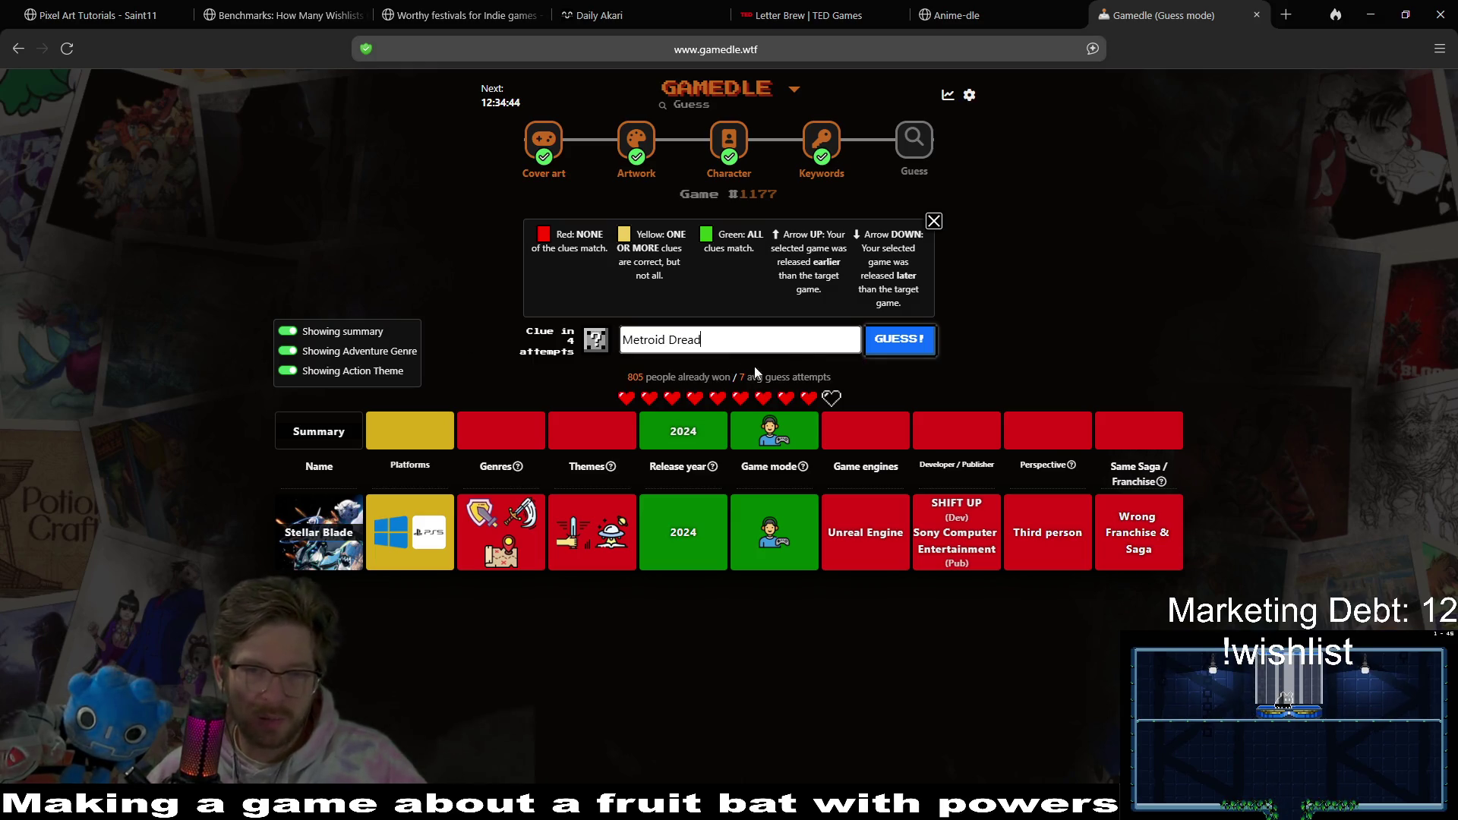
pyautogui.click(881, 345)
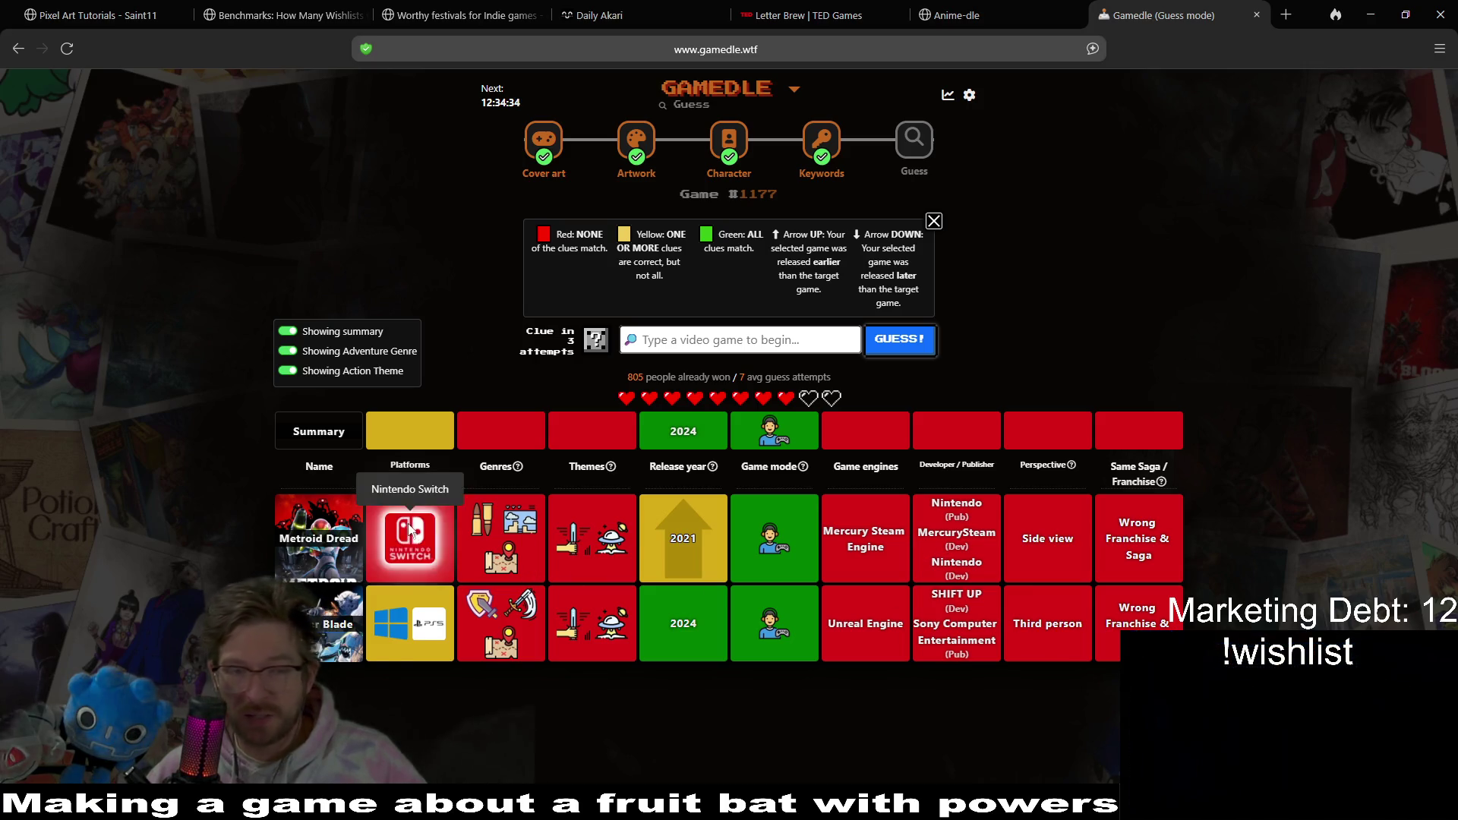
pyautogui.moveTo(416, 629)
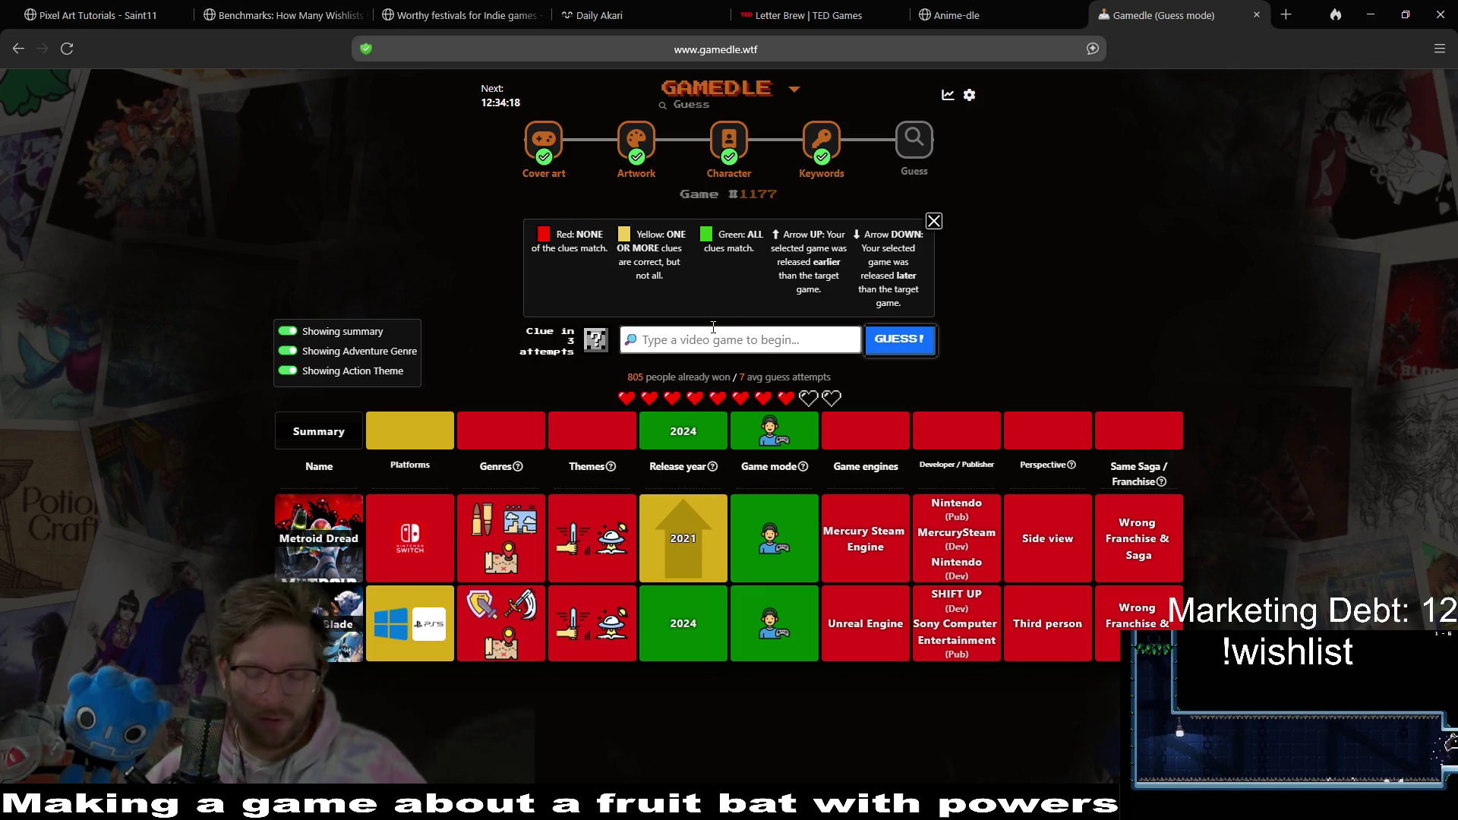
# - Search 'civ' and submit Sid Meier's Civilization VII as a guess
pyautogui.write('civ')
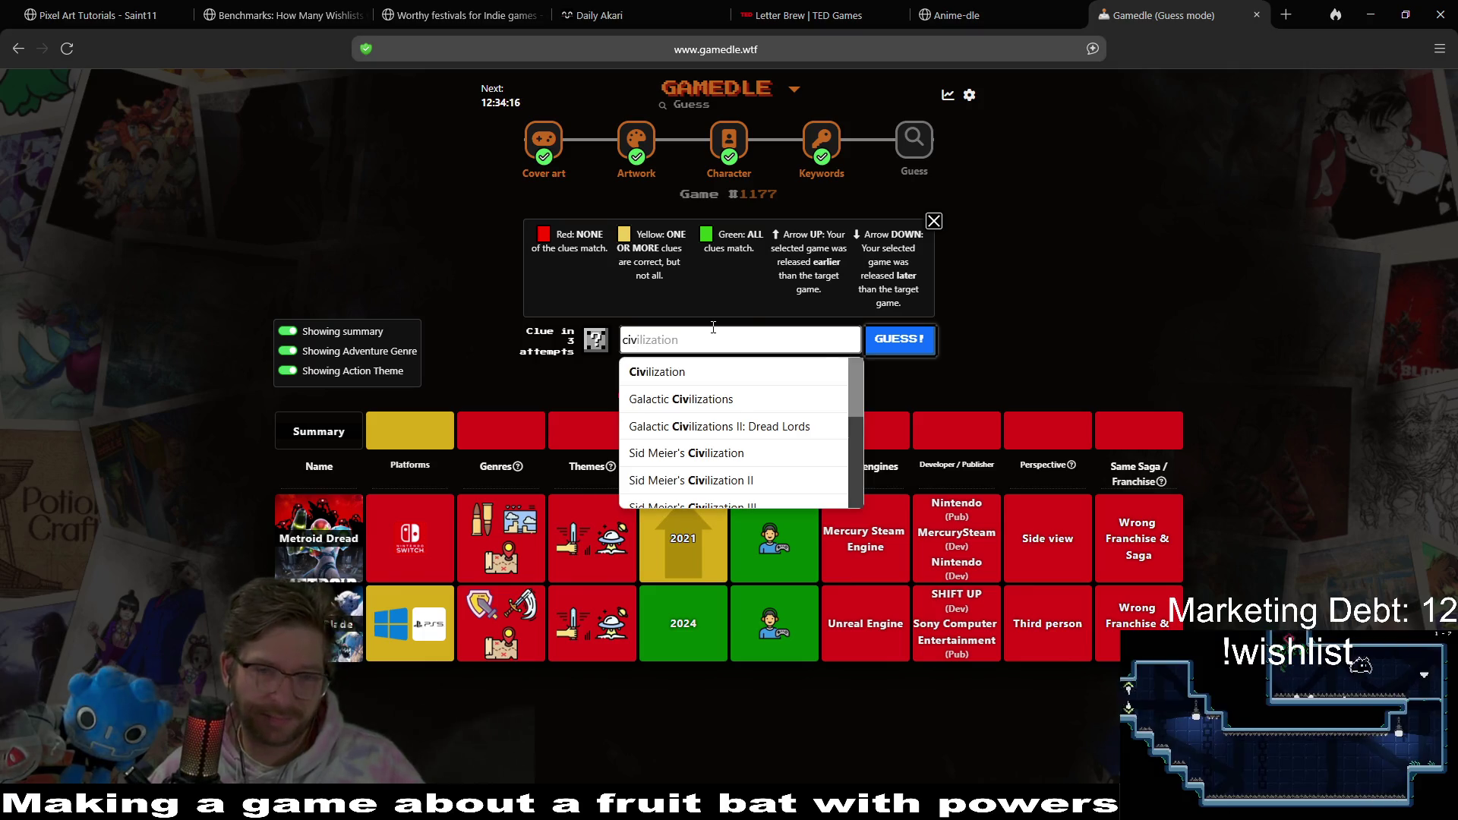
pyautogui.scroll(-3, 759, 437)
pyautogui.click(802, 404)
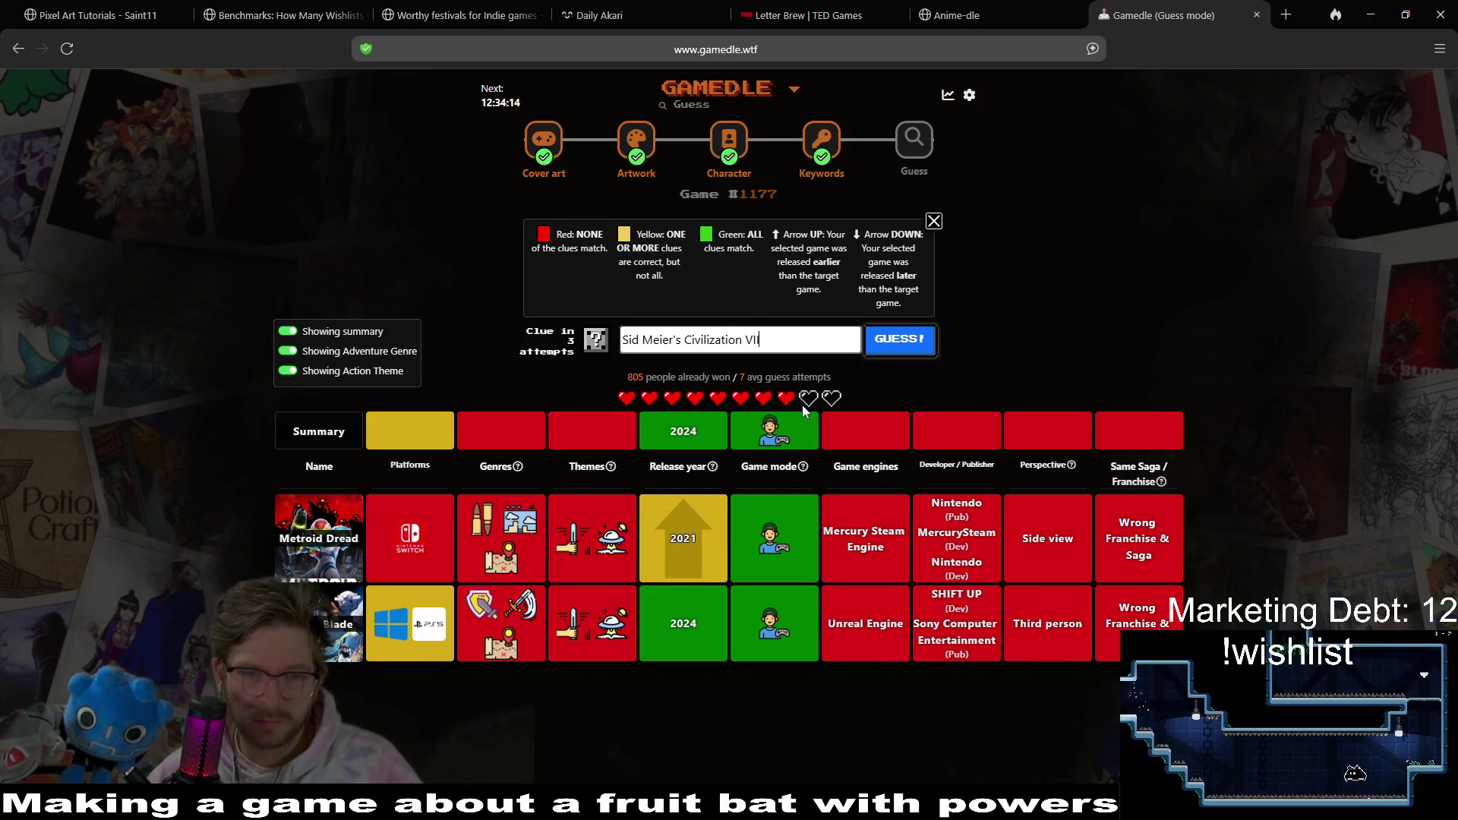
pyautogui.click(891, 356)
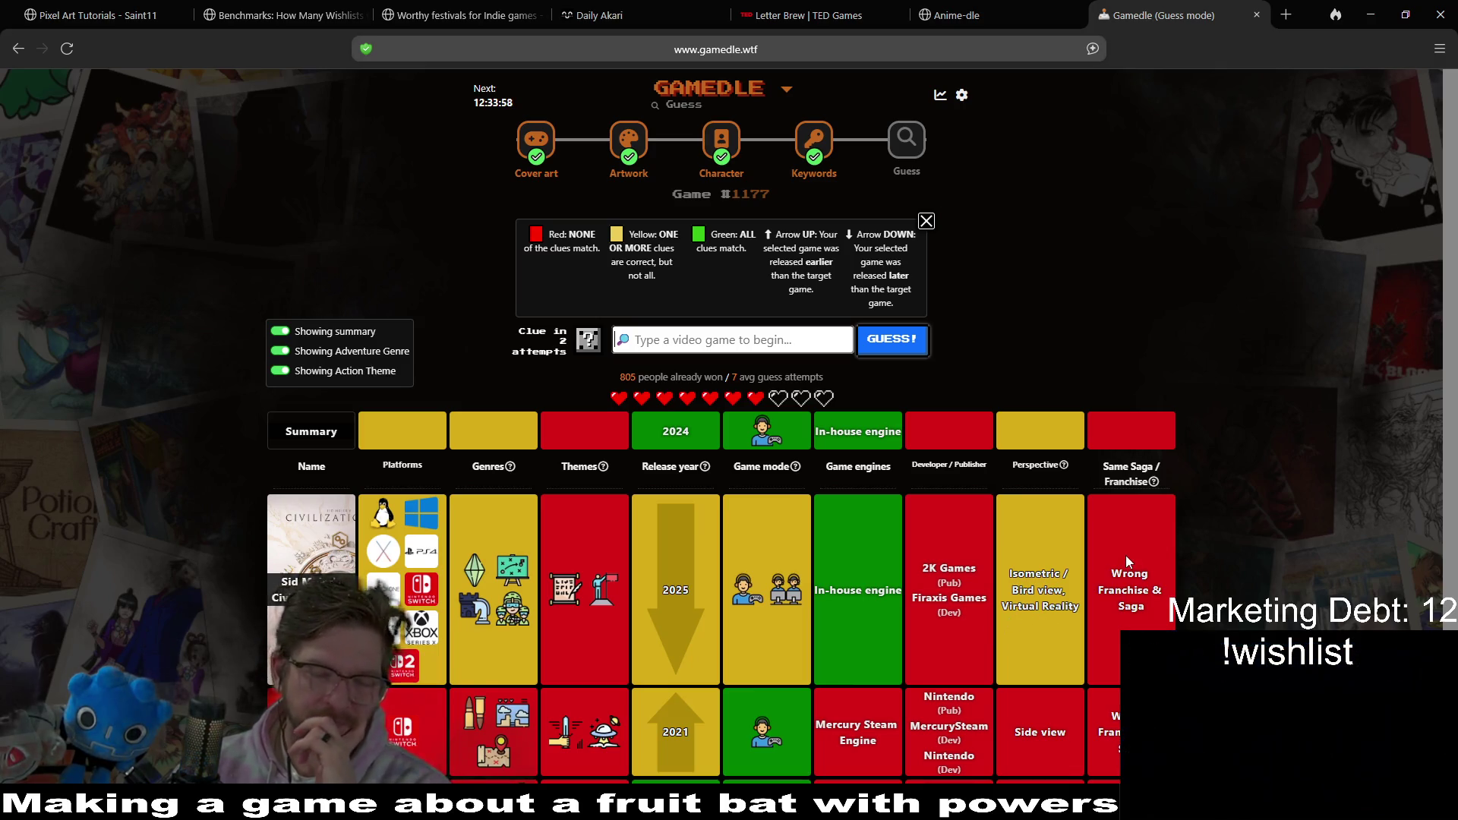
pyautogui.scroll(-2, 1120, 570)
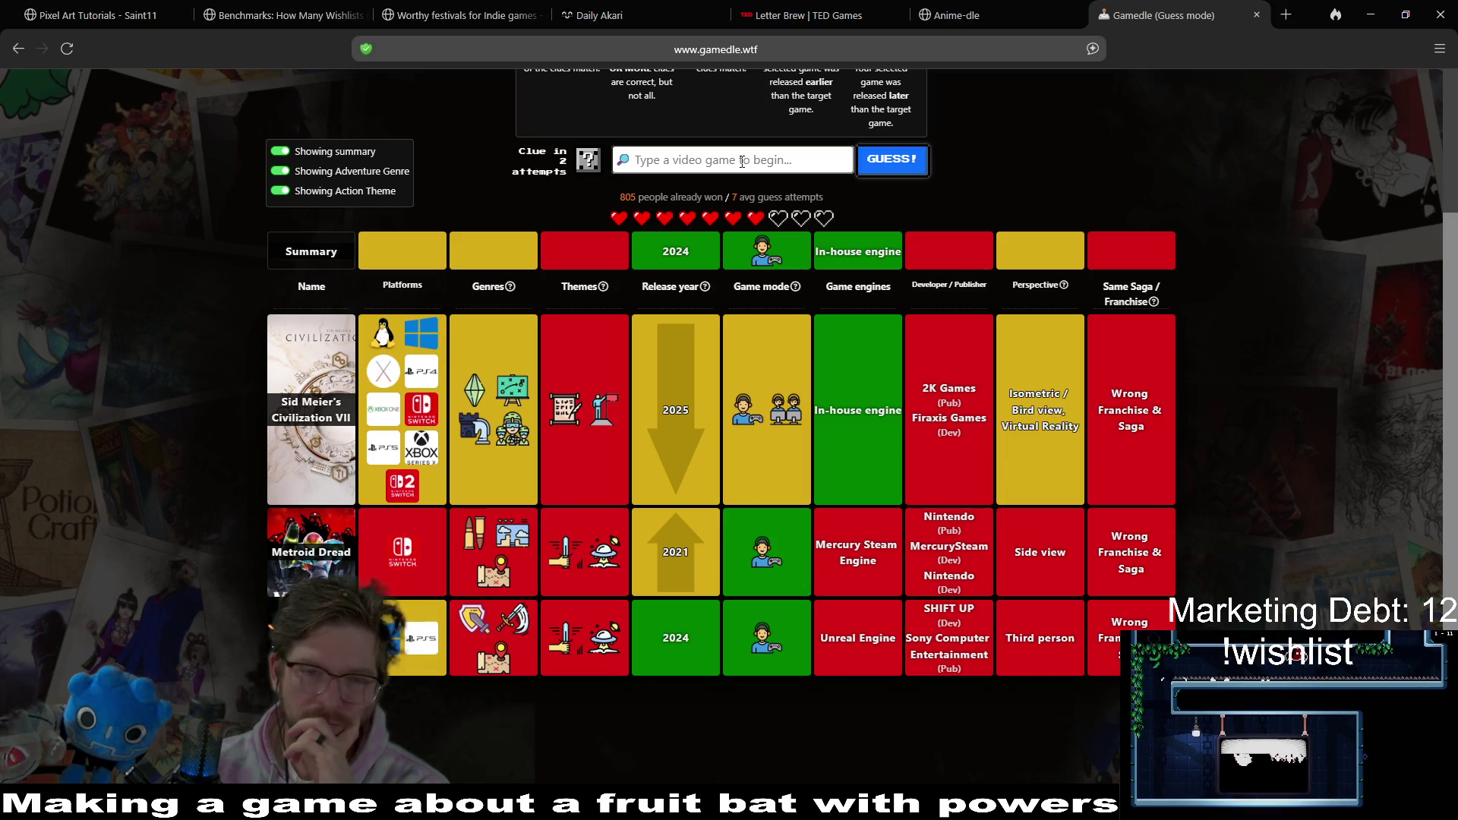
pyautogui.moveTo(501, 402)
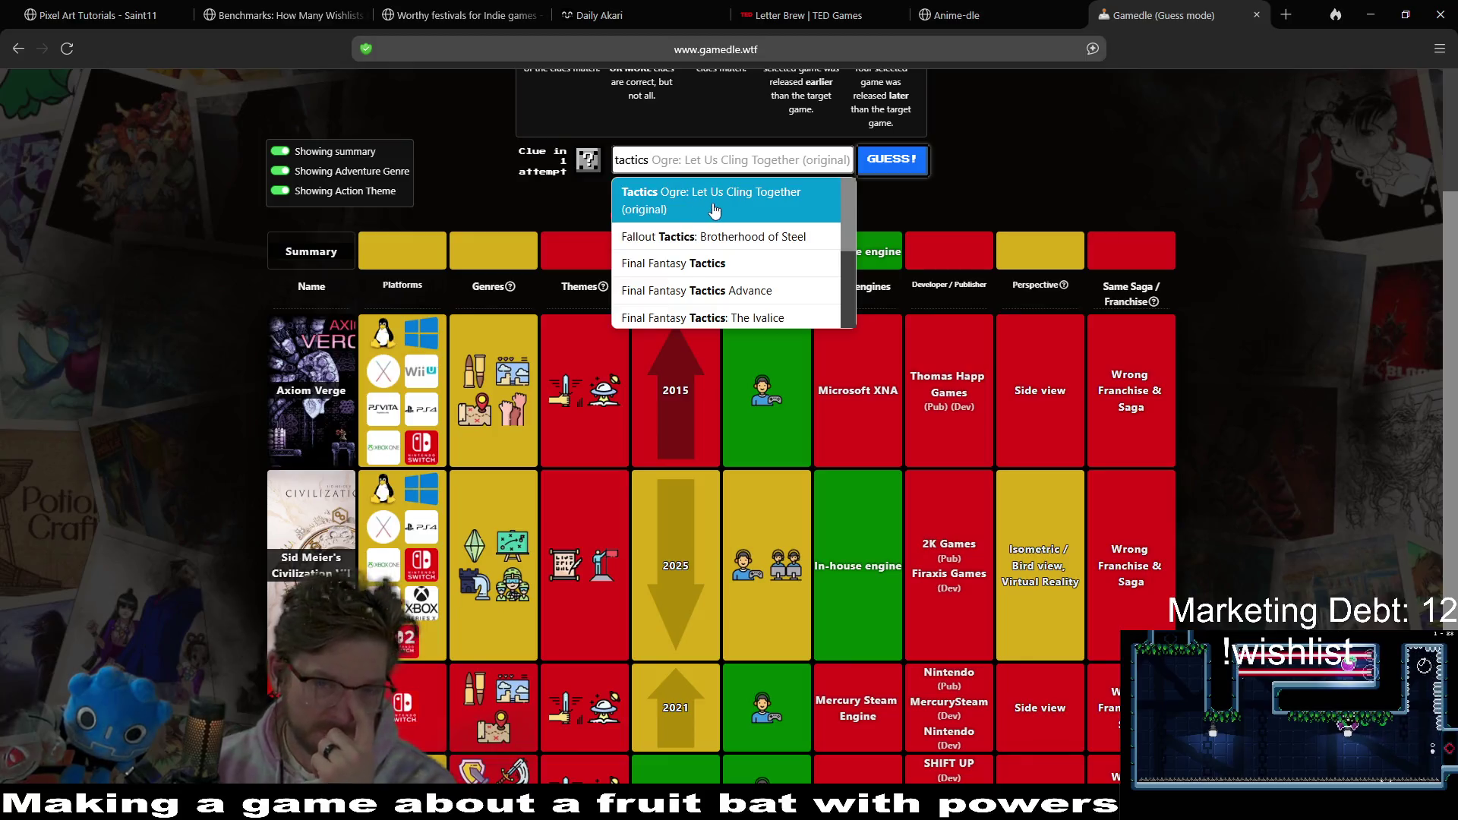
# - Submit Tactical Breach Wizards as a guess and request the one-time clue
pyautogui.scroll(-3, 809, 283)
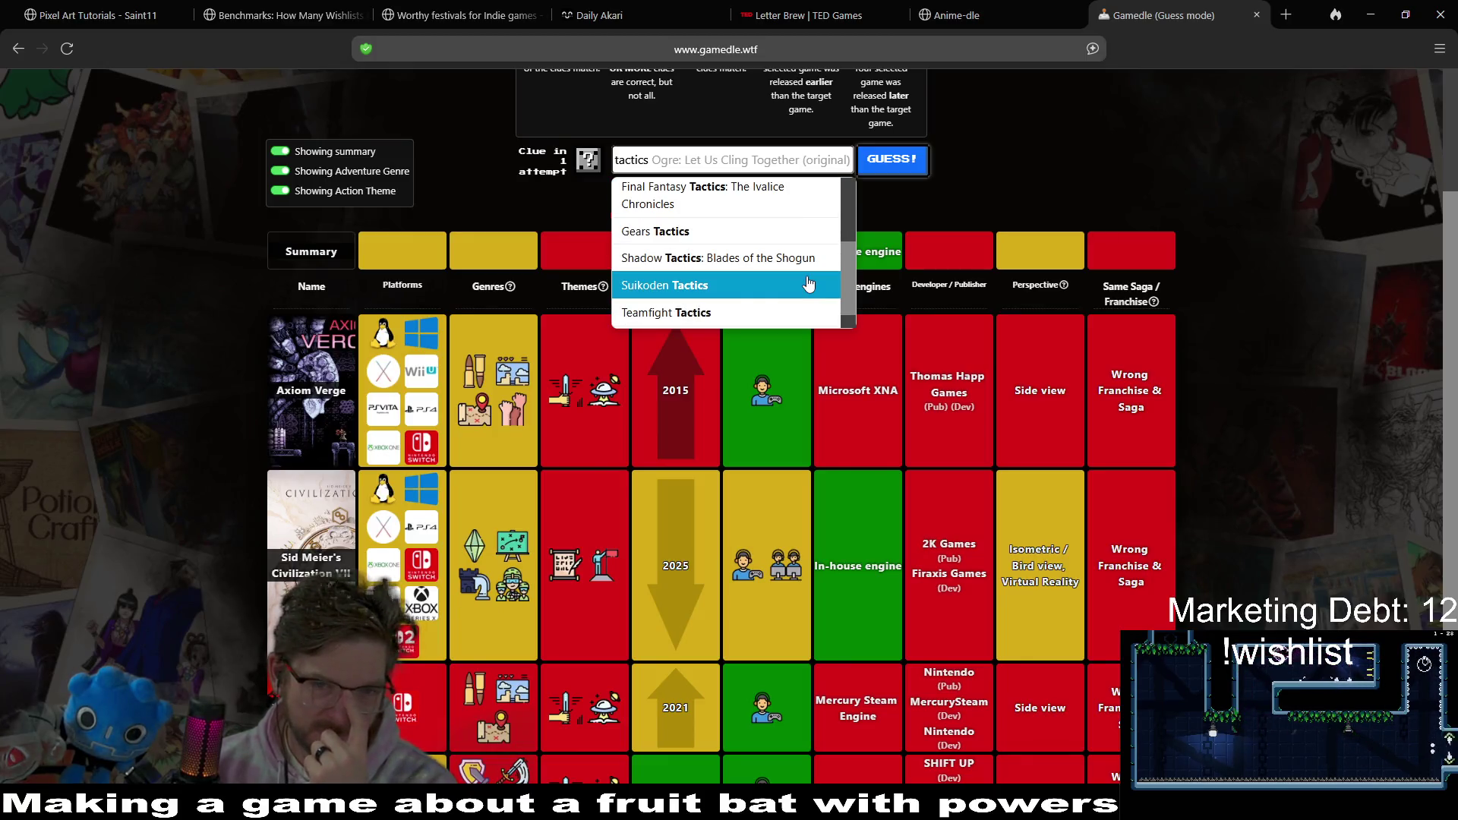
pyautogui.scroll(-1, 727, 309)
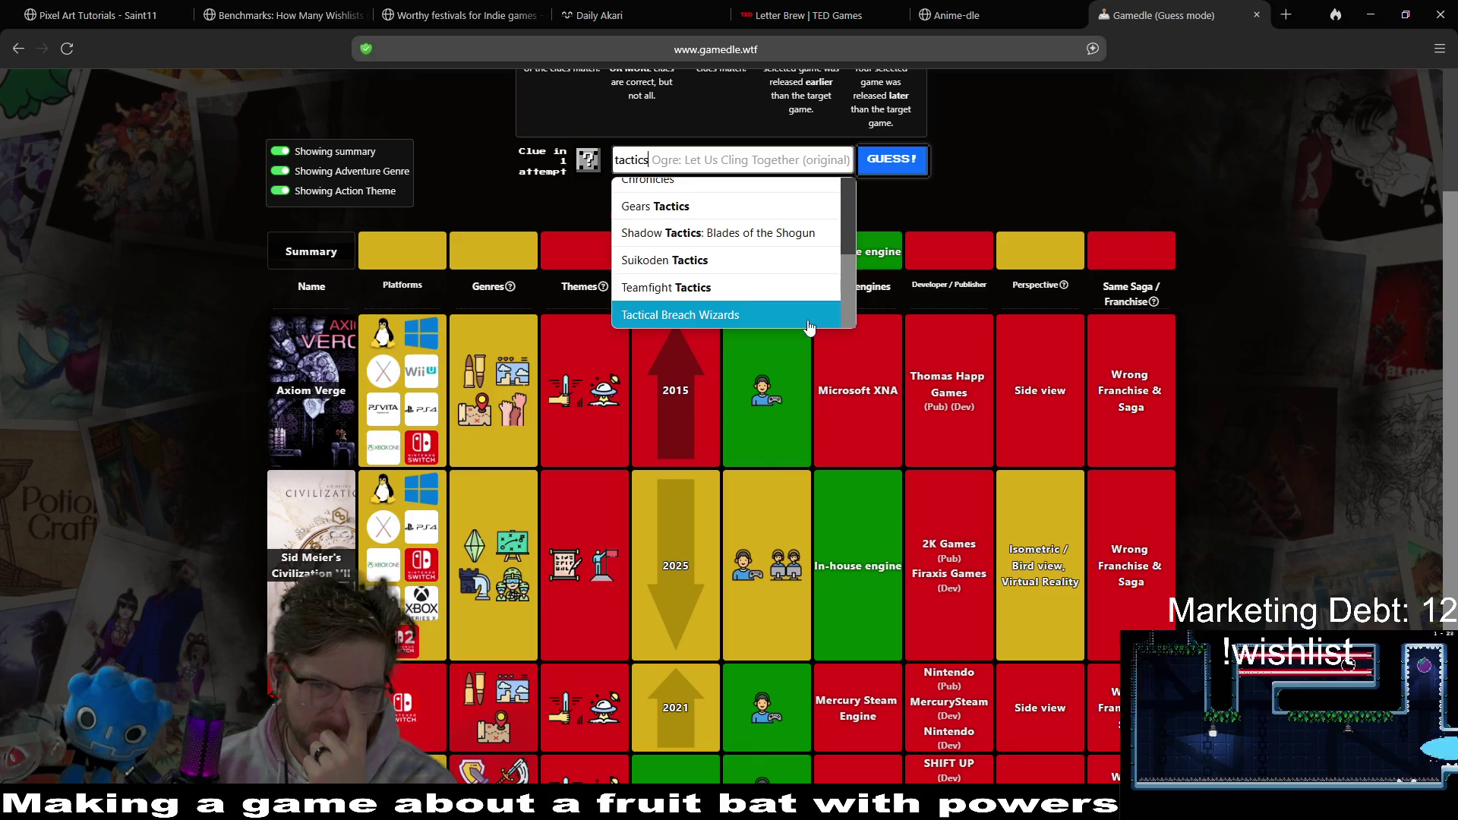
pyautogui.click(727, 311)
pyautogui.click(896, 172)
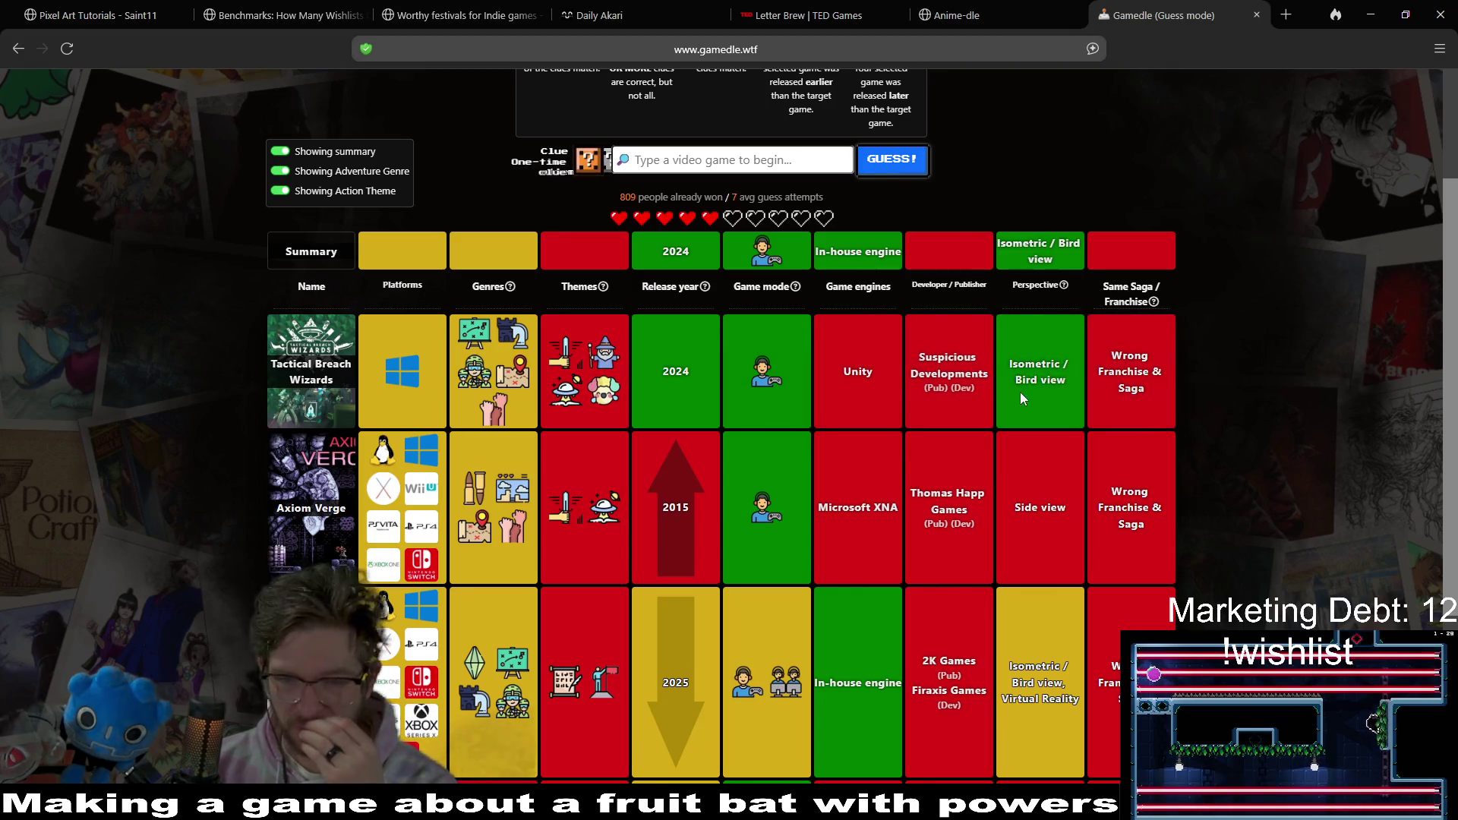
pyautogui.click(586, 160)
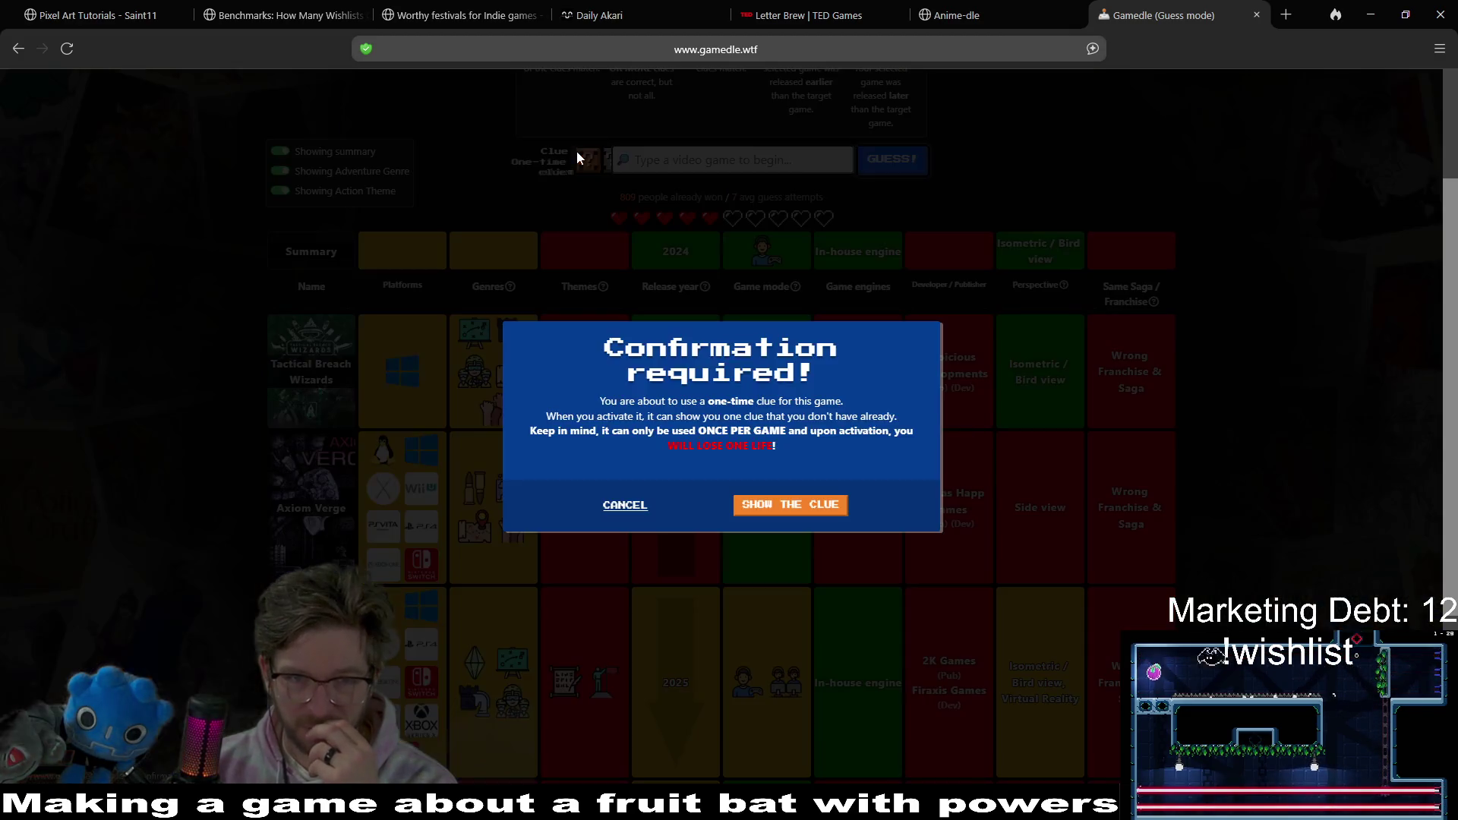
# - Confirm SHOW THE CLUE to reveal the target game's genres, then scroll the results
pyautogui.click(784, 504)
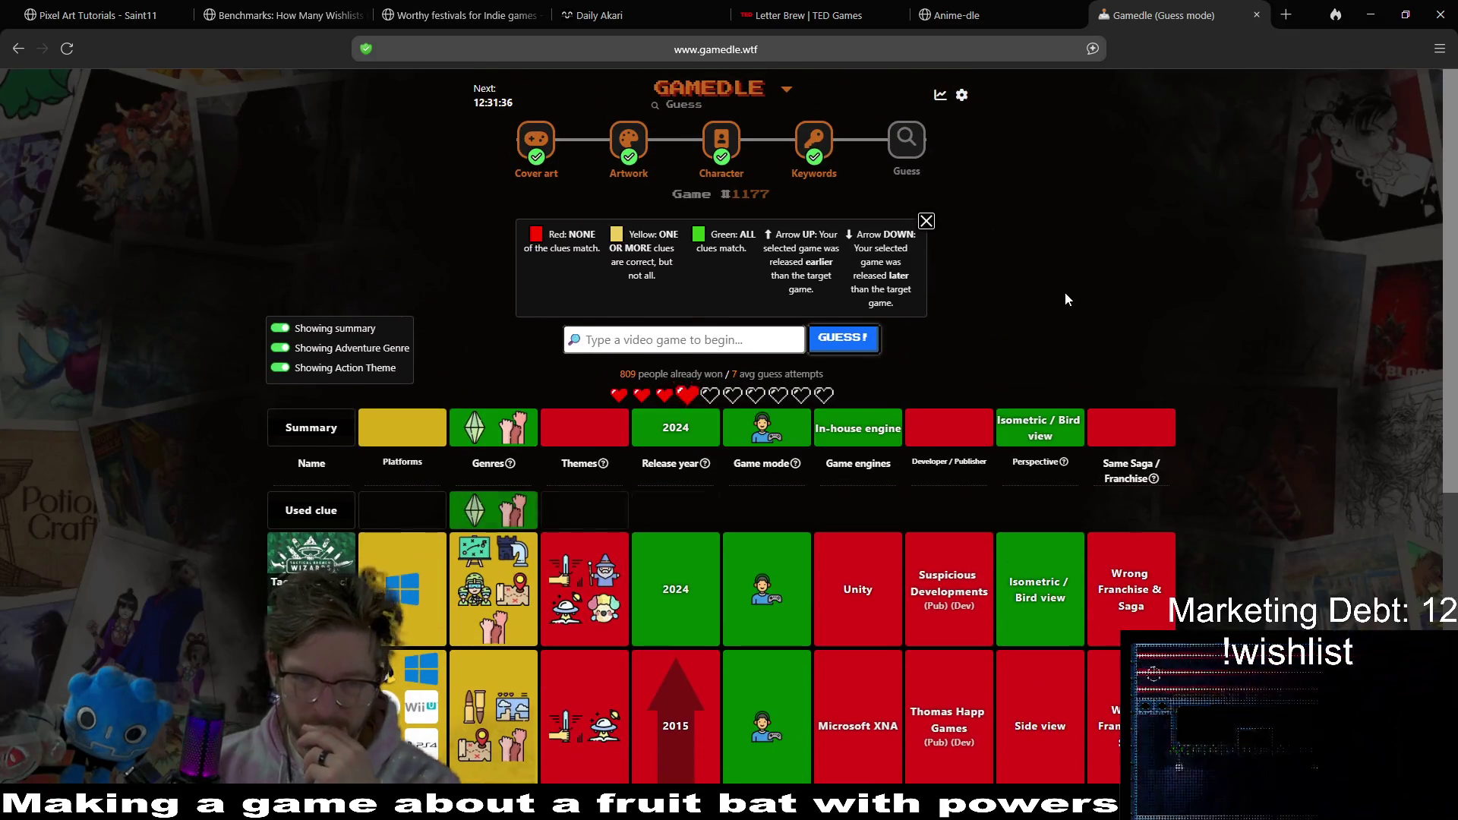
pyautogui.moveTo(517, 514)
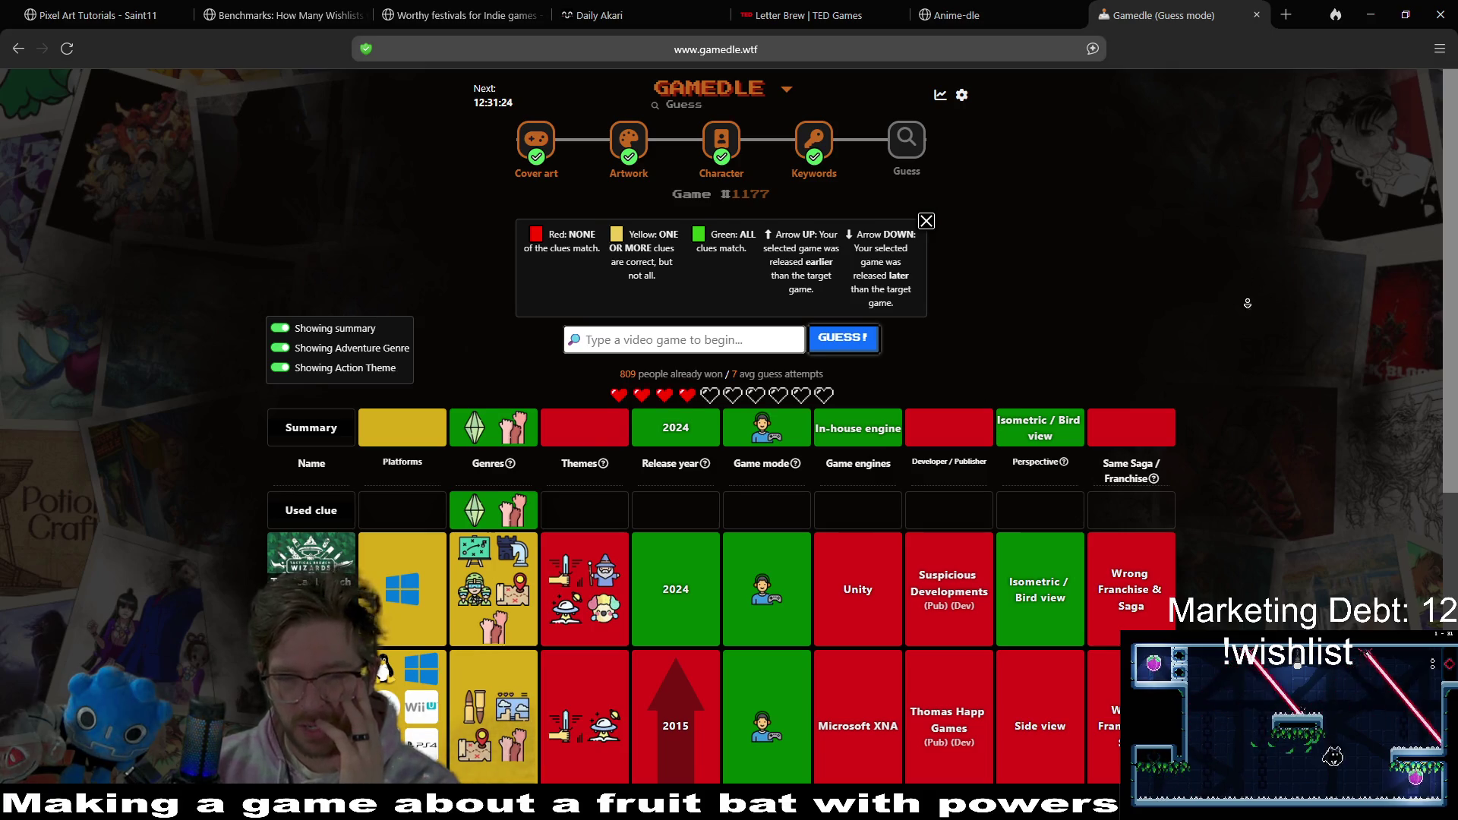
pyautogui.scroll(-2, 1254, 329)
pyautogui.rightClick(1254, 330)
pyautogui.click(1217, 243)
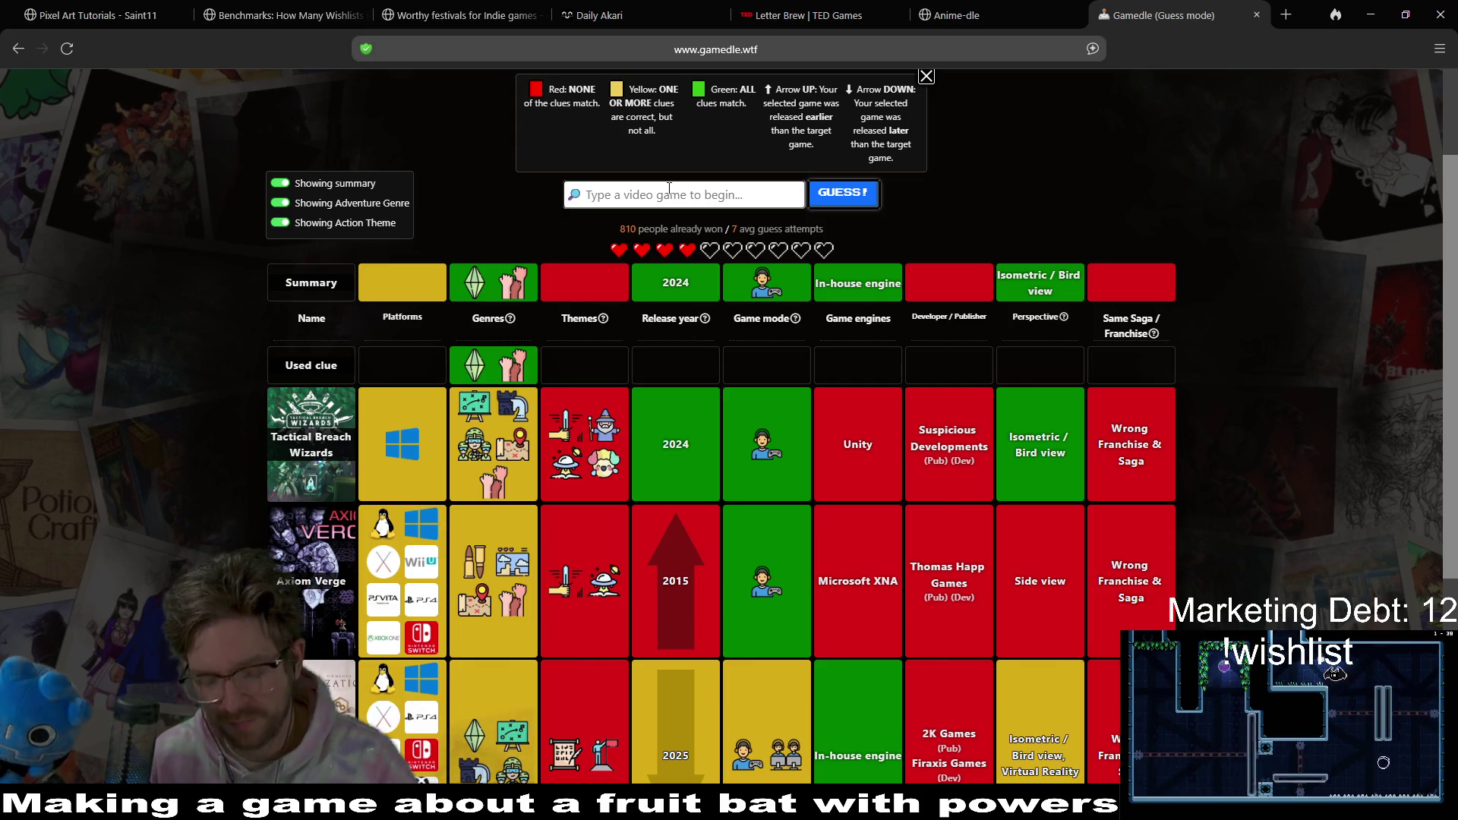
# - Search 'throne' and submit Thronefall as the next guess
pyautogui.write('throne')
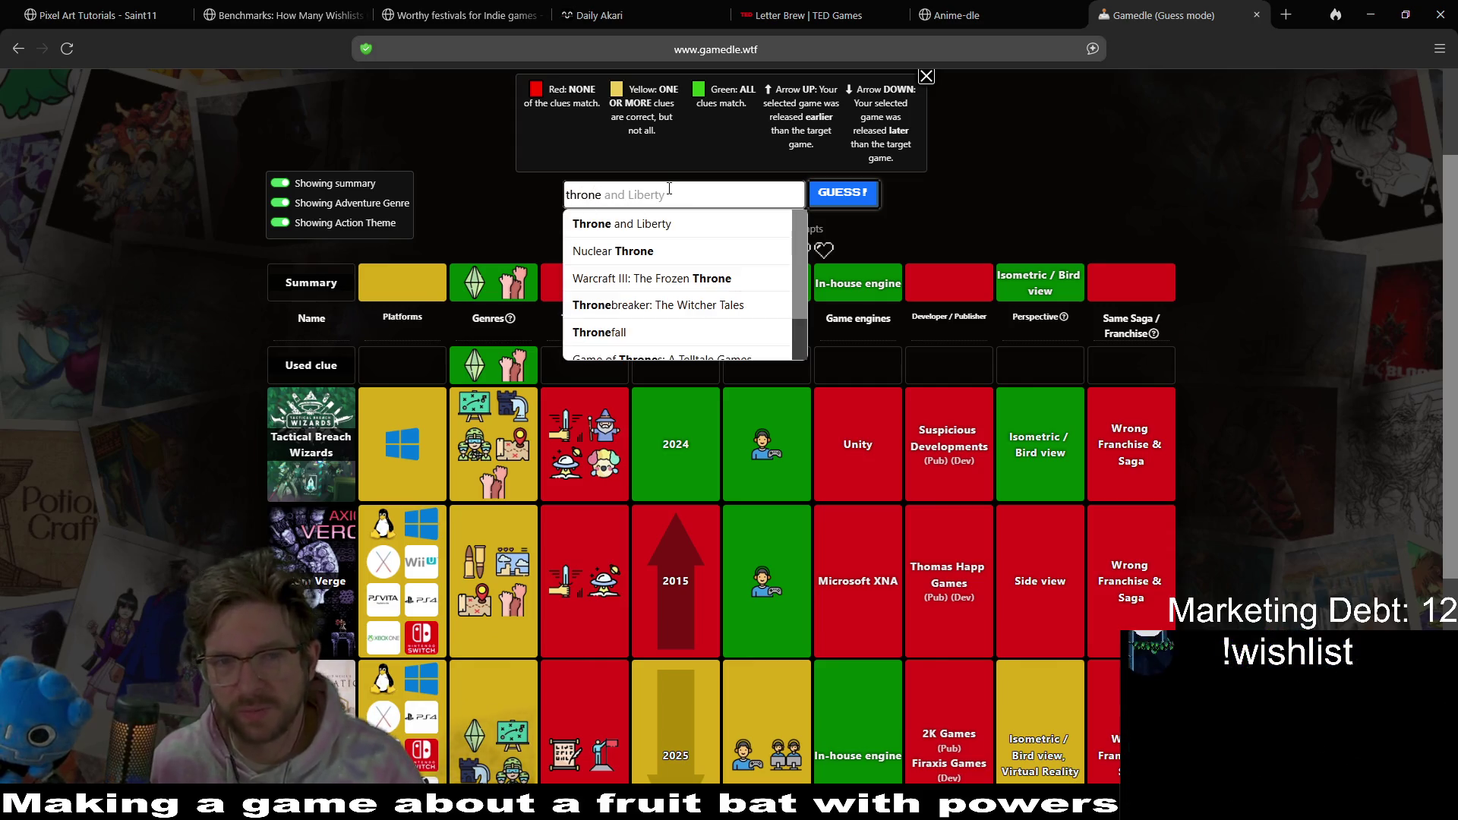
pyautogui.click(643, 332)
pyautogui.click(876, 203)
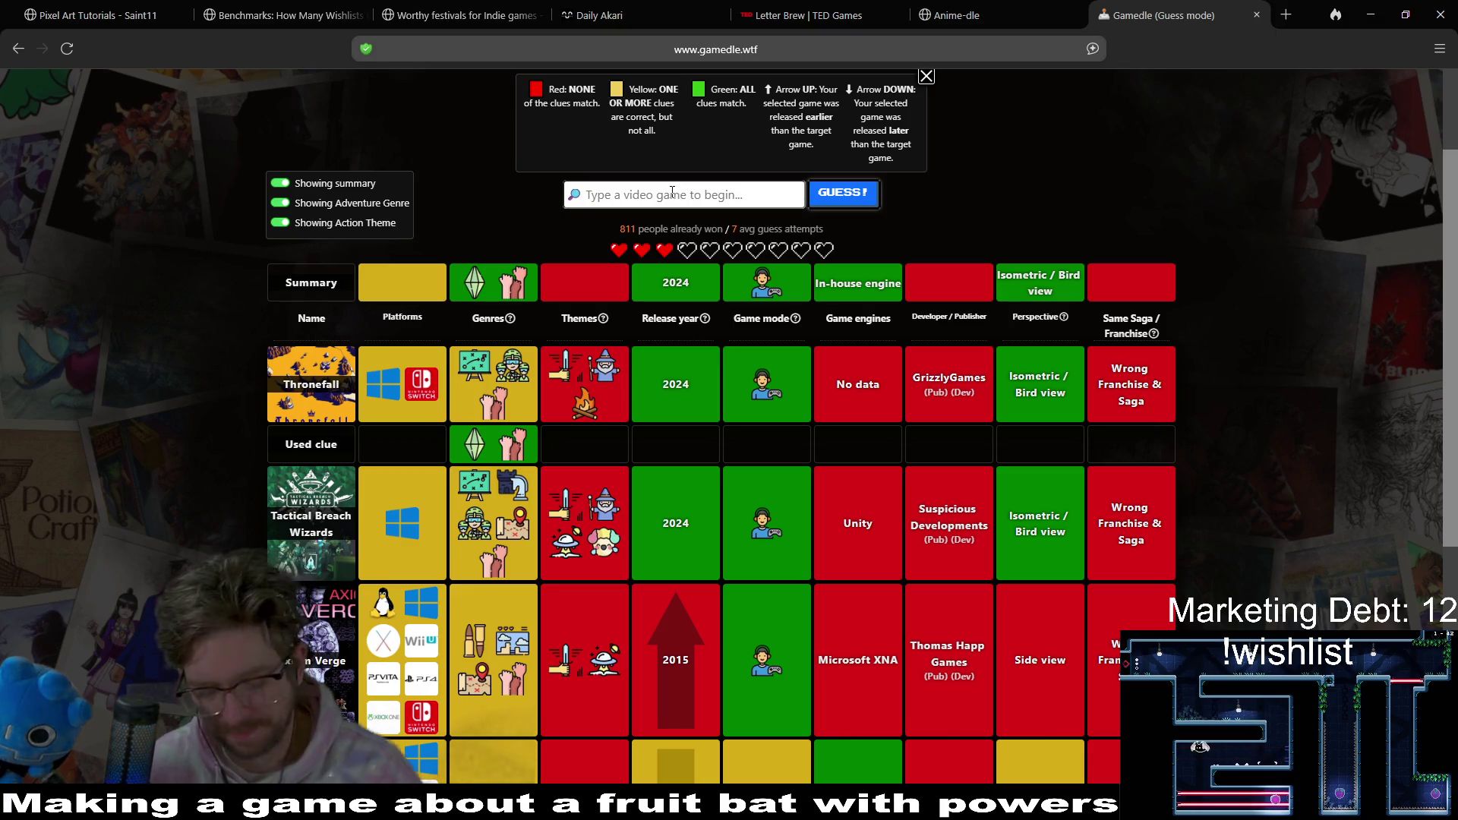
# - Search 'endless' and select Endless Space 2 from the suggestions
pyautogui.write('endless du')
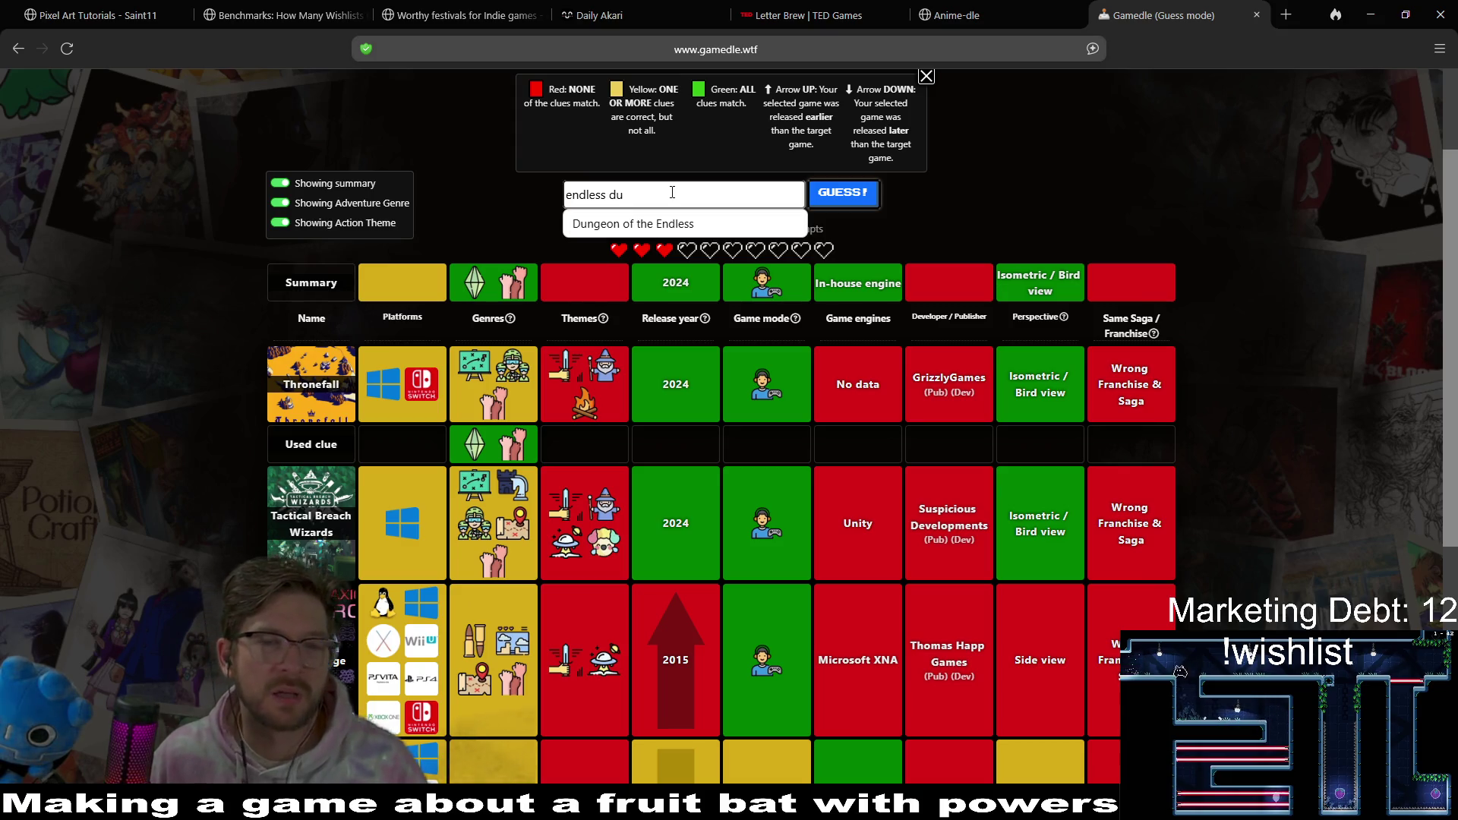
pyautogui.press('BackSpace')
pyautogui.press('BackSpace')
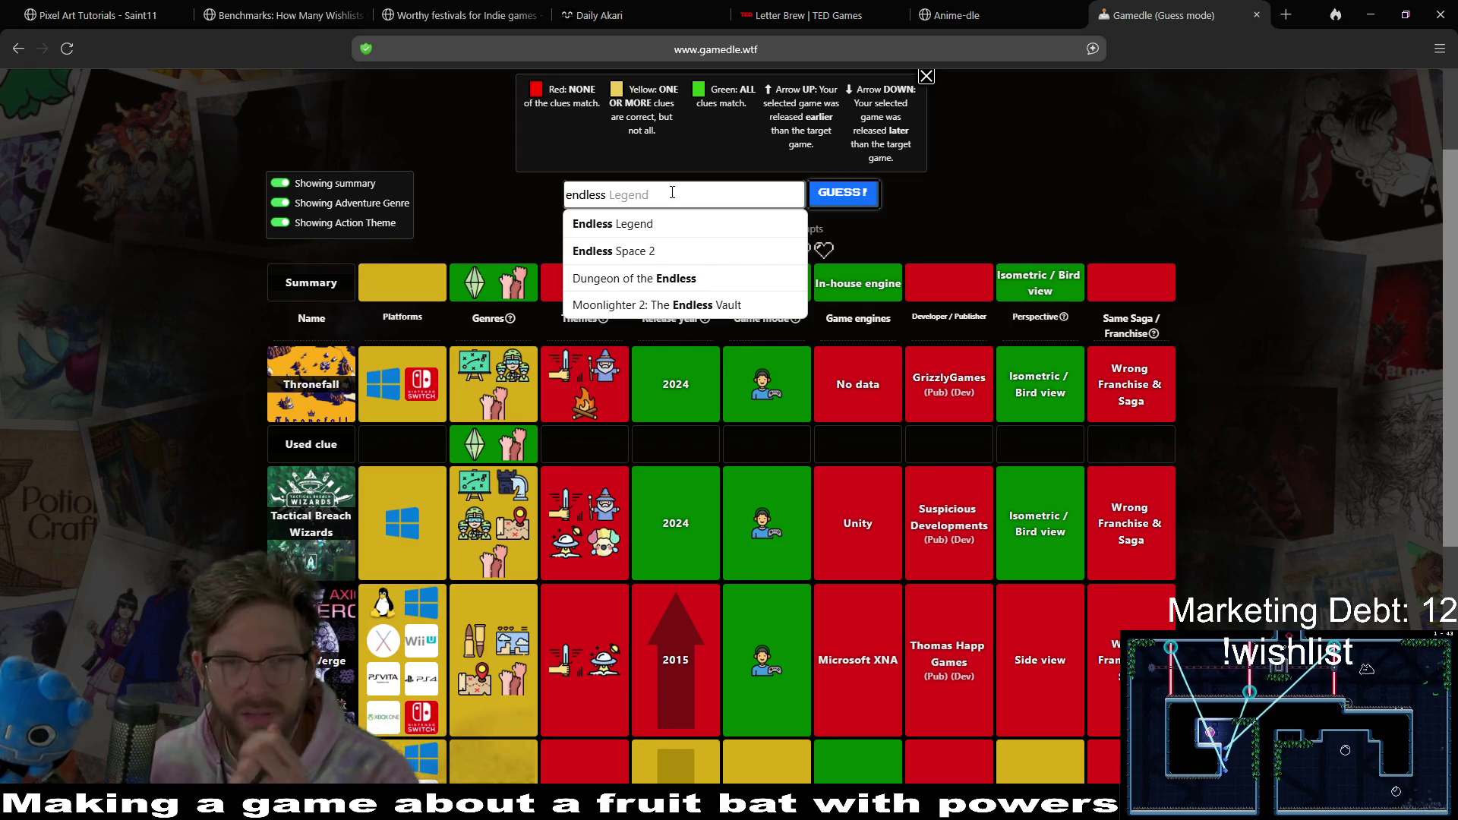
pyautogui.scroll(2, 683, 273)
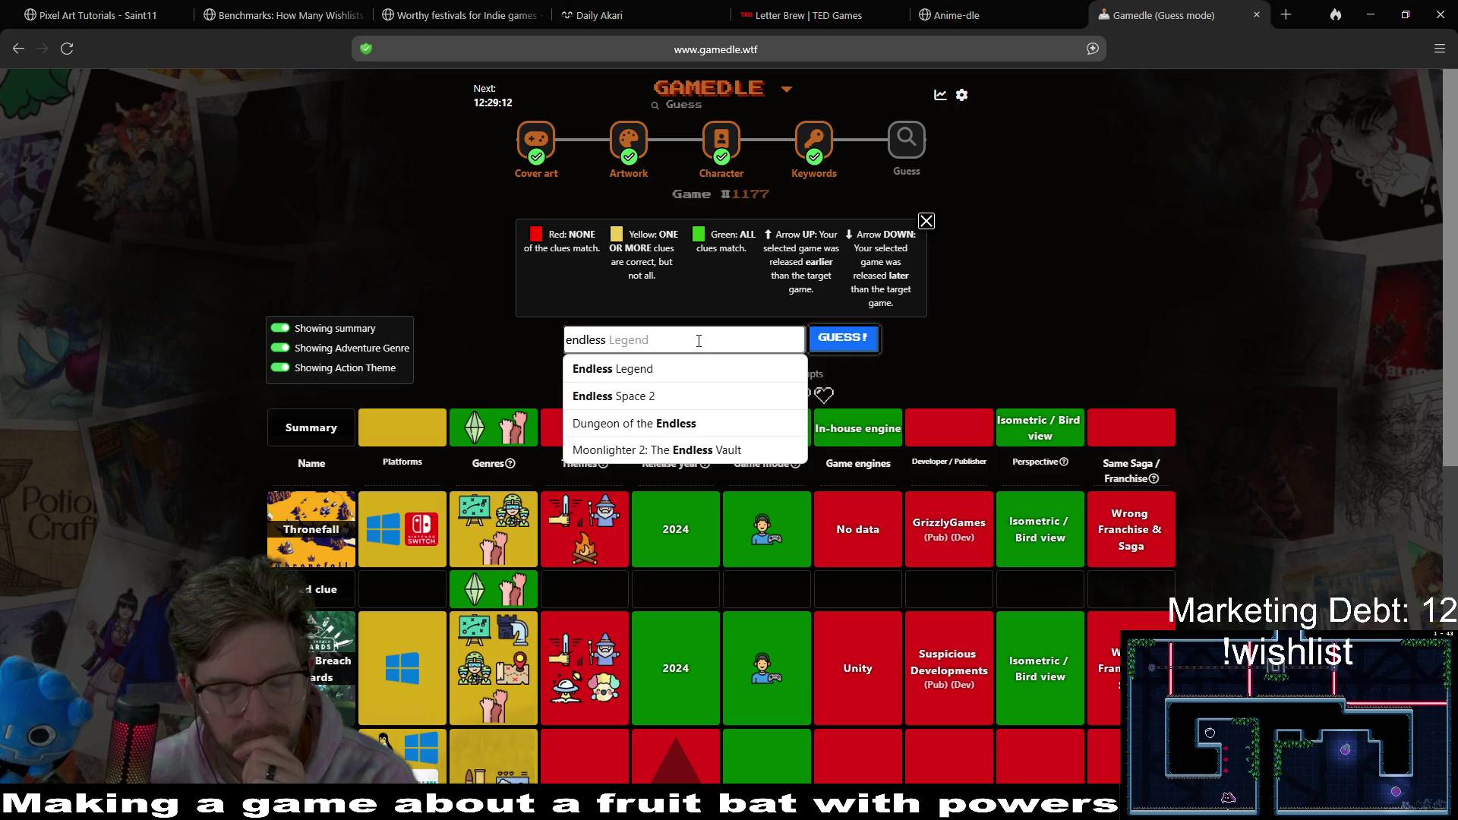
pyautogui.moveTo(656, 346); pyautogui.dragTo(549, 347)
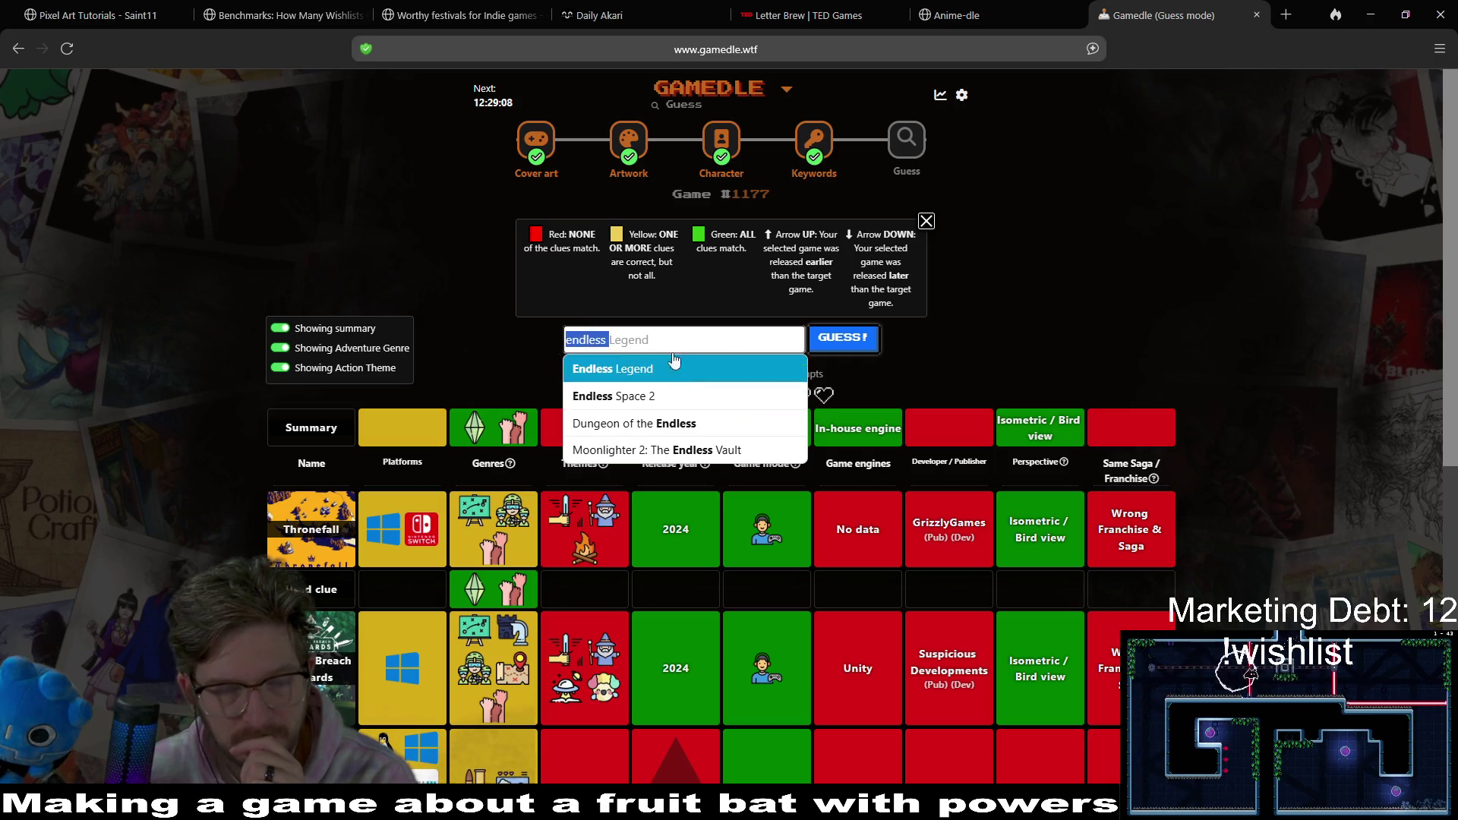
pyautogui.click(686, 395)
# - Submit Endless Space 2 and Teamfight Tactics as guesses, then pick The Bazaar
pyautogui.click(854, 343)
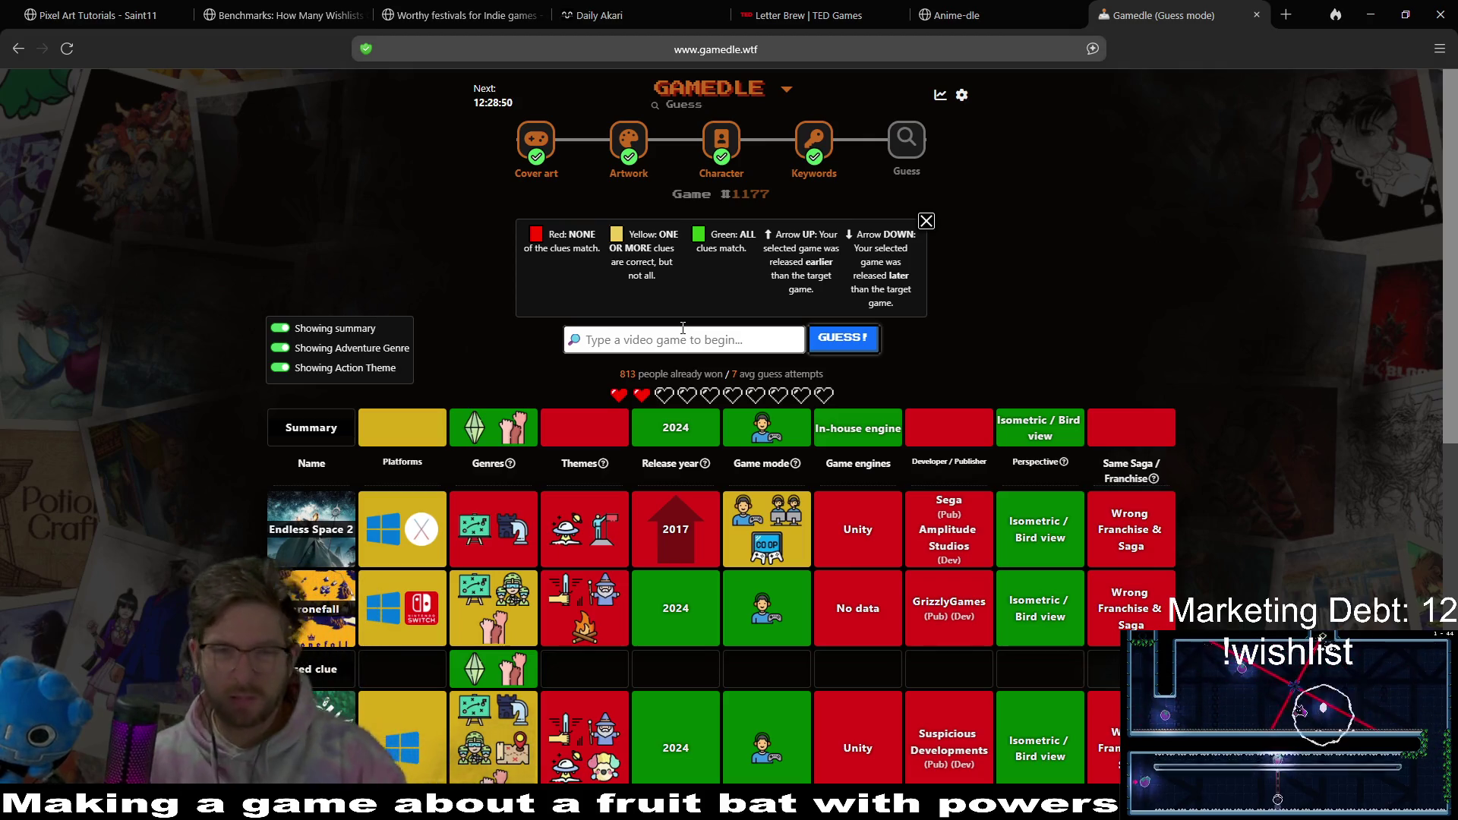
pyautogui.write('tactics')
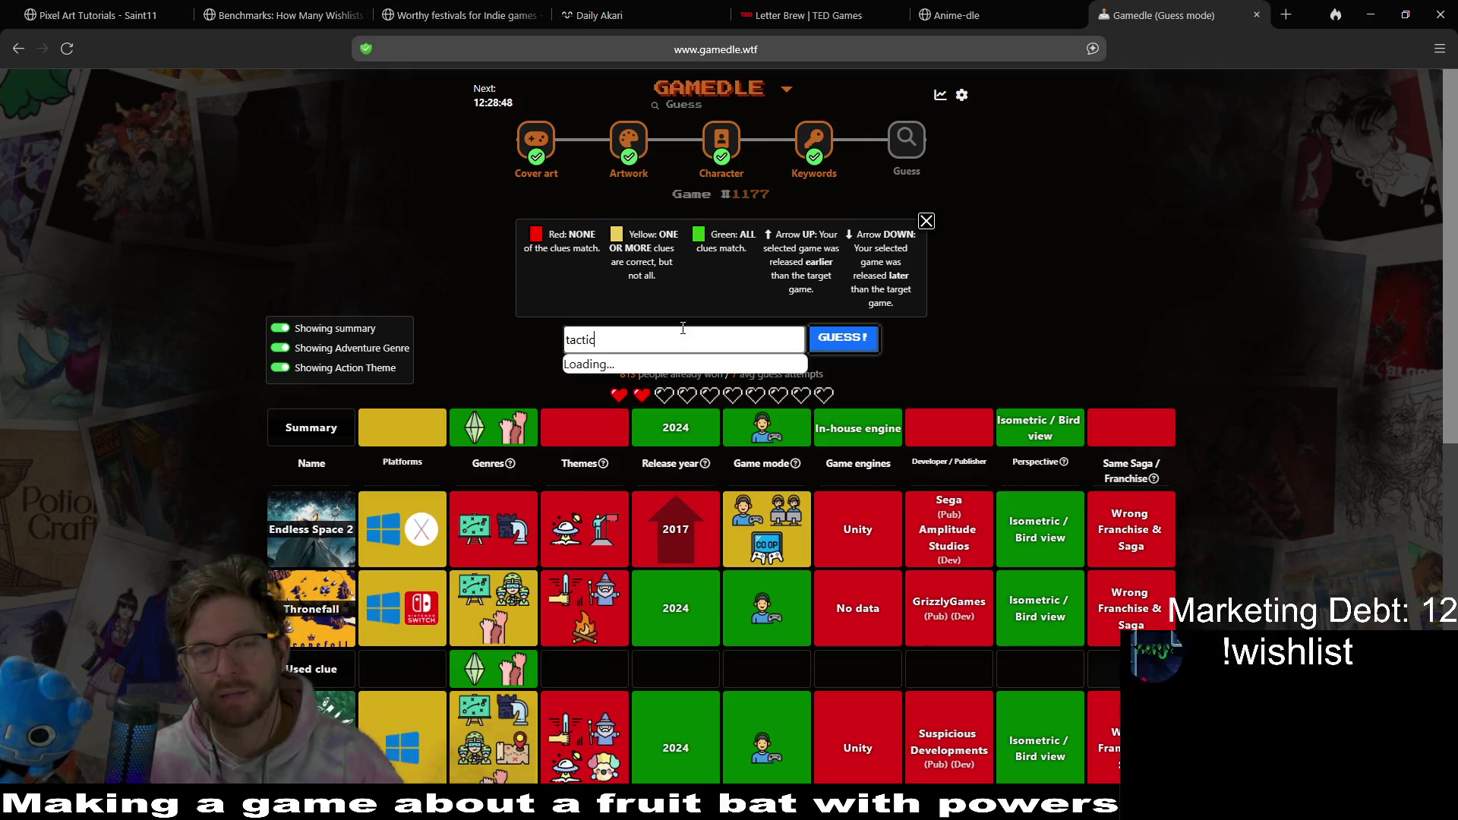
pyautogui.scroll(-1, 681, 433)
pyautogui.scroll(-2, 681, 434)
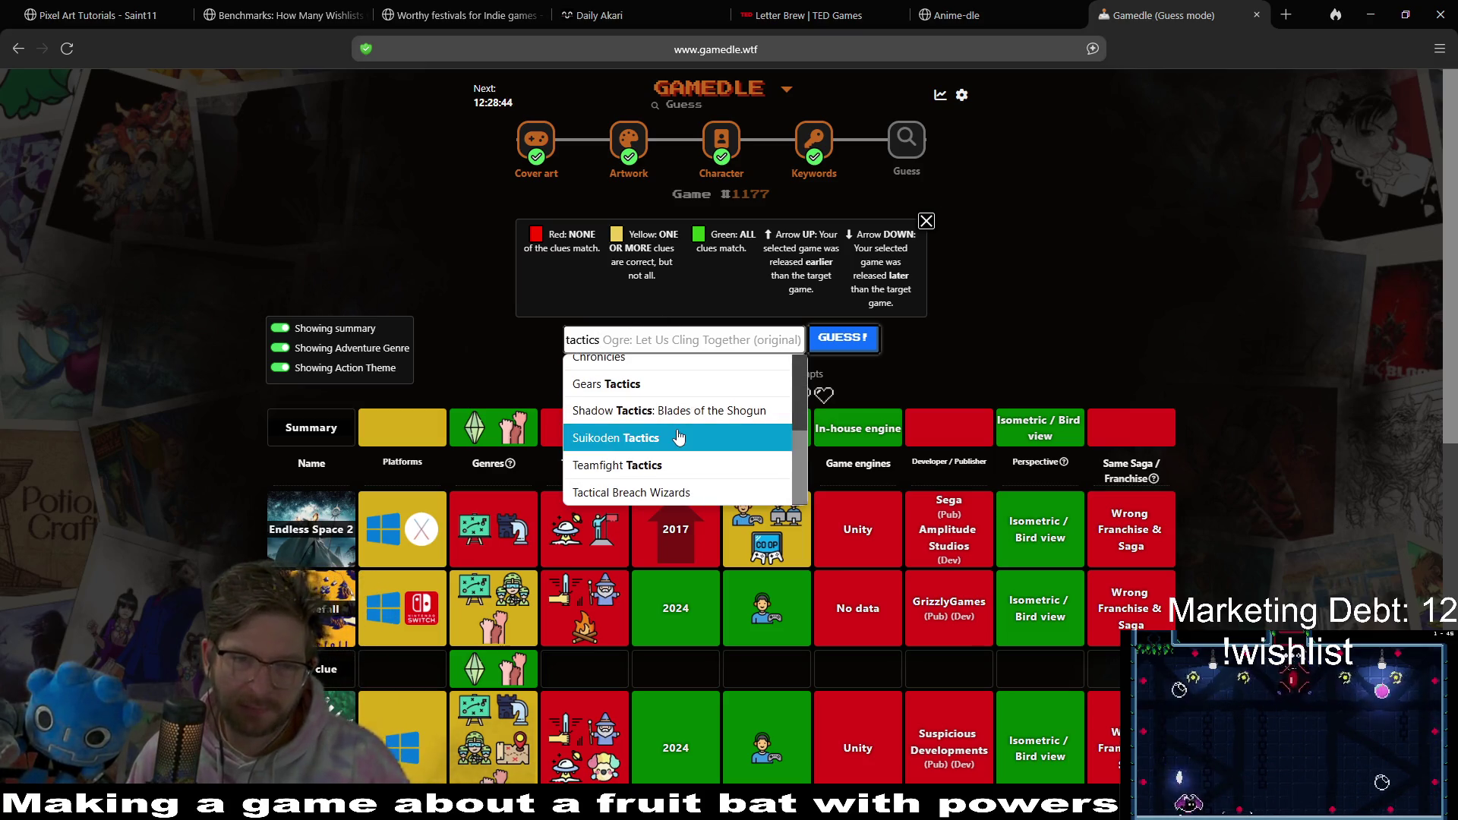
pyautogui.click(679, 465)
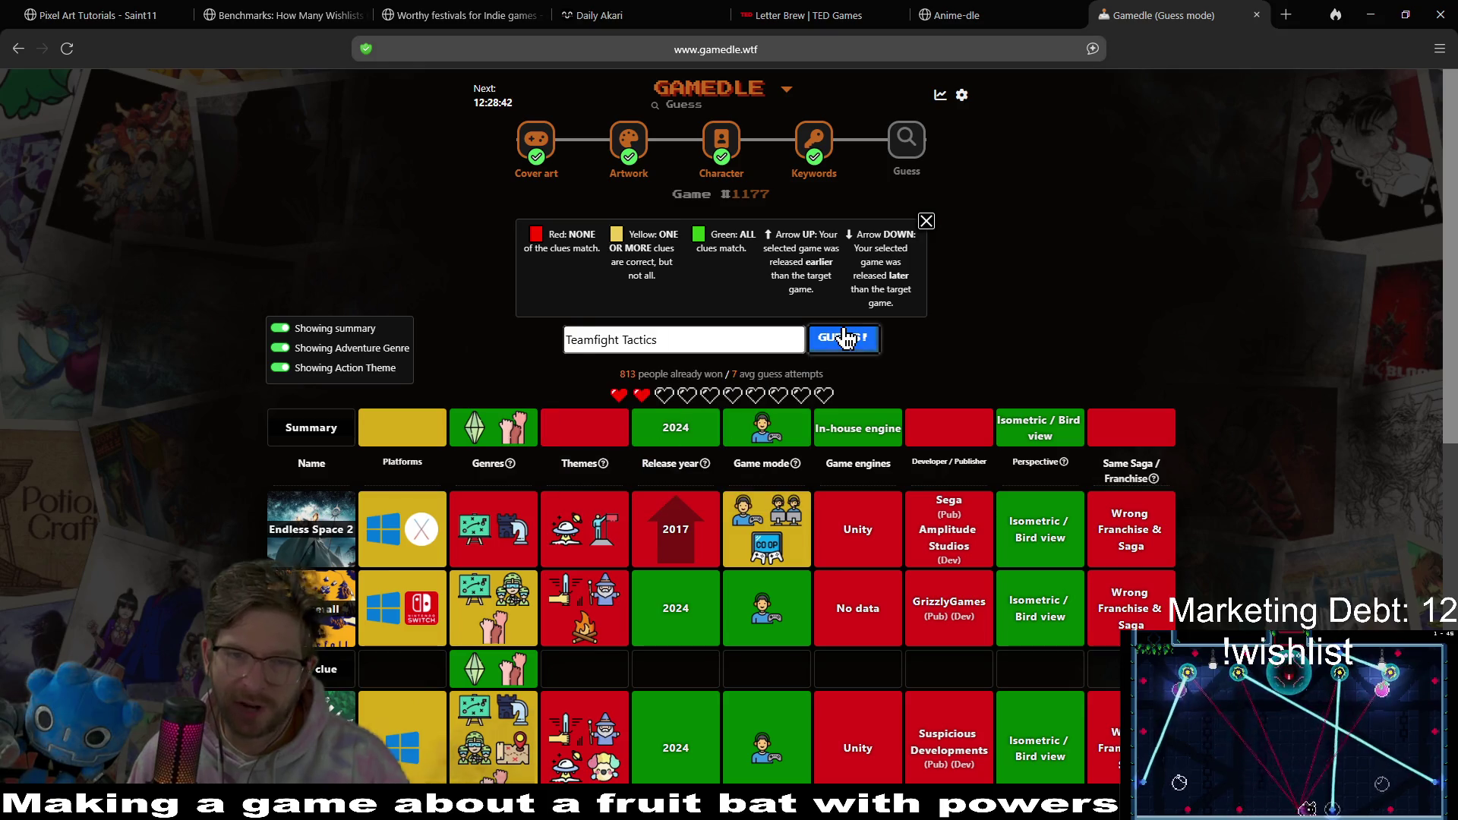
pyautogui.click(843, 343)
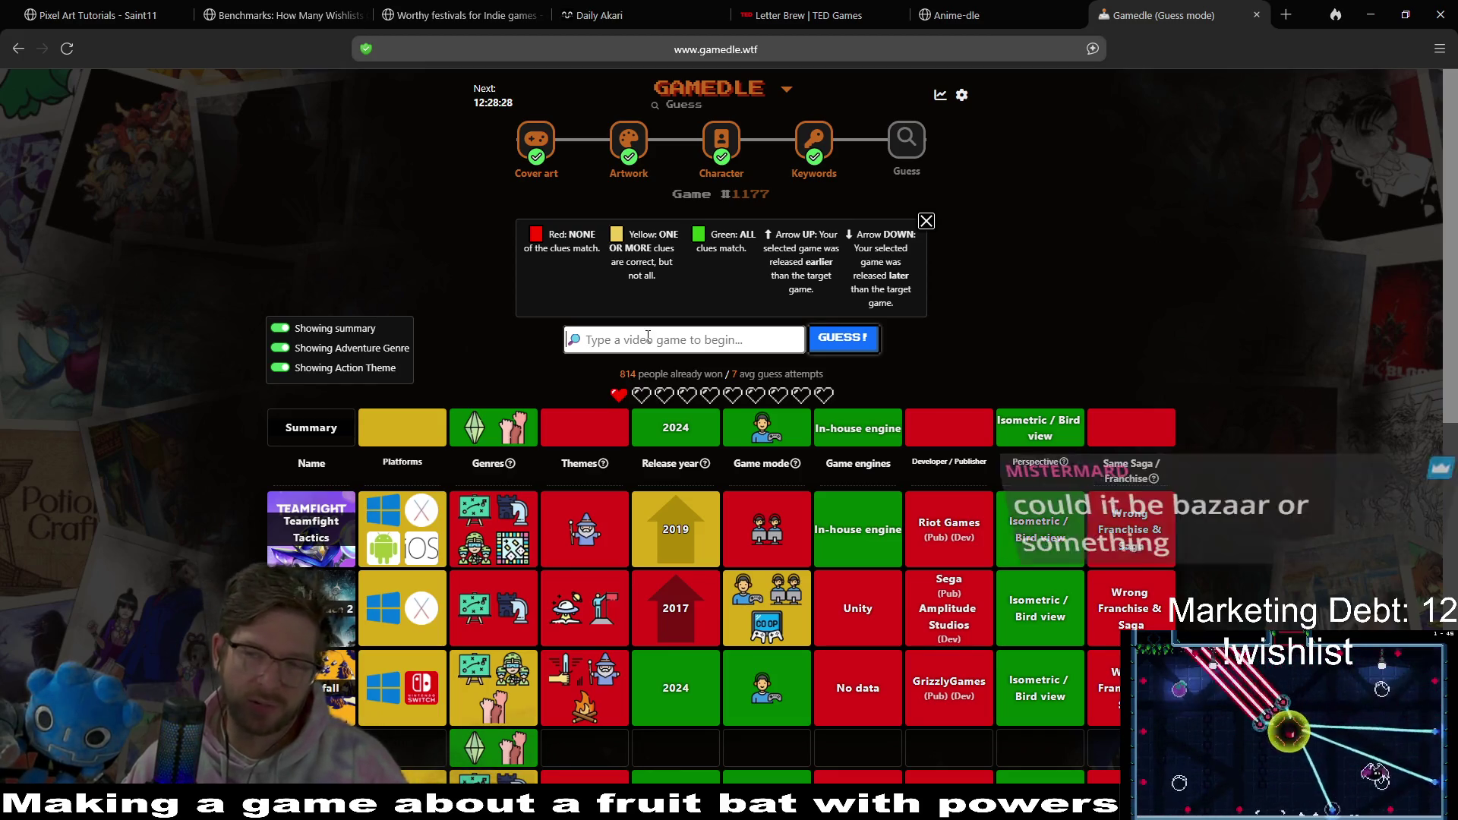
pyautogui.write('b')
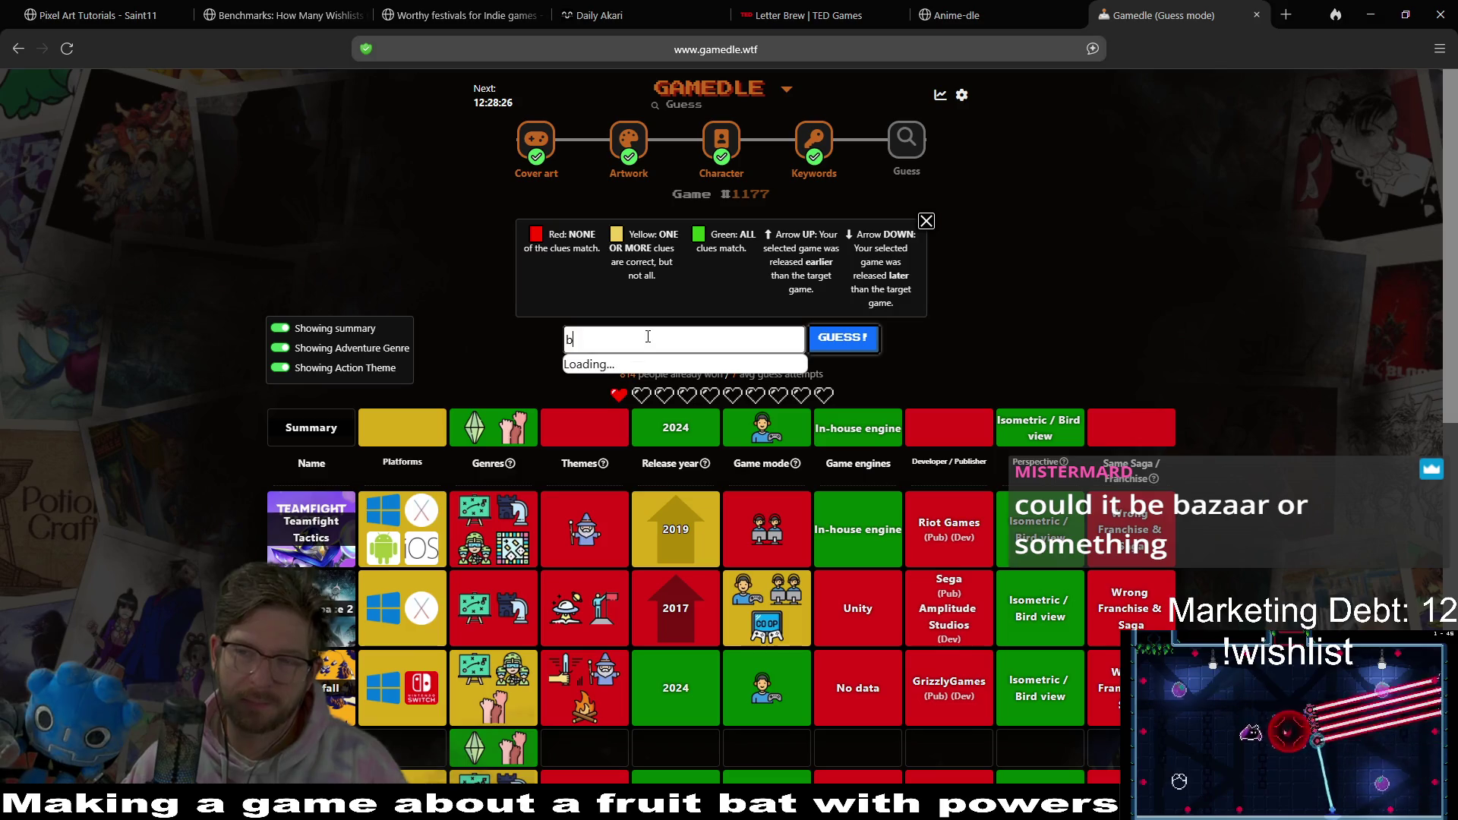
pyautogui.write('azaar')
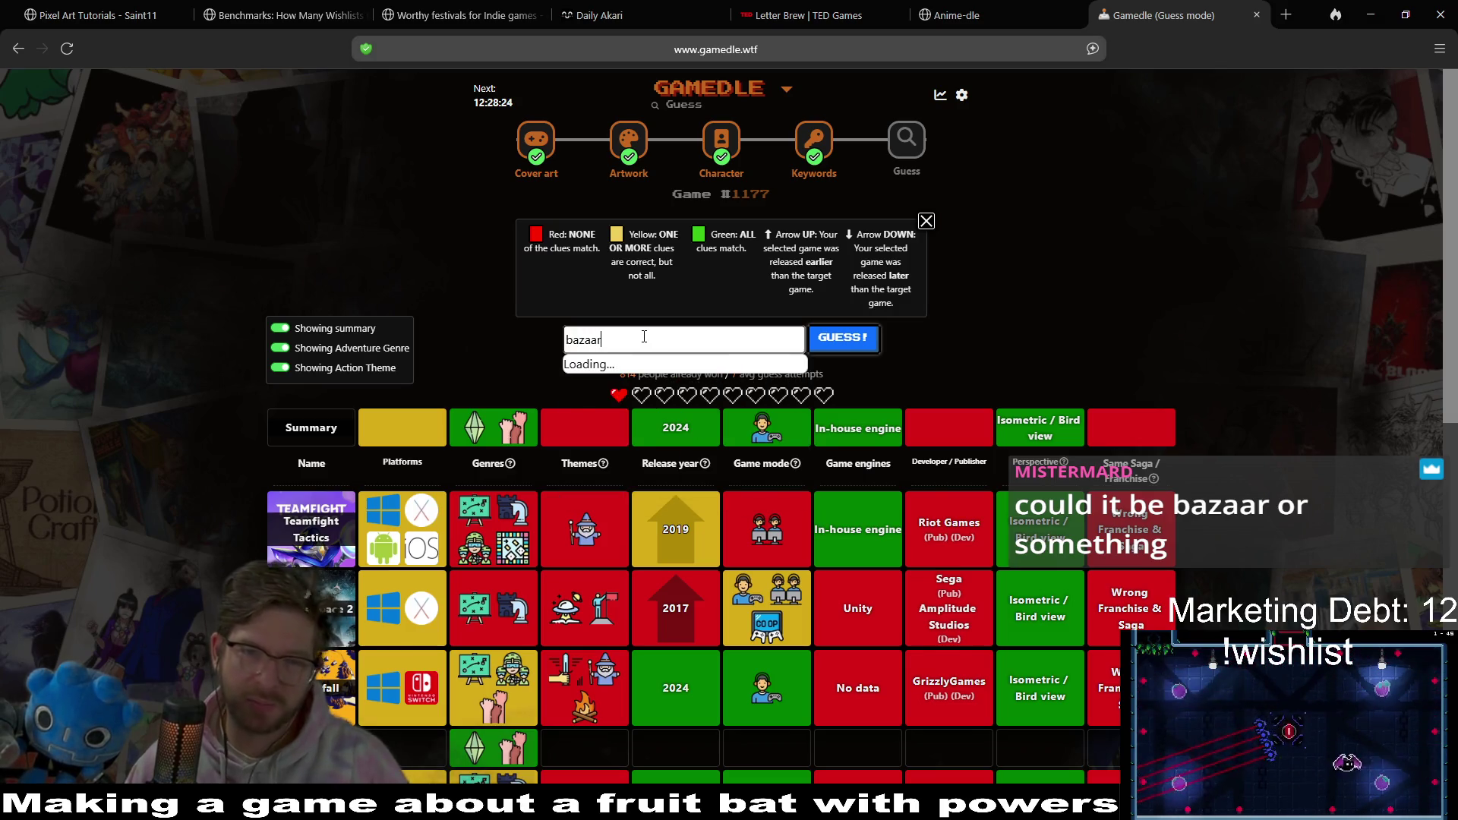
pyautogui.click(728, 366)
# - Submit The Bazaar as the final guess and play the Tiny Glade trailer, skipping ahead
pyautogui.click(821, 342)
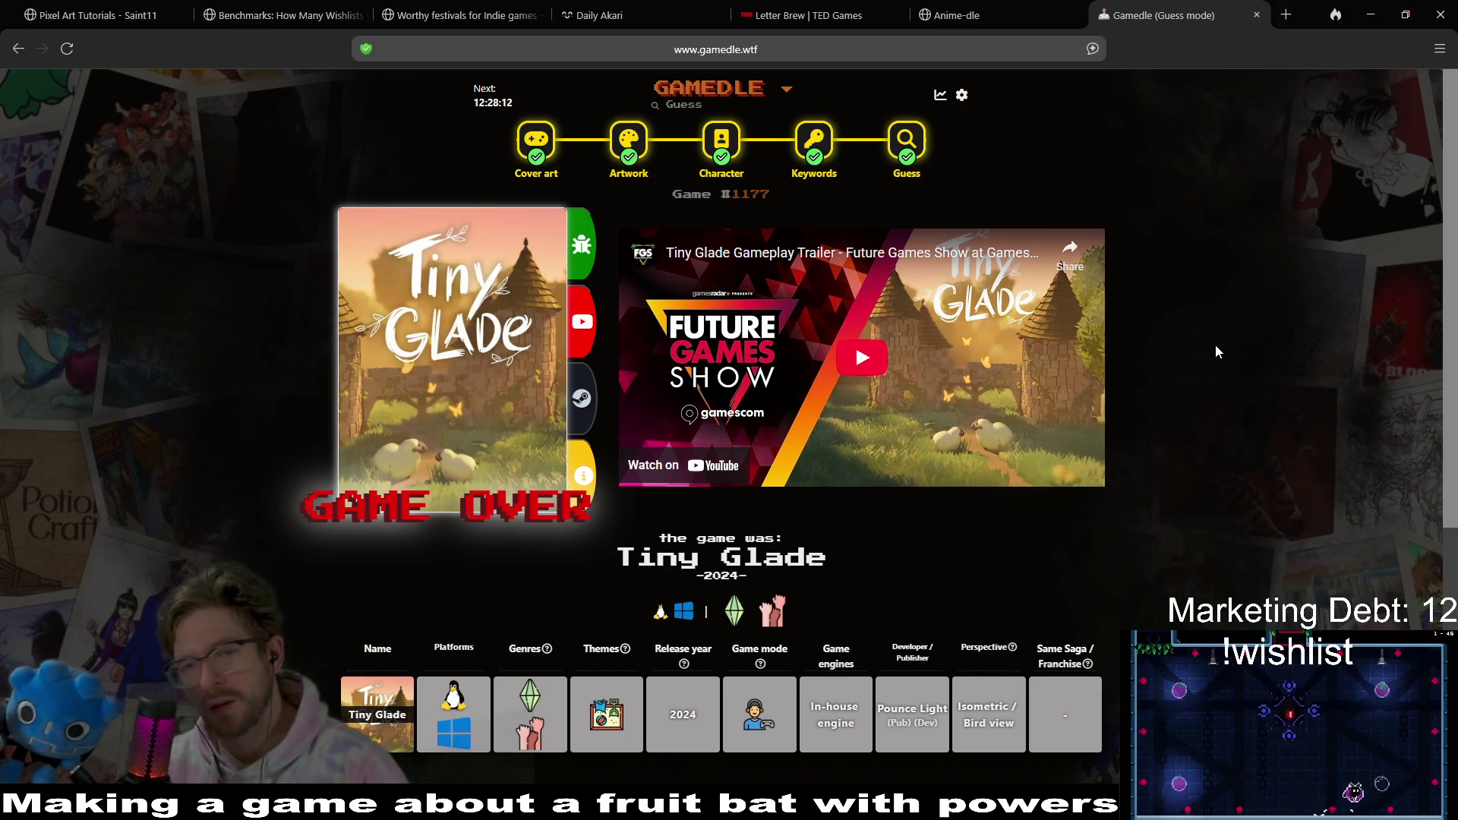
pyautogui.click(898, 368)
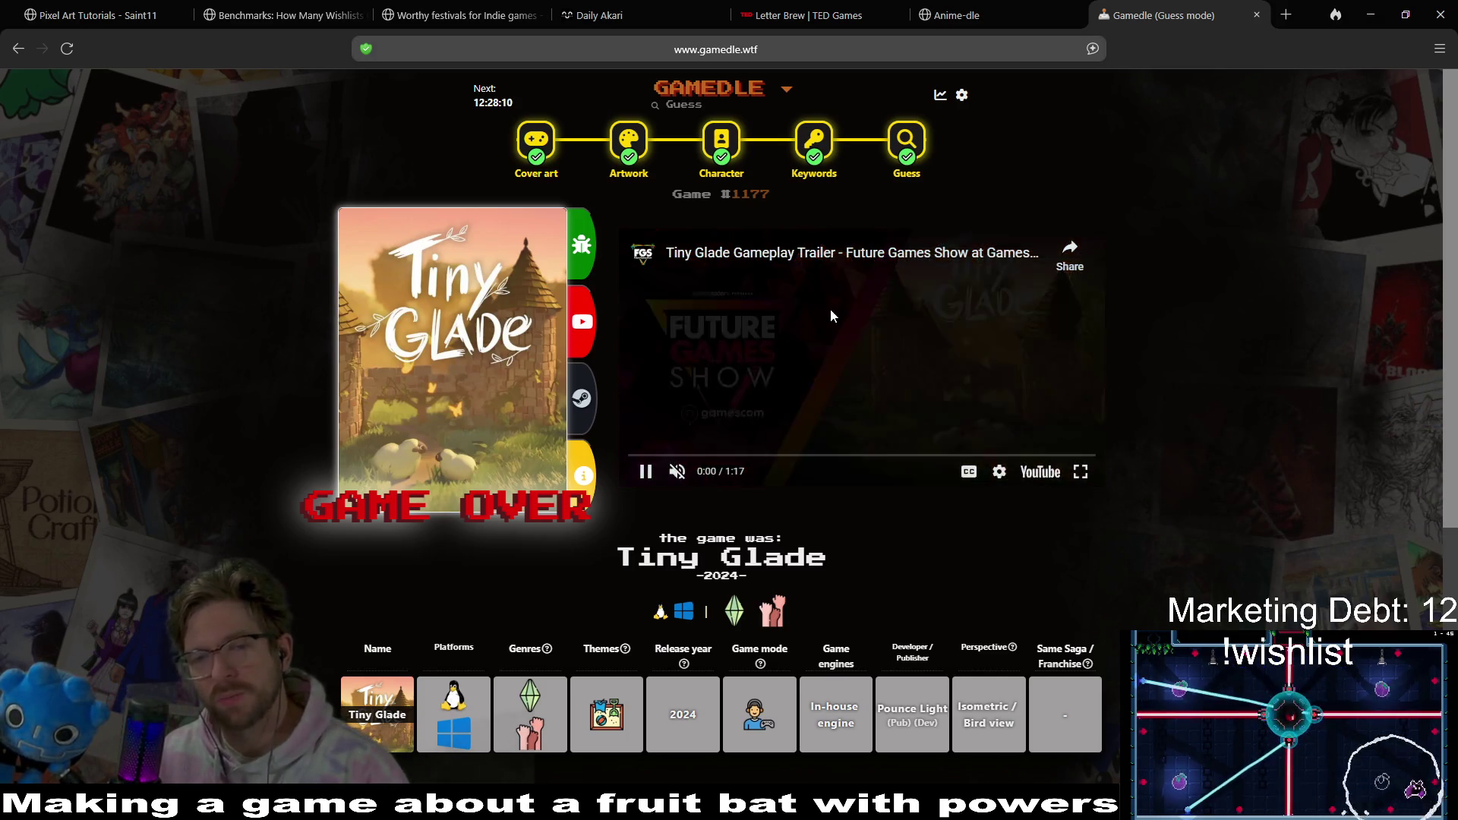
pyautogui.moveTo(728, 455); pyautogui.dragTo(748, 455)
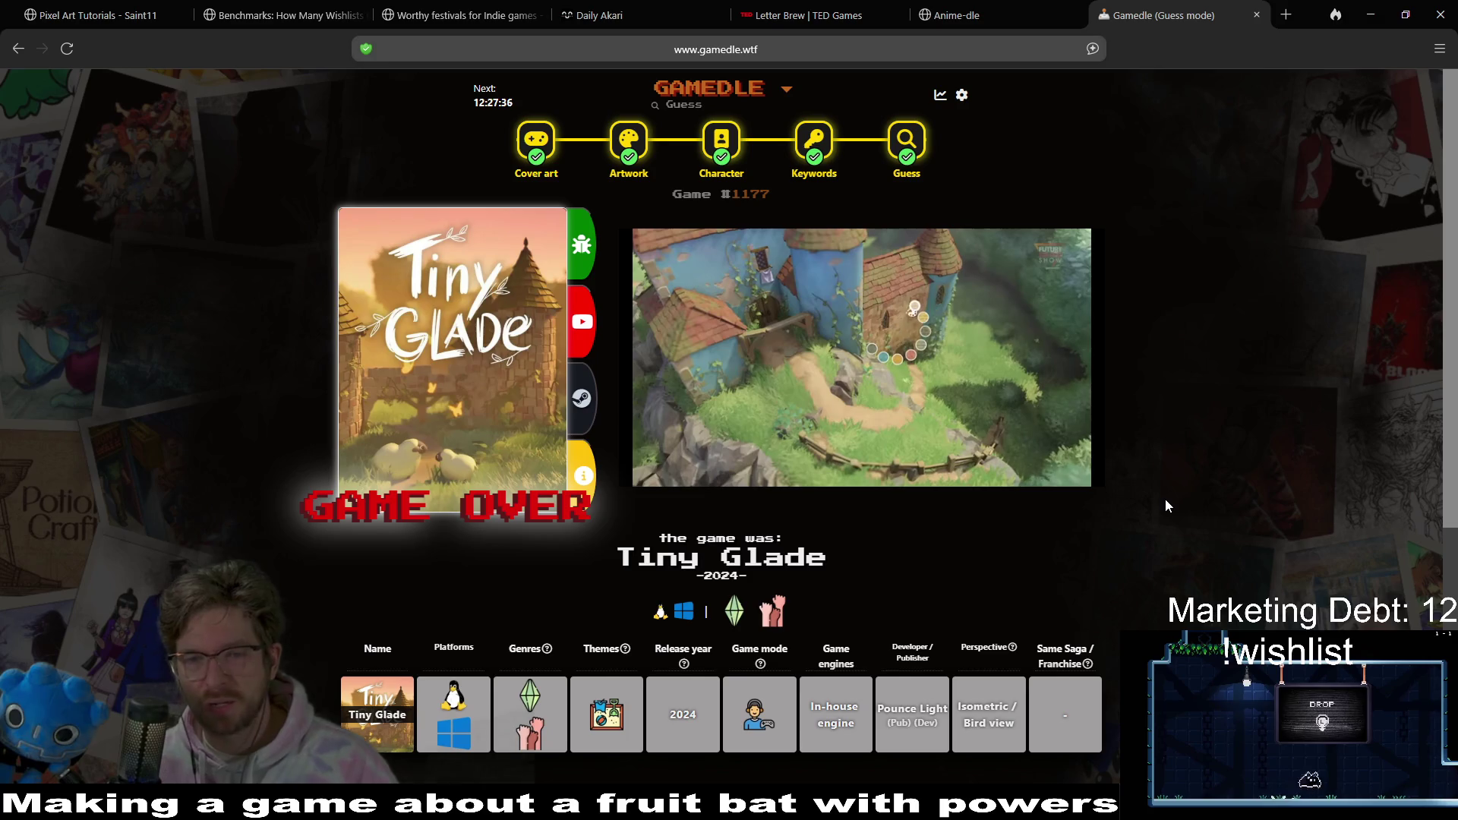
pyautogui.moveTo(923, 358)
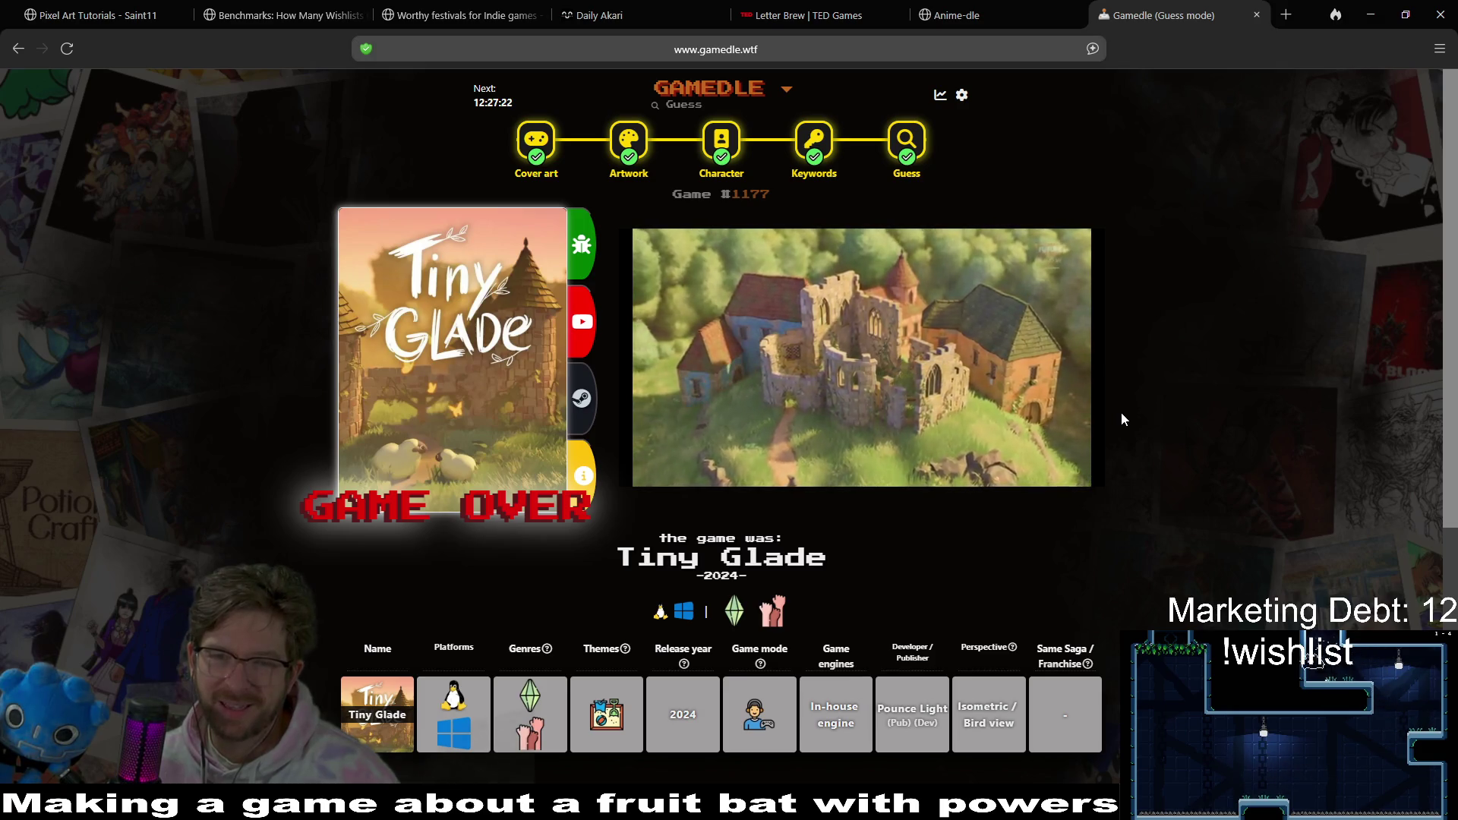
pyautogui.moveTo(978, 415)
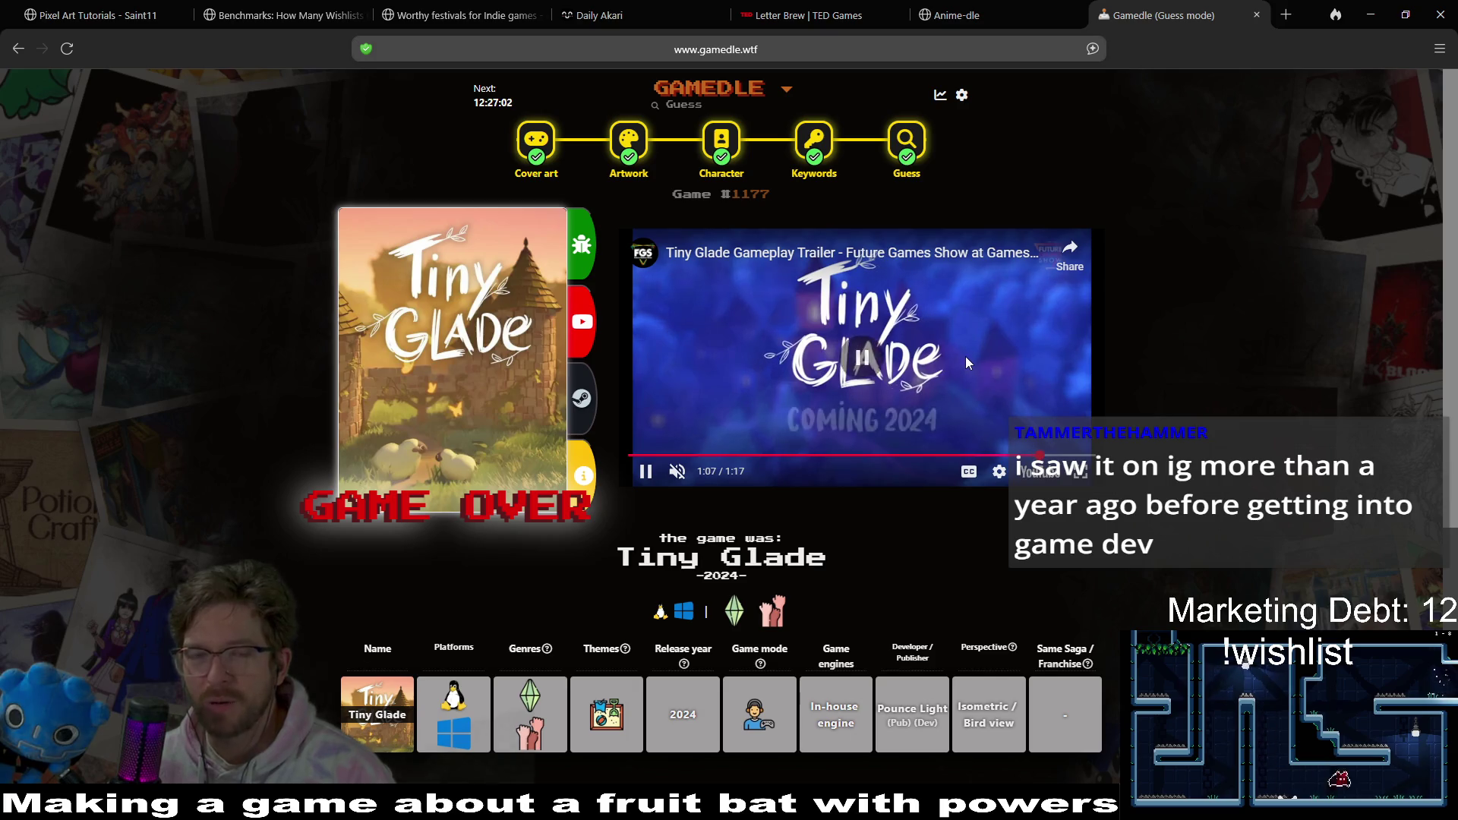
# - Pause the Tiny Glade trailer, skim the reveal page, and minimize the Gamedle browser
pyautogui.click(858, 353)
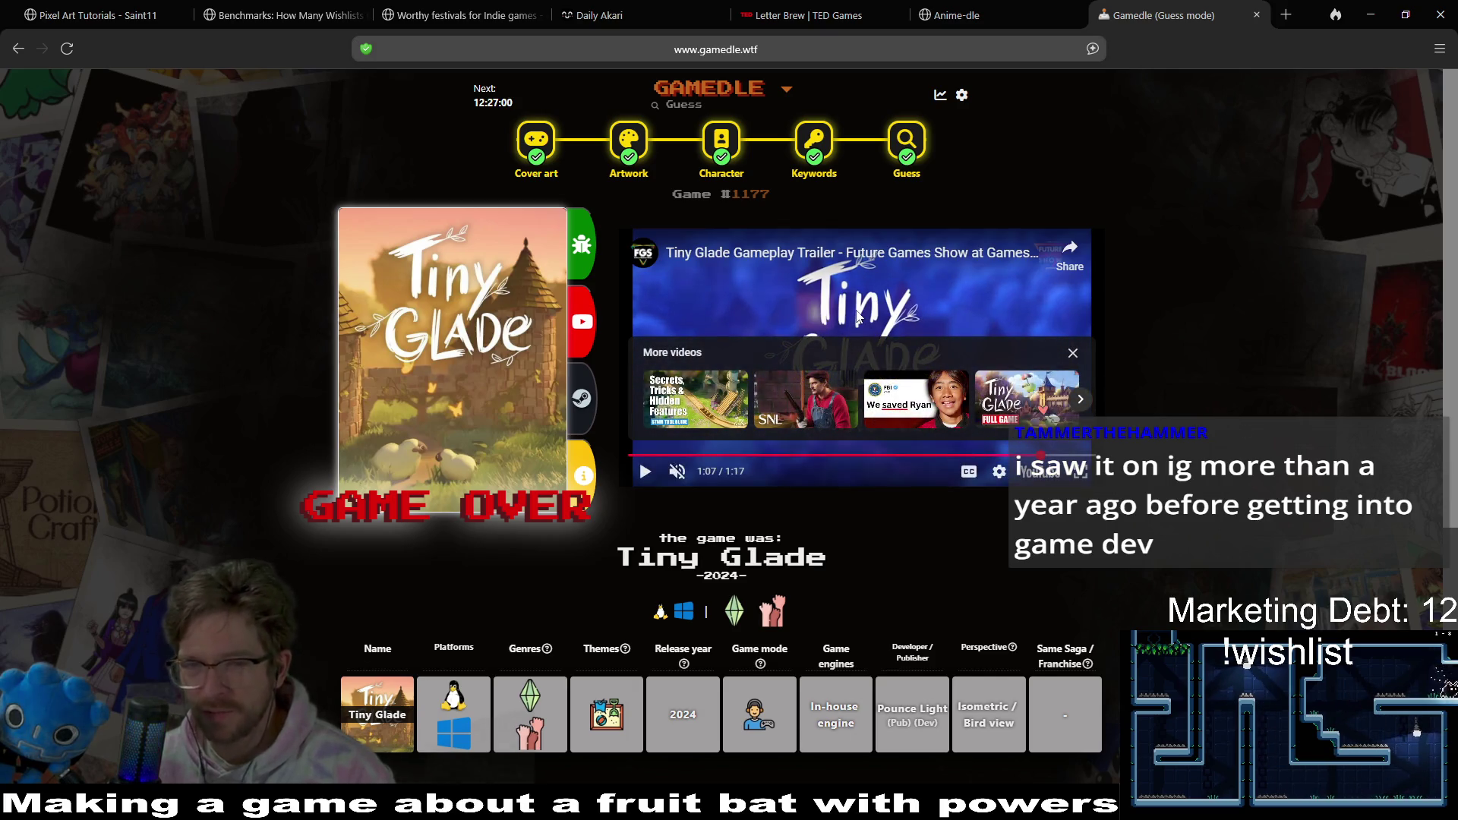
pyautogui.scroll(-5, 1358, 424)
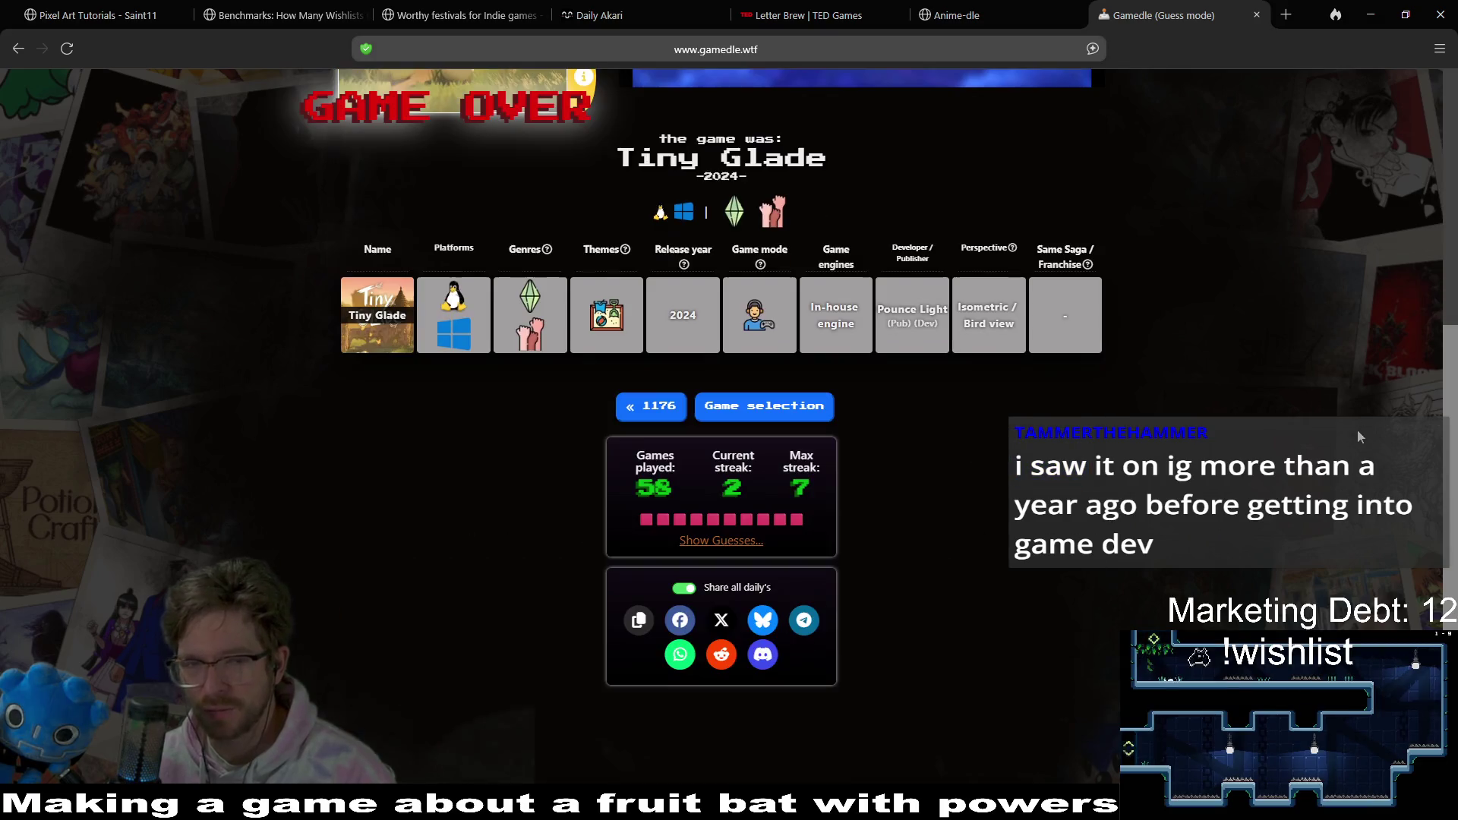
pyautogui.scroll(5, 1353, 435)
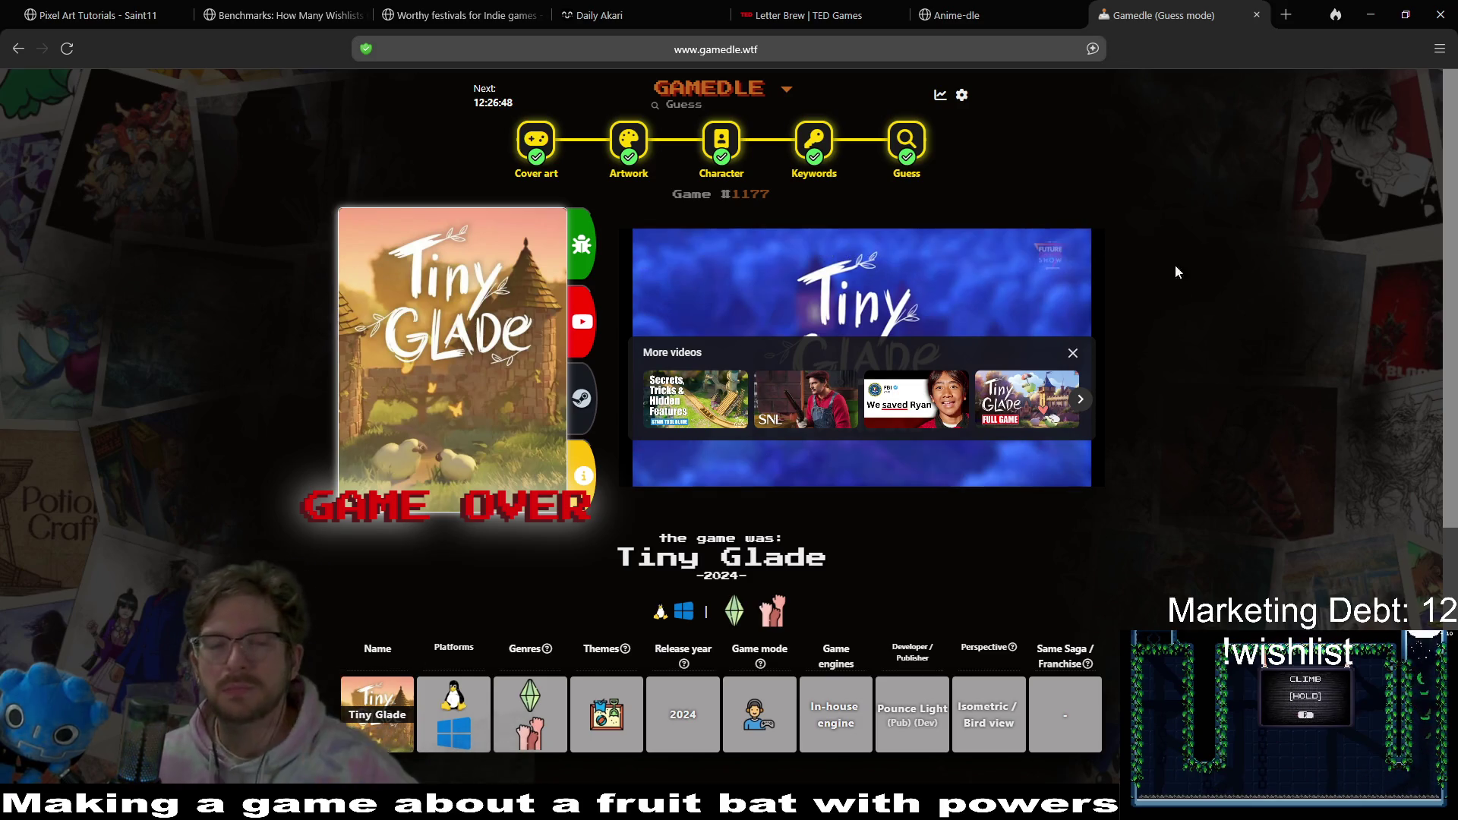
pyautogui.click(1371, 15)
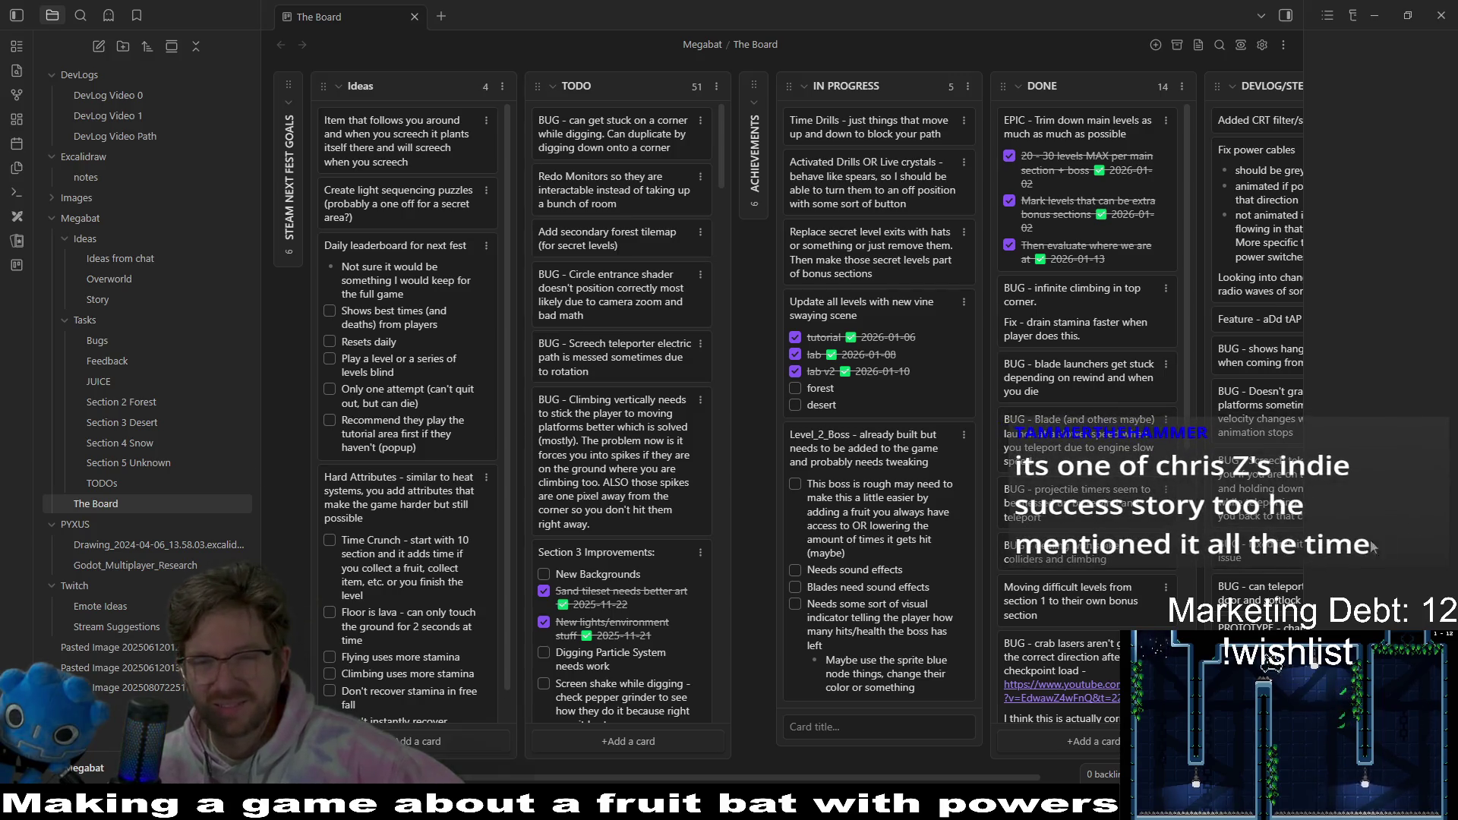
# - Return to Godot, show Level_3_8 in the 2D editor, and run the current scene
pyautogui.hotkey('alt', 'Tab')
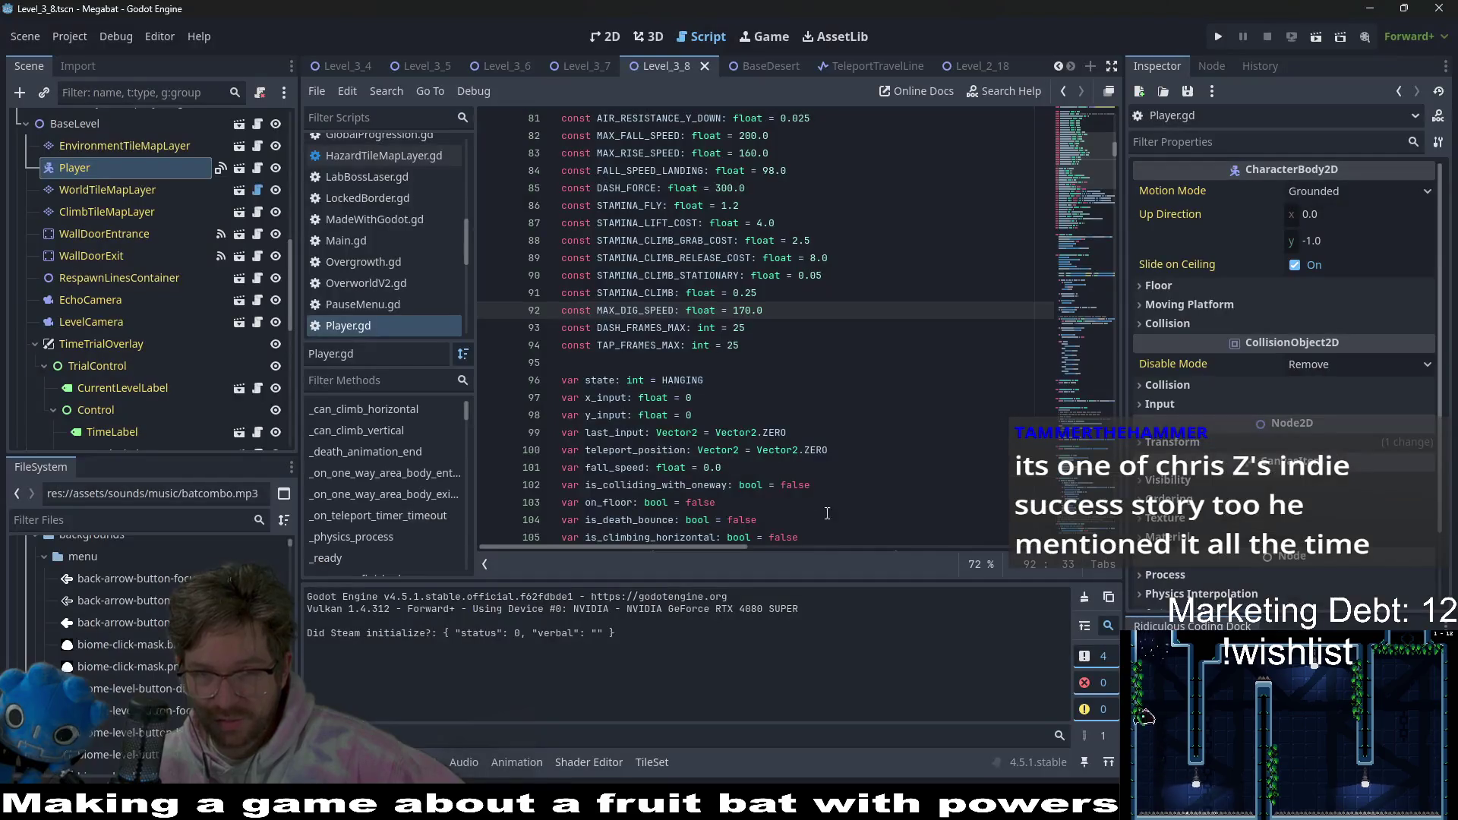
pyautogui.click(813, 383)
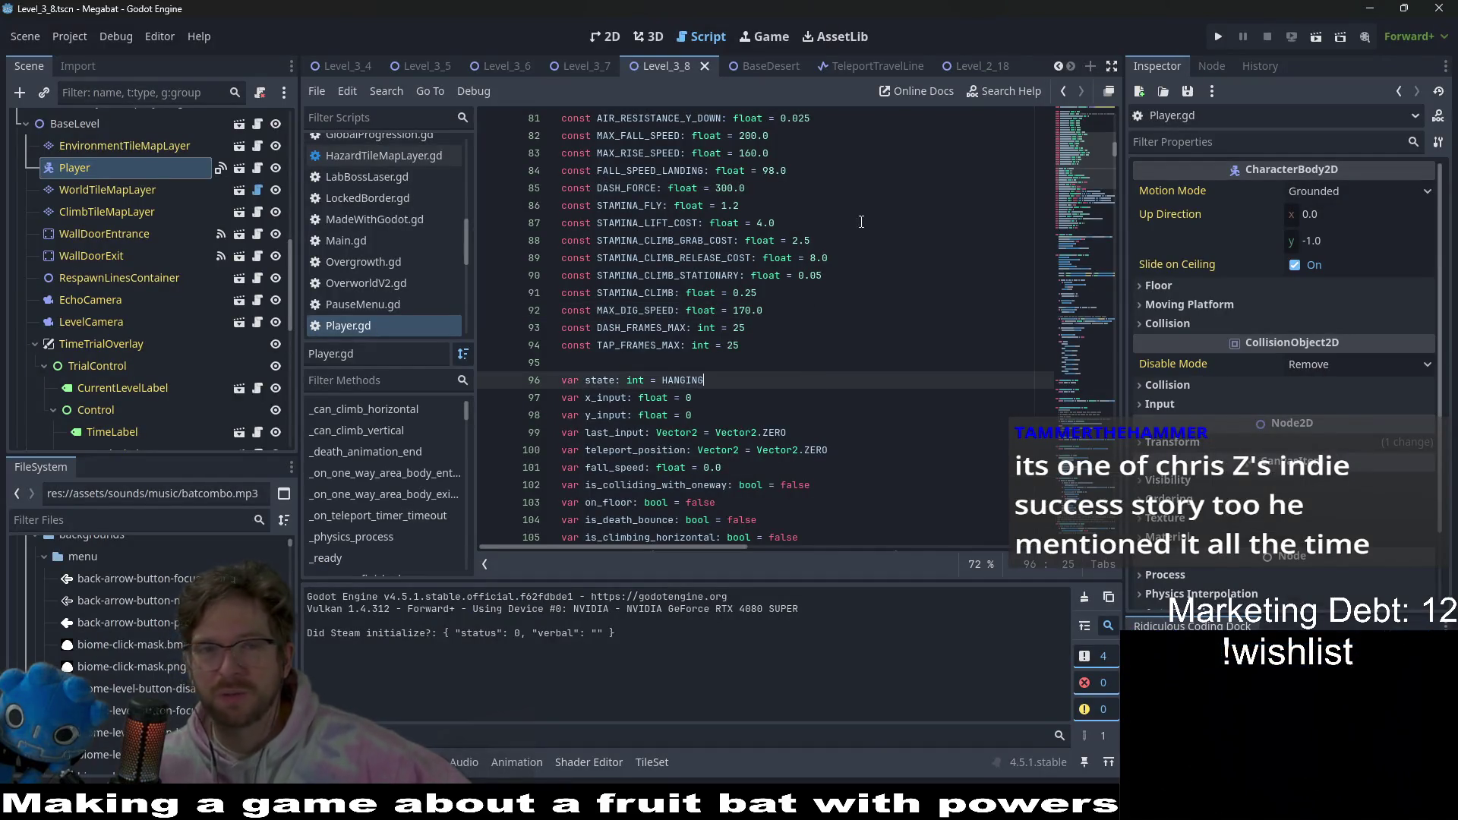
pyautogui.hotkey('ctrl', 'F1')
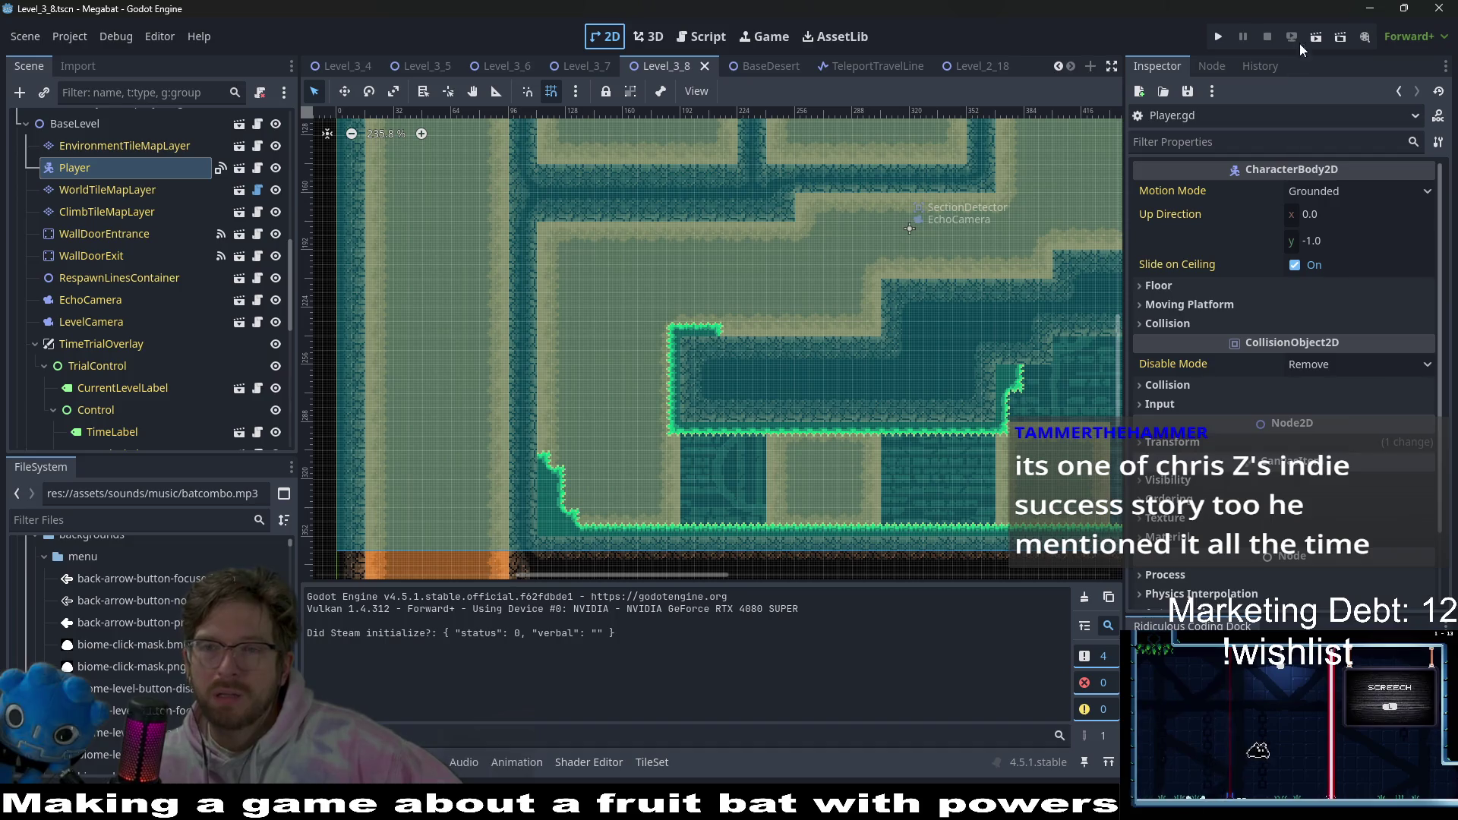
pyautogui.click(1314, 38)
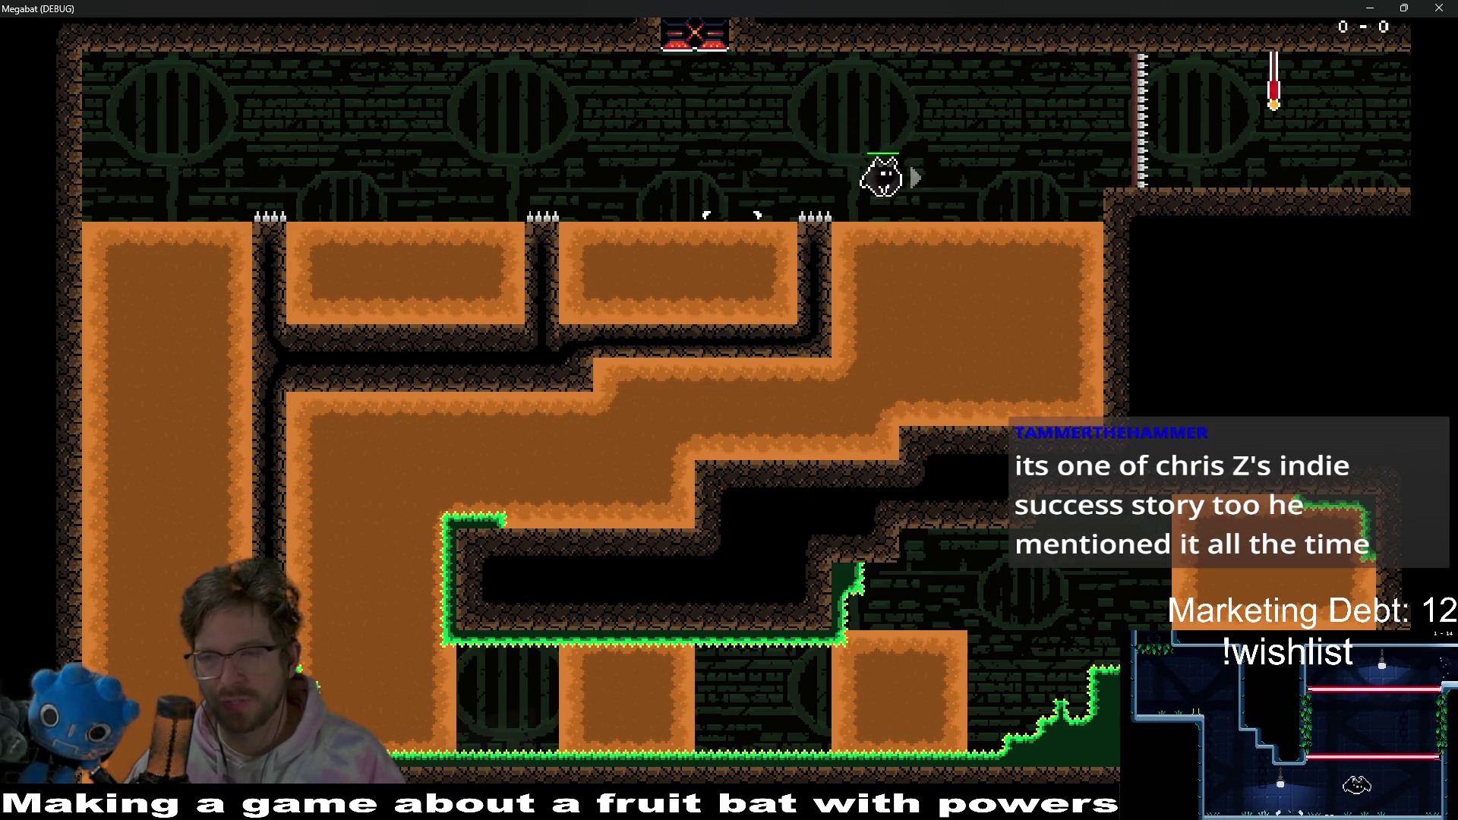
# - Fly the bat into the next room, along the bottom corridor, and dig through the gem tunnels
pyautogui.press('Right')
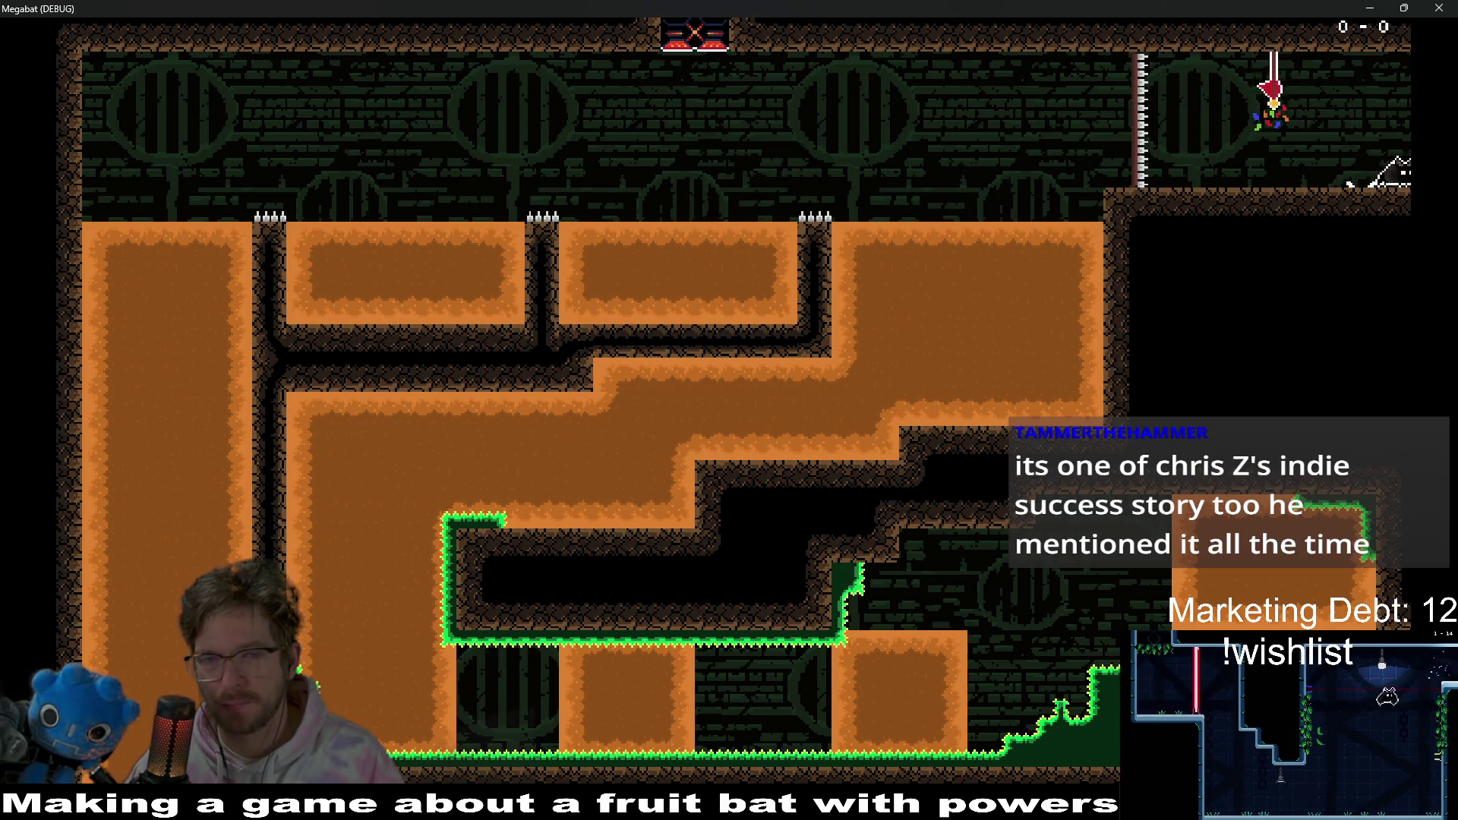
pyautogui.press('Right')
pyautogui.press('Left')
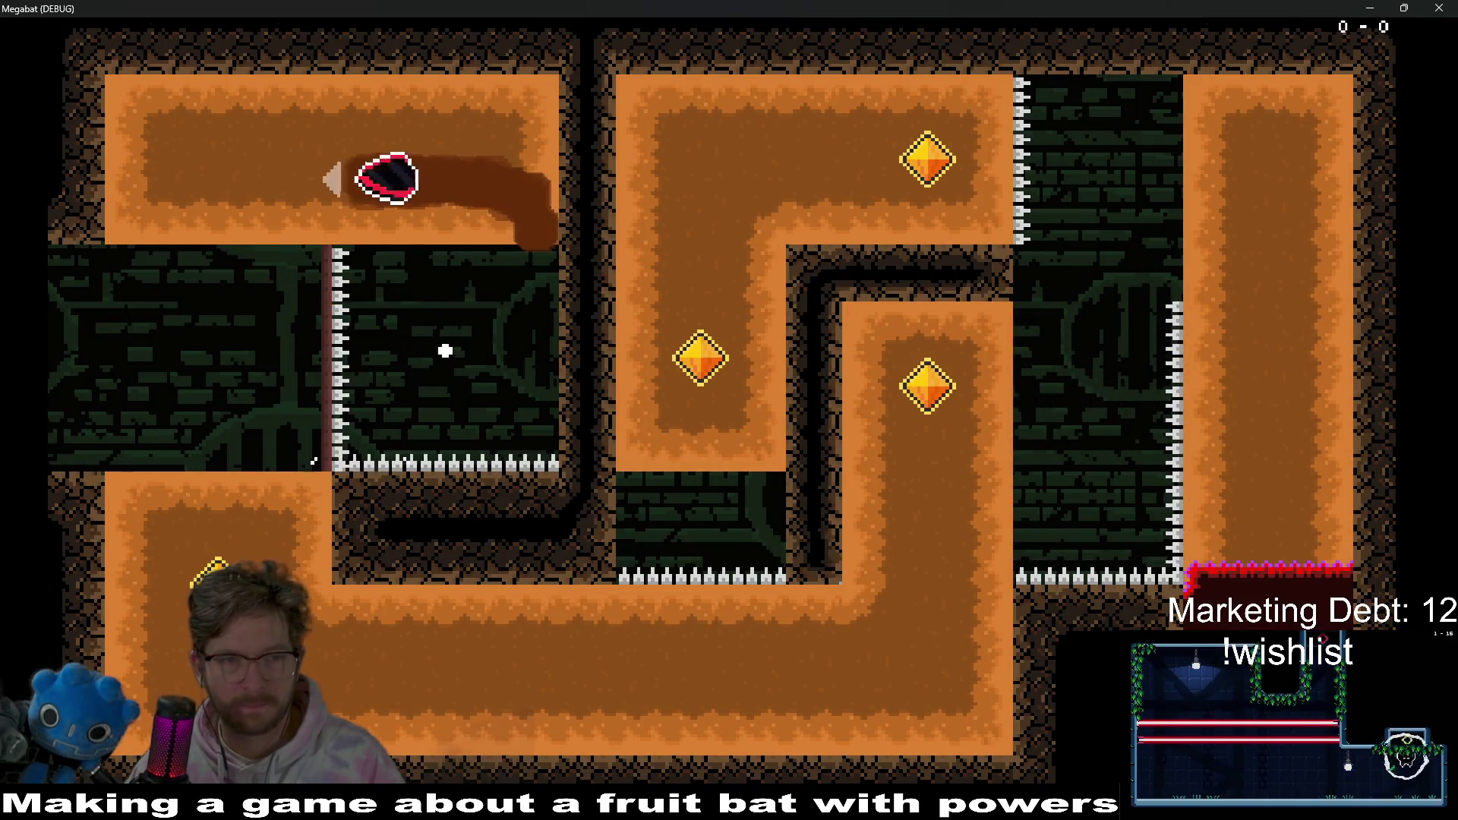
pyautogui.press('Down')
pyautogui.press('Right')
pyautogui.press('Up')
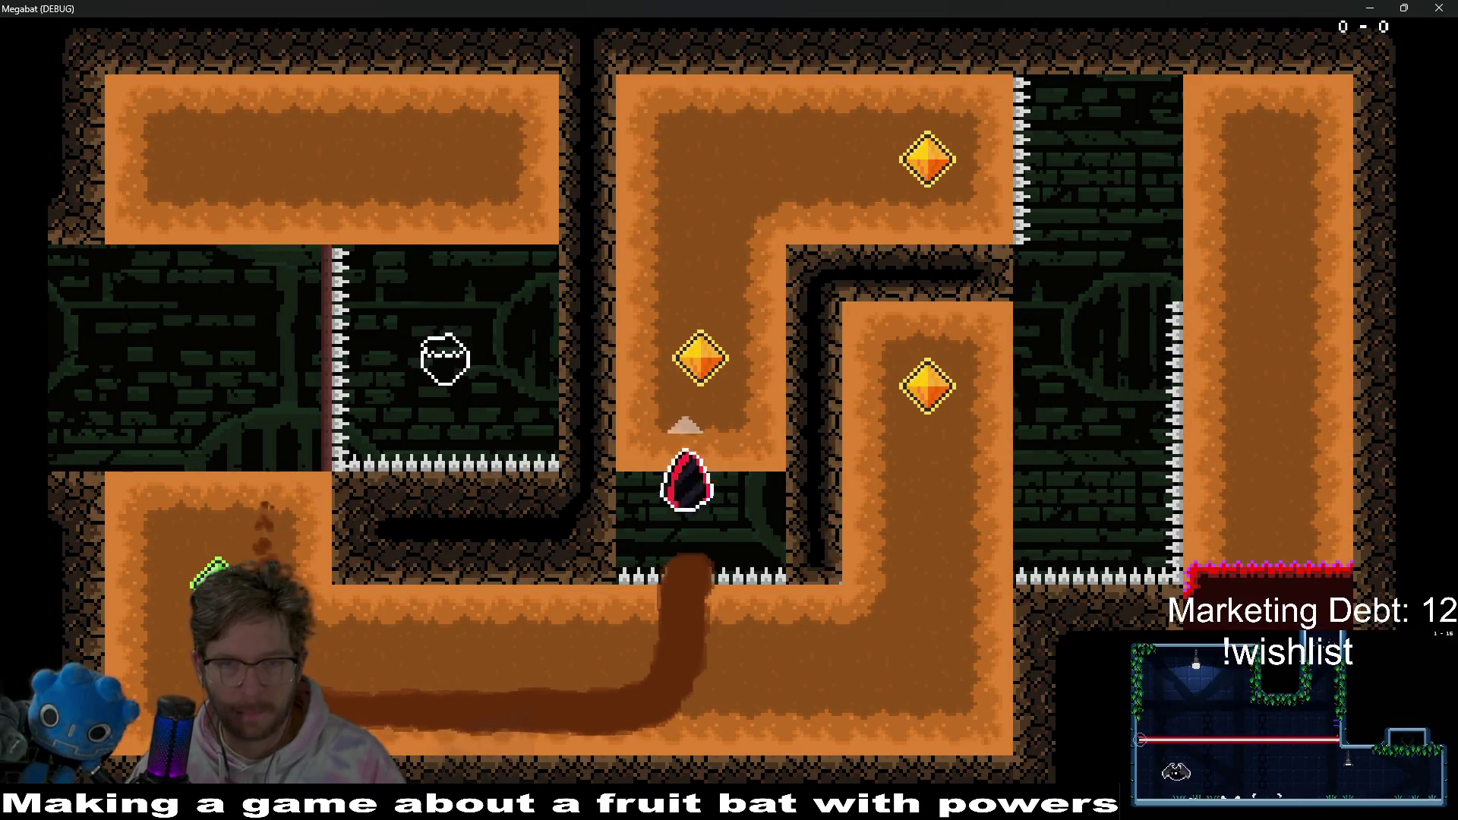
pyautogui.press('Right')
pyautogui.press('Down')
pyautogui.press('Left')
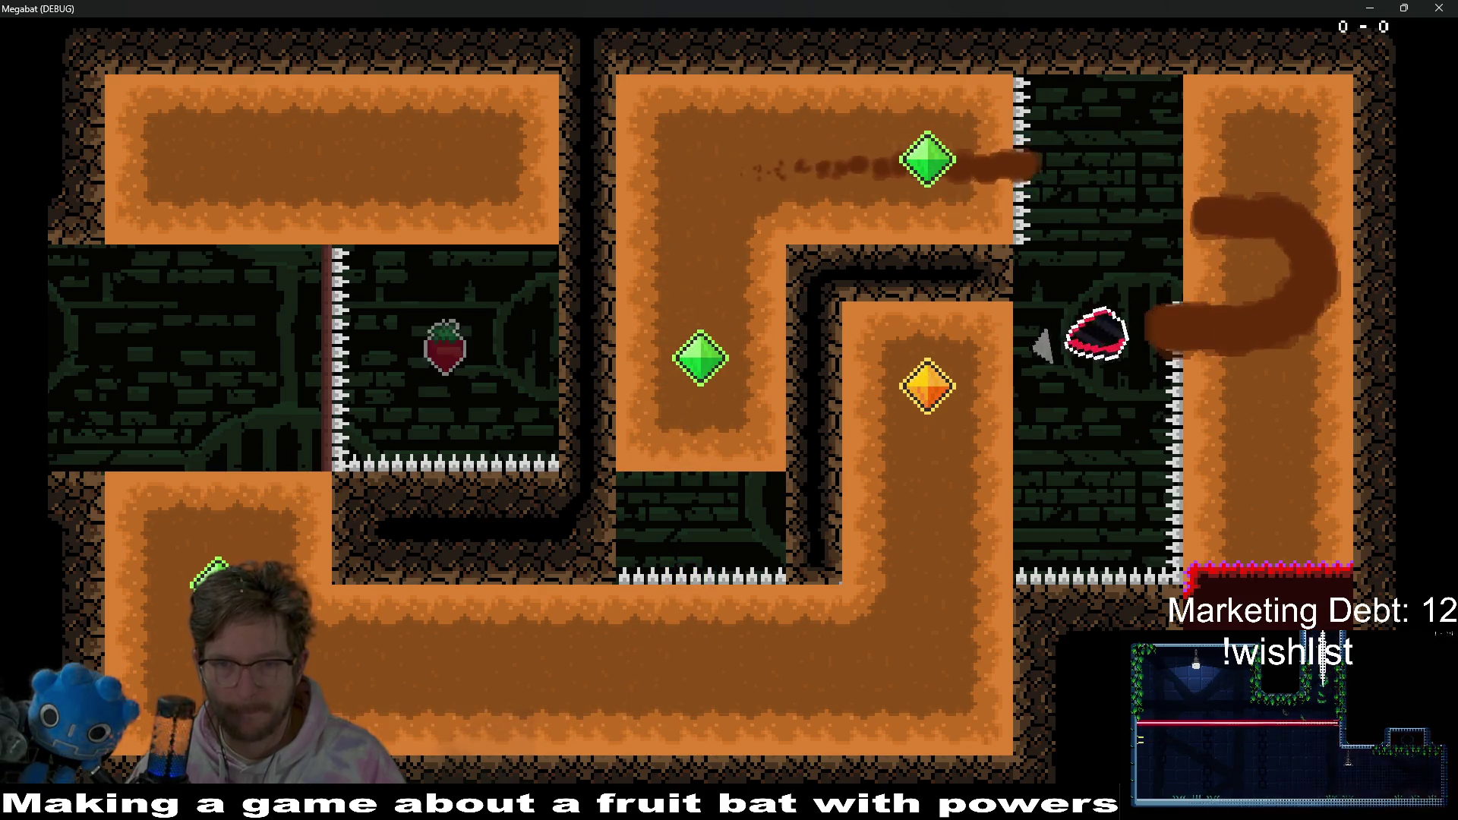
pyautogui.press('Down')
pyautogui.press('Left')
pyautogui.press('Up')
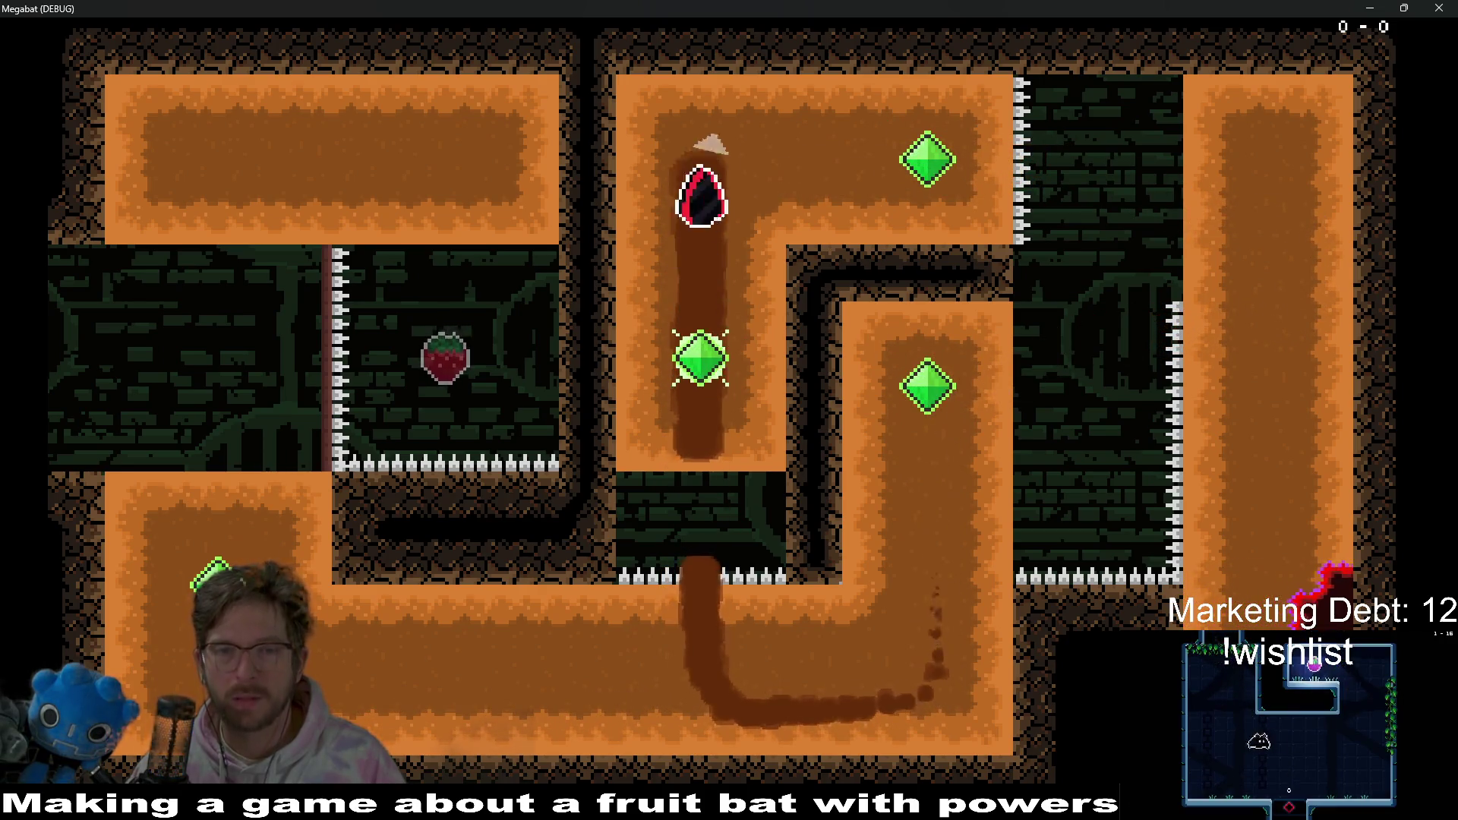
# - Tunnel through the right column and top corridor, then fly down the central shaft toward the exit
pyautogui.press('Right')
pyautogui.press('Down')
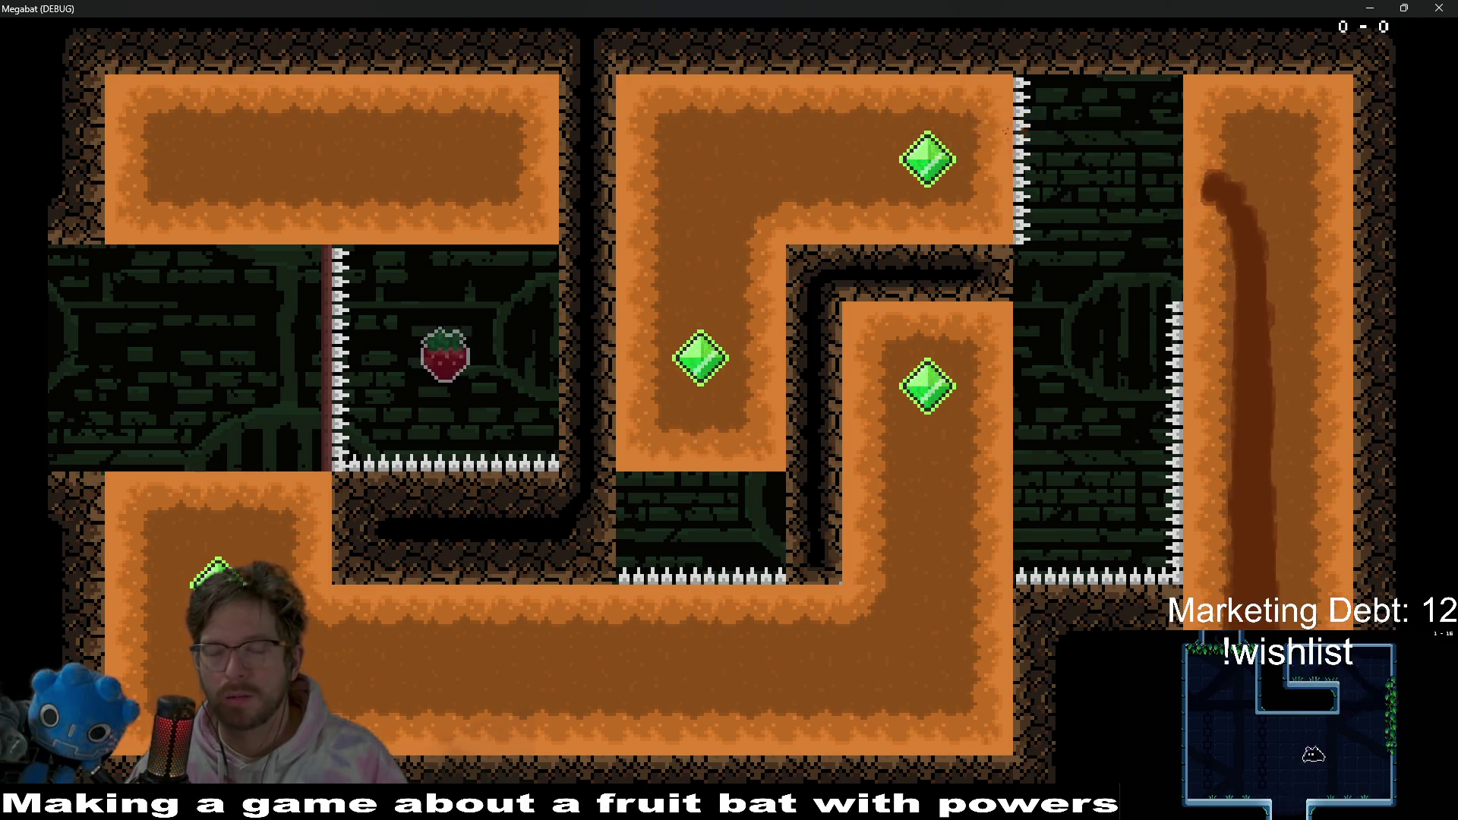
pyautogui.press('Left')
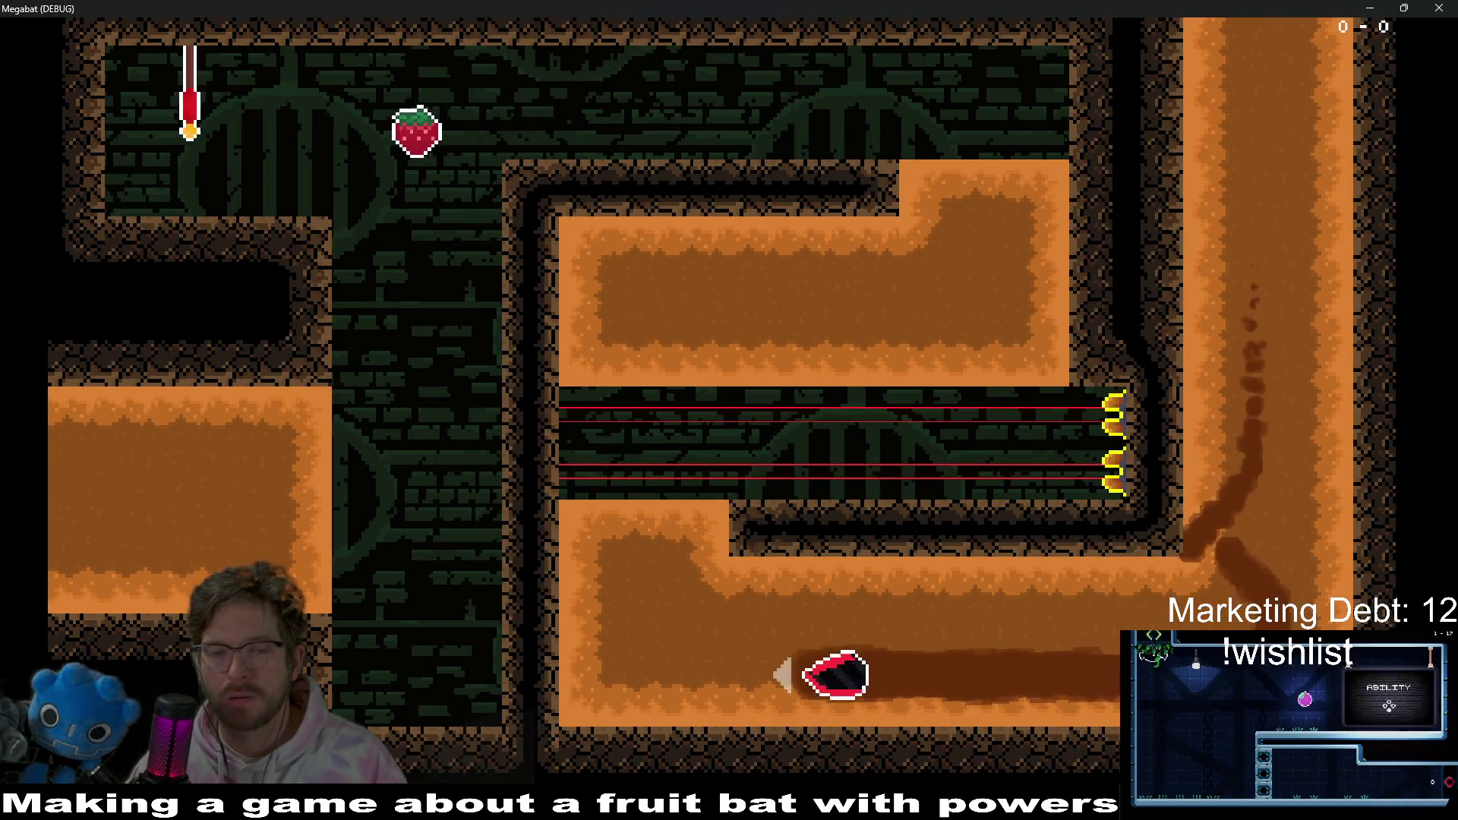
pyautogui.press('Up')
pyautogui.press('Right')
pyautogui.press('Up')
pyautogui.press('Left')
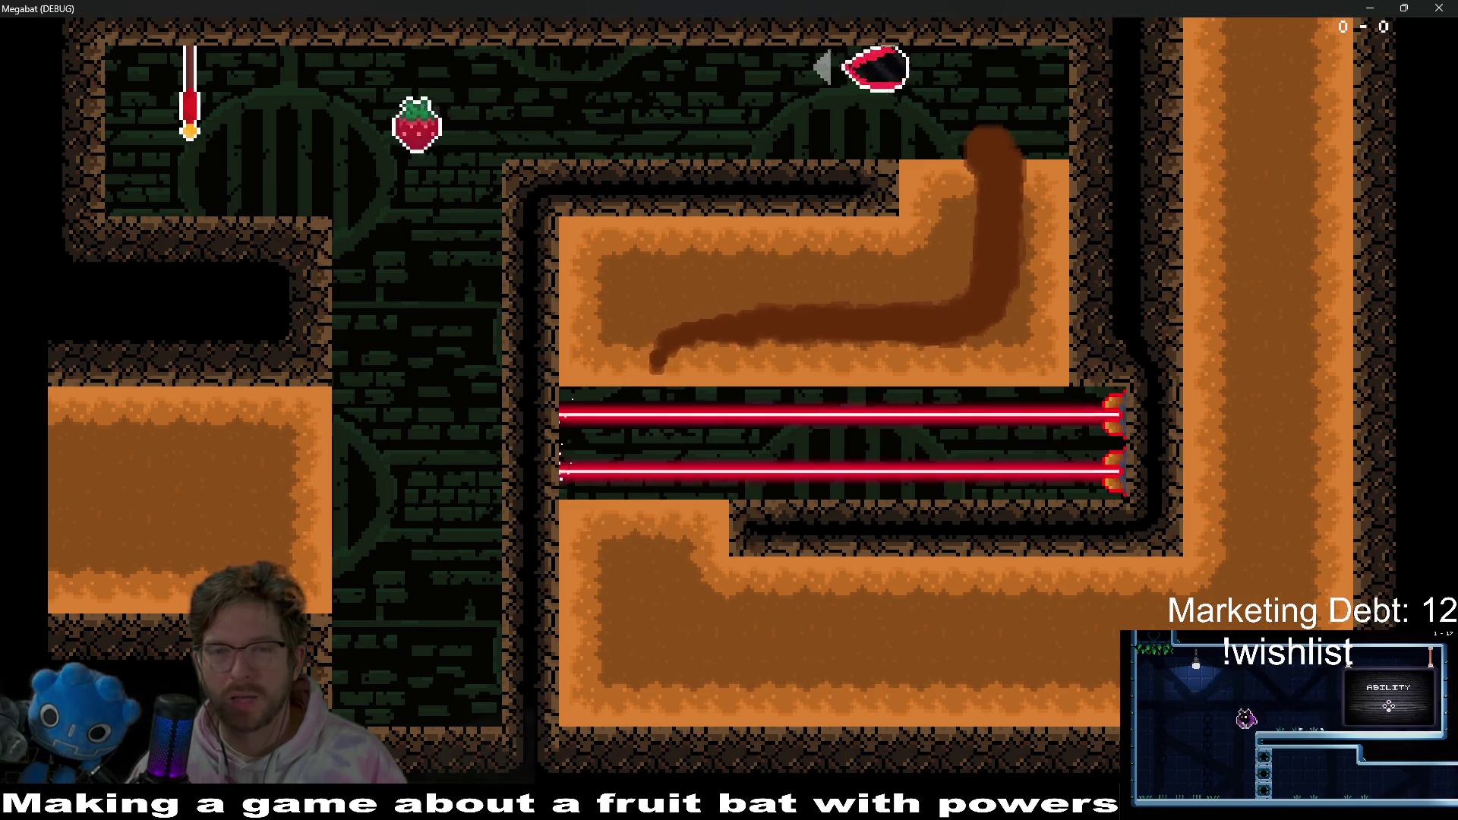
pyautogui.press('Right')
pyautogui.press('Down')
pyautogui.press('Left')
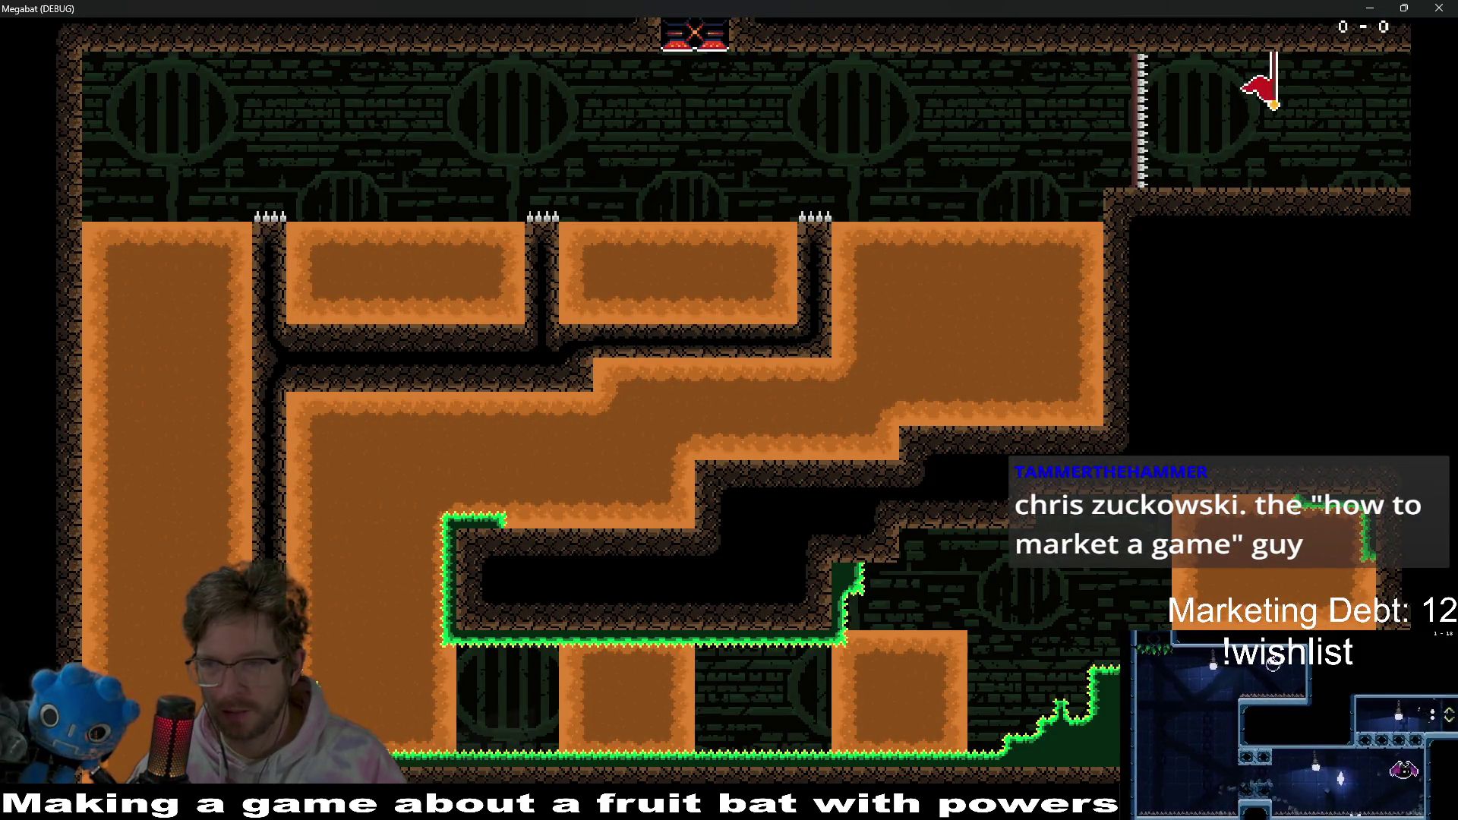
# - Cross the laser room, grab the strawberry, and dash out of the laser room
pyautogui.press('Left')
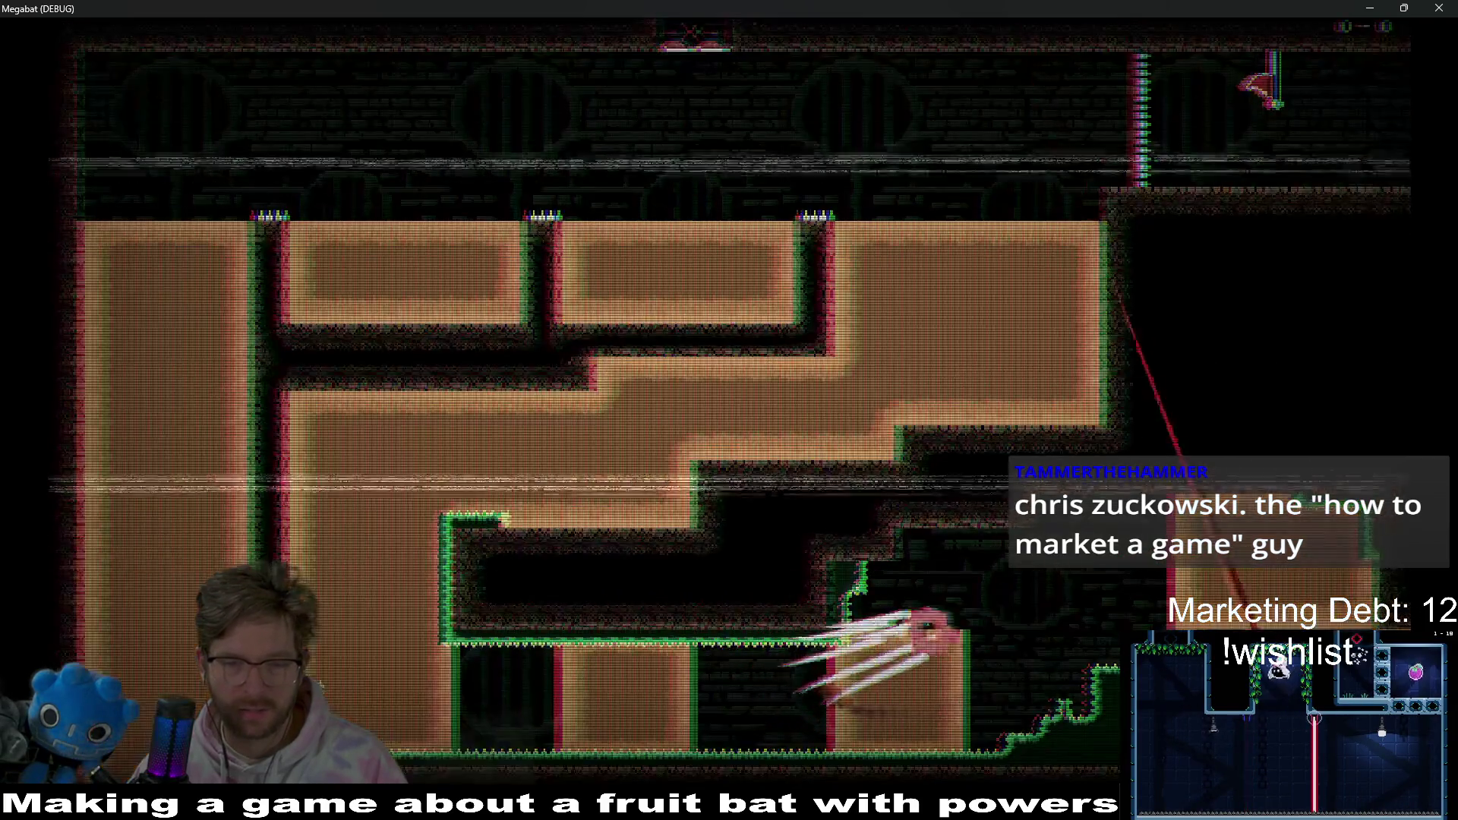
pyautogui.press('Right')
pyautogui.press('Down')
pyautogui.press('Left')
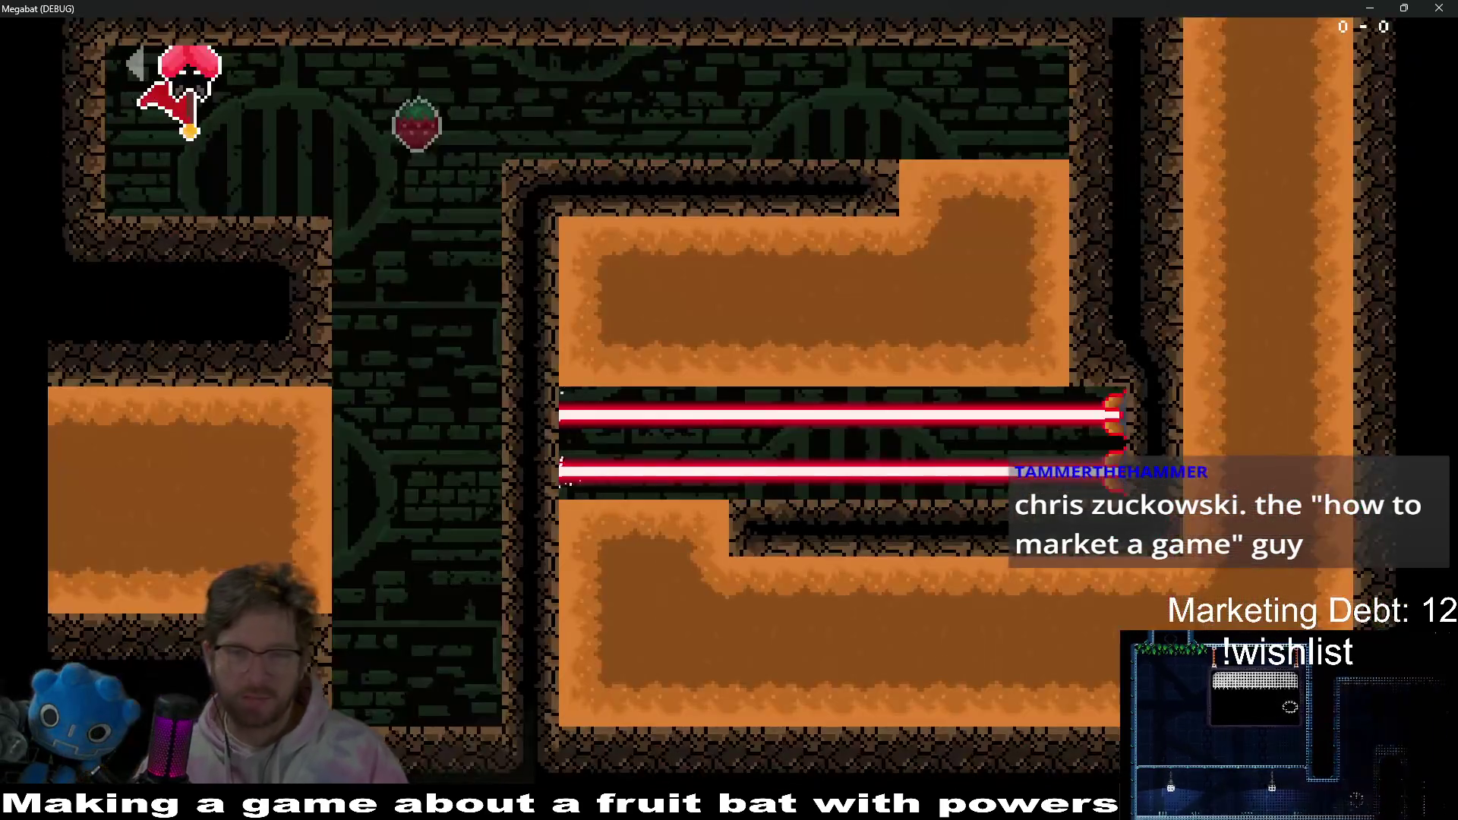
pyautogui.press('Right')
pyautogui.press('Down')
pyautogui.press('Left')
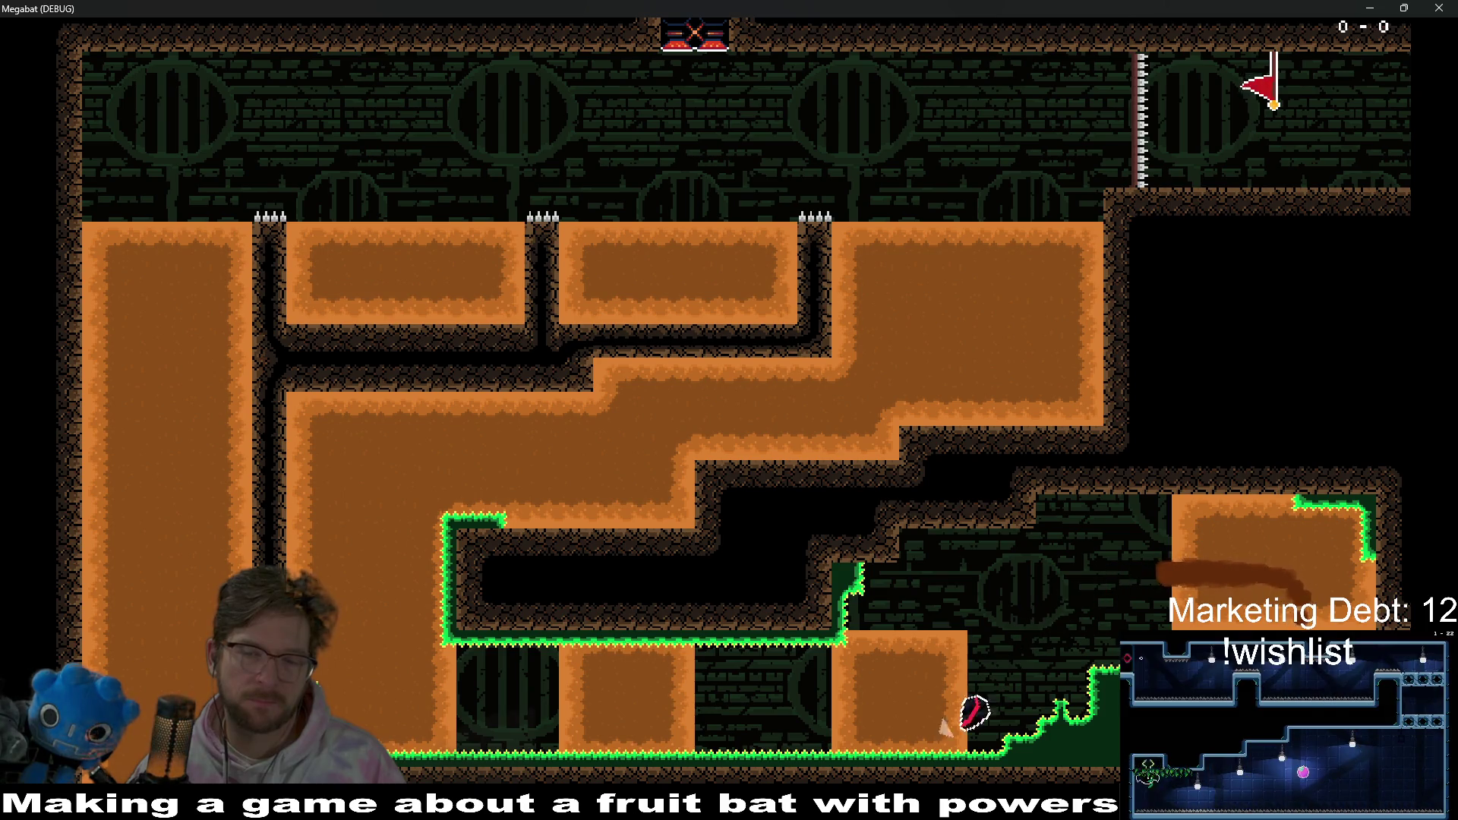
# - Tunnel up through the lower dirt to the top, collect the strawberry, and dive down the shaft
pyautogui.press('Left')
pyautogui.press('Up')
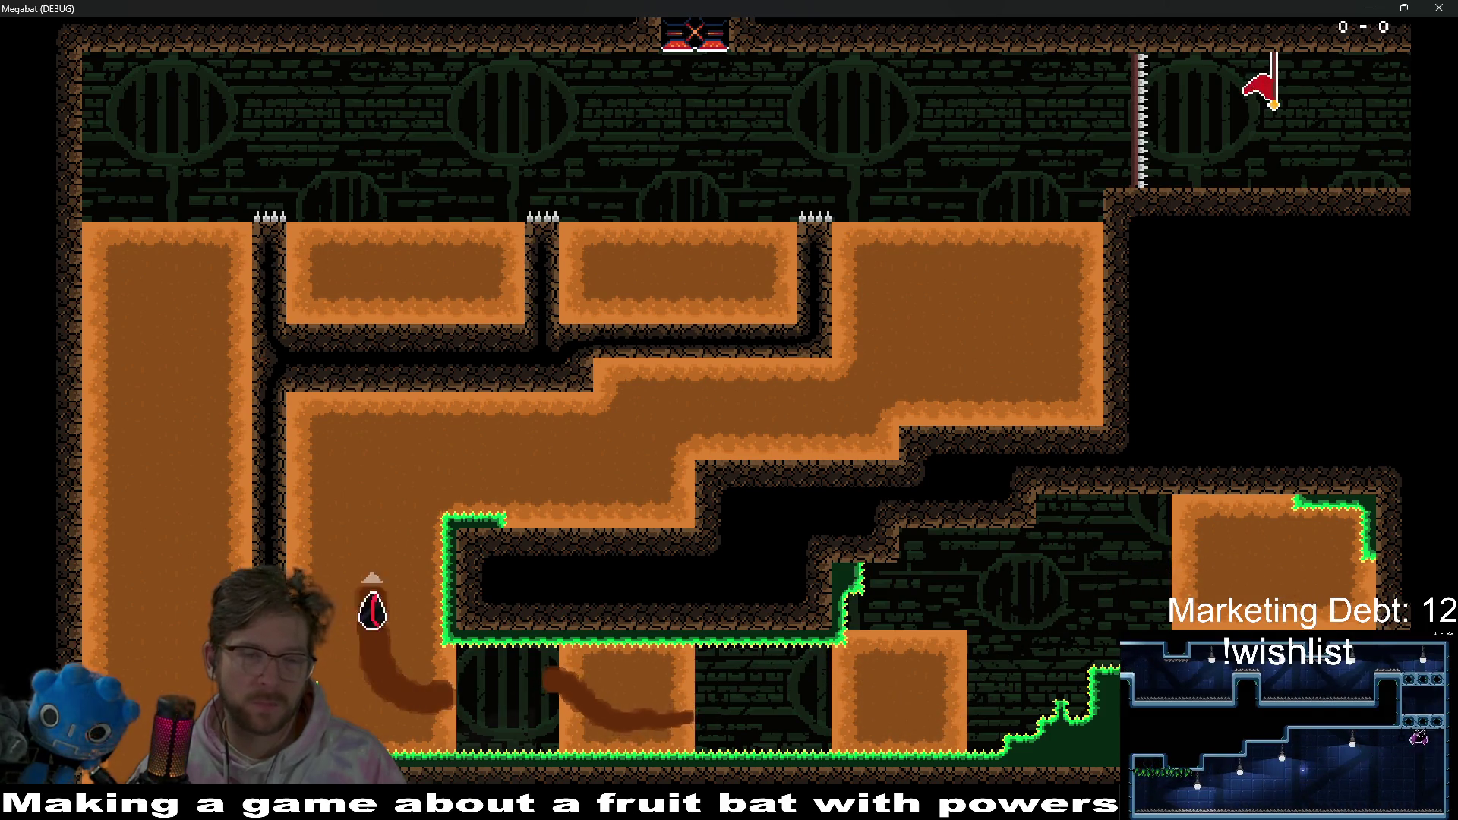
pyautogui.press('Right')
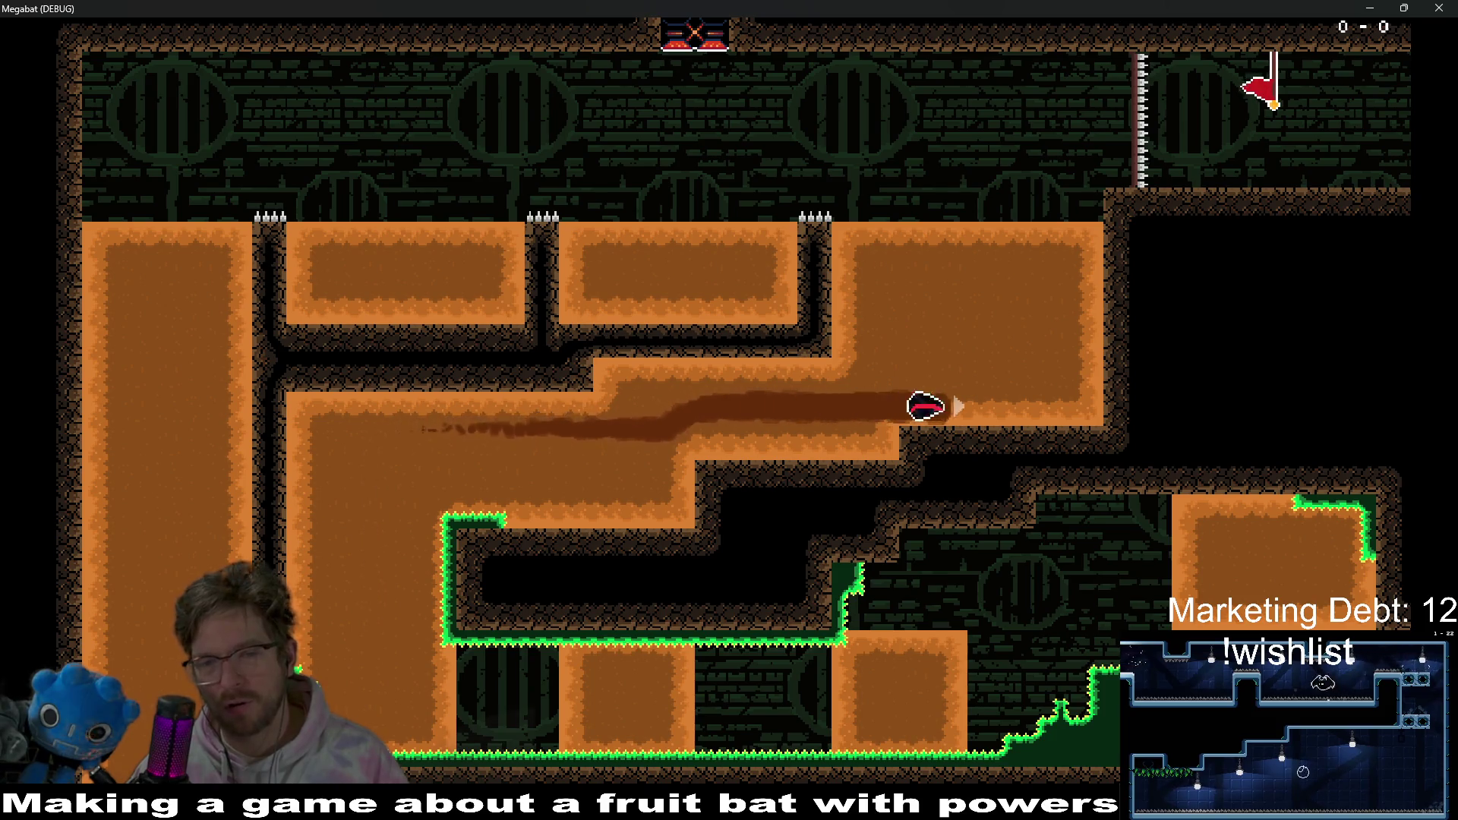
pyautogui.press('Up')
pyautogui.press('Left')
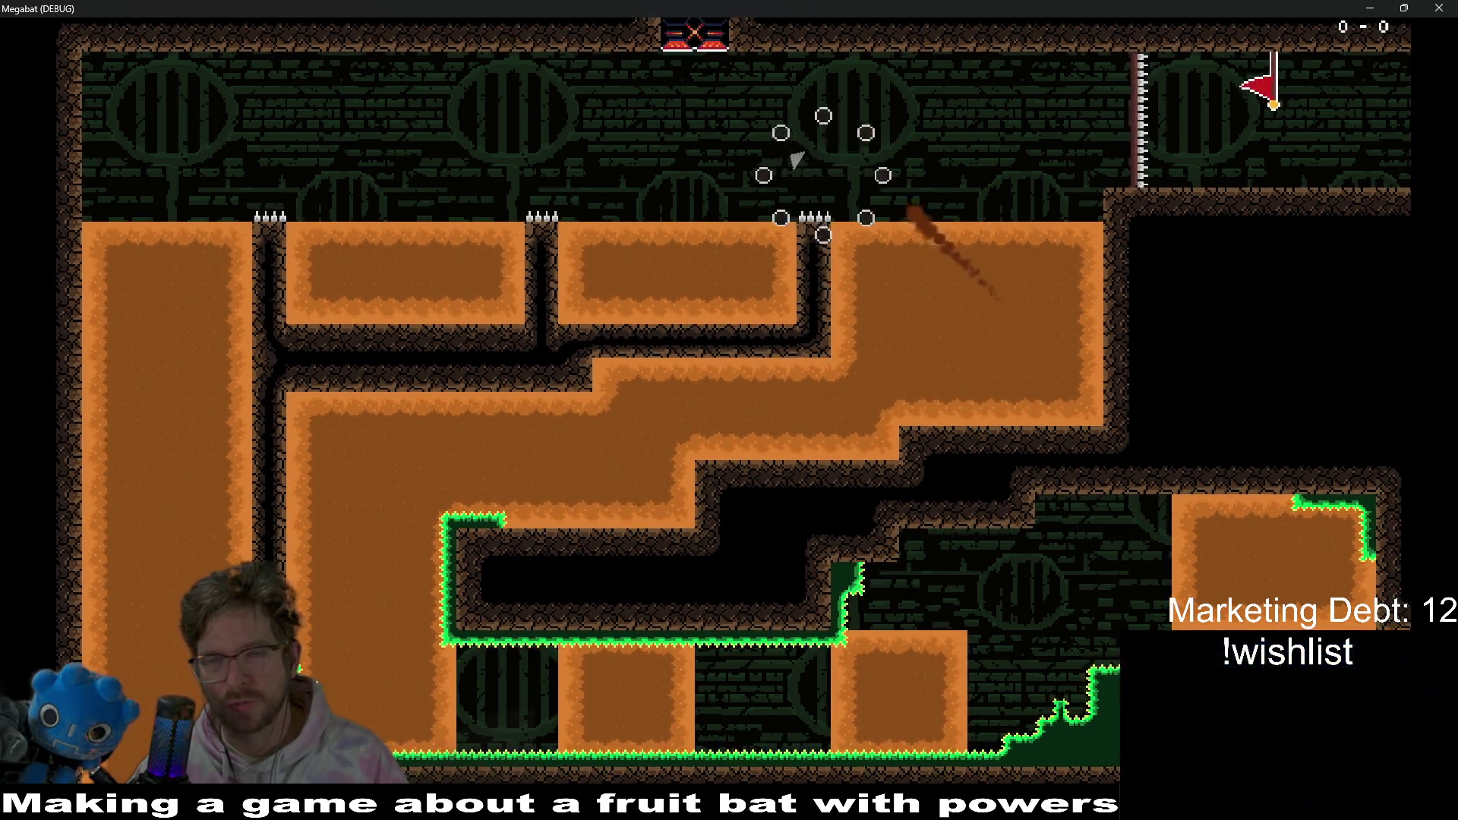
pyautogui.press('Right')
pyautogui.press('Down')
pyautogui.press('Left')
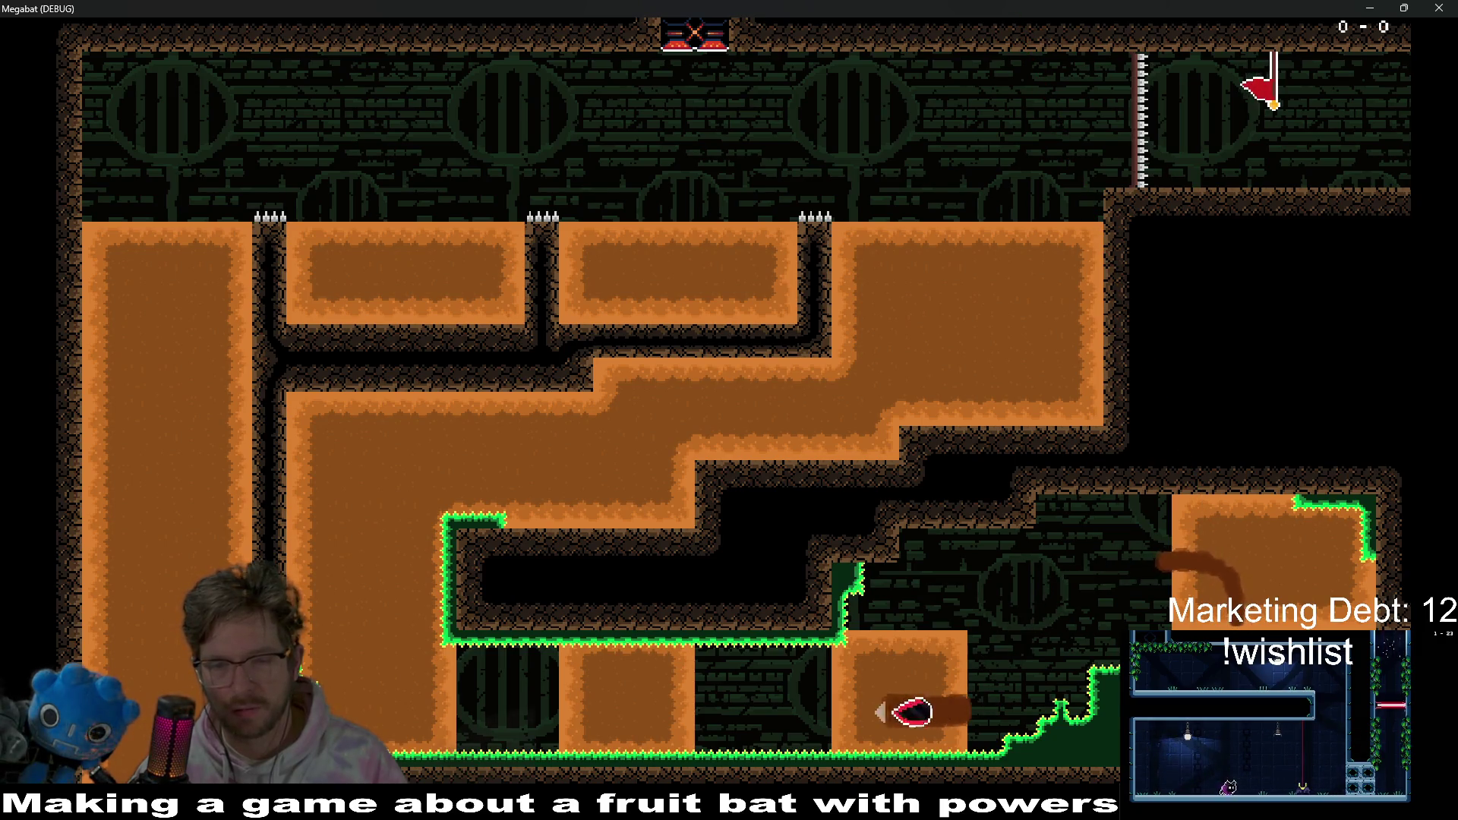
# - Dig through the green-spike room down the left dirt column into the brick room, then close the game
pyautogui.press('Up')
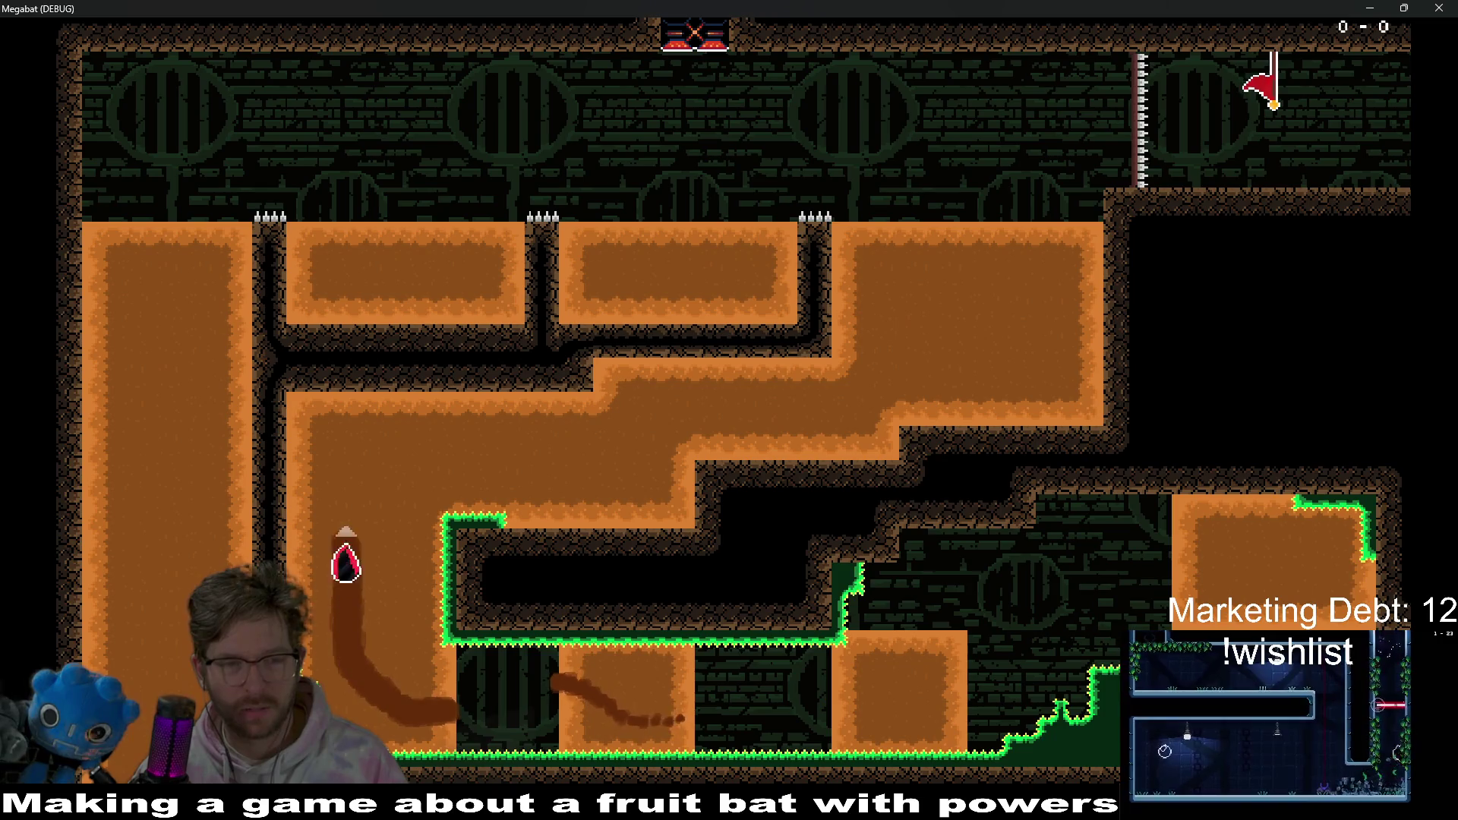
pyautogui.press('Right')
pyautogui.press('Up')
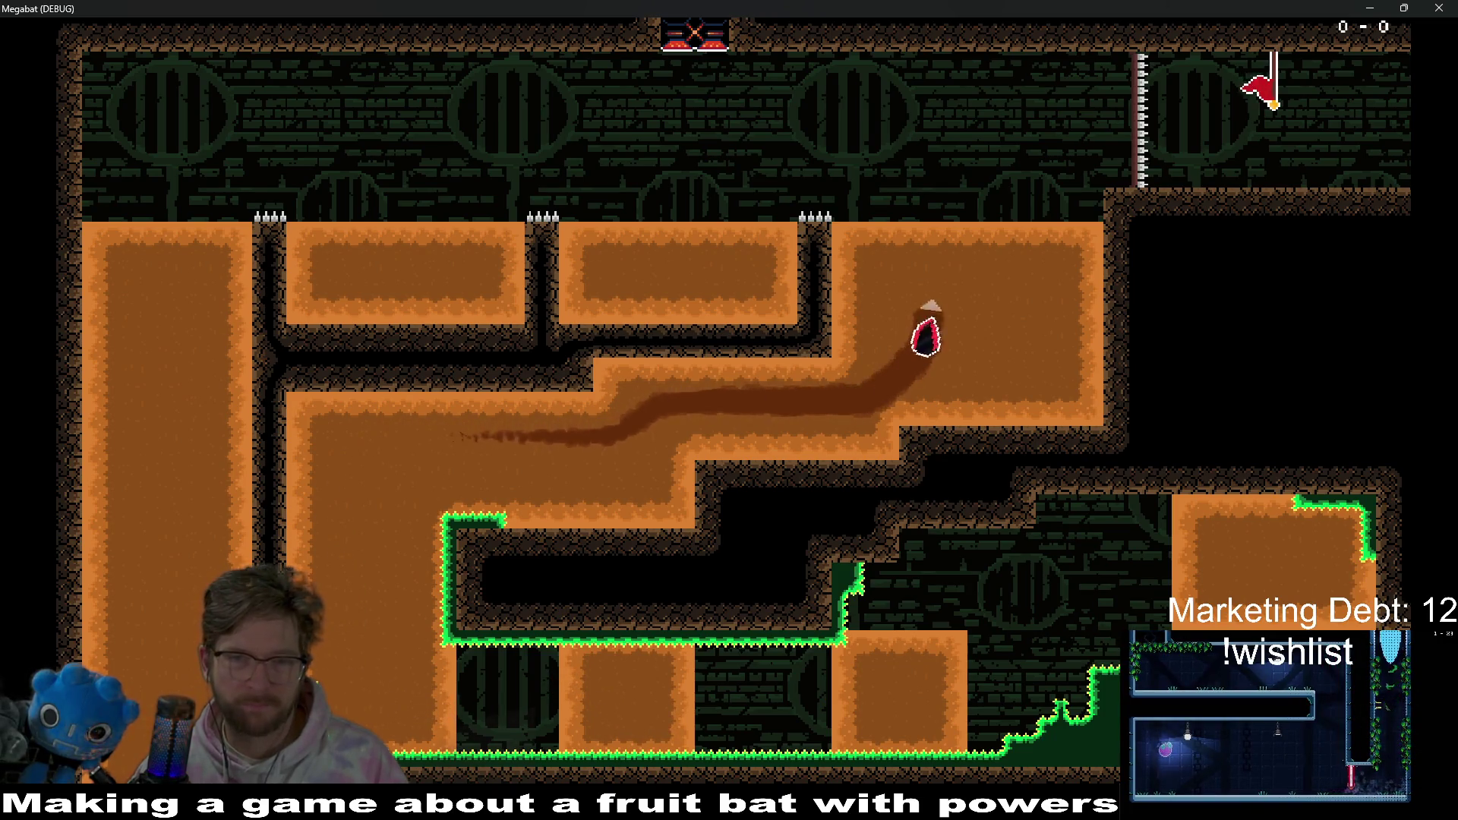
pyautogui.press('Left')
pyautogui.press('Up')
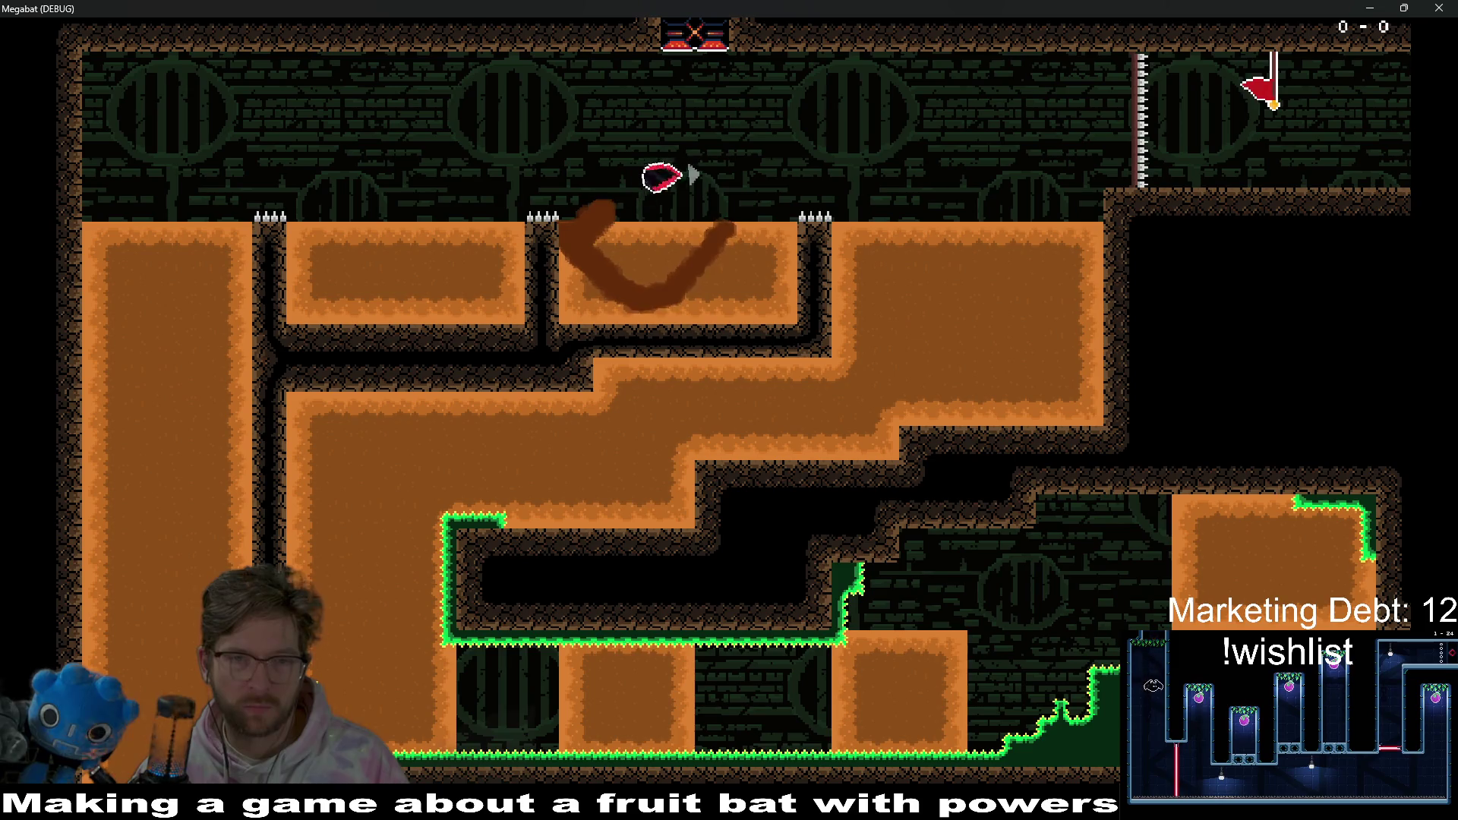
pyautogui.press('Up')
pyautogui.press('Up')
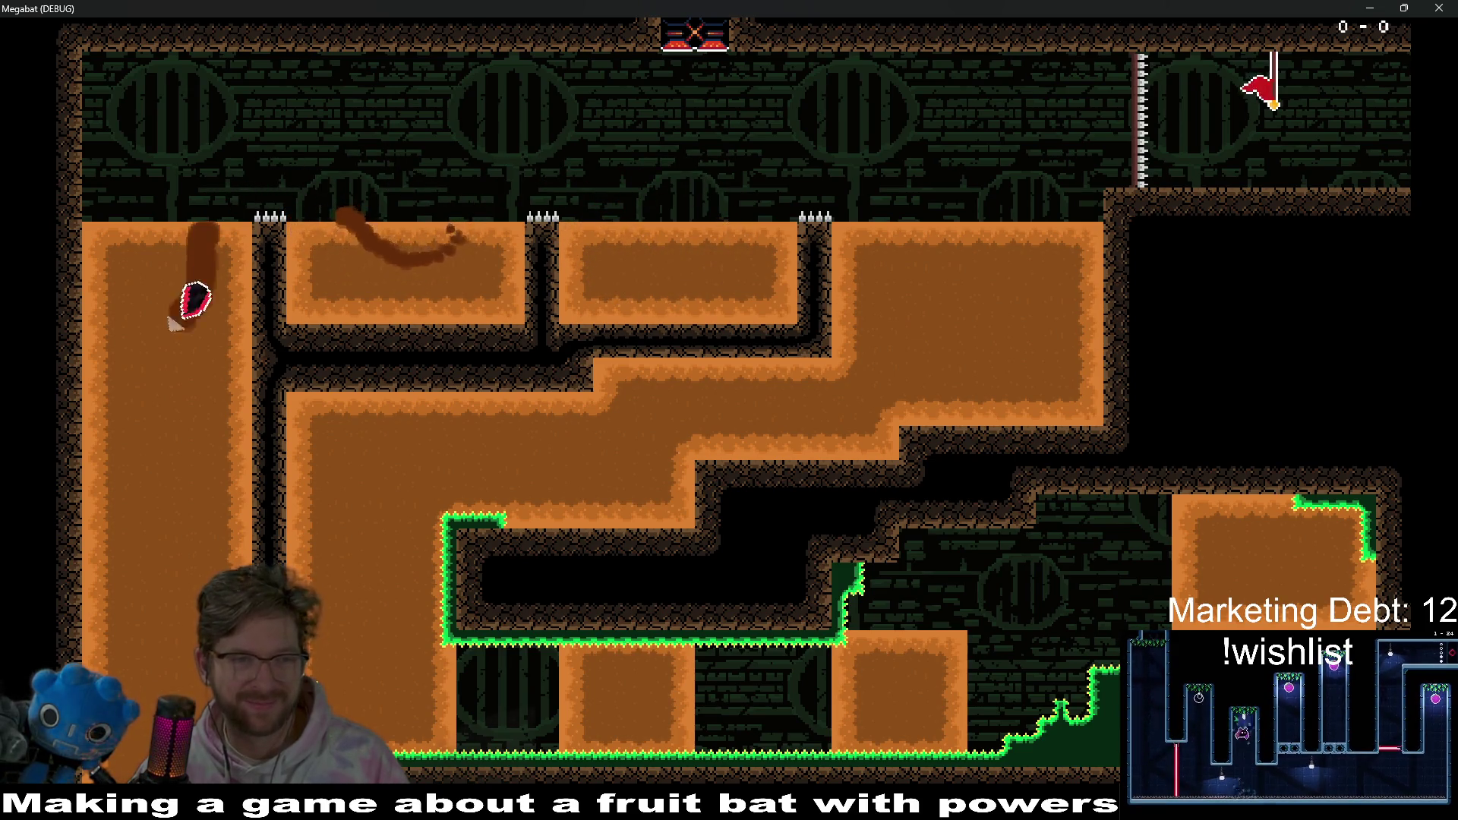
pyautogui.press('Down')
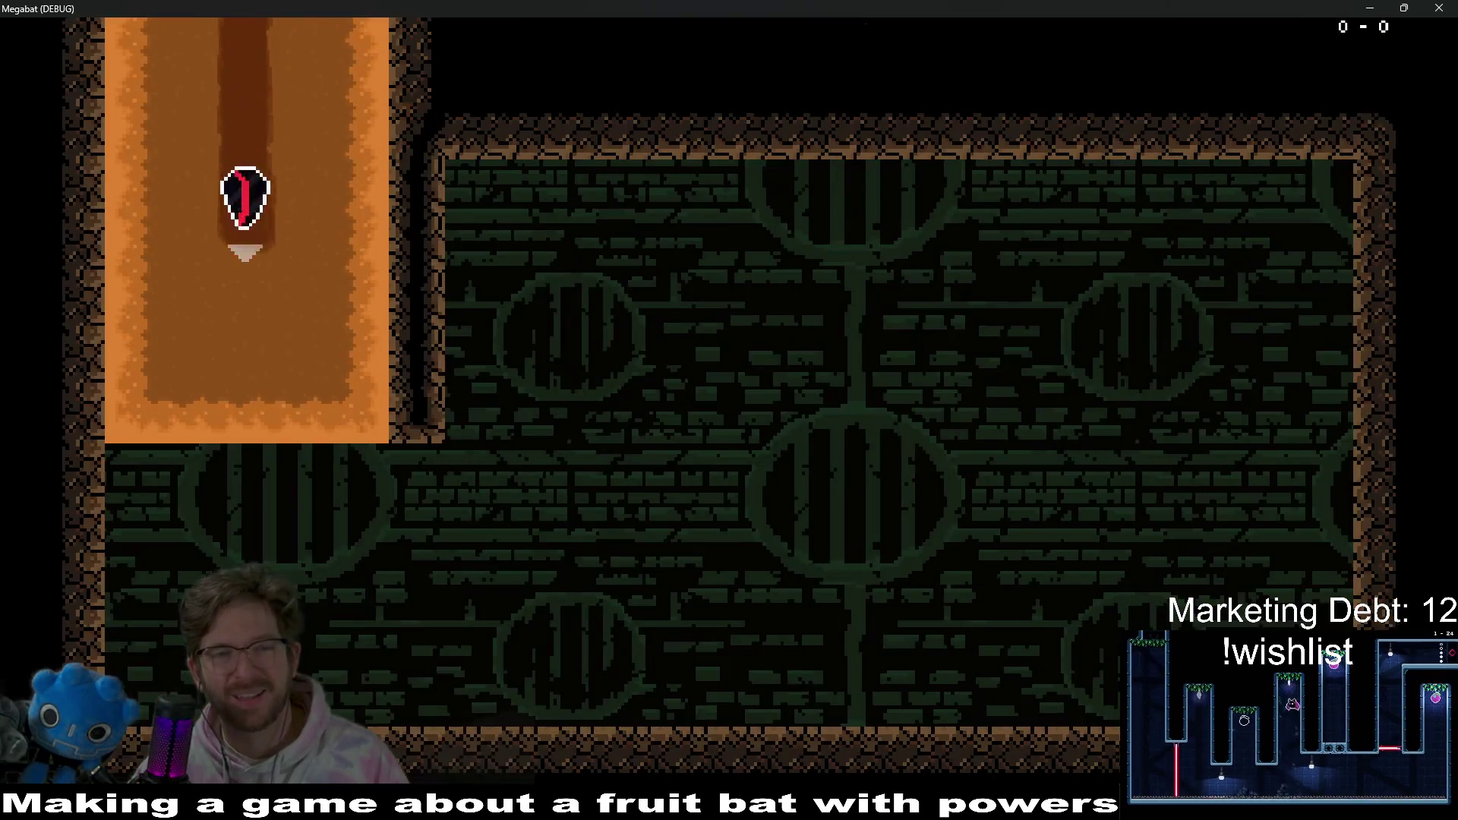
pyautogui.press('Right')
pyautogui.press('space')
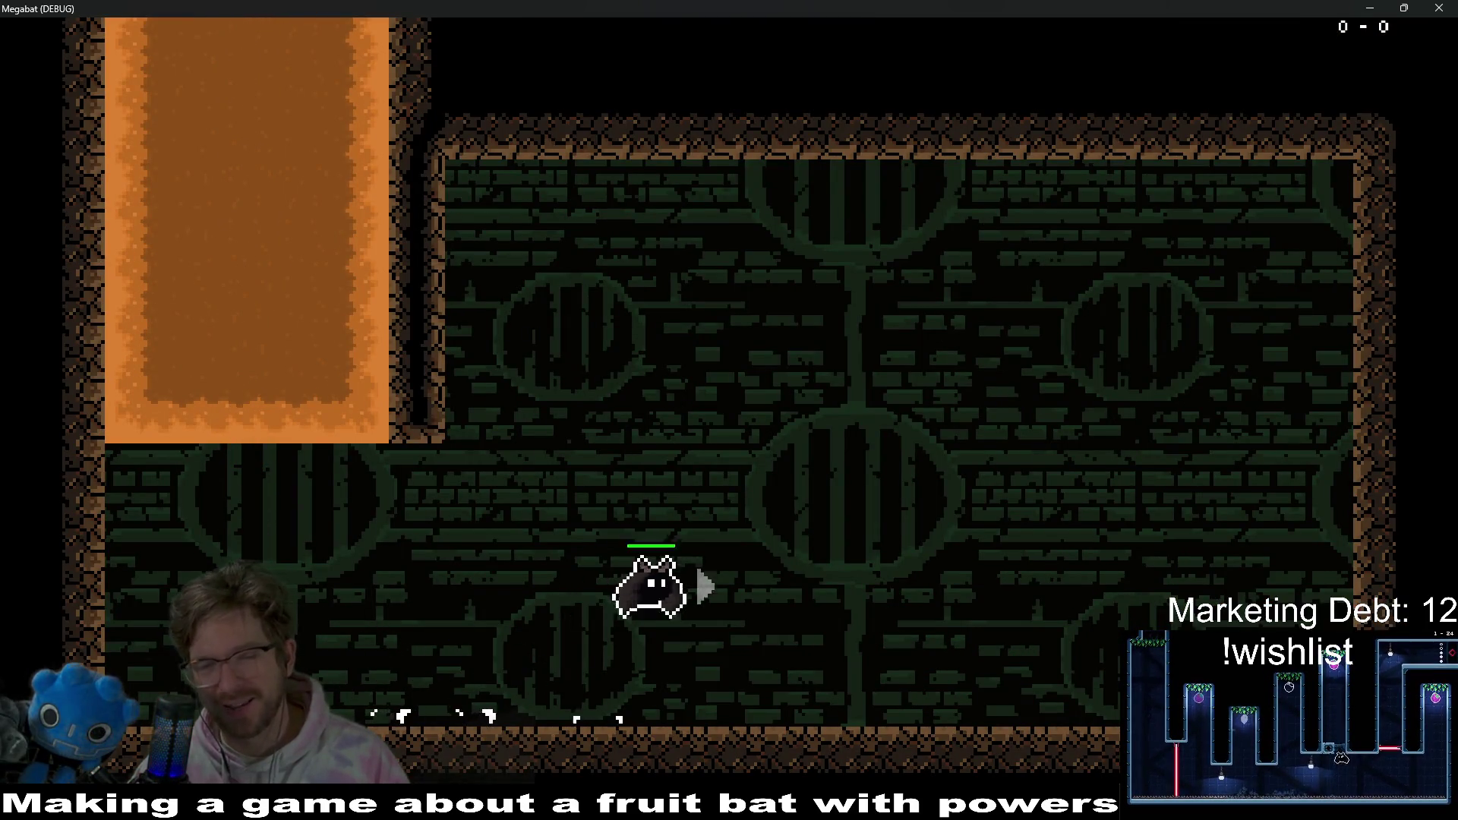
pyautogui.click(1438, 8)
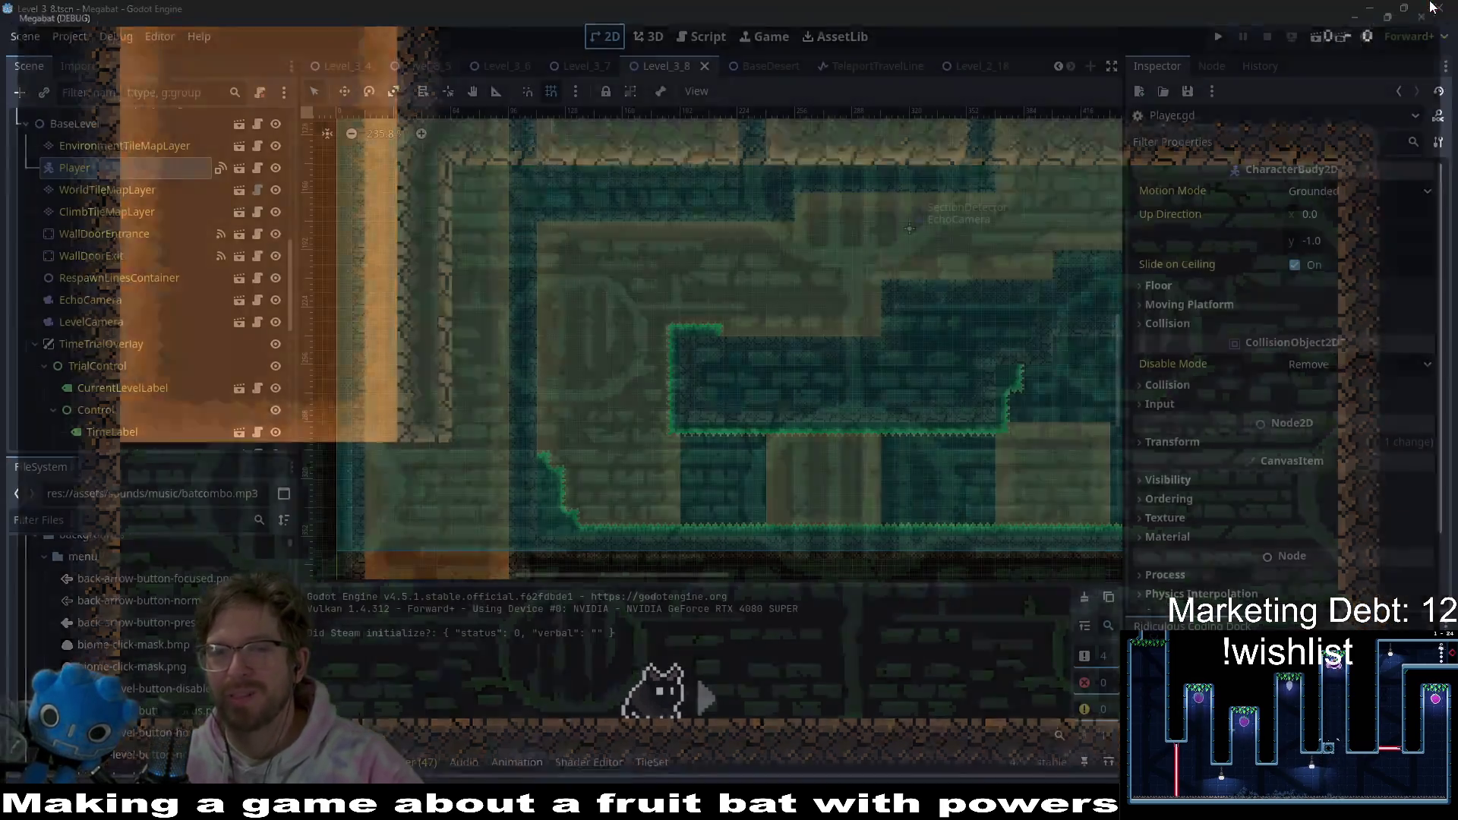
# - Paint a one-row strip of DESERT wall terrain on WorldTileMapLayer along the upper corridor
pyautogui.scroll(-3, 566, 403)
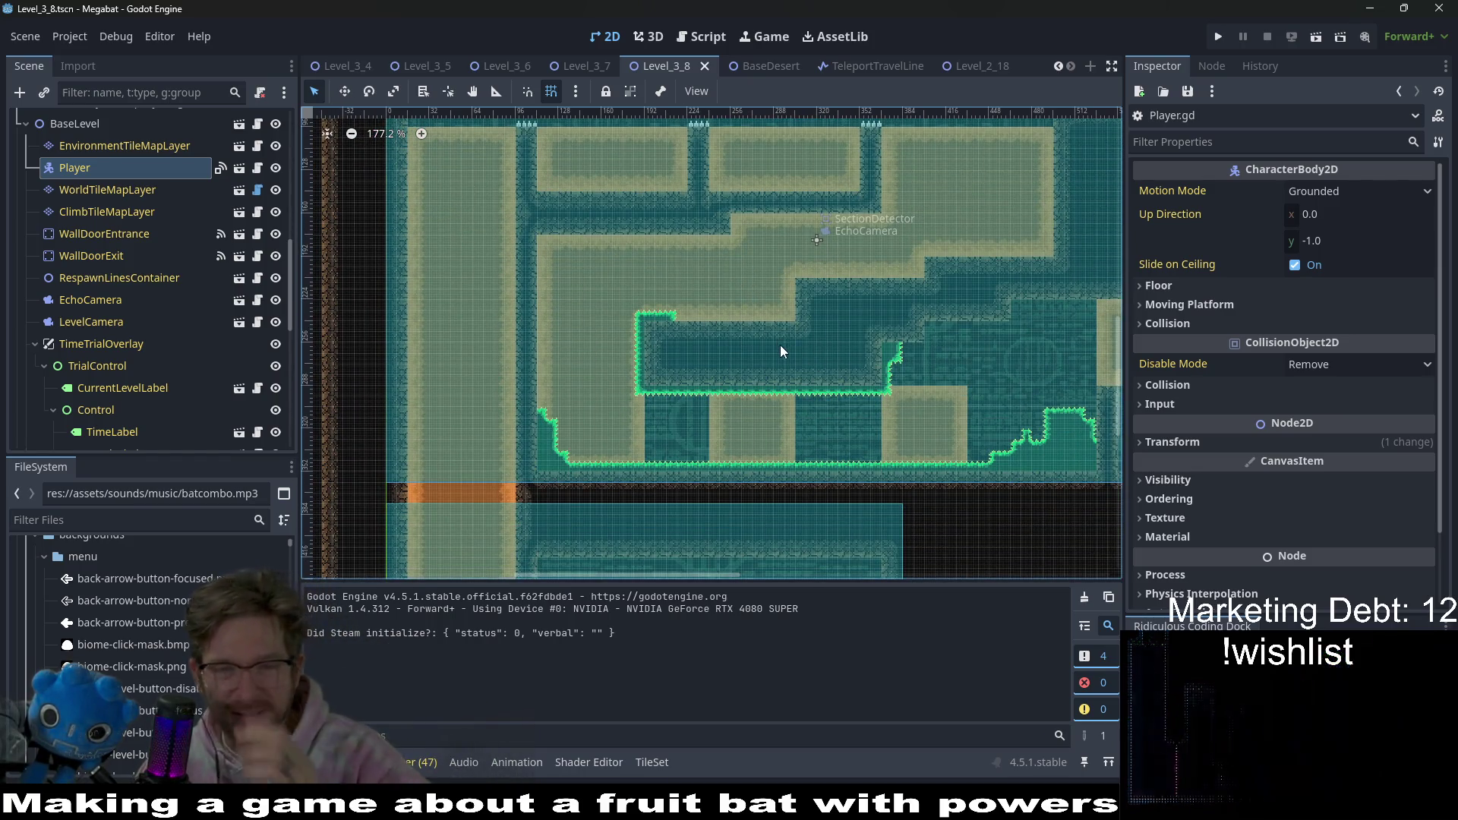
pyautogui.scroll(5, 782, 349)
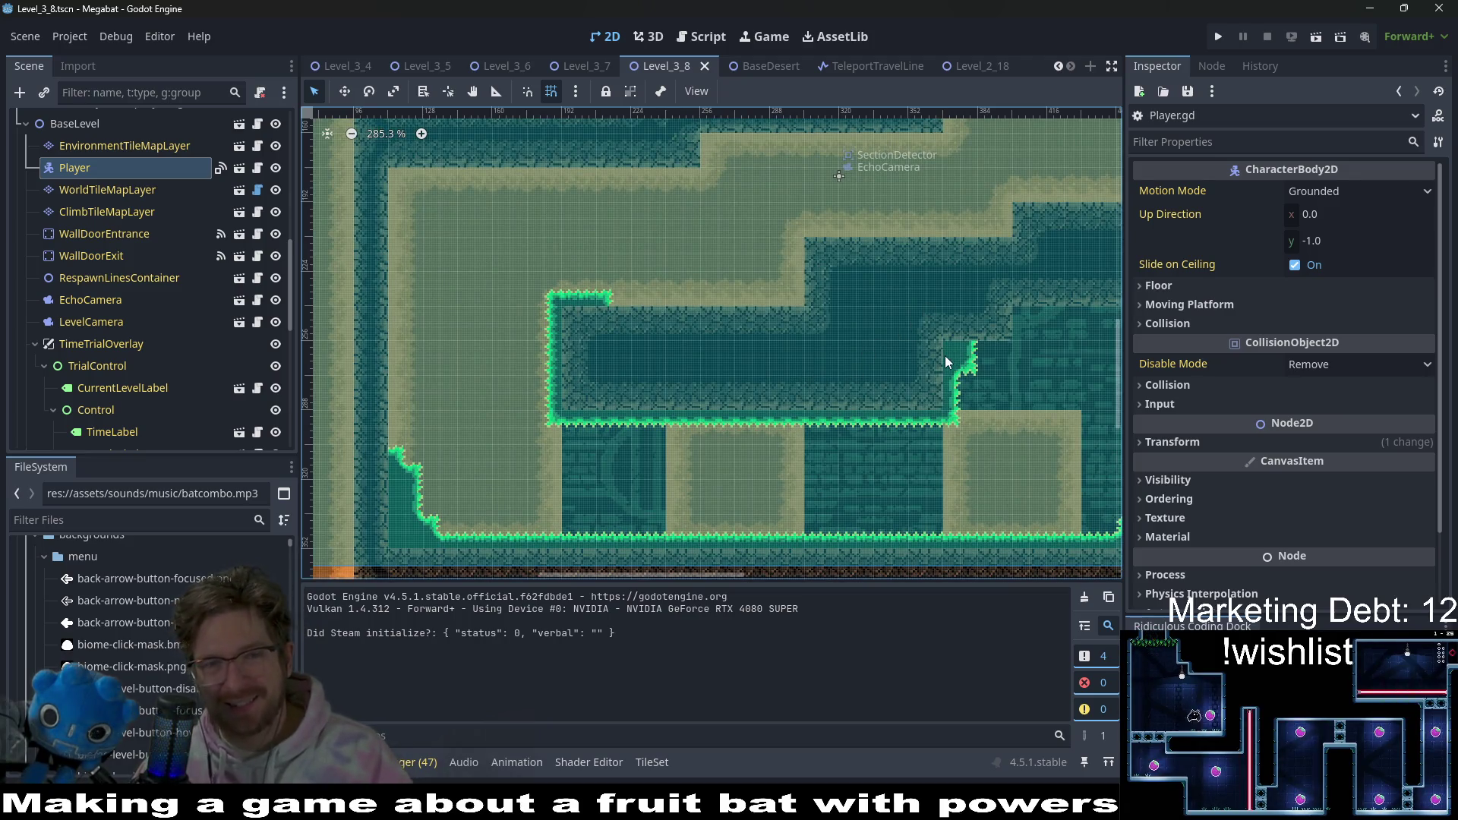
pyautogui.scroll(5, 723, 423)
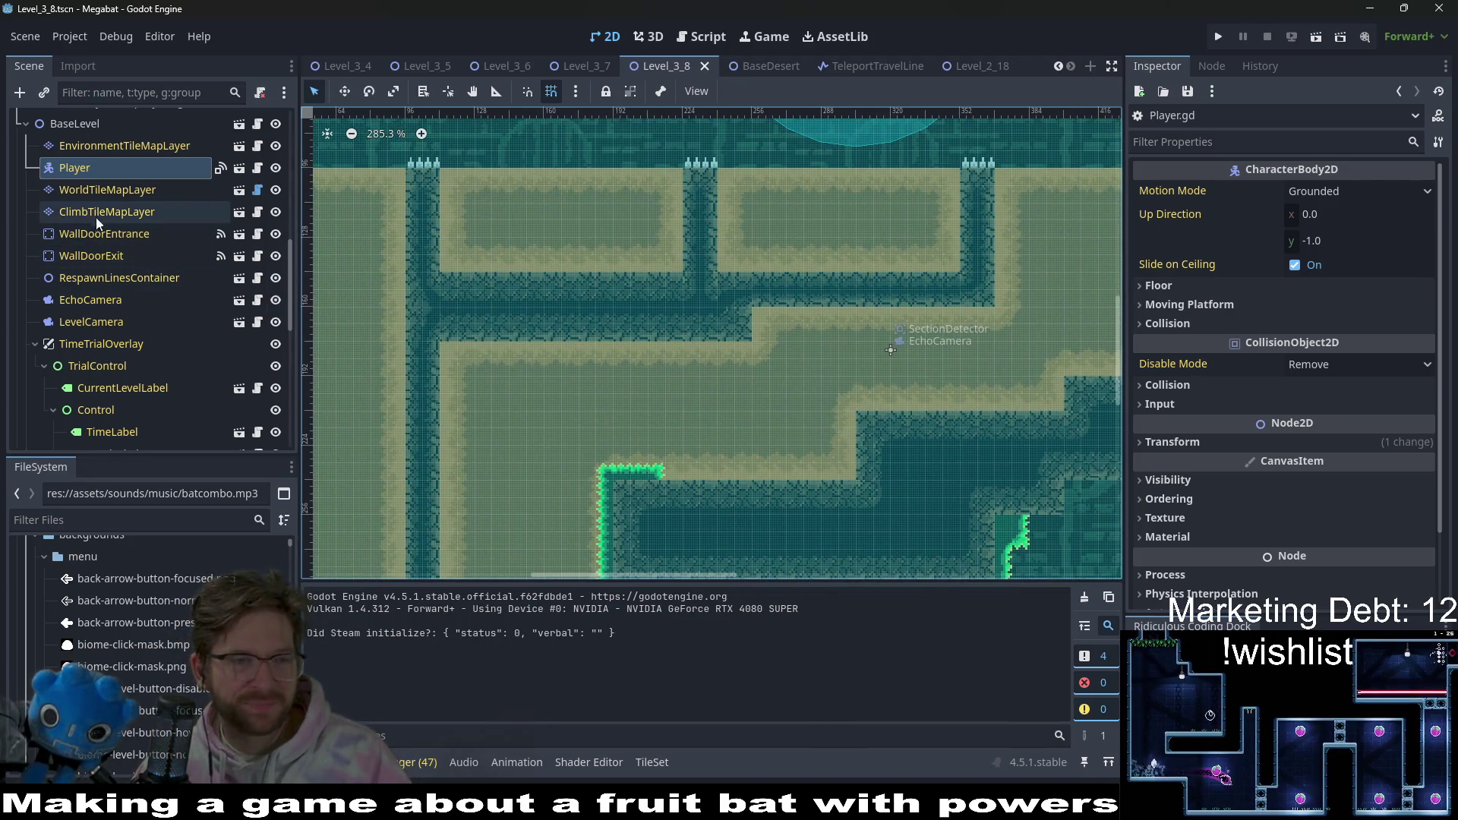
pyautogui.click(97, 189)
pyautogui.click(372, 723)
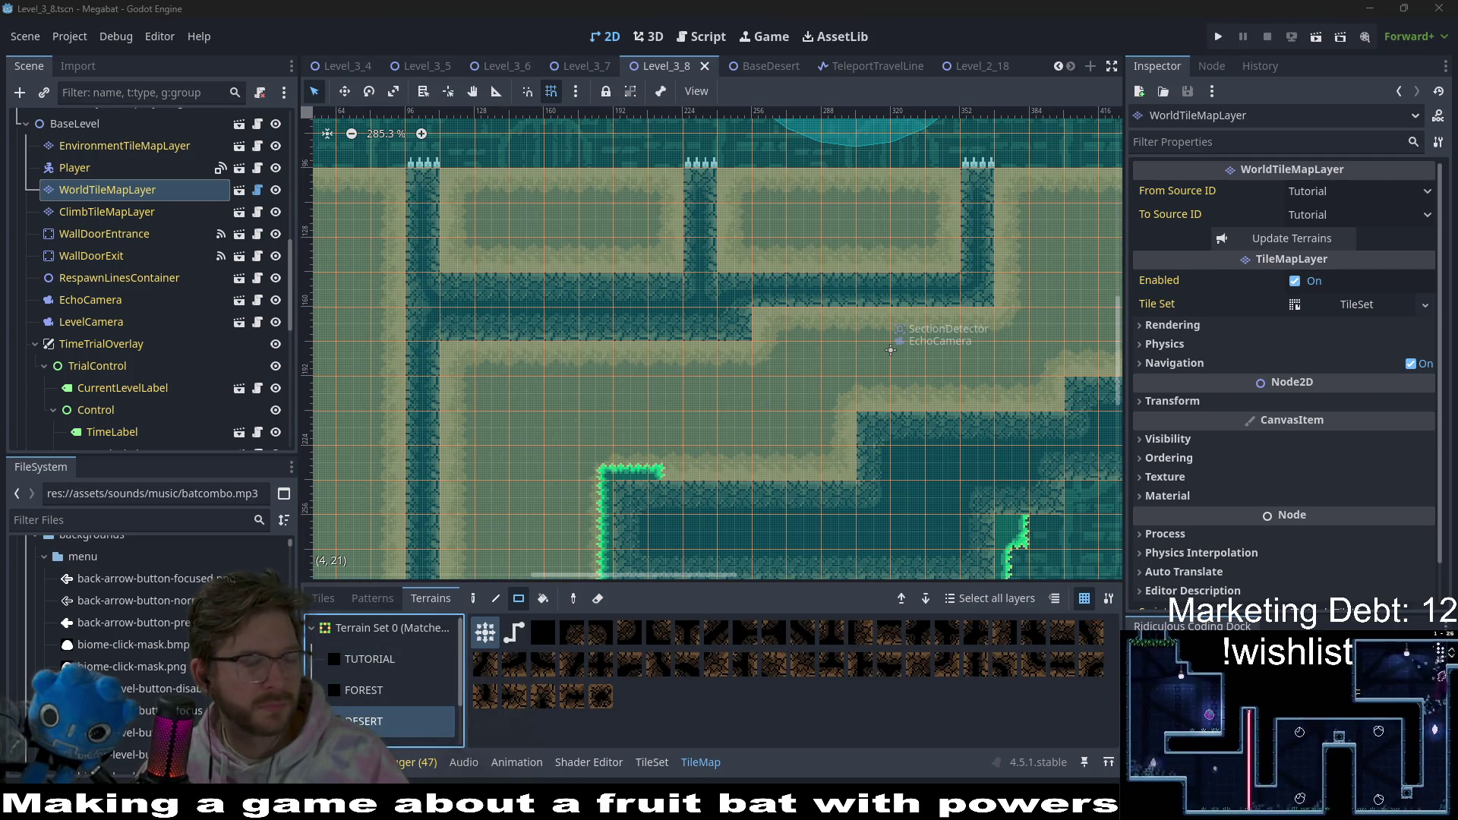
pyautogui.moveTo(721, 328)
pyautogui.mouseDown()
pyautogui.moveTo(439, 327)
pyautogui.moveTo(456, 327)
pyautogui.mouseUp()
# - Paint a 7x1 desert wall ledge inside the spike-lined chamber
pyautogui.hscroll(5, 797, 455)
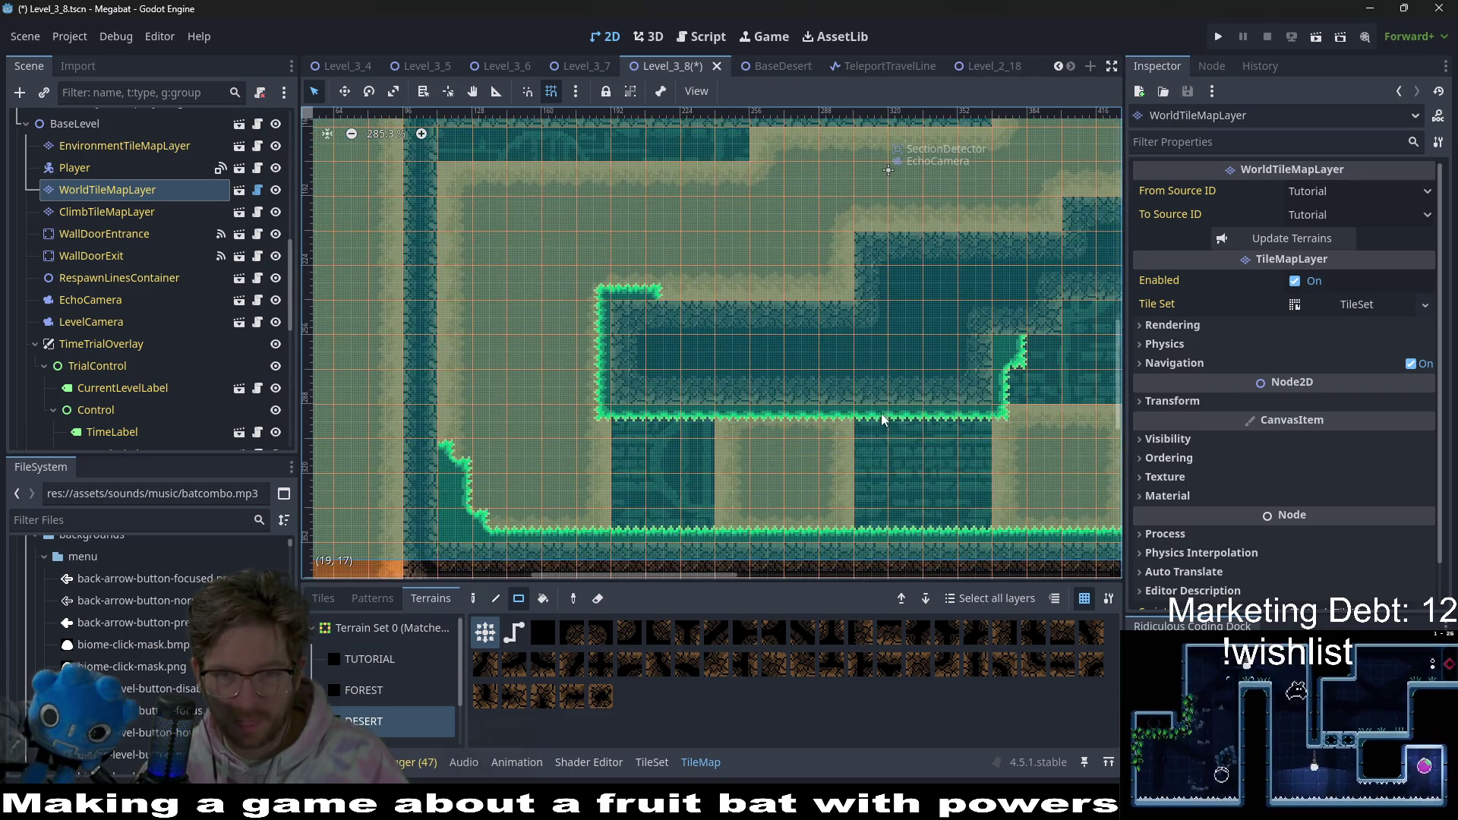
pyautogui.scroll(-5, 763, 408)
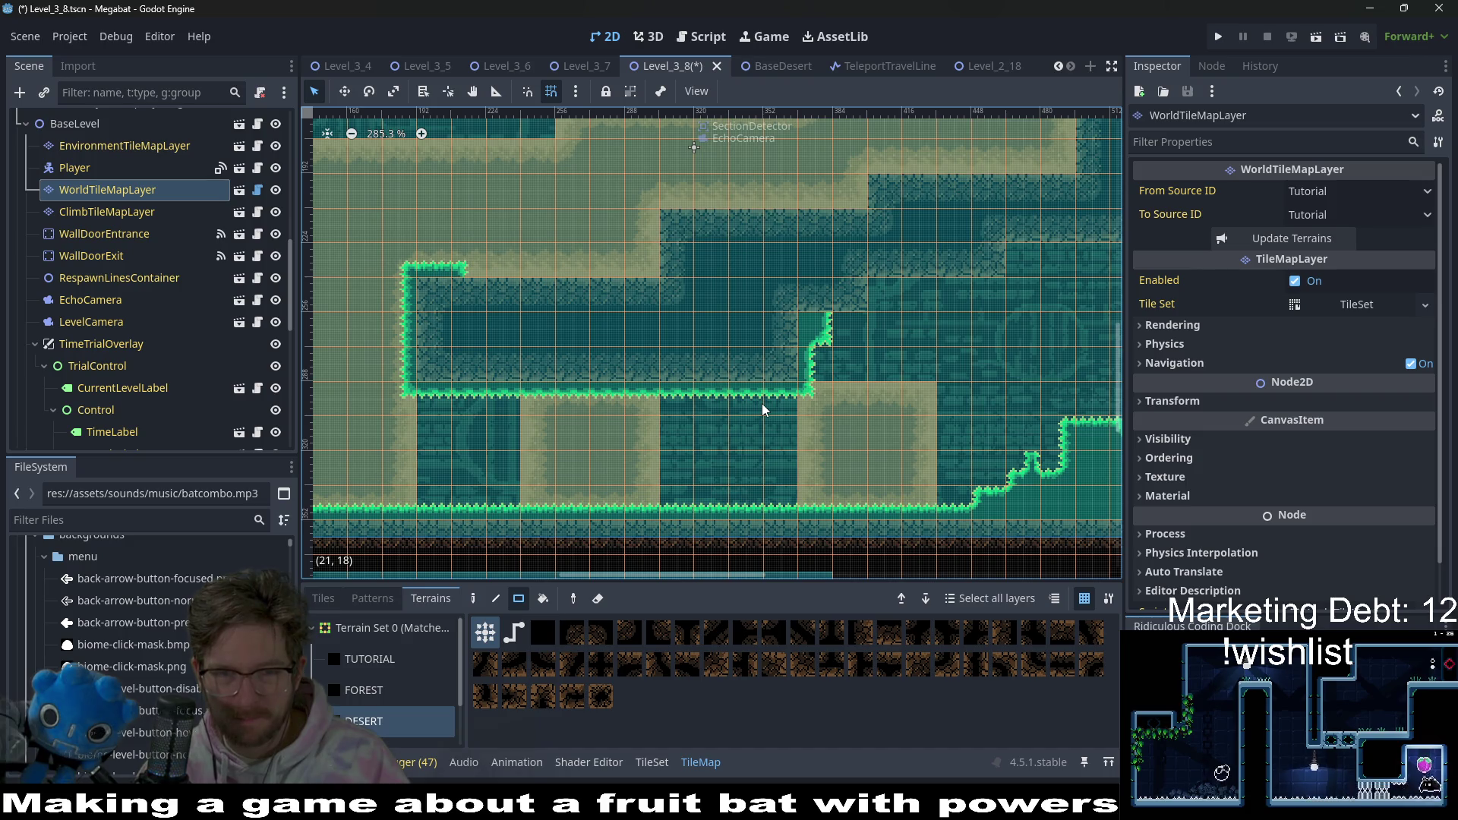
pyautogui.moveTo(789, 379); pyautogui.dragTo(434, 363)
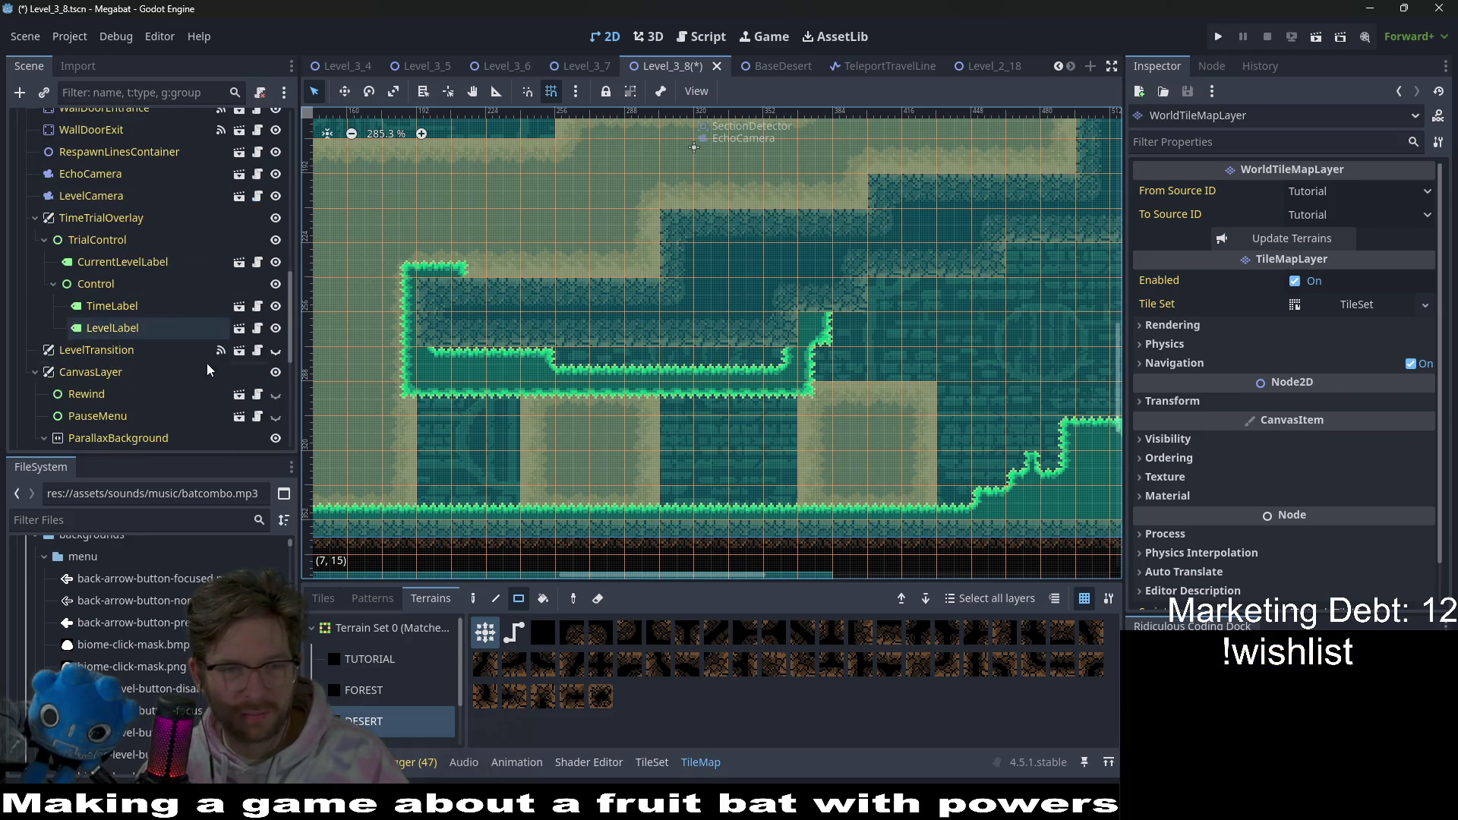
pyautogui.scroll(1, 194, 332)
pyautogui.scroll(6, 194, 332)
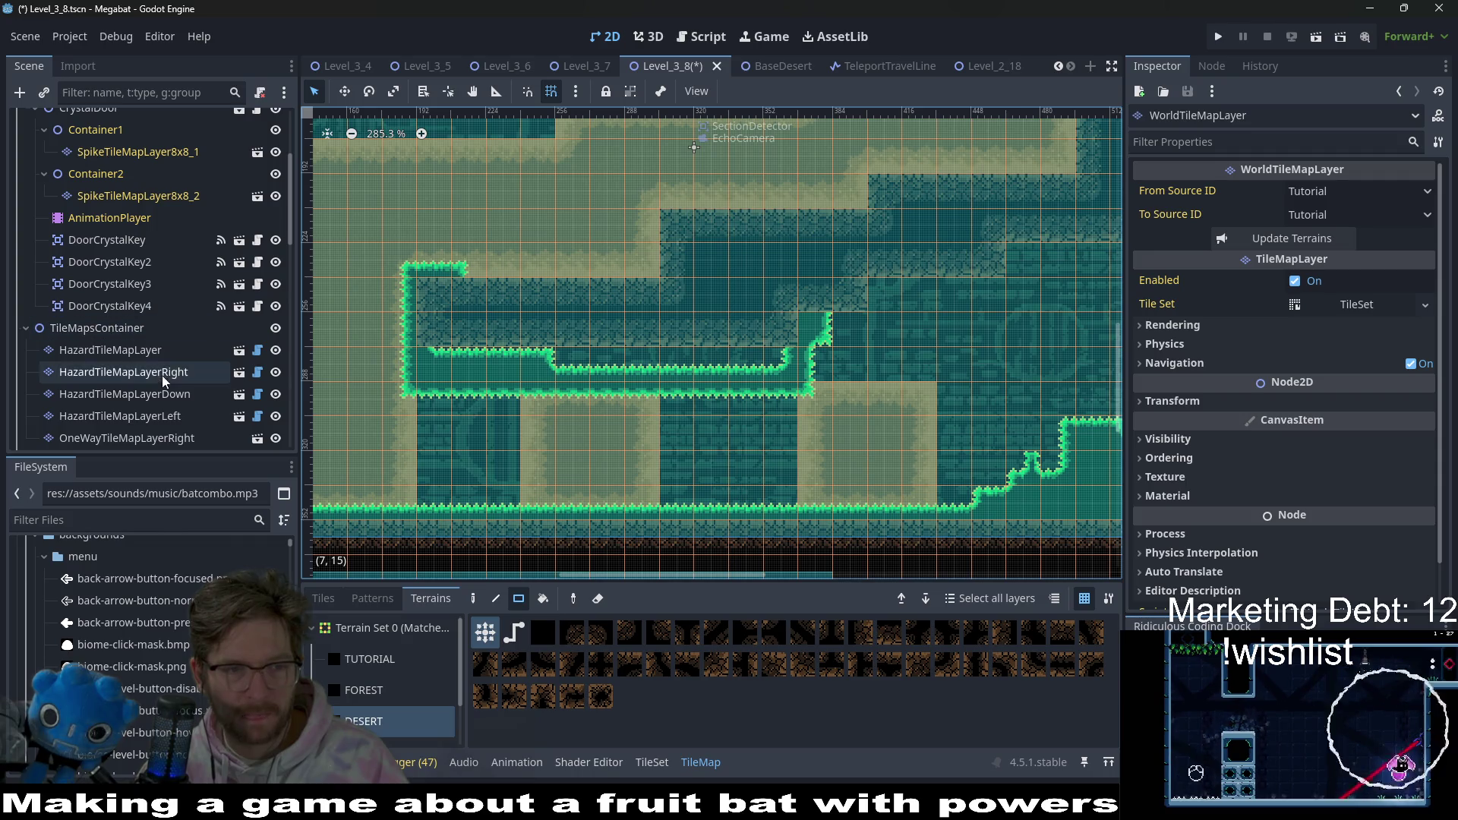
pyautogui.click(180, 351)
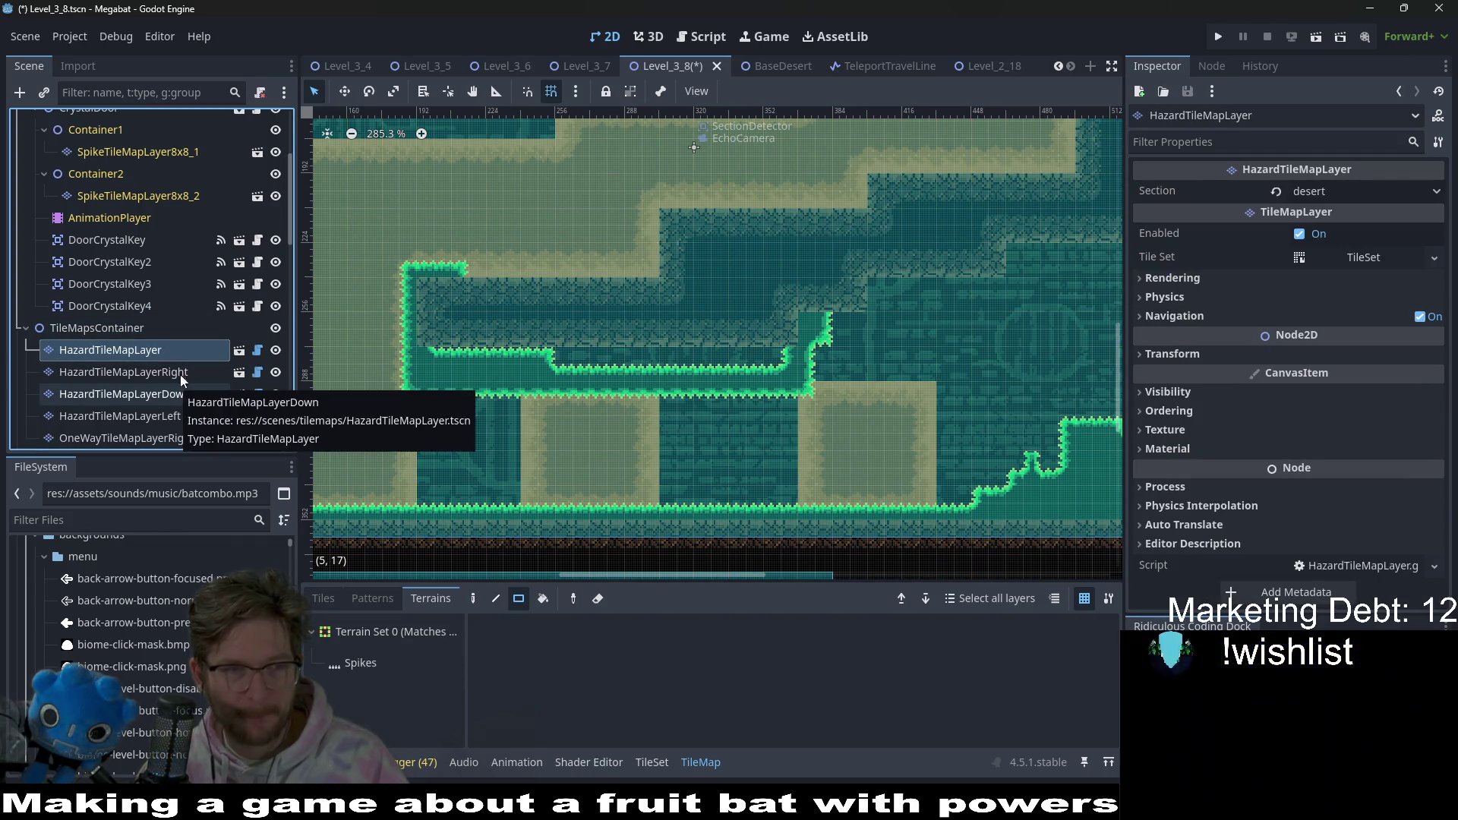
pyautogui.scroll(4, 175, 364)
pyautogui.click(116, 235)
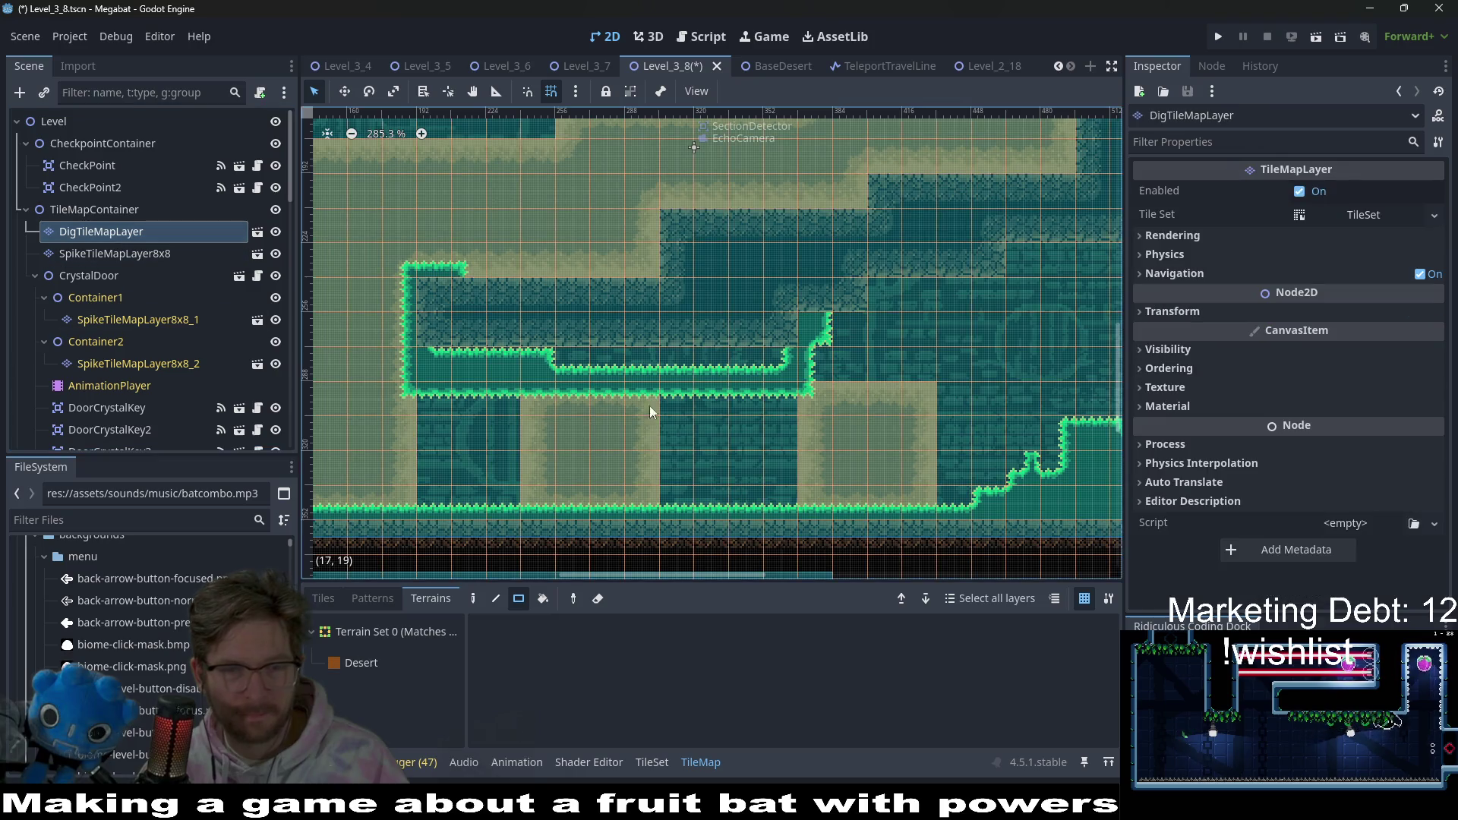
# - Redraw Emerald spikes along the chamber's lower edge on SpikeTileMapLayer8x8
pyautogui.click(395, 664)
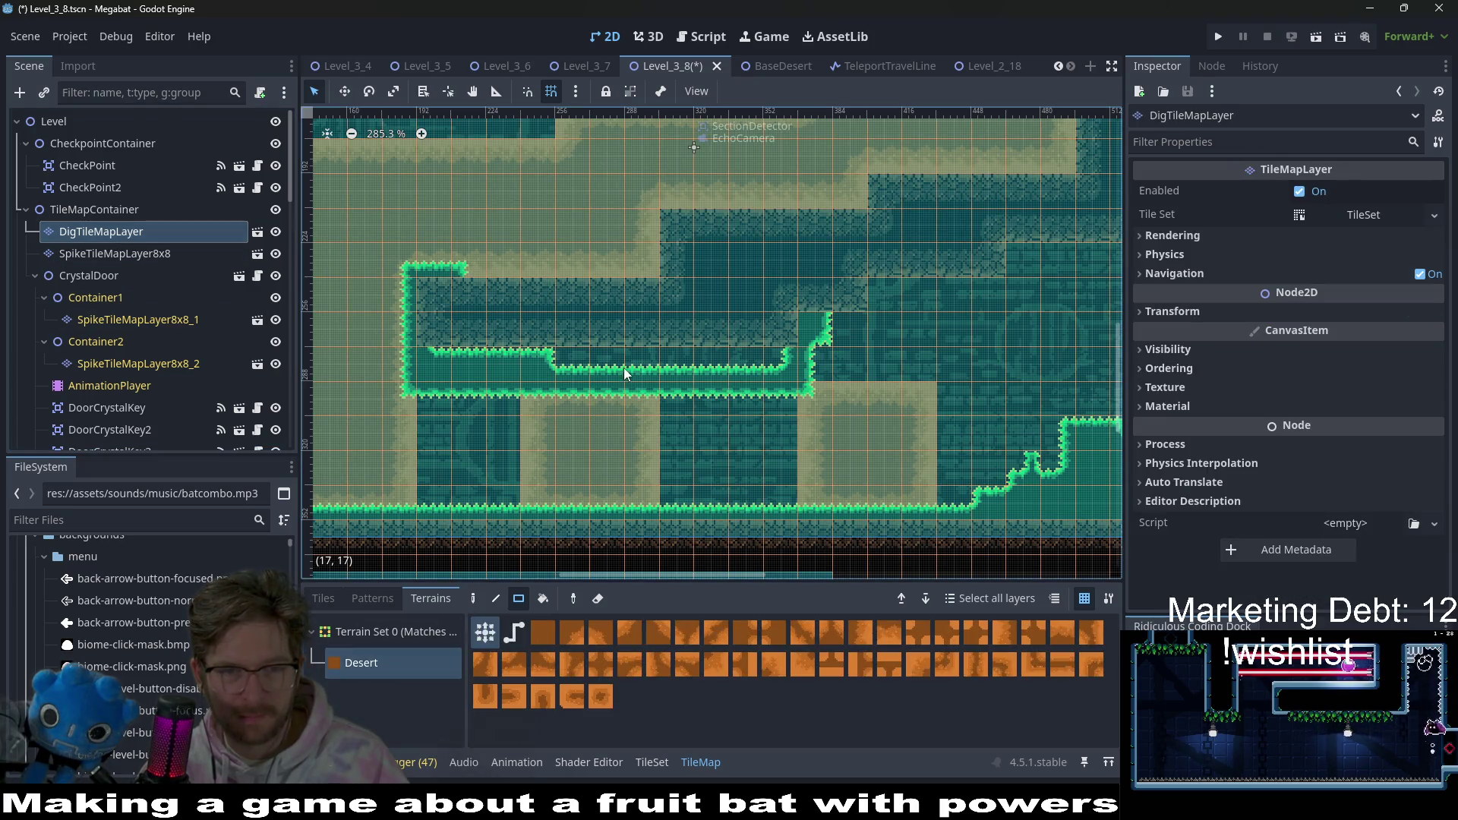
pyautogui.click(113, 253)
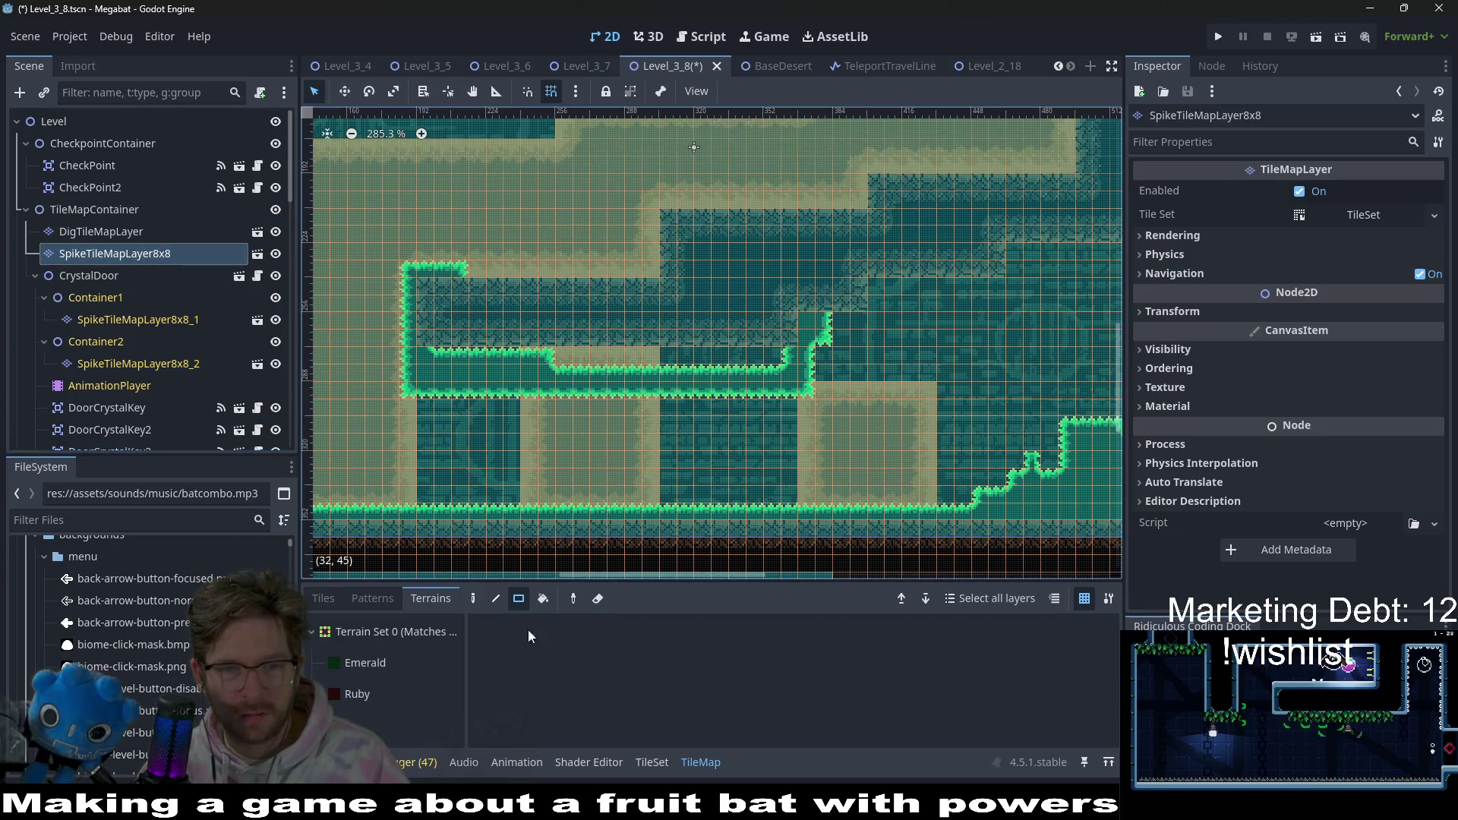
pyautogui.click(364, 662)
pyautogui.moveTo(407, 351)
pyautogui.mouseDown()
pyautogui.moveTo(799, 396)
pyautogui.moveTo(557, 354)
pyautogui.moveTo(420, 354)
pyautogui.moveTo(419, 339)
pyautogui.moveTo(777, 337)
pyautogui.mouseUp()
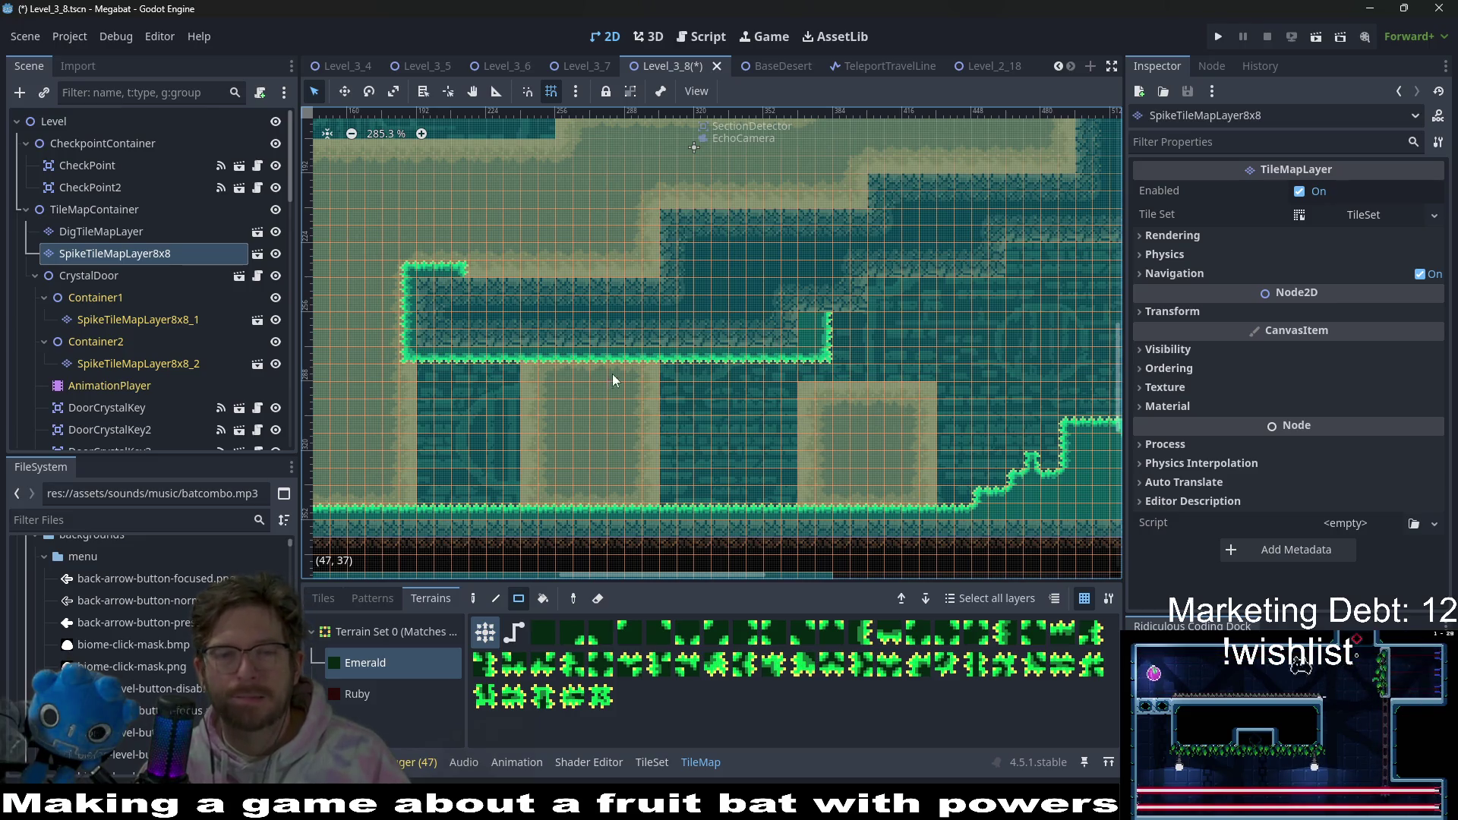
# - Fill the dark gap and extend the sand column with Desert dig tiles on DigTileMapLayer
pyautogui.click(102, 233)
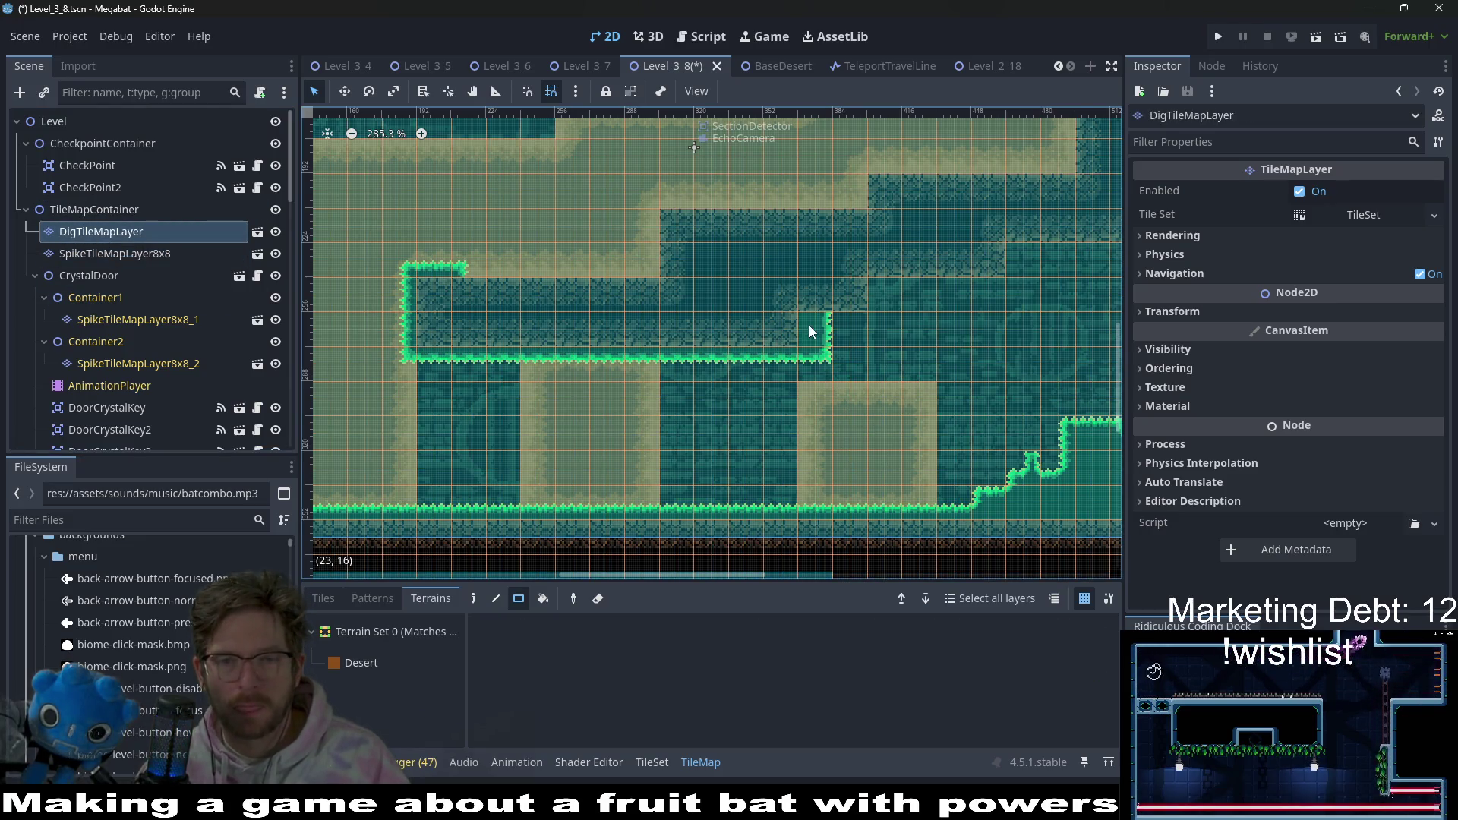
pyautogui.click(361, 662)
pyautogui.moveTo(839, 317)
pyautogui.mouseDown()
pyautogui.moveTo(881, 402)
pyautogui.moveTo(911, 353)
pyautogui.mouseUp()
pyautogui.moveTo(919, 293); pyautogui.dragTo(918, 385)
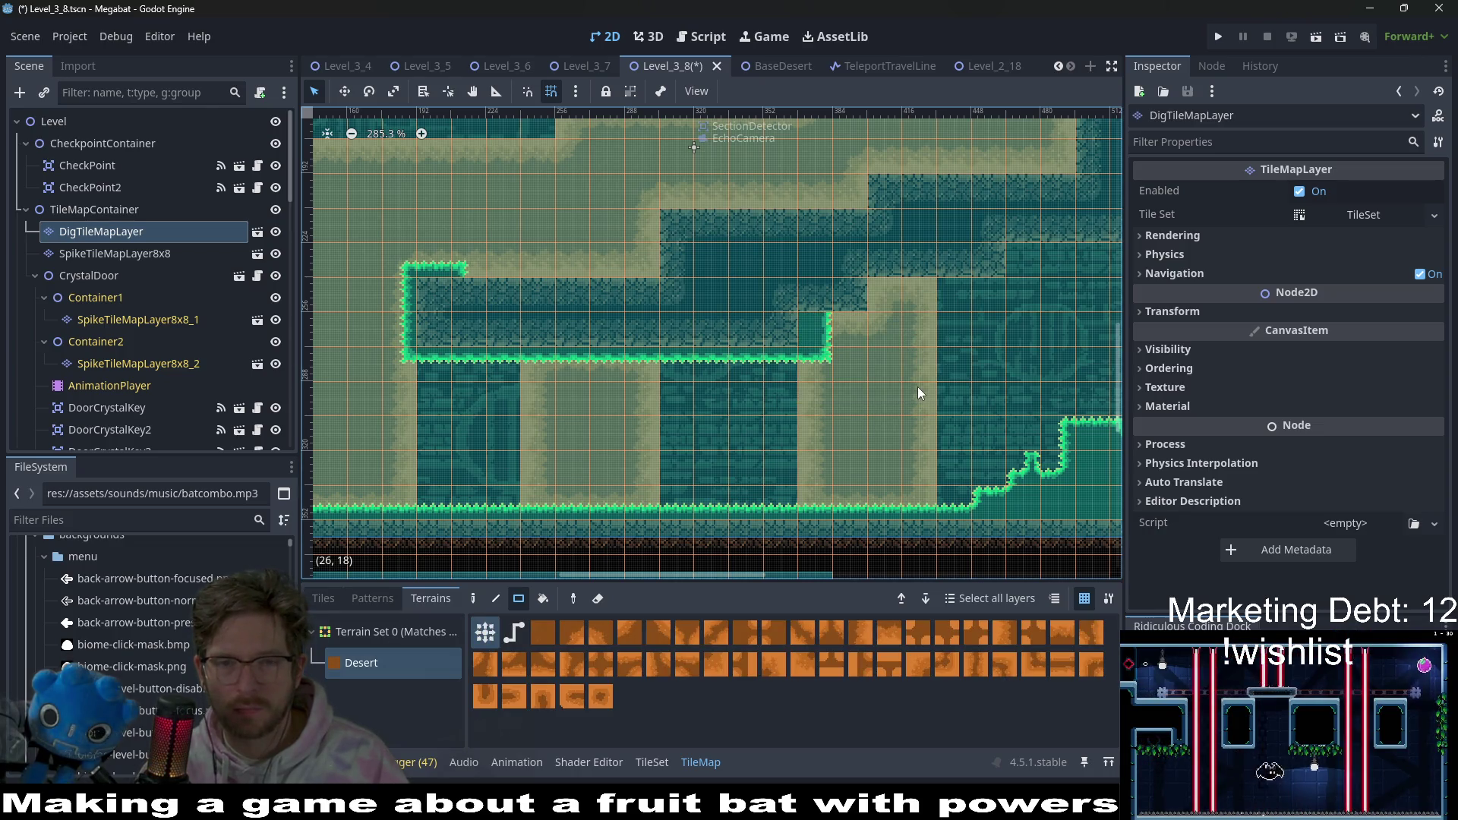
pyautogui.scroll(-4, 917, 386)
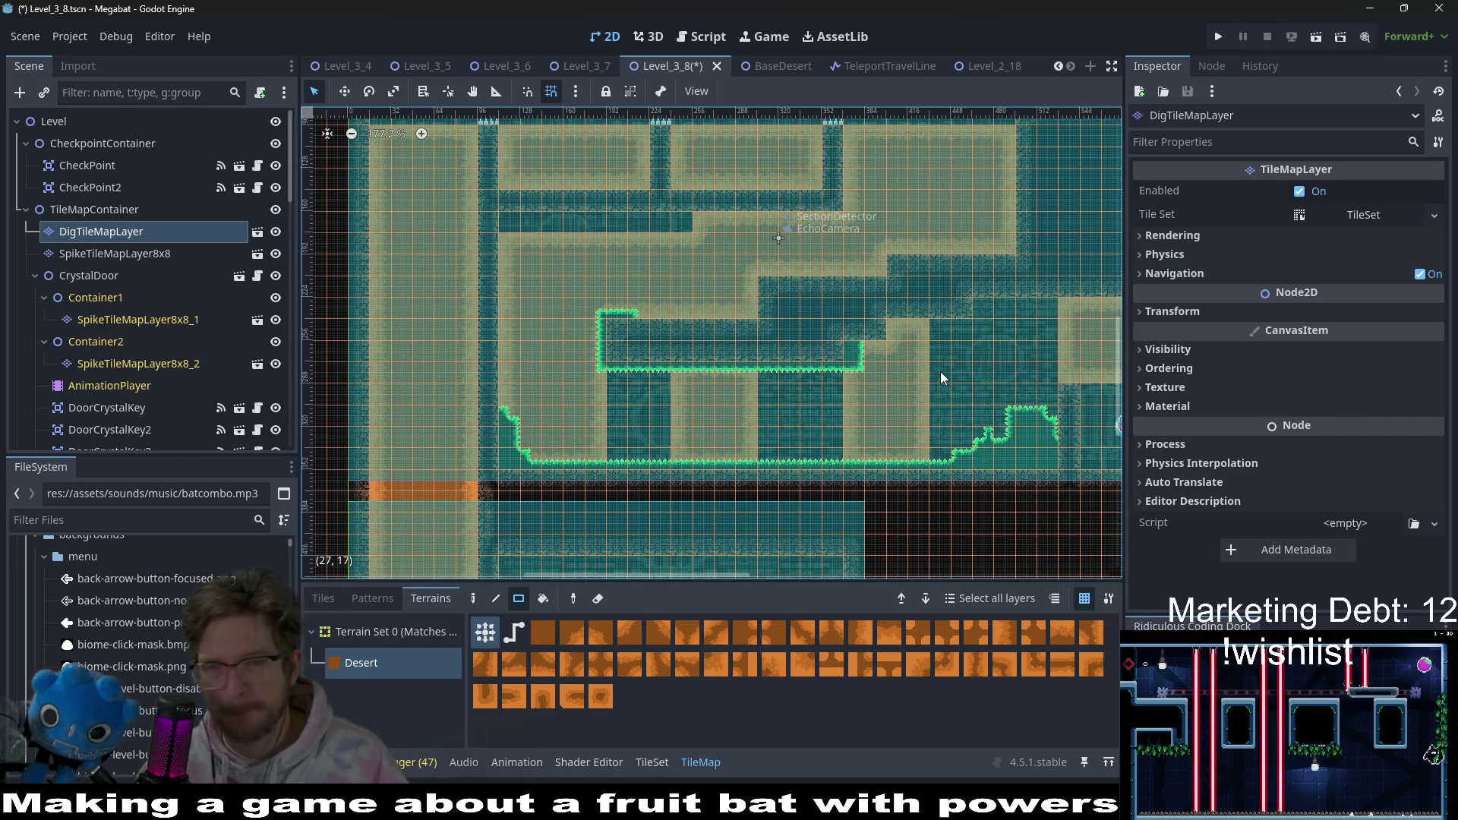
pyautogui.moveTo(947, 380); pyautogui.dragTo(868, 384)
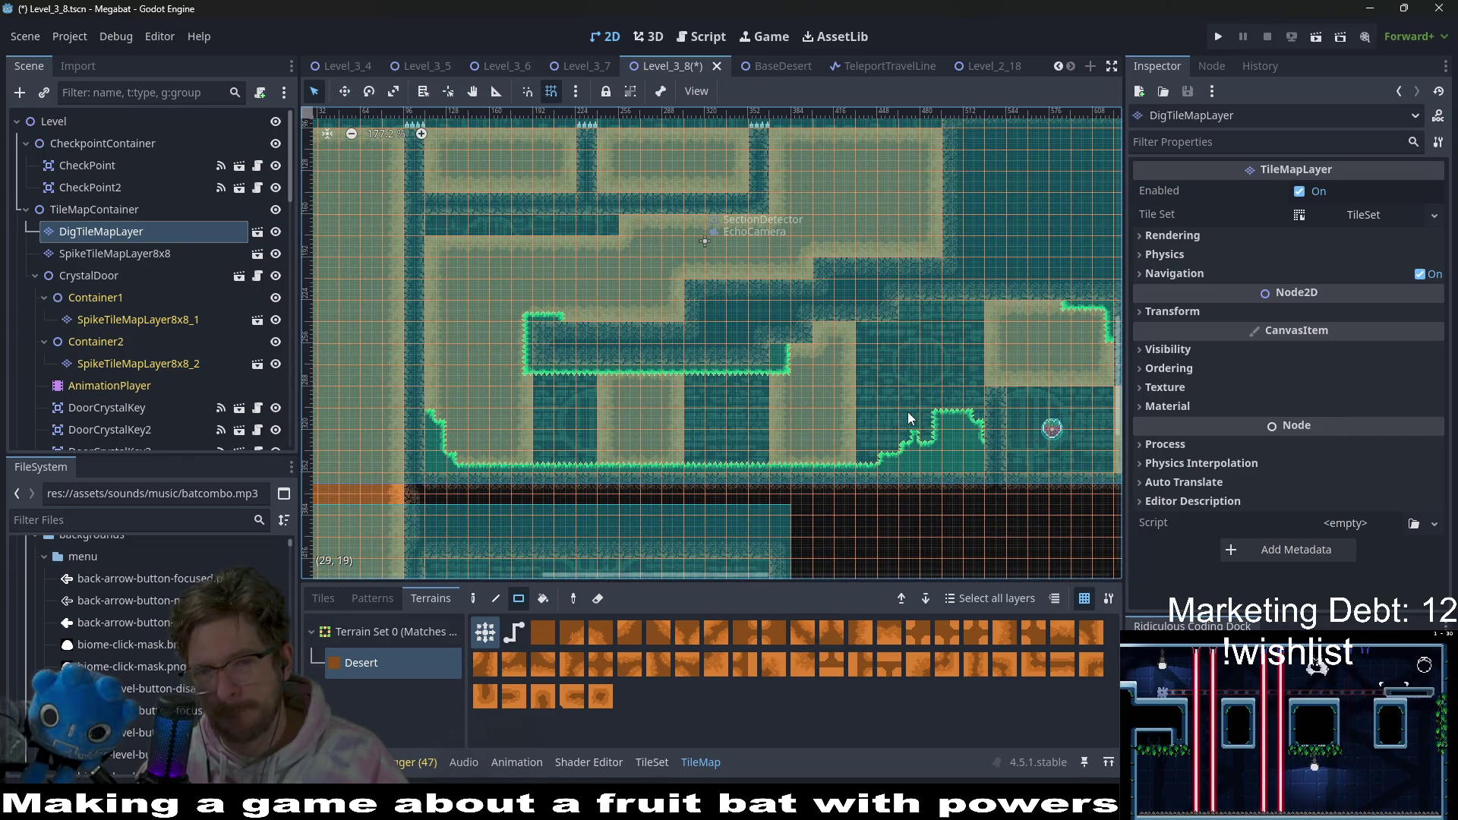
pyautogui.moveTo(648, 325); pyautogui.dragTo(823, 354)
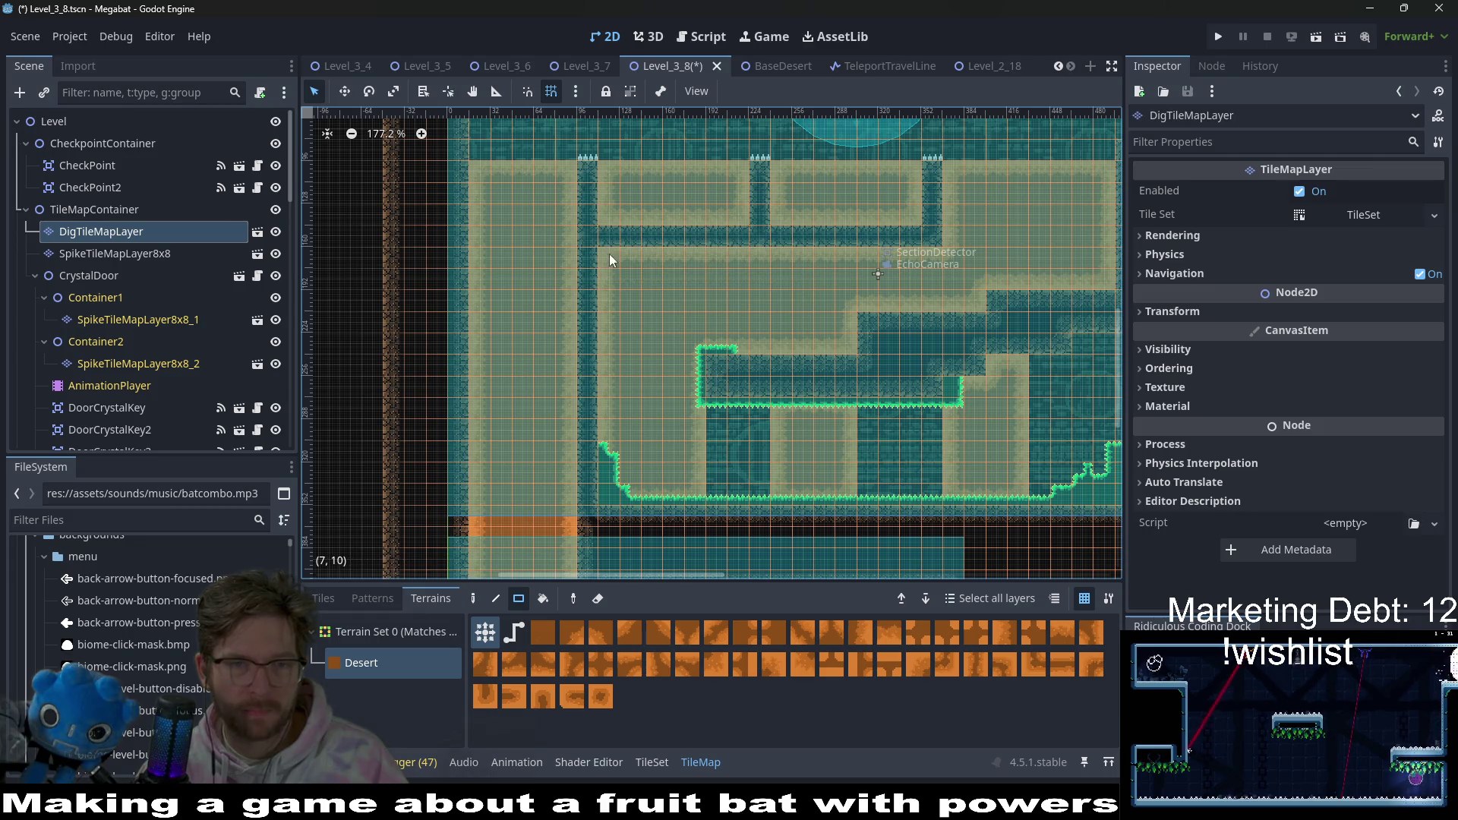
pyautogui.scroll(-4, 740, 363)
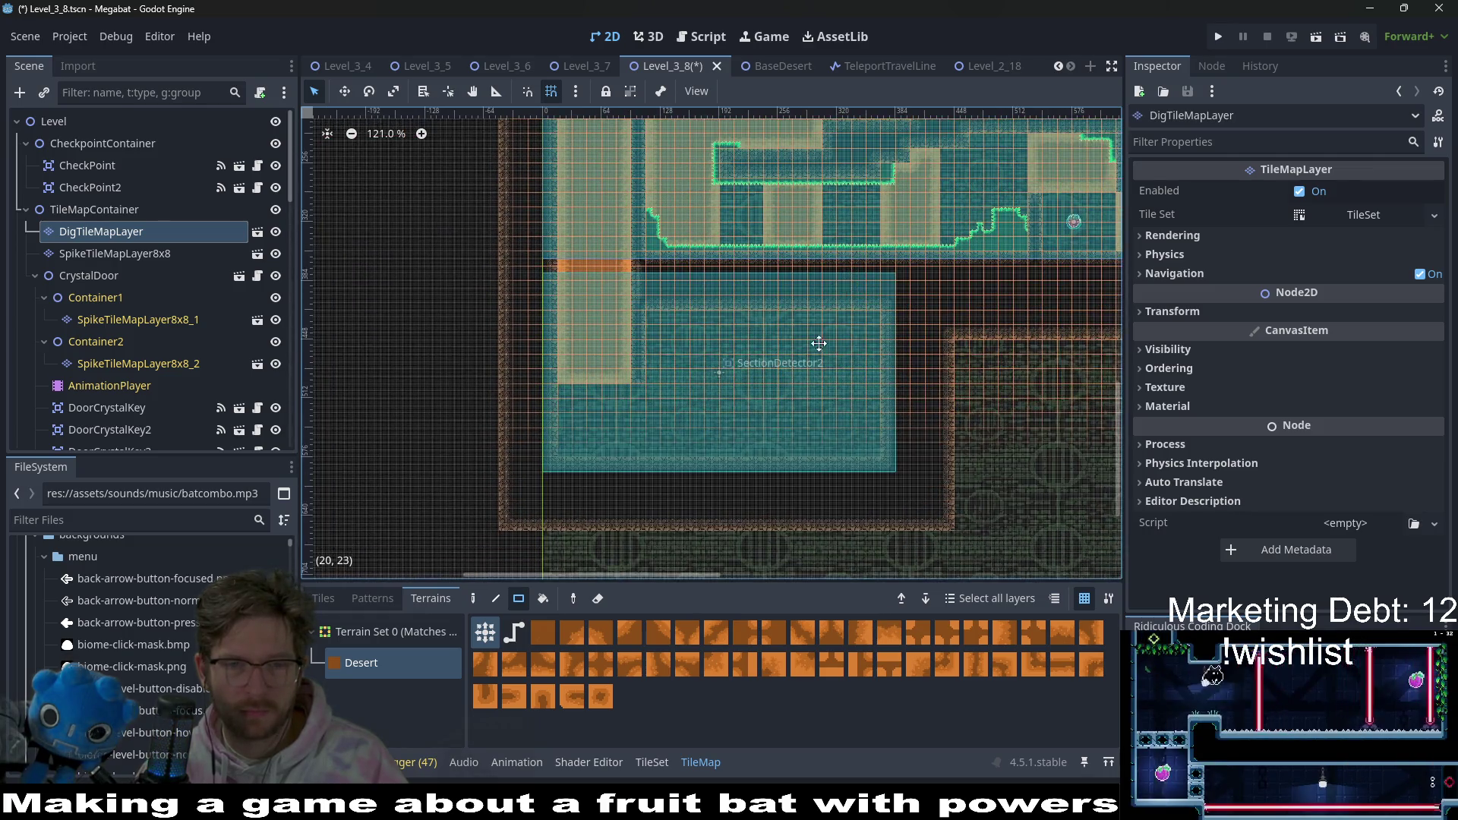
pyautogui.moveTo(824, 329); pyautogui.dragTo(795, 407)
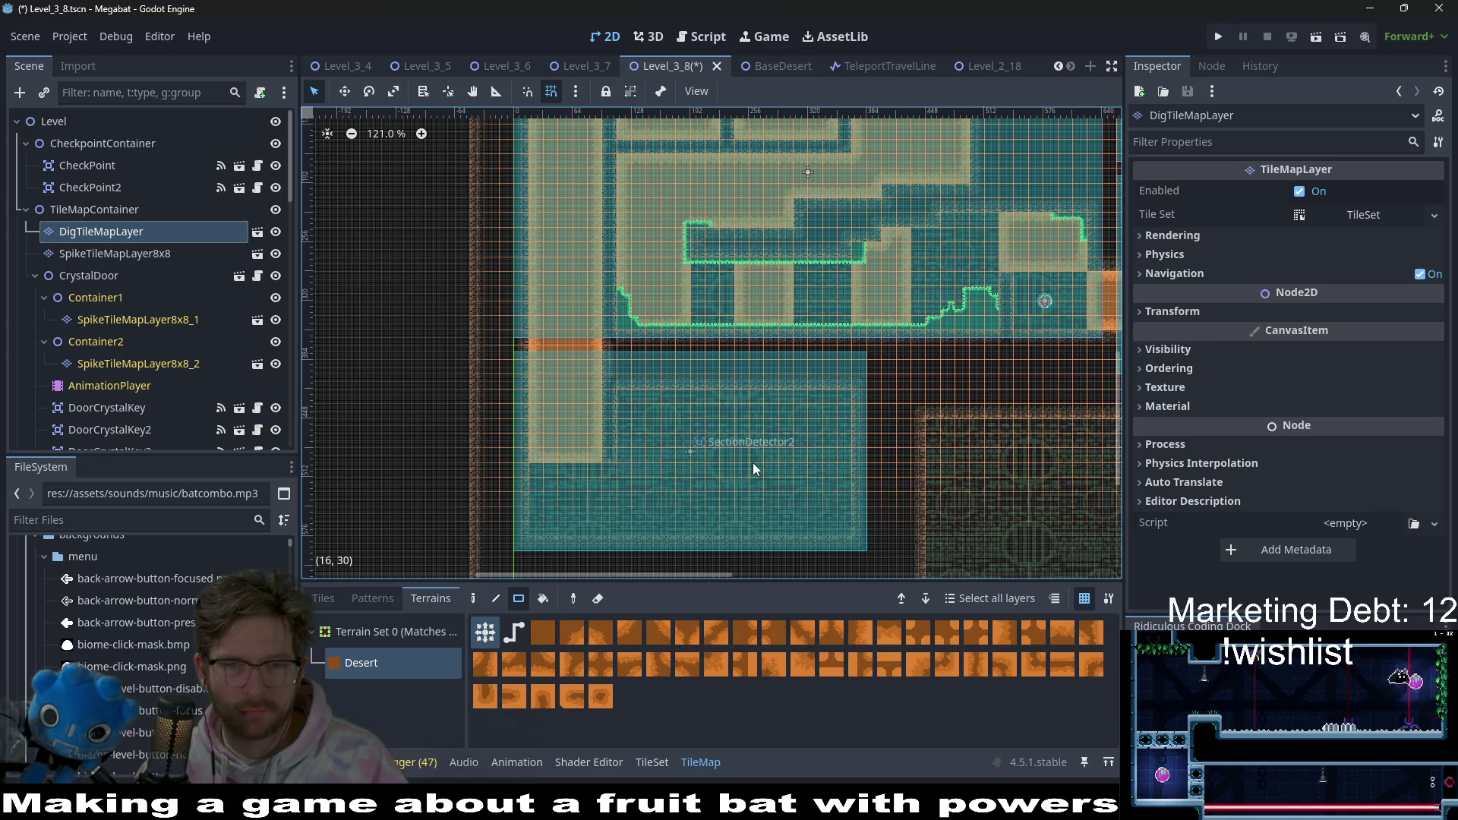
pyautogui.scroll(-6, 94, 228)
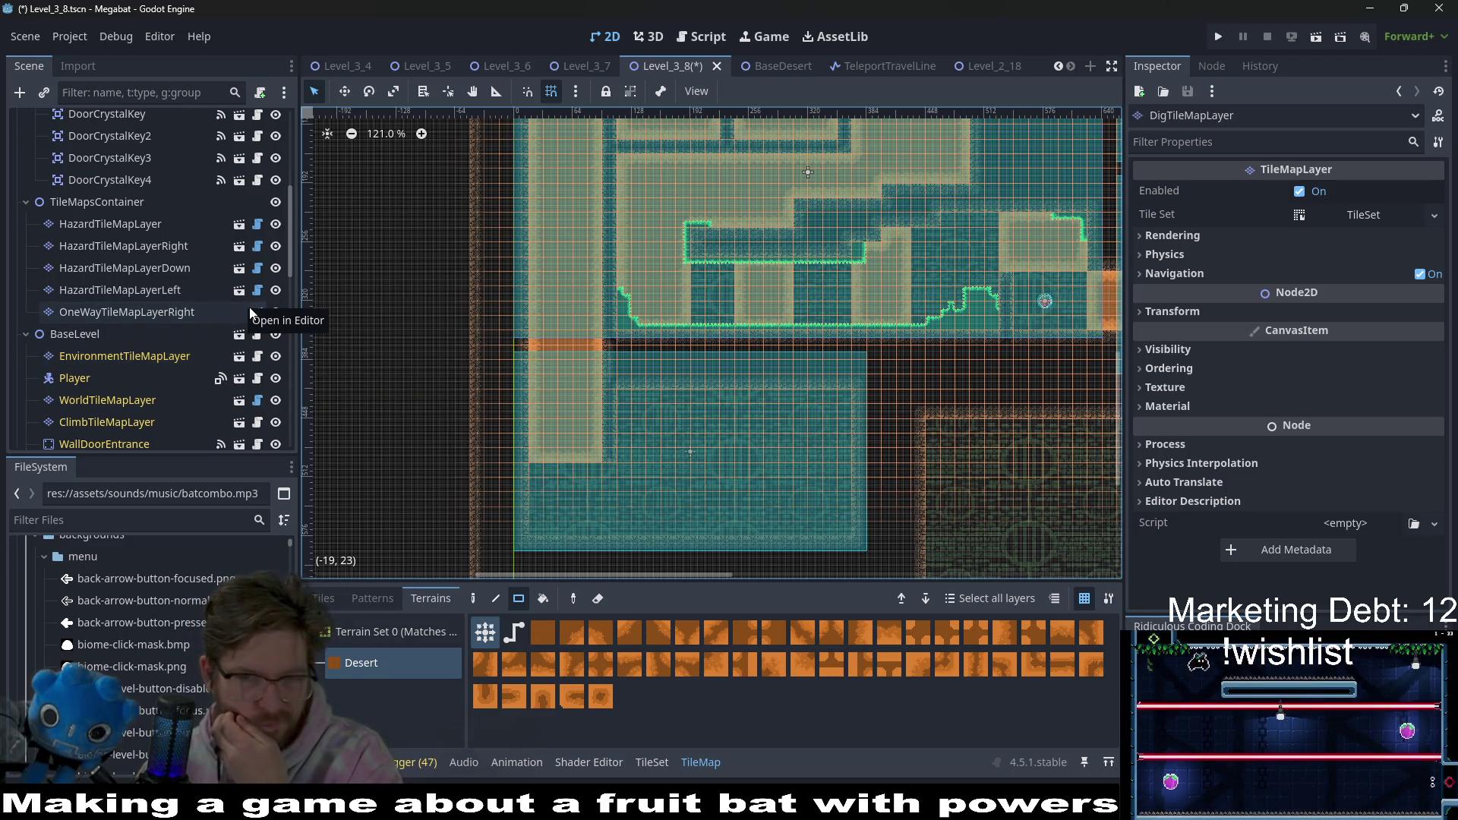
pyautogui.scroll(2, 774, 357)
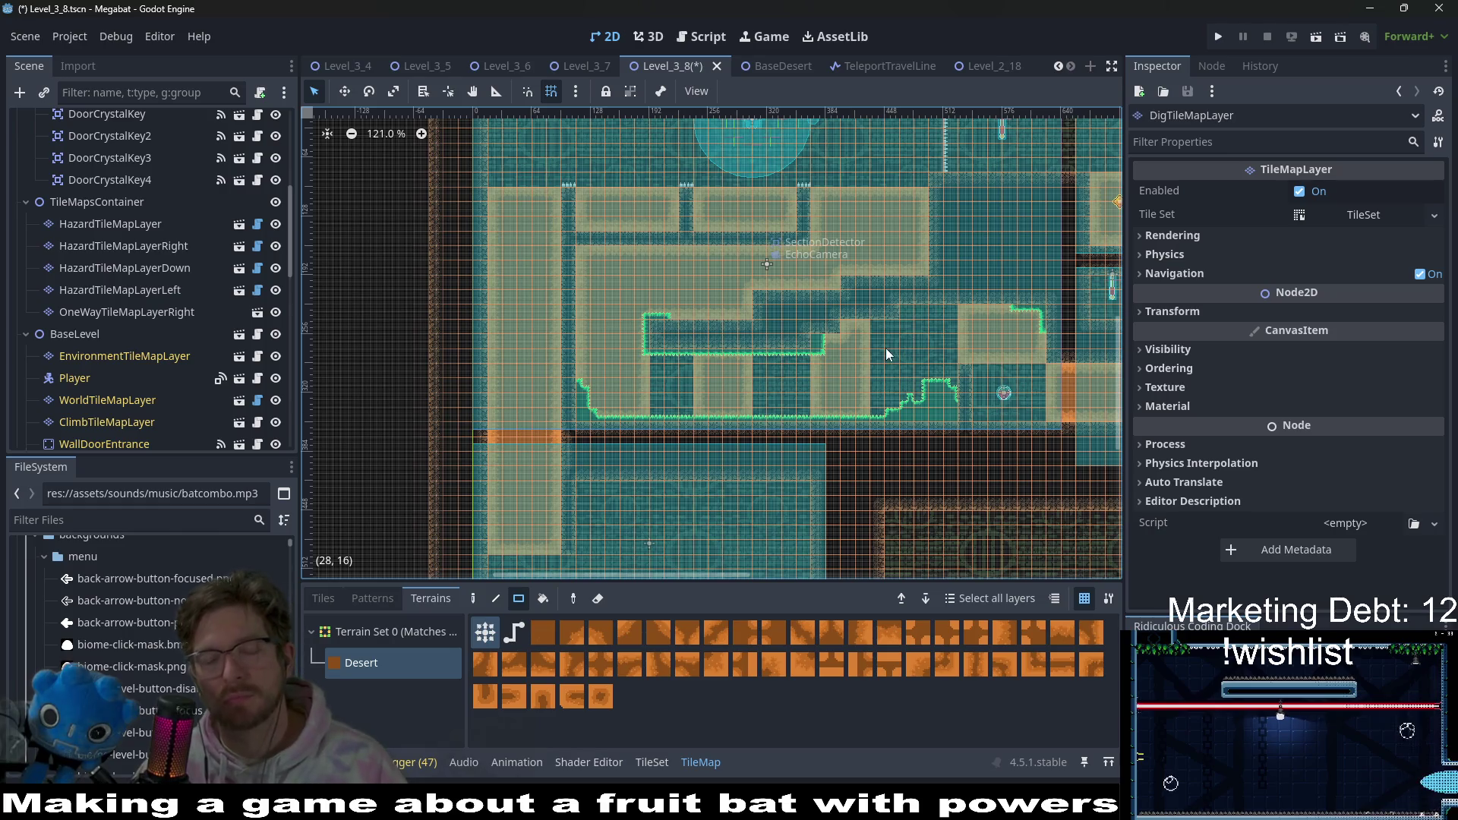
pyautogui.scroll(6, 996, 410)
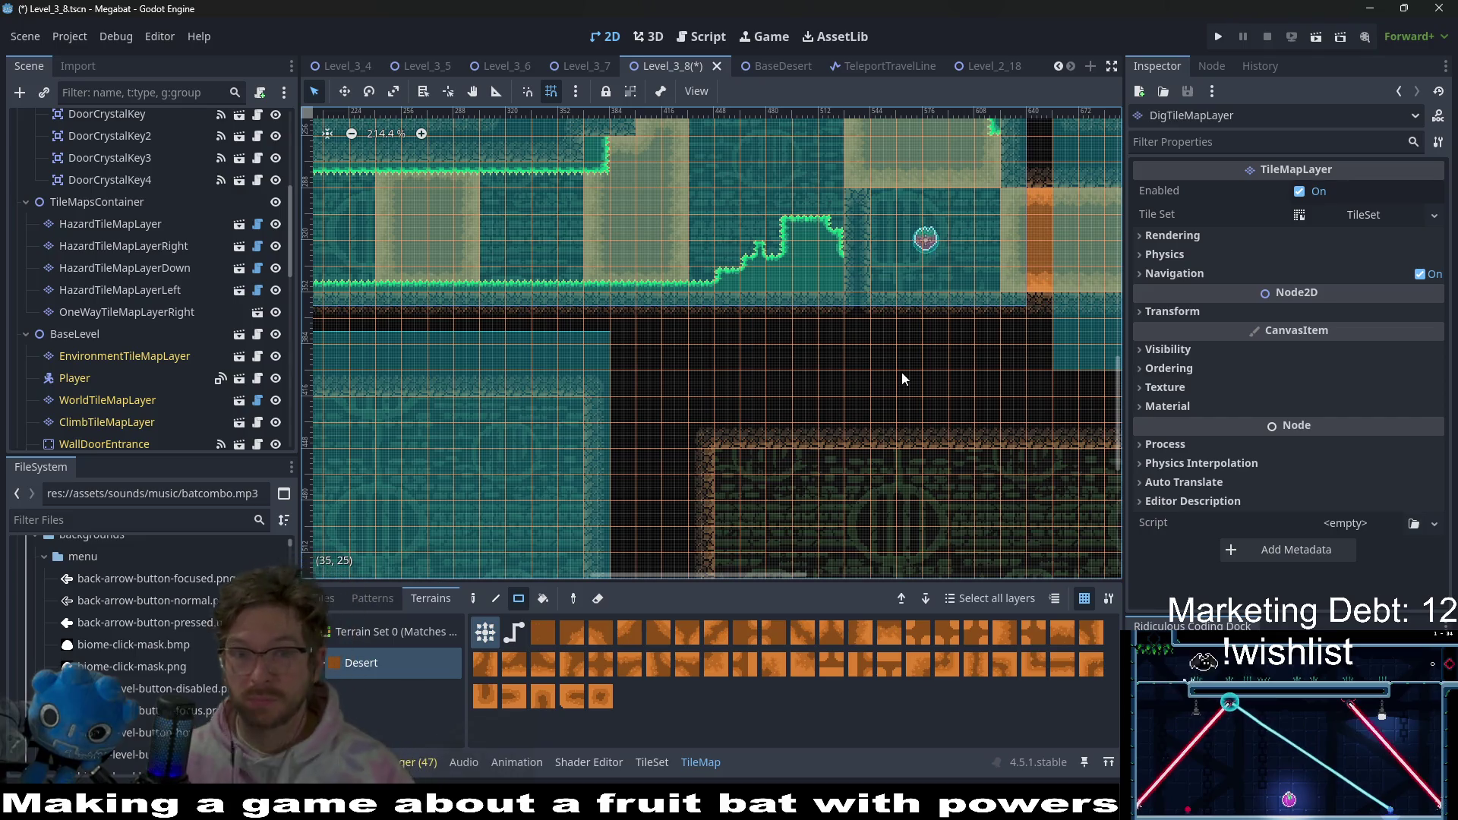
pyautogui.moveTo(958, 214); pyautogui.dragTo(901, 280)
pyautogui.scroll(3, 935, 359)
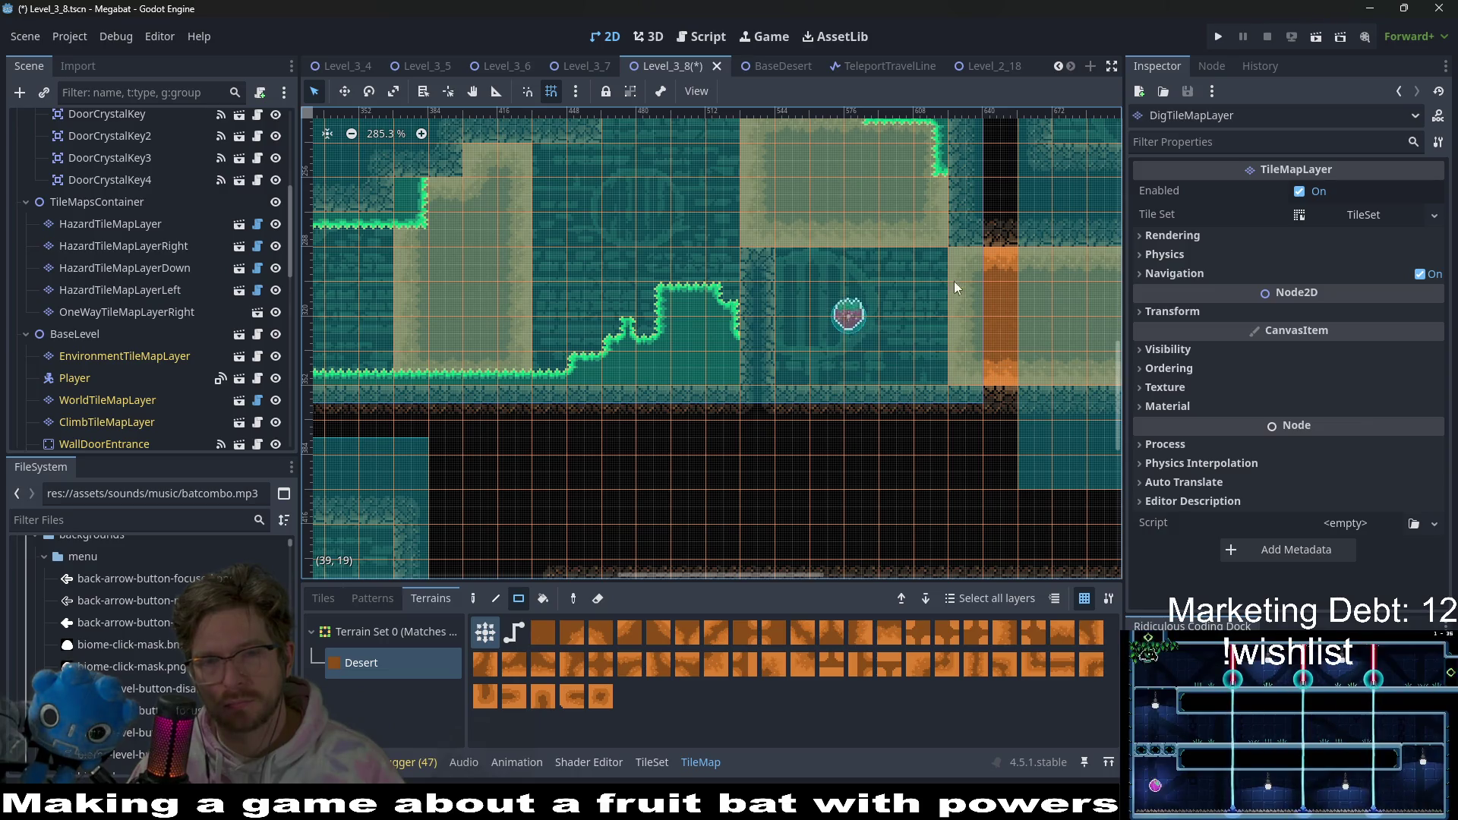
pyautogui.hscroll(5, 872, 325)
pyautogui.moveTo(862, 295); pyautogui.dragTo(854, 400)
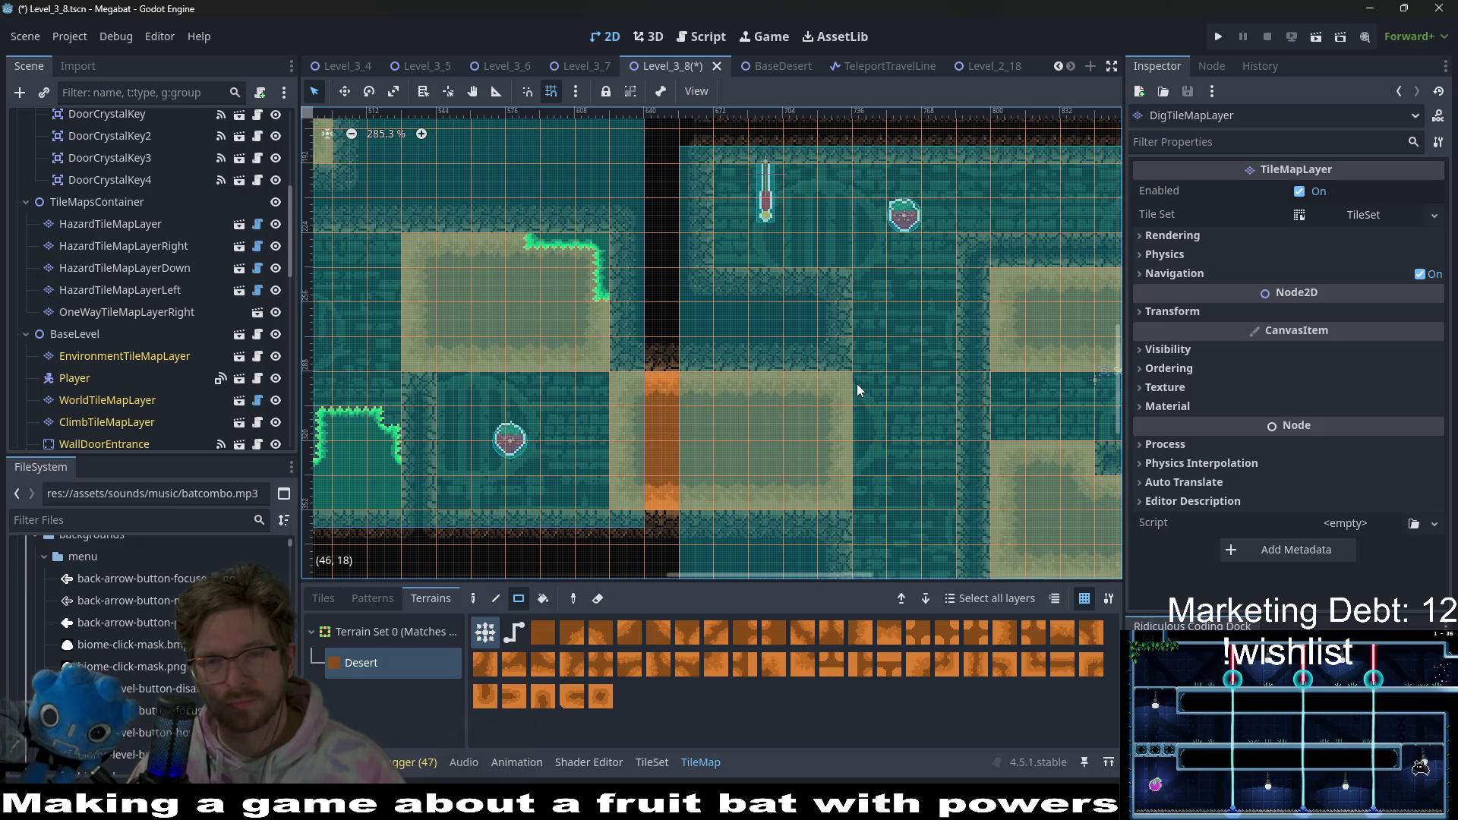
pyautogui.hscroll(1, 787, 365)
pyautogui.scroll(-2, 819, 252)
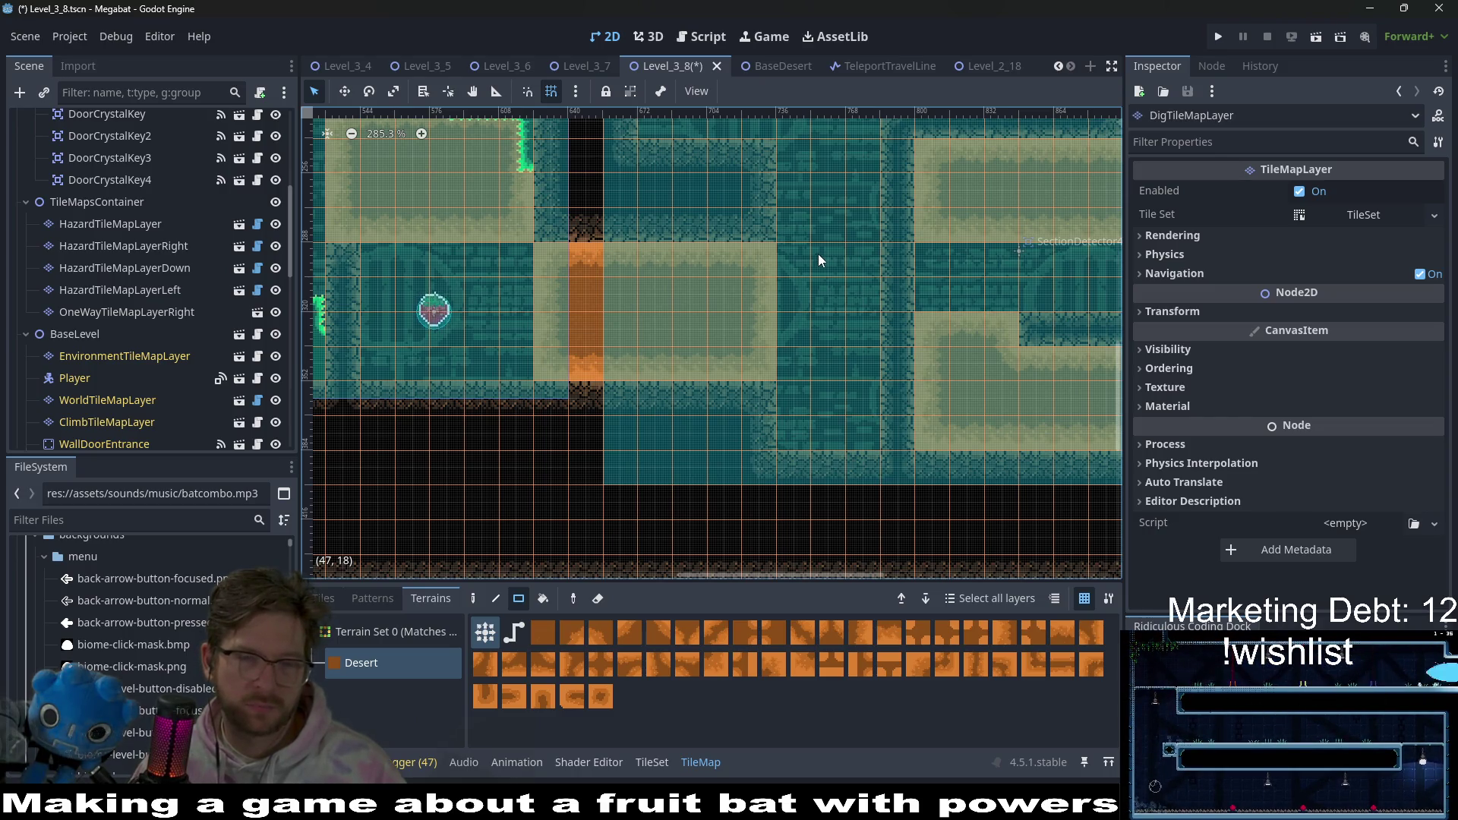
pyautogui.scroll(2, 813, 363)
pyautogui.hscroll(1, 794, 361)
pyautogui.scroll(1, 794, 360)
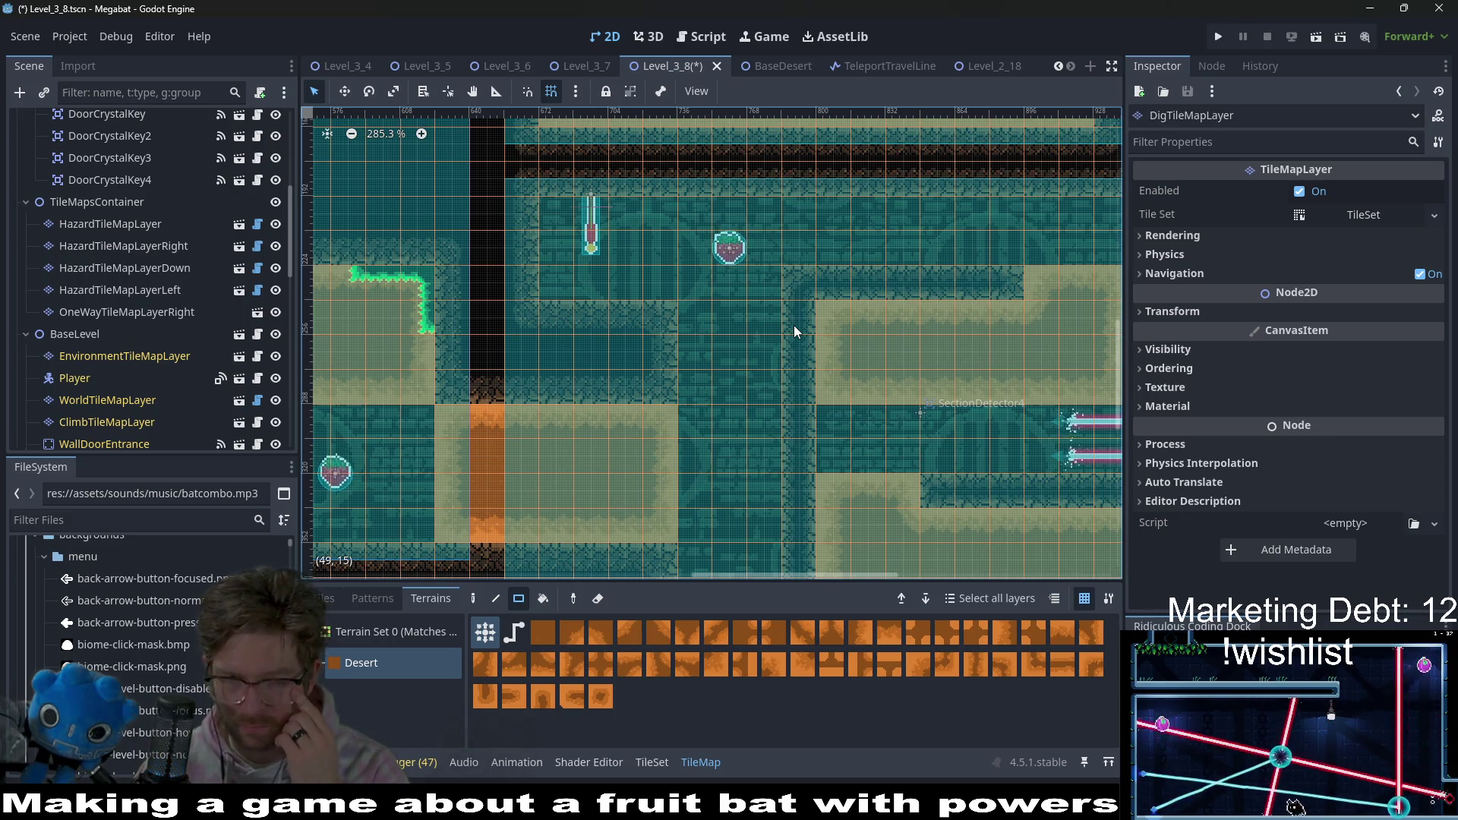
pyautogui.scroll(-2, 759, 304)
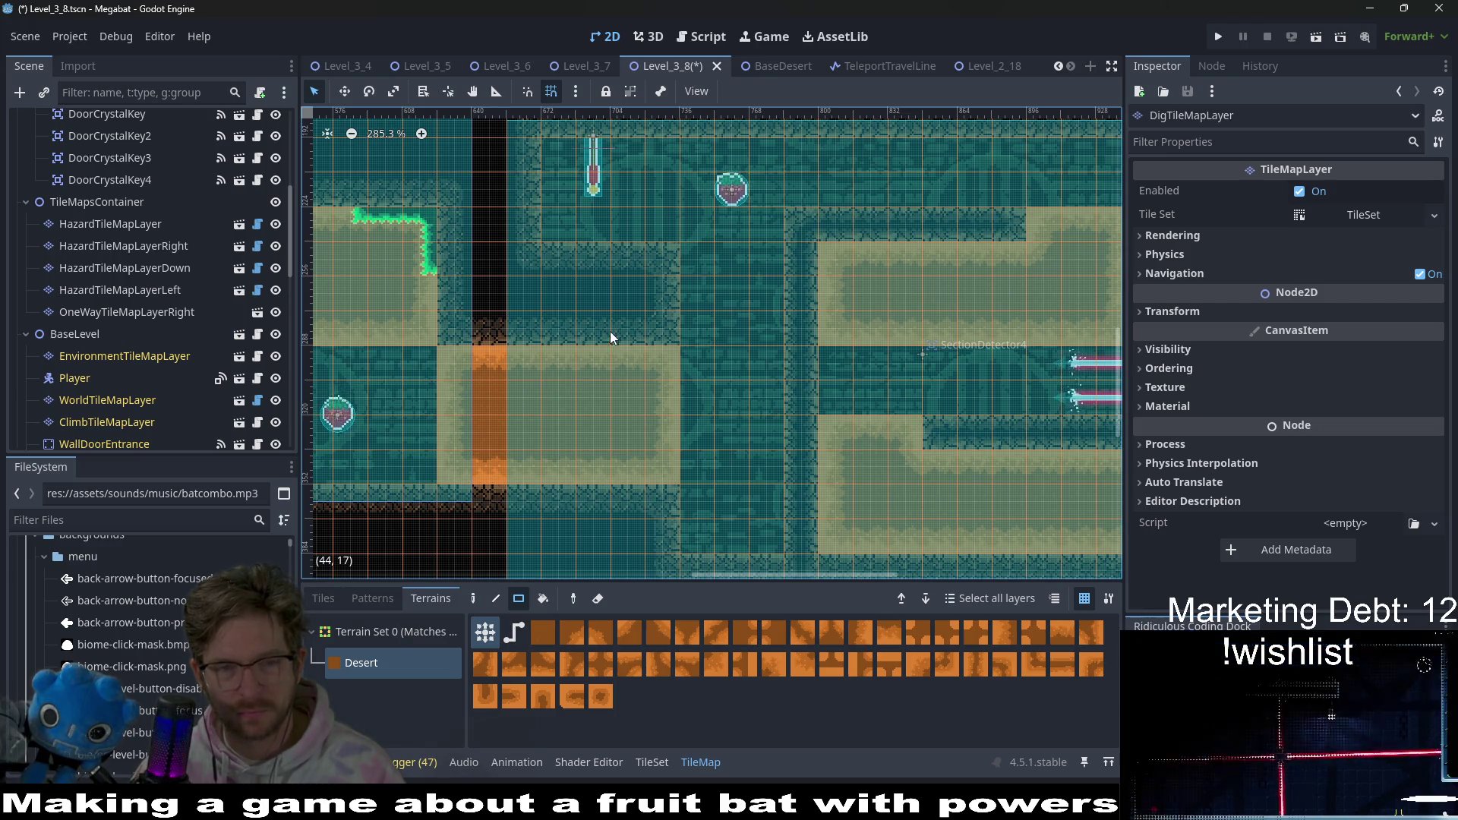
pyautogui.moveTo(612, 338); pyautogui.dragTo(786, 321)
pyautogui.scroll(4, 234, 280)
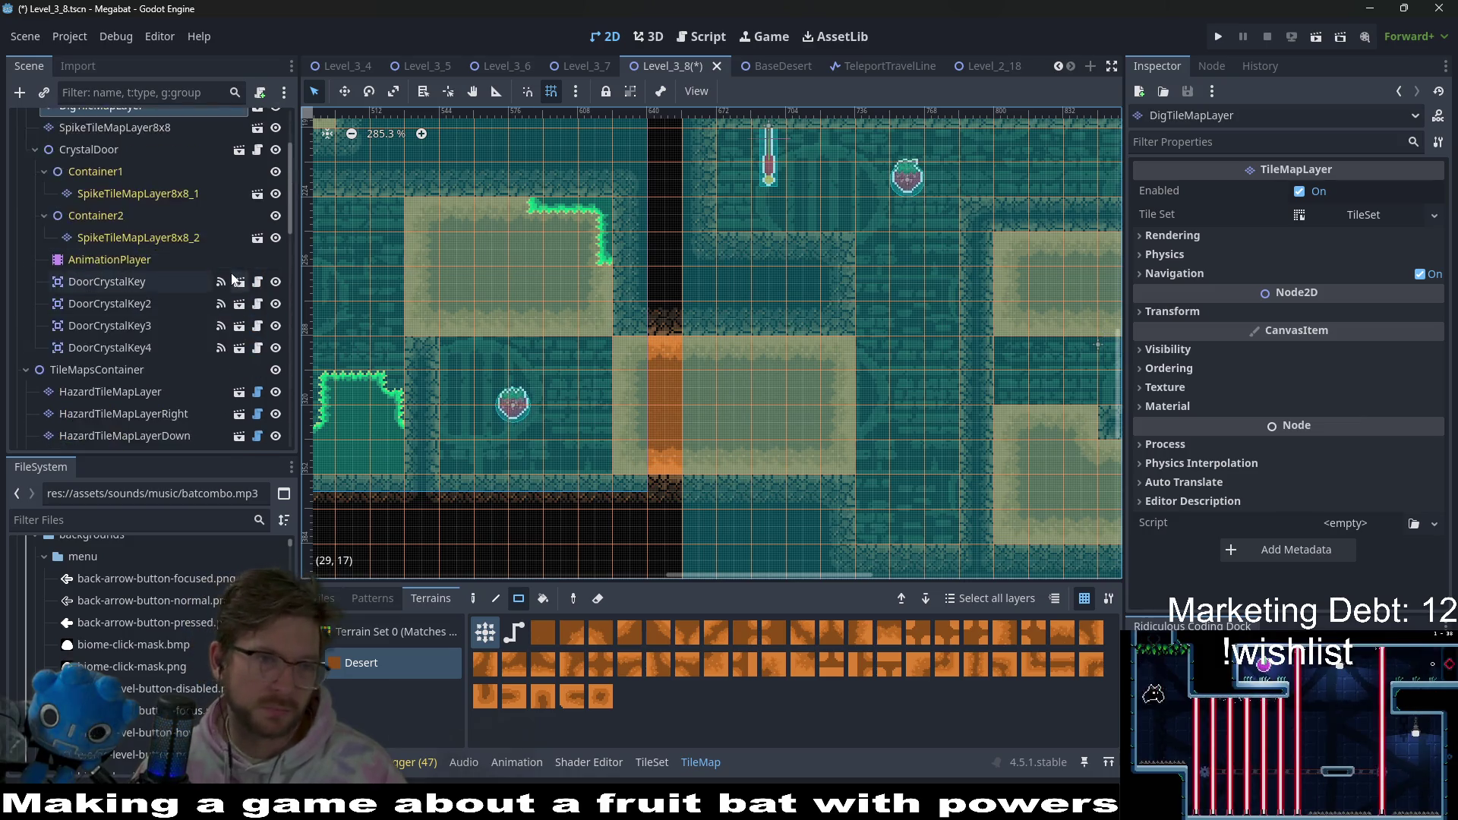
# - Inspect the tile layer container, SpikeTileMapLayer8x8 and HazardTileMapLayer in the Scene tree
pyautogui.scroll(3, 258, 292)
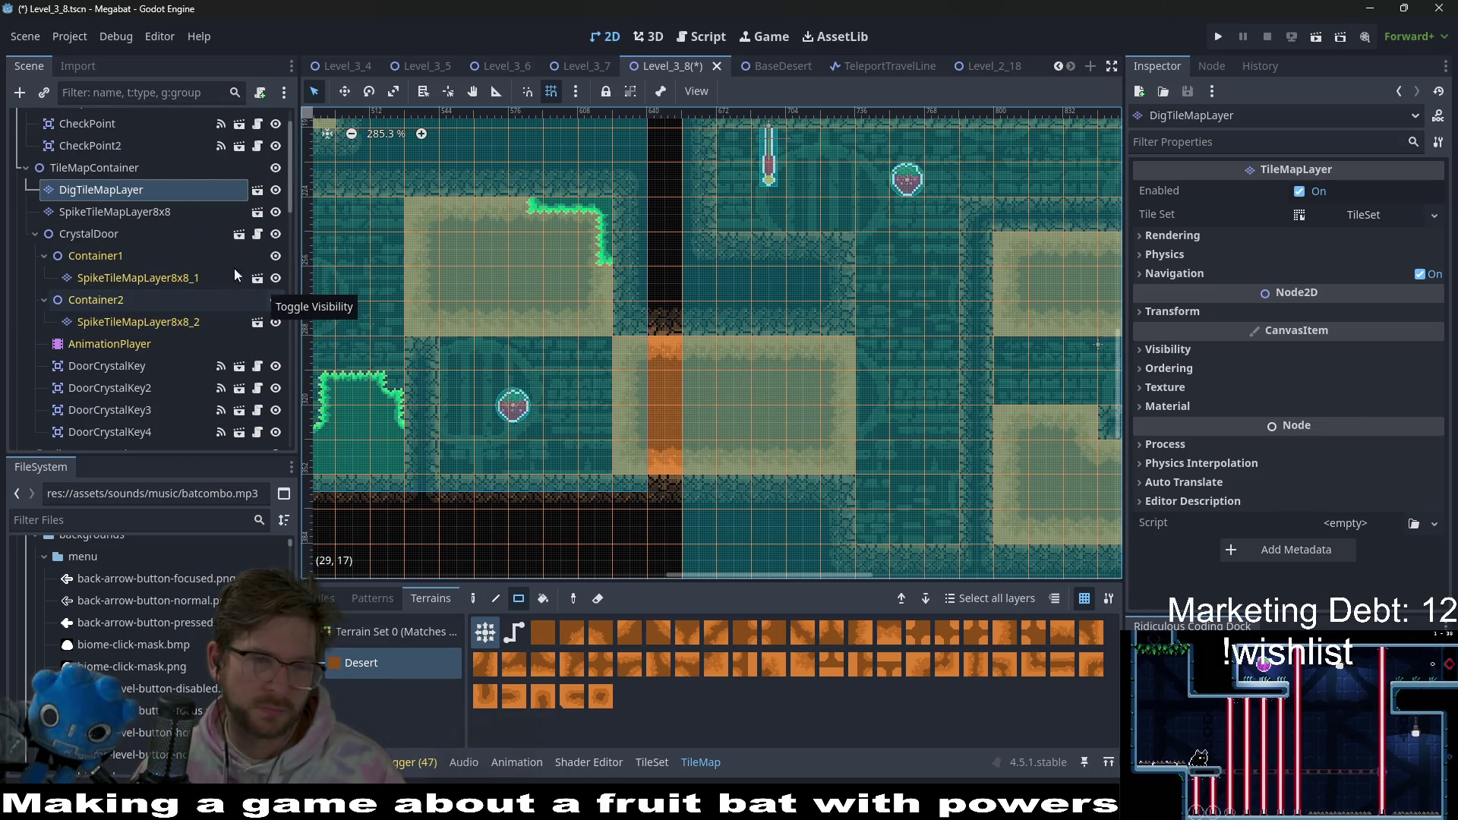
pyautogui.scroll(2, 111, 212)
pyautogui.click(142, 210)
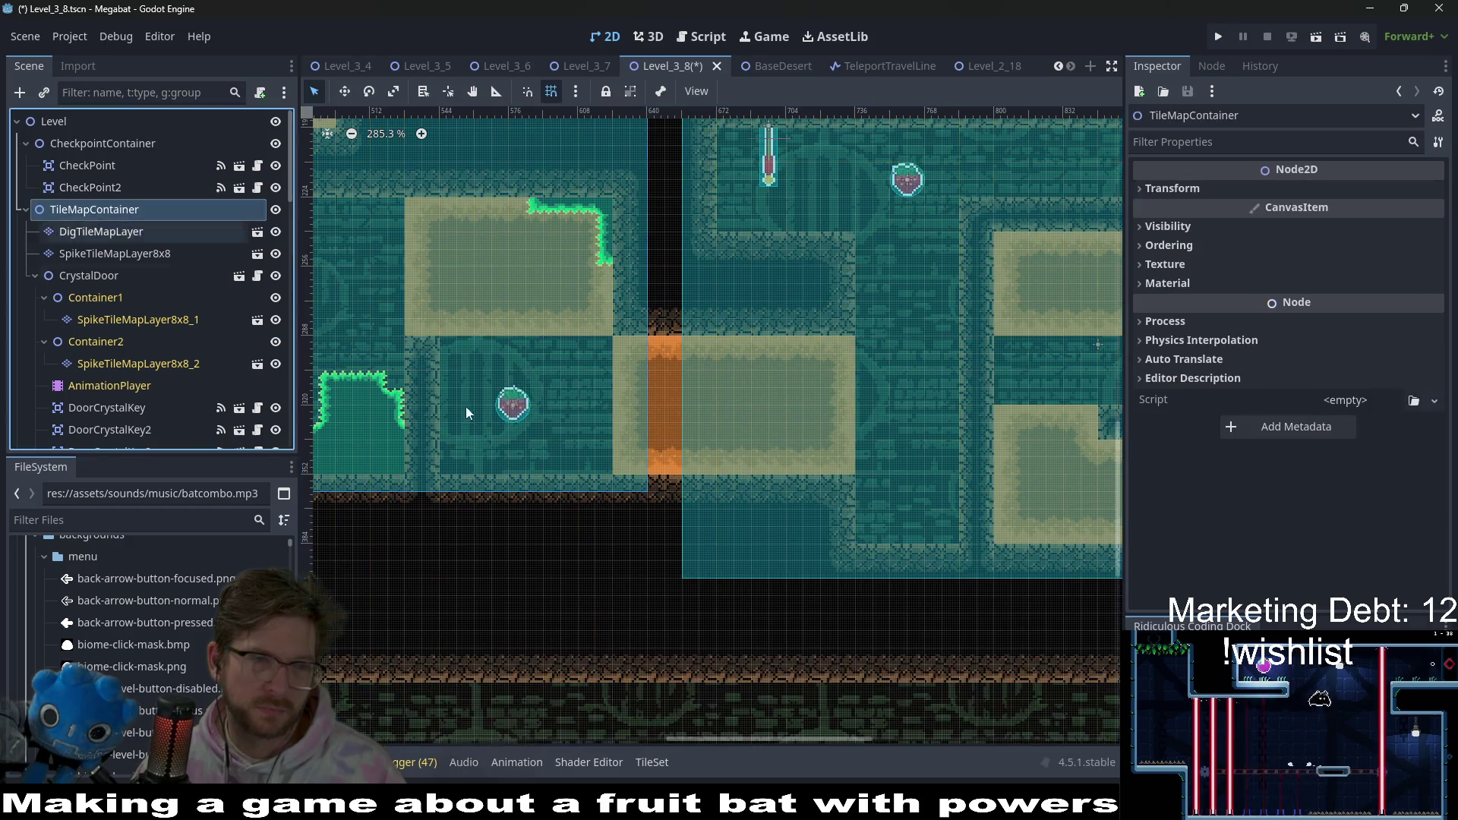
pyautogui.click(116, 251)
pyautogui.scroll(-5, 98, 327)
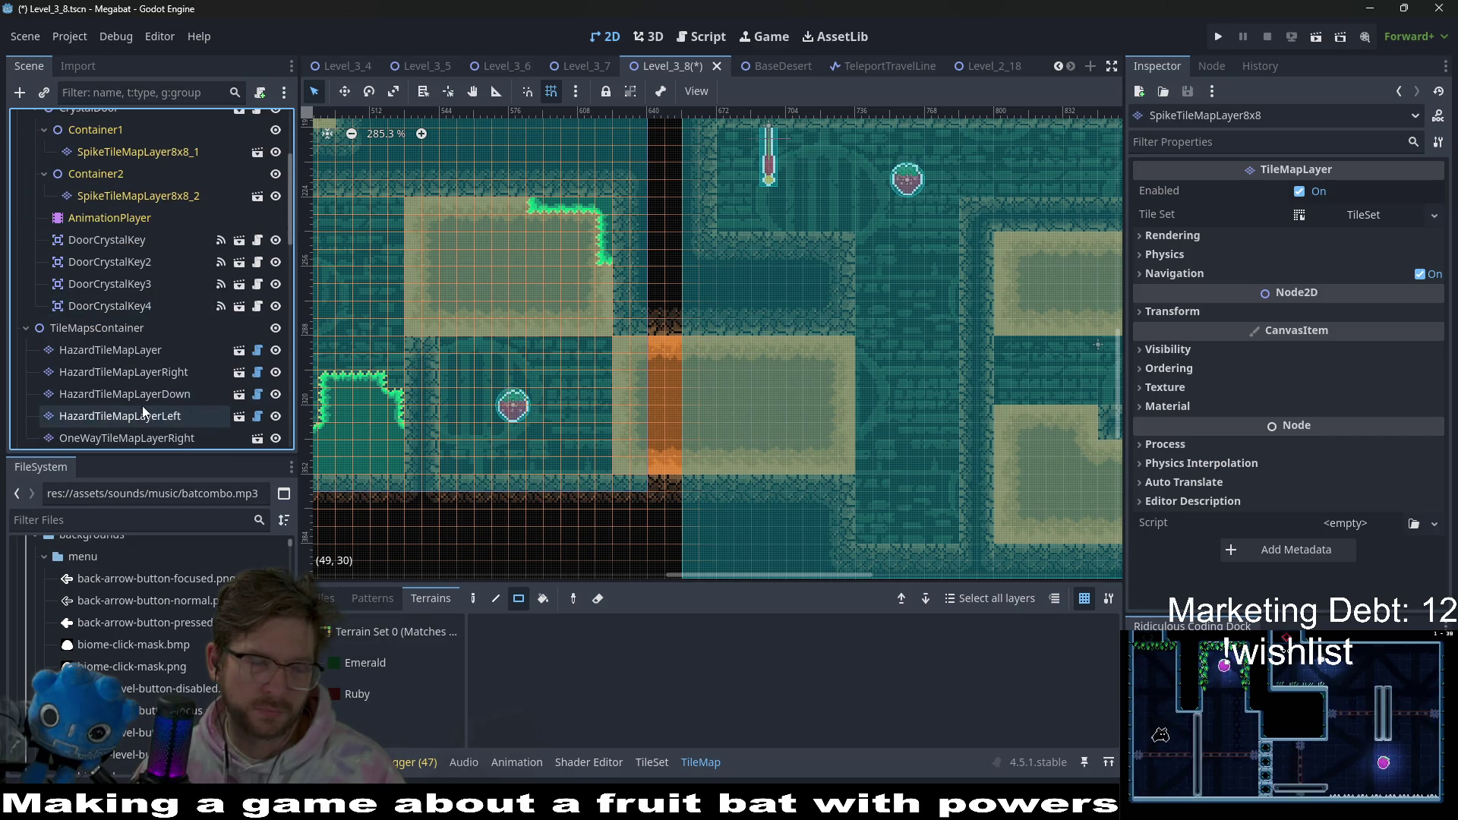
pyautogui.scroll(-6, 176, 367)
pyautogui.scroll(5, 173, 364)
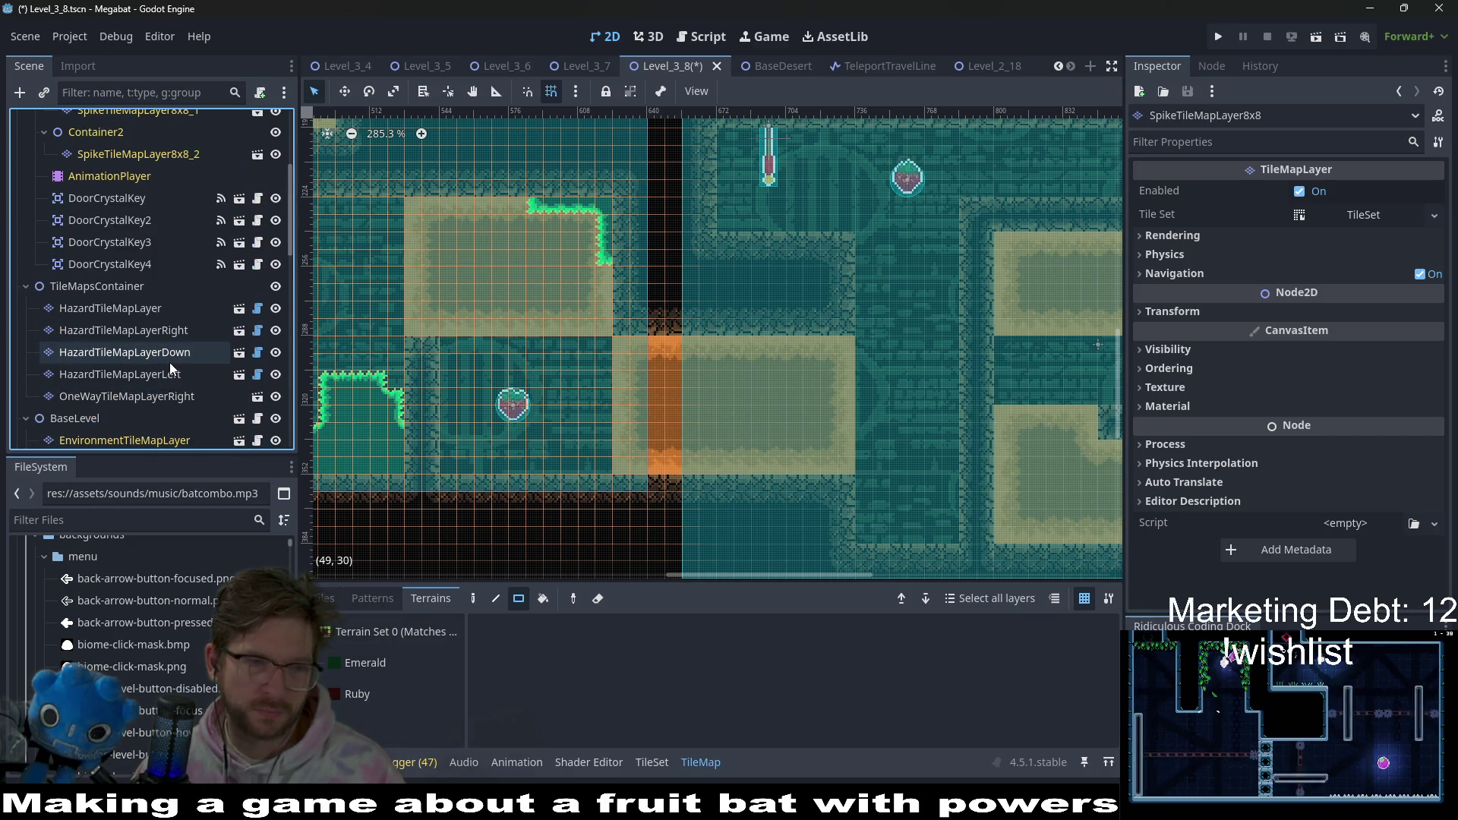
pyautogui.click(117, 307)
pyautogui.scroll(-1, 89, 343)
pyautogui.scroll(-3, 90, 343)
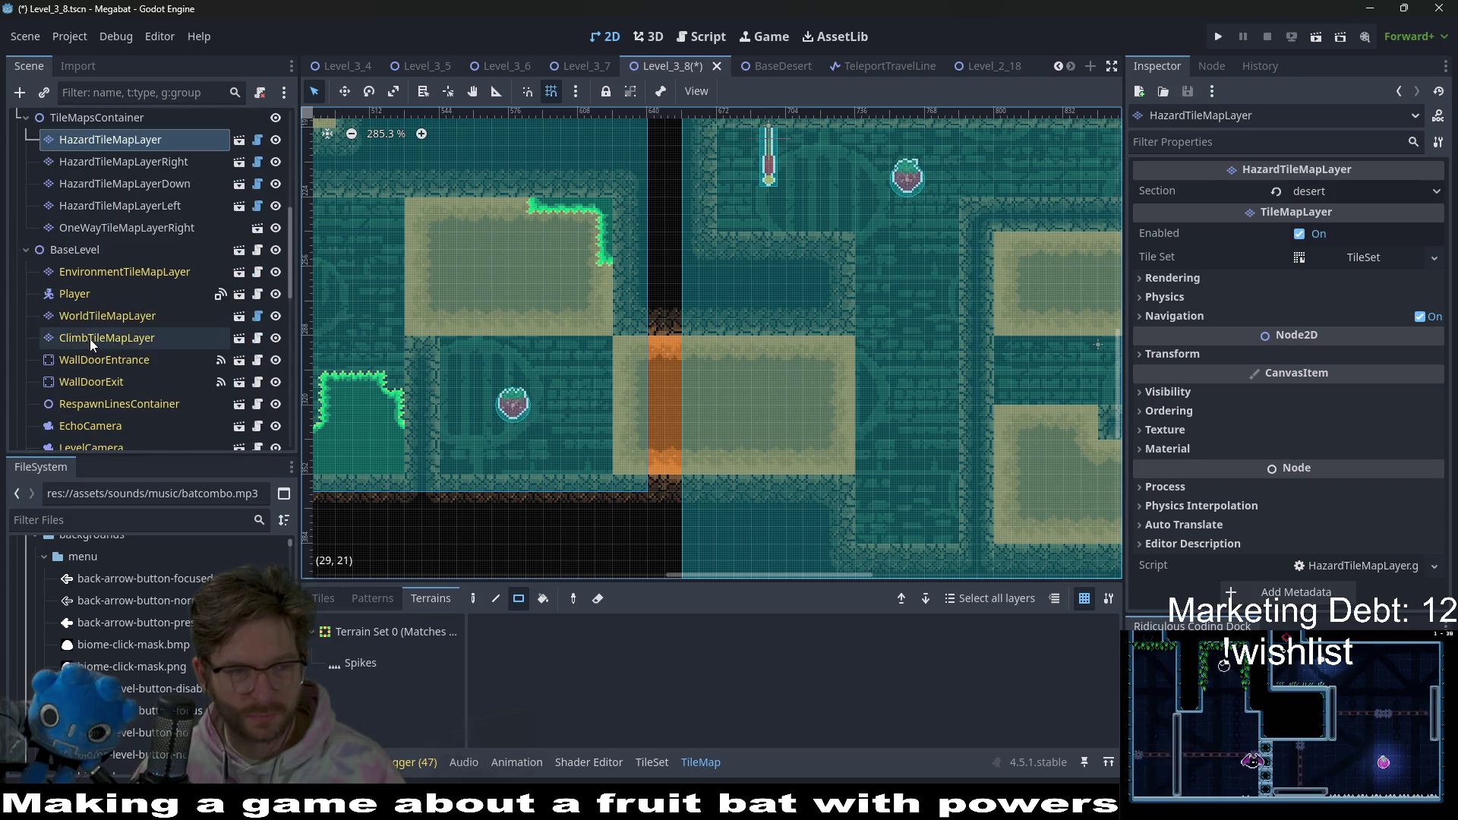
# - Paint a 3x2 block of DESERT terrain on WorldTileMapLayer
pyautogui.click(123, 312)
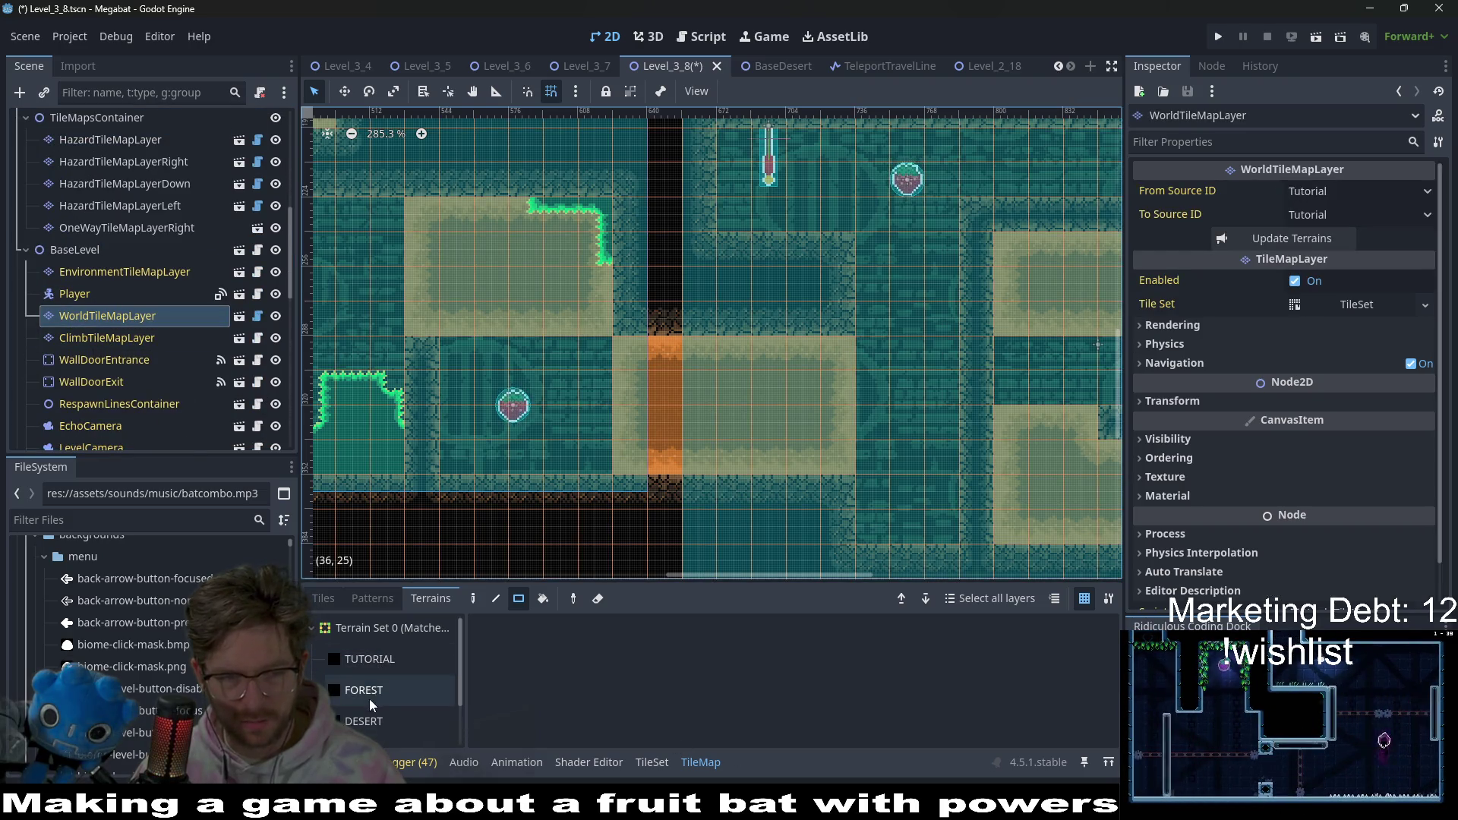
pyautogui.click(365, 721)
pyautogui.moveTo(866, 502); pyautogui.dragTo(955, 535)
pyautogui.scroll(-5, 739, 376)
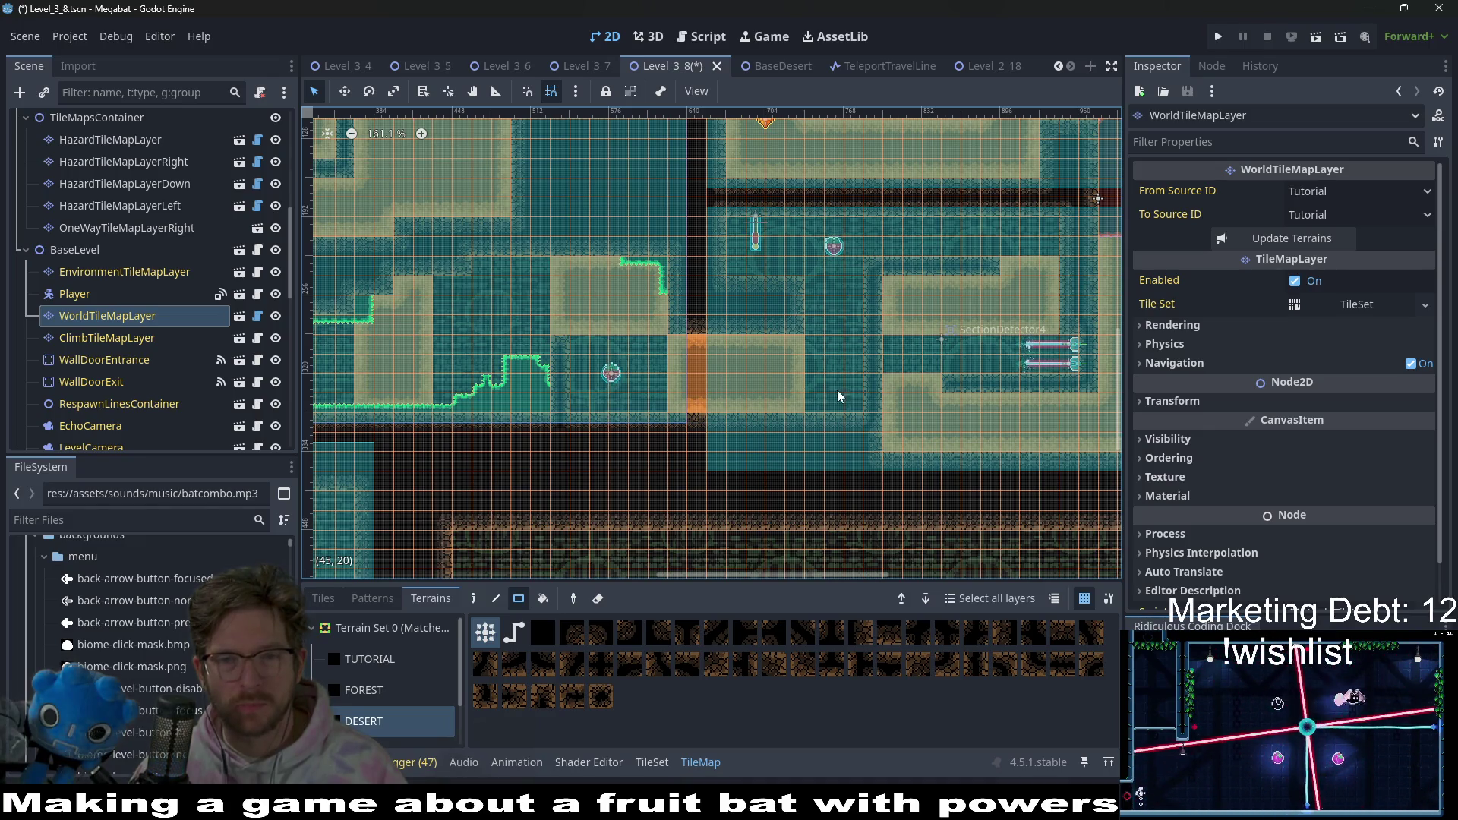
pyautogui.hscroll(2, 827, 395)
pyautogui.scroll(1, 823, 402)
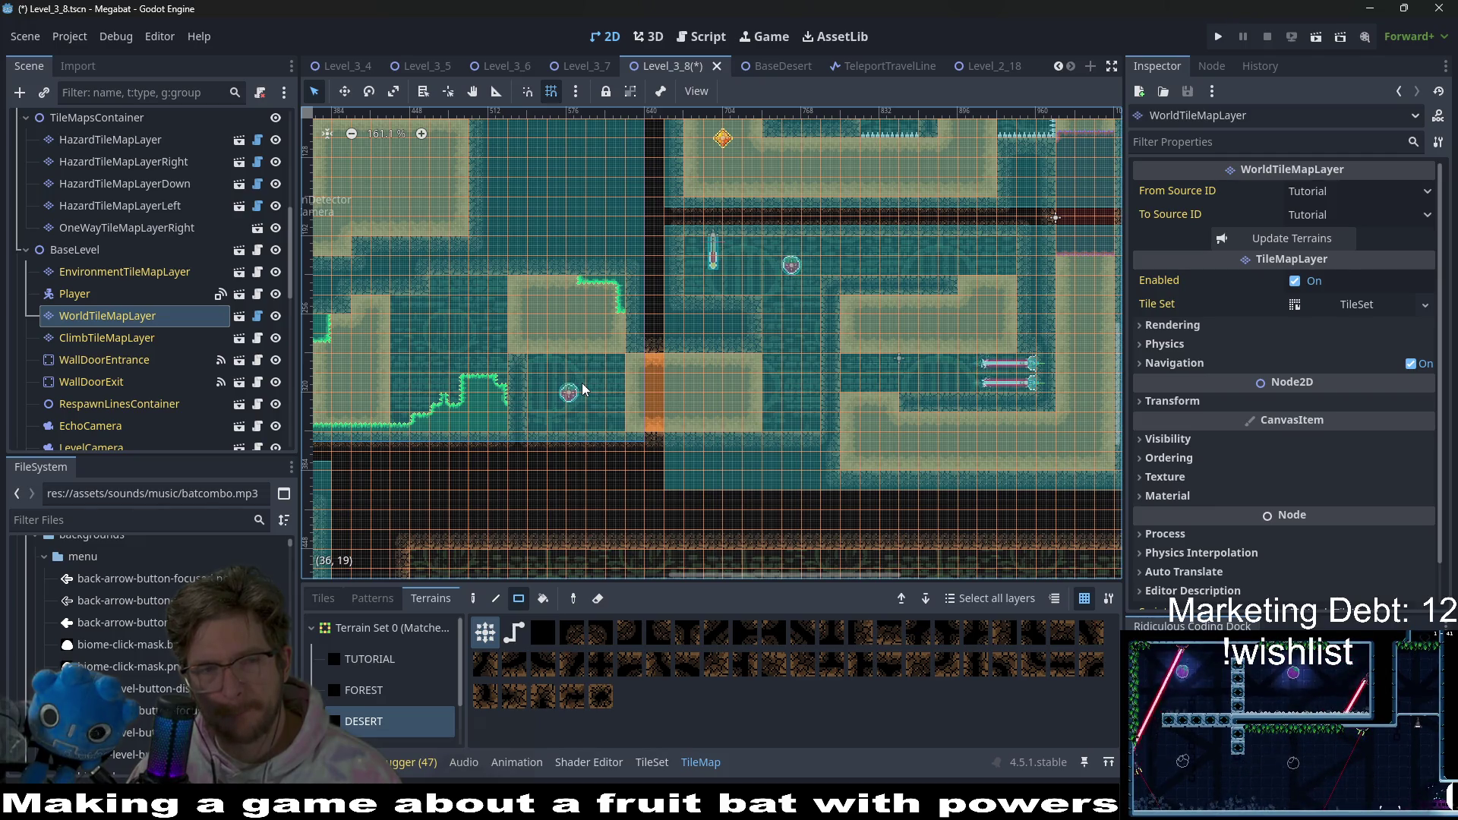
pyautogui.scroll(-5, 83, 266)
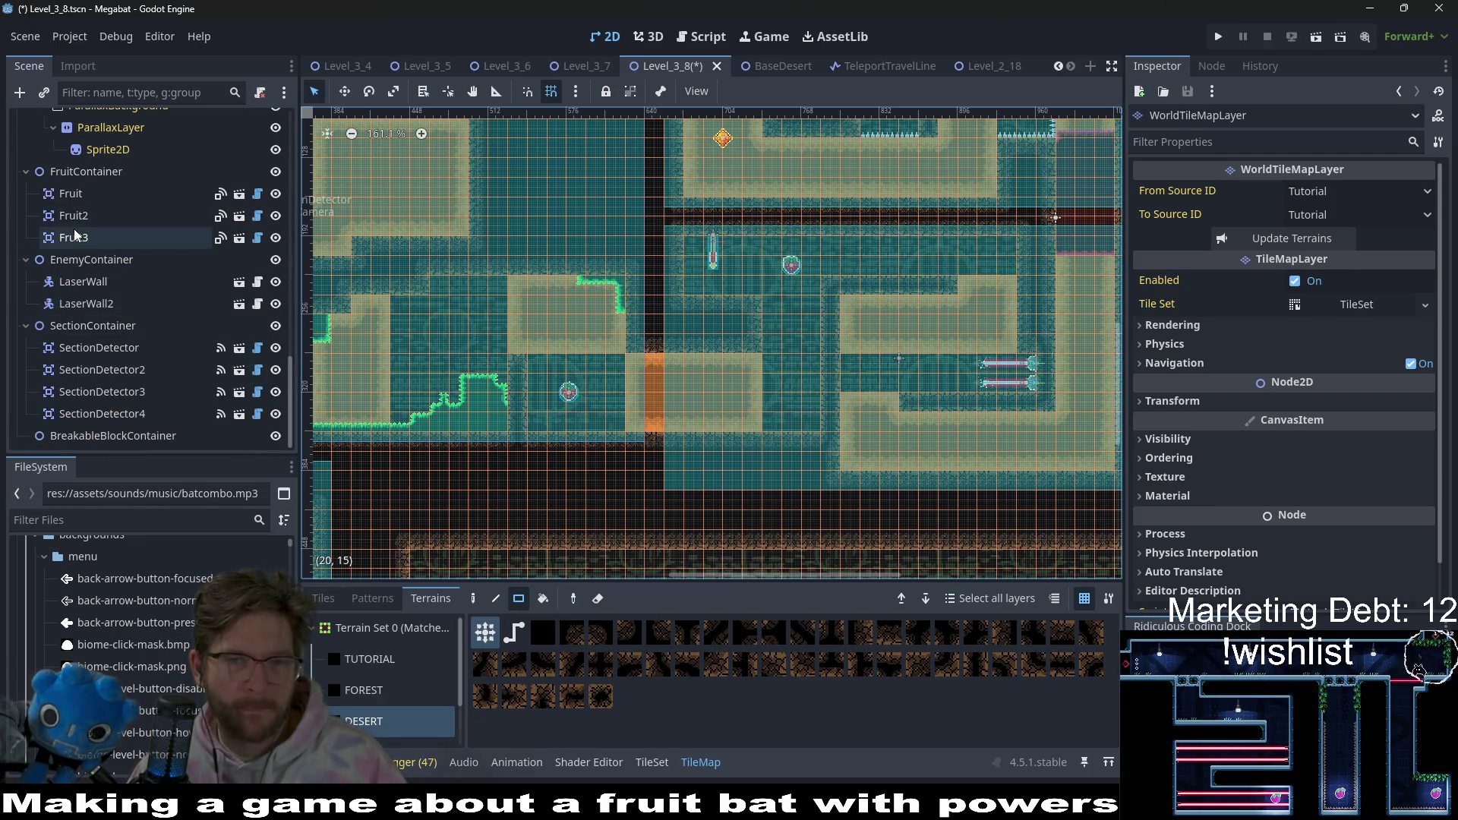
pyautogui.click(74, 231)
pyautogui.click(79, 217)
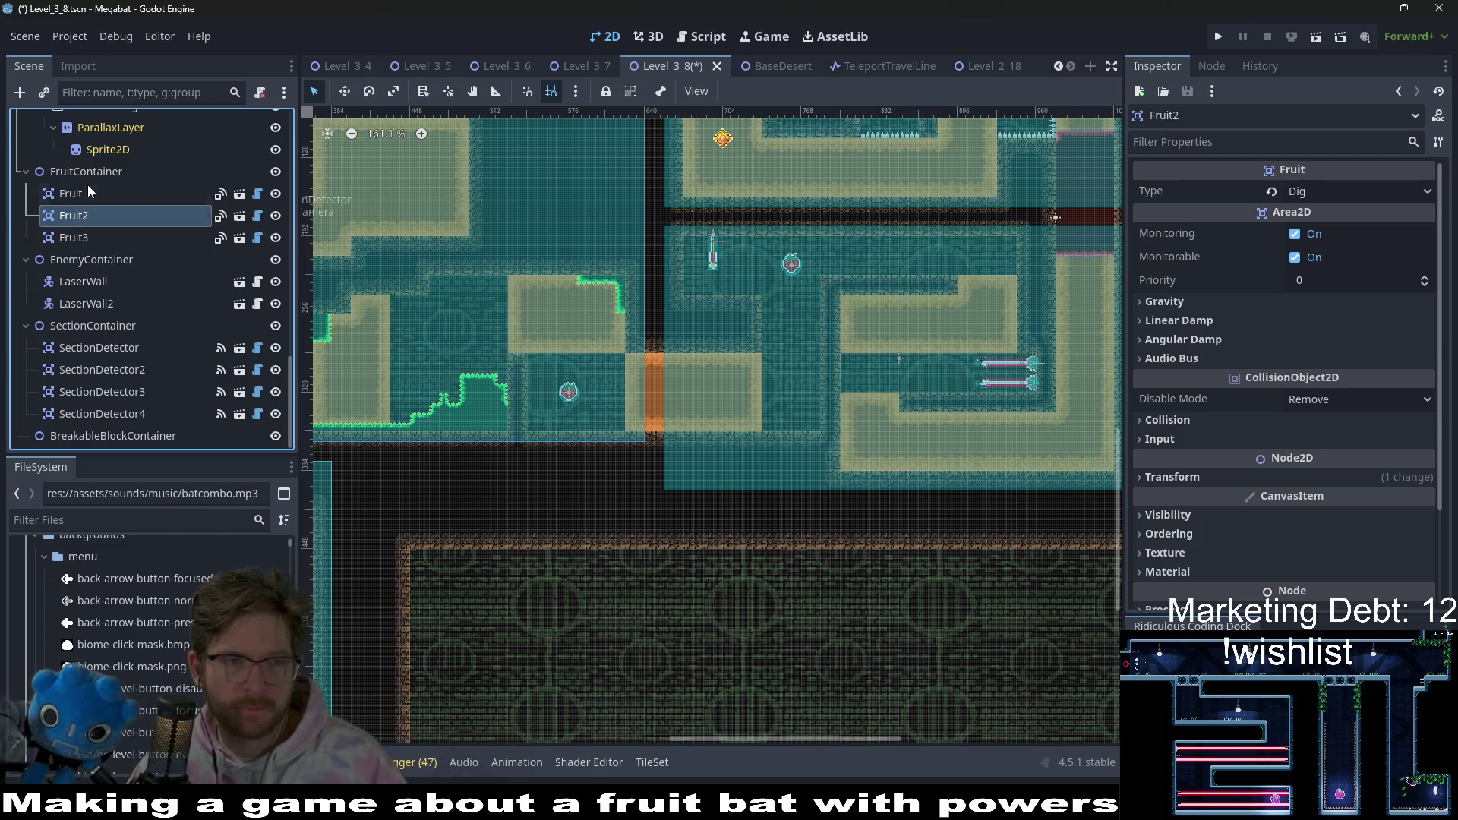
pyautogui.click(88, 193)
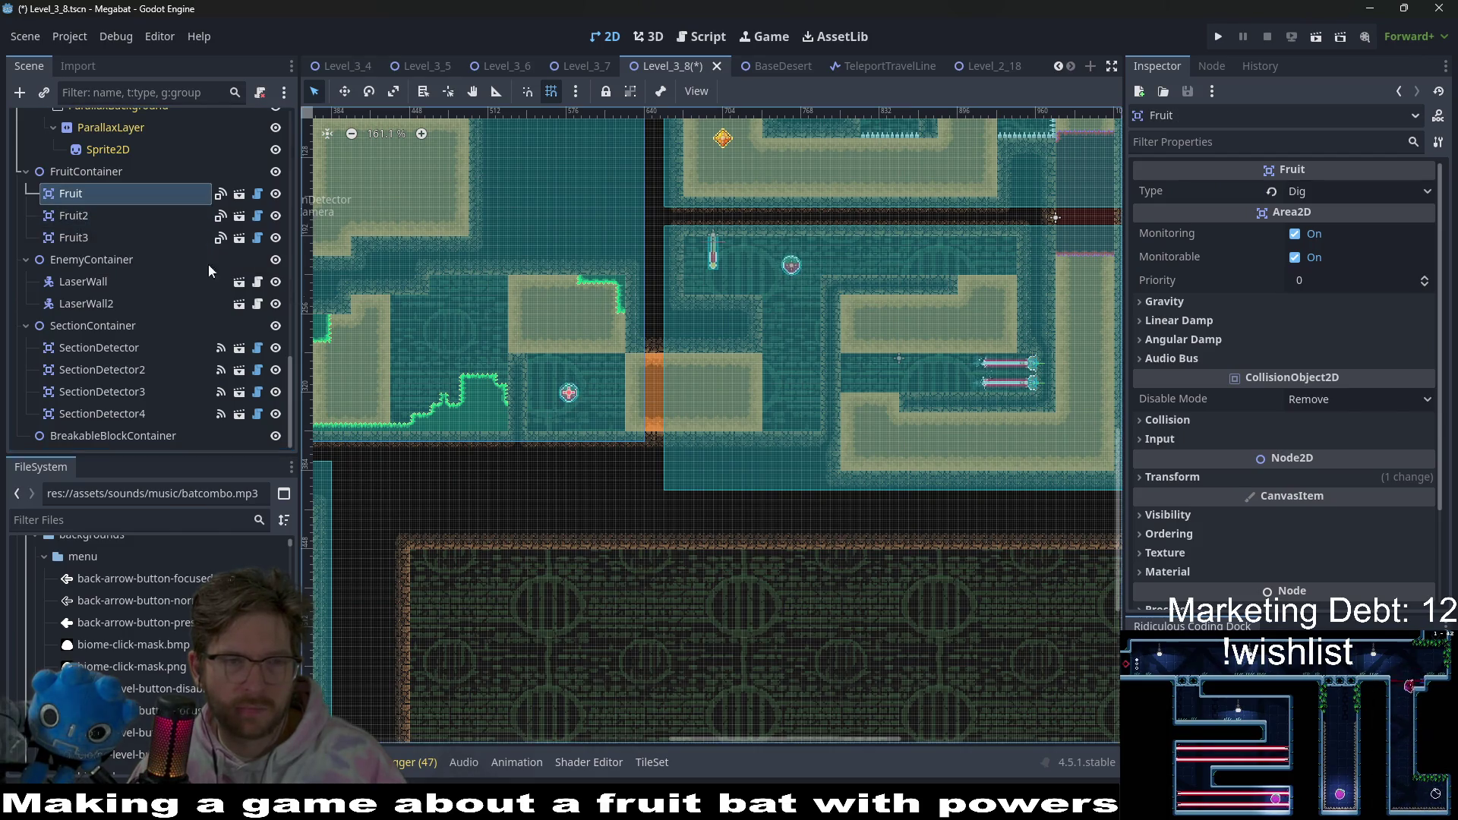
pyautogui.click(89, 213)
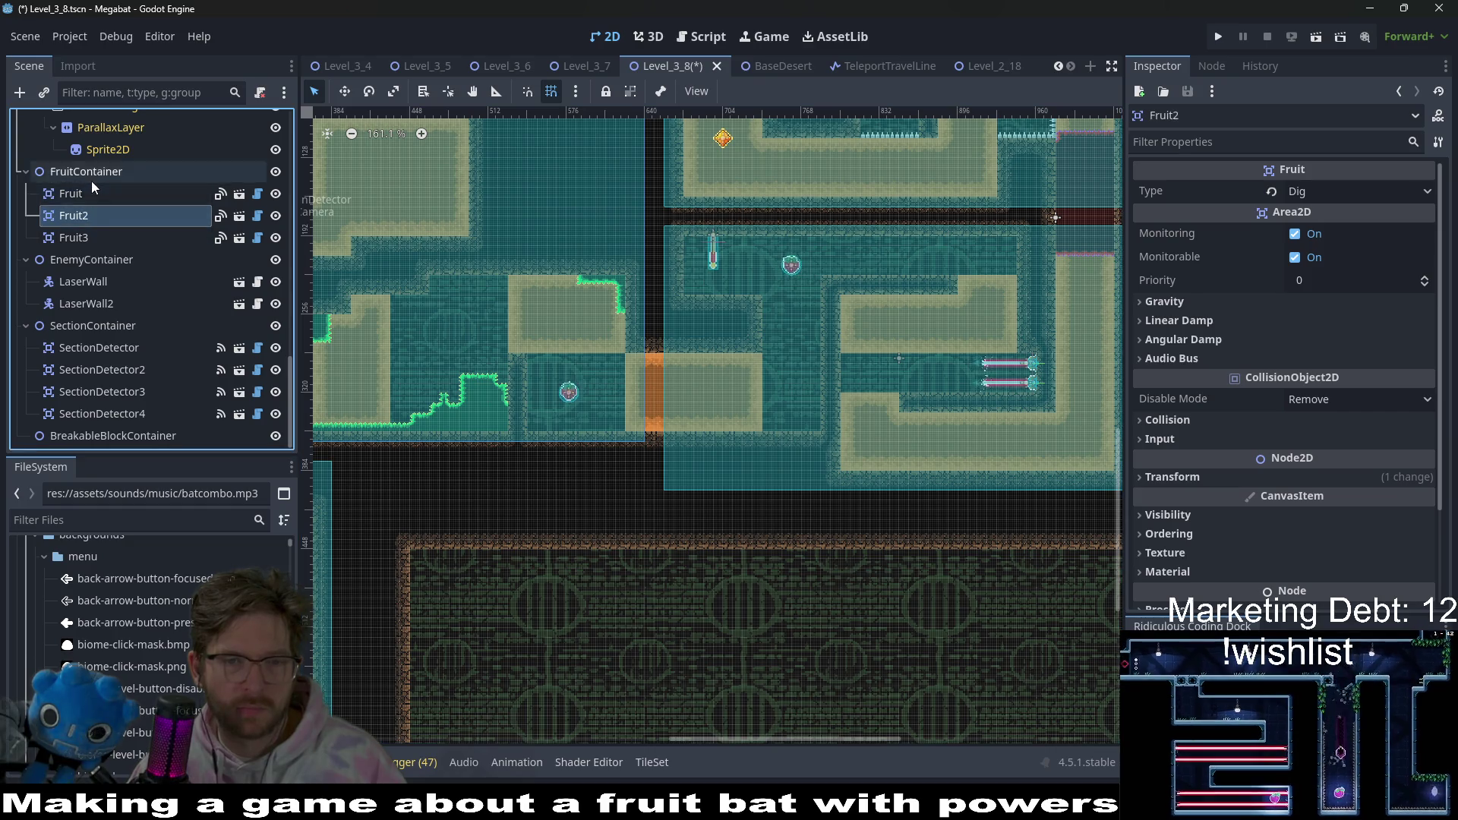
pyautogui.click(92, 180)
pyautogui.click(93, 195)
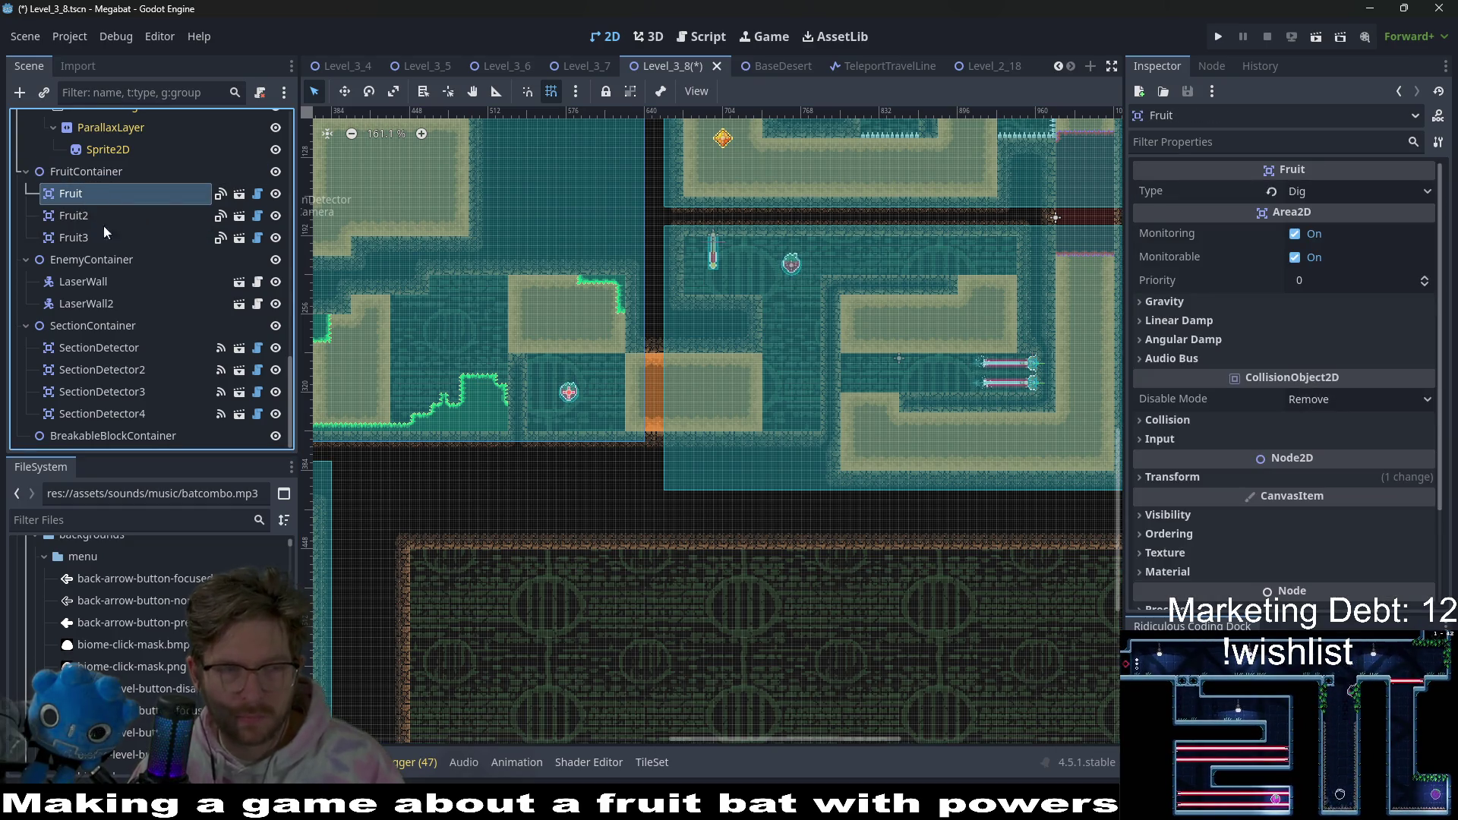
pyautogui.press('Delete')
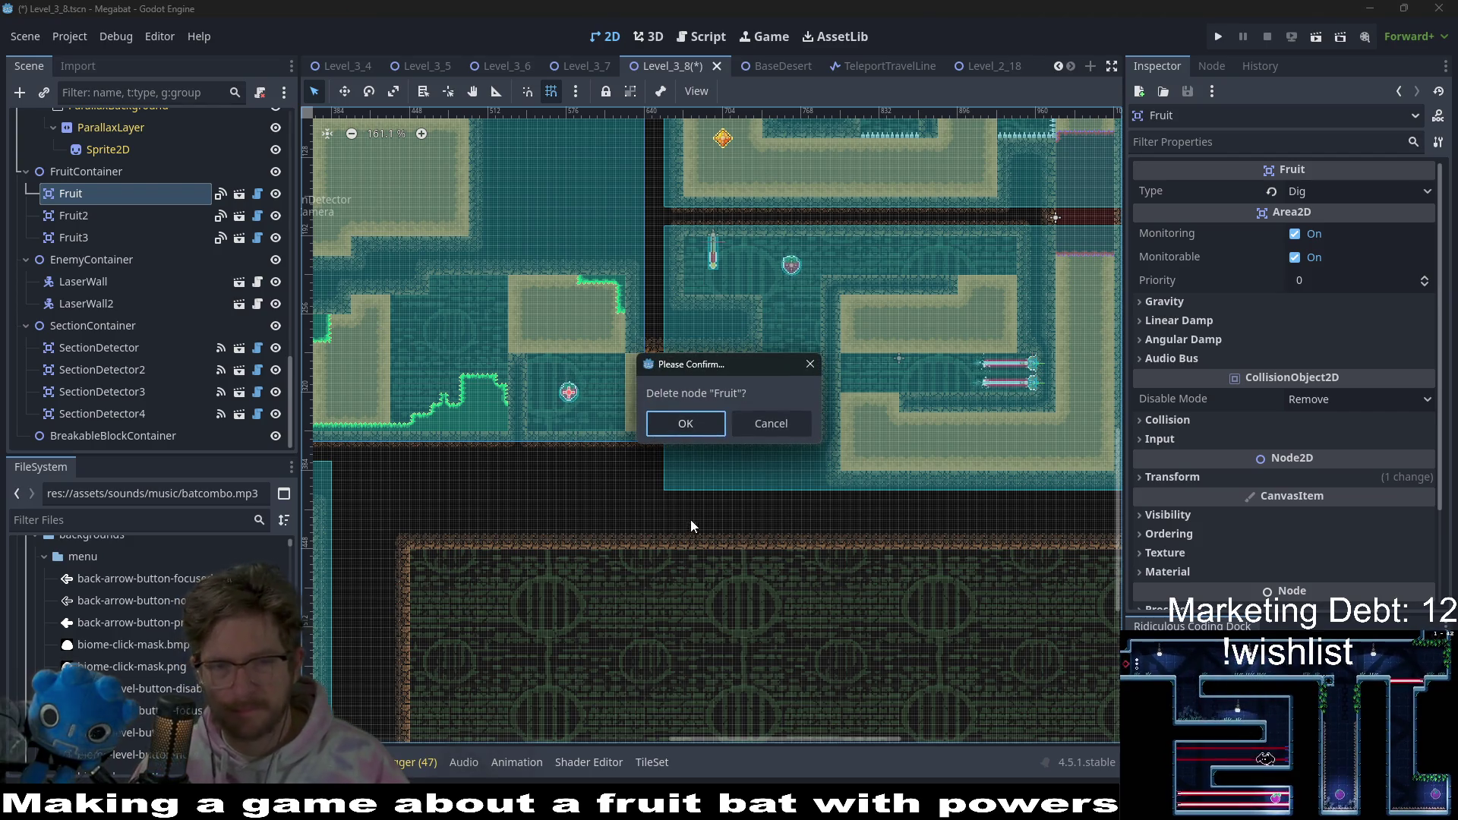
pyautogui.press('Escape')
pyautogui.press('w')
pyautogui.moveTo(986, 334)
pyautogui.mouseDown()
pyautogui.moveTo(716, 448)
pyautogui.moveTo(760, 425)
pyautogui.mouseUp()
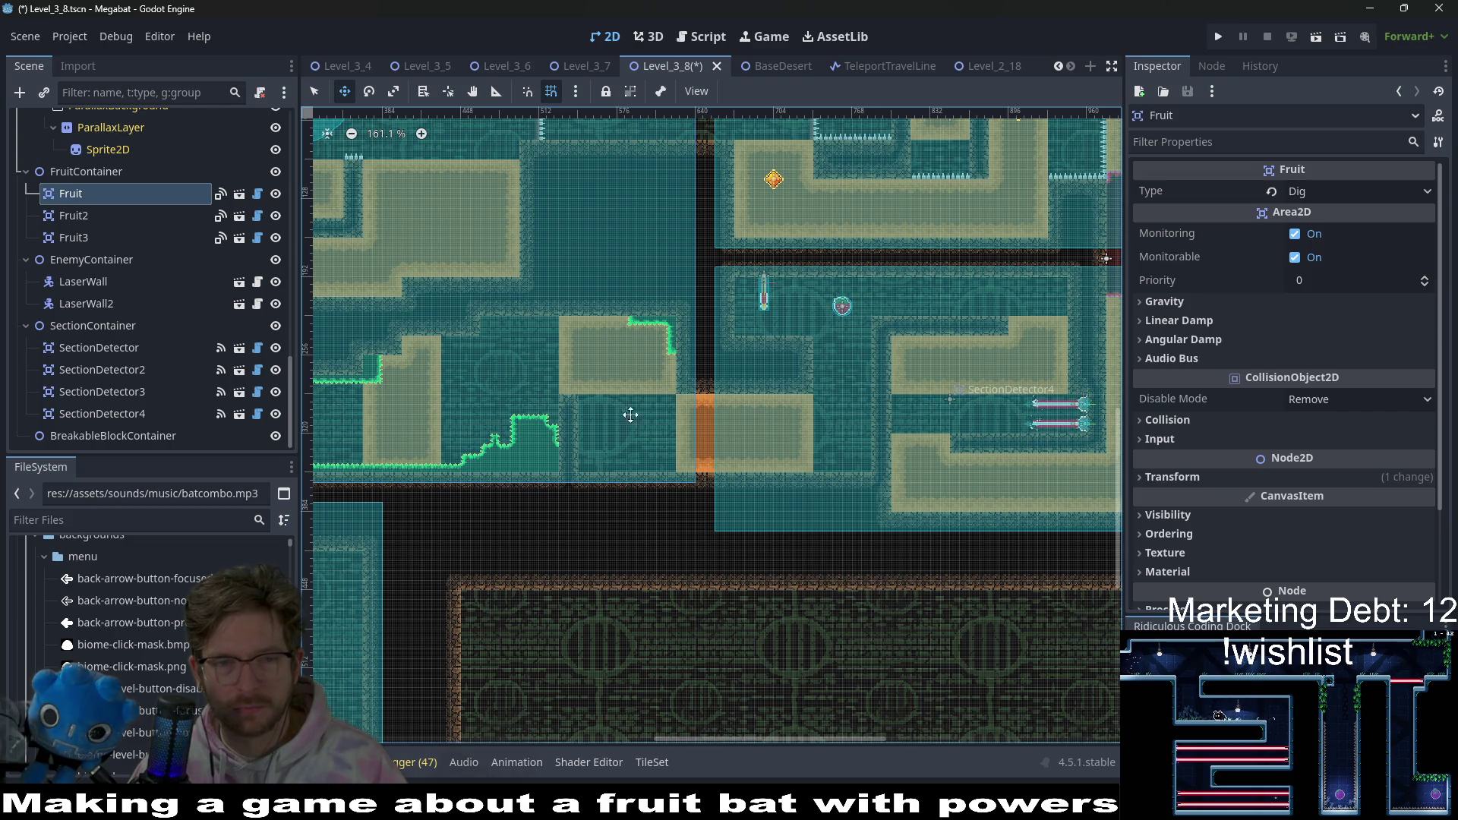
# - Paint a 5x4 block of Desert dig tiles on DigTileMapLayer
pyautogui.scroll(15, 178, 274)
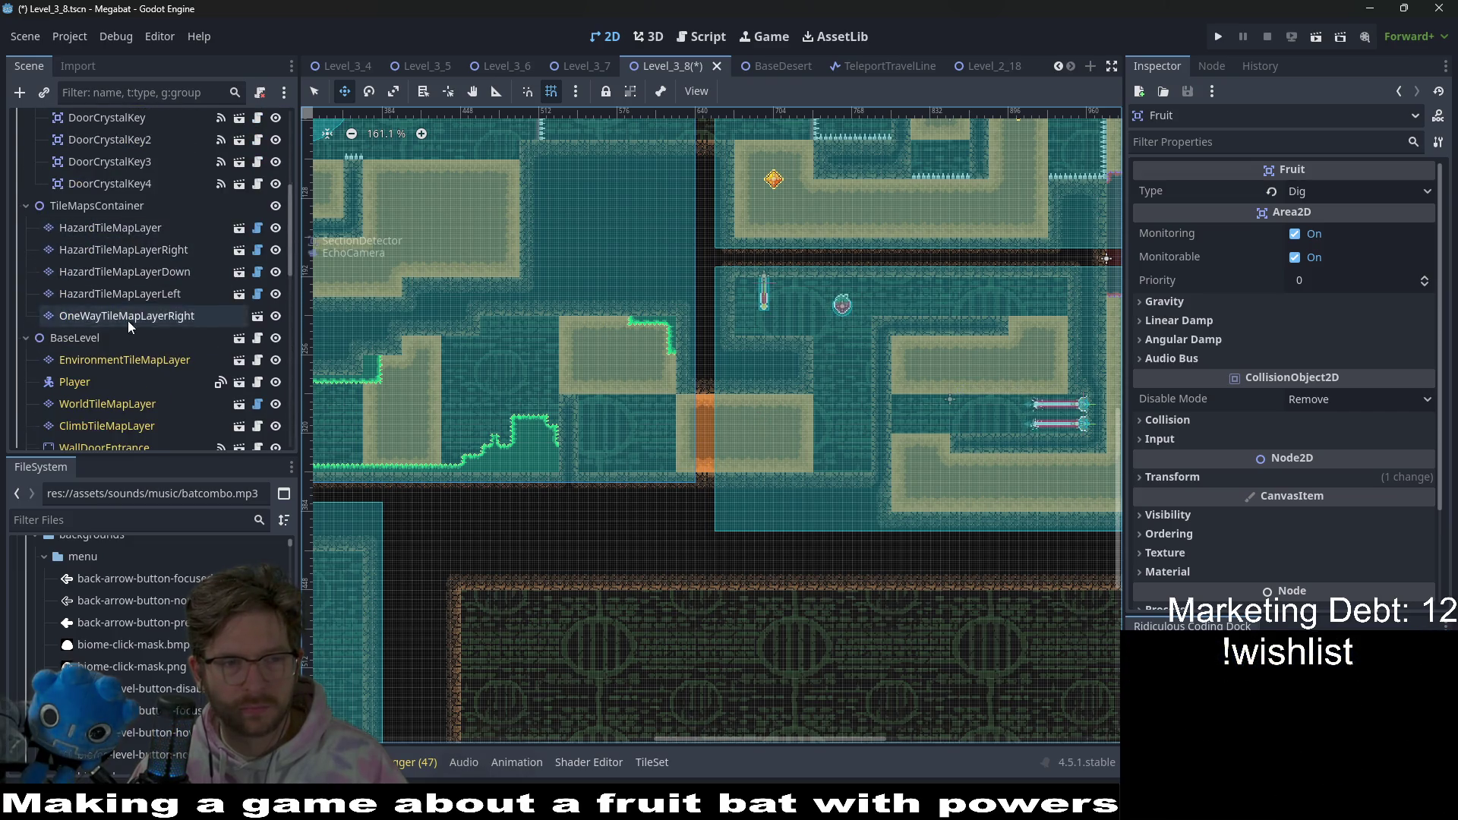
pyautogui.scroll(5, 131, 303)
pyautogui.click(120, 245)
pyautogui.click(361, 662)
pyautogui.moveTo(665, 458); pyautogui.dragTo(581, 410)
# - Paint a 2x6 strip of Desert dig tiles on the right side of the room
pyautogui.scroll(4, 645, 413)
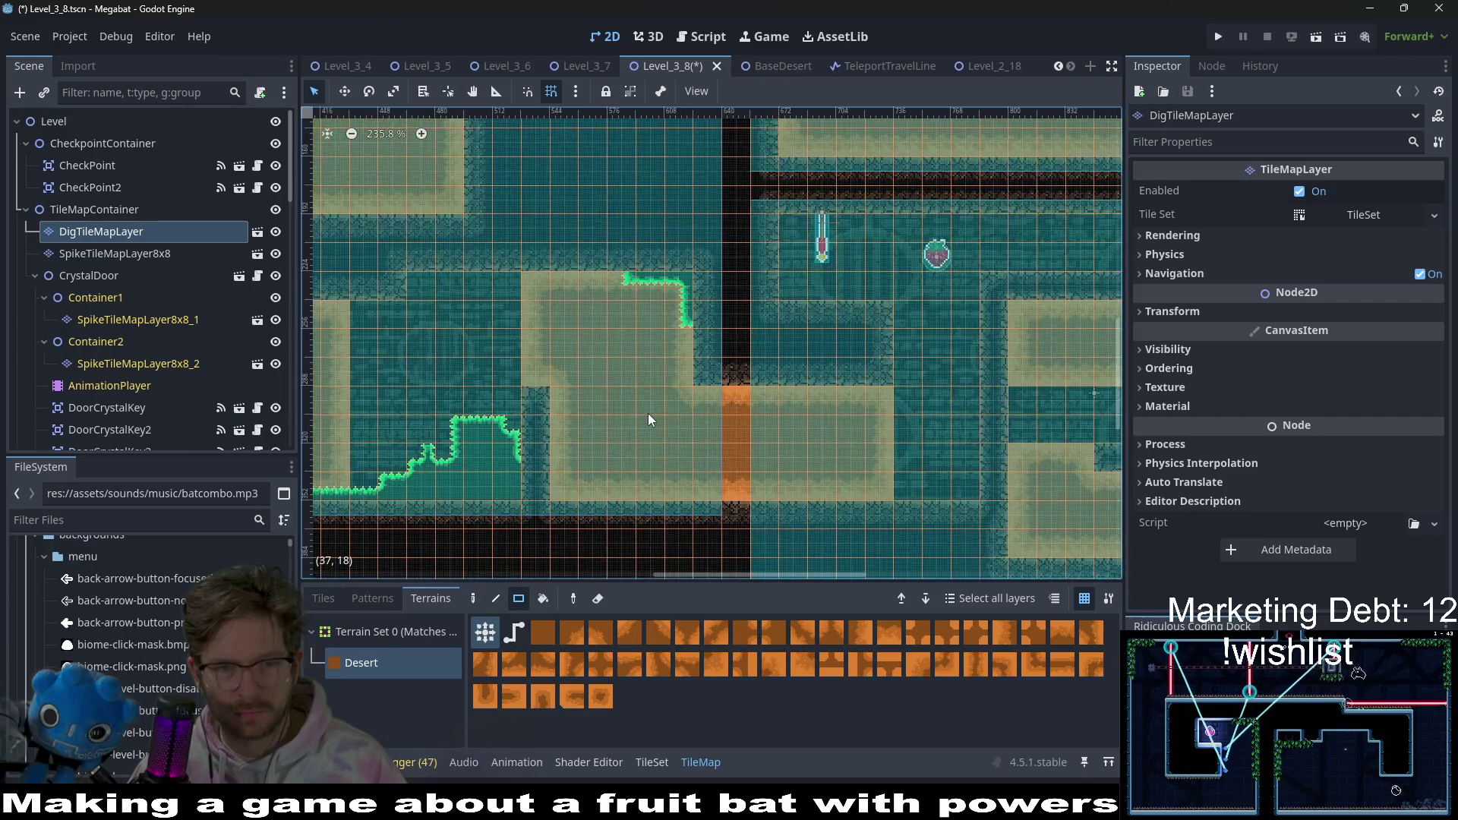
pyautogui.scroll(3, 648, 415)
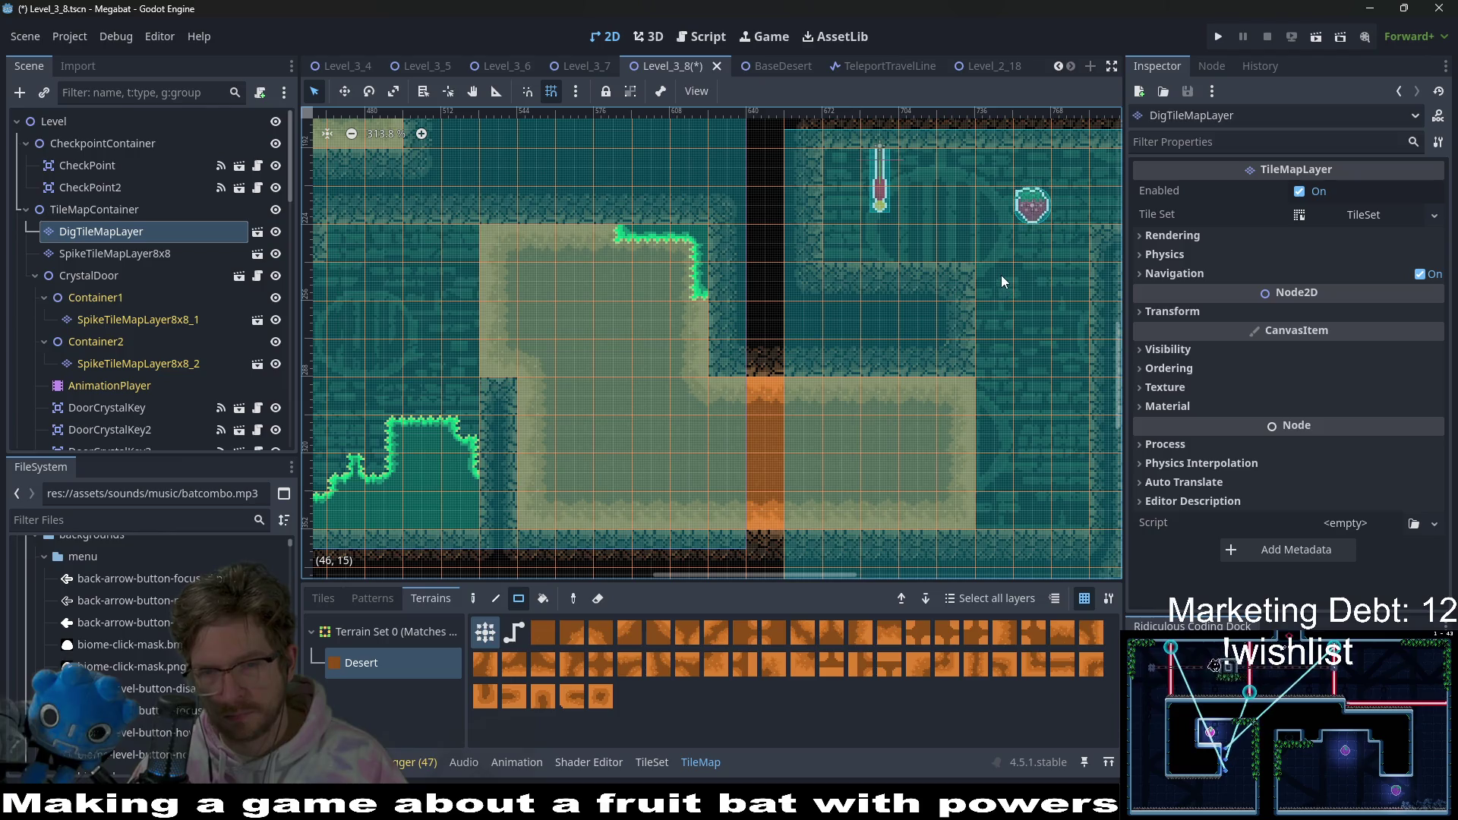
pyautogui.moveTo(998, 273)
pyautogui.mouseDown()
pyautogui.moveTo(1068, 502)
pyautogui.moveTo(1050, 275)
pyautogui.moveTo(1073, 493)
pyautogui.mouseUp()
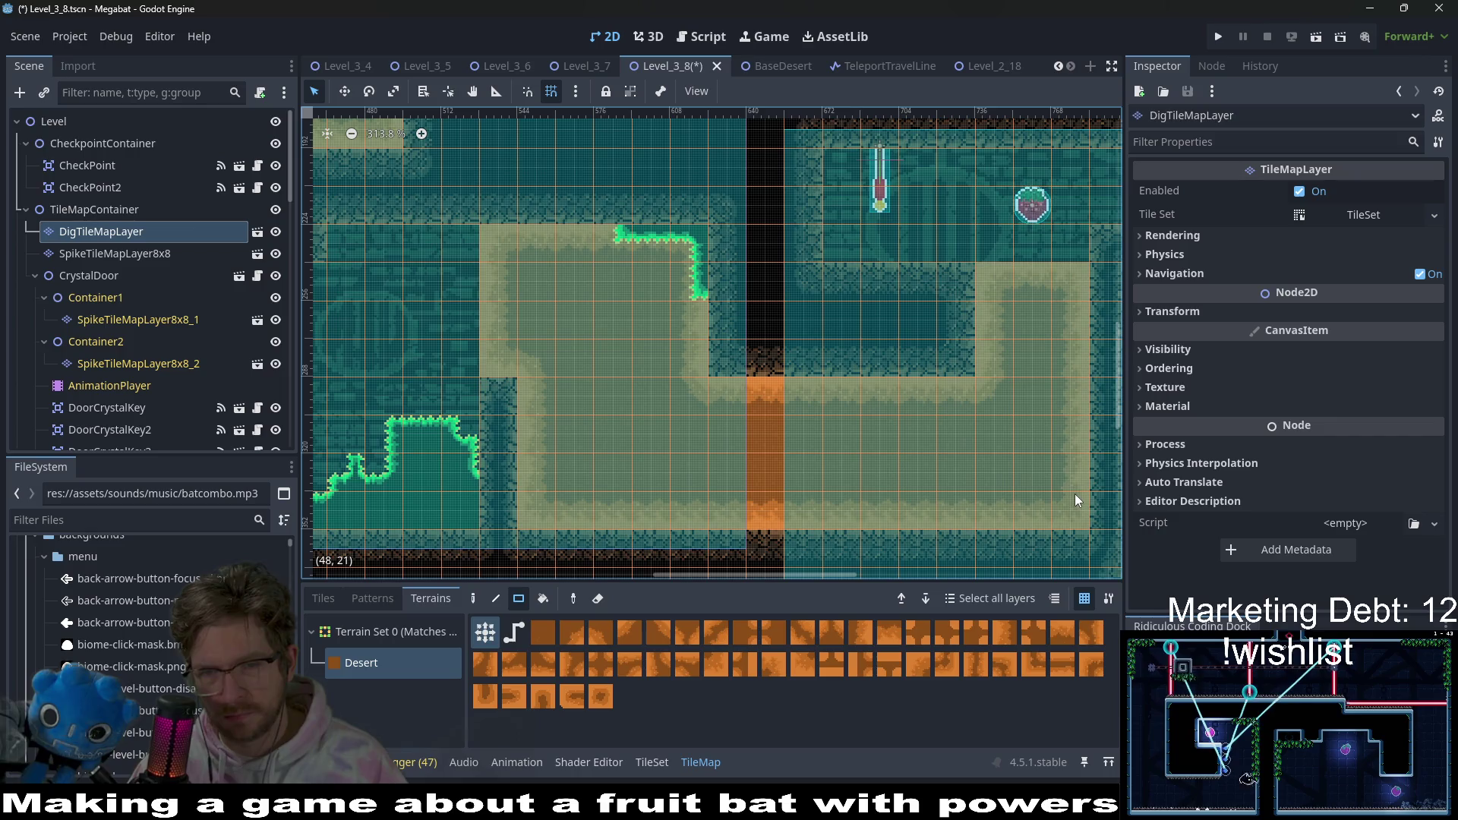
pyautogui.scroll(-5, 849, 357)
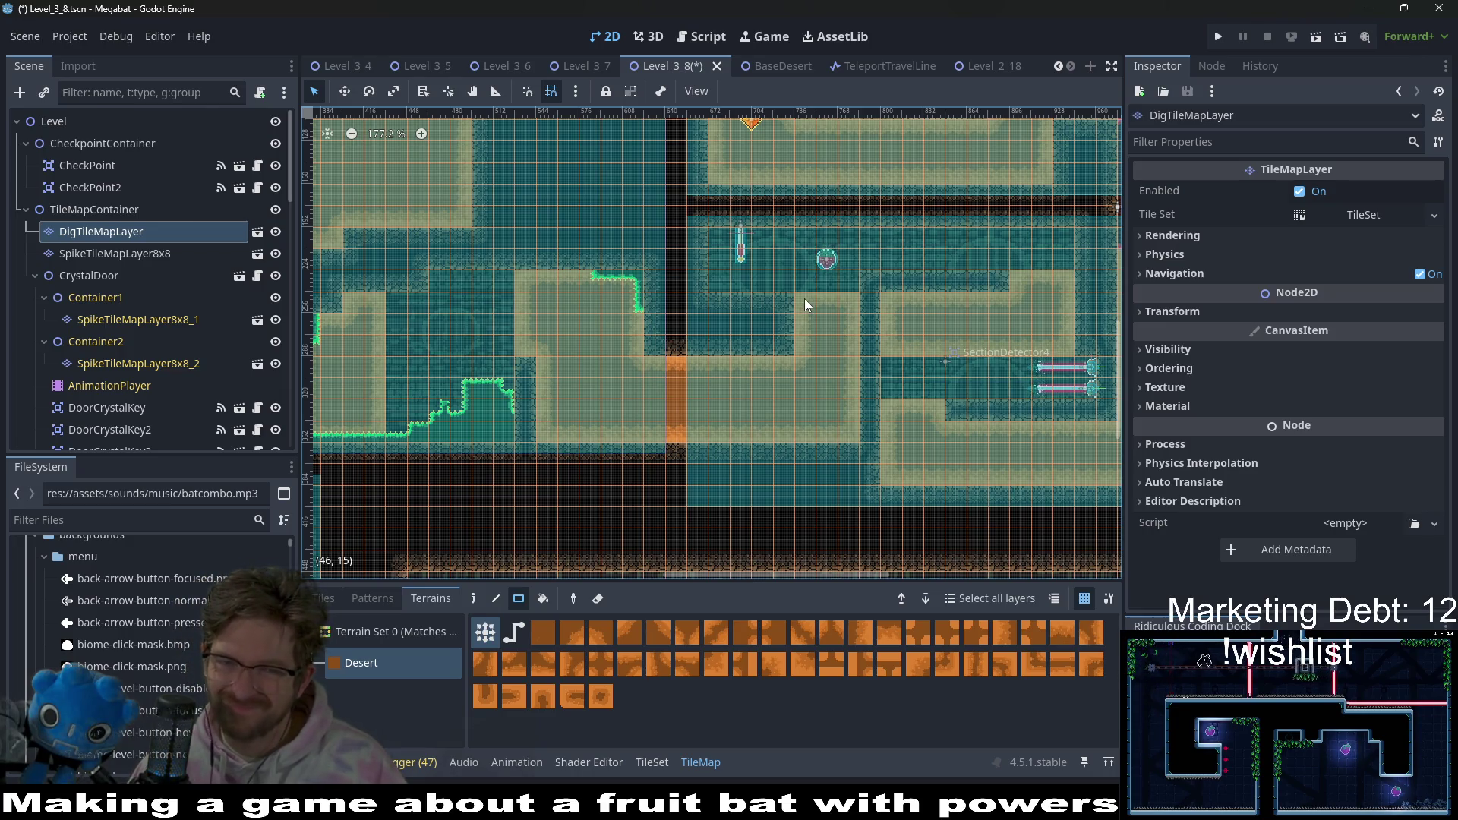
pyautogui.moveTo(539, 405); pyautogui.dragTo(741, 411)
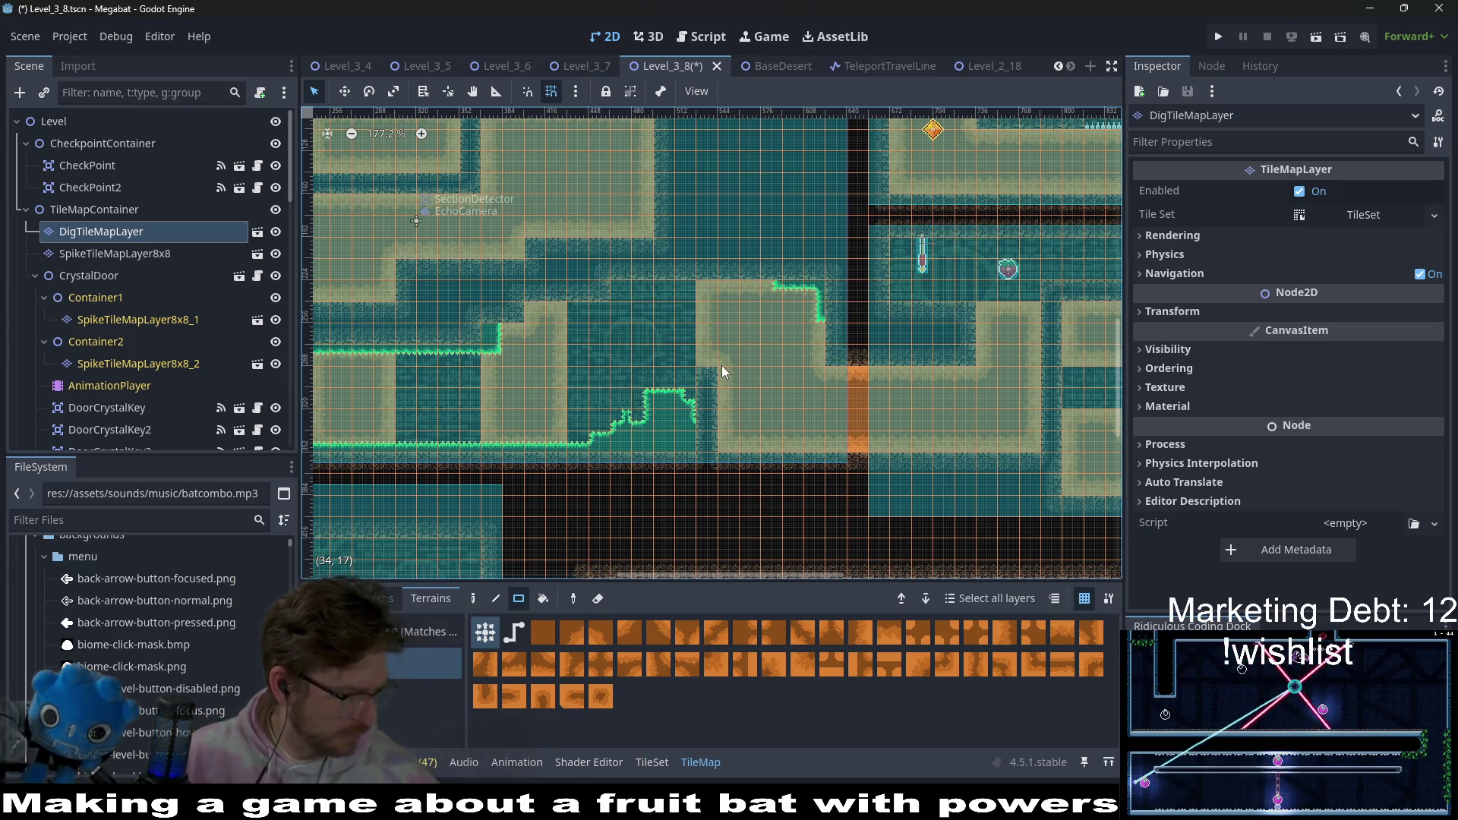
pyautogui.scroll(-2, 759, 364)
pyautogui.hscroll(-3, 759, 364)
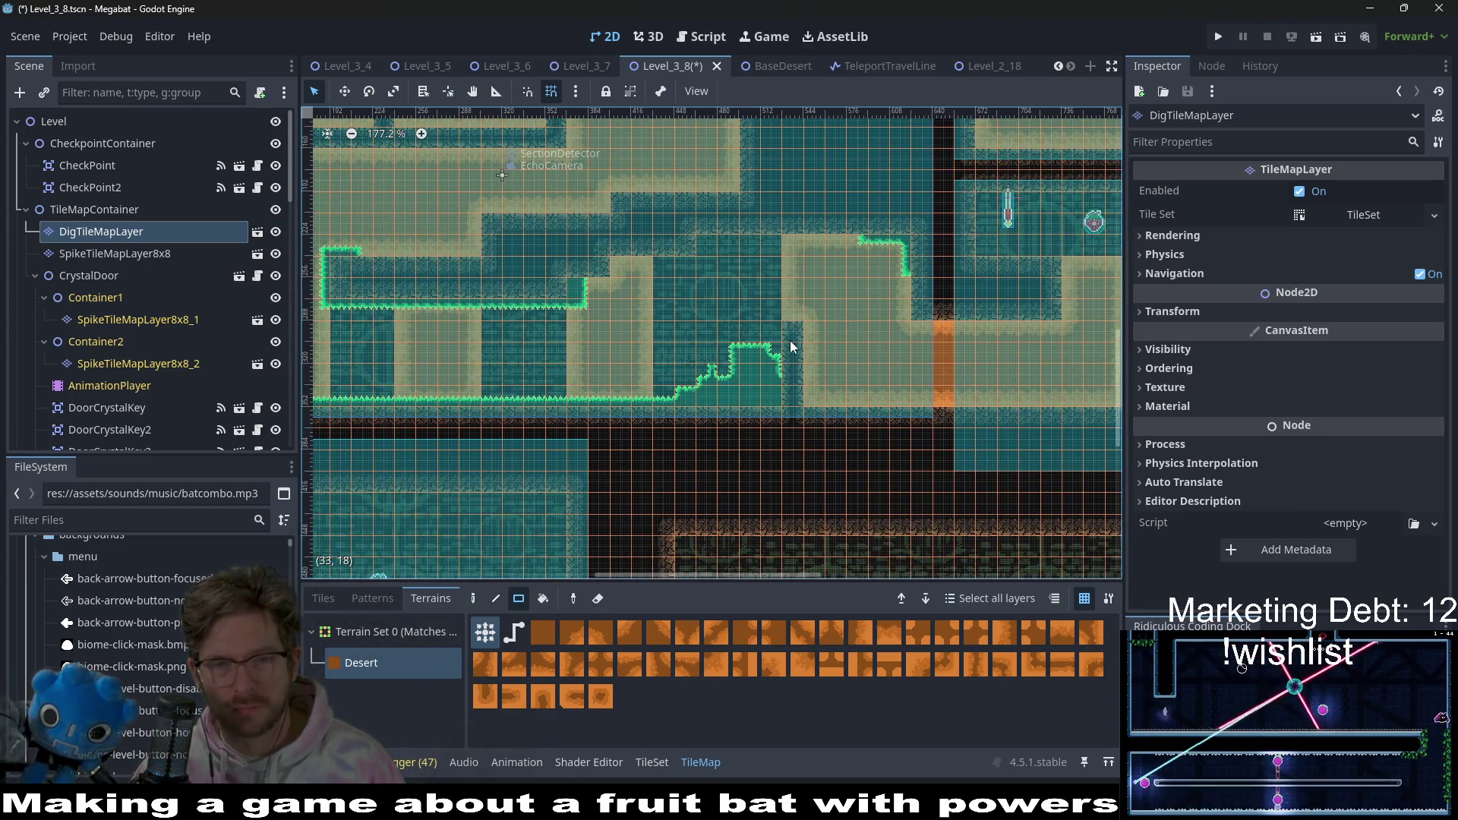
pyautogui.hscroll(3, 854, 398)
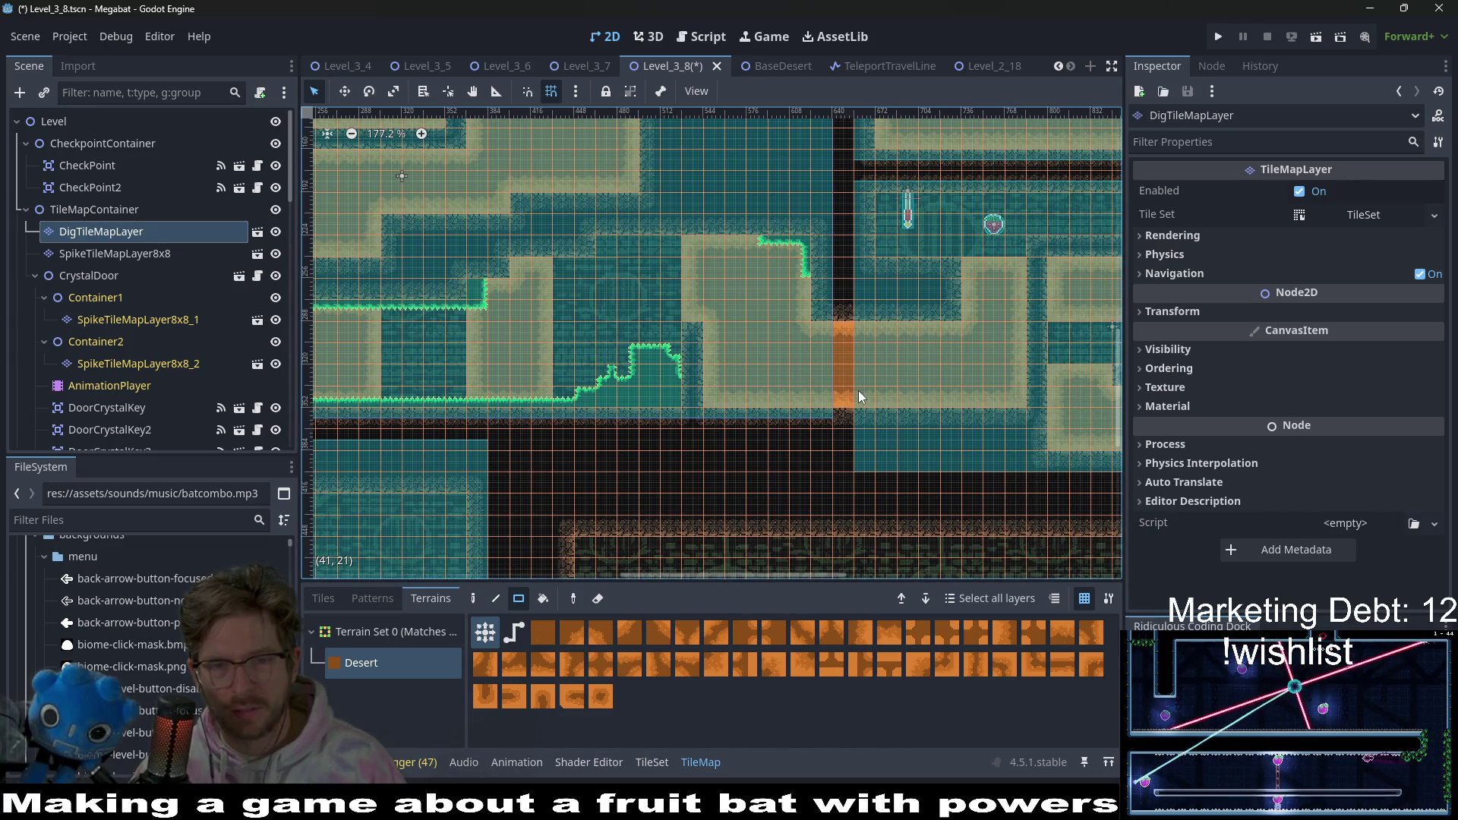
pyautogui.hscroll(3, 831, 393)
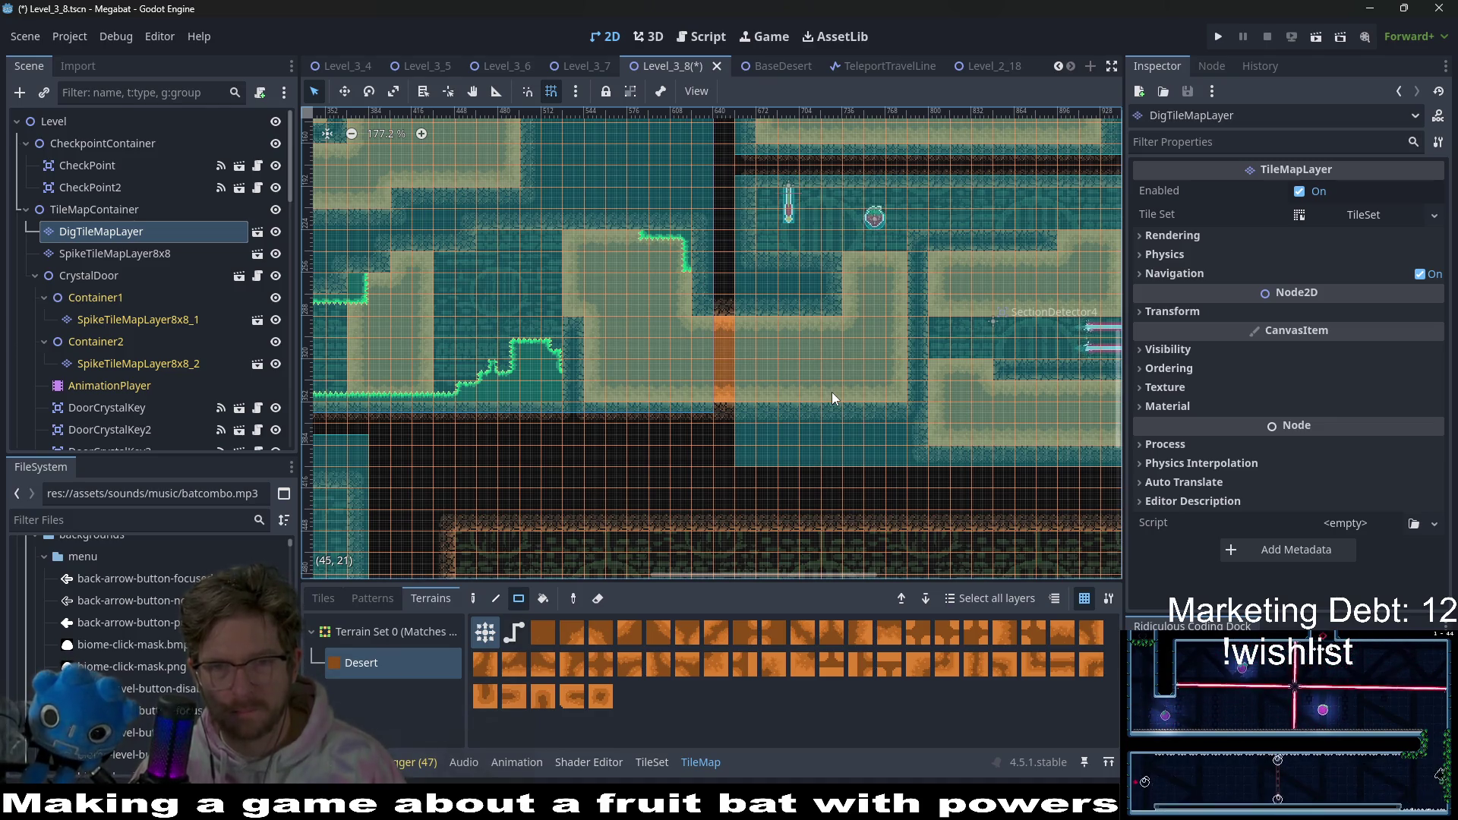
pyautogui.click(129, 253)
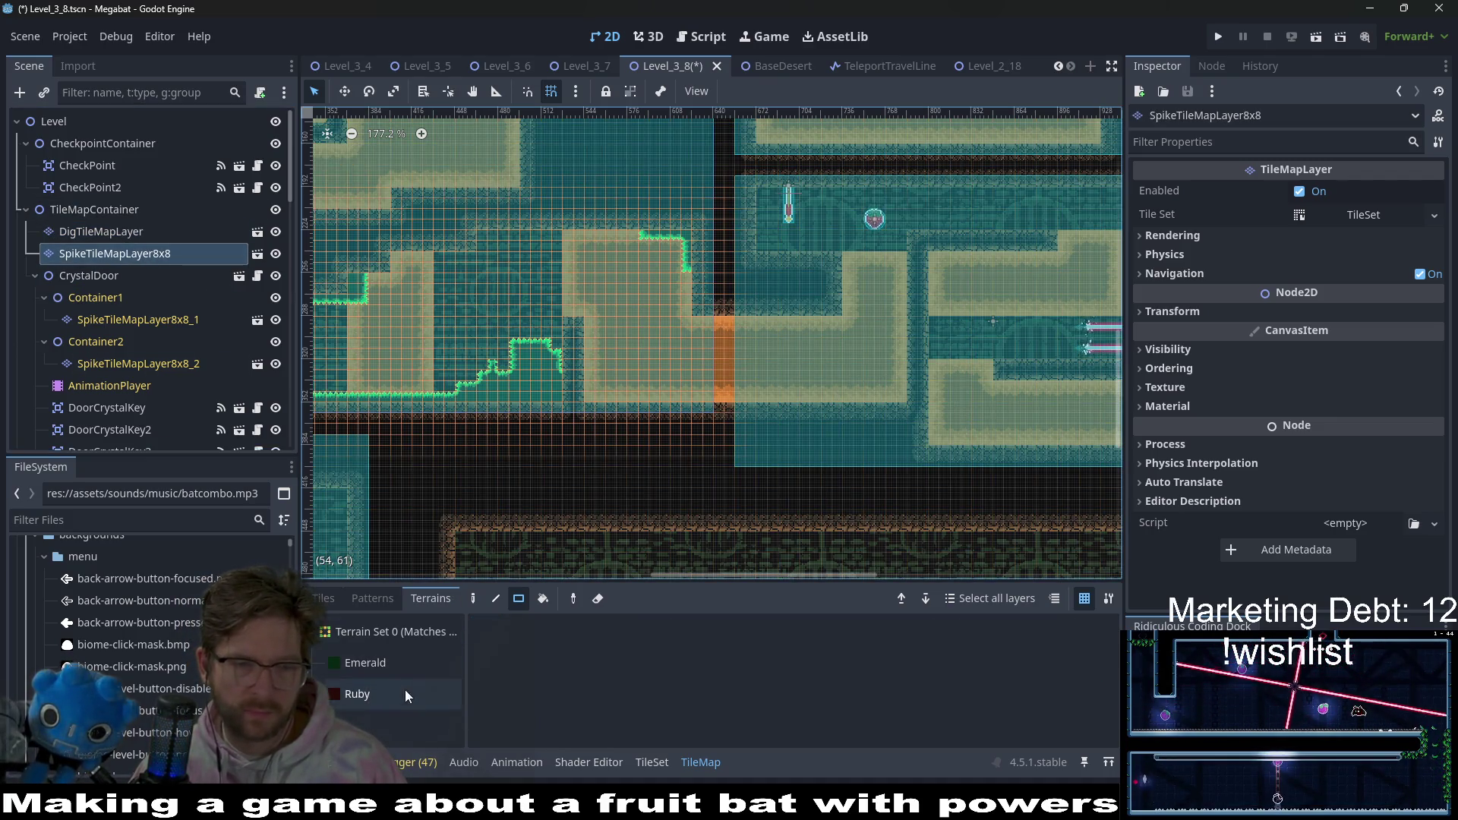
# - Paint a short column of Emerald spikes and a 1x2 Emerald spike strip
pyautogui.click(364, 663)
pyautogui.scroll(5, 849, 410)
pyautogui.moveTo(930, 330)
pyautogui.mouseDown()
pyautogui.moveTo(935, 379)
pyautogui.moveTo(927, 356)
pyautogui.mouseUp()
pyautogui.moveTo(898, 353)
pyautogui.mouseDown()
pyautogui.moveTo(867, 360)
pyautogui.moveTo(873, 385)
pyautogui.mouseUp()
pyautogui.scroll(-5, 873, 385)
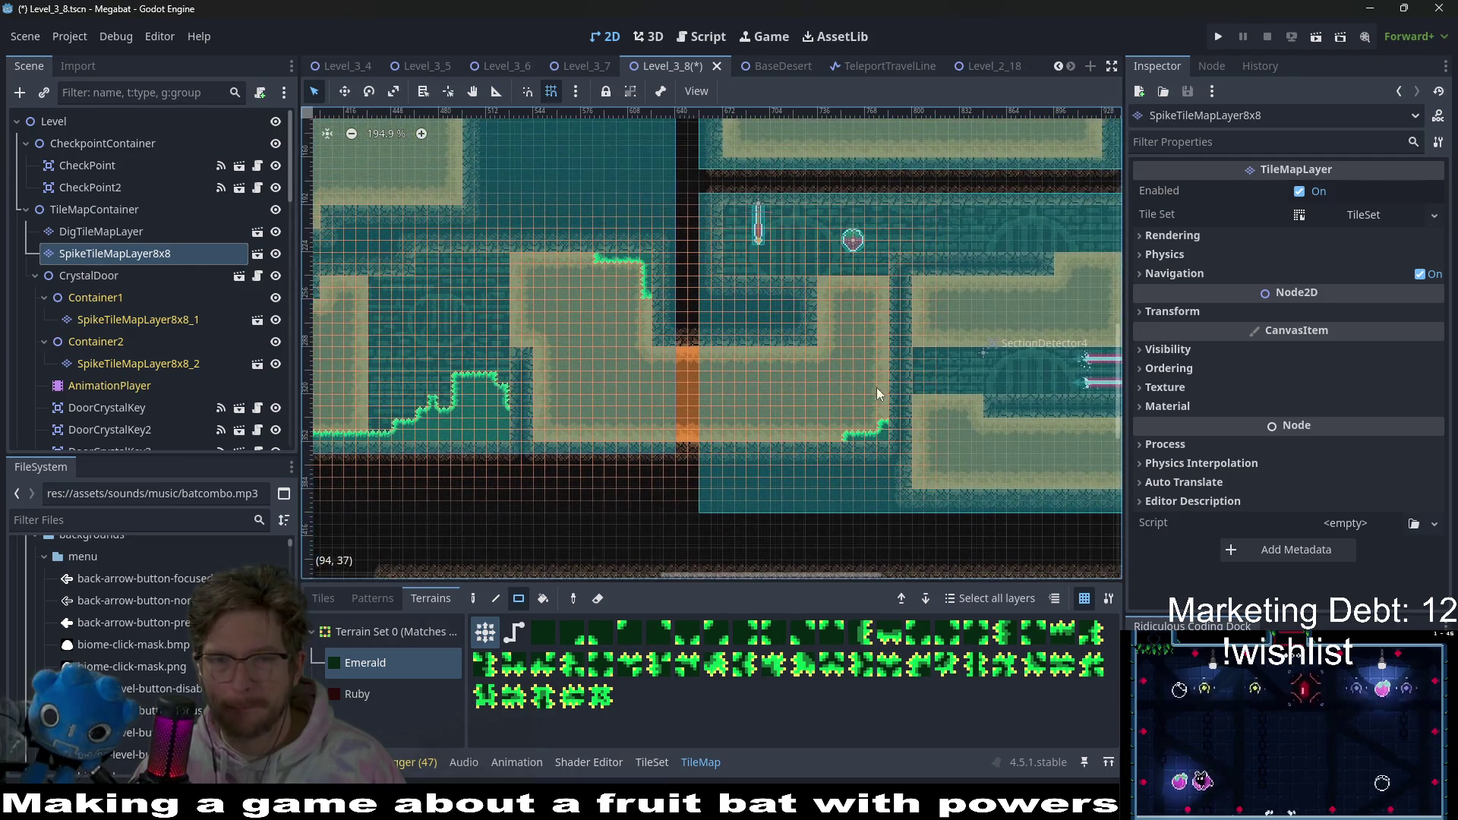
pyautogui.hscroll(5, 719, 364)
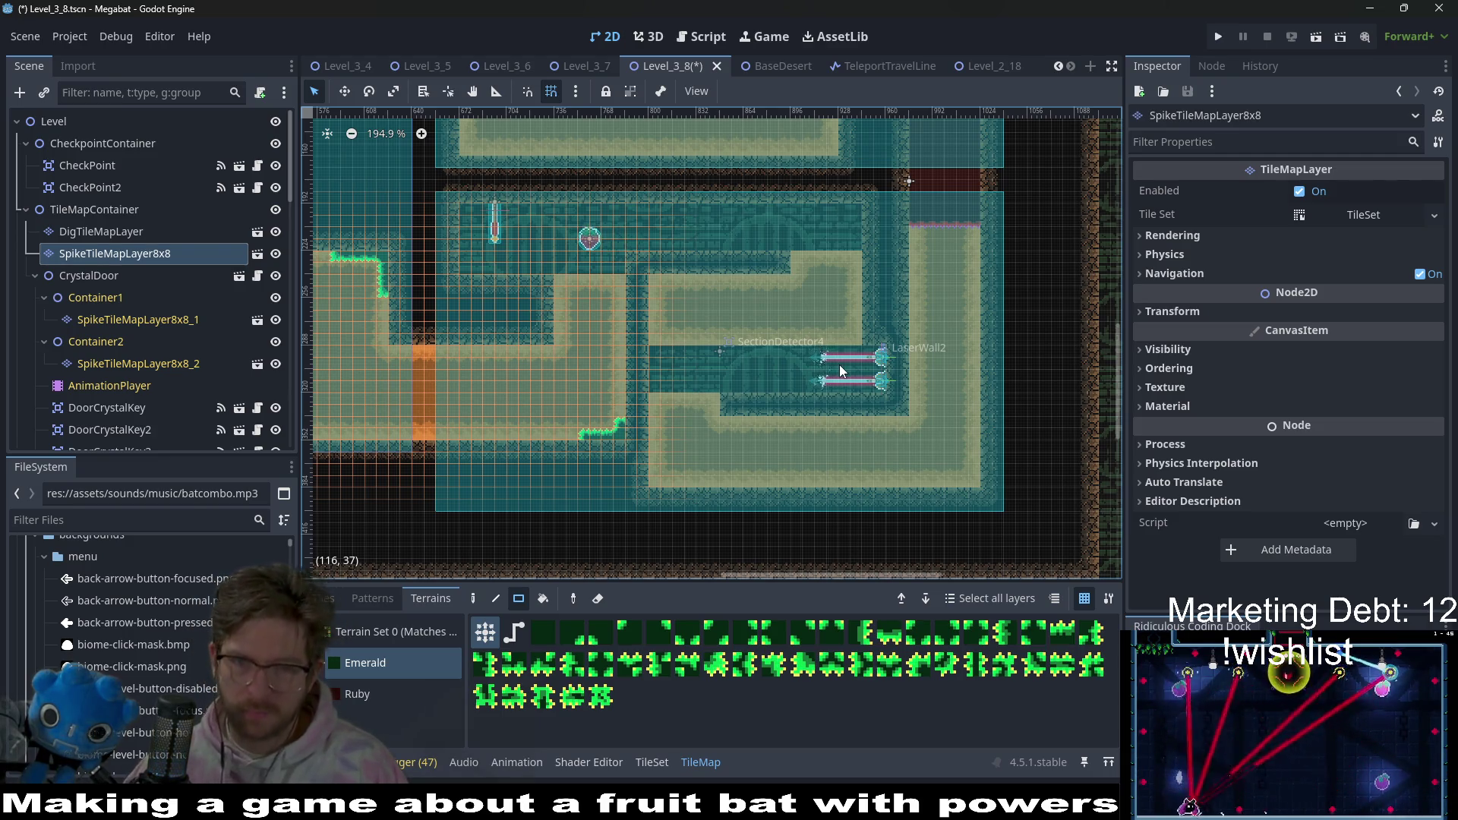
pyautogui.scroll(5, 688, 501)
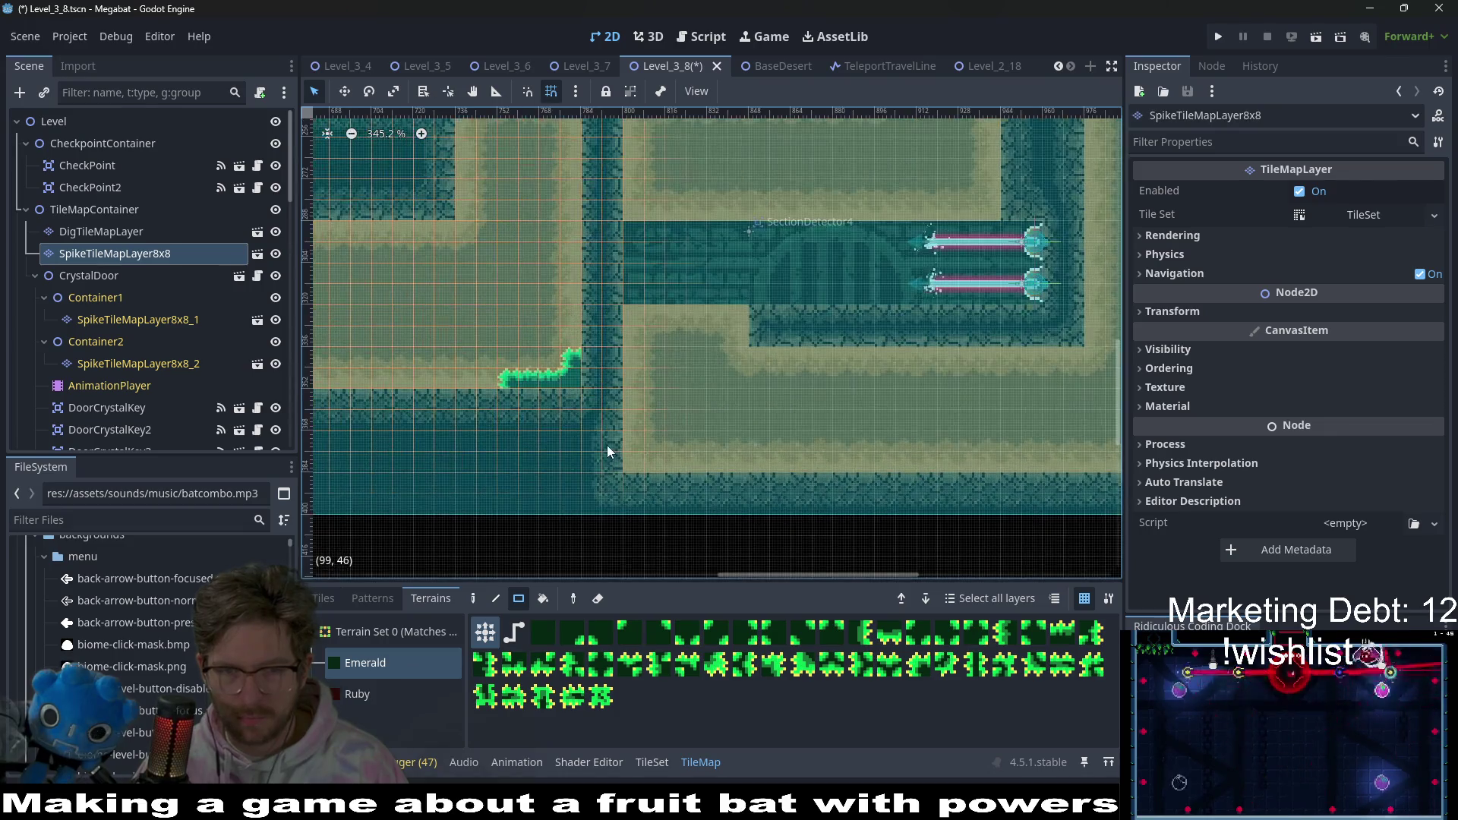
pyautogui.moveTo(636, 483); pyautogui.dragTo(660, 490)
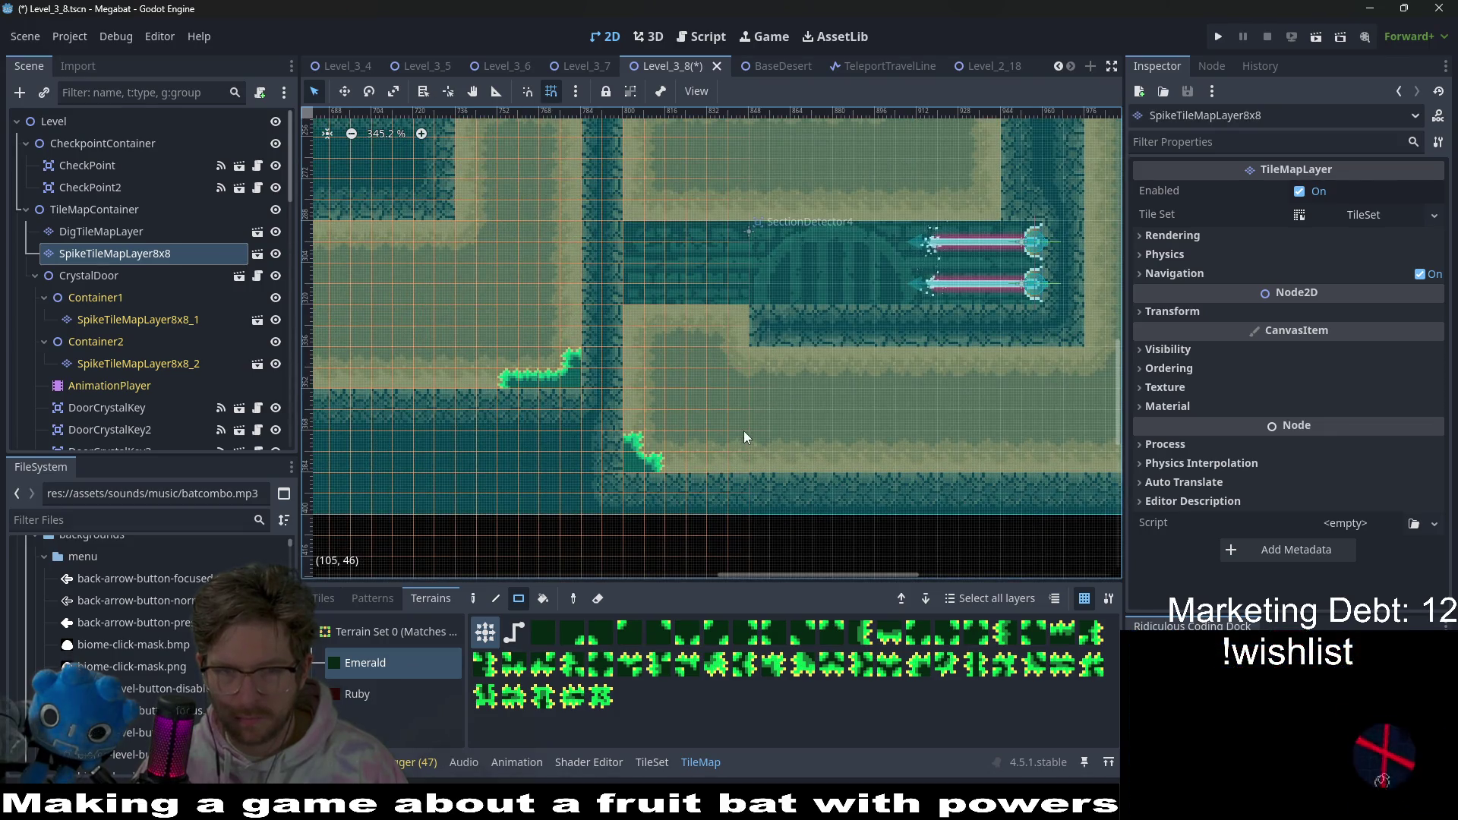
# - Add Emerald spikes in the right room's corner, along the bottom floor, and on the inner ledge
pyautogui.hscroll(5, 763, 432)
pyautogui.scroll(3, 762, 433)
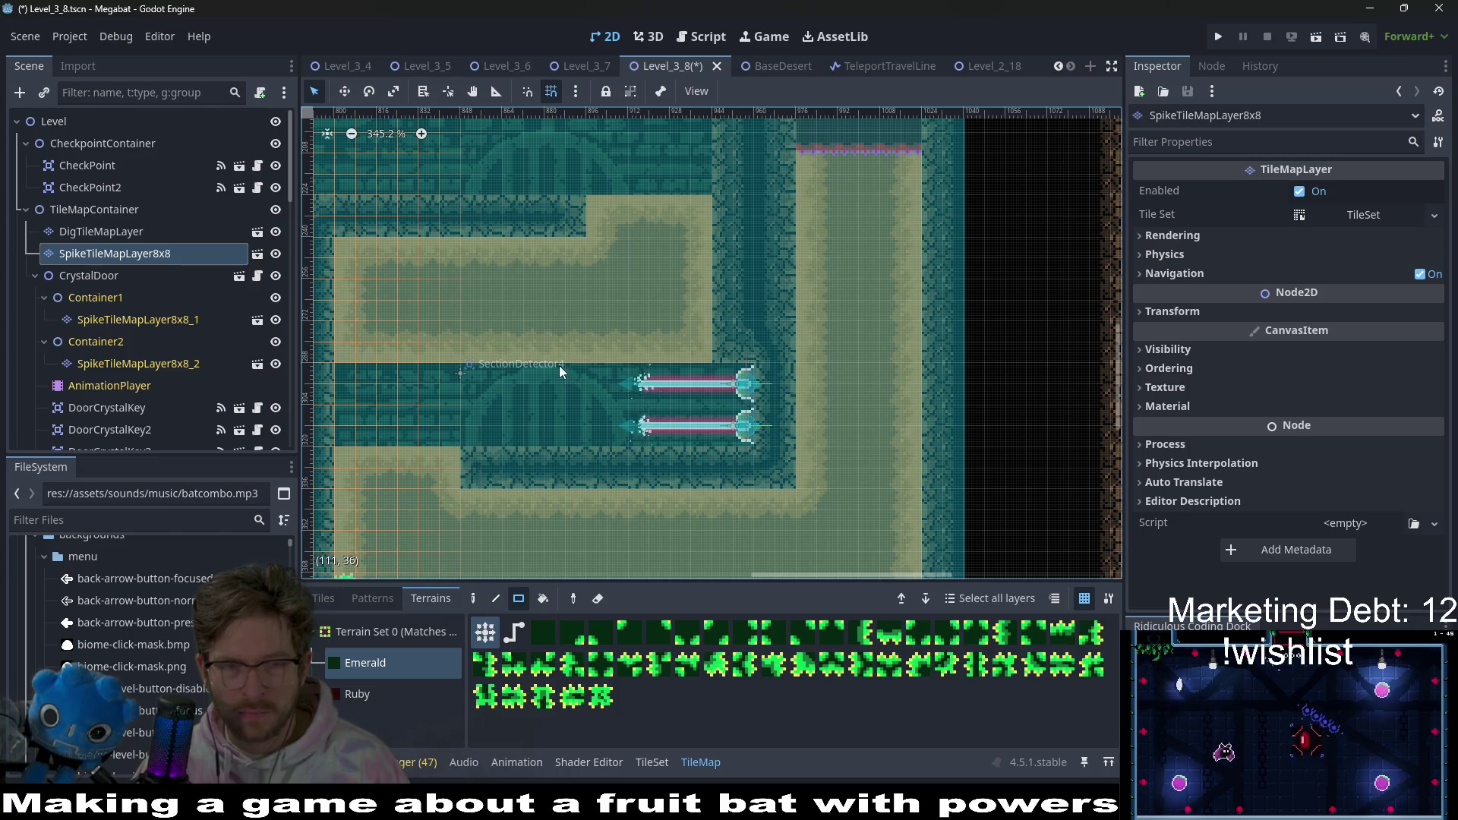
pyautogui.moveTo(349, 252); pyautogui.dragTo(480, 271)
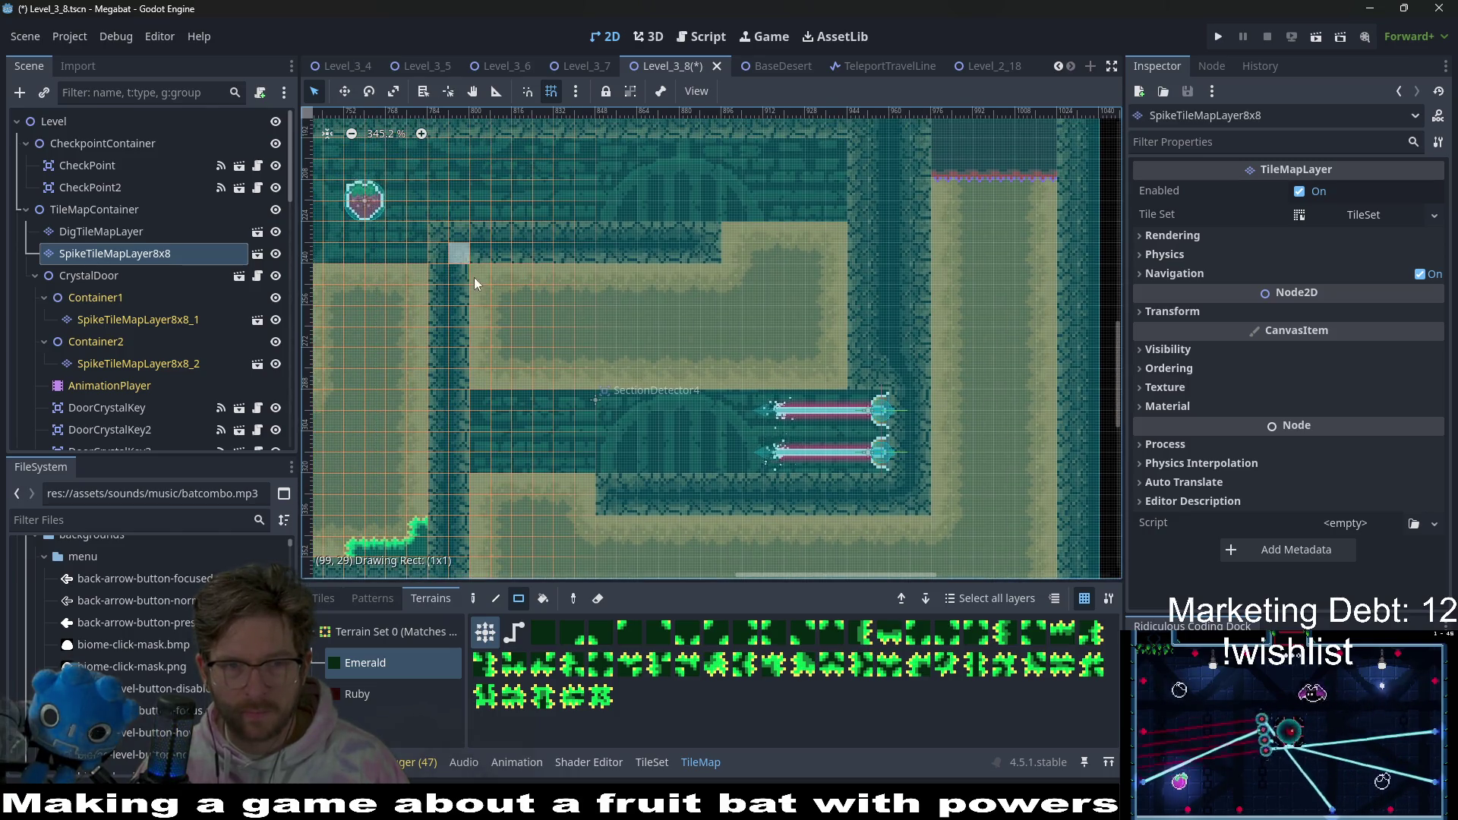
pyautogui.scroll(-4, 691, 317)
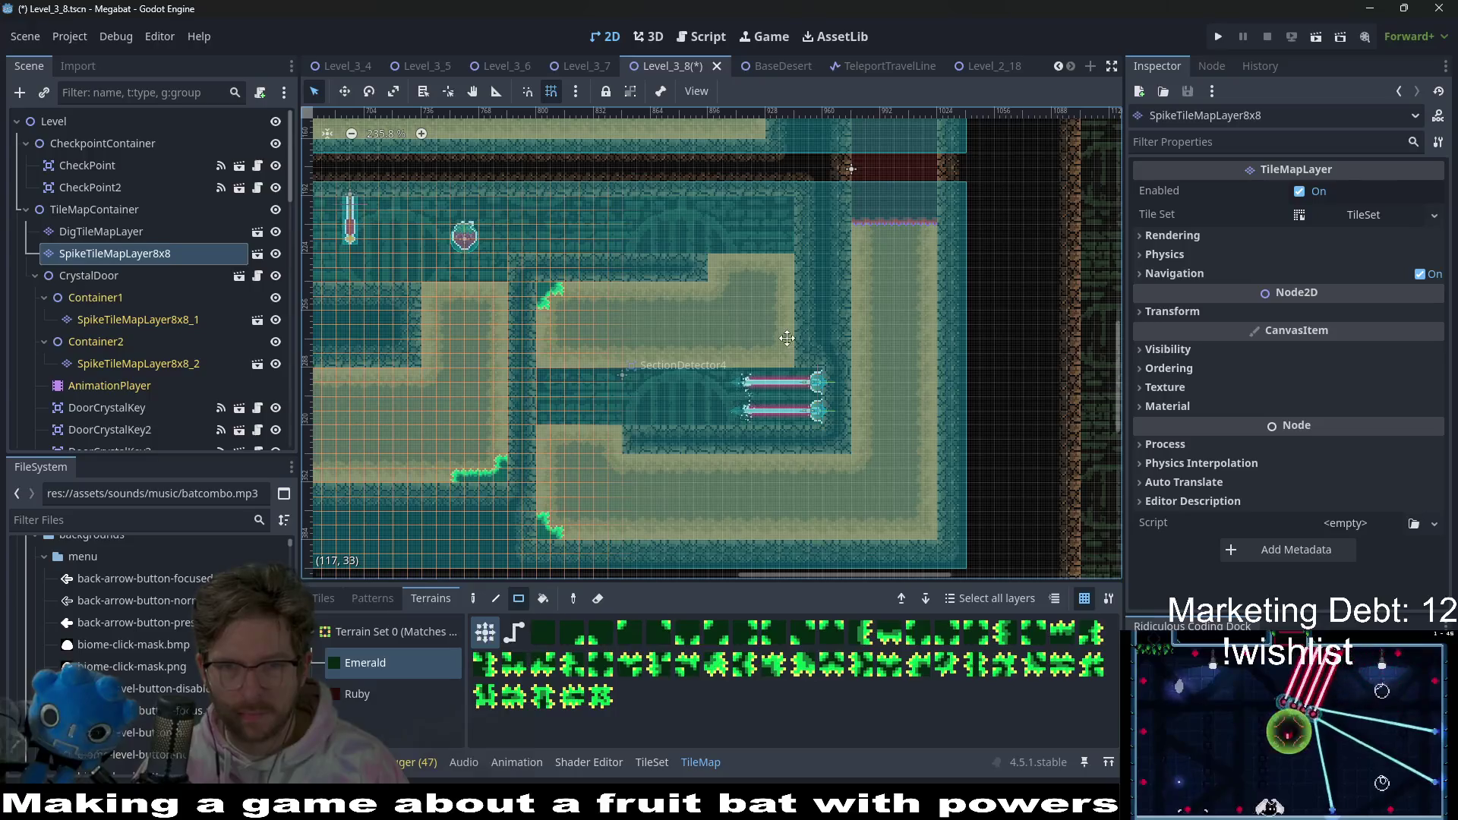
pyautogui.hscroll(3, 787, 337)
pyautogui.scroll(-2, 786, 338)
pyautogui.scroll(1, 877, 376)
pyautogui.moveTo(818, 470)
pyautogui.mouseDown()
pyautogui.moveTo(803, 467)
pyautogui.moveTo(832, 486)
pyautogui.moveTo(828, 501)
pyautogui.mouseUp()
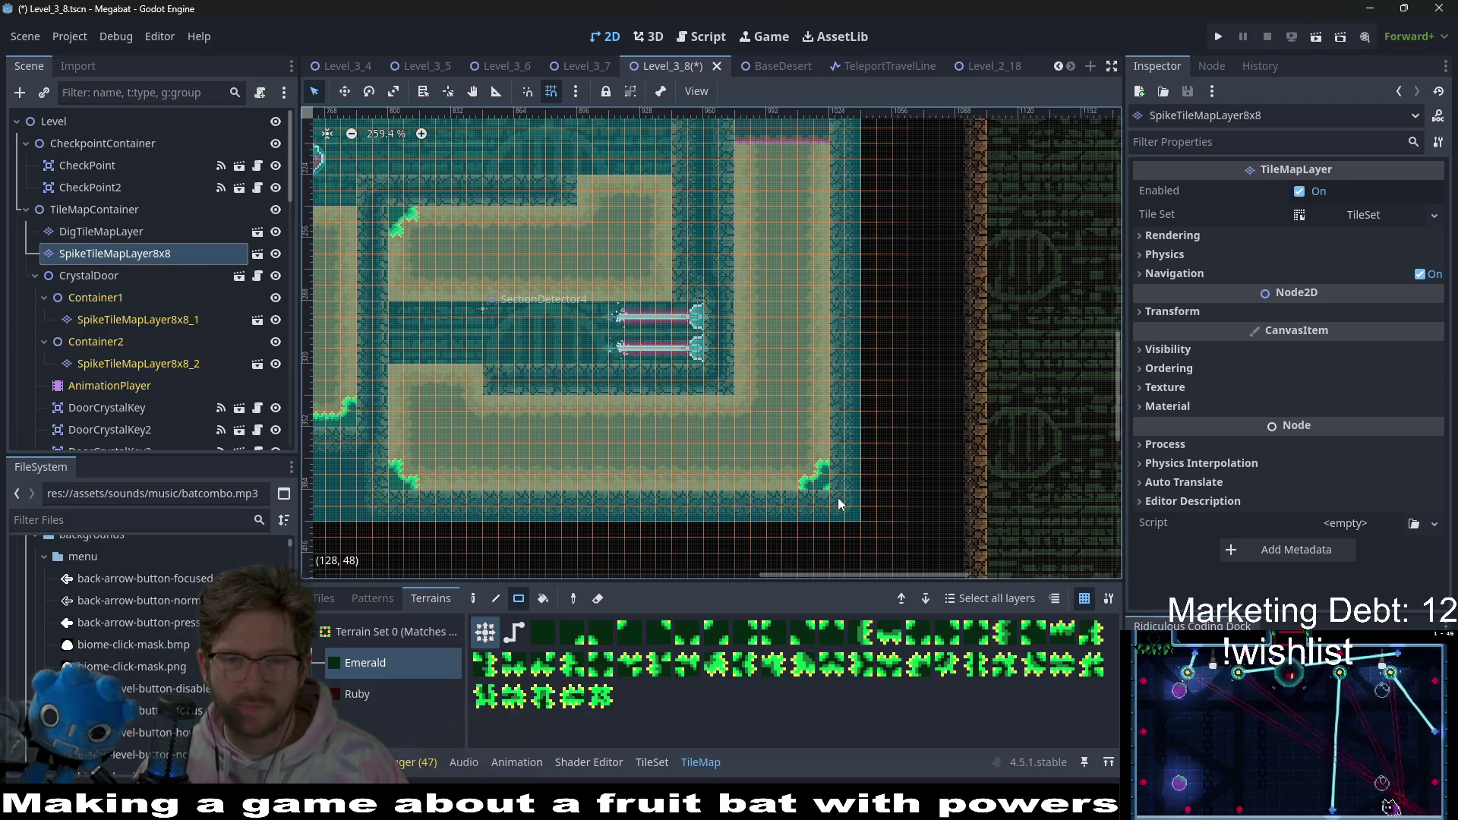
pyautogui.moveTo(556, 485)
pyautogui.mouseDown()
pyautogui.moveTo(620, 486)
pyautogui.moveTo(567, 494)
pyautogui.moveTo(630, 503)
pyautogui.moveTo(616, 502)
pyautogui.mouseUp()
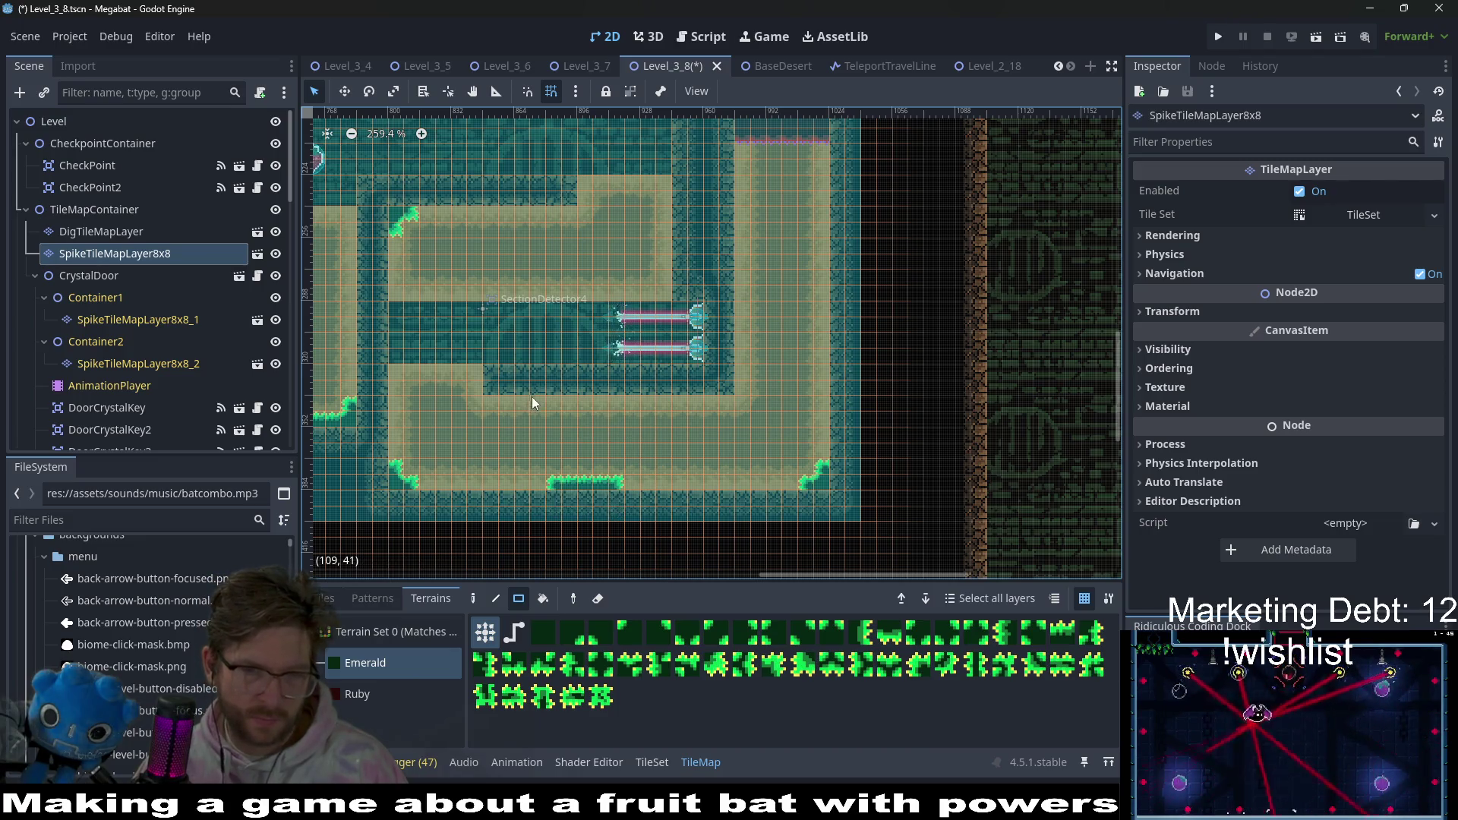
pyautogui.moveTo(525, 402); pyautogui.dragTo(554, 403)
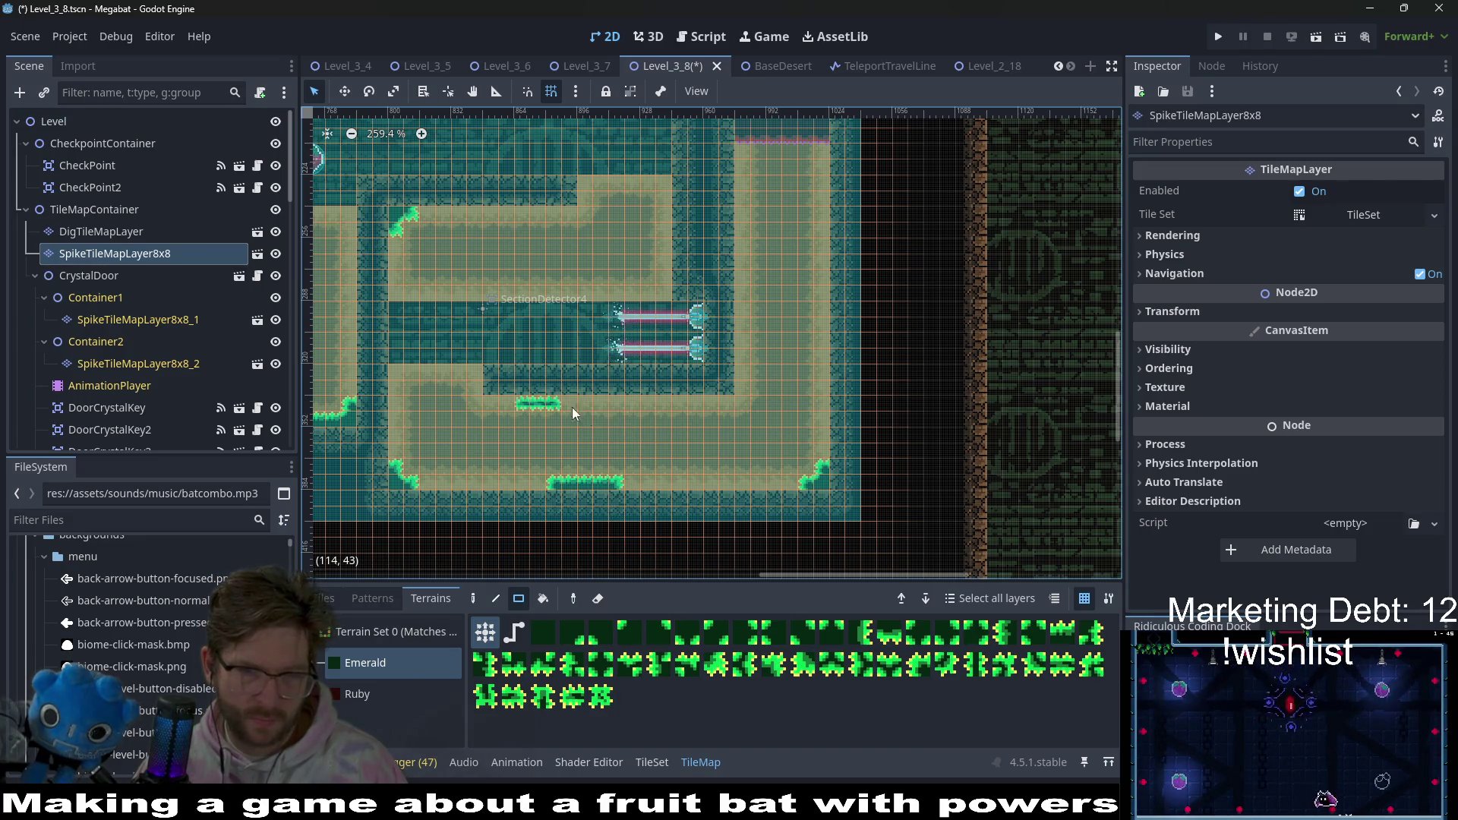
pyautogui.scroll(-3, 598, 418)
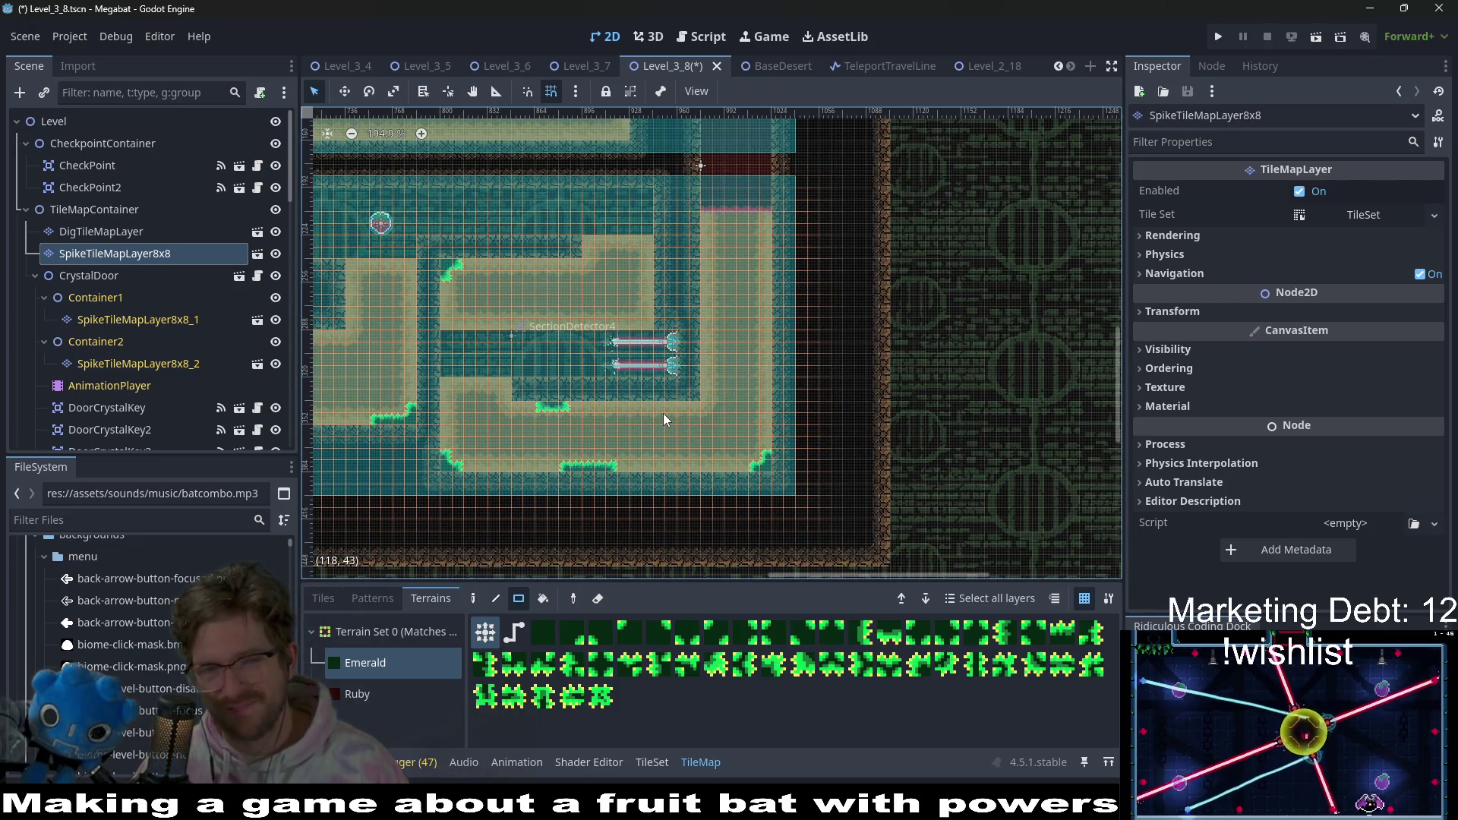
# - Save, then in the neighbouring room remove the stray spike block by the lower-left wall
pyautogui.hotkey('ctrl', 's')
pyautogui.moveTo(383, 384)
pyautogui.mouseDown()
pyautogui.moveTo(682, 363)
pyautogui.moveTo(602, 338)
pyautogui.mouseUp()
pyautogui.scroll(6, 632, 314)
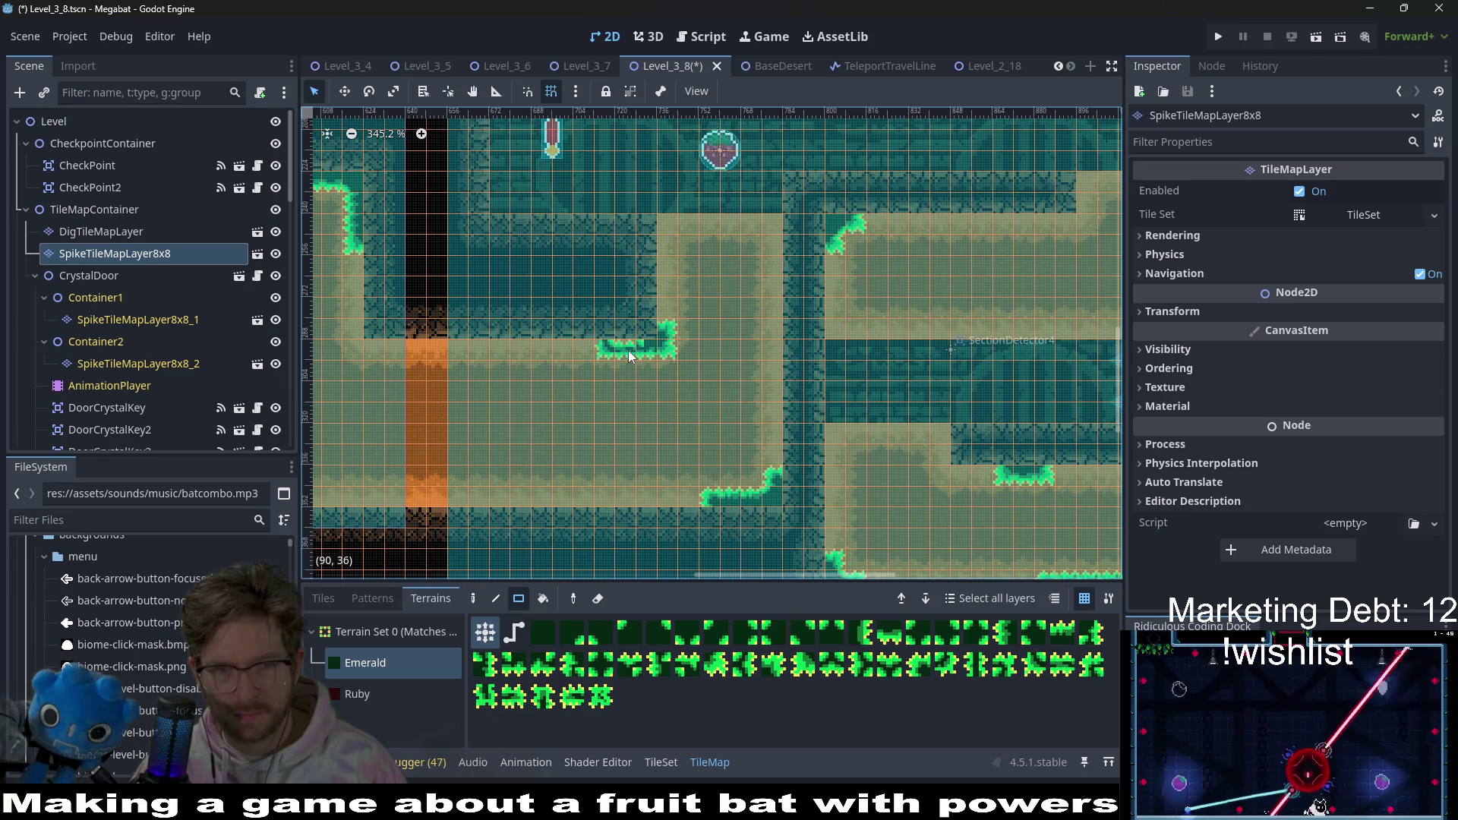
pyautogui.scroll(-4, 649, 355)
pyautogui.hscroll(-5, 648, 357)
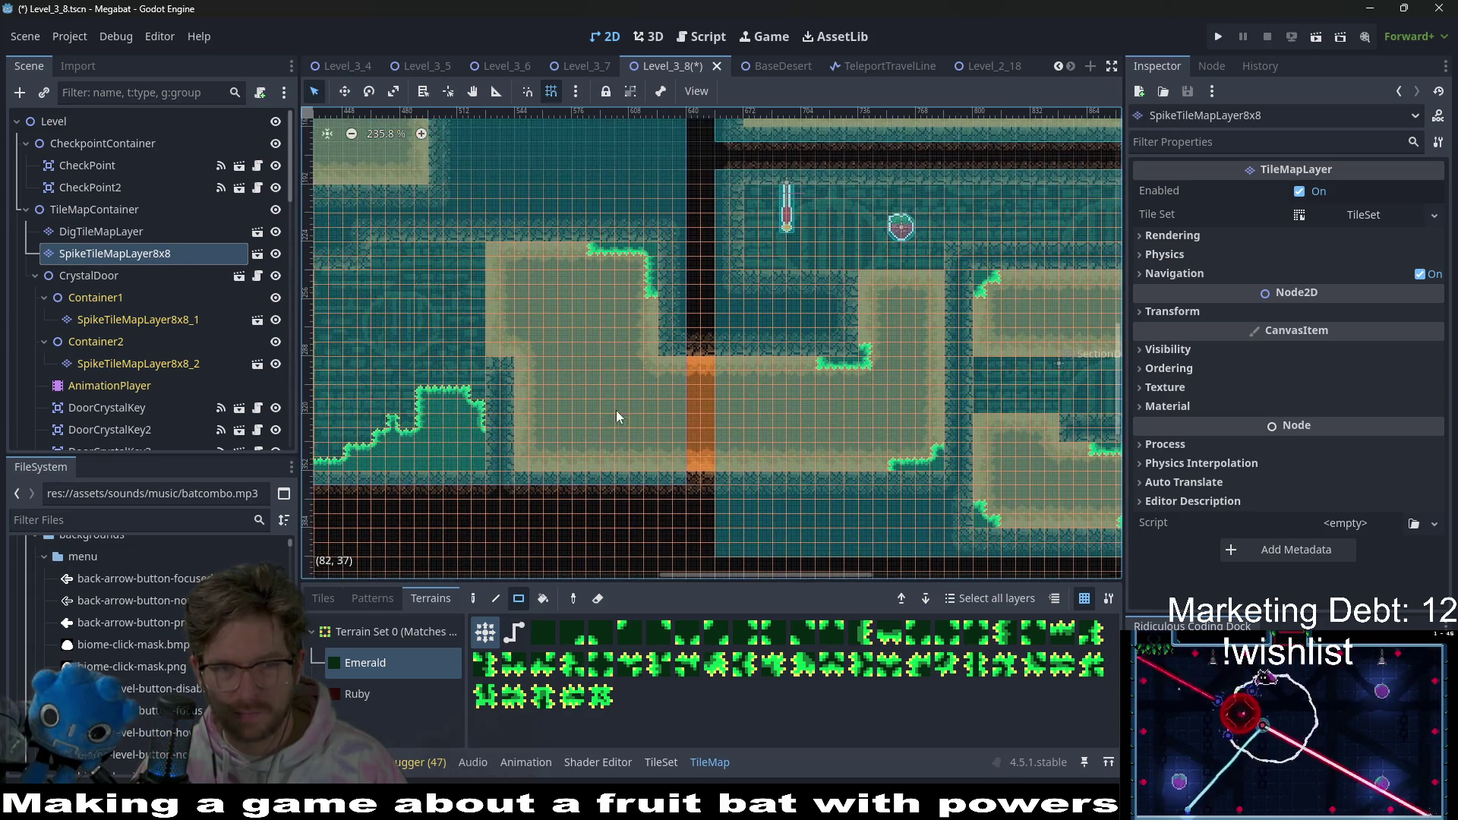
pyautogui.moveTo(507, 449); pyautogui.dragTo(543, 477)
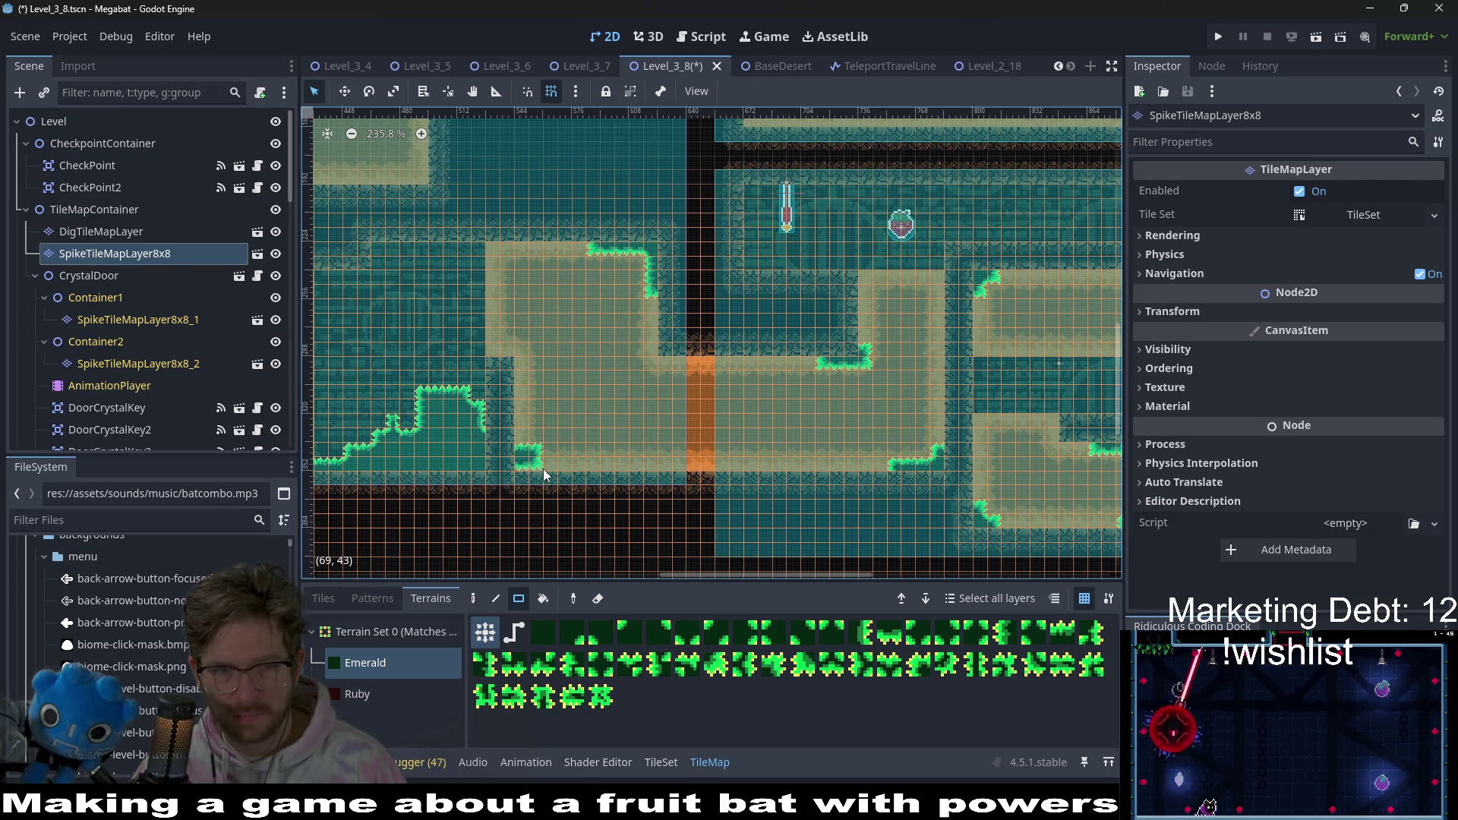
pyautogui.rightClick(538, 459)
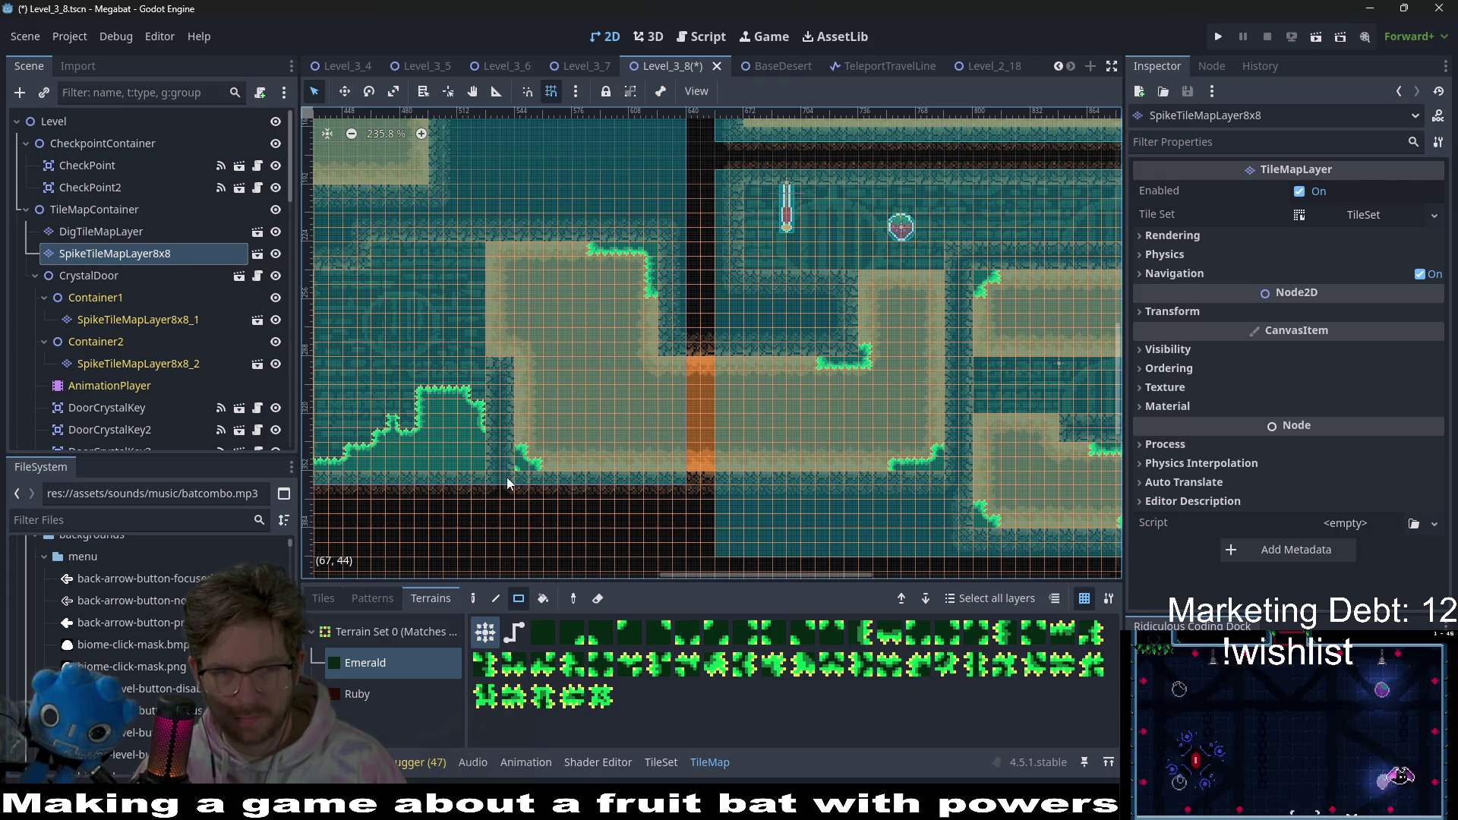
# - Paint Emerald spikes along the top wall edge and upper ledge, then save Level_3_8
pyautogui.scroll(-1, 553, 457)
pyautogui.scroll(-1, 718, 469)
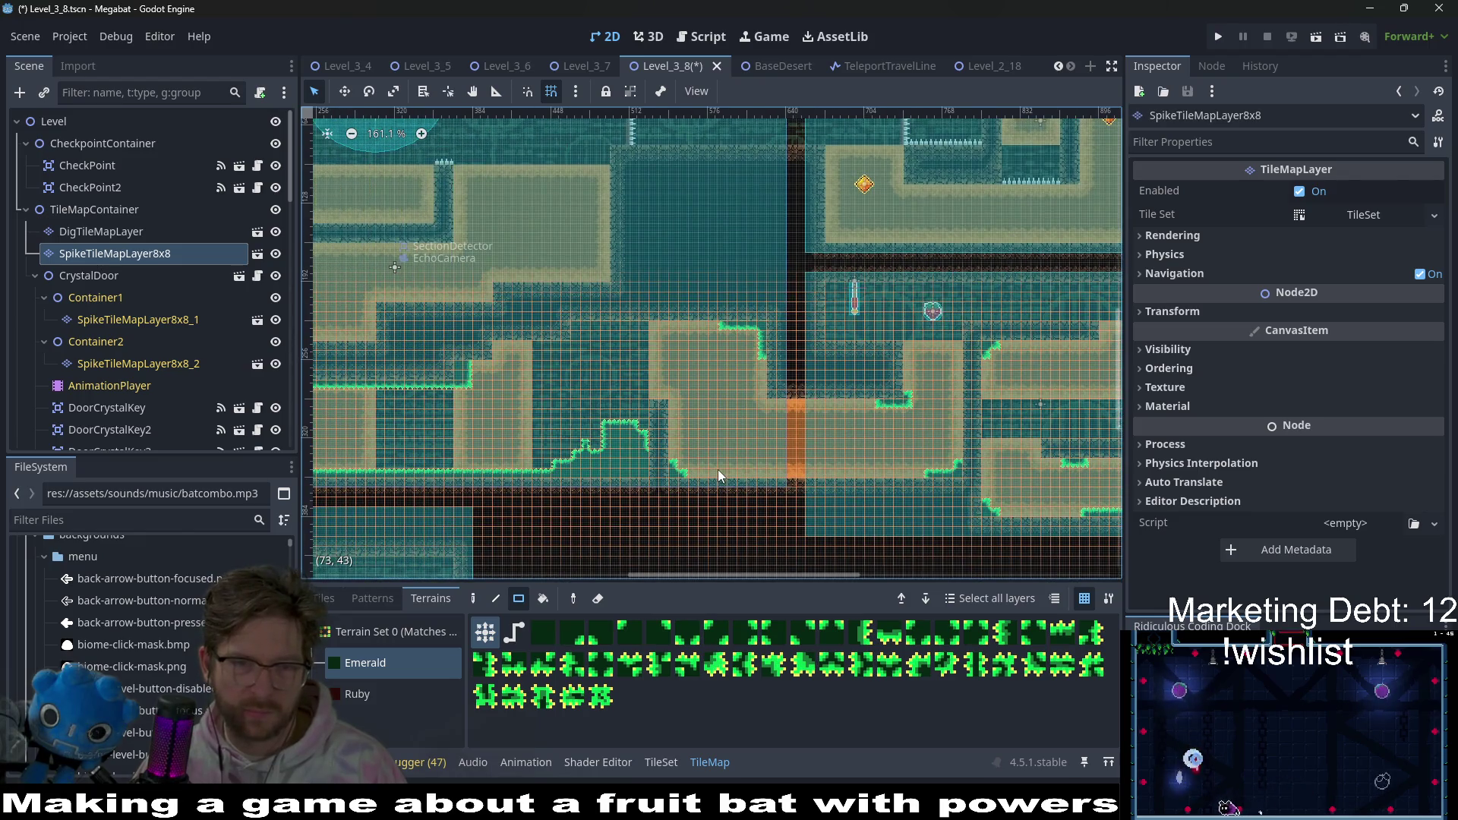
pyautogui.scroll(4, 665, 352)
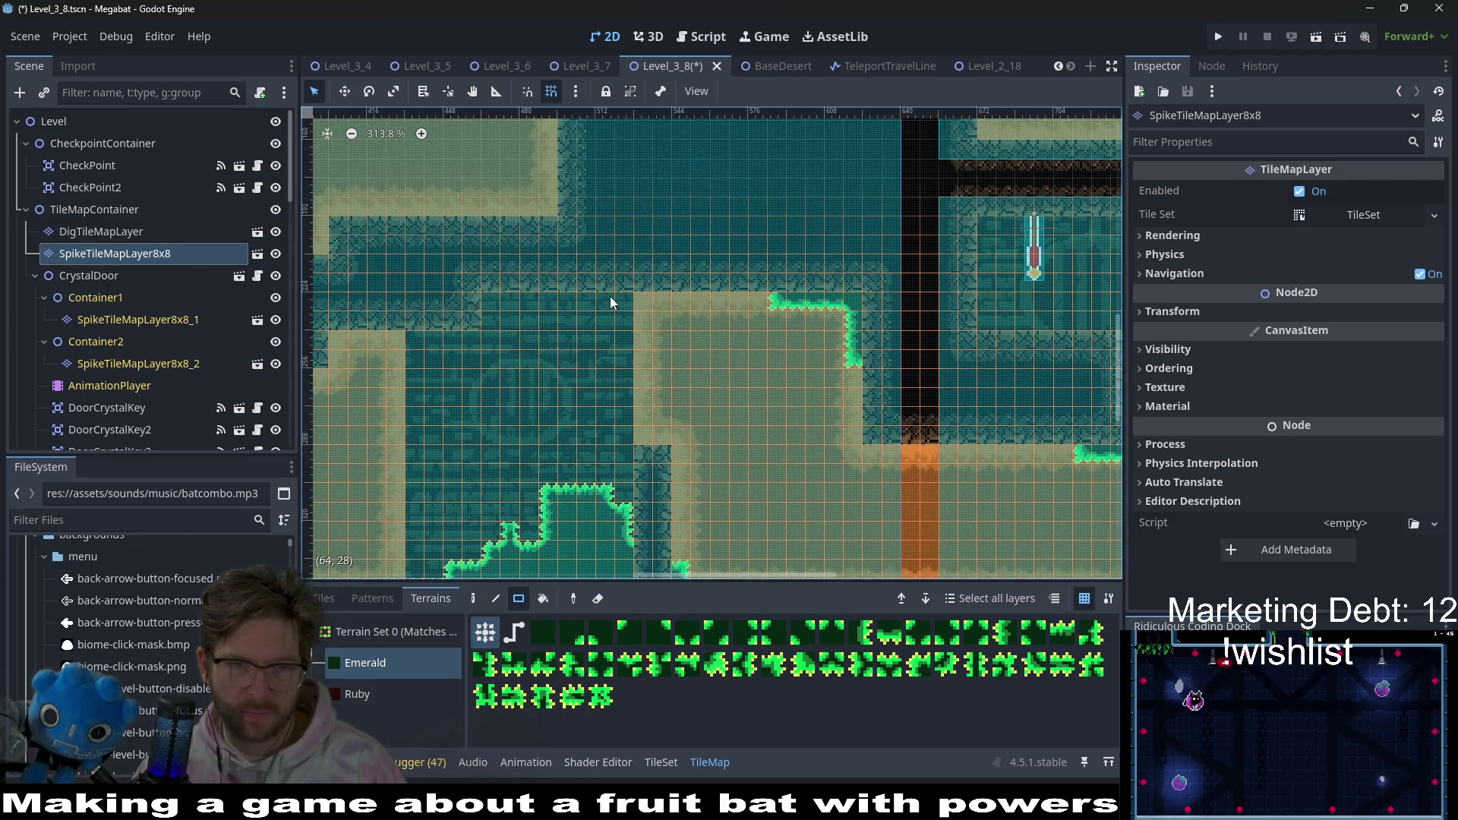
pyautogui.moveTo(607, 300)
pyautogui.mouseDown()
pyautogui.moveTo(667, 291)
pyautogui.moveTo(668, 305)
pyautogui.mouseUp()
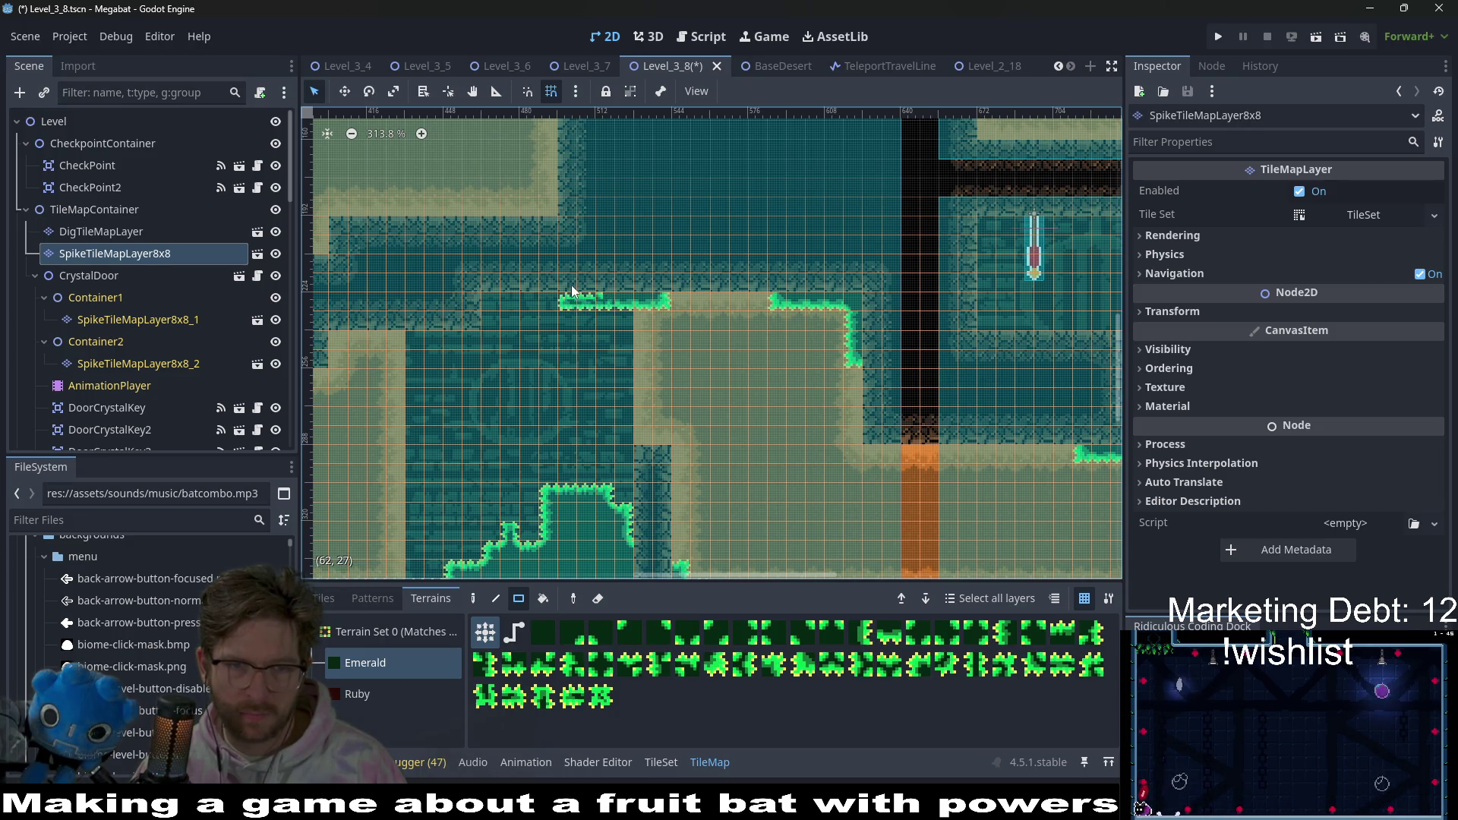
pyautogui.moveTo(606, 287); pyautogui.dragTo(606, 287)
pyautogui.scroll(-2, 664, 326)
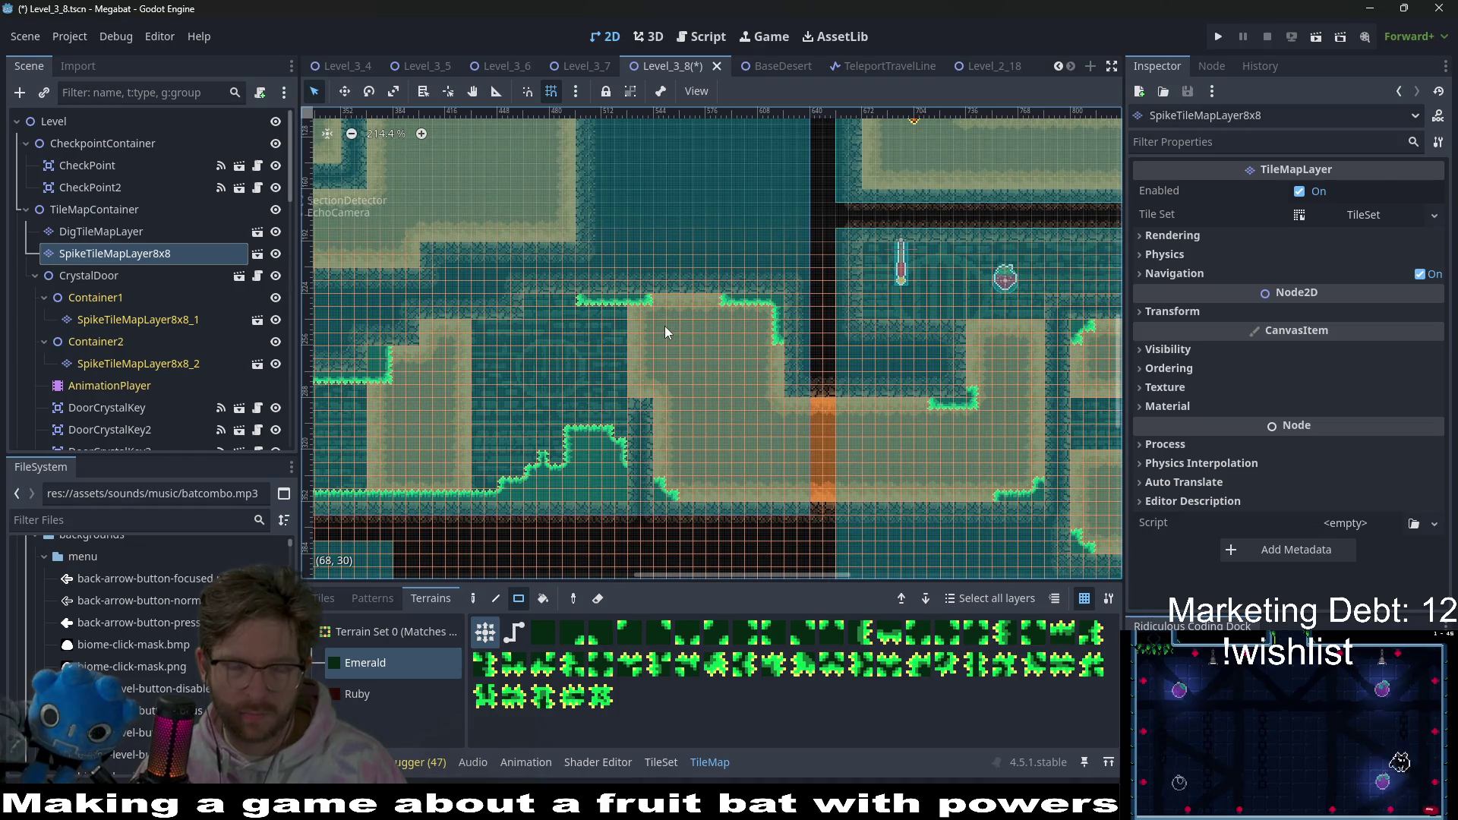
pyautogui.hotkey('ctrl', 's')
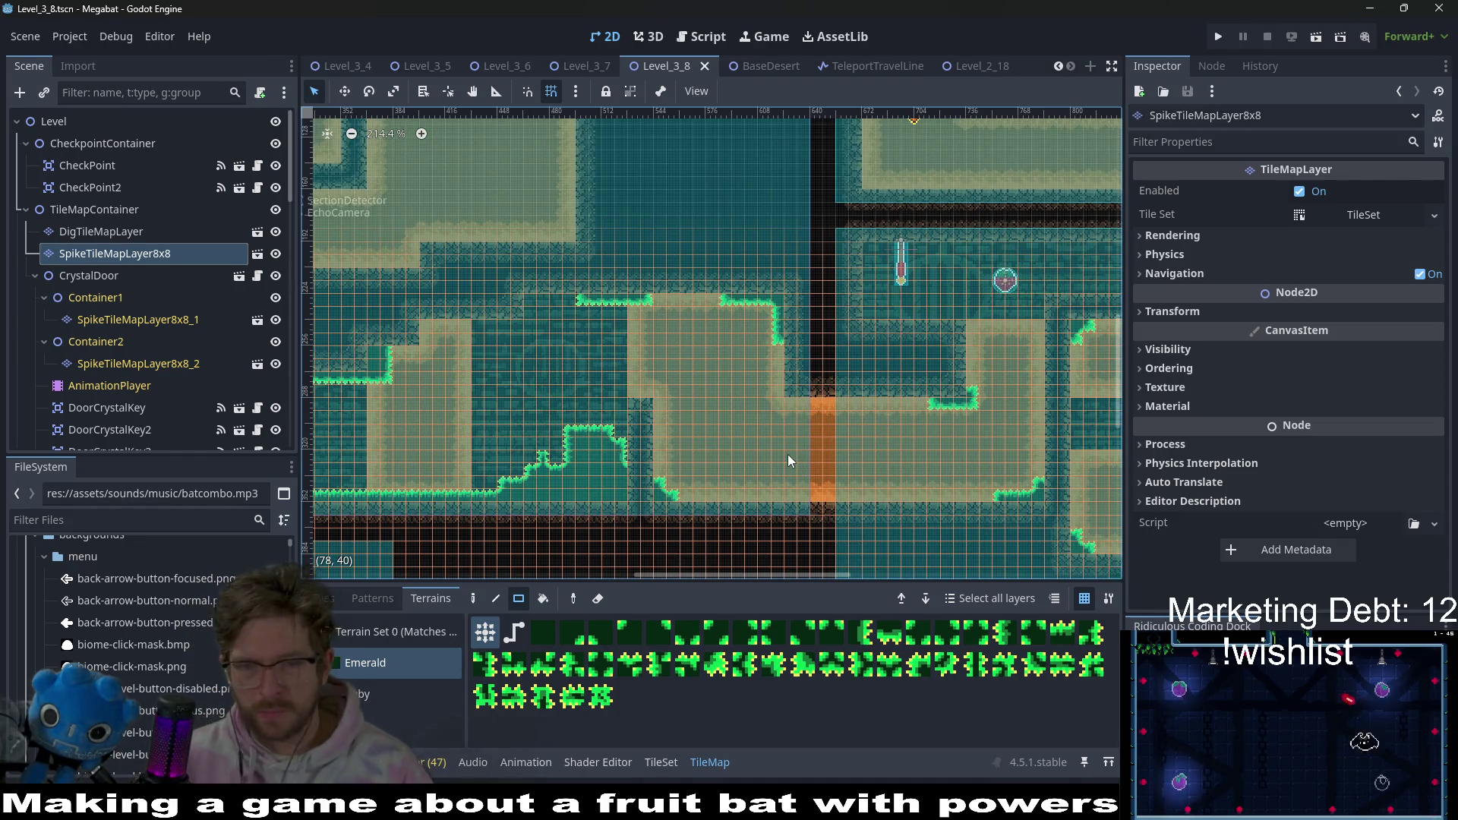
# - Paint a small patch of Emerald spikes on a wall corner of the upper room
pyautogui.scroll(-1, 787, 454)
pyautogui.scroll(-2, 758, 454)
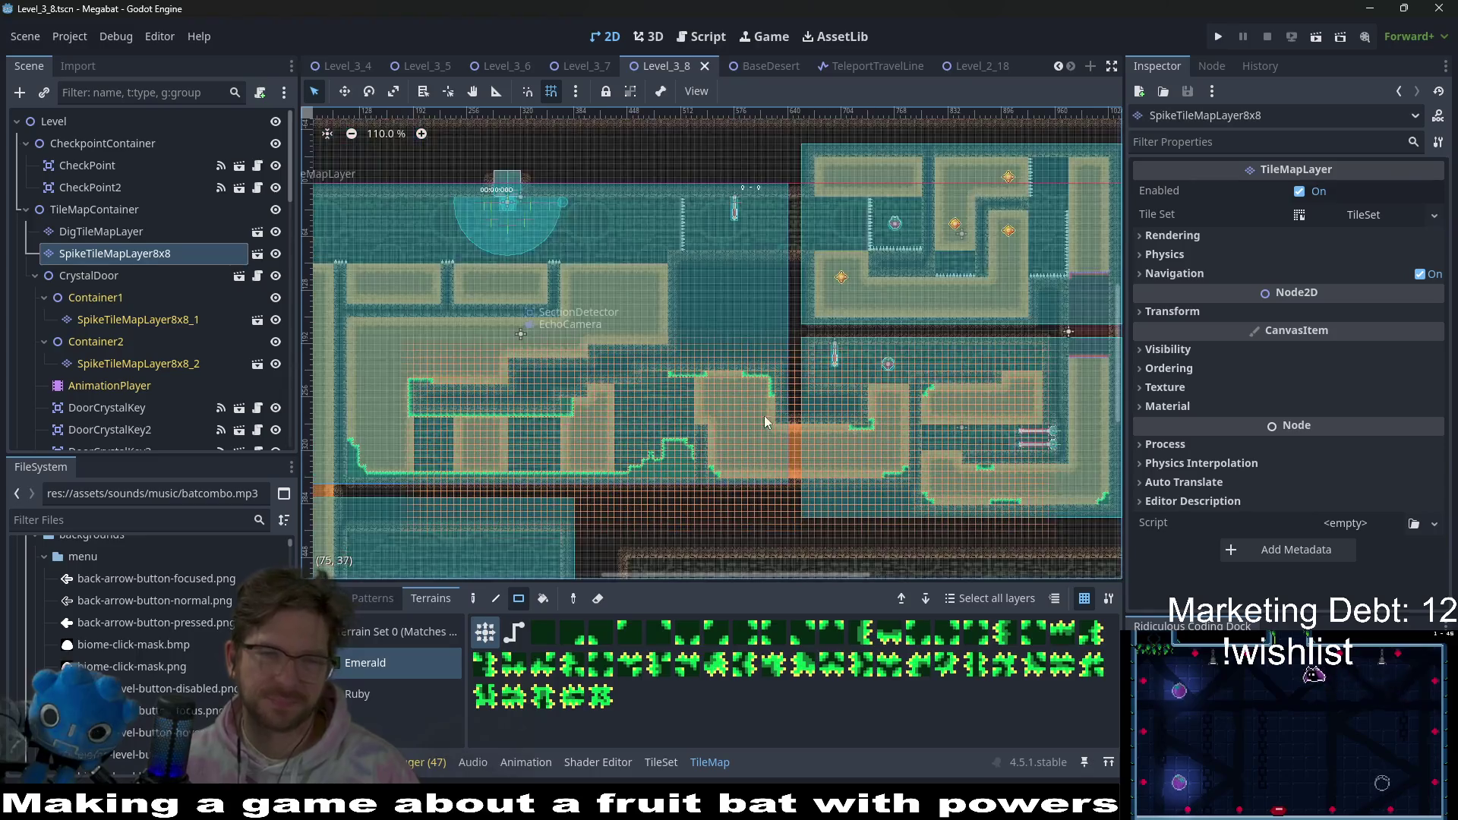
pyautogui.scroll(-1, 670, 368)
pyautogui.scroll(4, 646, 380)
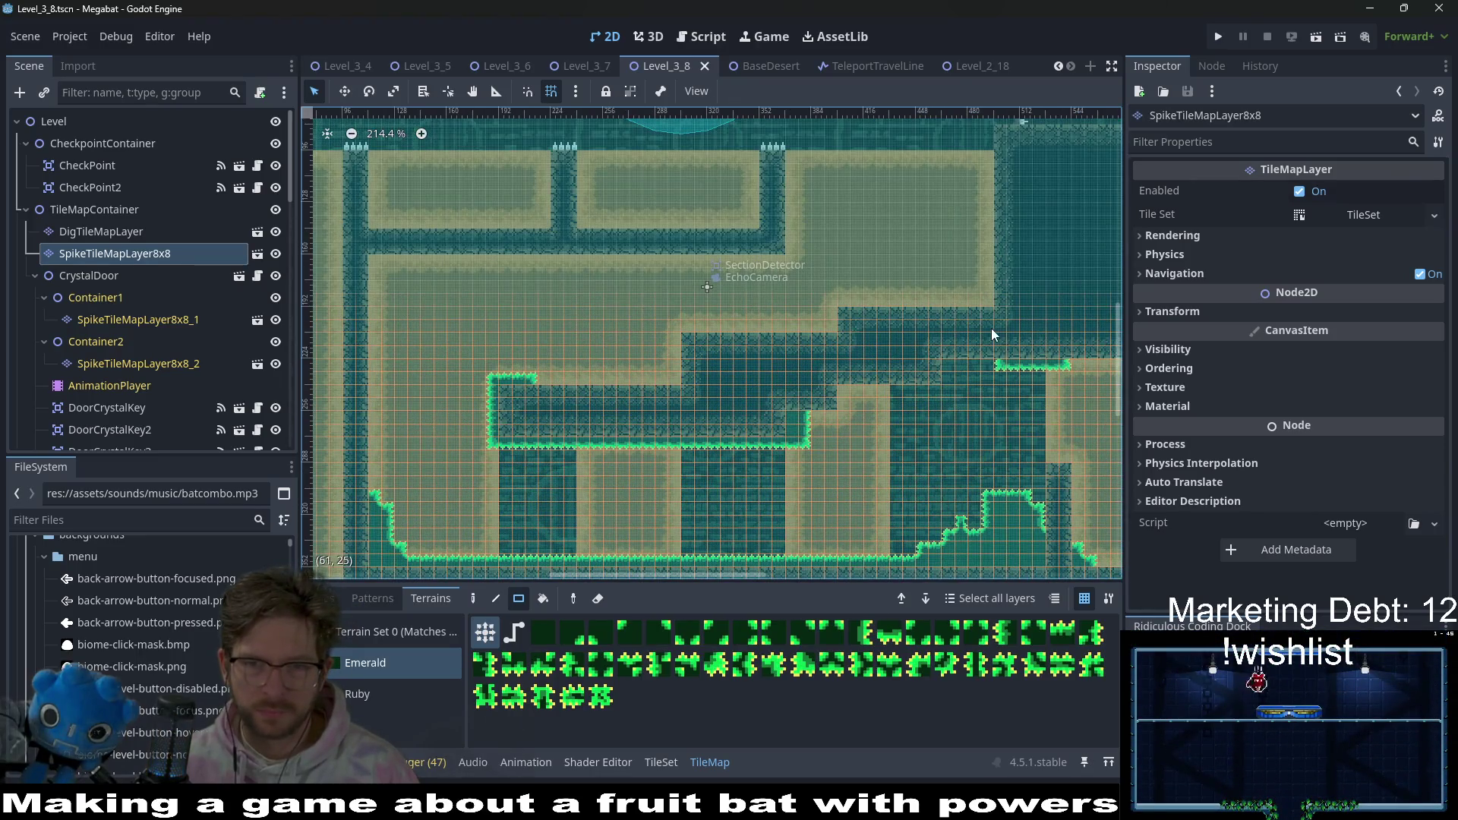
pyautogui.scroll(3, 884, 367)
pyautogui.moveTo(889, 381); pyautogui.dragTo(836, 357)
# - Add a single Emerald spike tile at the ledge corner and save Level_3_8
pyautogui.hscroll(-5, 885, 384)
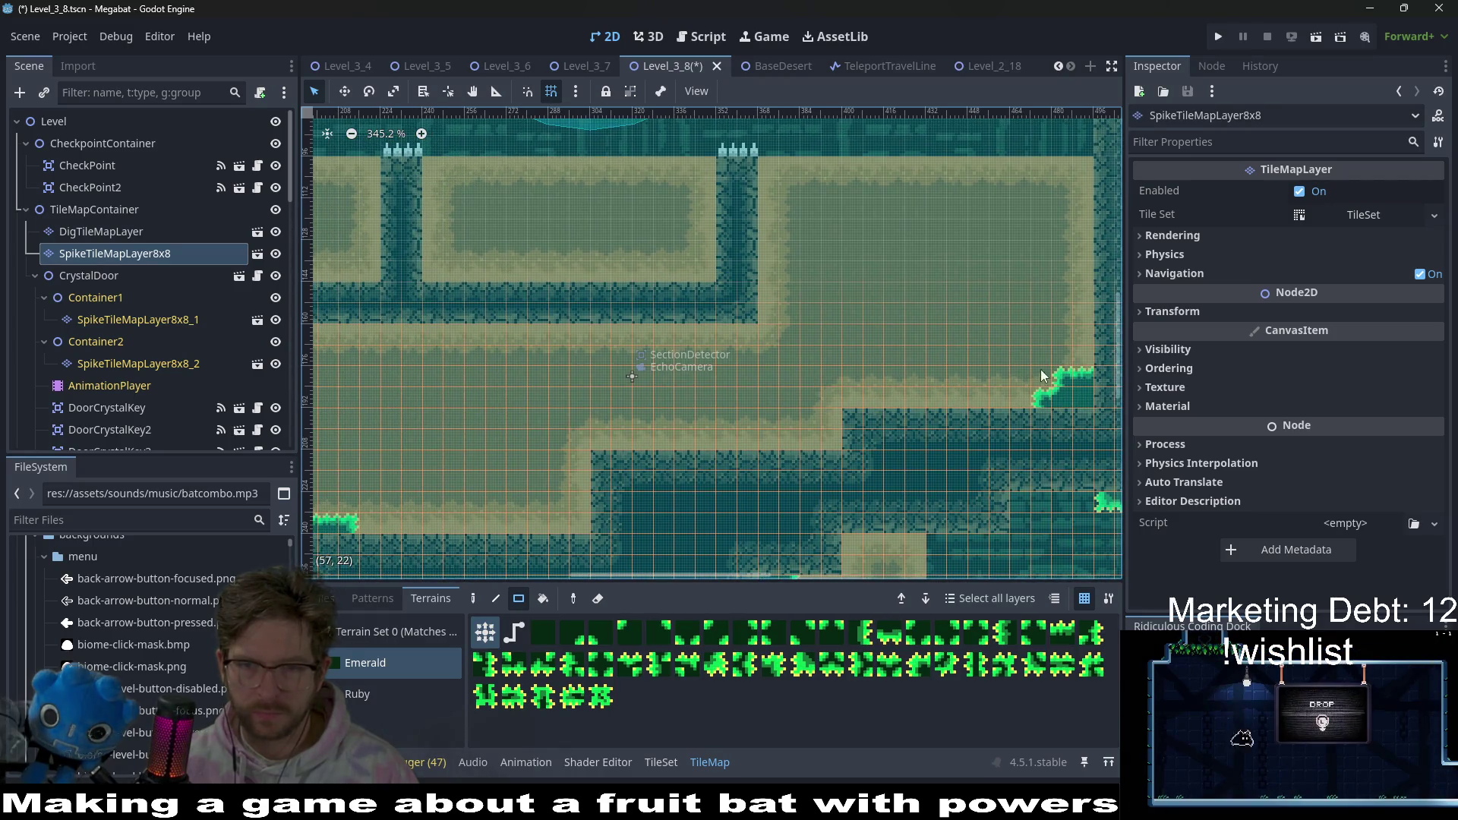
pyautogui.hscroll(-4, 969, 448)
pyautogui.scroll(-2, 969, 448)
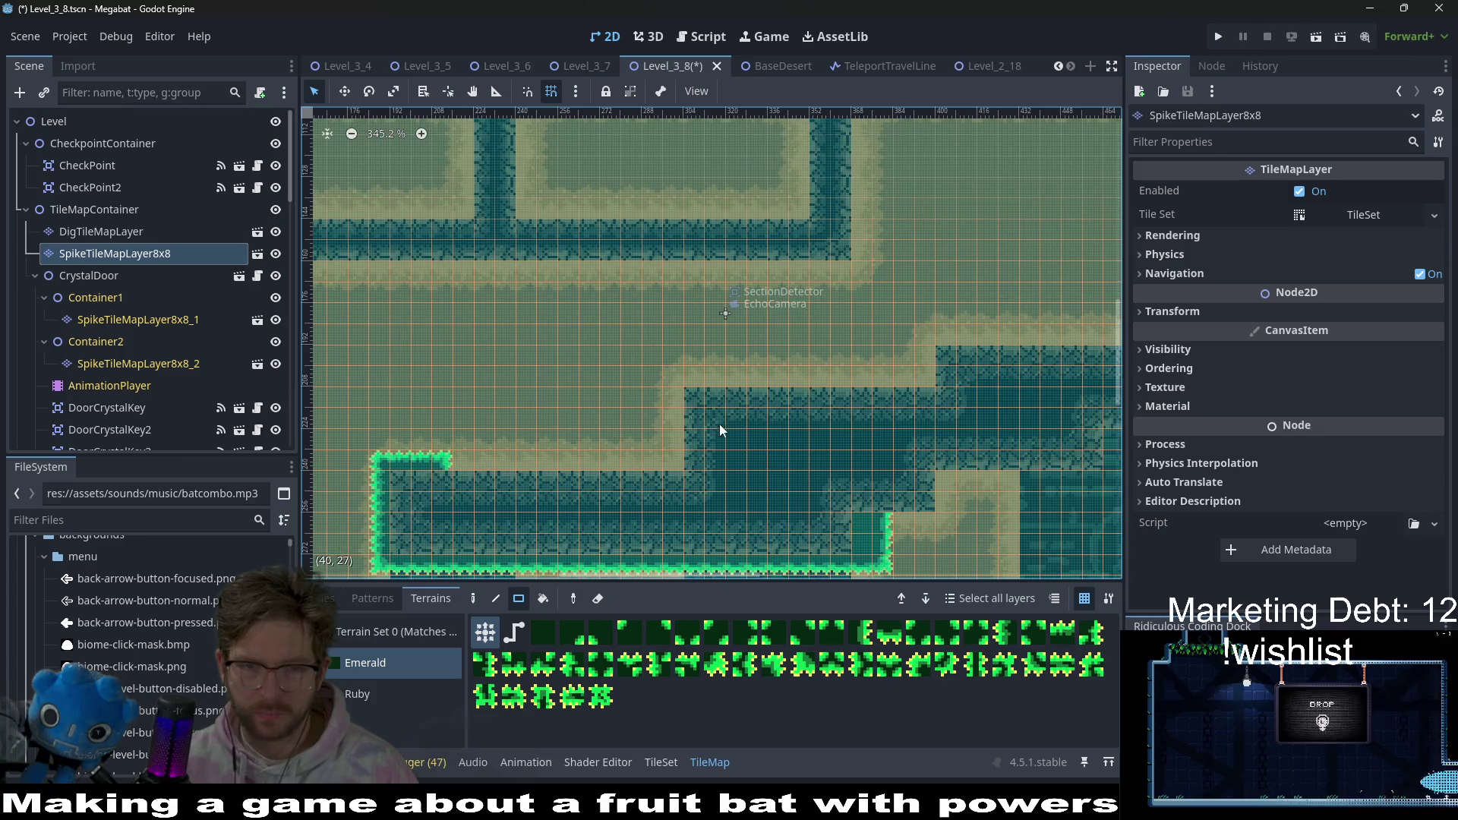
pyautogui.click(723, 431)
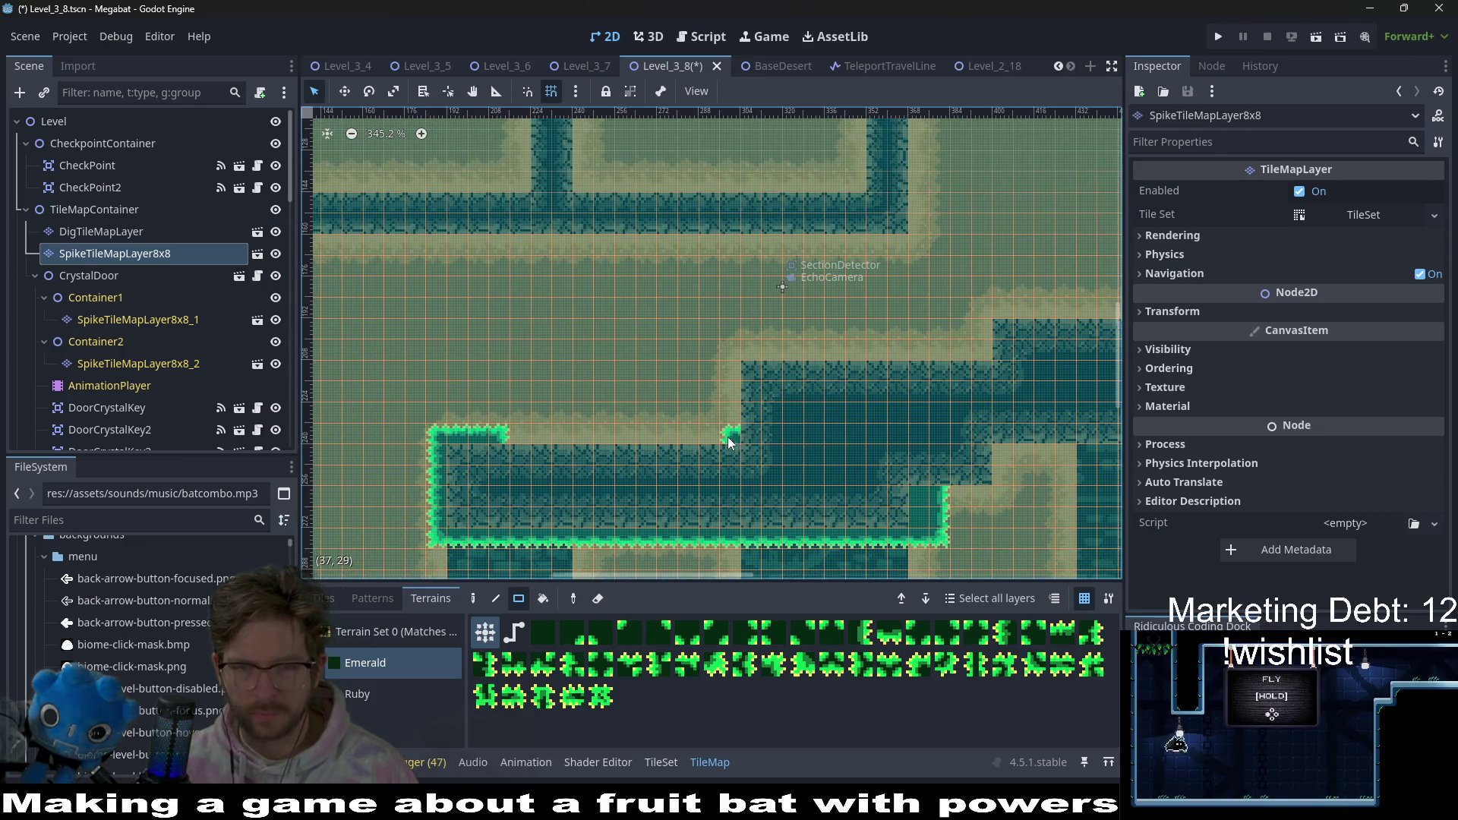
pyautogui.scroll(-5, 808, 428)
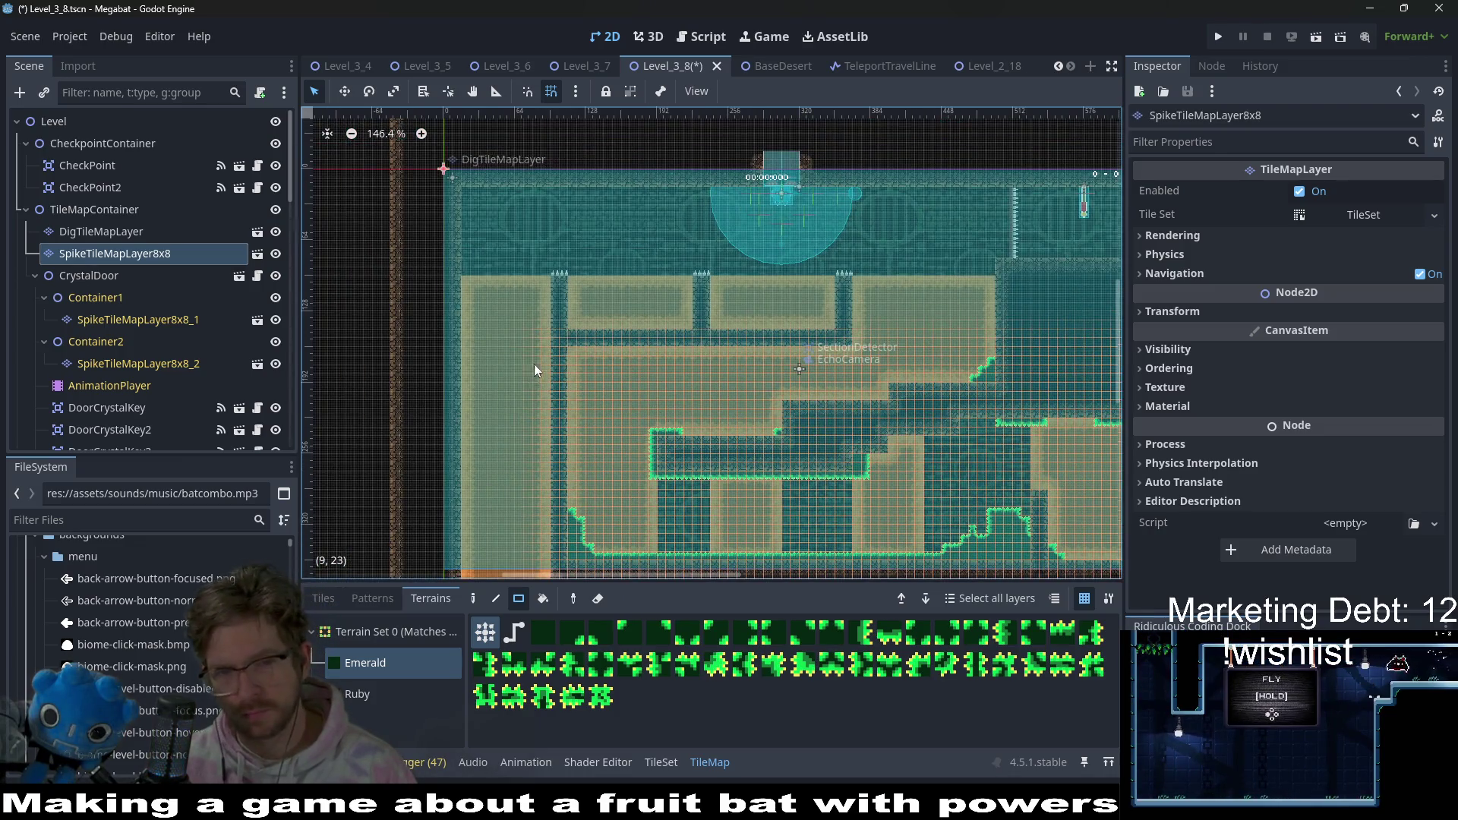
pyautogui.scroll(4, 578, 334)
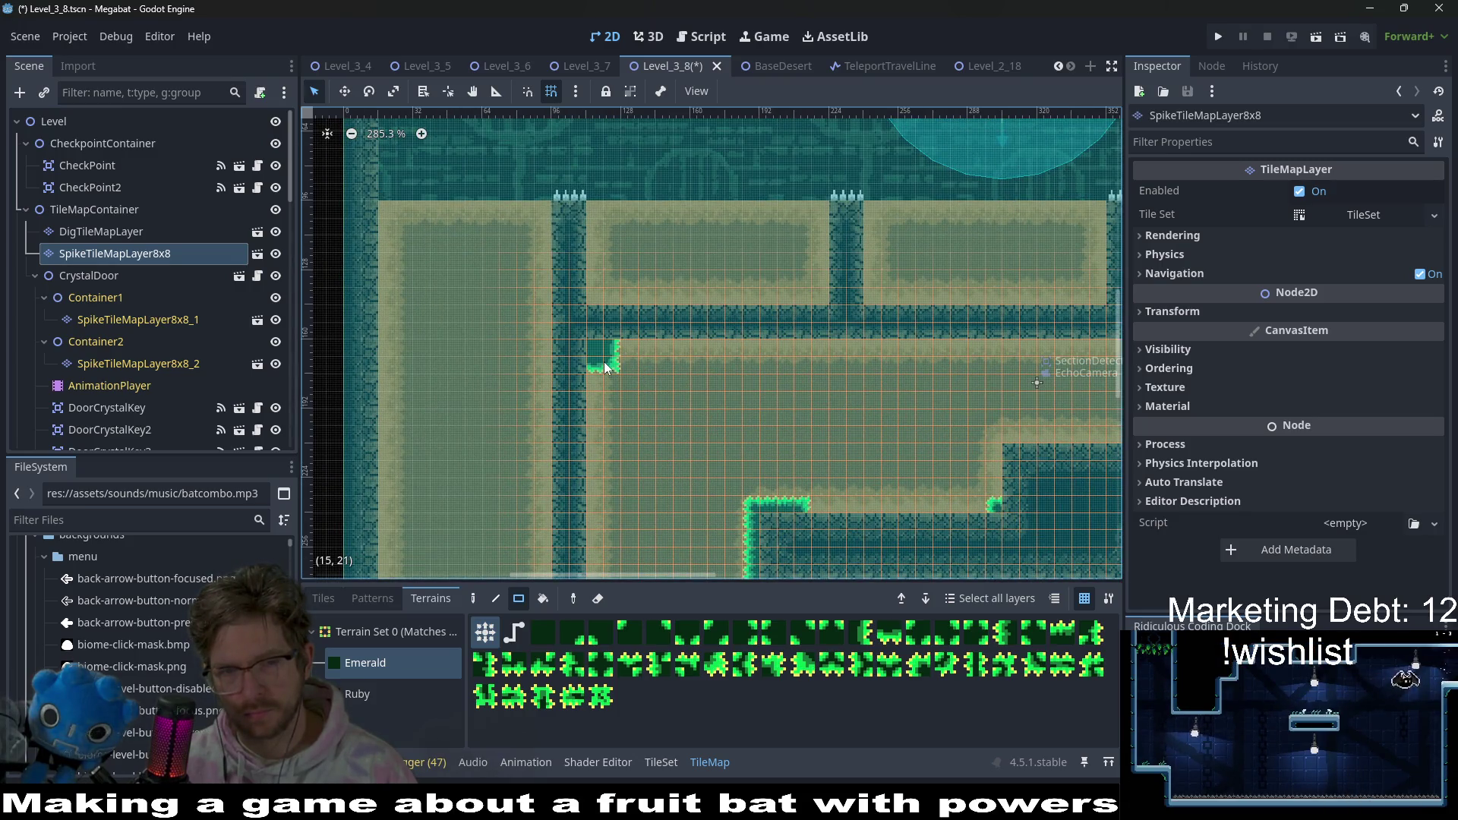
pyautogui.scroll(-4, 759, 403)
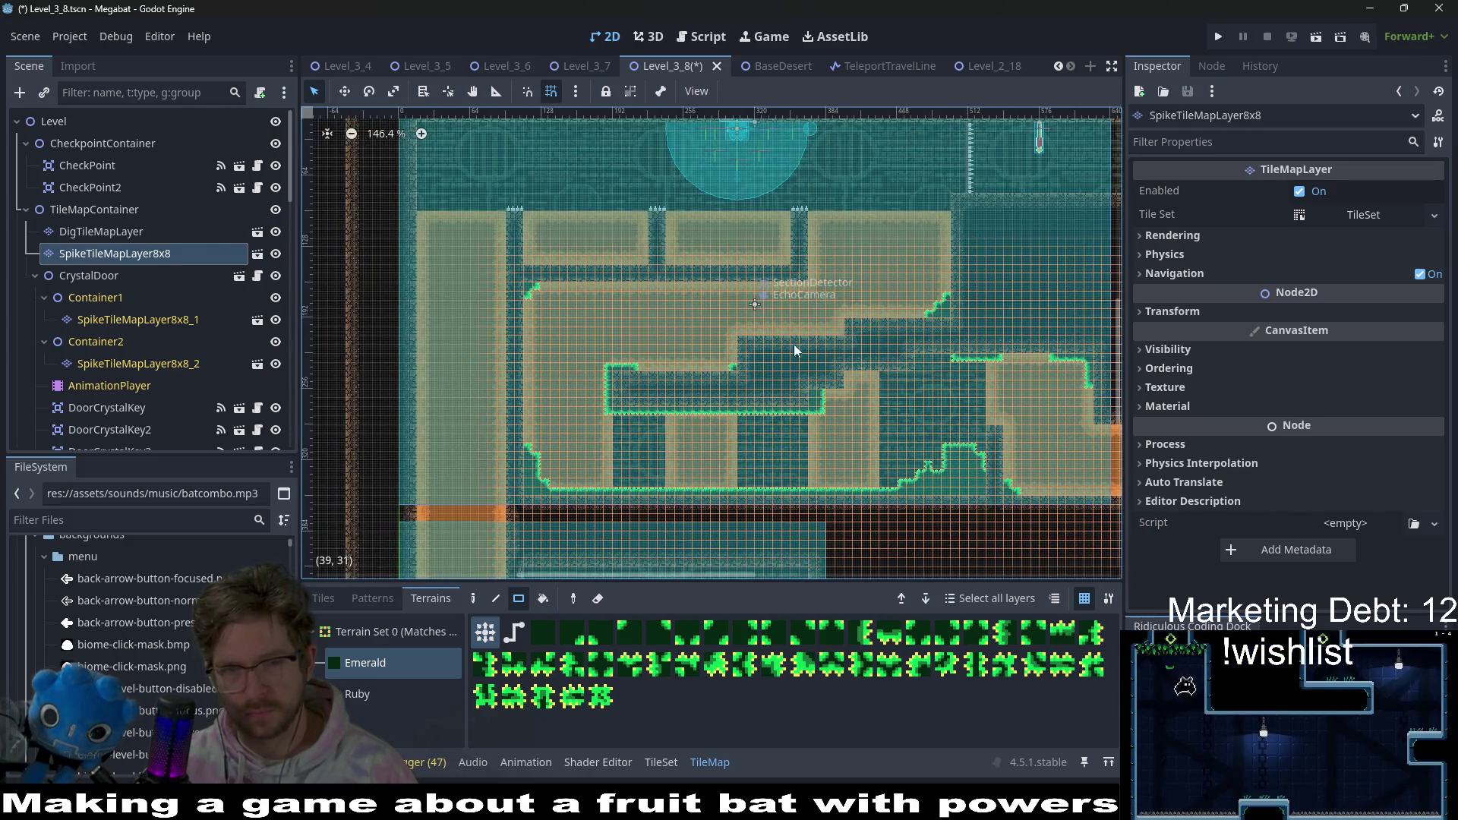
pyautogui.scroll(2, 751, 364)
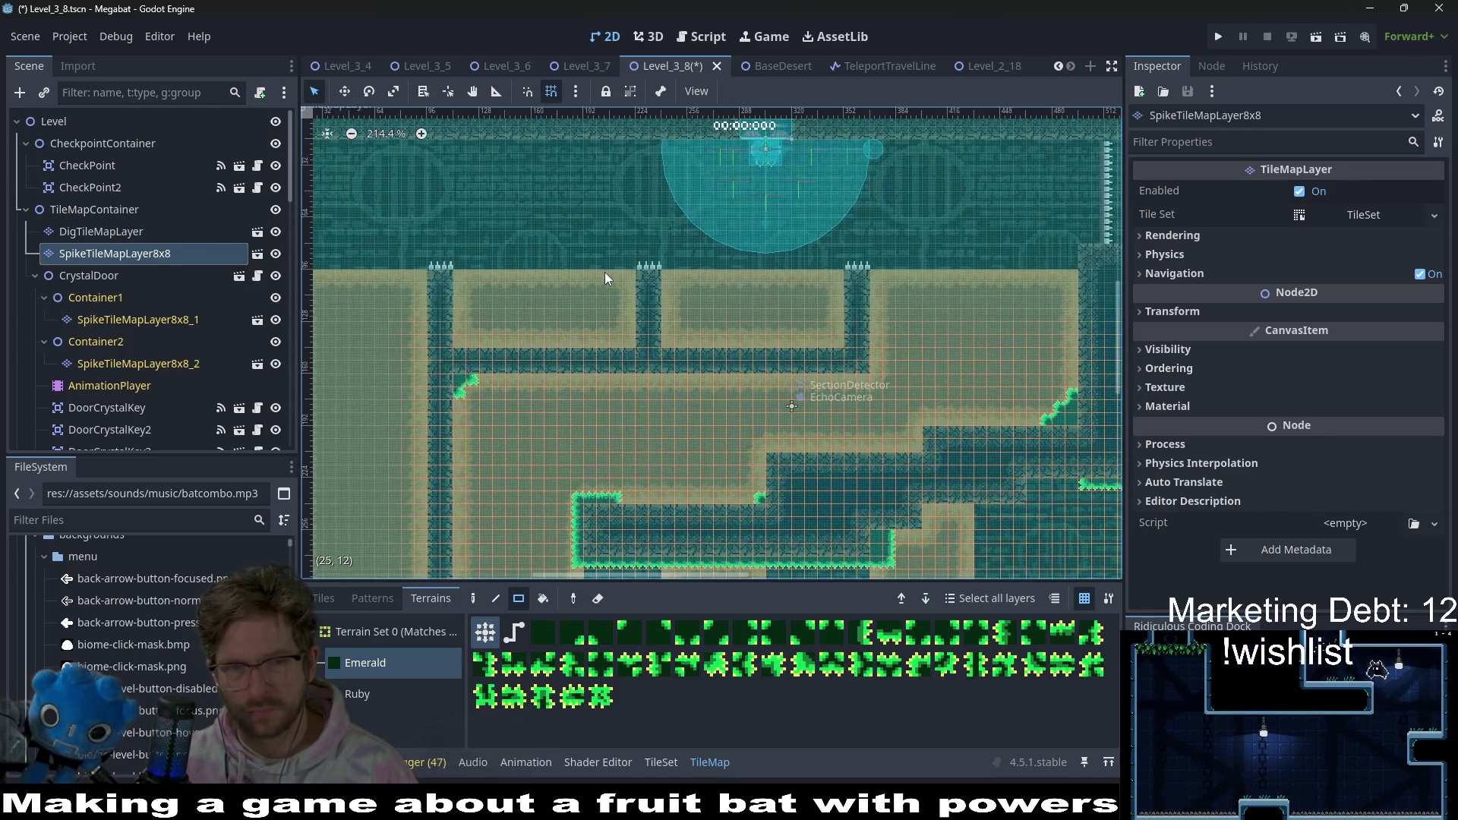
pyautogui.scroll(2, 457, 307)
pyautogui.scroll(-3, 772, 363)
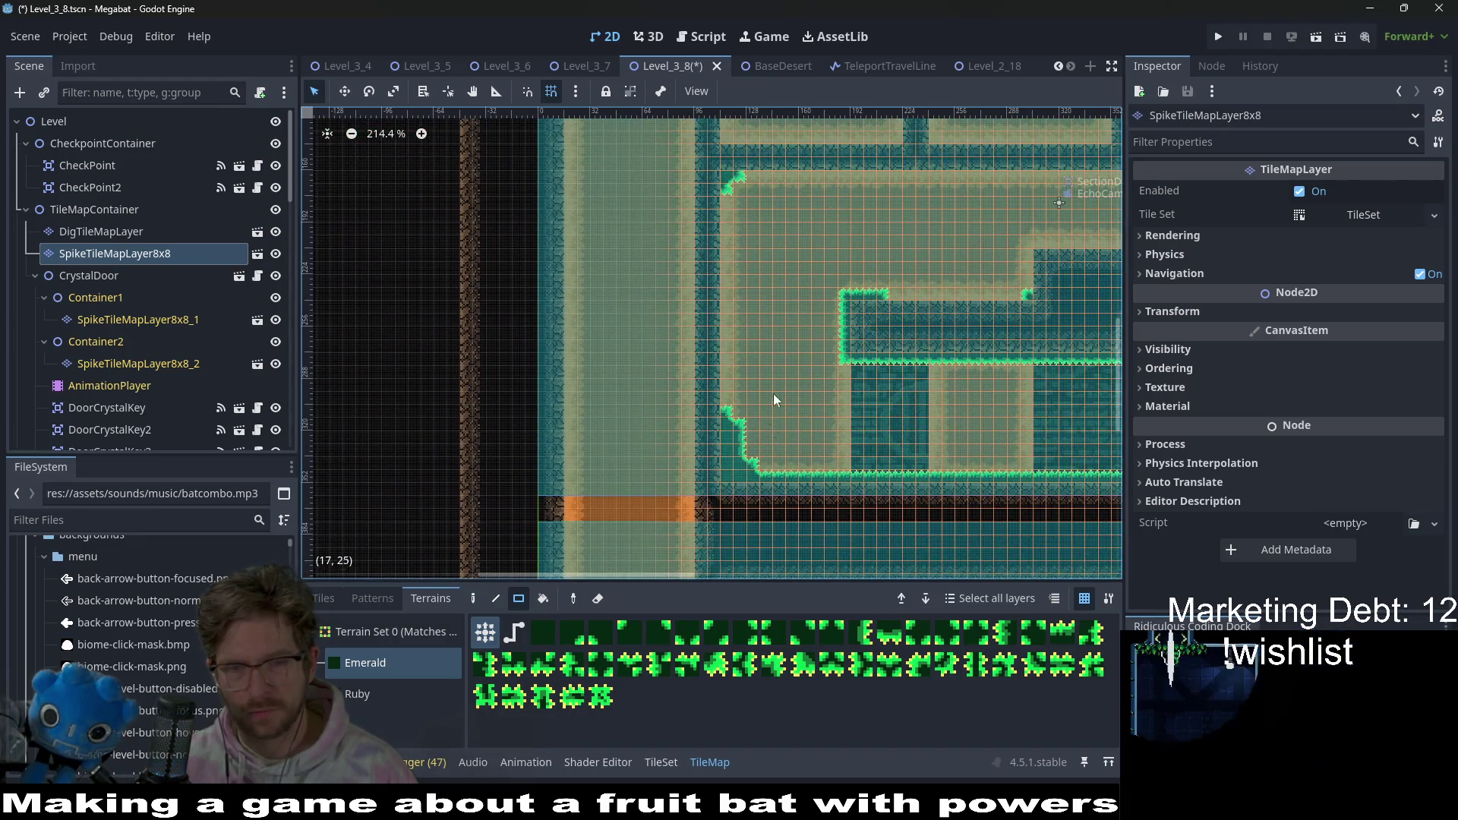
pyautogui.scroll(-3, 813, 508)
pyautogui.scroll(-3, 812, 412)
pyautogui.hotkey('ctrl', 's')
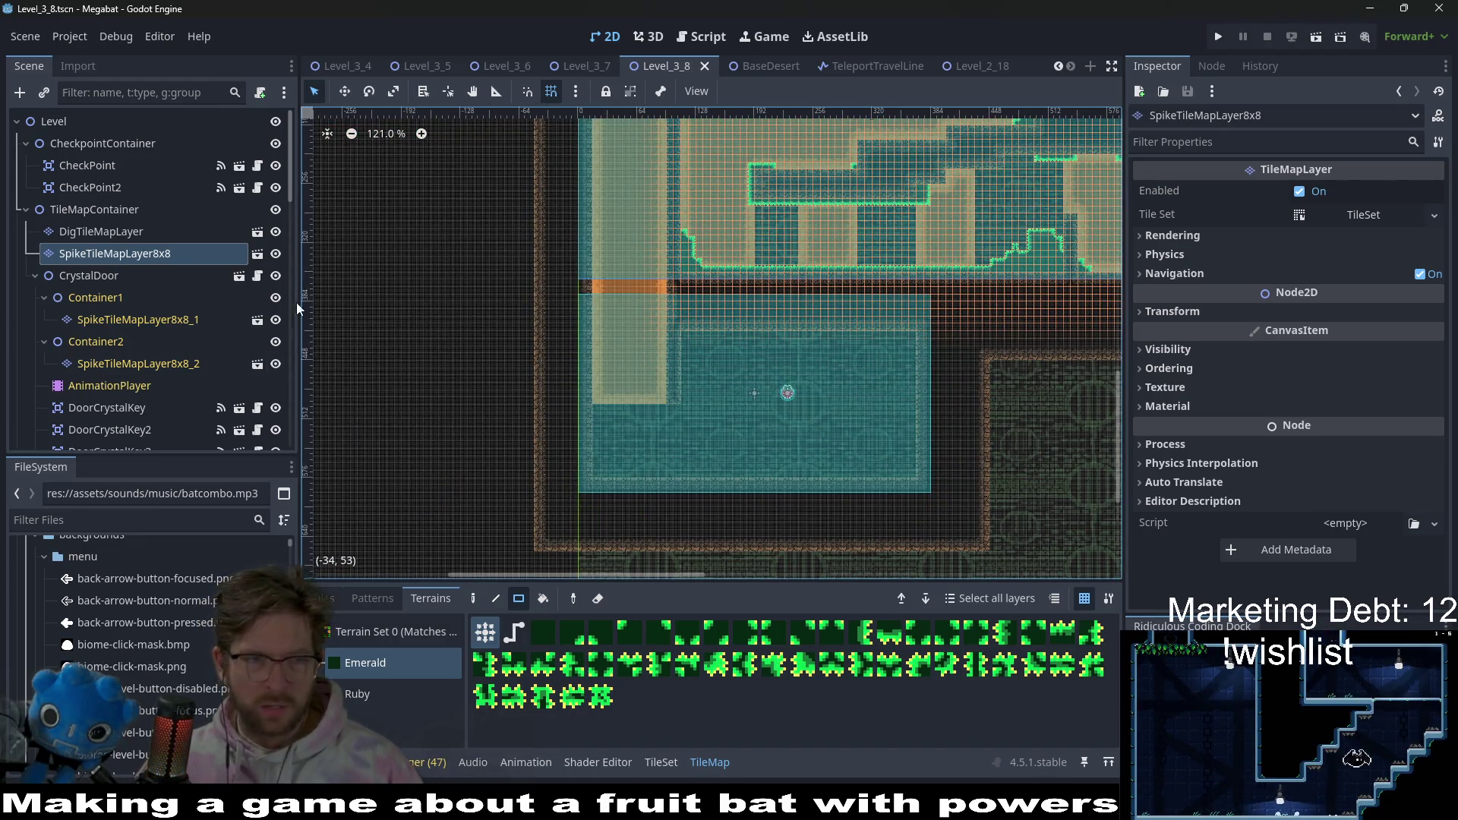
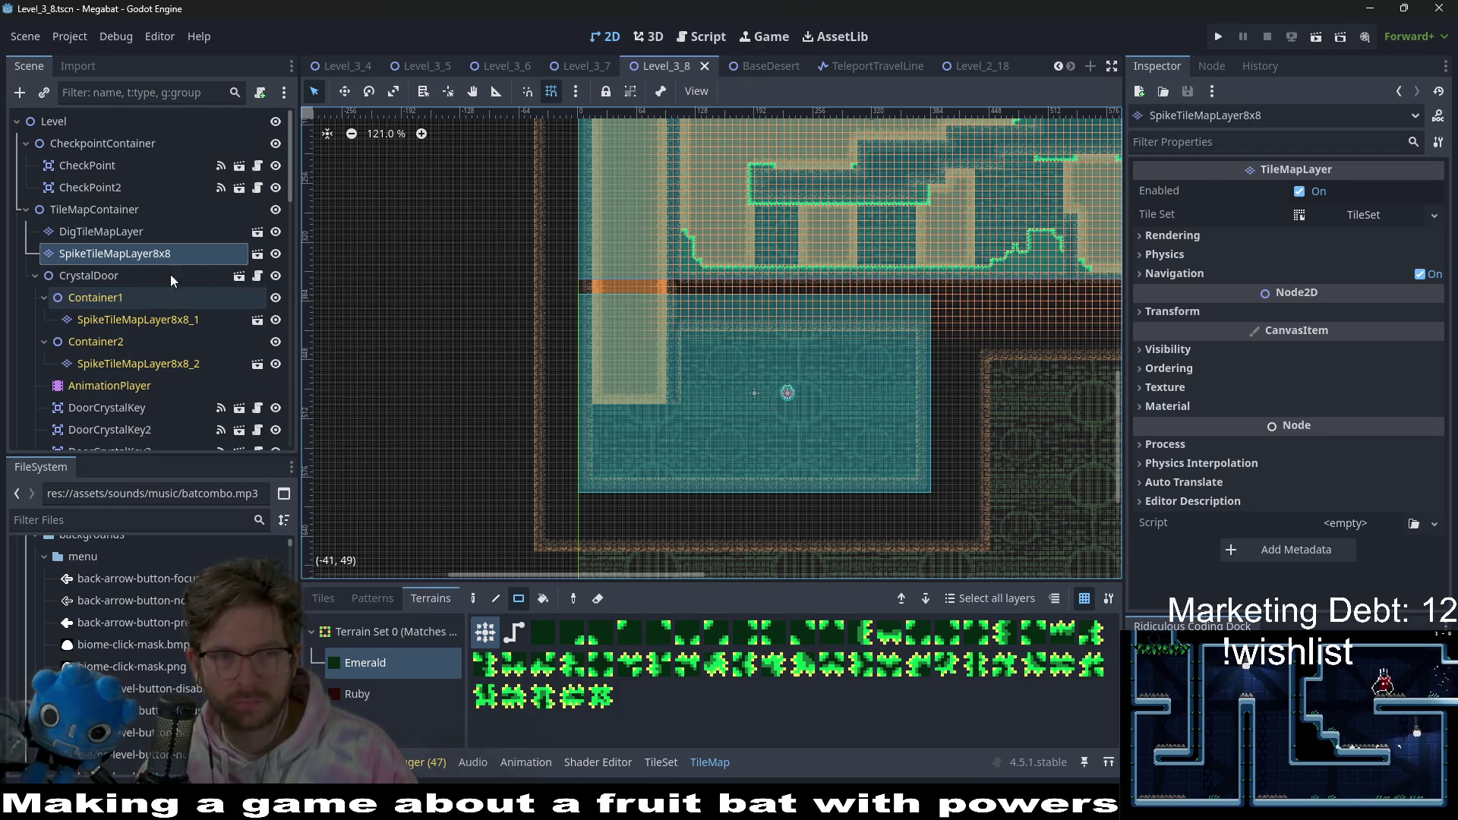
# - Inspect the HazardTileMapLayerRight, DigTileMapLayer (Desert) and HazardTileMapLayer (Spikes) tile layers
pyautogui.scroll(-5, 134, 325)
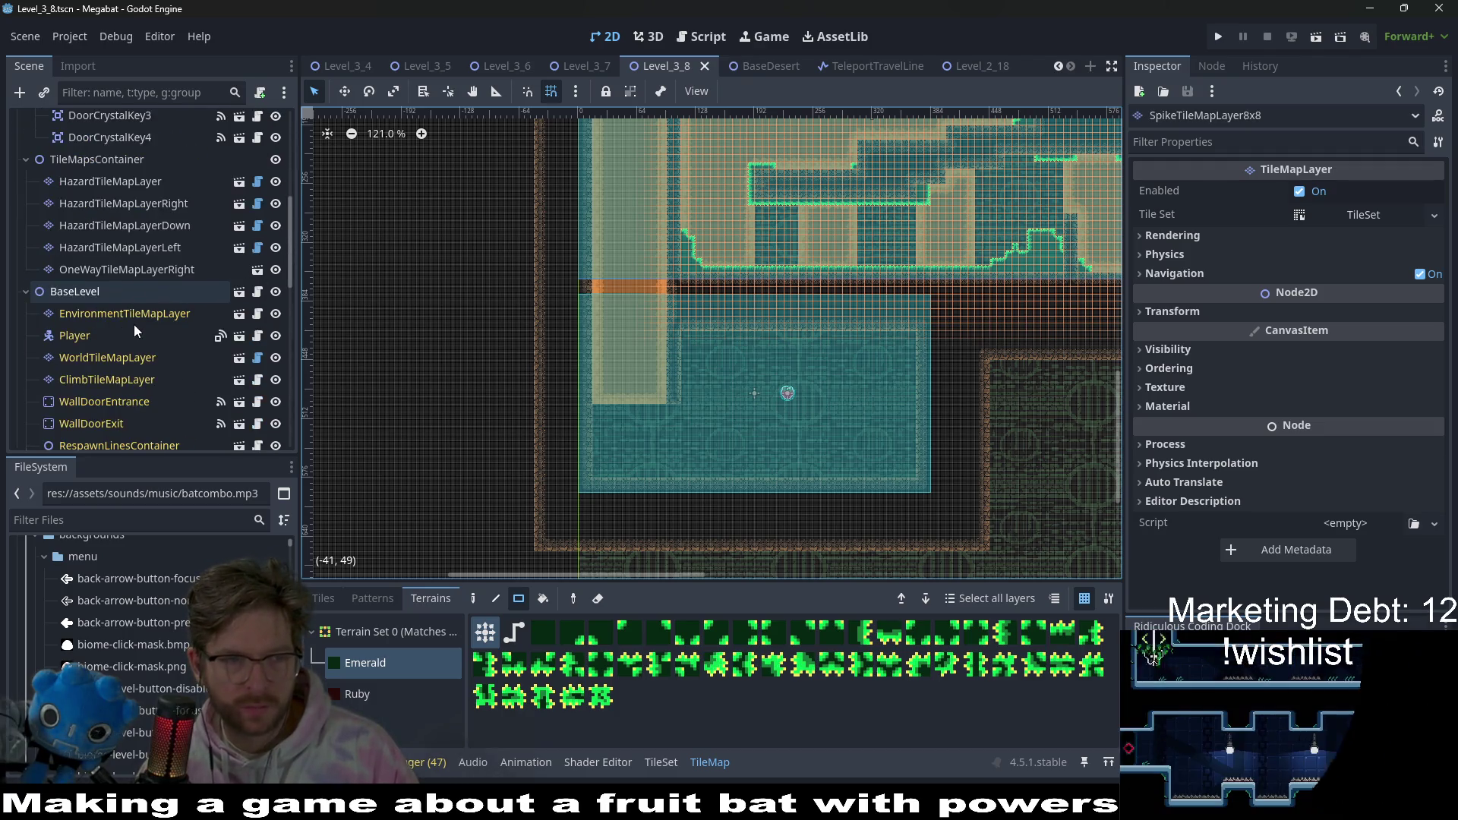
pyautogui.click(144, 254)
pyautogui.scroll(5, 143, 257)
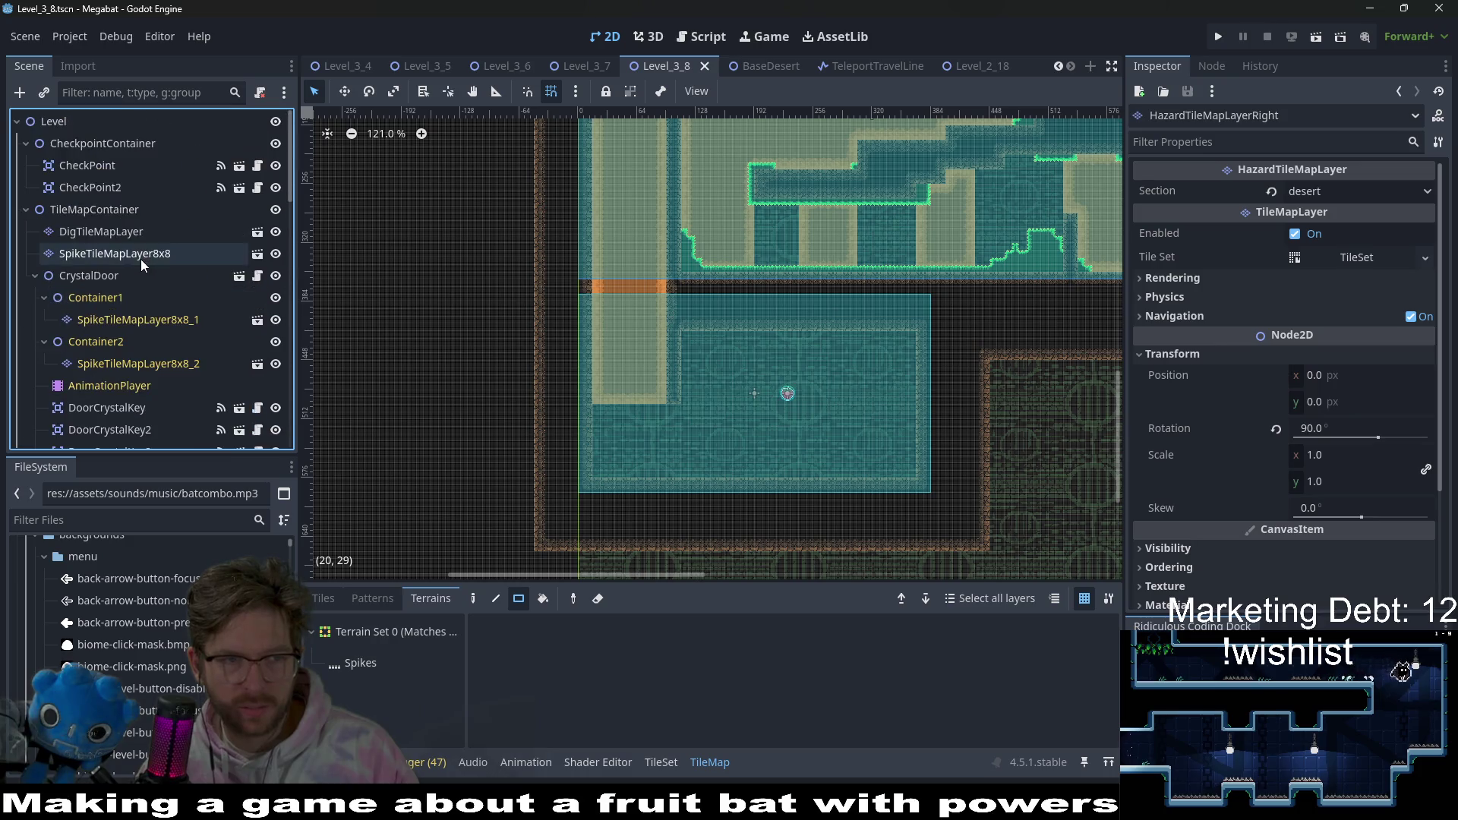
pyautogui.click(107, 231)
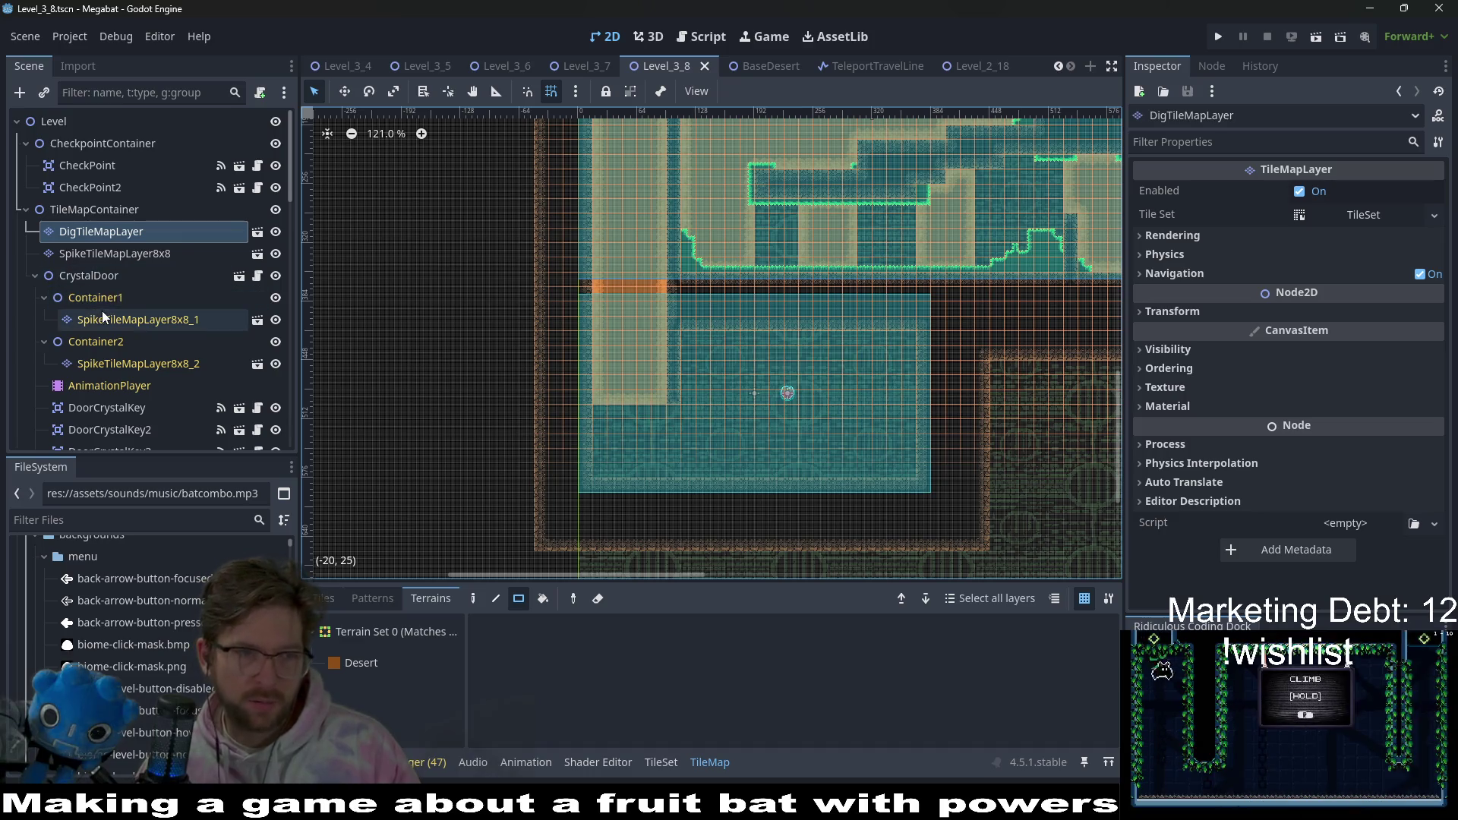
pyautogui.scroll(-5, 110, 235)
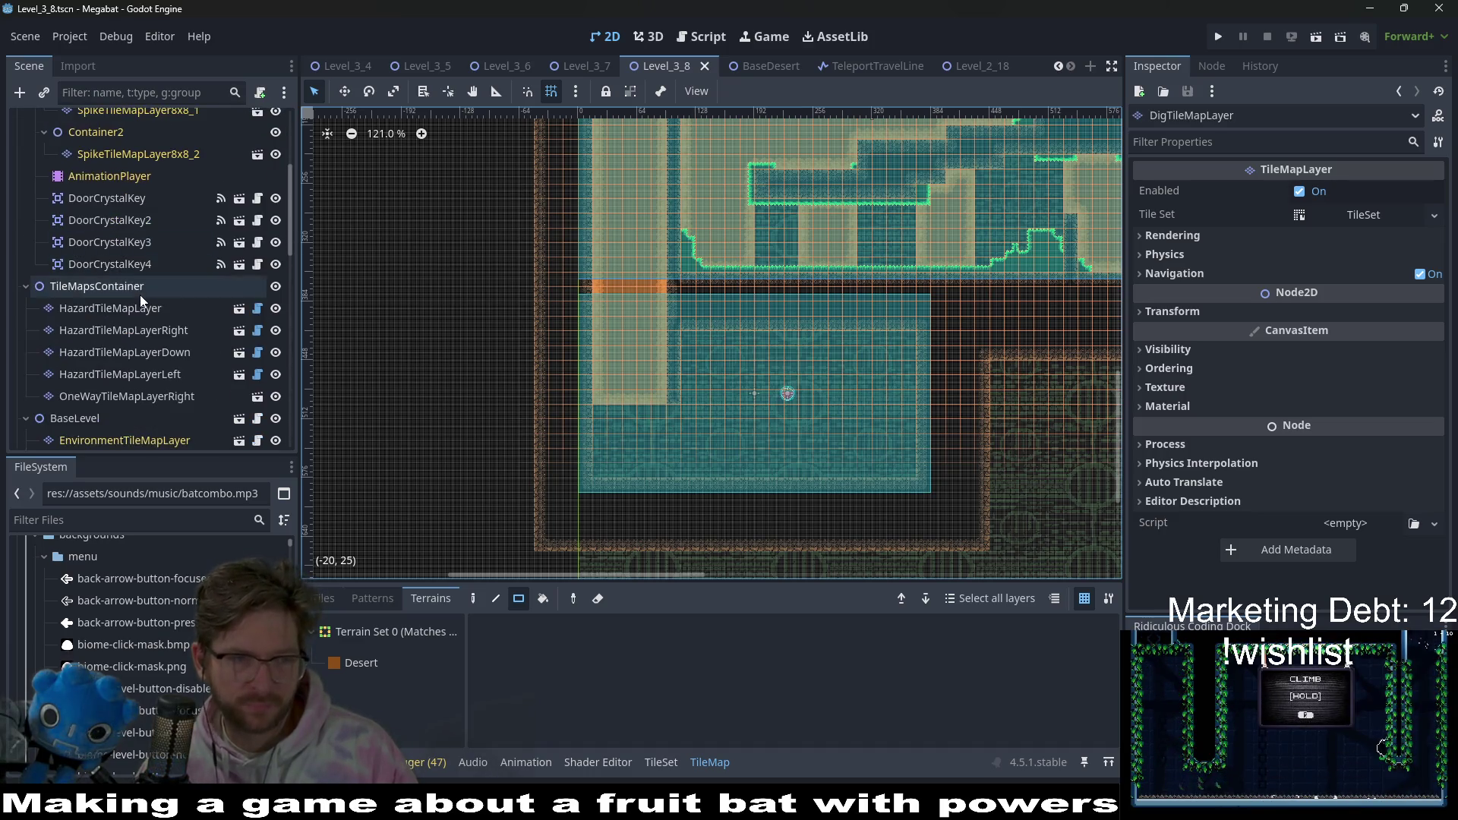
pyautogui.click(146, 310)
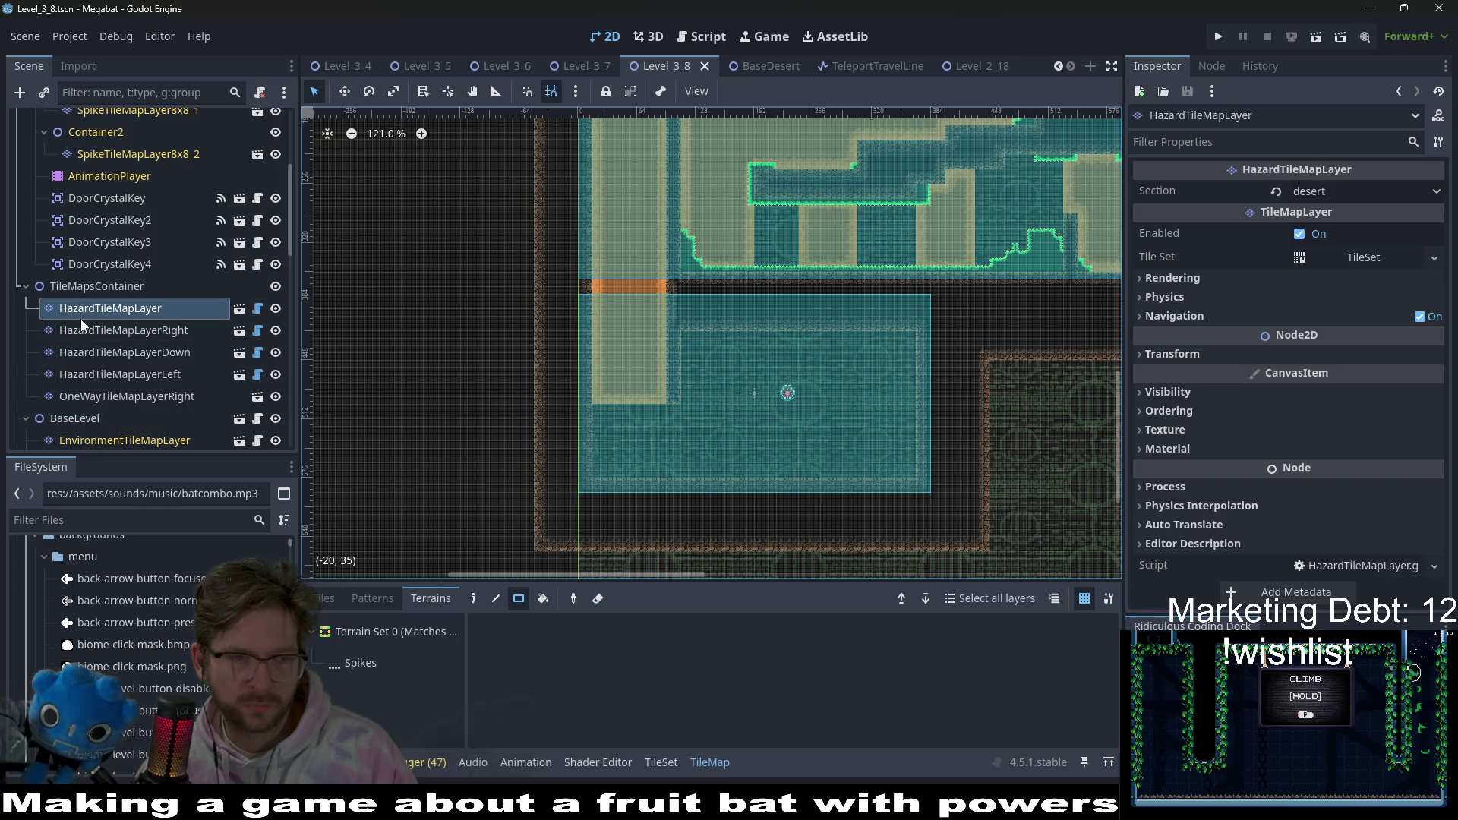
pyautogui.scroll(-3, 129, 352)
# - Paint a short strip of DESERT terrain tiles on WorldTileMapLayer inside the room
pyautogui.click(131, 402)
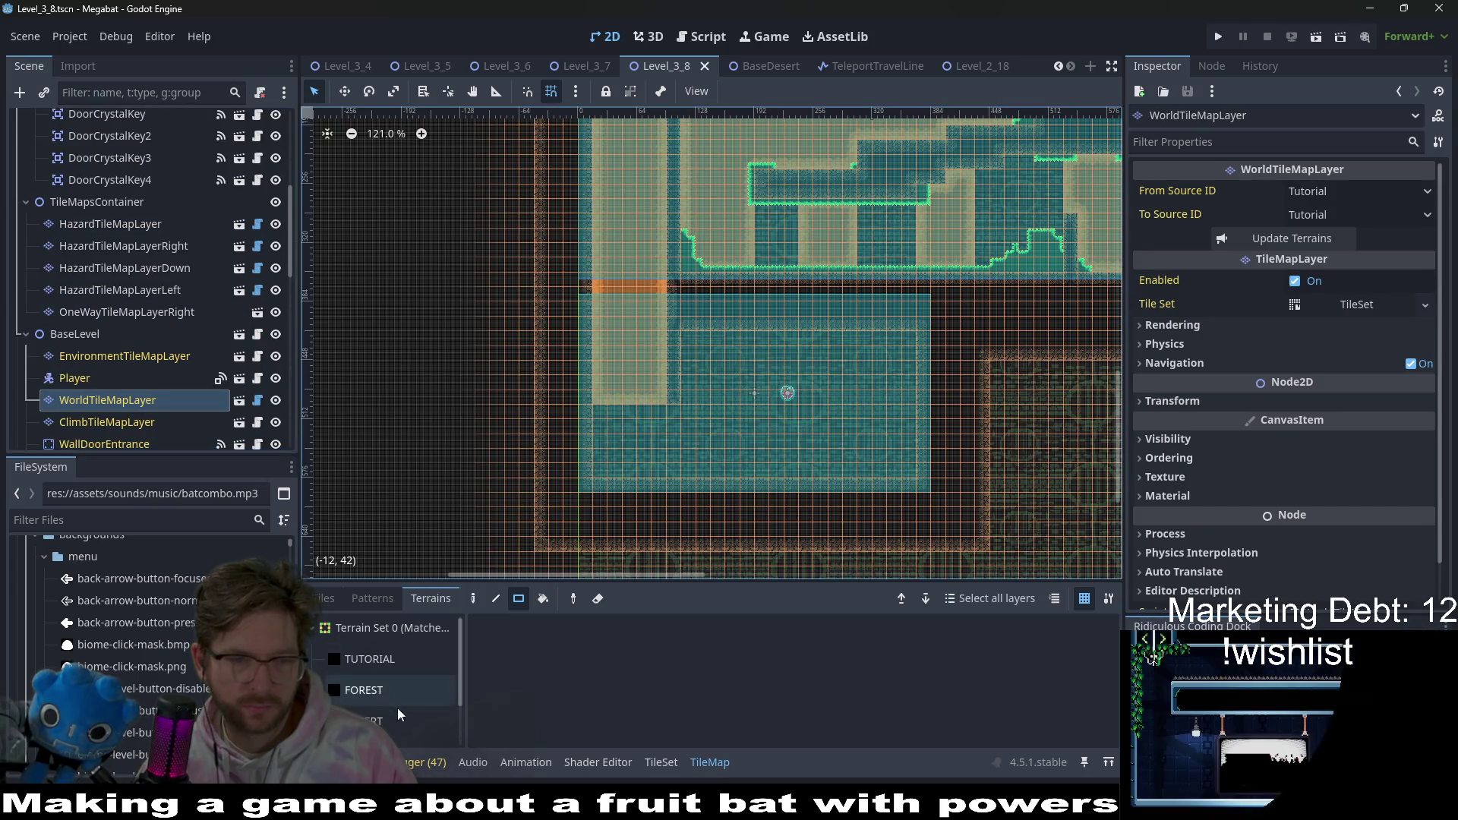
pyautogui.click(372, 659)
pyautogui.scroll(4, 911, 414)
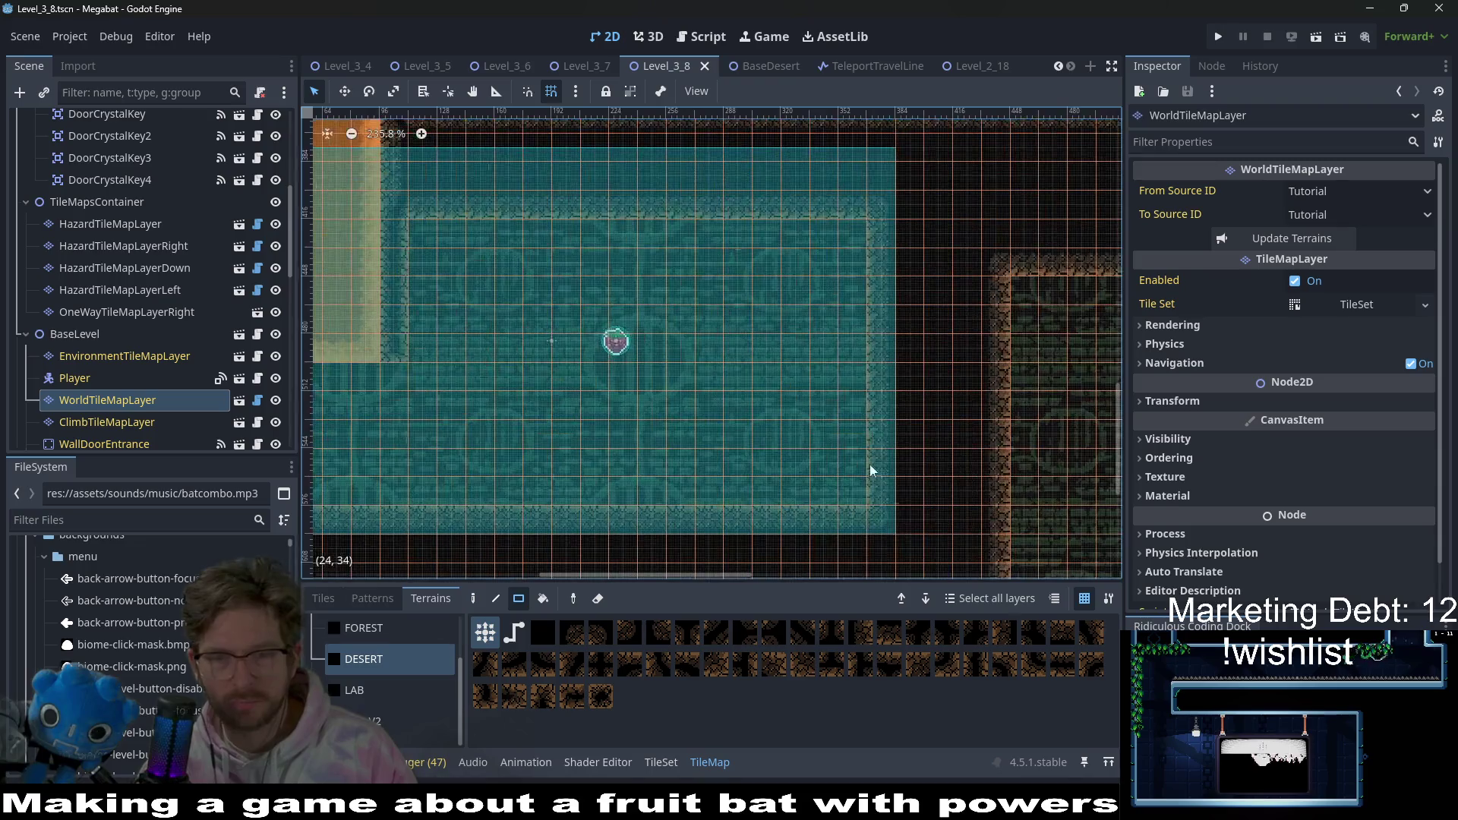
pyautogui.moveTo(878, 284); pyautogui.dragTo(898, 307)
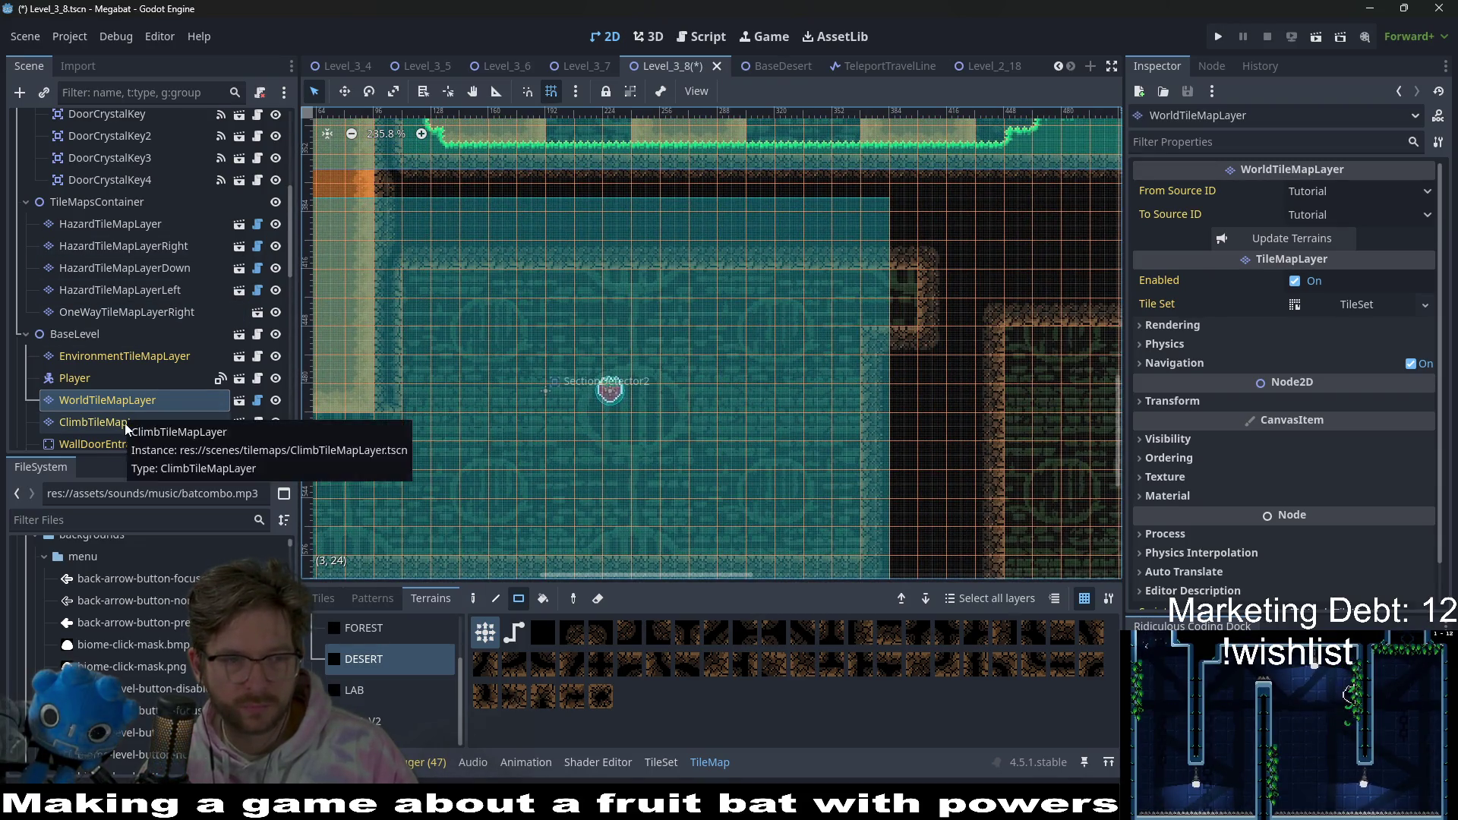
pyautogui.scroll(-3, 124, 422)
# - Focus WallDoorExit and set its Transform rotation to 270 degrees
pyautogui.click(94, 380)
pyautogui.scroll(-8, 823, 303)
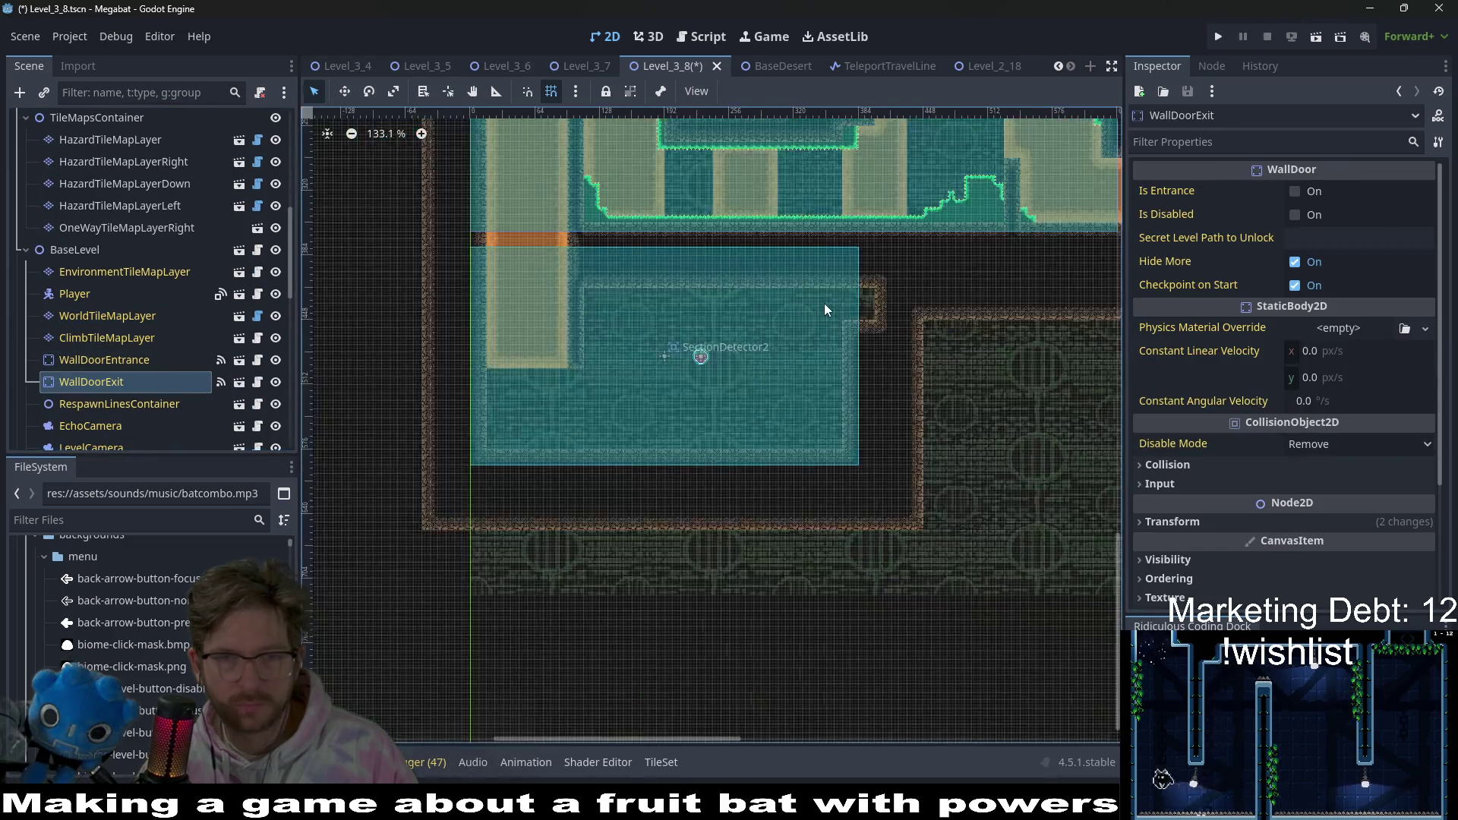
pyautogui.press('f')
pyautogui.press('w')
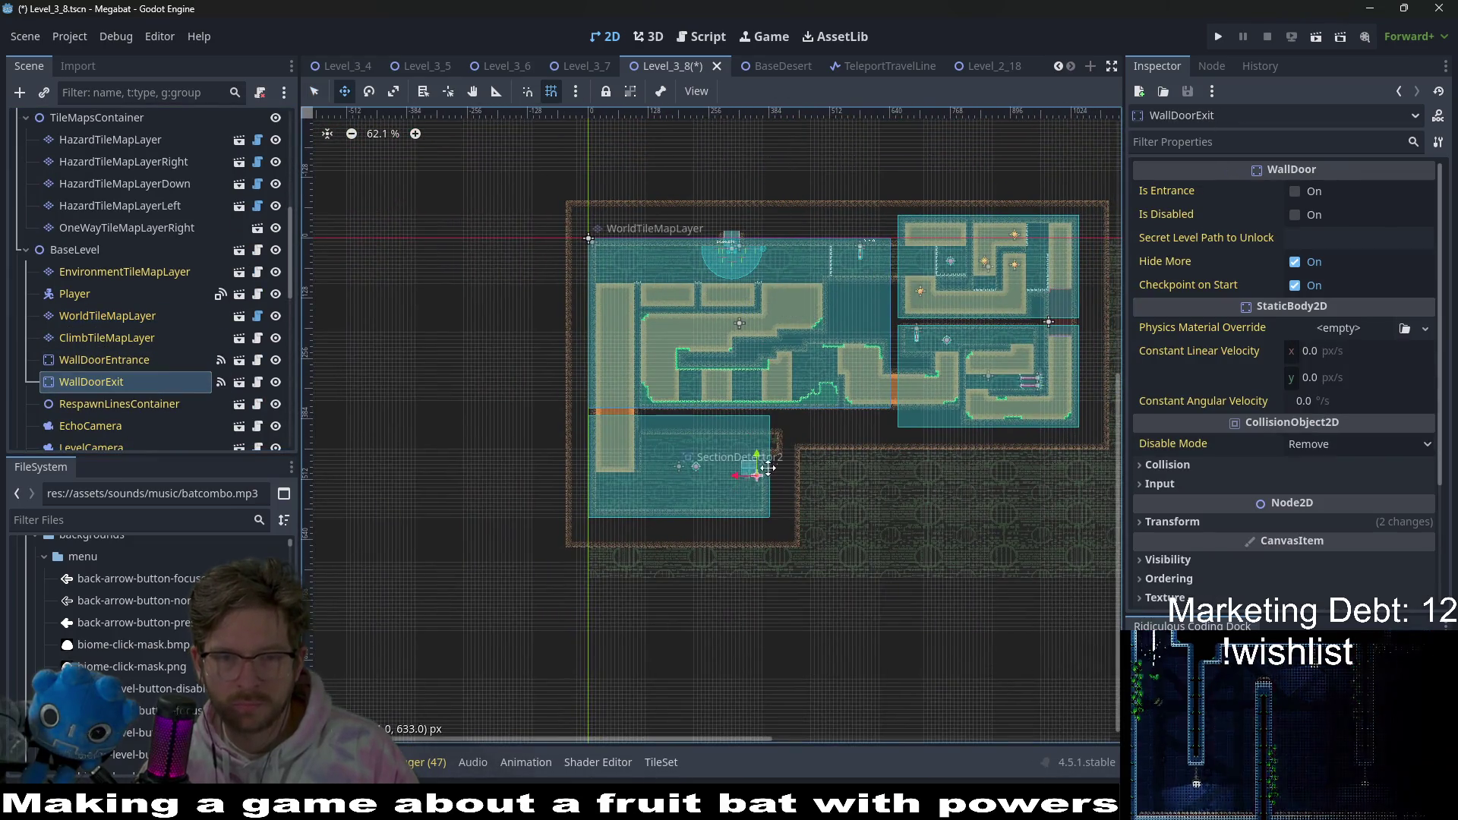
pyautogui.scroll(5, 759, 453)
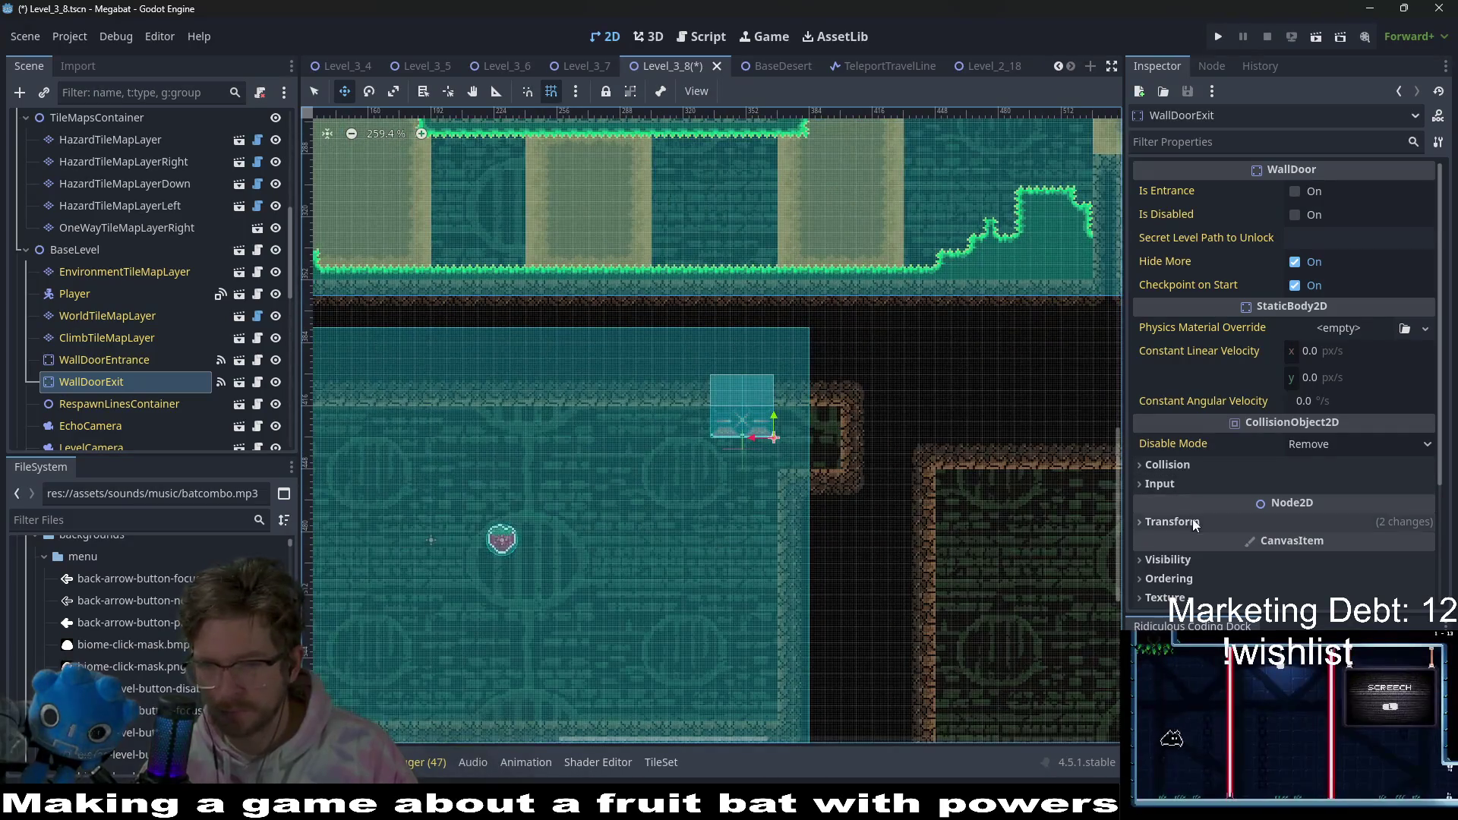
pyautogui.click(1172, 521)
pyautogui.click(1321, 596)
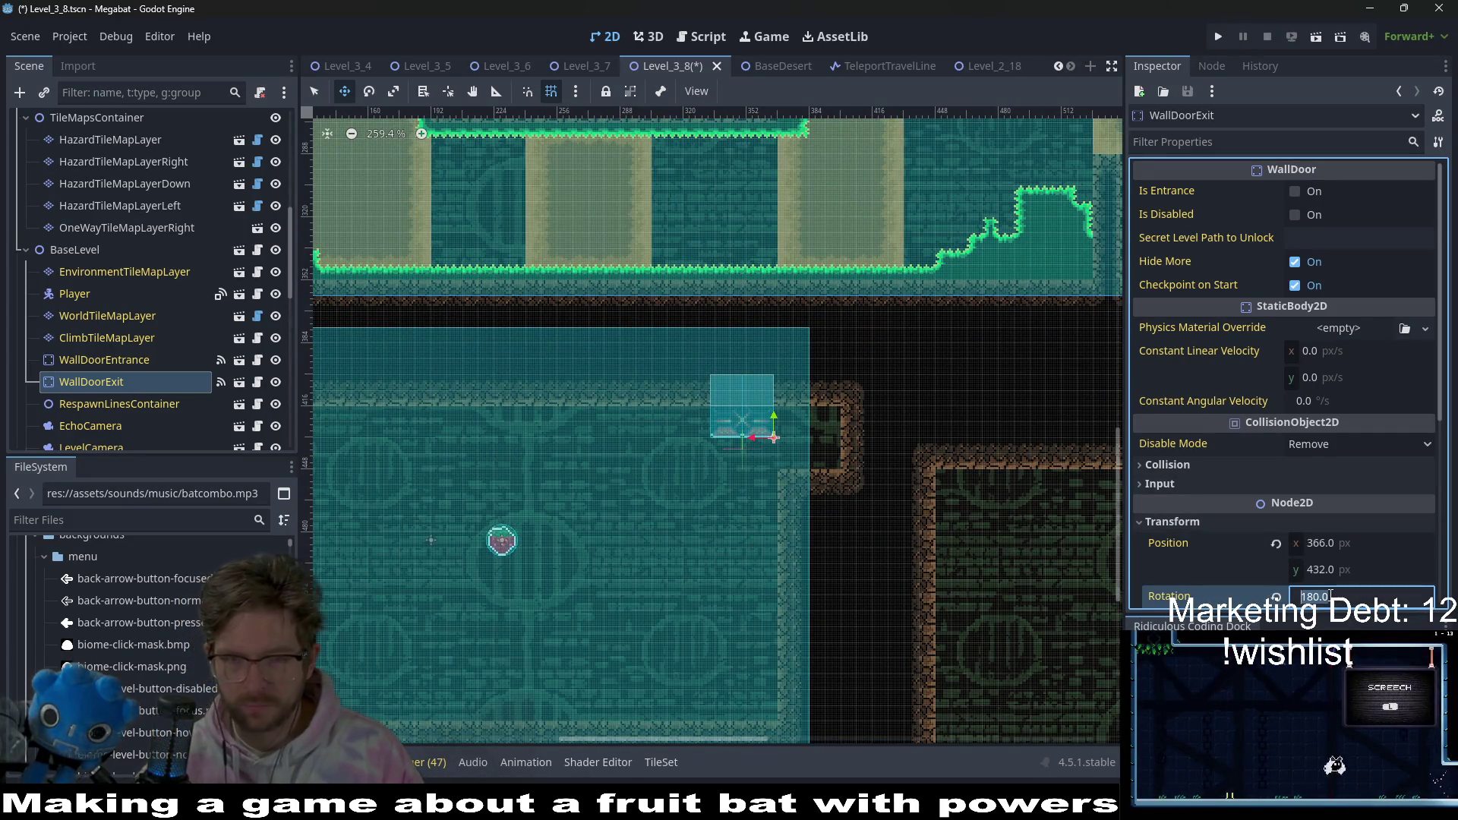
pyautogui.write('90')
pyautogui.press('Return')
pyautogui.write('270')
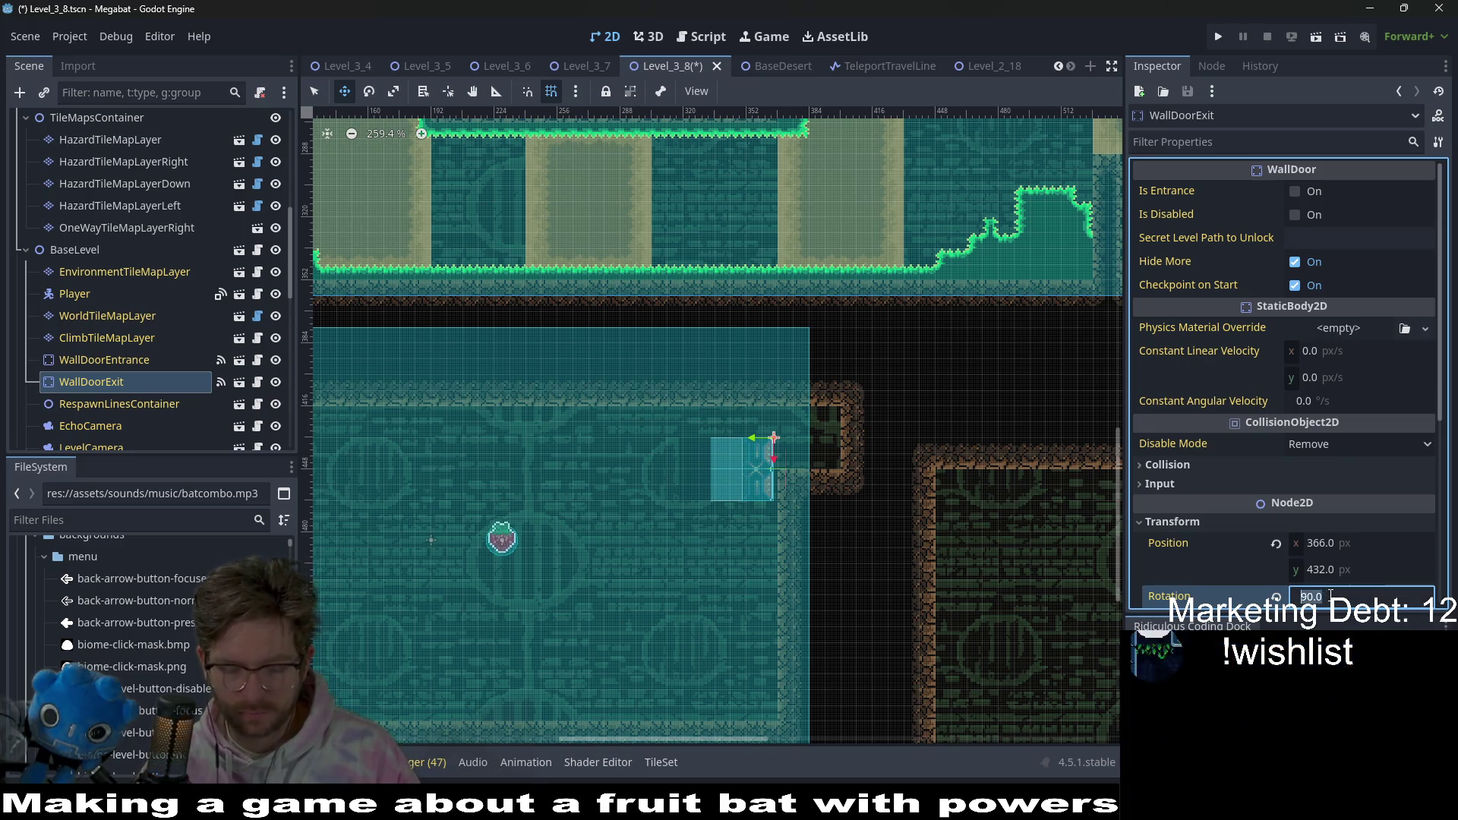
pyautogui.press('Return')
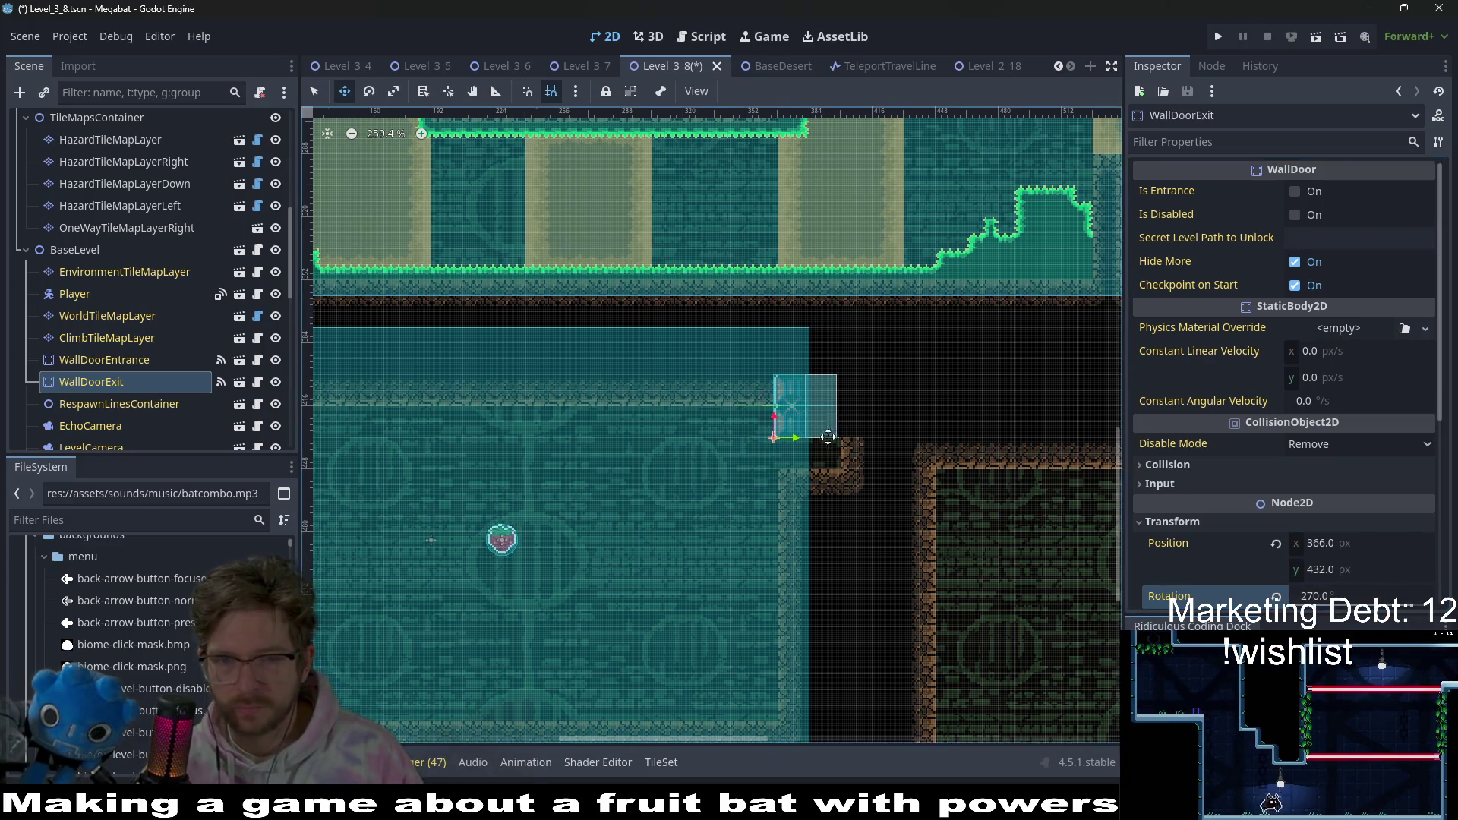
# - Drag WallDoorExit down to (368, 448) against the room's right wall
pyautogui.scroll(3, 830, 426)
pyautogui.moveTo(790, 419); pyautogui.dragTo(790, 465)
pyautogui.scroll(-3, 790, 466)
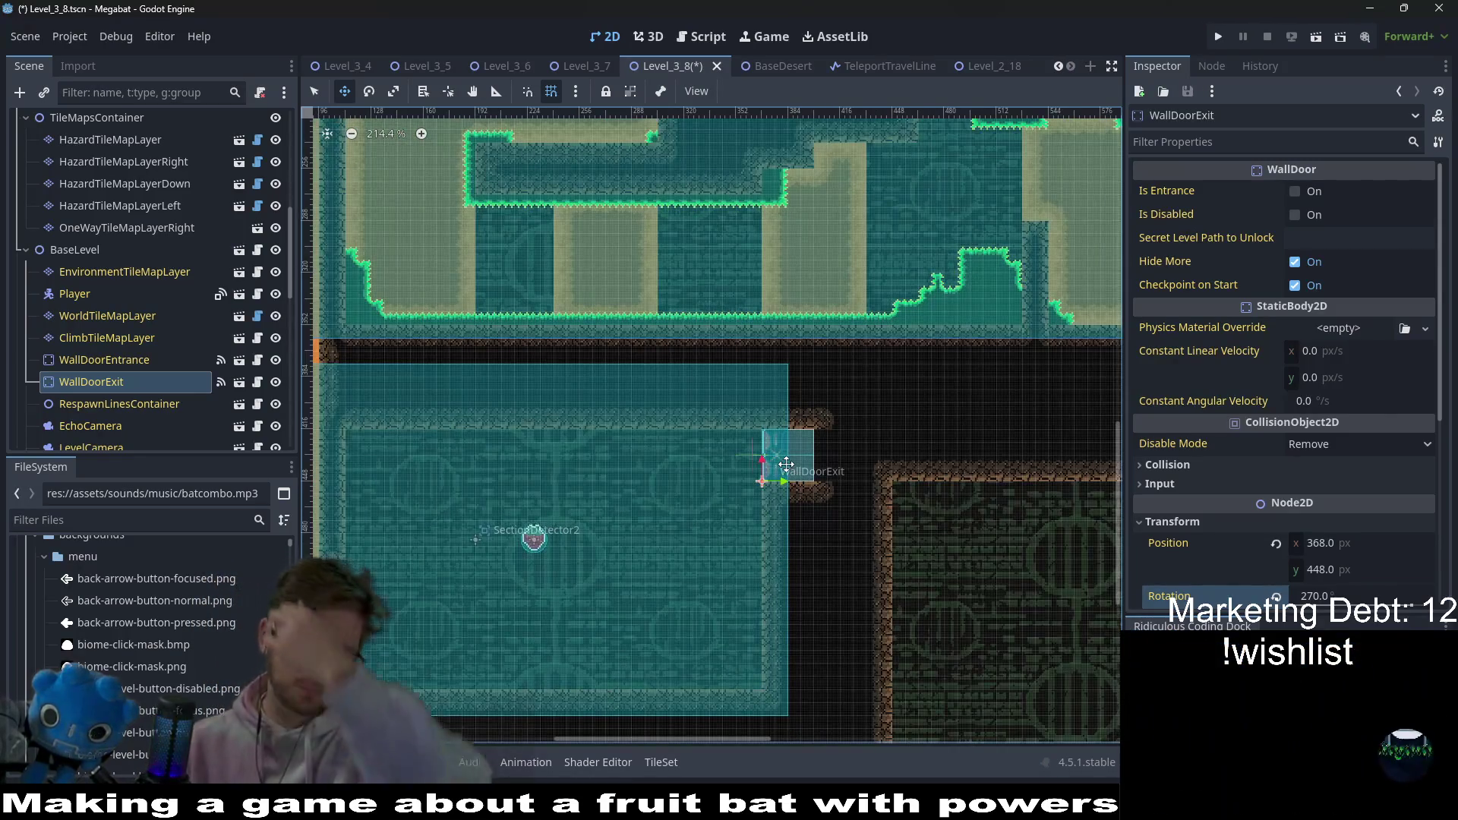
pyautogui.scroll(-2, 786, 464)
pyautogui.moveTo(742, 504)
pyautogui.mouseDown()
pyautogui.moveTo(817, 426)
pyautogui.moveTo(791, 376)
pyautogui.mouseUp()
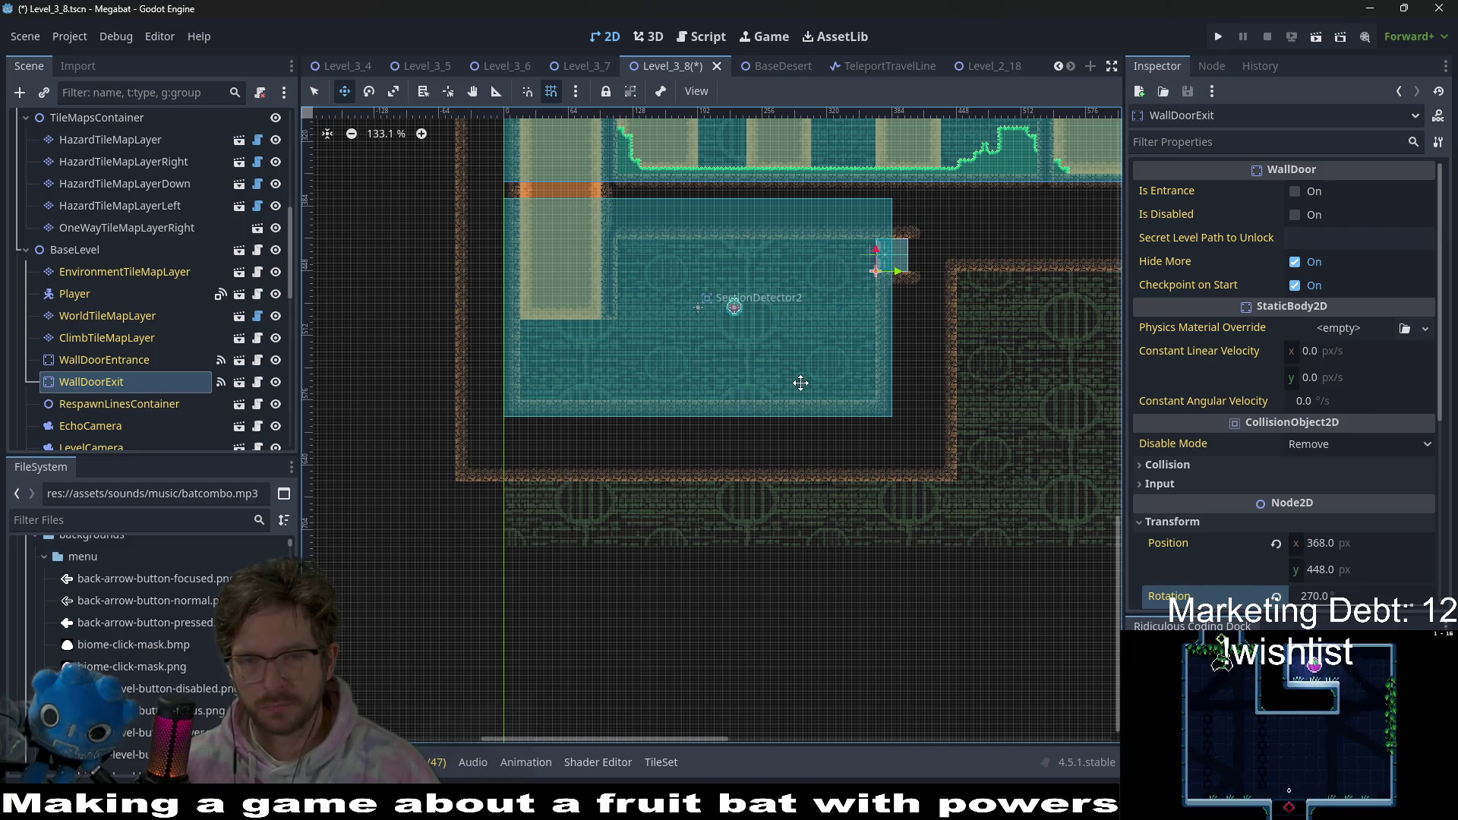
pyautogui.scroll(7, 800, 382)
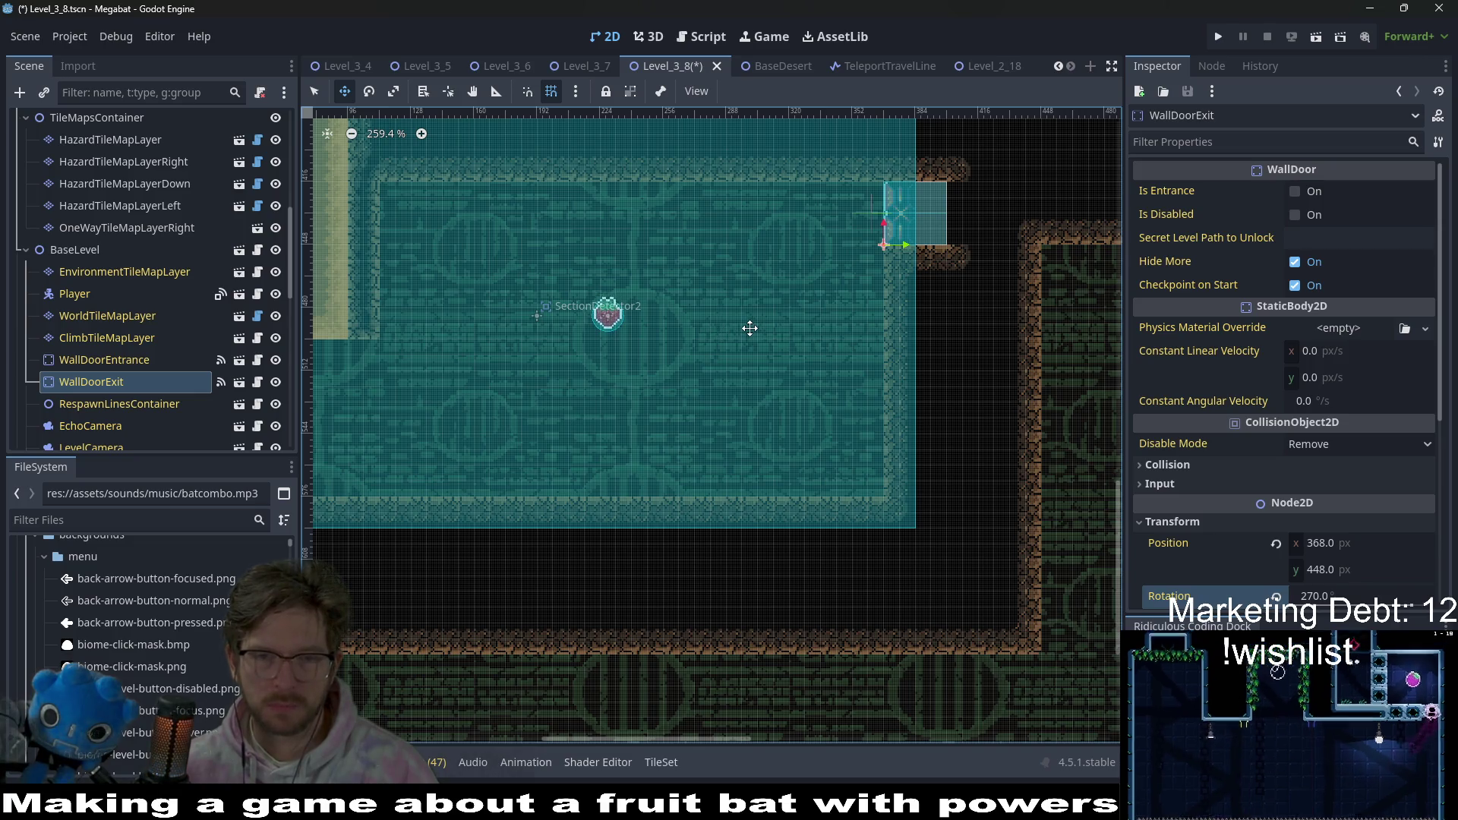
# - Pan across neighbouring level rooms and back to the door's room, selecting Fruit3
pyautogui.hscroll(-3, 759, 334)
pyautogui.scroll(1, 759, 343)
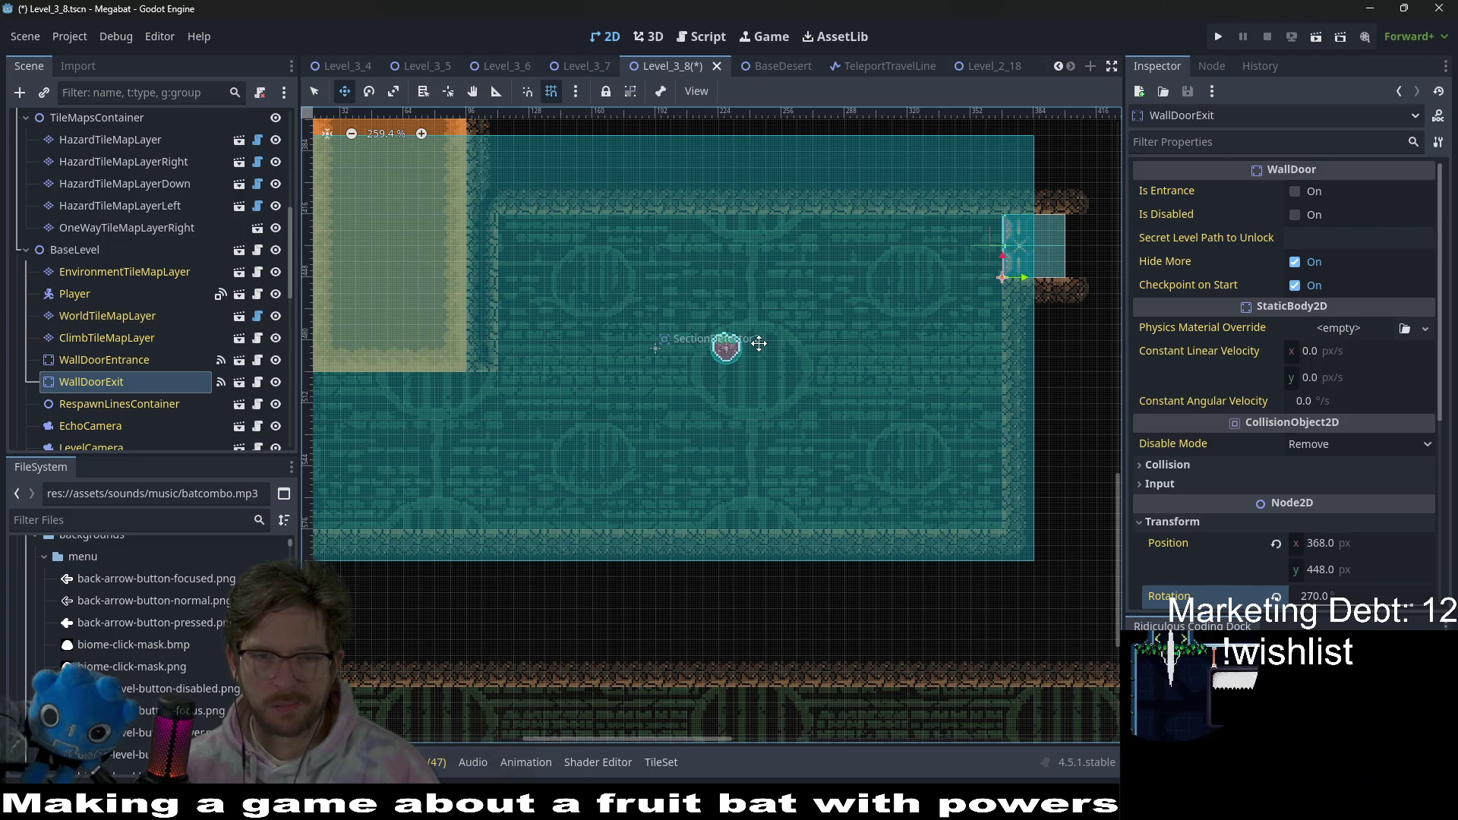
pyautogui.scroll(-4, 758, 343)
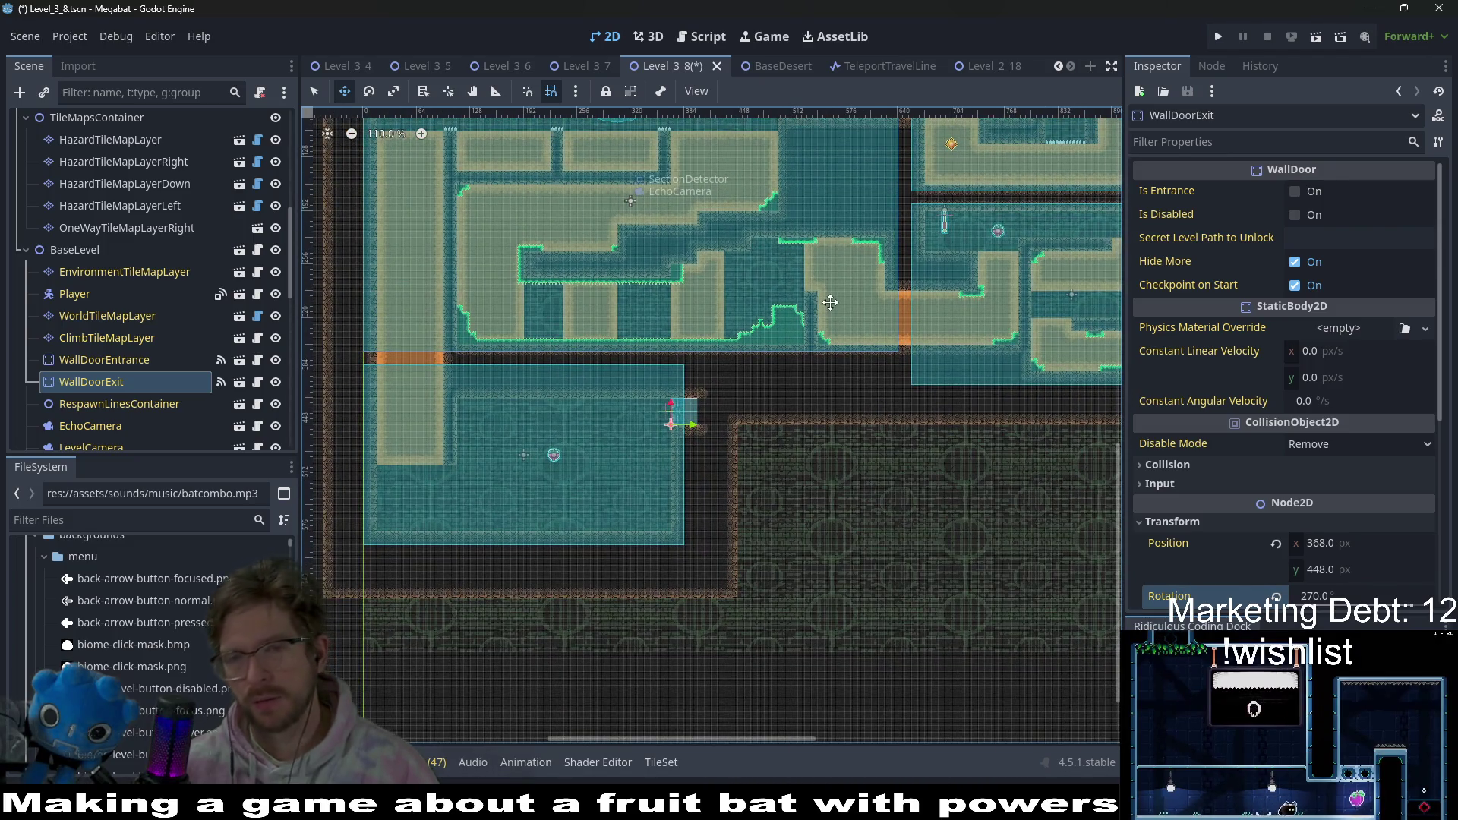
pyautogui.scroll(3, 835, 342)
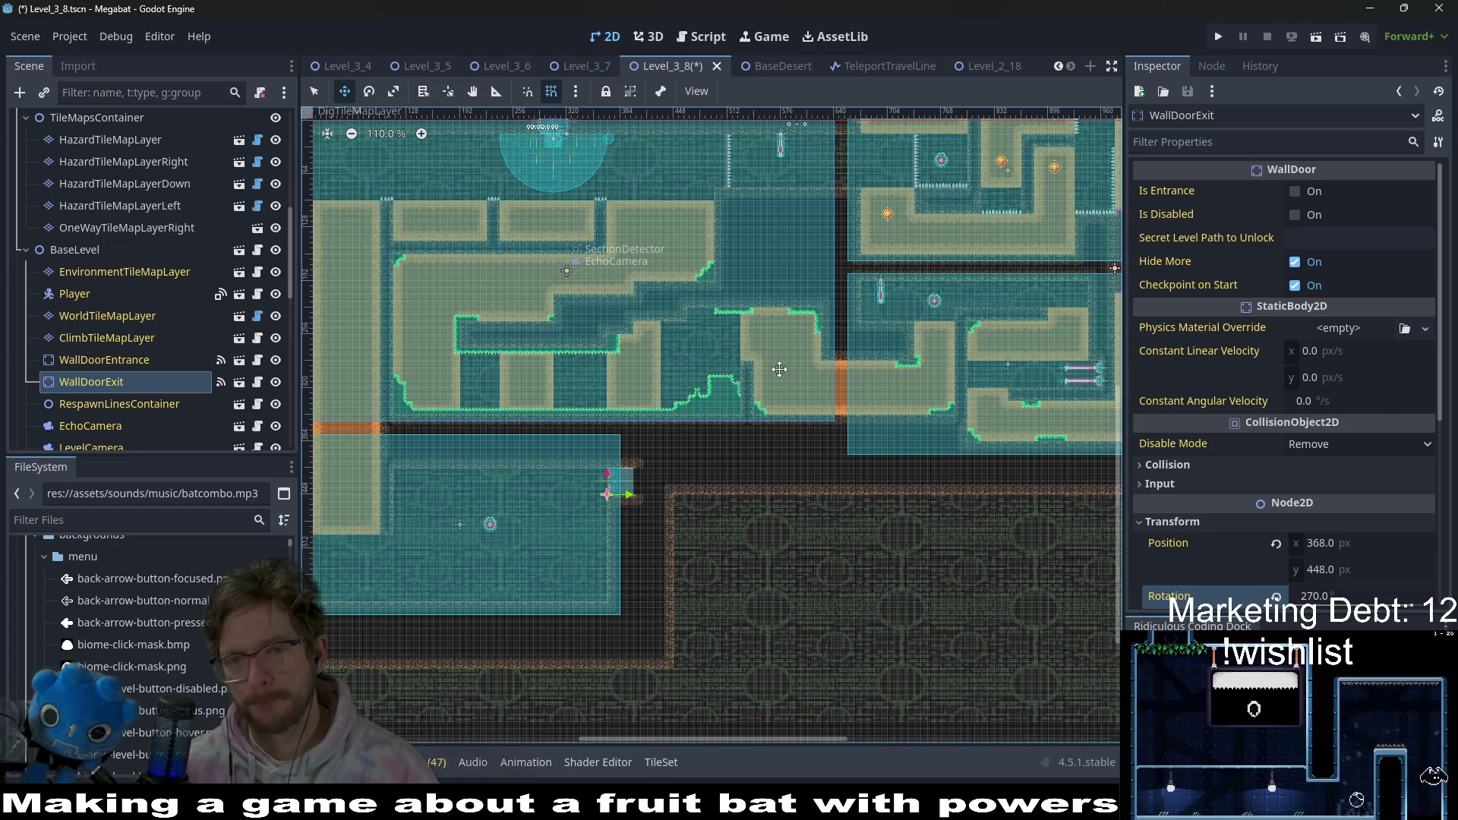
pyautogui.hscroll(3, 811, 372)
pyautogui.moveTo(811, 372); pyautogui.dragTo(650, 393)
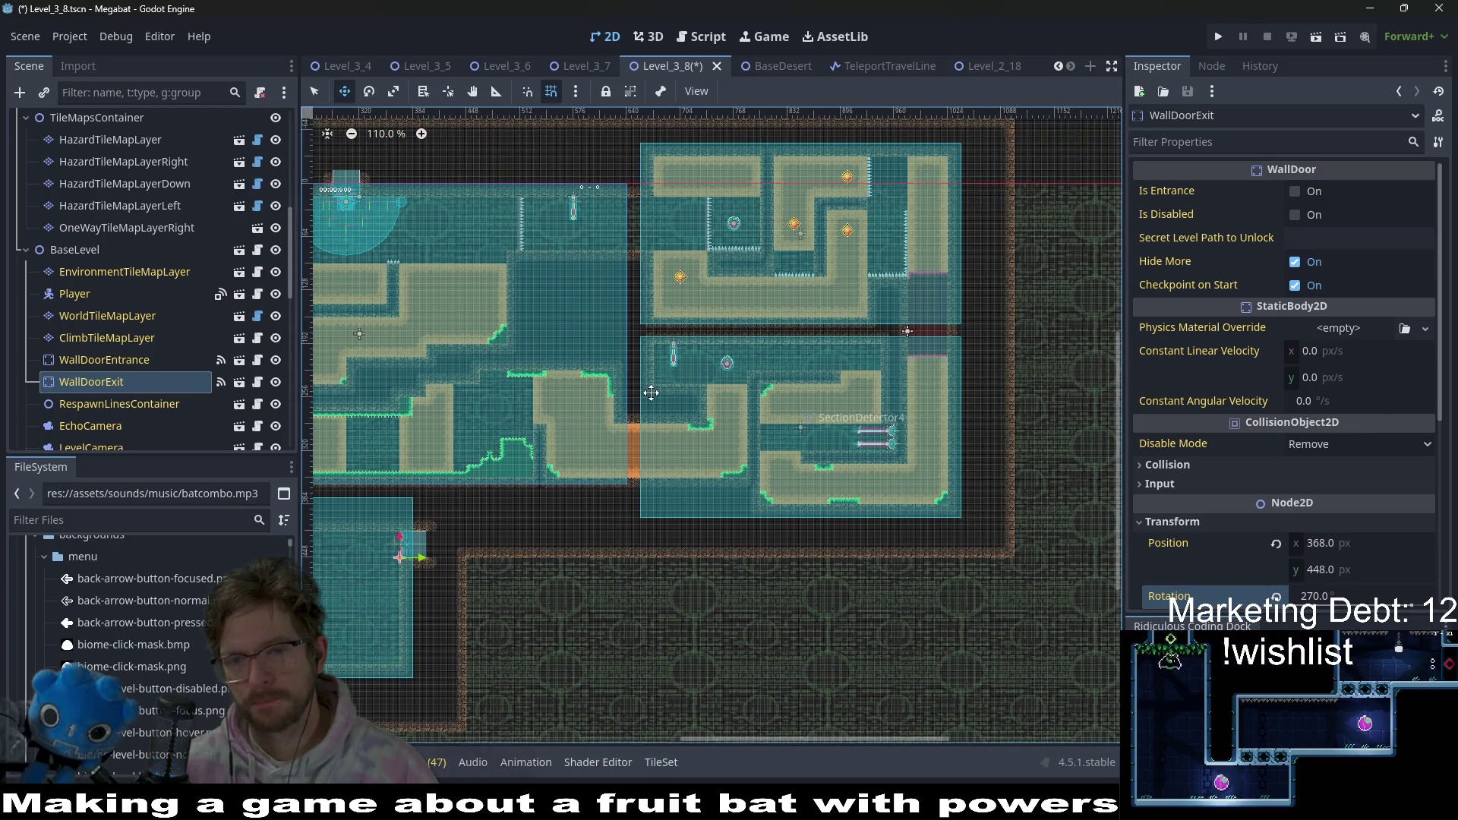
pyautogui.scroll(-4, 658, 387)
pyautogui.hscroll(-8, 660, 365)
pyautogui.moveTo(839, 378)
pyautogui.mouseDown()
pyautogui.moveTo(782, 390)
pyautogui.moveTo(762, 483)
pyautogui.mouseUp()
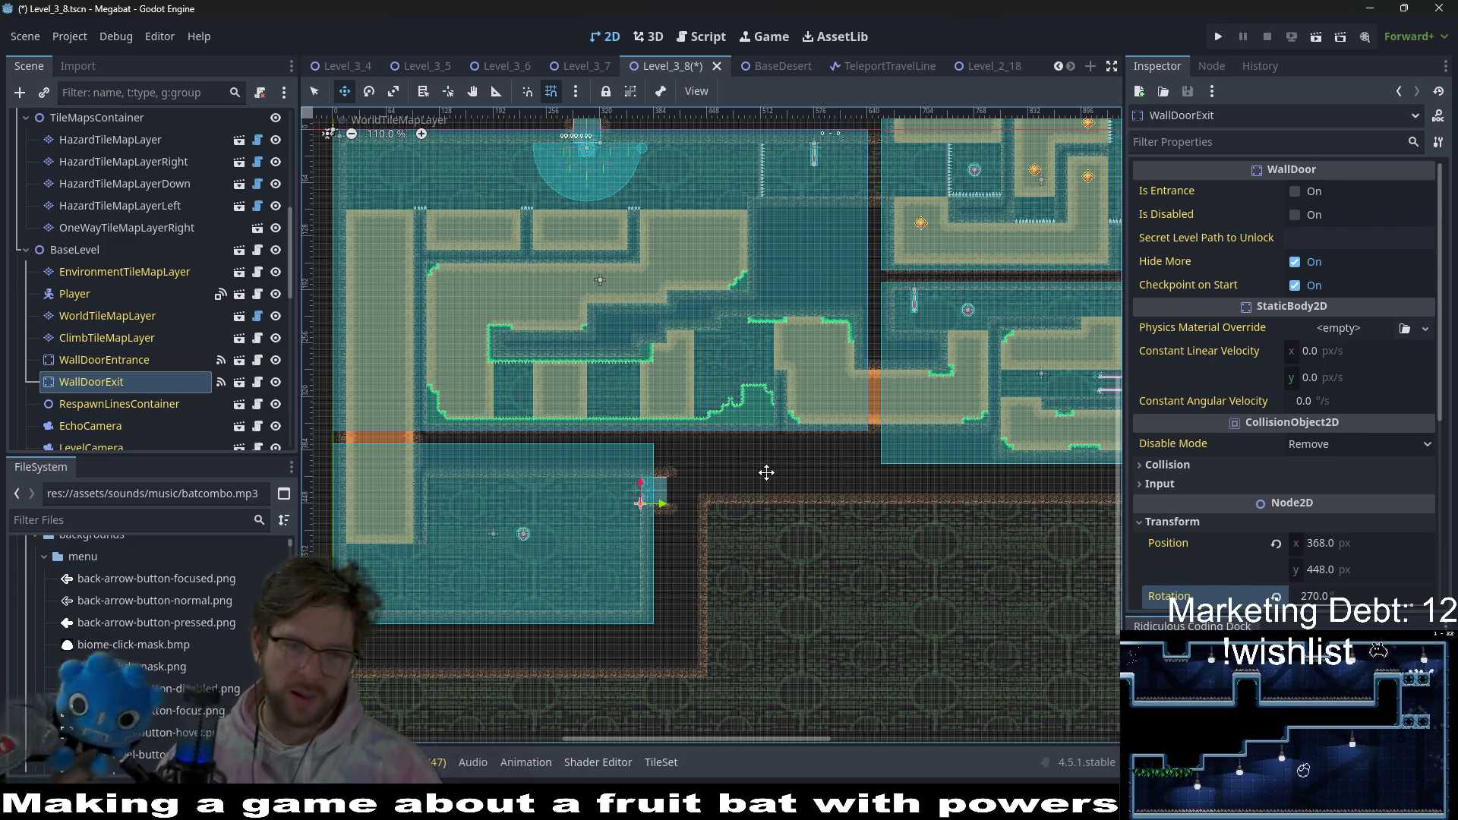
pyautogui.scroll(5, 610, 533)
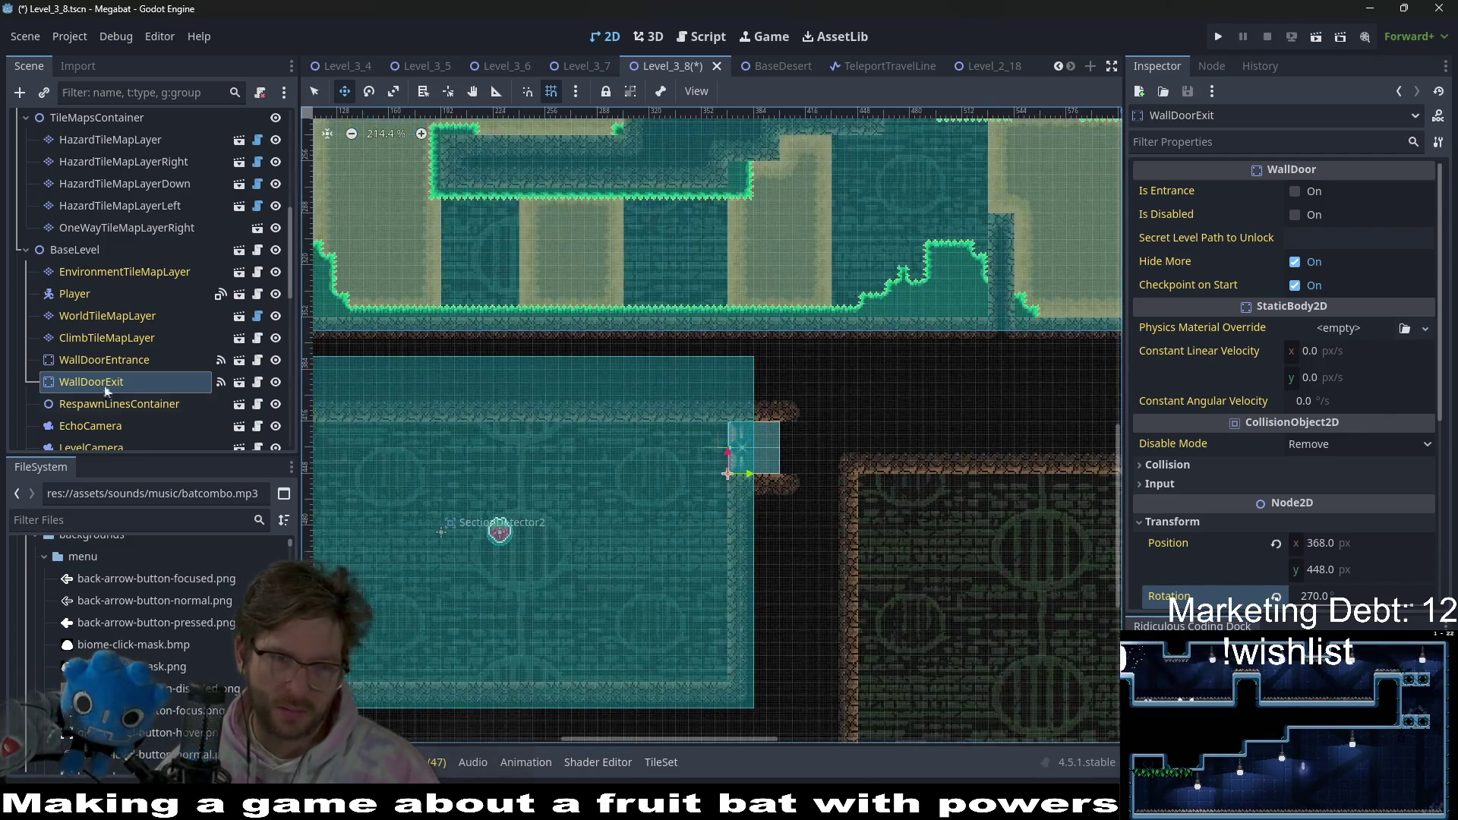
pyautogui.scroll(-5, 107, 361)
pyautogui.click(101, 316)
# - Delete the original Fruit node from the scene
pyautogui.click(107, 294)
pyautogui.click(115, 281)
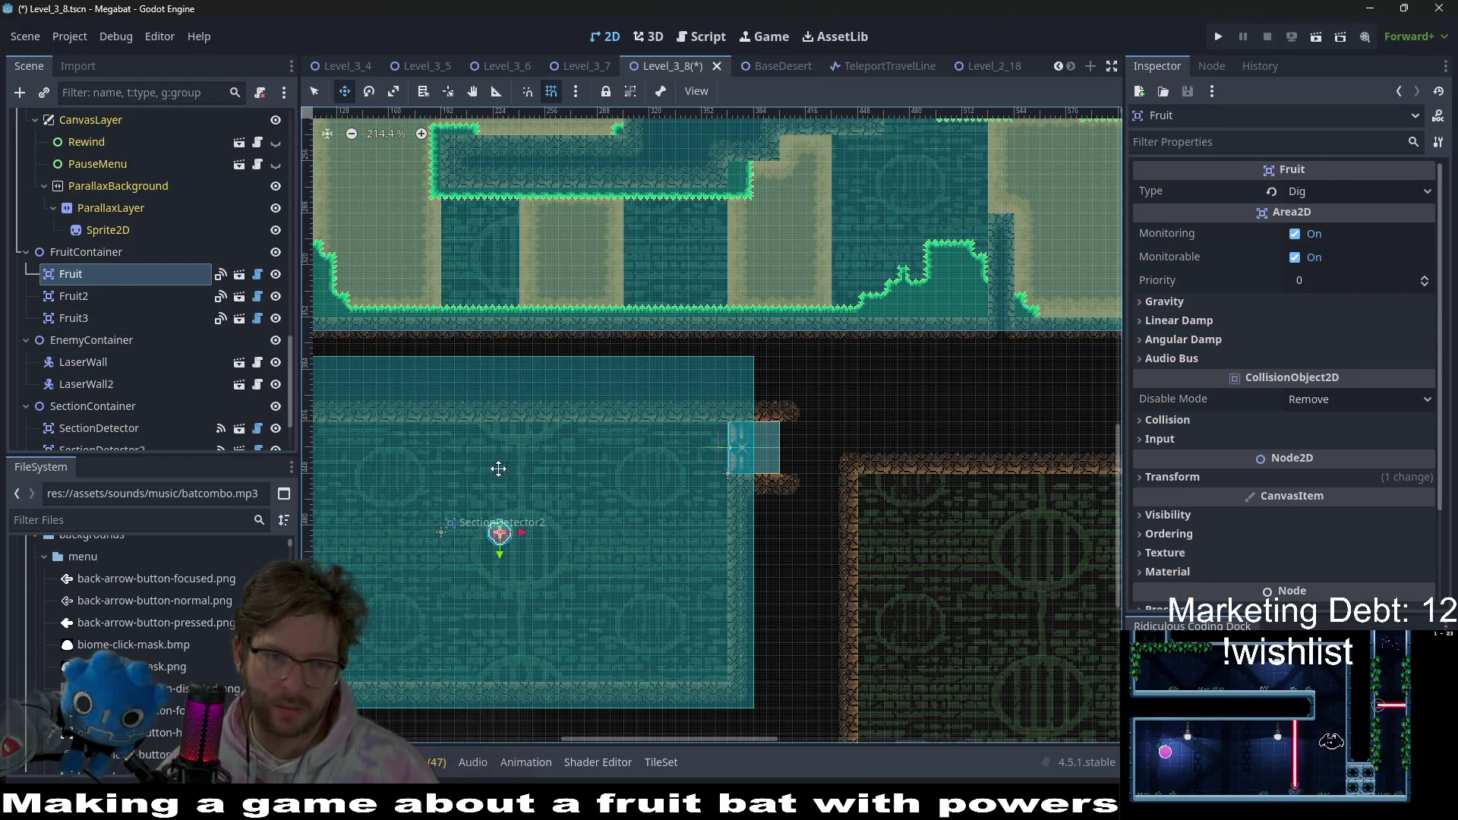
pyautogui.moveTo(501, 469); pyautogui.dragTo(778, 422)
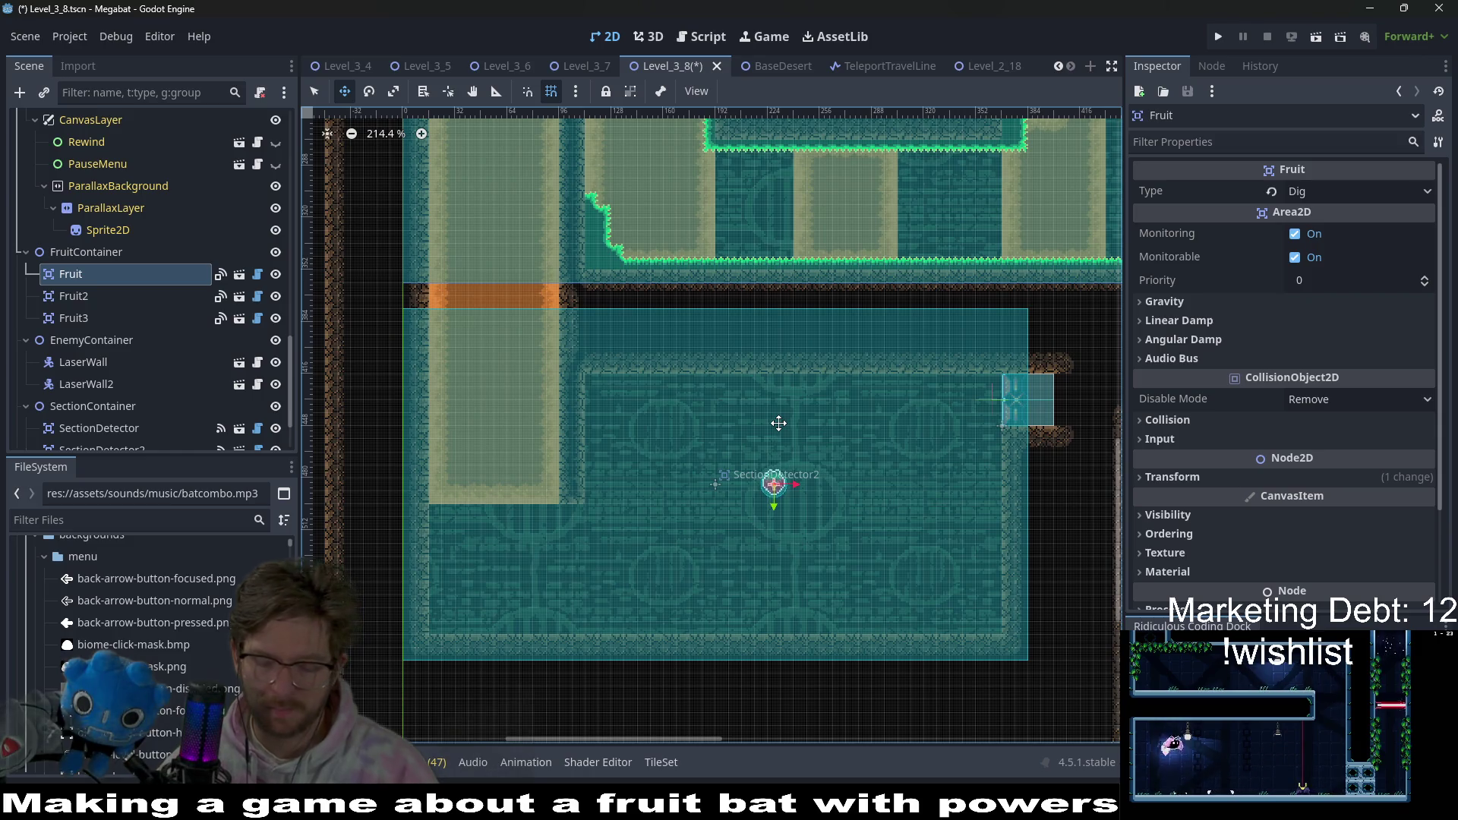
pyautogui.press('Delete')
pyautogui.press('Return')
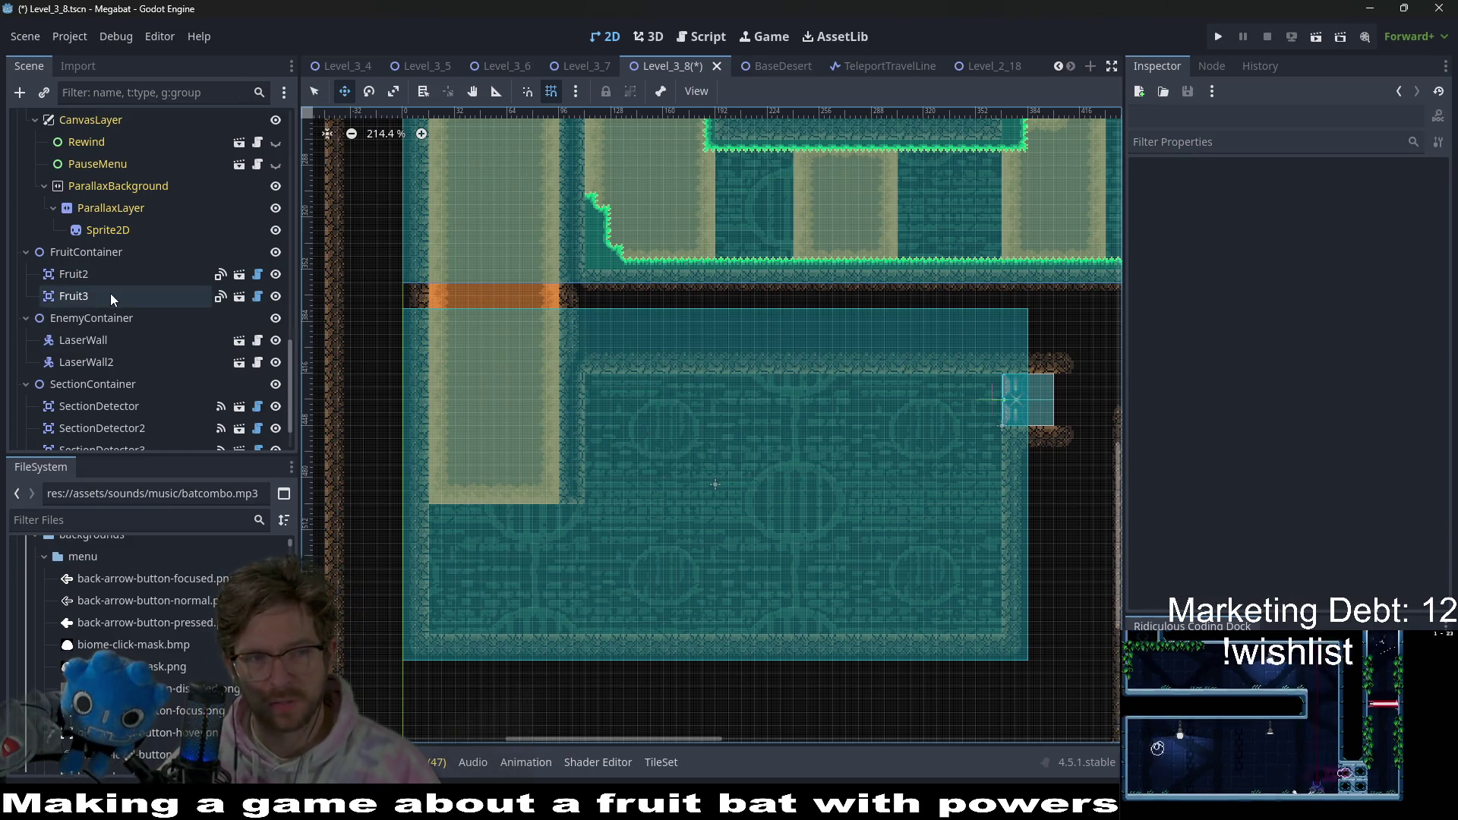
# - Rename Fruit2 to Fruit1 and Fruit3 to Fruit2
pyautogui.click(112, 293)
pyautogui.click(109, 278)
pyautogui.click(111, 277)
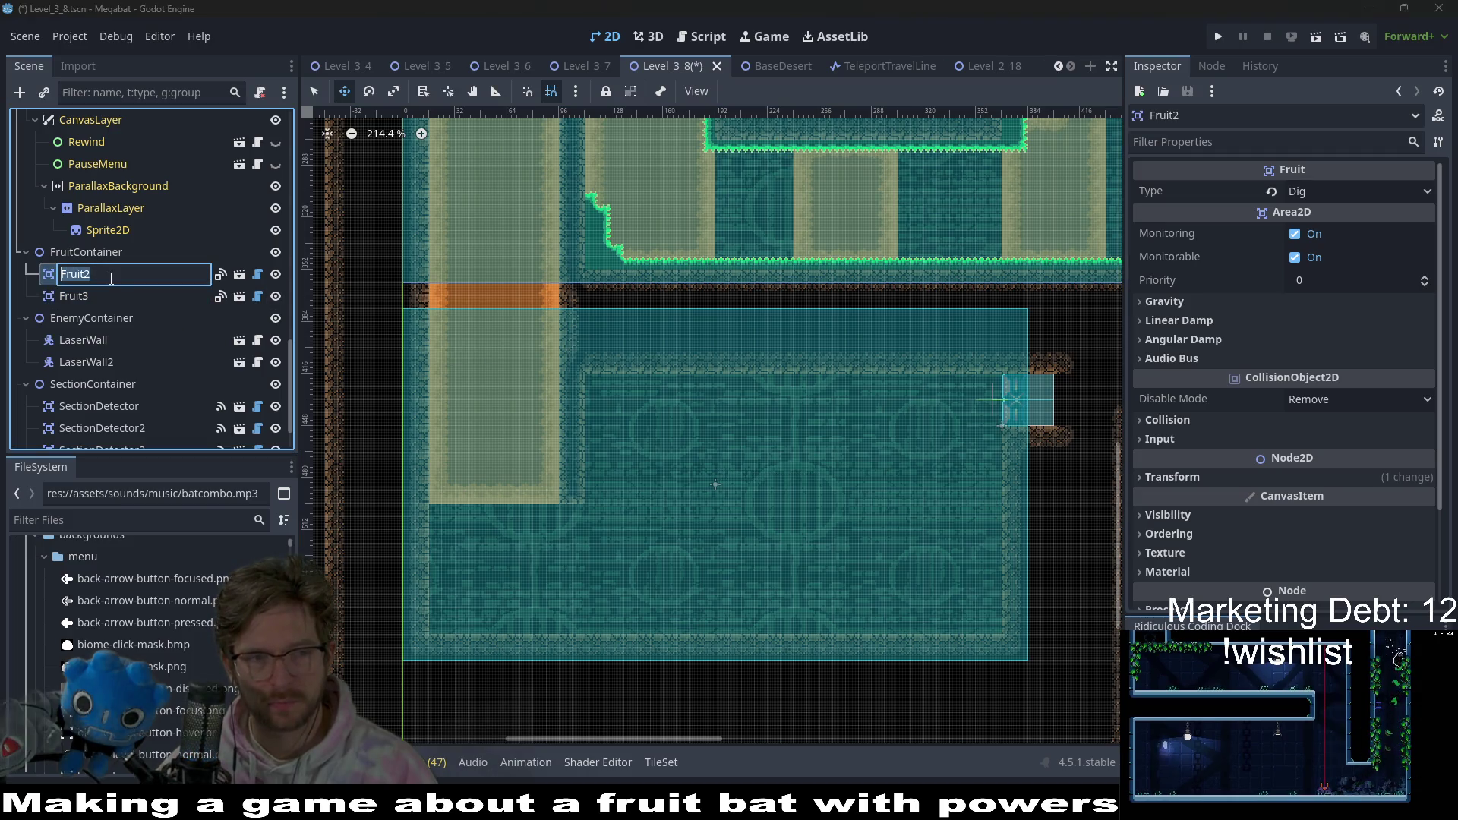
pyautogui.write('Fruit1')
pyautogui.press('Return')
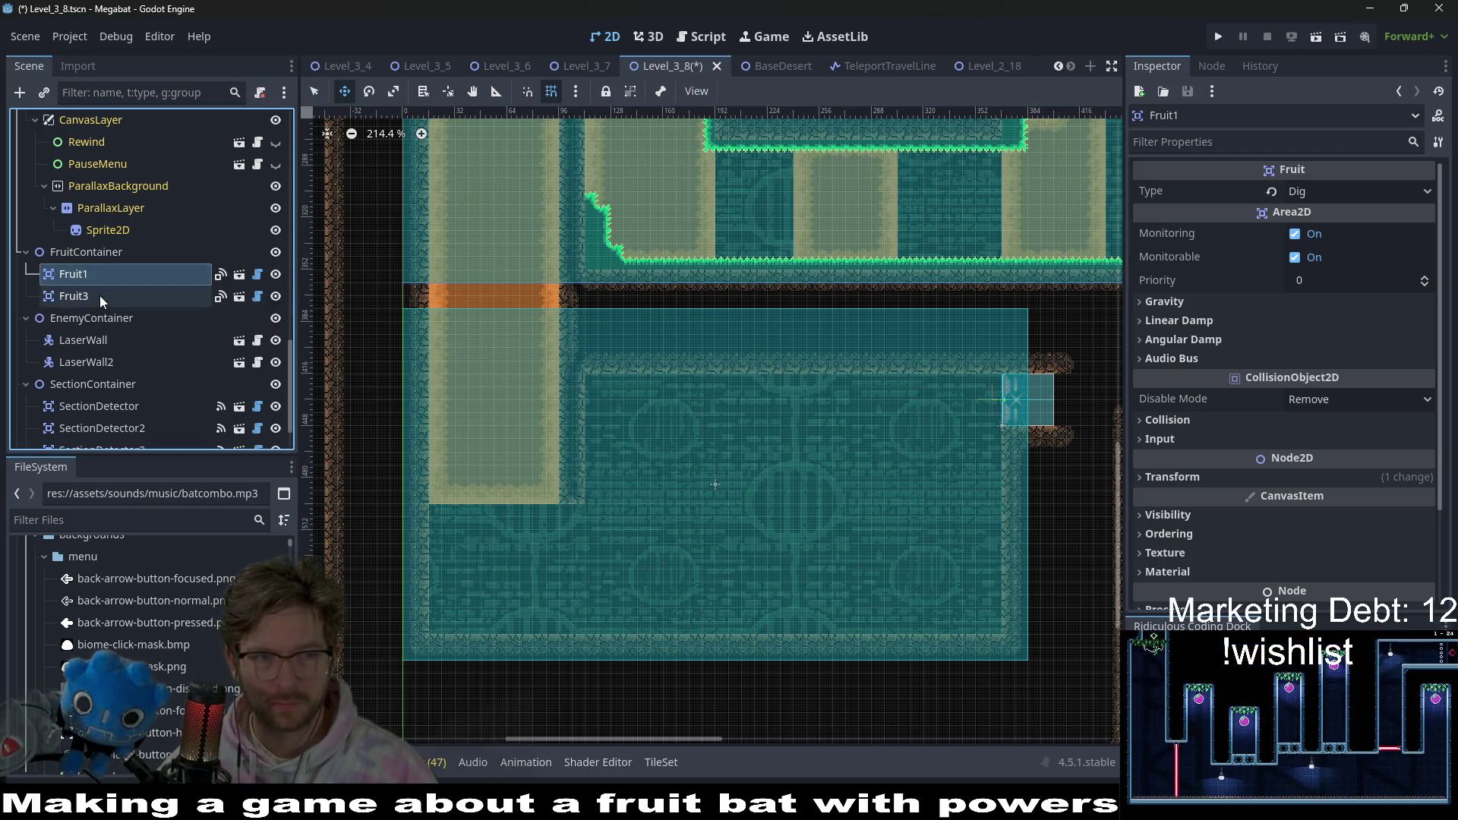
pyautogui.click(99, 296)
pyautogui.click(100, 296)
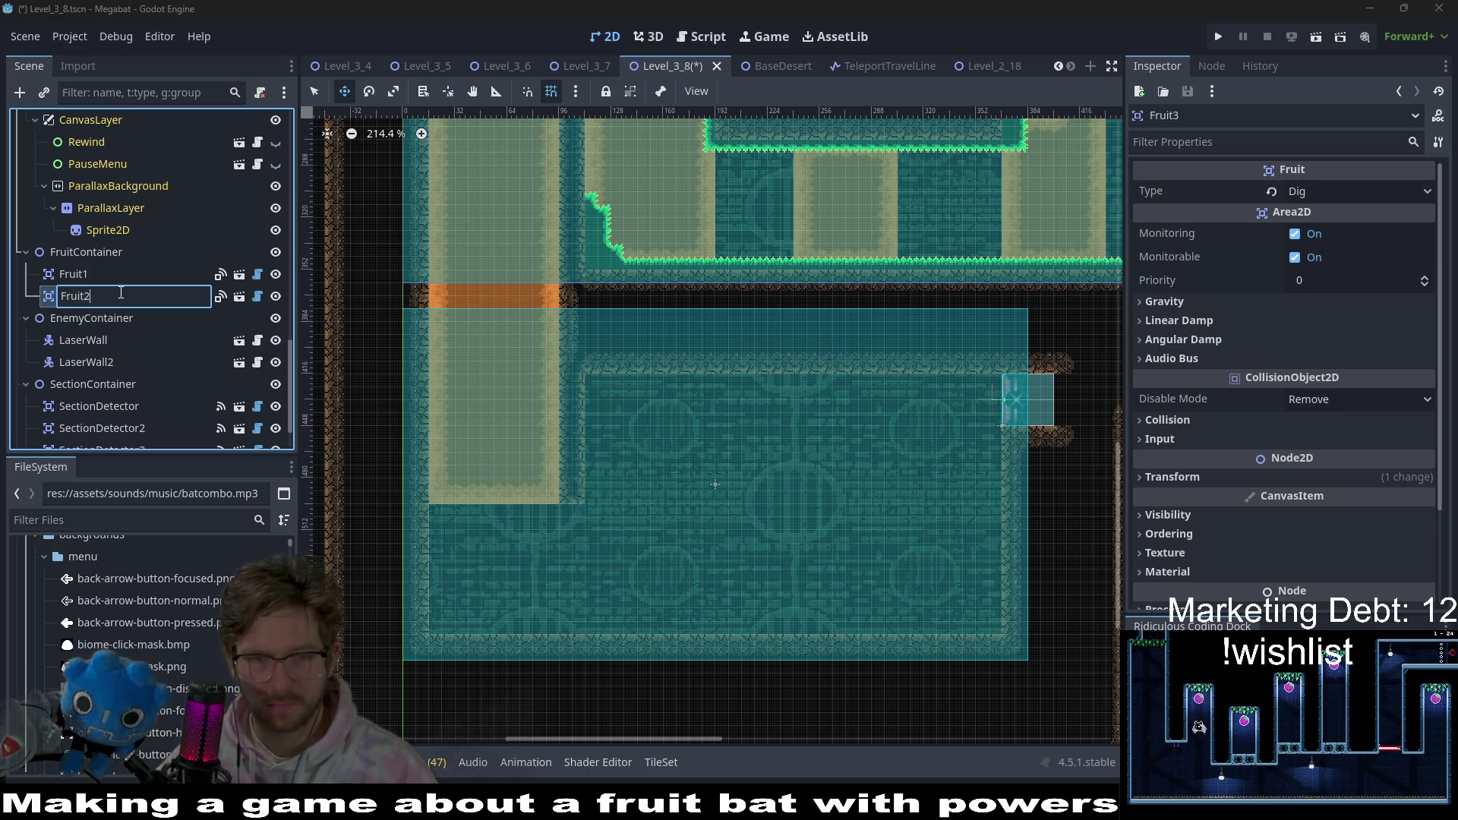
pyautogui.press('Return')
pyautogui.scroll(-3, 813, 483)
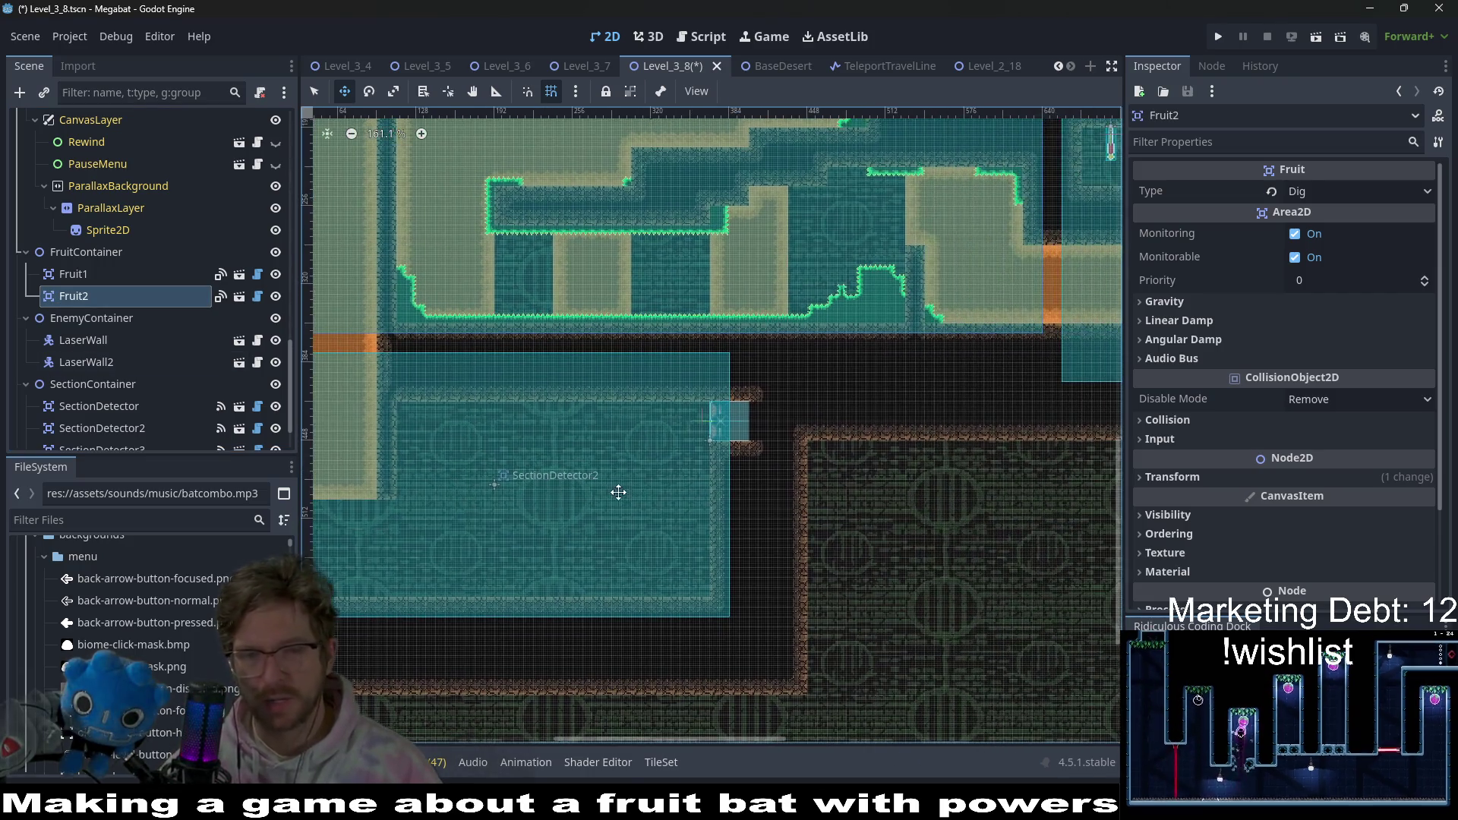
pyautogui.hscroll(5, 638, 455)
pyautogui.scroll(3, 668, 463)
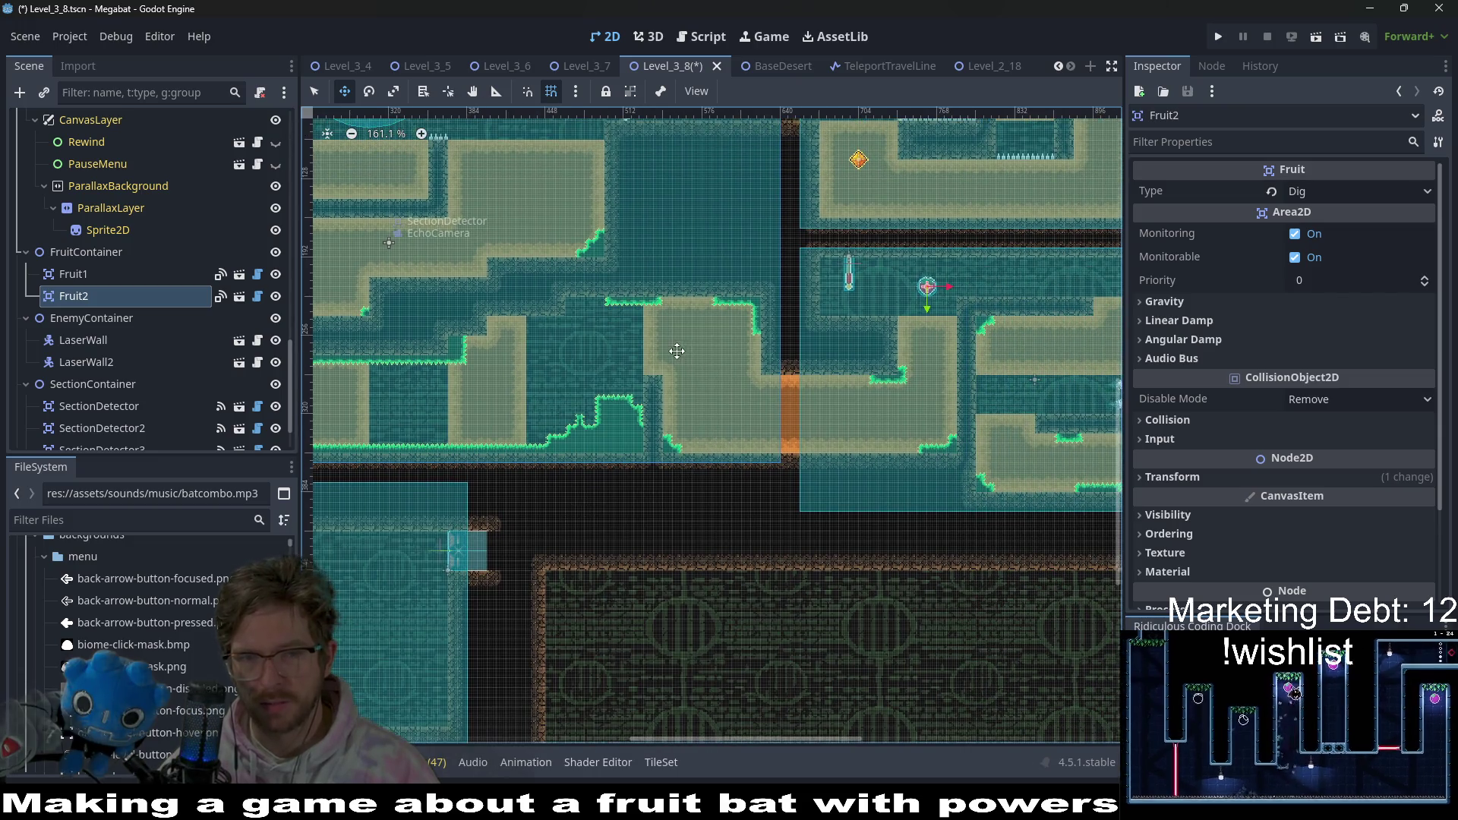
pyautogui.scroll(3, 873, 380)
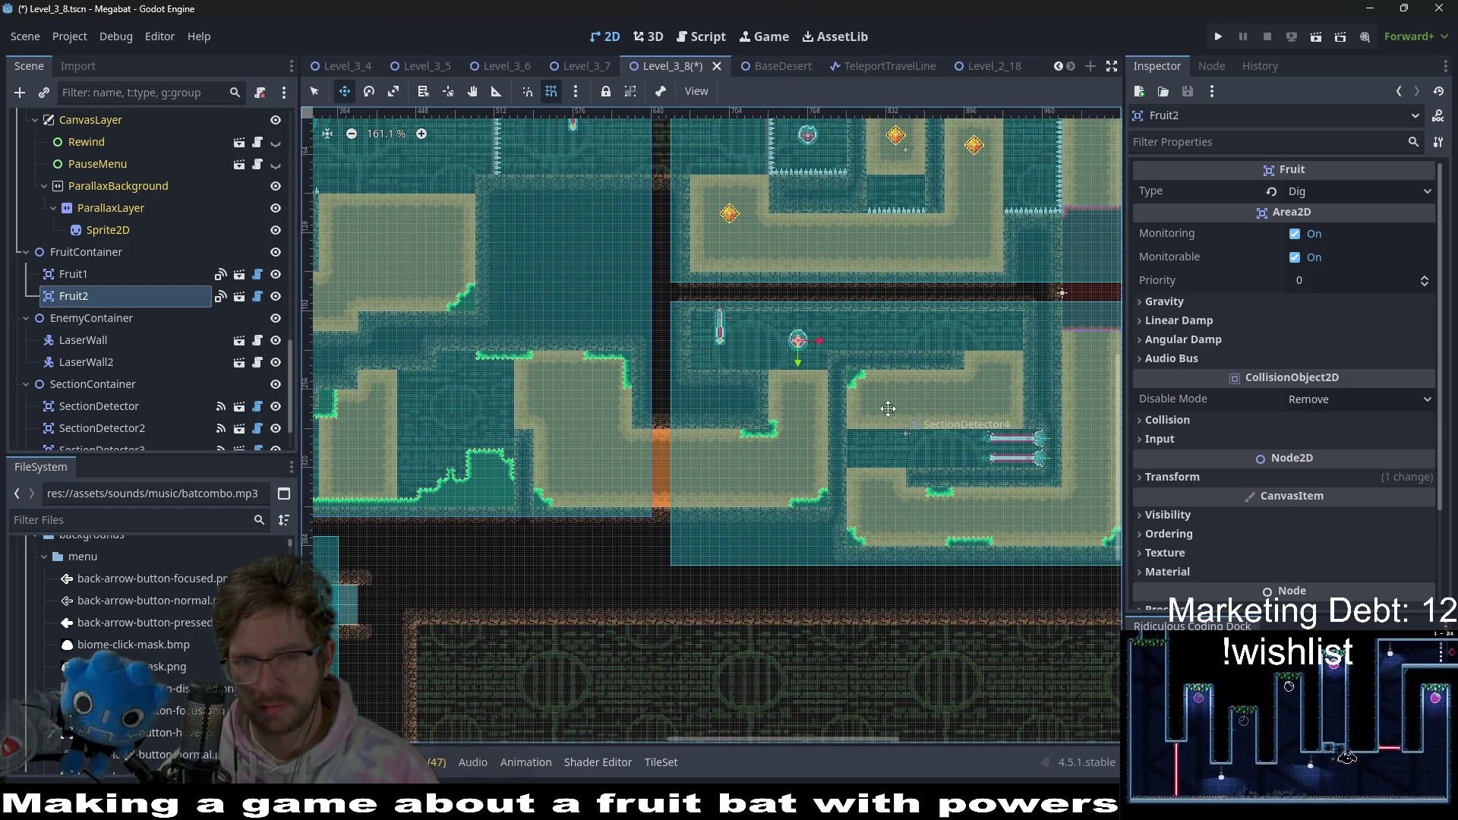
pyautogui.hscroll(5, 826, 465)
pyautogui.scroll(5, 838, 503)
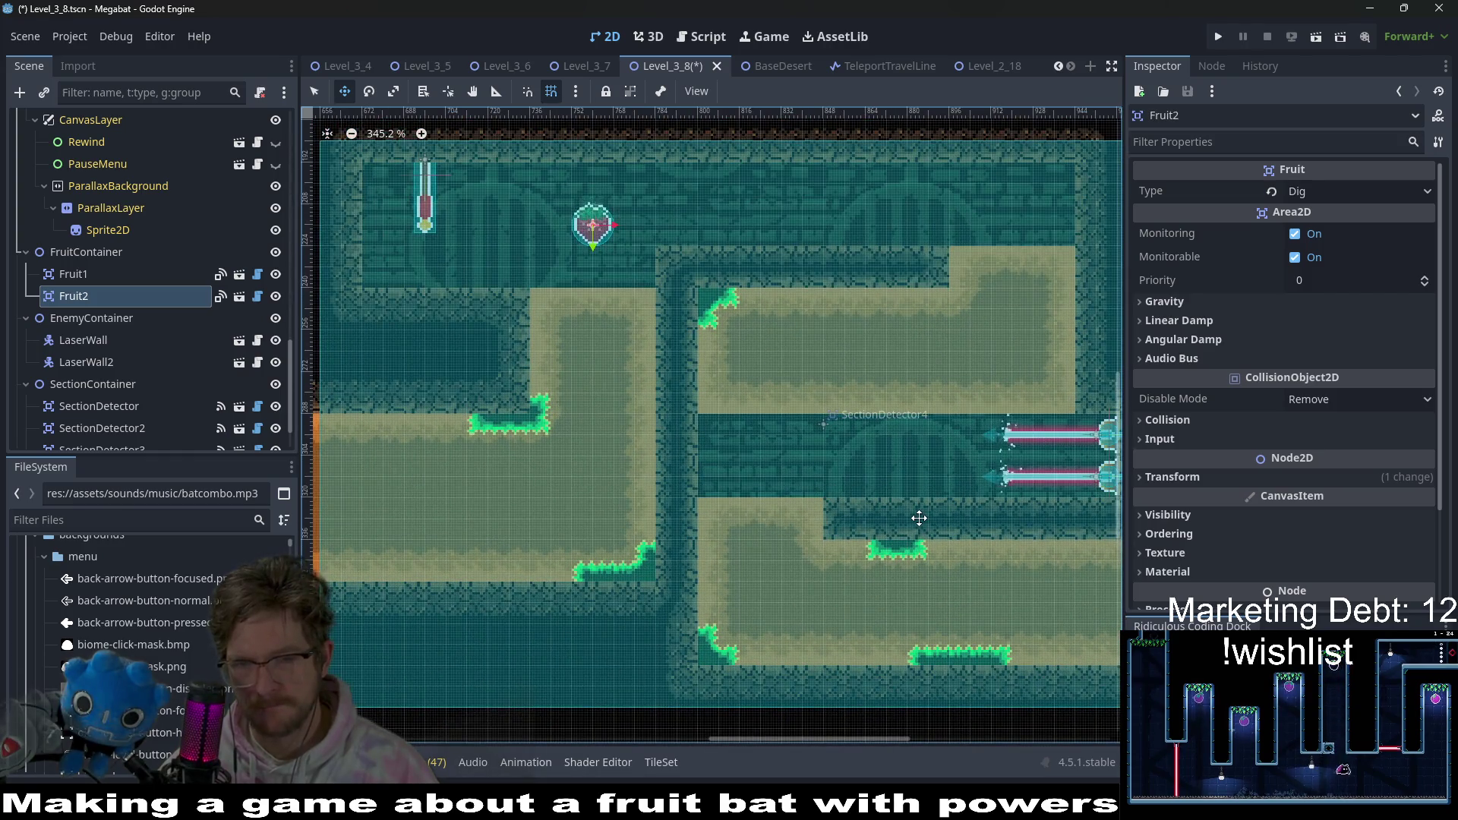
pyautogui.hscroll(4, 919, 517)
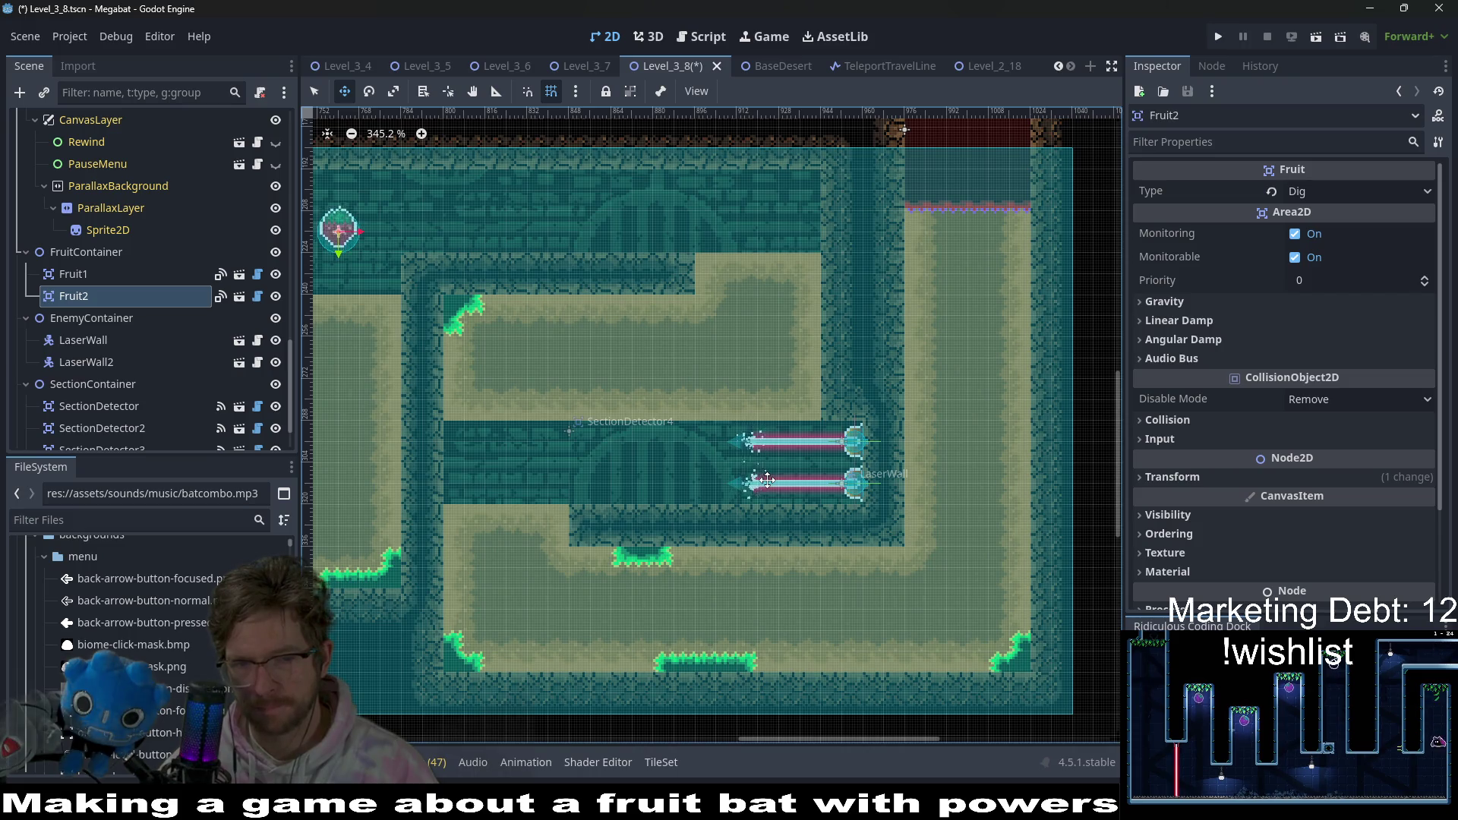
pyautogui.scroll(-3, 785, 450)
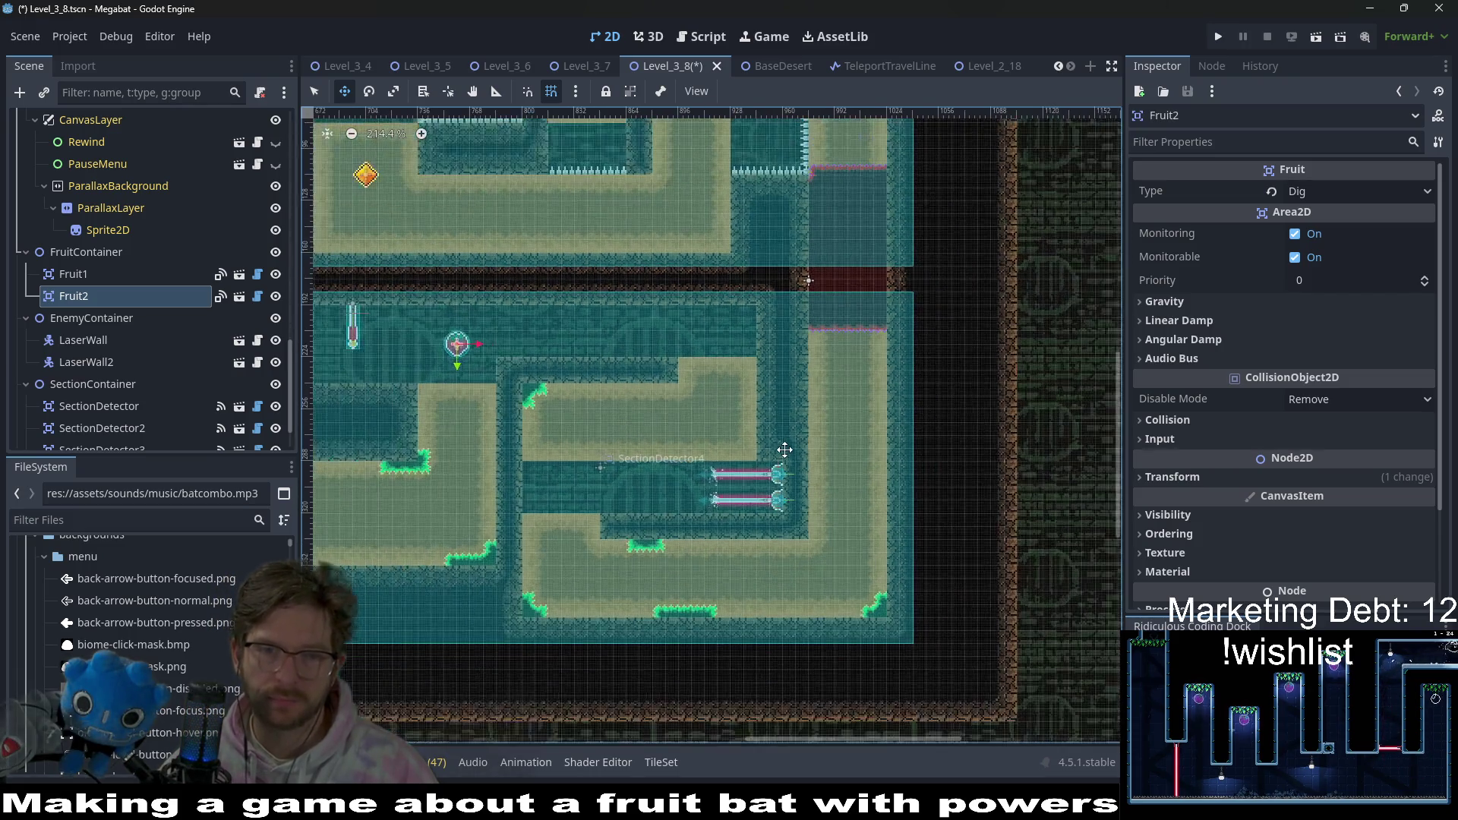
pyautogui.hscroll(-15, 784, 450)
pyautogui.scroll(-5, 841, 262)
pyautogui.hscroll(-1, 763, 439)
pyautogui.scroll(-1, 763, 439)
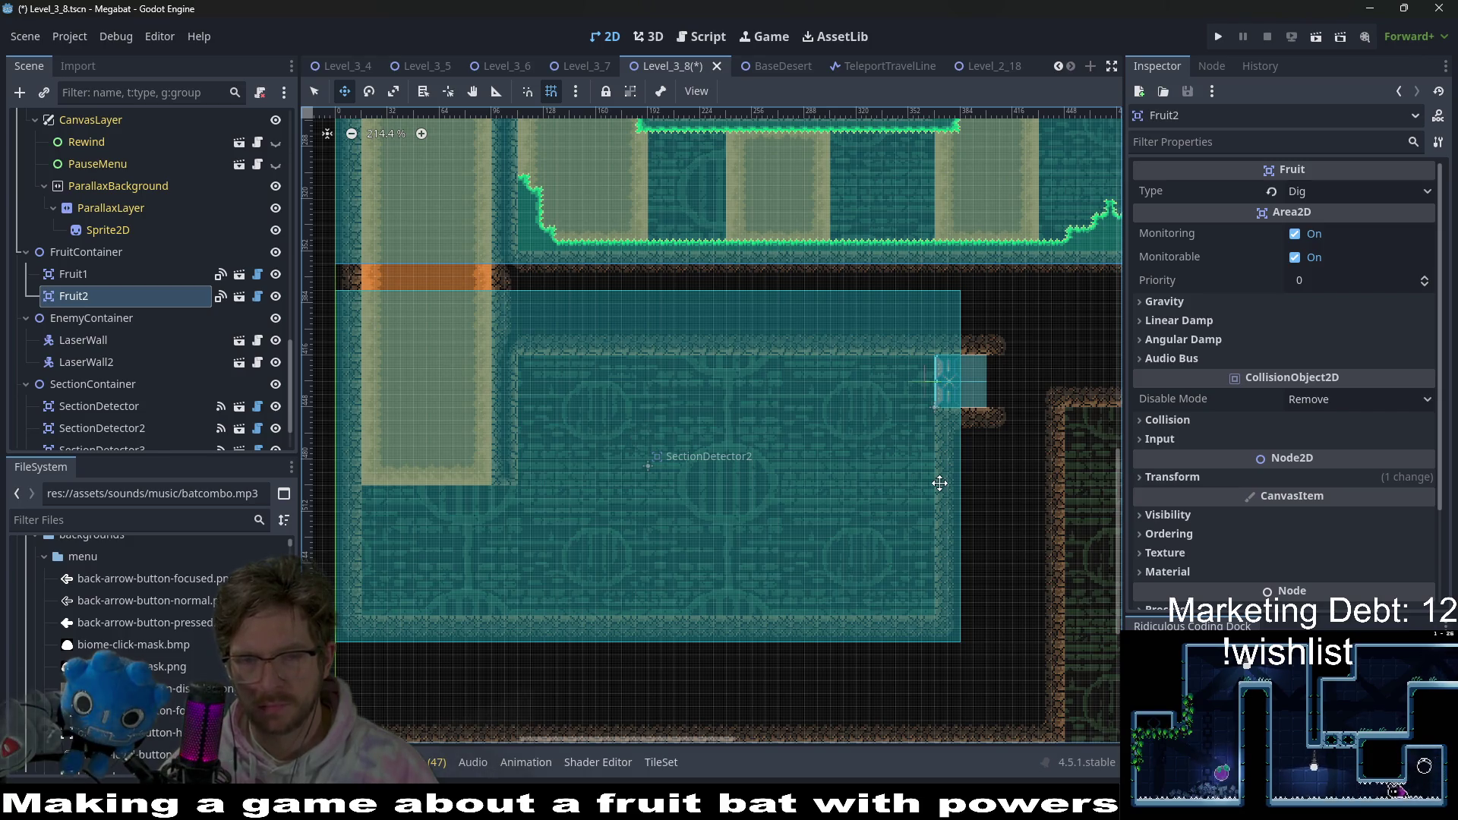
pyautogui.scroll(-3, 872, 498)
pyautogui.hscroll(-4, 872, 498)
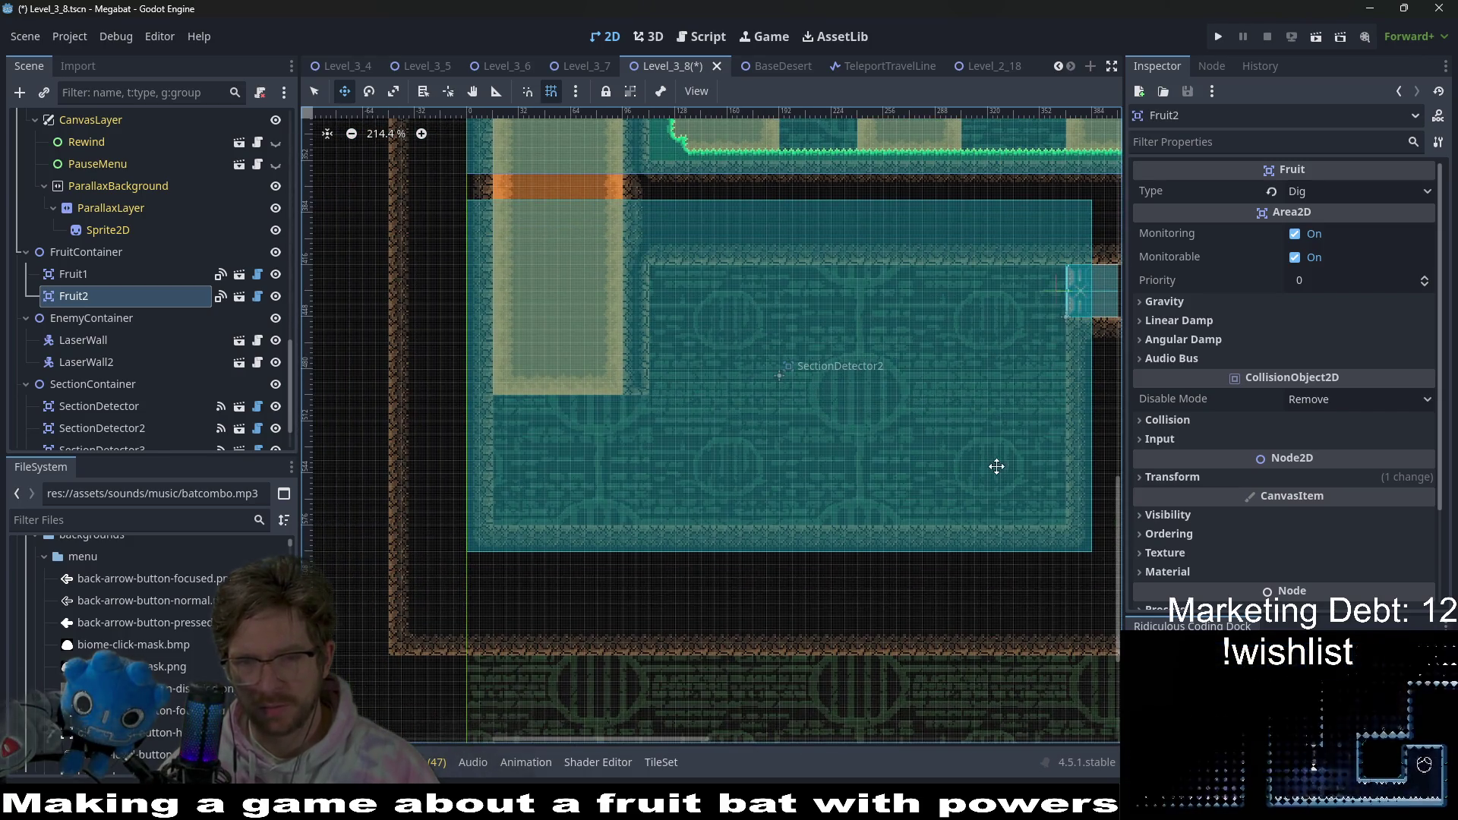
pyautogui.hscroll(6, 1017, 455)
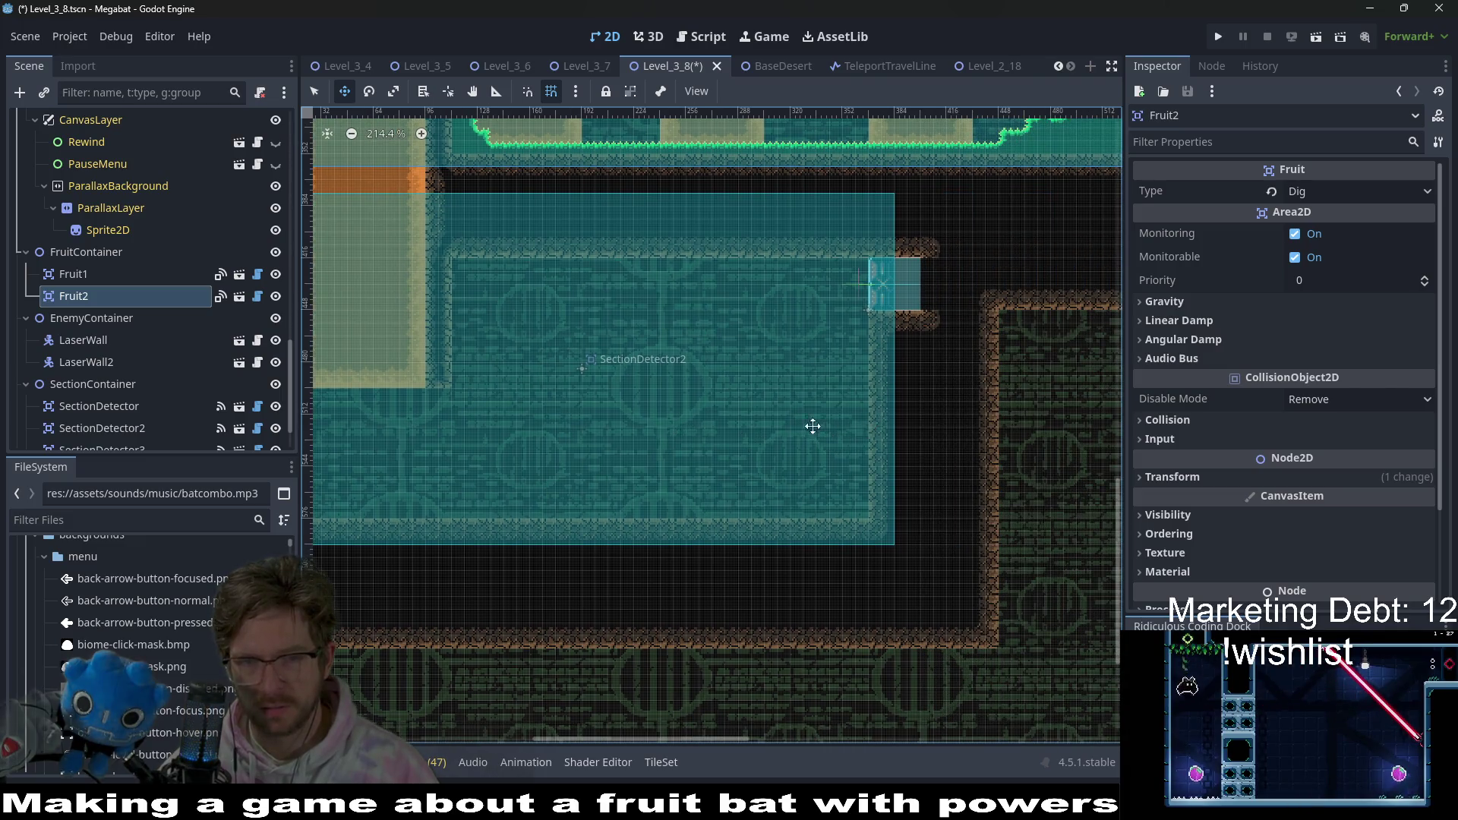
pyautogui.hscroll(-6, 847, 426)
pyautogui.scroll(-5, 149, 261)
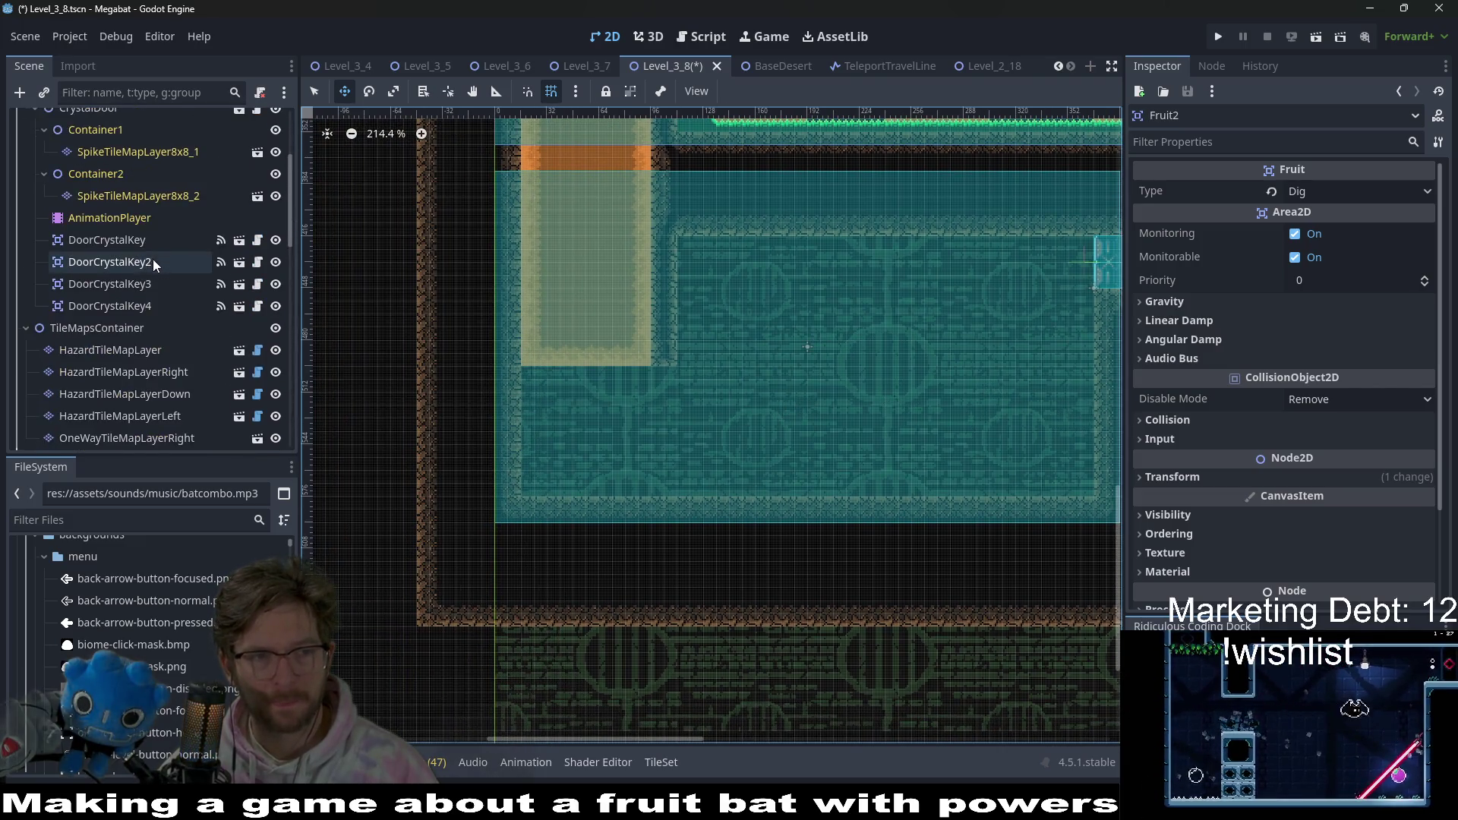
pyautogui.scroll(5, 148, 261)
# - Select WorldTileMapLayer as the paint layer and choose the DESERT terrain
pyautogui.click(111, 234)
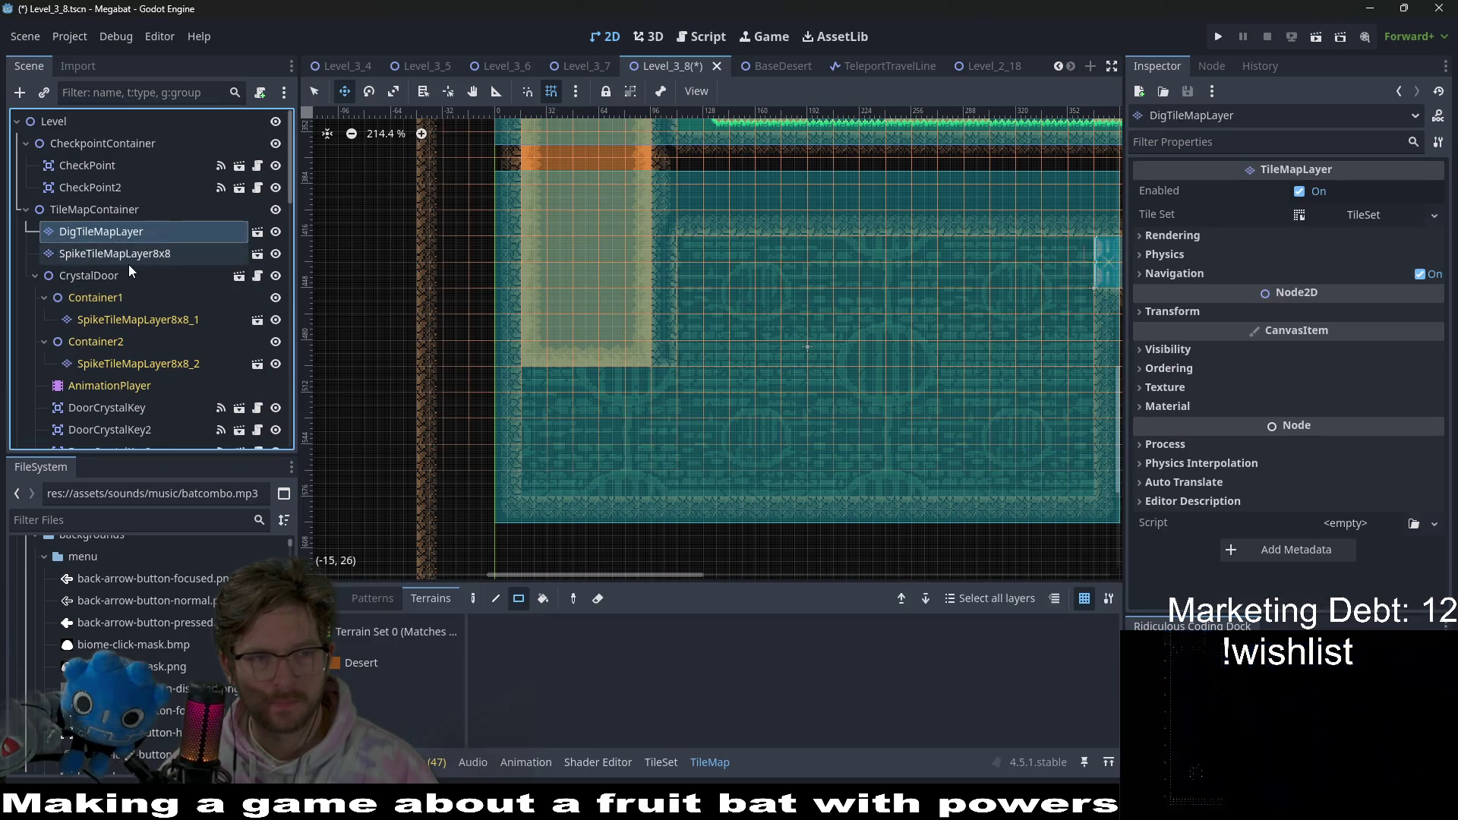
pyautogui.click(125, 255)
pyautogui.scroll(-5, 144, 303)
pyautogui.scroll(-2, 156, 319)
pyautogui.click(156, 357)
pyautogui.scroll(-3, 664, 299)
pyautogui.hscroll(4, 664, 299)
pyautogui.scroll(-1, 664, 299)
pyautogui.press('q')
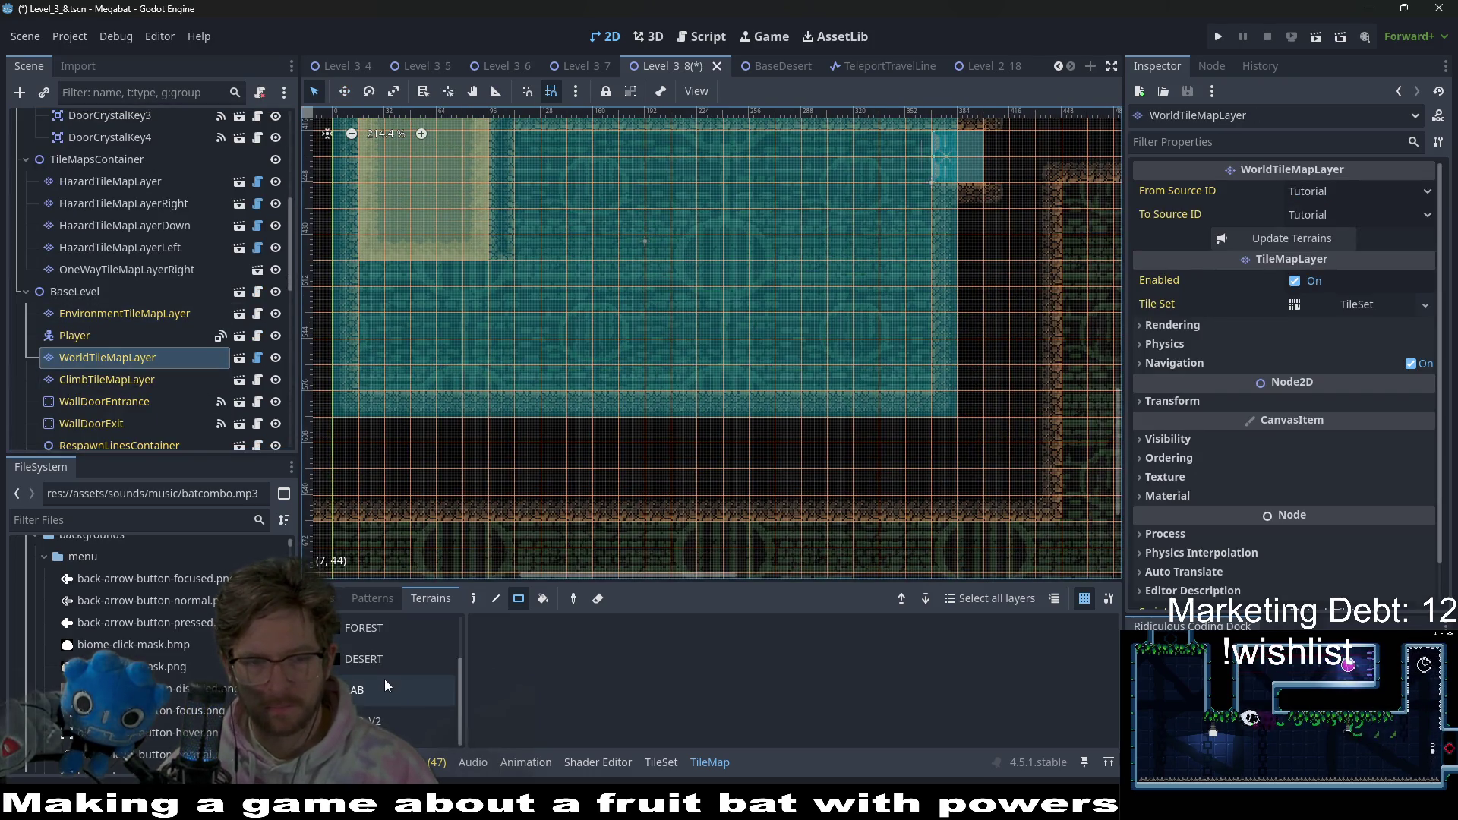
pyautogui.click(379, 669)
pyautogui.scroll(2, 568, 311)
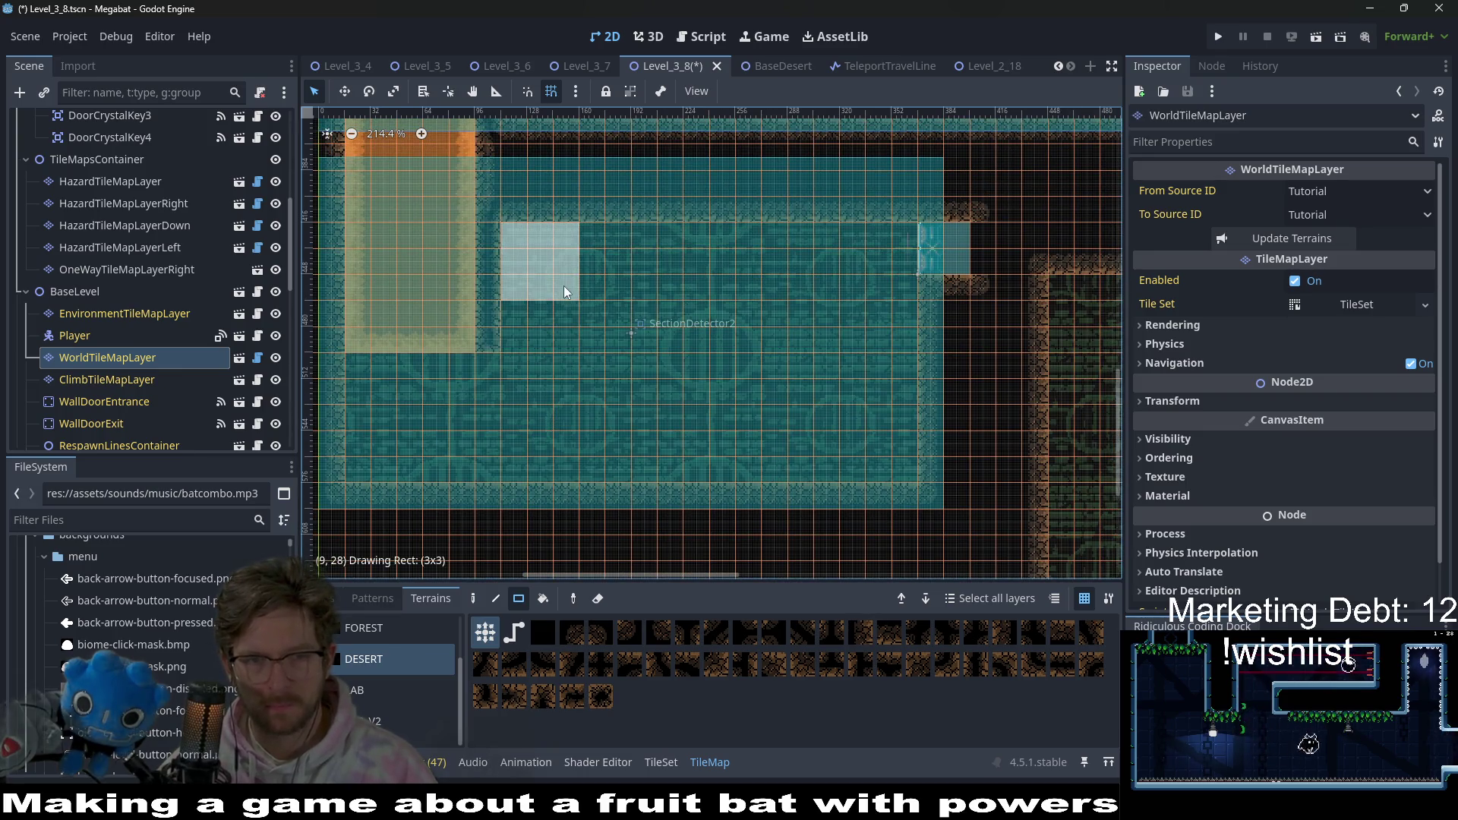